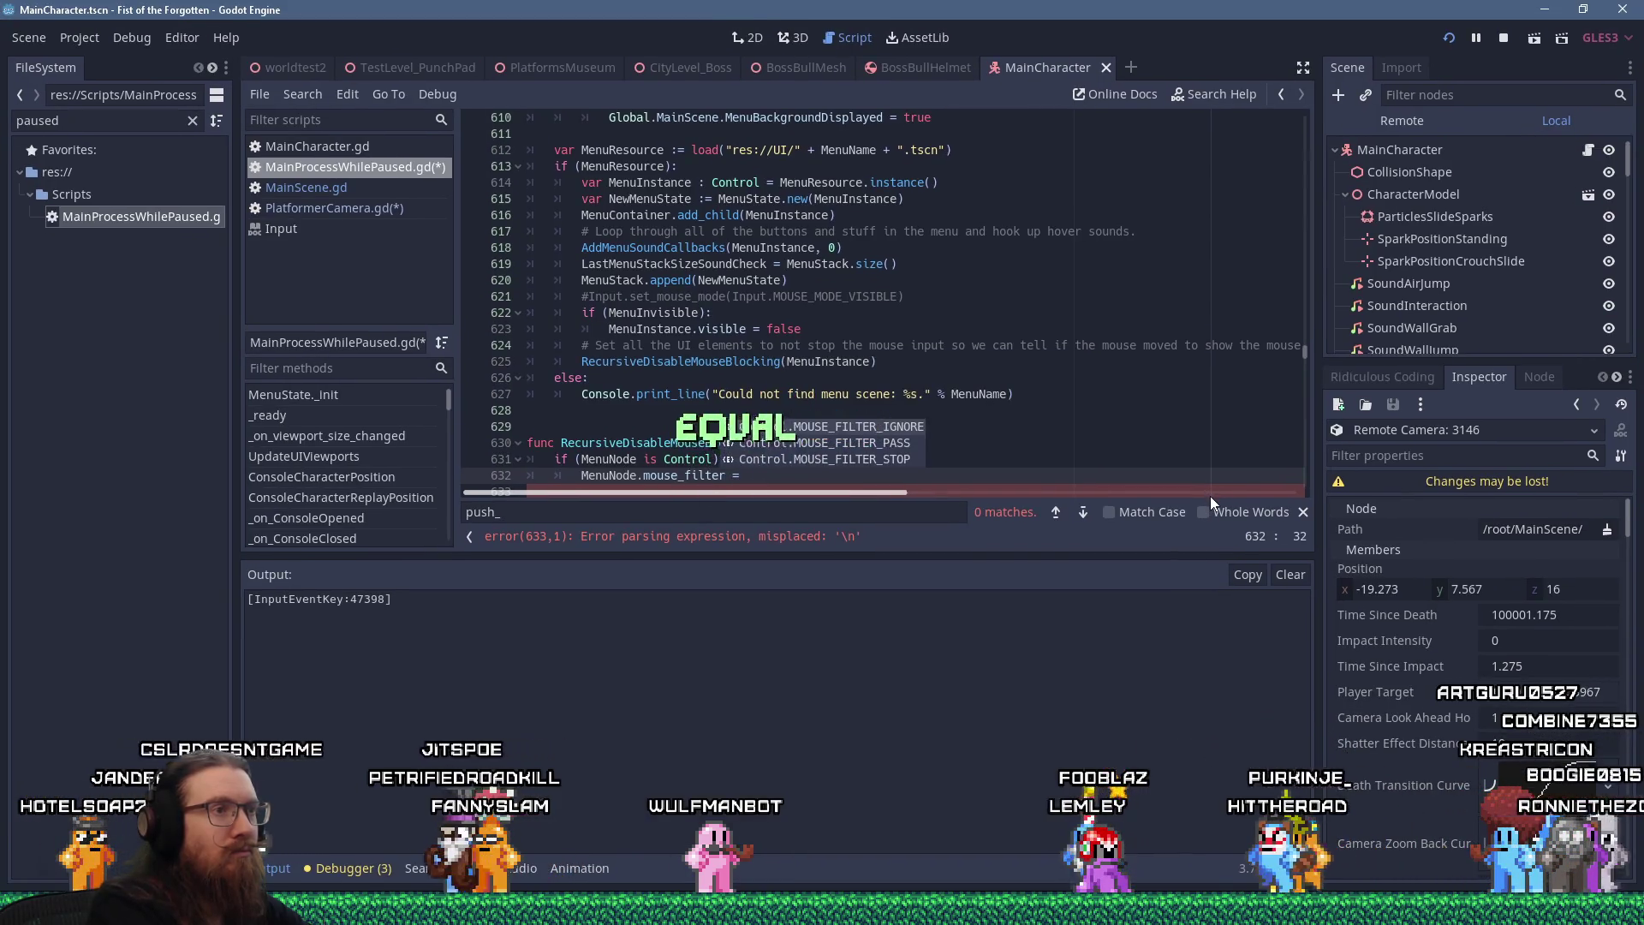
# Complete line 632 with Control.MOUSE_FILTER_PASS and save MainProcessWhilePaused.gd
pyautogui.press('Down')
pyautogui.press('Return')
pyautogui.press('Left')
pyautogui.press('Left')
pyautogui.press('Left')
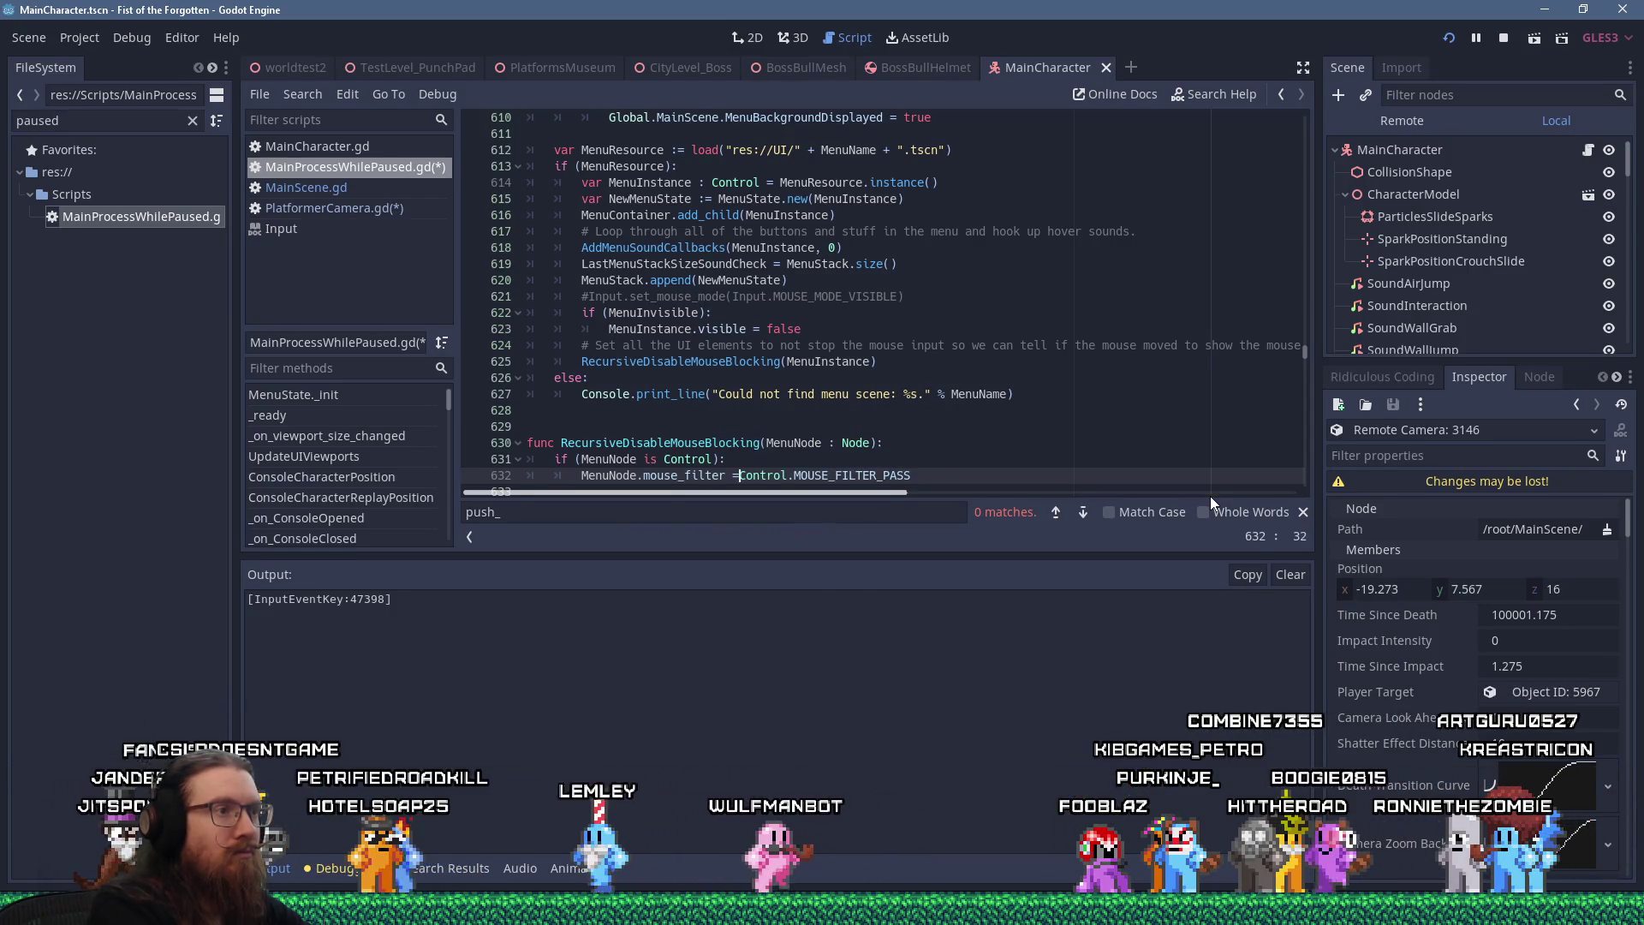
pyautogui.press('Escape')
pyautogui.click(1211, 496)
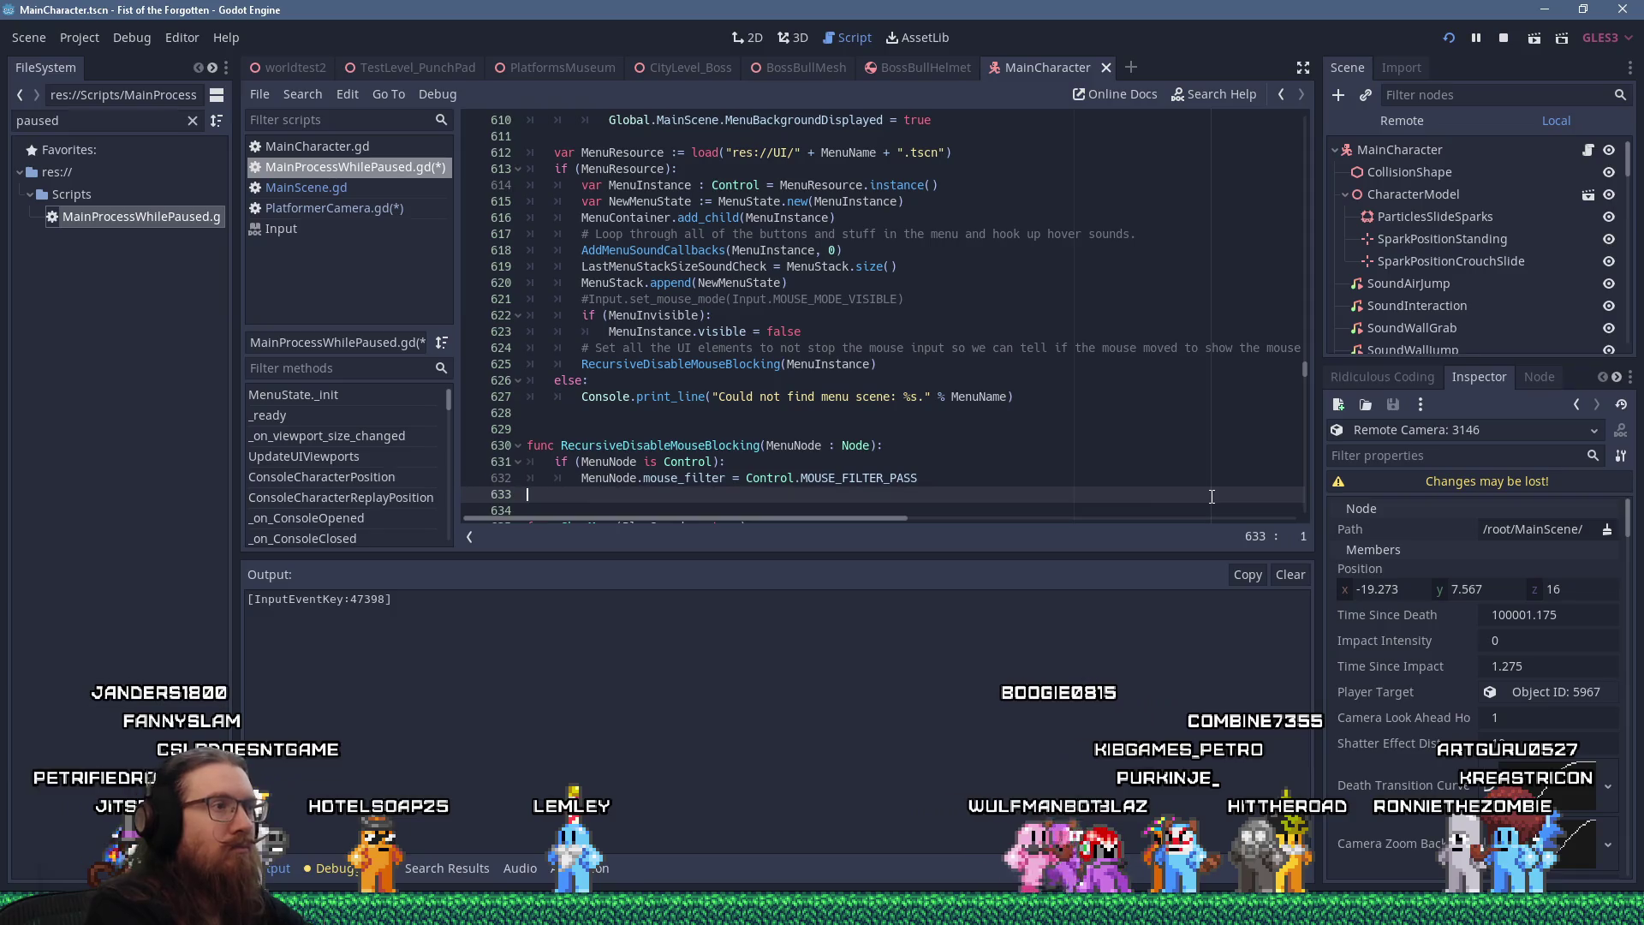
pyautogui.hotkey('ctrl', 's')
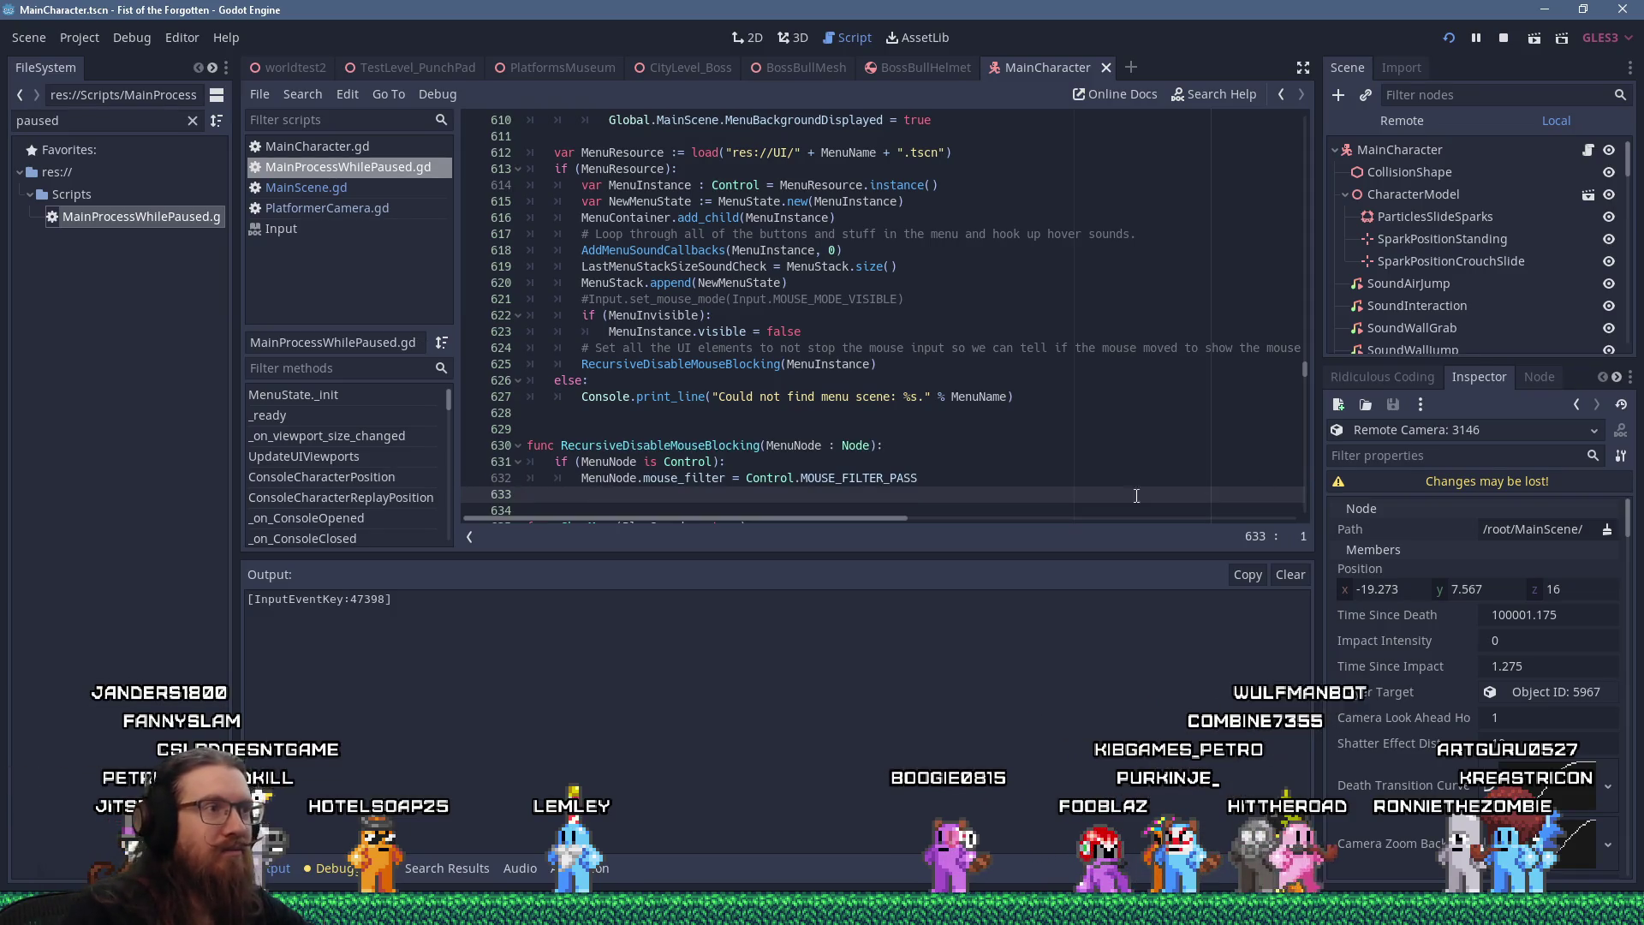
# Test-run the game with F5, then close it with Alt+F4
pyautogui.scroll(-3, 959, 394)
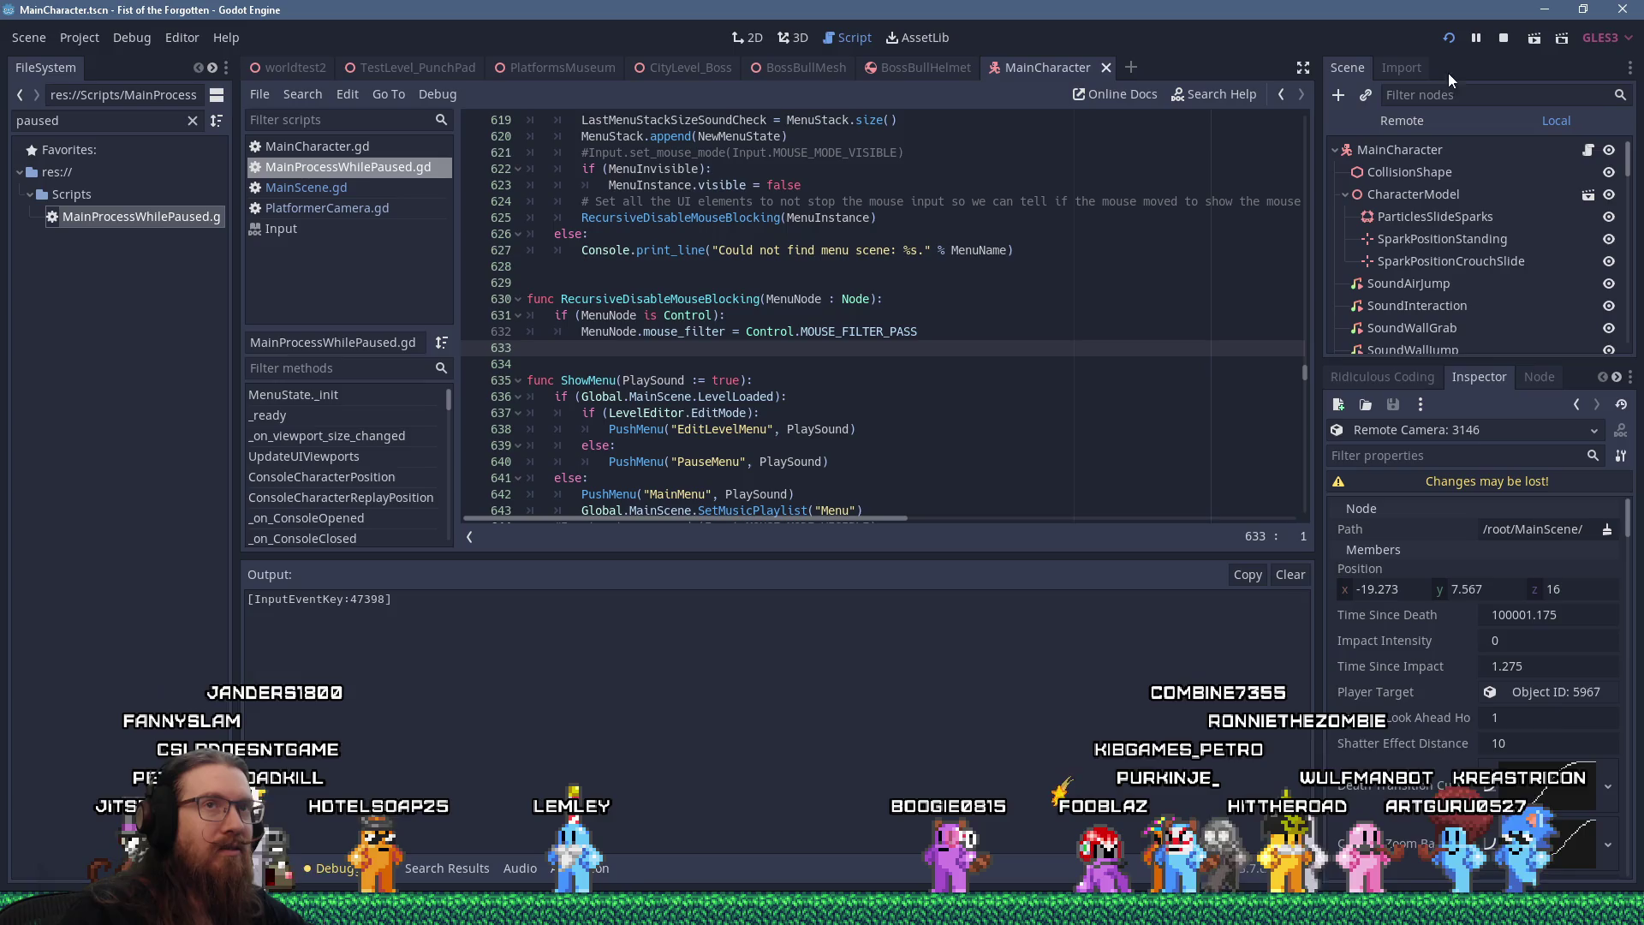
pyautogui.press('F5')
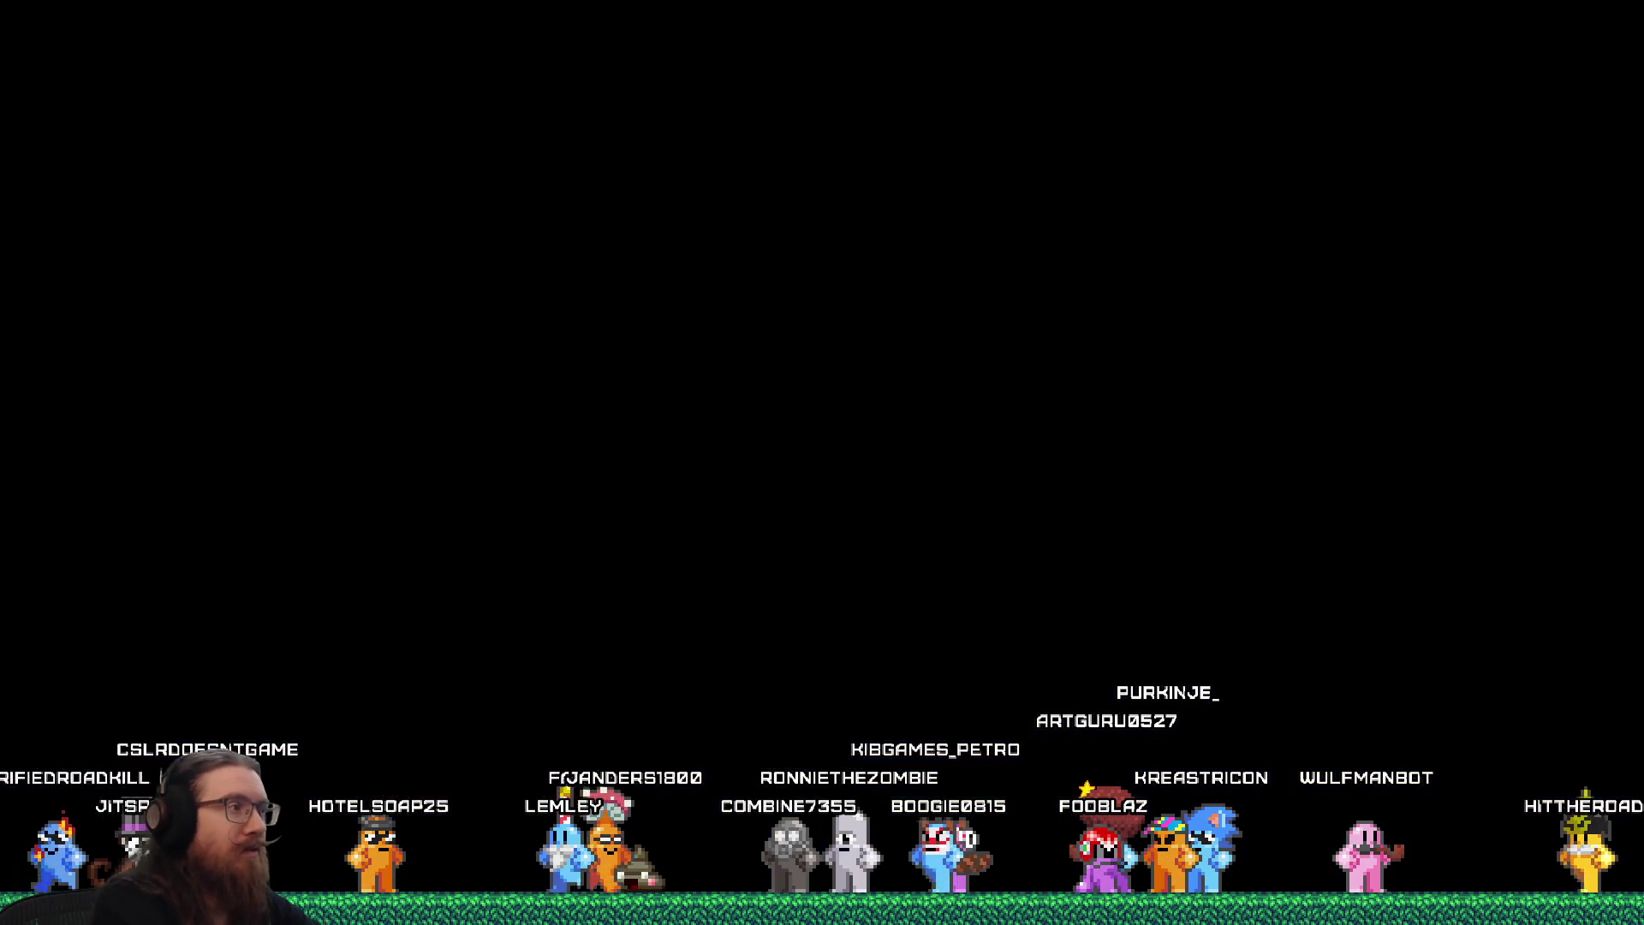
pyautogui.hotkey('alt', 'F4')
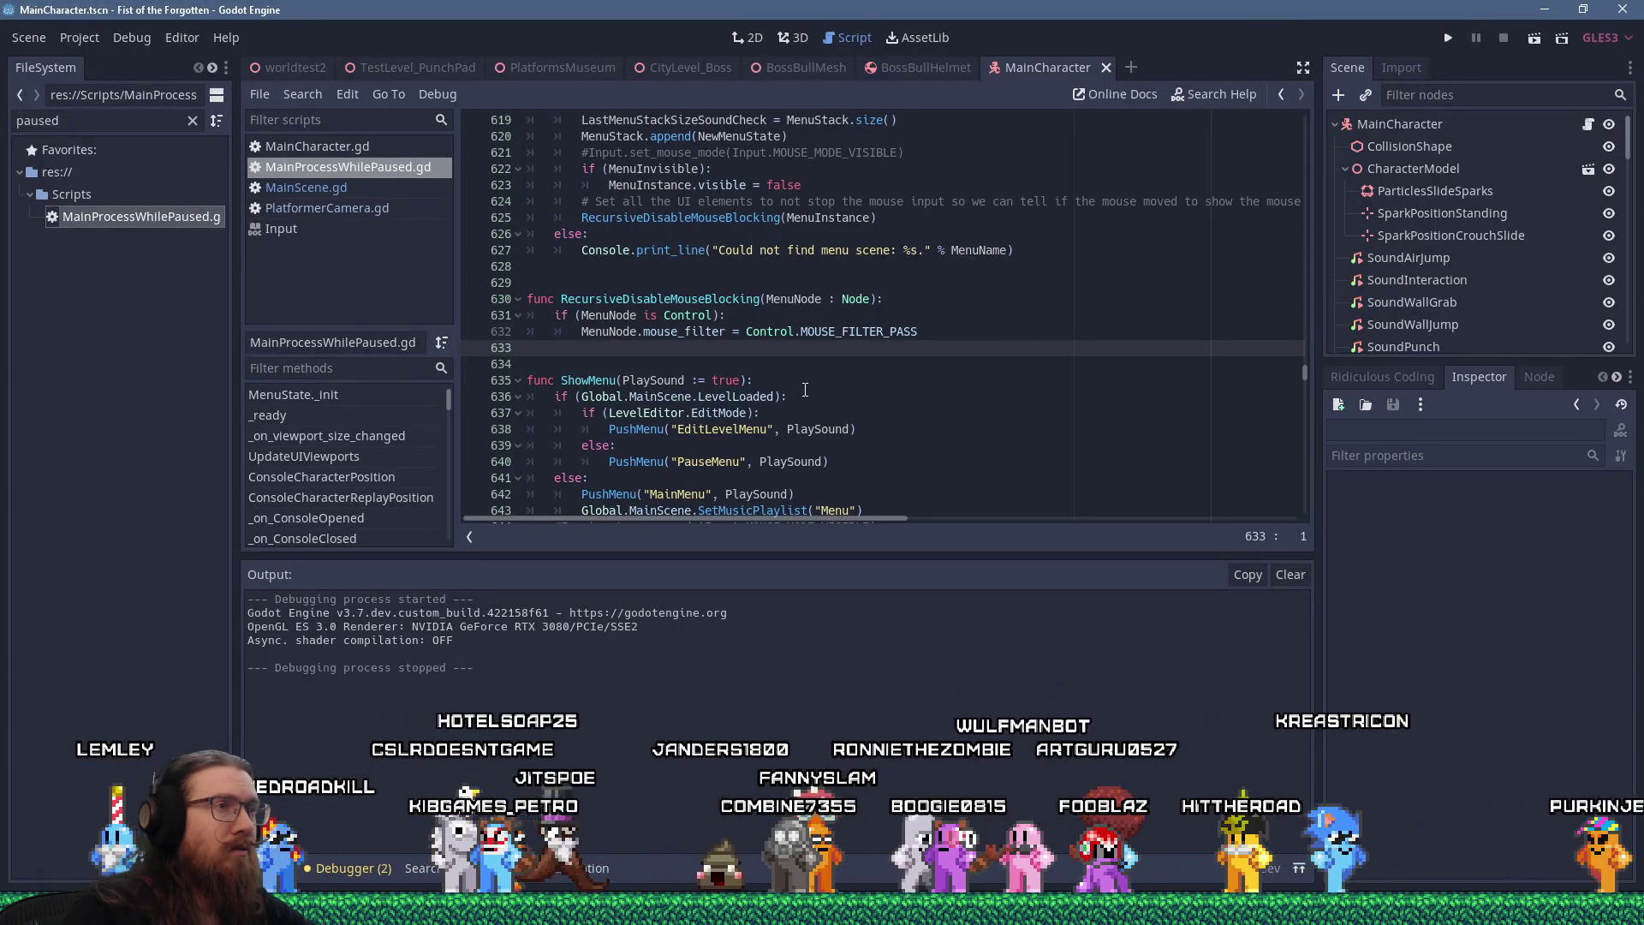
# Add a loop over MenuNode.get_children() calling RecursiveDisableMouseBlocking on each ChildNode
pyautogui.press('Tab')
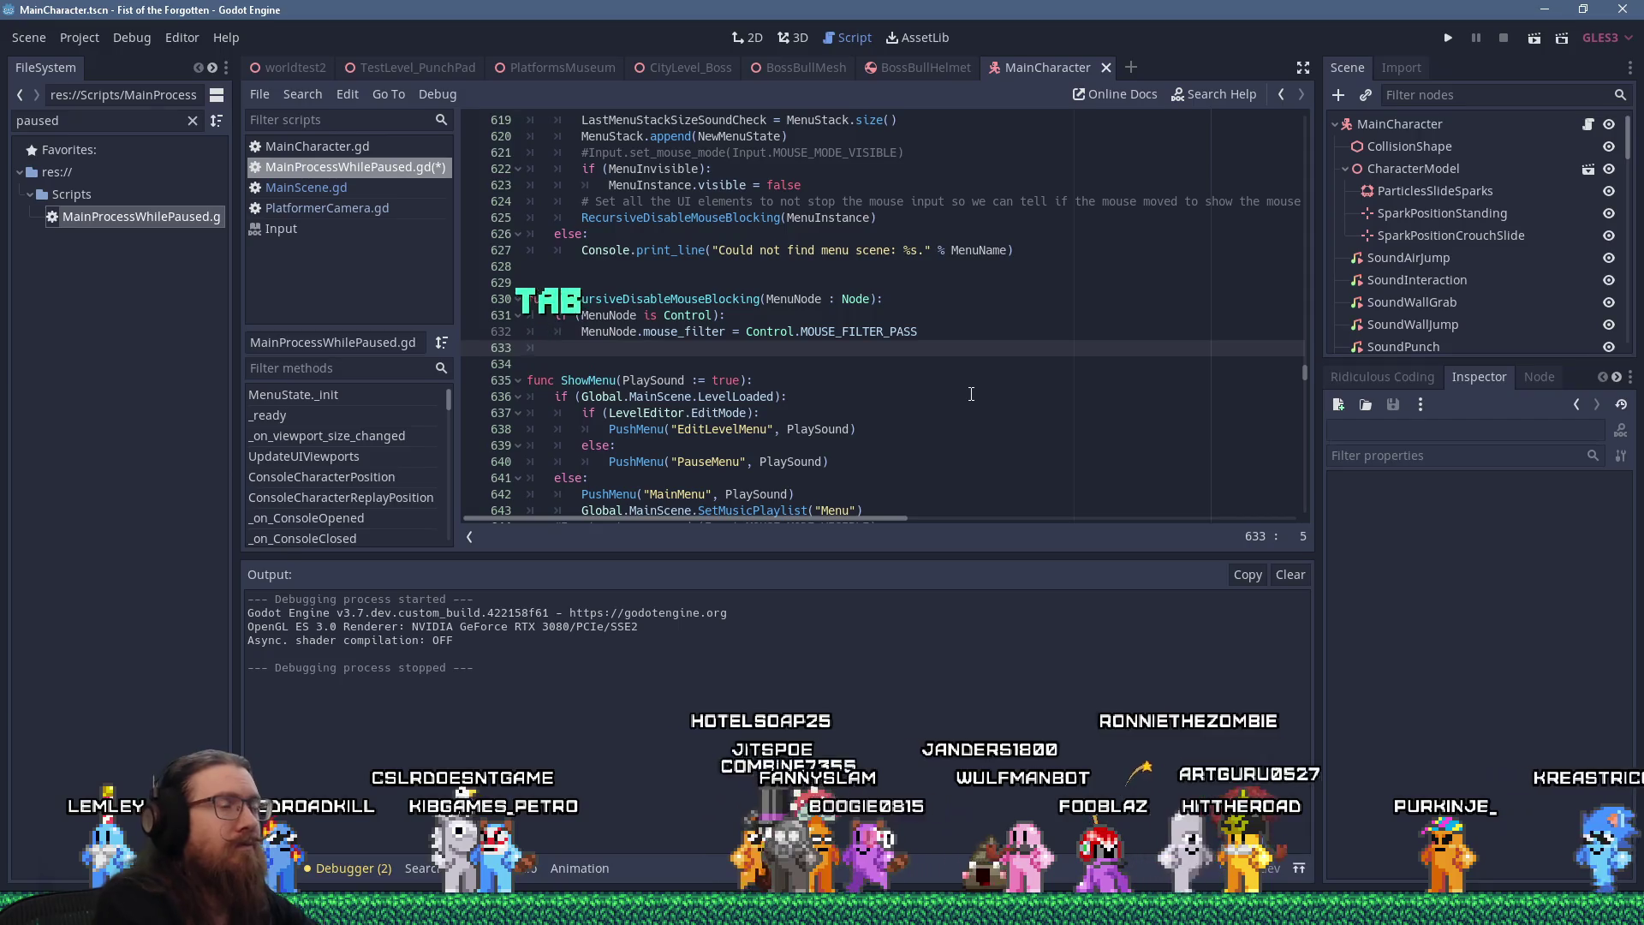
pyautogui.write('for ')
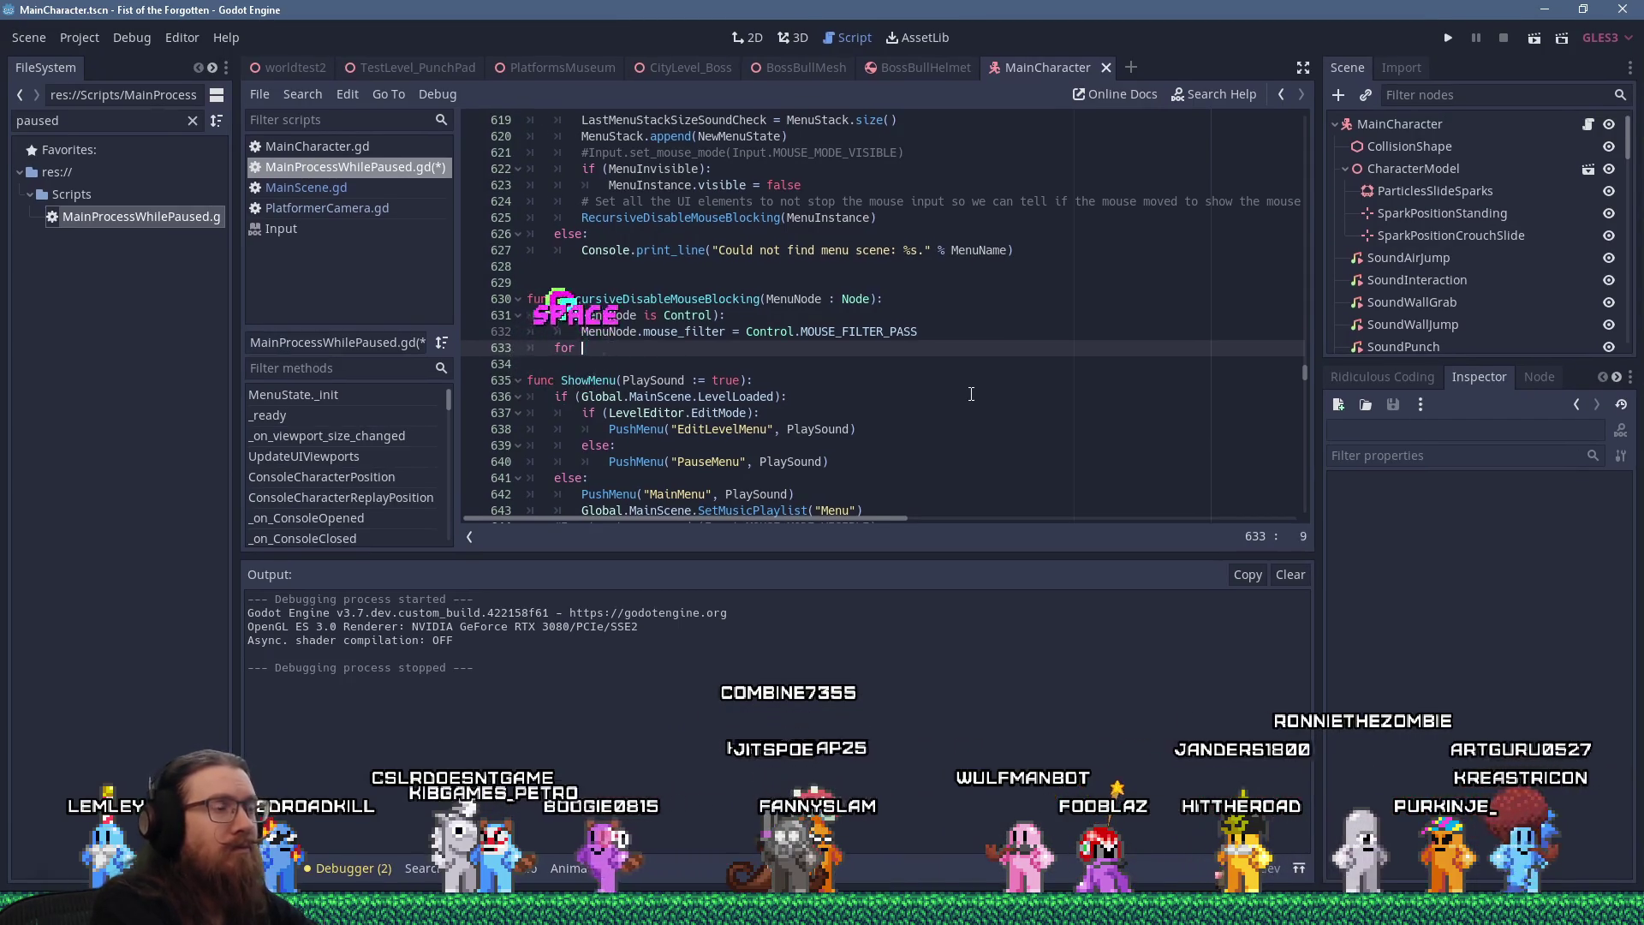
pyautogui.write('(C')
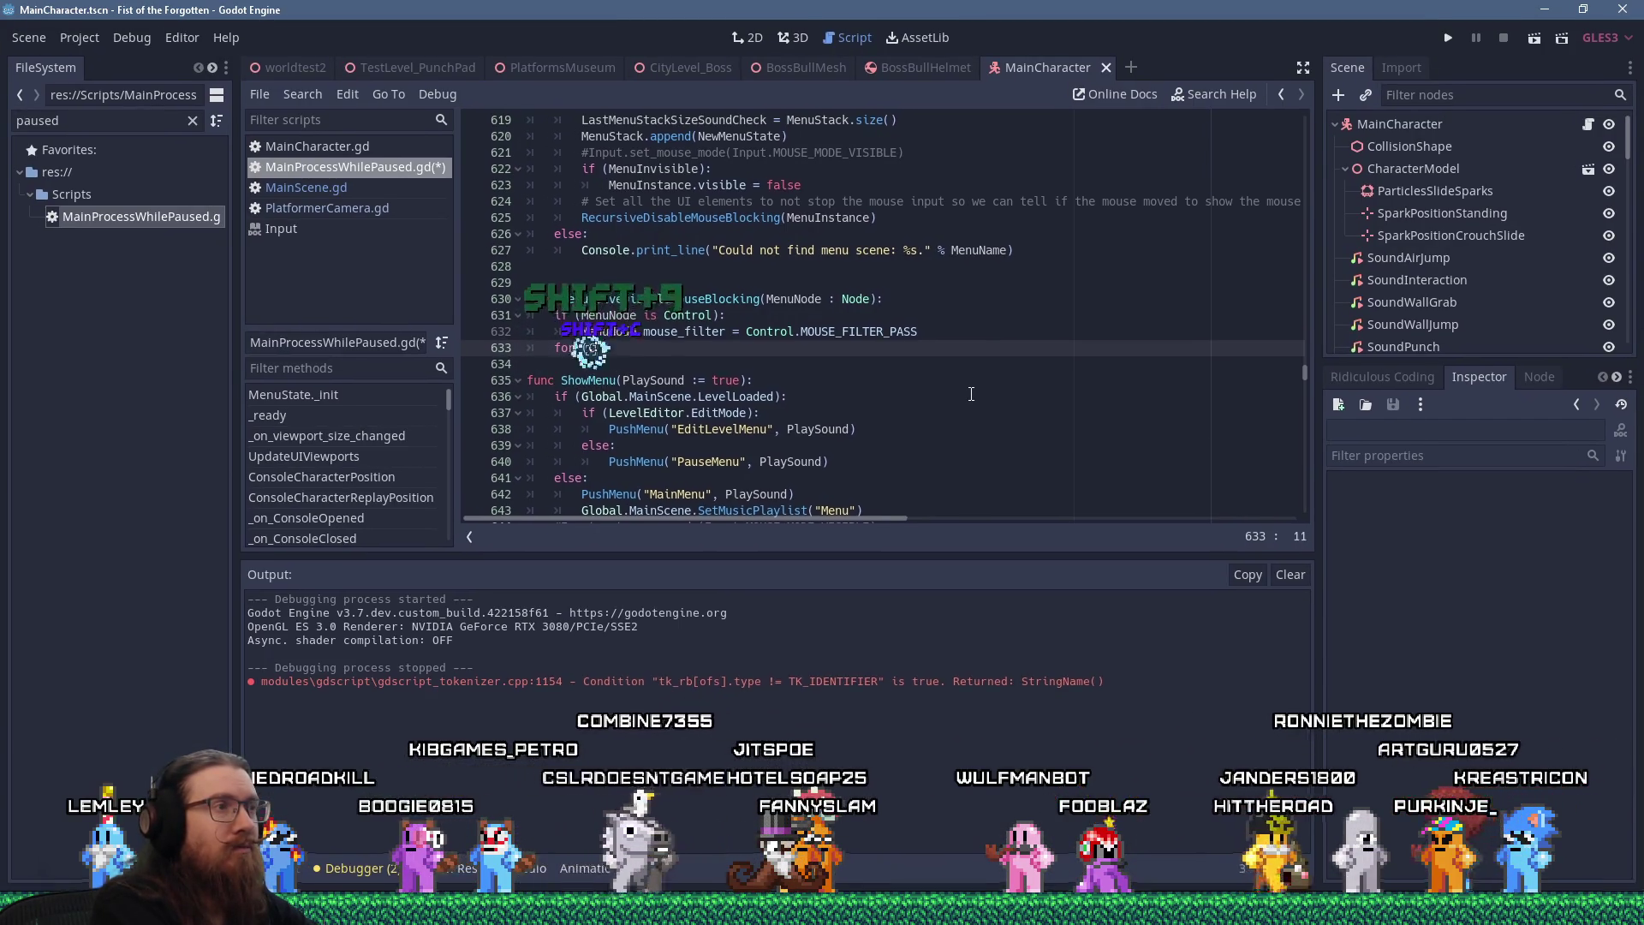
pyautogui.write('hildNode in MenuNdo')
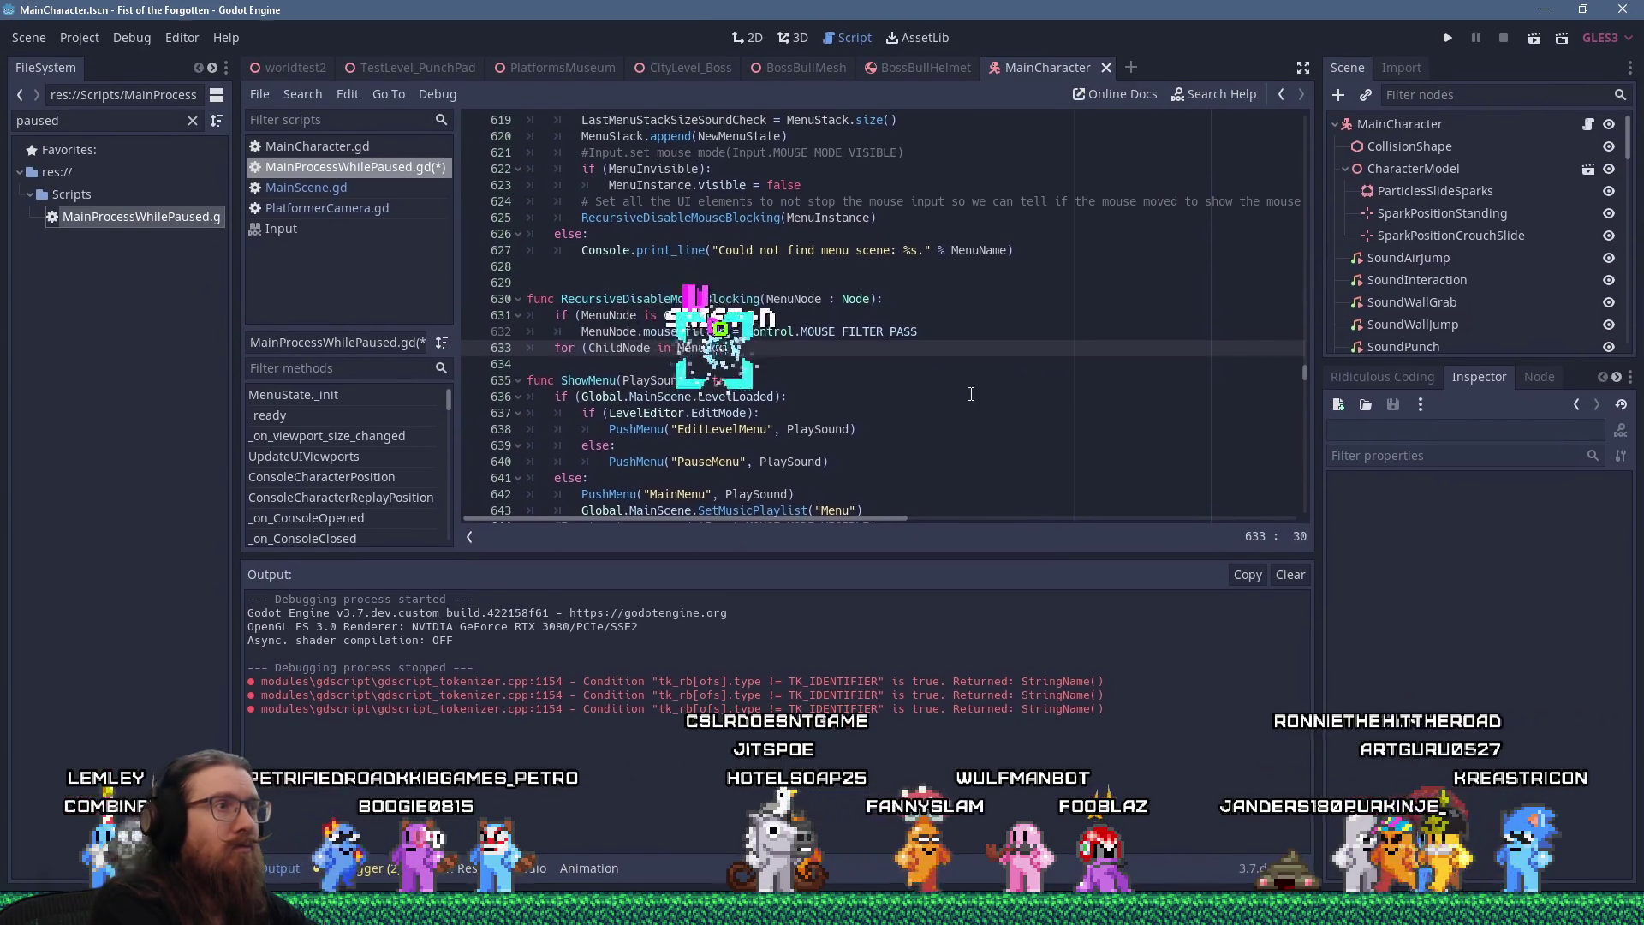
pyautogui.press('BackSpace')
pyautogui.write('de.get')
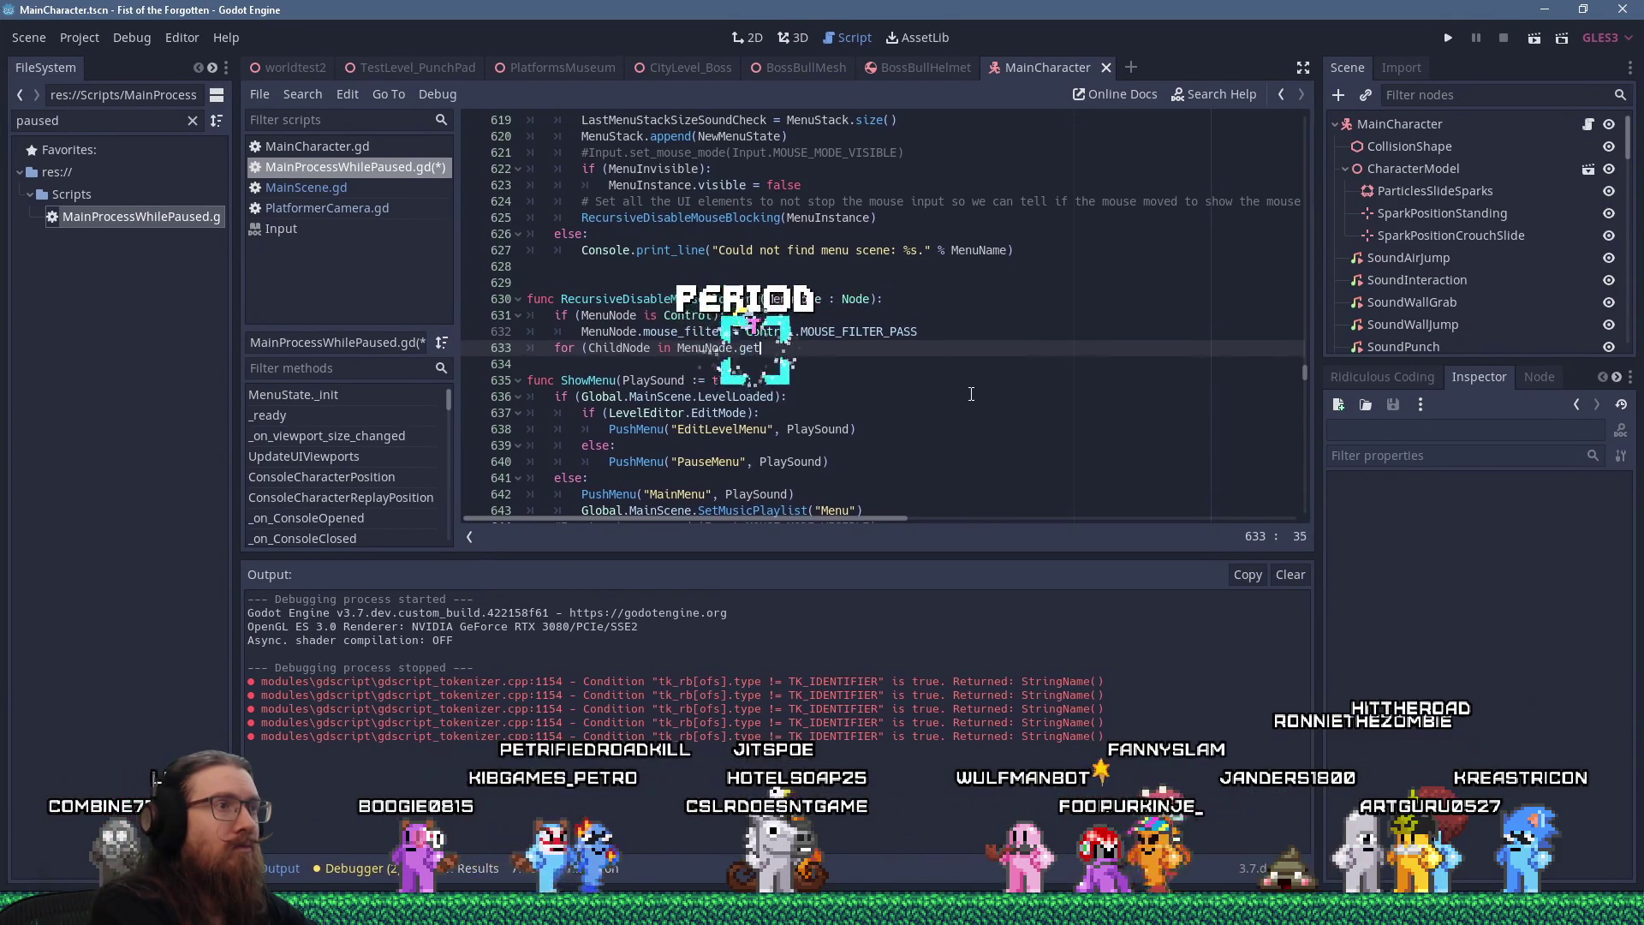
pyautogui.write('_chil')
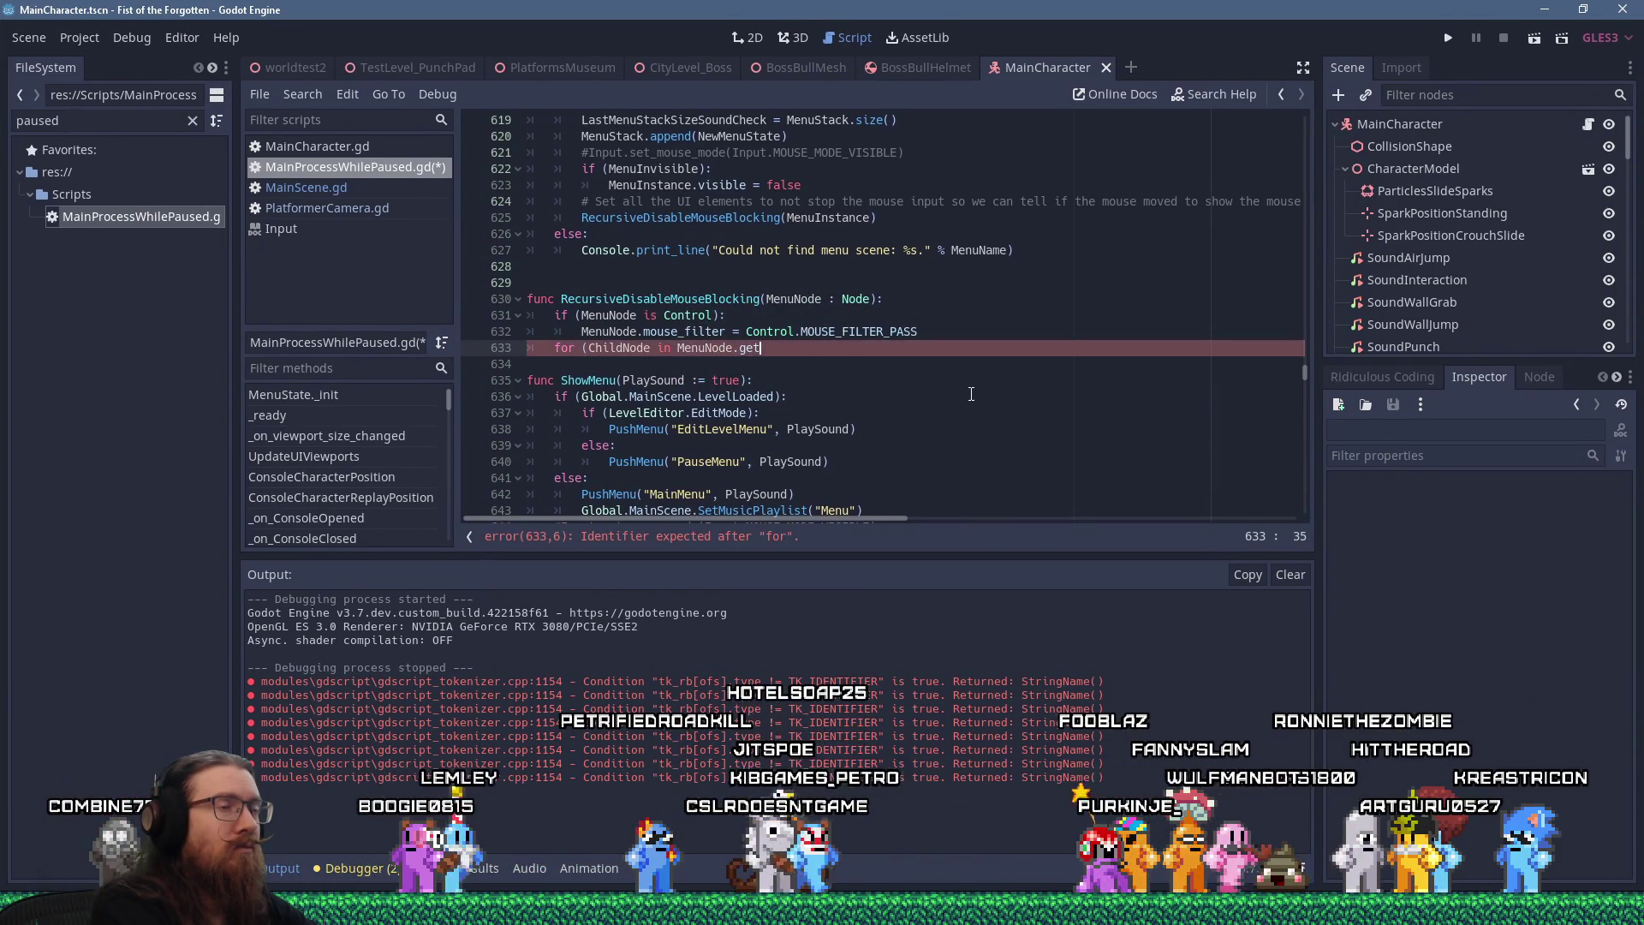
pyautogui.write('dren()):')
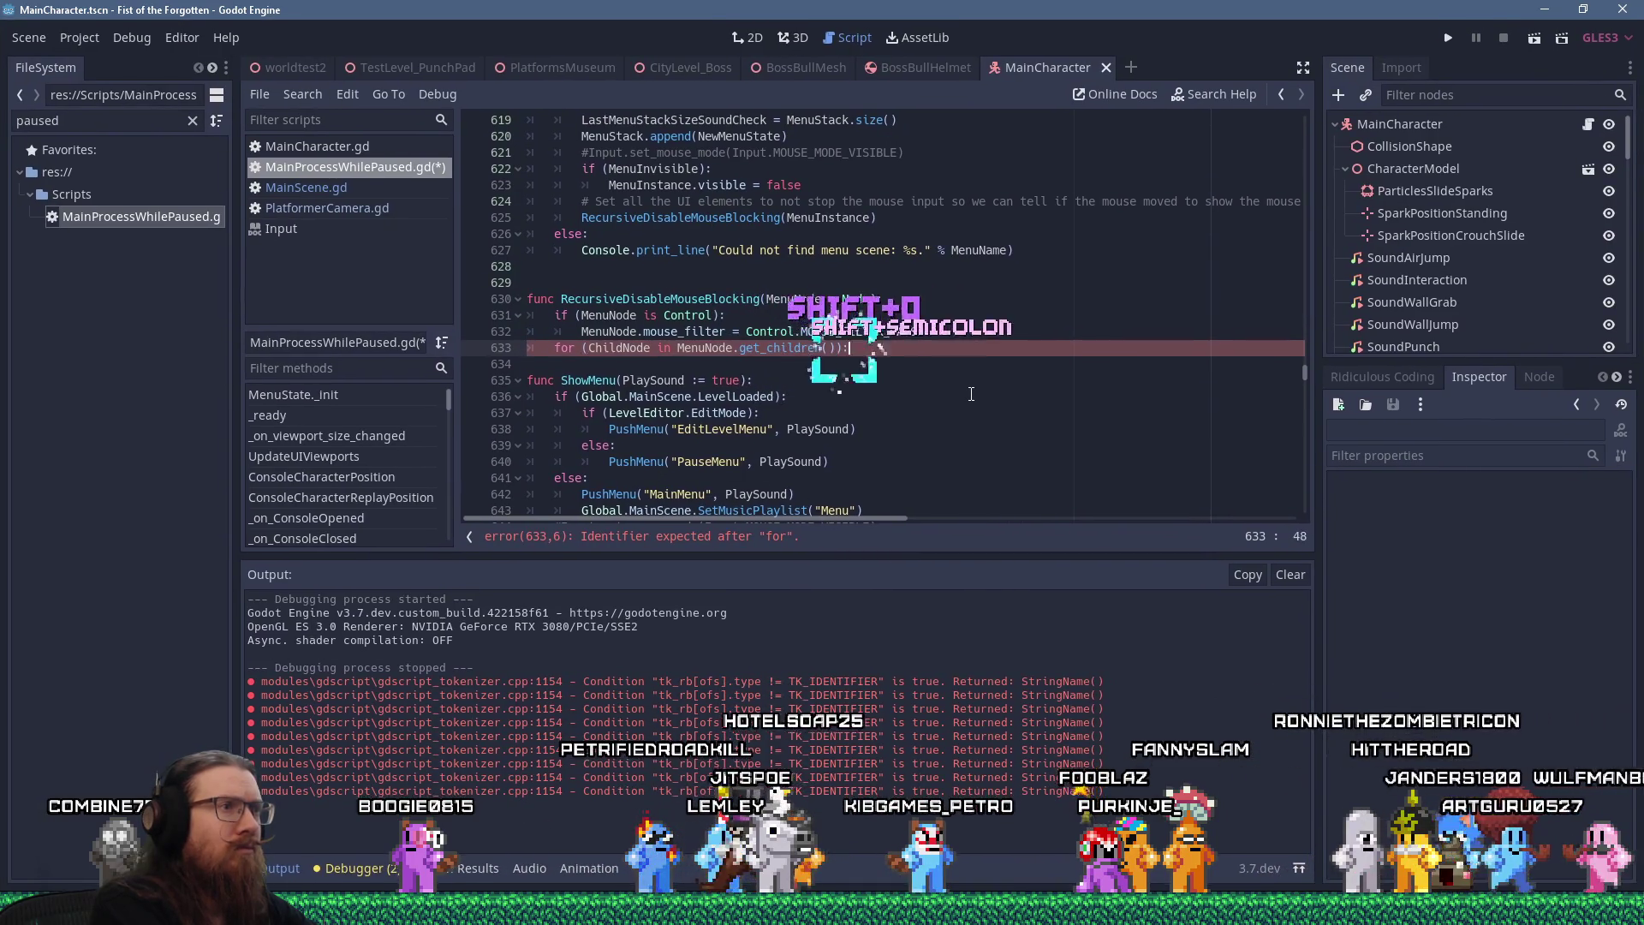
pyautogui.press('Return')
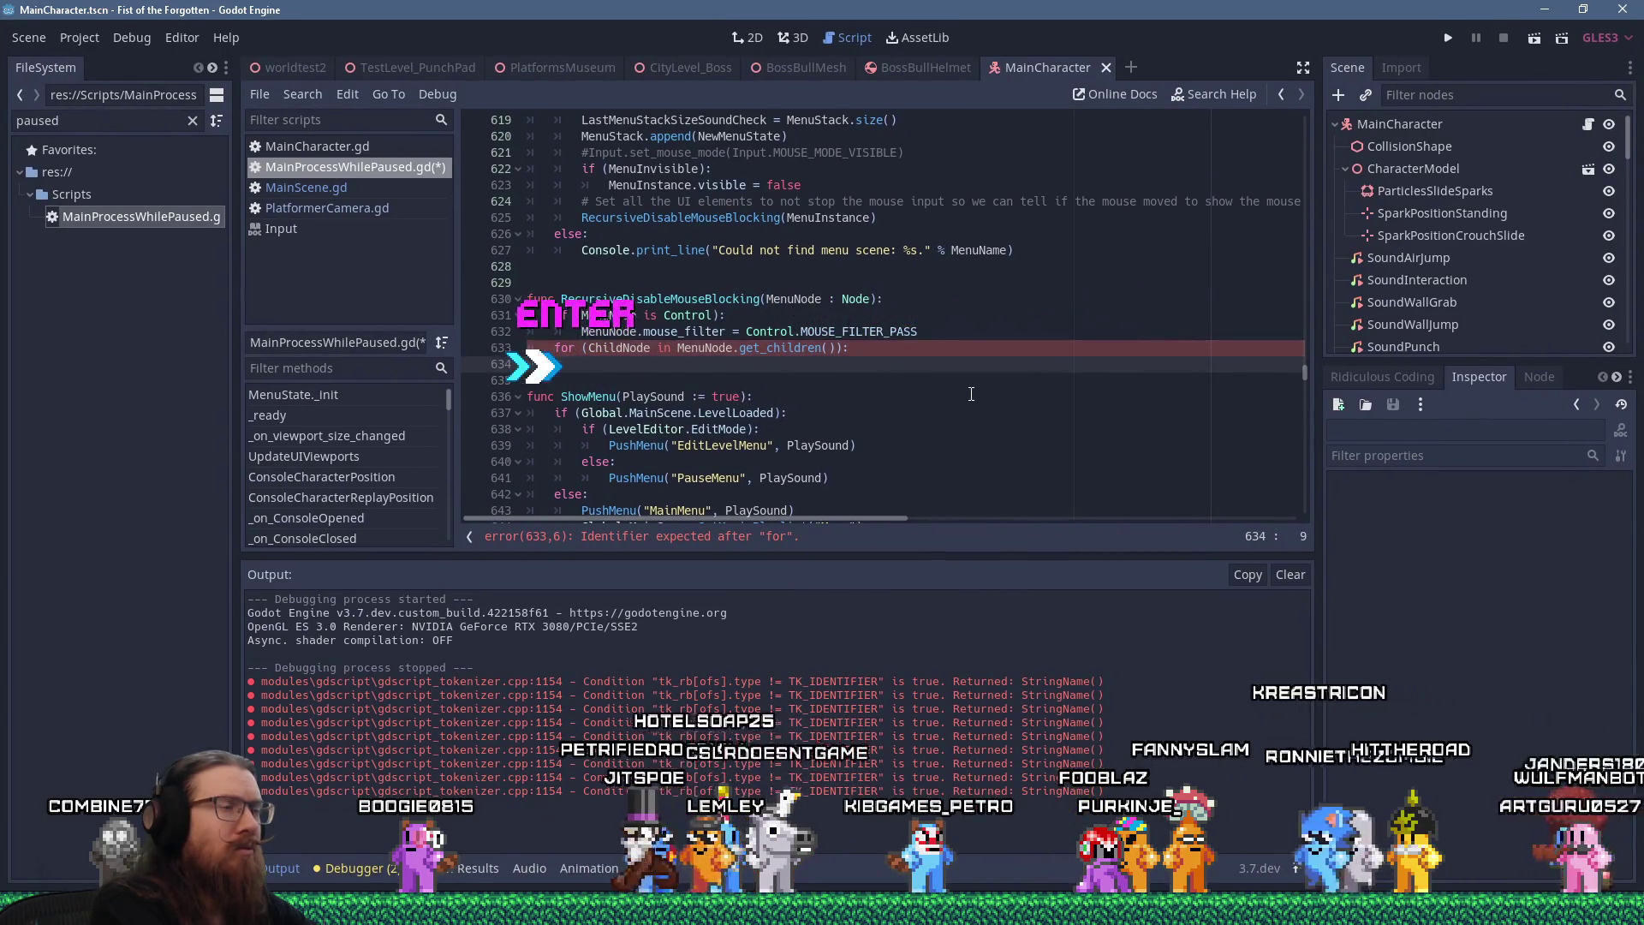
pyautogui.write('Chi')
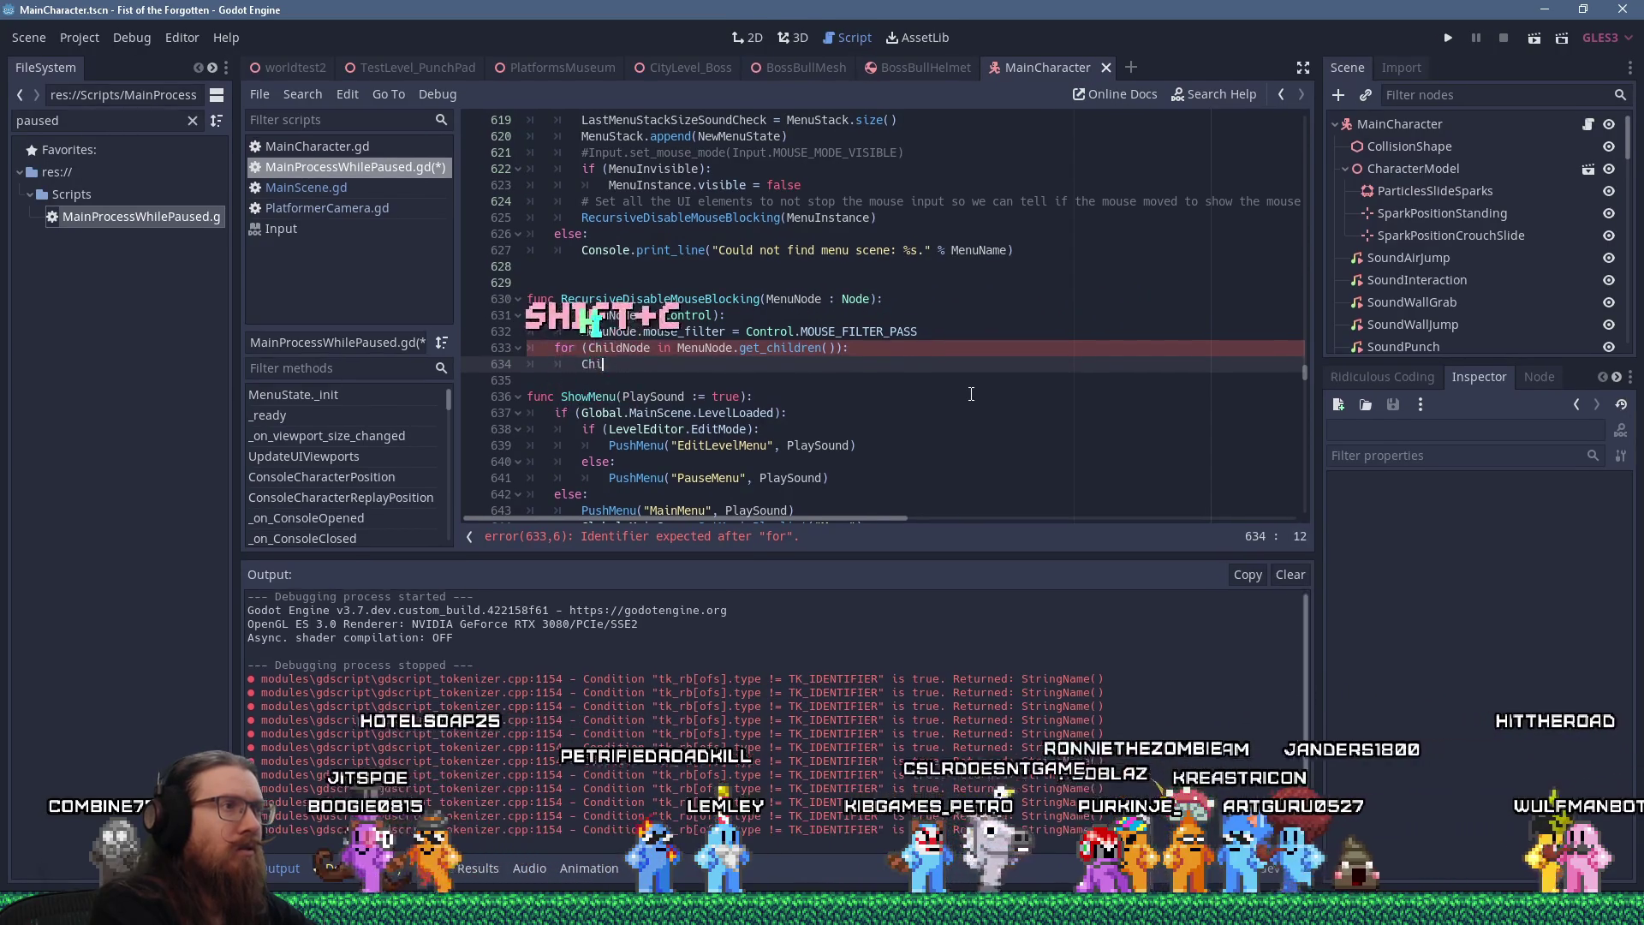
pyautogui.write('Re')
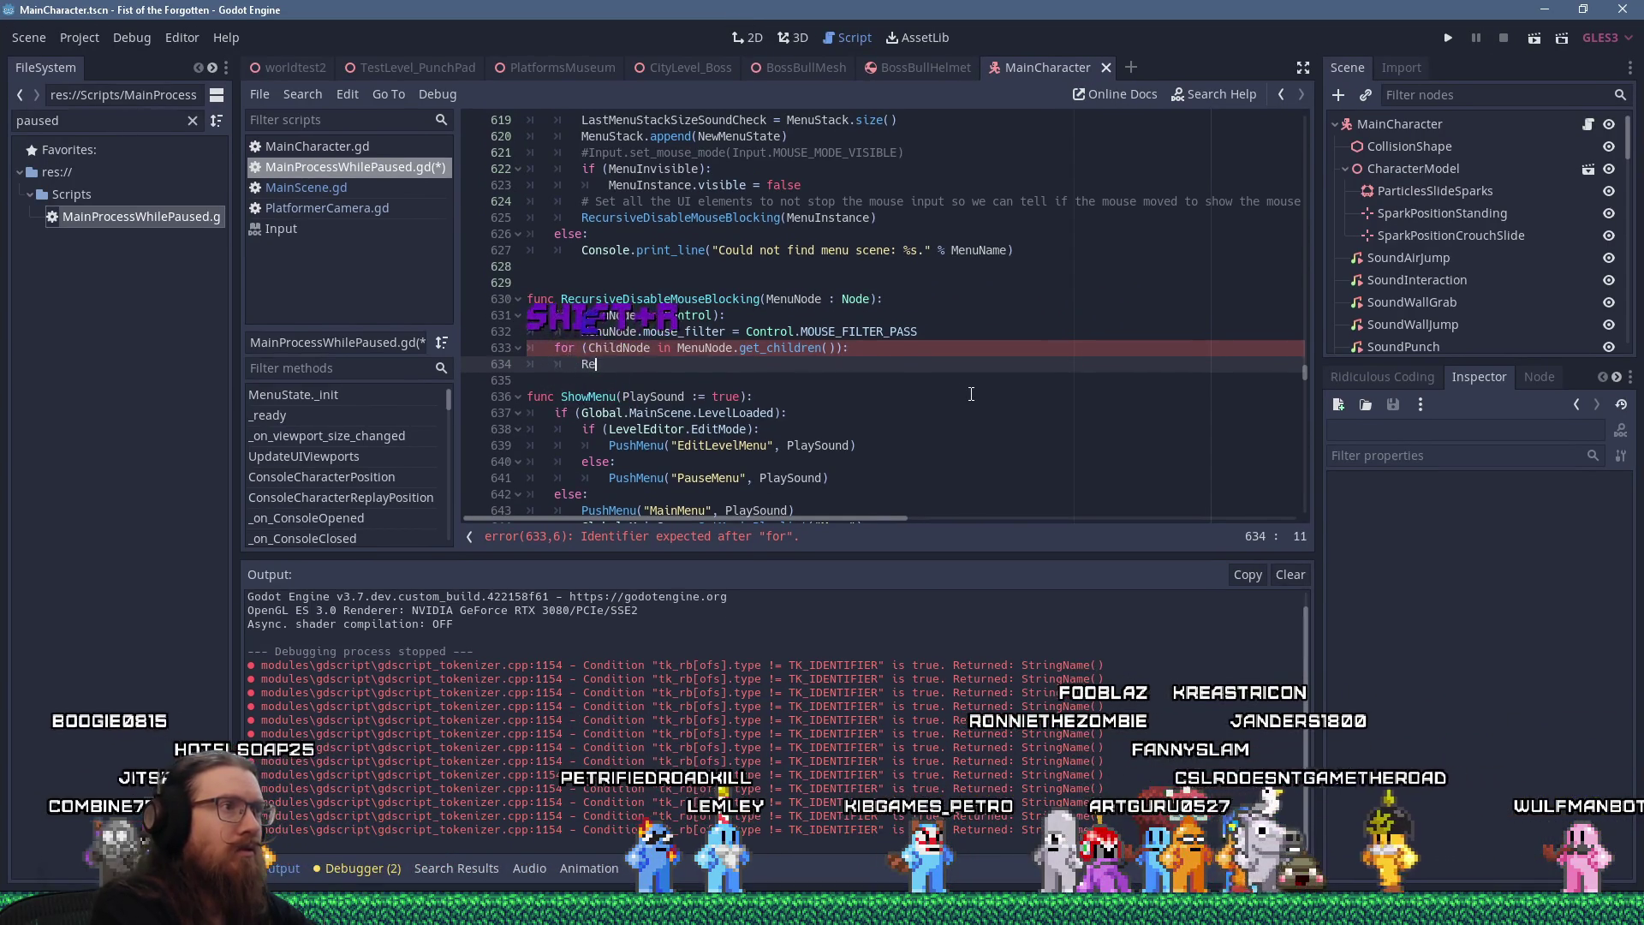
pyautogui.write('cursiveDisableMouseBlocking(')
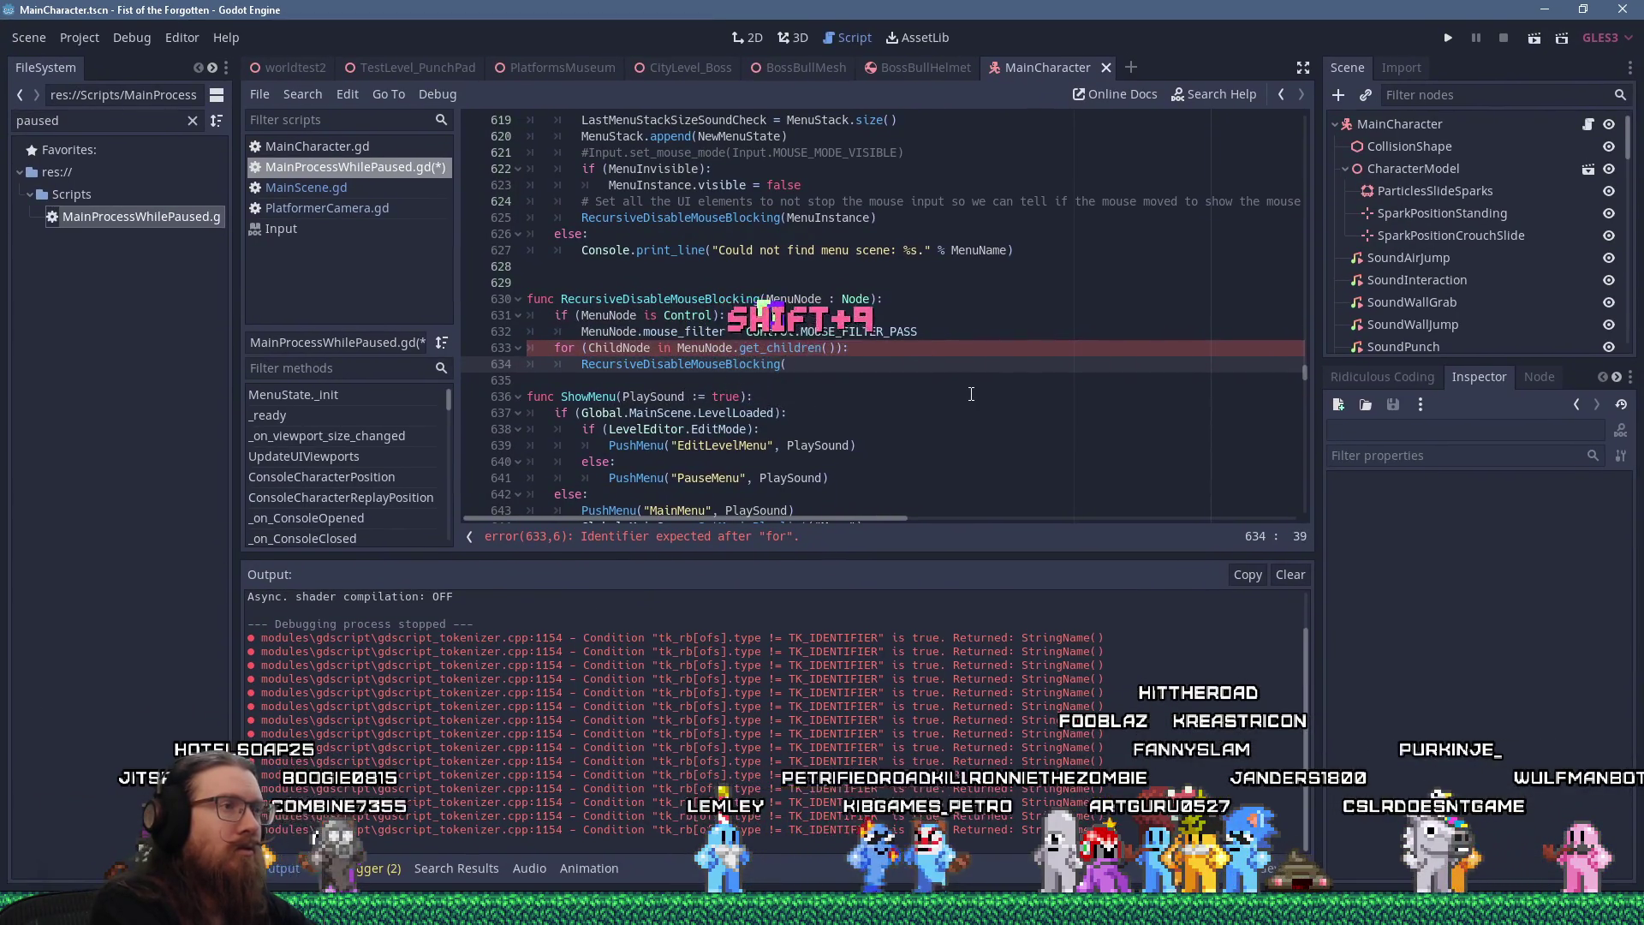
pyautogui.write('ChildNode)')
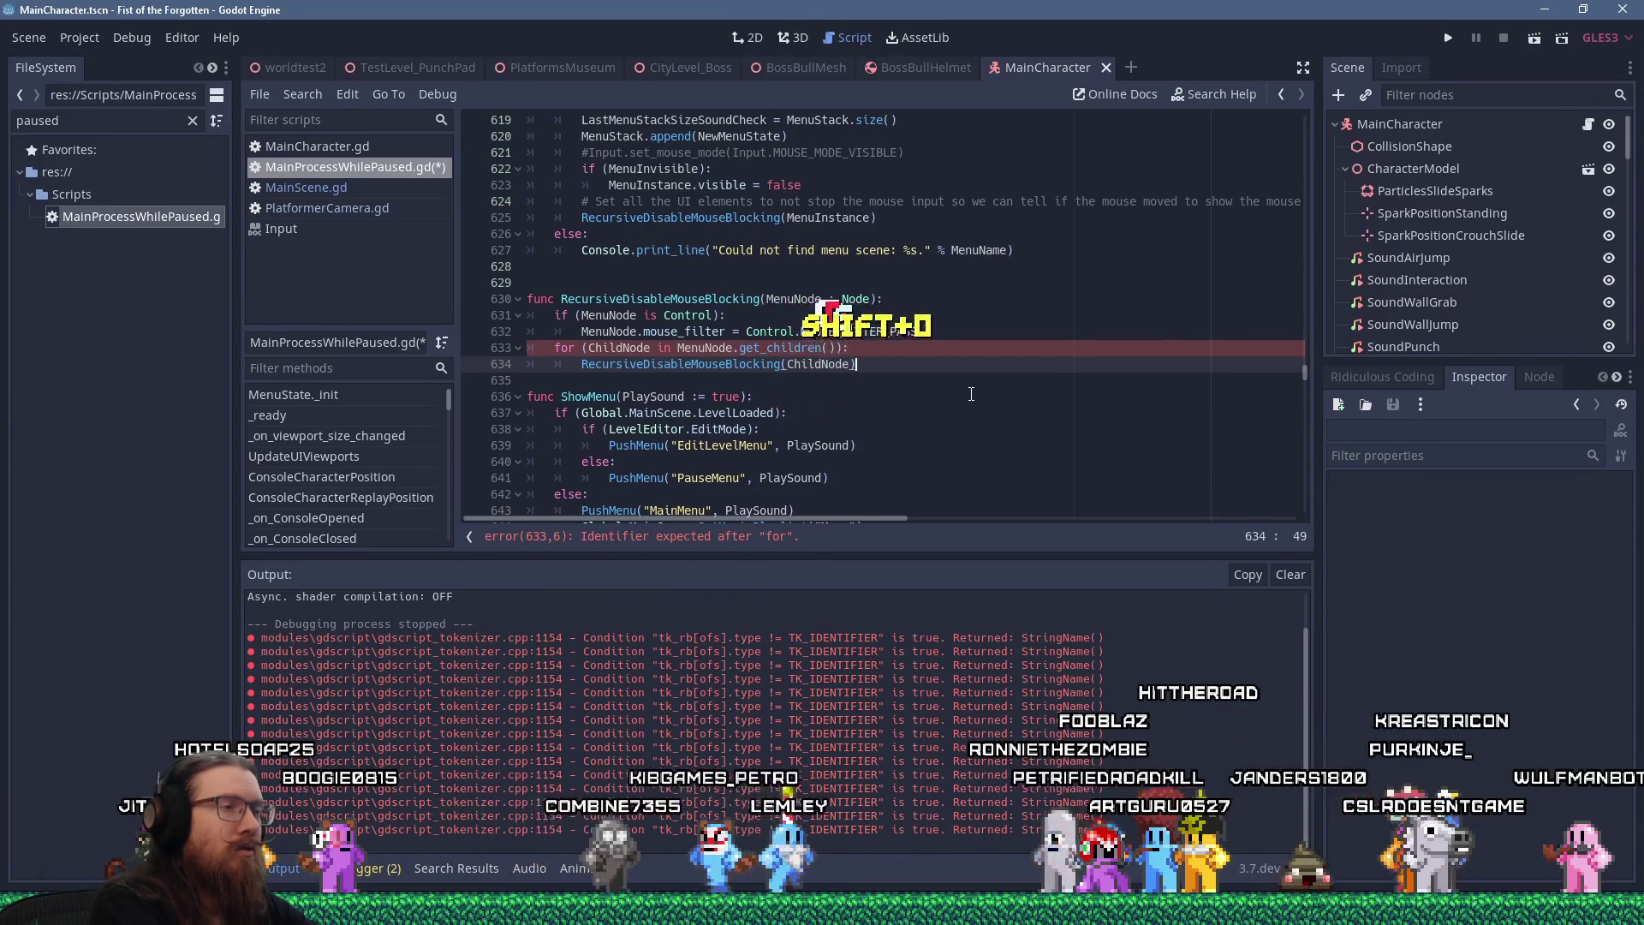
pyautogui.press('Down')
pyautogui.press('Return')
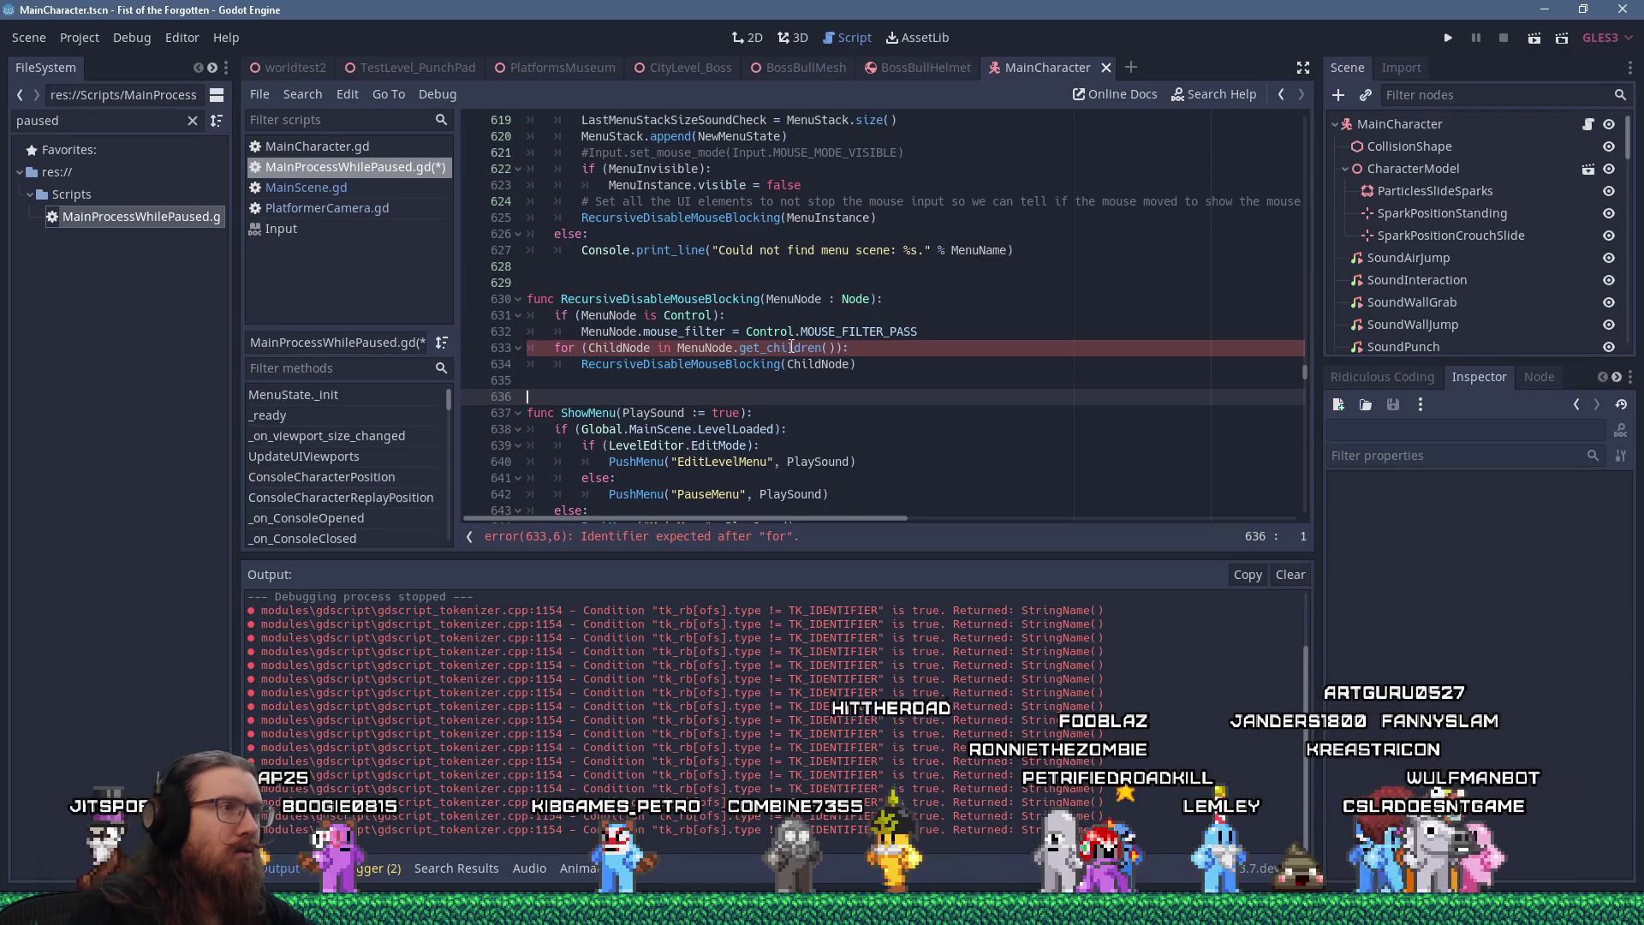
# Remove the extra parentheses from the for loop line and clear the Output log
pyautogui.click(585, 348)
pyautogui.press('Delete')
pyautogui.press('End')
pyautogui.press('Left')
pyautogui.press('BackSpace')
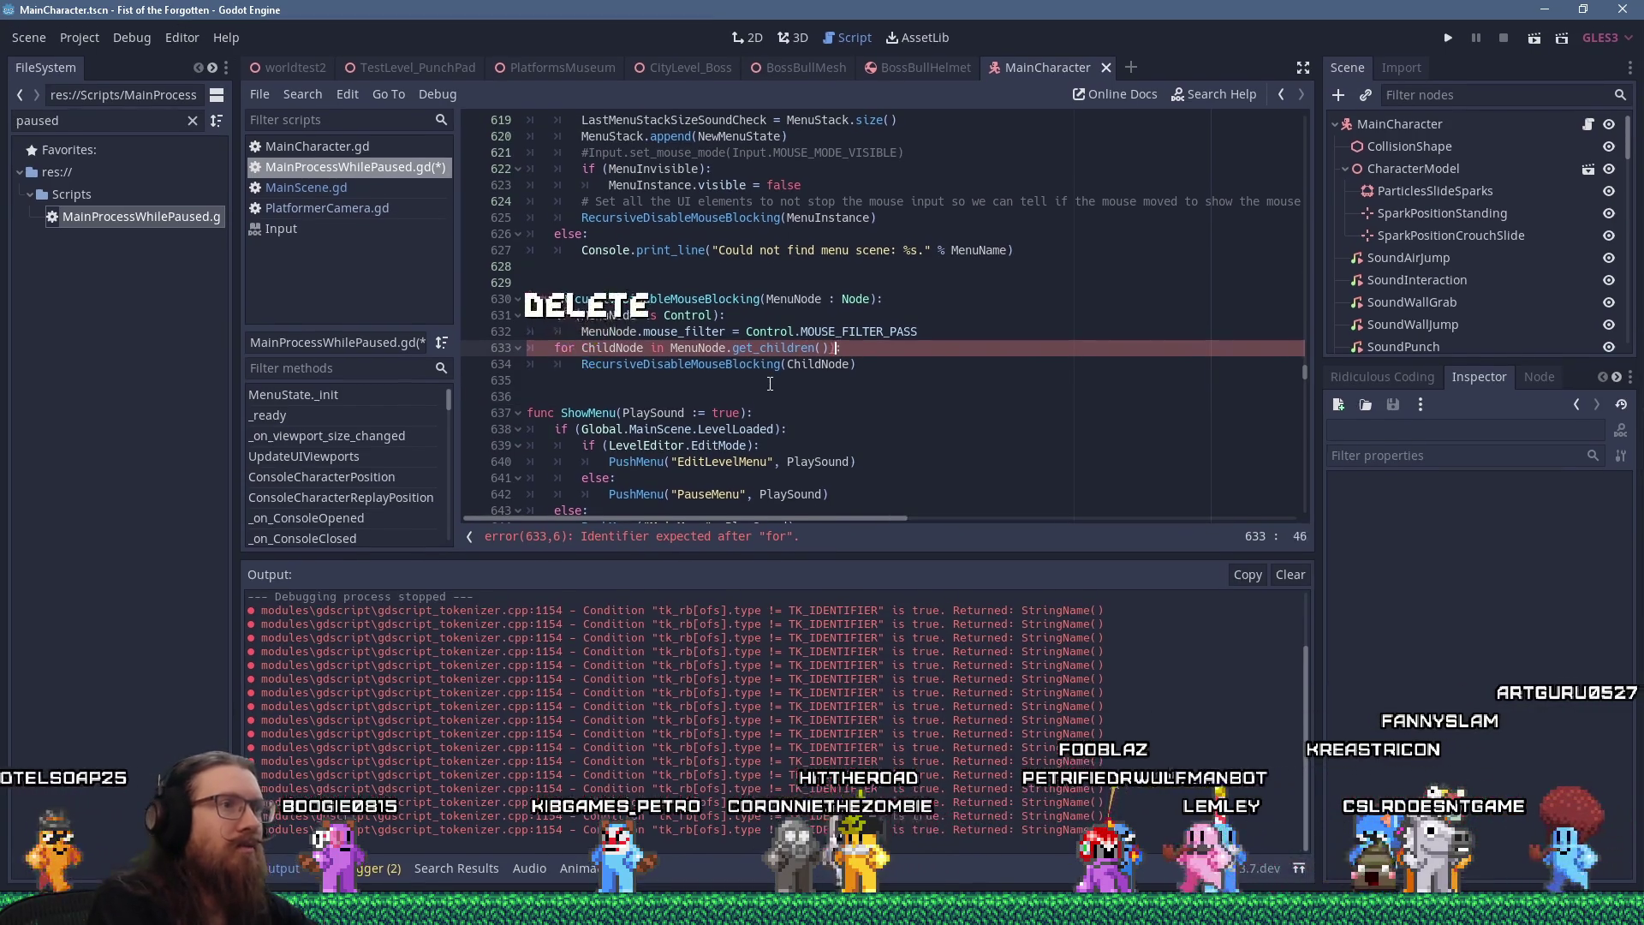
pyautogui.press('Delete')
pyautogui.press('Down')
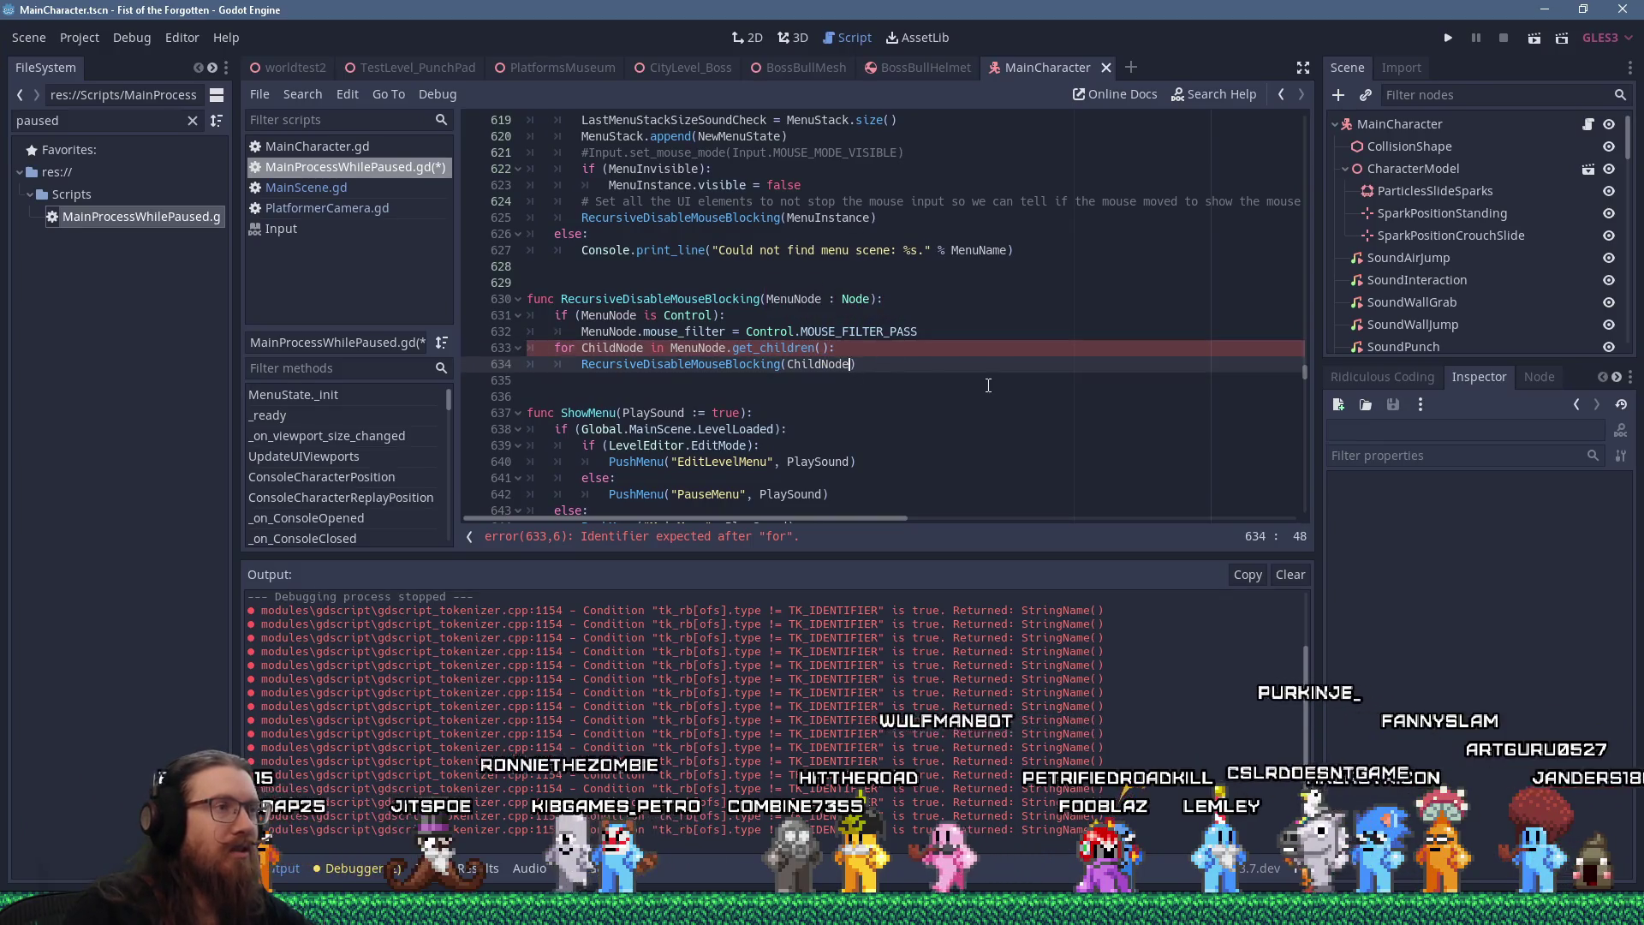
pyautogui.click(791, 349)
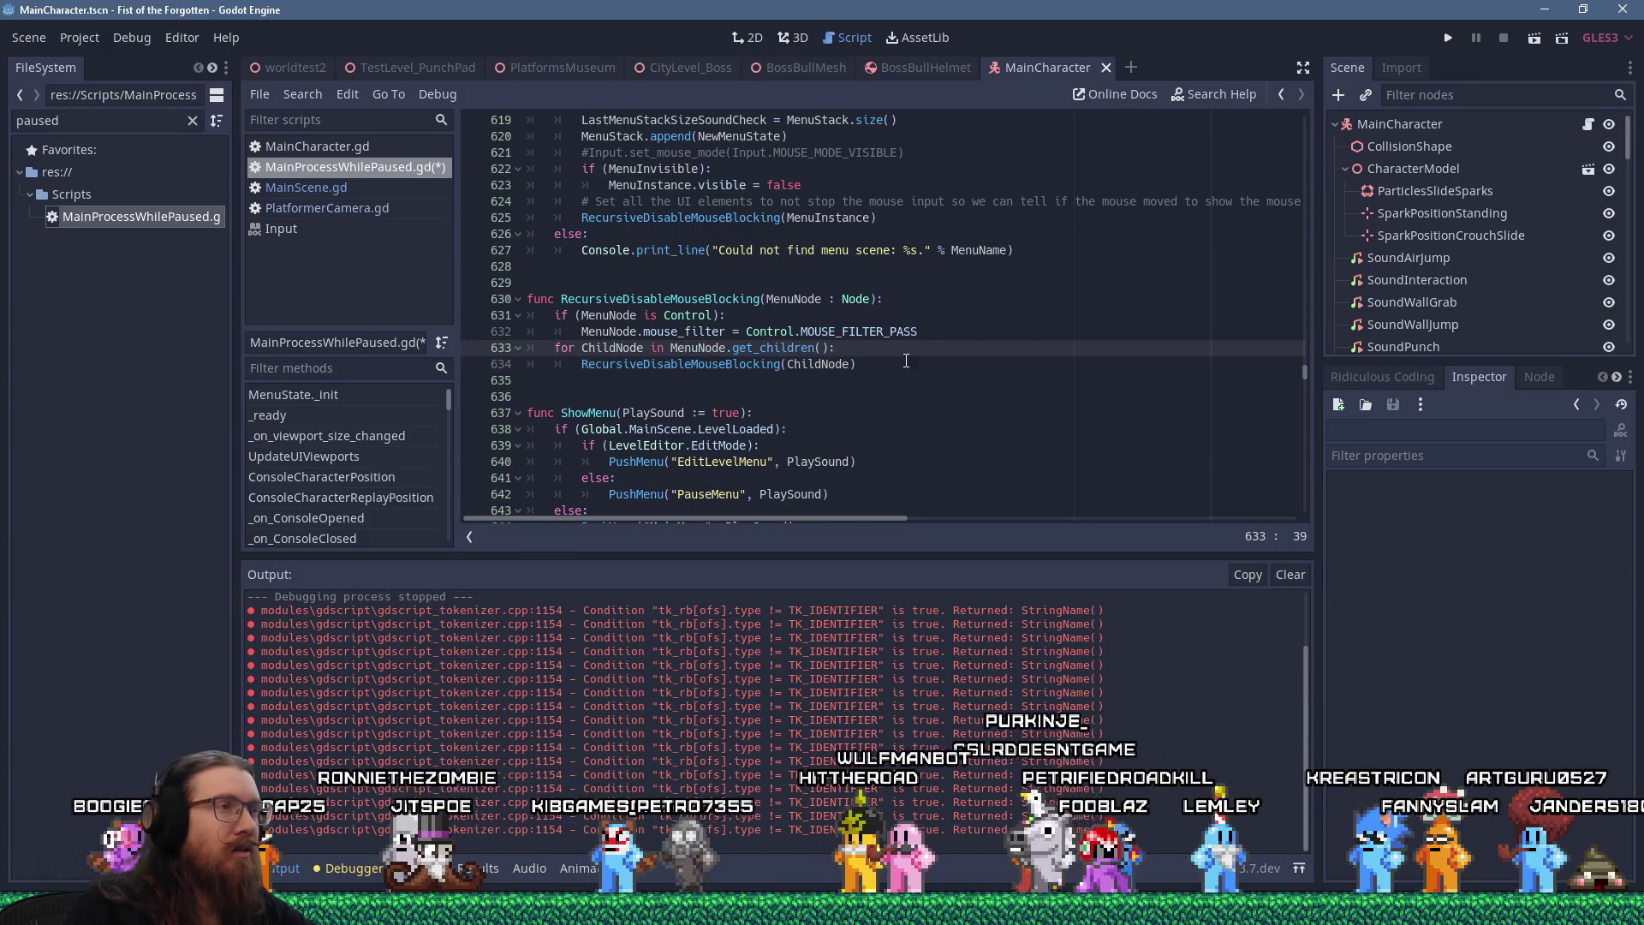
pyautogui.click(1288, 575)
# Run the game with the recursive change, return to the editor, and select MOUSE_FILTER_PASS on line 632
pyautogui.click(1452, 36)
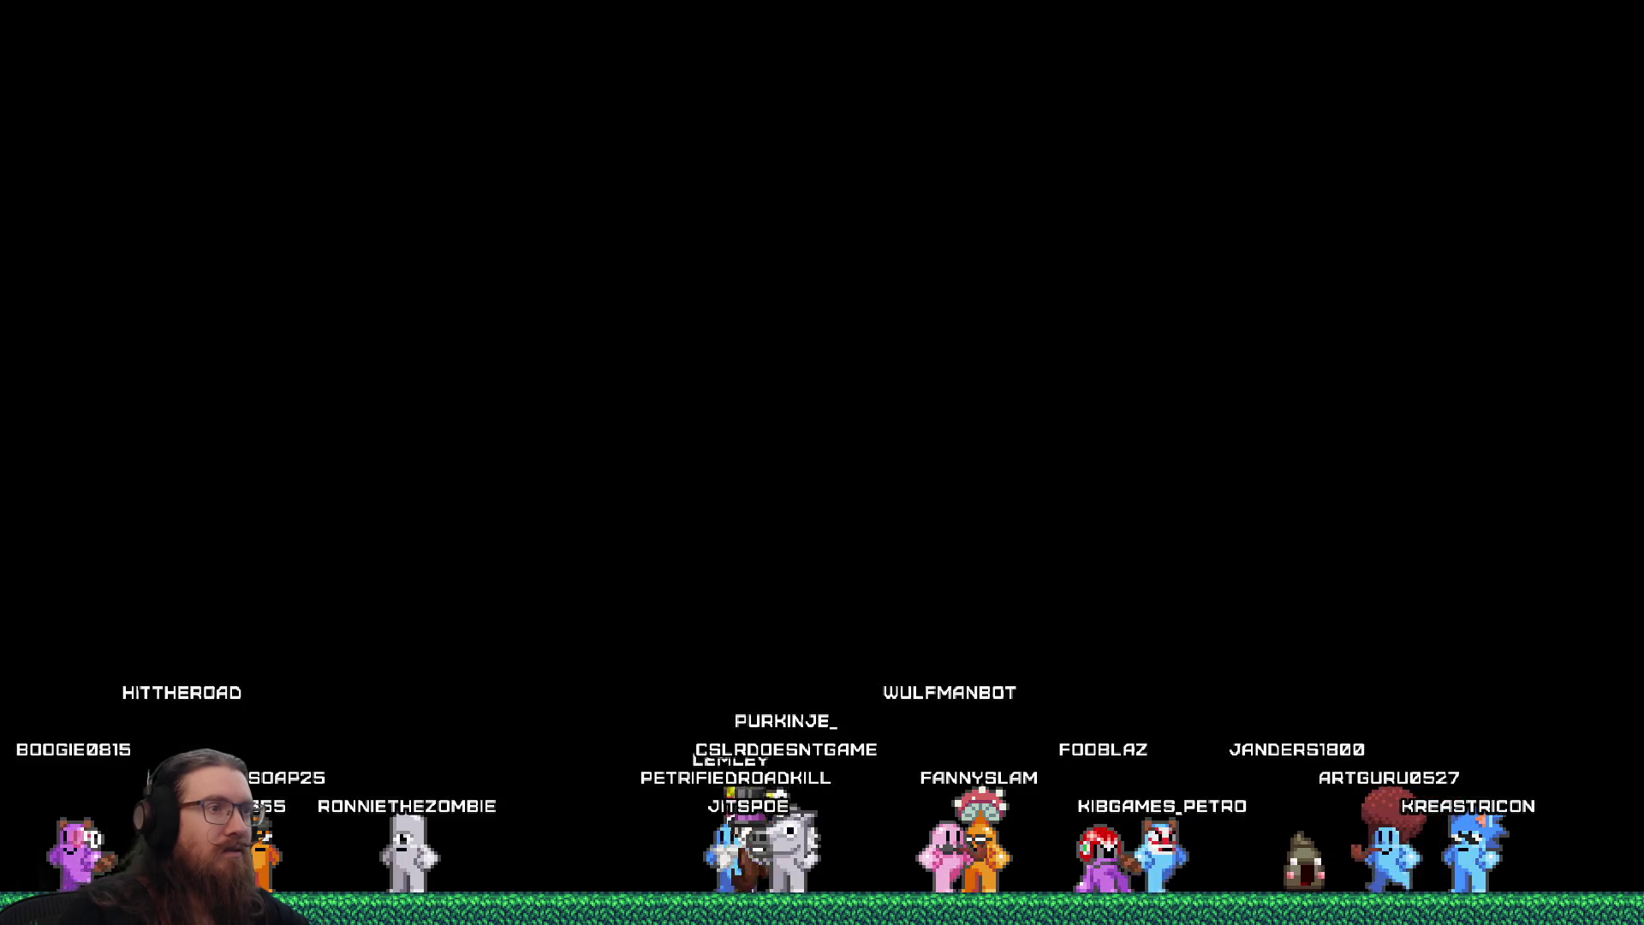
pyautogui.hotkey('alt', 'Tab')
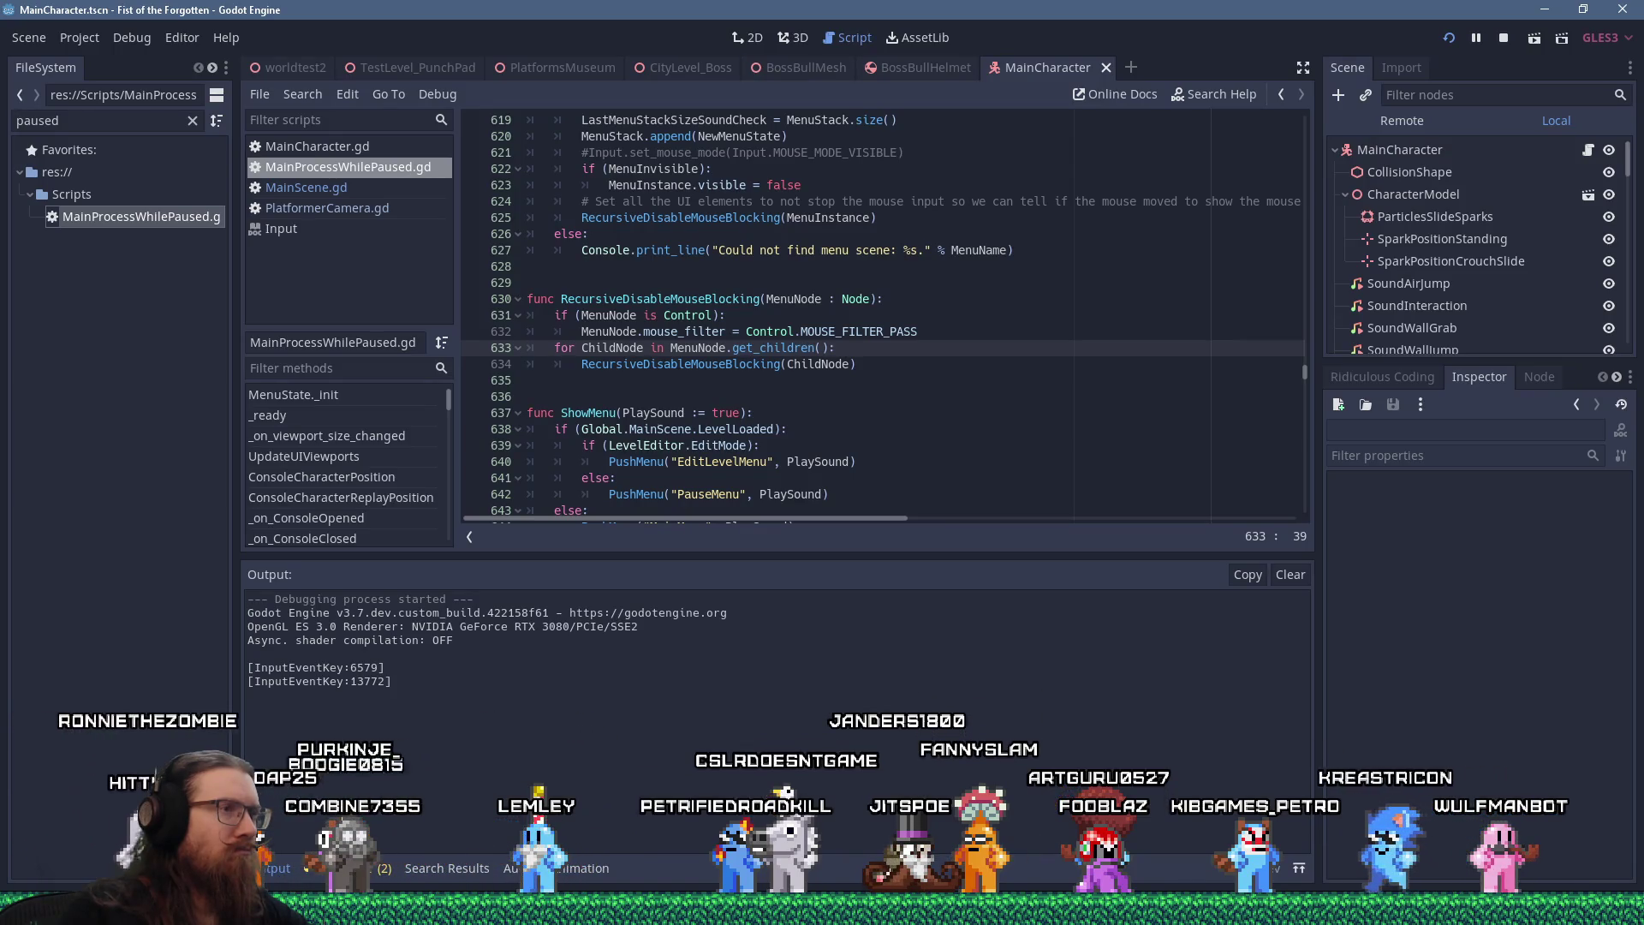
pyautogui.click(883, 374)
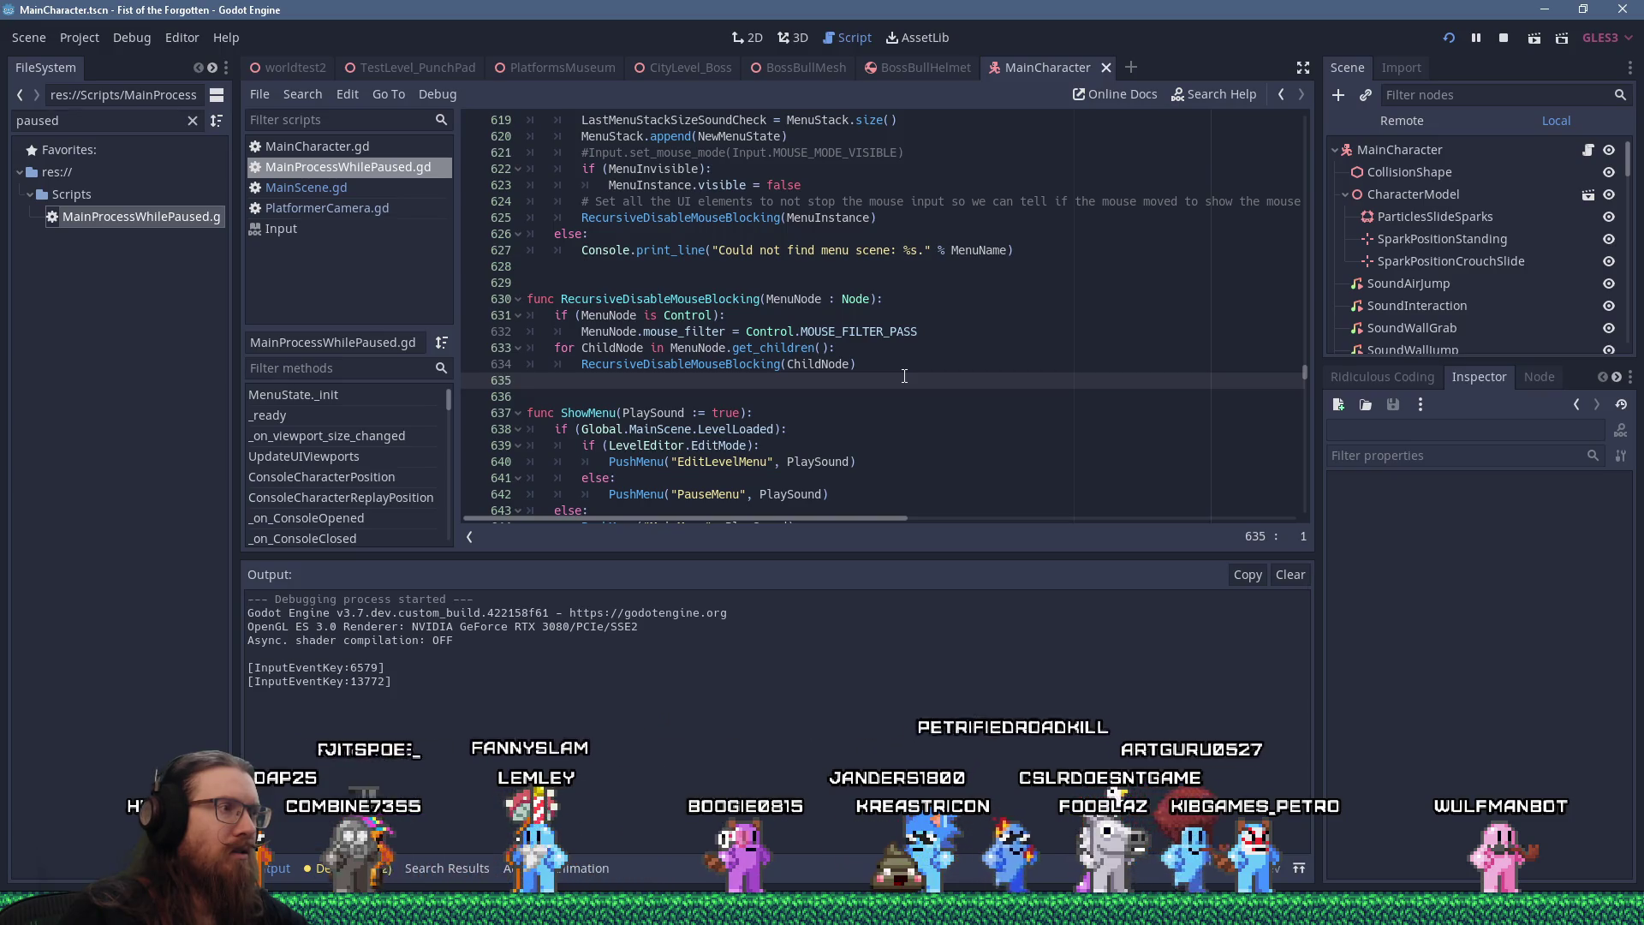
pyautogui.doubleClick(917, 334)
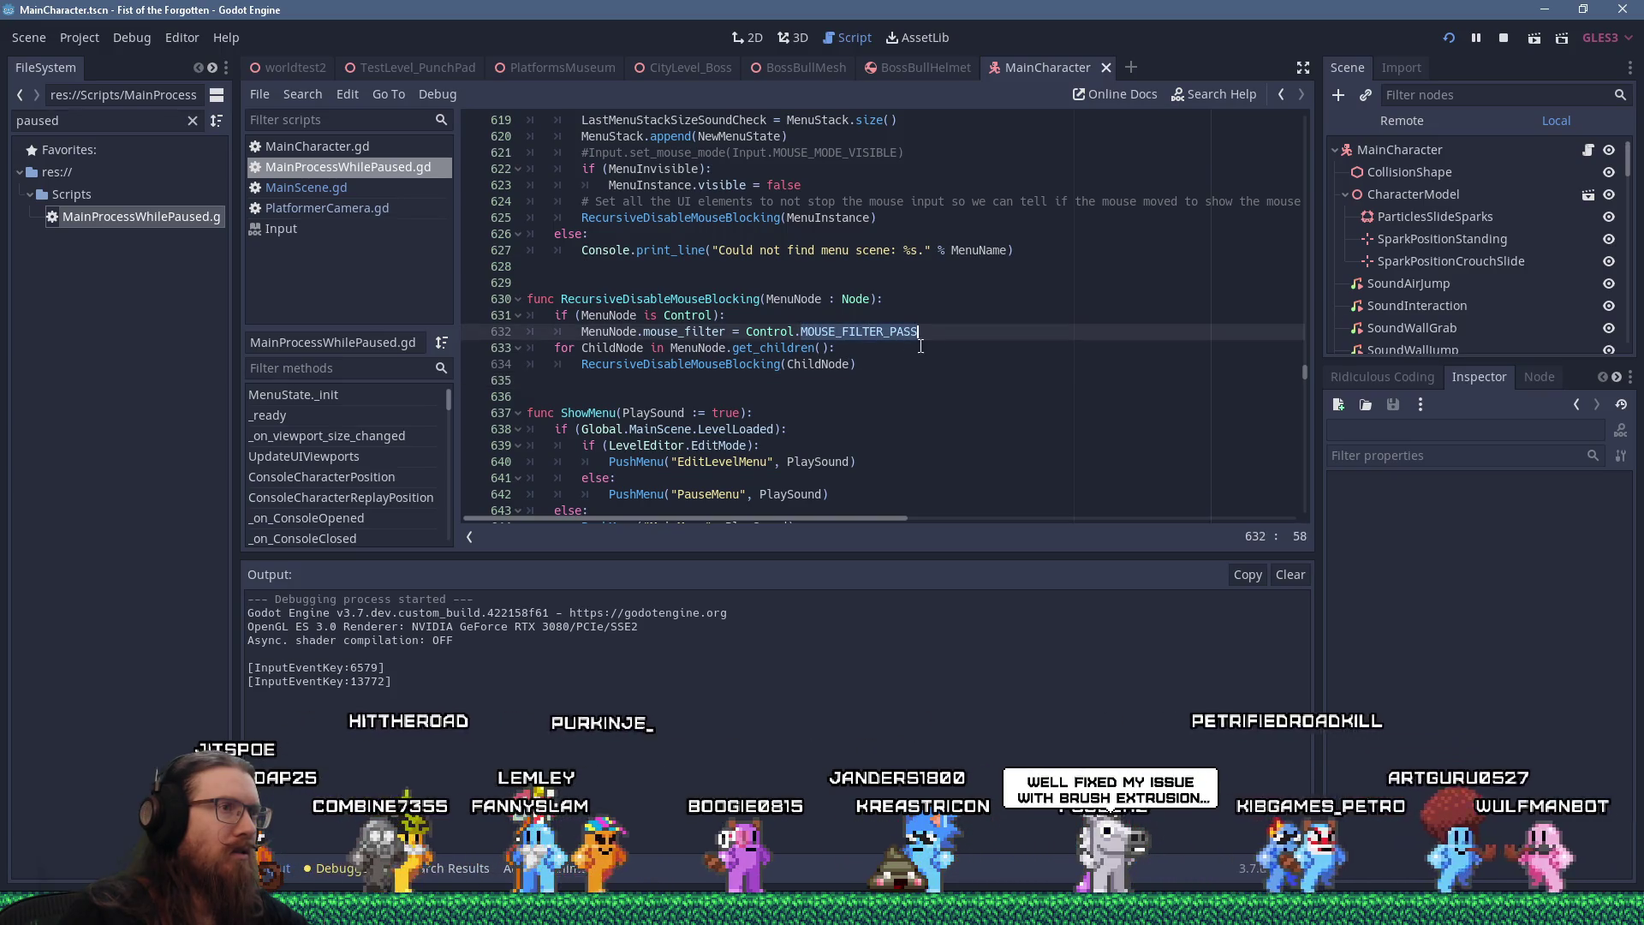
# Replace MOUSE_FILTER_PASS with MOUSE_FILTER_IGNORE, reload the game, and resume past the breakpoint
pyautogui.press('BackSpace')
pyautogui.write('IGNO')
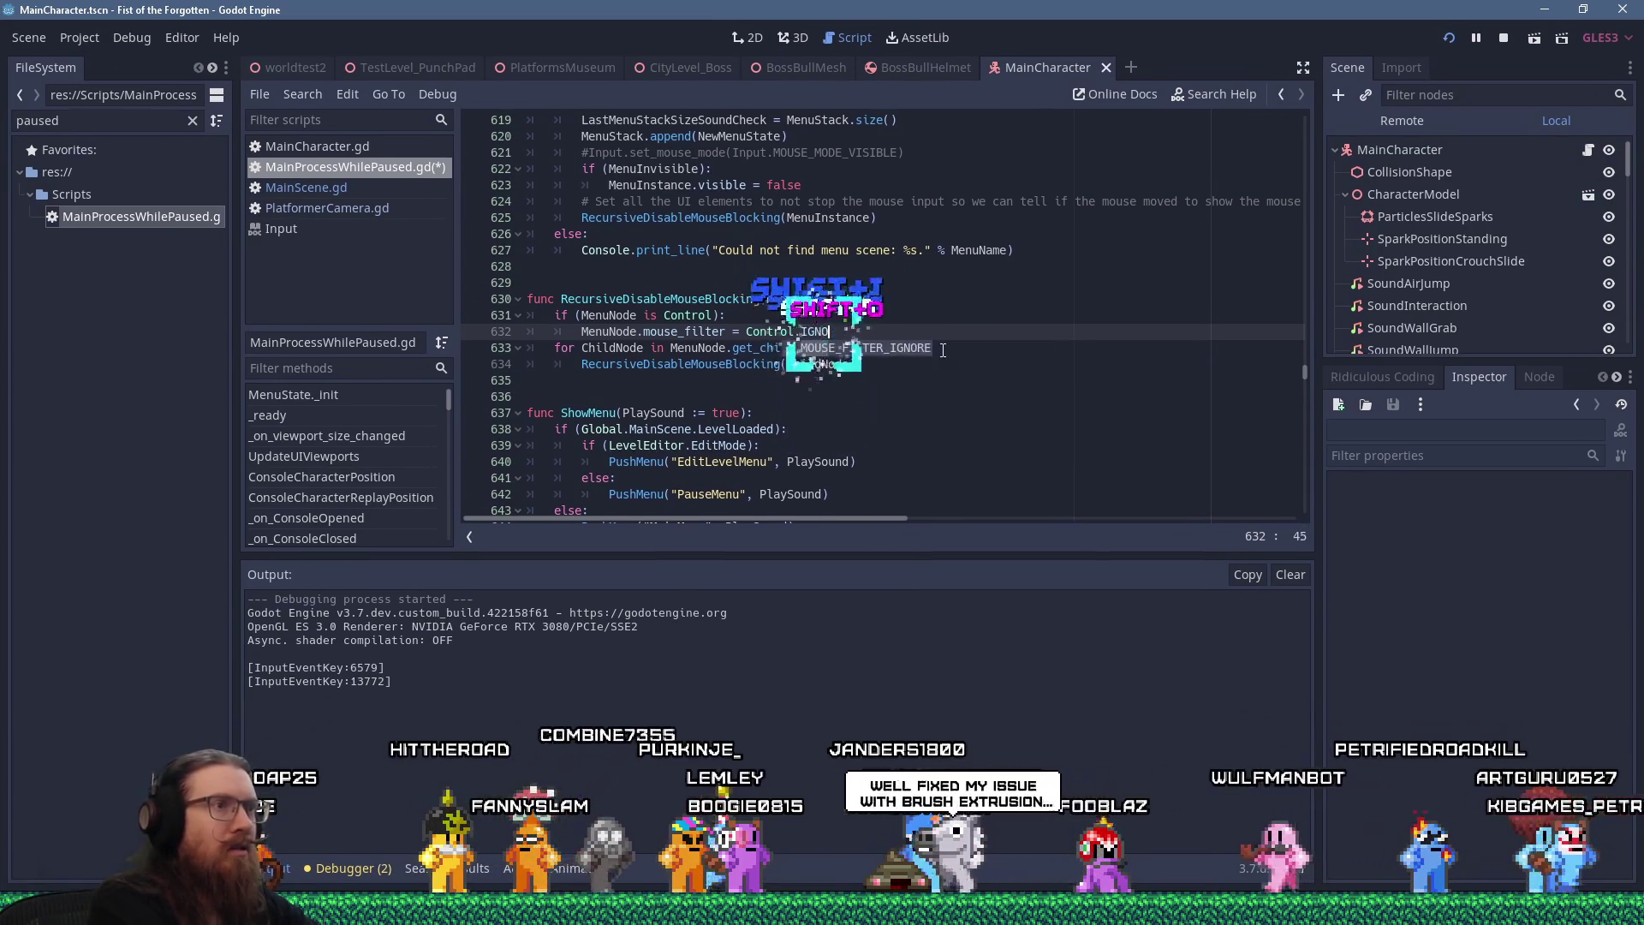
pyautogui.press('Return')
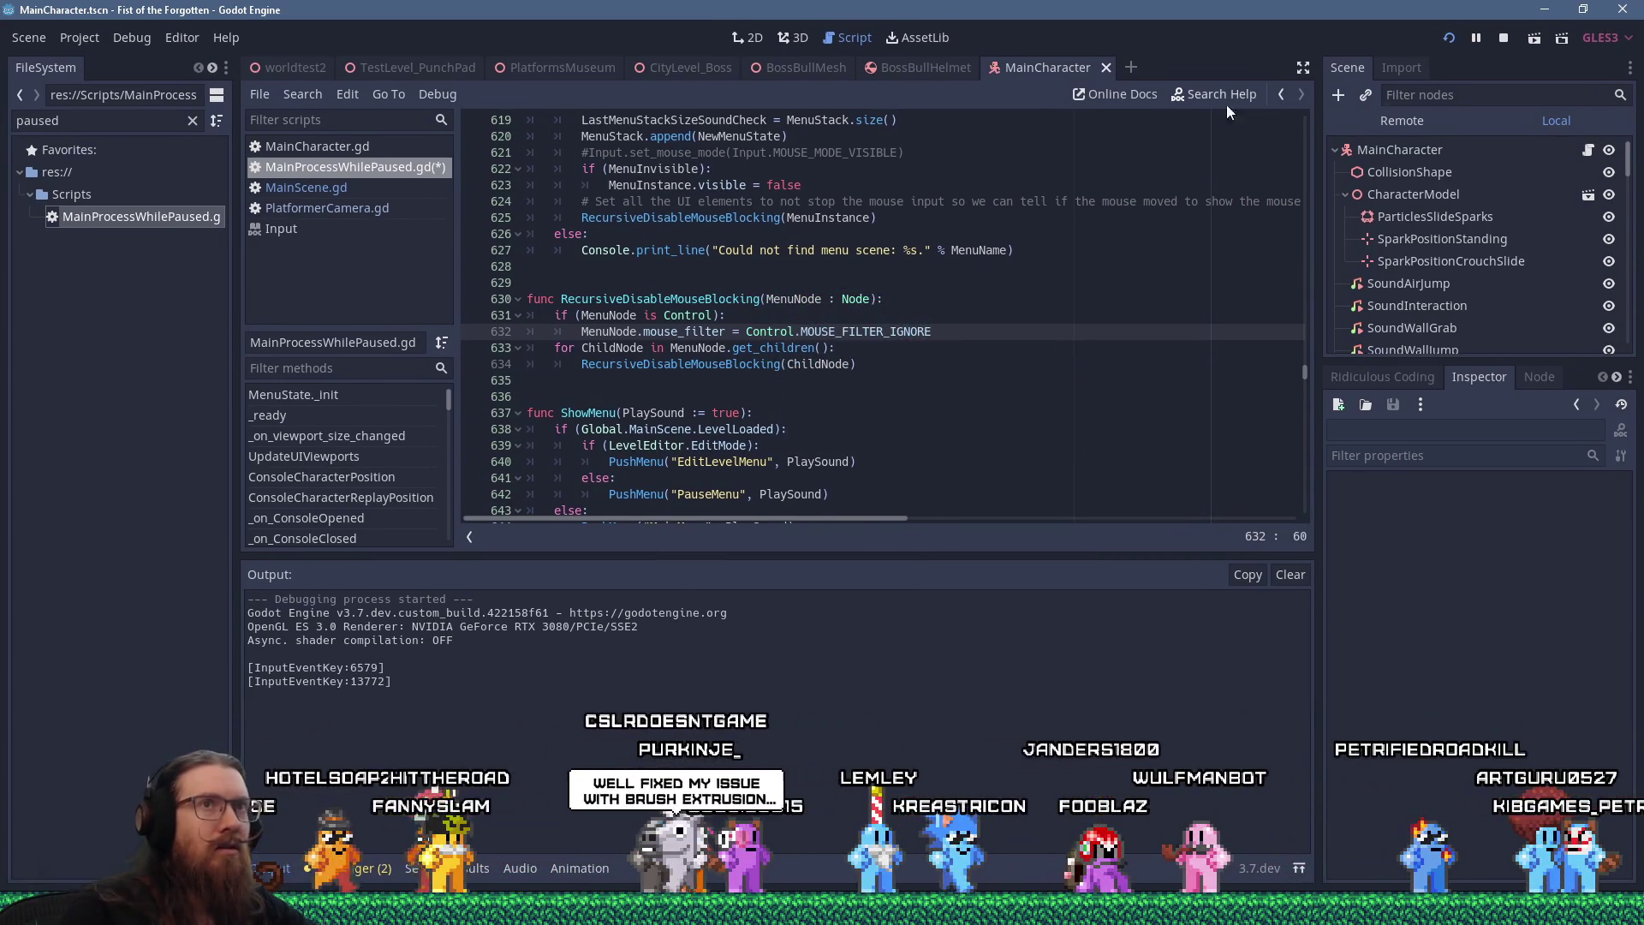
pyautogui.click(1446, 39)
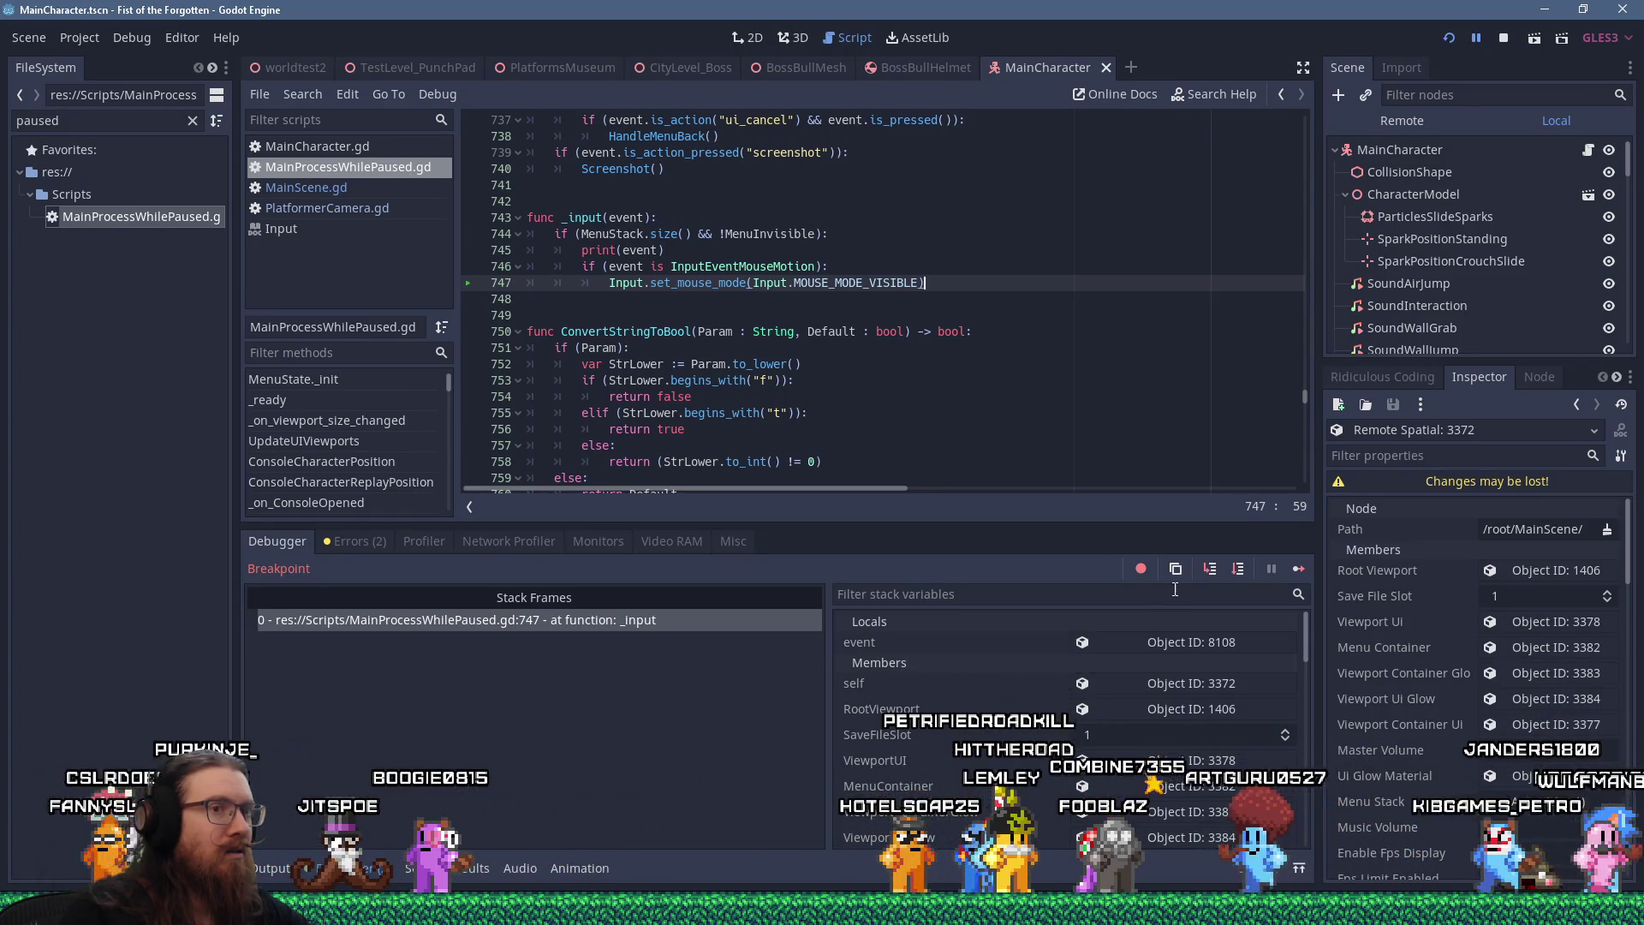
pyautogui.click(1300, 570)
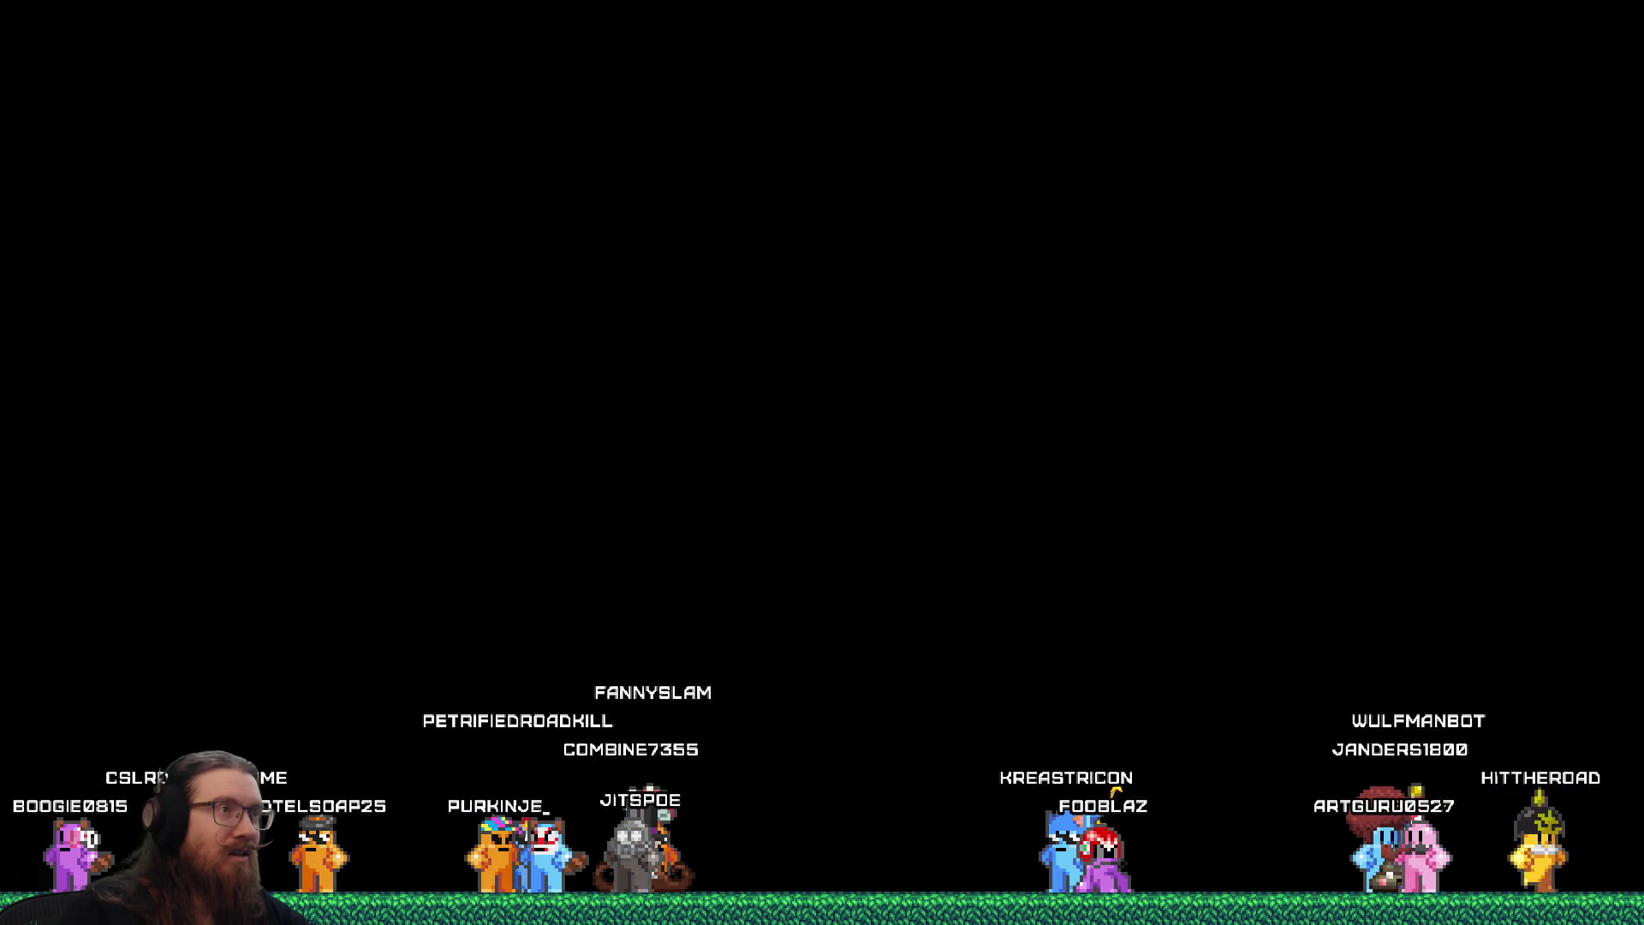
# Alt-tab from the running game back to MainProcessWhilePaused.gd at line 747
pyautogui.hotkey('alt', 'Tab')
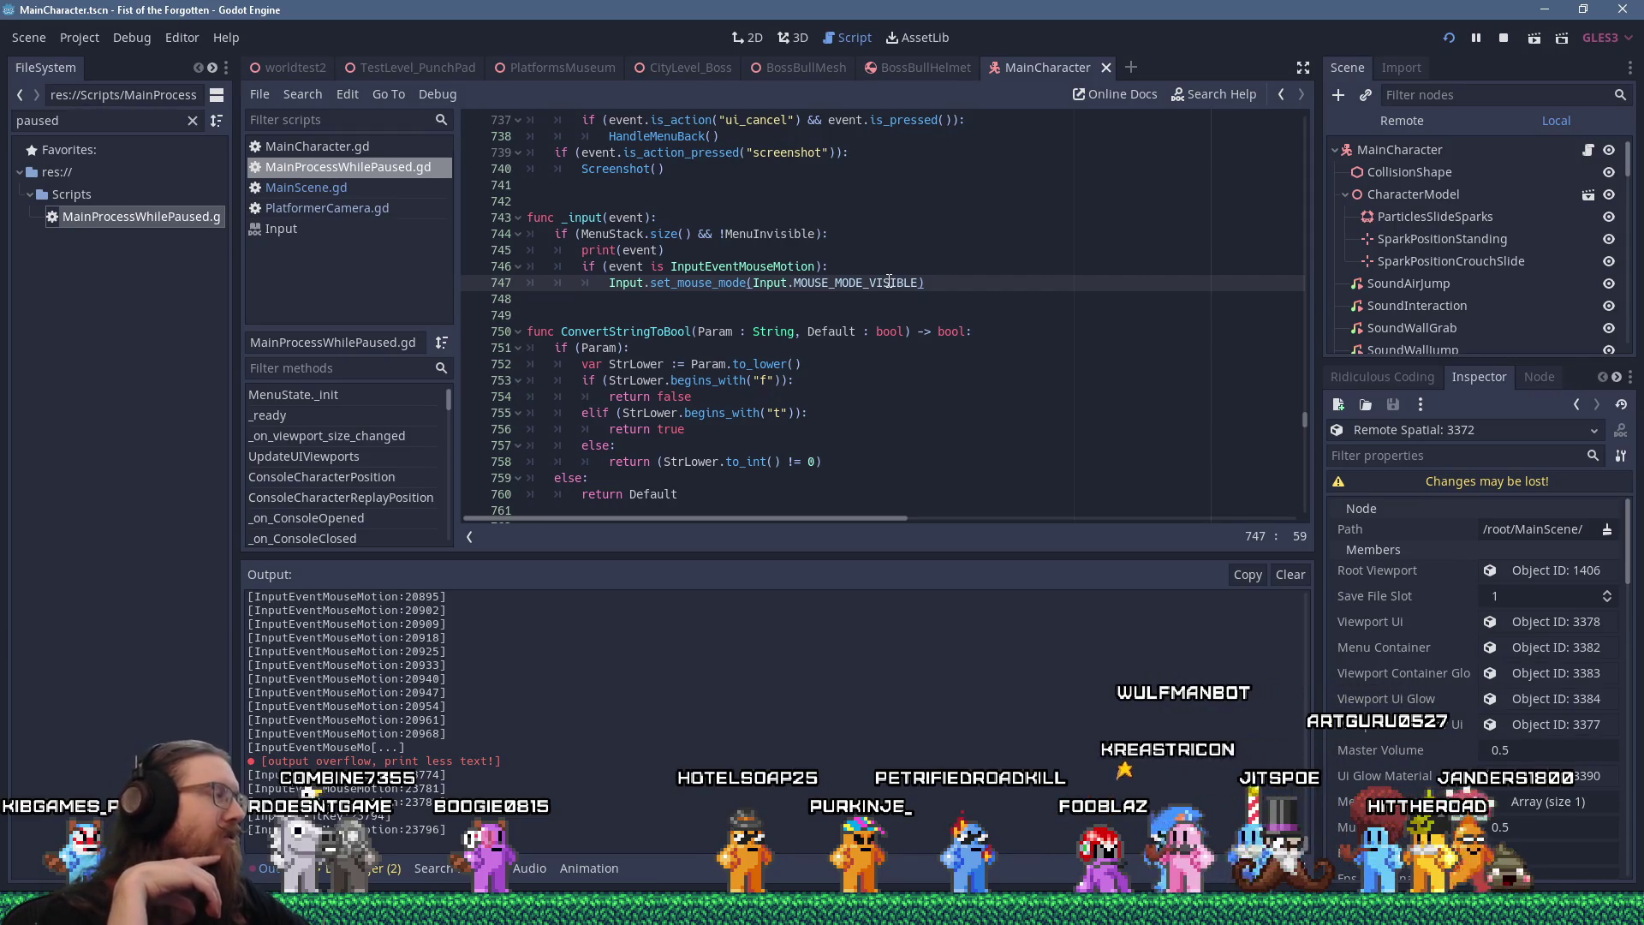
# Look up MOUSE_MODE_VISIBLE in the Input class docs, then close the help page
pyautogui.click(890, 282)
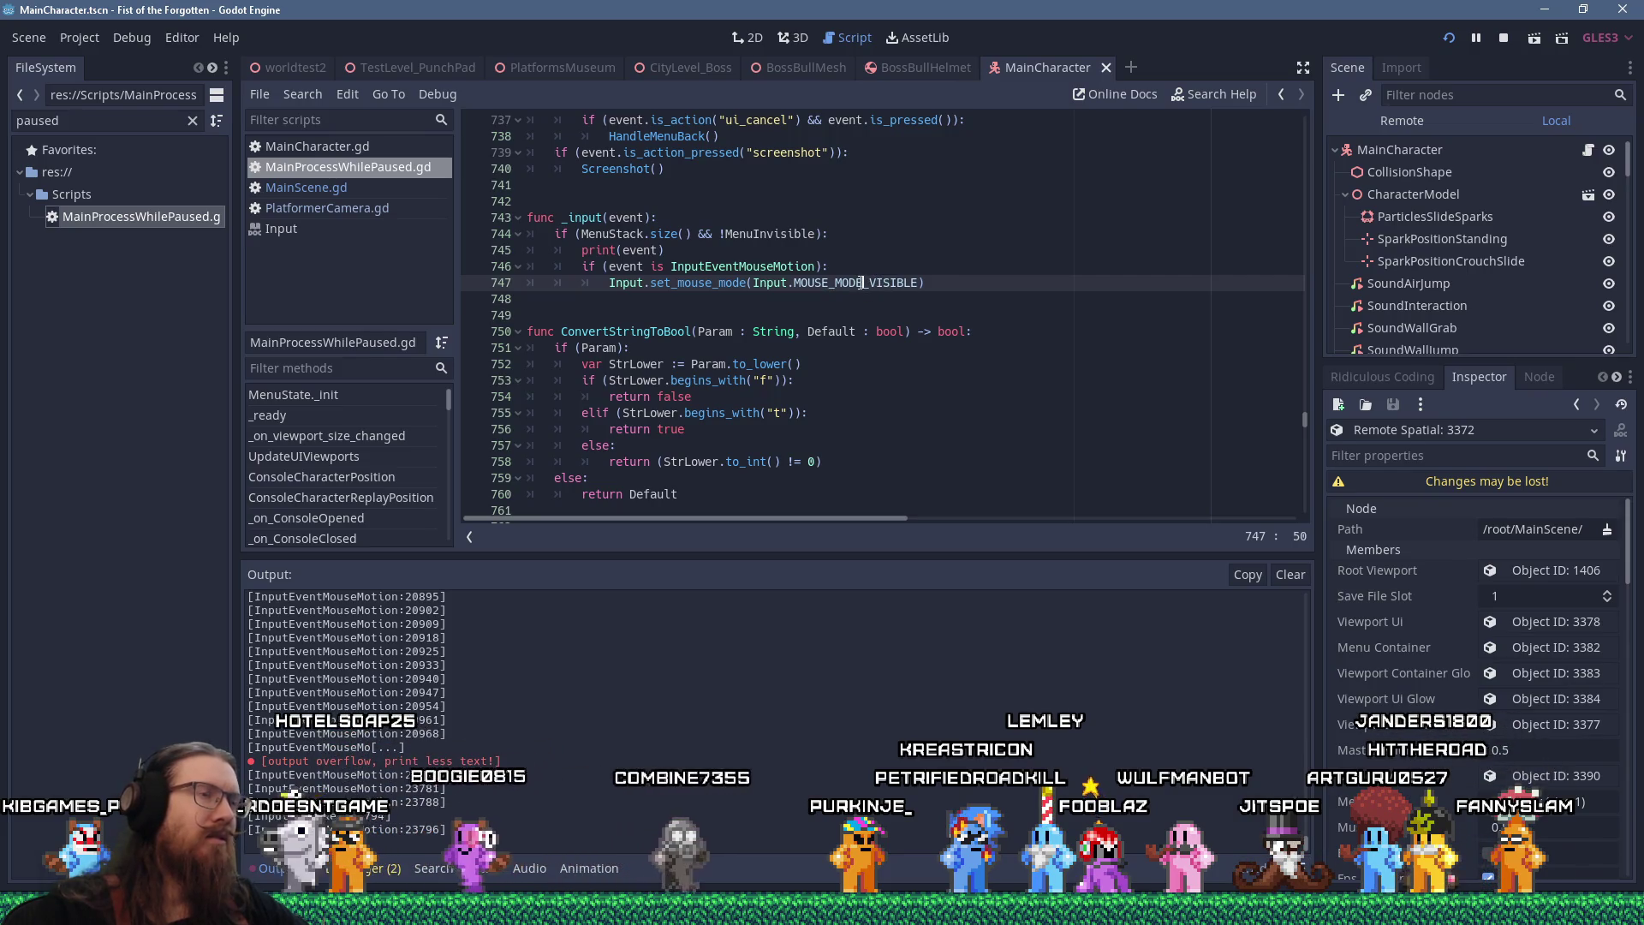
pyautogui.keyDown('ctrl'); pyautogui.click(861, 282); pyautogui.keyUp('ctrl')
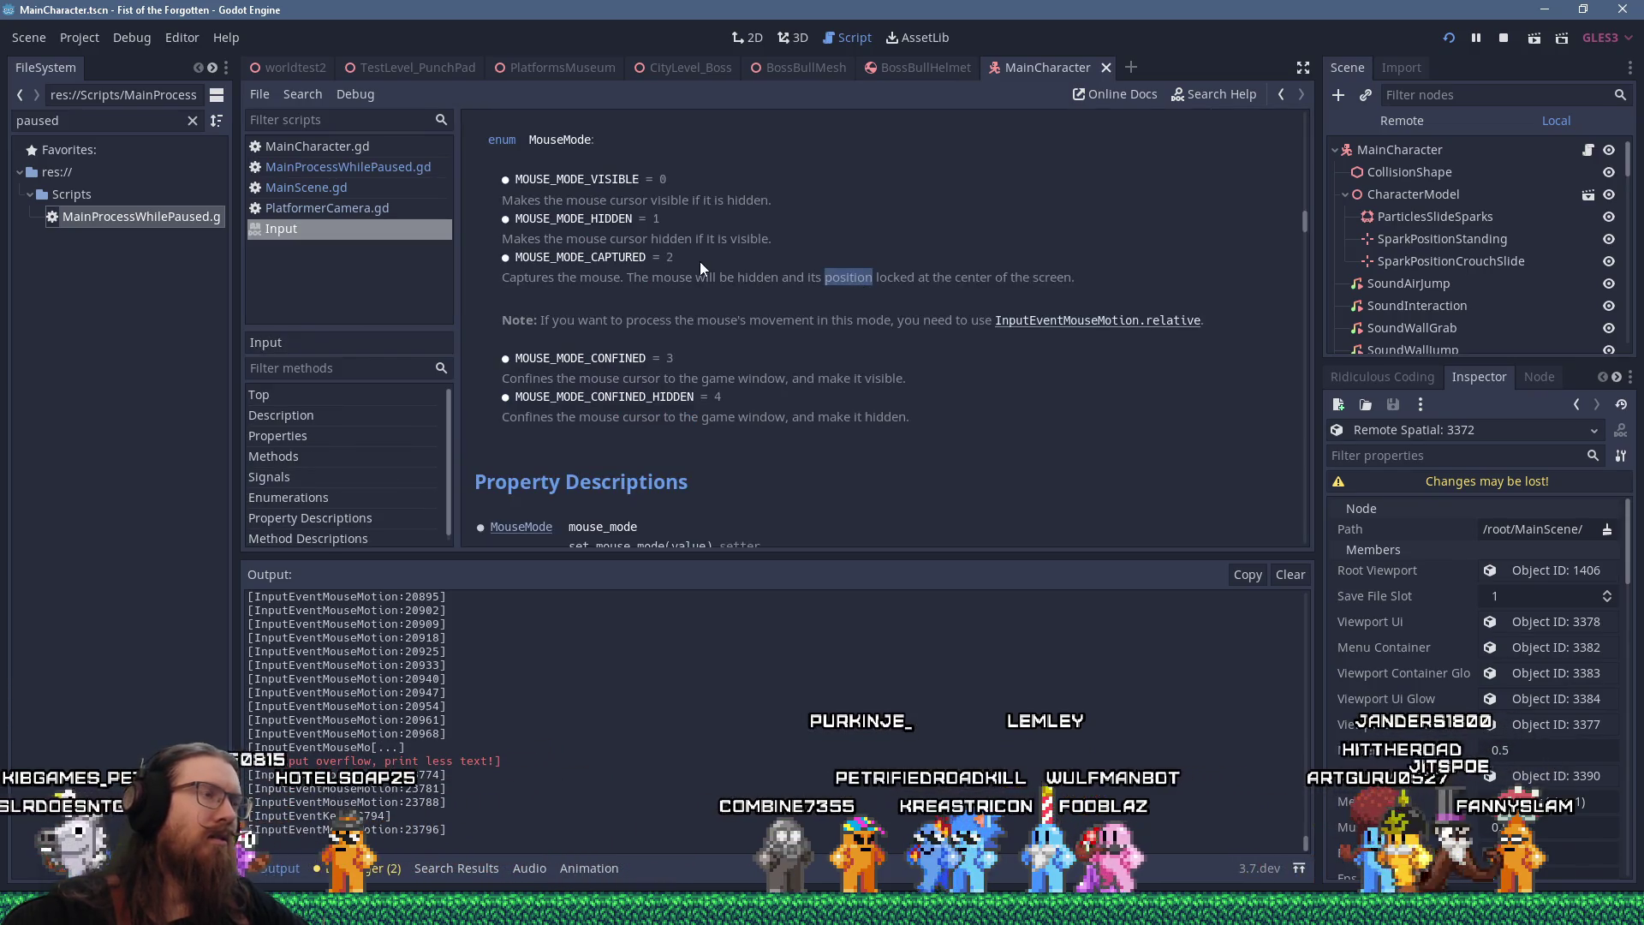
pyautogui.click(783, 311)
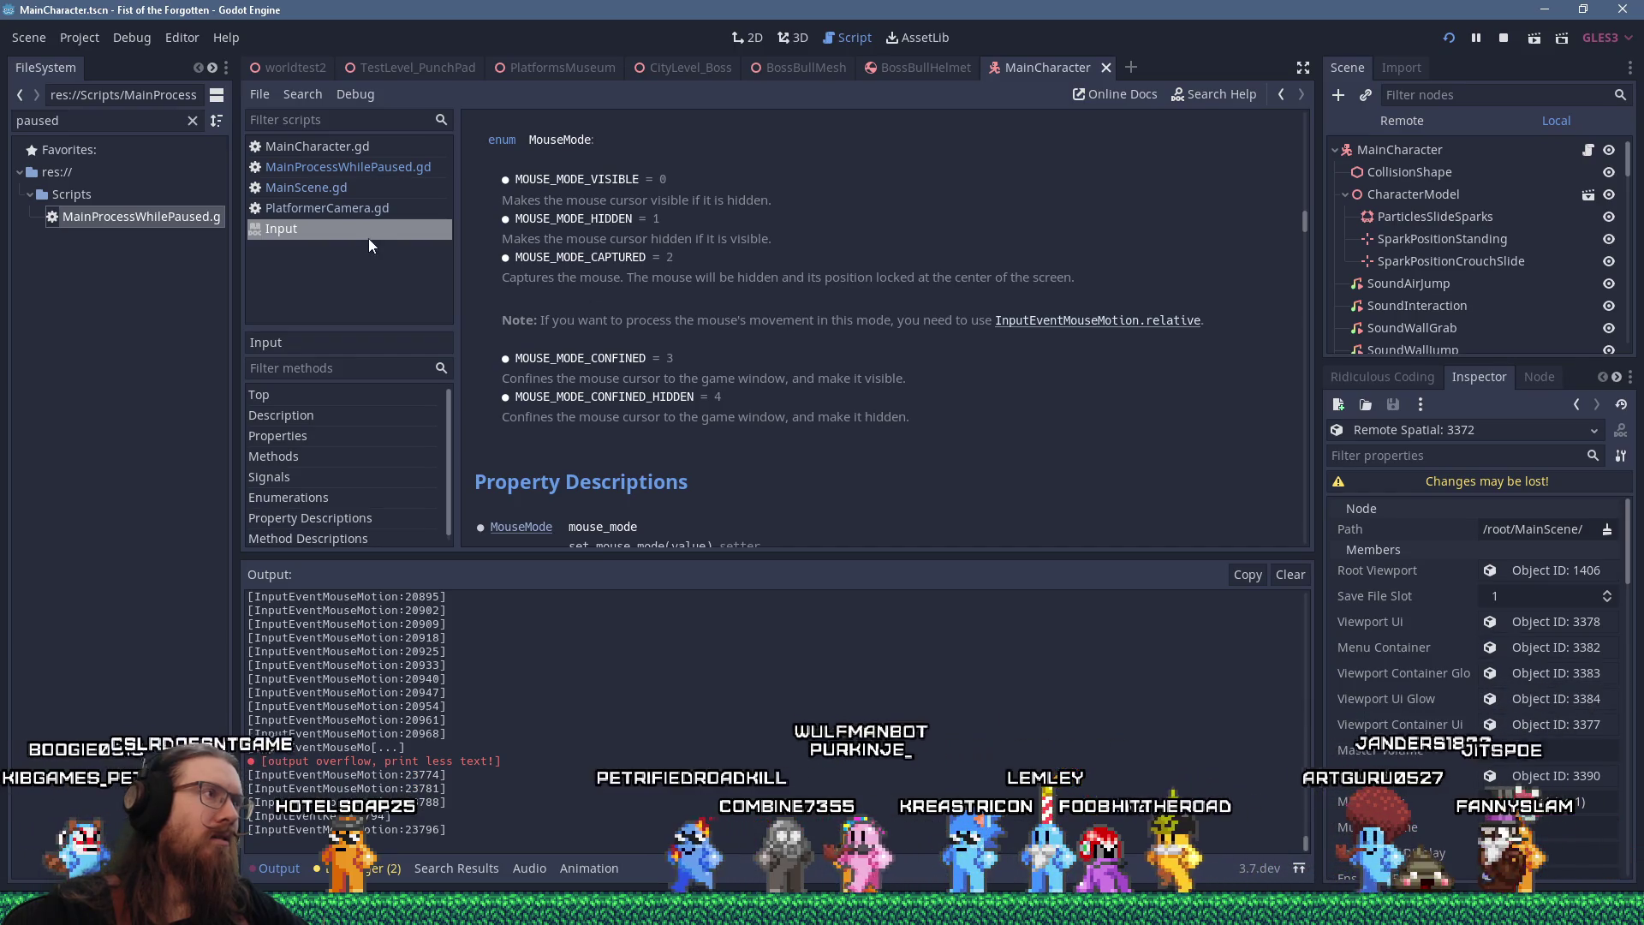
pyautogui.middleClick(334, 227)
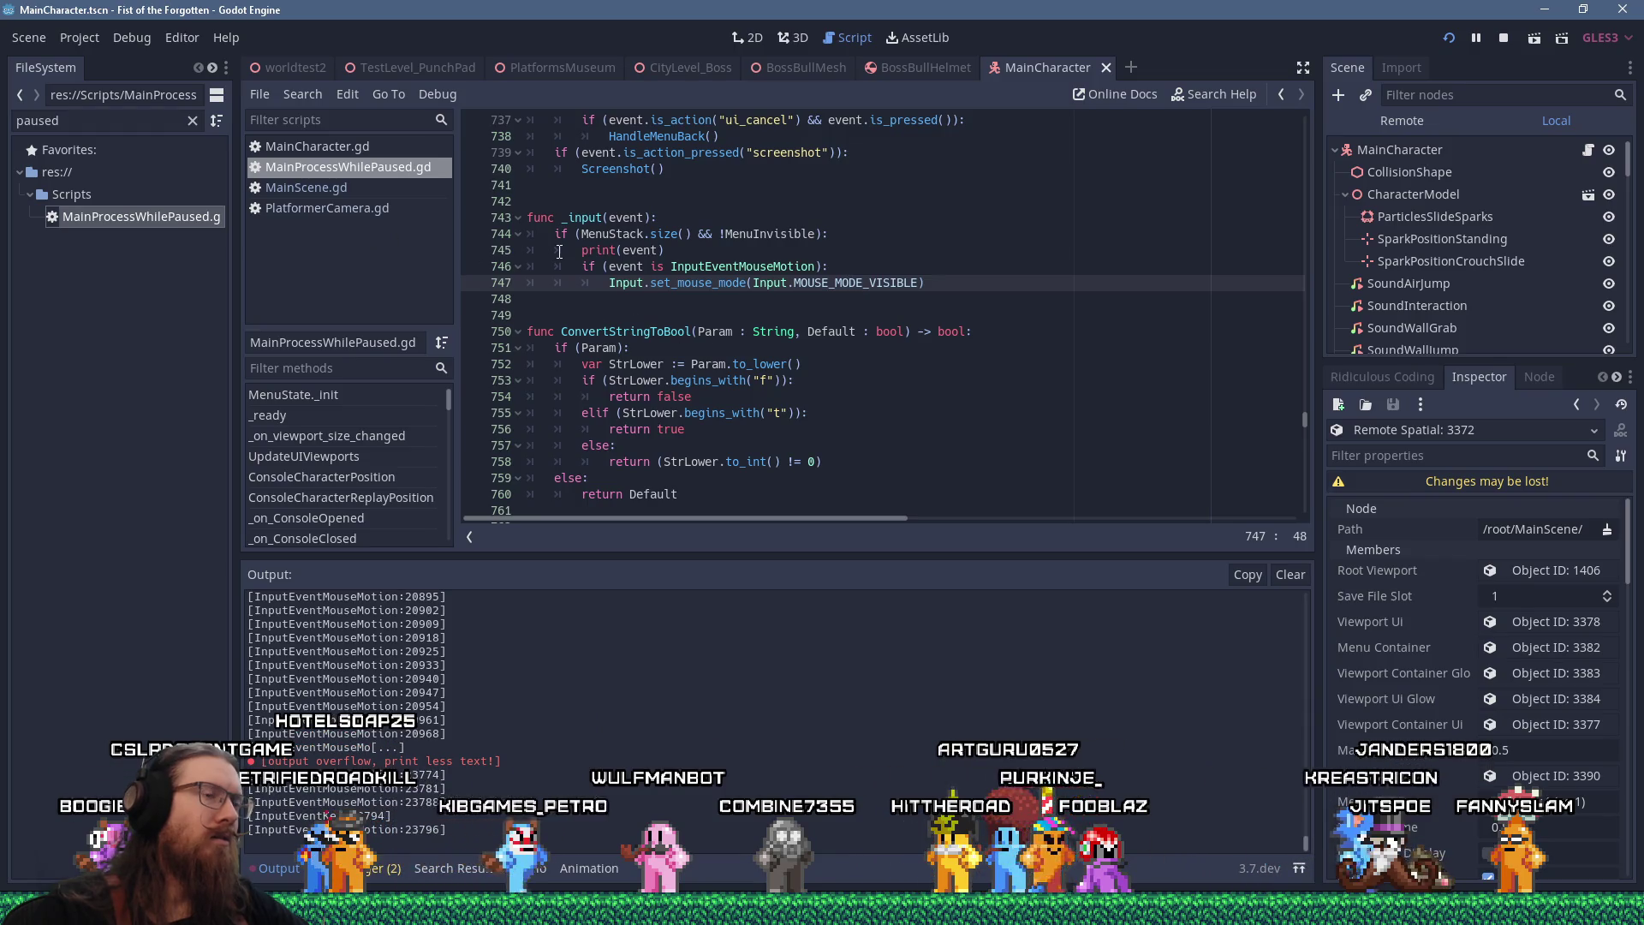
# Step back and forth through the navigation history between MainScene.gd, PlatformerCamera.gd and line 747
pyautogui.hotkey('alt', 'Left')
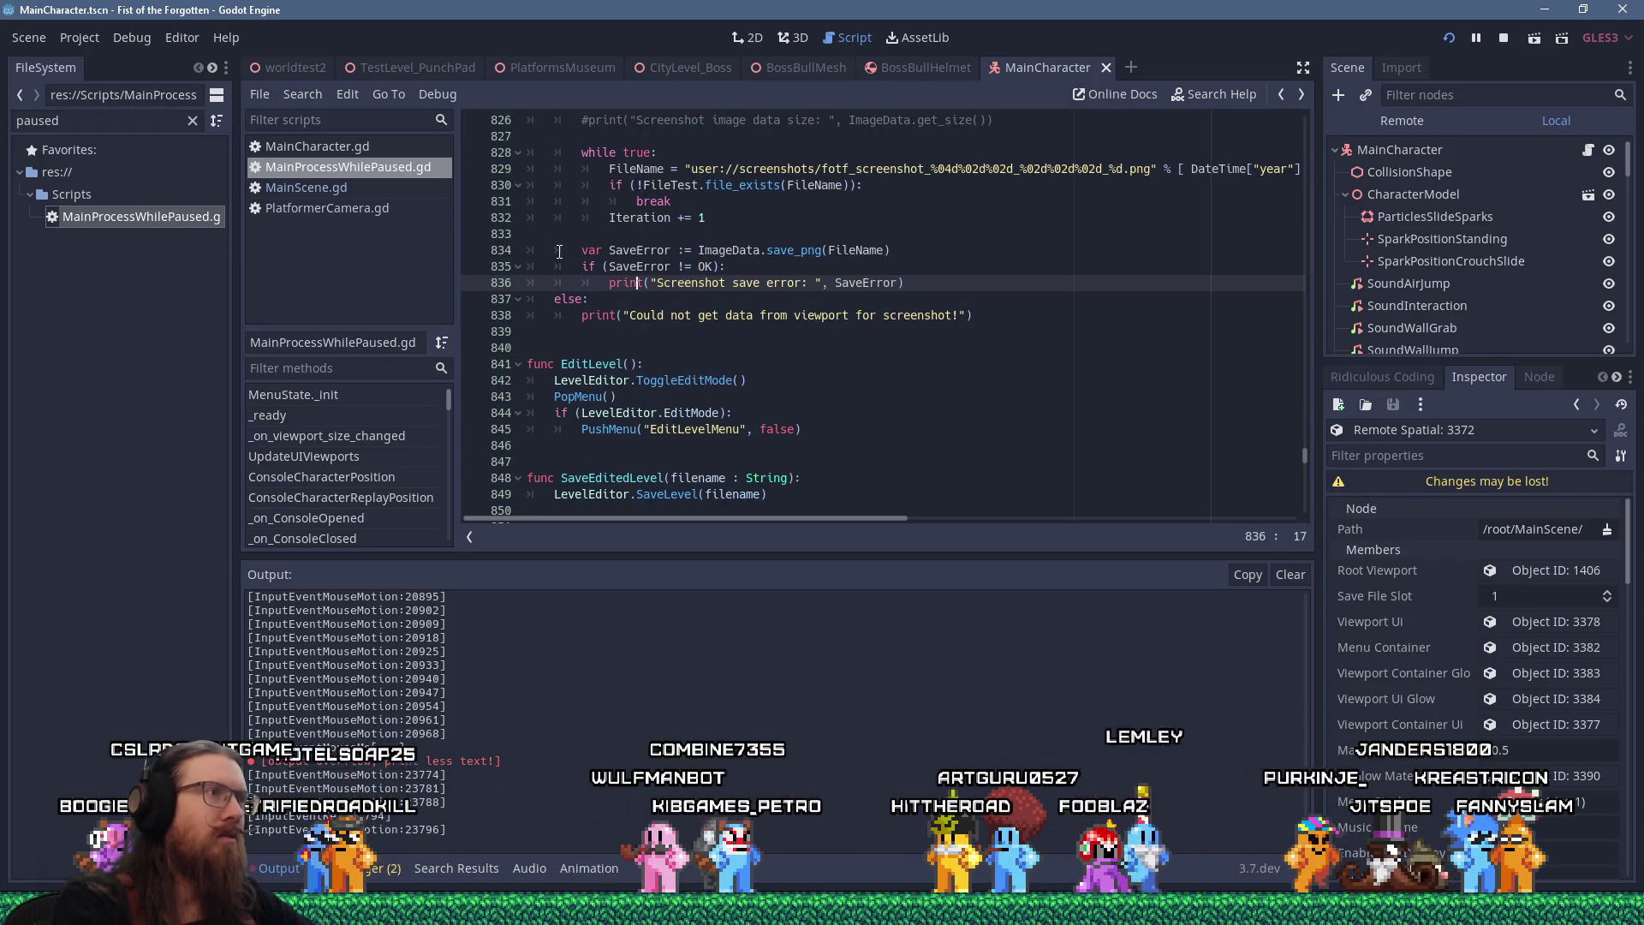
pyautogui.hotkey('alt', 'Left')
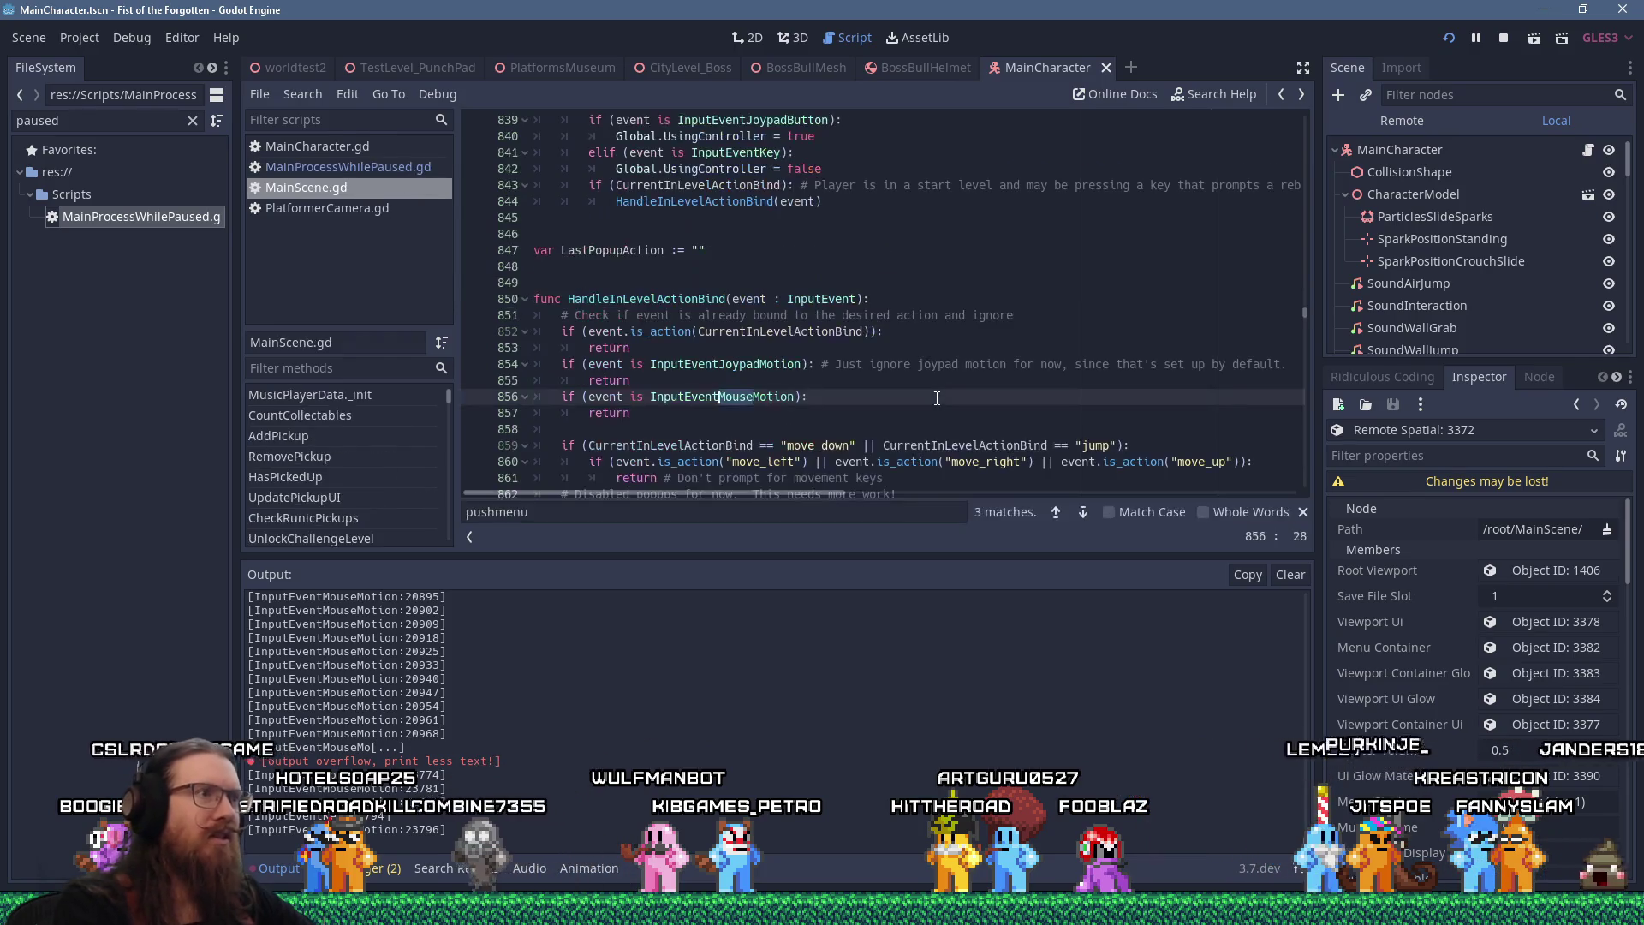
pyautogui.hotkey('alt', 'Left')
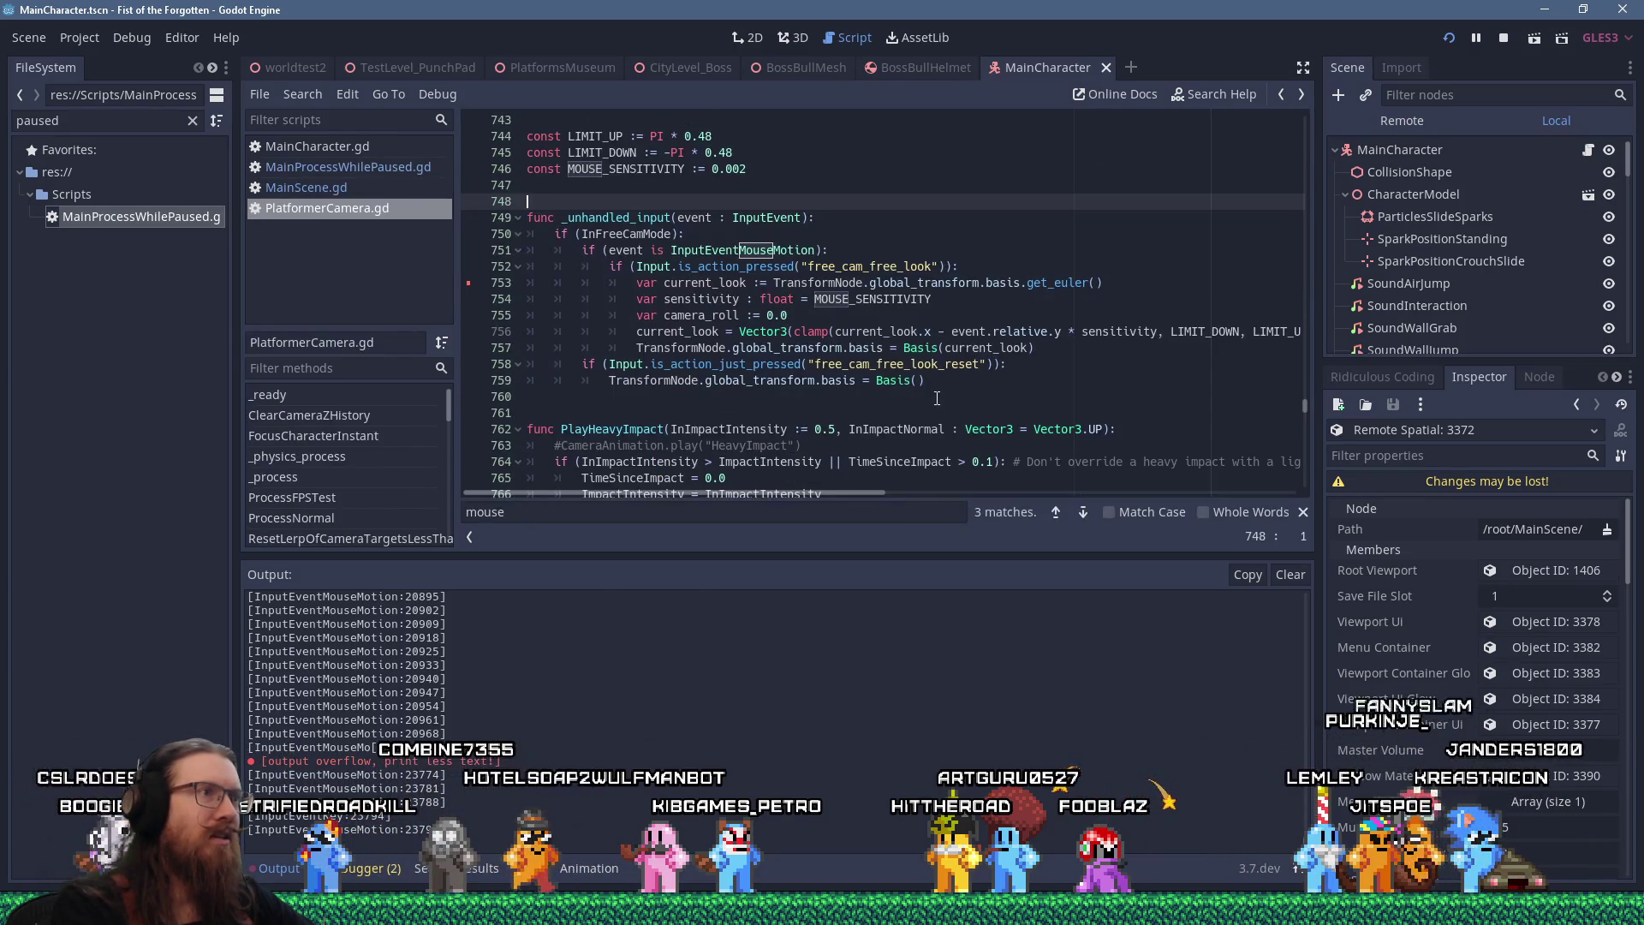
pyautogui.hotkey('alt', 'Left')
pyautogui.hotkey('alt', 'Left')
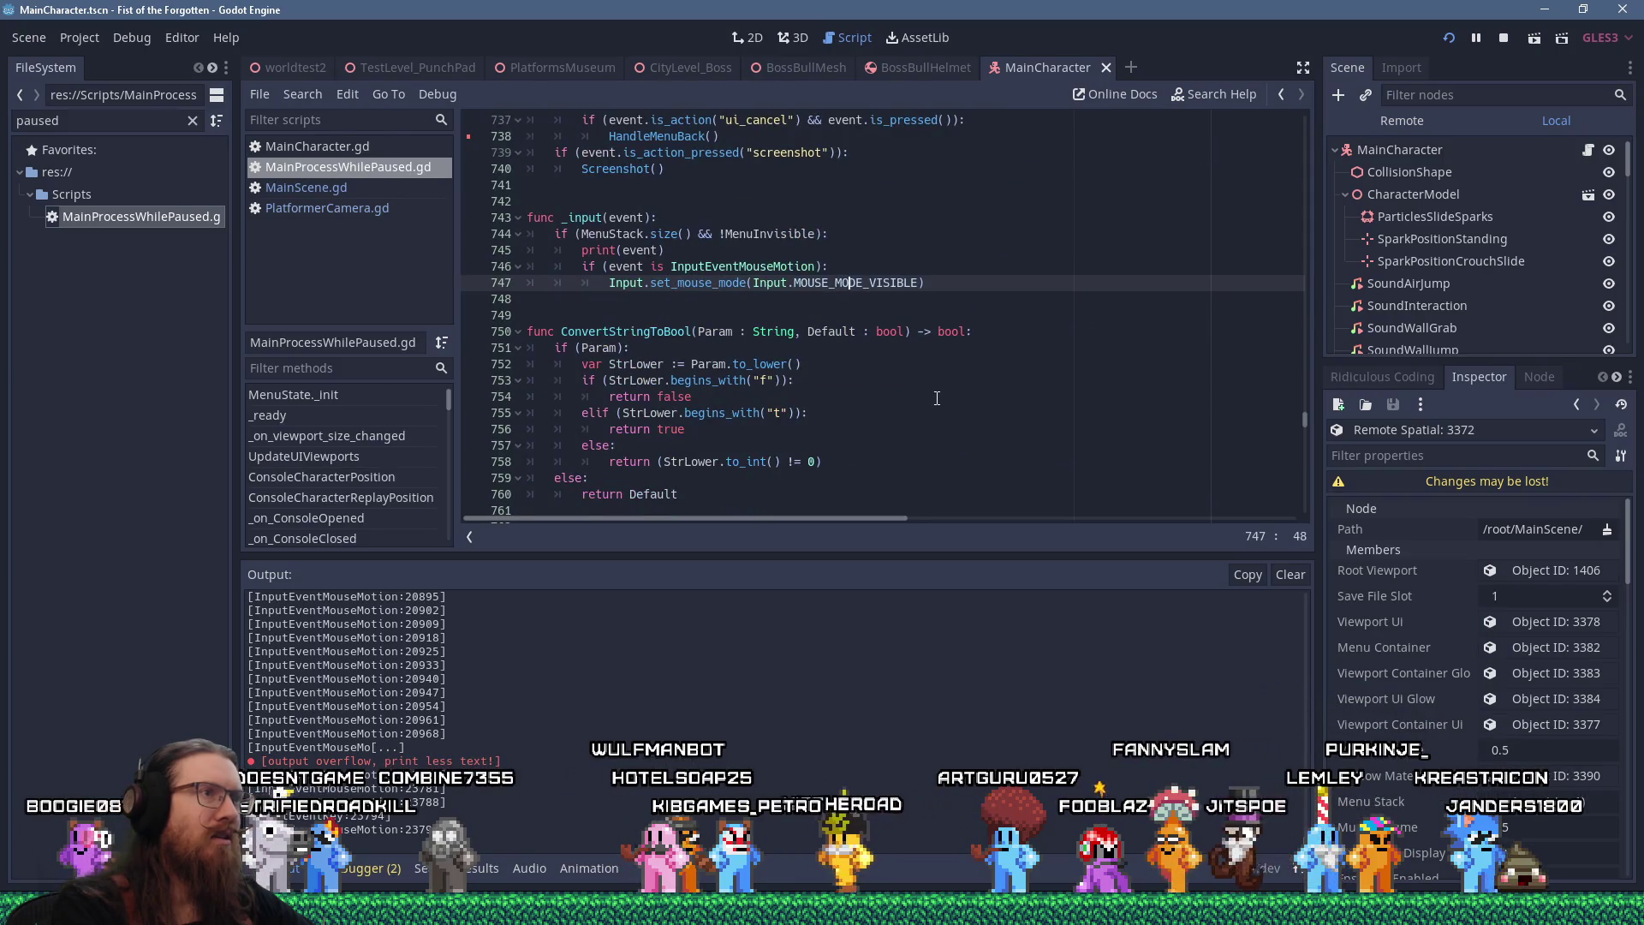
pyautogui.hotkey('alt', 'Right')
pyautogui.hotkey('alt', 'Right')
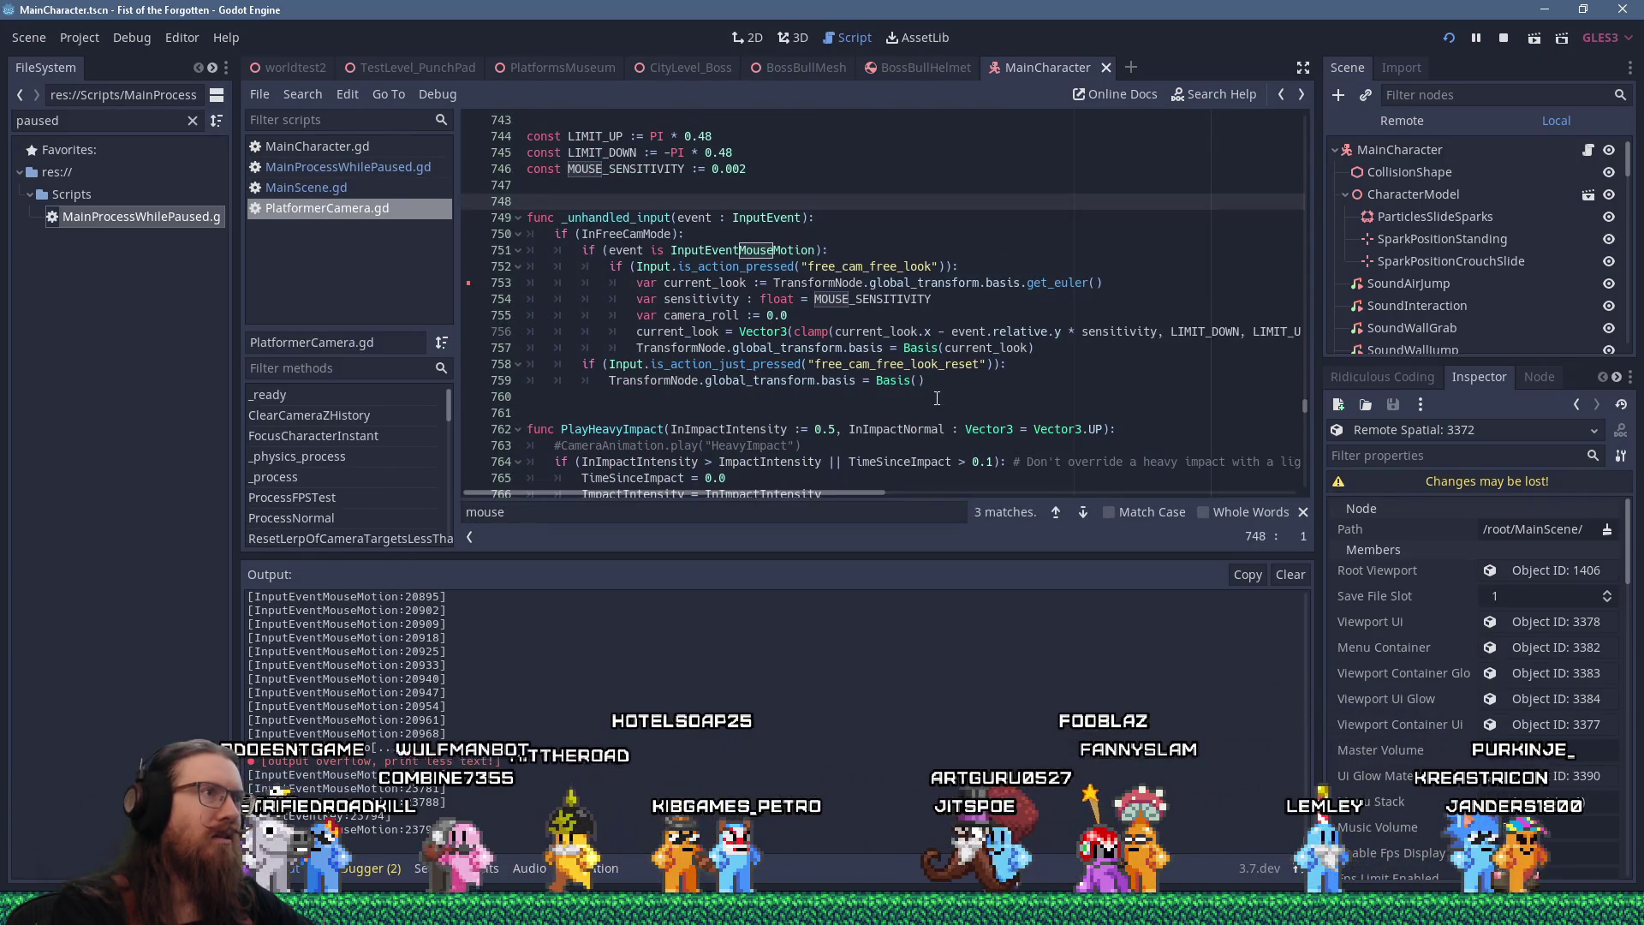
pyautogui.hotkey('alt', 'Left')
pyautogui.hotkey('alt', 'Left')
pyautogui.hotkey('alt', 'Right')
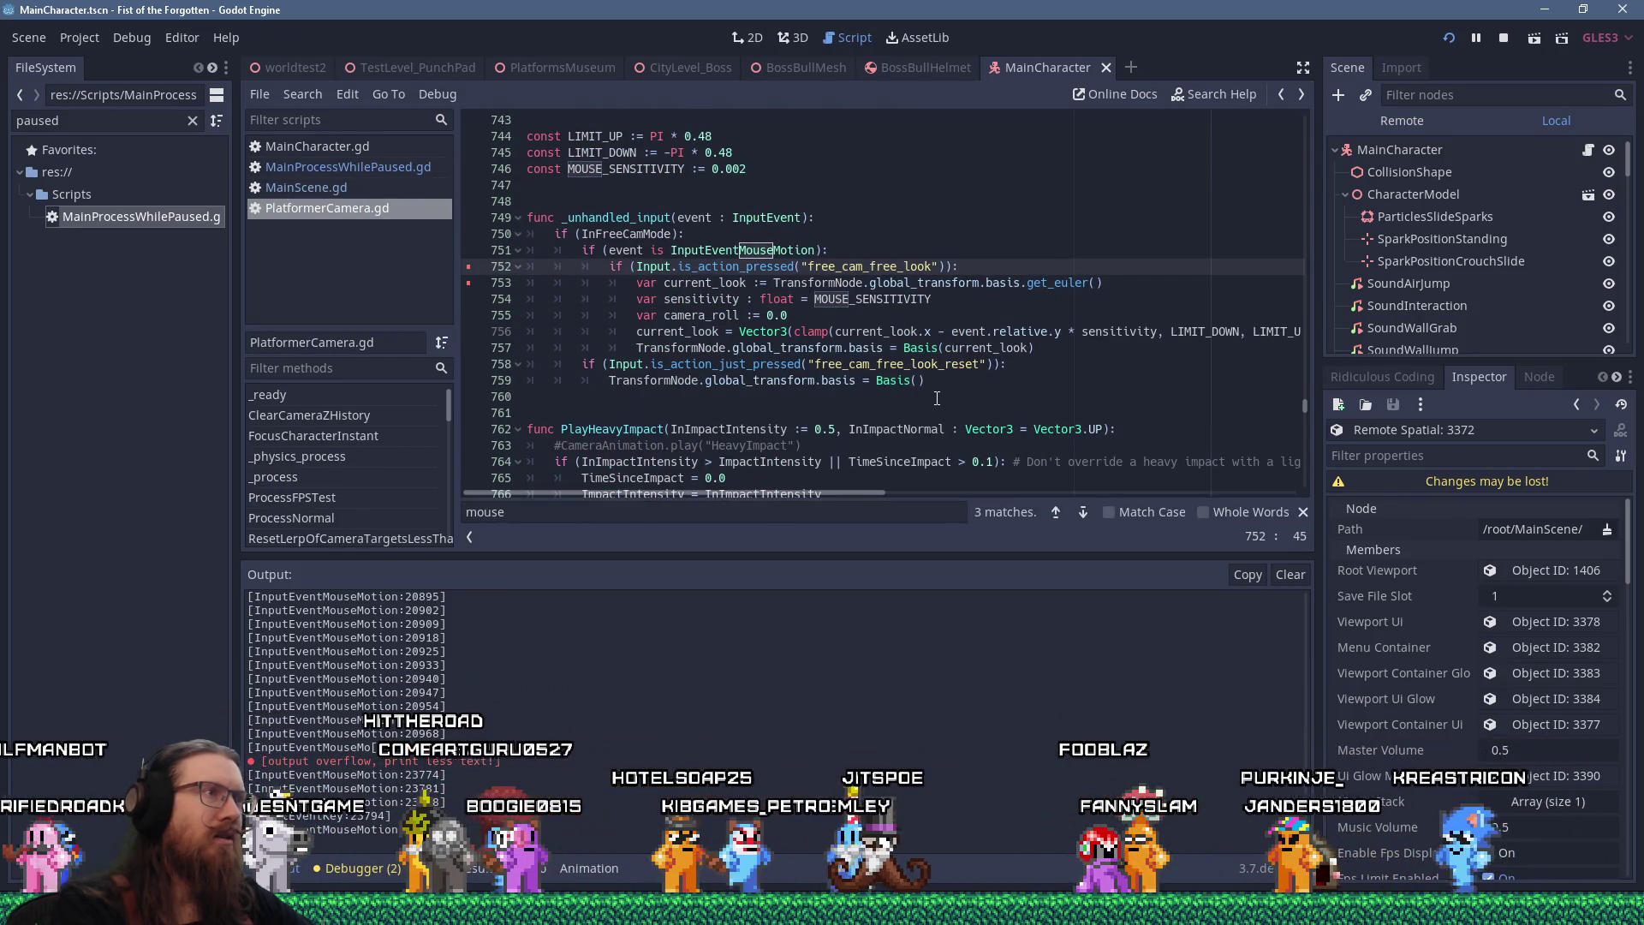
# Close PlatformerCamera.gd and MainCharacter.gd, then open MainScene.gd
pyautogui.middleClick(355, 211)
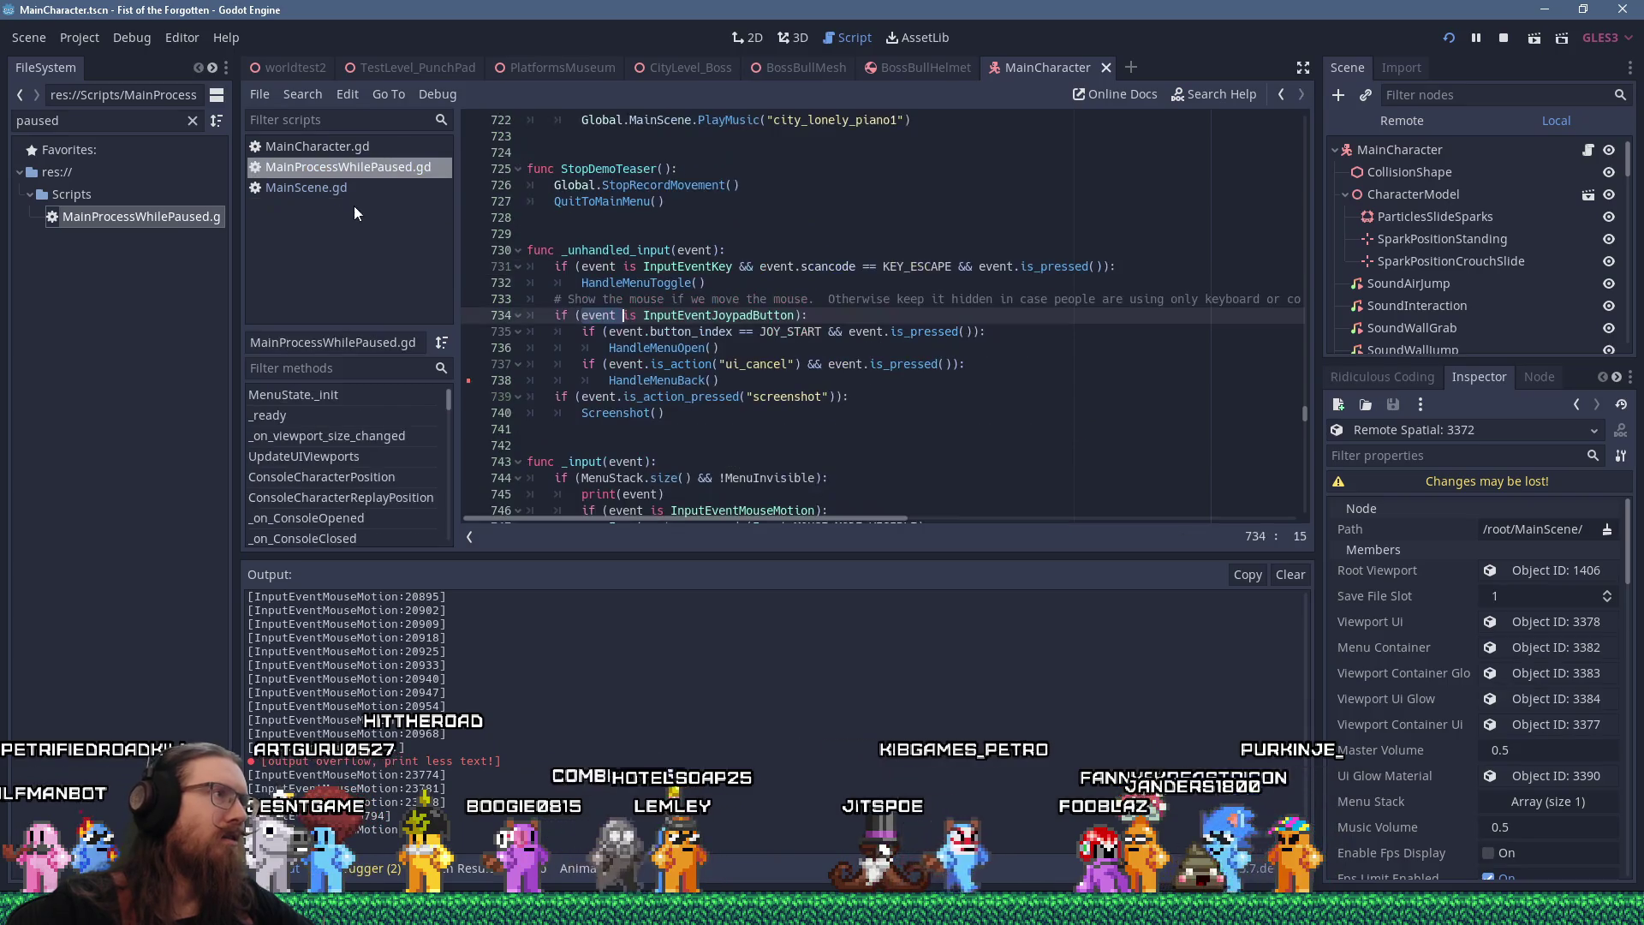
pyautogui.middleClick(390, 154)
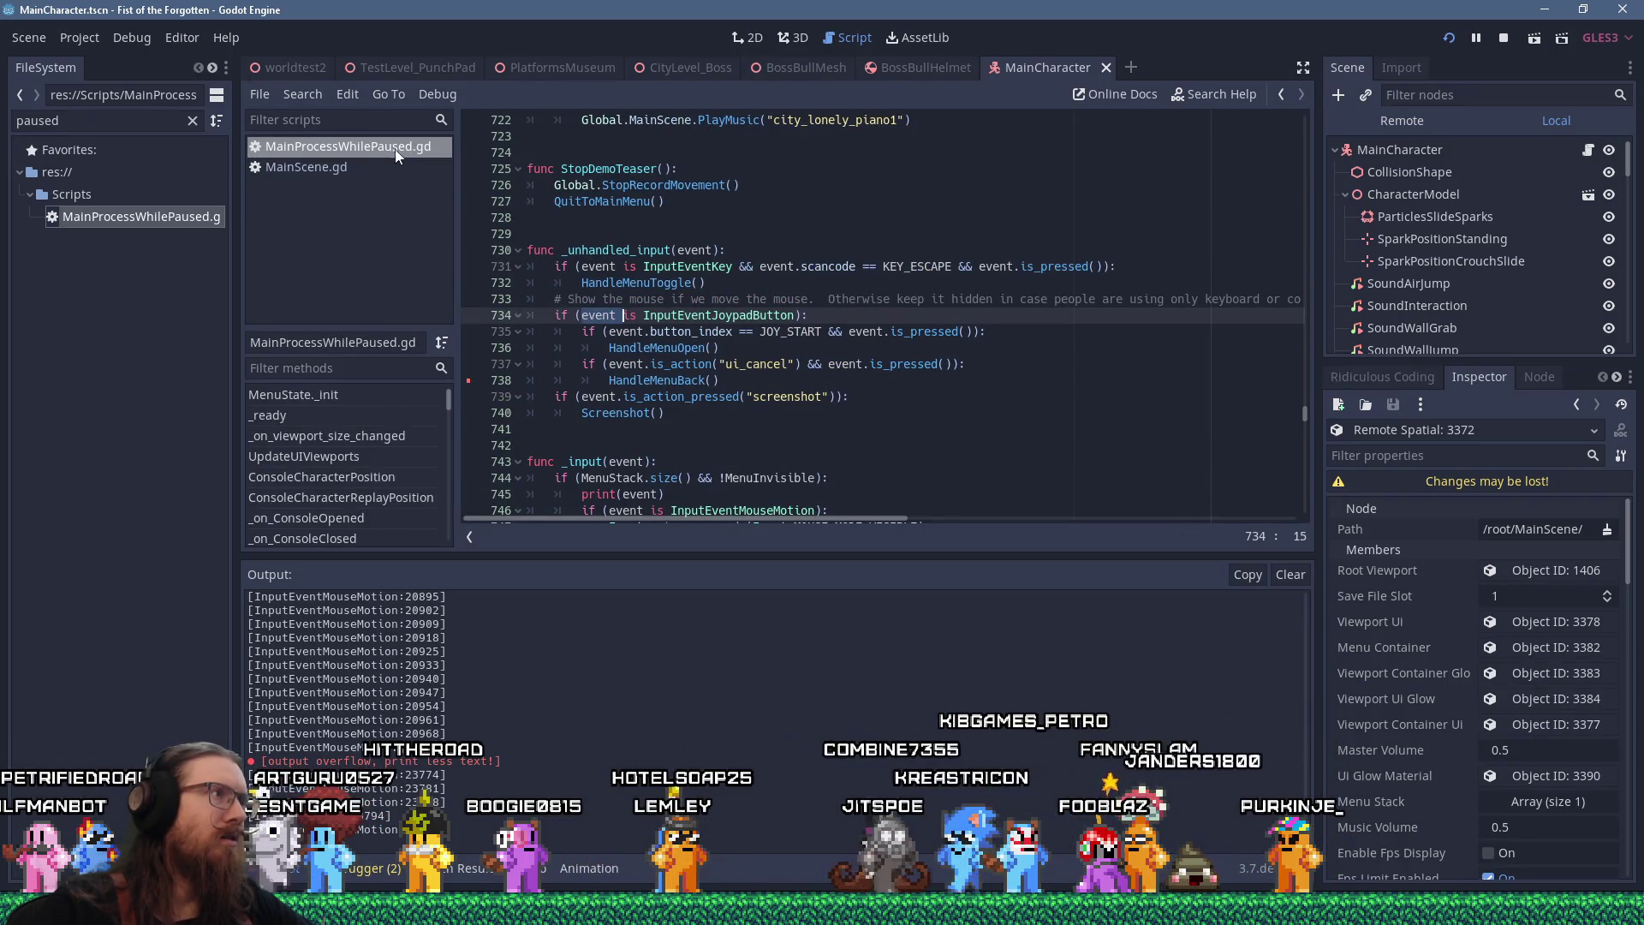
pyautogui.click(370, 165)
pyautogui.click(379, 151)
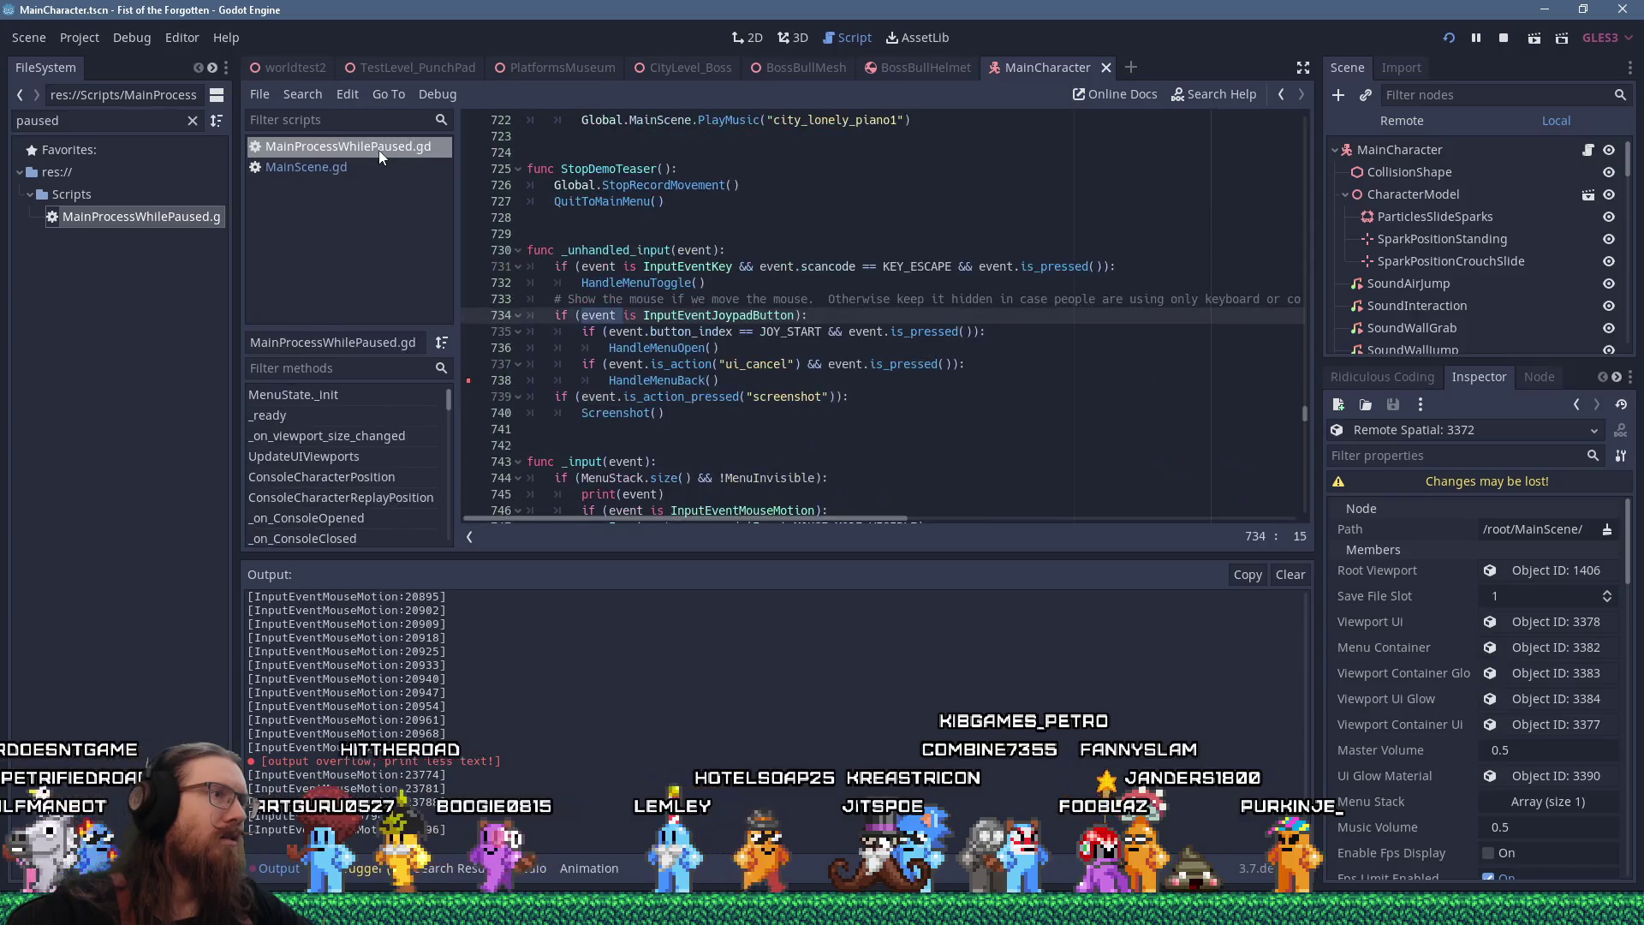
pyautogui.scroll(-9, 889, 342)
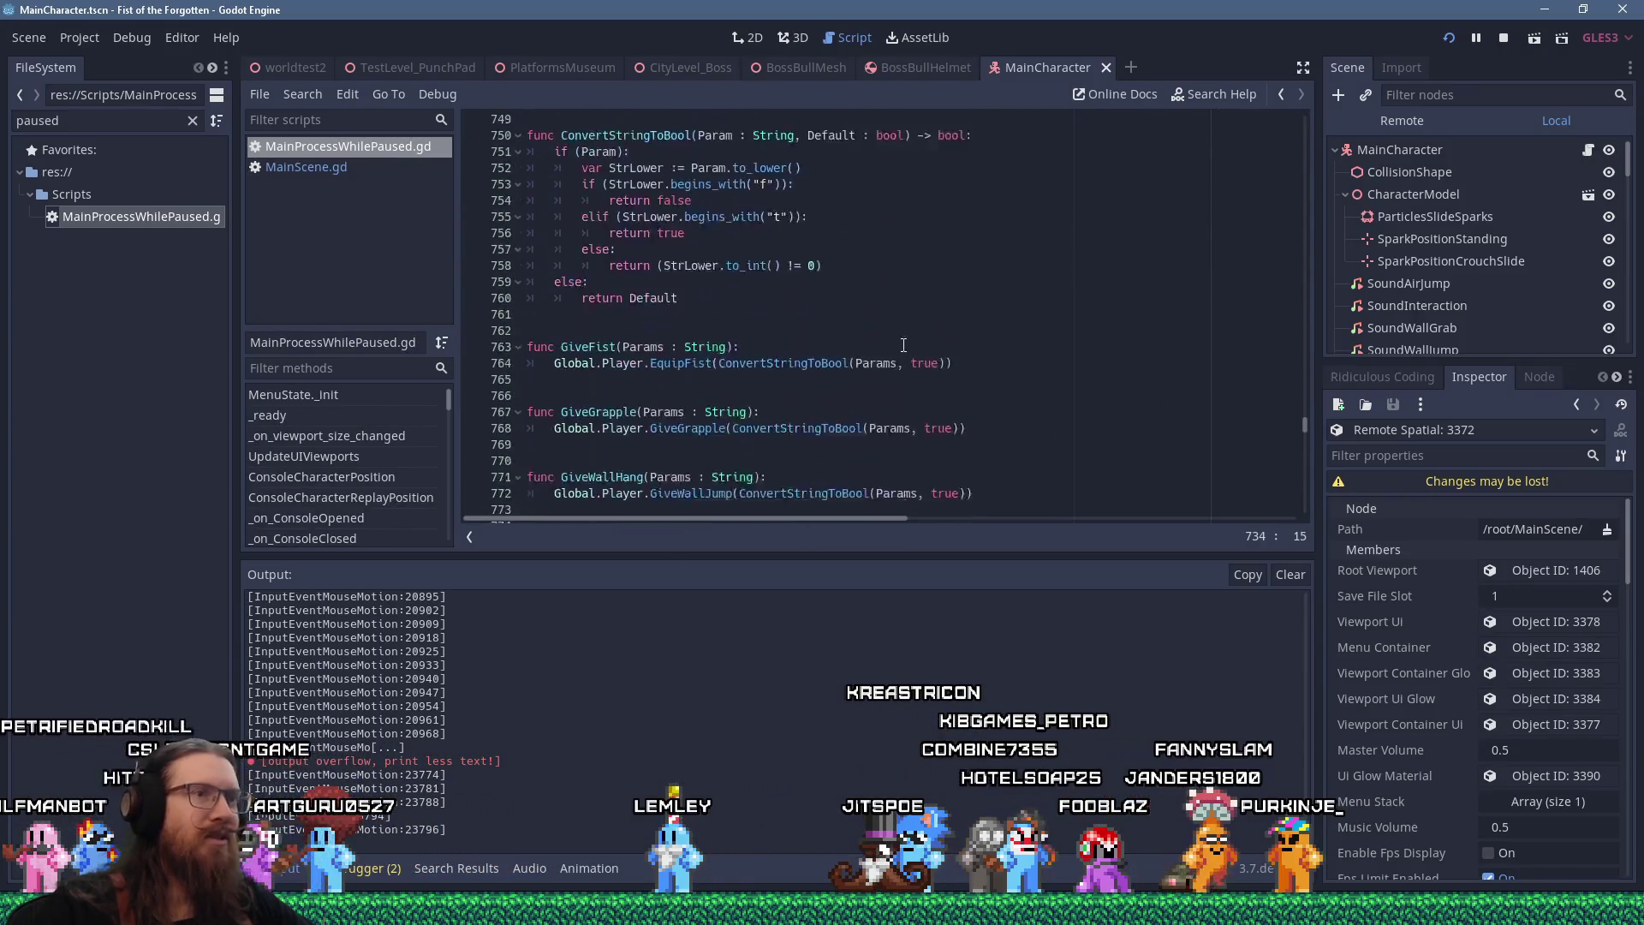
pyautogui.scroll(-20, 889, 342)
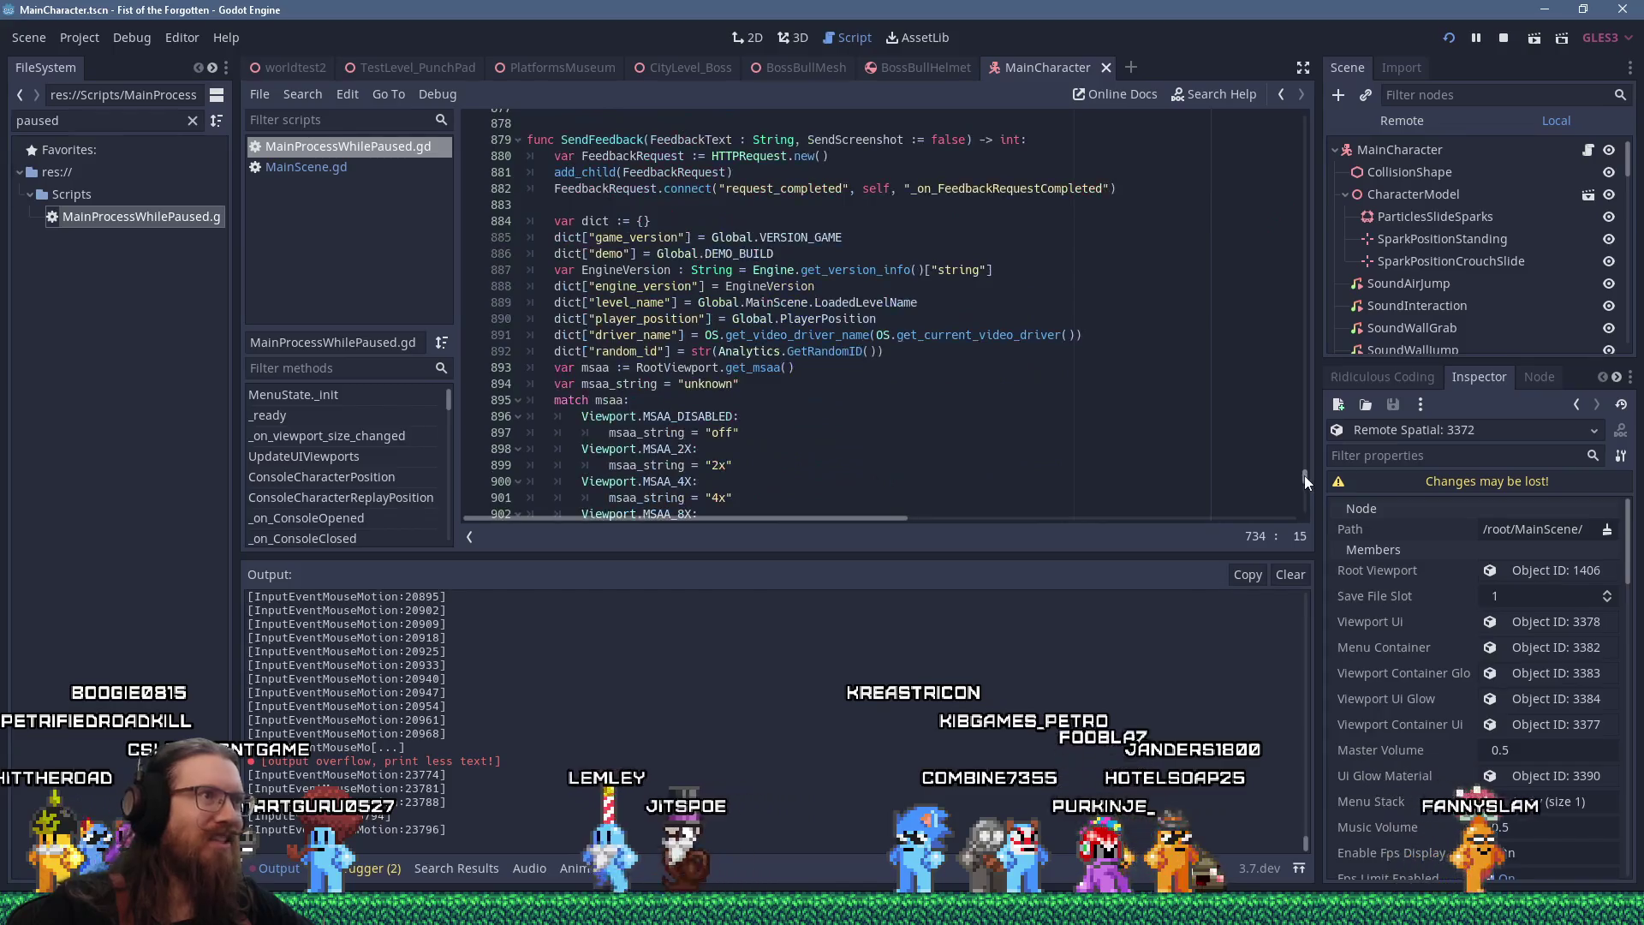
pyautogui.scroll(-5, 1147, 395)
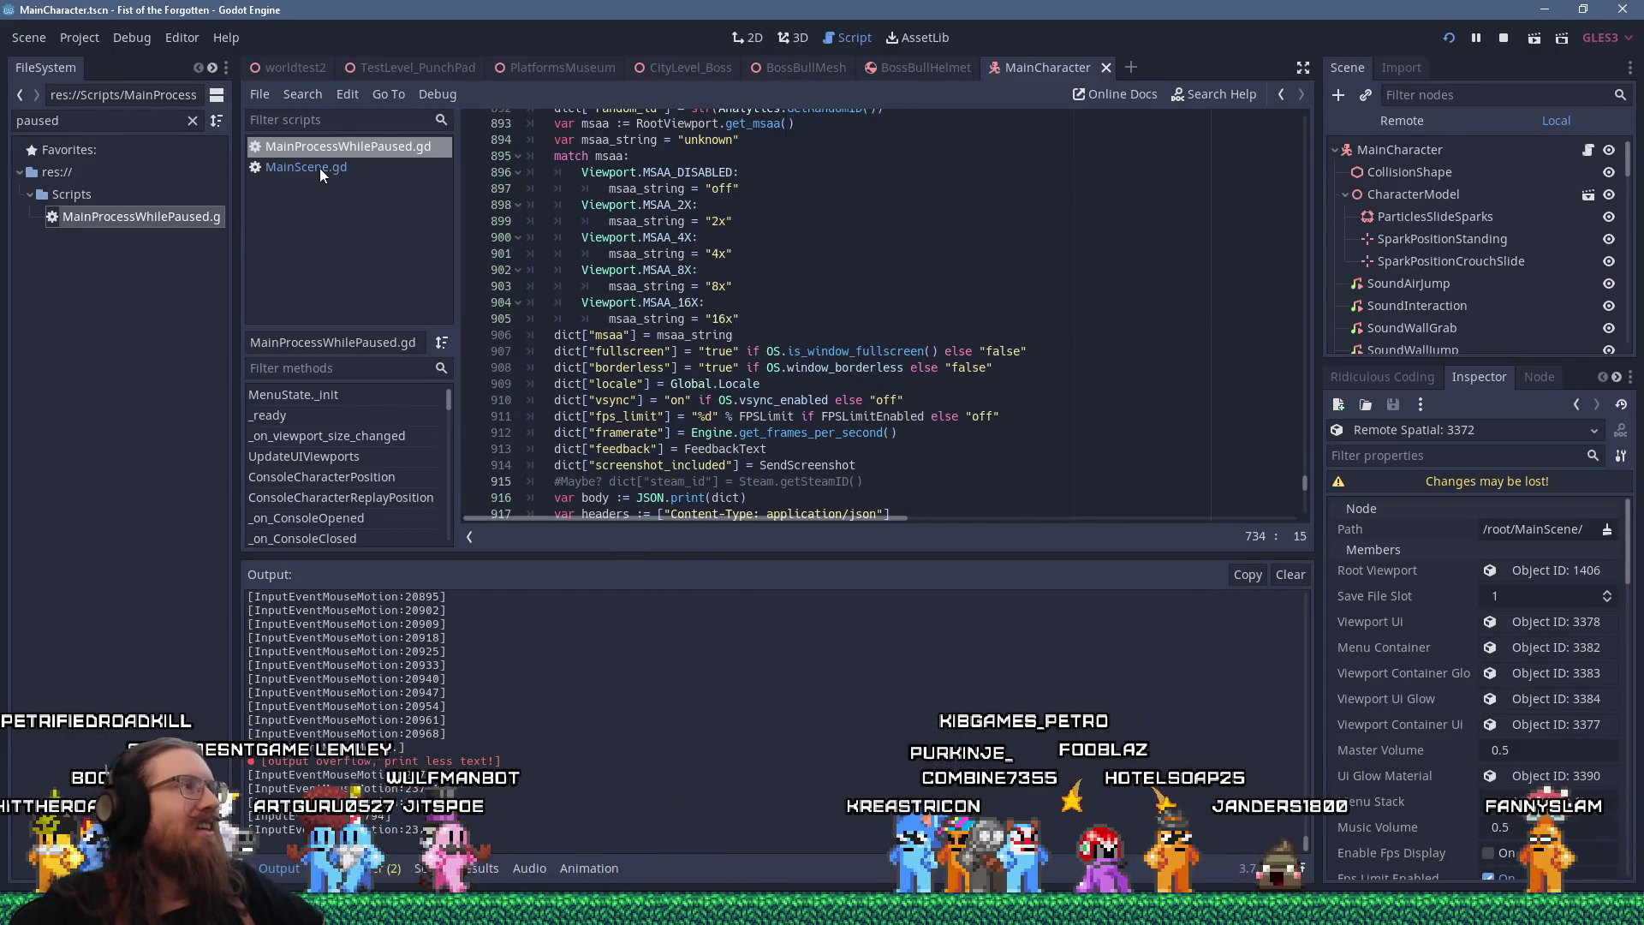
pyautogui.click(322, 169)
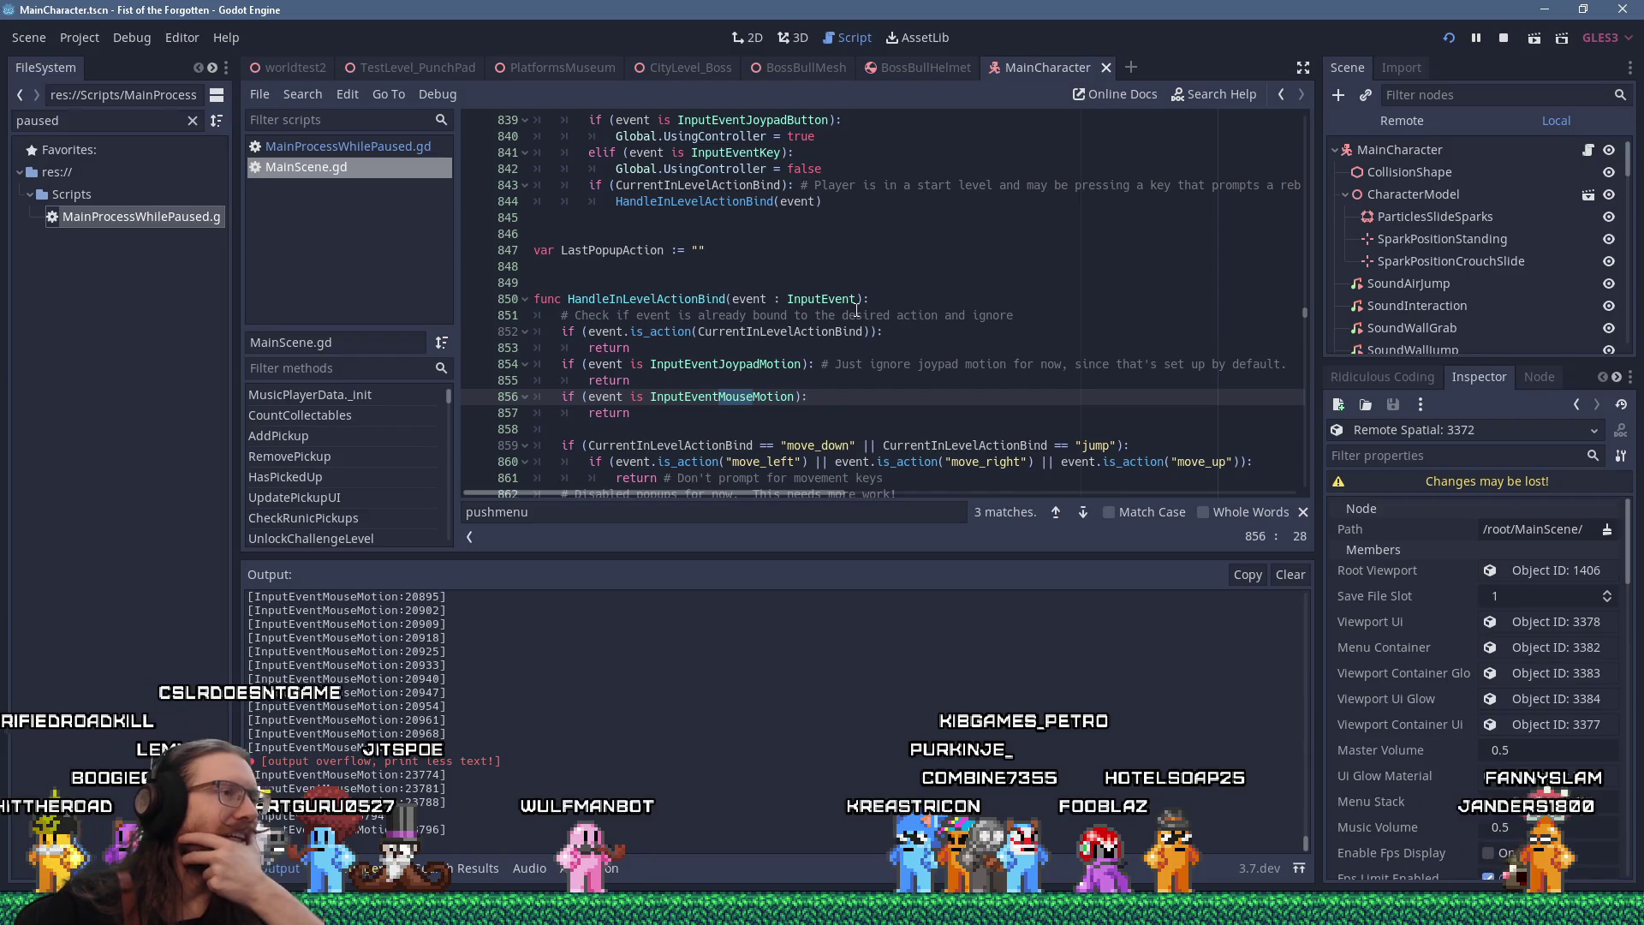
# Start a project-wide Find in Files search from the Search menu
pyautogui.scroll(5, 856, 310)
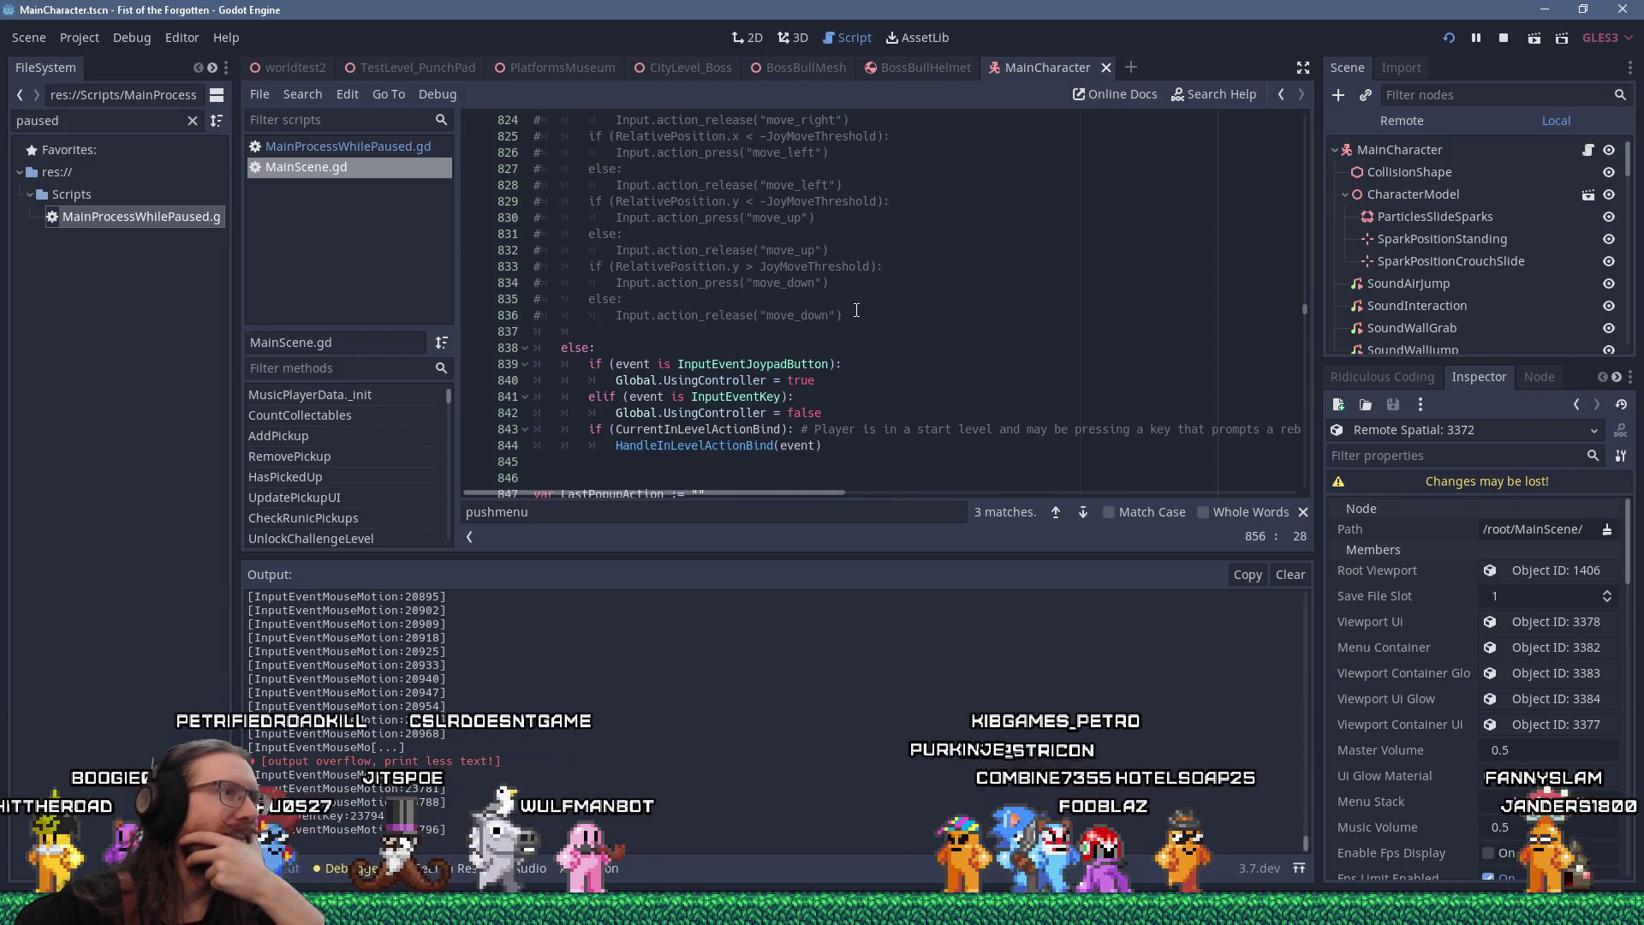
pyautogui.click(306, 99)
pyautogui.click(357, 208)
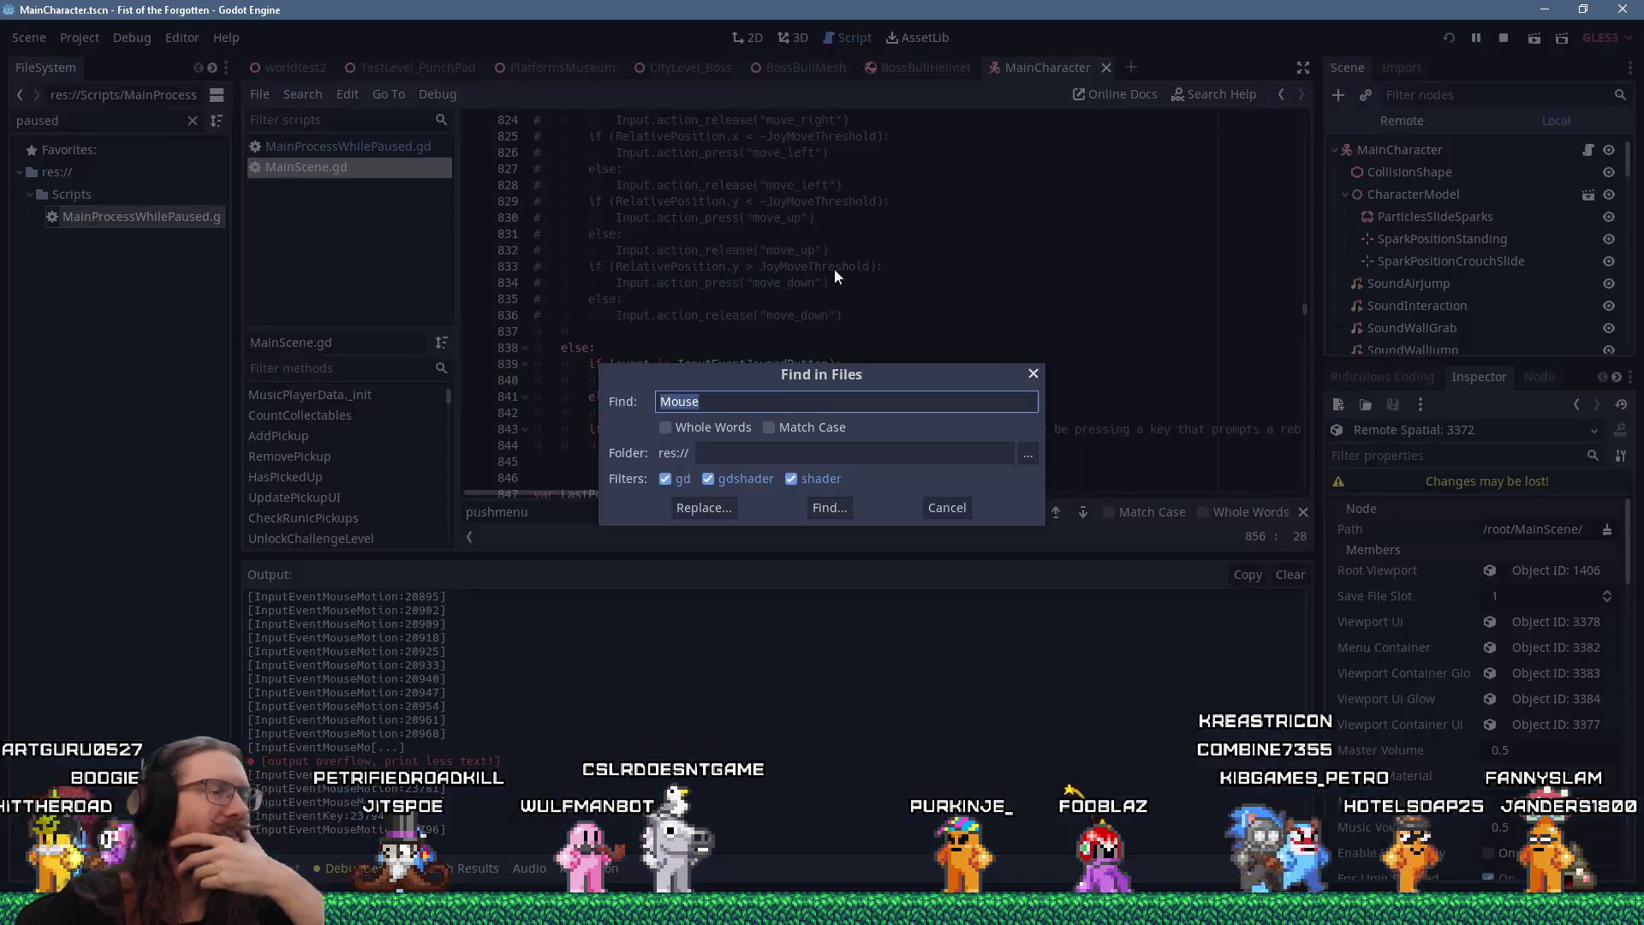
# Search all project files for 'ignore', review the matches, and close MainScene.gd
pyautogui.write('ignore')
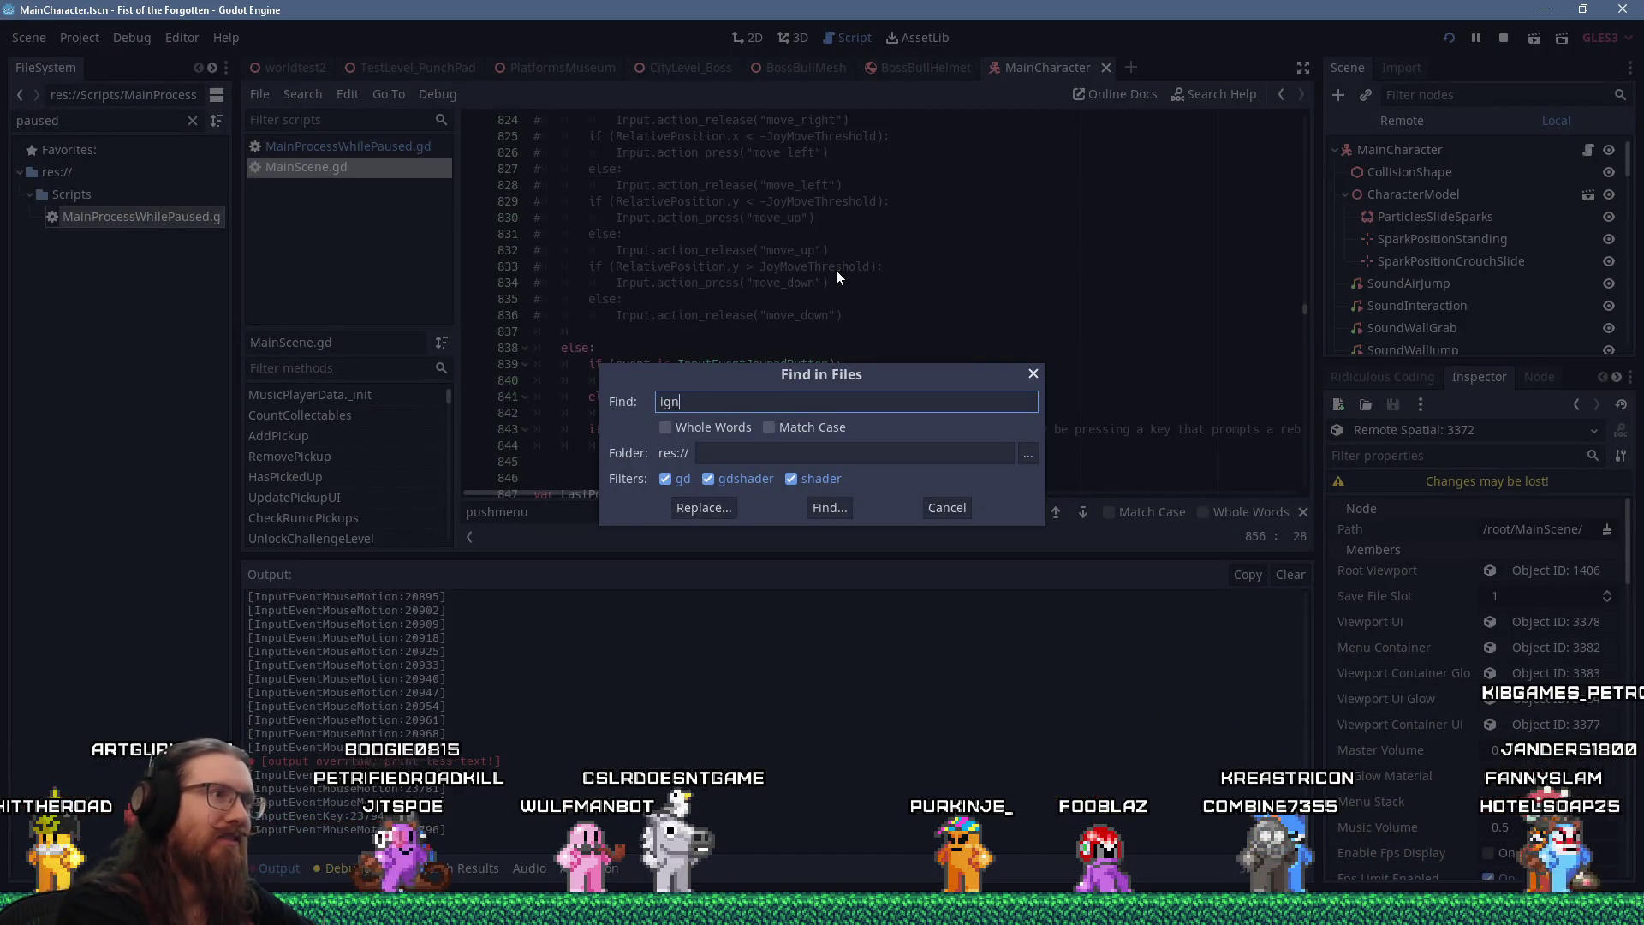
pyautogui.press('Return')
pyautogui.scroll(-15, 1307, 634)
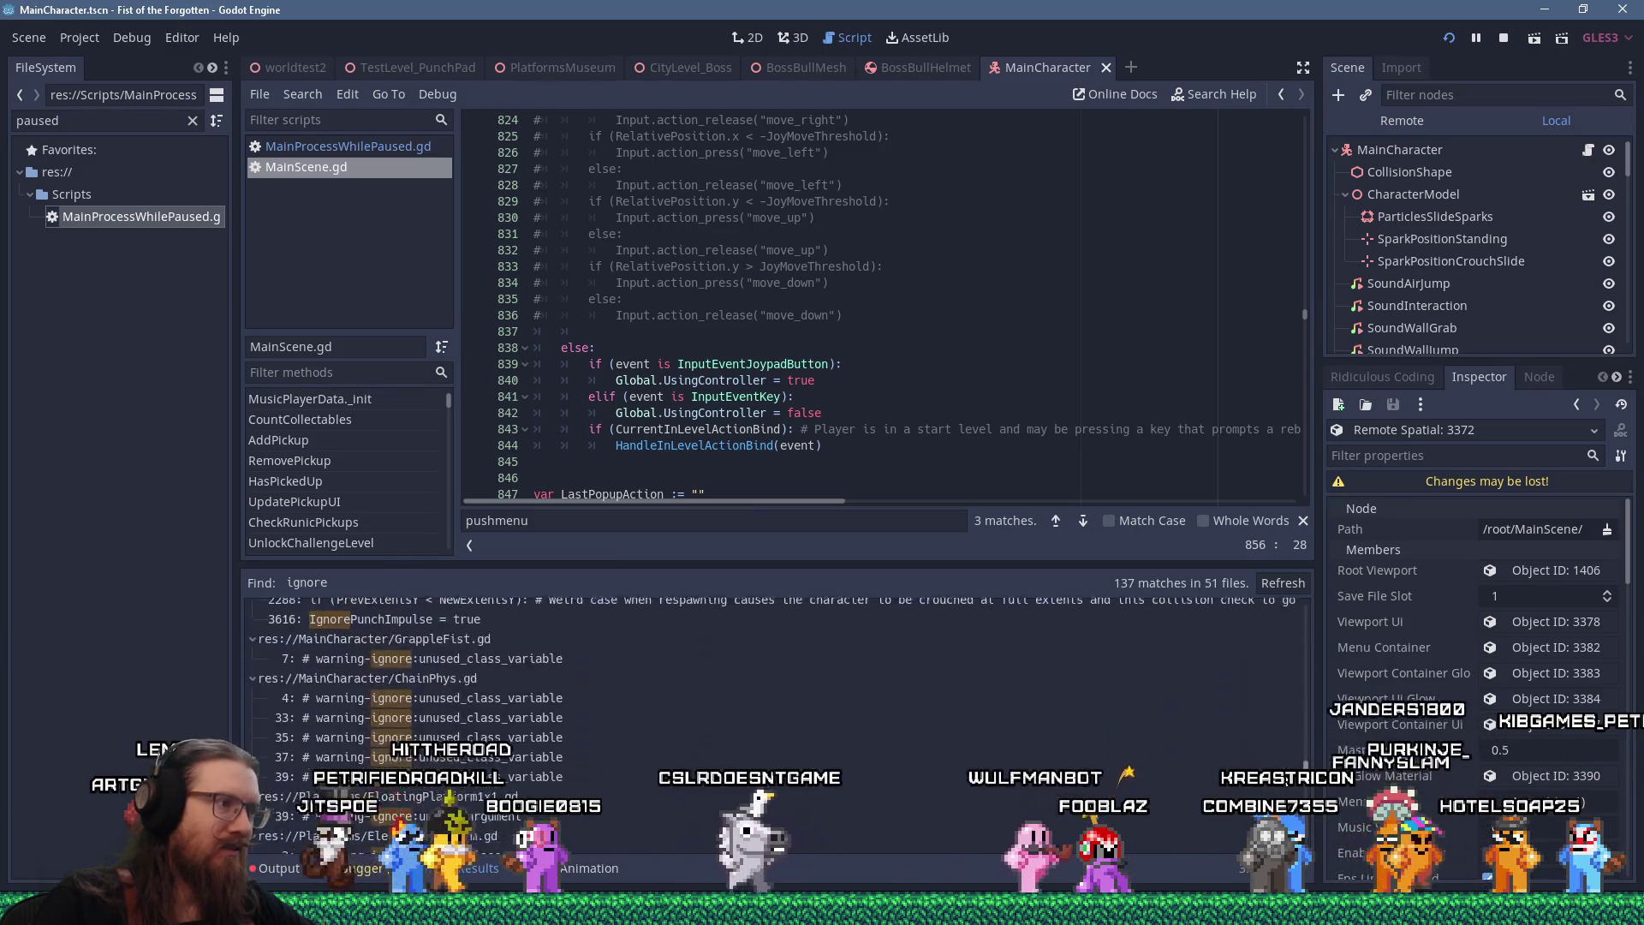
pyautogui.scroll(-10, 776, 720)
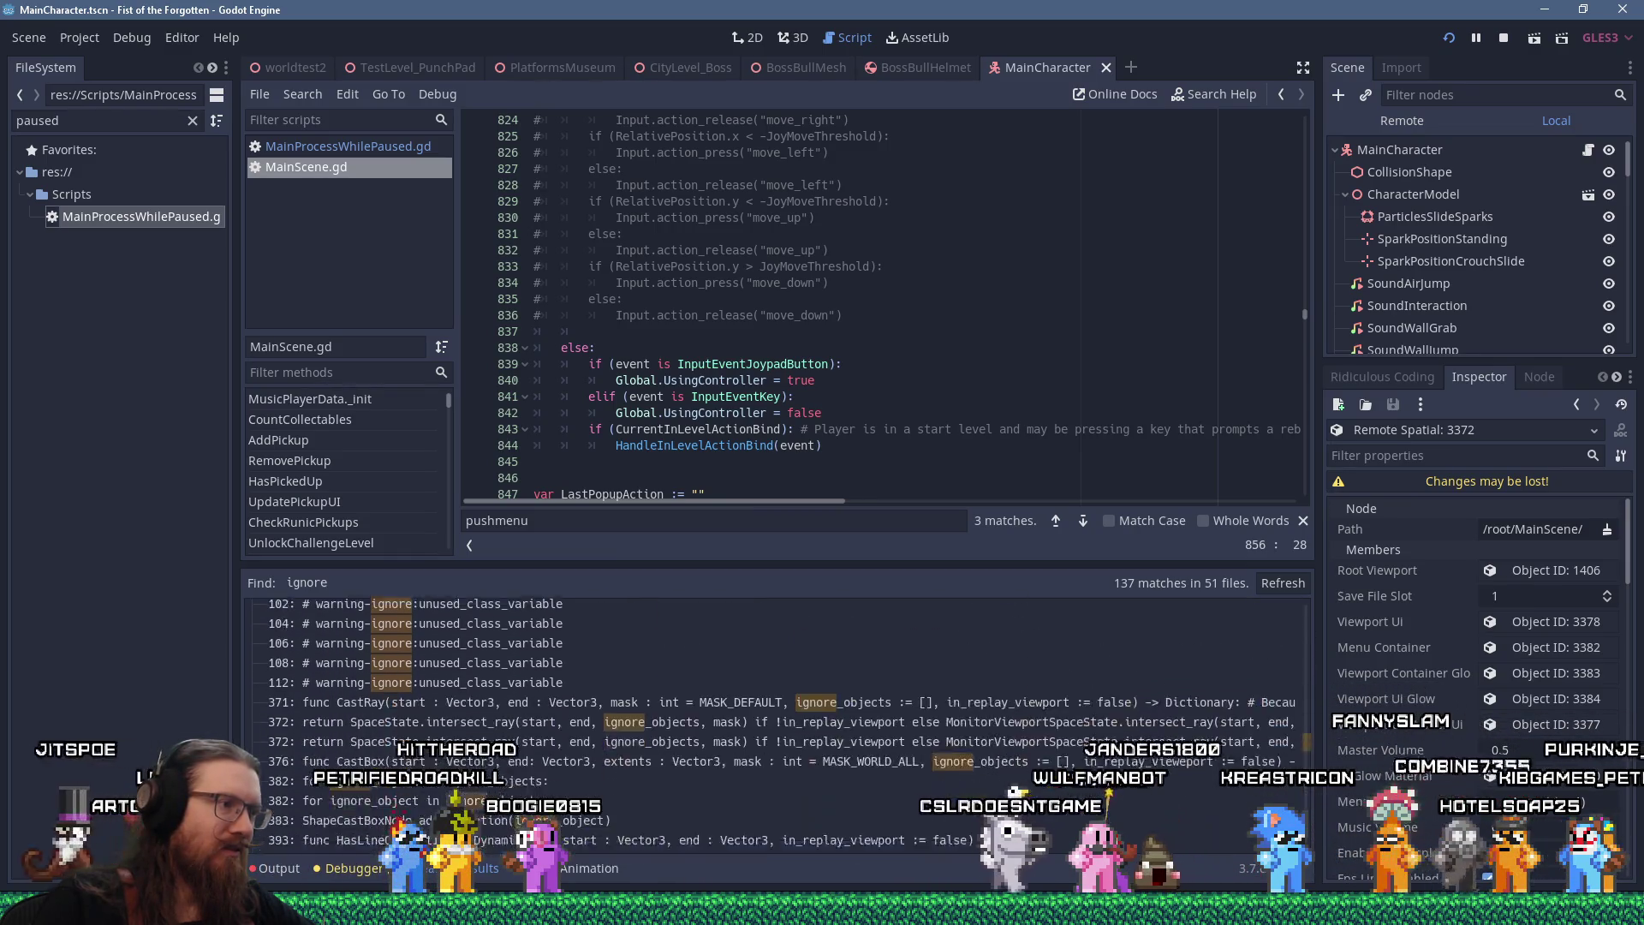
pyautogui.scroll(-3, 775, 720)
pyautogui.scroll(1, 775, 719)
pyautogui.click(1061, 364)
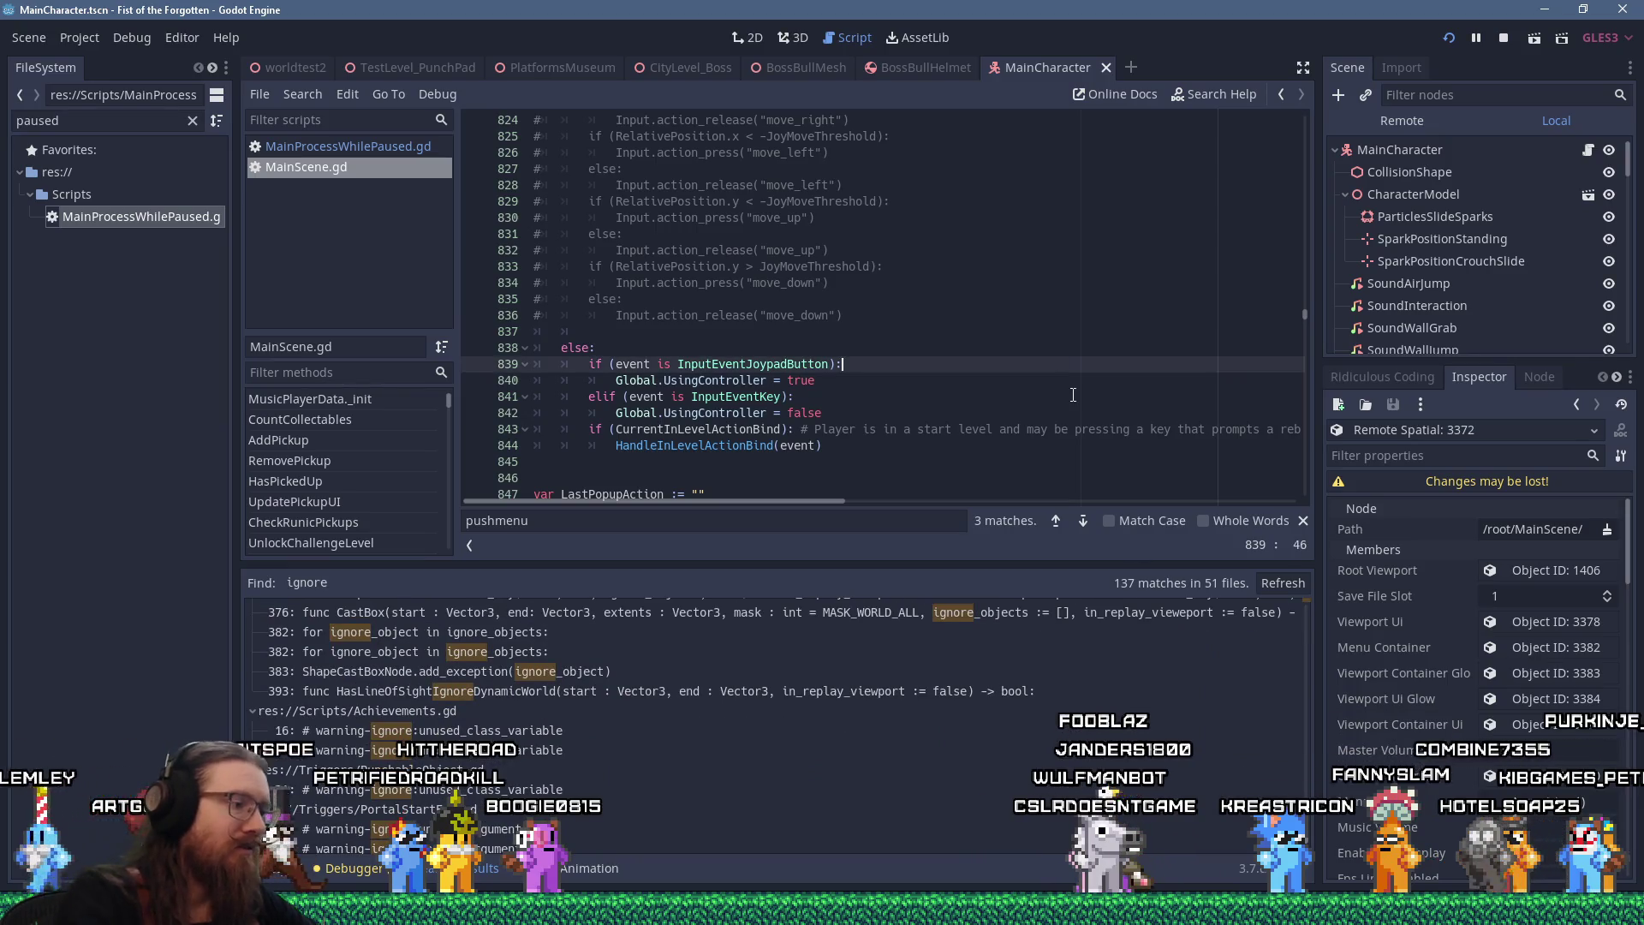
pyautogui.middleClick(346, 163)
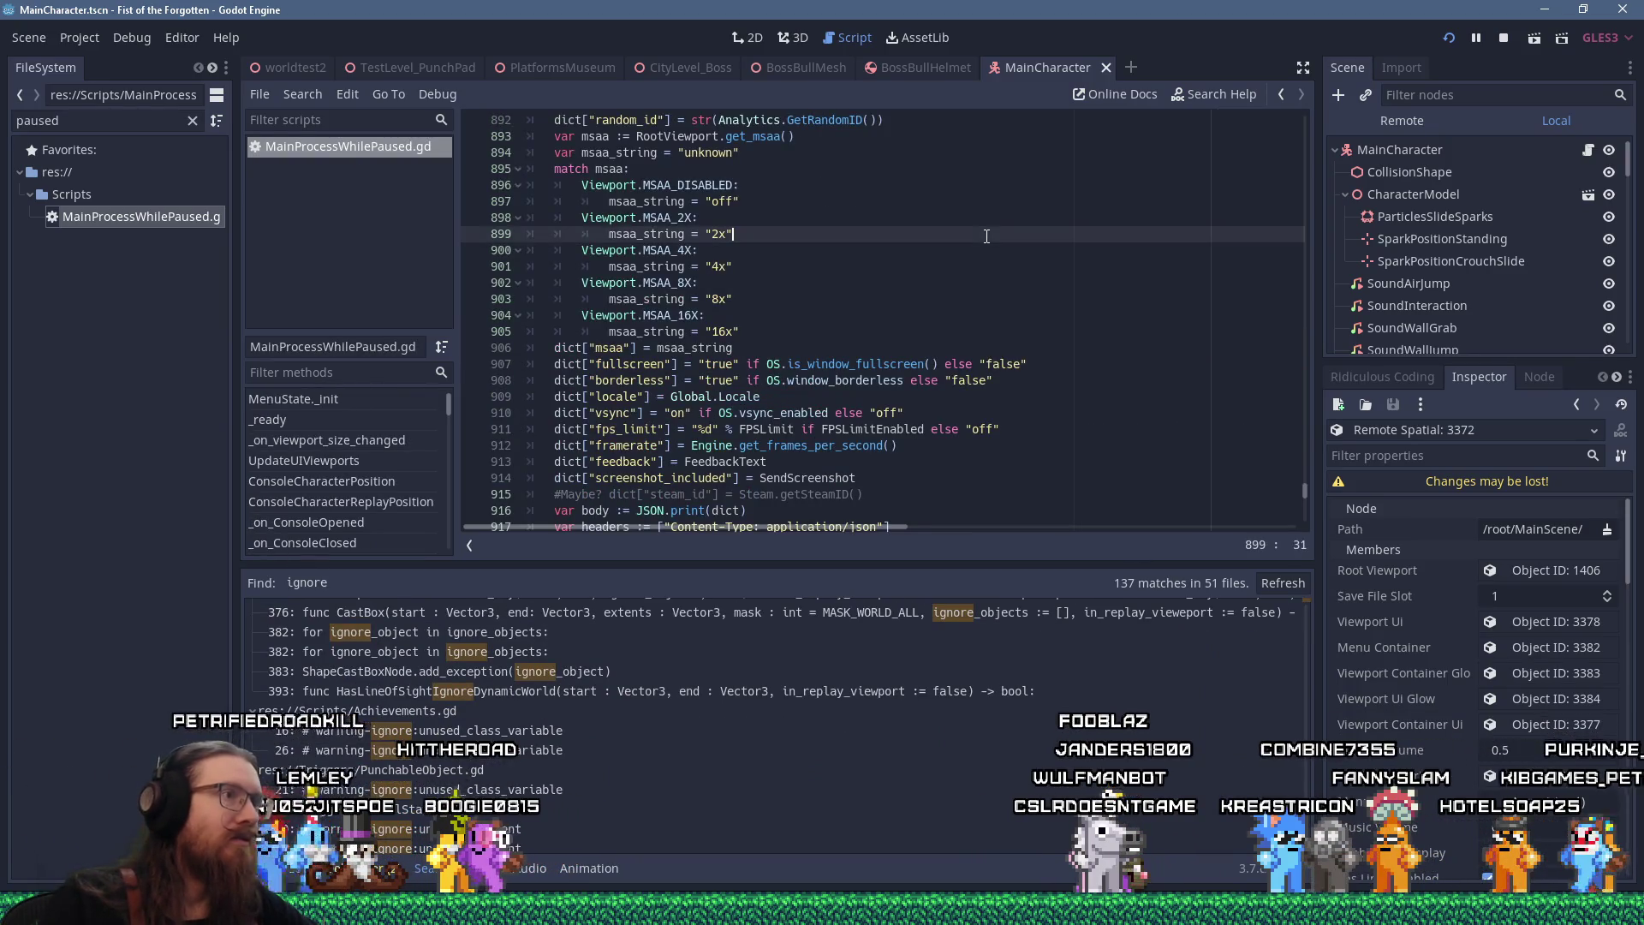
# Find 'ignore' in MainProcessWhilePaused.gd and select MOUSE_FILTER_IGNORE on line 632
pyautogui.hotkey('ctrl', 'f')
pyautogui.write('ignore')
pyautogui.press('Return')
pyautogui.press('Return')
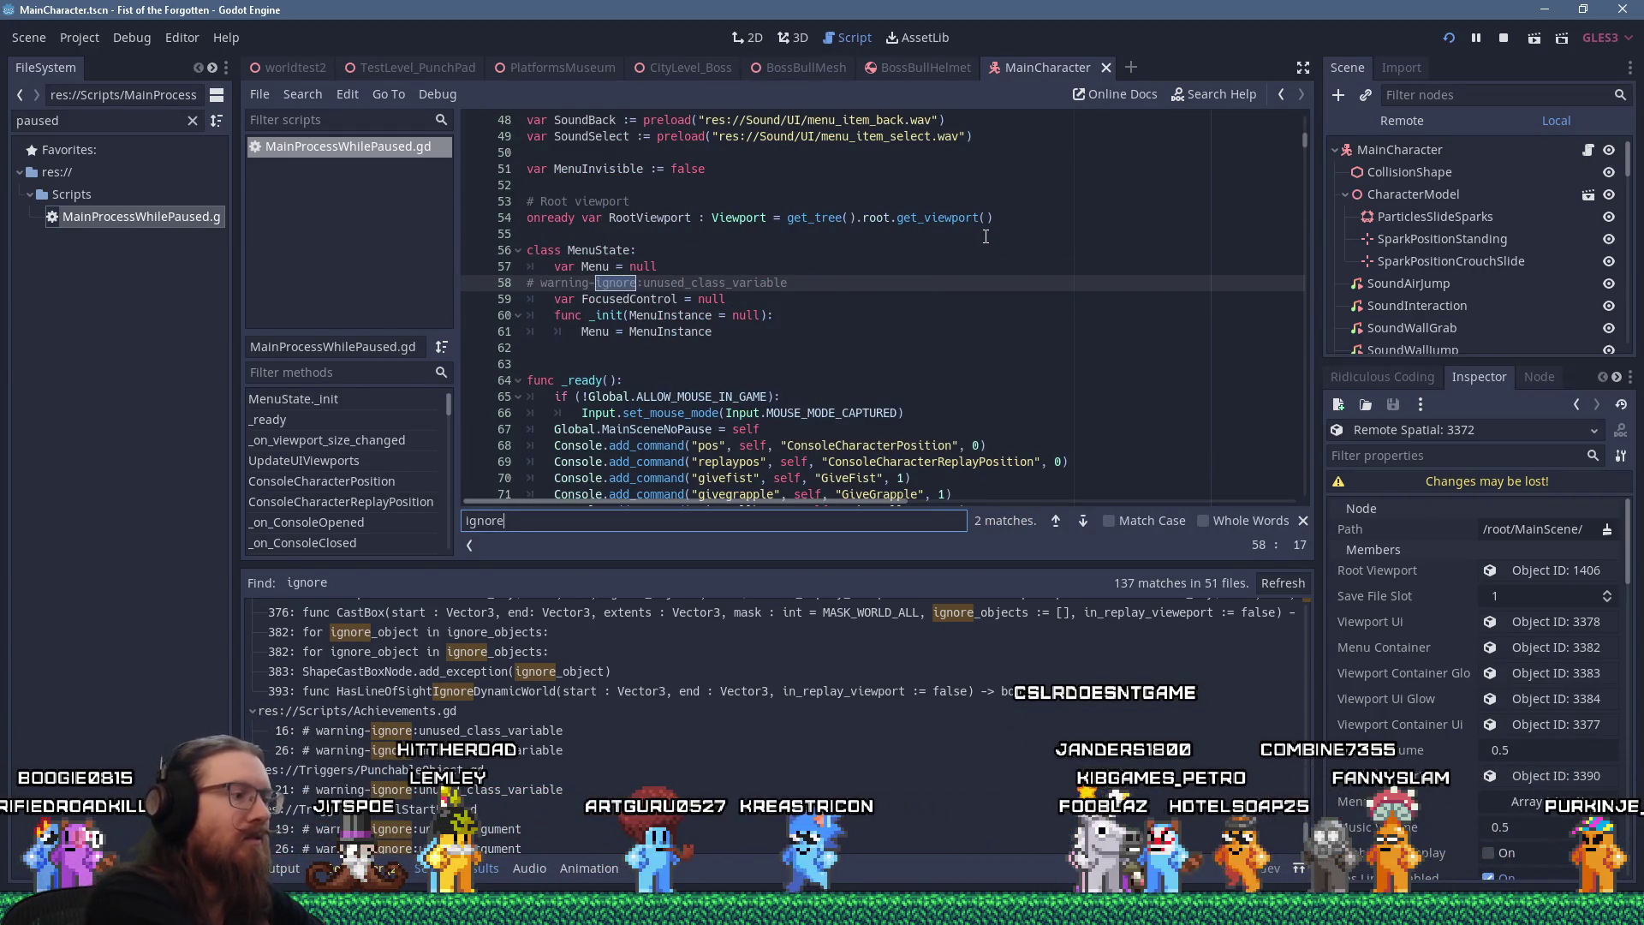
pyautogui.press('Return')
pyautogui.click(960, 250)
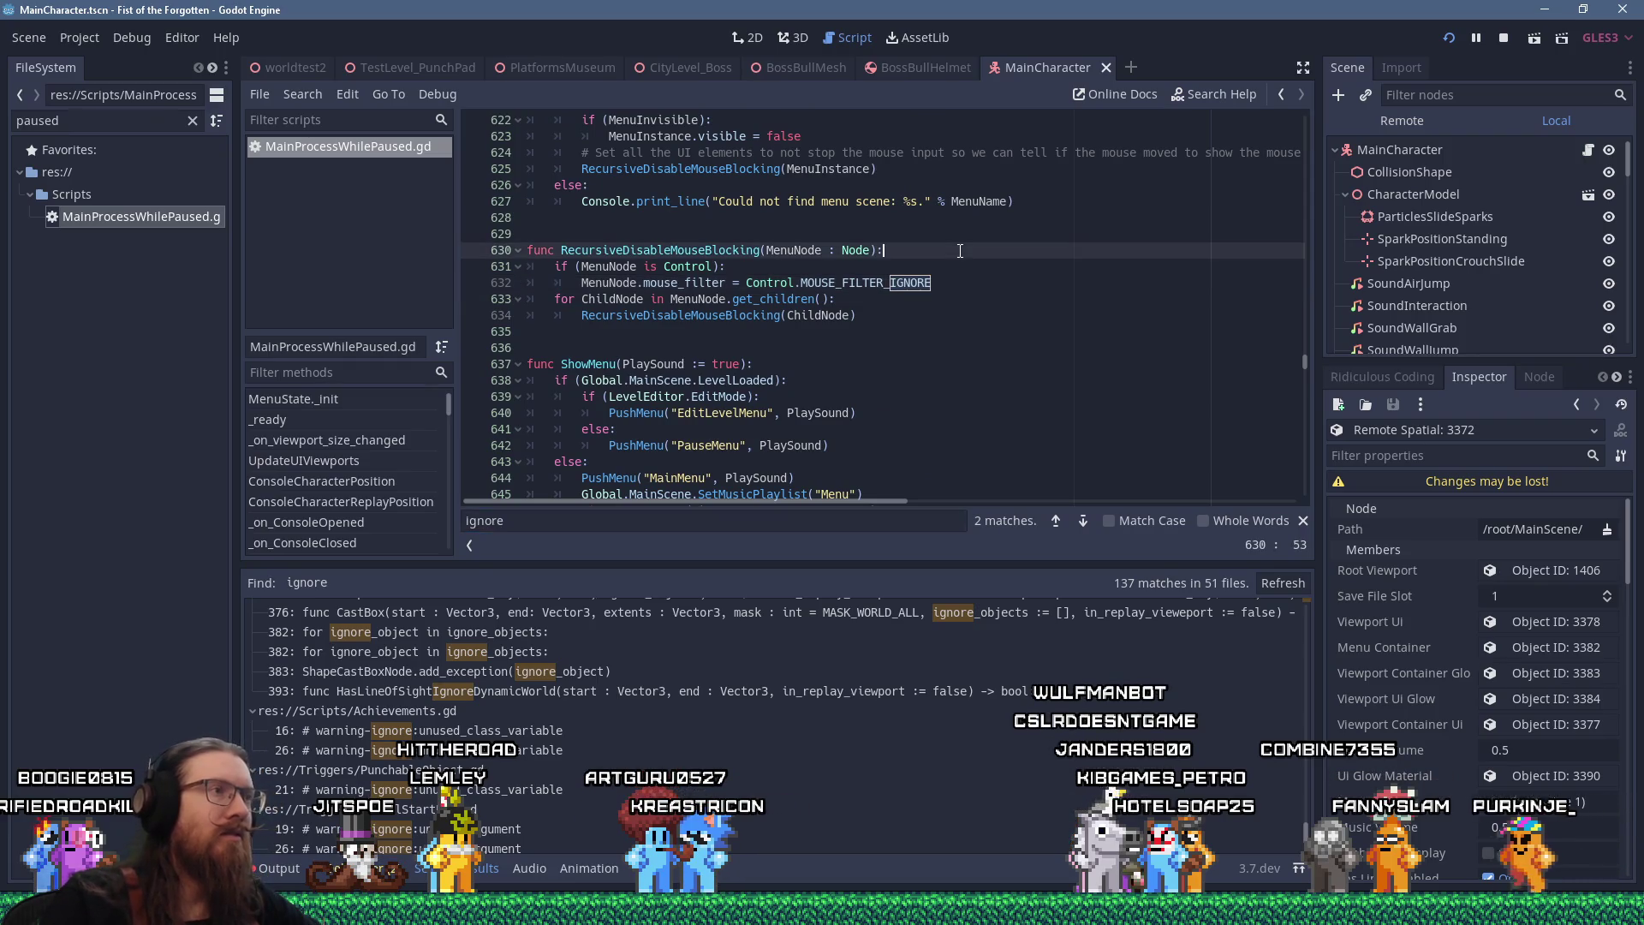
pyautogui.doubleClick(866, 283)
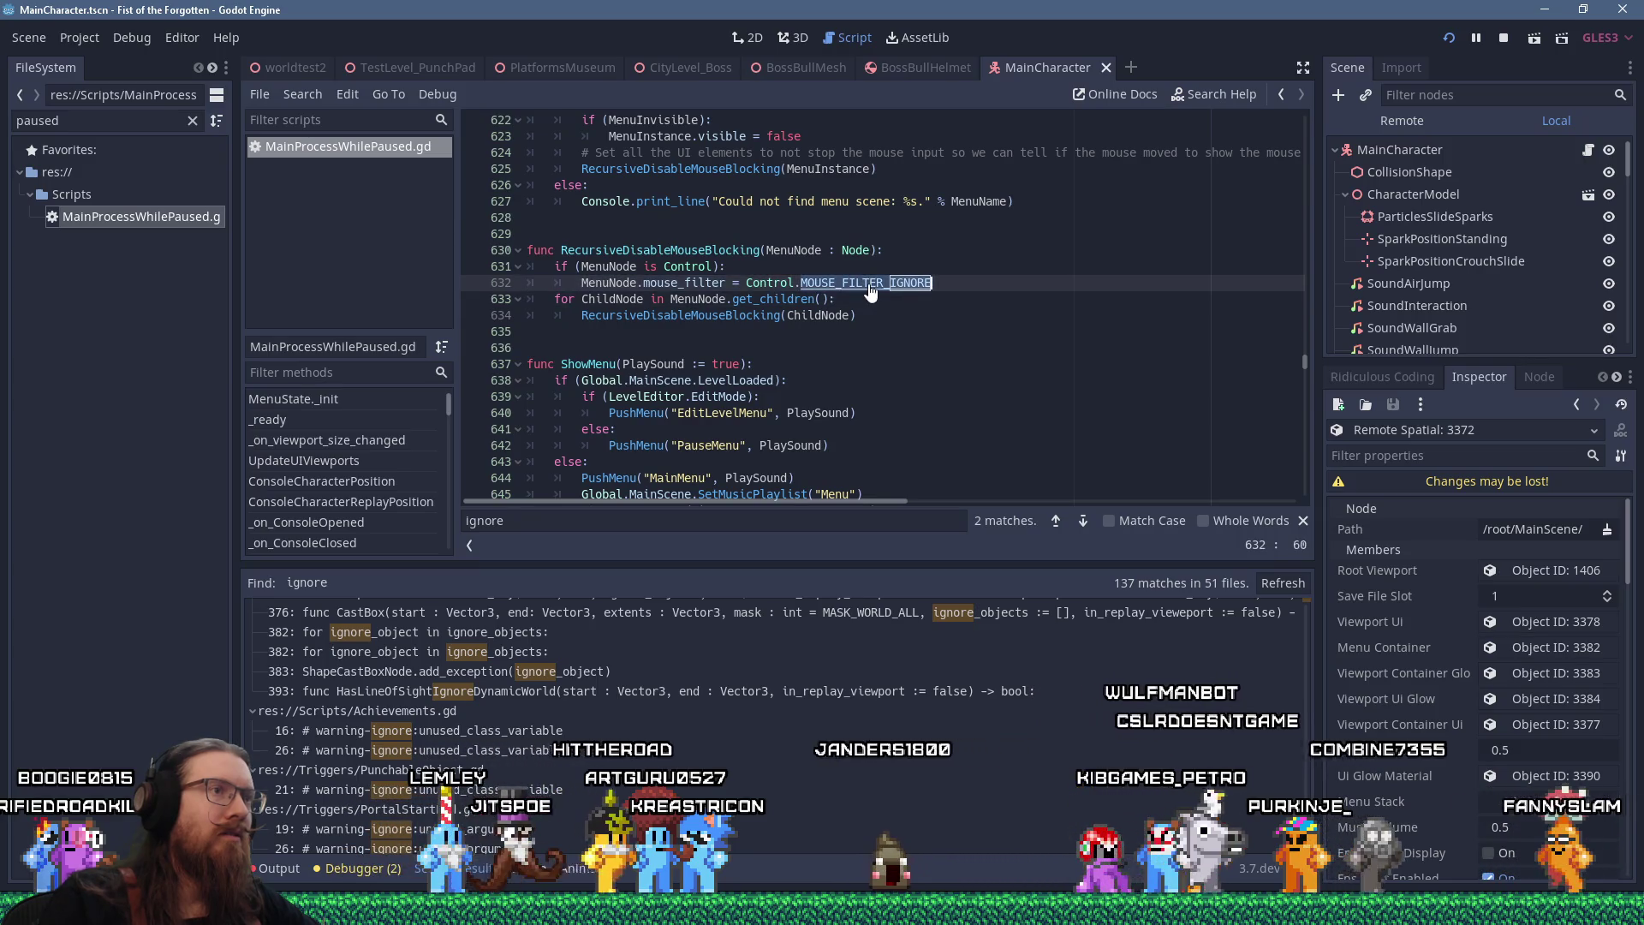
pyautogui.rightClick(869, 284)
pyautogui.click(839, 286)
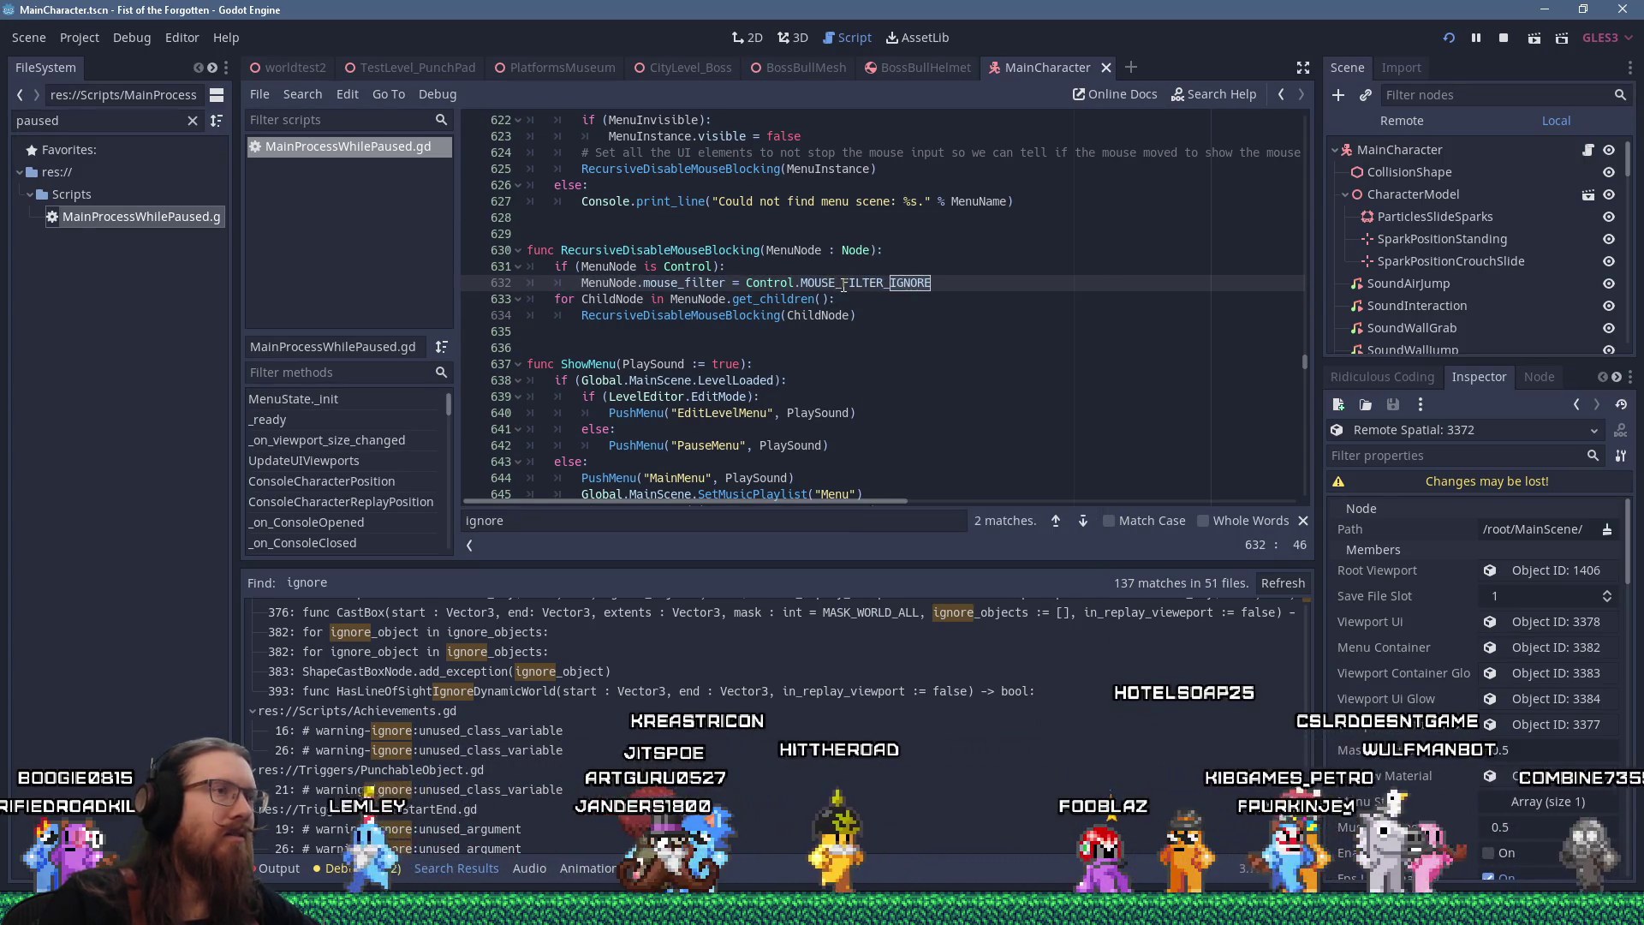
pyautogui.click(843, 285)
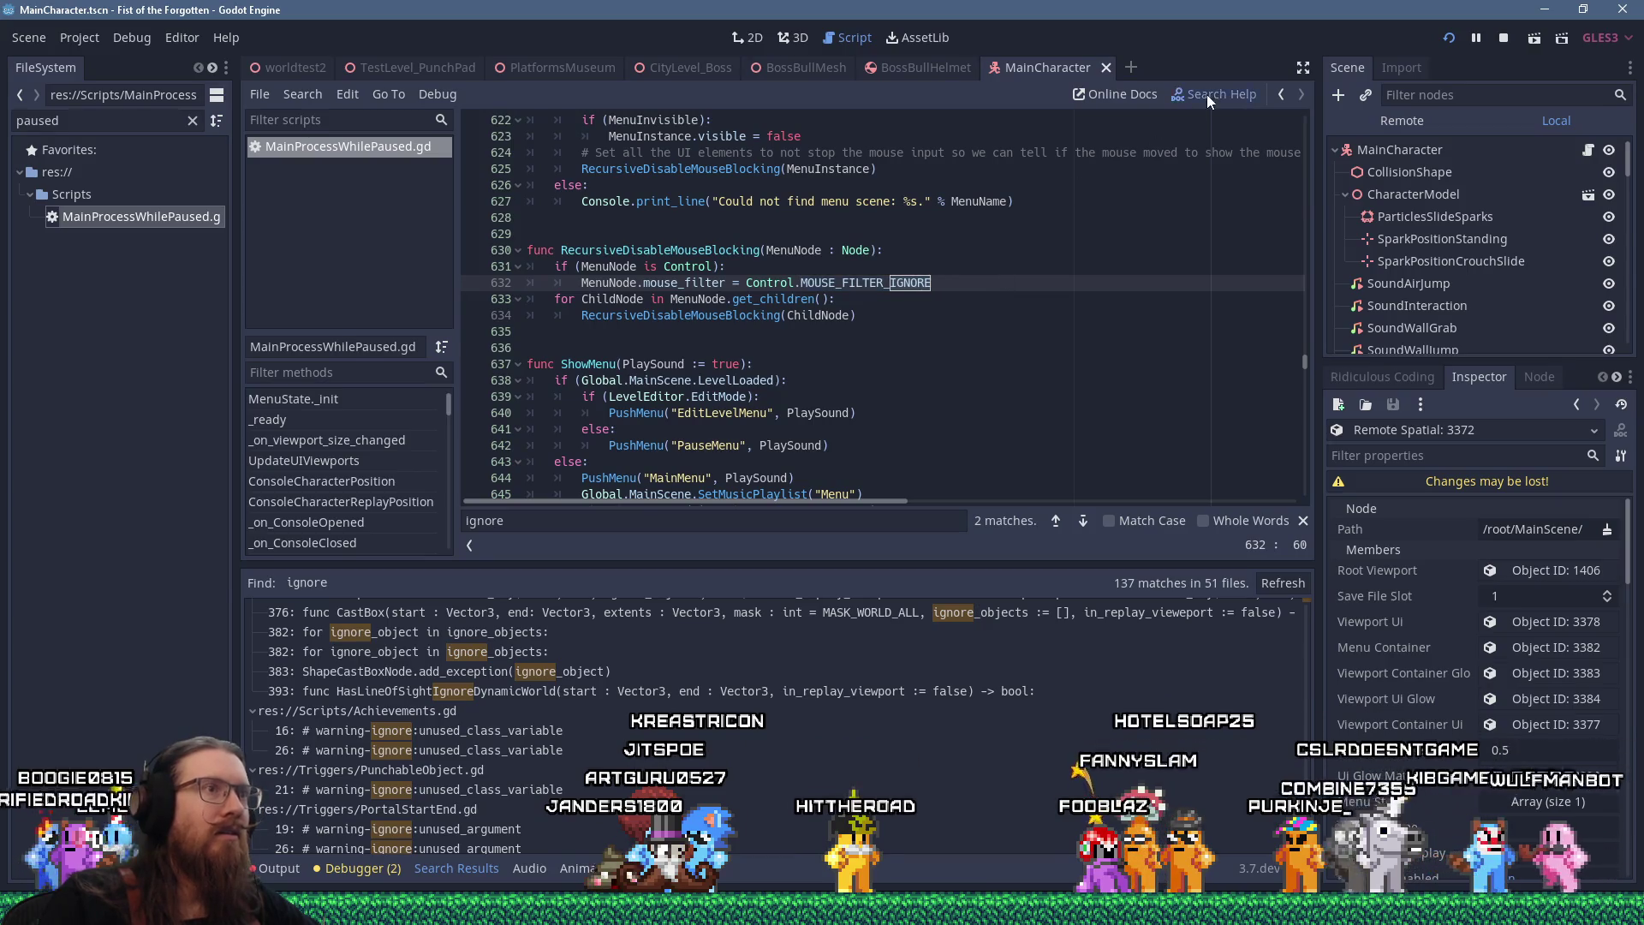
# Search Help for 'filter_ignore' and open the Control reference at the MouseFilter enum
pyautogui.click(1208, 95)
pyautogui.write('filter_ignore')
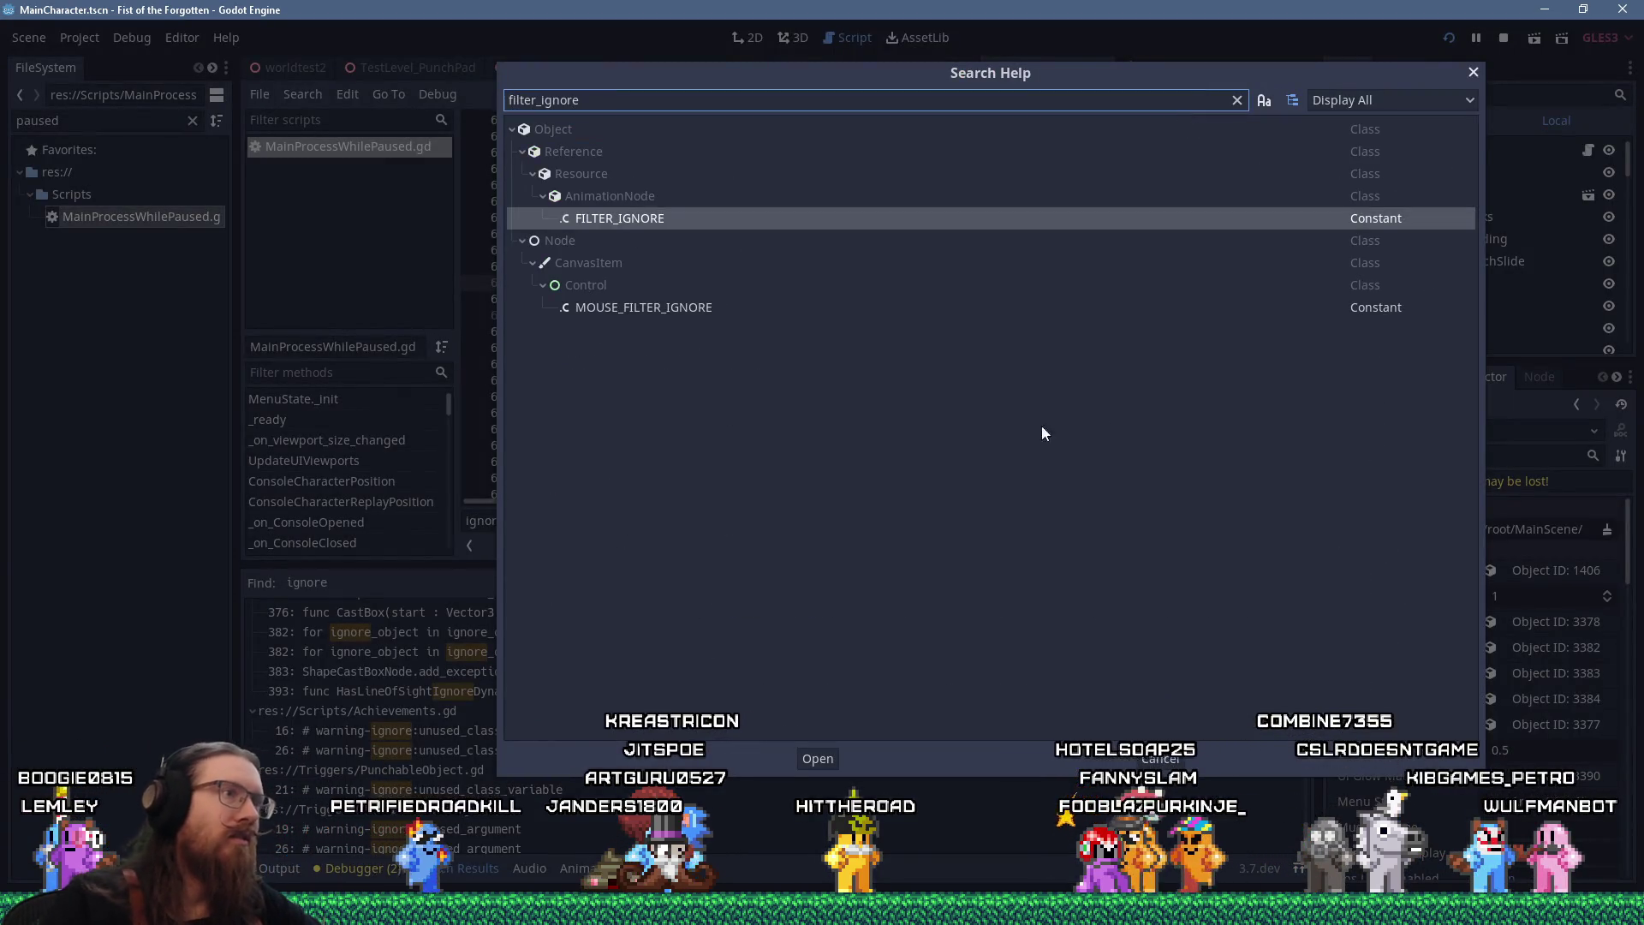
pyautogui.doubleClick(658, 307)
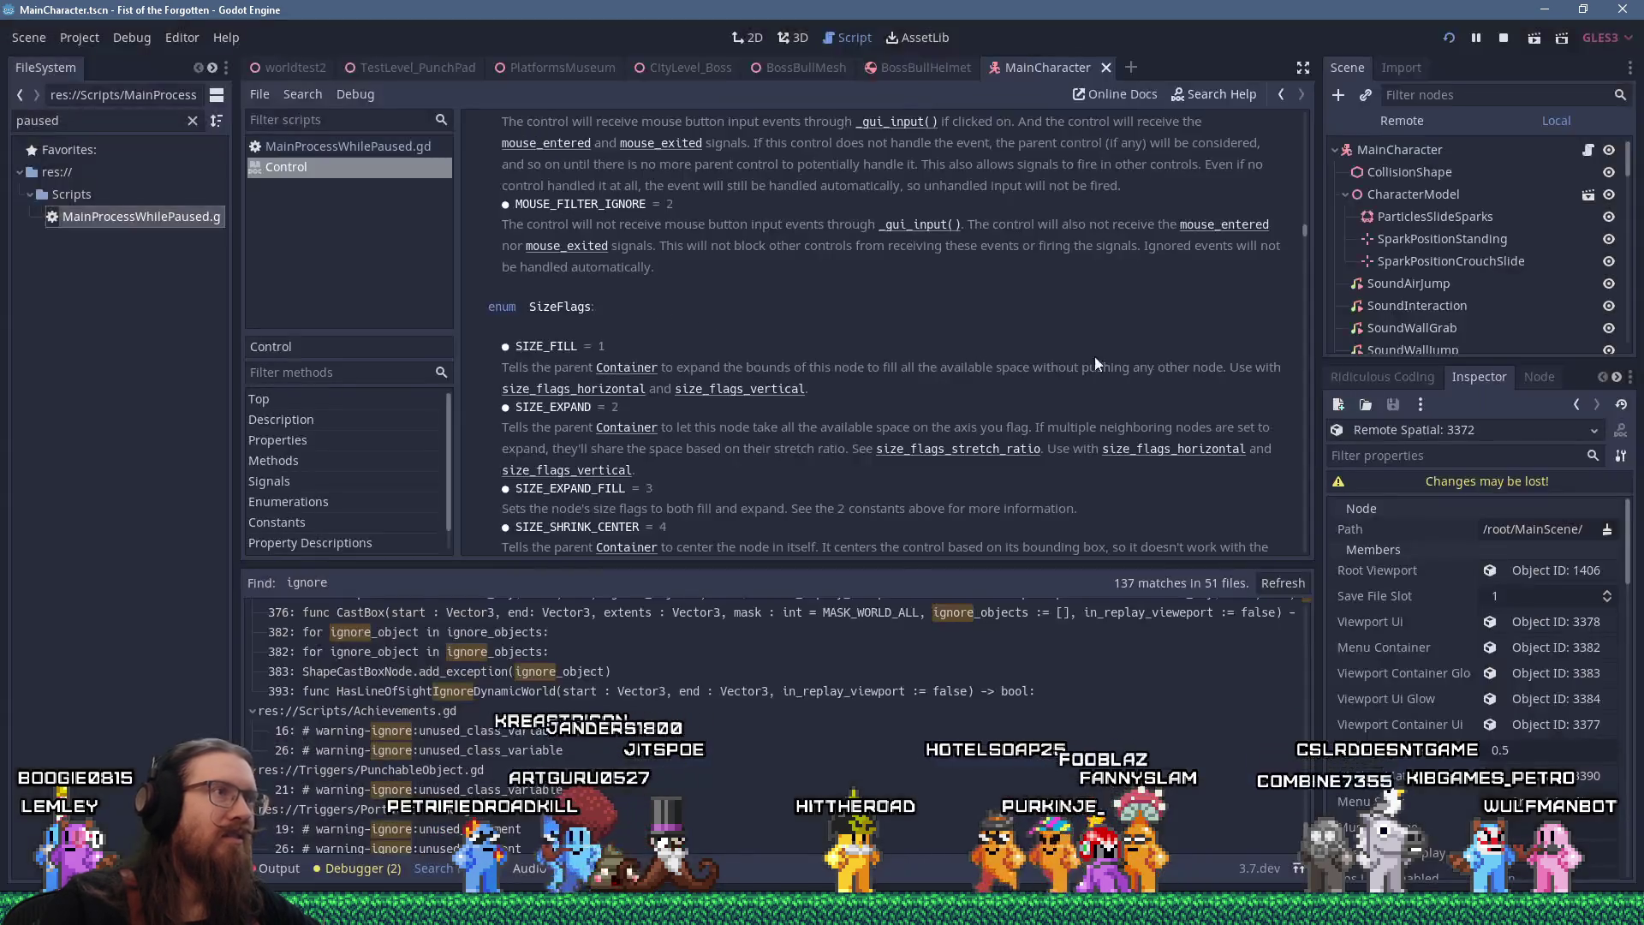
pyautogui.scroll(5, 865, 378)
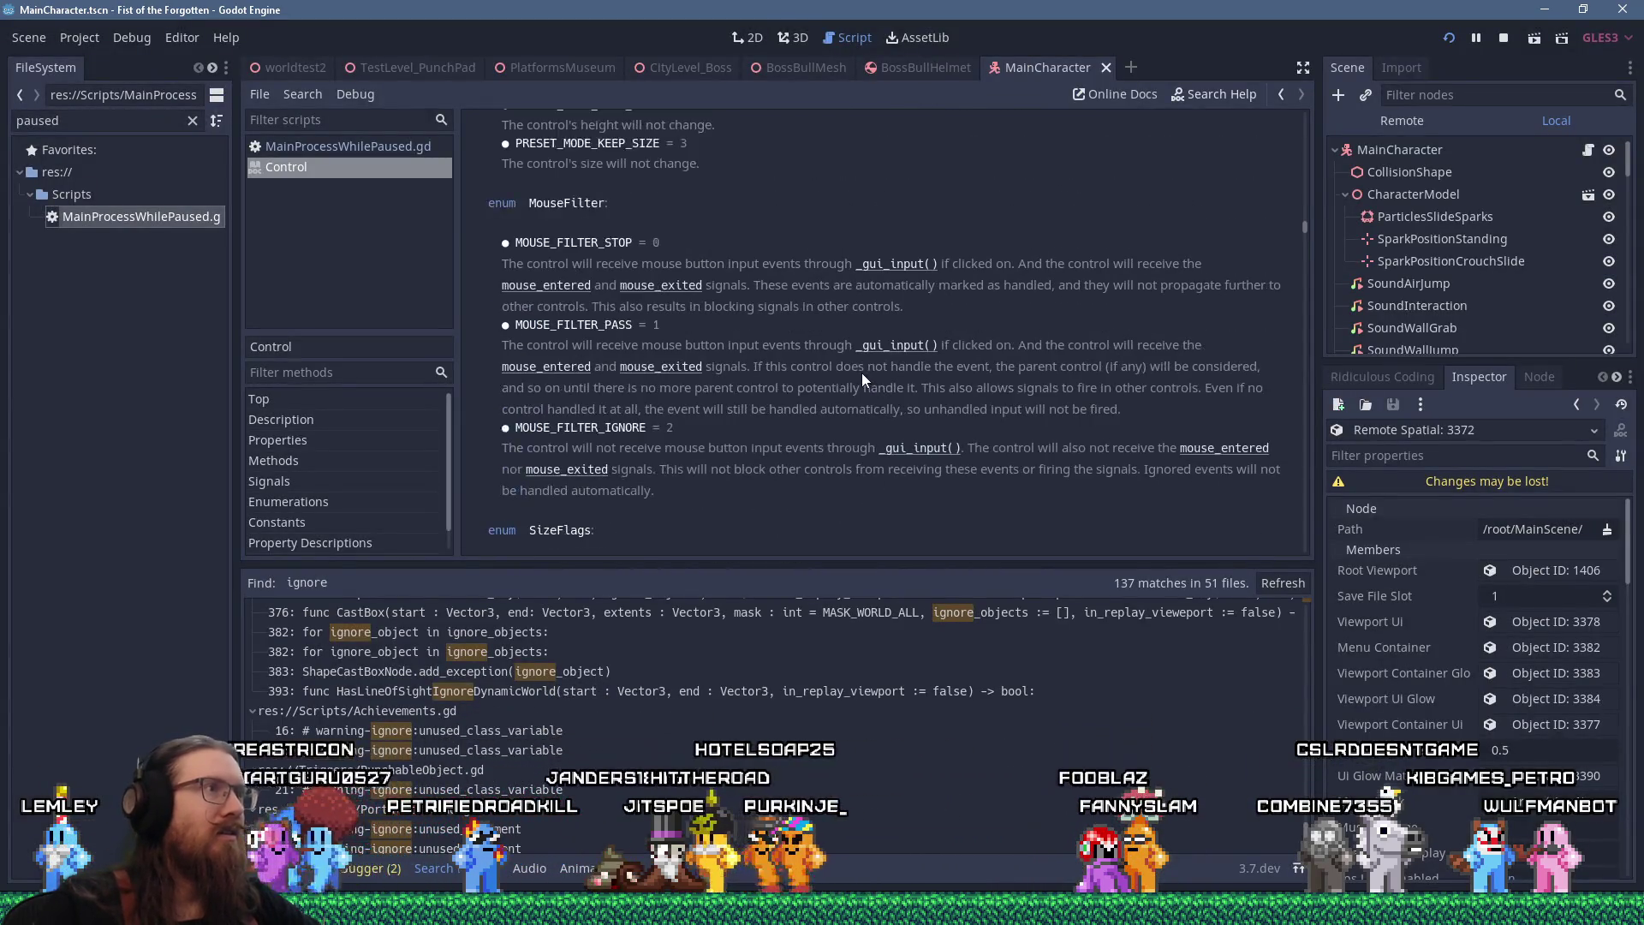
pyautogui.scroll(8, 864, 379)
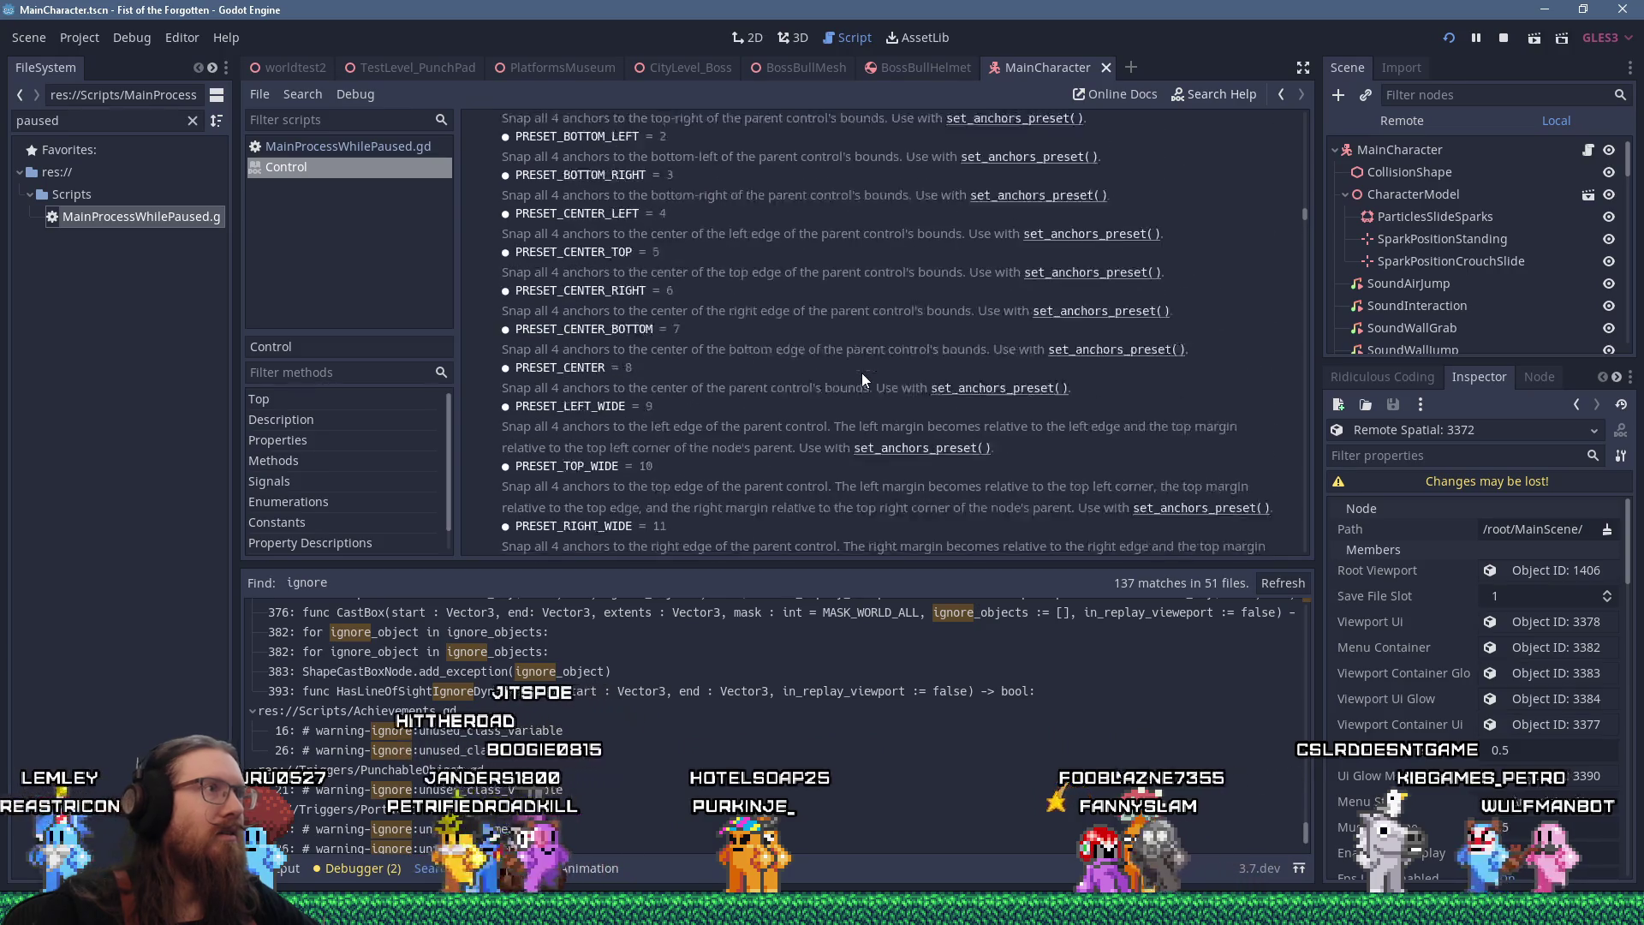
pyautogui.scroll(-10, 861, 377)
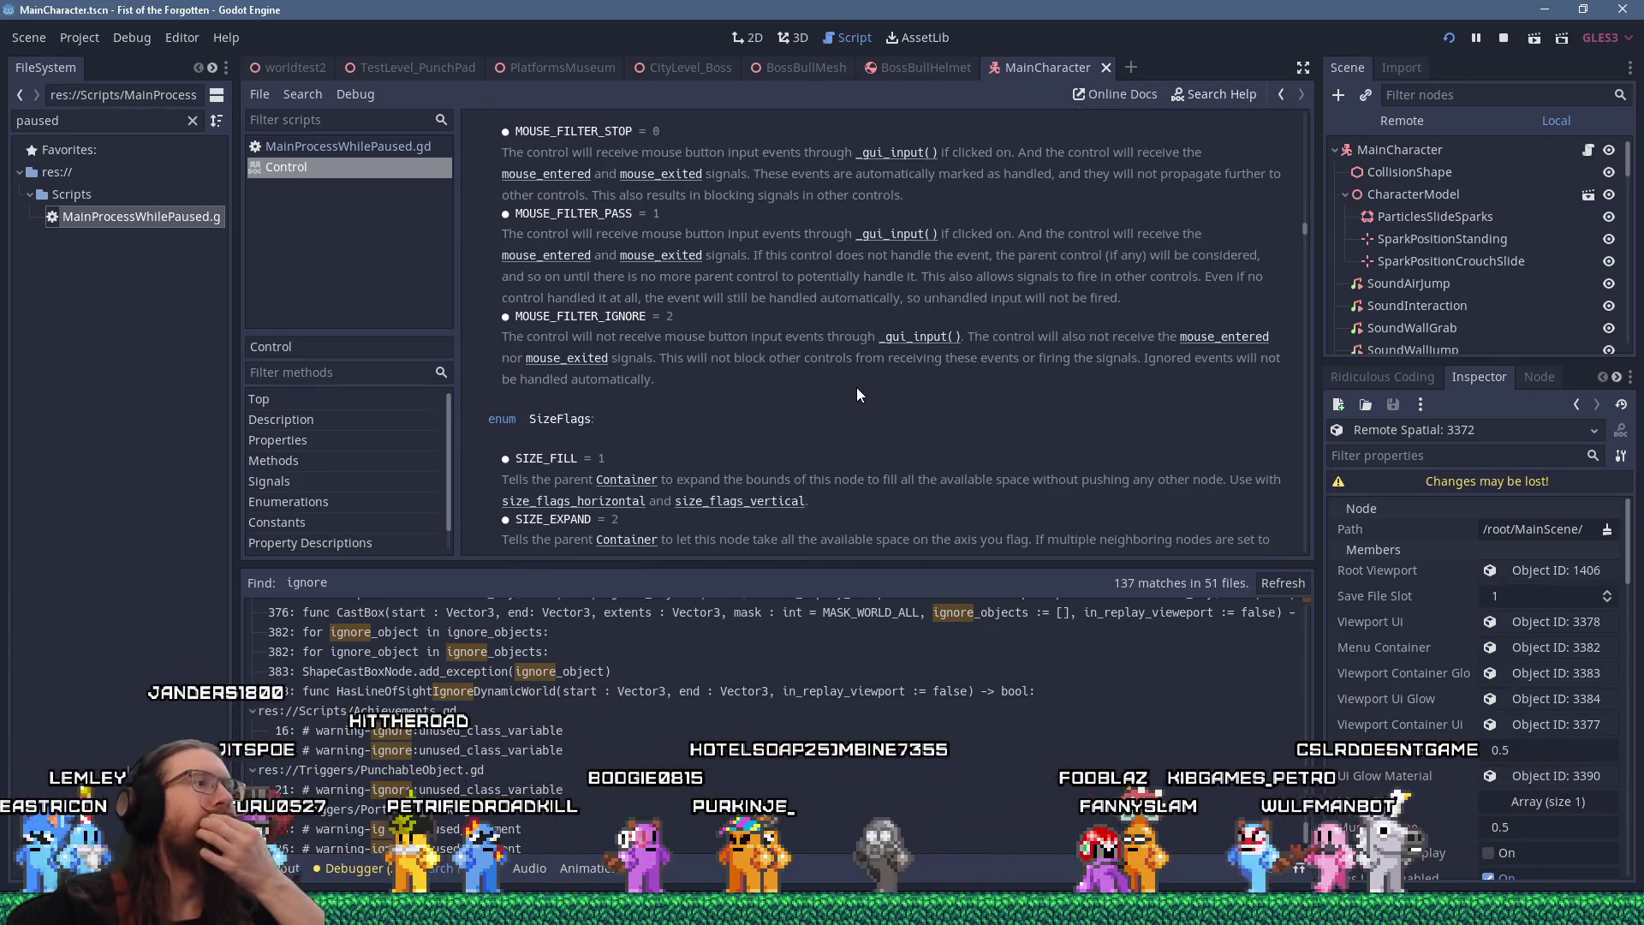
pyautogui.scroll(1, 857, 390)
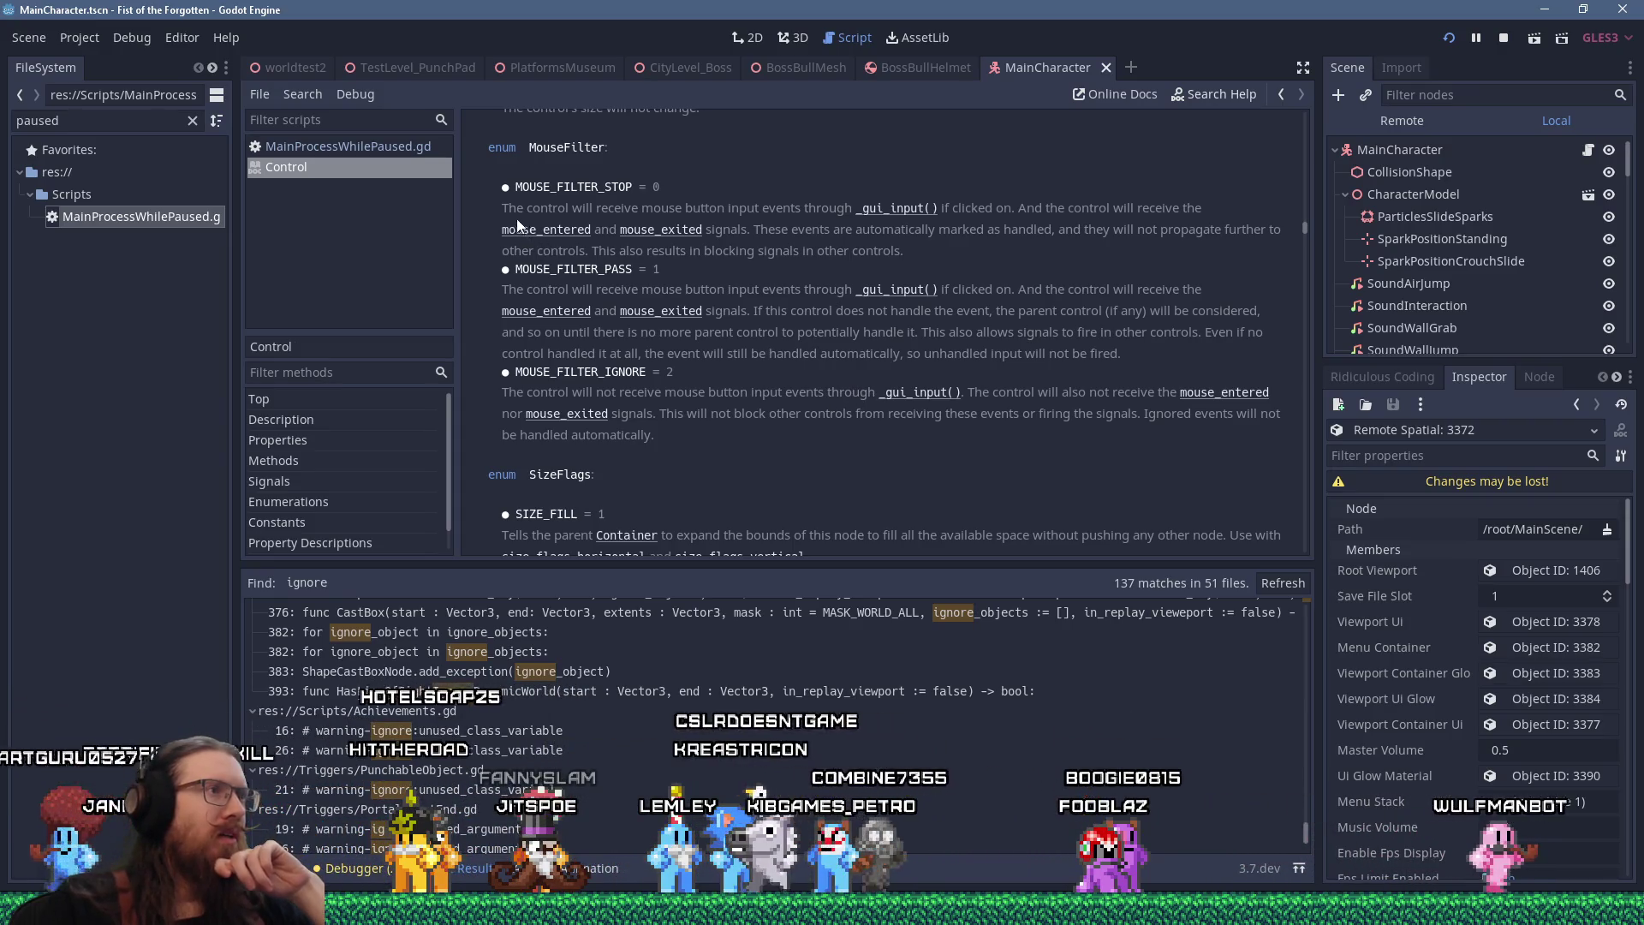
pyautogui.moveTo(502, 208); pyautogui.dragTo(572, 208)
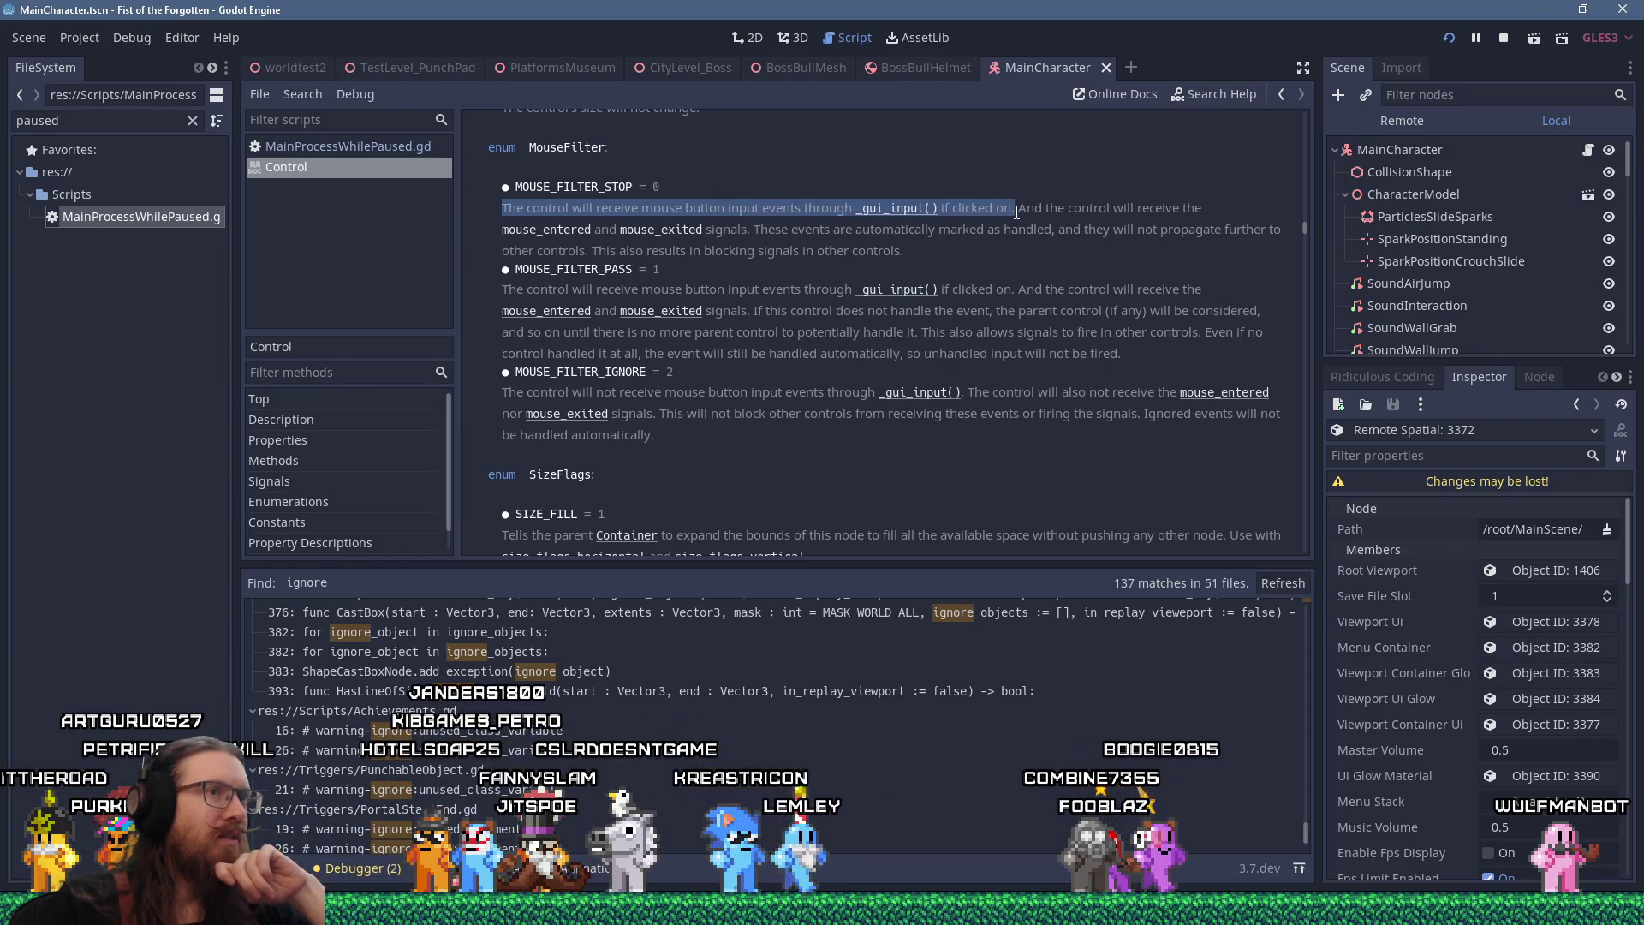
# Select the description text of MOUSE_FILTER_STOP, MOUSE_FILTER_PASS and MOUSE_FILTER_IGNORE in the Control docs
pyautogui.moveTo(1017, 211); pyautogui.dragTo(879, 231)
pyautogui.moveTo(751, 231)
pyautogui.mouseDown()
pyautogui.moveTo(1140, 243)
pyautogui.moveTo(695, 255)
pyautogui.moveTo(713, 246)
pyautogui.mouseUp()
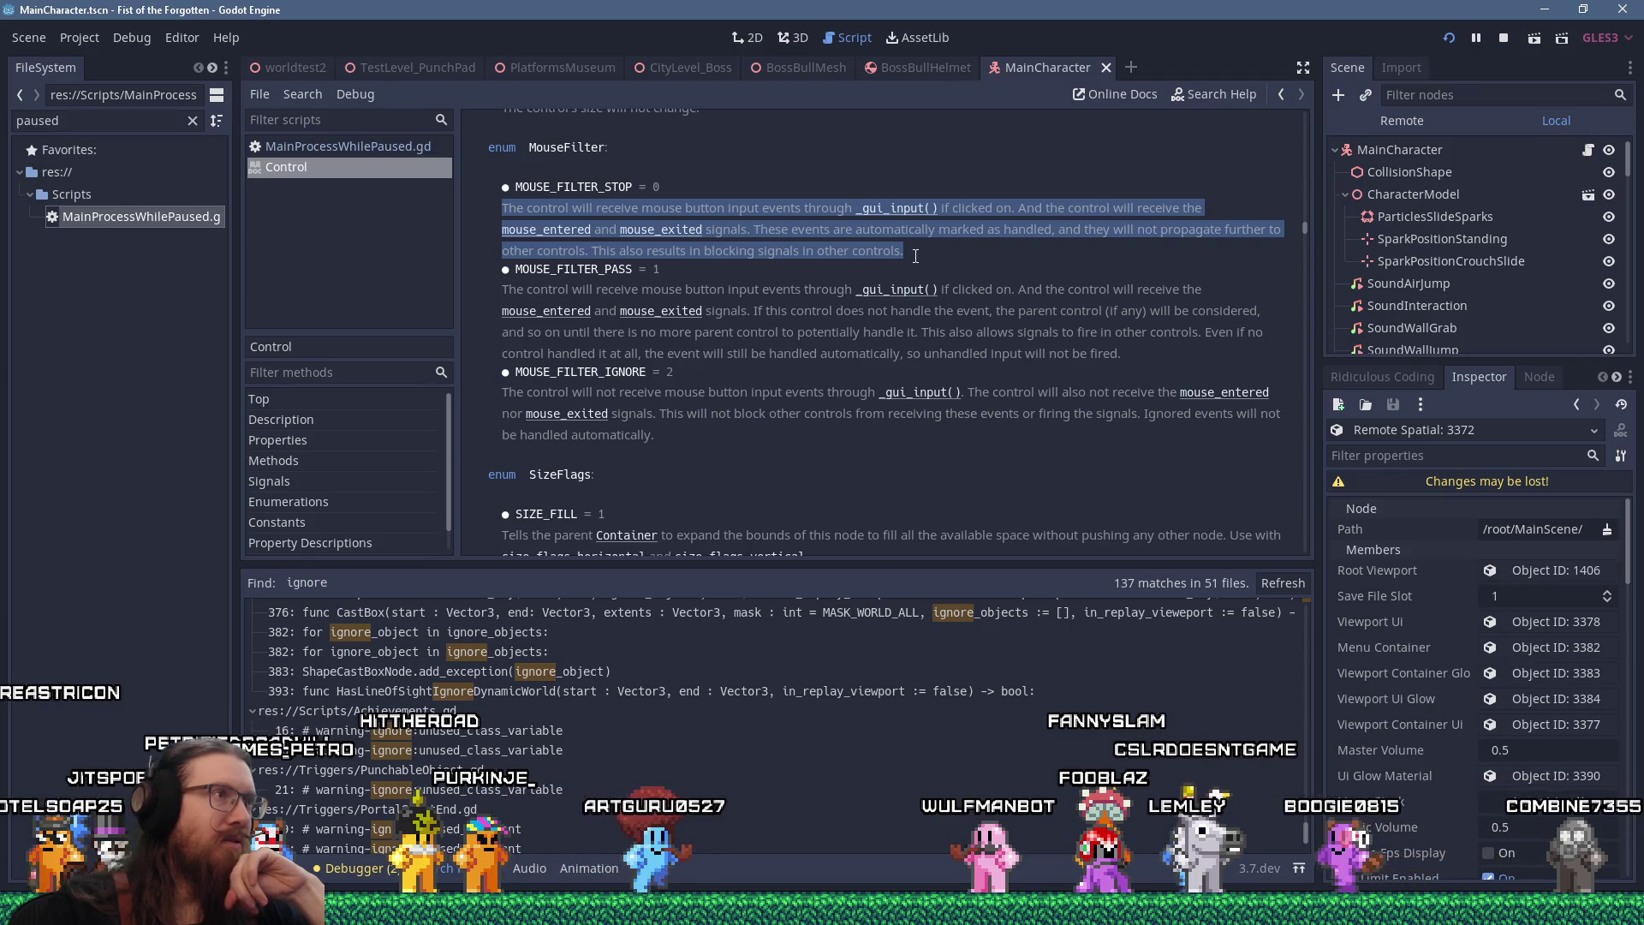
pyautogui.moveTo(916, 256)
pyautogui.mouseDown()
pyautogui.moveTo(715, 290)
pyautogui.moveTo(765, 292)
pyautogui.mouseUp()
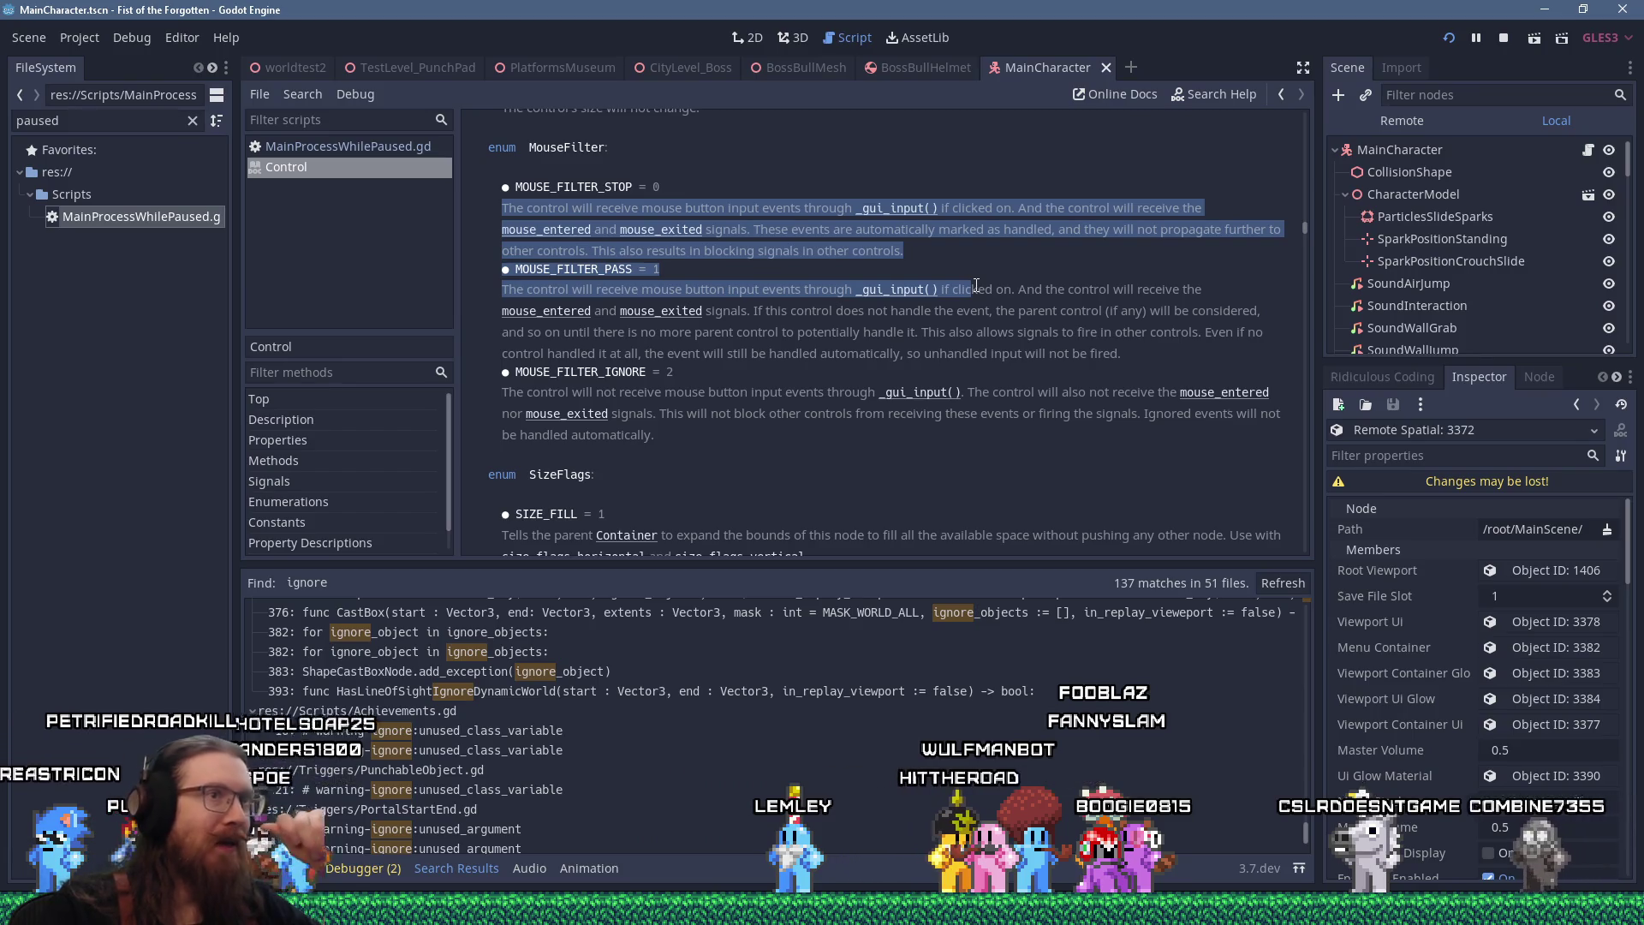
pyautogui.moveTo(976, 285)
pyautogui.mouseDown()
pyautogui.moveTo(662, 311)
pyautogui.moveTo(1039, 315)
pyautogui.mouseUp()
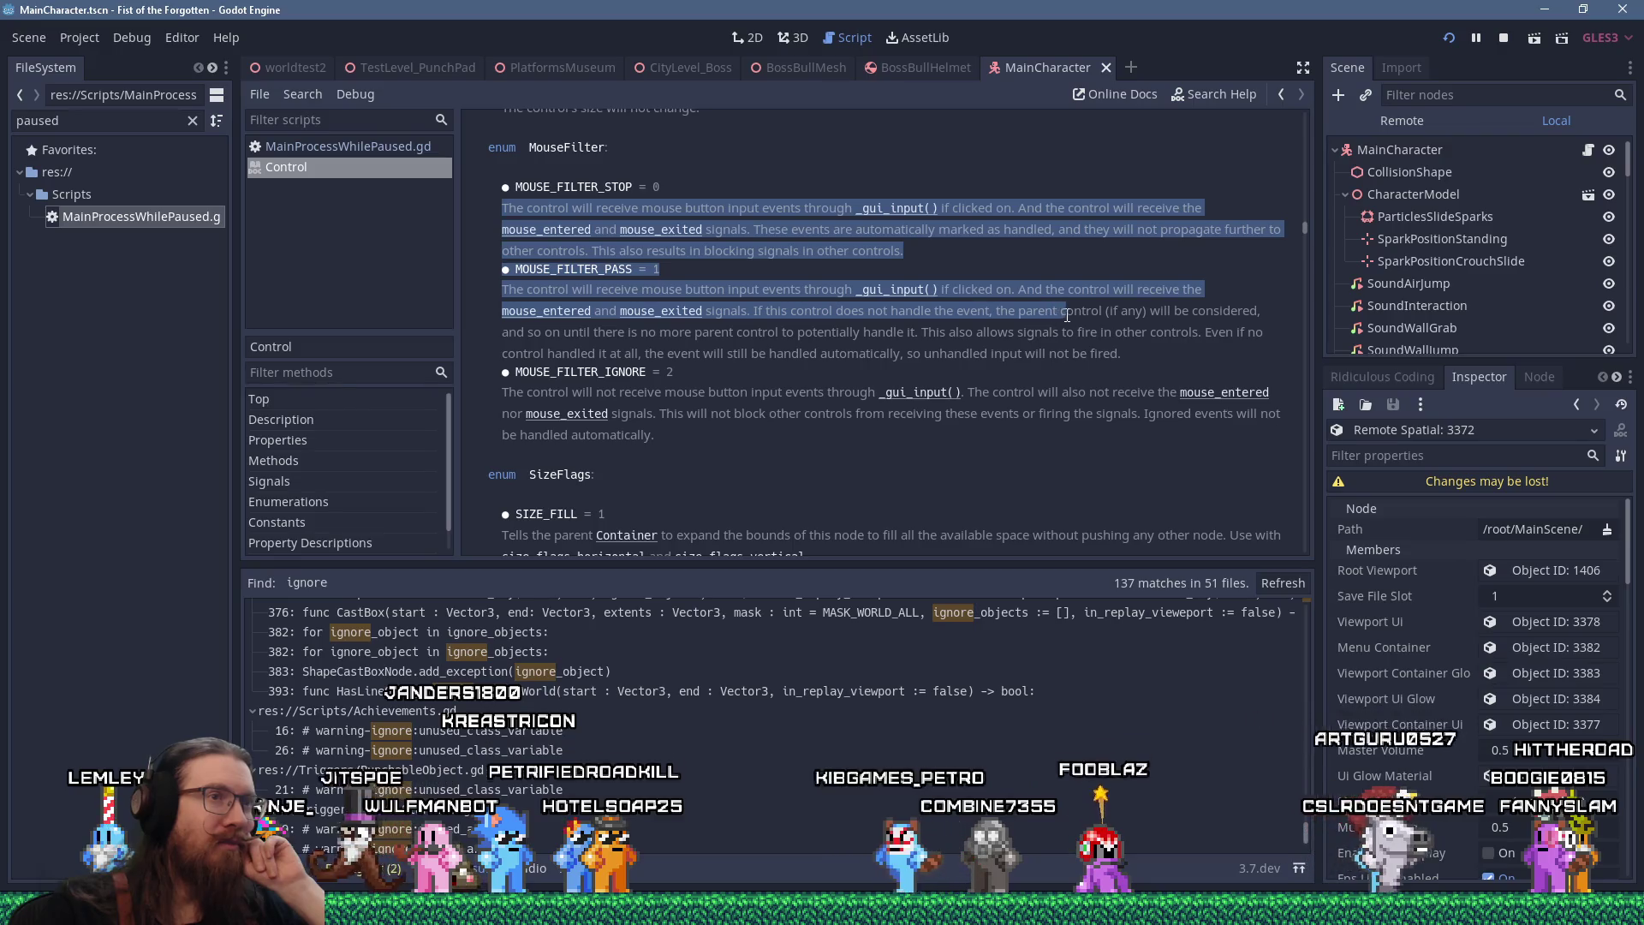
pyautogui.moveTo(1048, 316)
pyautogui.mouseDown()
pyautogui.moveTo(768, 316)
pyautogui.moveTo(888, 331)
pyautogui.mouseUp()
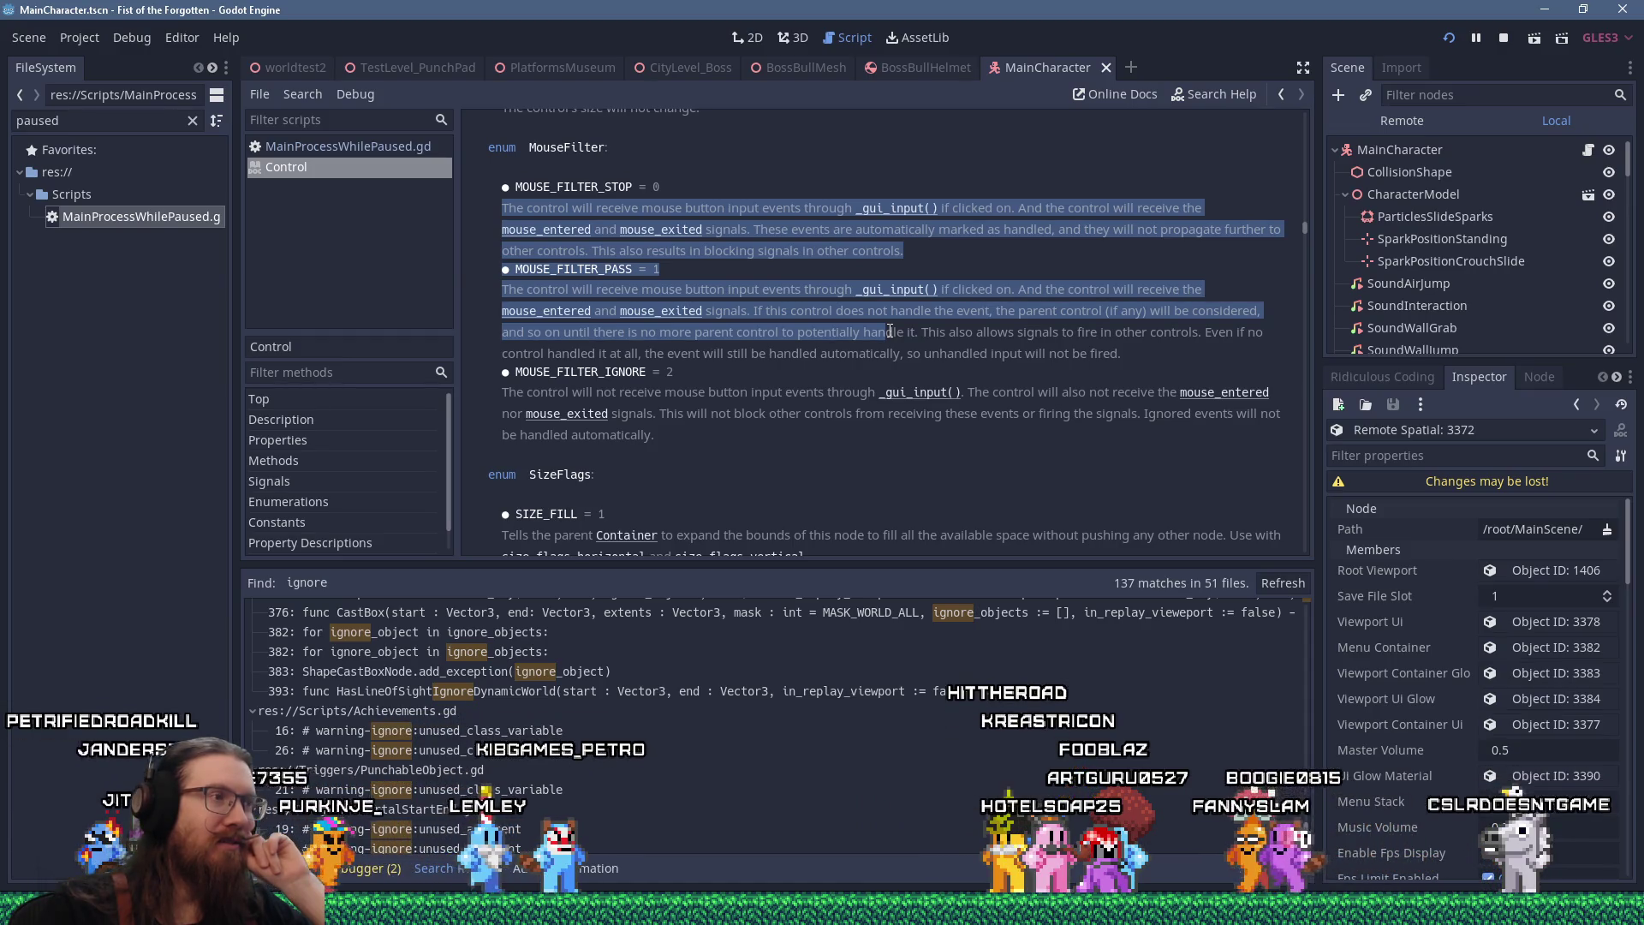
pyautogui.moveTo(892, 331)
pyautogui.mouseDown()
pyautogui.moveTo(1123, 350)
pyautogui.moveTo(1129, 369)
pyautogui.mouseUp()
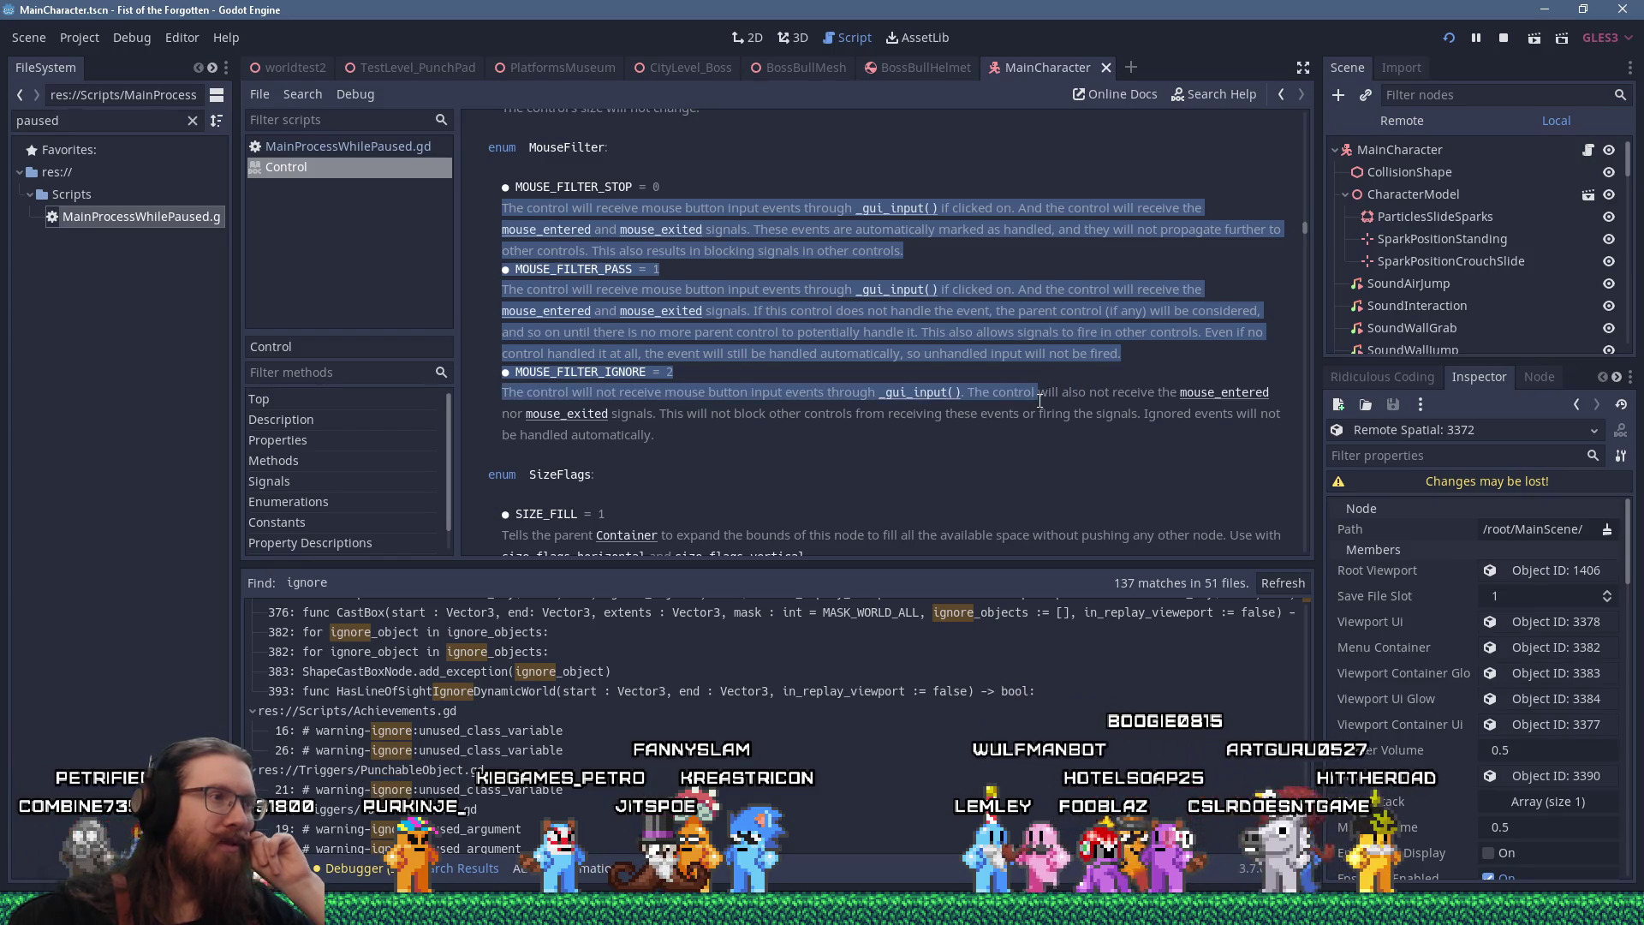
pyautogui.moveTo(1040, 401); pyautogui.dragTo(1045, 406)
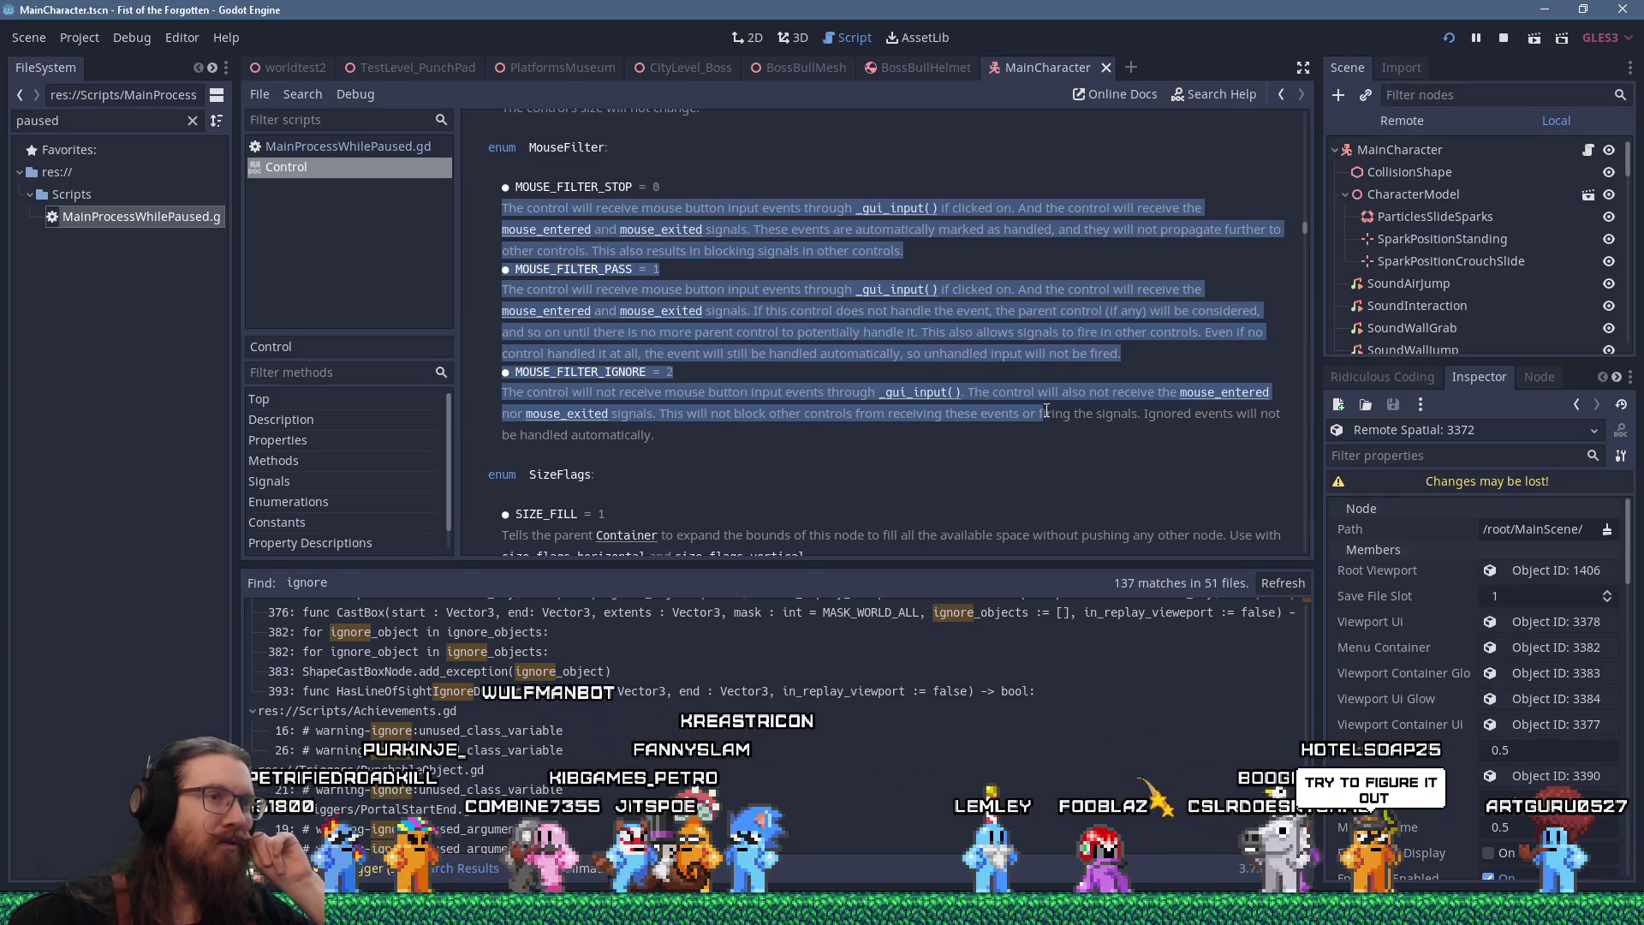
pyautogui.moveTo(1047, 411); pyautogui.dragTo(933, 439)
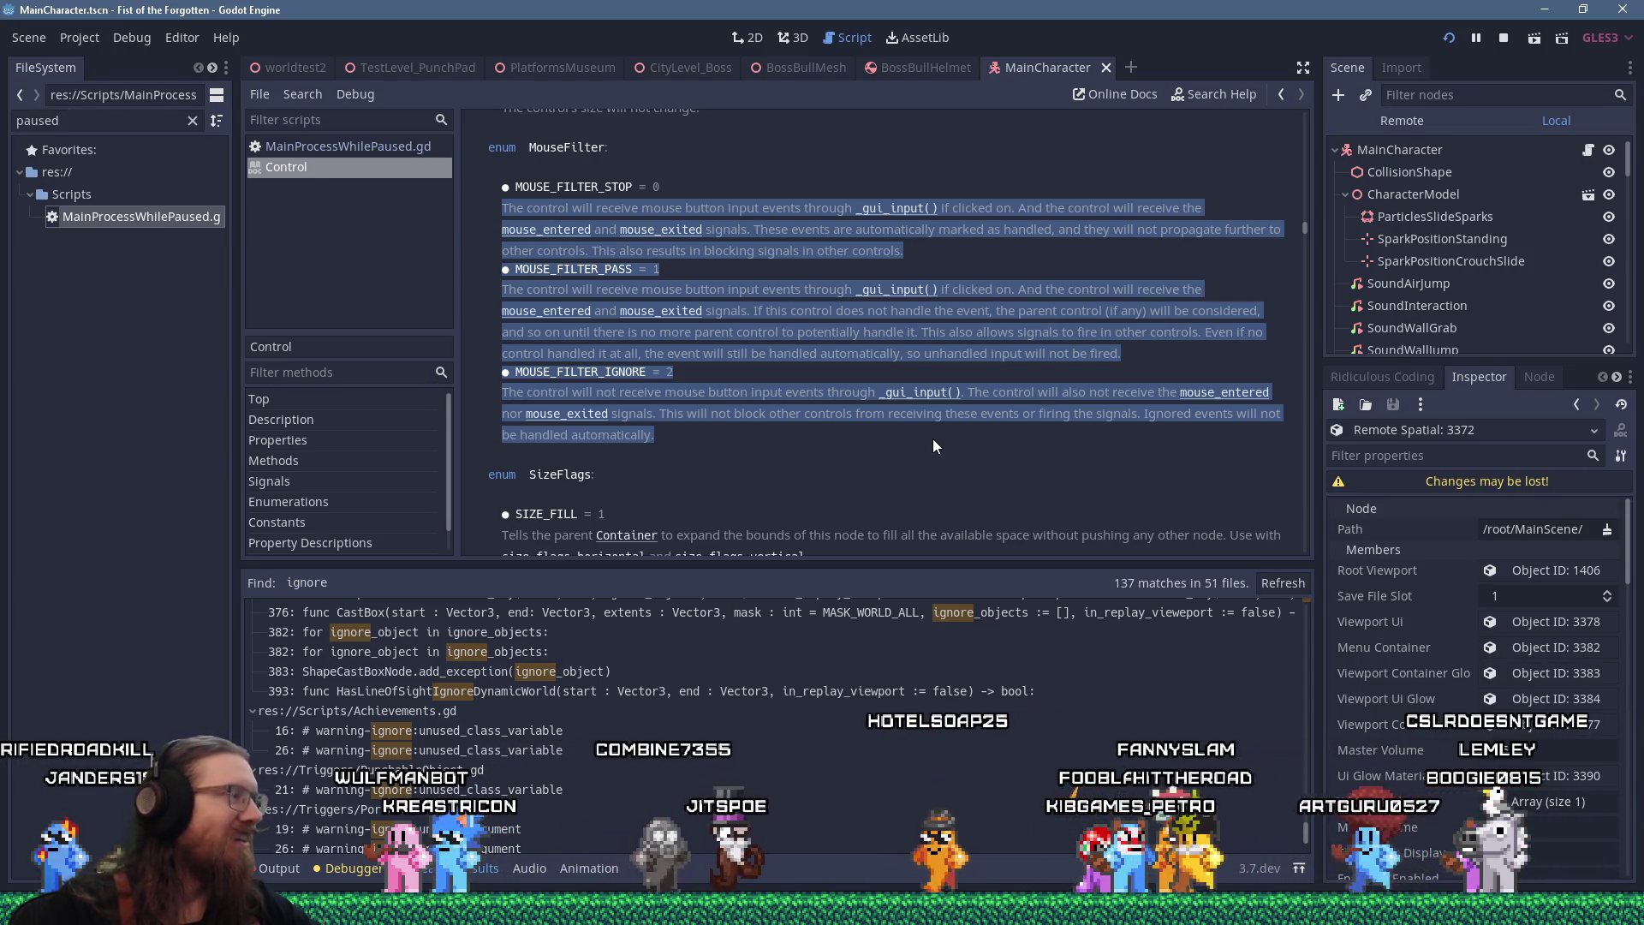
# Switch back to MainProcessWhilePaused.gd and click into the code near line 636
pyautogui.click(398, 144)
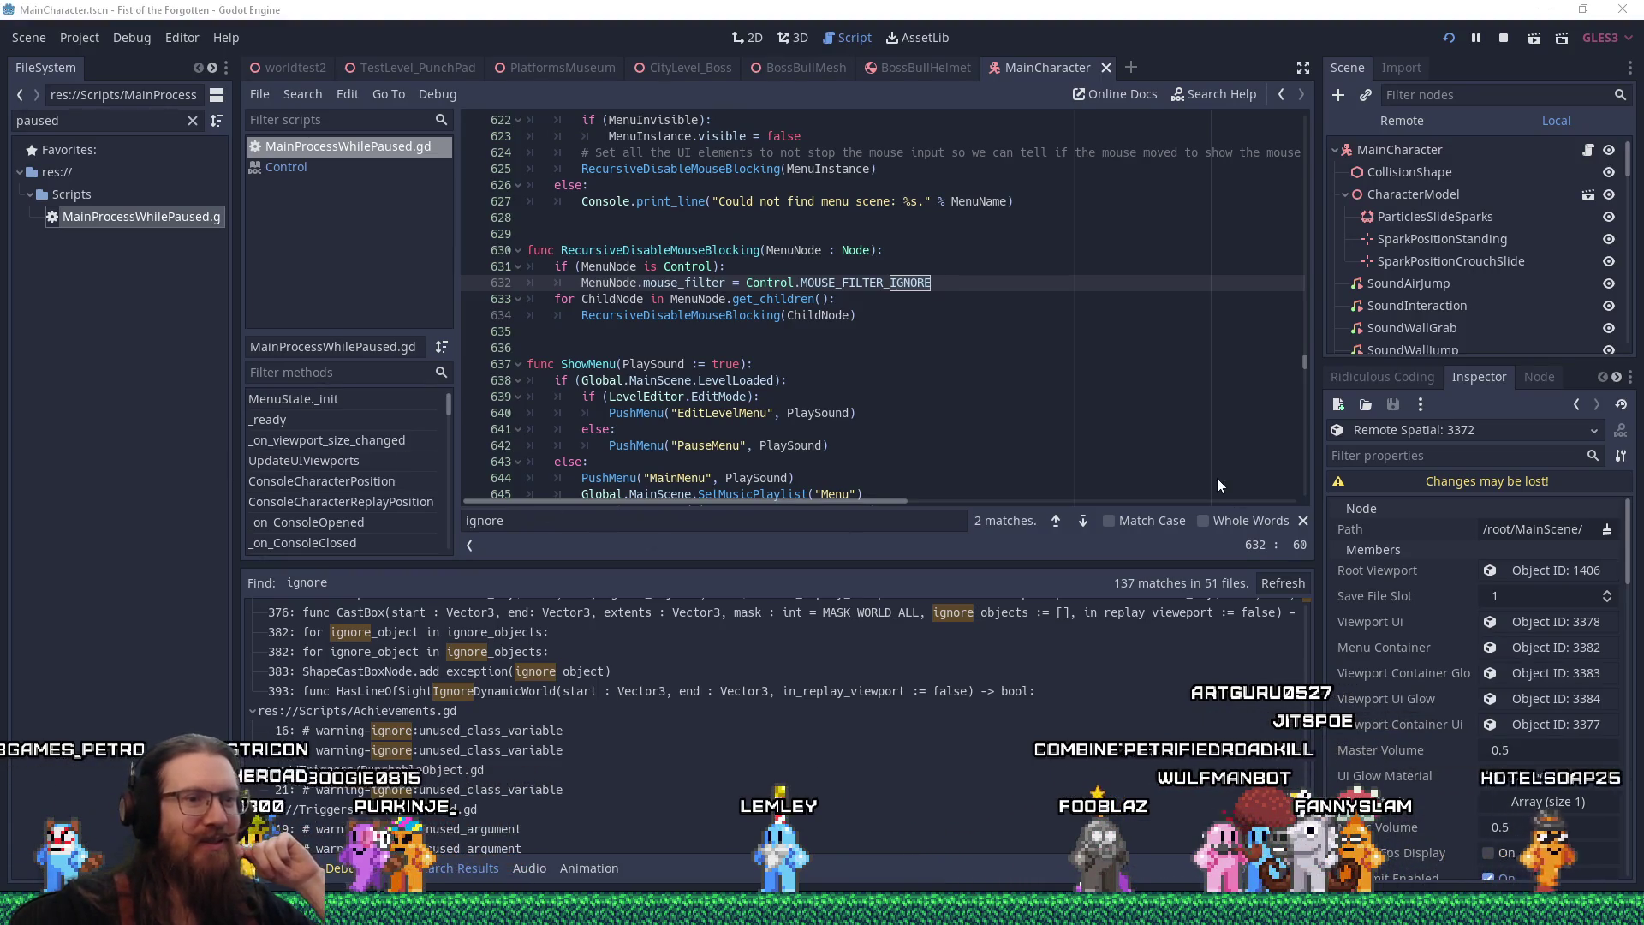
pyautogui.moveTo(822, 909)
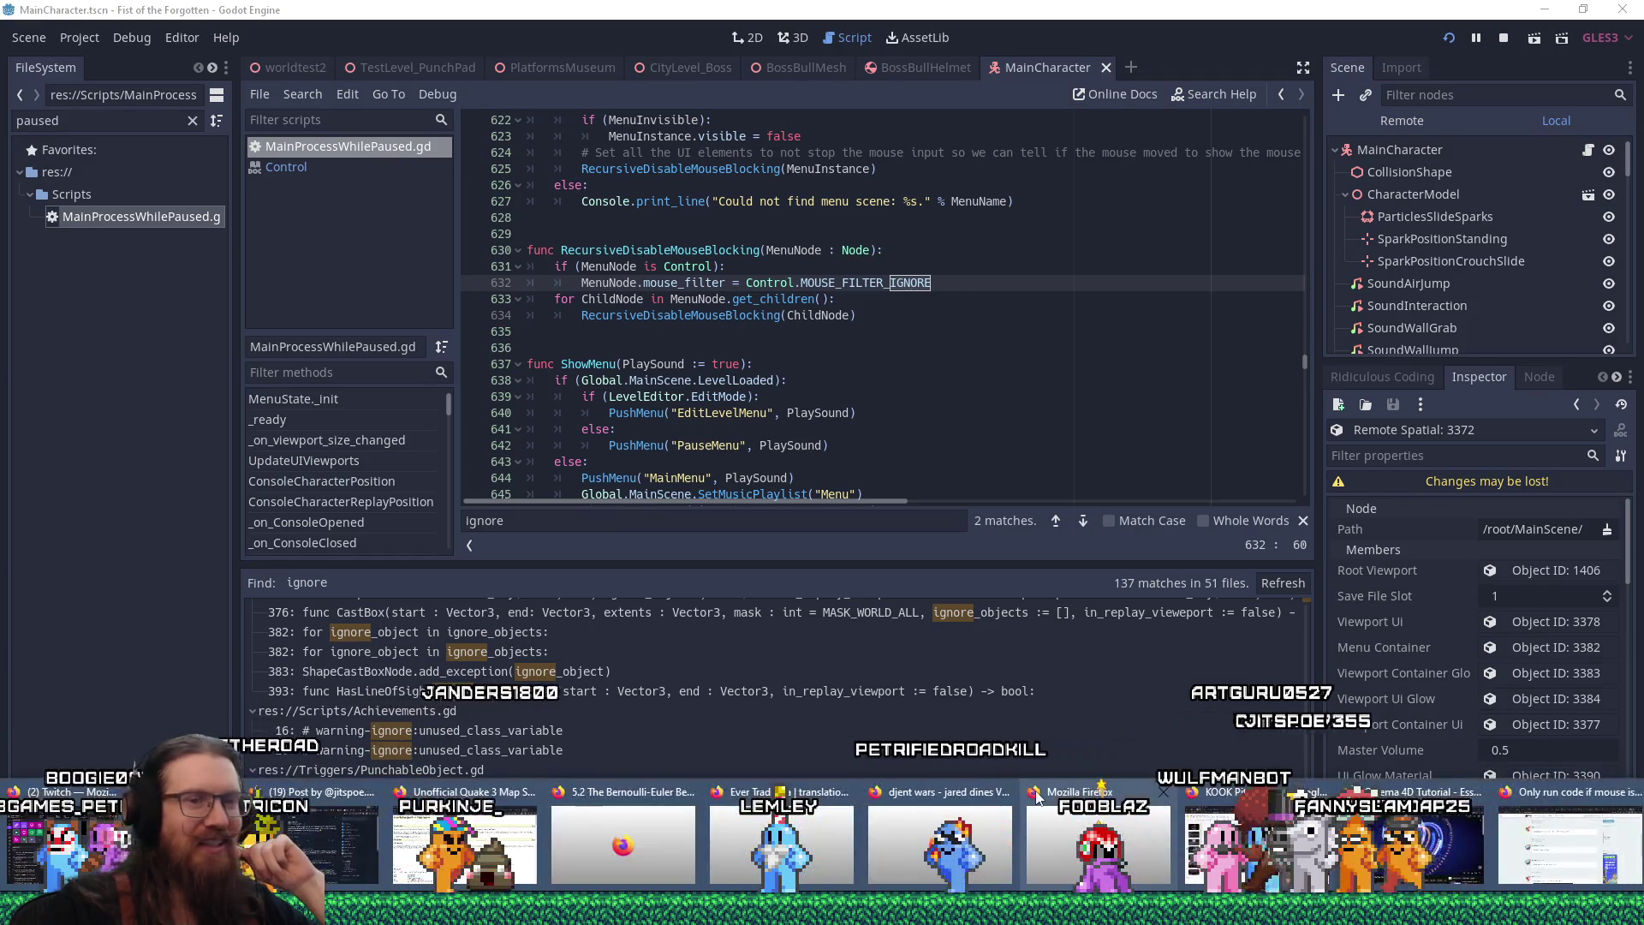
pyautogui.click(1126, 353)
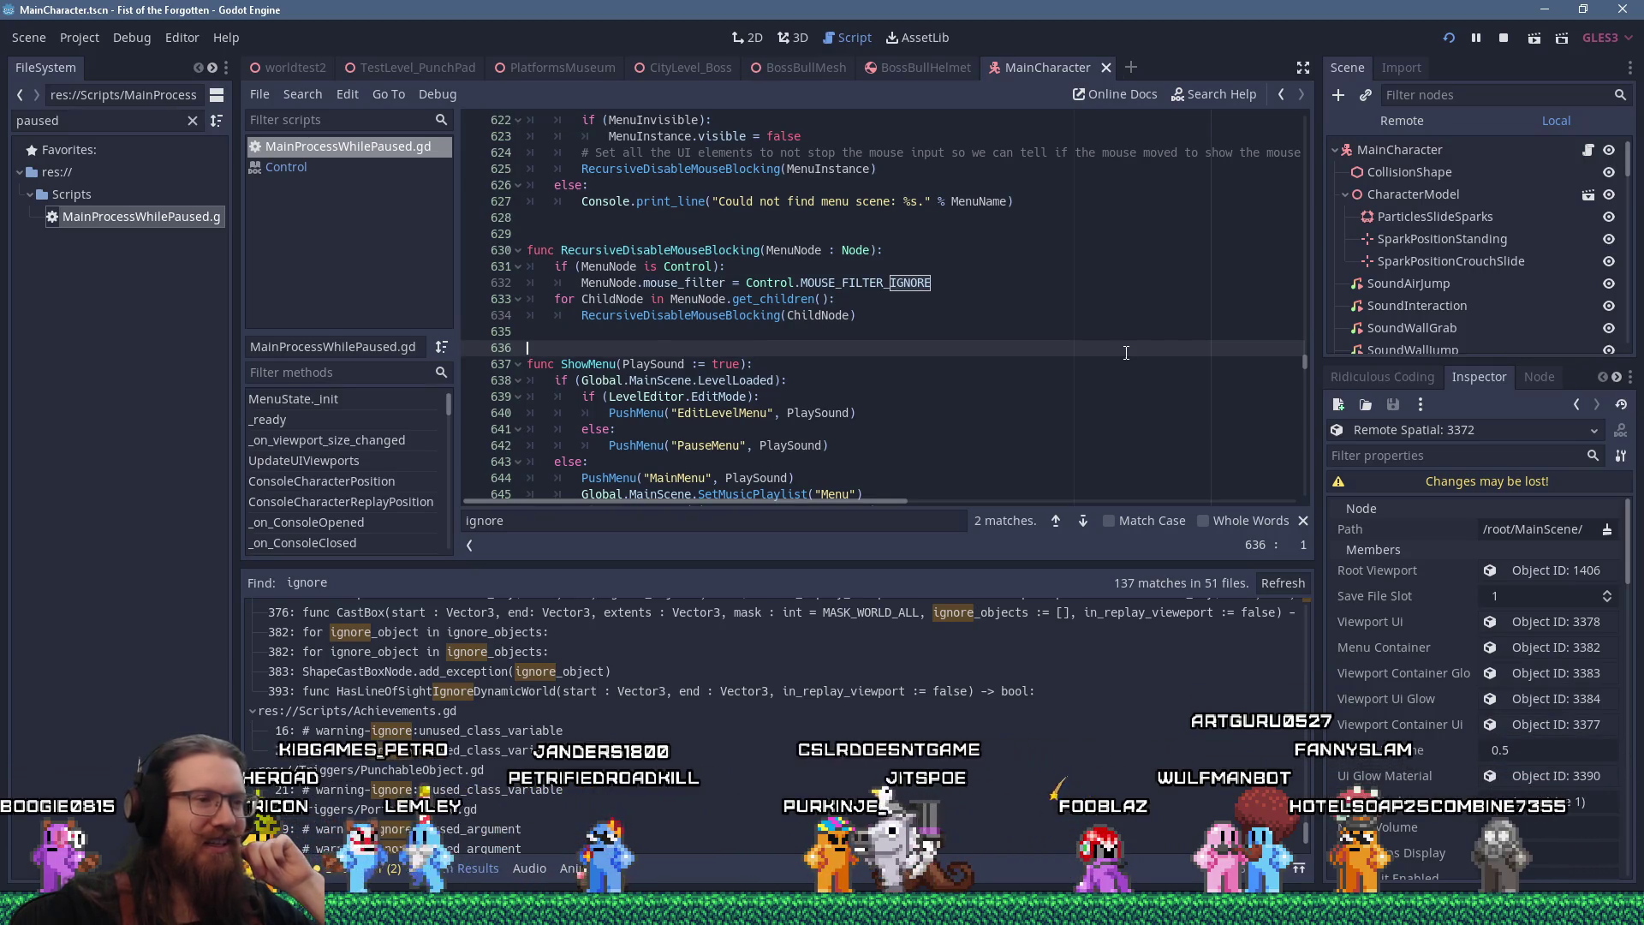
# Leave the Godot forum thread for the DuckDuckGo results and scroll down to GitHub issue #97054
pyautogui.moveTo(822, 910)
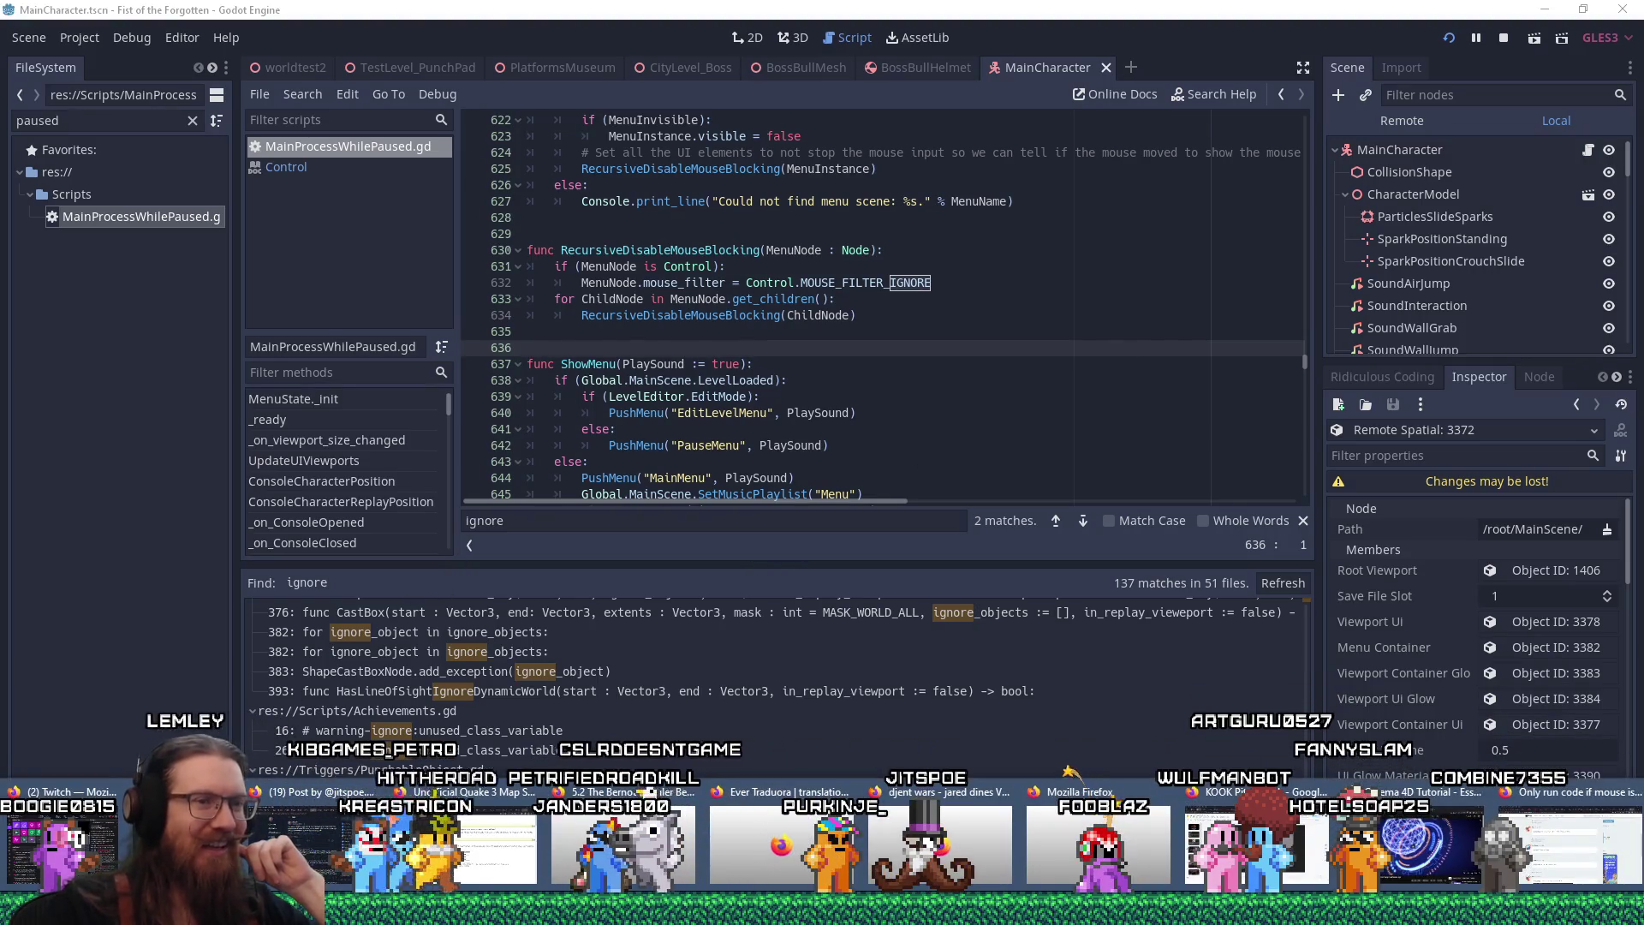
pyautogui.click(1542, 844)
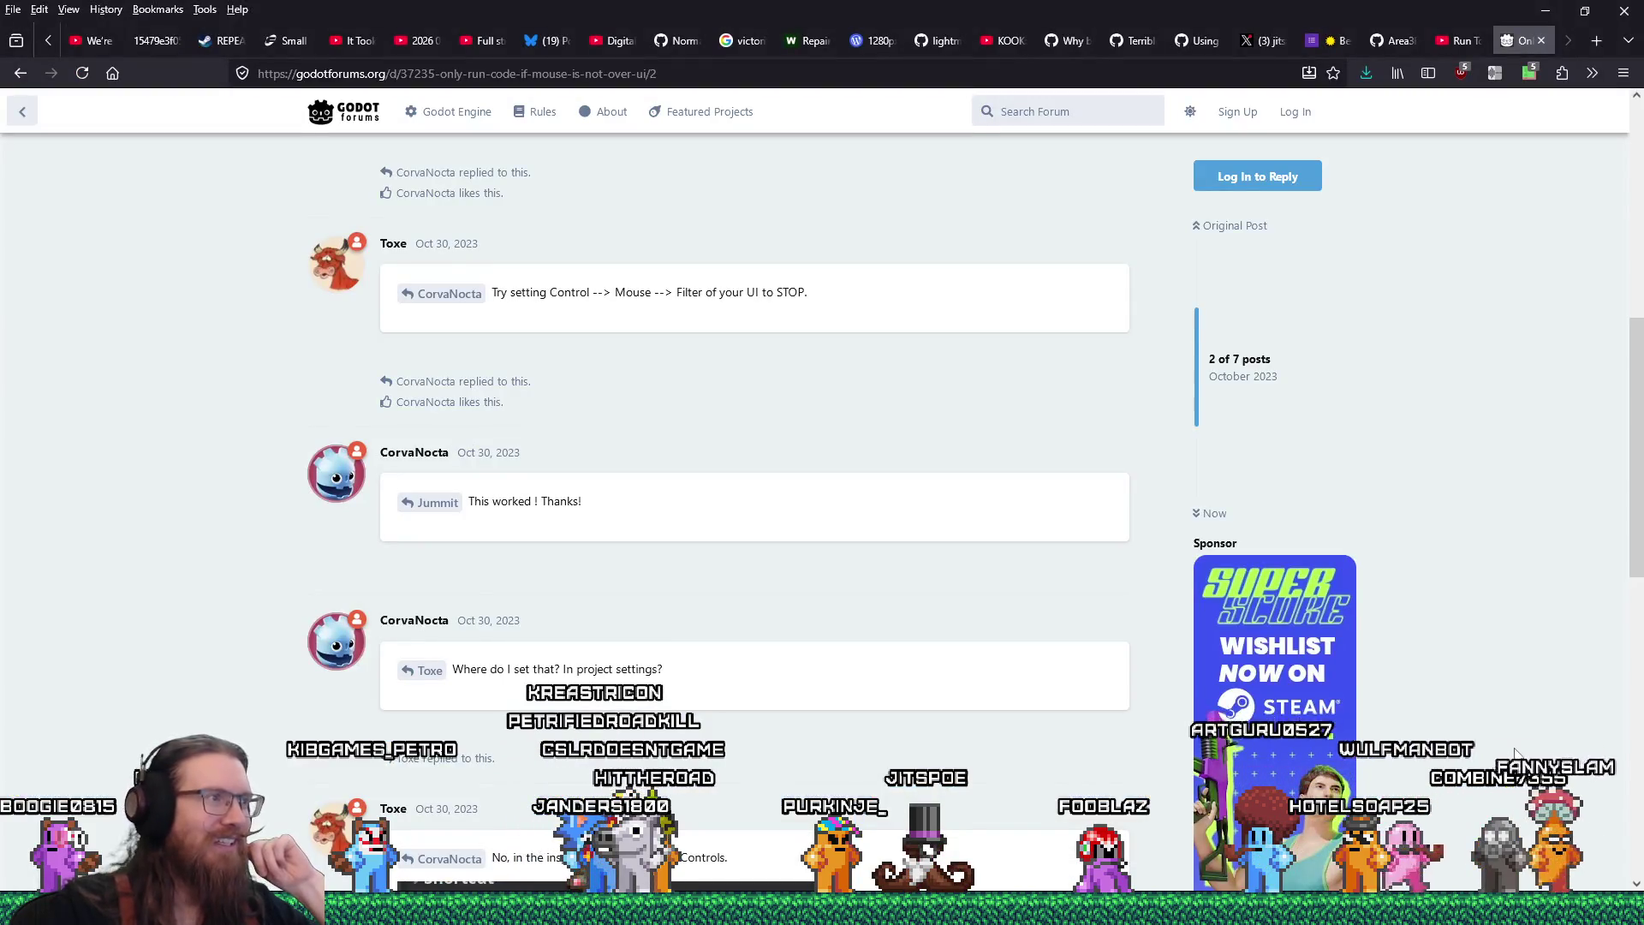
pyautogui.scroll(-3, 984, 459)
pyautogui.scroll(7, 984, 459)
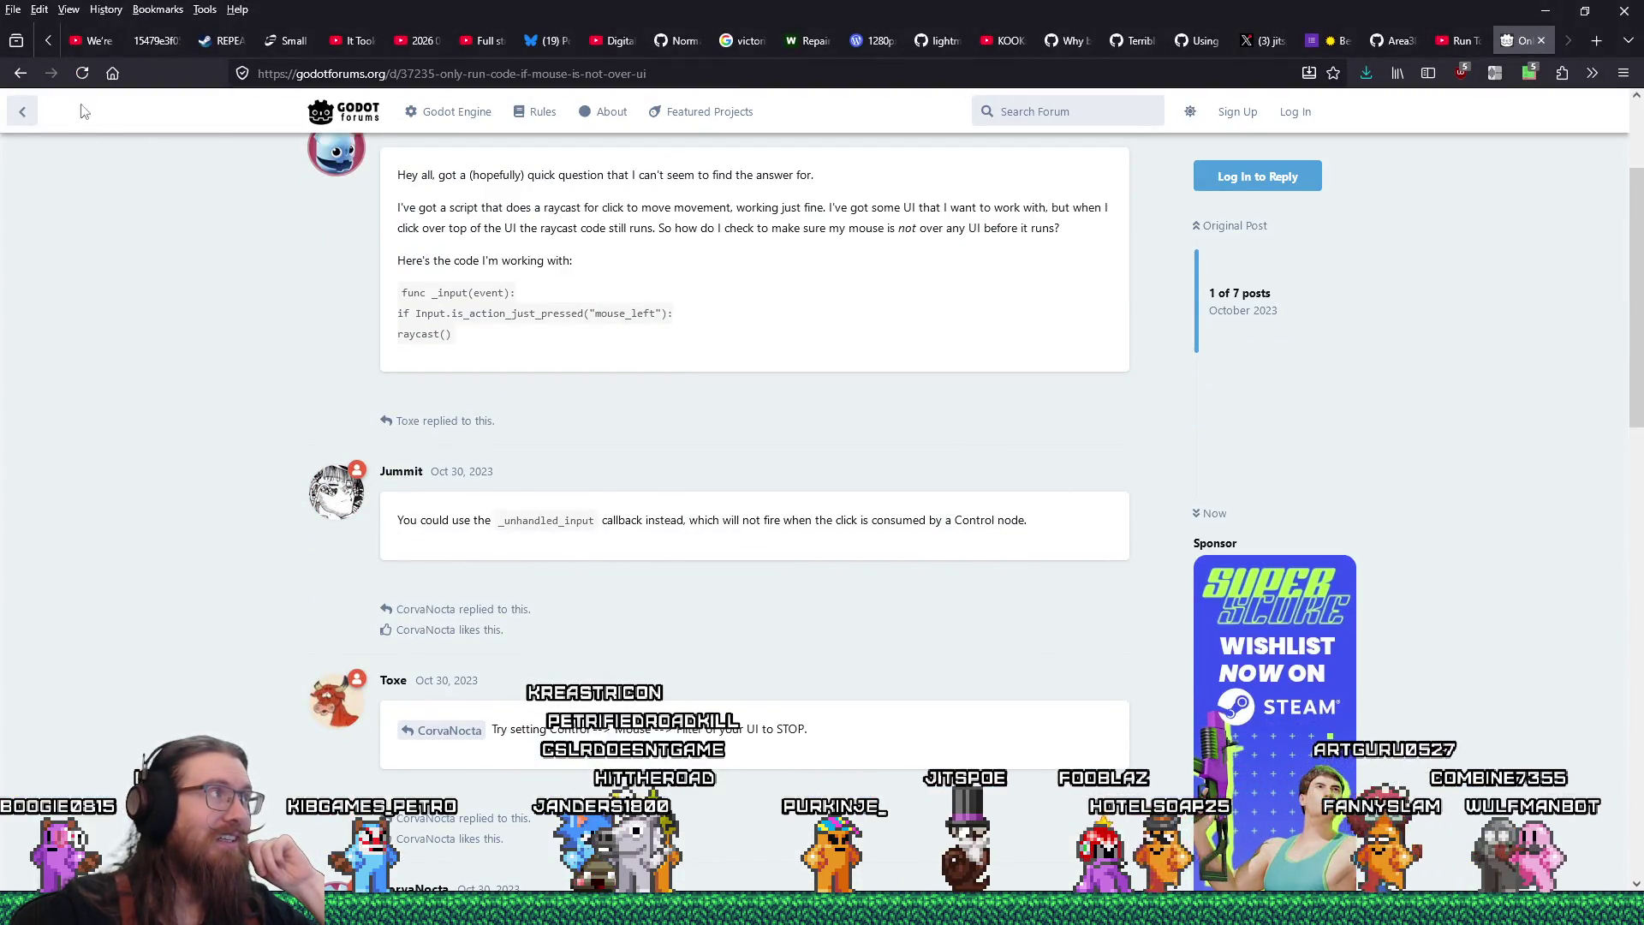
pyautogui.click(21, 72)
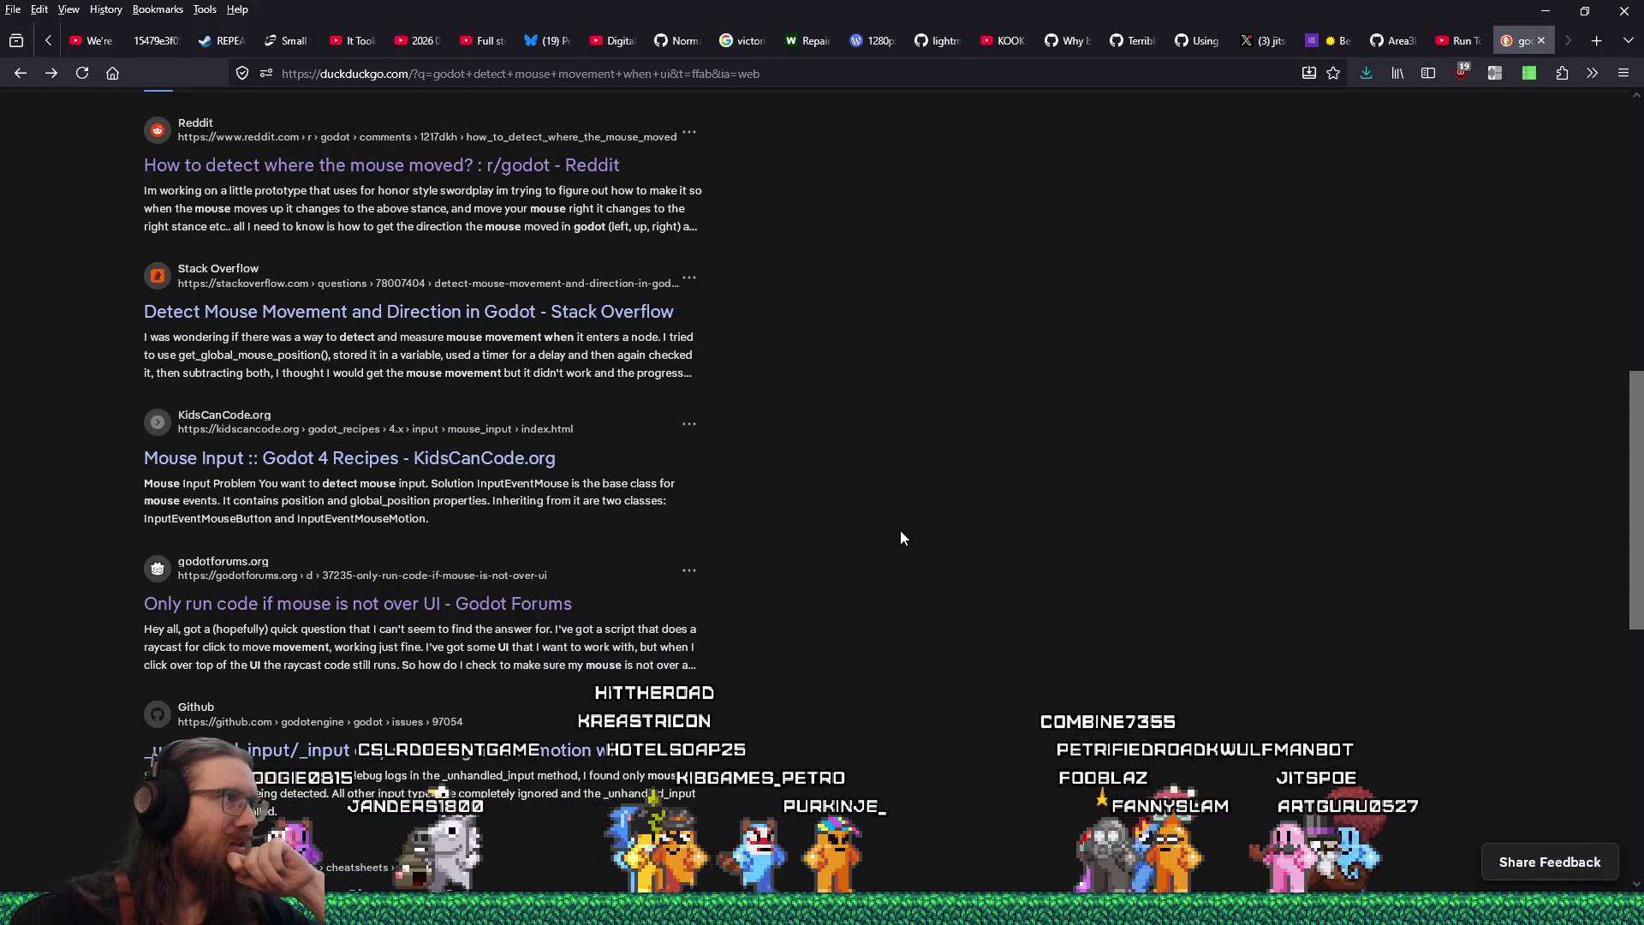
pyautogui.scroll(-1, 901, 538)
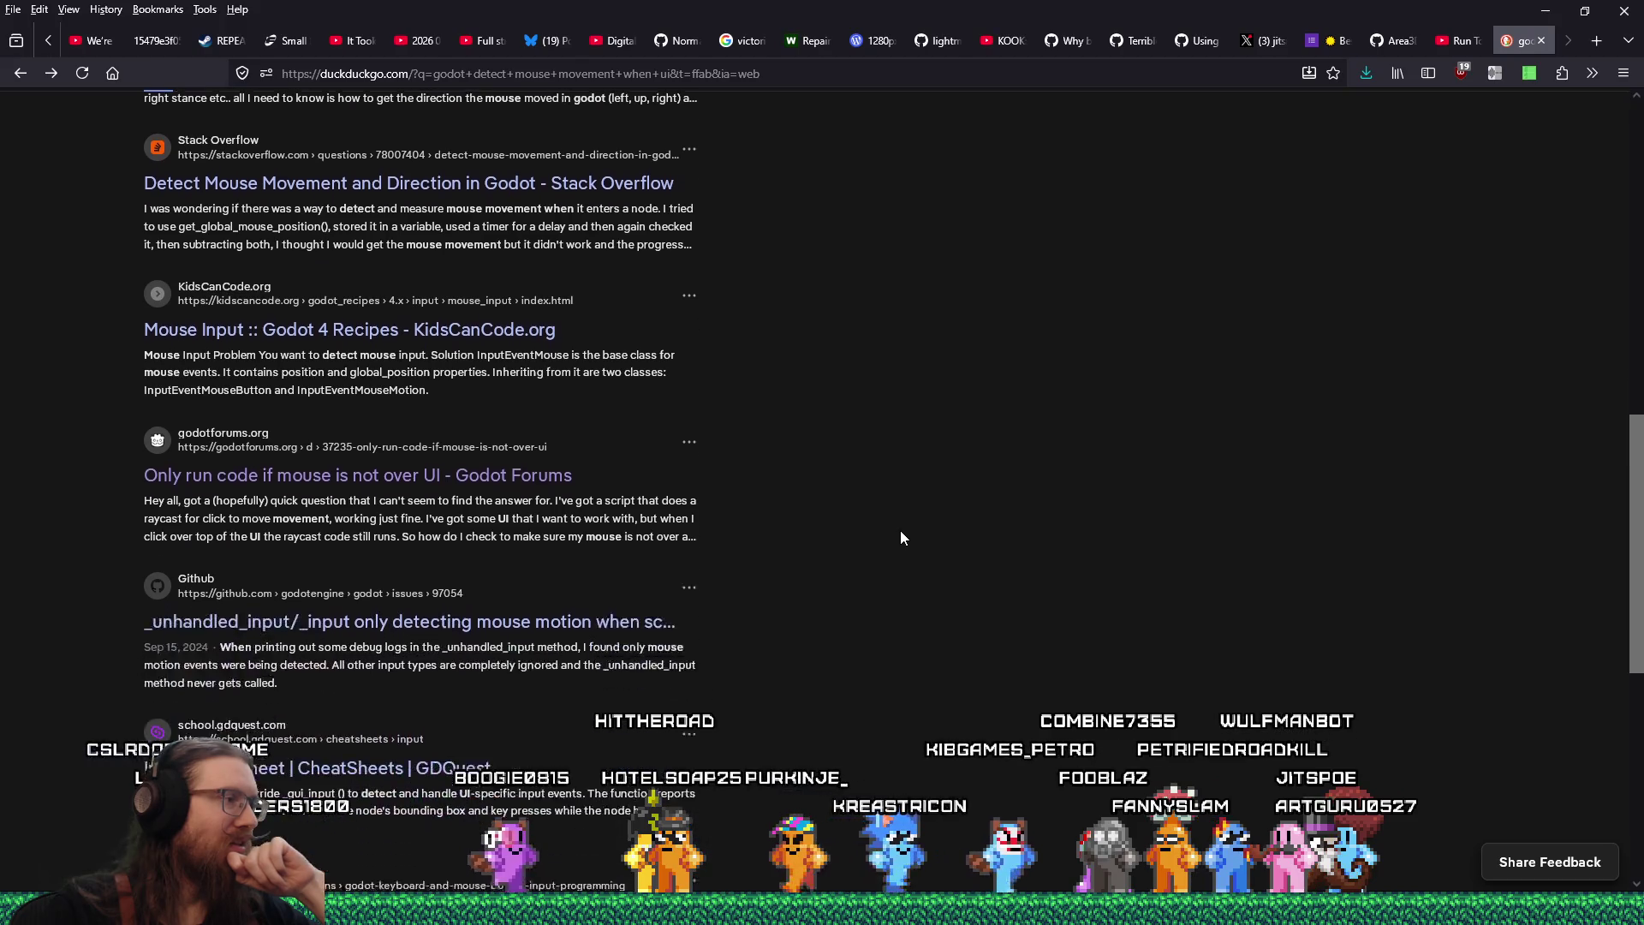
pyautogui.scroll(-2, 901, 538)
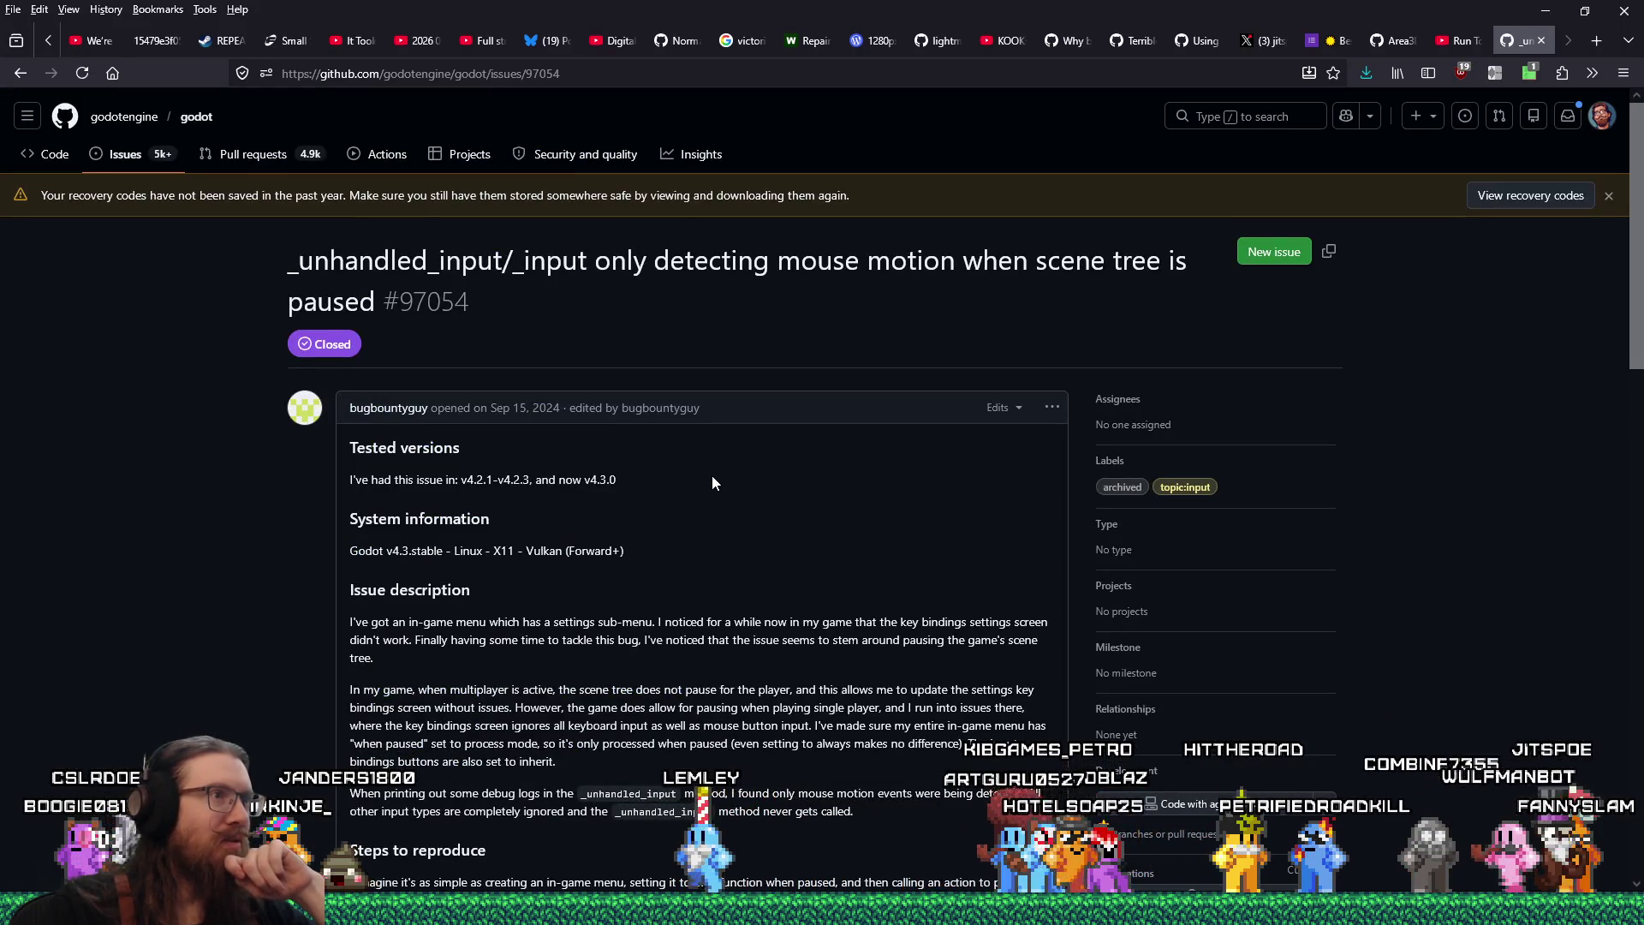
# Read issue #97054 down to the author's Sep 17 ViewportContainer reply, then return to the results
pyautogui.scroll(-3, 723, 472)
pyautogui.scroll(-12, 724, 474)
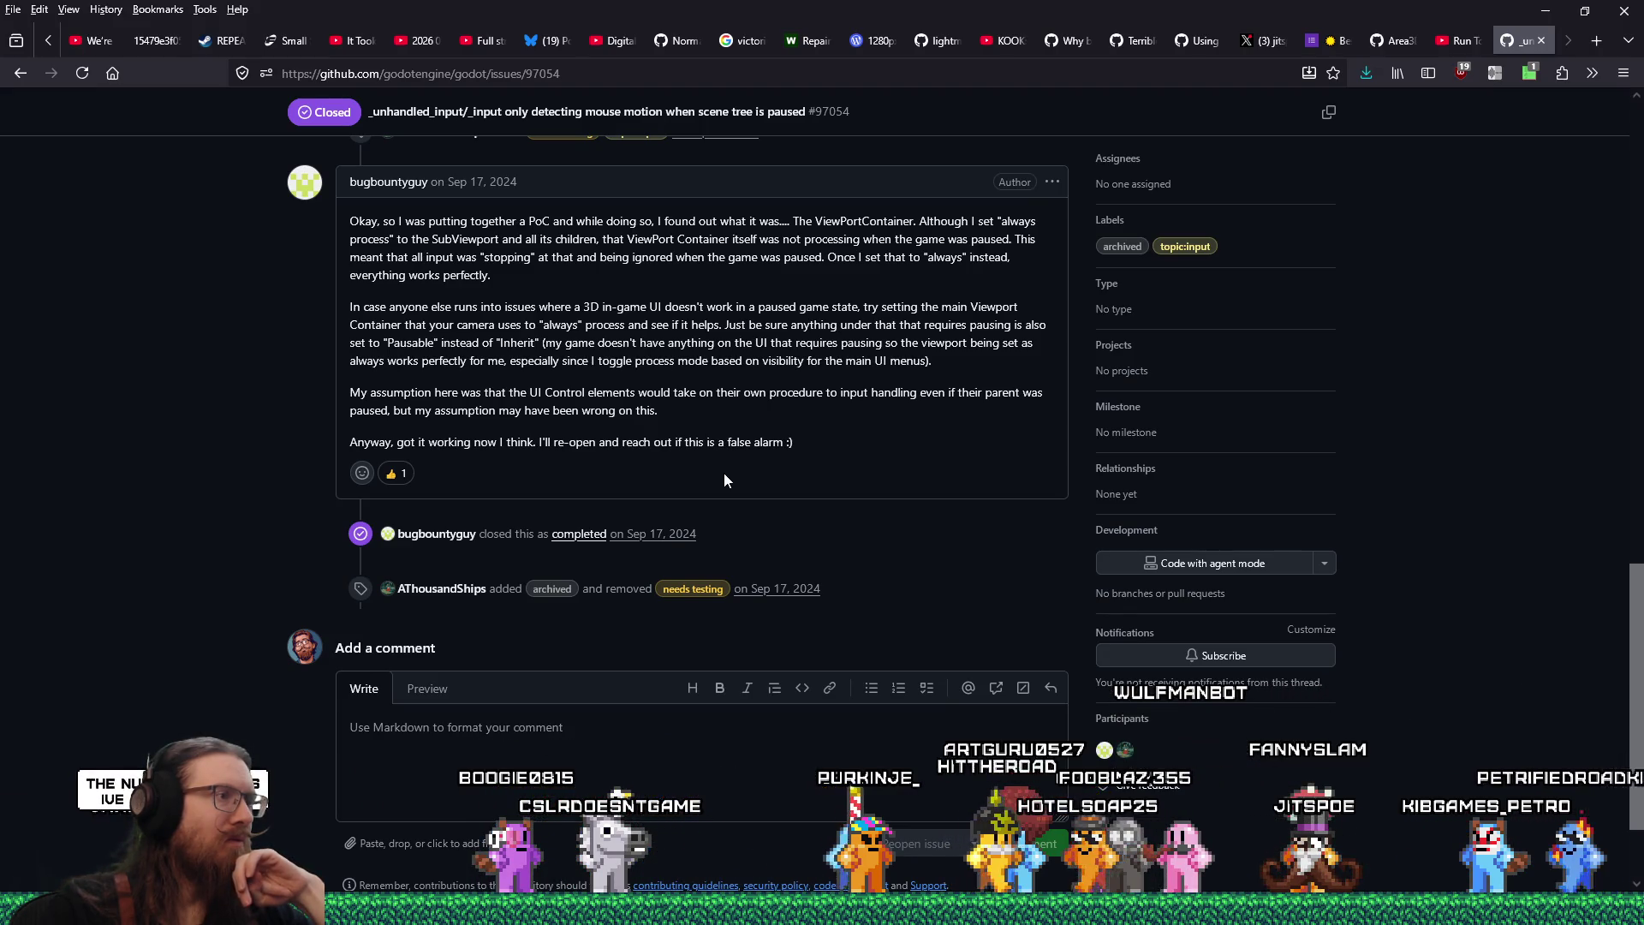
pyautogui.scroll(-2, 724, 479)
pyautogui.scroll(4, 724, 480)
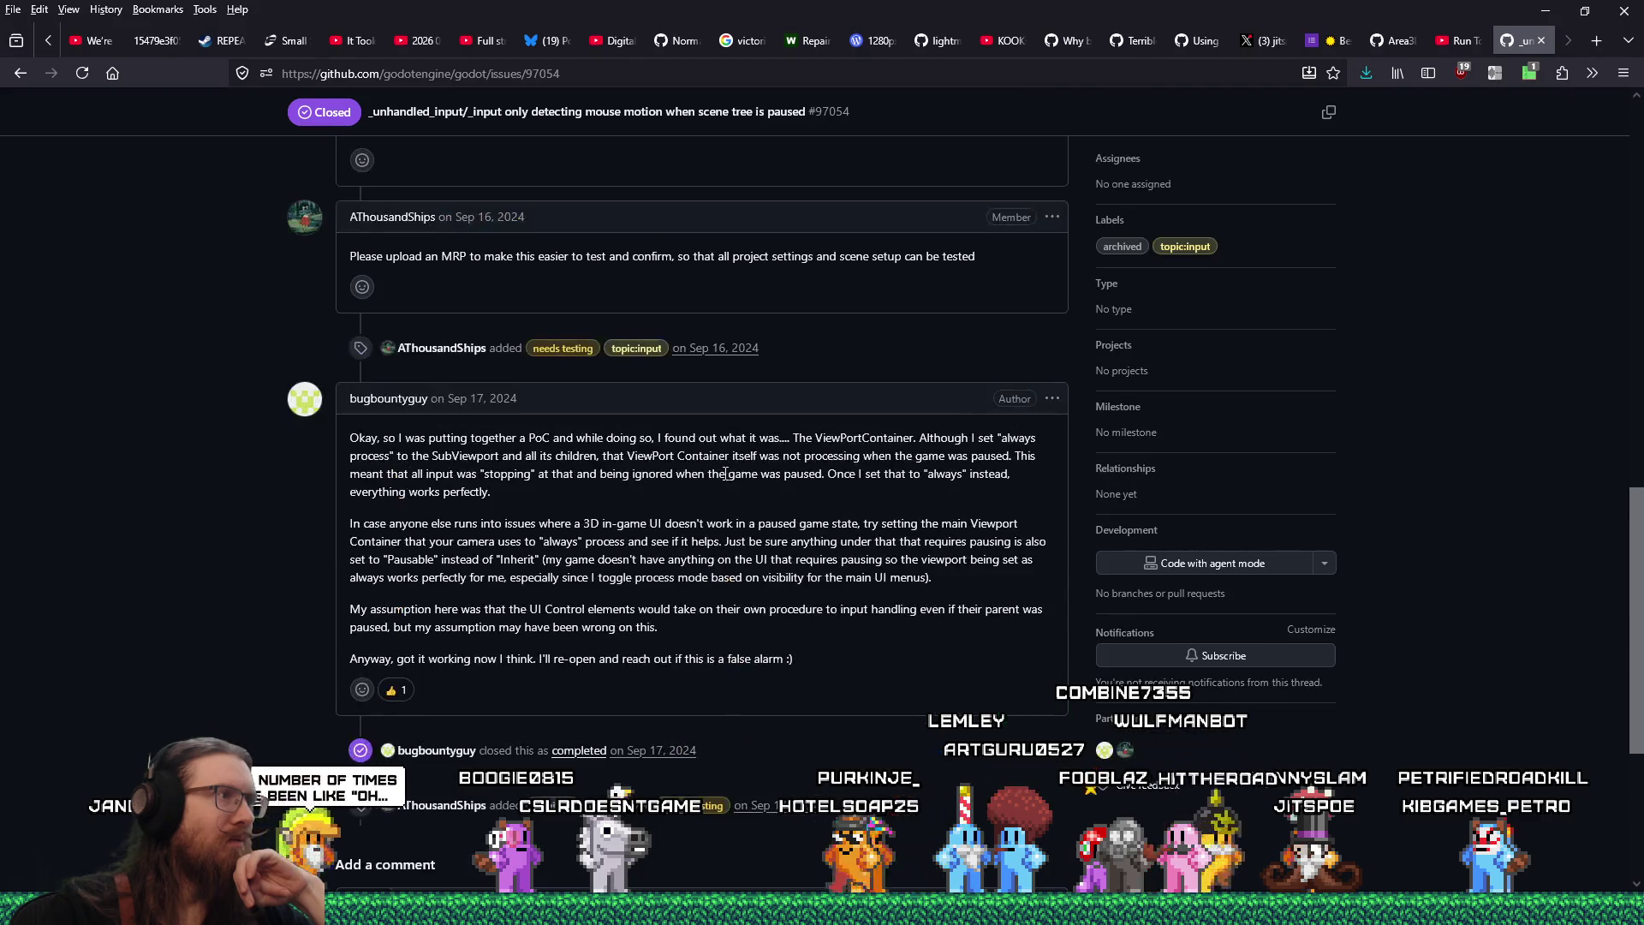
pyautogui.click(28, 75)
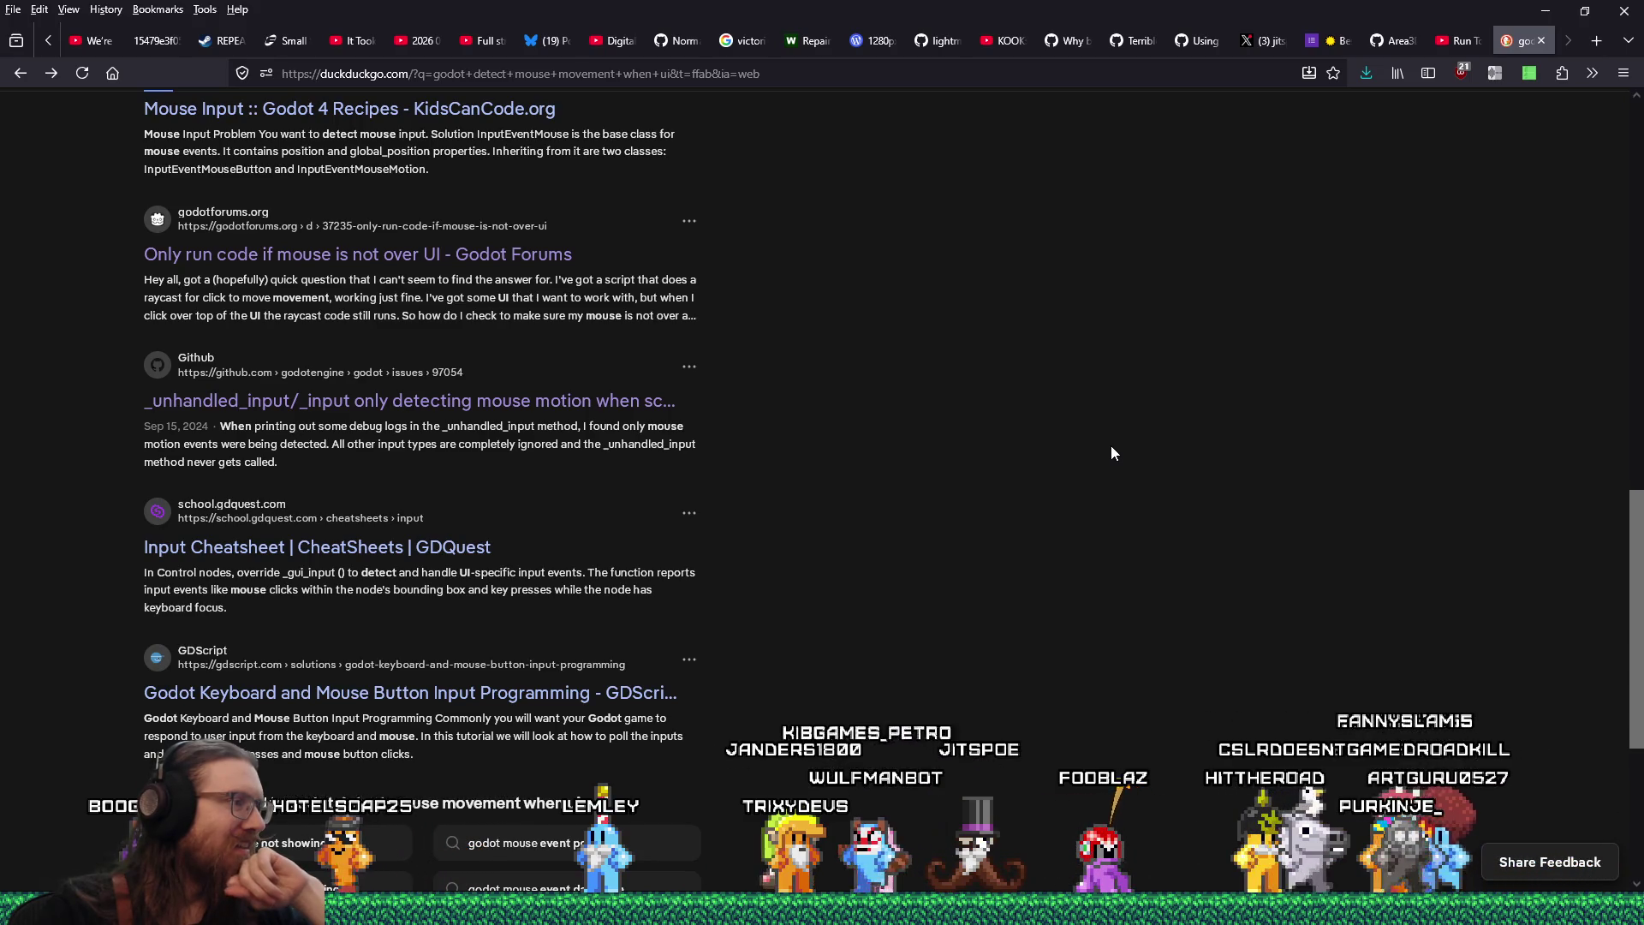
# Skim further down the 'godot detect mouse movement when ui' results, then bring up Godot Café Discord
pyautogui.scroll(-4, 1112, 447)
pyautogui.scroll(15, 1112, 447)
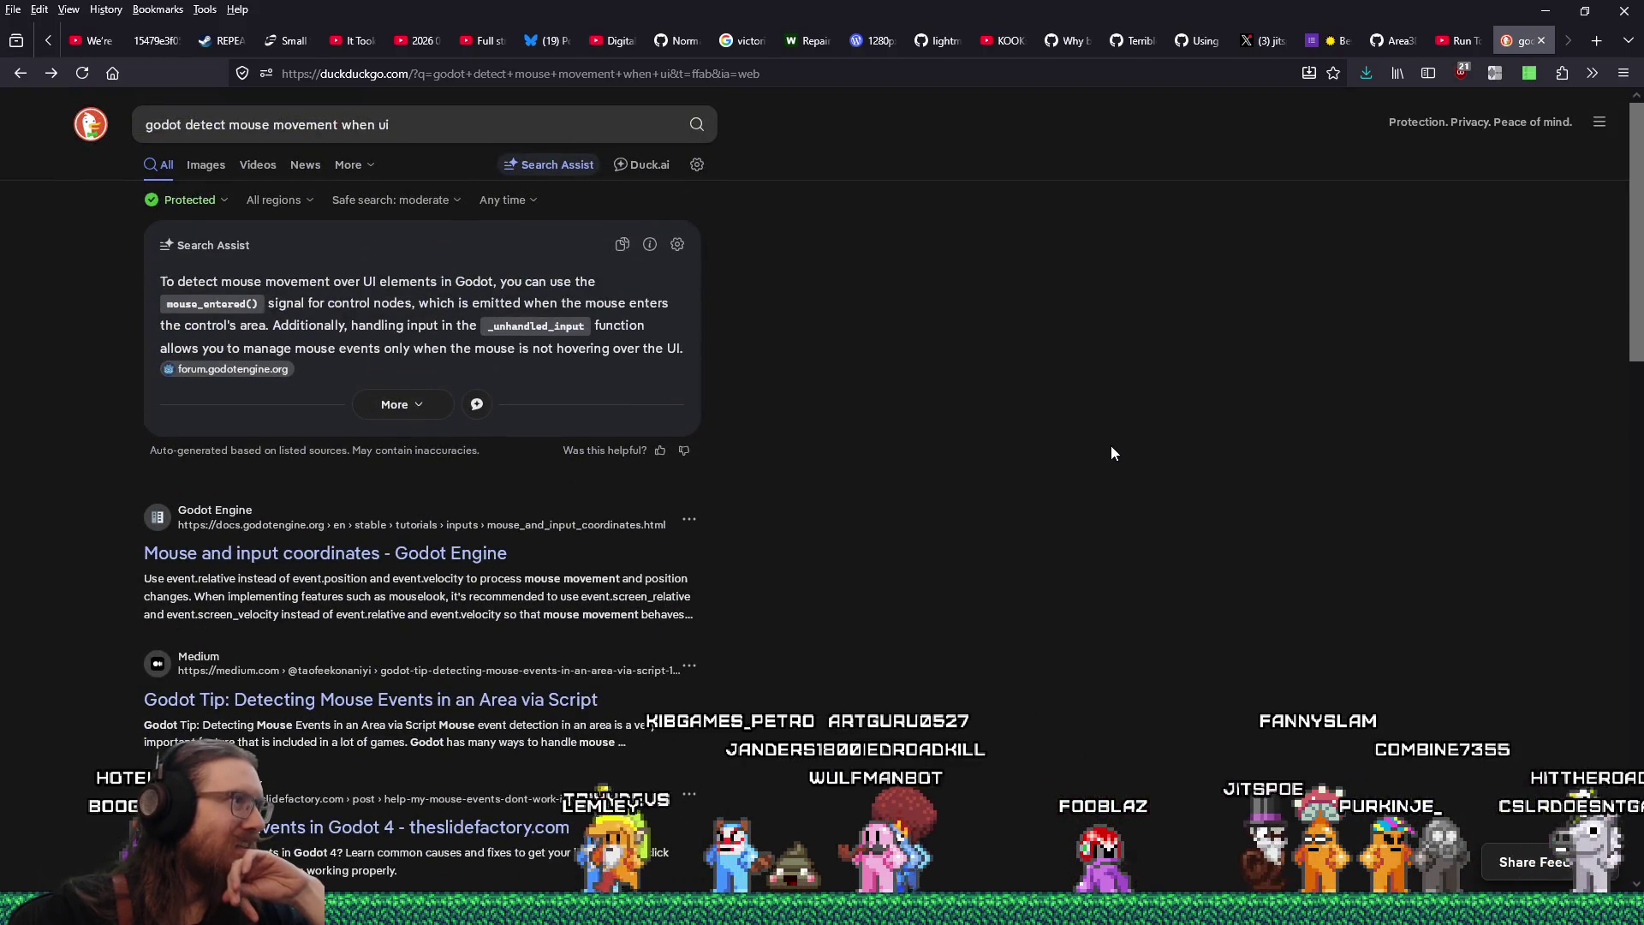
pyautogui.scroll(-6, 1111, 452)
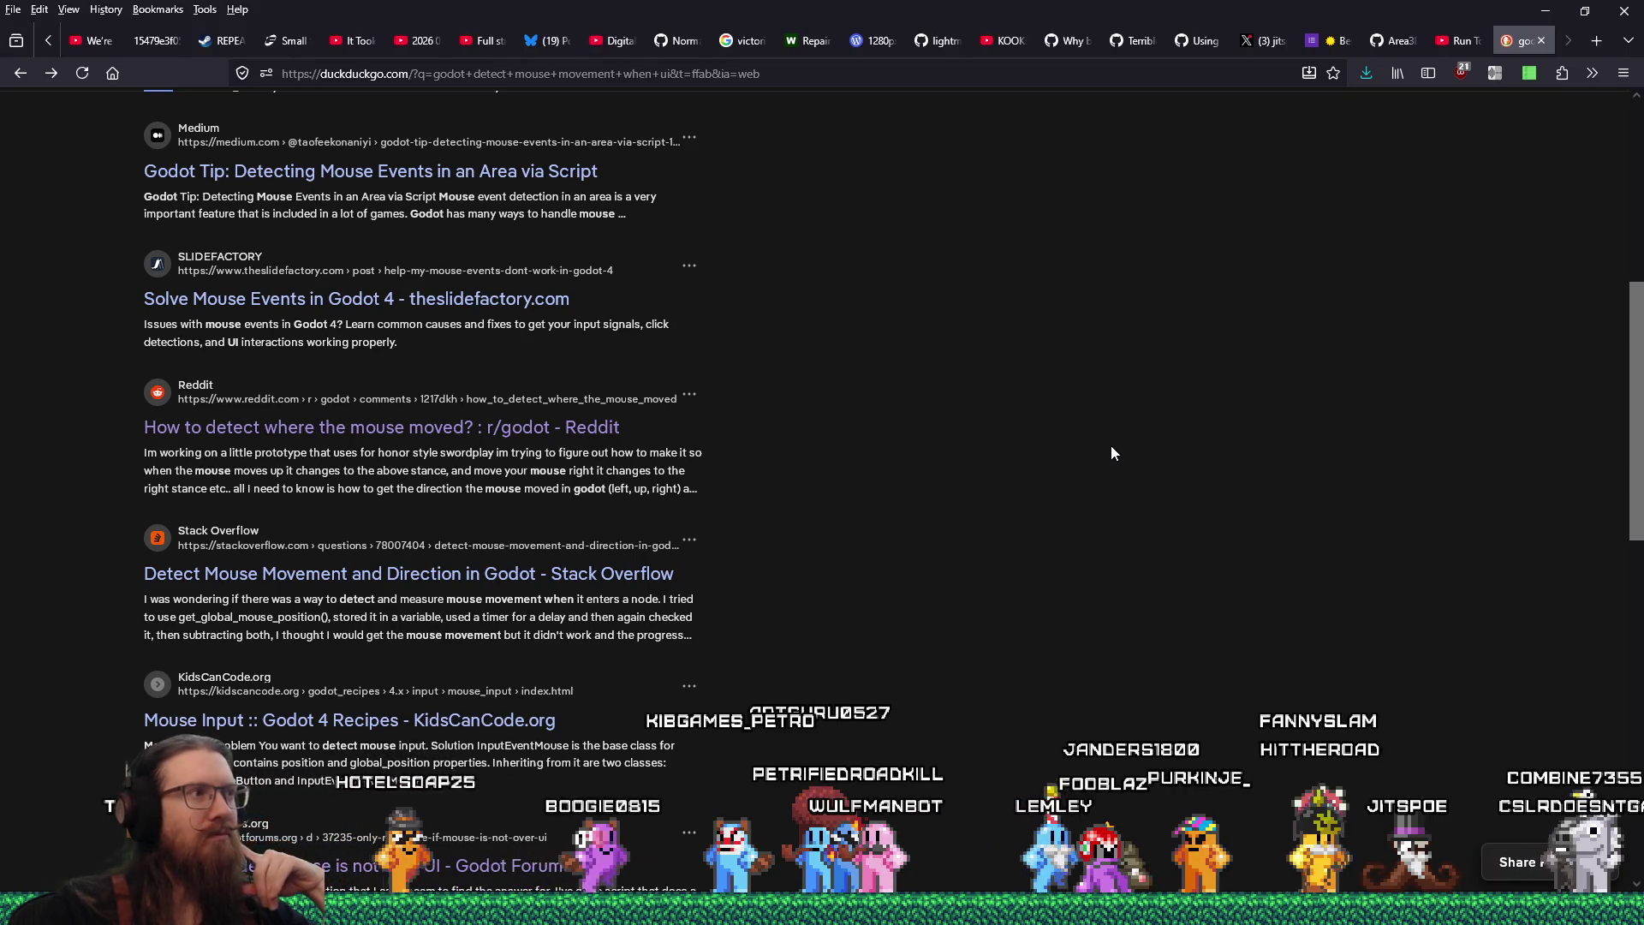
pyautogui.scroll(6, 1118, 445)
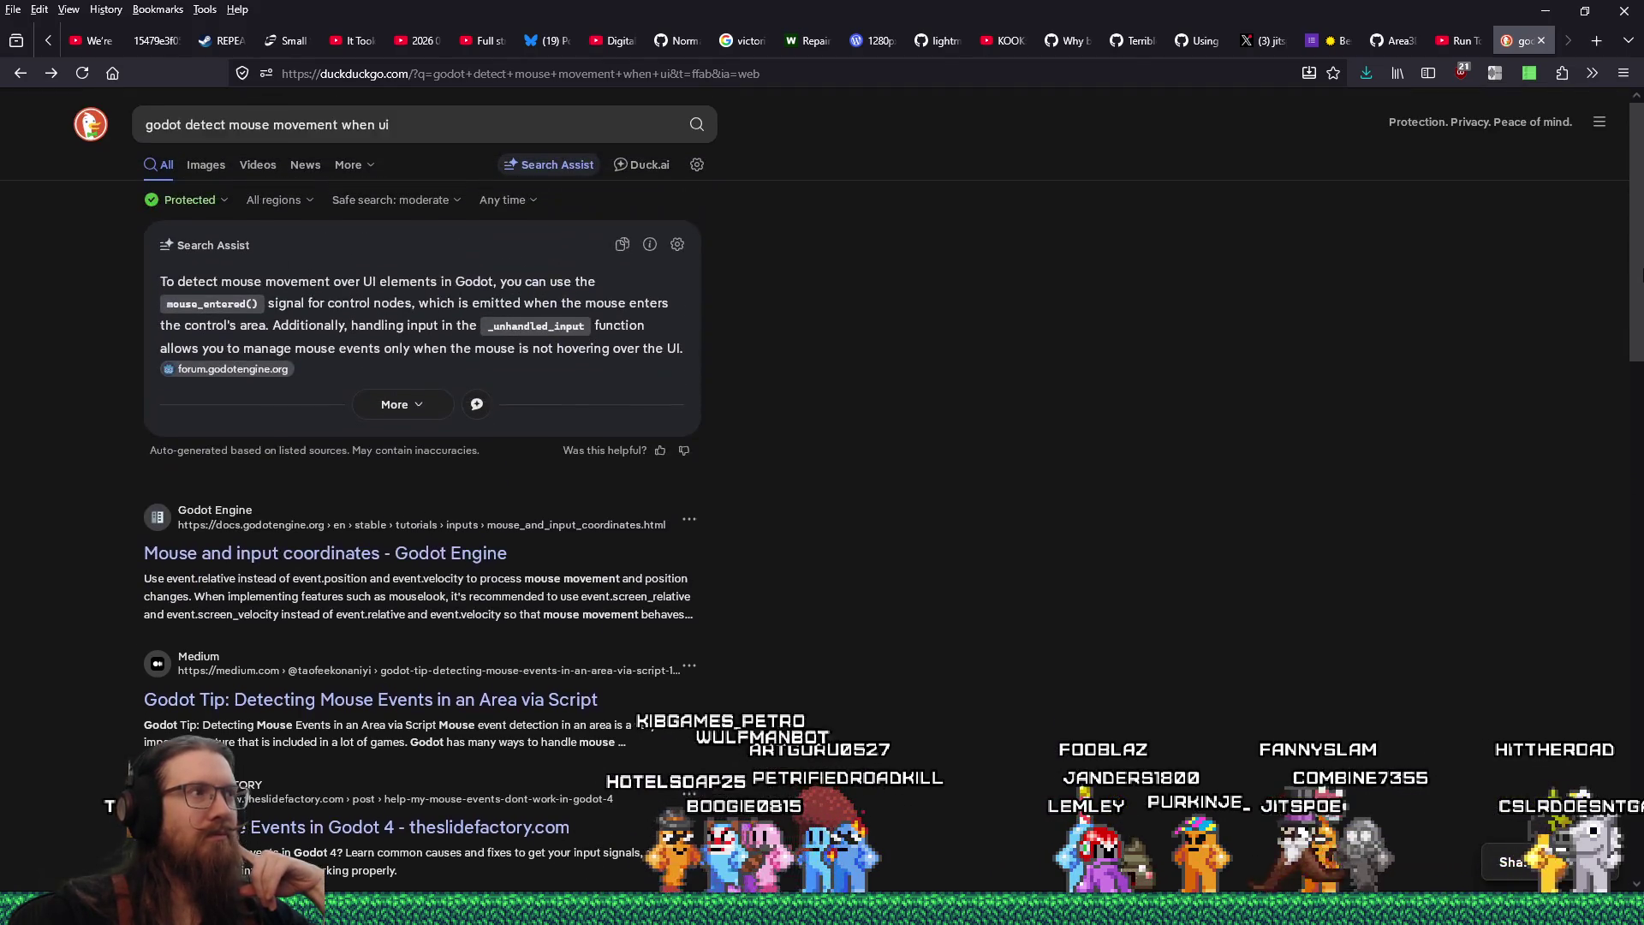
pyautogui.scroll(-5, 822, 488)
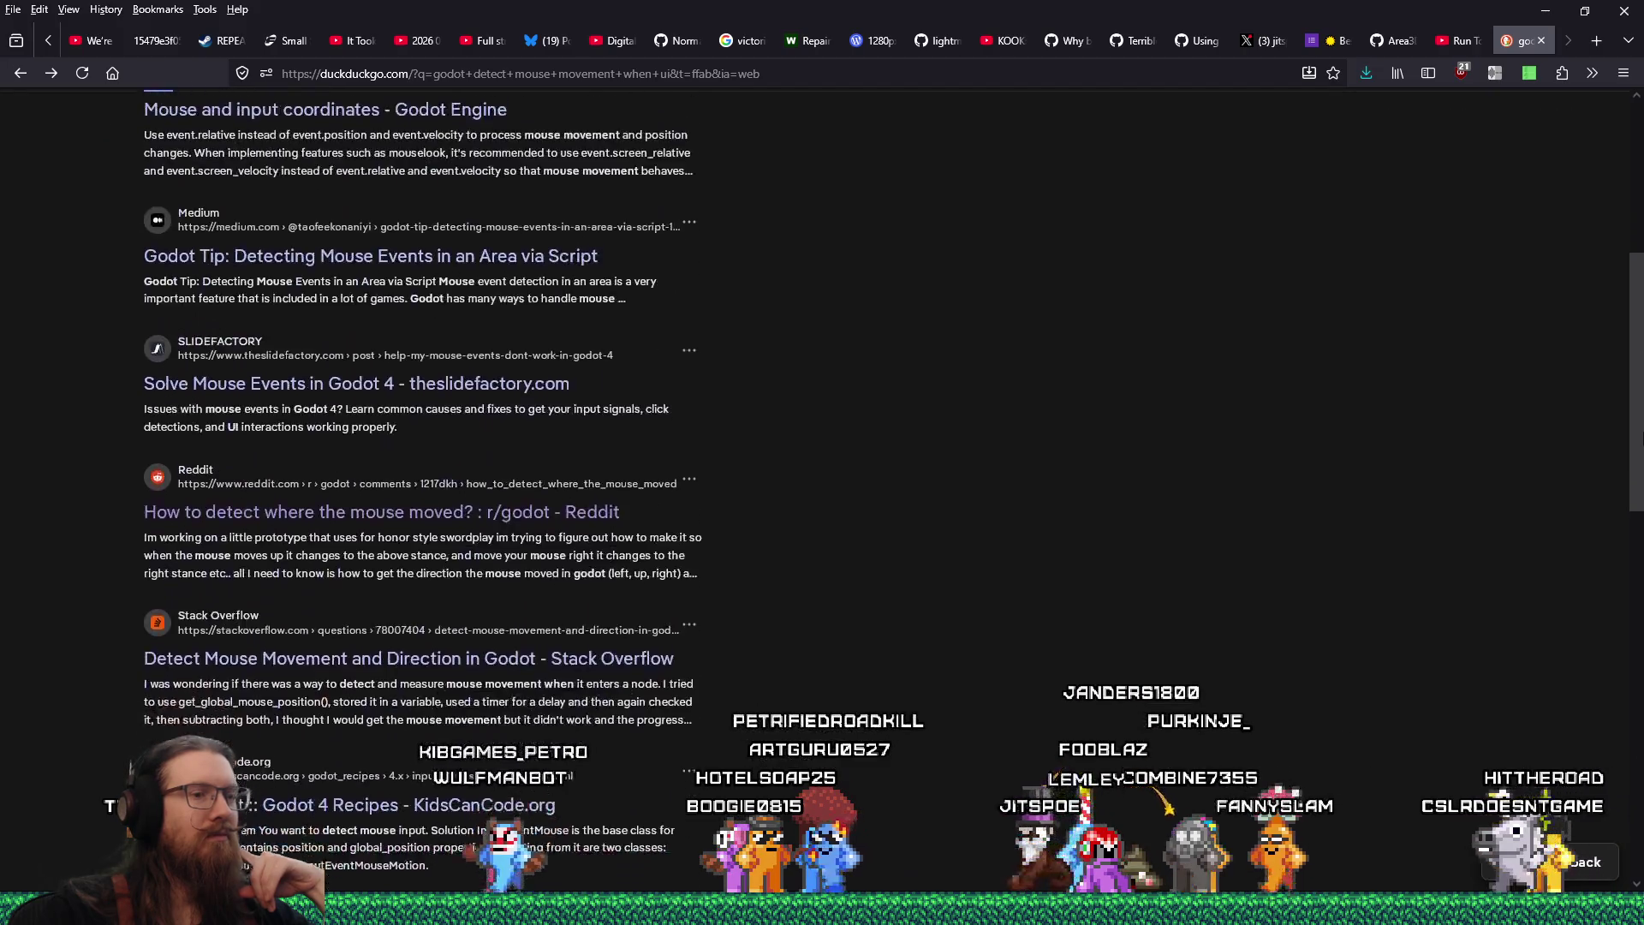
pyautogui.scroll(-5, 823, 488)
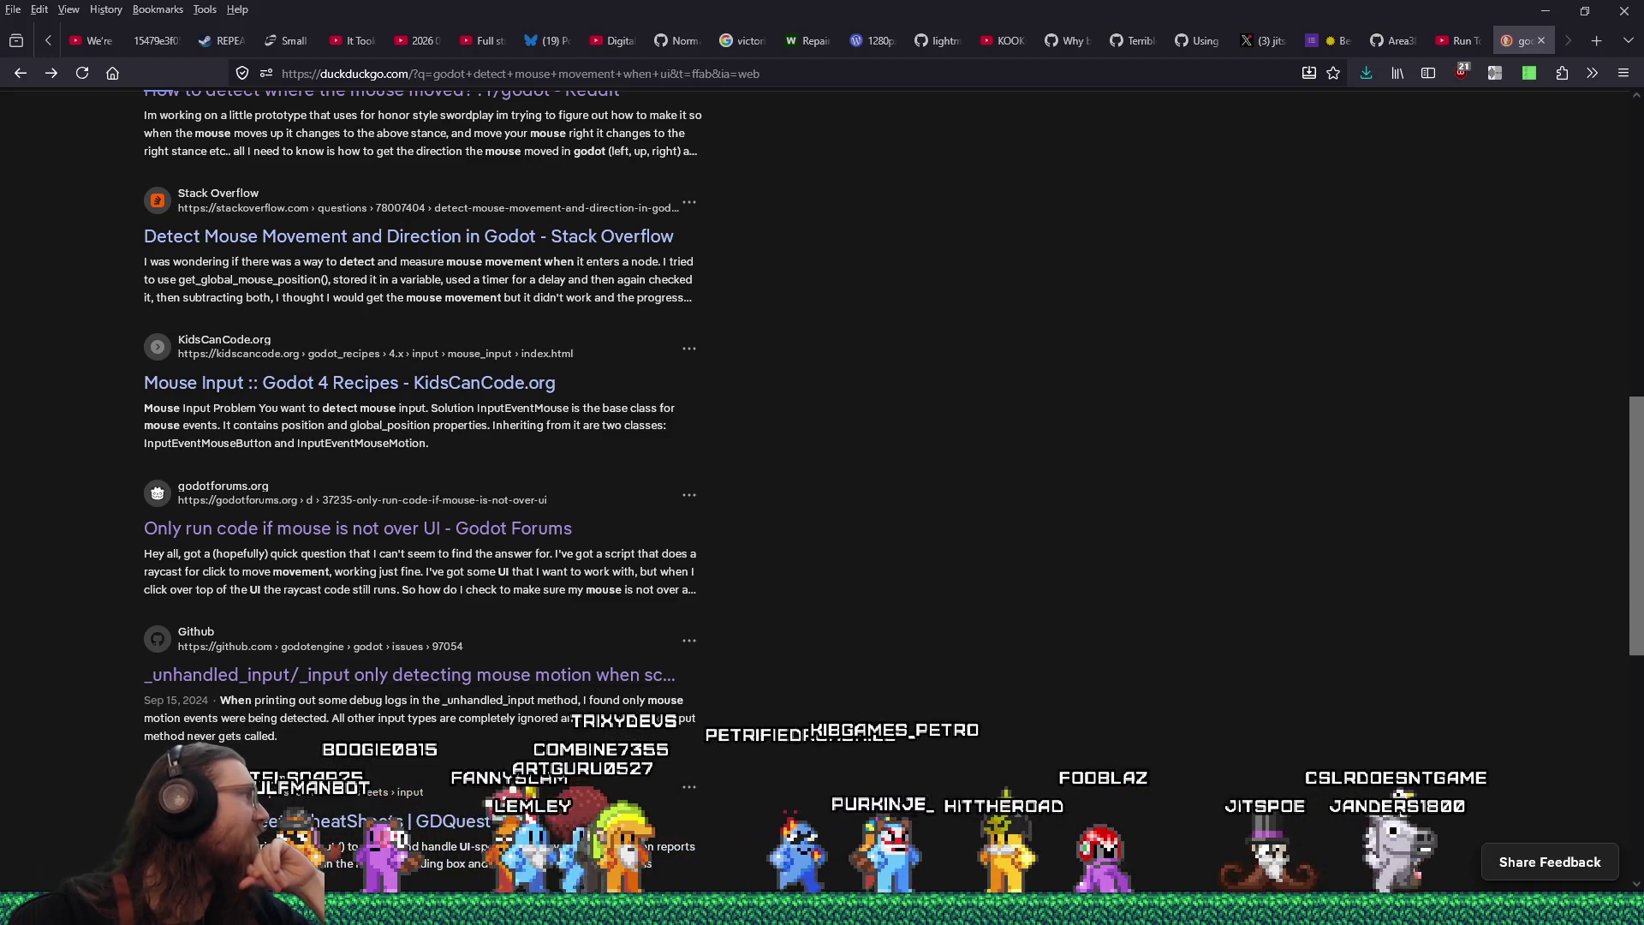
pyautogui.hotkey('alt', 'Tab')
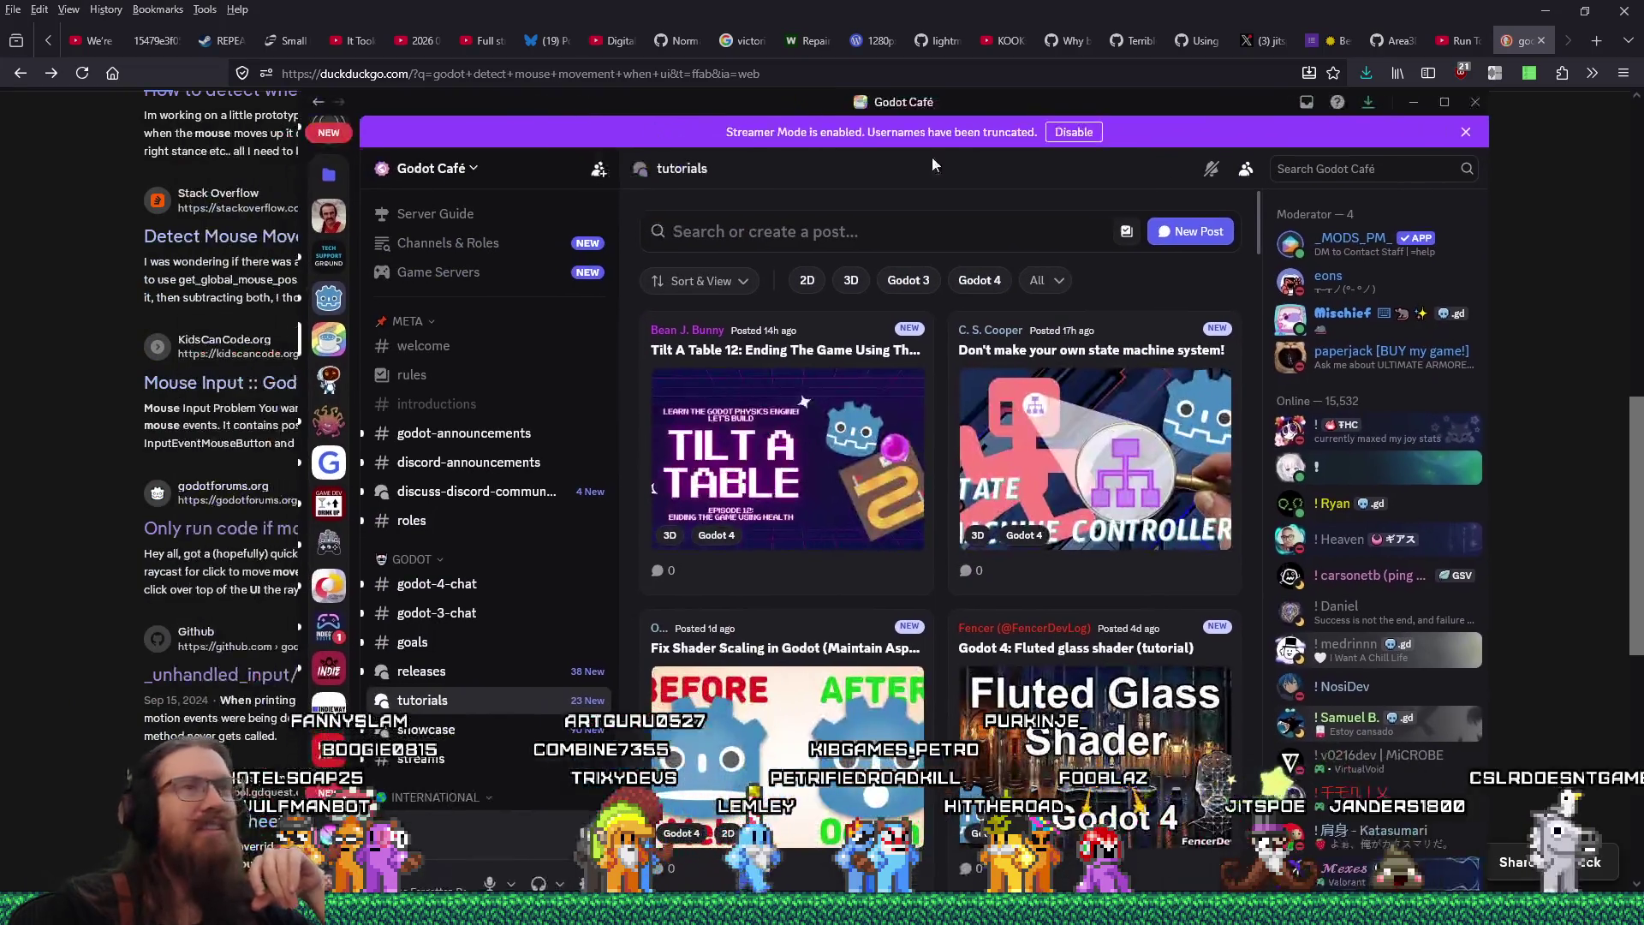
# Find 'func _input' in the character script, select InputEventMouseMotion on line 746, then focus Discord's search box
pyautogui.click(1310, 171)
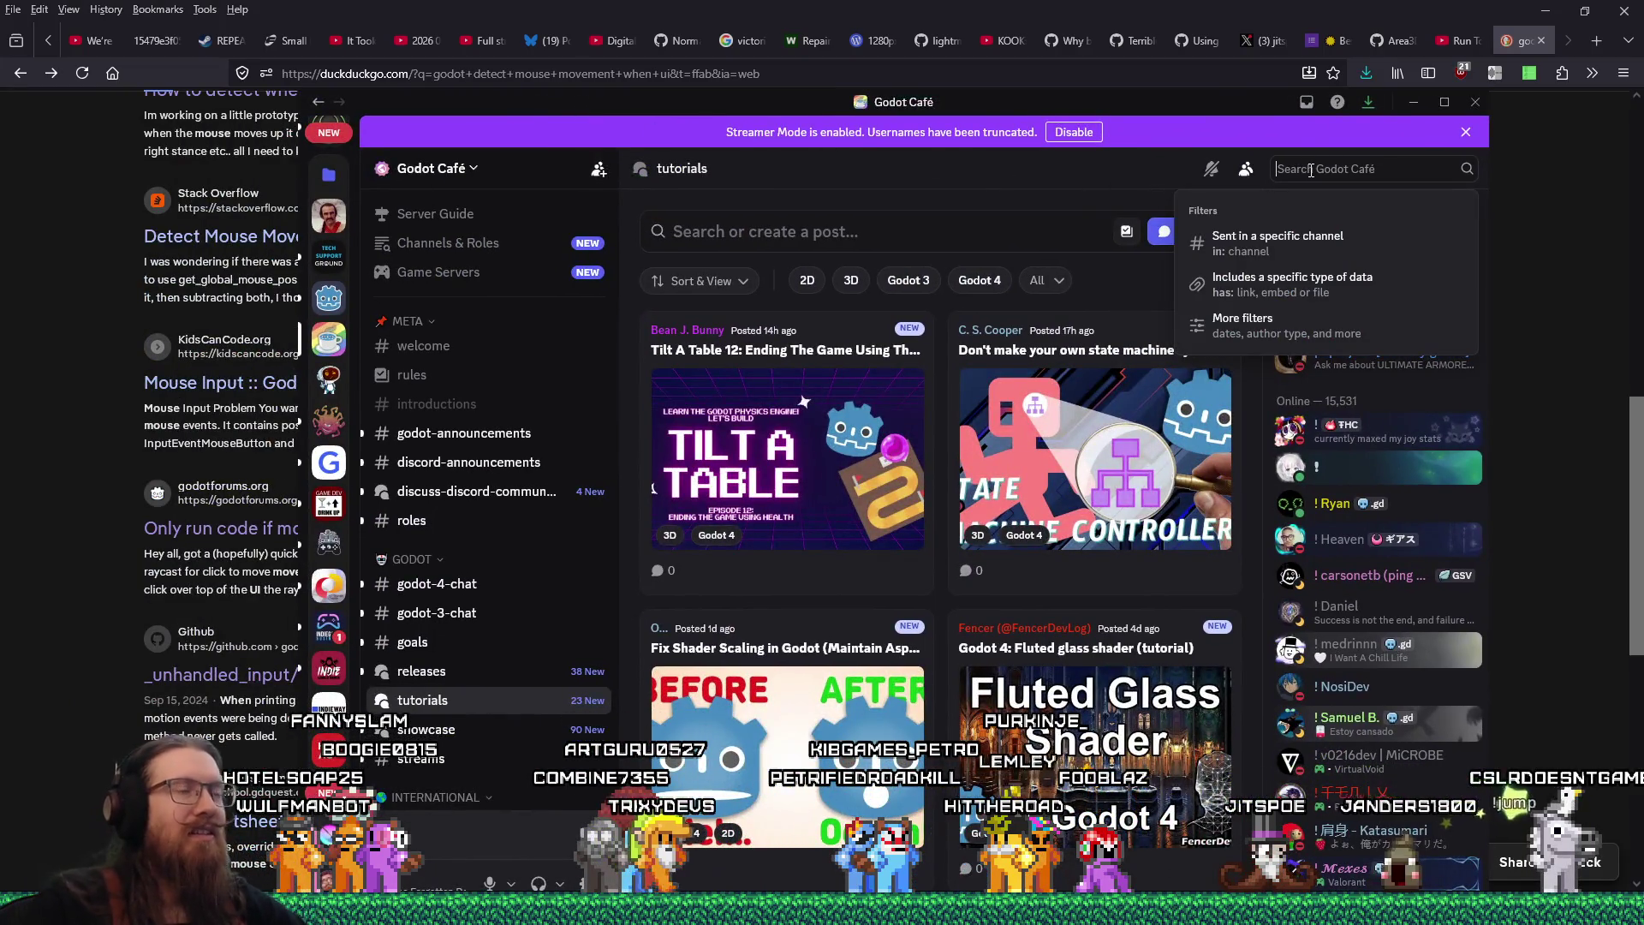
pyautogui.hotkey('alt', 'Tab')
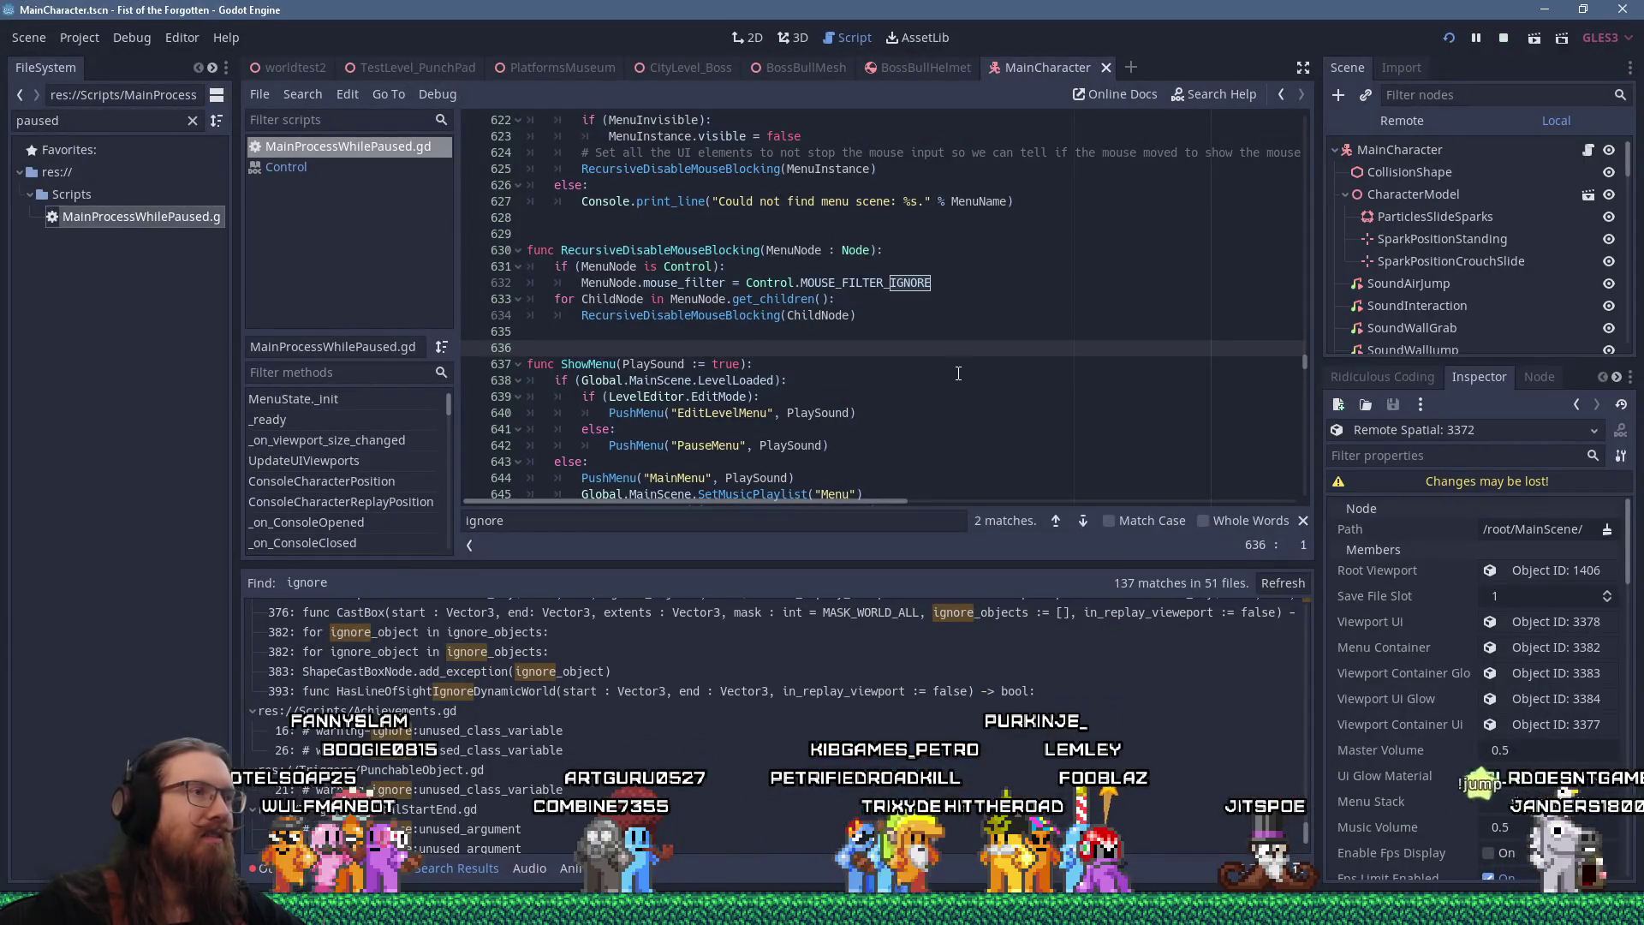
pyautogui.scroll(3, 706, 294)
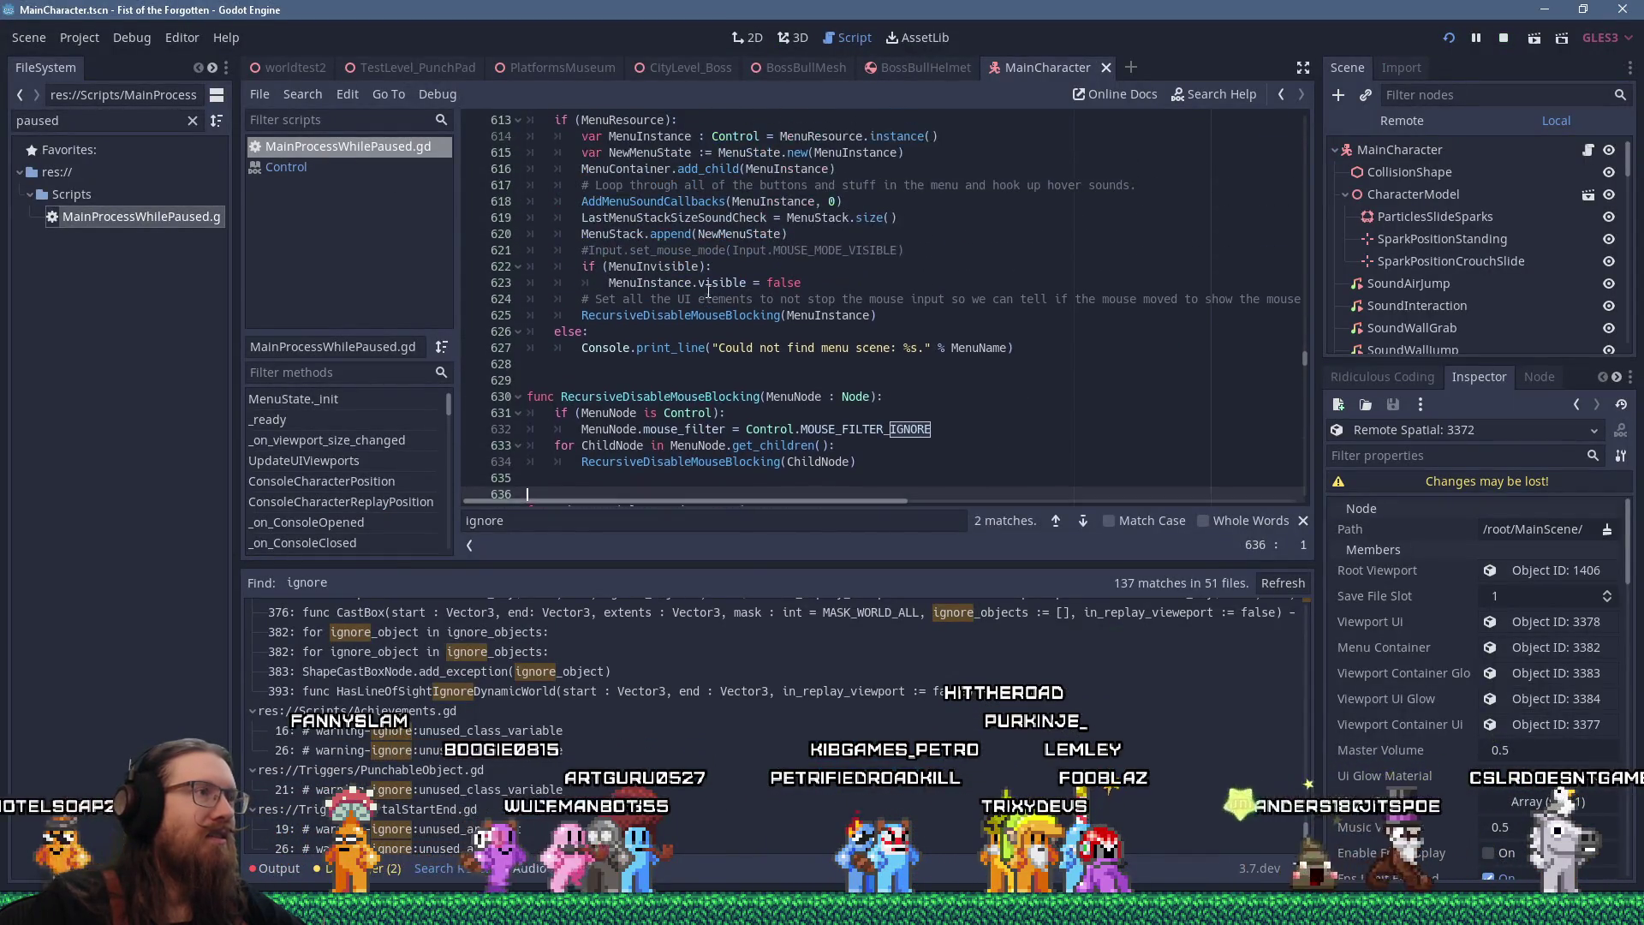
pyautogui.scroll(-6, 863, 293)
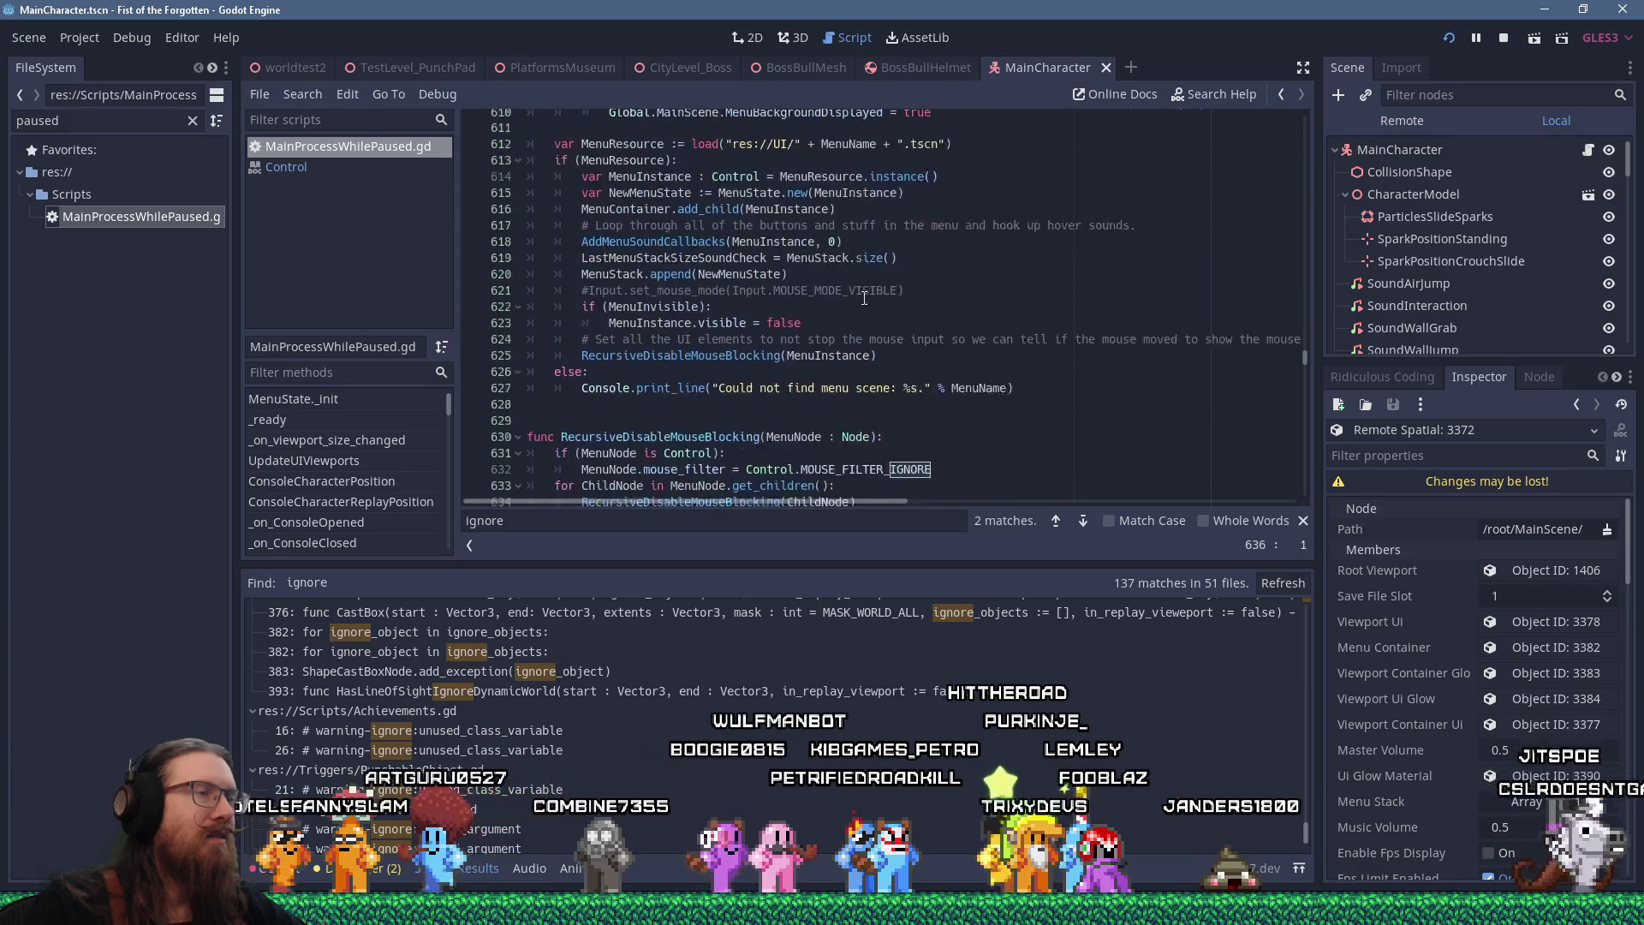
pyautogui.scroll(1, 1011, 267)
pyautogui.click(1047, 264)
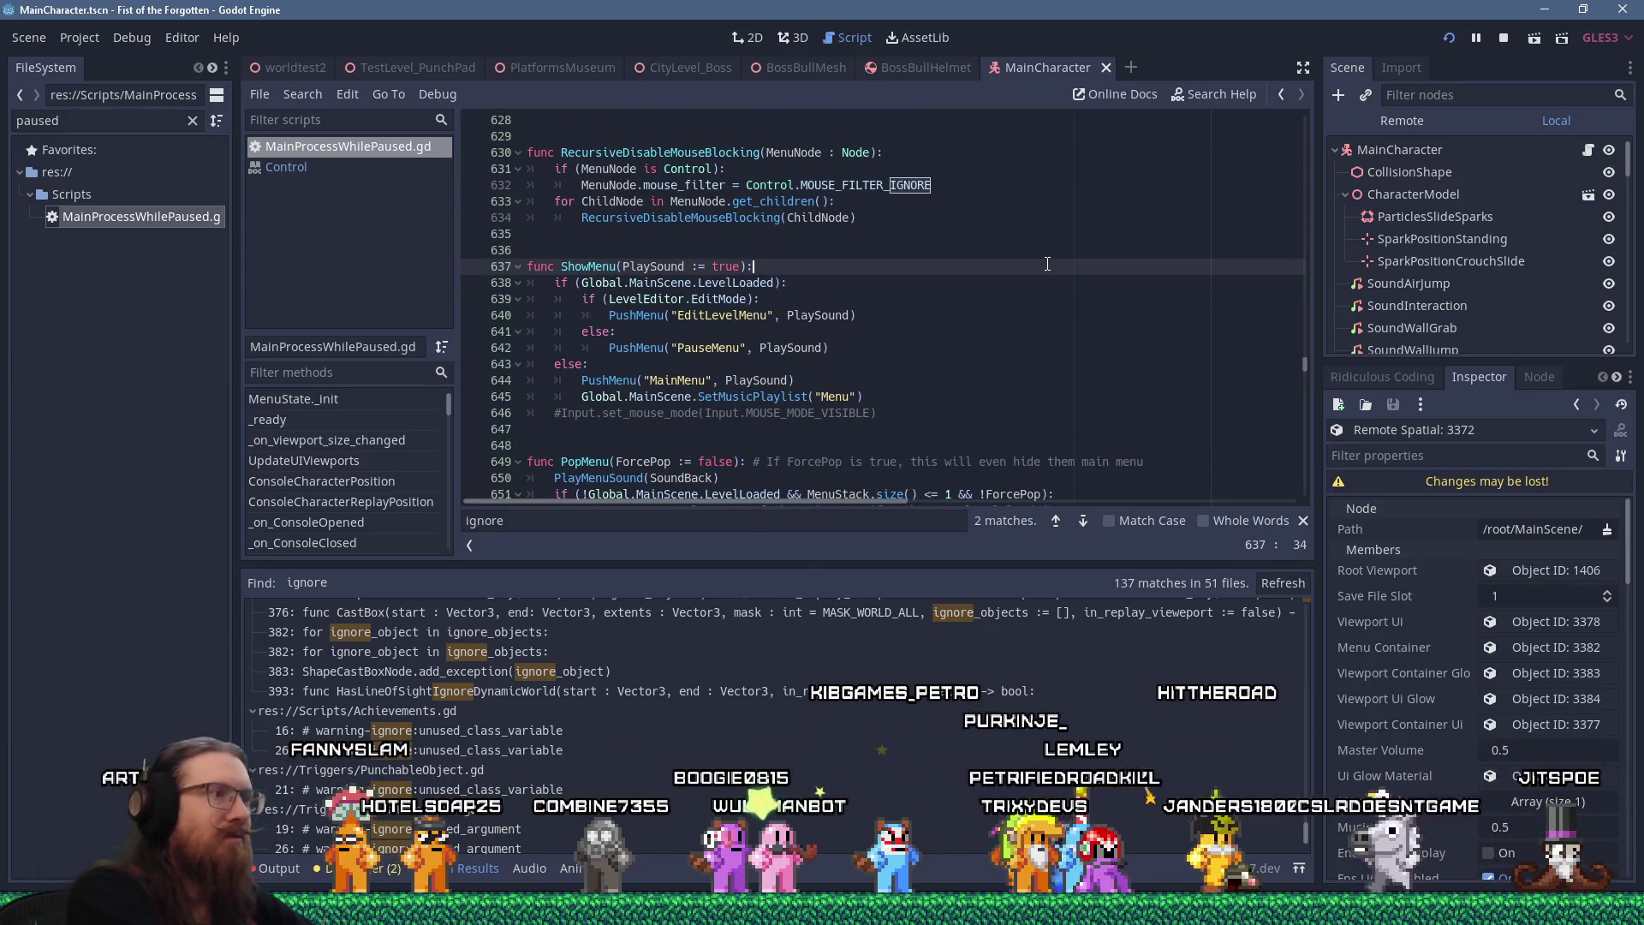
pyautogui.write('func _input')
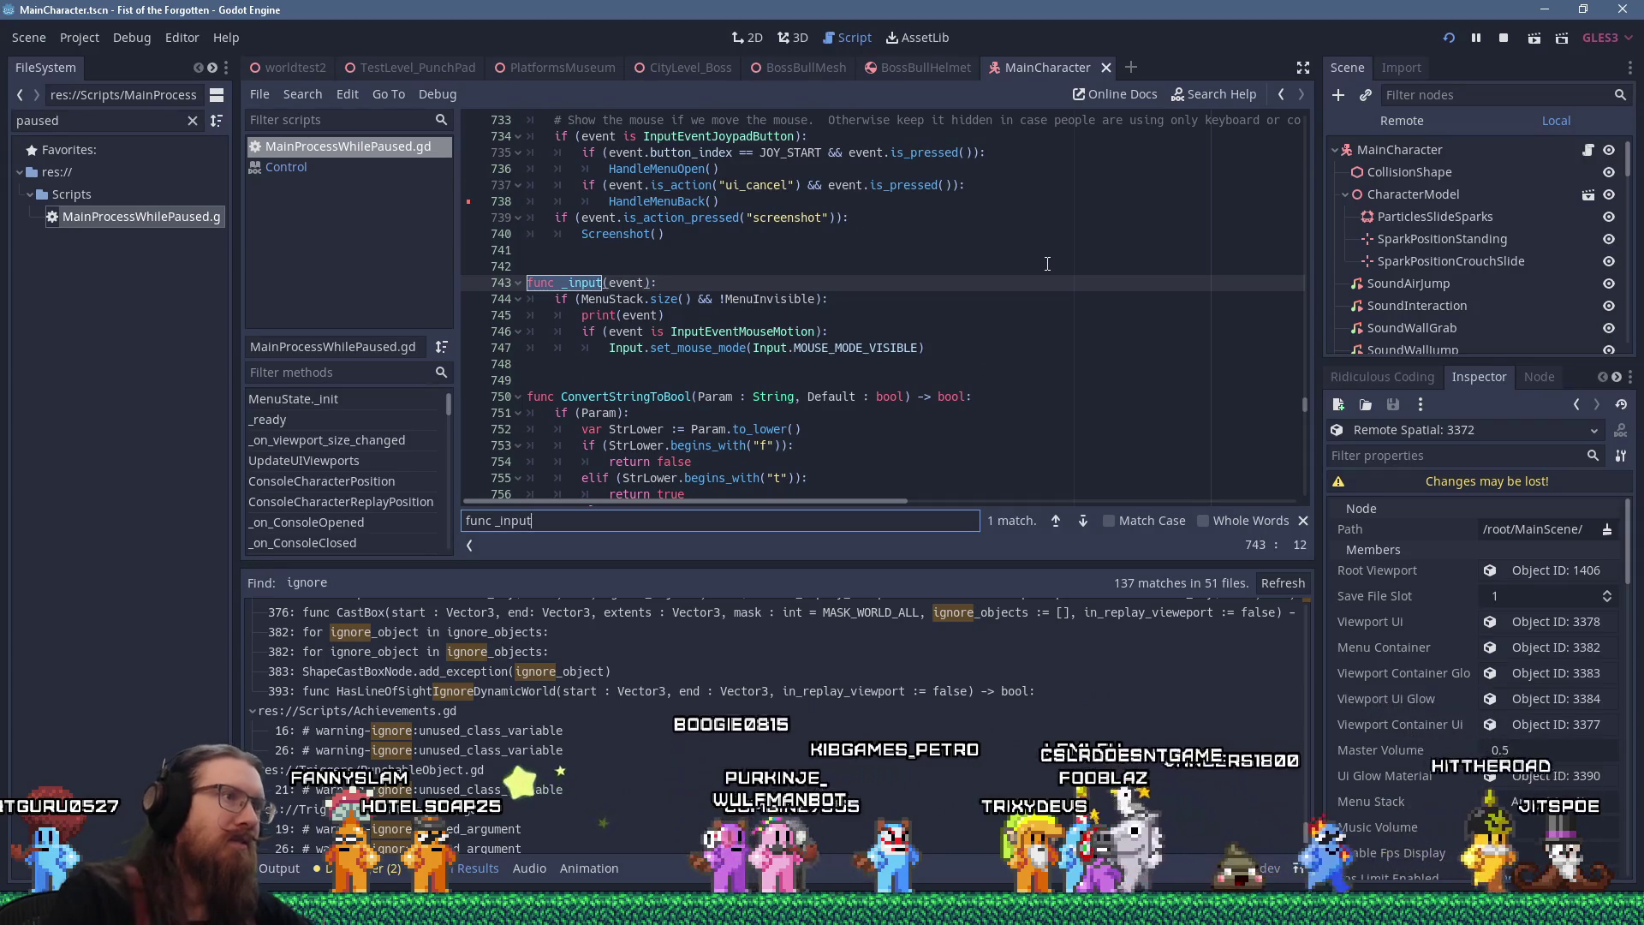
pyautogui.doubleClick(756, 334)
pyautogui.hotkey('ctrl', 'c')
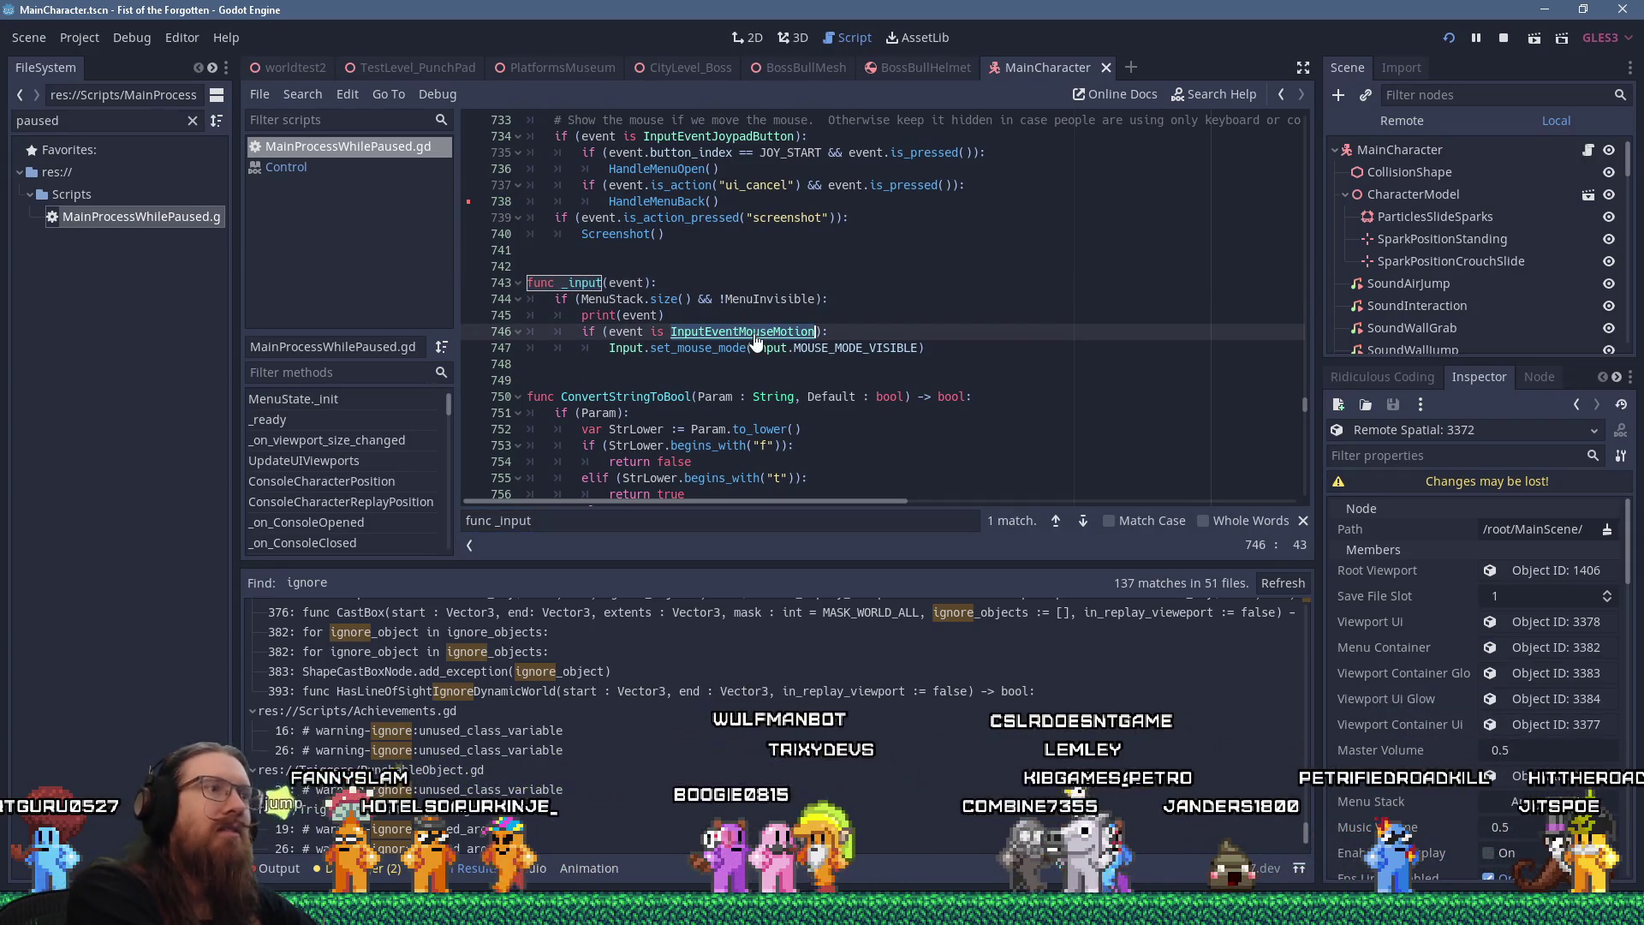
pyautogui.hotkey('alt', 'Tab')
pyautogui.click(1340, 169)
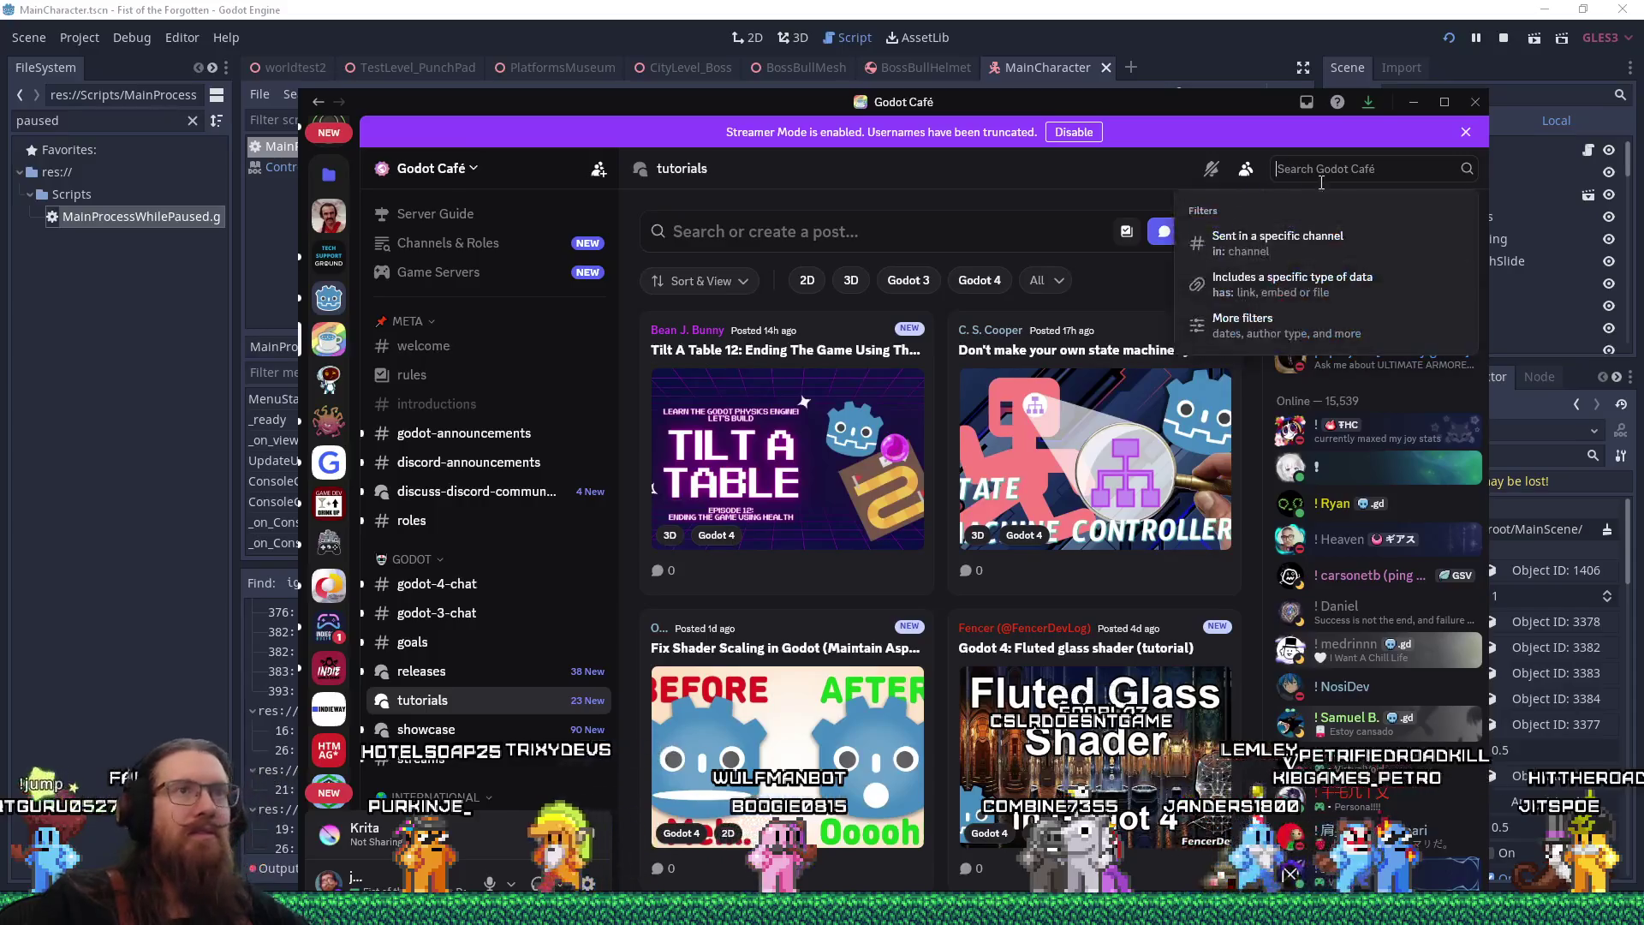
# Search Godot Café for InputEventMouseMotion and scroll through the 3,719 results' GDScript examples
pyautogui.hotkey('ctrl', 'v')
pyautogui.press('Return')
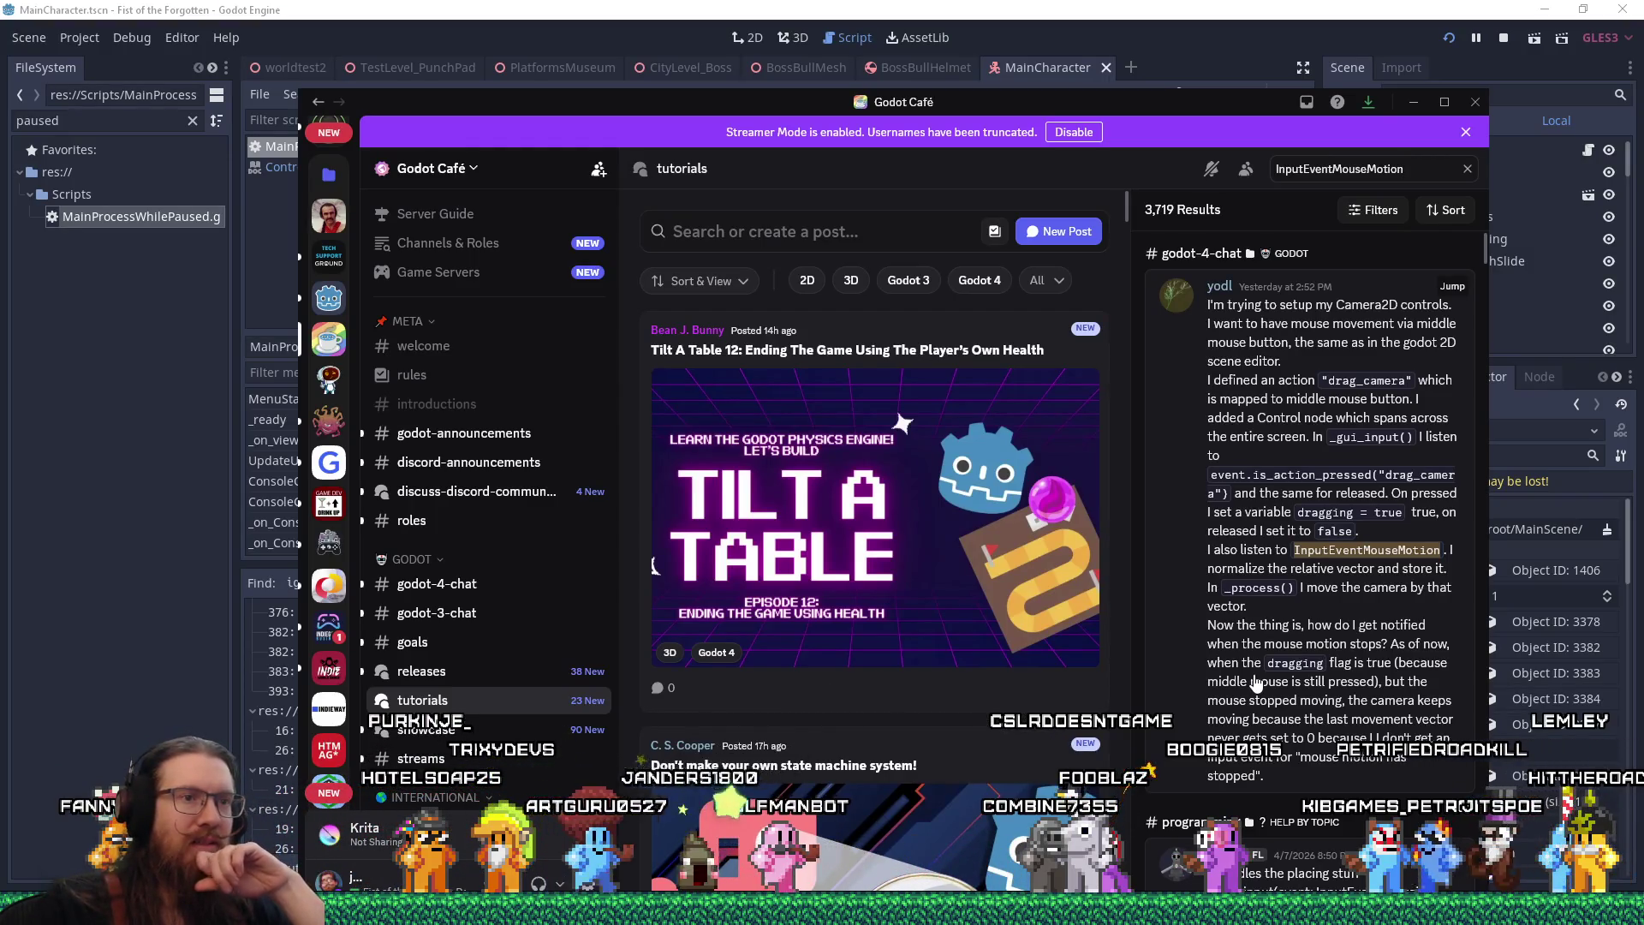
pyautogui.scroll(-5, 1256, 682)
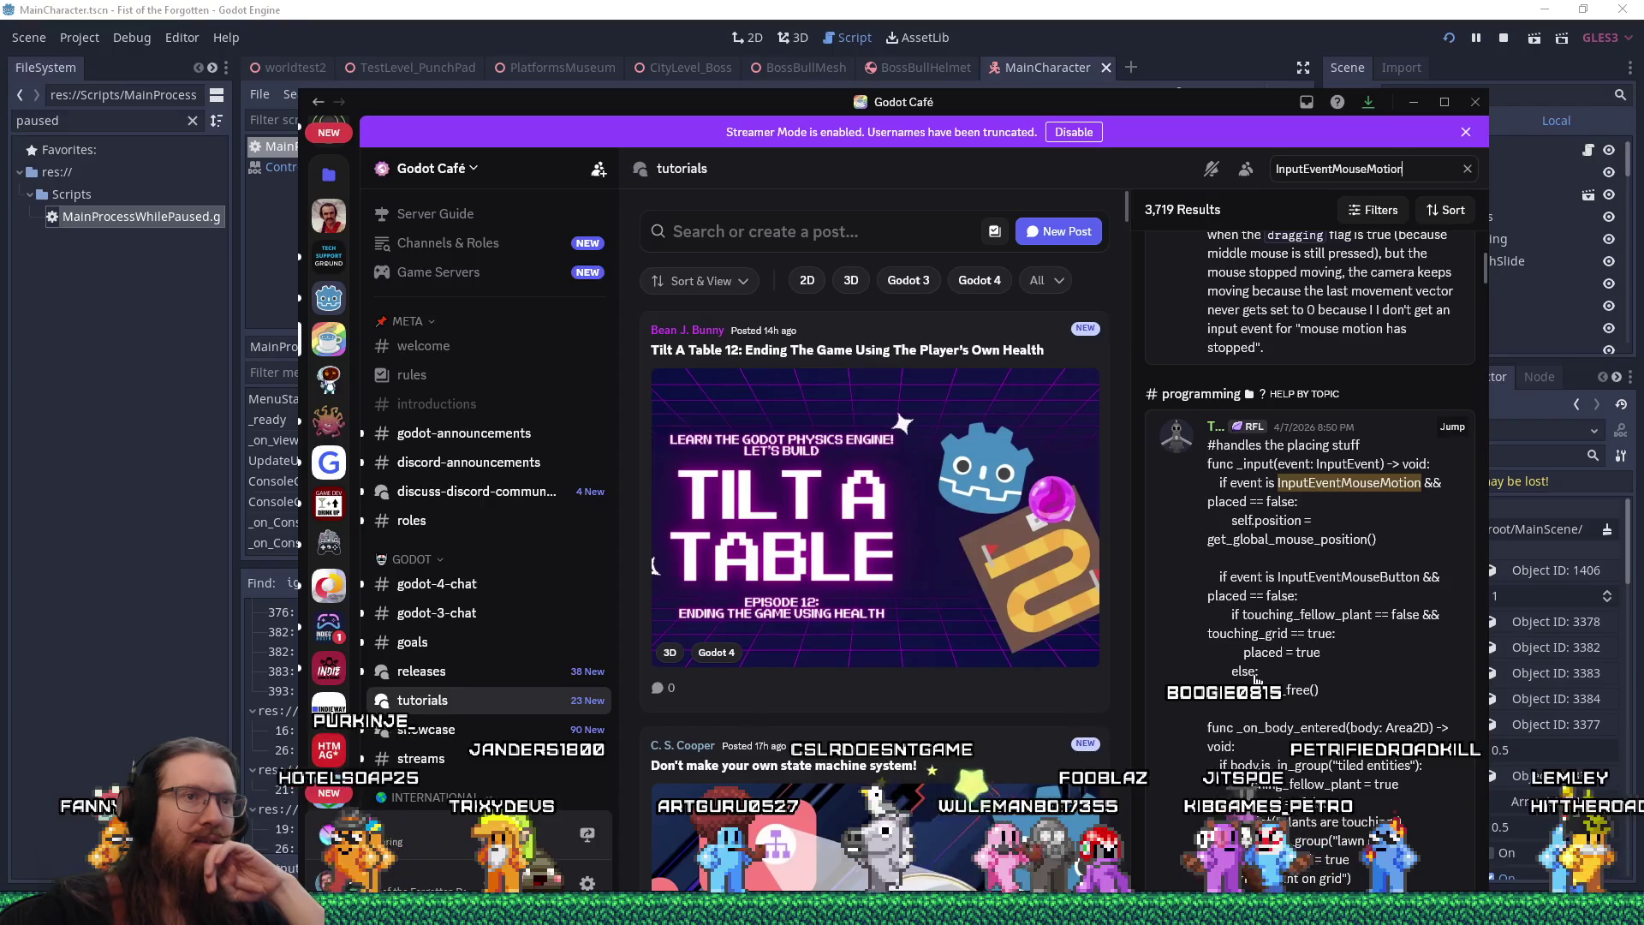
pyautogui.scroll(-10, 1256, 681)
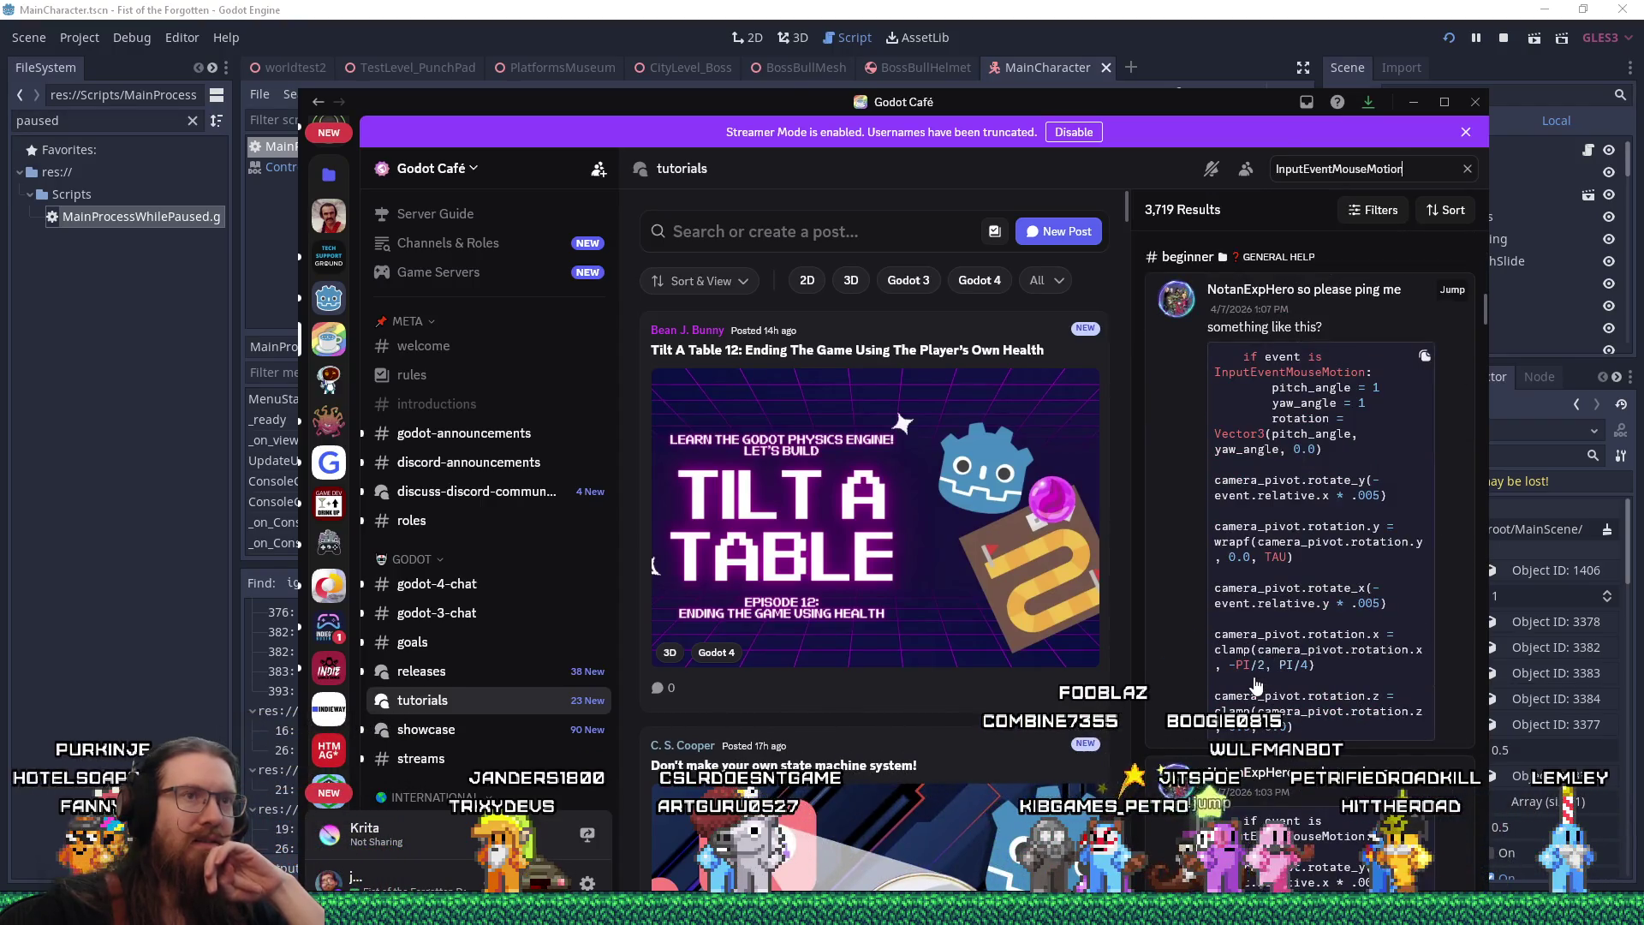
pyautogui.scroll(-5, 1256, 682)
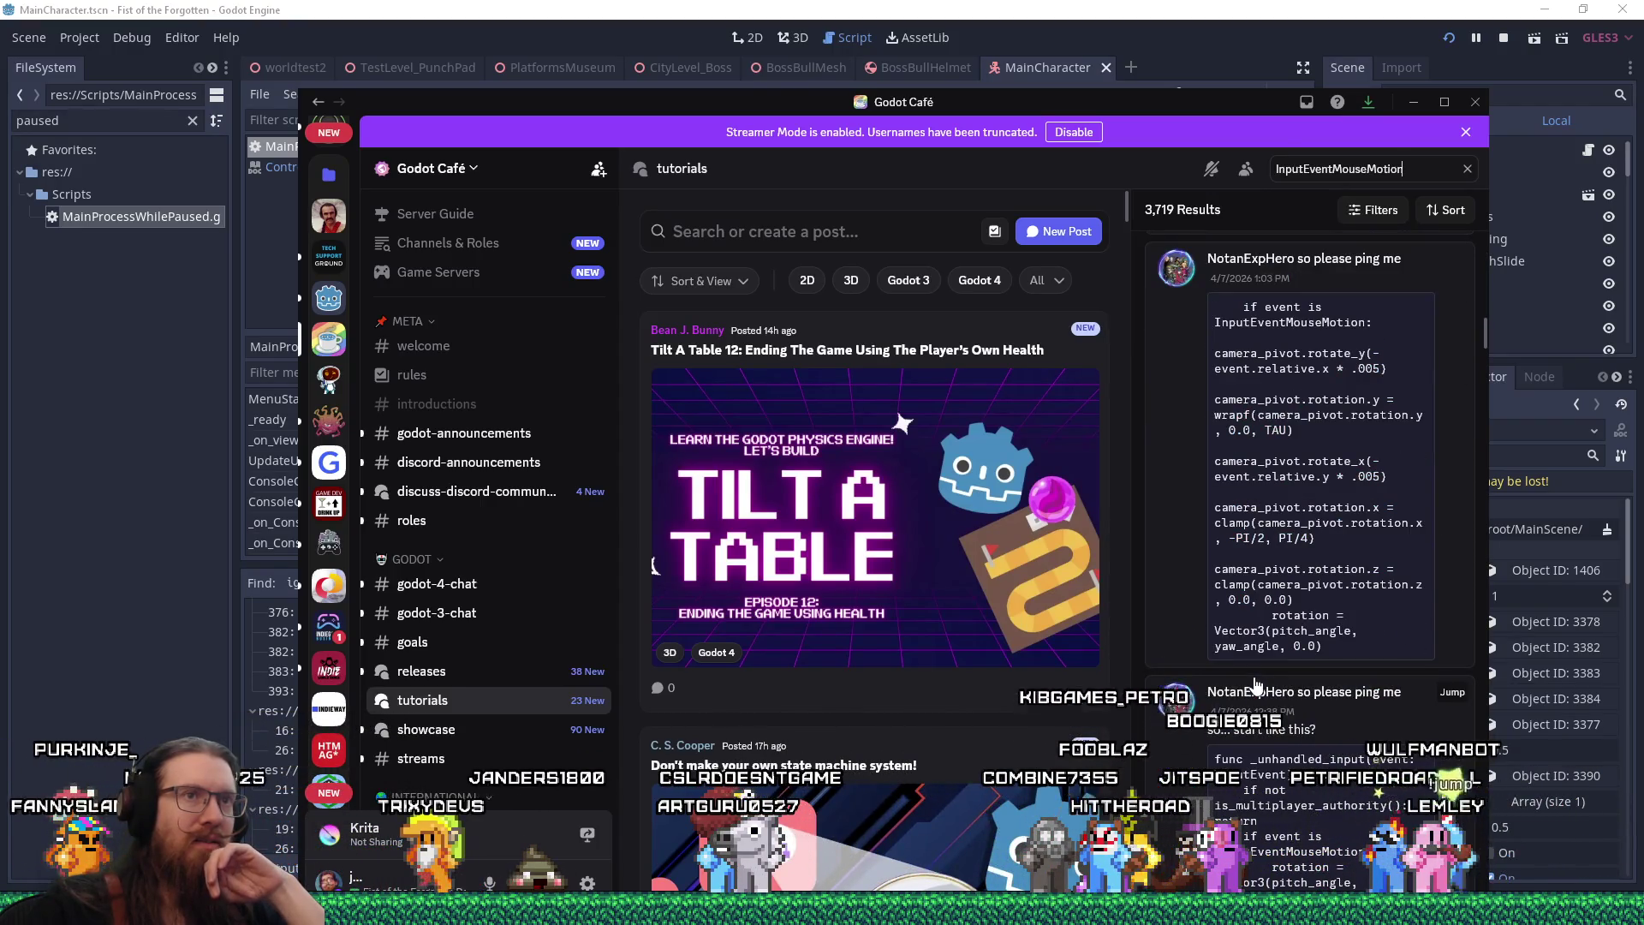
pyautogui.scroll(-10, 1255, 683)
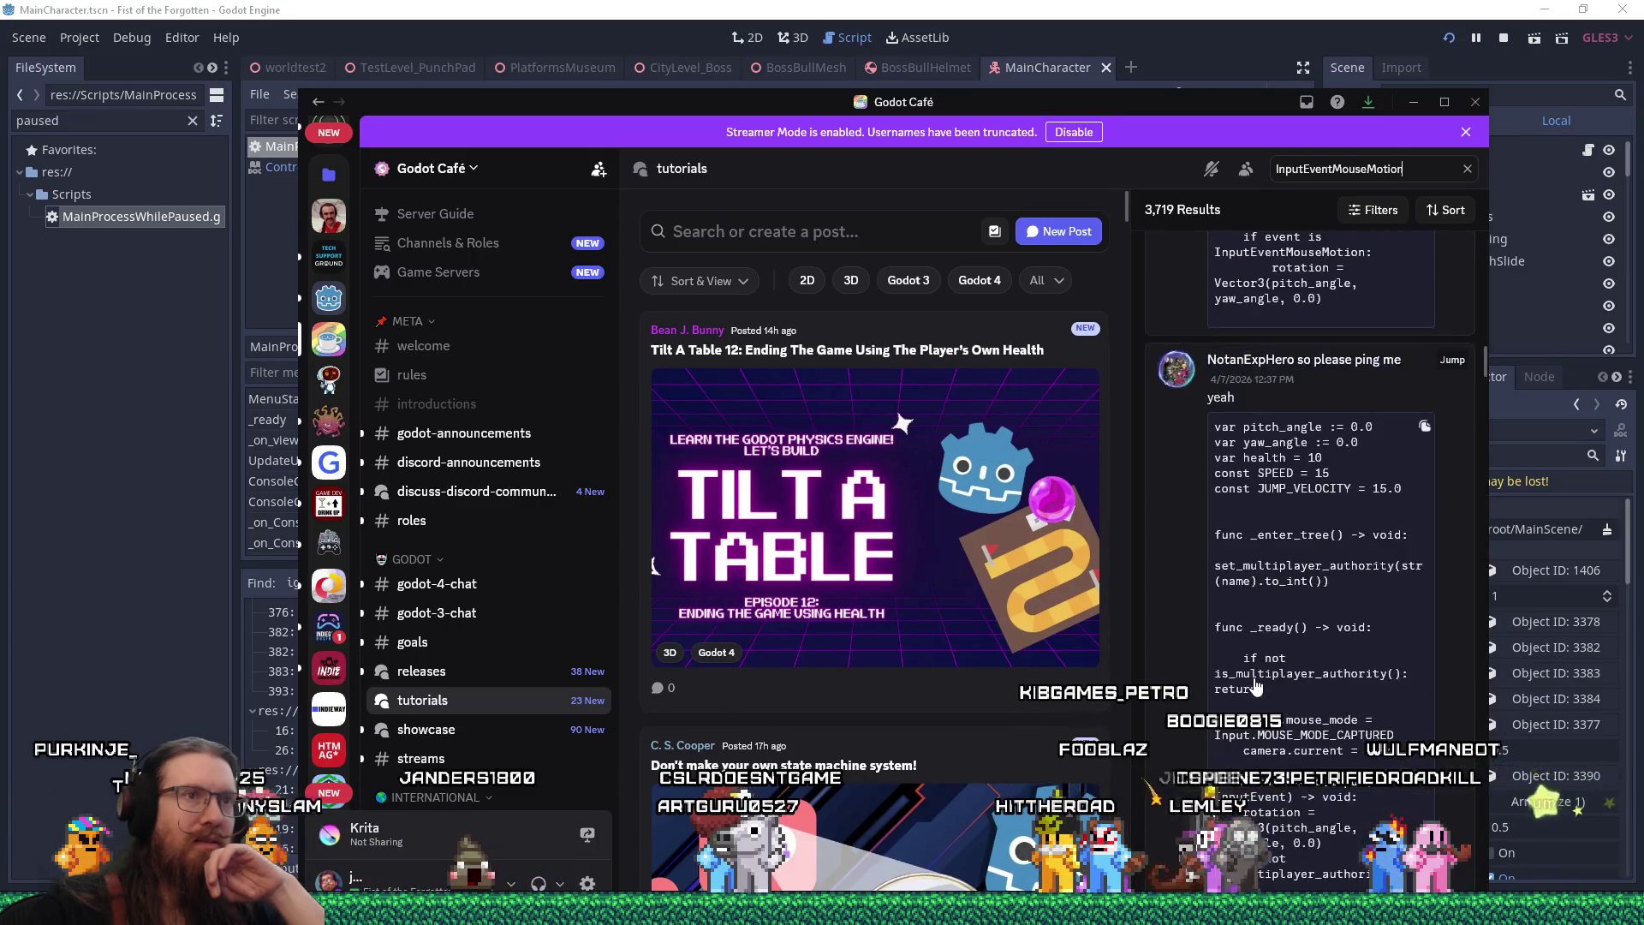
pyautogui.scroll(-10, 1255, 685)
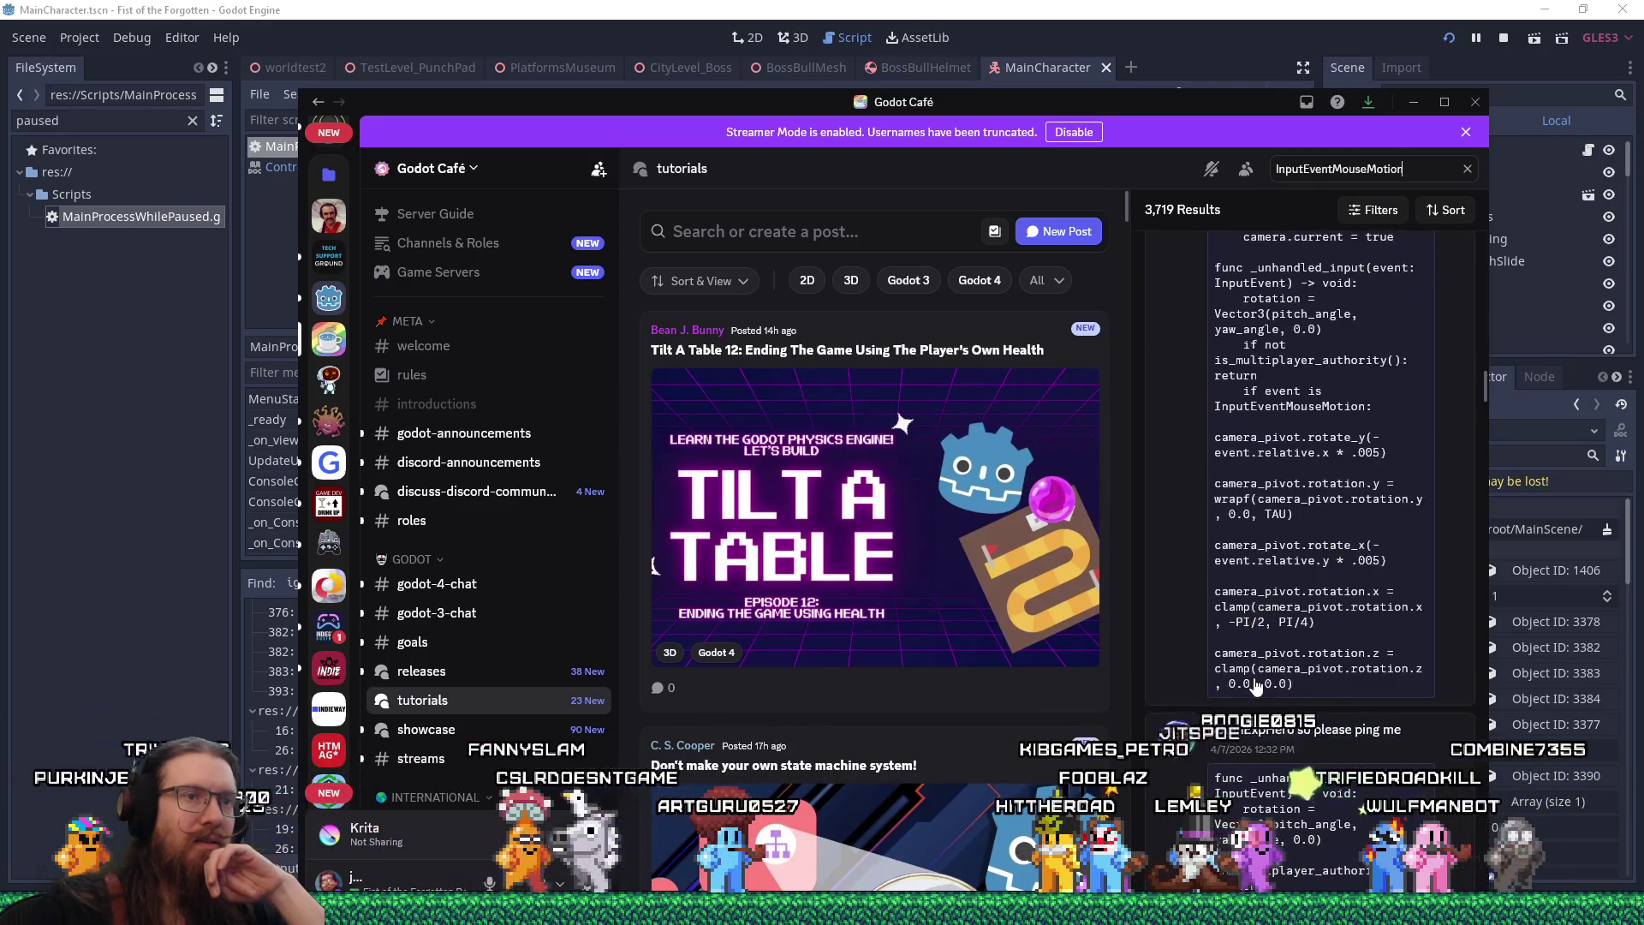
pyautogui.scroll(-2, 1256, 685)
pyautogui.scroll(-5, 1255, 685)
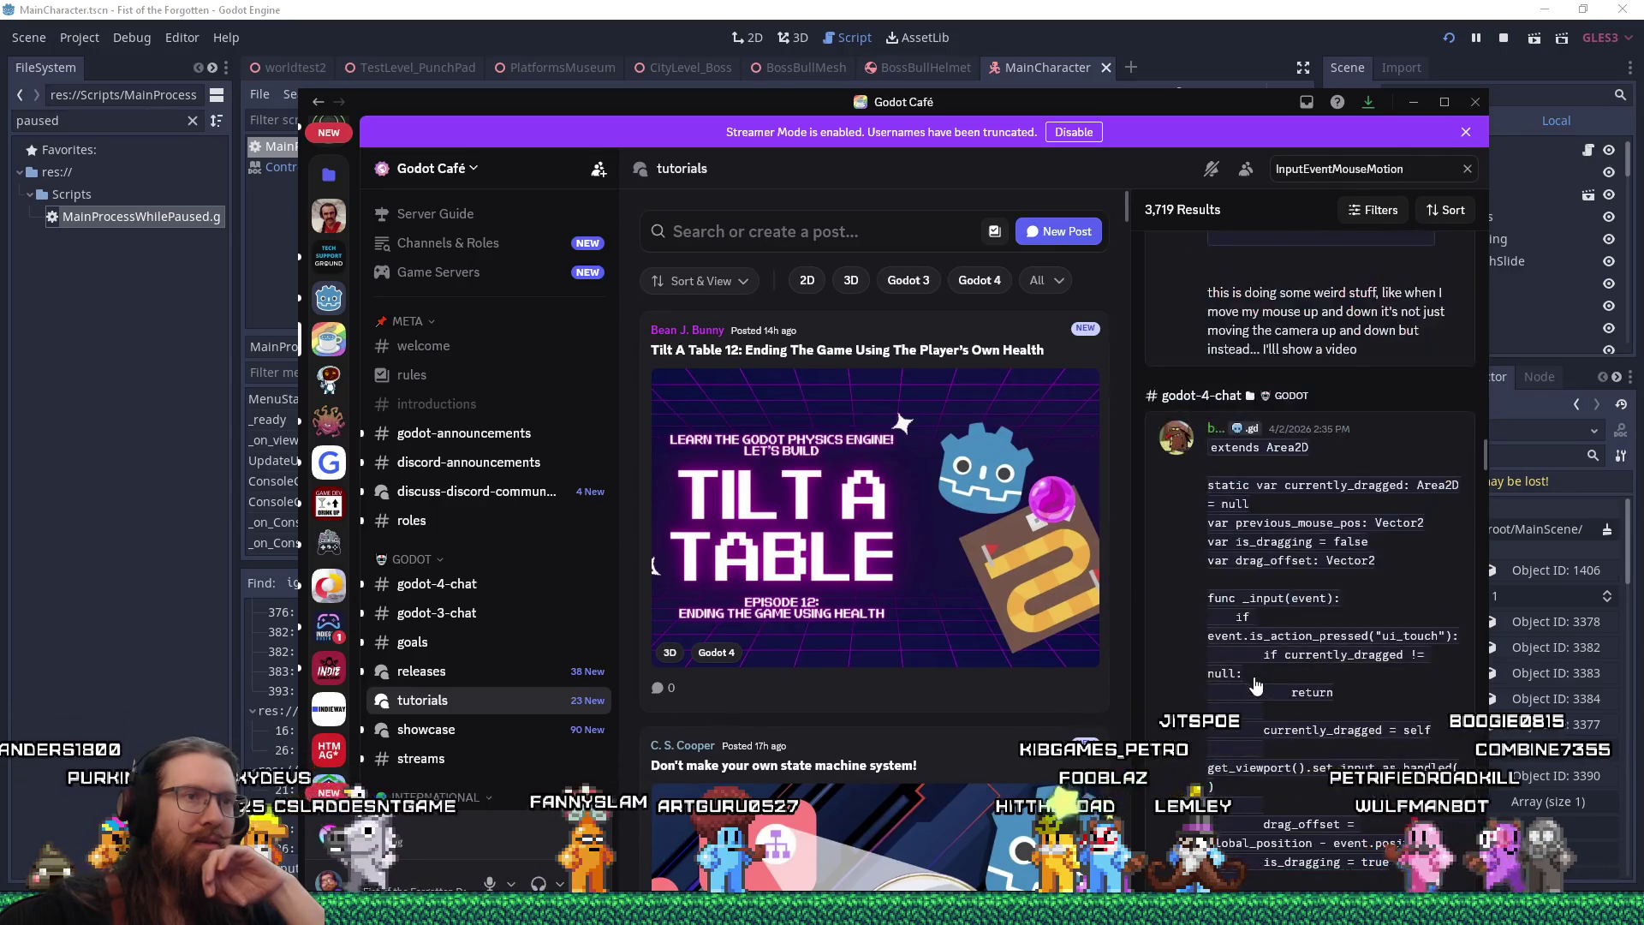
pyautogui.scroll(-9, 1256, 686)
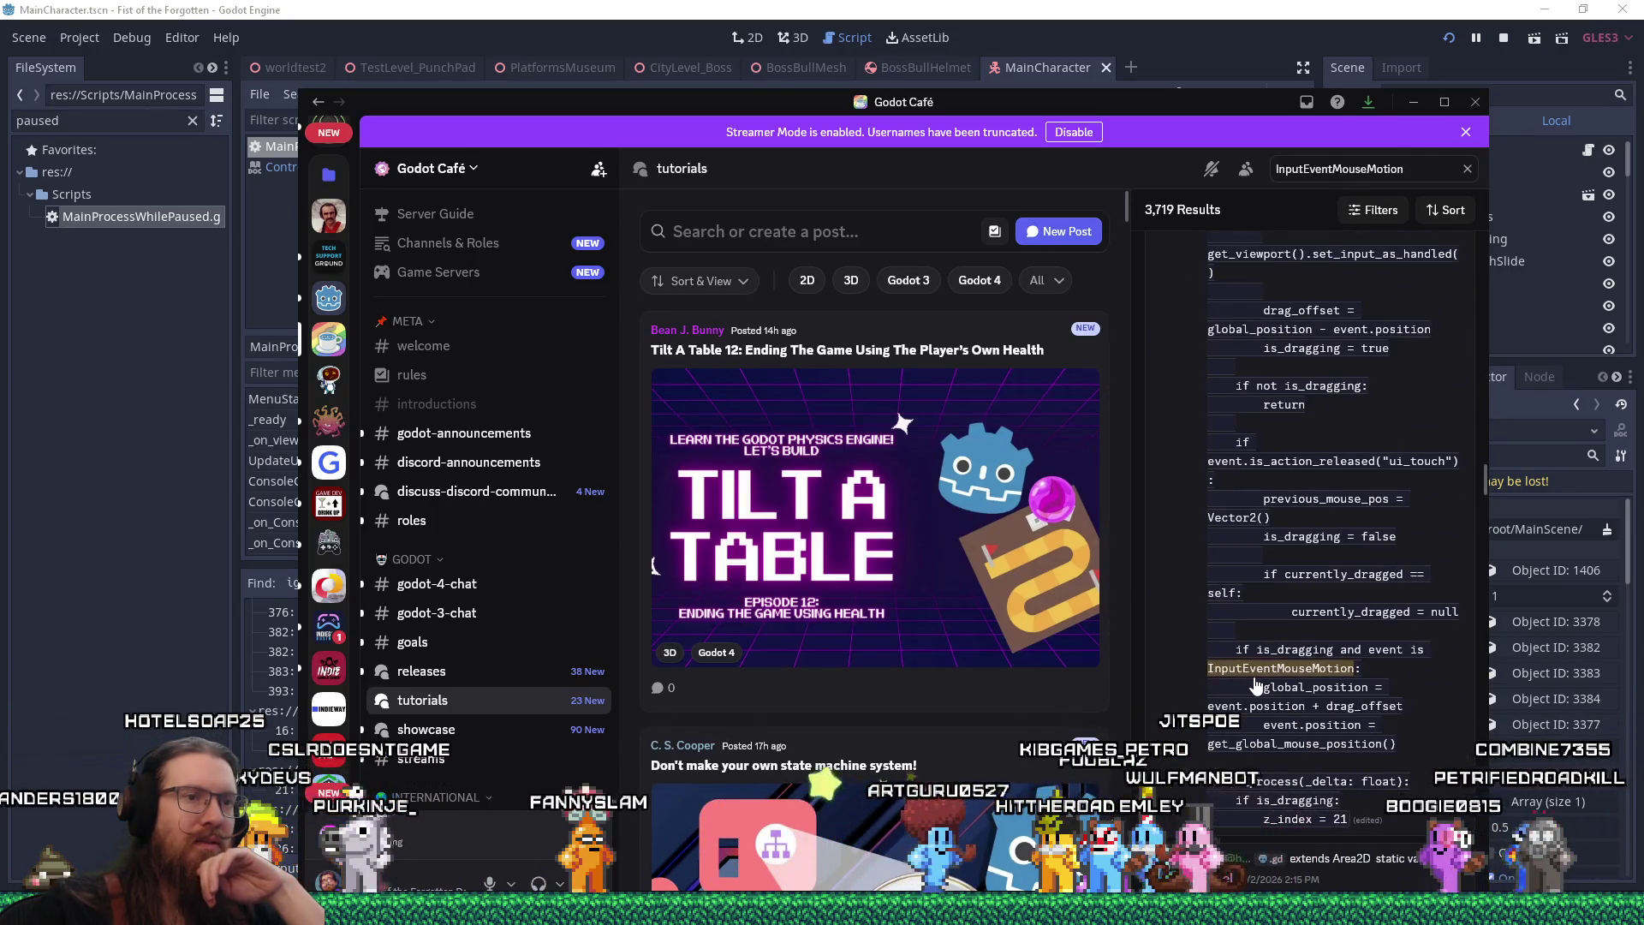
pyautogui.scroll(-3, 1256, 685)
pyautogui.scroll(-3, 1255, 689)
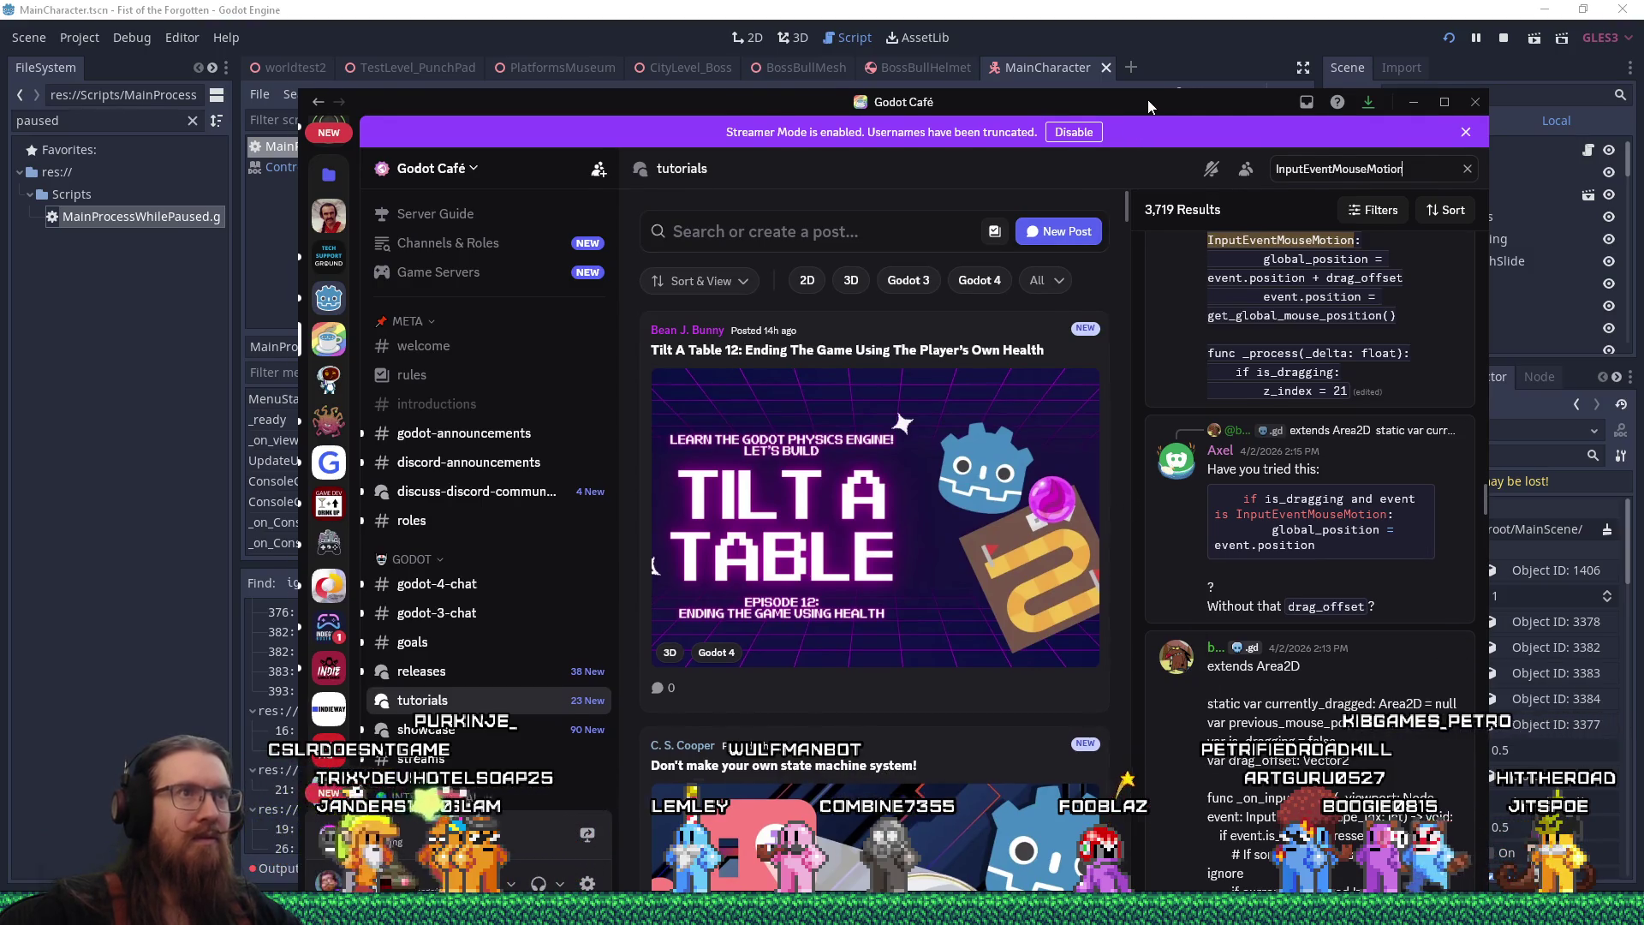
pyautogui.hotkey('alt', 'Tab')
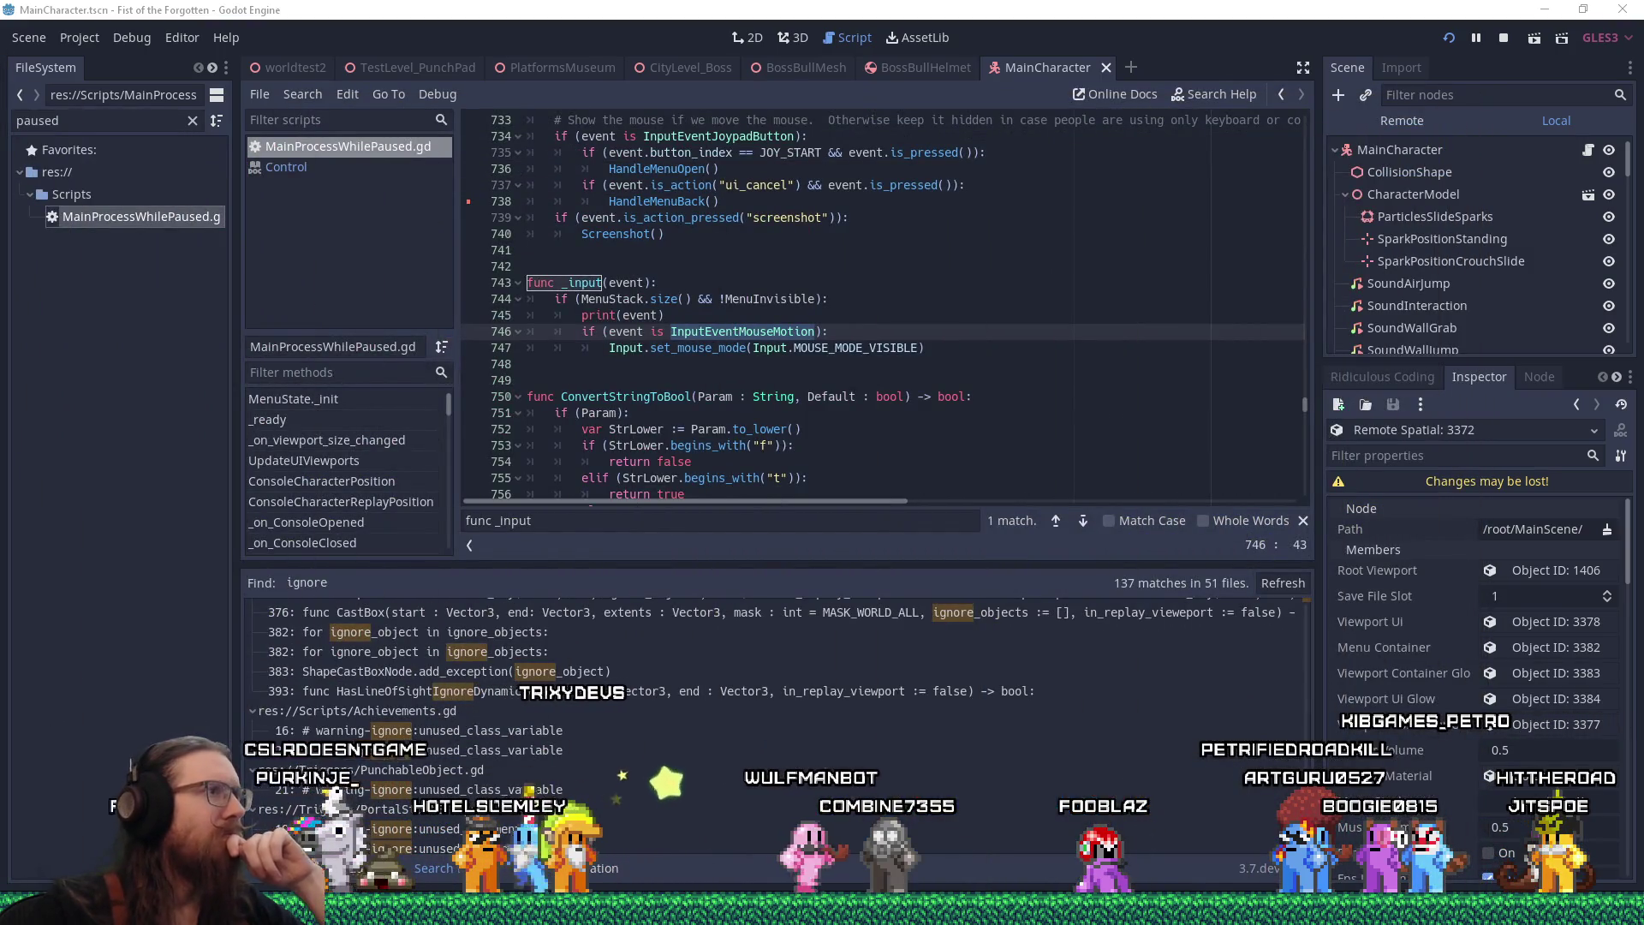
# Copy InputEventMouseMotion from the script and focus Firefox's address bar
pyautogui.rightClick(747, 339)
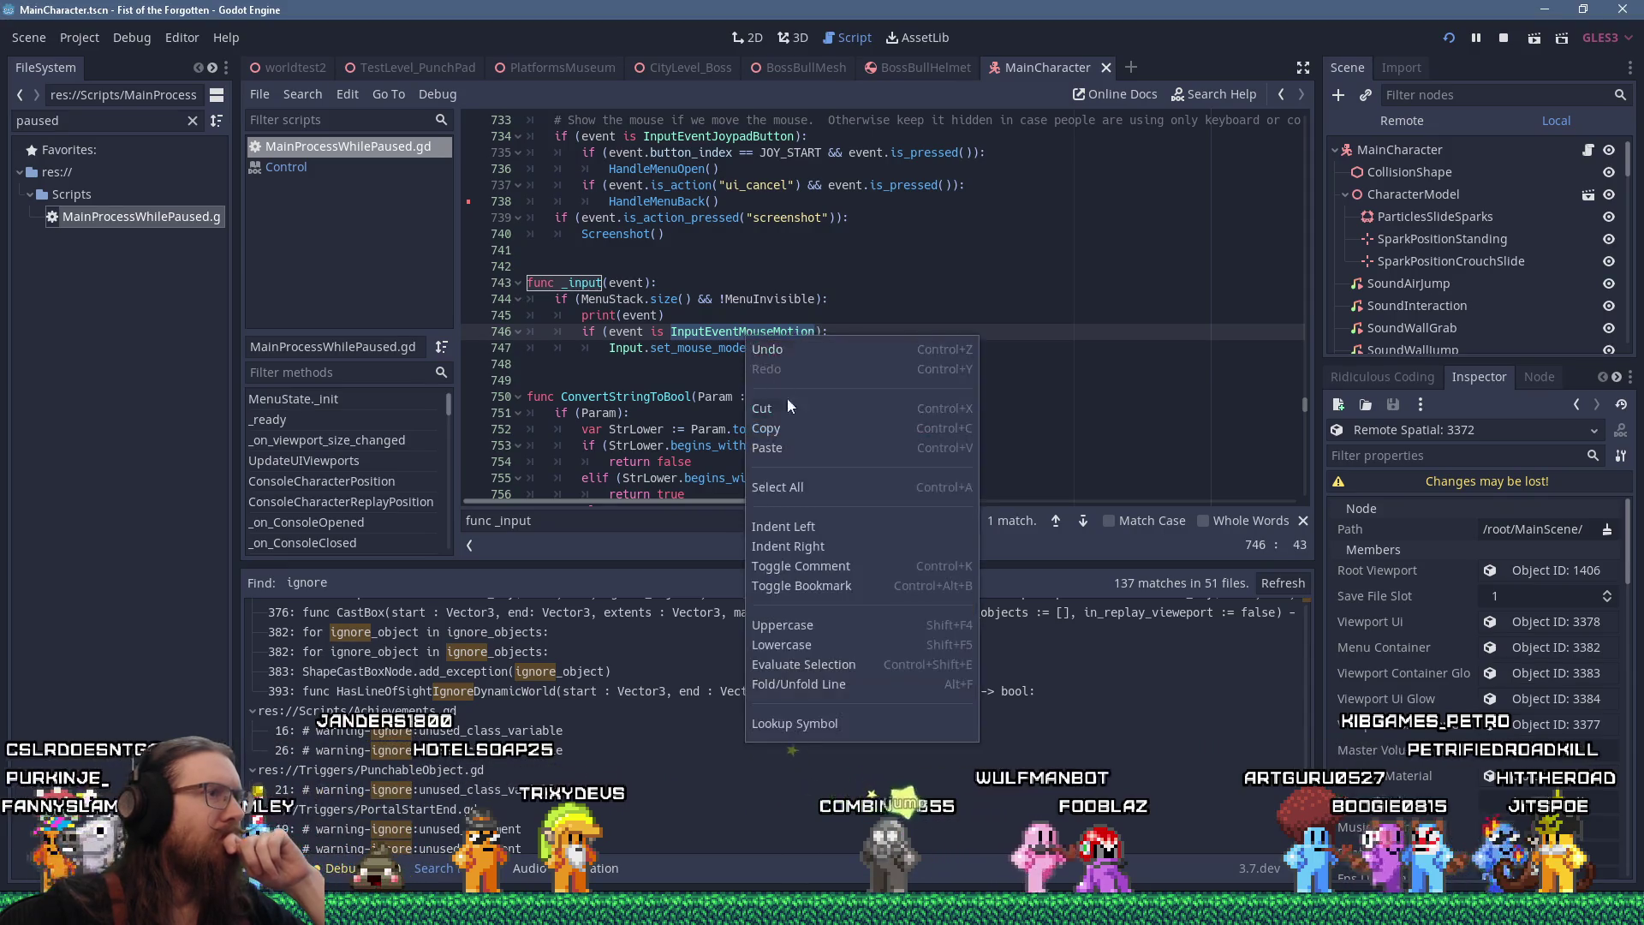
pyautogui.click(805, 430)
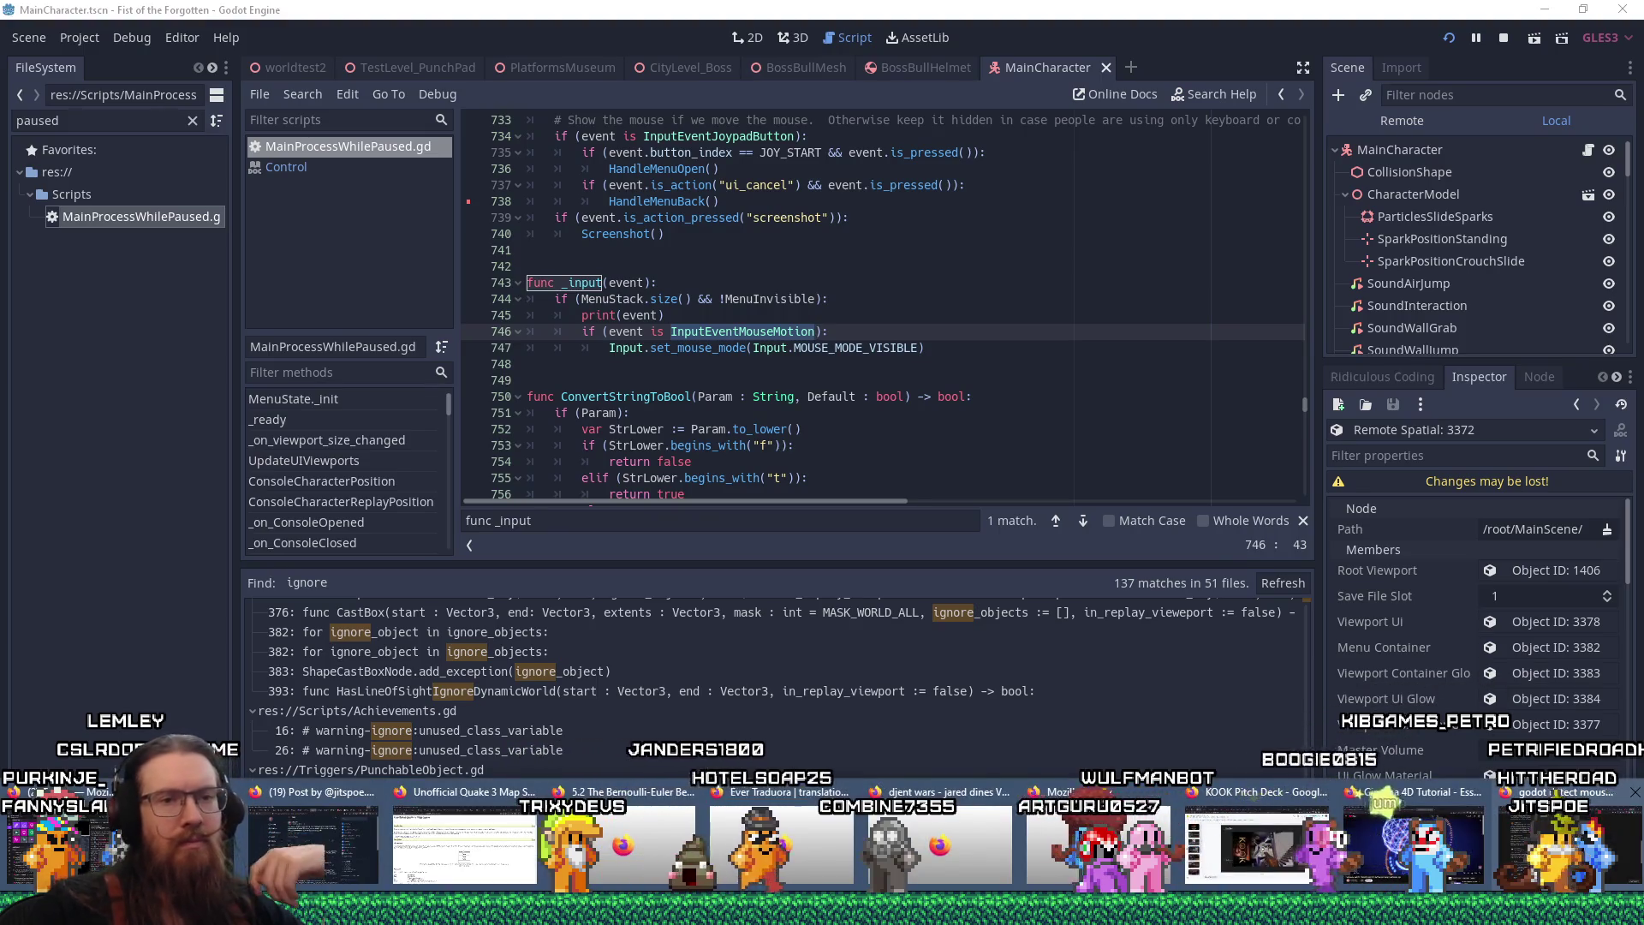
pyautogui.hotkey('alt', 'Tab')
pyautogui.hotkey('ctrl', 'l')
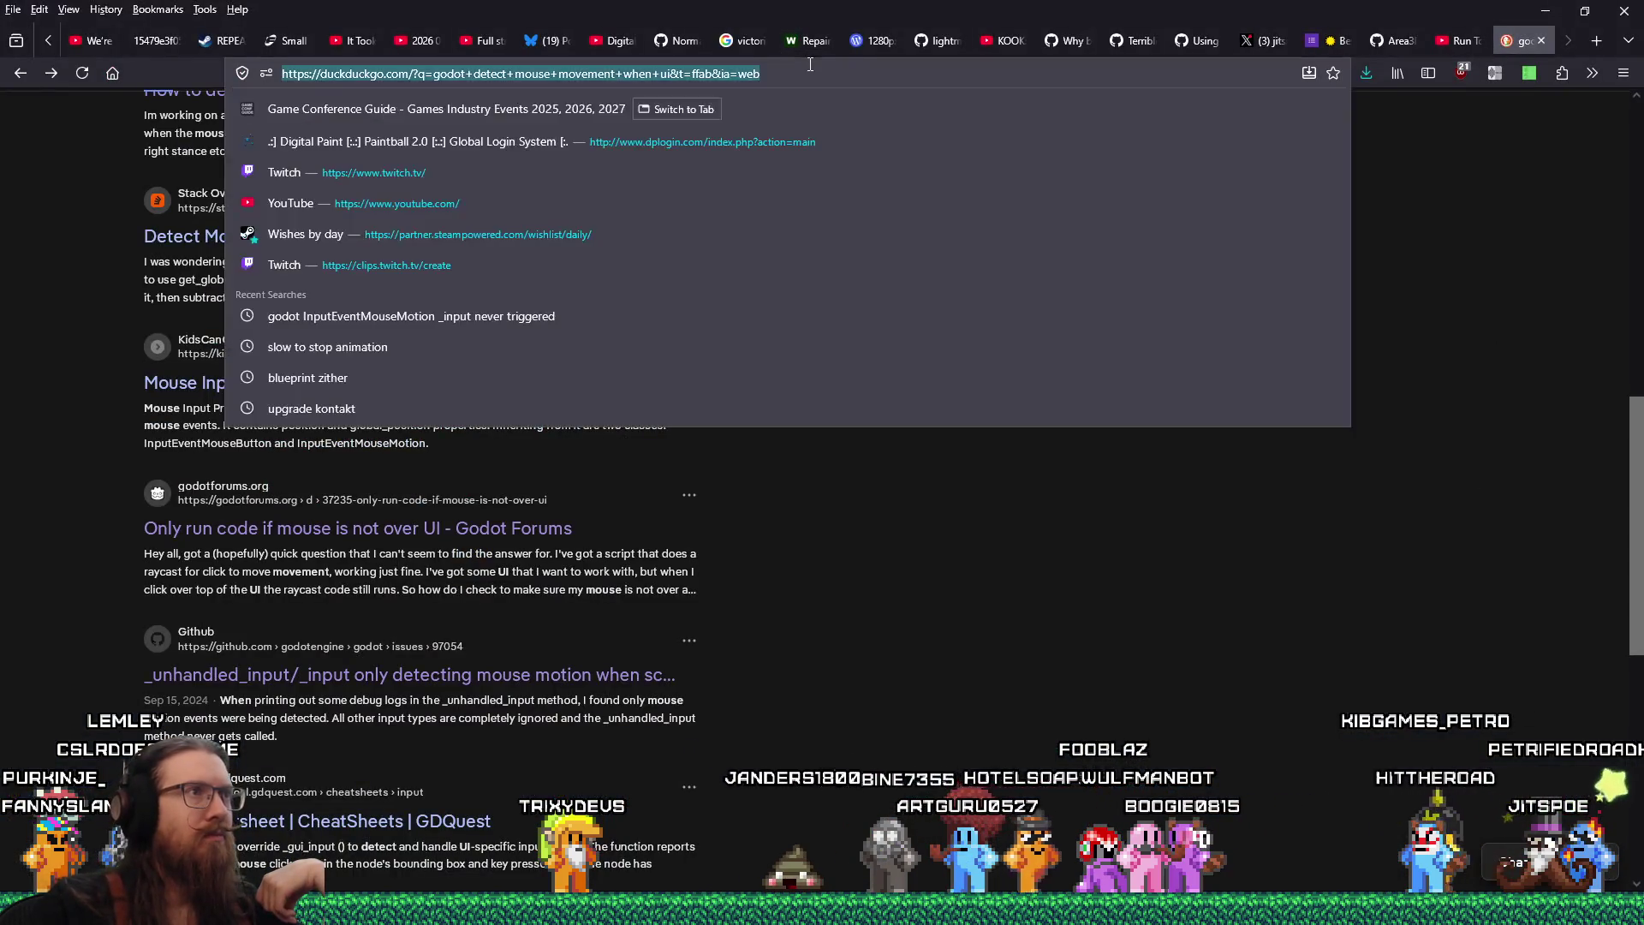
# Reach r/godot through a 'godot reddit' web search and search it for InputEventMouseMotion
pyautogui.write('godot reddit')
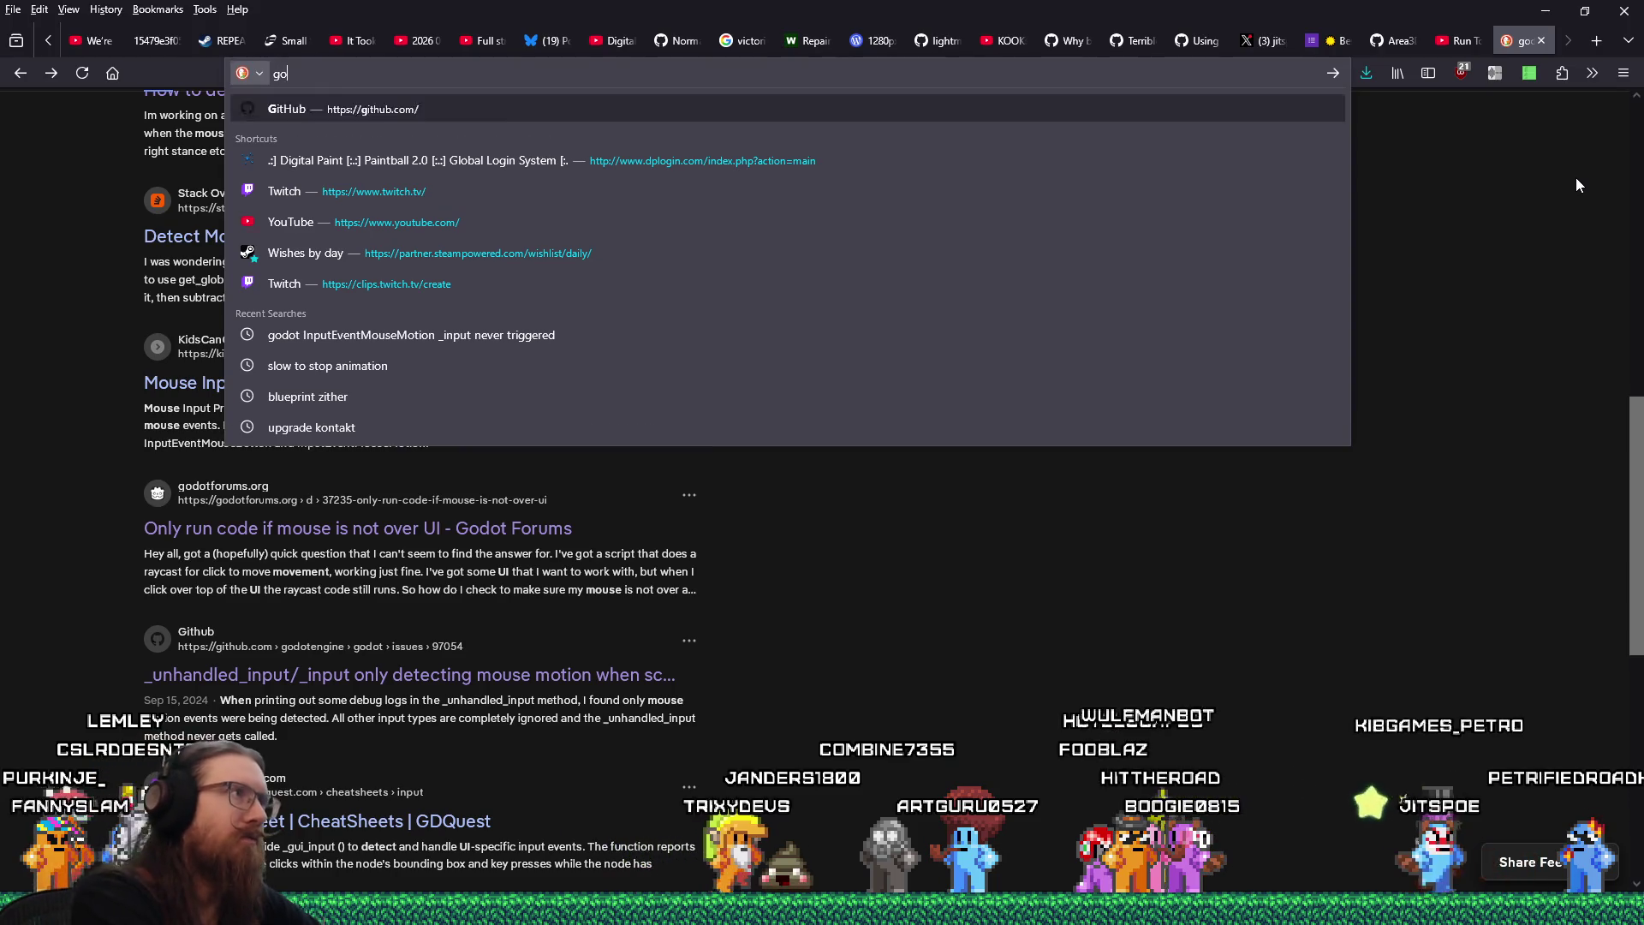
pyautogui.press('Return')
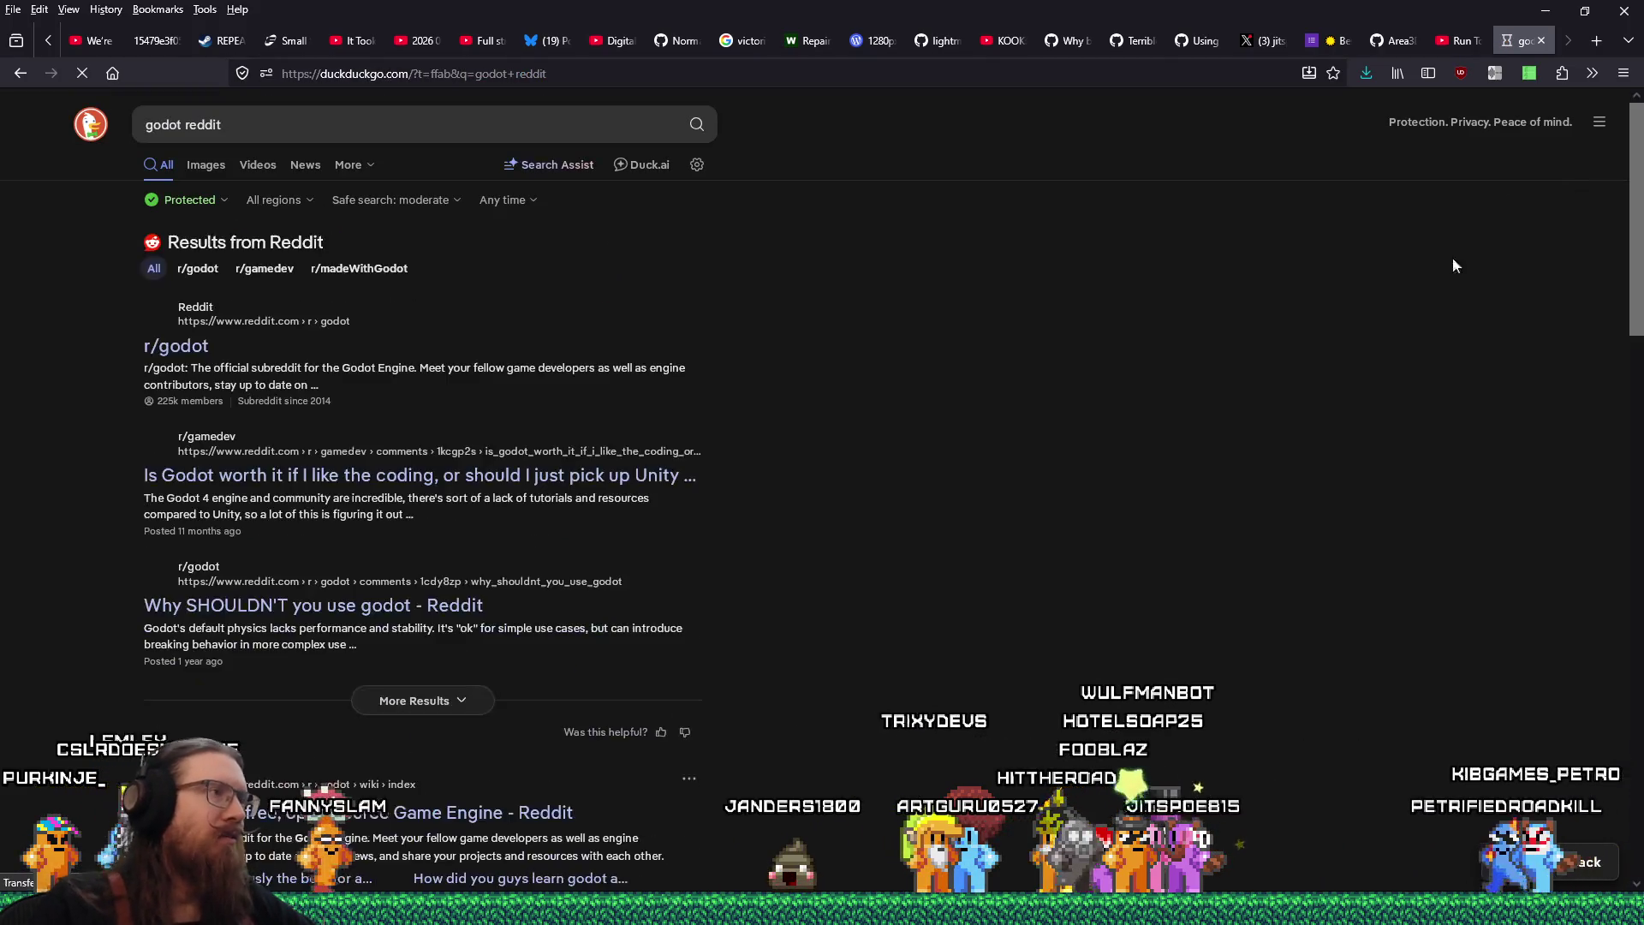
pyautogui.click(190, 345)
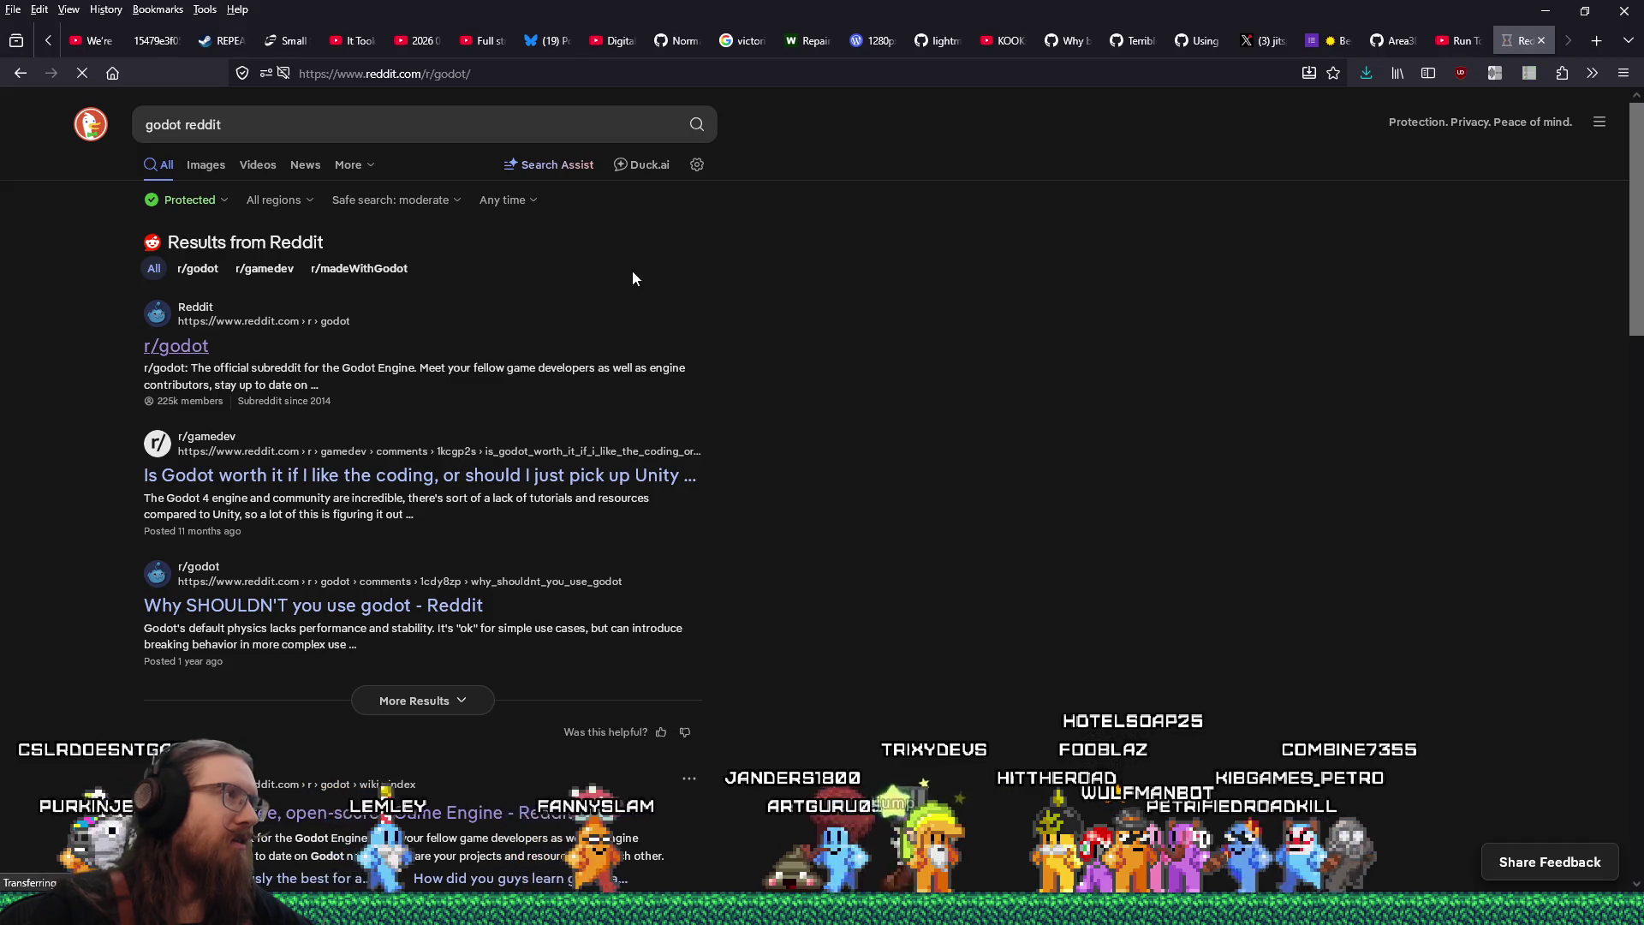
pyautogui.click(810, 114)
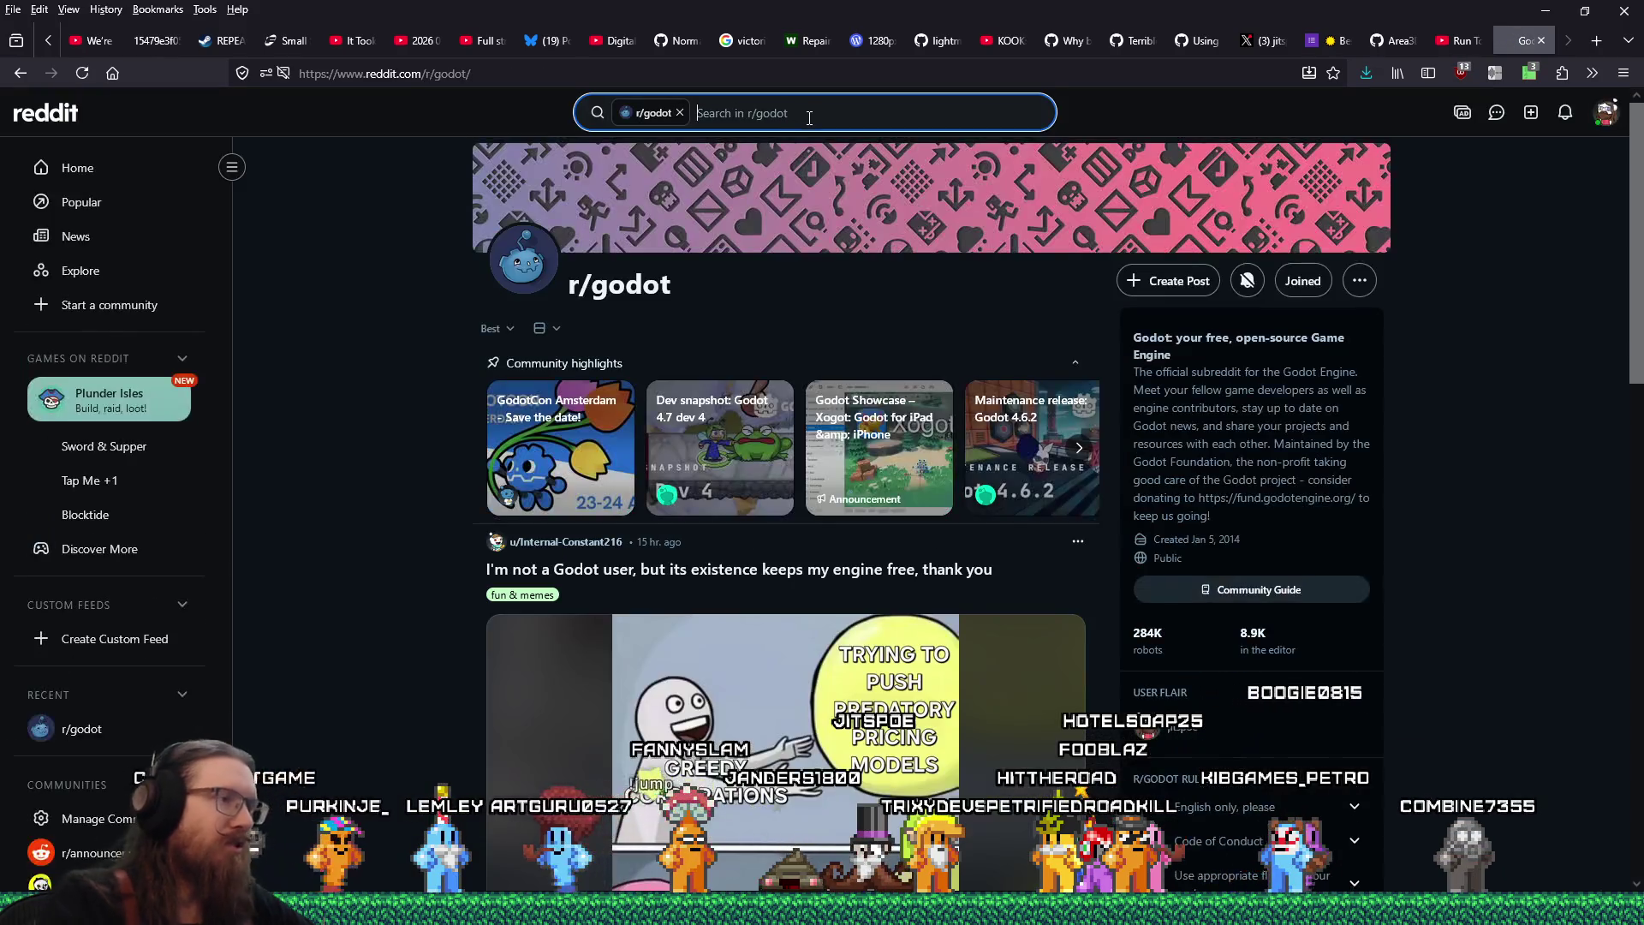
pyautogui.write('InputEventMouseMotion')
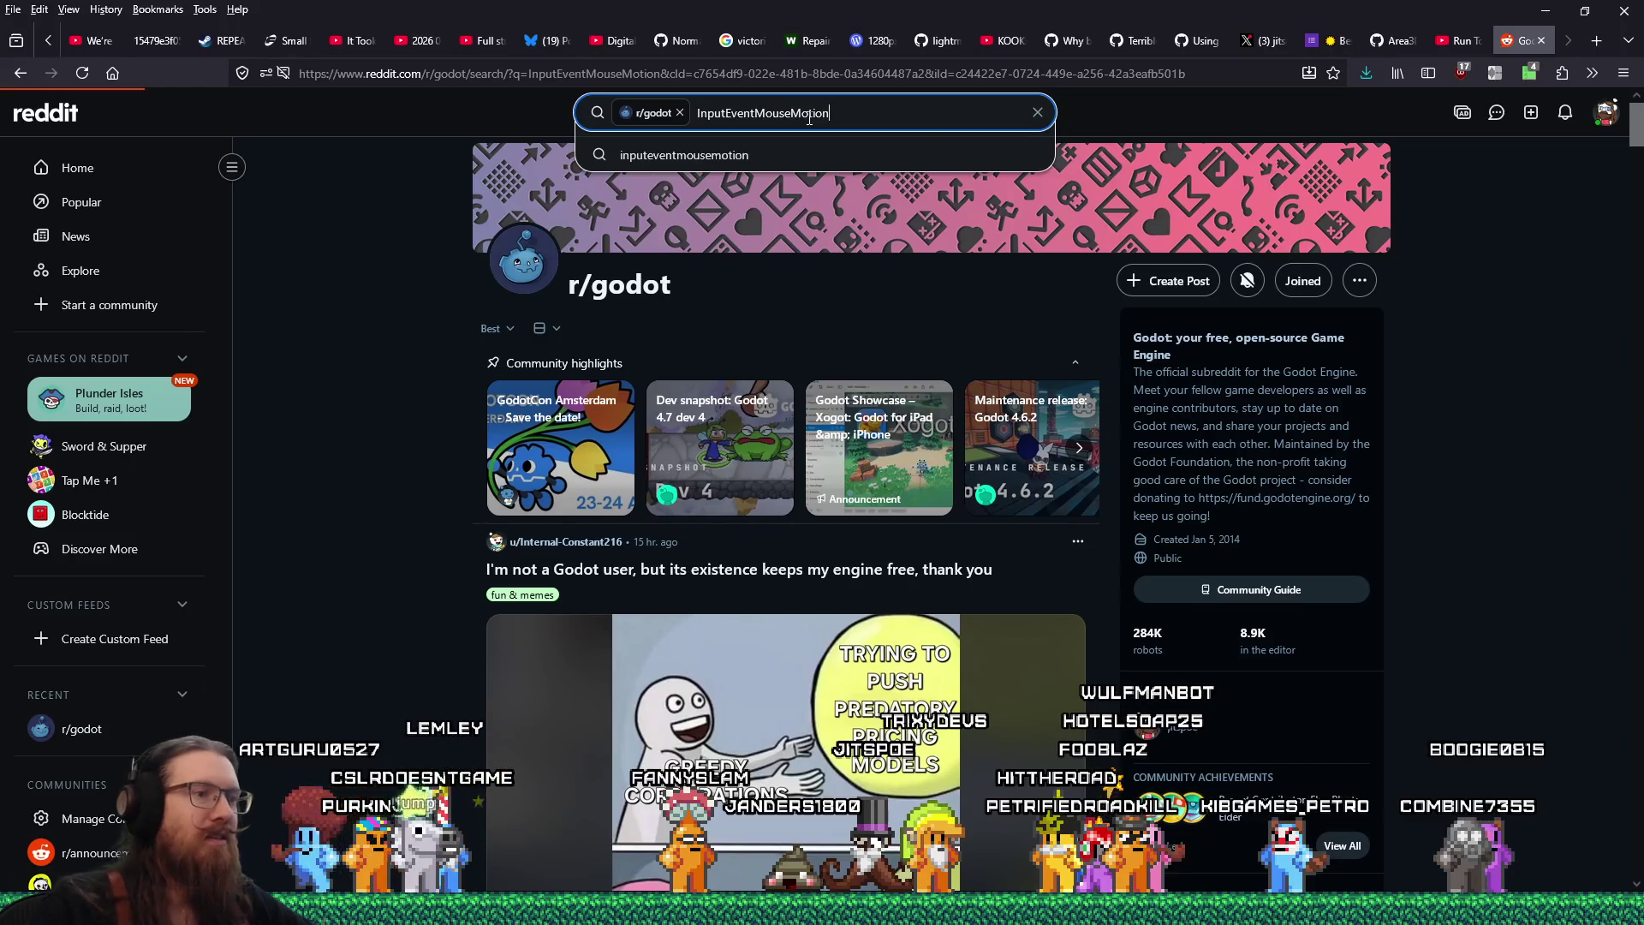
pyautogui.press('Return')
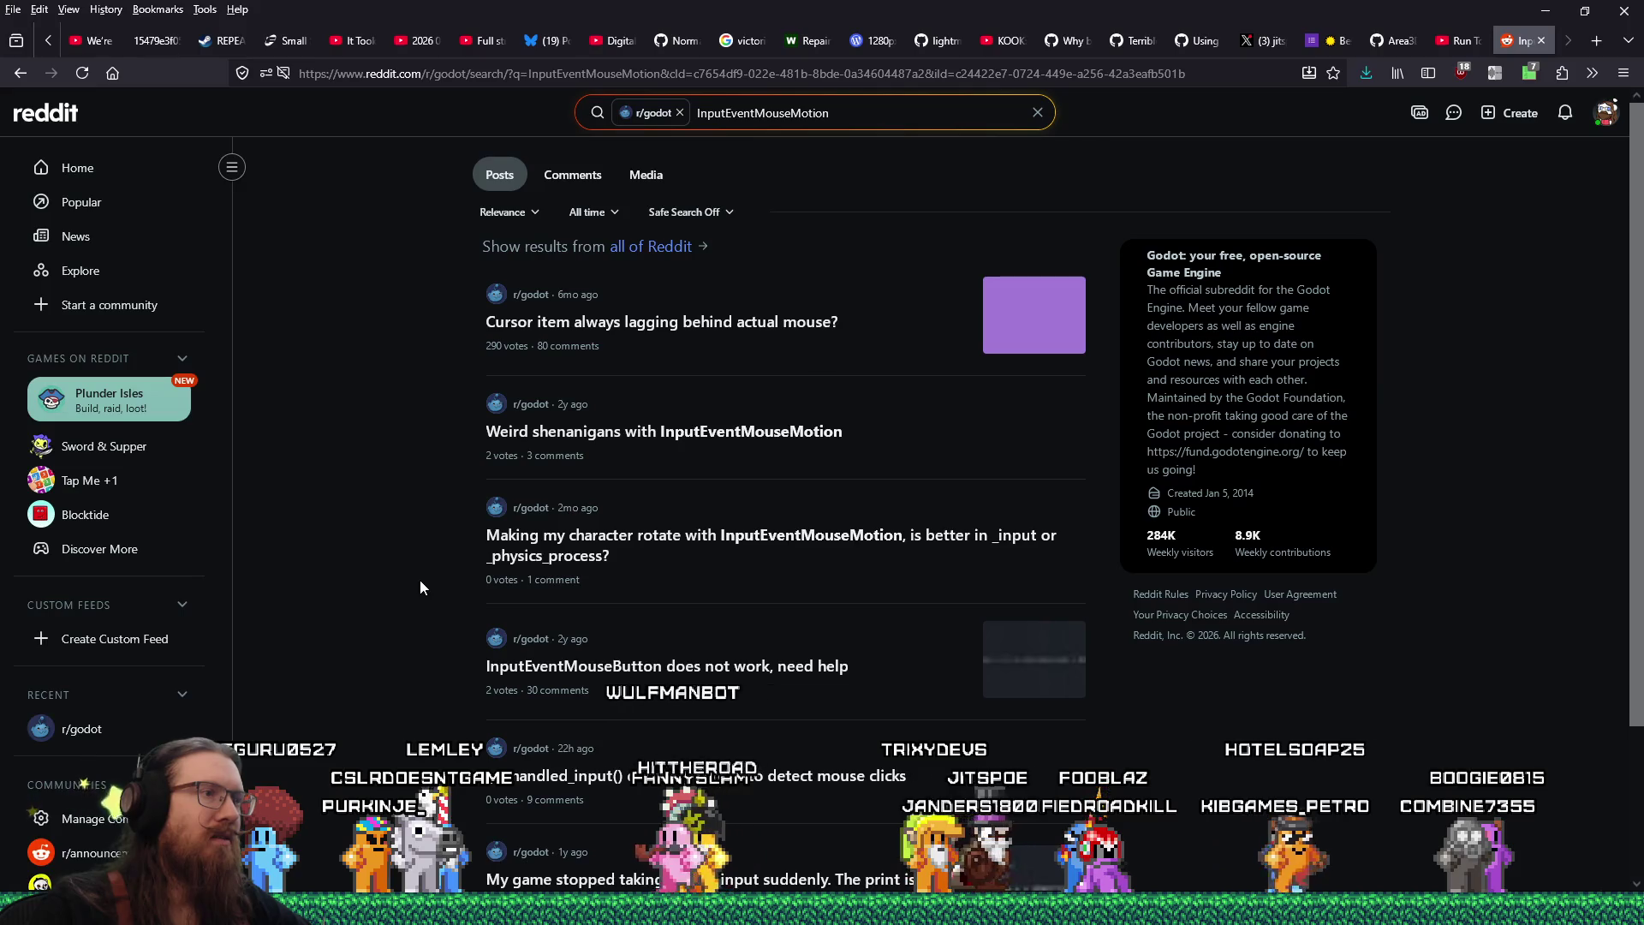
pyautogui.click(724, 449)
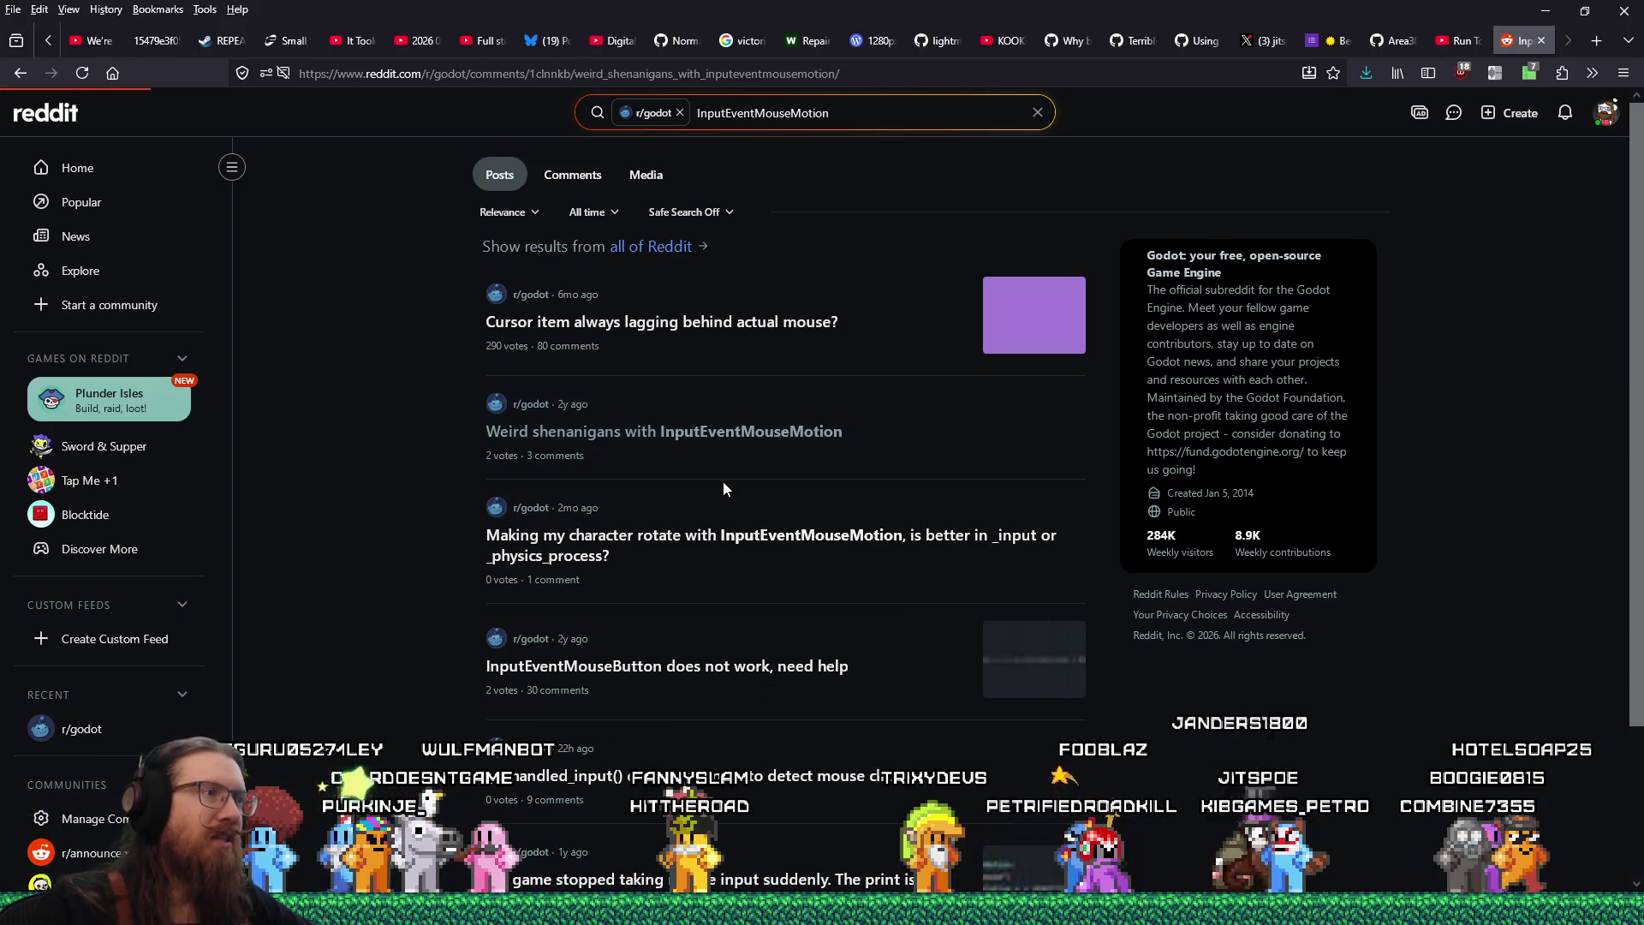
pyautogui.scroll(-4, 766, 480)
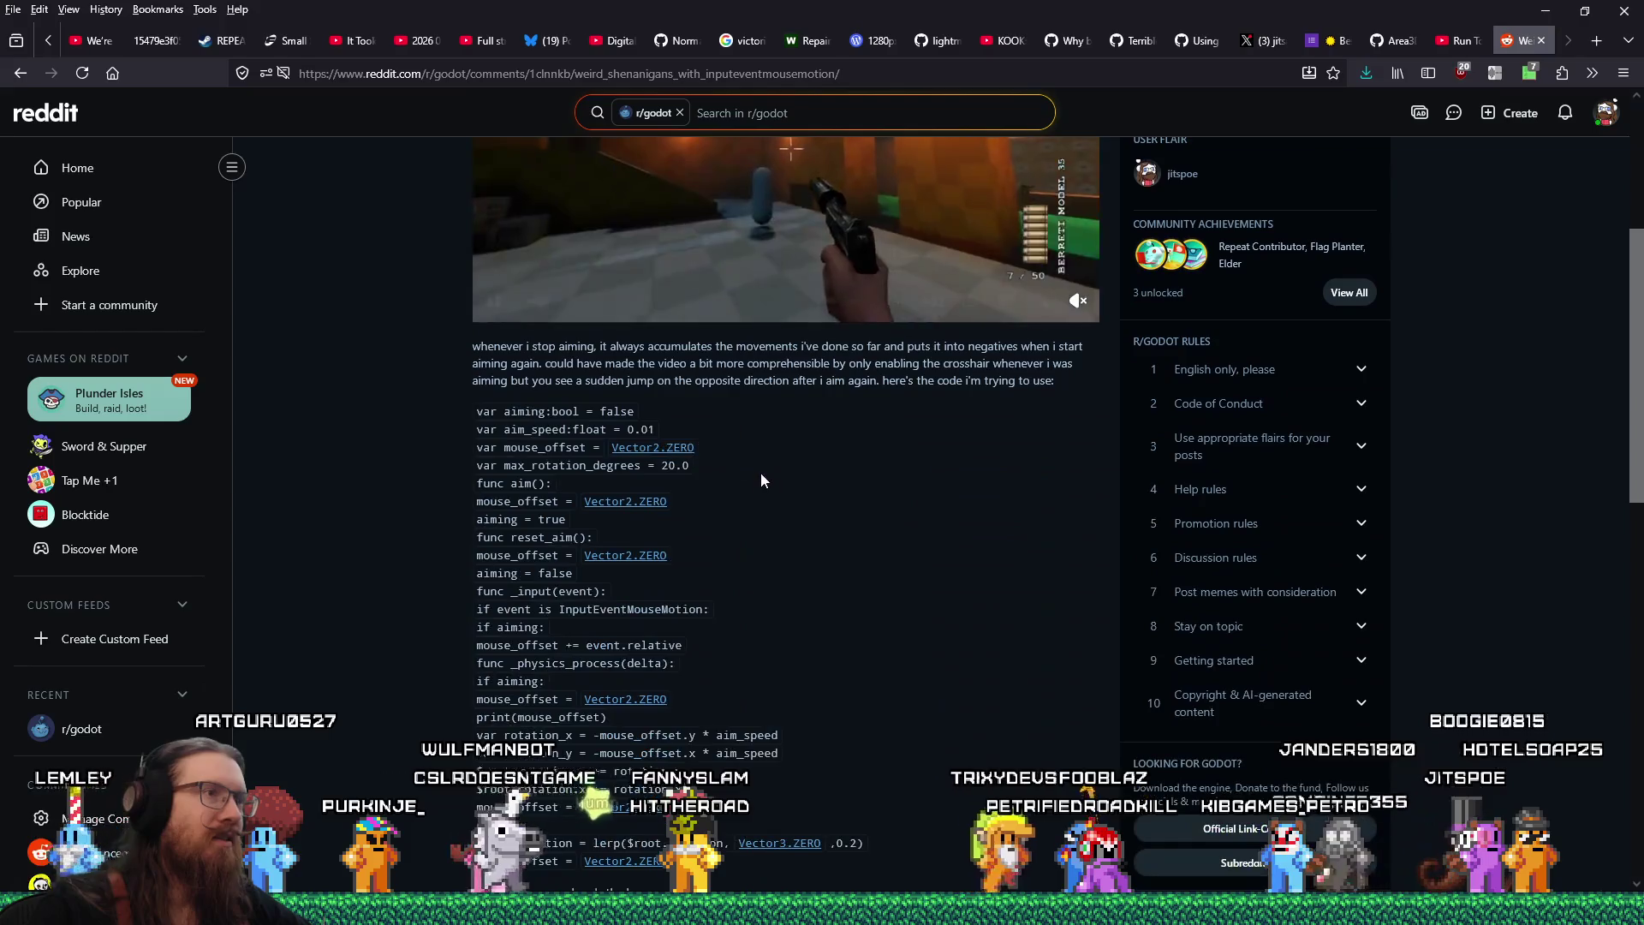
pyautogui.click(28, 79)
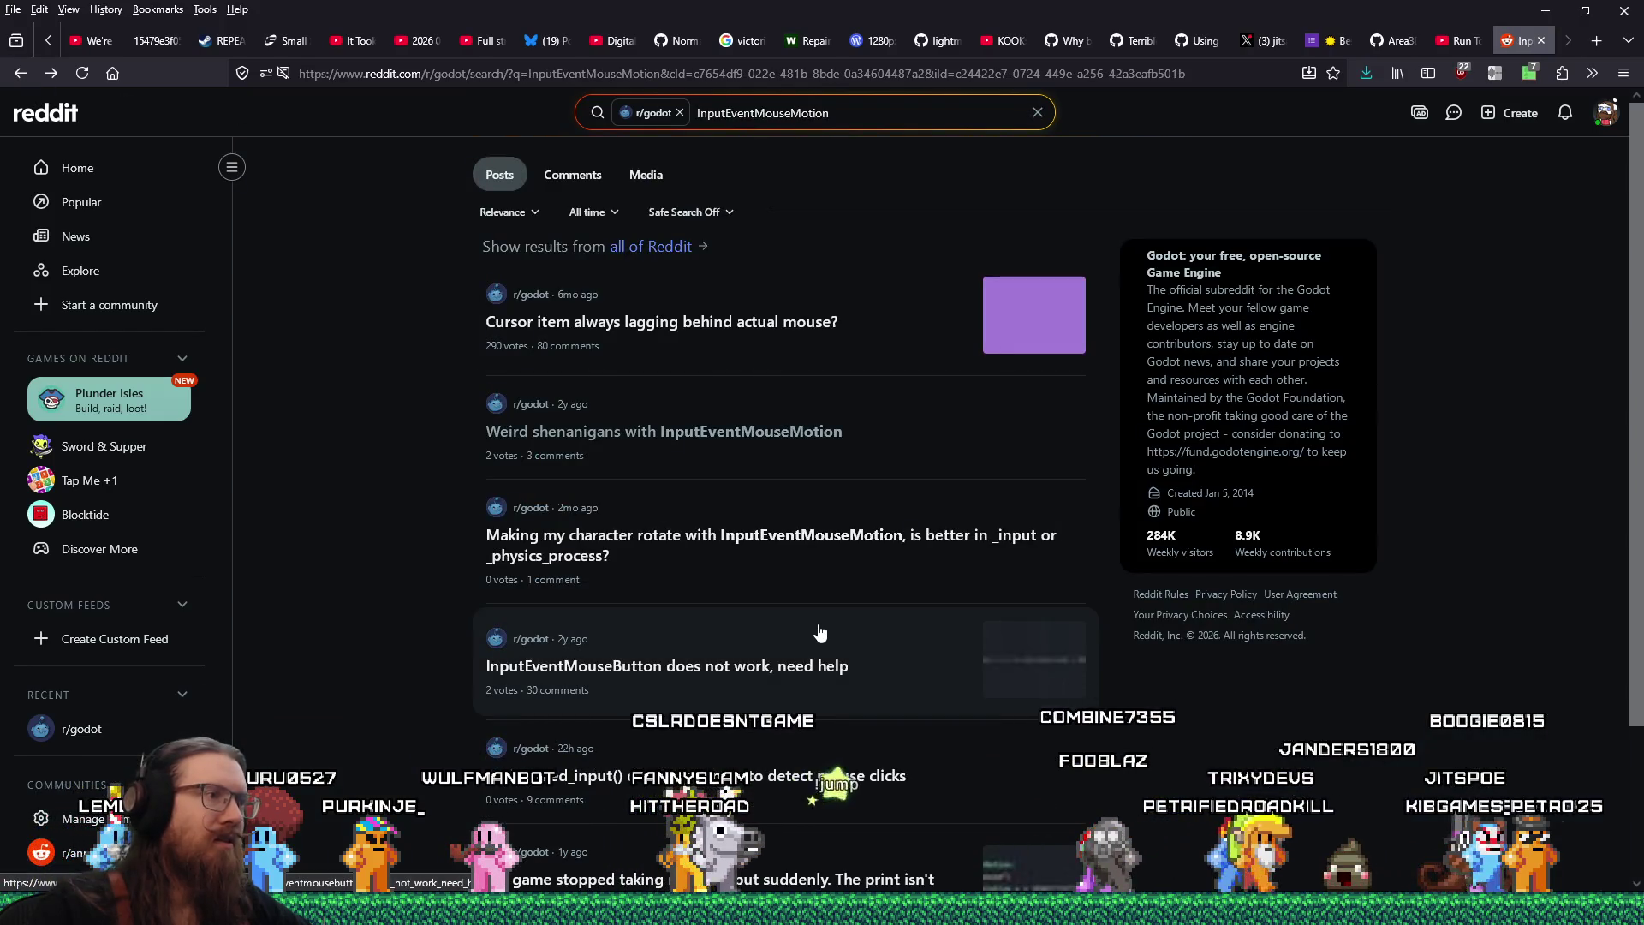
pyautogui.scroll(-2, 818, 632)
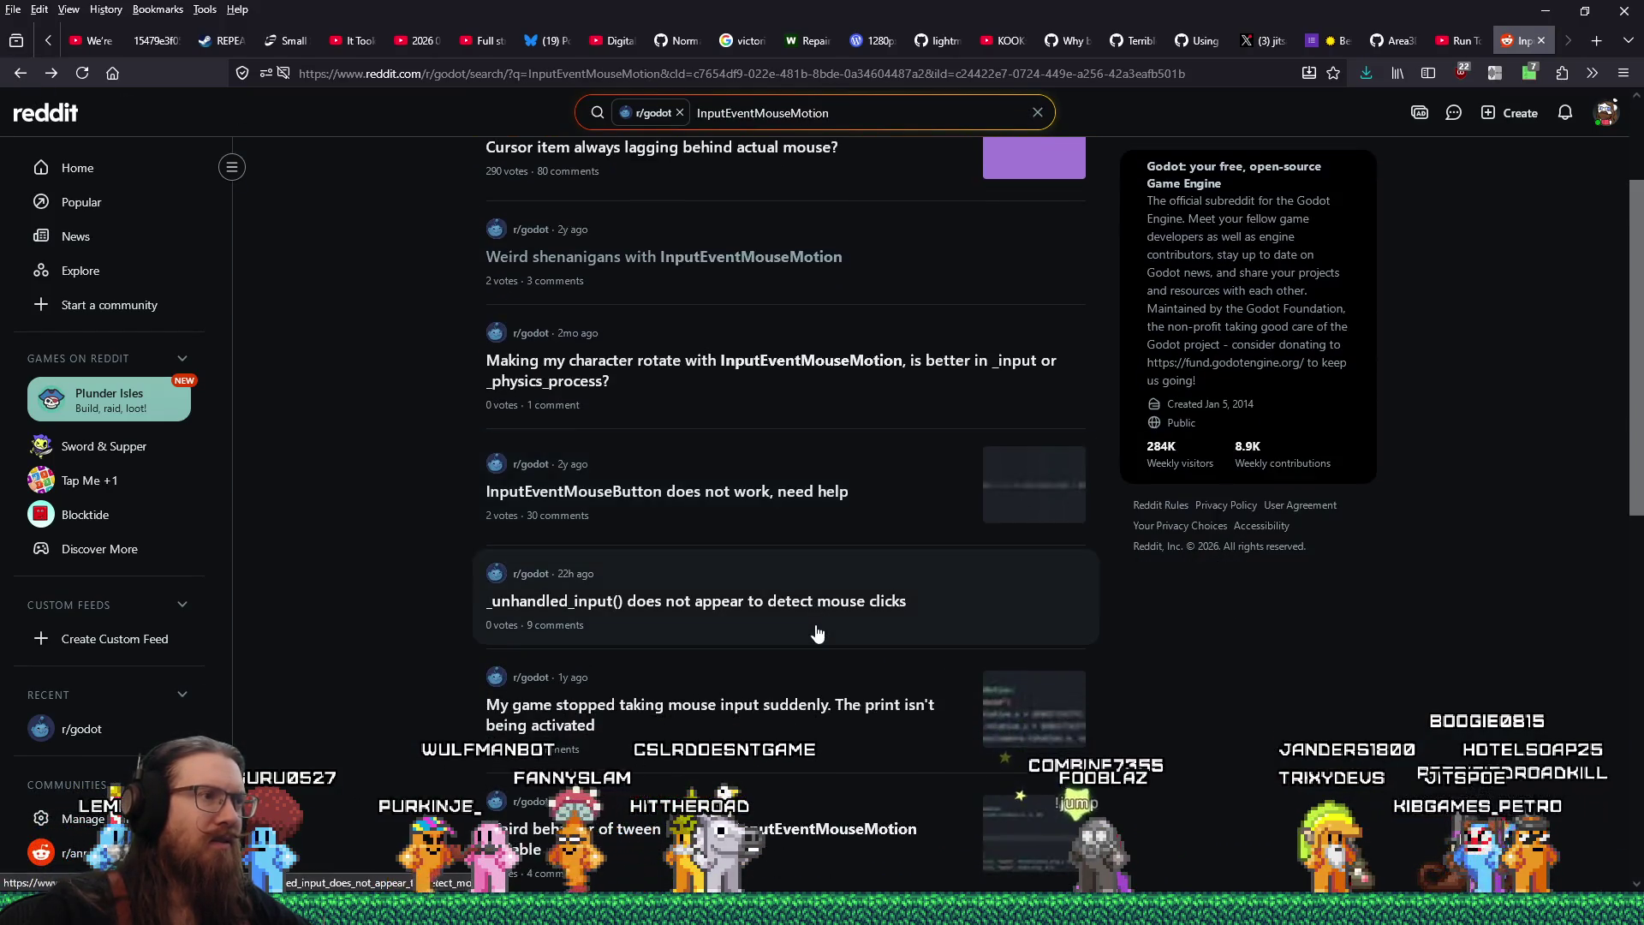
pyautogui.click(788, 501)
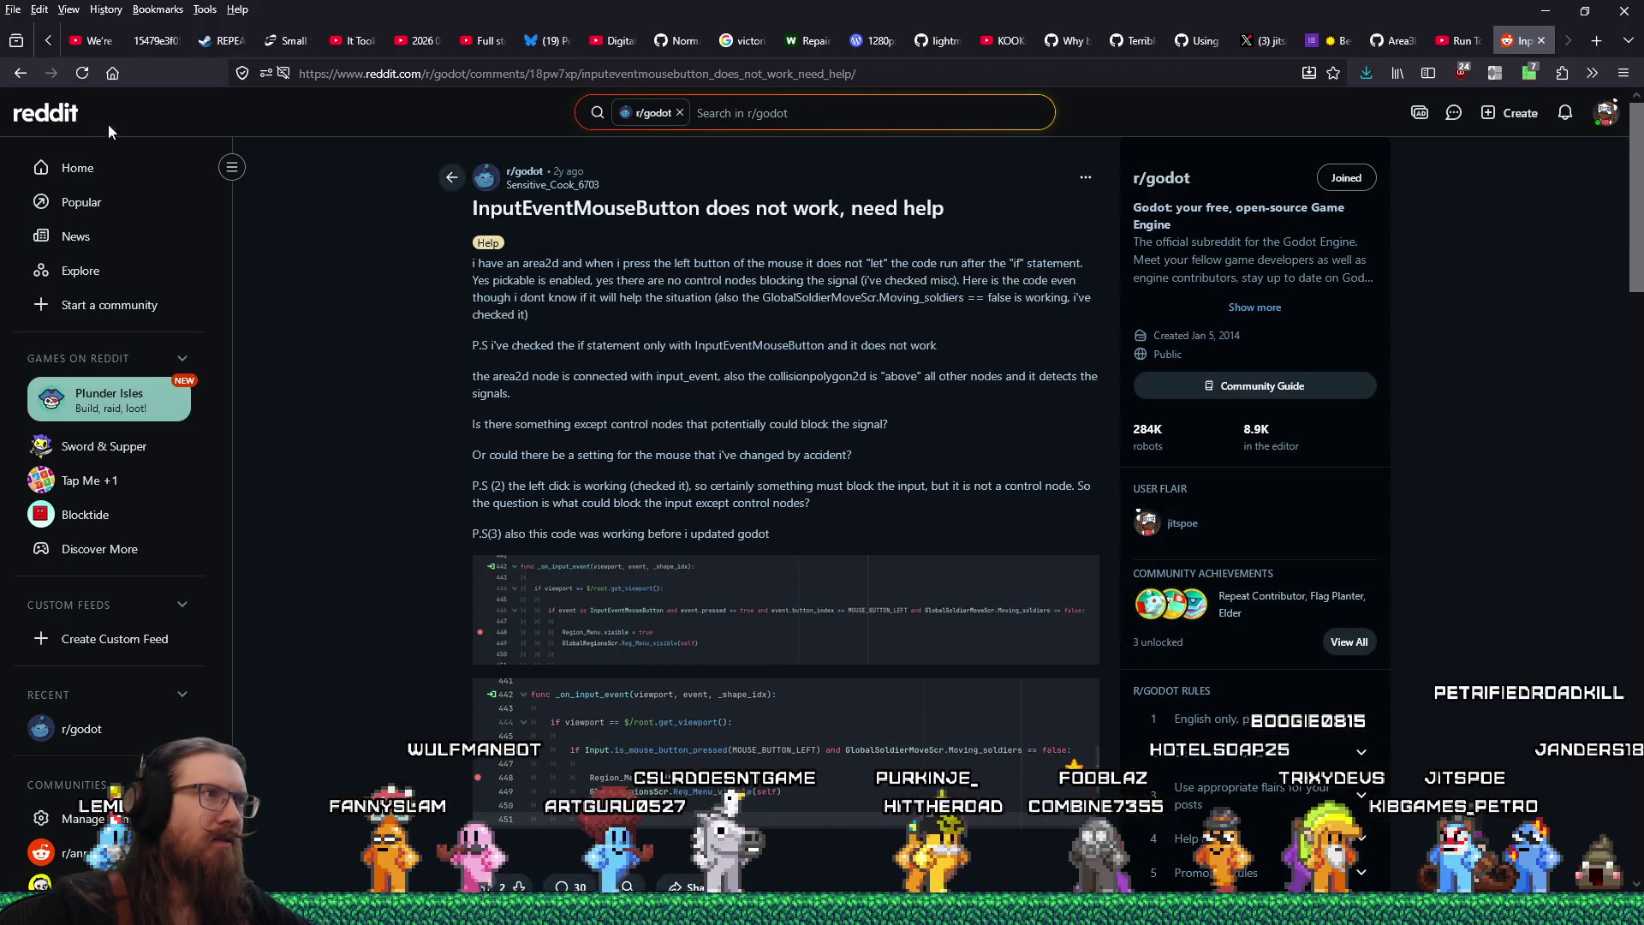
pyautogui.click(22, 76)
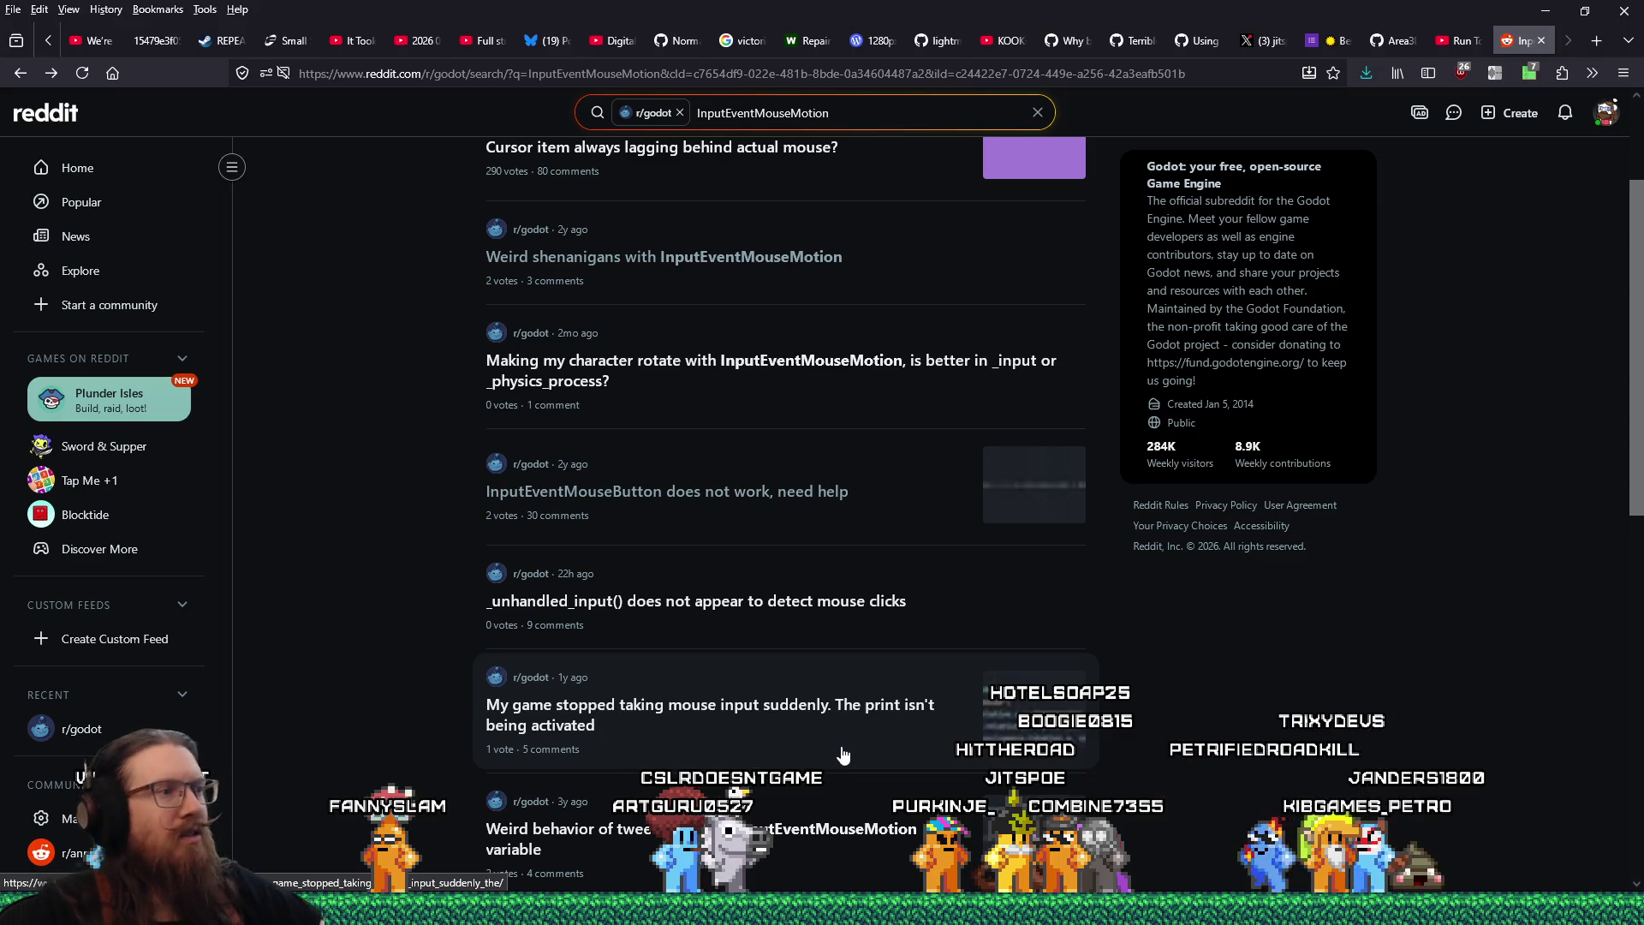
pyautogui.click(803, 602)
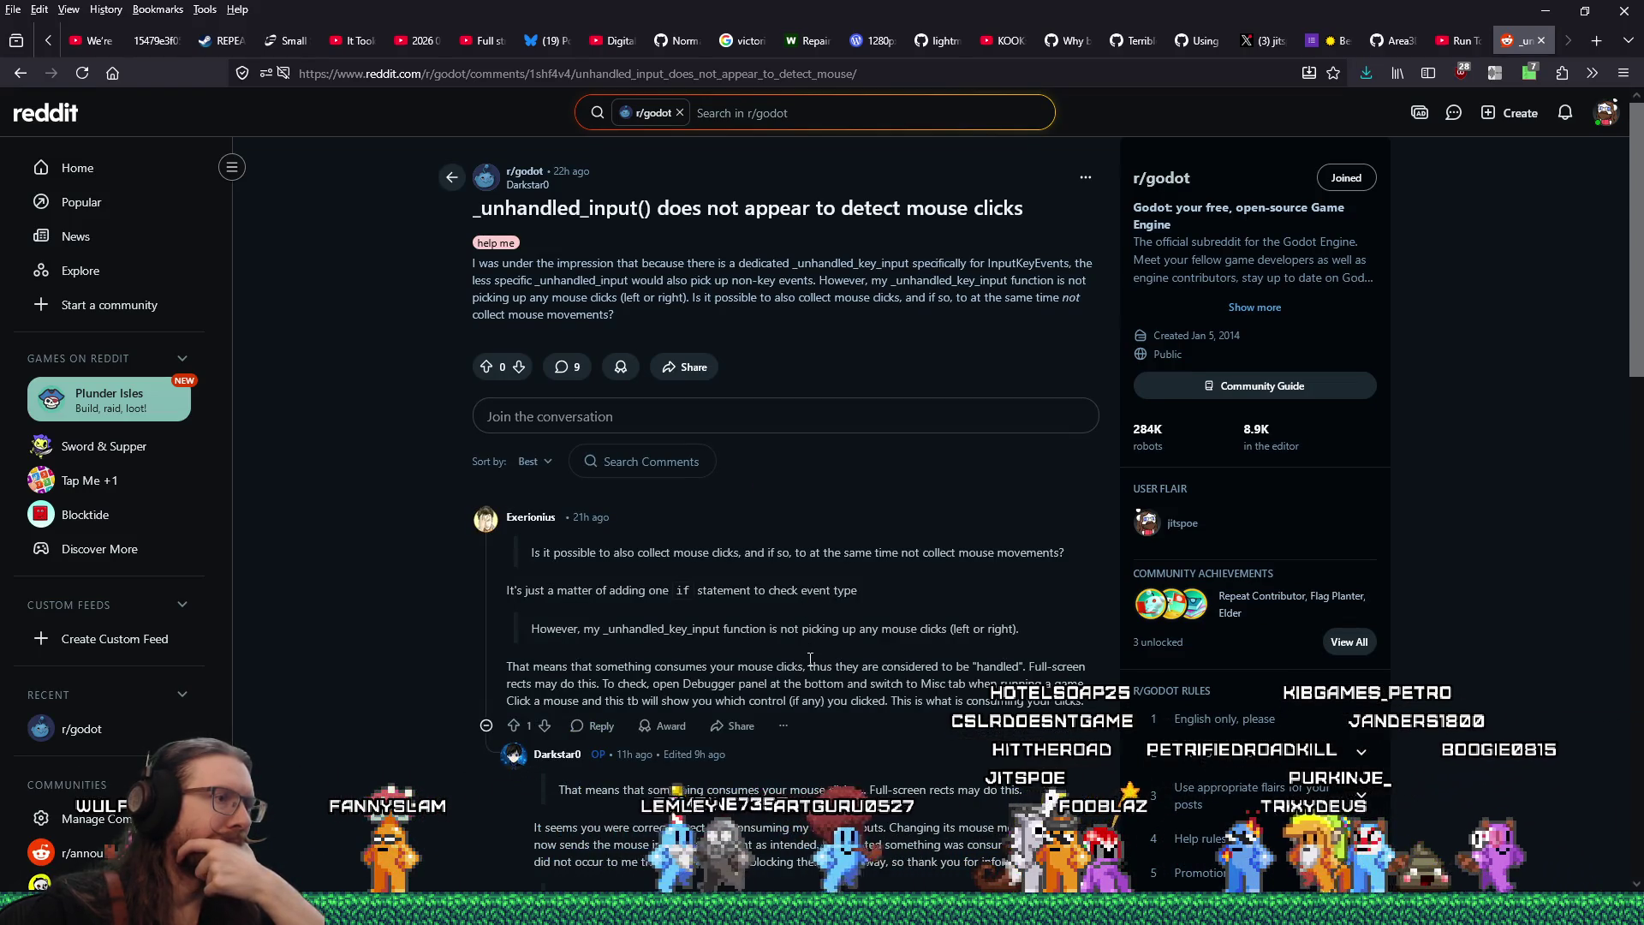
pyautogui.scroll(-1, 810, 659)
pyautogui.scroll(-2, 810, 667)
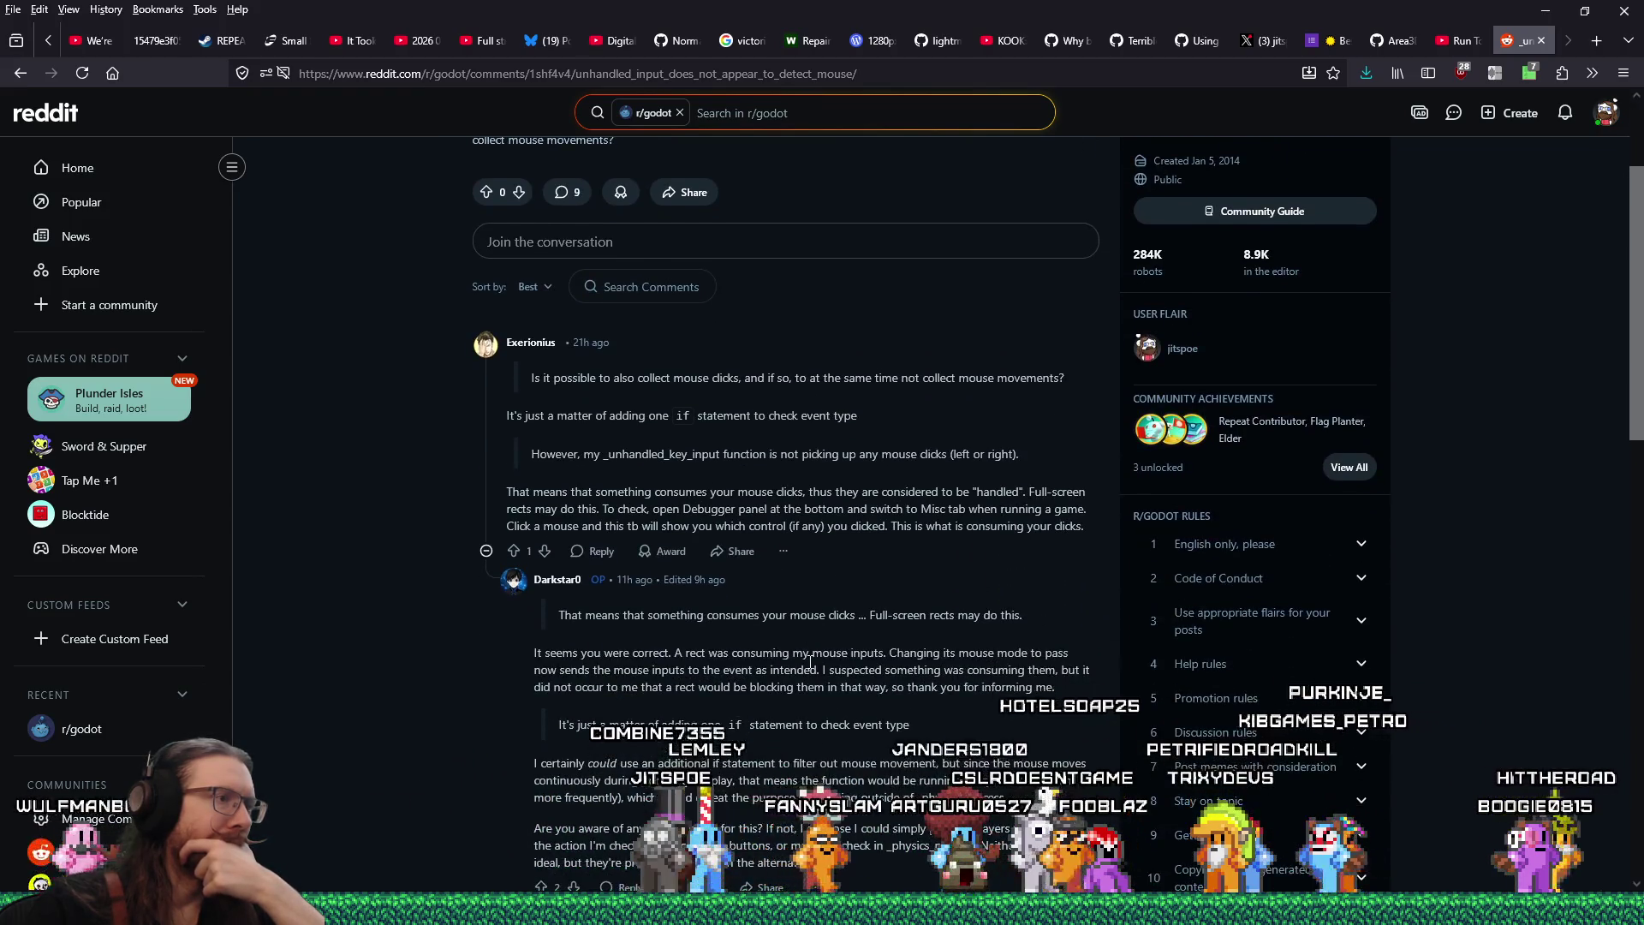
pyautogui.scroll(-3, 810, 672)
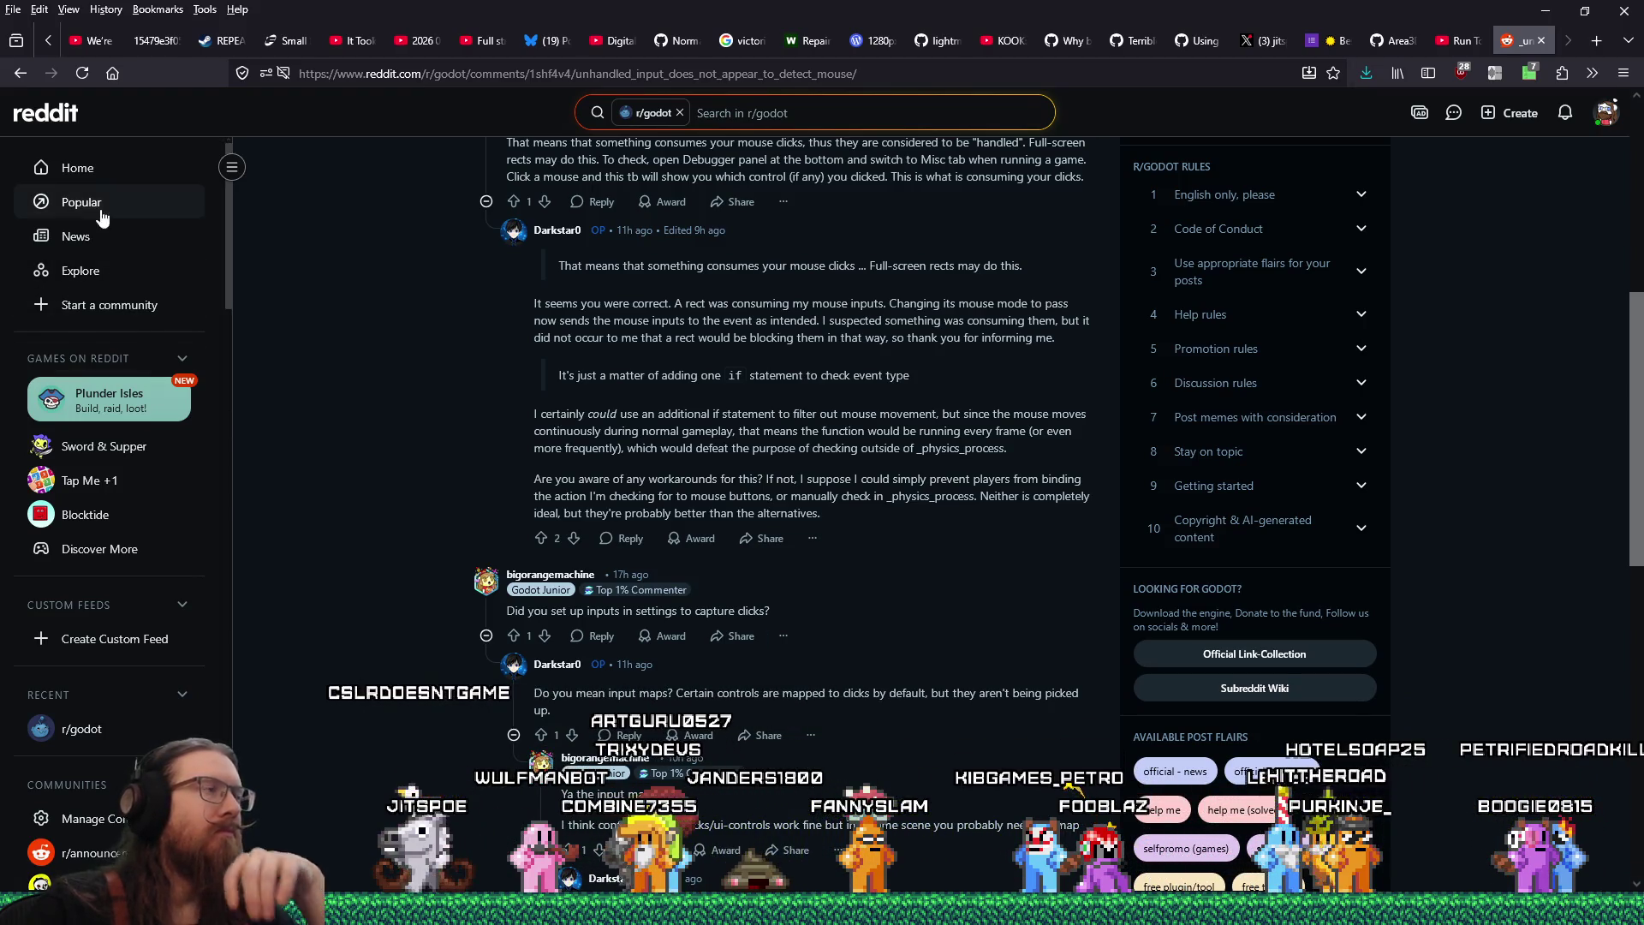
pyautogui.click(8, 75)
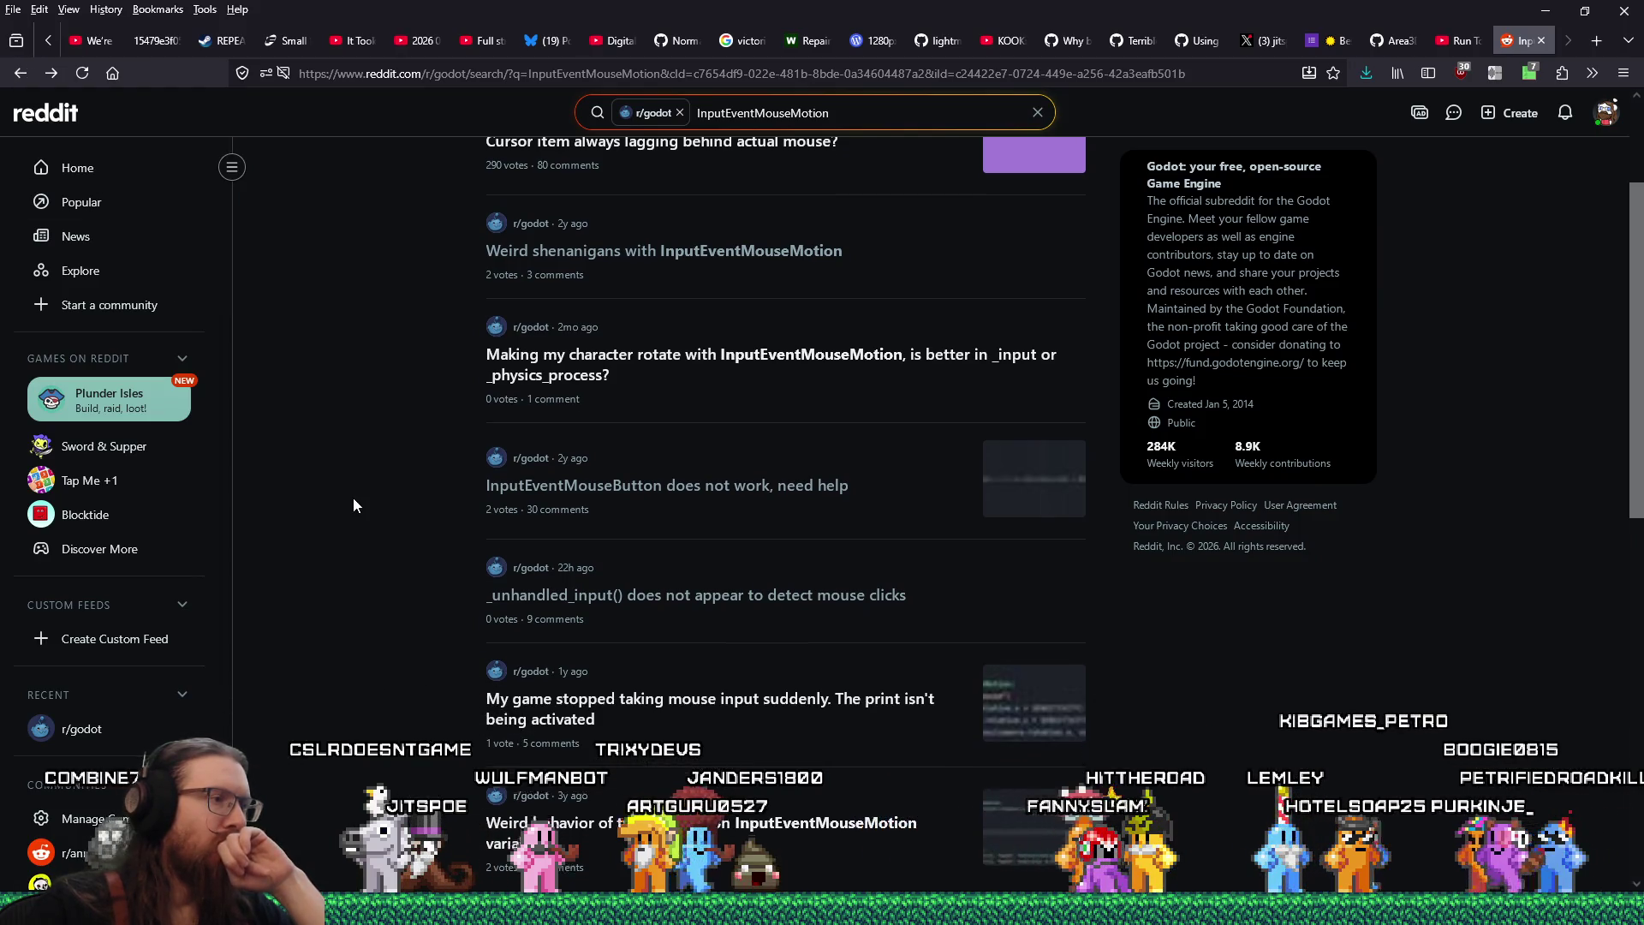
pyautogui.scroll(-4, 353, 506)
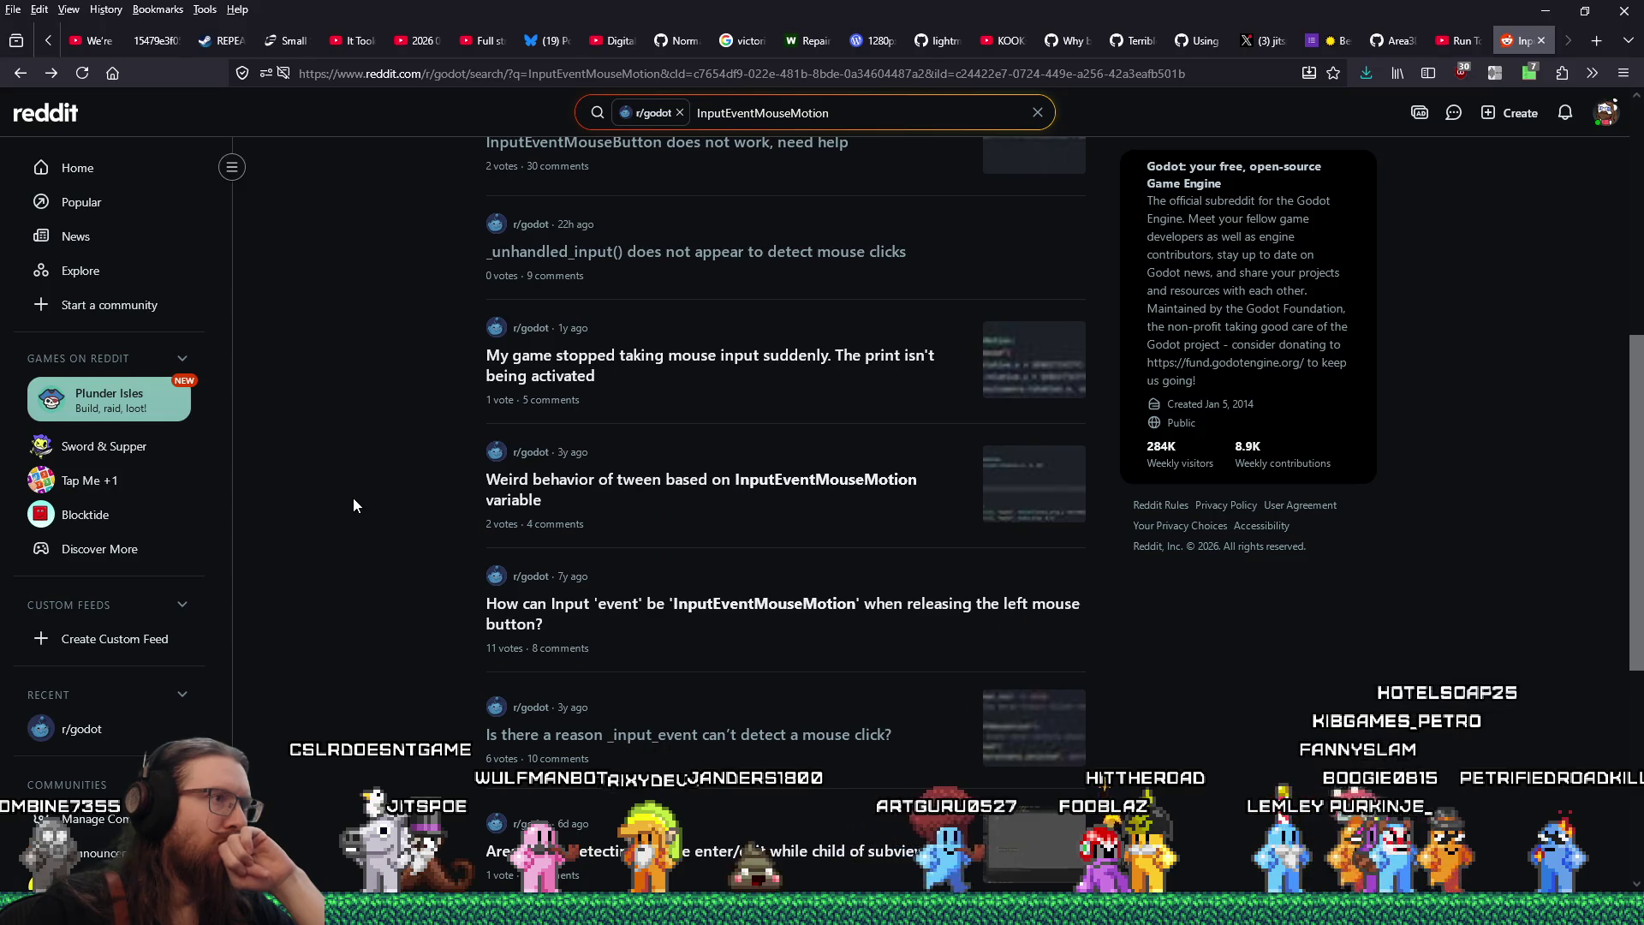
pyautogui.click(617, 364)
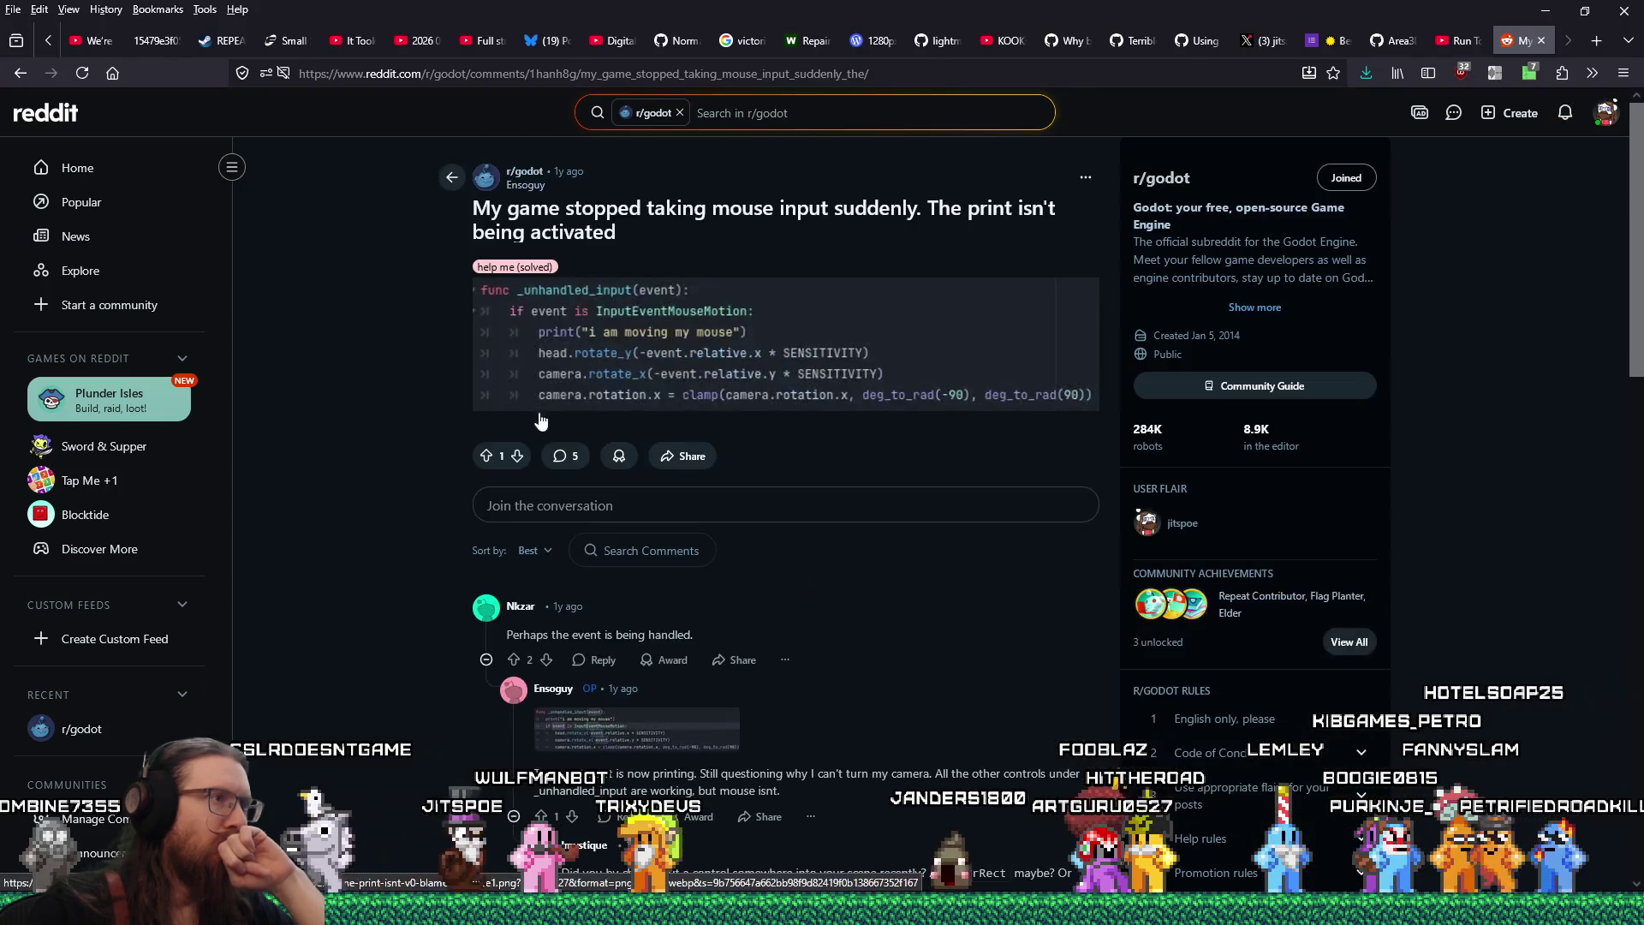
pyautogui.scroll(-5, 366, 488)
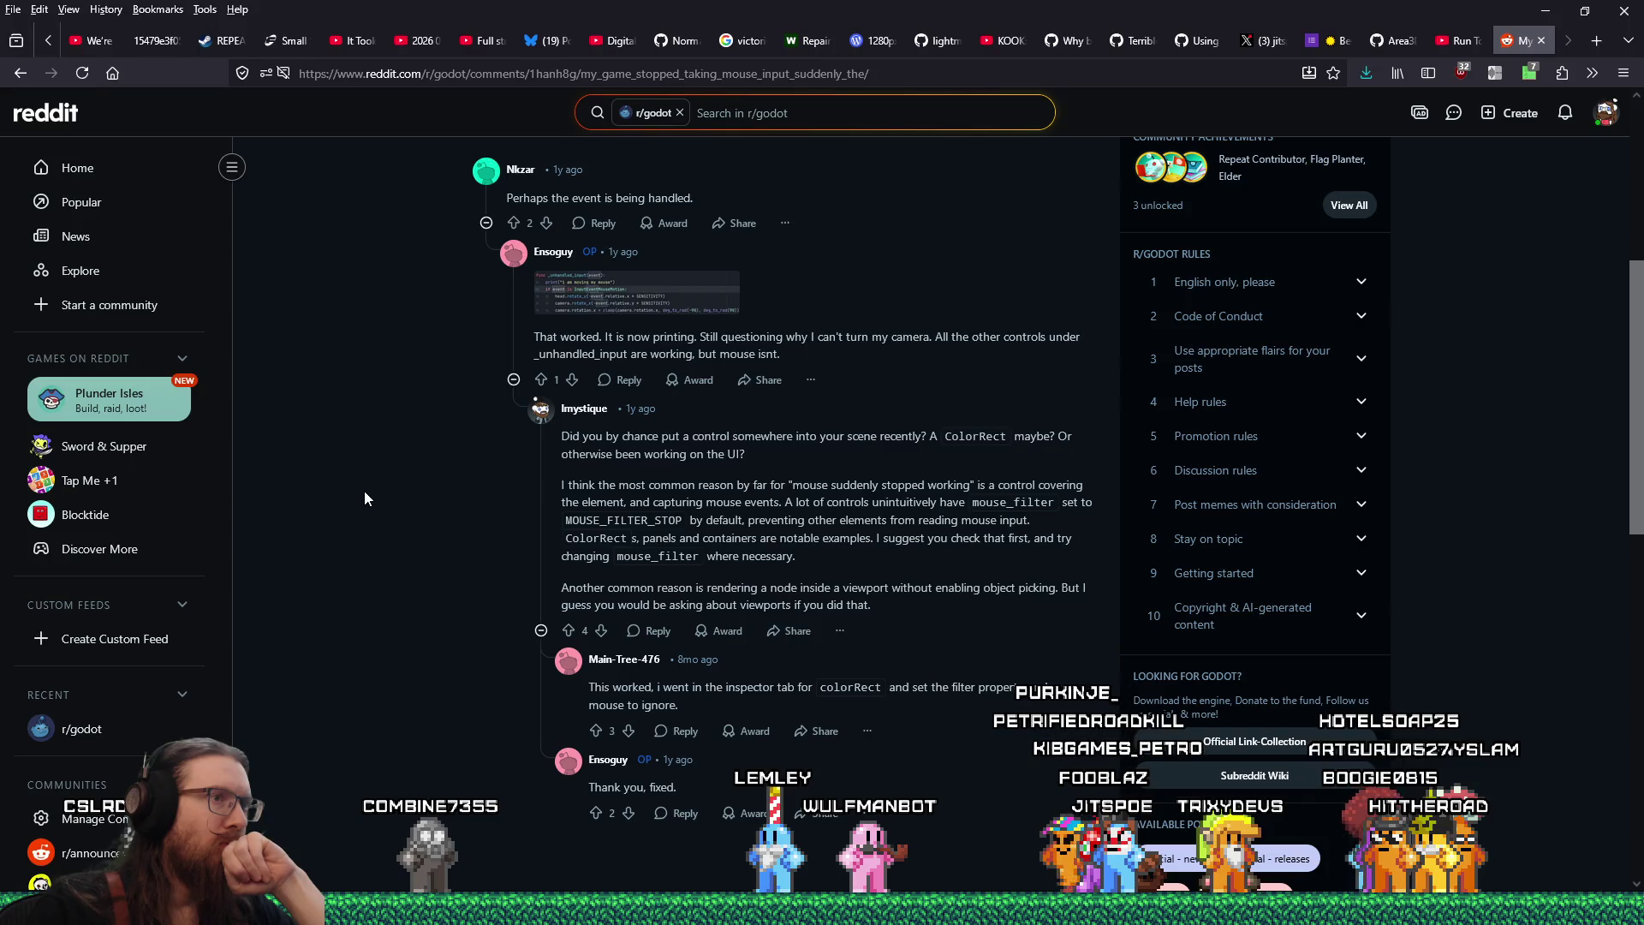
pyautogui.scroll(-1, 365, 499)
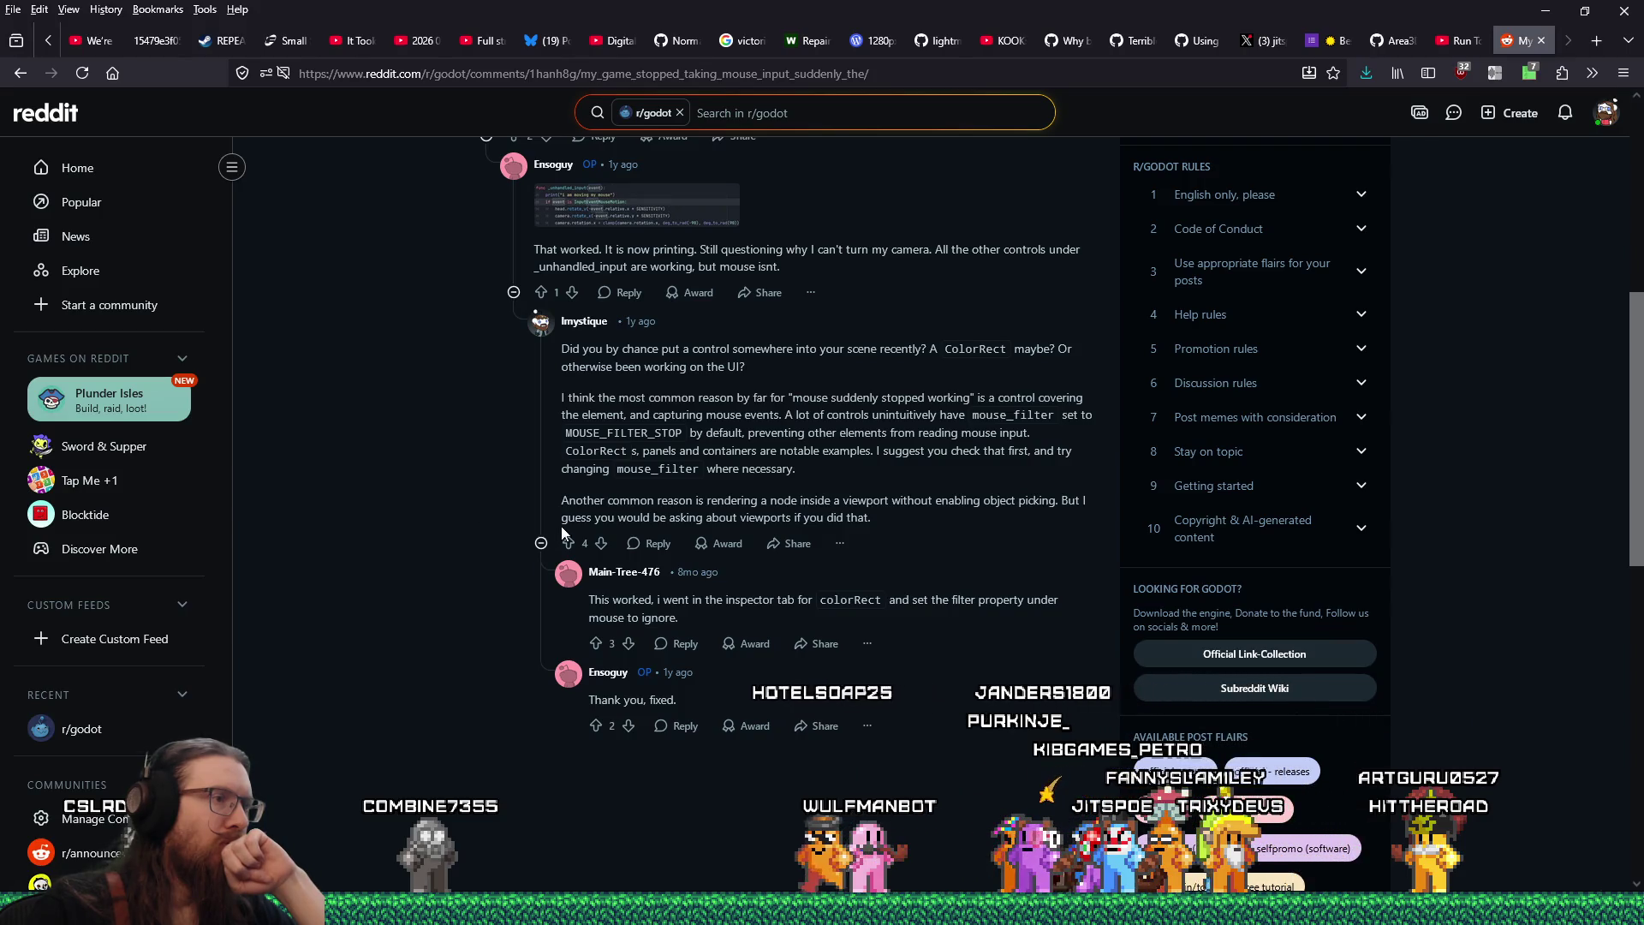
pyautogui.scroll(-2, 317, 482)
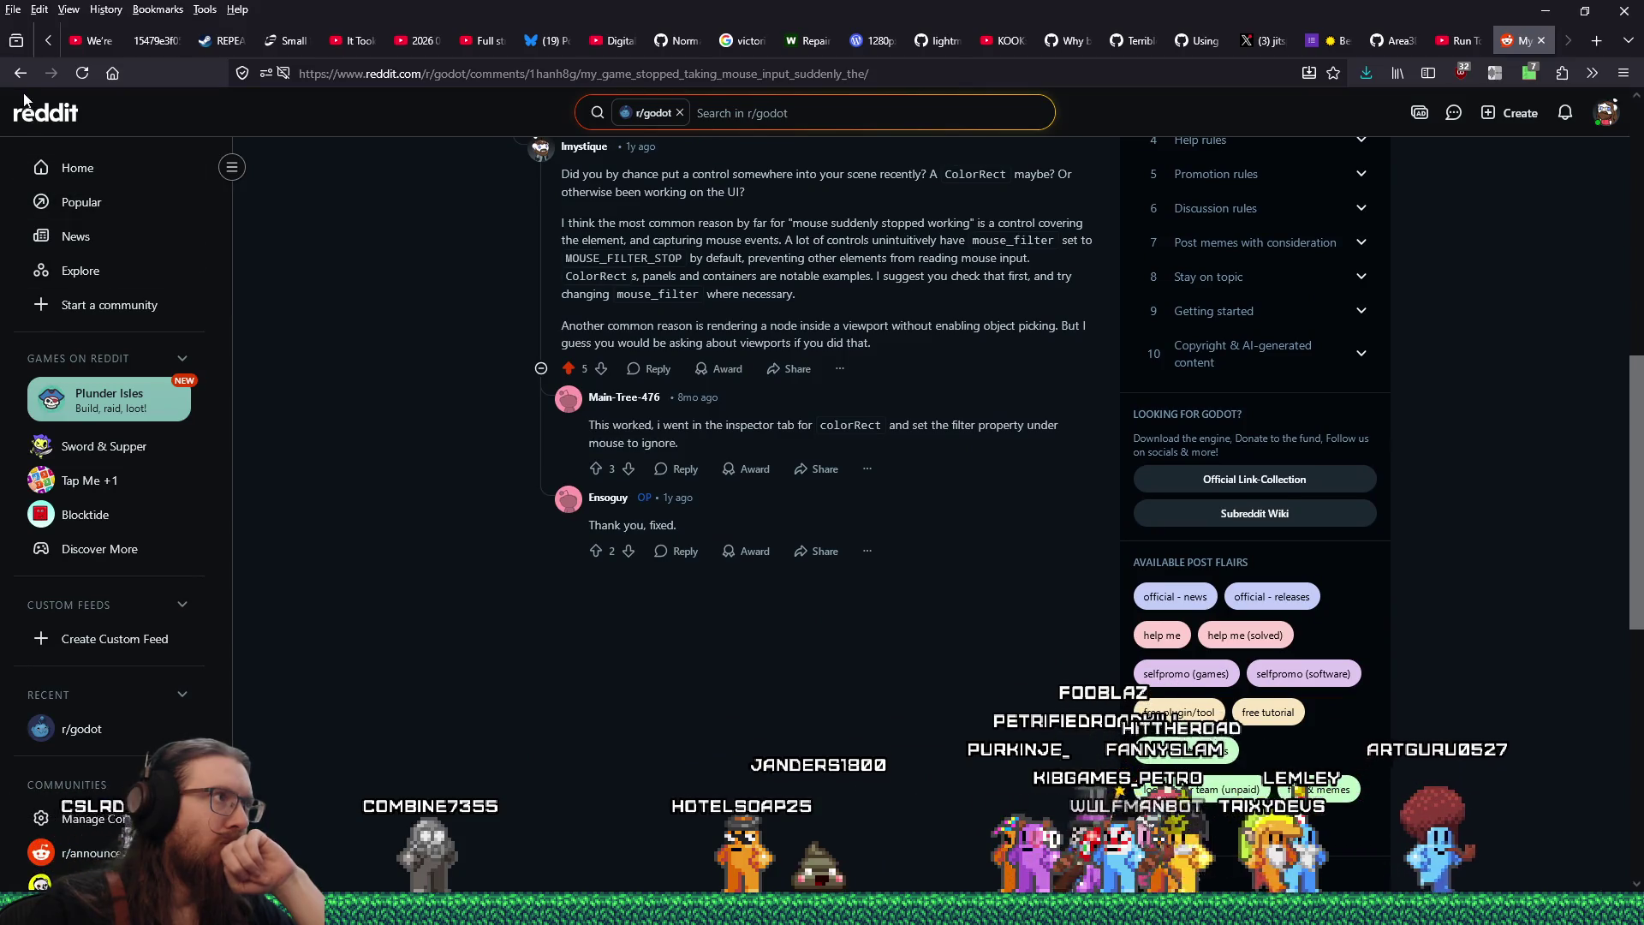
pyautogui.hotkey('alt', 'Left')
pyautogui.scroll(-2, 367, 527)
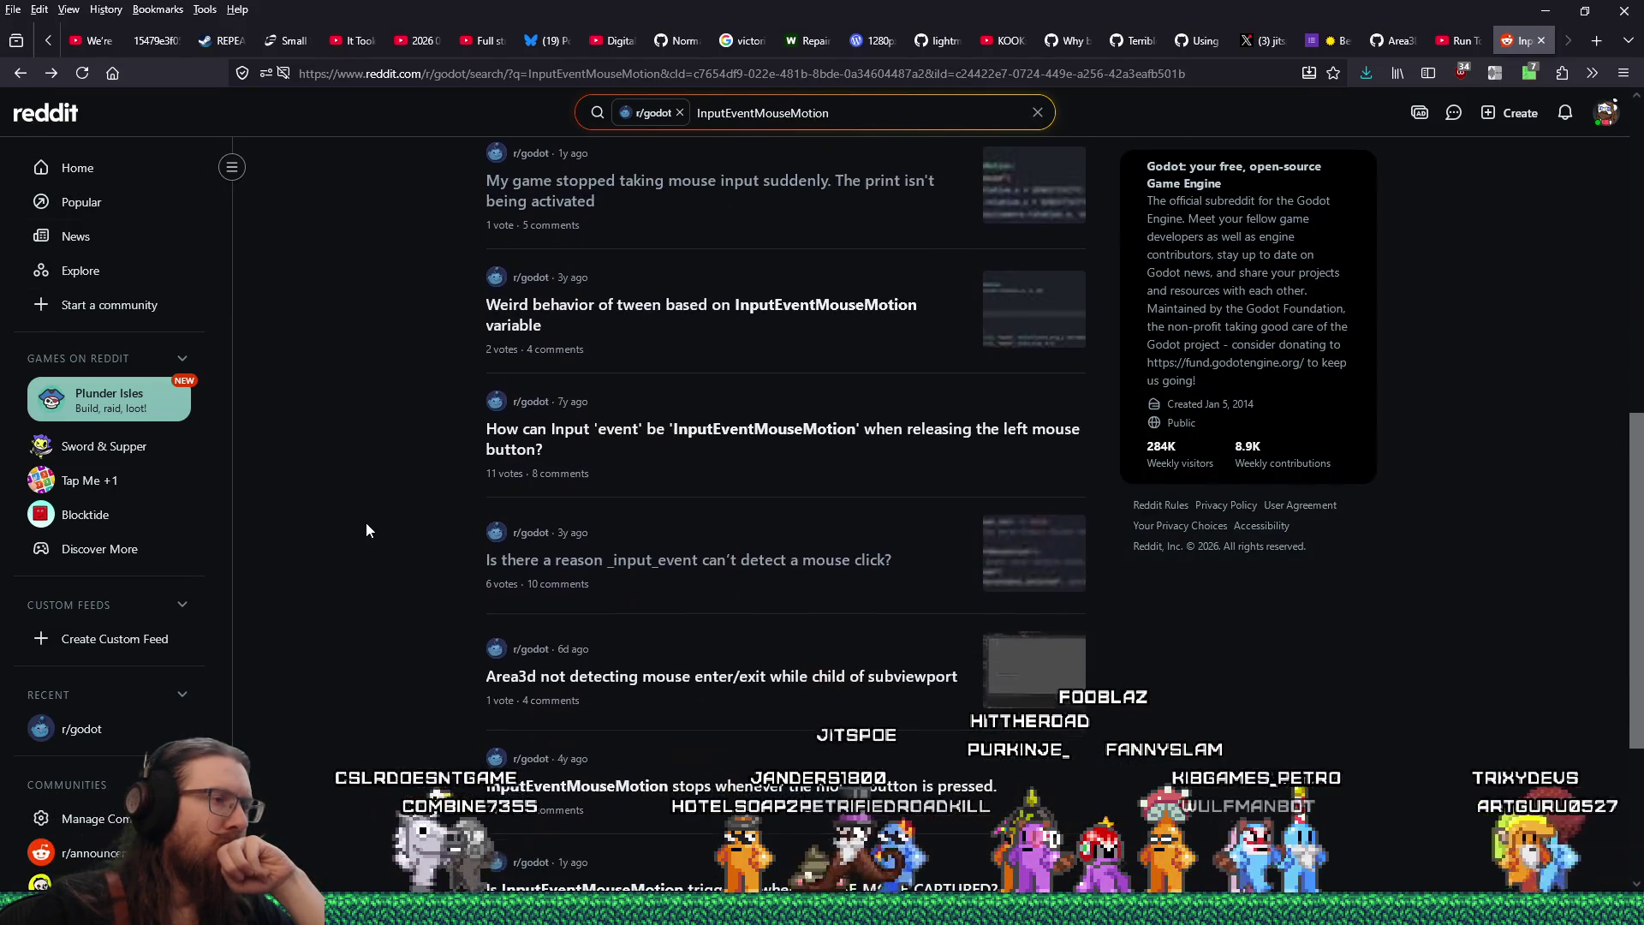
pyautogui.scroll(-3, 367, 530)
pyautogui.scroll(-1, 367, 530)
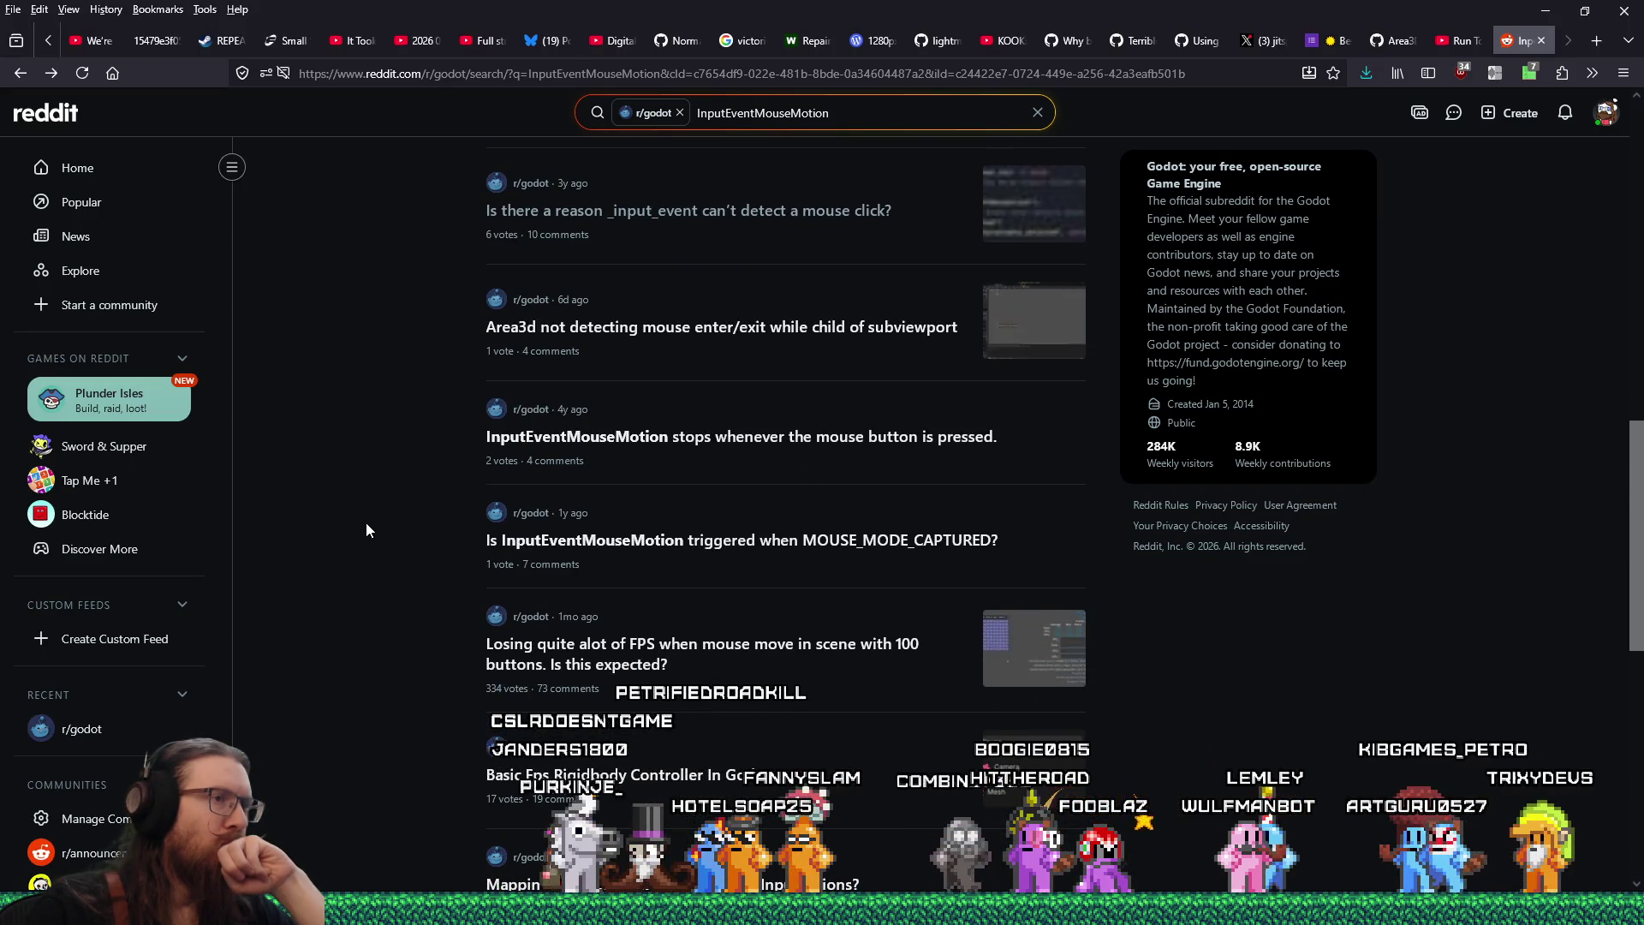
pyautogui.scroll(-1, 366, 530)
pyautogui.scroll(-1, 366, 531)
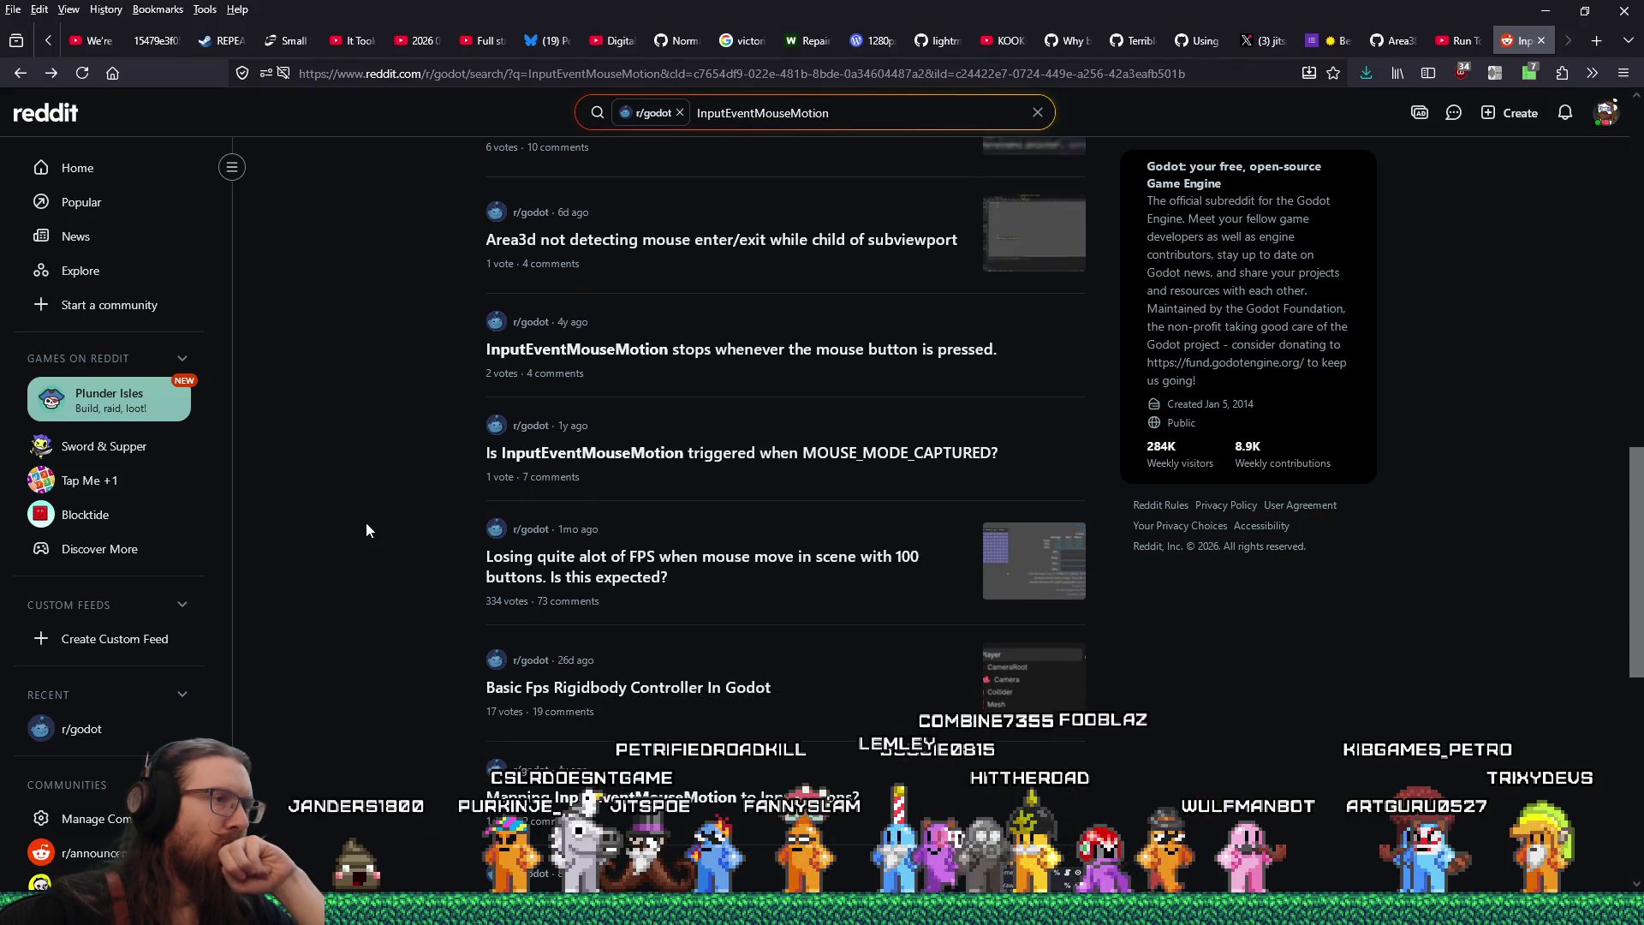
pyautogui.click(609, 467)
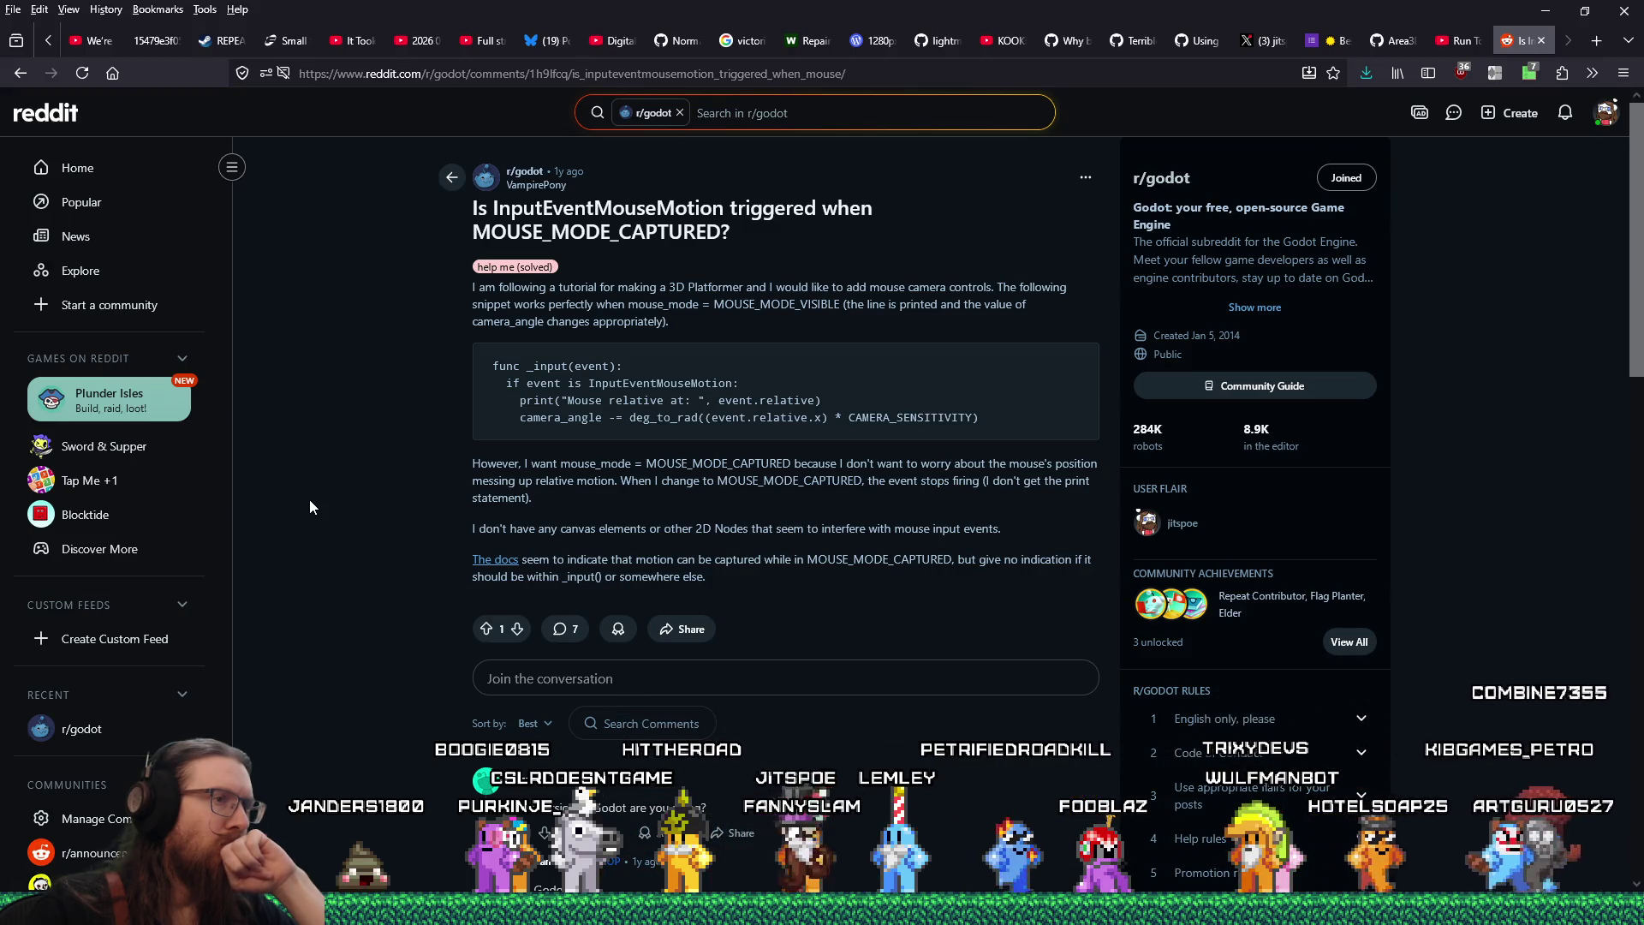
pyautogui.scroll(-2, 310, 501)
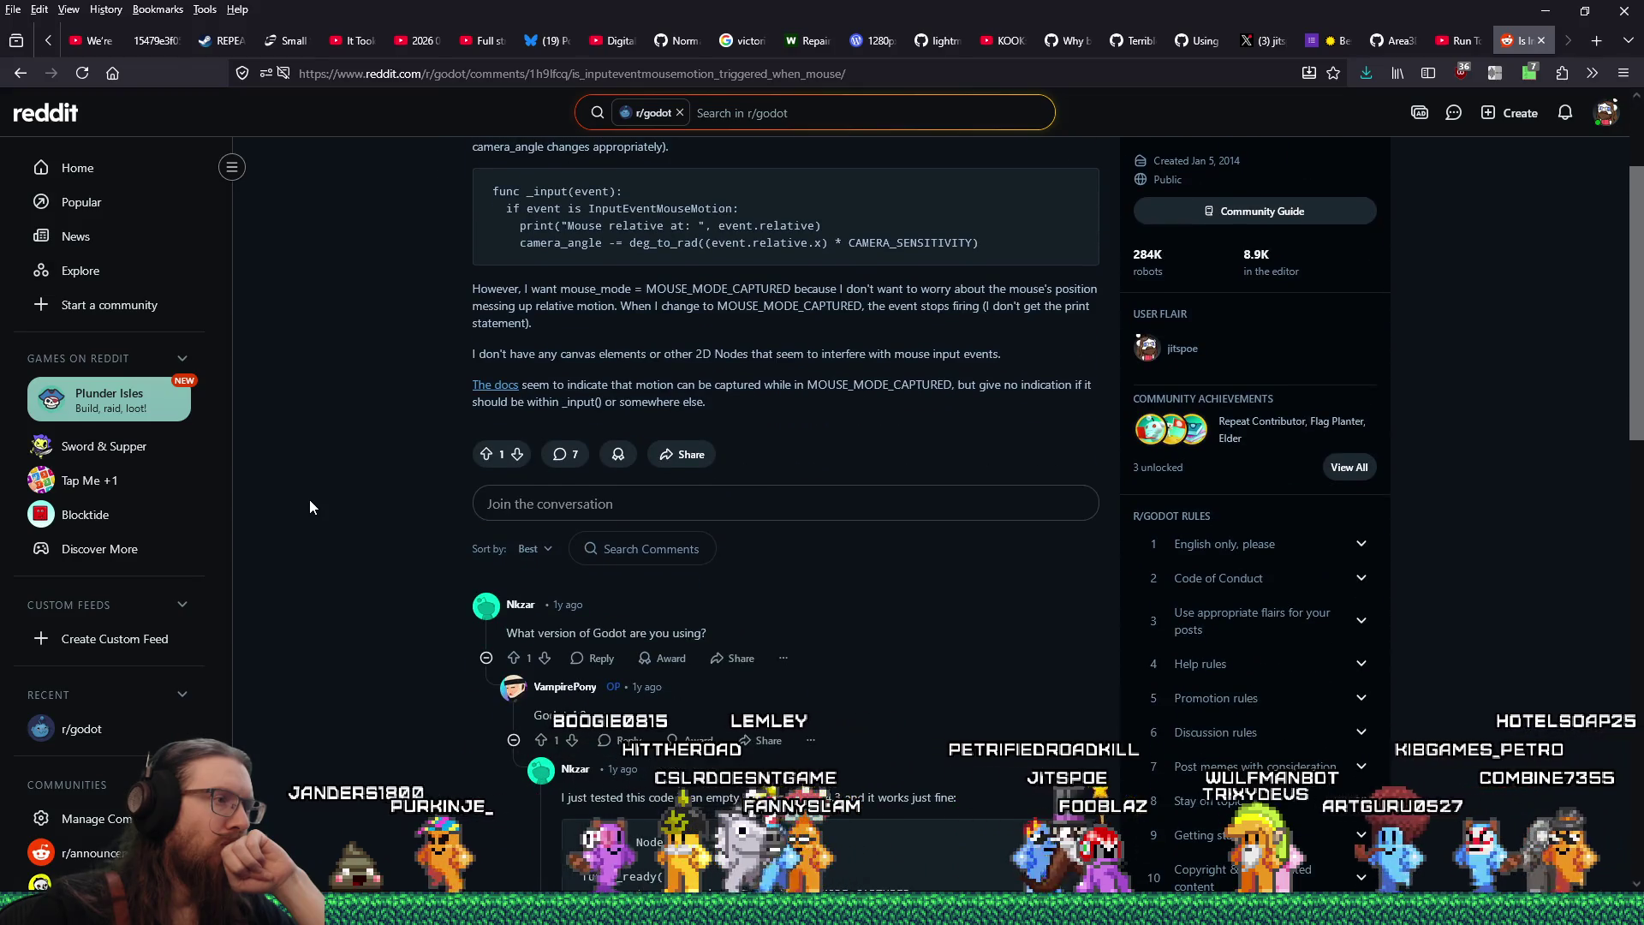
pyautogui.scroll(-4, 310, 501)
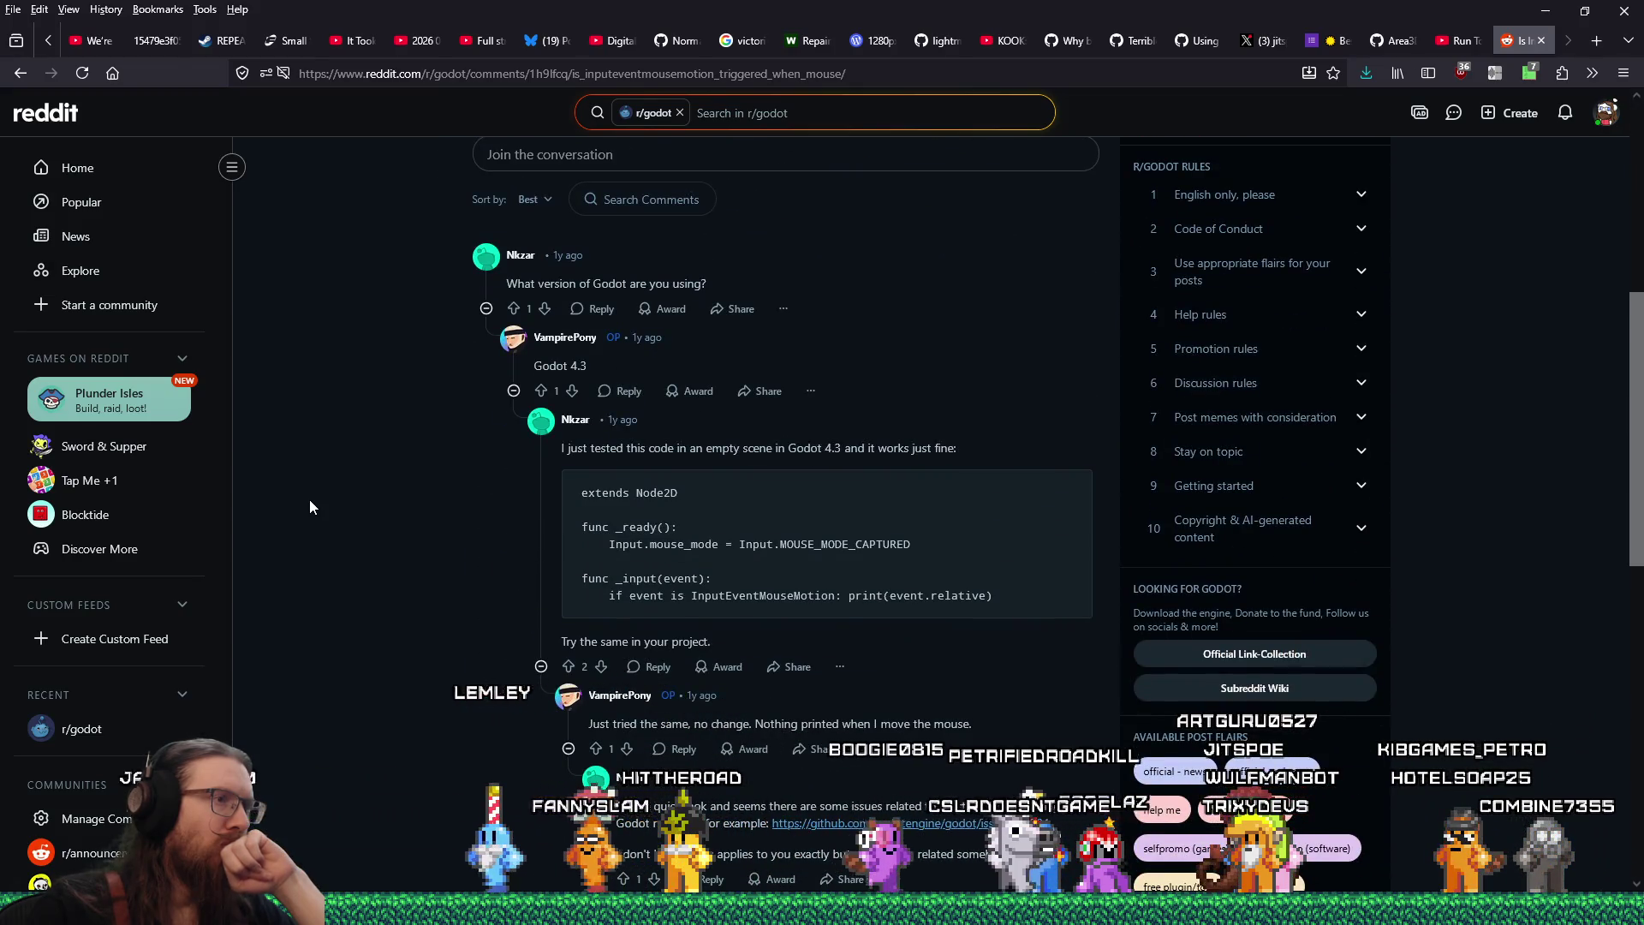
pyautogui.scroll(-2, 311, 500)
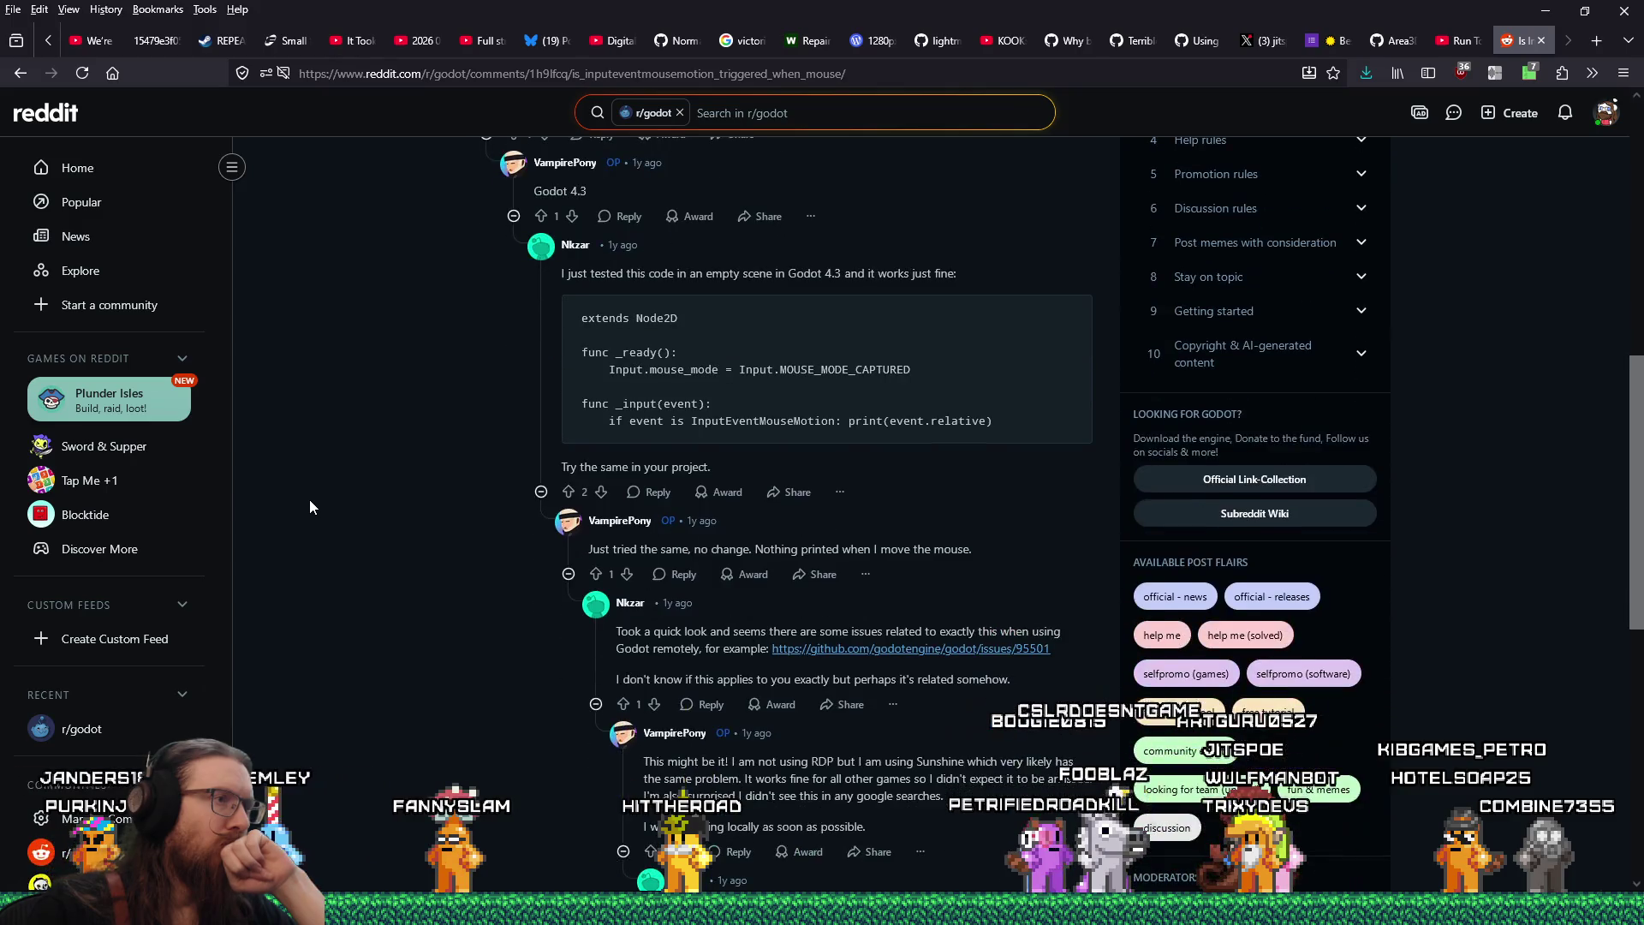
pyautogui.scroll(-1, 310, 507)
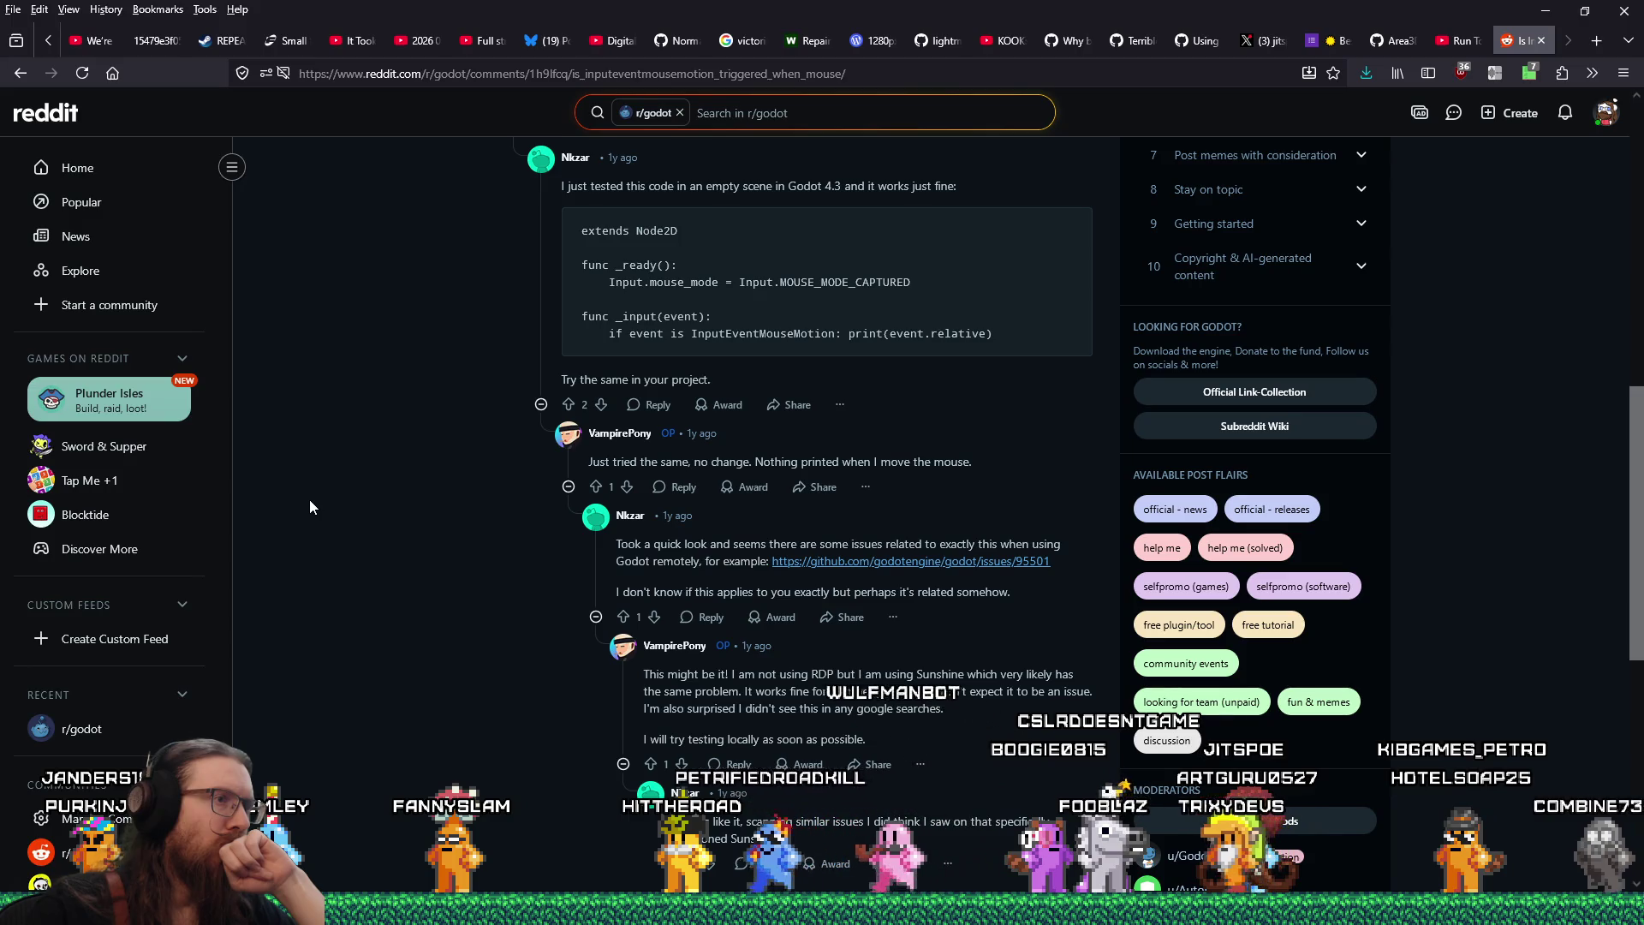
pyautogui.scroll(-3, 310, 500)
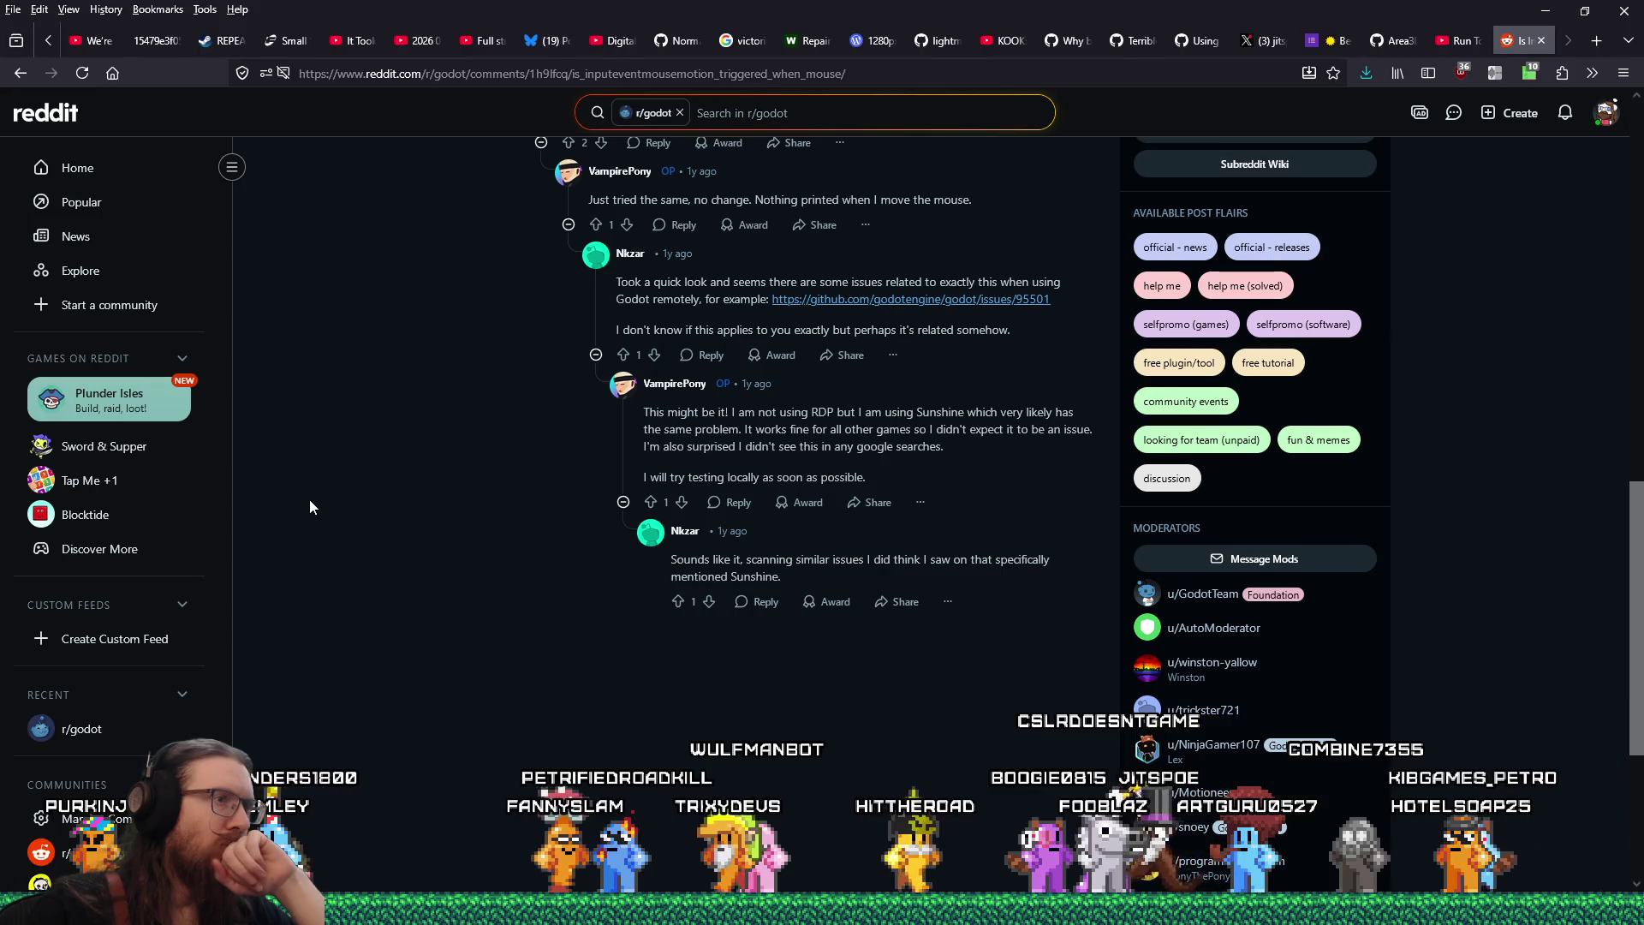
pyautogui.click(21, 73)
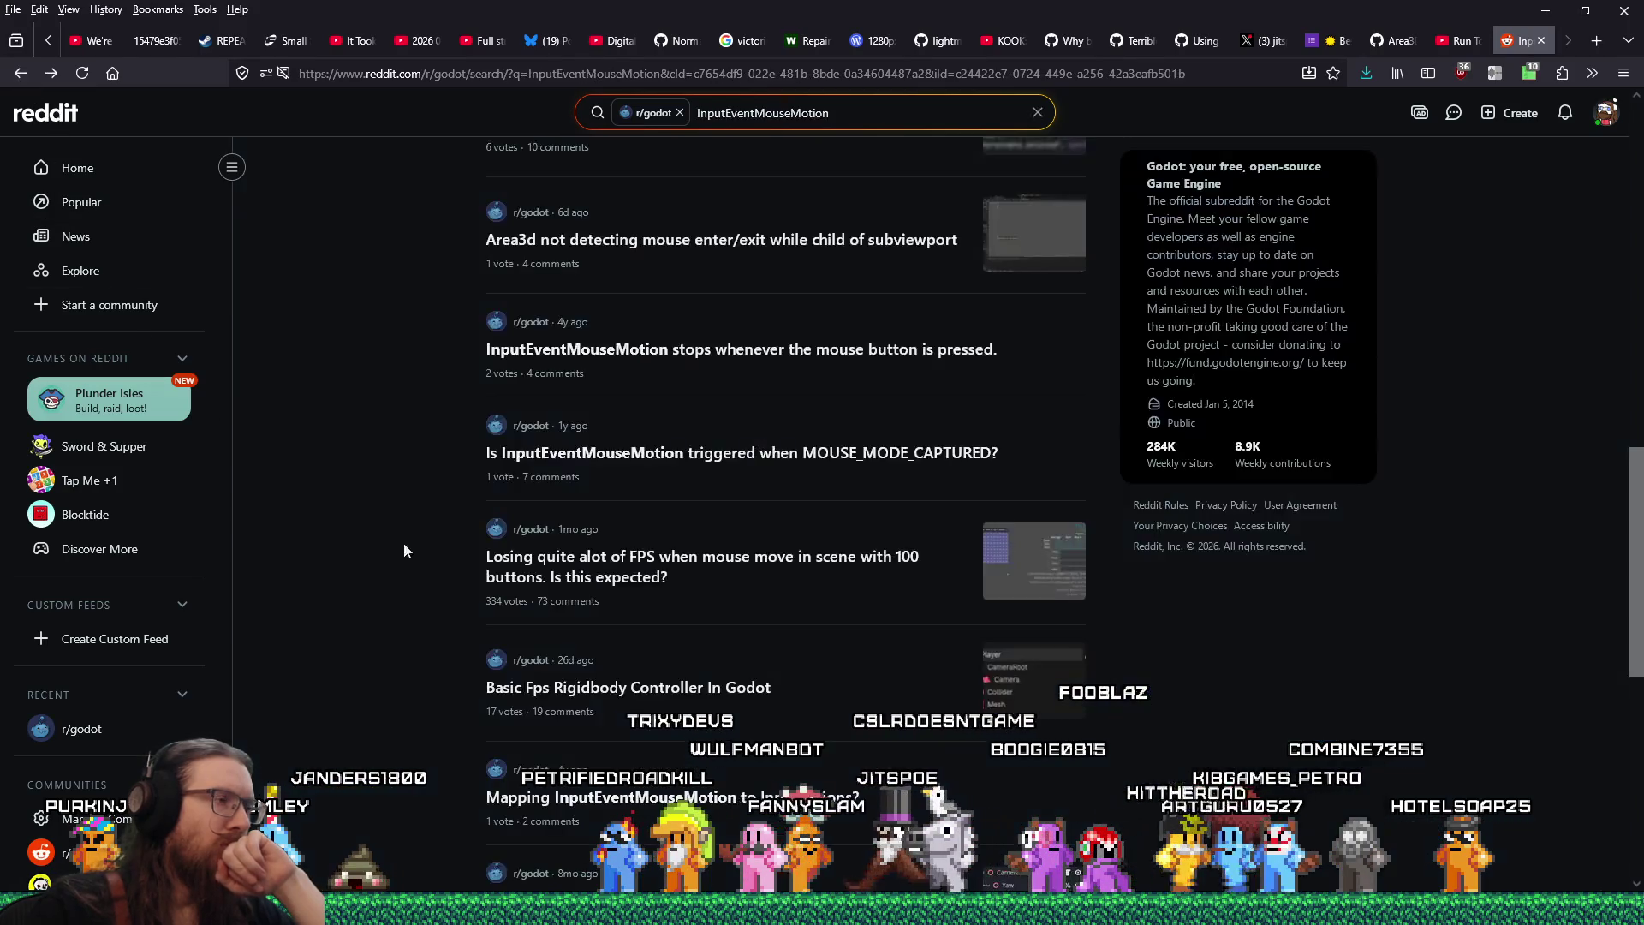
pyautogui.scroll(-2, 383, 668)
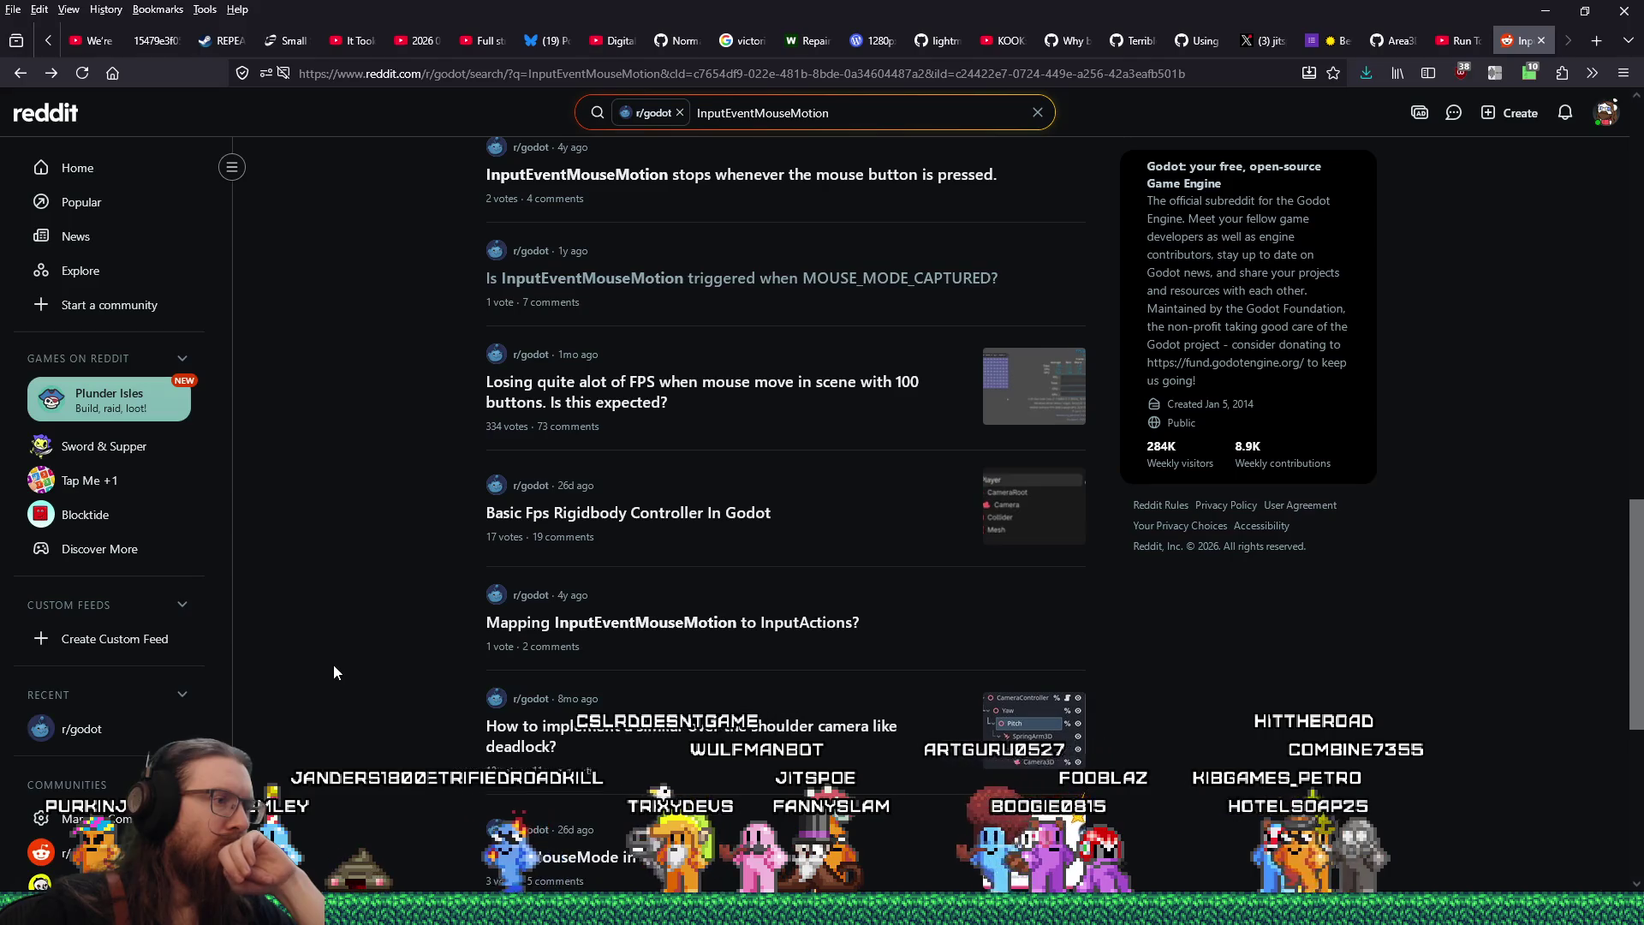
pyautogui.scroll(-2, 333, 665)
pyautogui.scroll(-1, 331, 661)
pyautogui.scroll(-3, 331, 661)
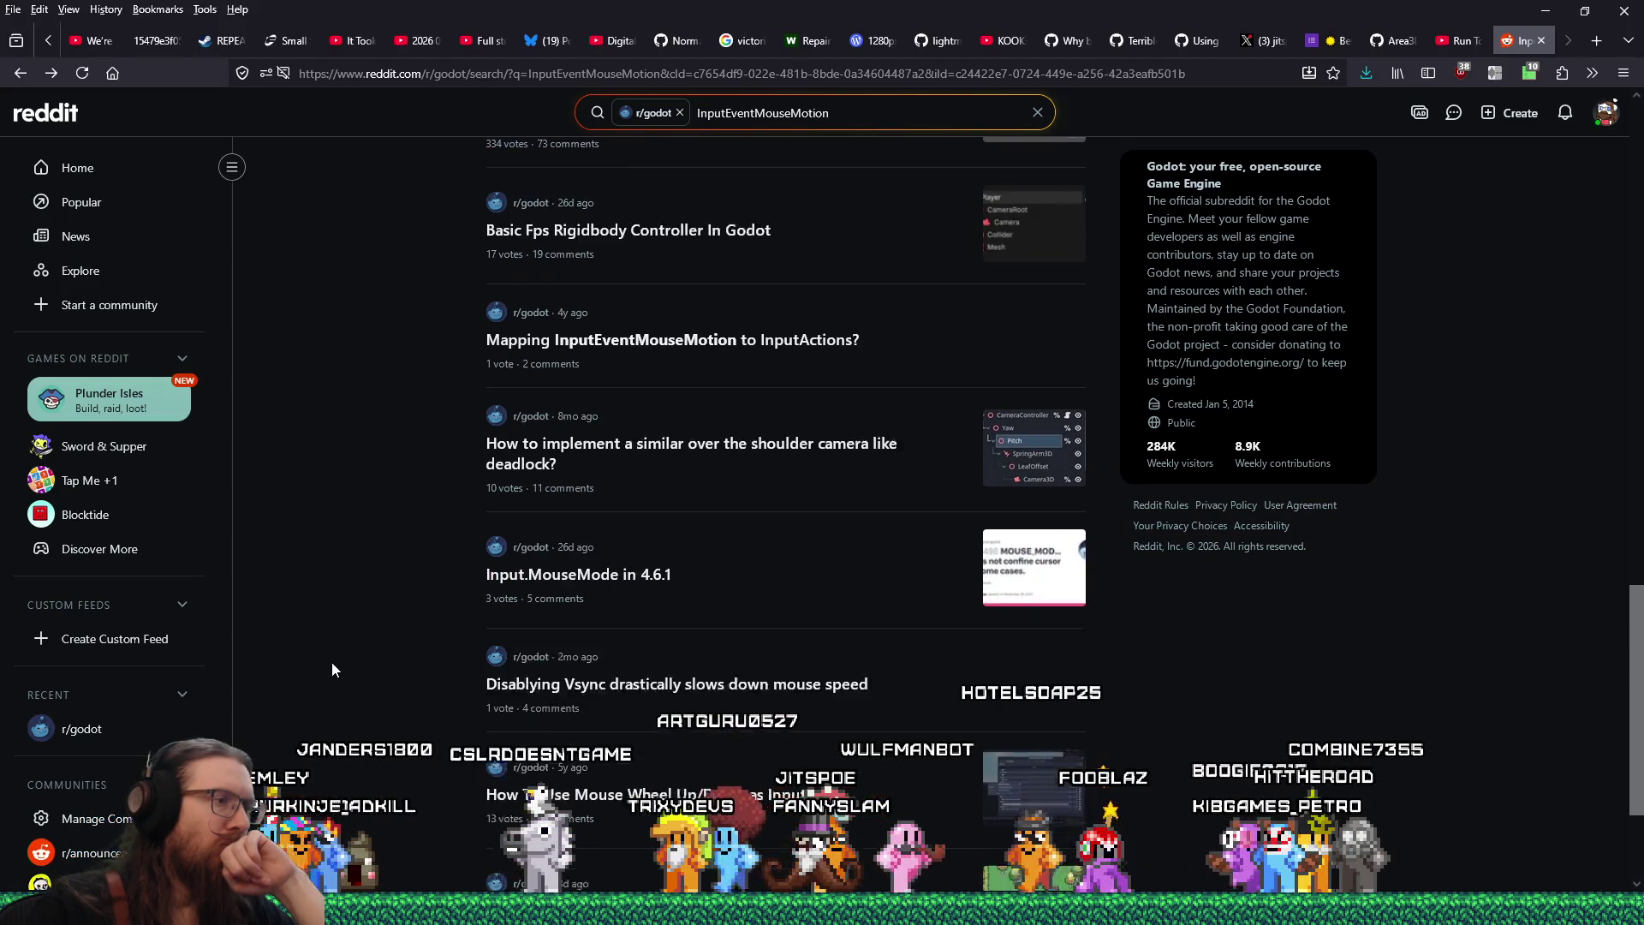
pyautogui.scroll(-2, 332, 664)
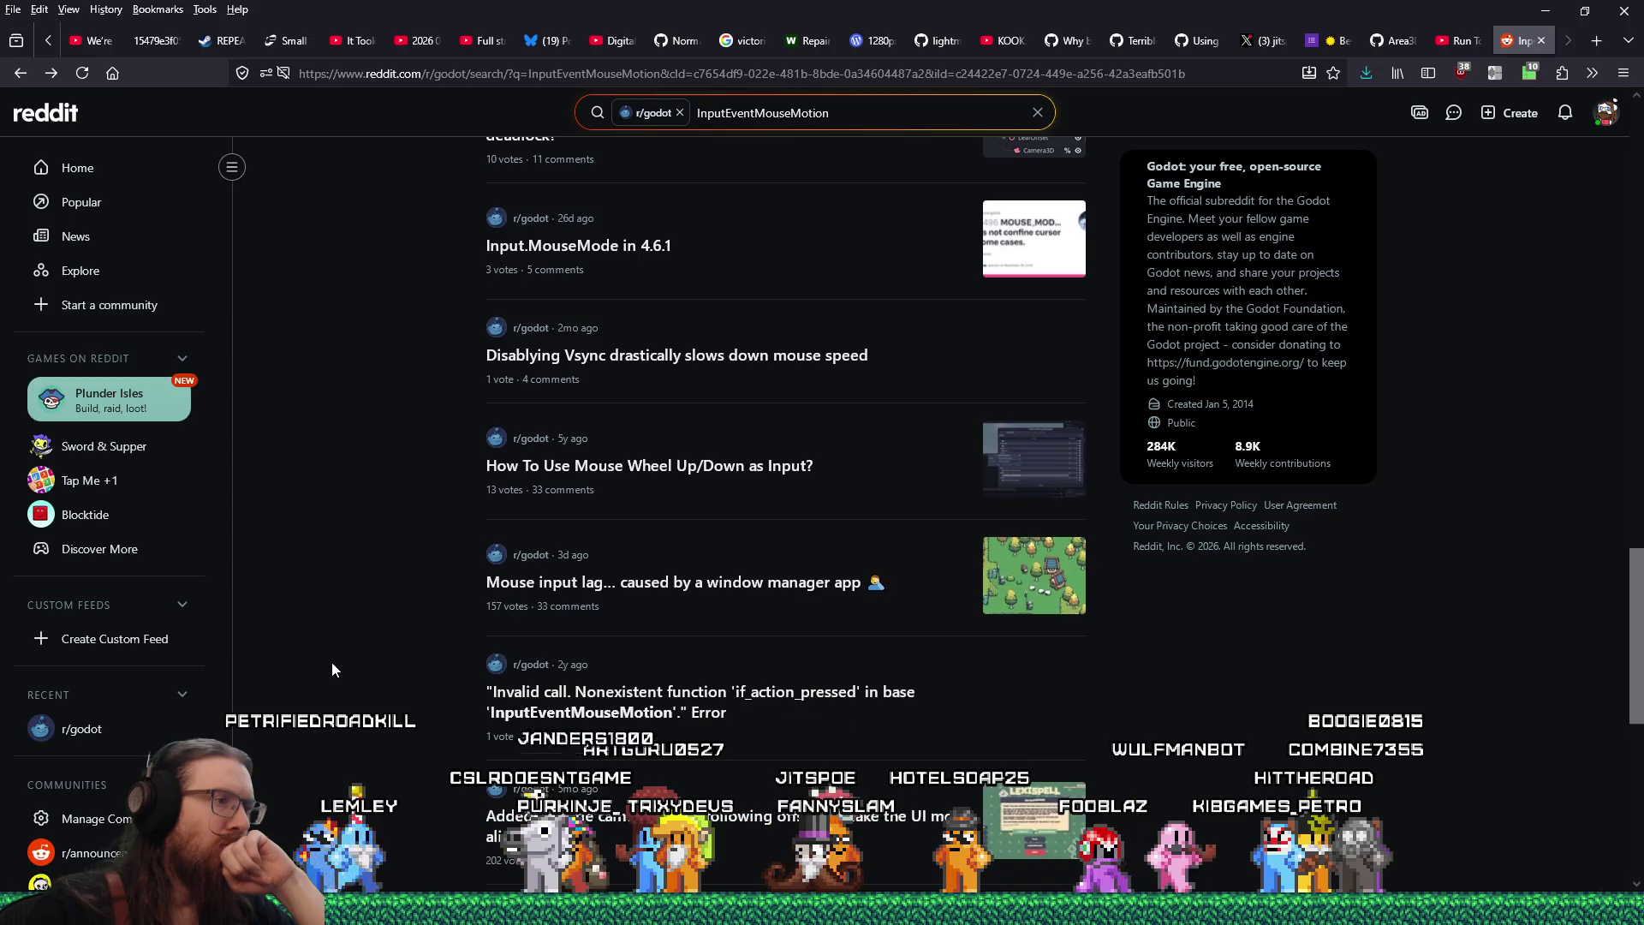
pyautogui.scroll(-1, 332, 664)
pyautogui.scroll(-3, 331, 661)
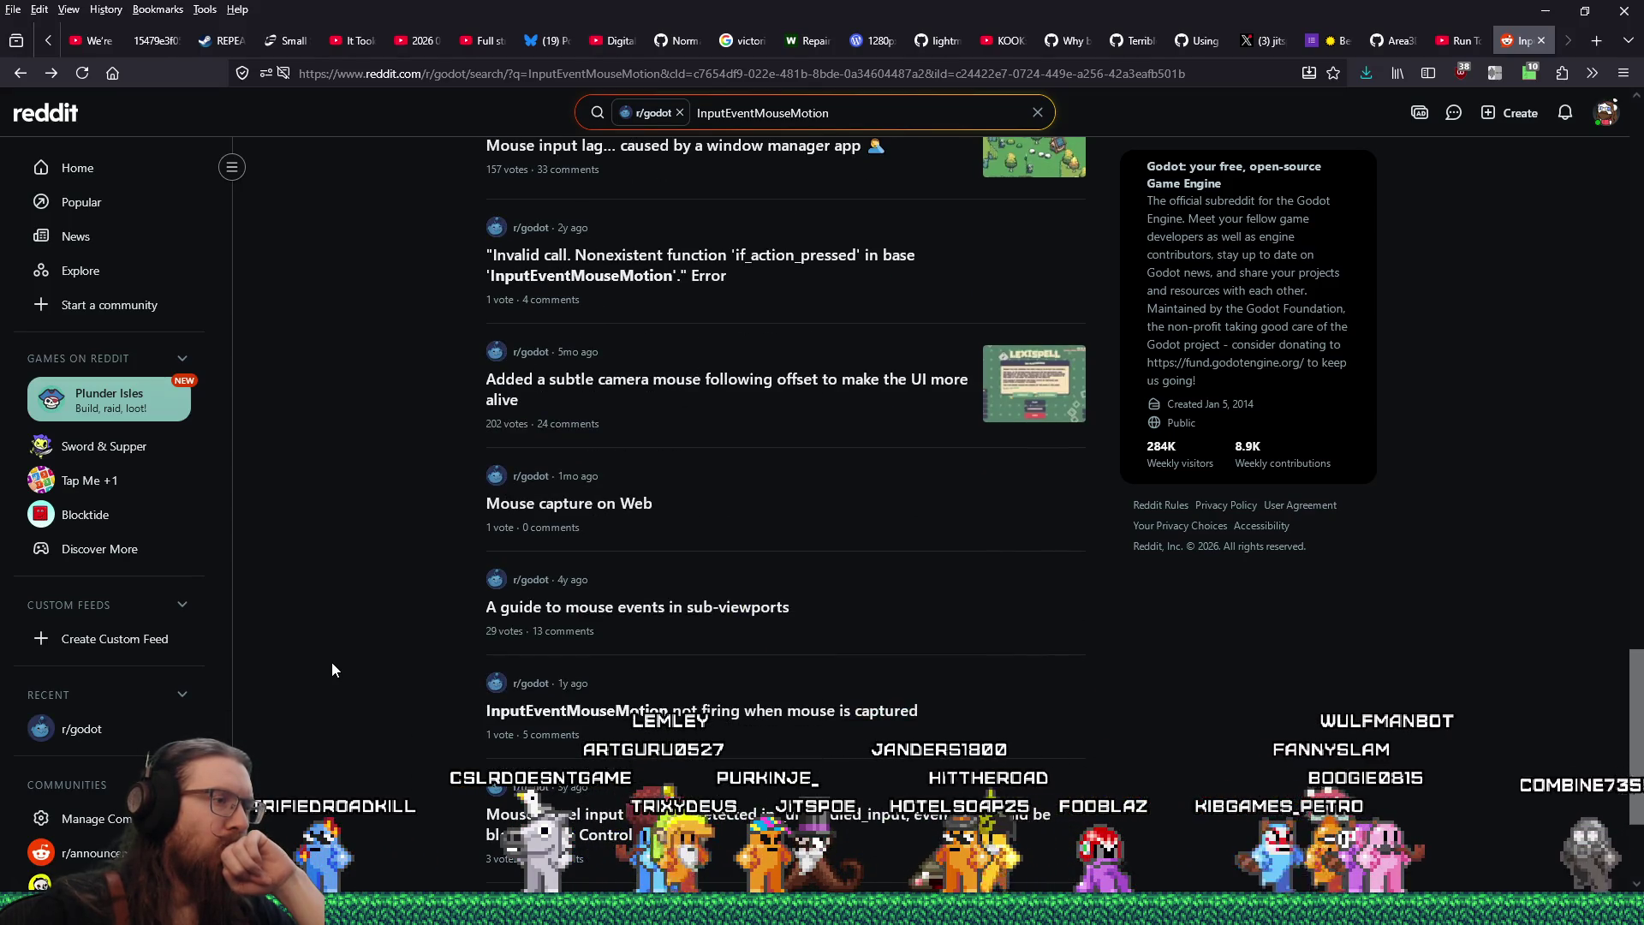
pyautogui.scroll(-5, 331, 661)
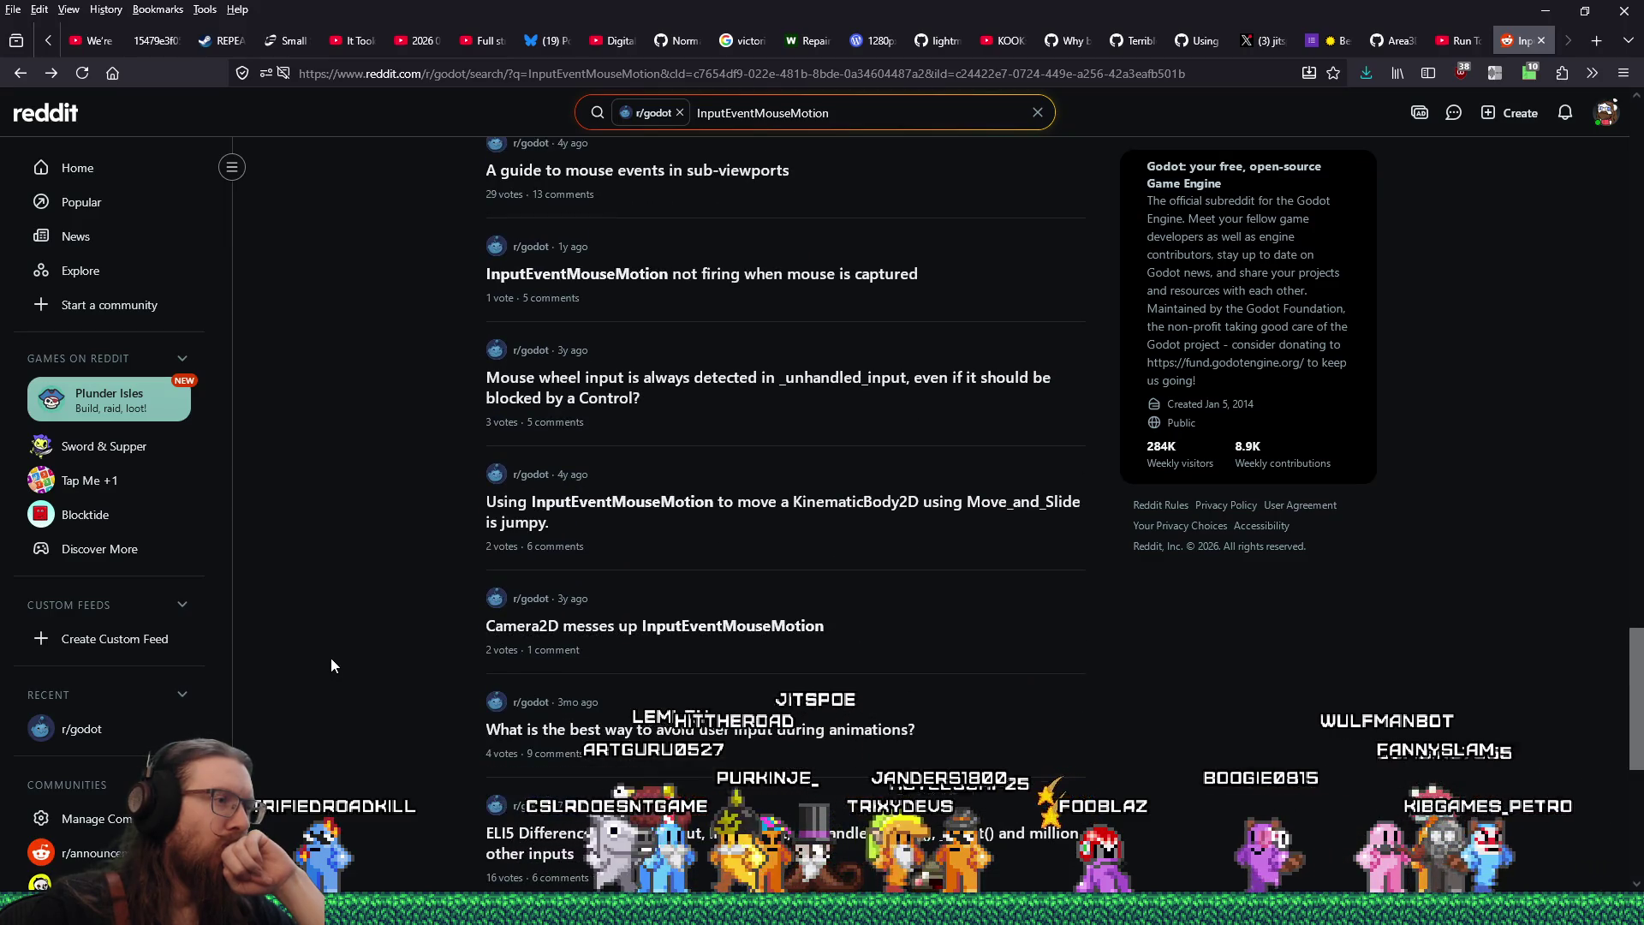
pyautogui.scroll(-4, 332, 665)
pyautogui.scroll(-6, 332, 665)
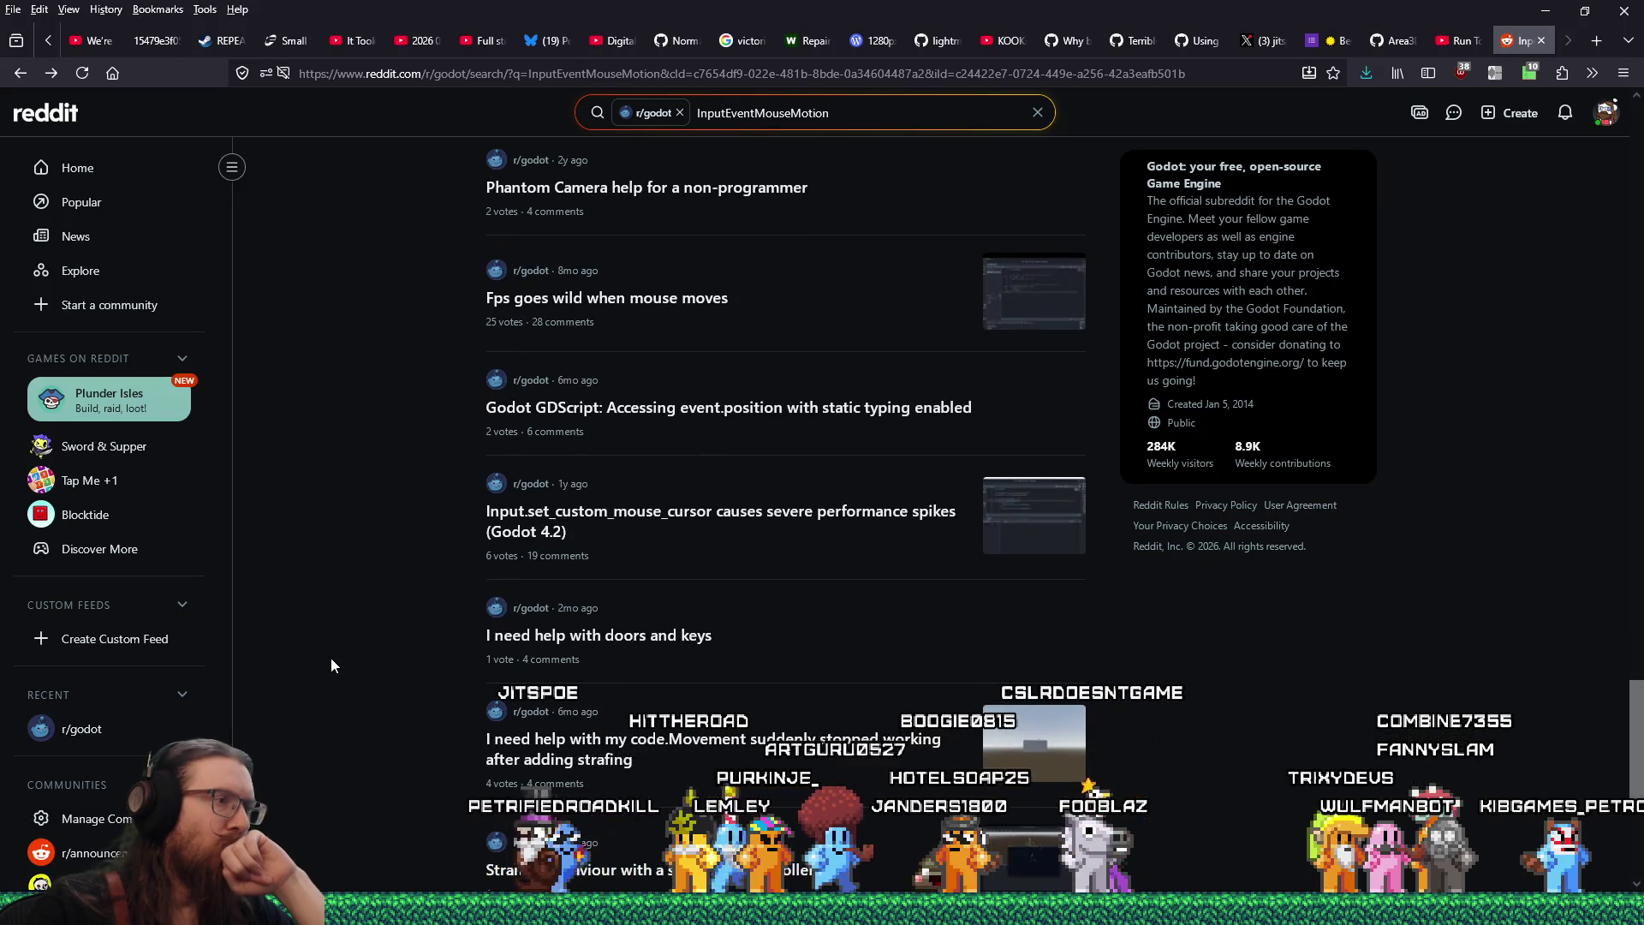
pyautogui.scroll(-4, 333, 664)
pyautogui.scroll(-4, 332, 666)
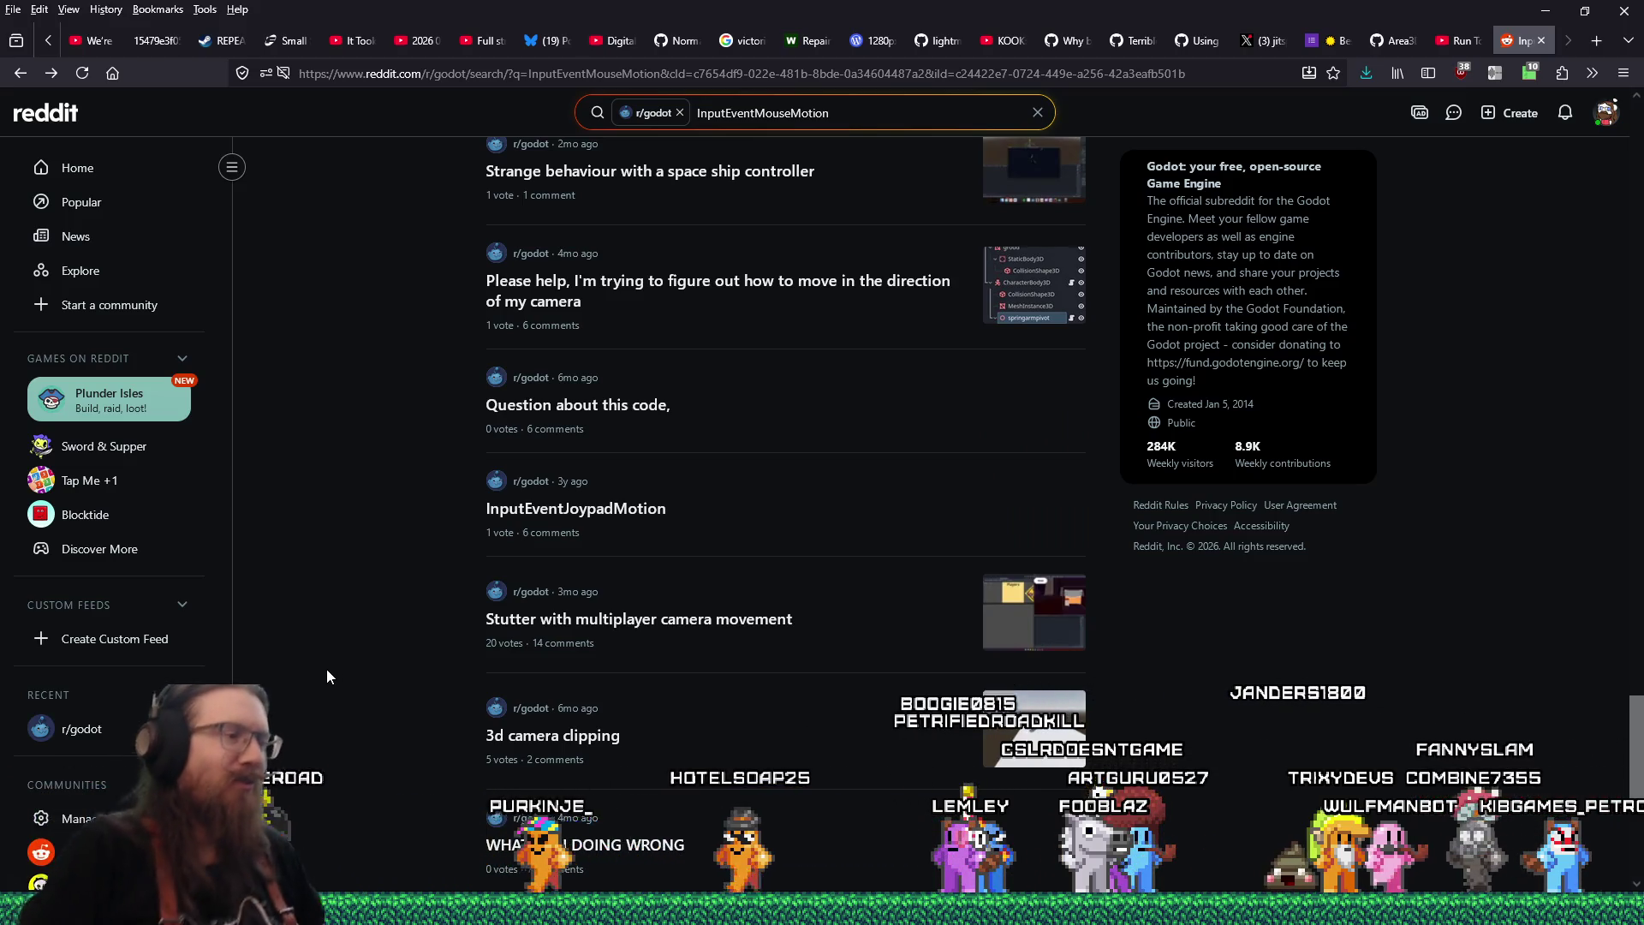
pyautogui.click(634, 876)
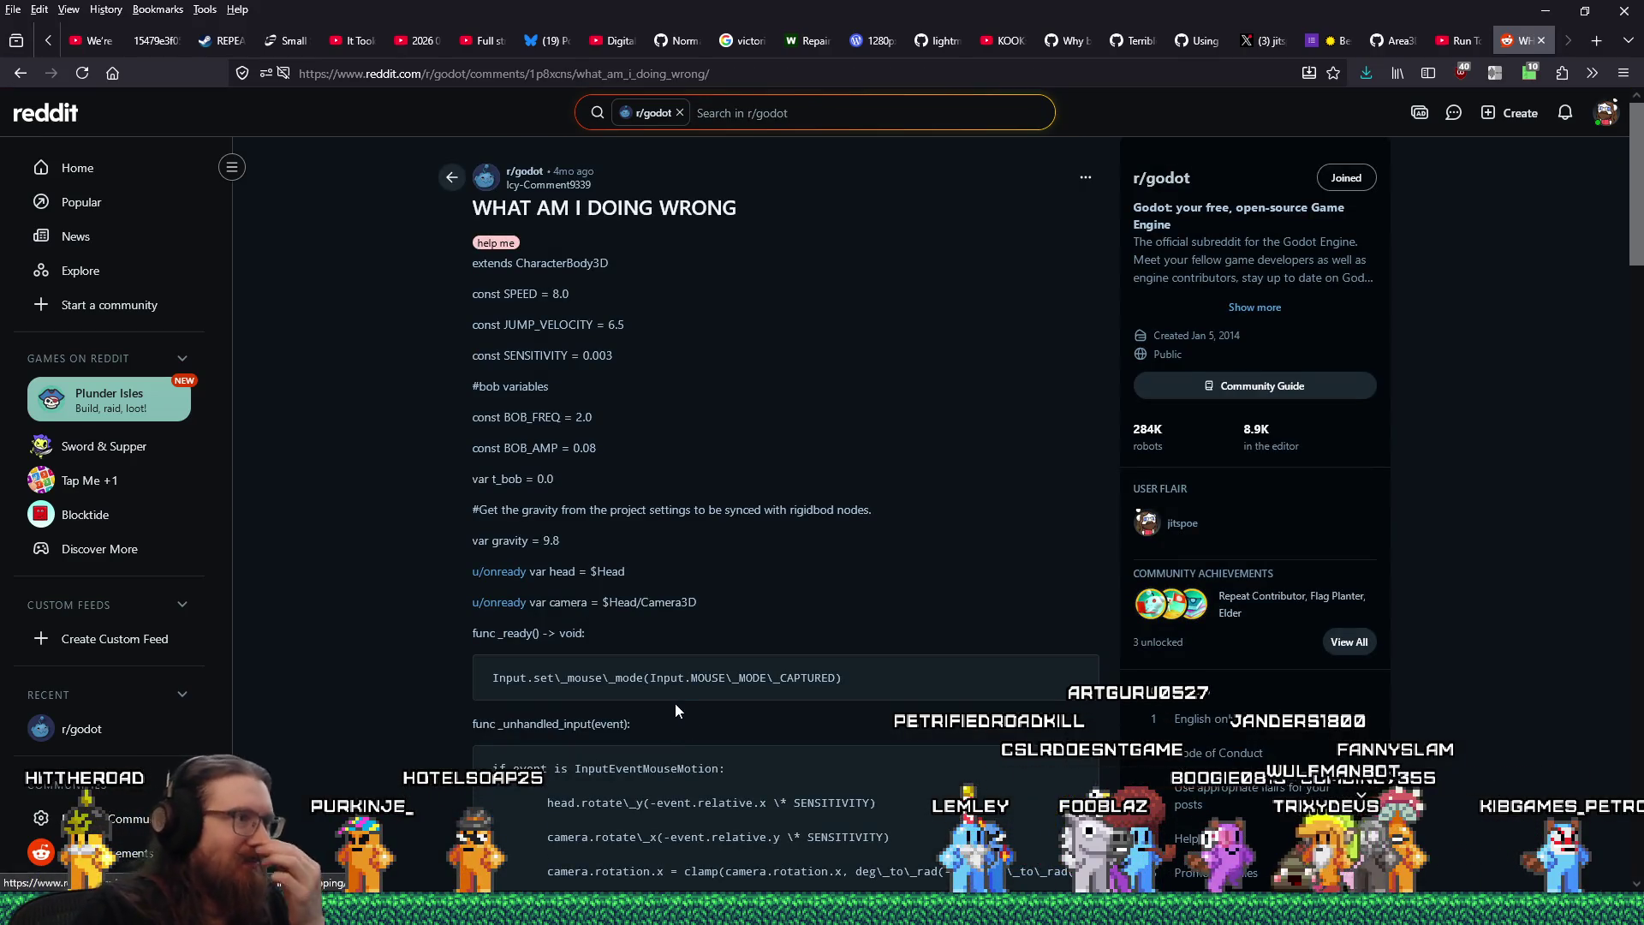
pyautogui.scroll(-4, 675, 702)
pyautogui.scroll(-7, 675, 704)
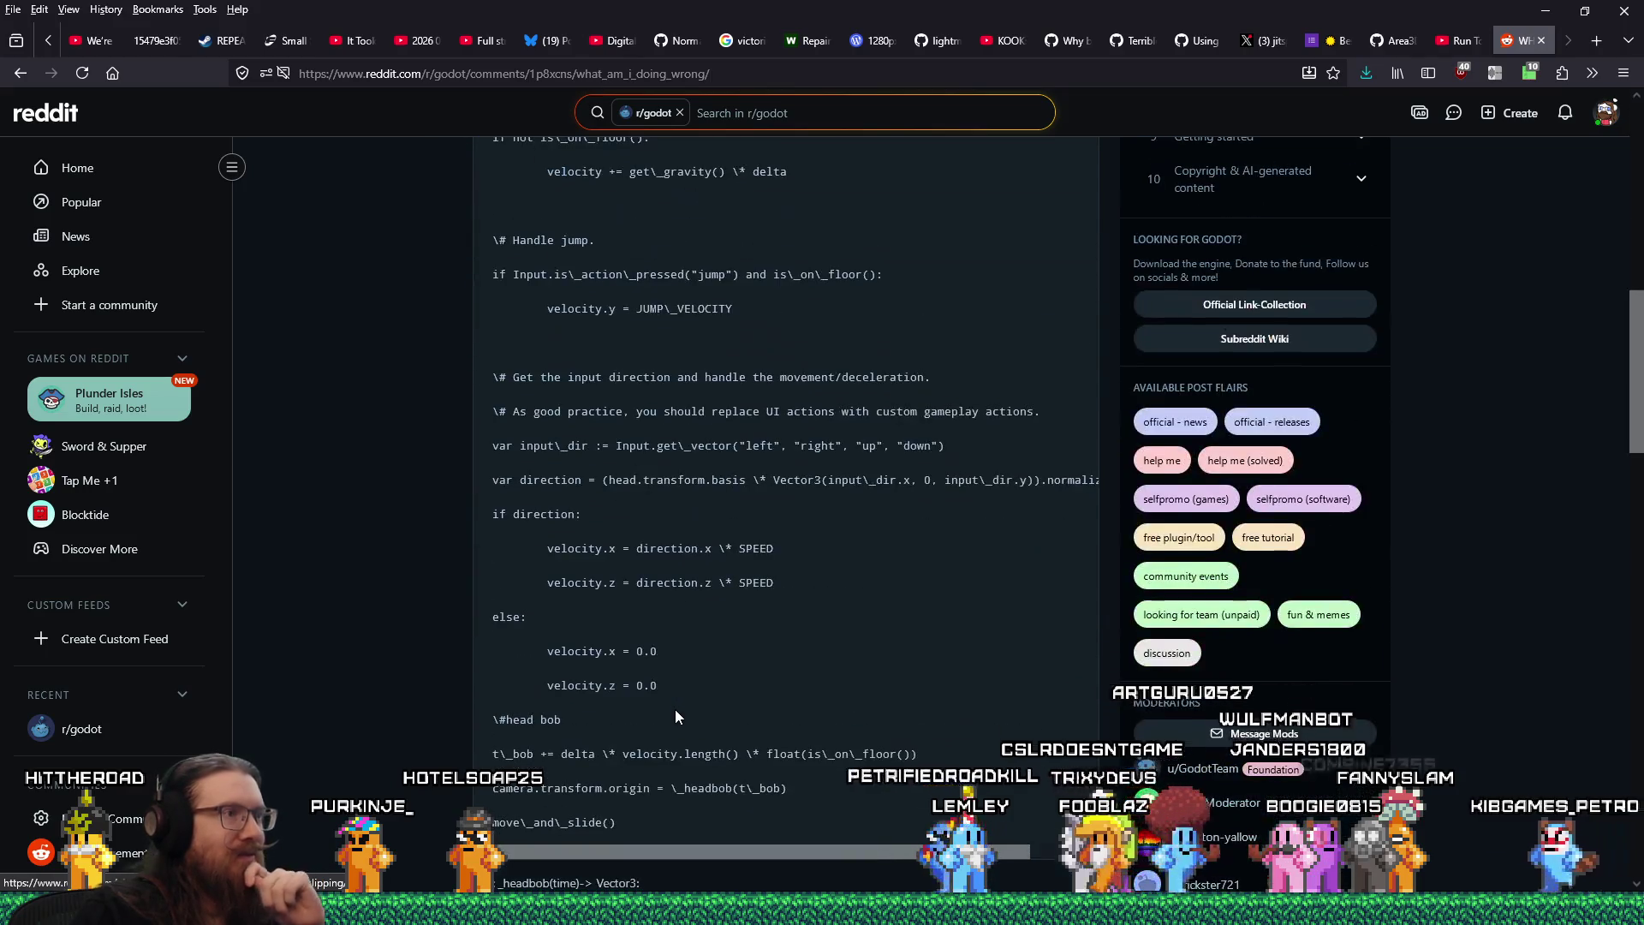
pyautogui.scroll(-6, 674, 710)
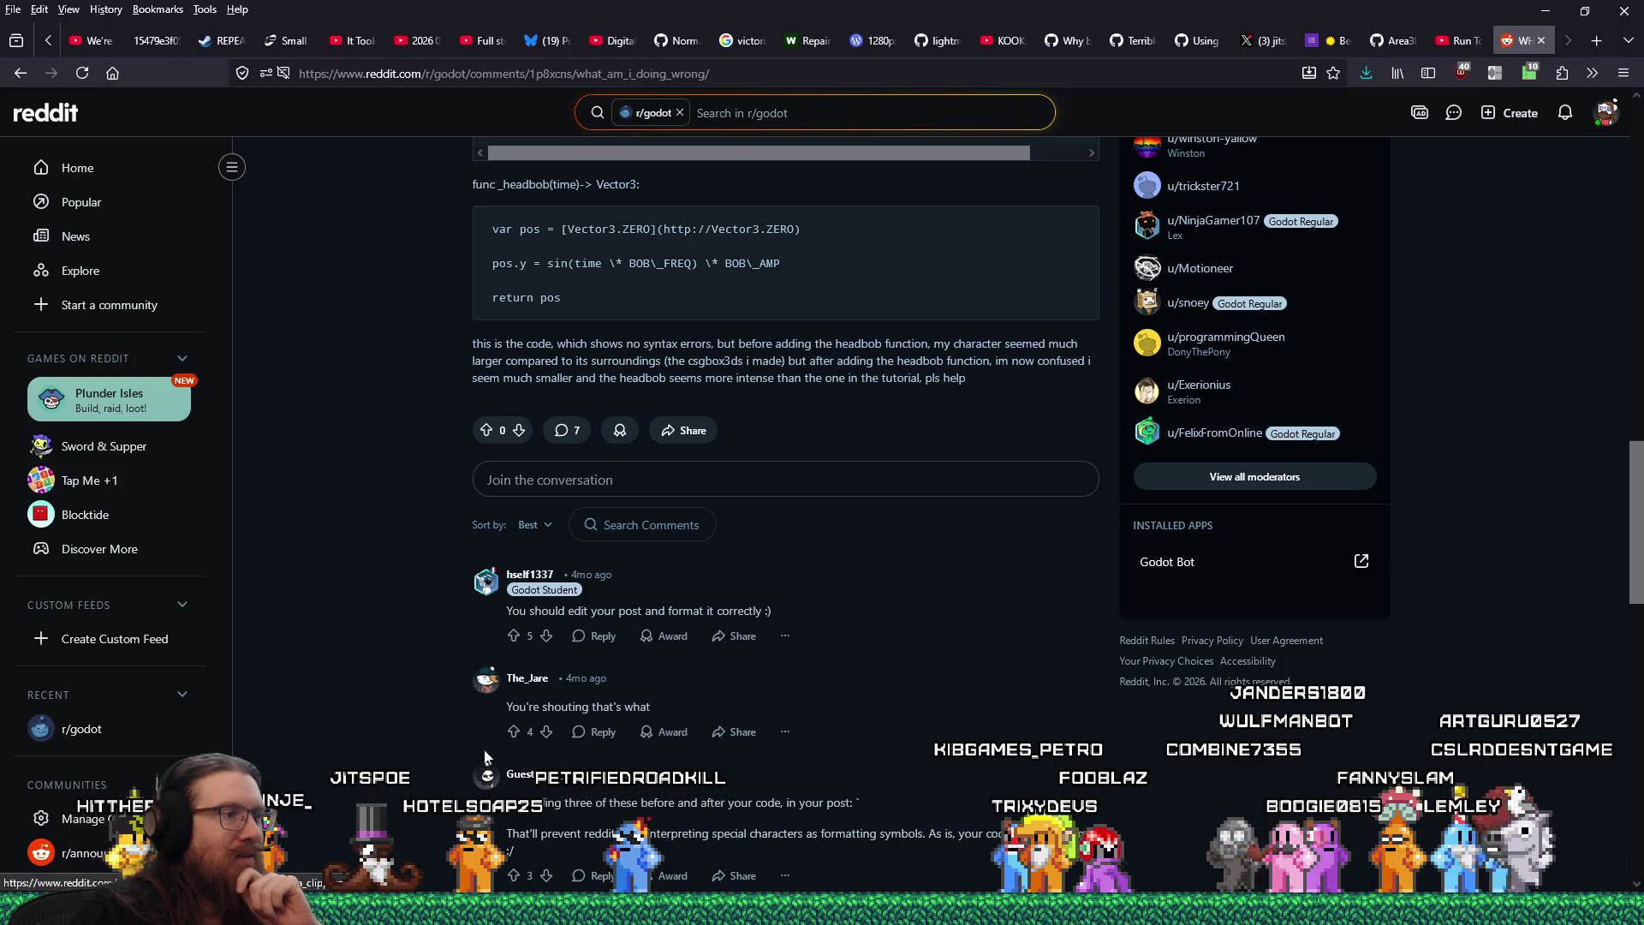
pyautogui.scroll(-4, 471, 751)
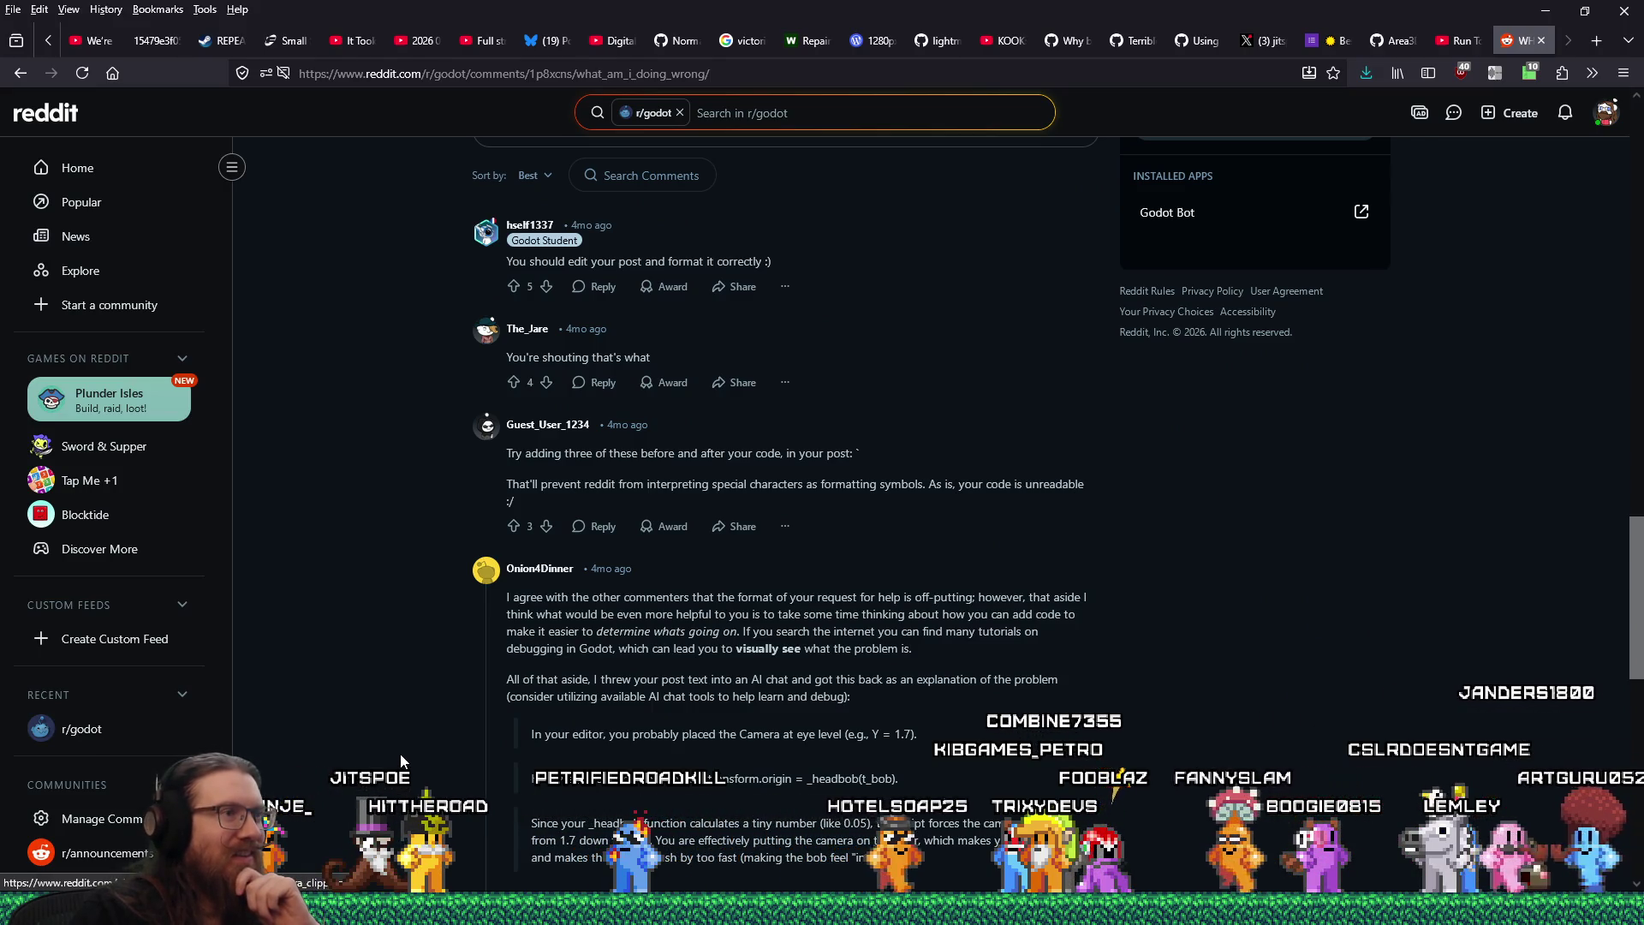
pyautogui.scroll(-2, 400, 760)
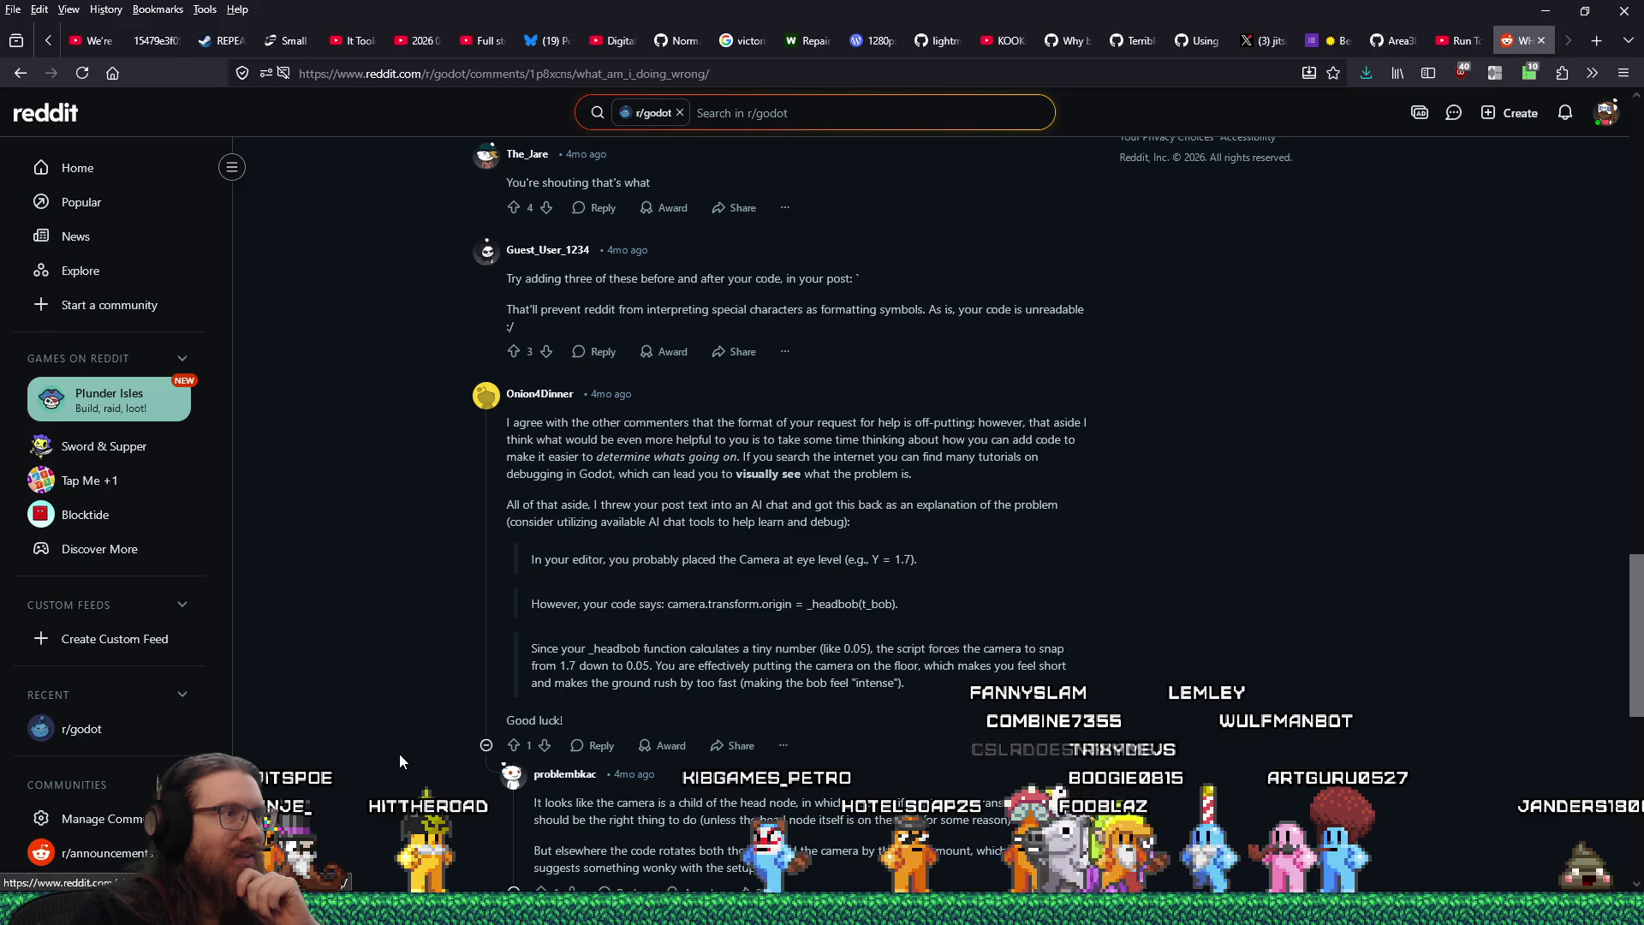
pyautogui.scroll(-1, 400, 761)
pyautogui.scroll(-6, 399, 753)
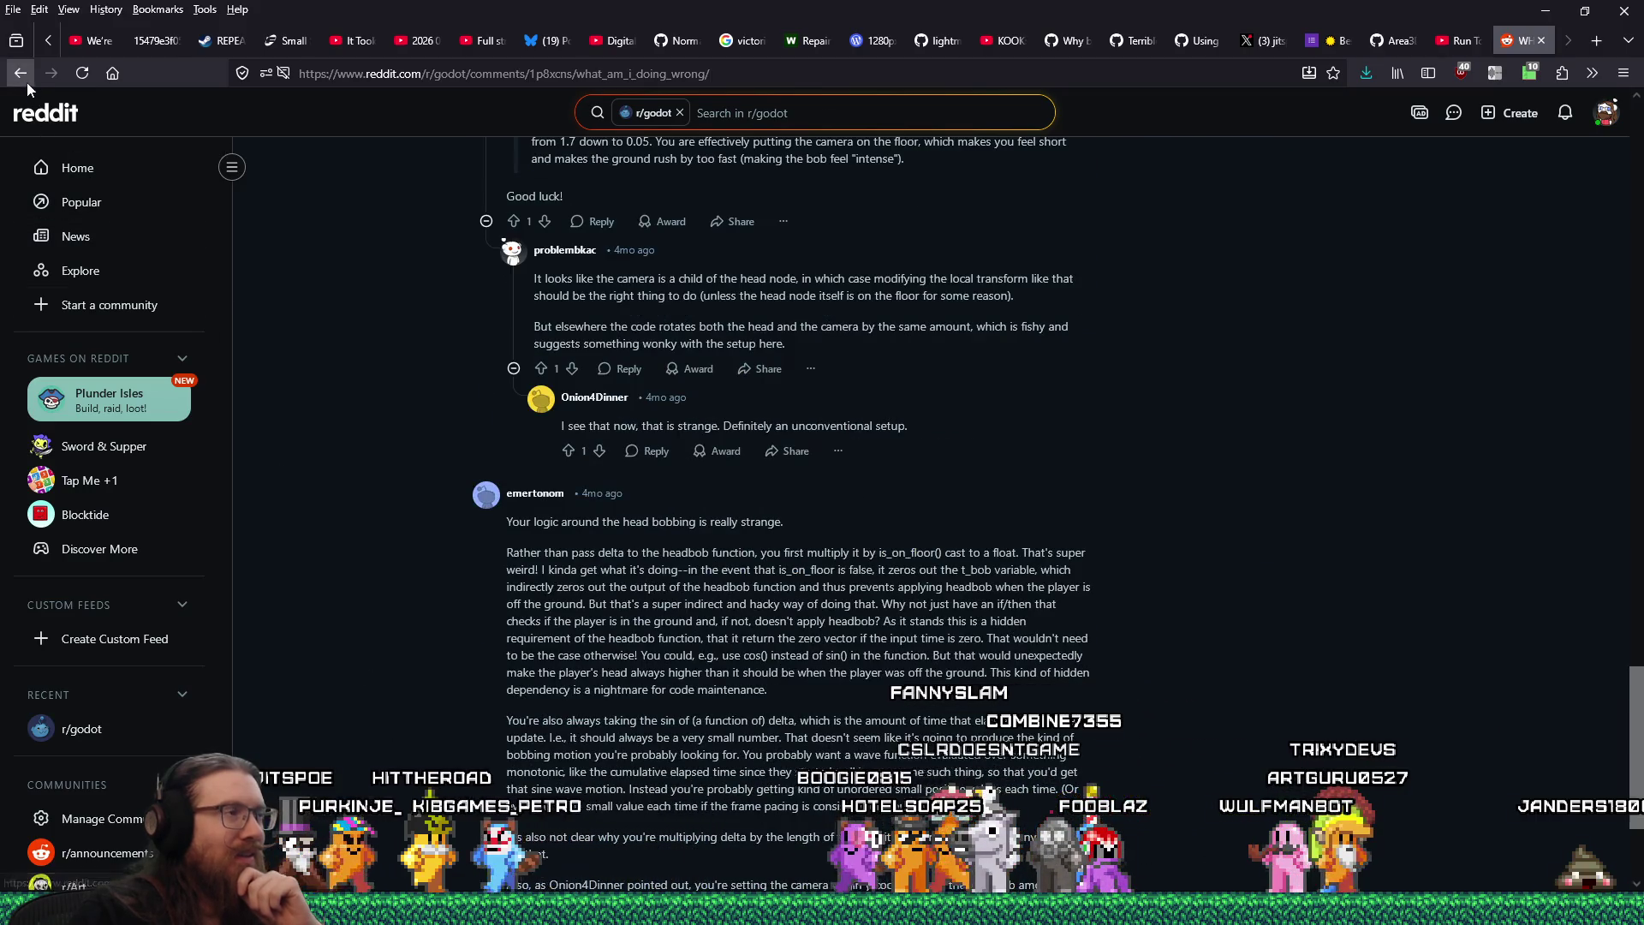
pyautogui.click(22, 77)
pyautogui.scroll(-6, 591, 759)
pyautogui.scroll(-5, 587, 758)
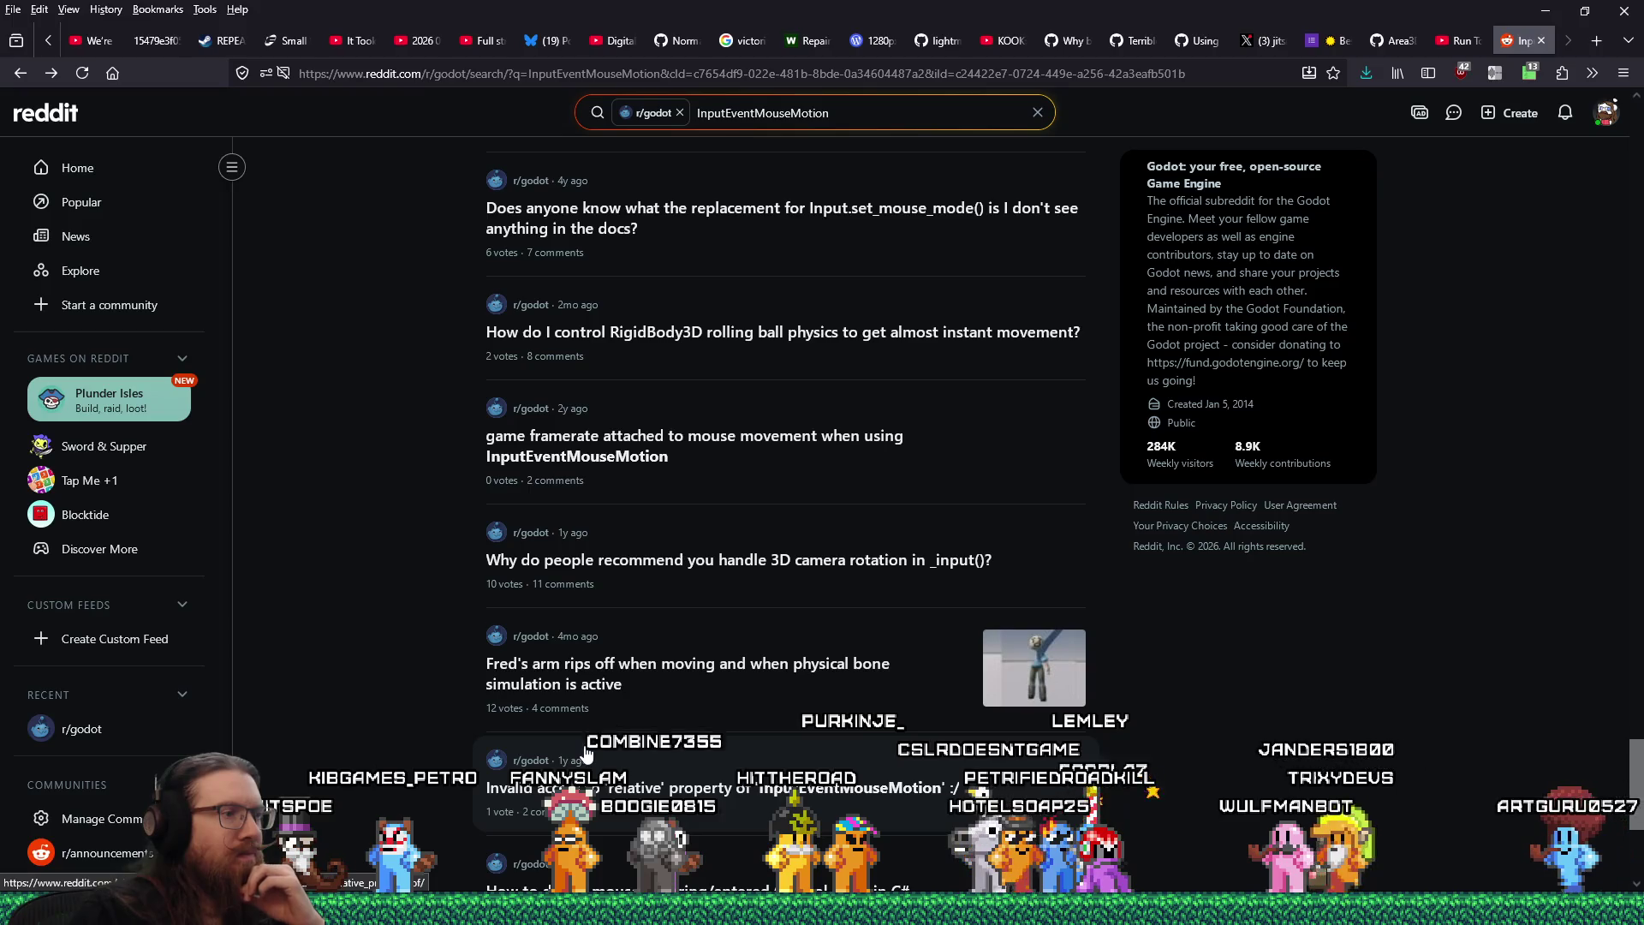
pyautogui.scroll(-2, 585, 753)
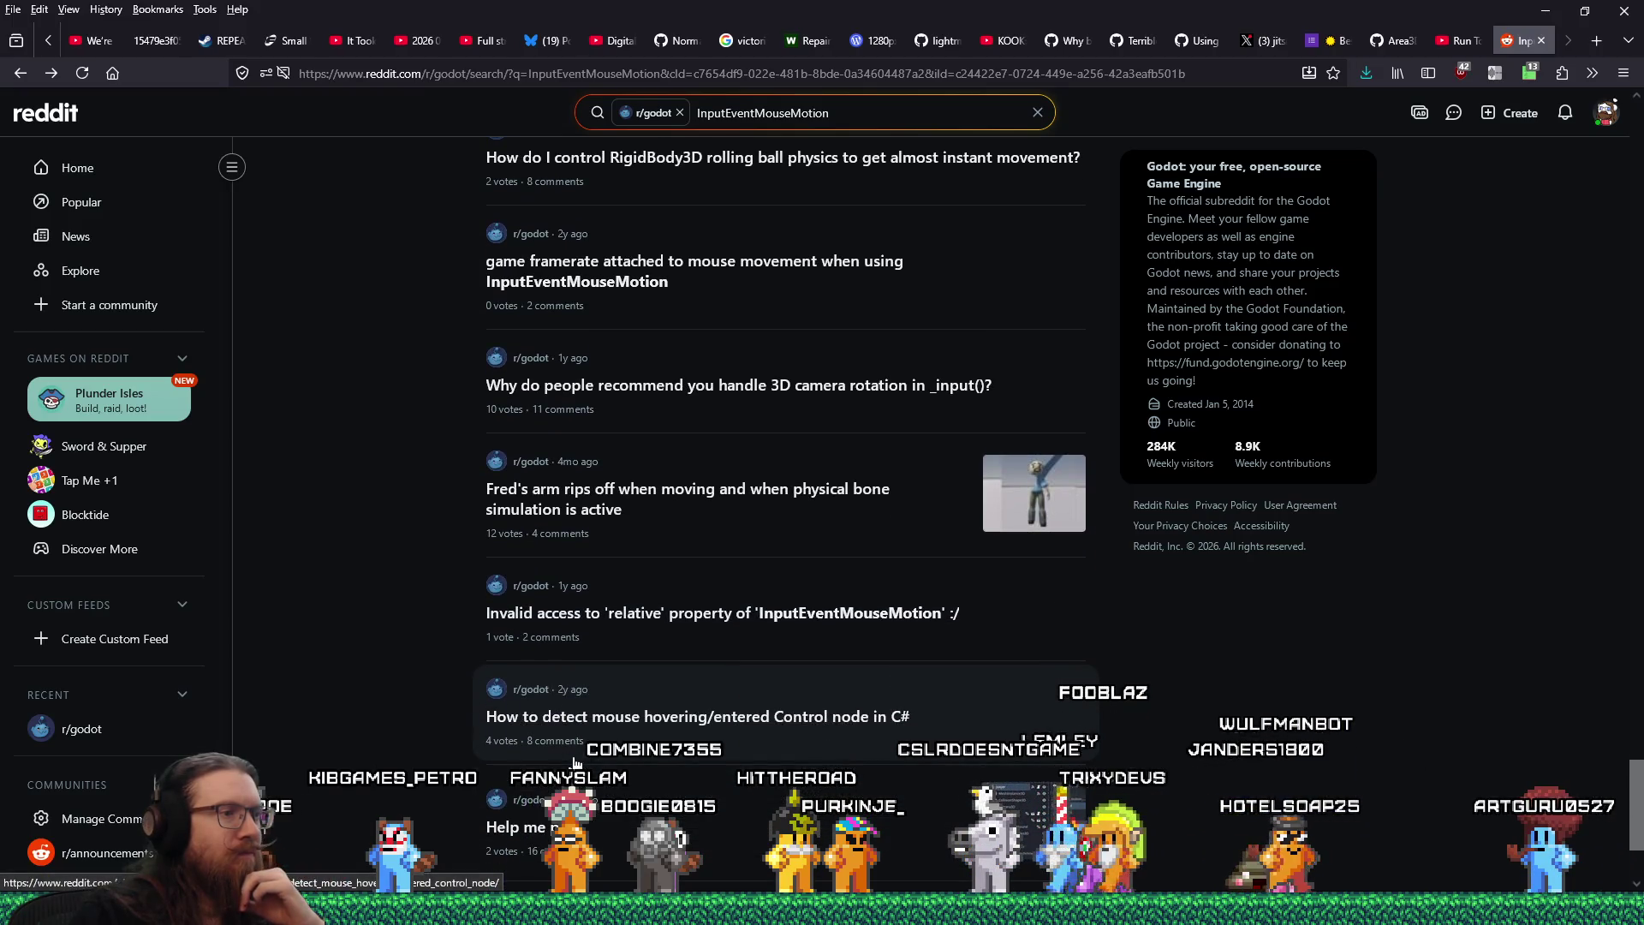
pyautogui.scroll(-3, 575, 763)
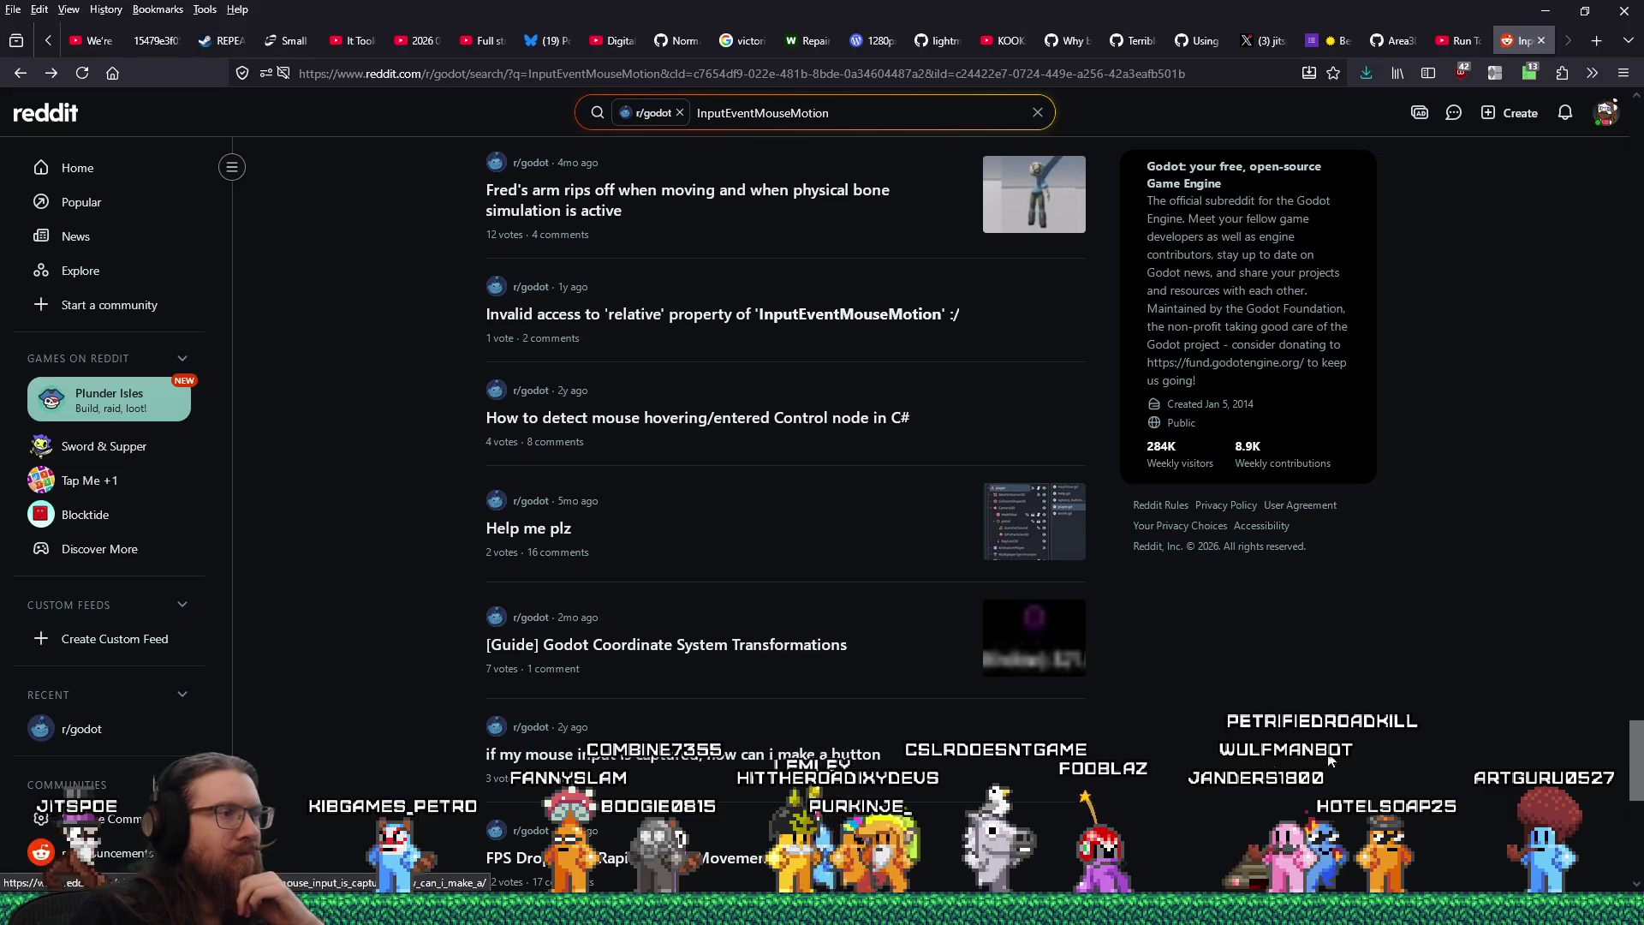
pyautogui.scroll(-8, 1640, 765)
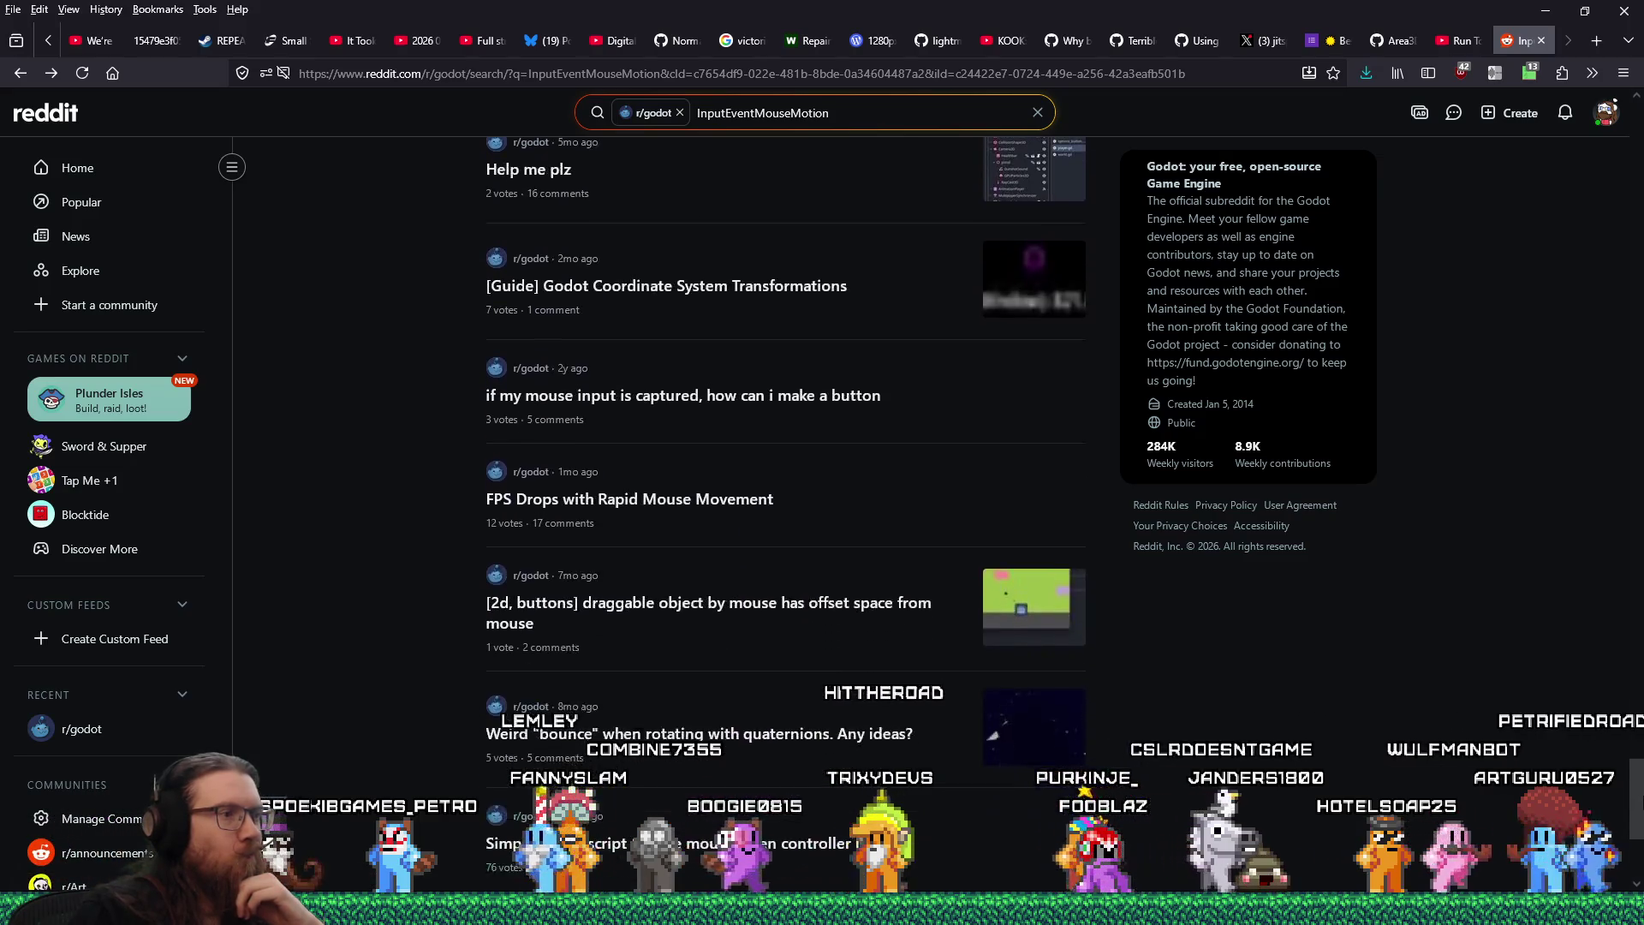
pyautogui.moveTo(1638, 827)
pyautogui.mouseDown()
pyautogui.moveTo(1636, 478)
pyautogui.moveTo(1590, 144)
pyautogui.moveTo(1604, 97)
pyautogui.mouseUp()
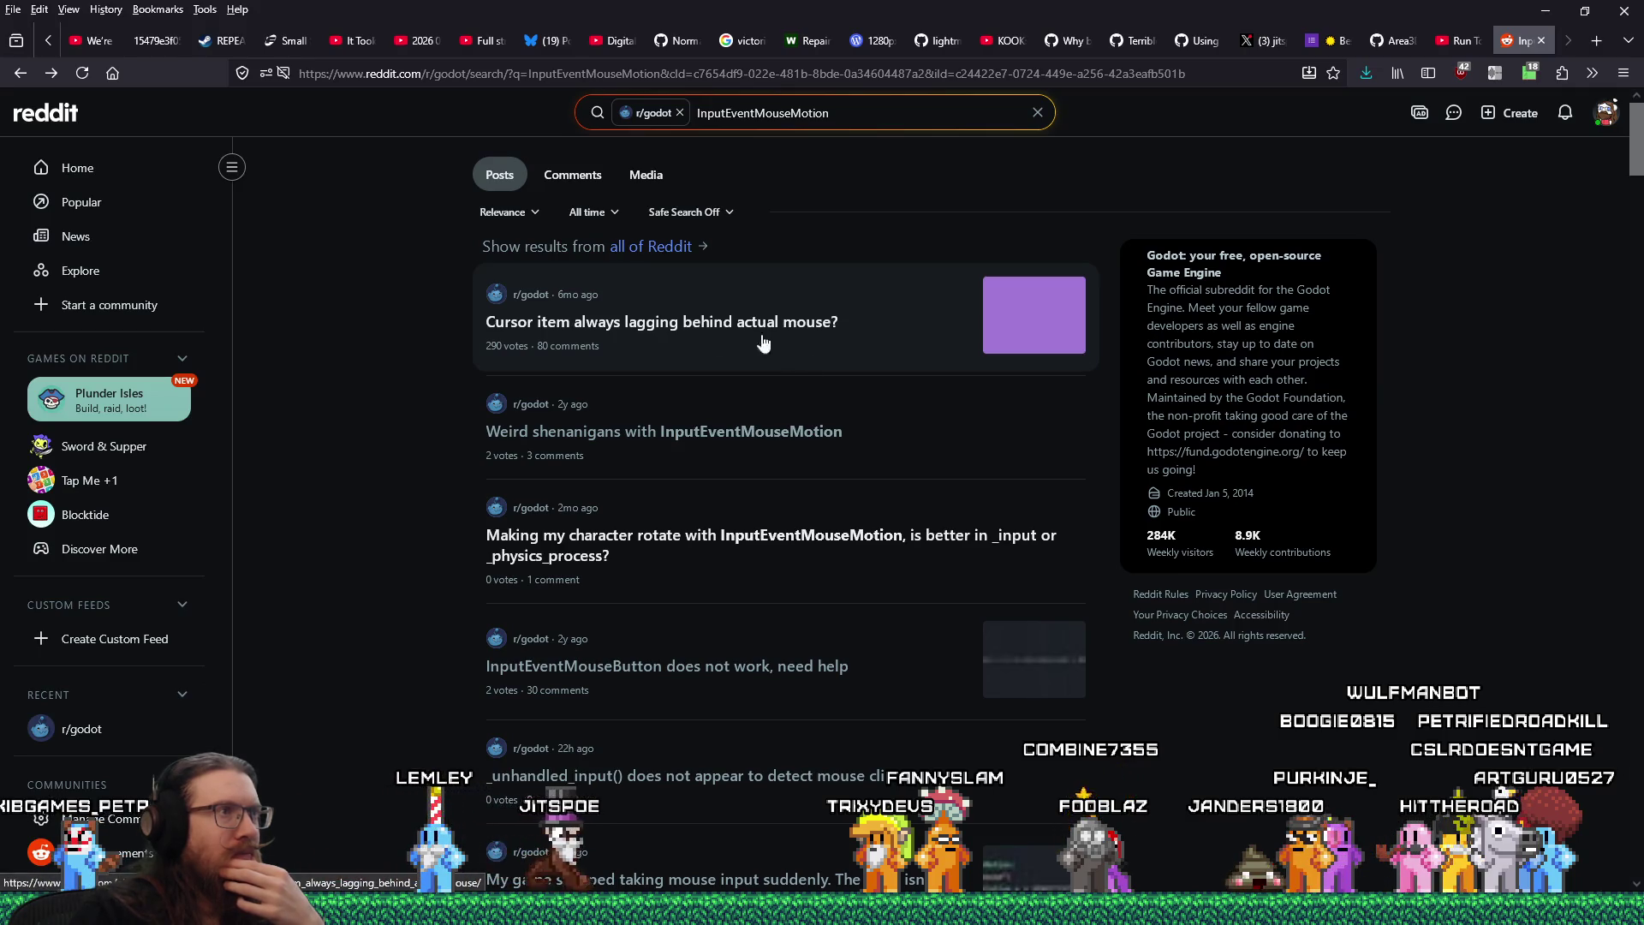
pyautogui.click(21, 76)
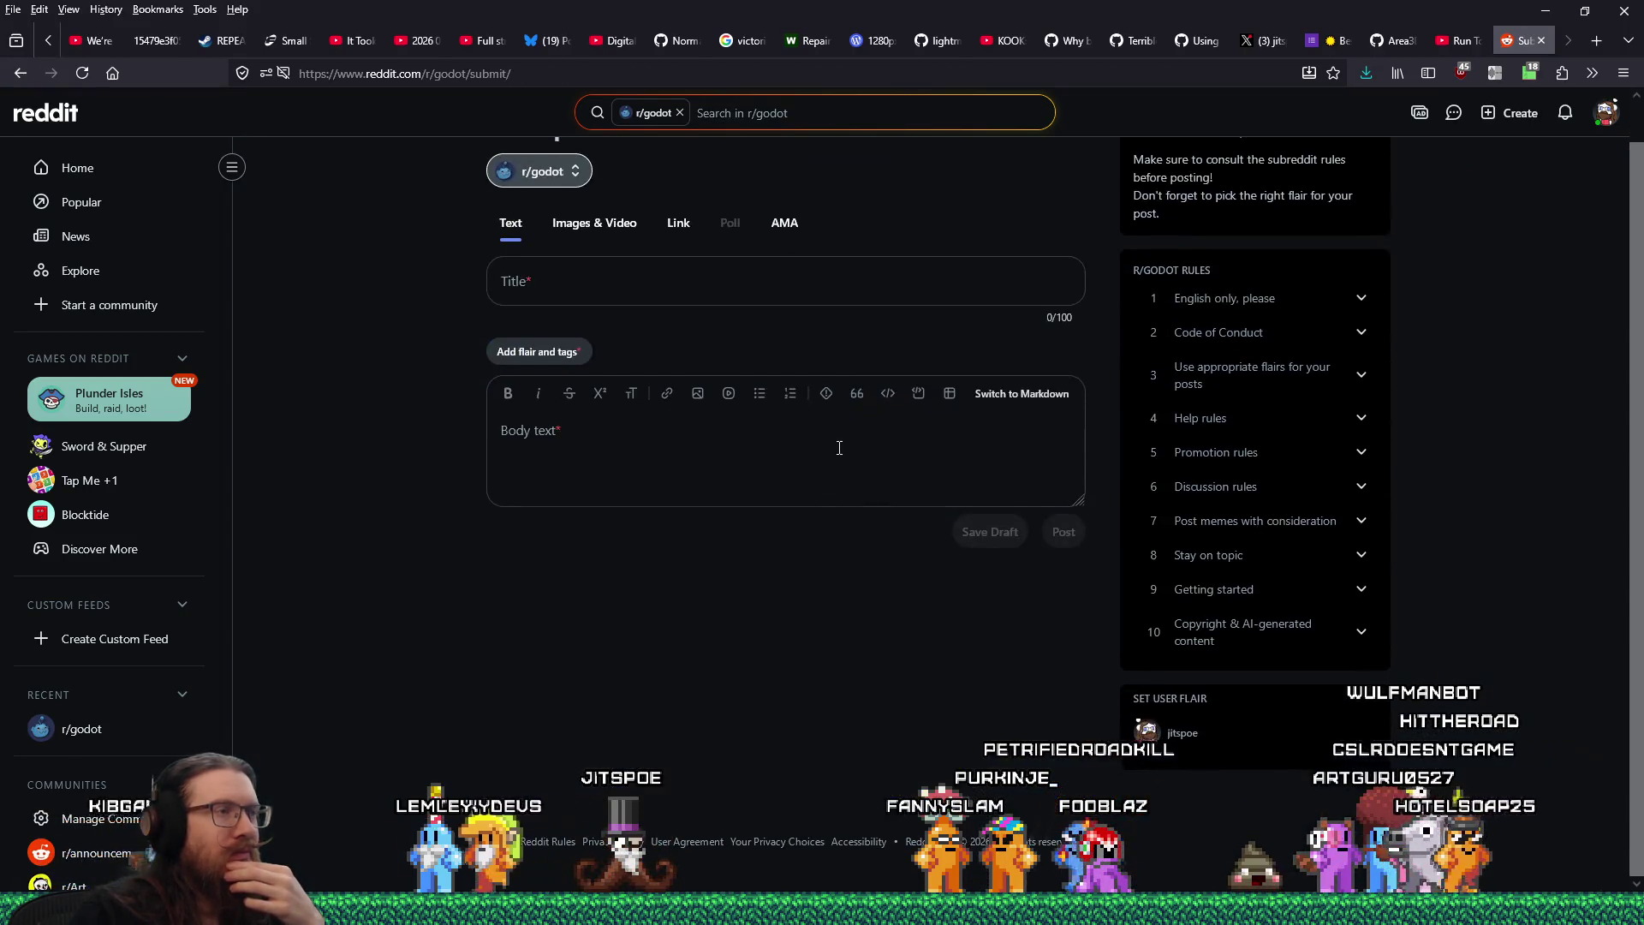
# Title the post 'Want to detect mouse movement in menu, but InputEventMouseMotion getting eaten by UI'
pyautogui.click(665, 284)
pyautogui.rightClick(667, 286)
pyautogui.click(712, 413)
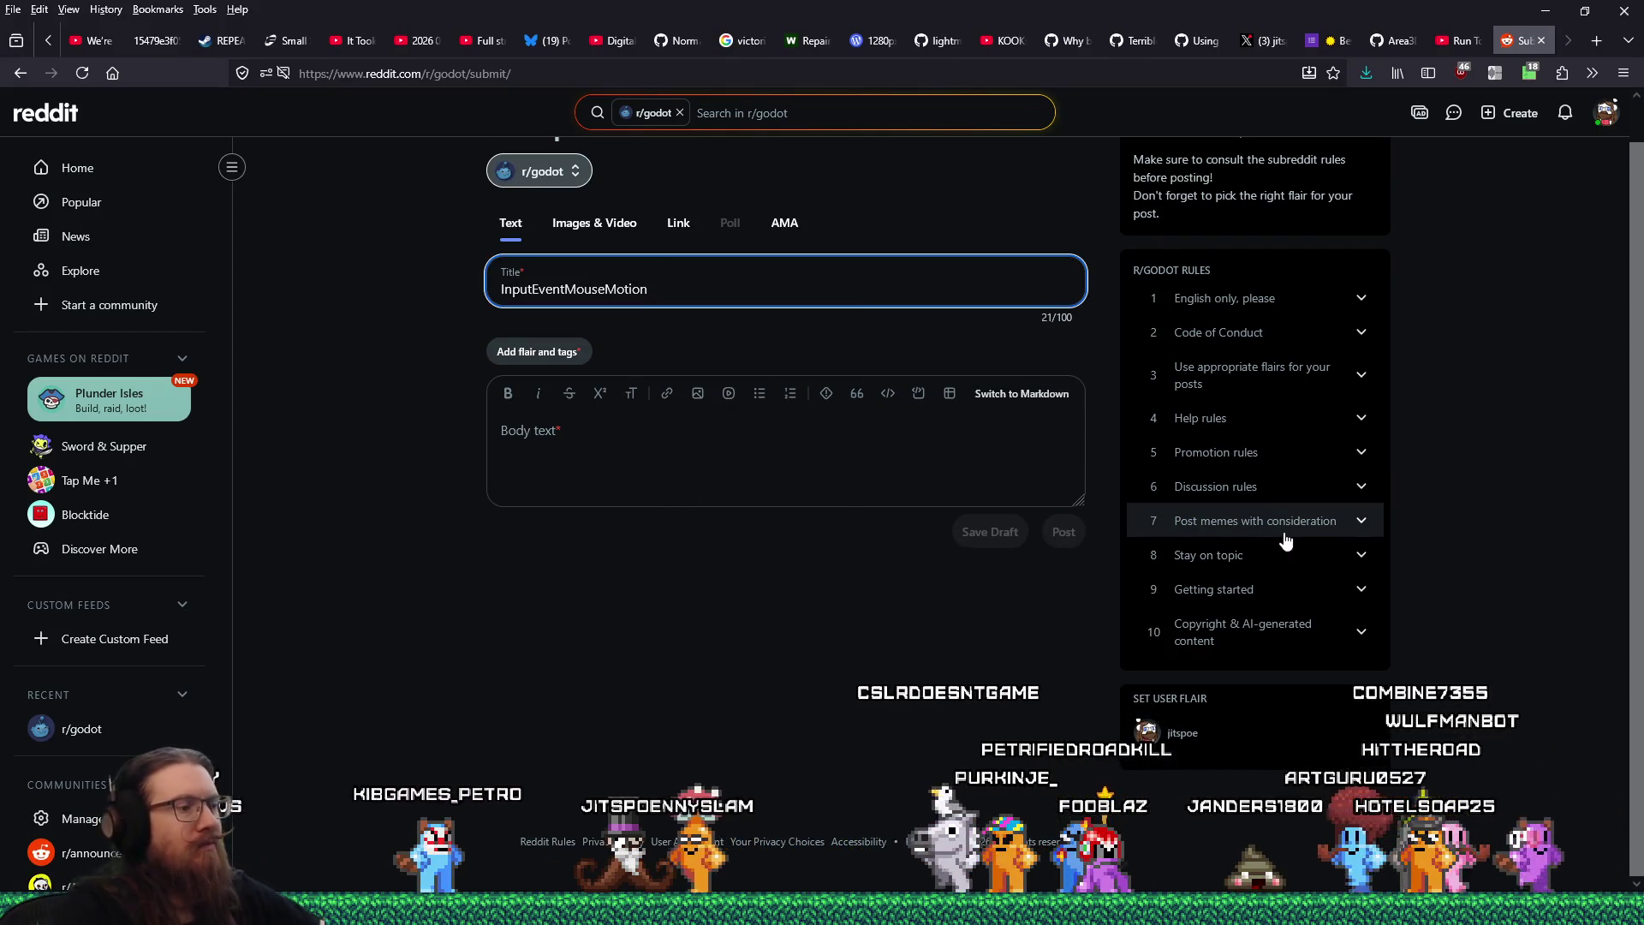
pyautogui.write('getting eaten')
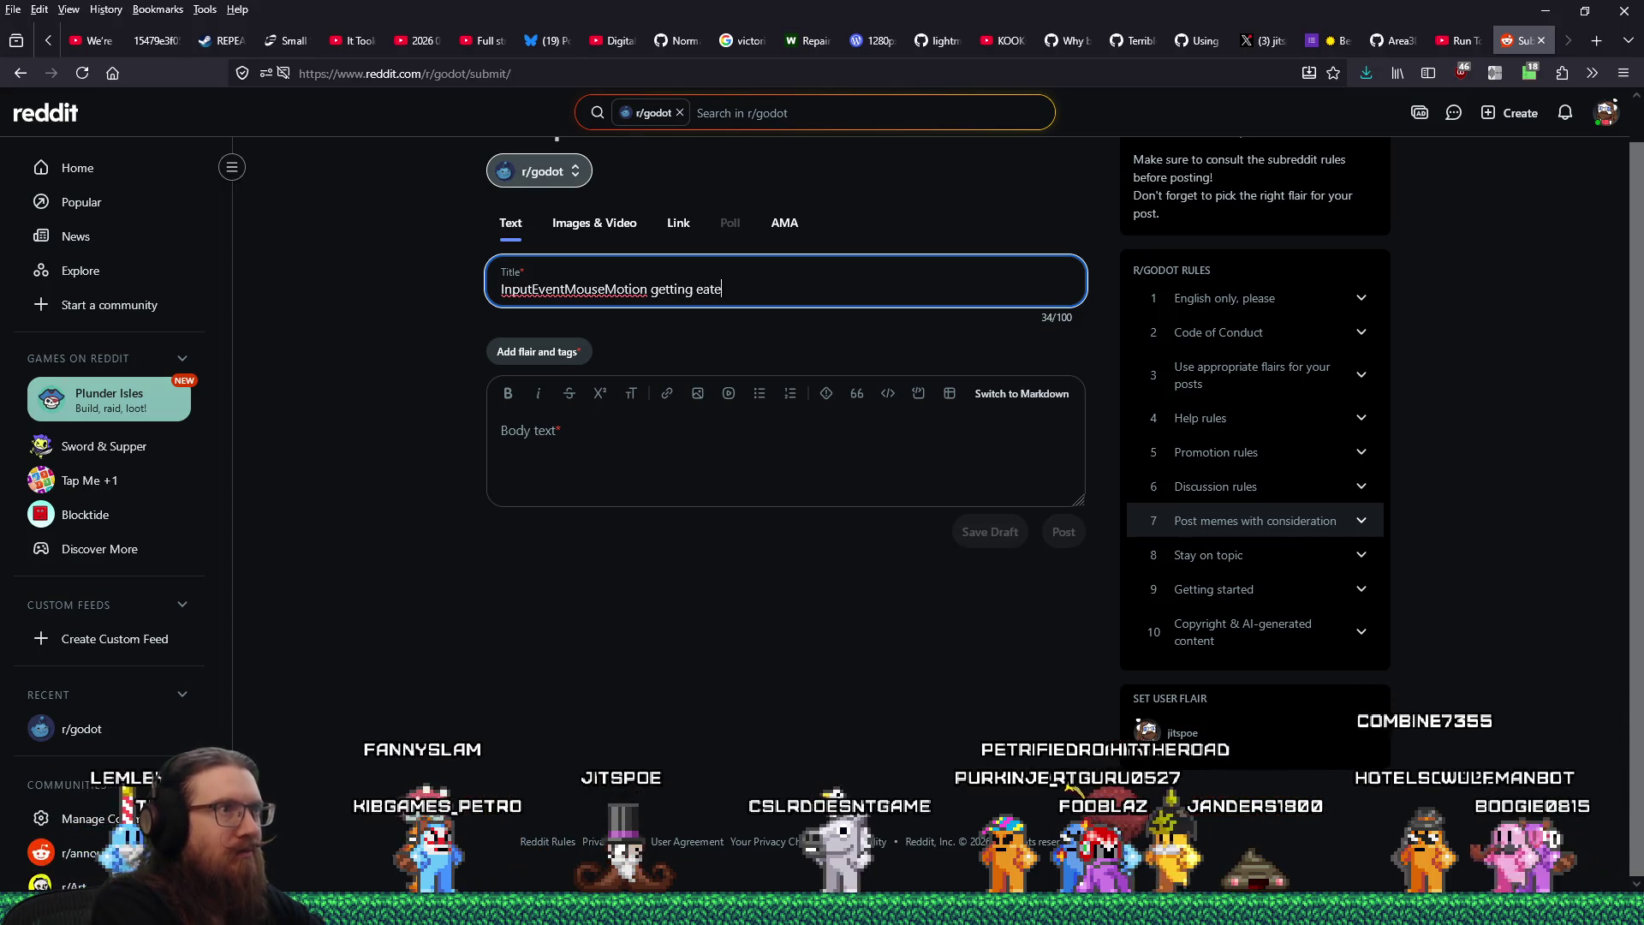
pyautogui.write(' by UI')
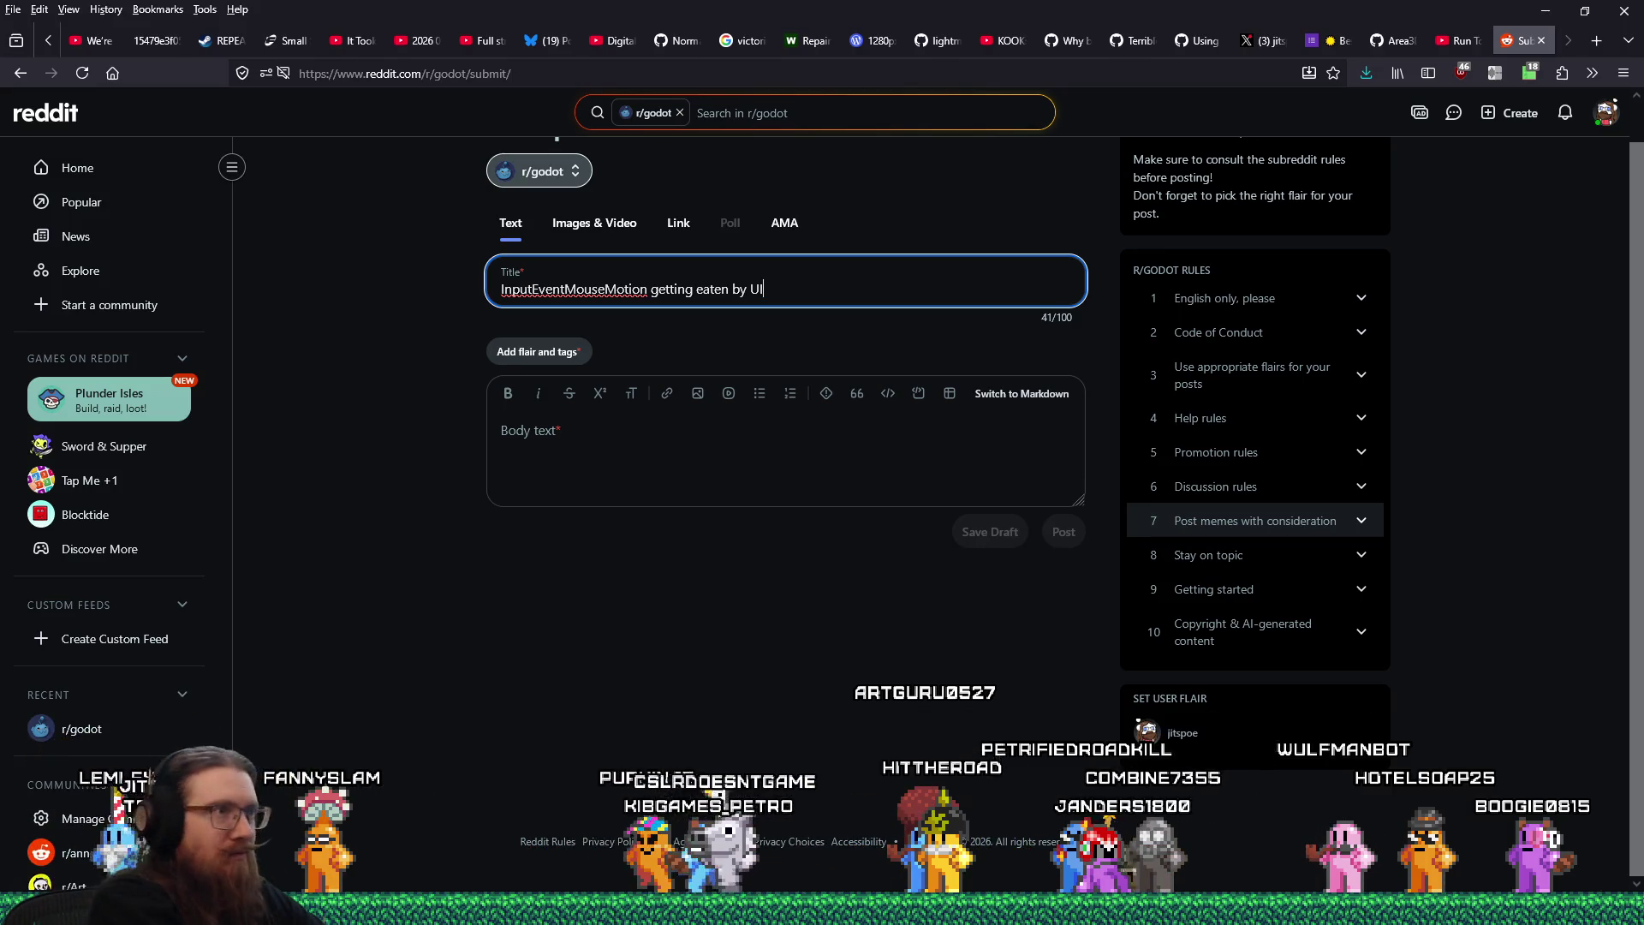
pyautogui.click(501, 289)
pyautogui.write('Want to dete')
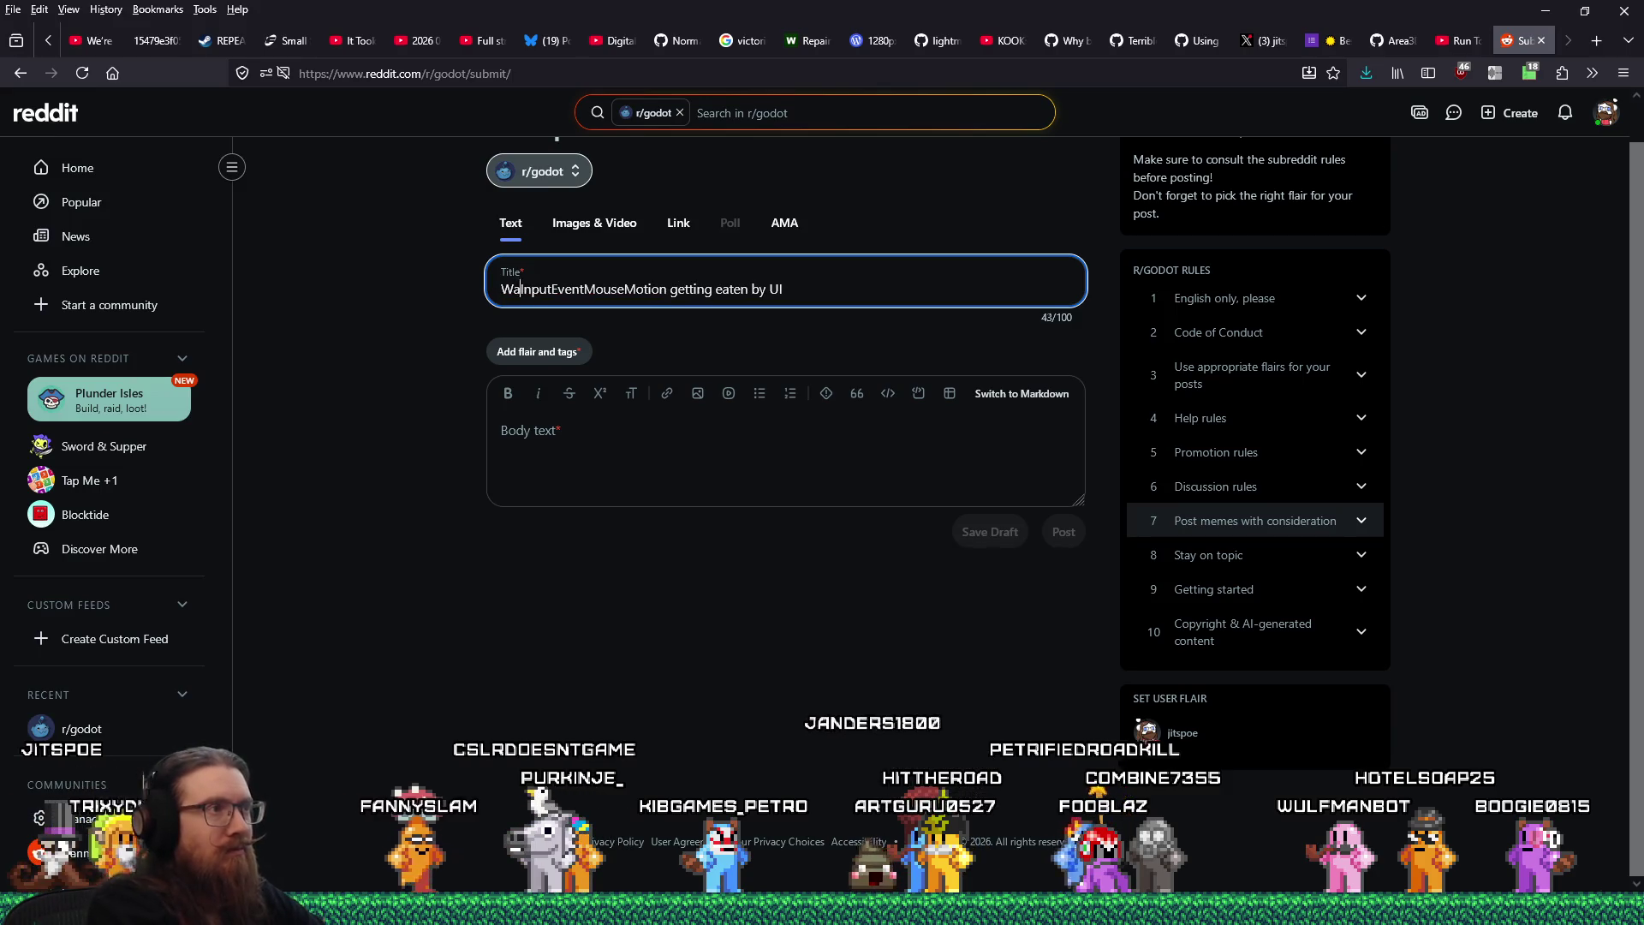
pyautogui.write('ct ')
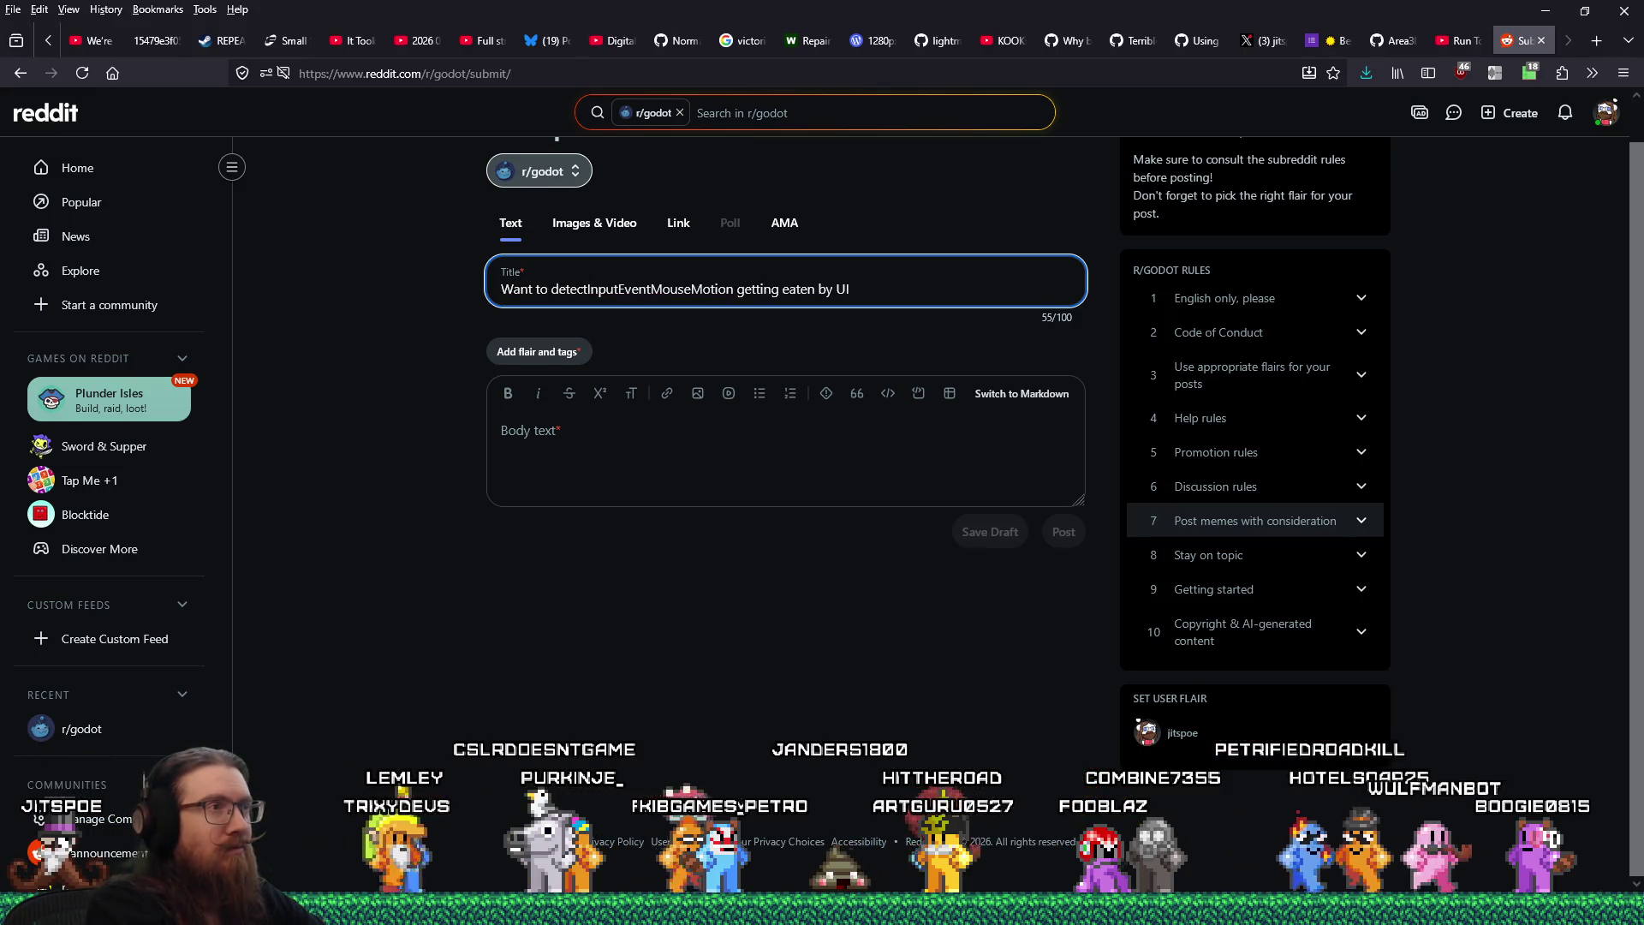
pyautogui.write('mouse mov')
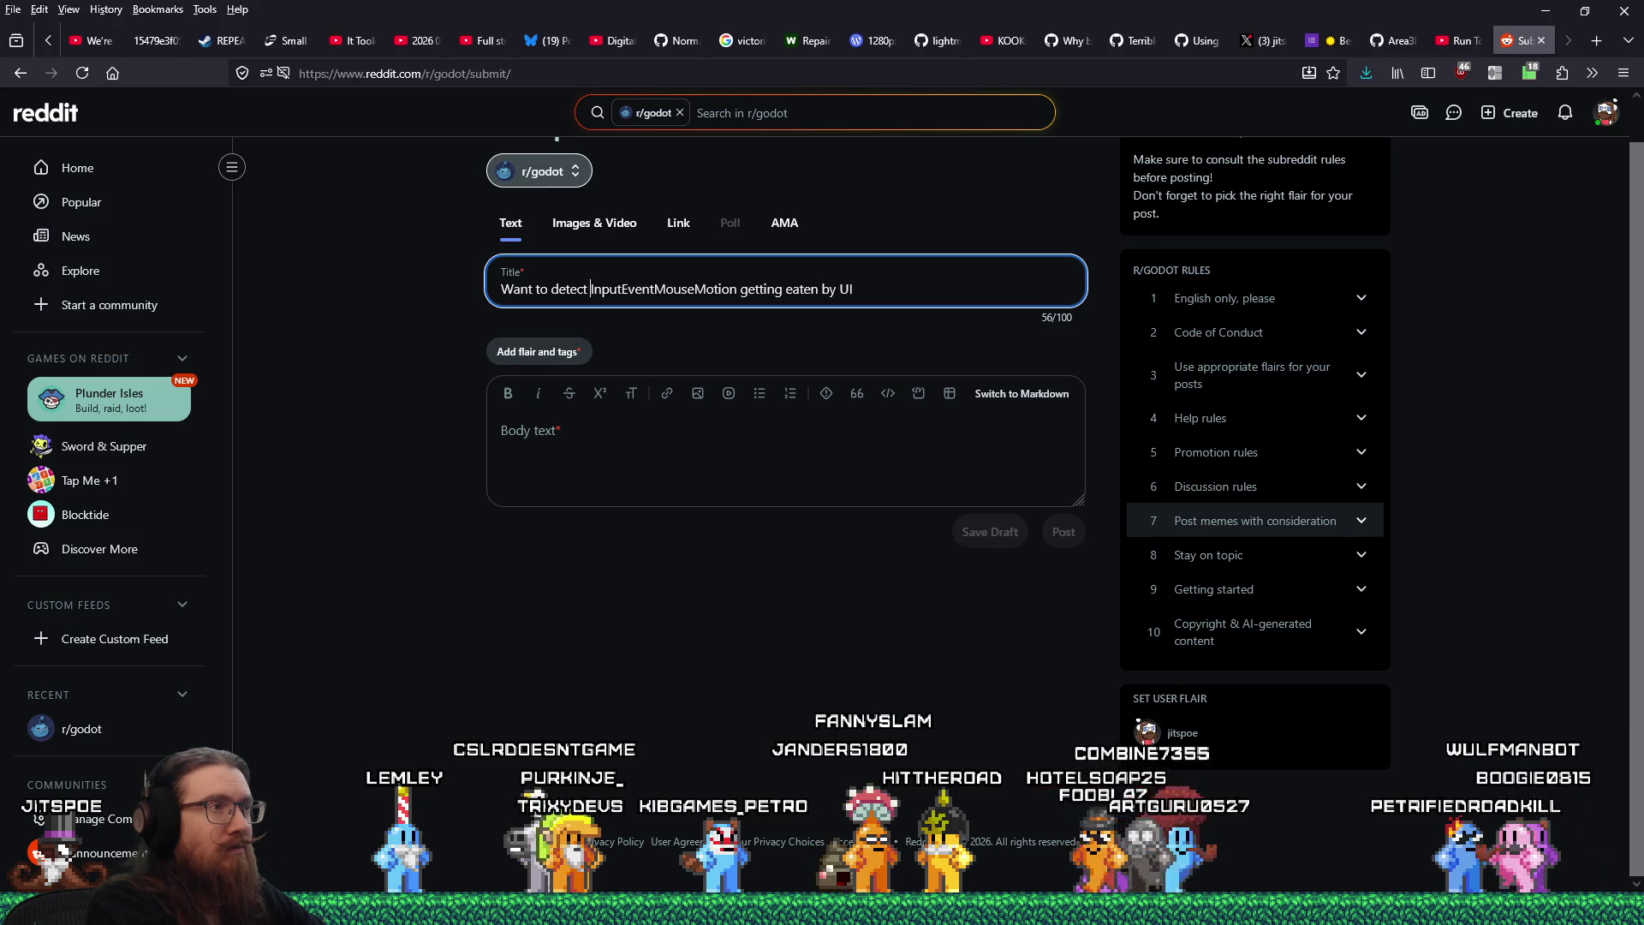
pyautogui.write('ement,')
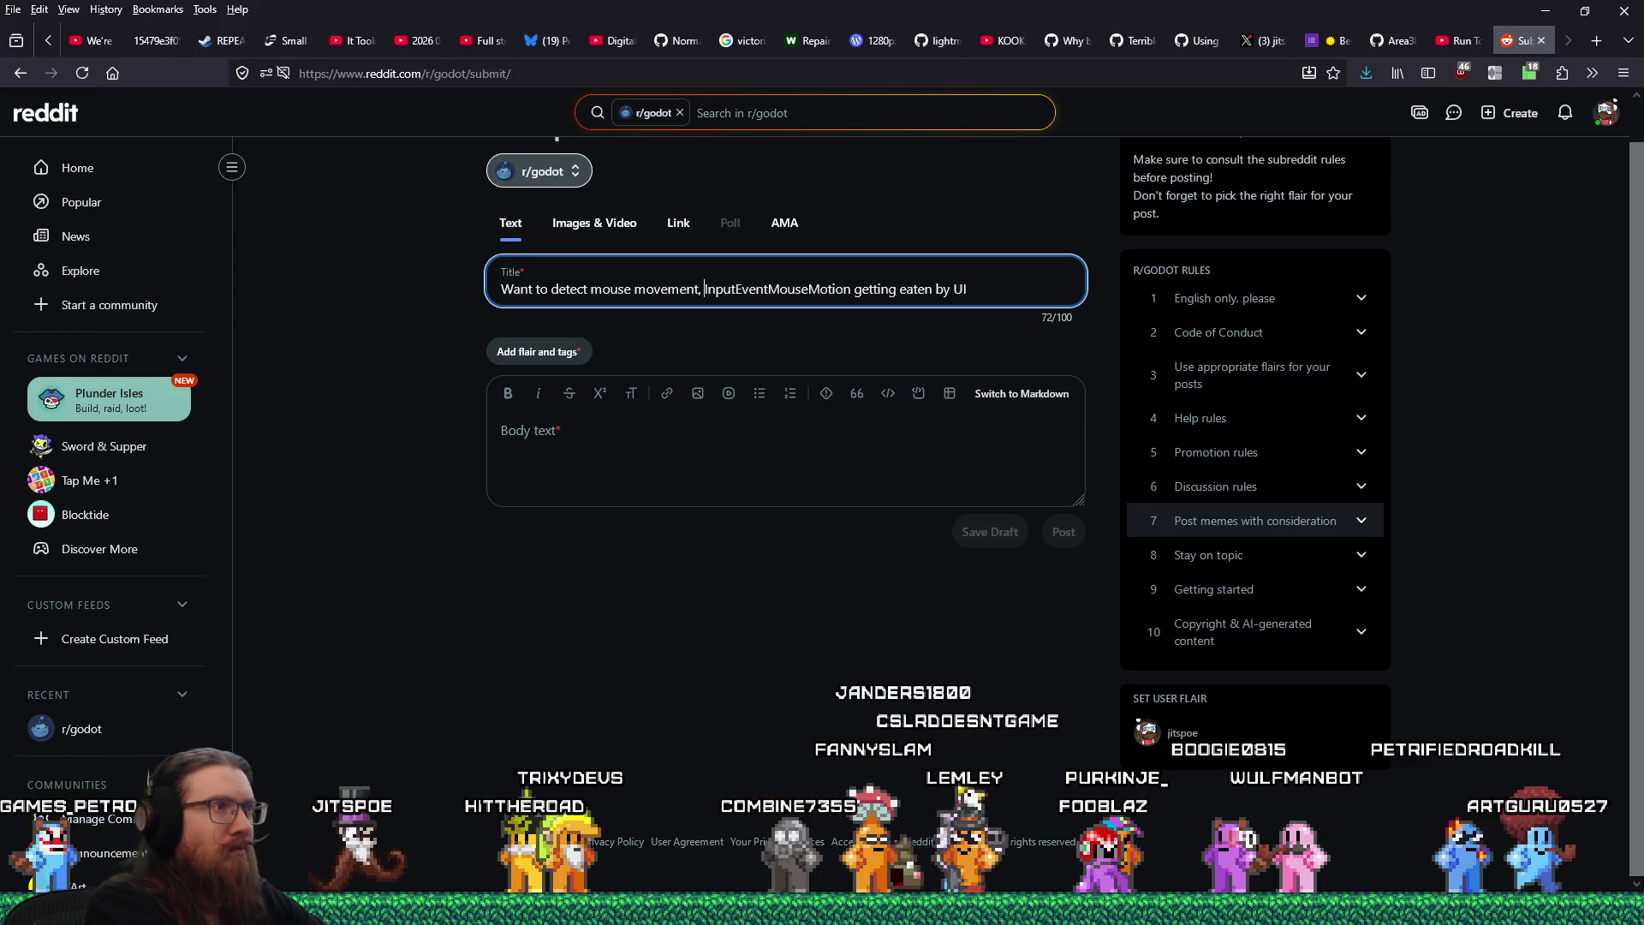
pyautogui.write('  b')
pyautogui.press('BackSpace')
pyautogui.press('BackSpace')
pyautogui.press('BackSpace')
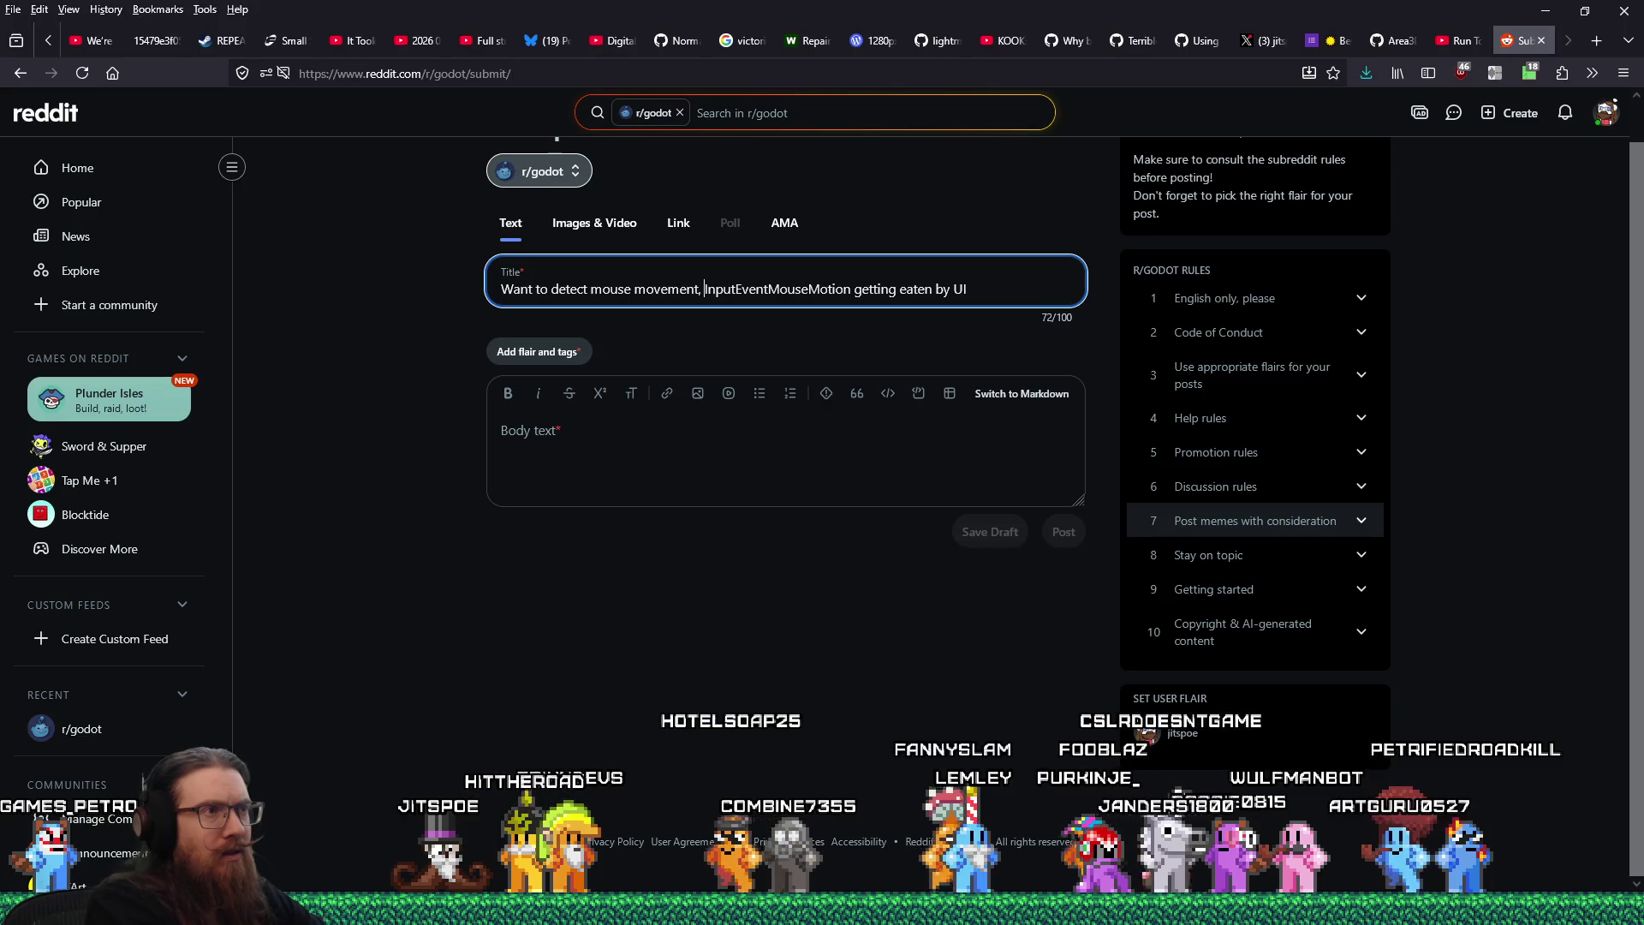
pyautogui.write('in menu, but')
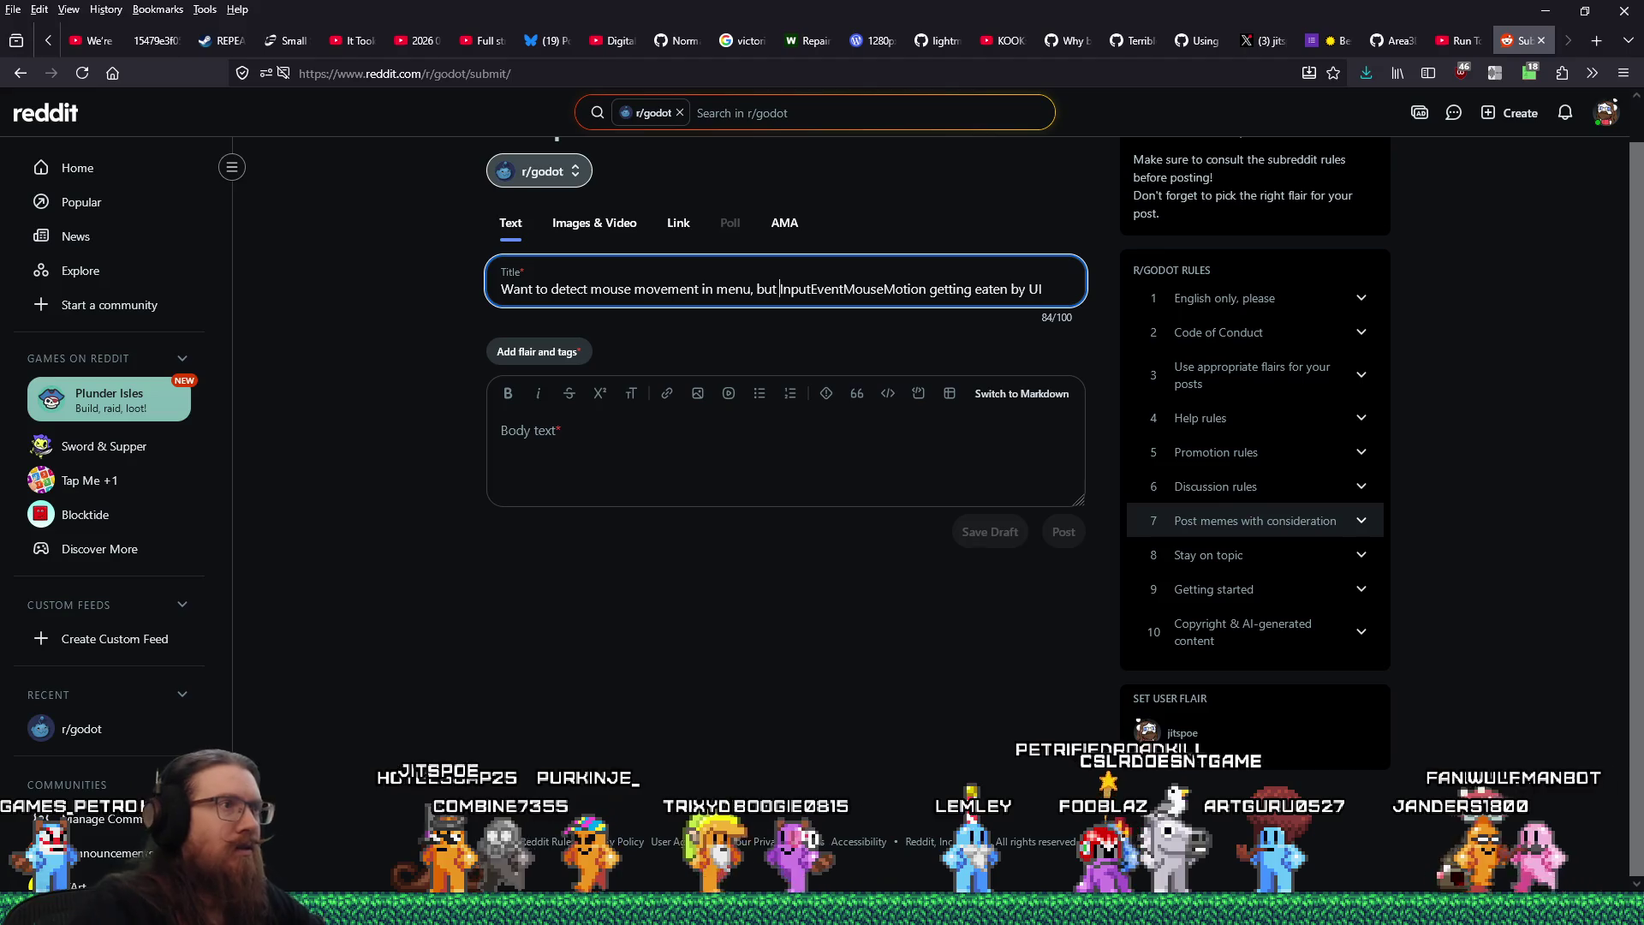
# Begin the post body explaining the cursor should stay hidden unless the mouse moves
pyautogui.click(753, 448)
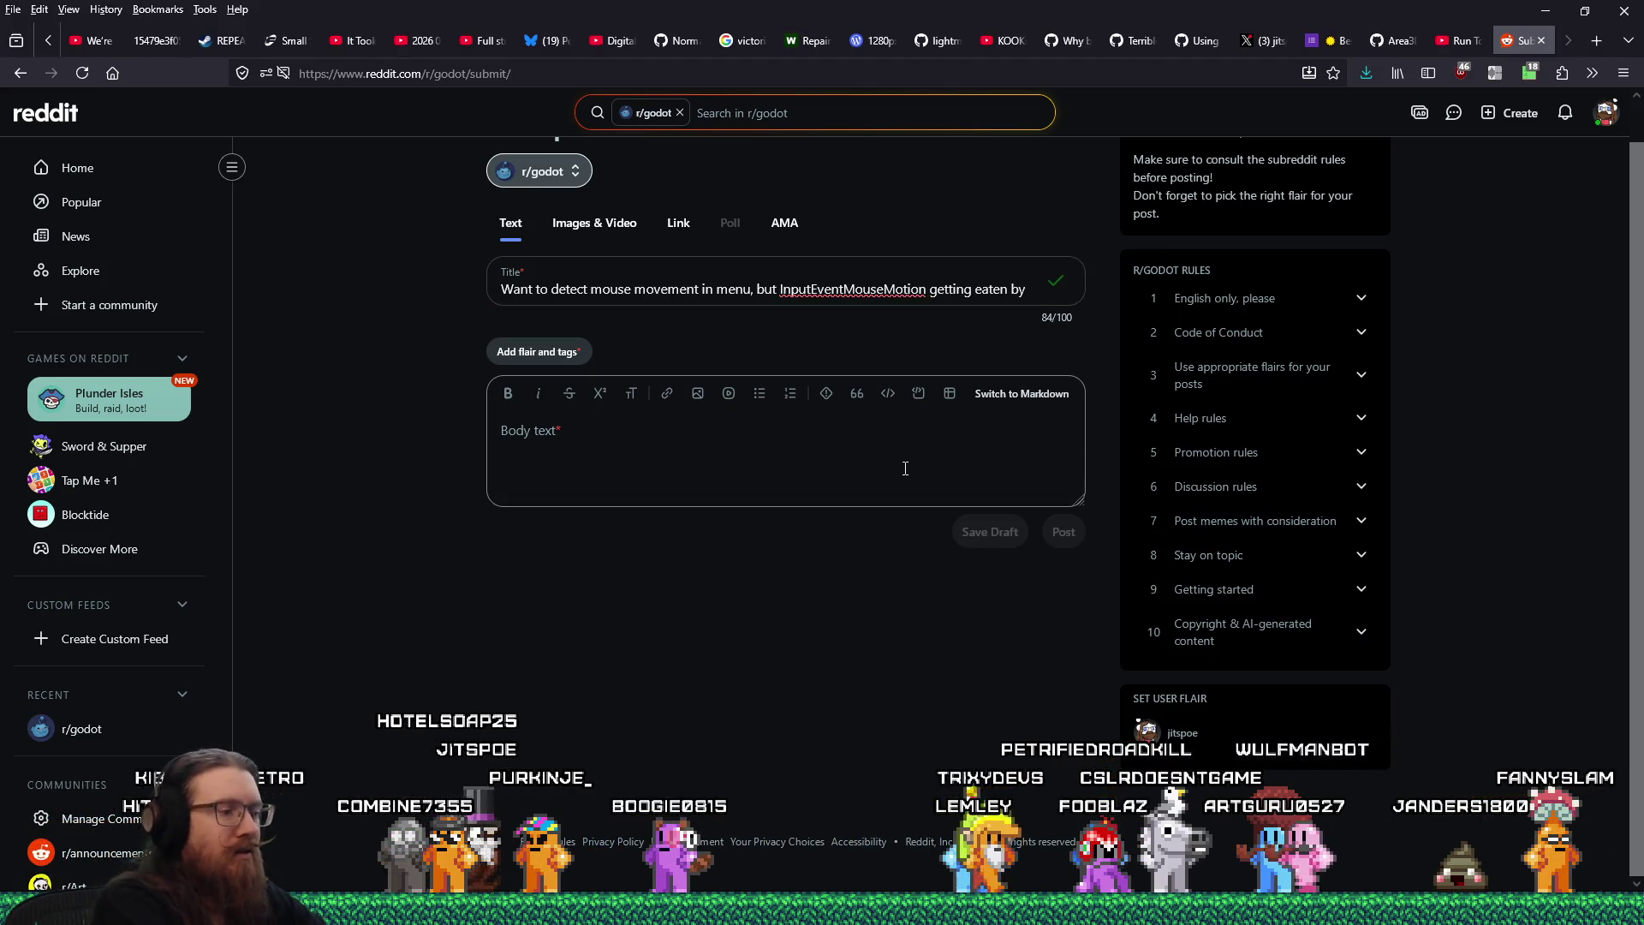
pyautogui.write("Here's what I wan")
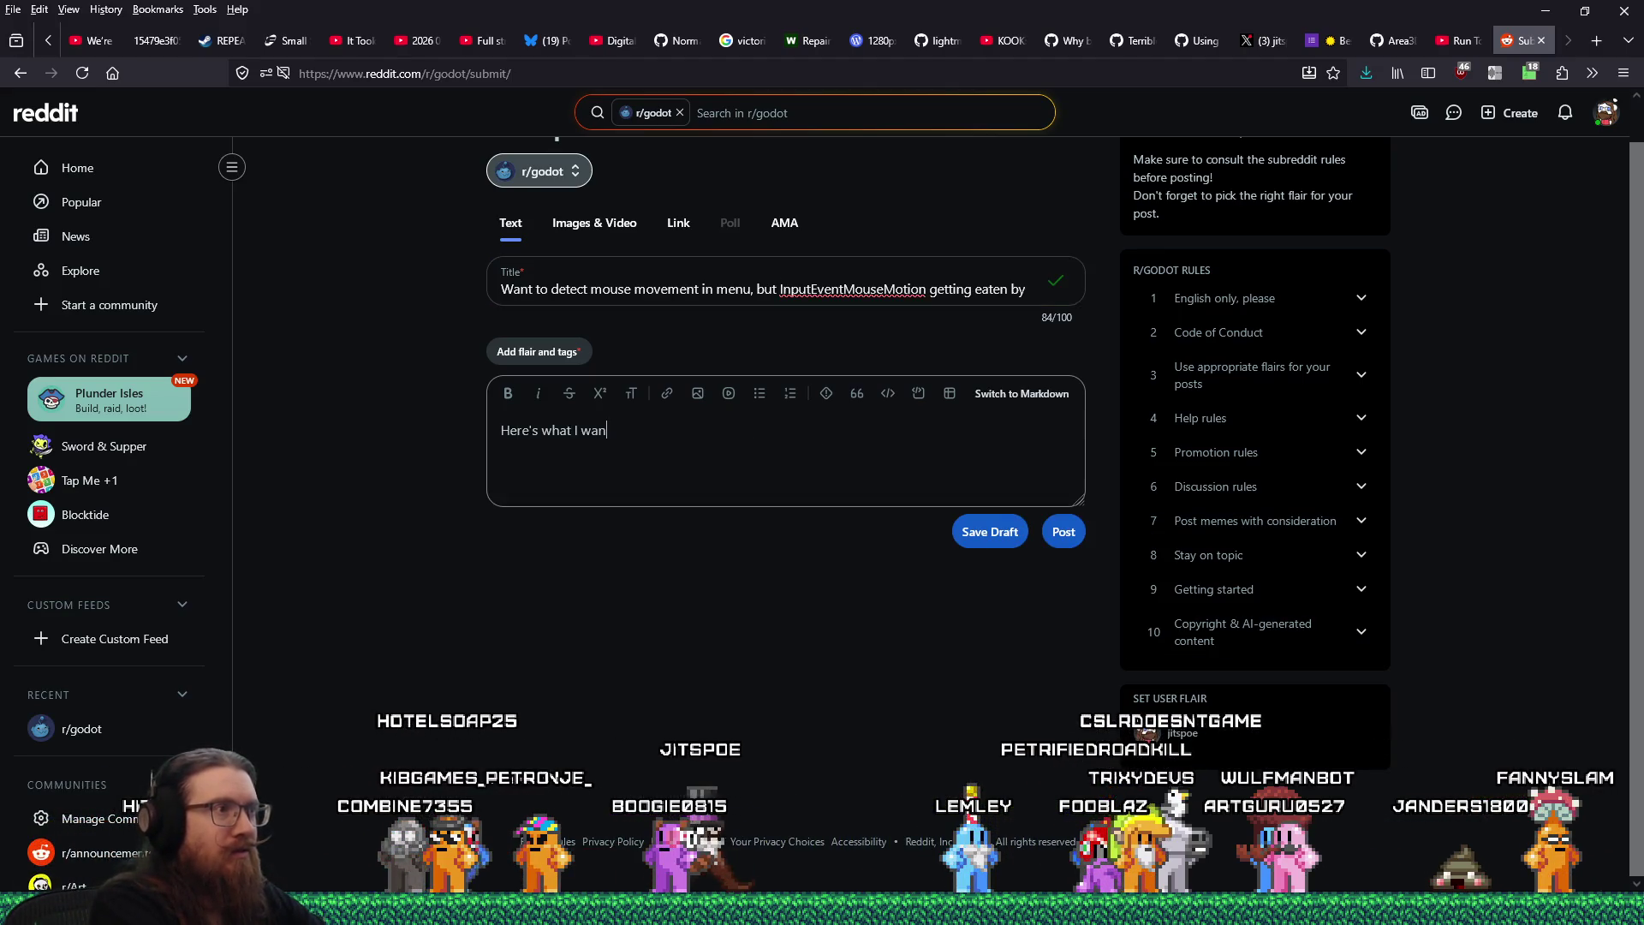
pyautogui.write('t to do:')
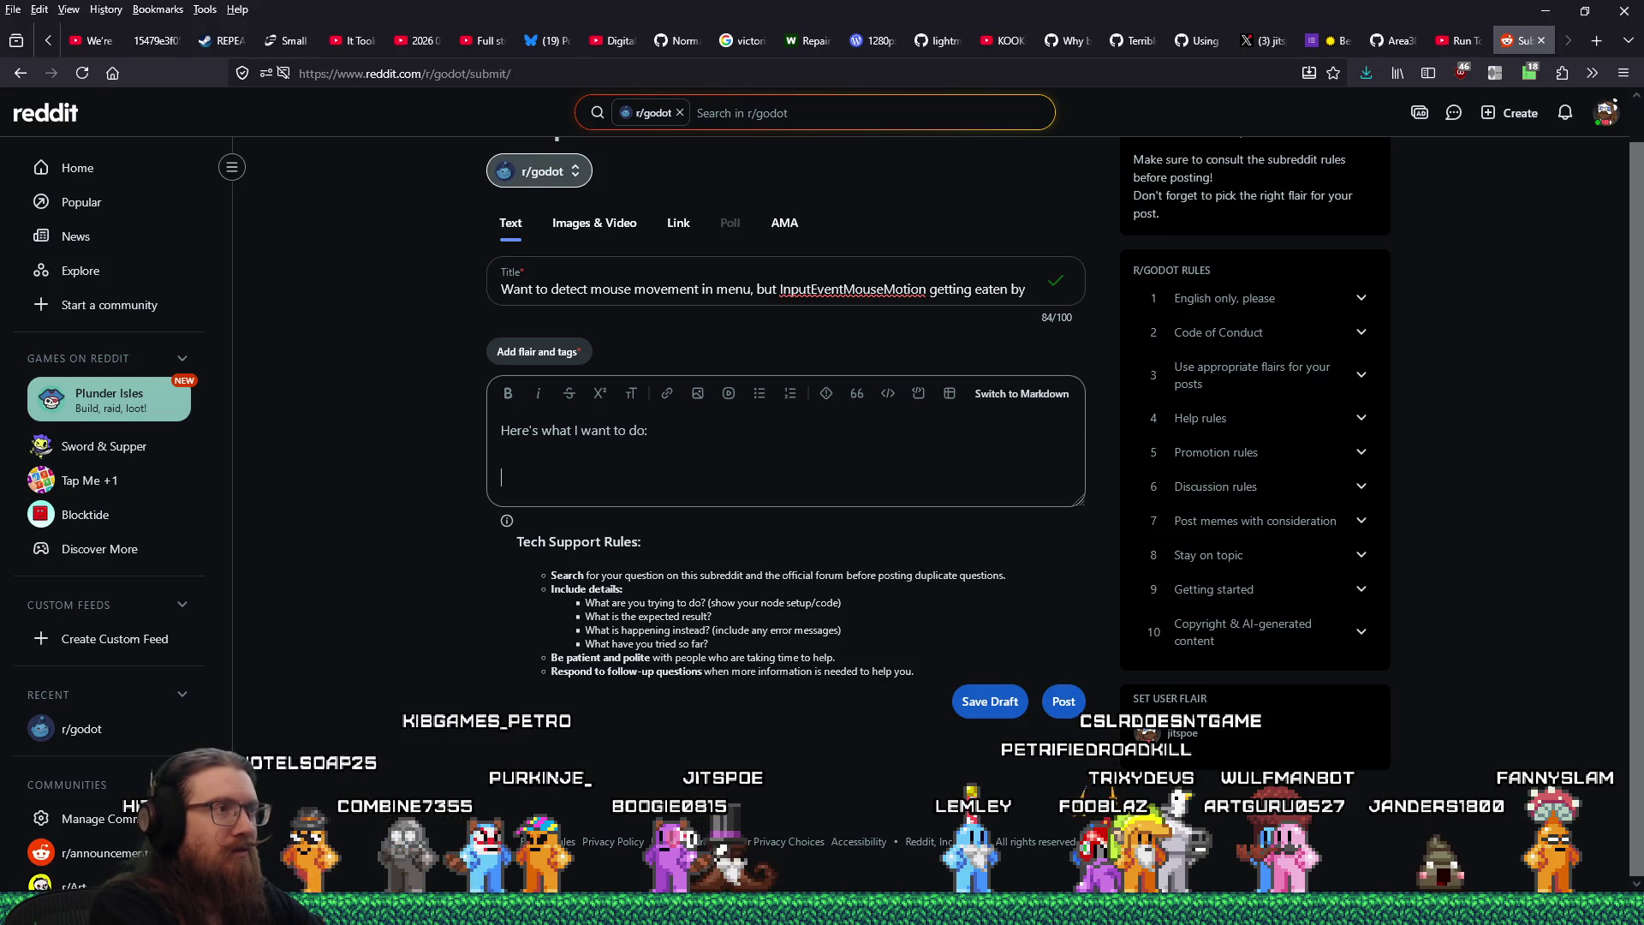
pyautogui.write('Hide the mouse')
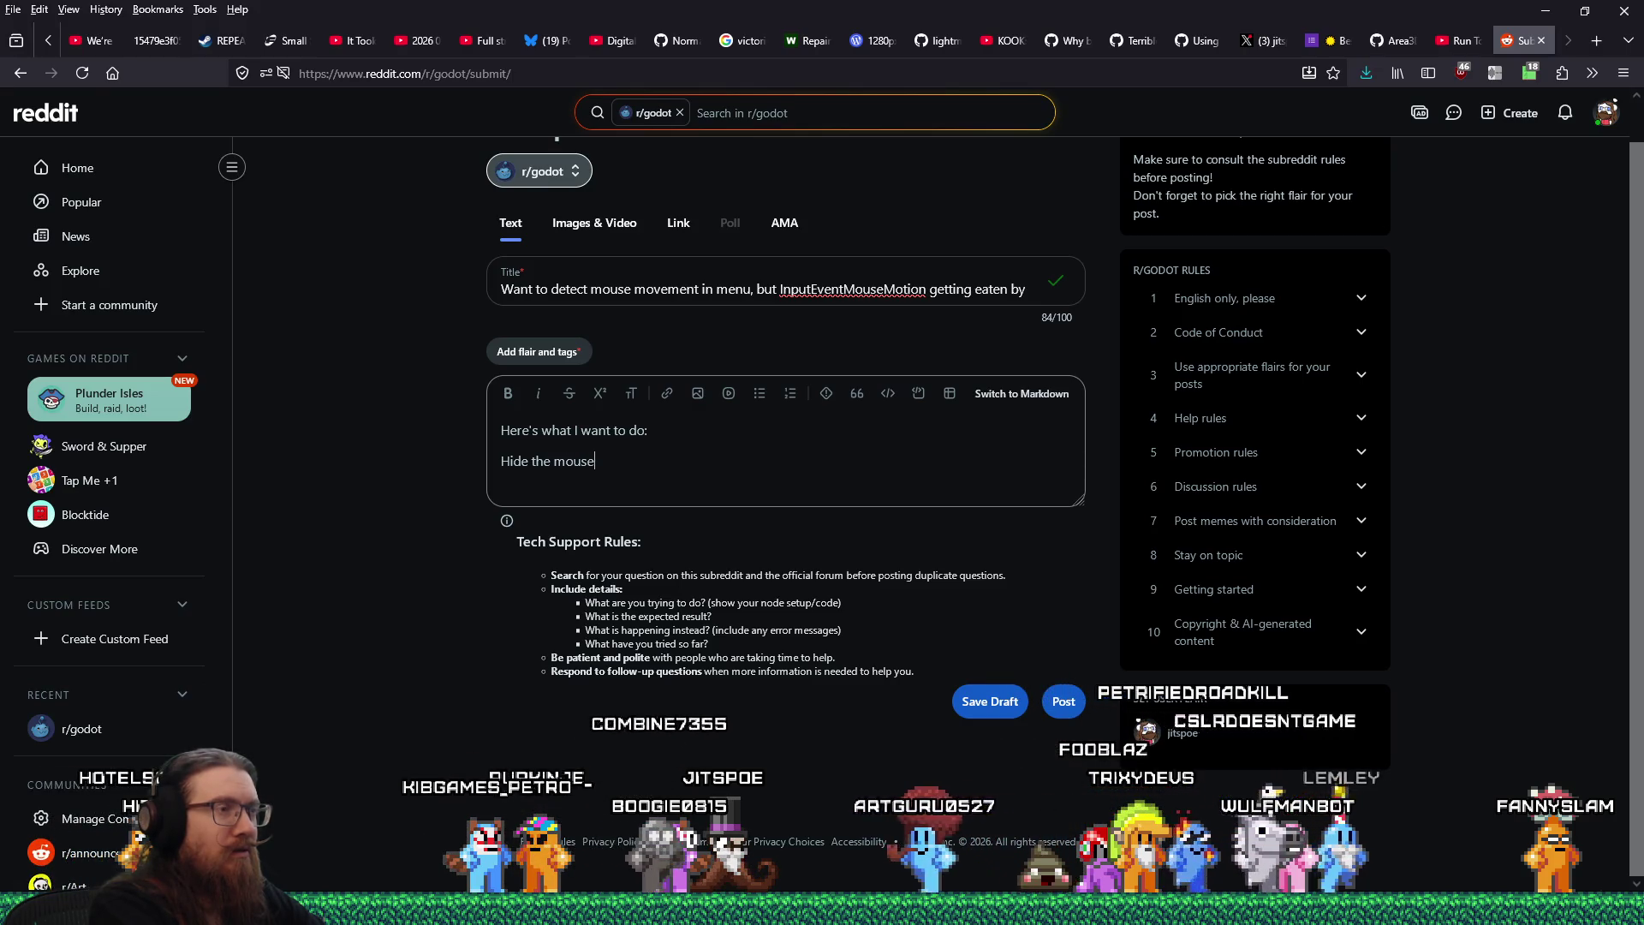
pyautogui.write(' unule')
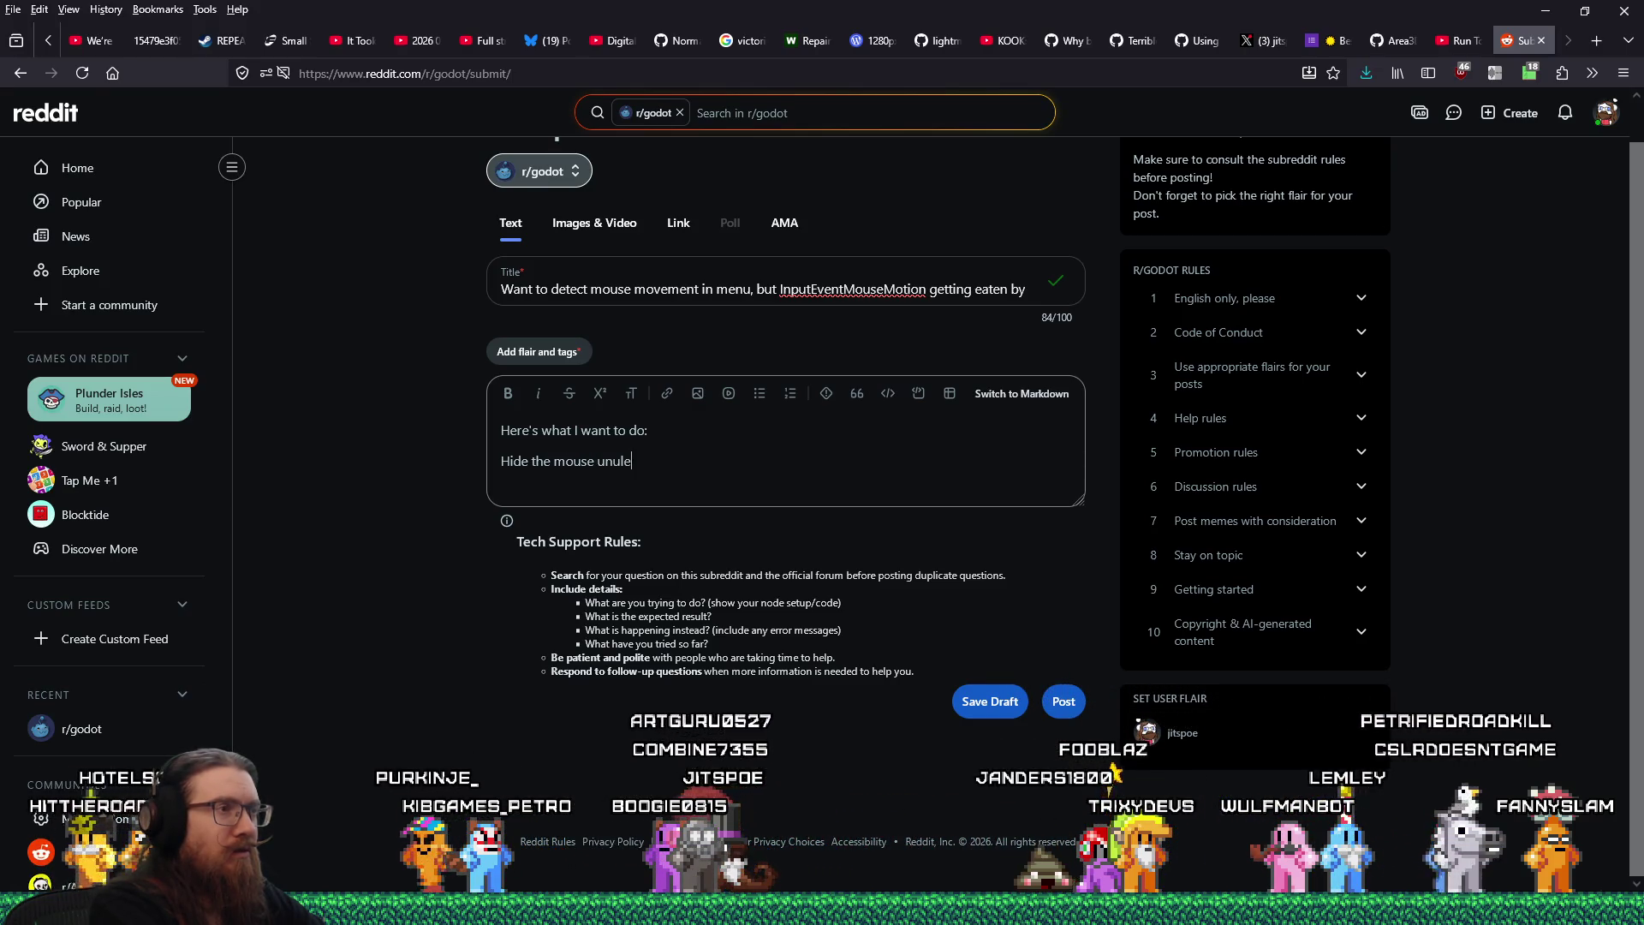
pyautogui.press('BackSpace')
pyautogui.press('BackSpace')
pyautogui.press('BackSpace')
pyautogui.write("less there's mous")
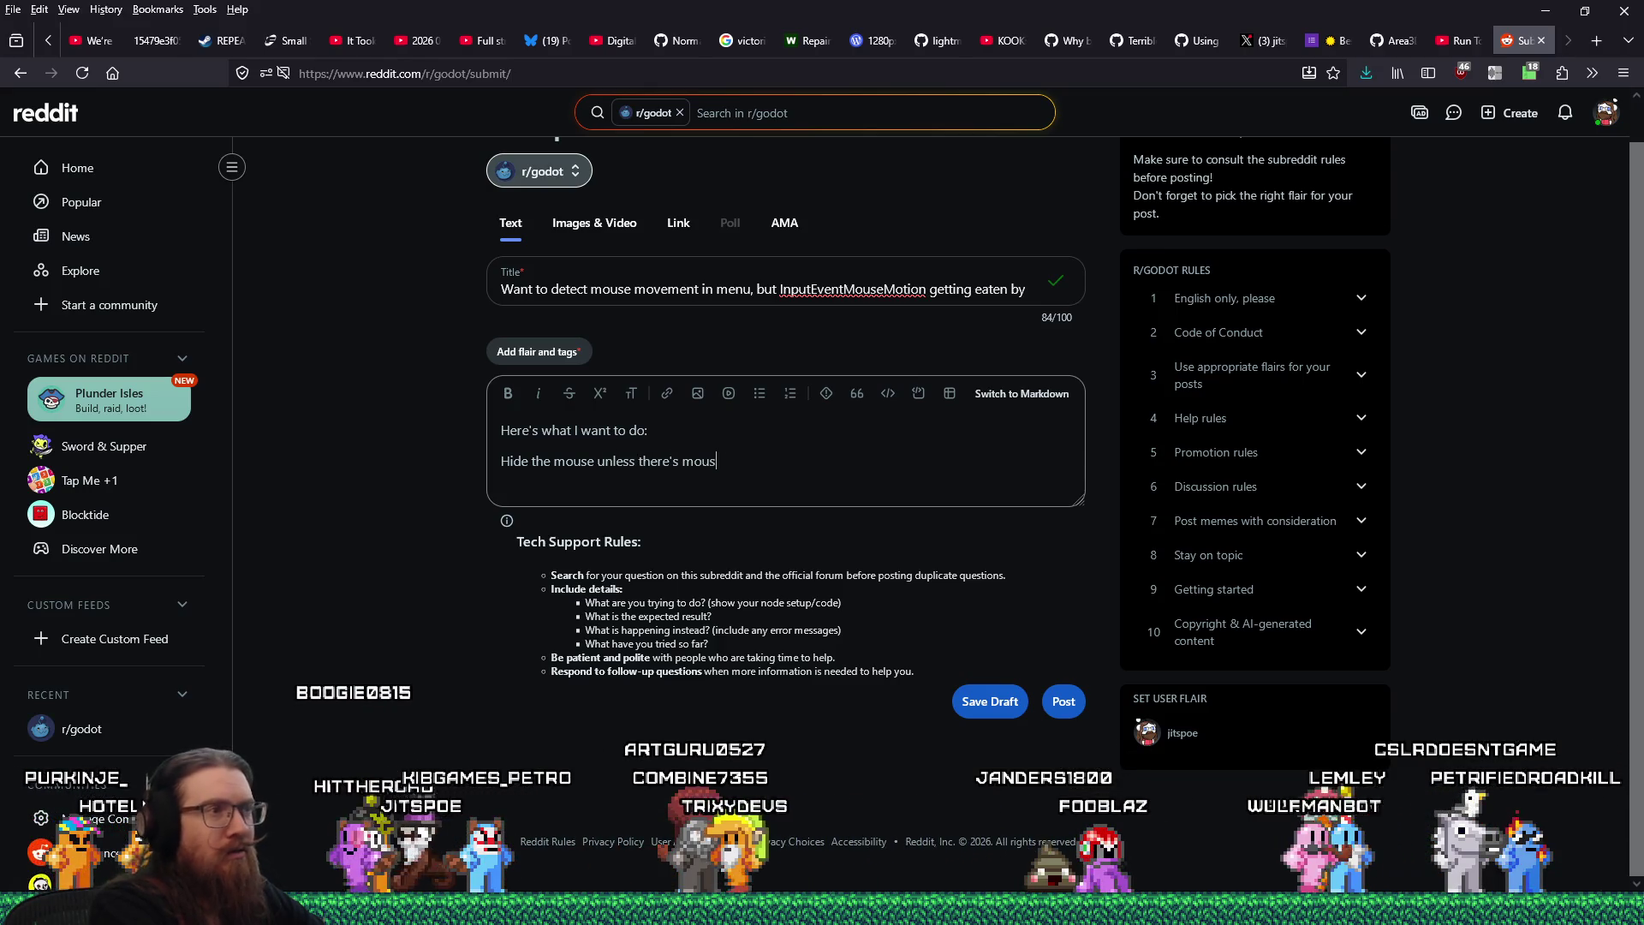
pyautogui.write('e movement while the menu is open, then show the mouse cursor')
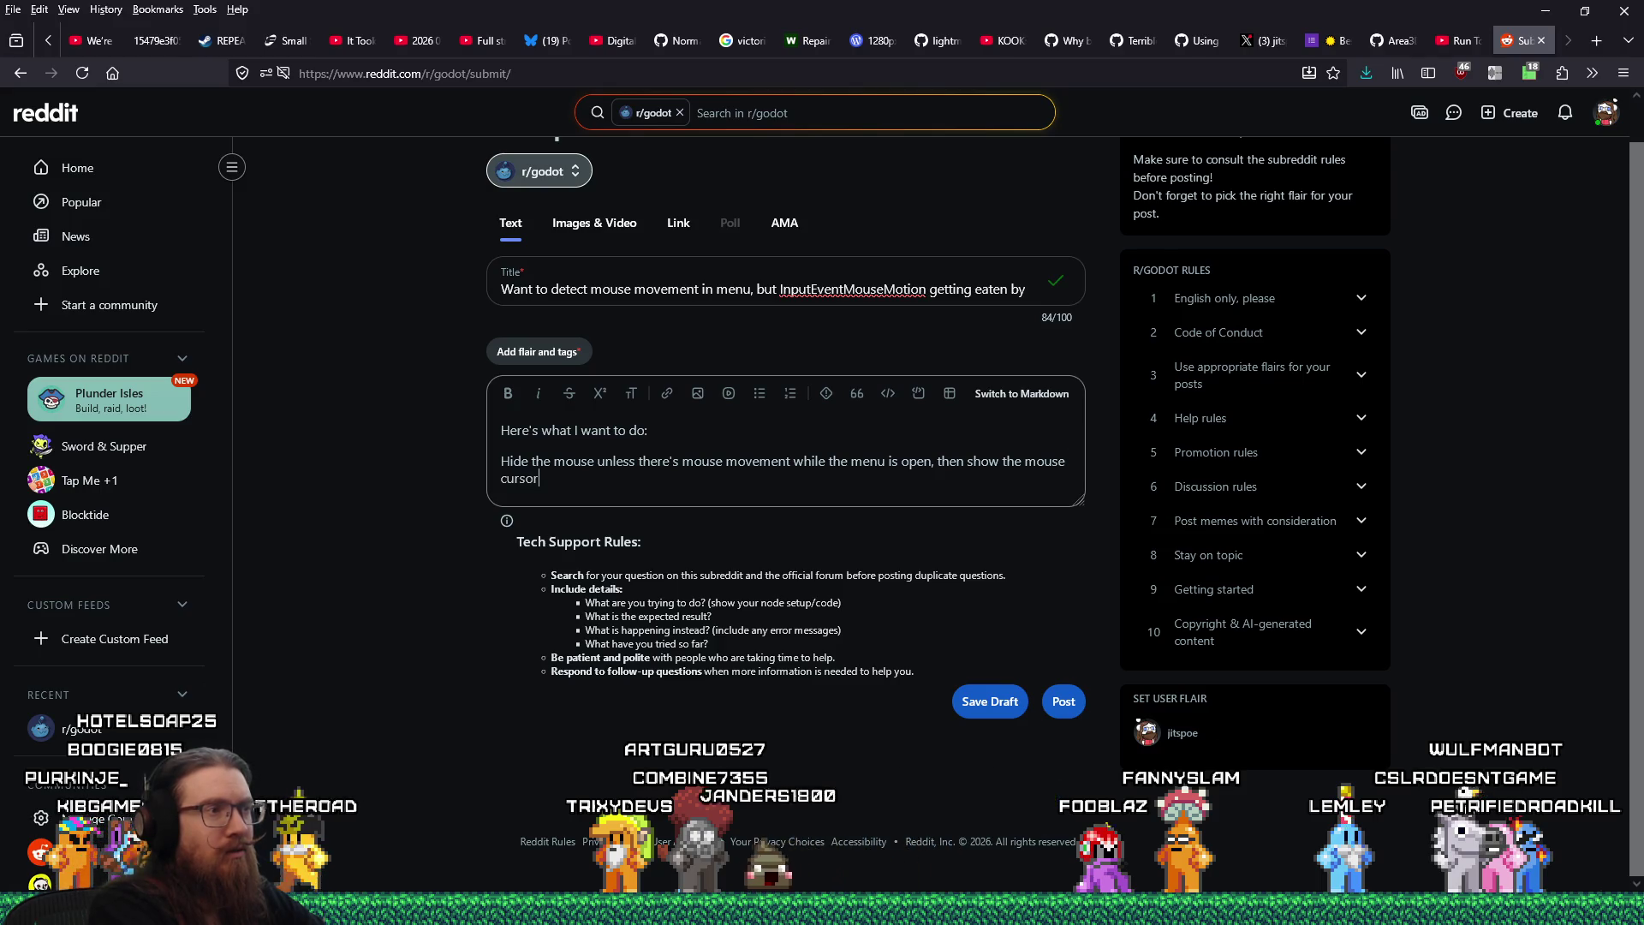
pyautogui.hotkey('alt', 'Tab')
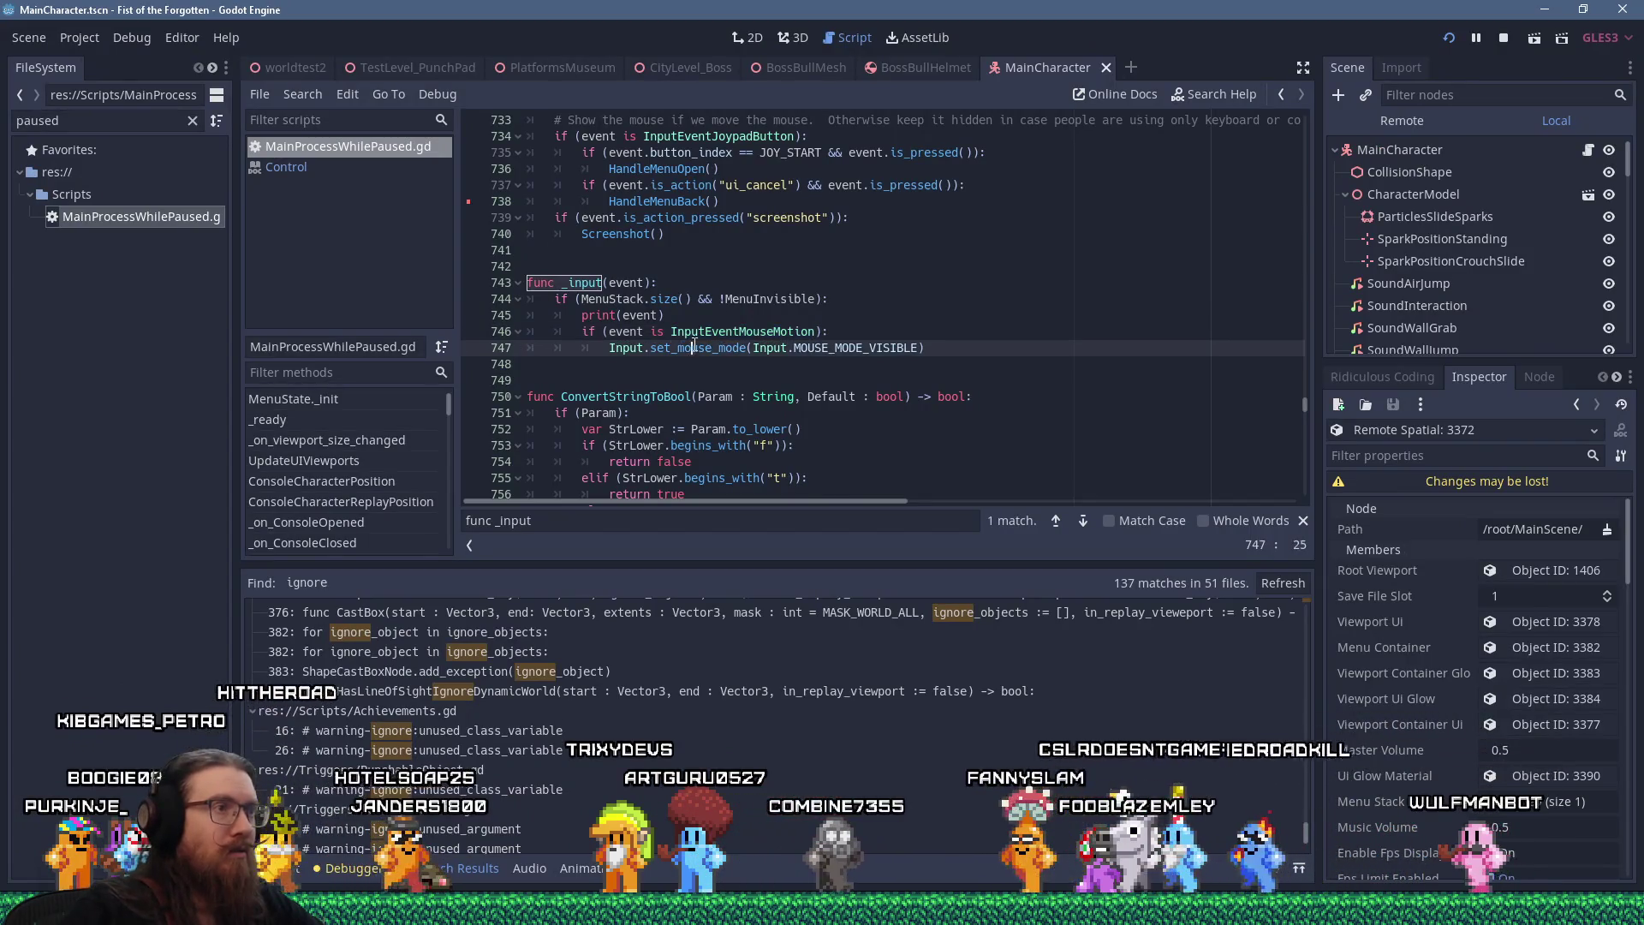
# Find in Files for set_mouse_mode across the project and jump to the line 66 call
pyautogui.click(746, 347)
pyautogui.click(303, 94)
pyautogui.click(342, 217)
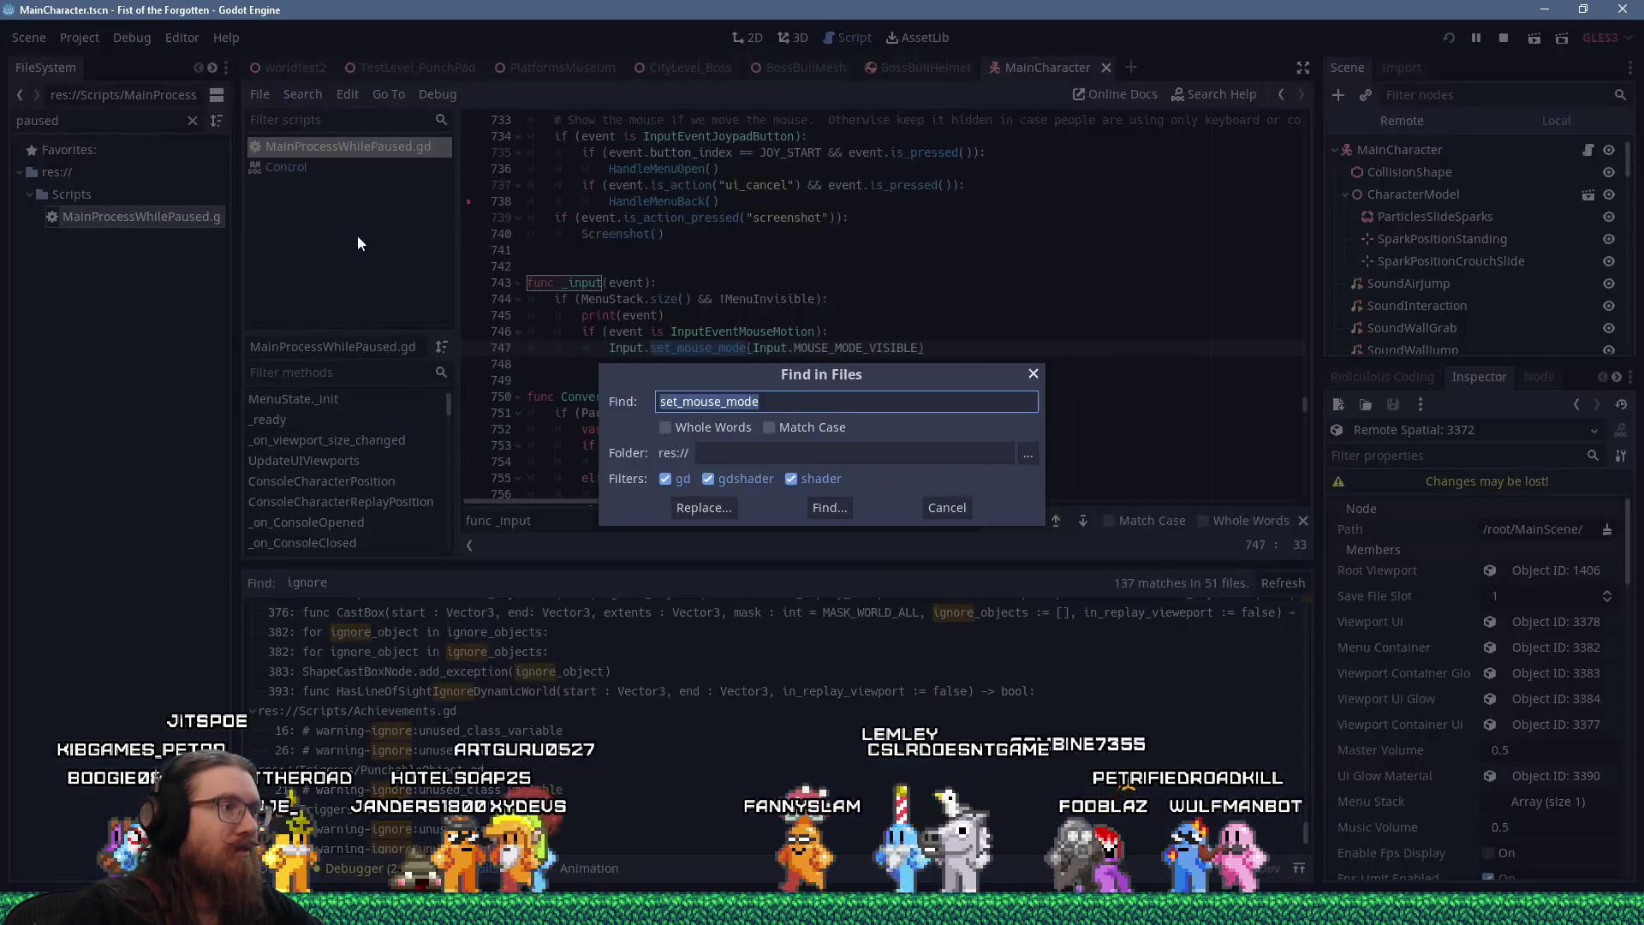
pyautogui.click(838, 507)
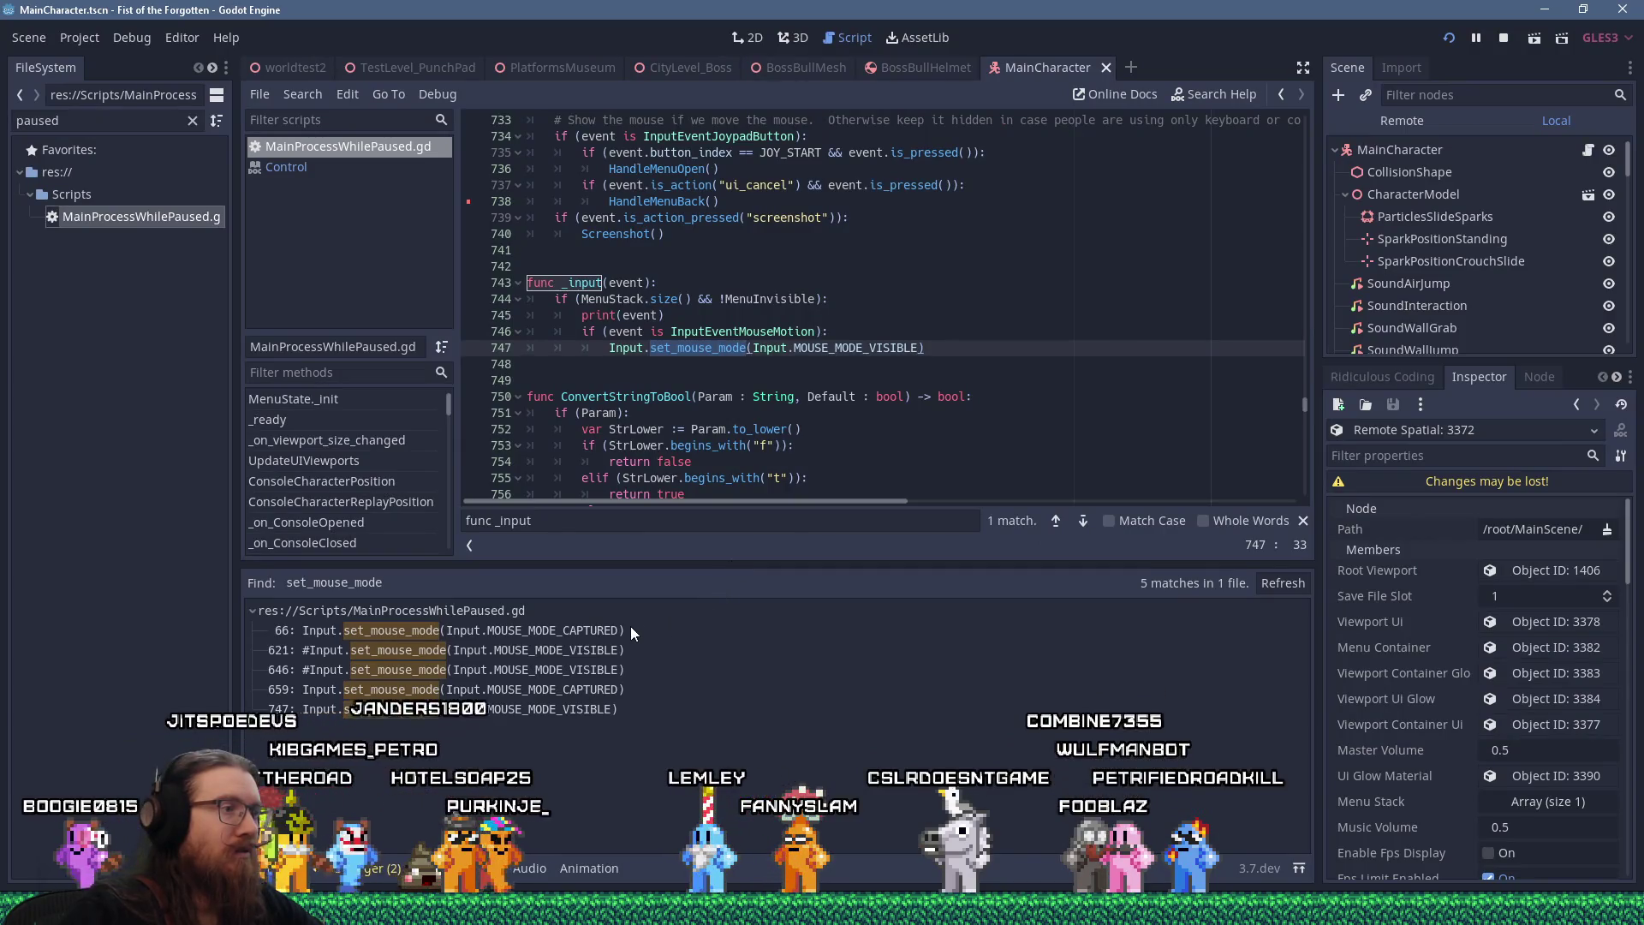
pyautogui.click(630, 631)
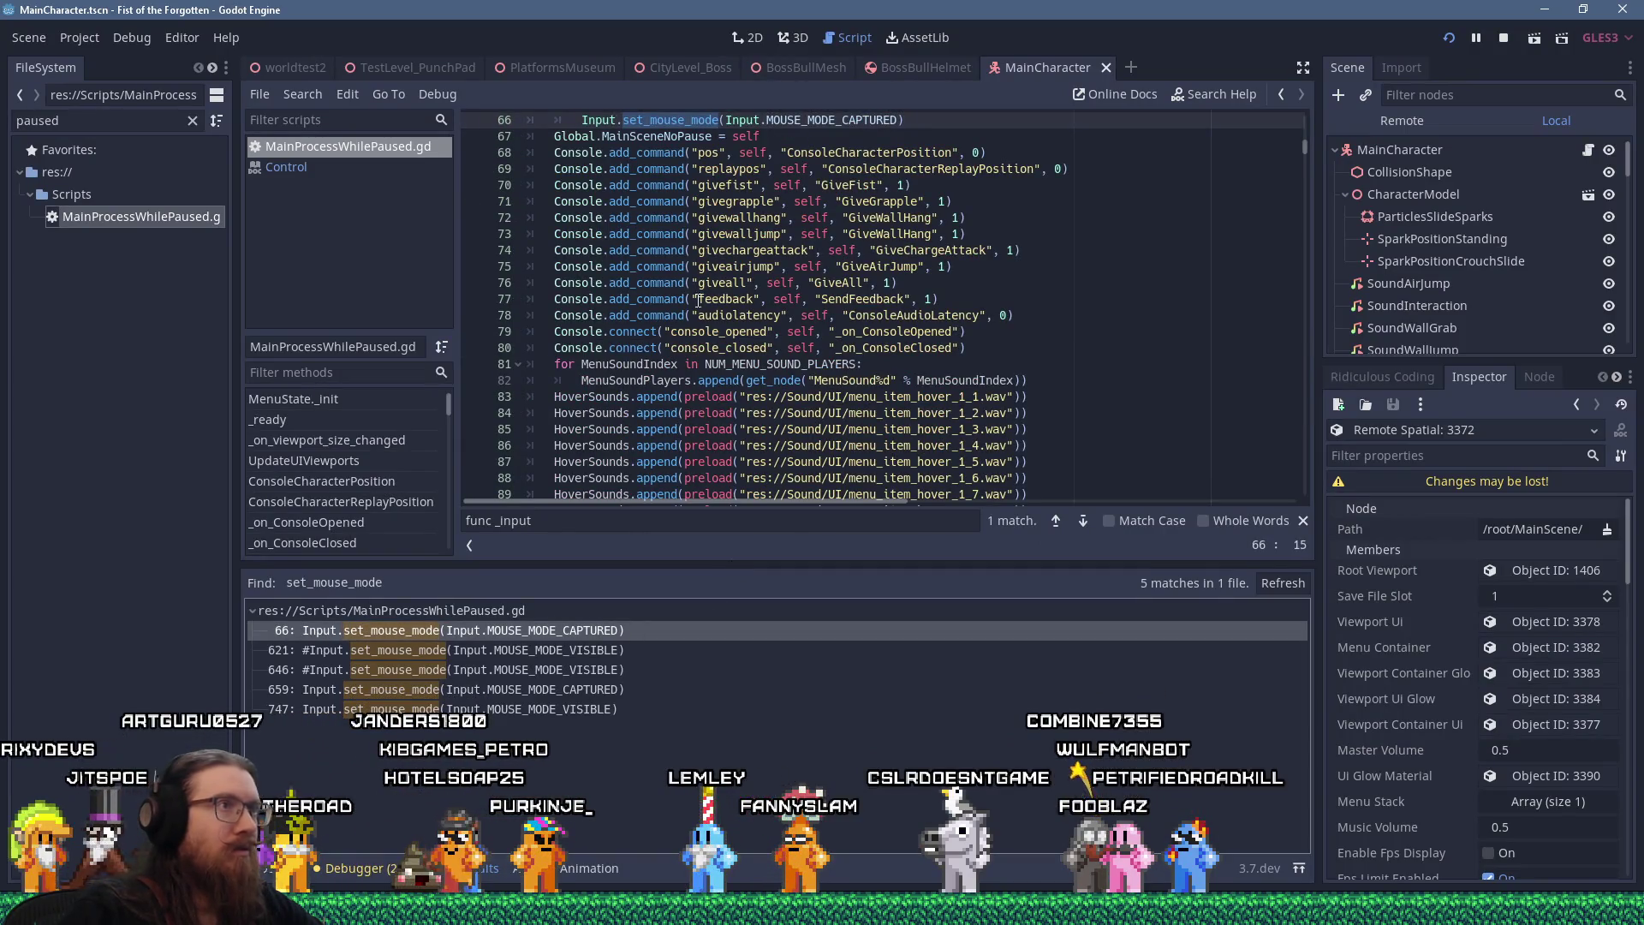
# Copy the line 66 MOUSE_MODE_CAPTURED call and place the caret at the end of the Reddit post body
pyautogui.rightClick(584, 120)
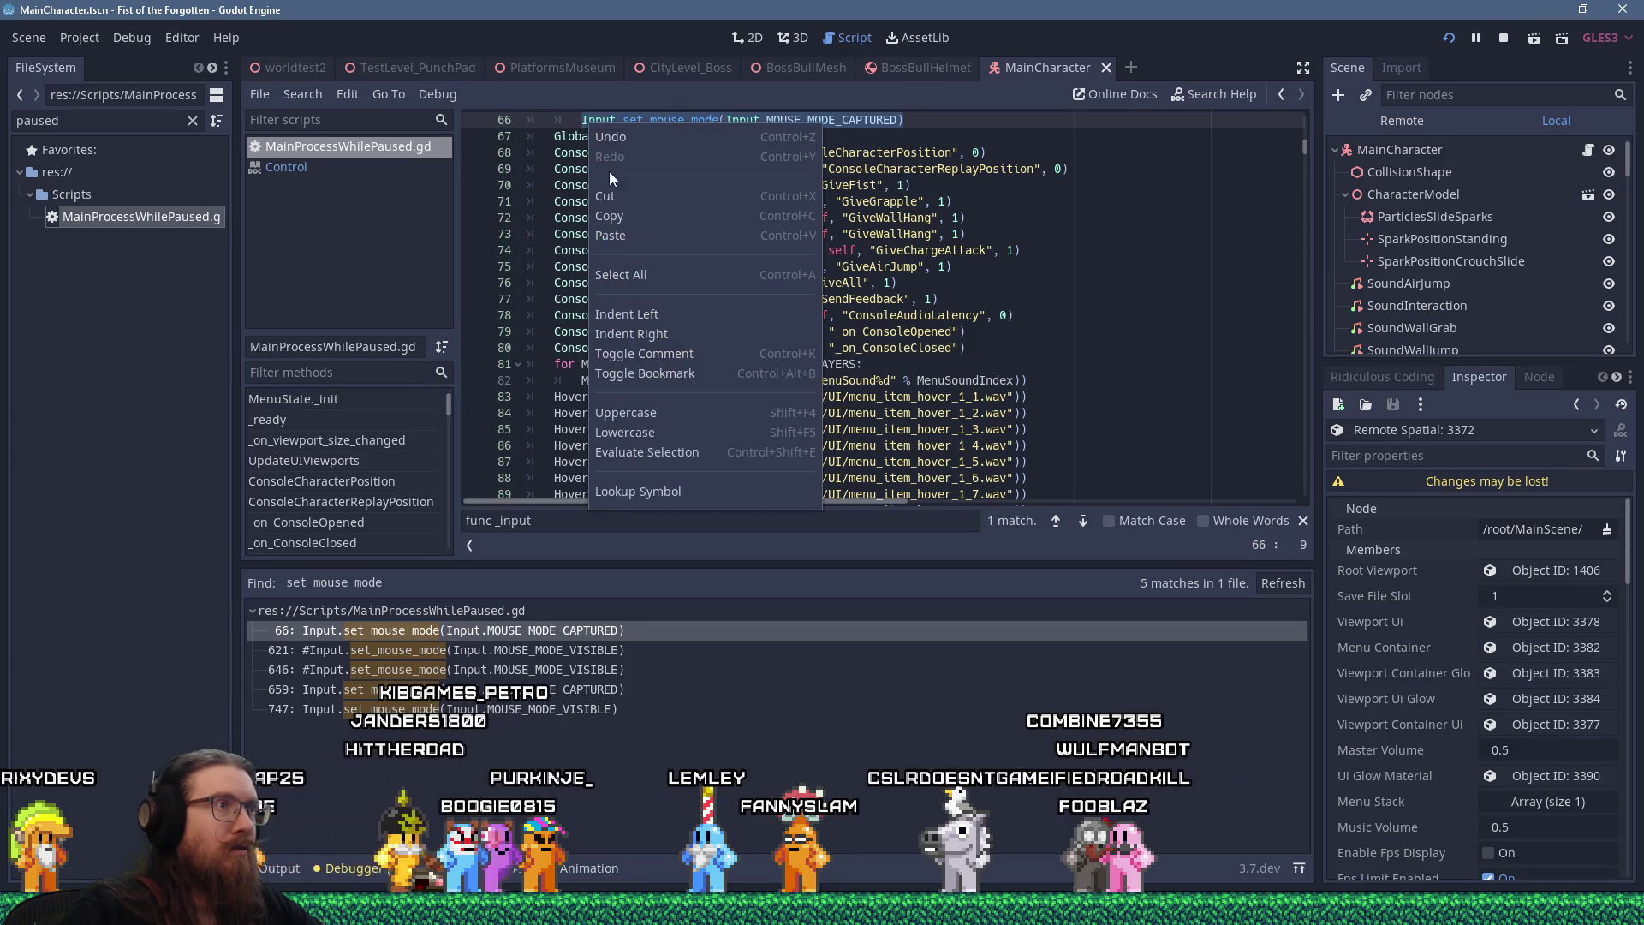
pyautogui.click(606, 164)
pyautogui.hotkey('alt', 'Tab')
pyautogui.click(905, 497)
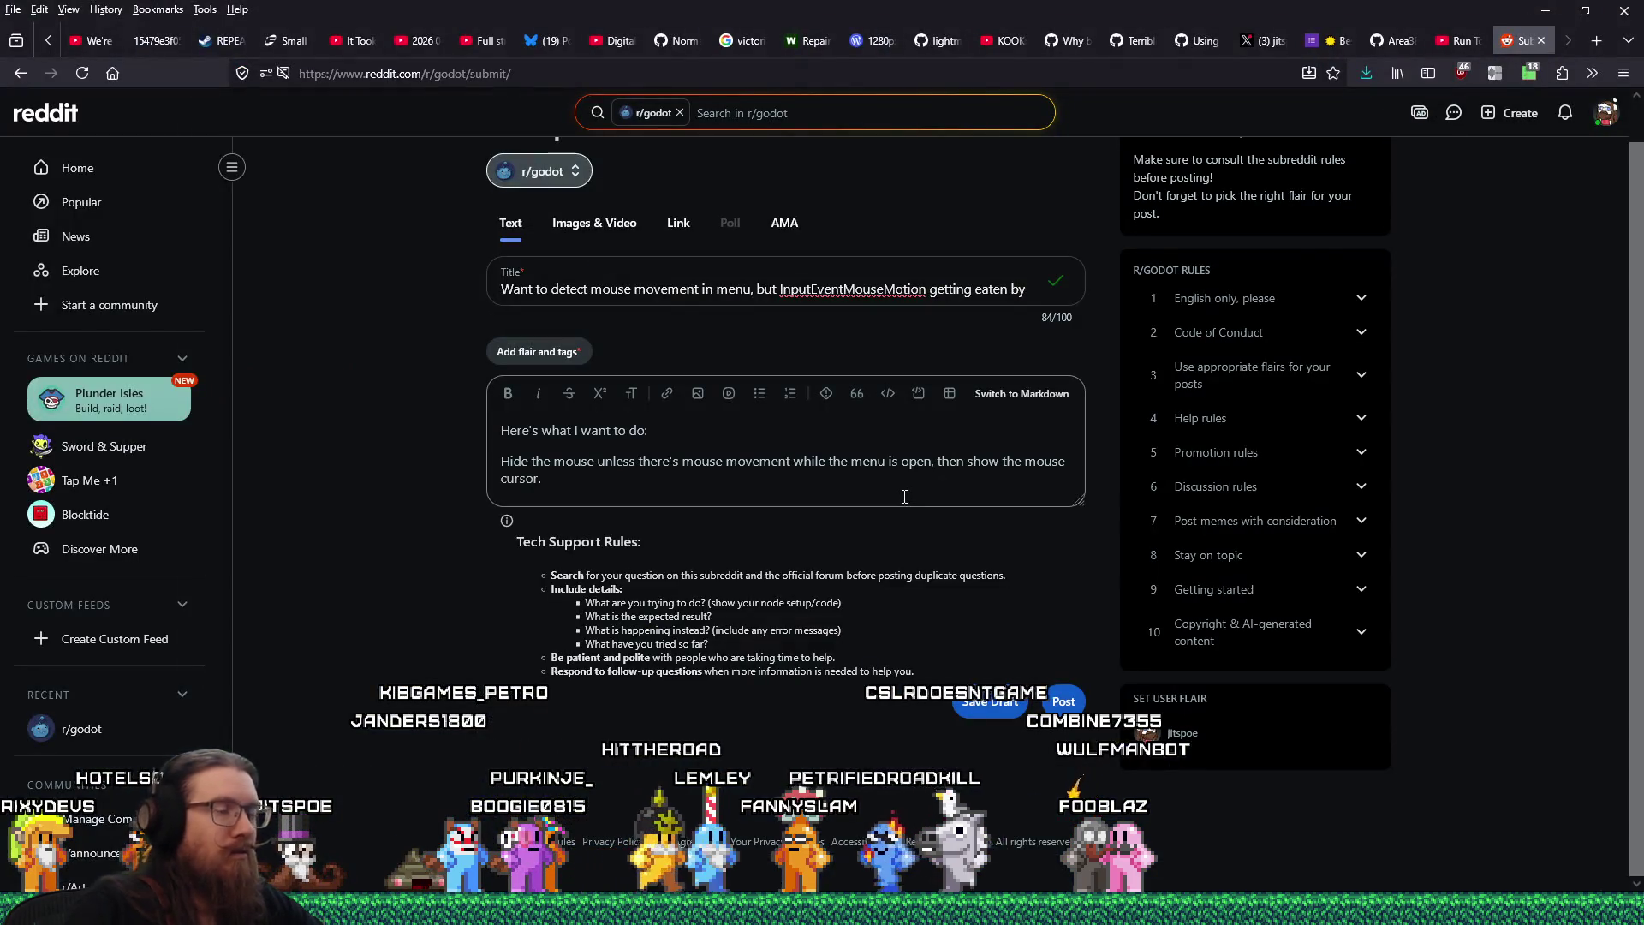
# Add a paragraph saying the pasted Input.set_mouse_mode(Input.MOUSE_MODE_CAPTURED) call is used most of the time
pyautogui.press('Return')
pyautogui.write('So')
pyautogui.write('e `')
pyautogui.write('Input.set_mouse_mode(Input.MOUSE_MODE_CAPTURED)')
pyautogui.write('` m')
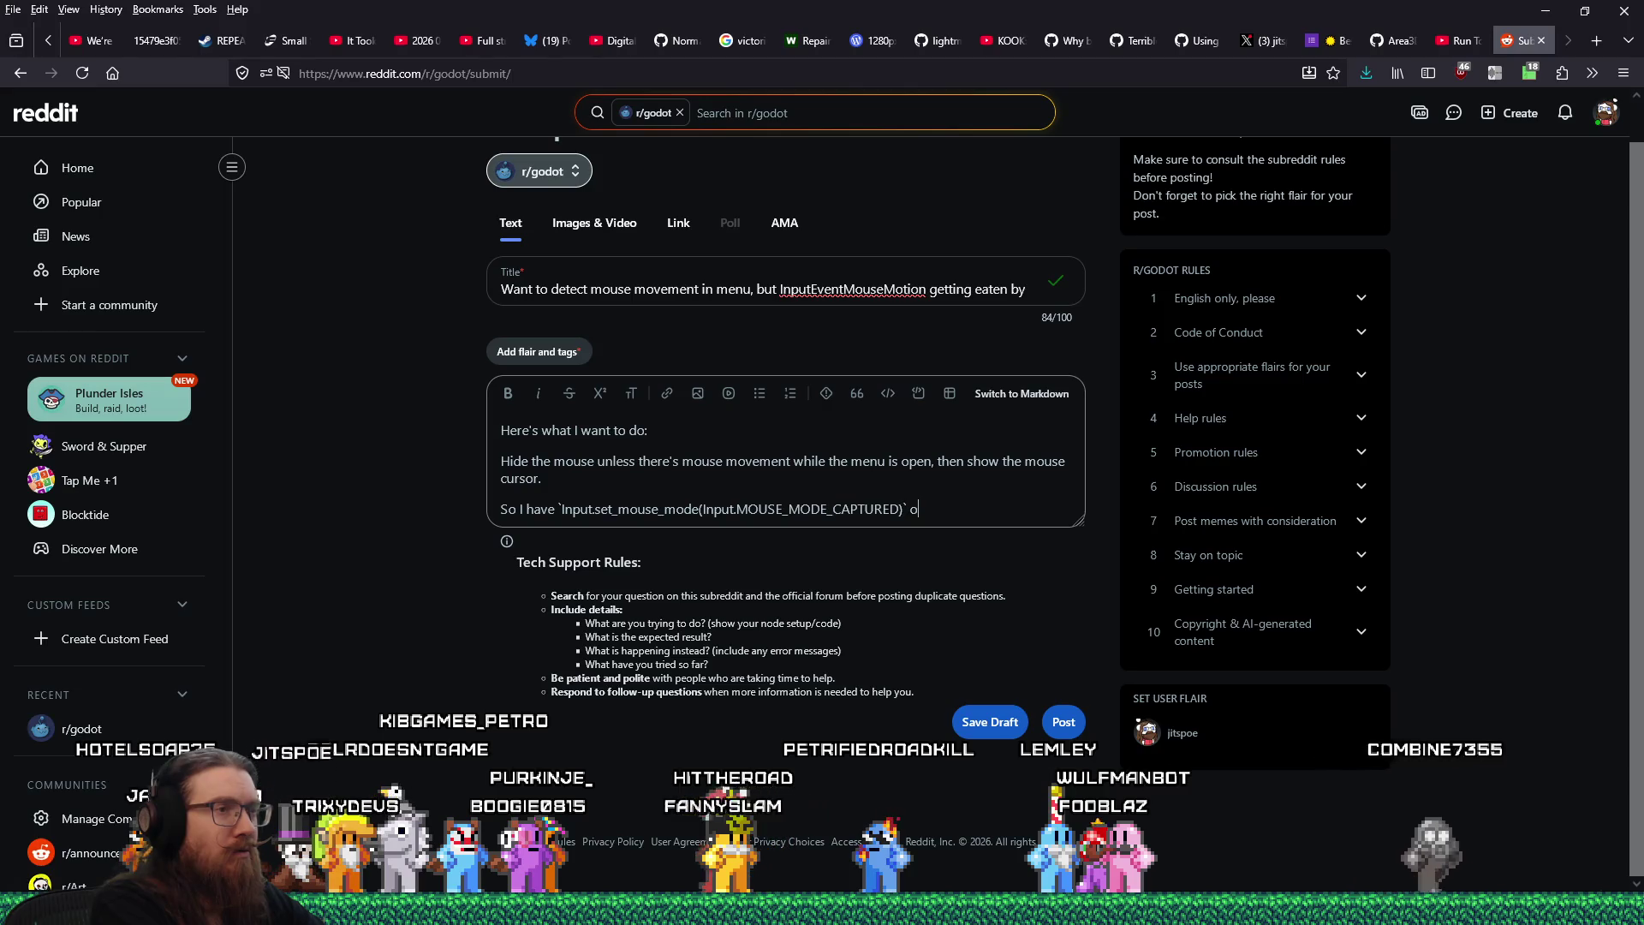
pyautogui.write('ost of the time')
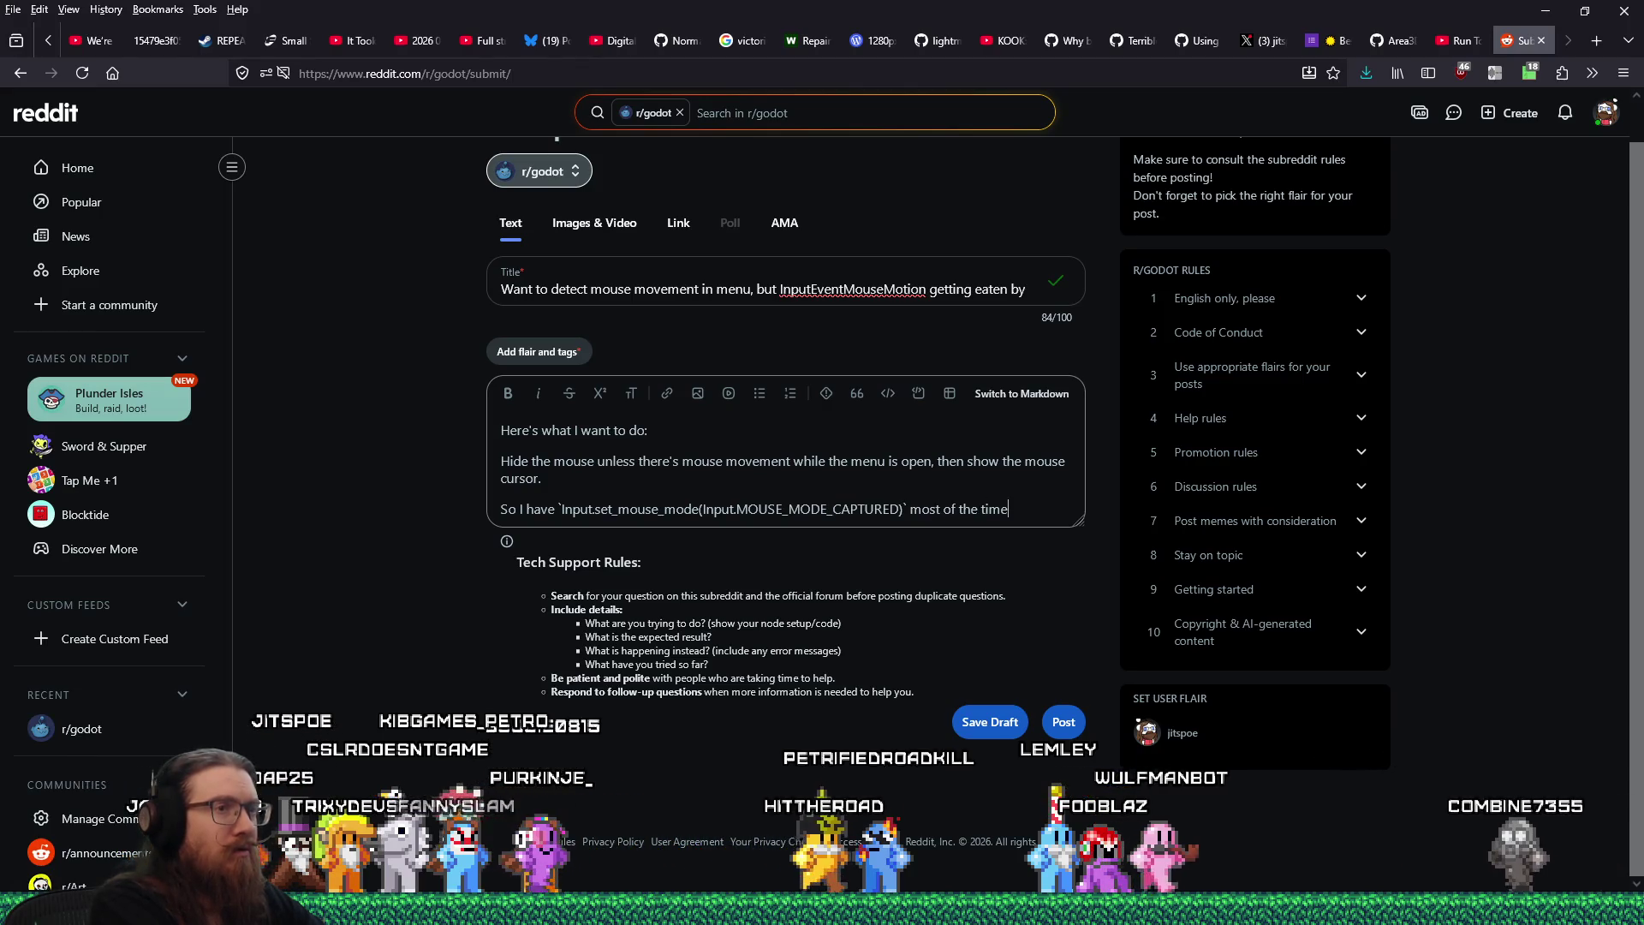
pyautogui.write(', and then')
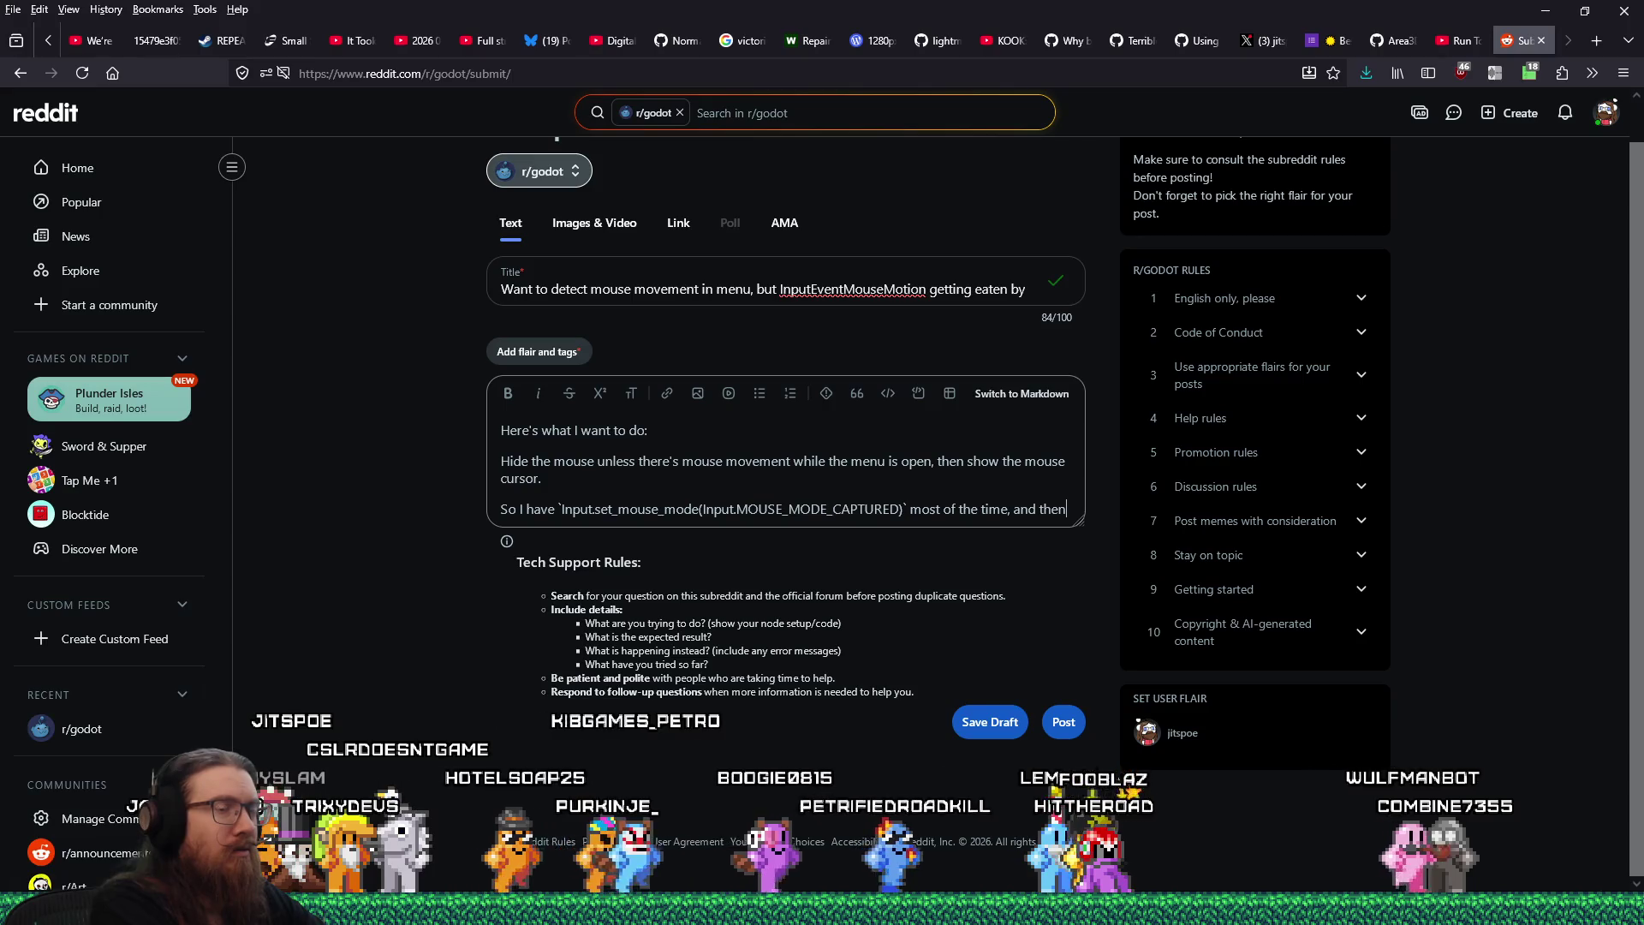
pyautogui.write(' I tried to check for')
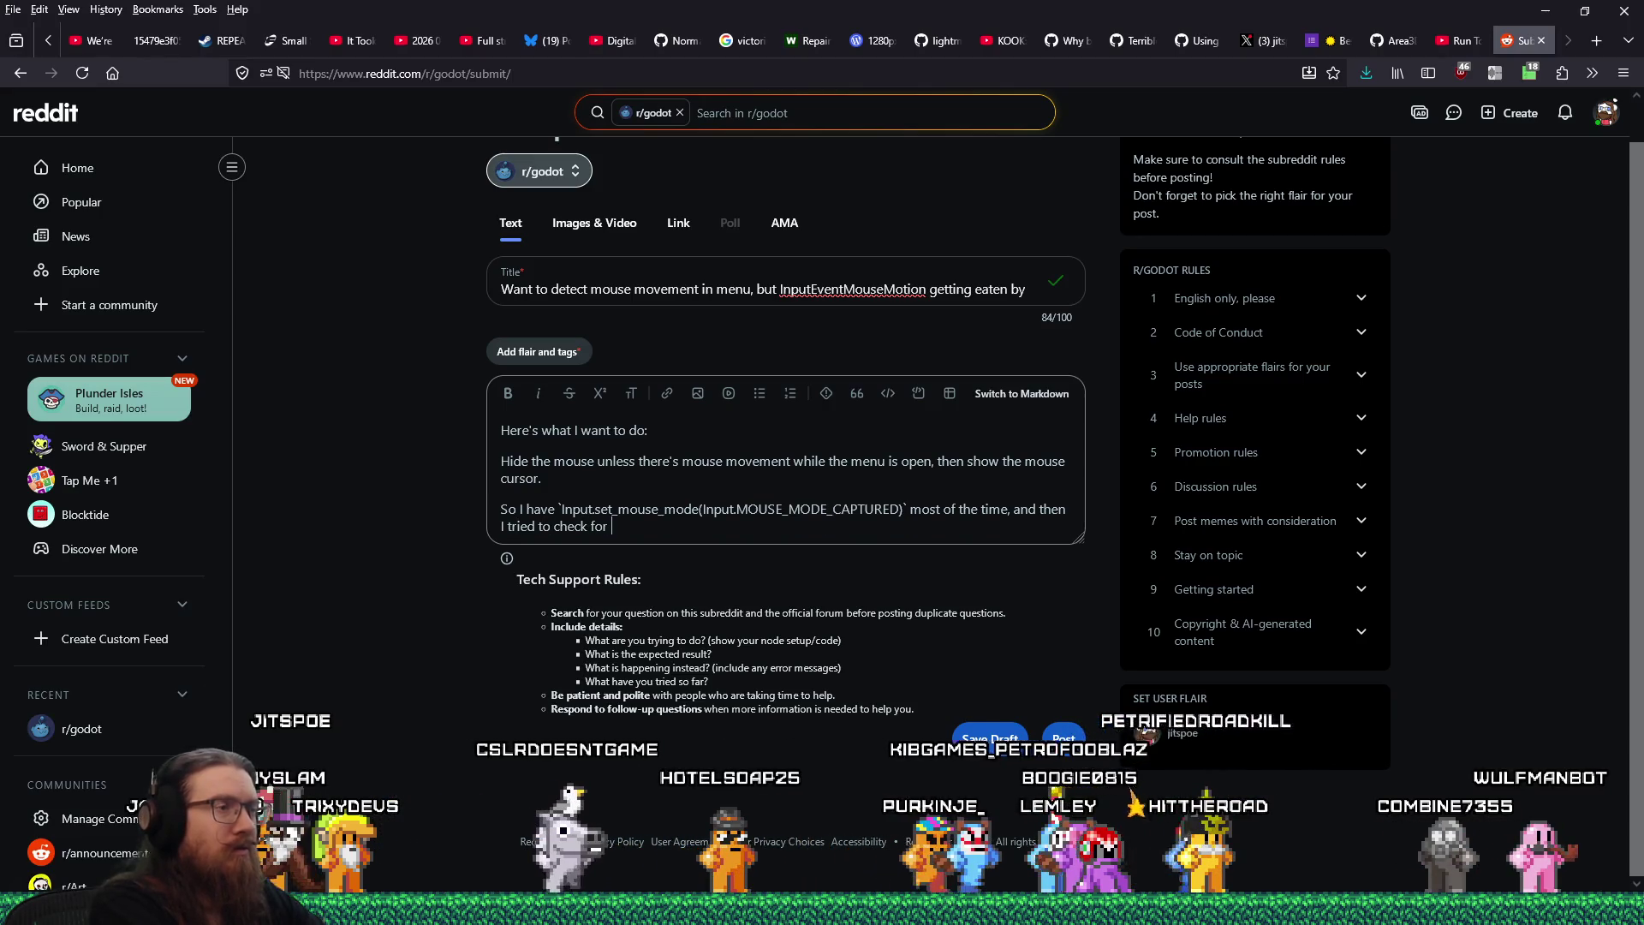
pyautogui.hotkey('alt', 'Tab')
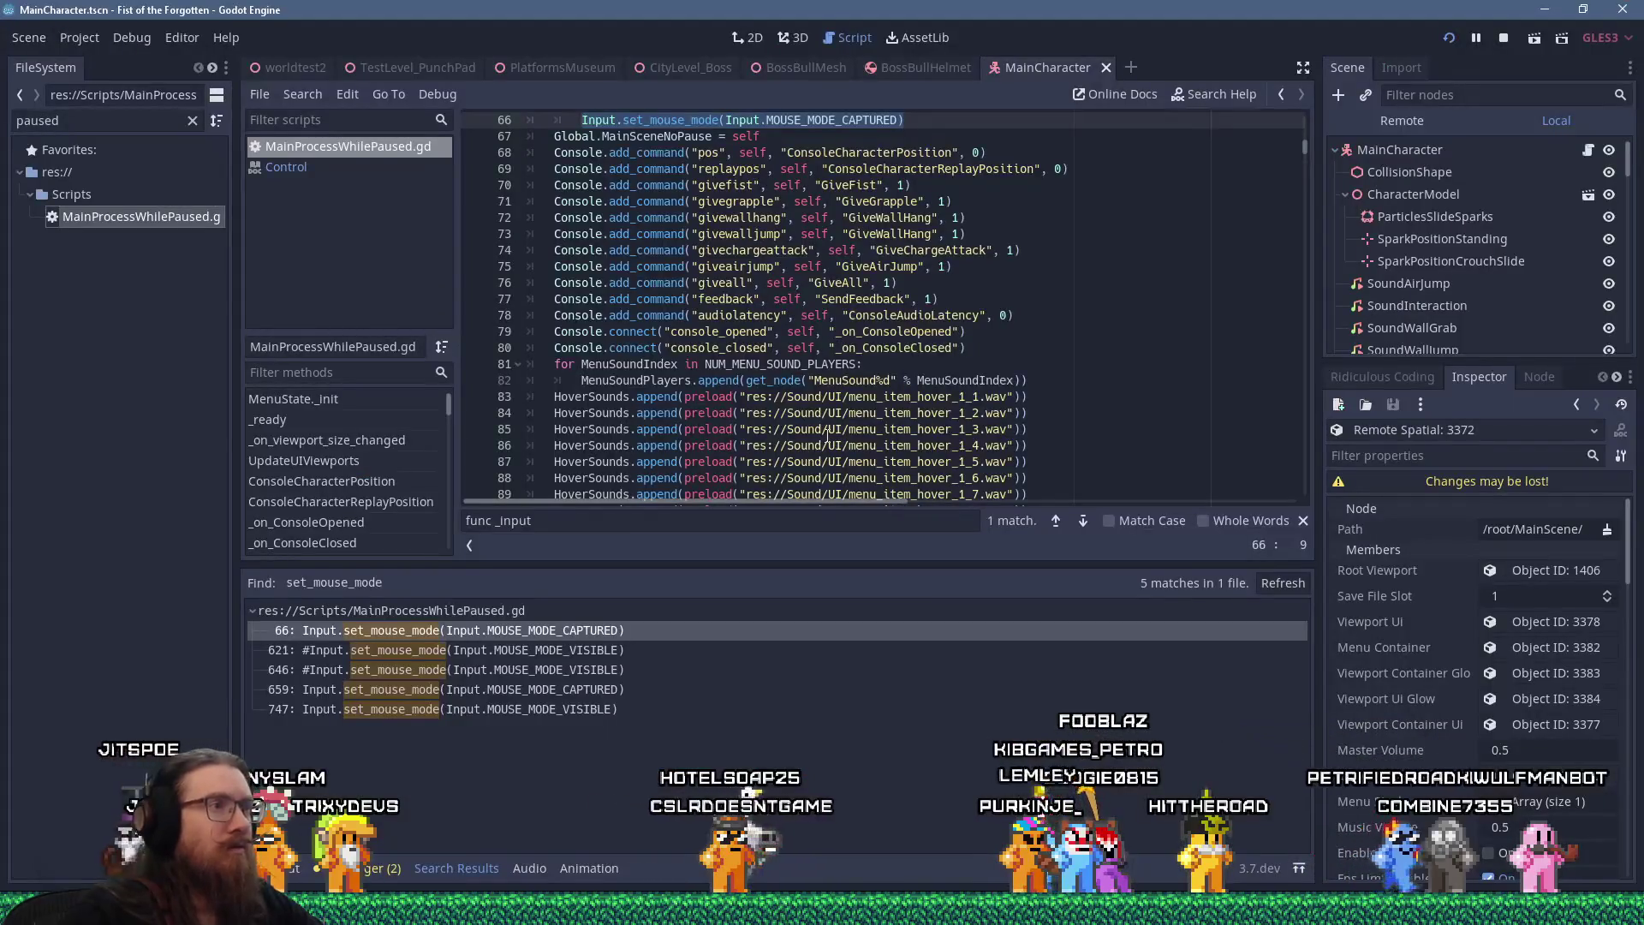
# Read the Control class's MouseFilter enum docs, then go back to MainProcessWhilePaused.gd
pyautogui.click(336, 170)
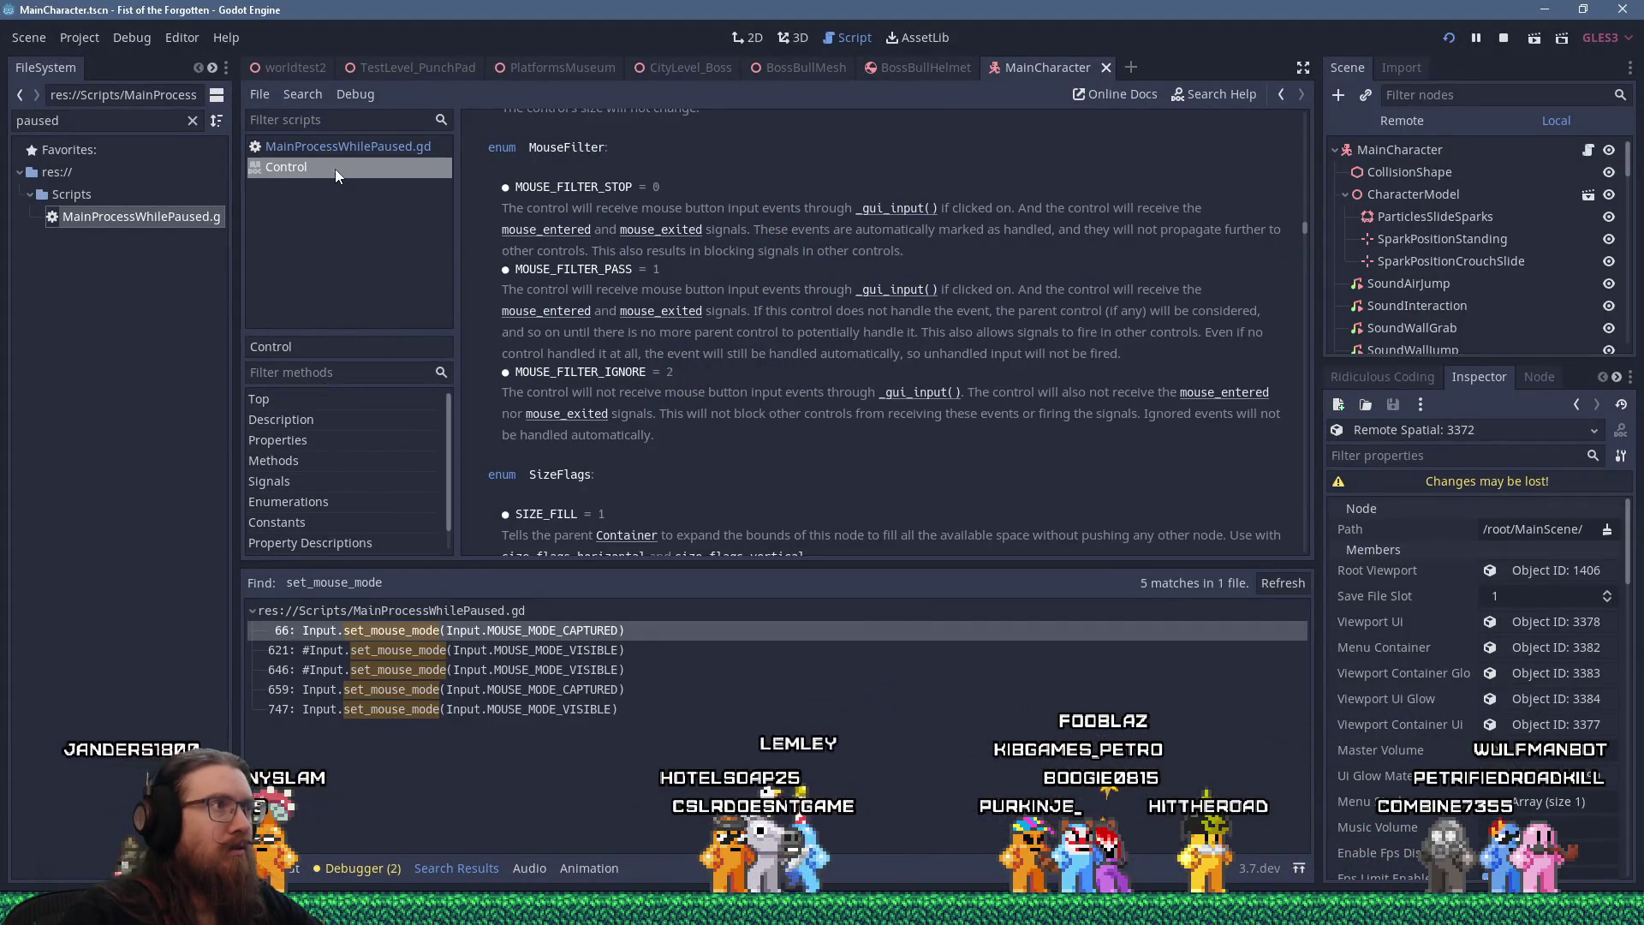
pyautogui.press('Up')
pyautogui.press('Down')
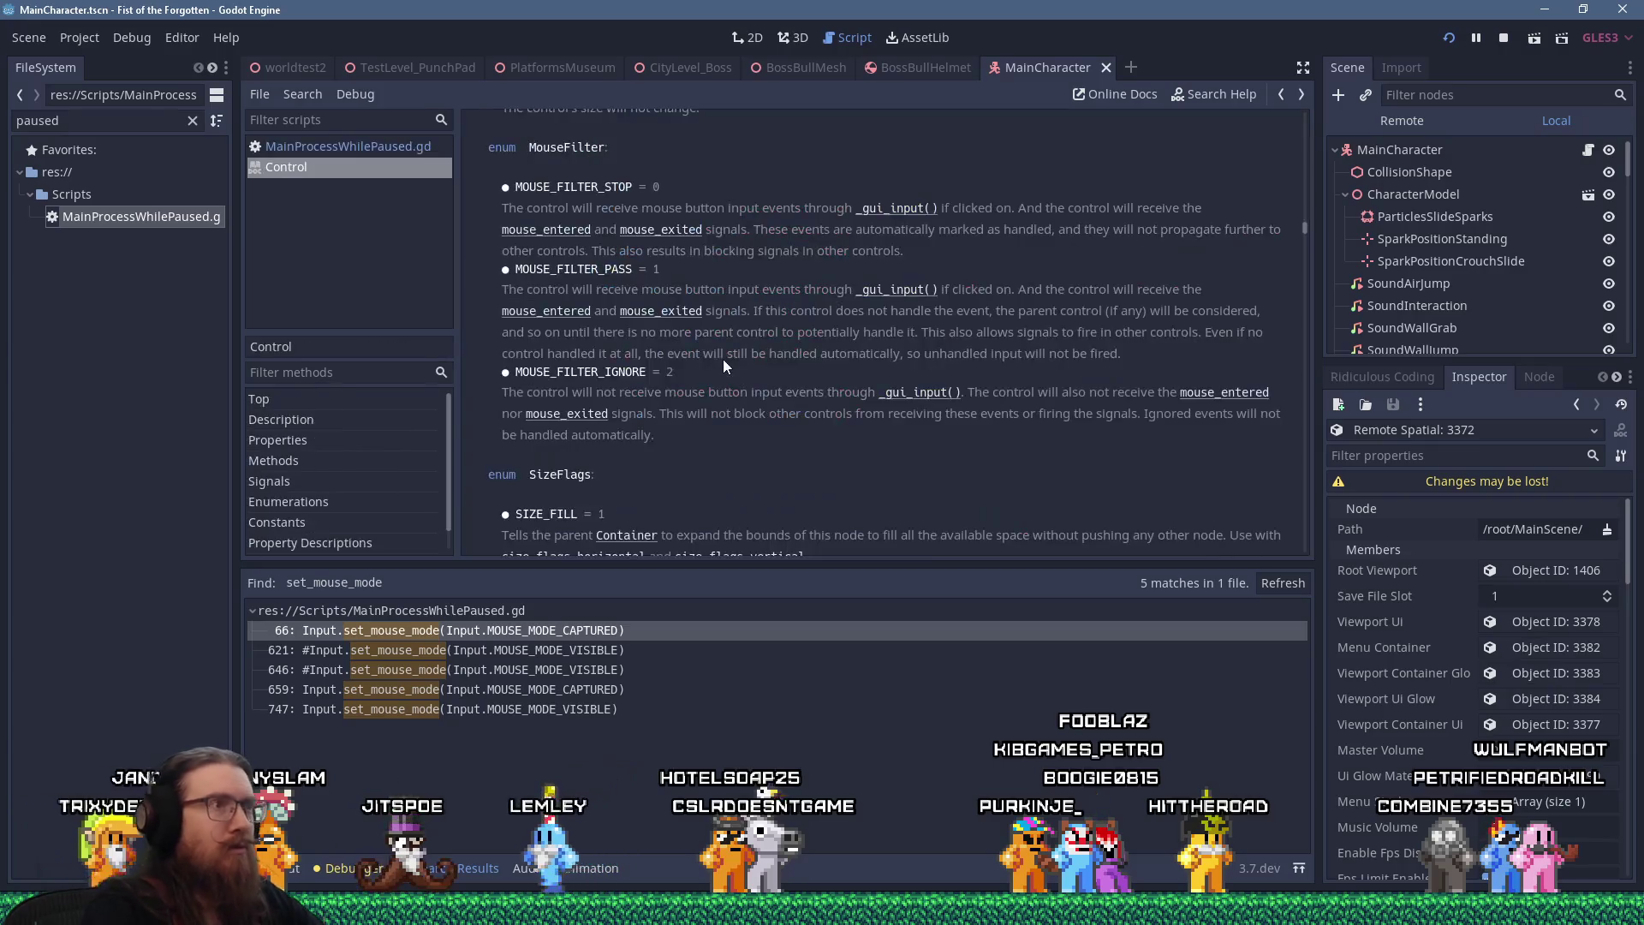
pyautogui.press('Up')
pyautogui.press('Down')
pyautogui.press('Up')
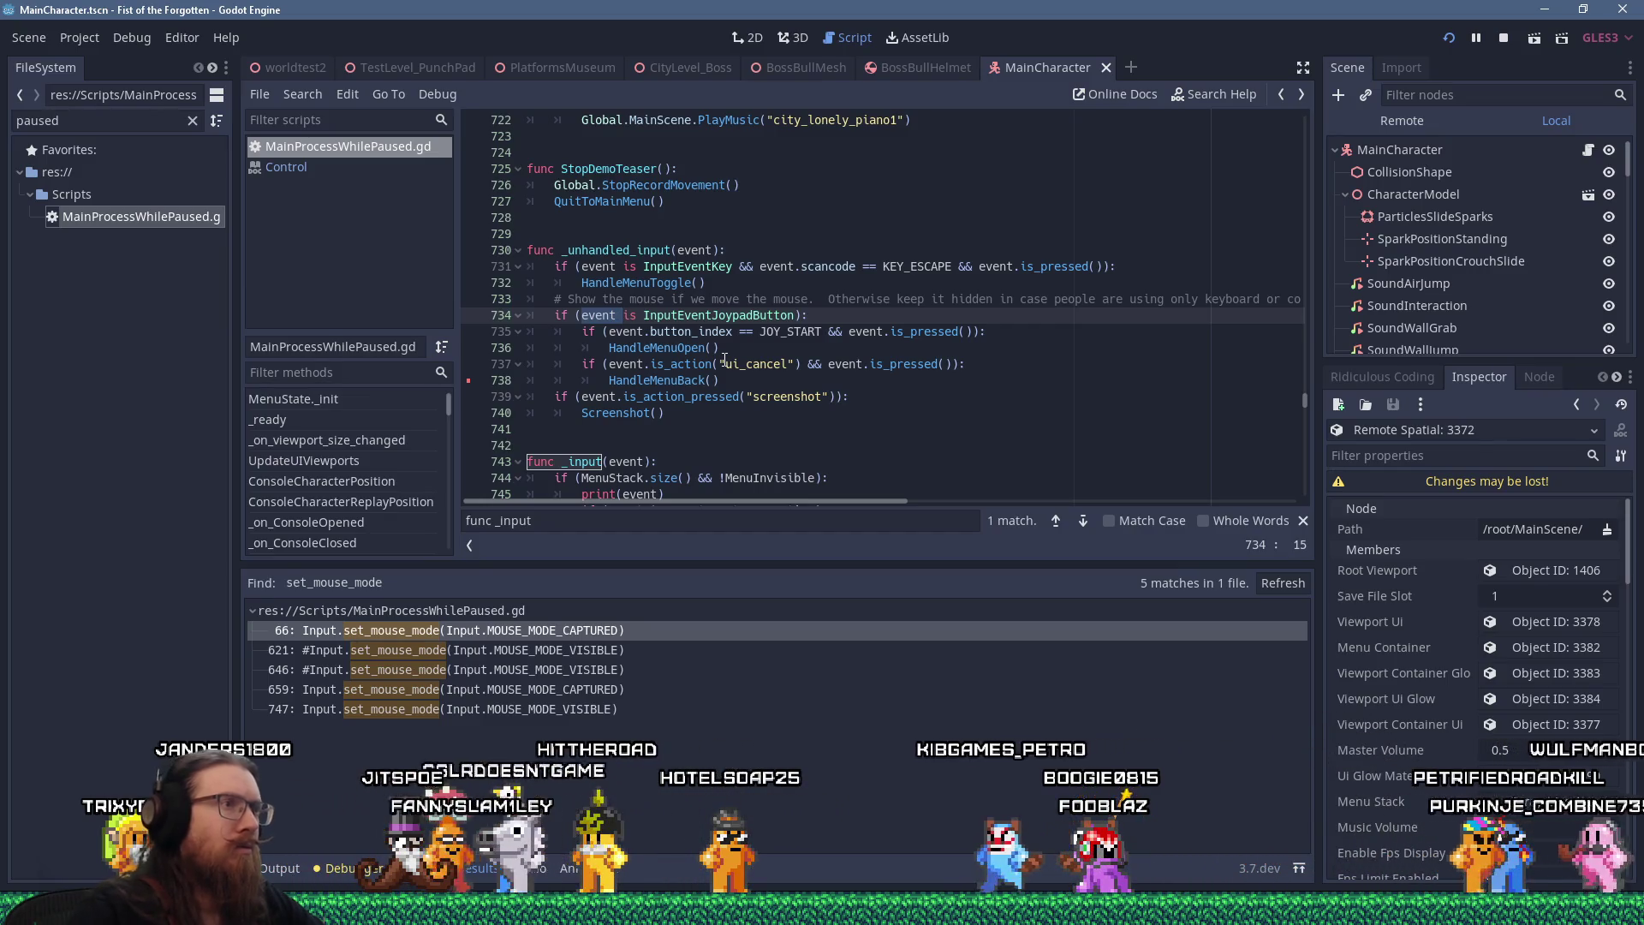
pyautogui.scroll(-1, 716, 299)
pyautogui.scroll(-2, 716, 299)
pyautogui.scroll(2, 693, 313)
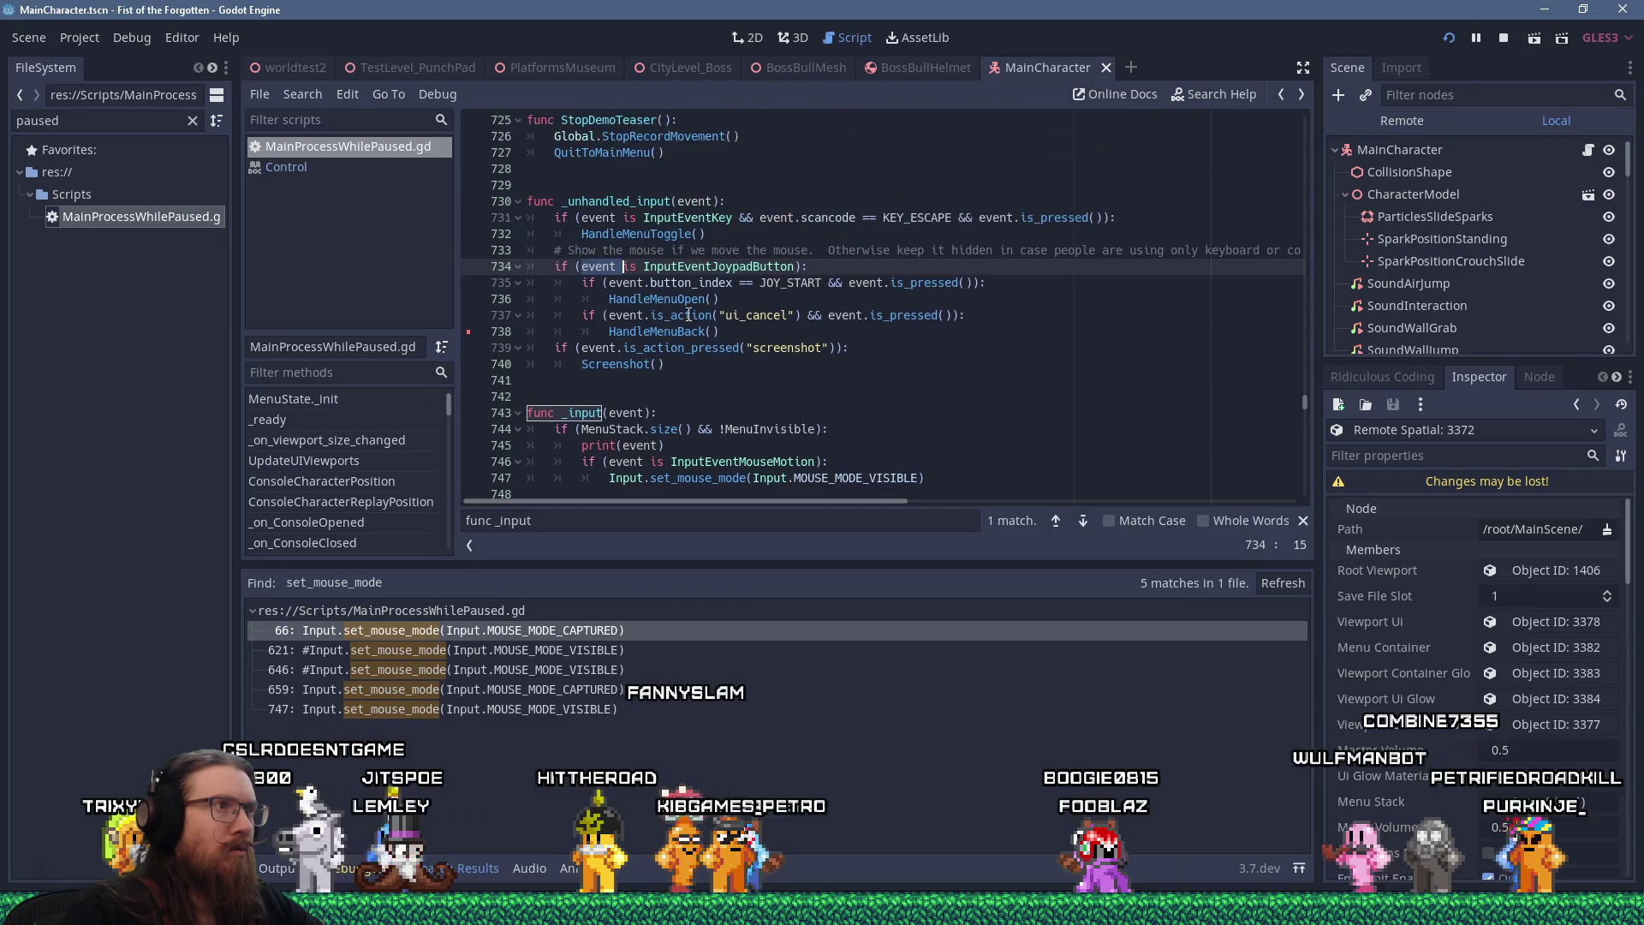
pyautogui.scroll(-1, 727, 340)
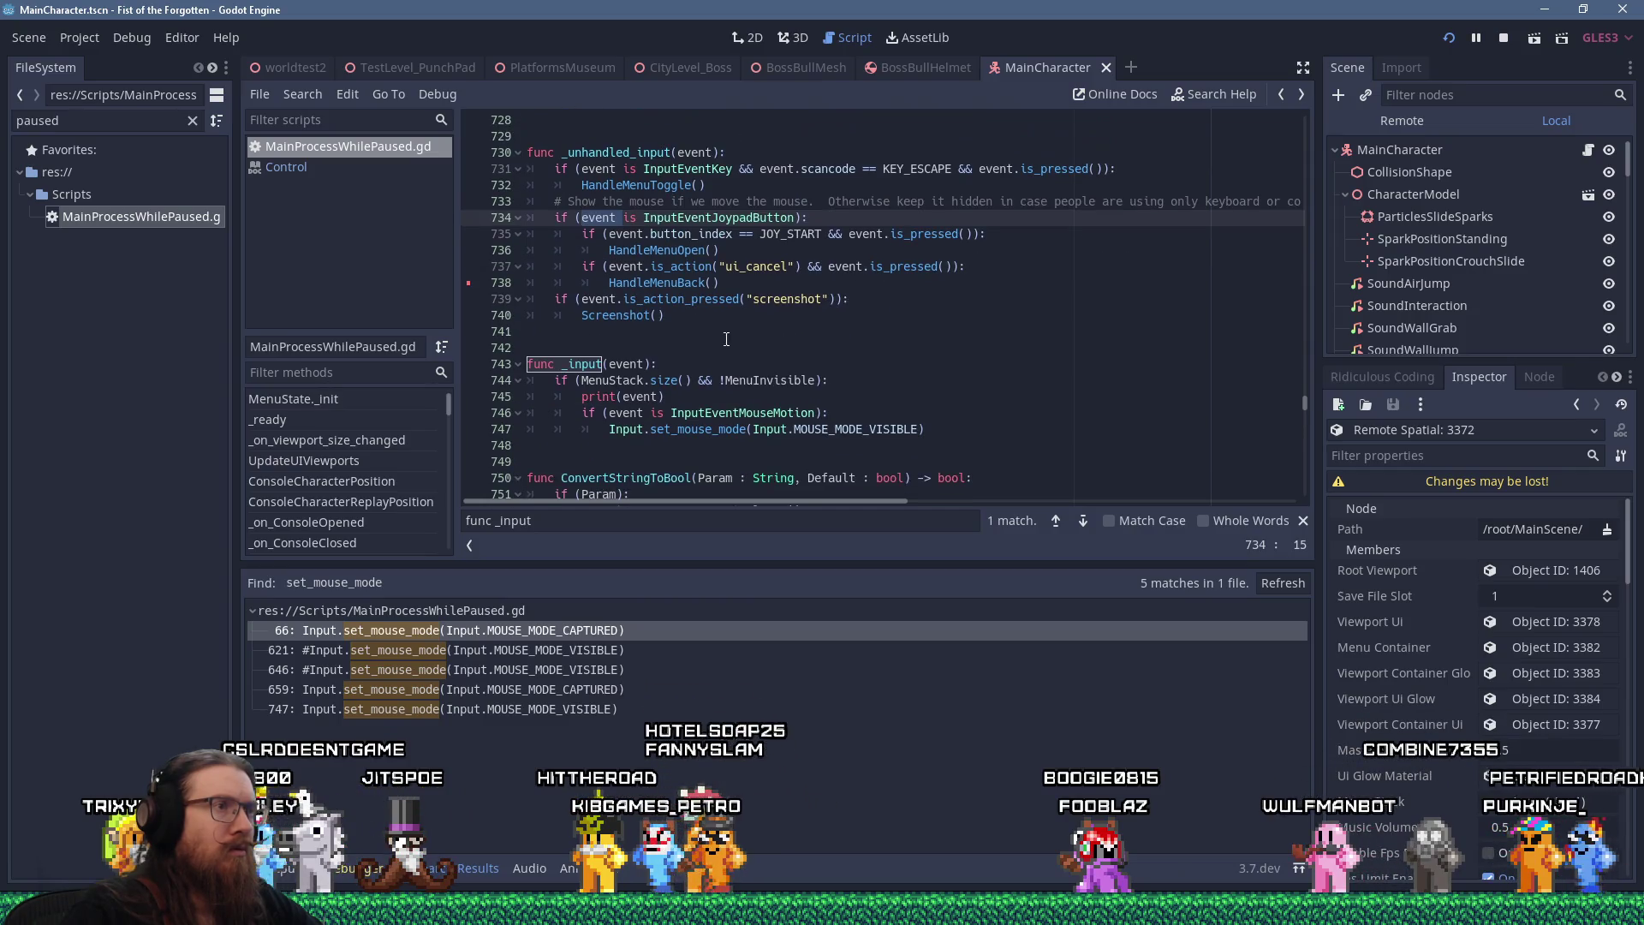
# Copy the word InputEventMouseMotion from line 746 of the script
pyautogui.doubleClick(742, 409)
pyautogui.rightClick(742, 409)
pyautogui.click(785, 507)
pyautogui.hotkey('alt', 'Tab')
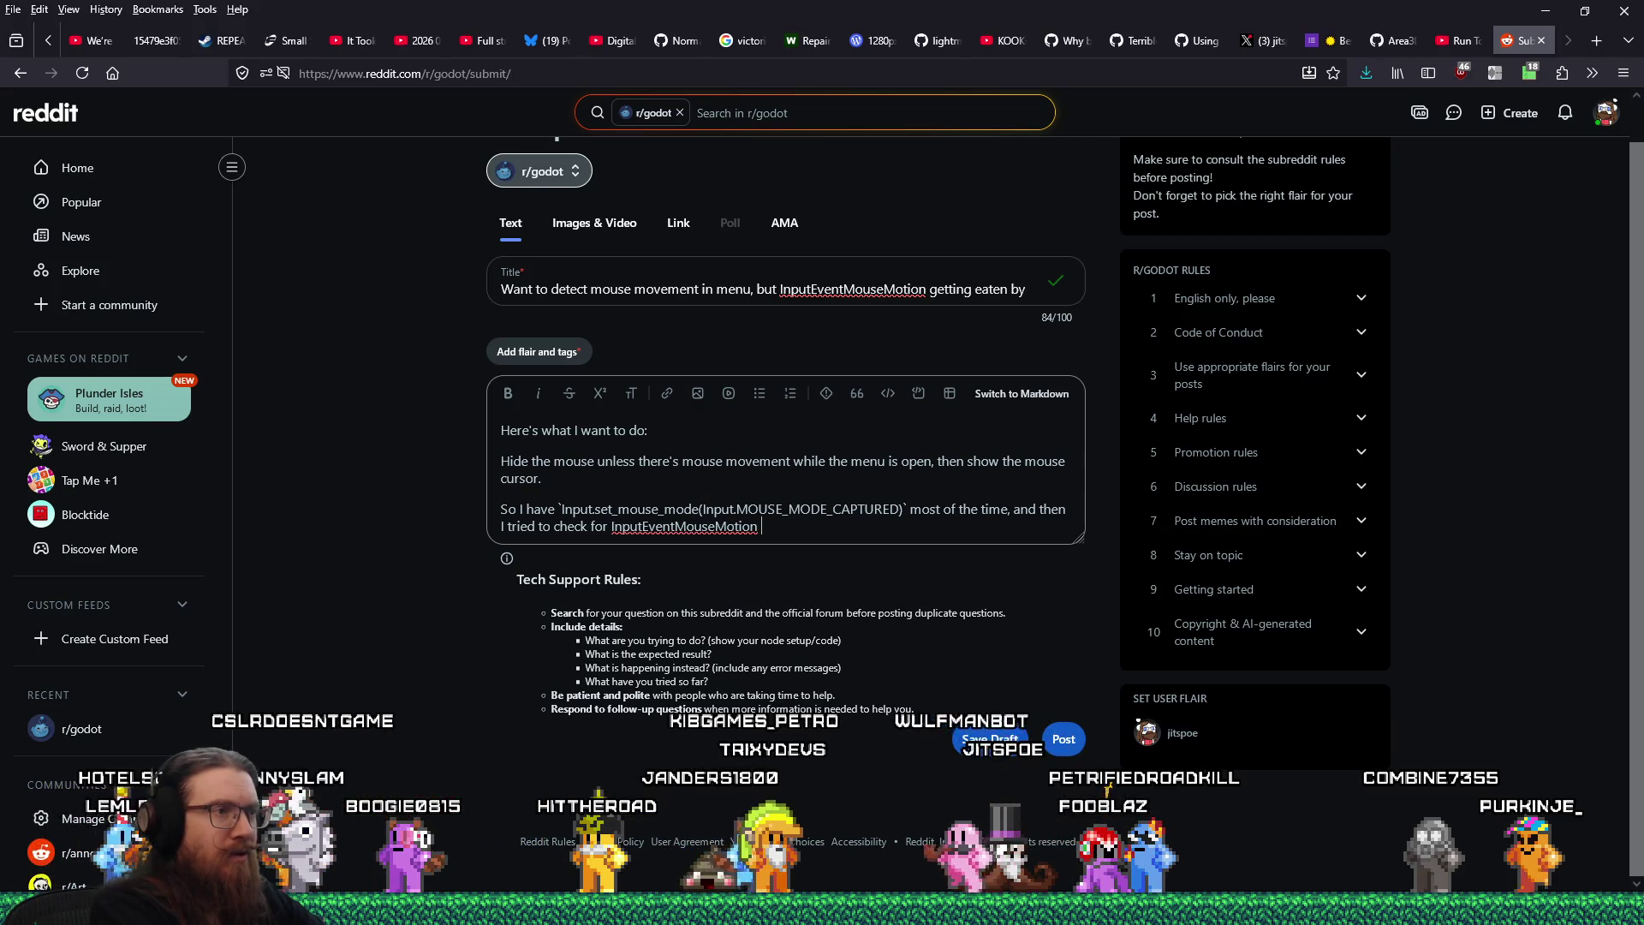
# Continue the post: checked InputEventMouseMotion in _input() or _unhandled_input(), but the menu eats it
pyautogui.write('while in the')
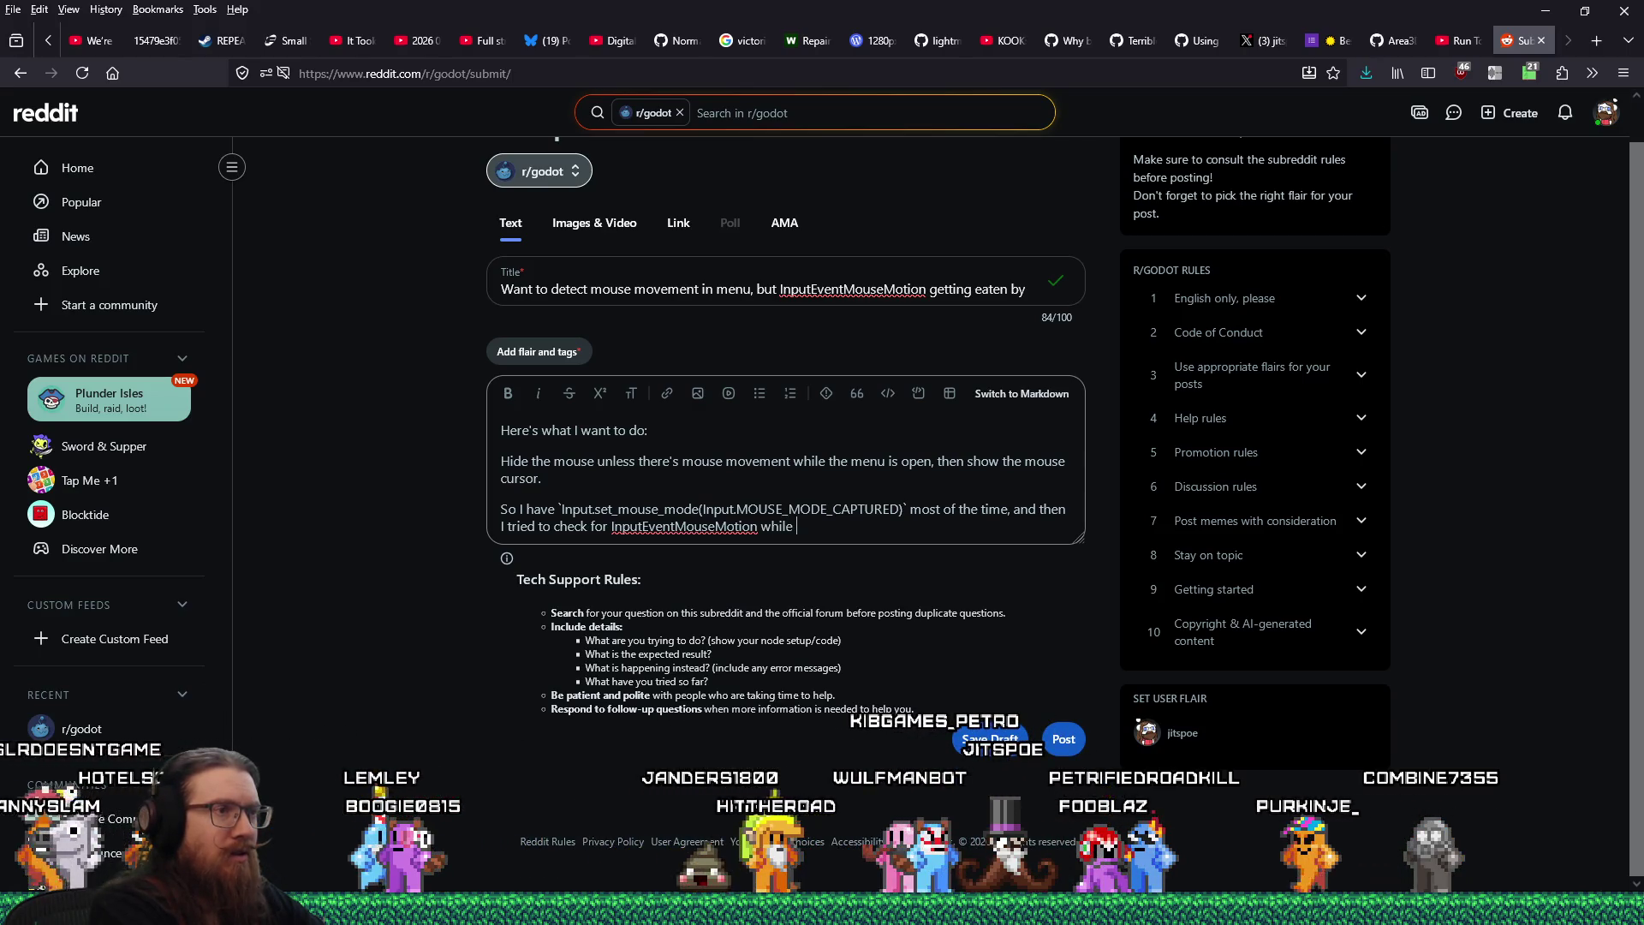
pyautogui.hotkey('alt', 'Tab')
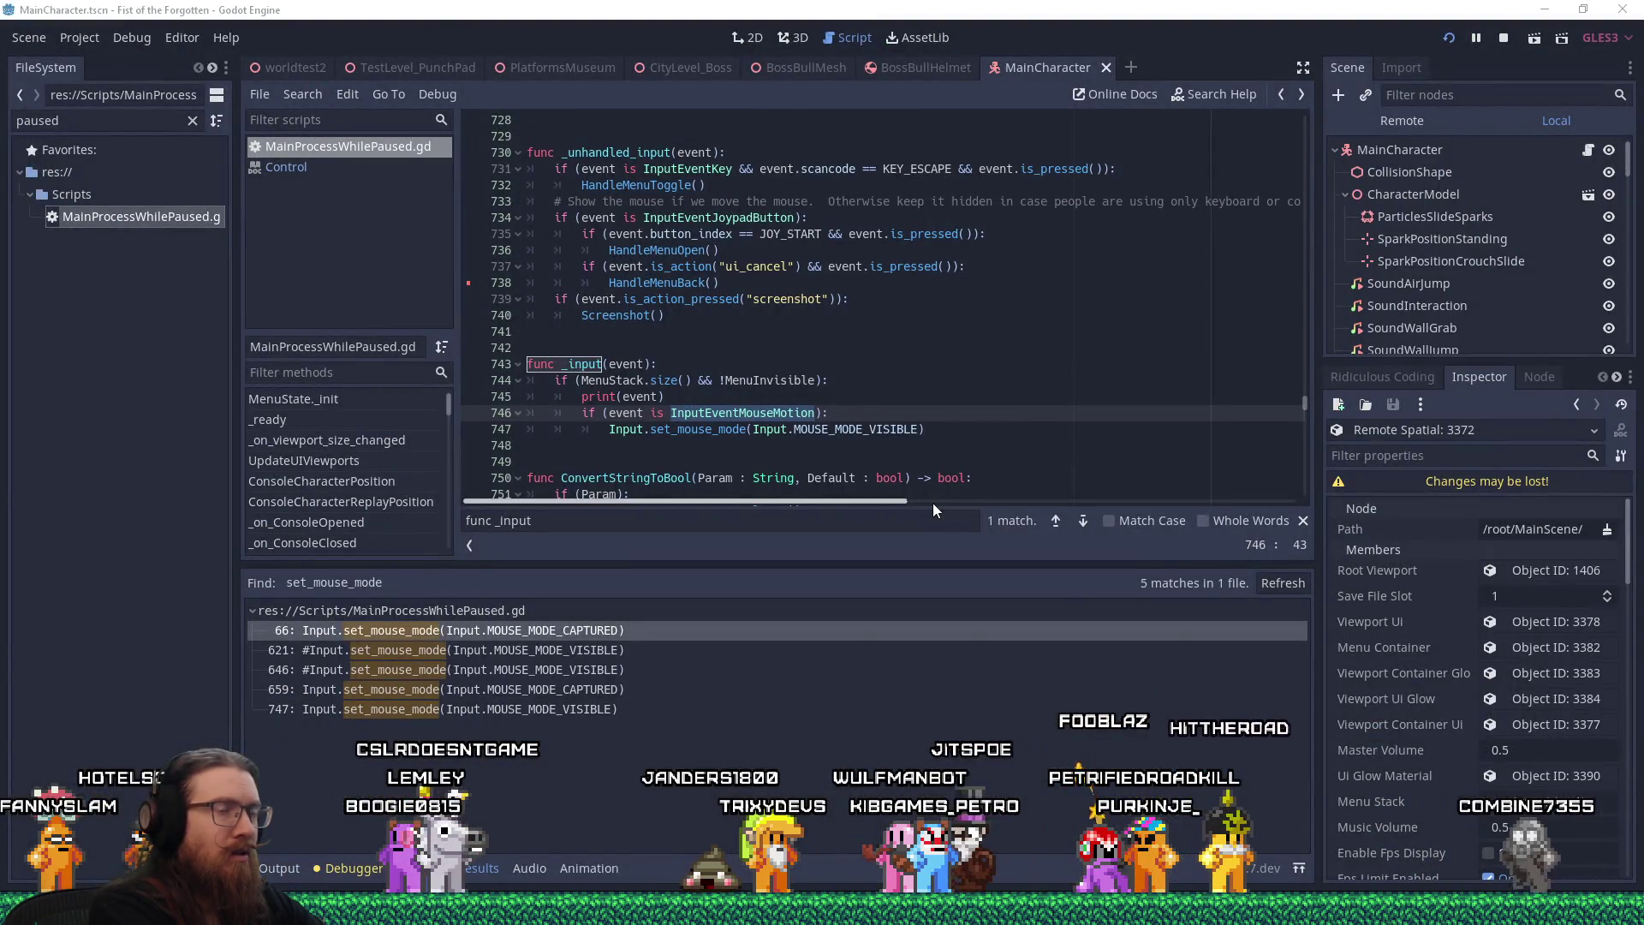
pyautogui.hotkey('alt', 'Tab')
pyautogui.hotkey('ctrl', 'shift', 'Left')
pyautogui.hotkey('ctrl', 'shift', 'Left')
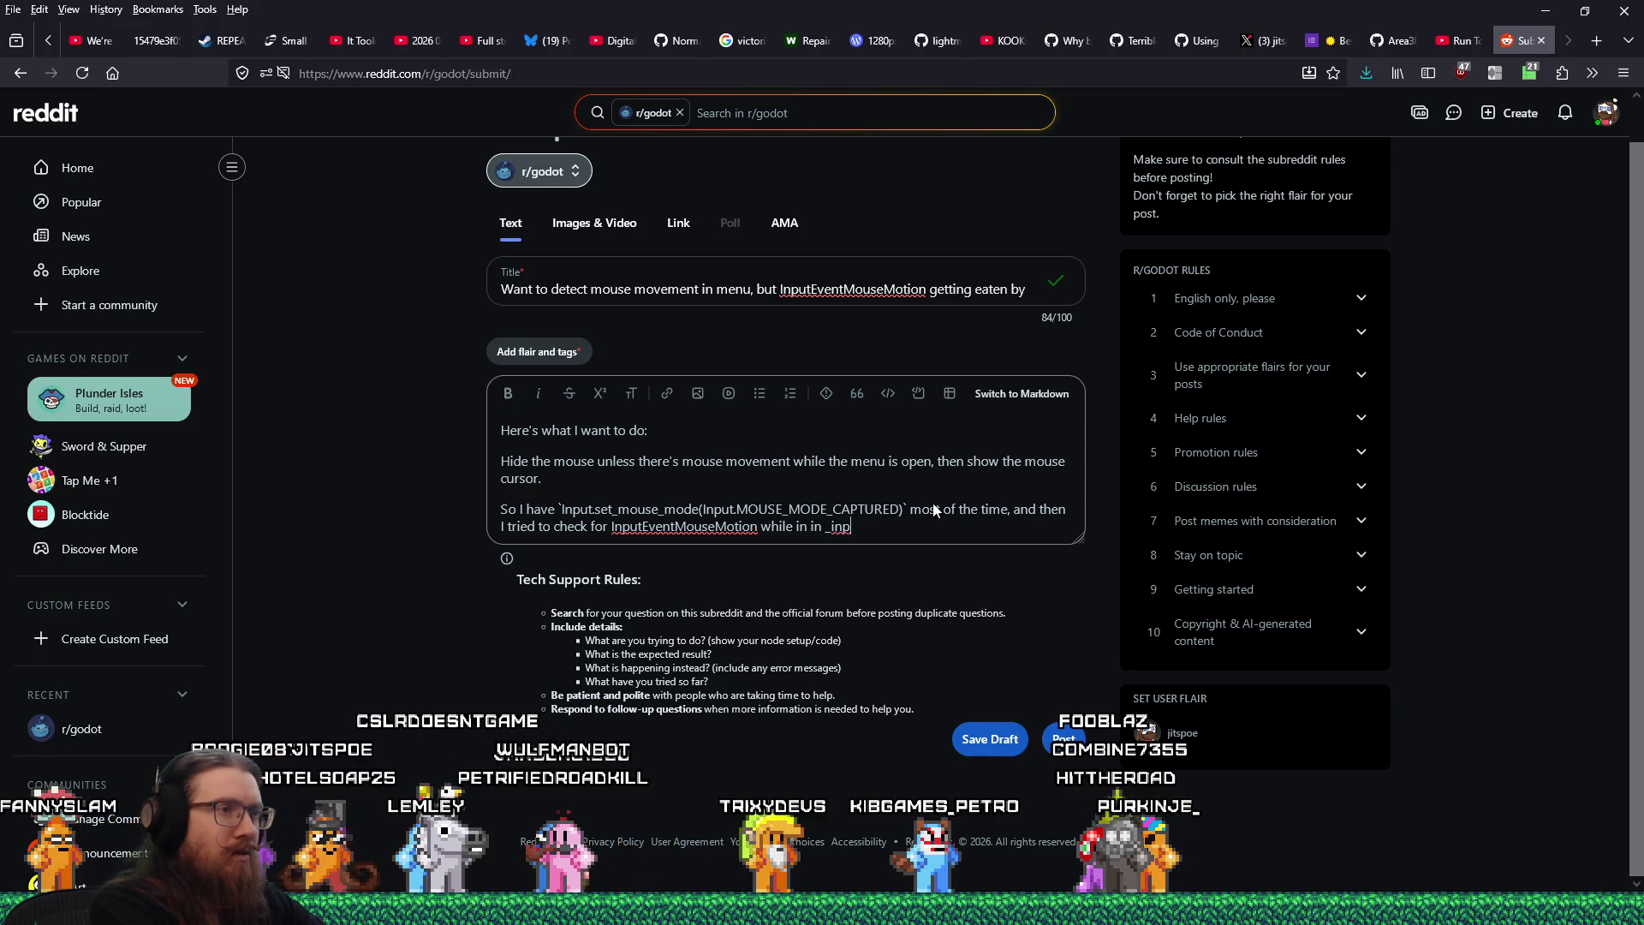
pyautogui.write('put')
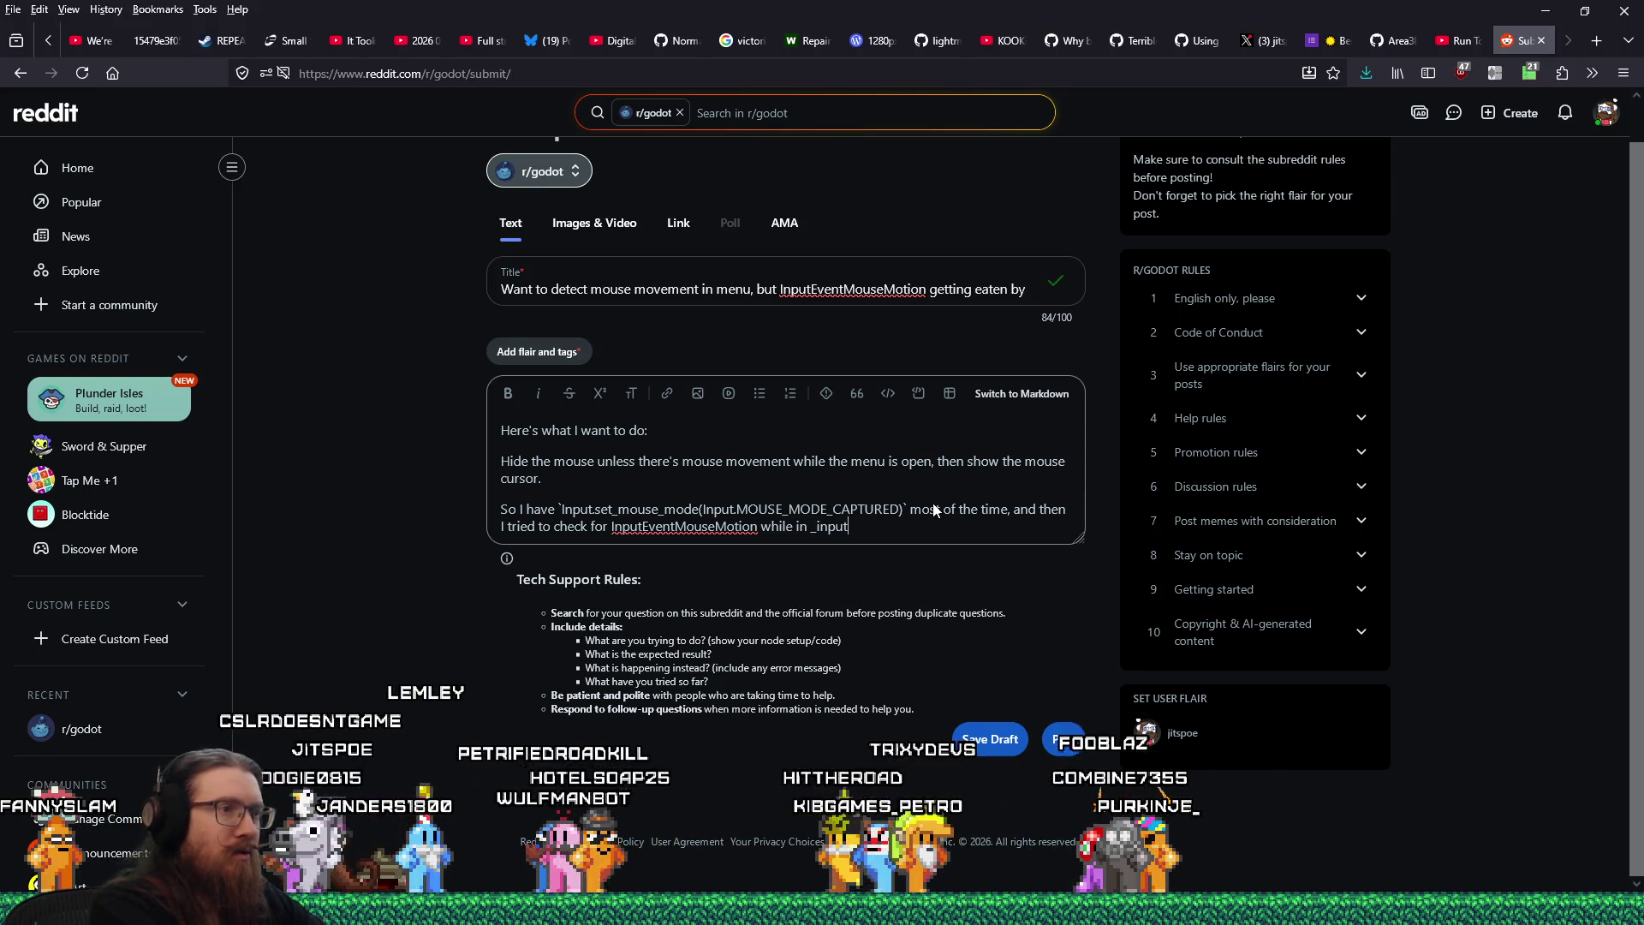
pyautogui.write('() on _unhandled_input()')
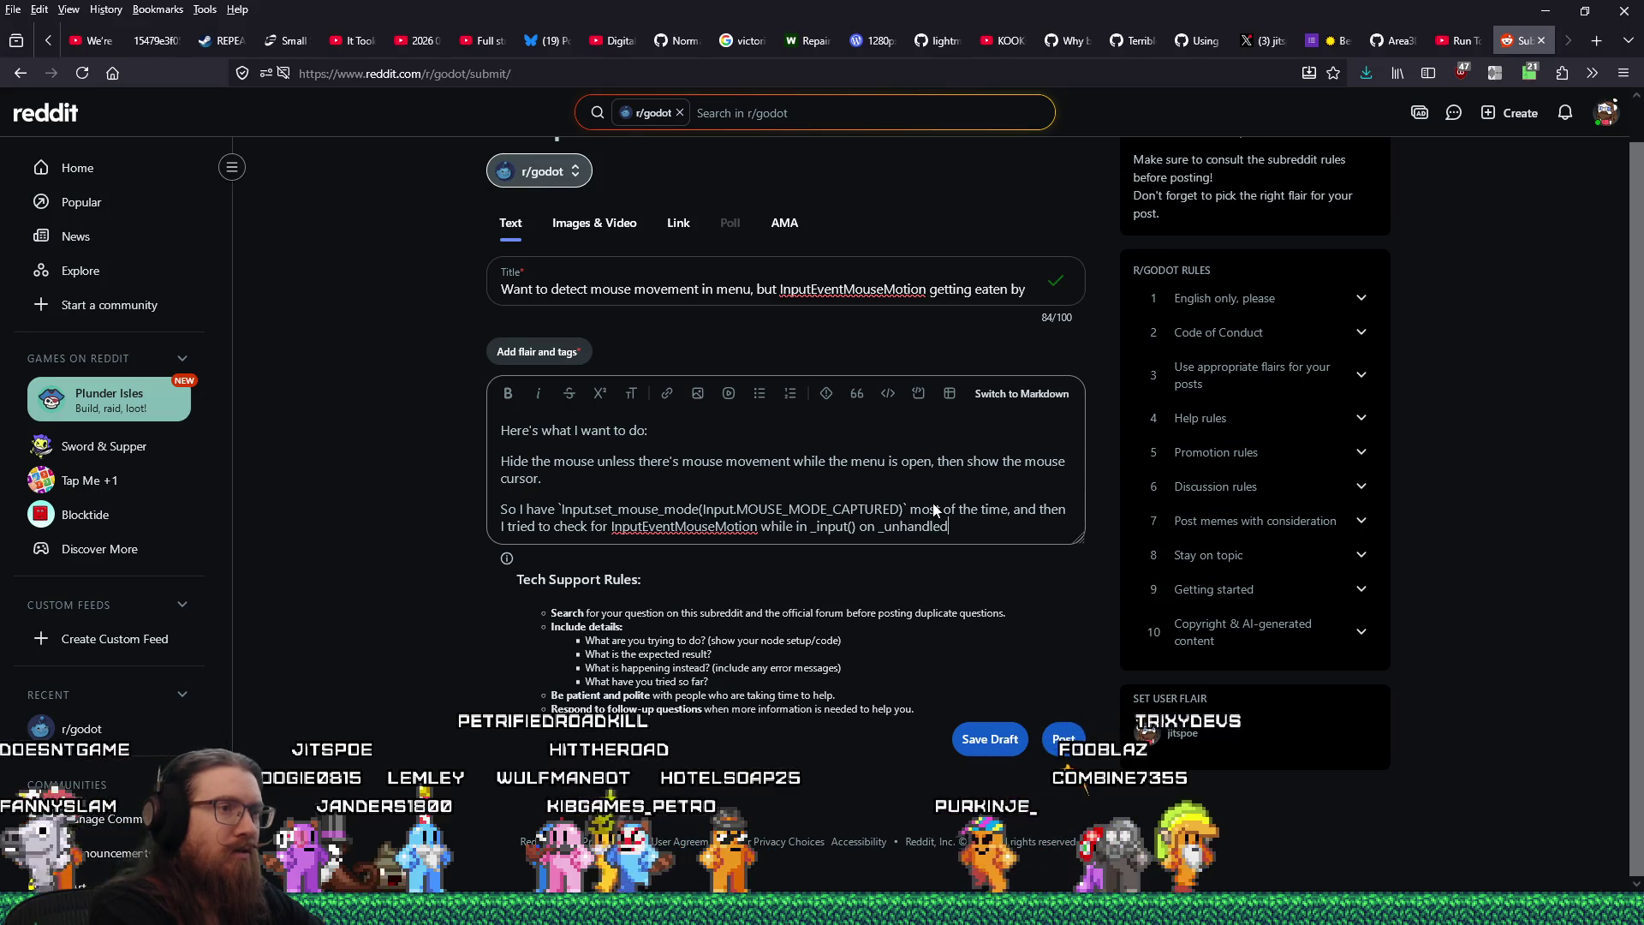
pyautogui.hotkey('alt', 'Tab')
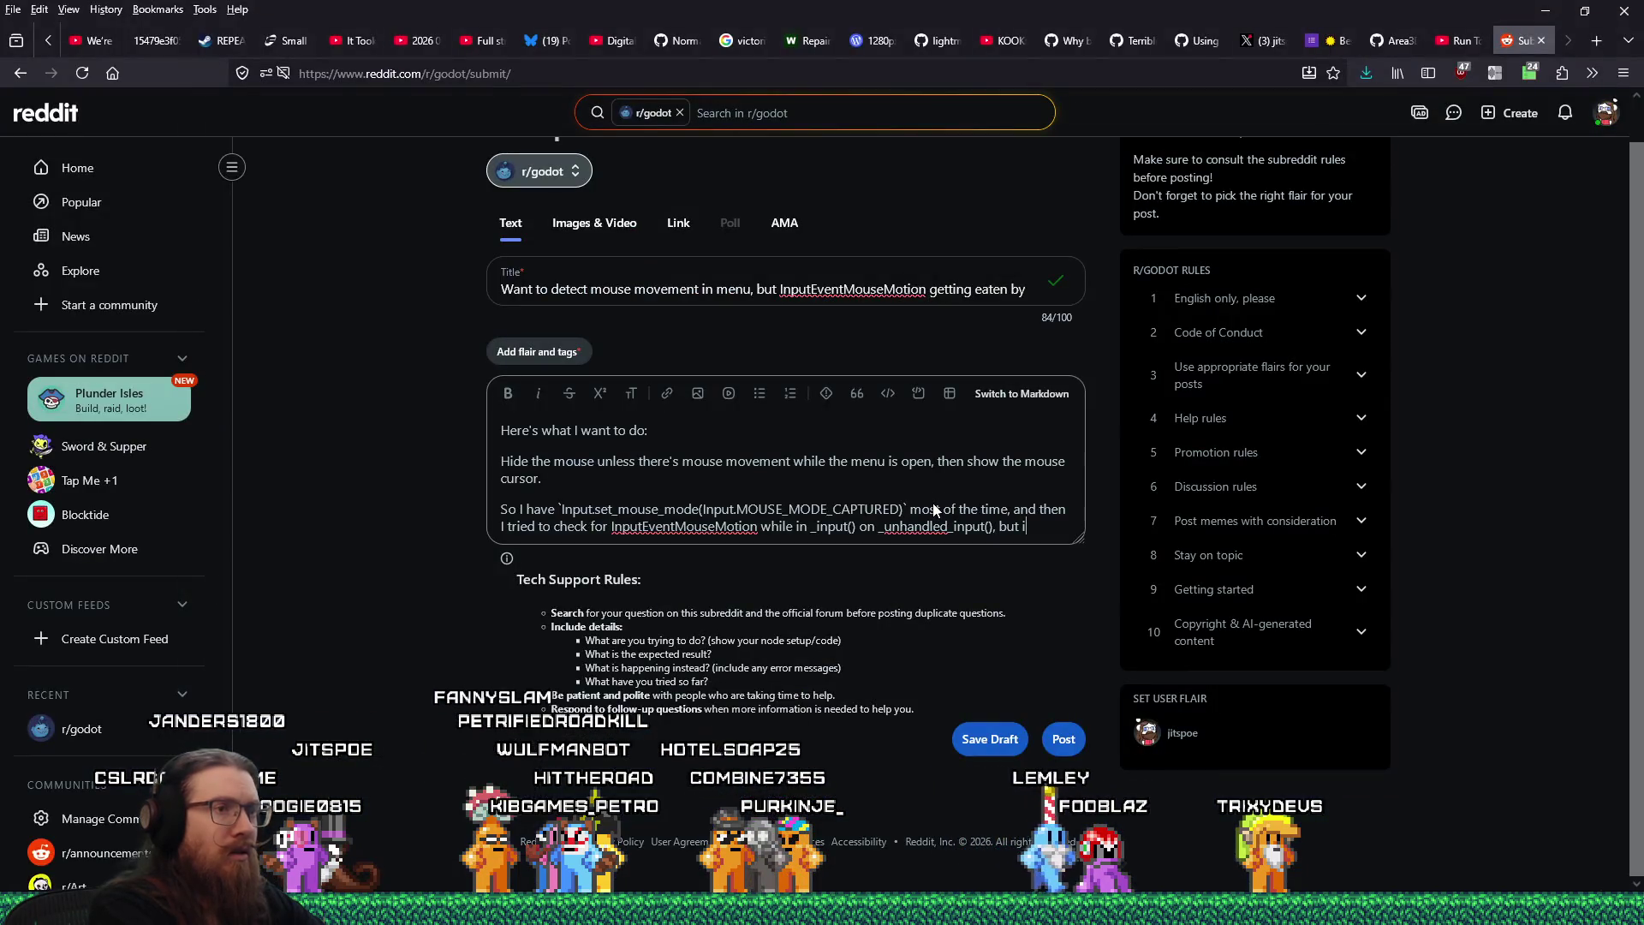
pyautogui.write('themenu itself is eating the motion event, so I c')
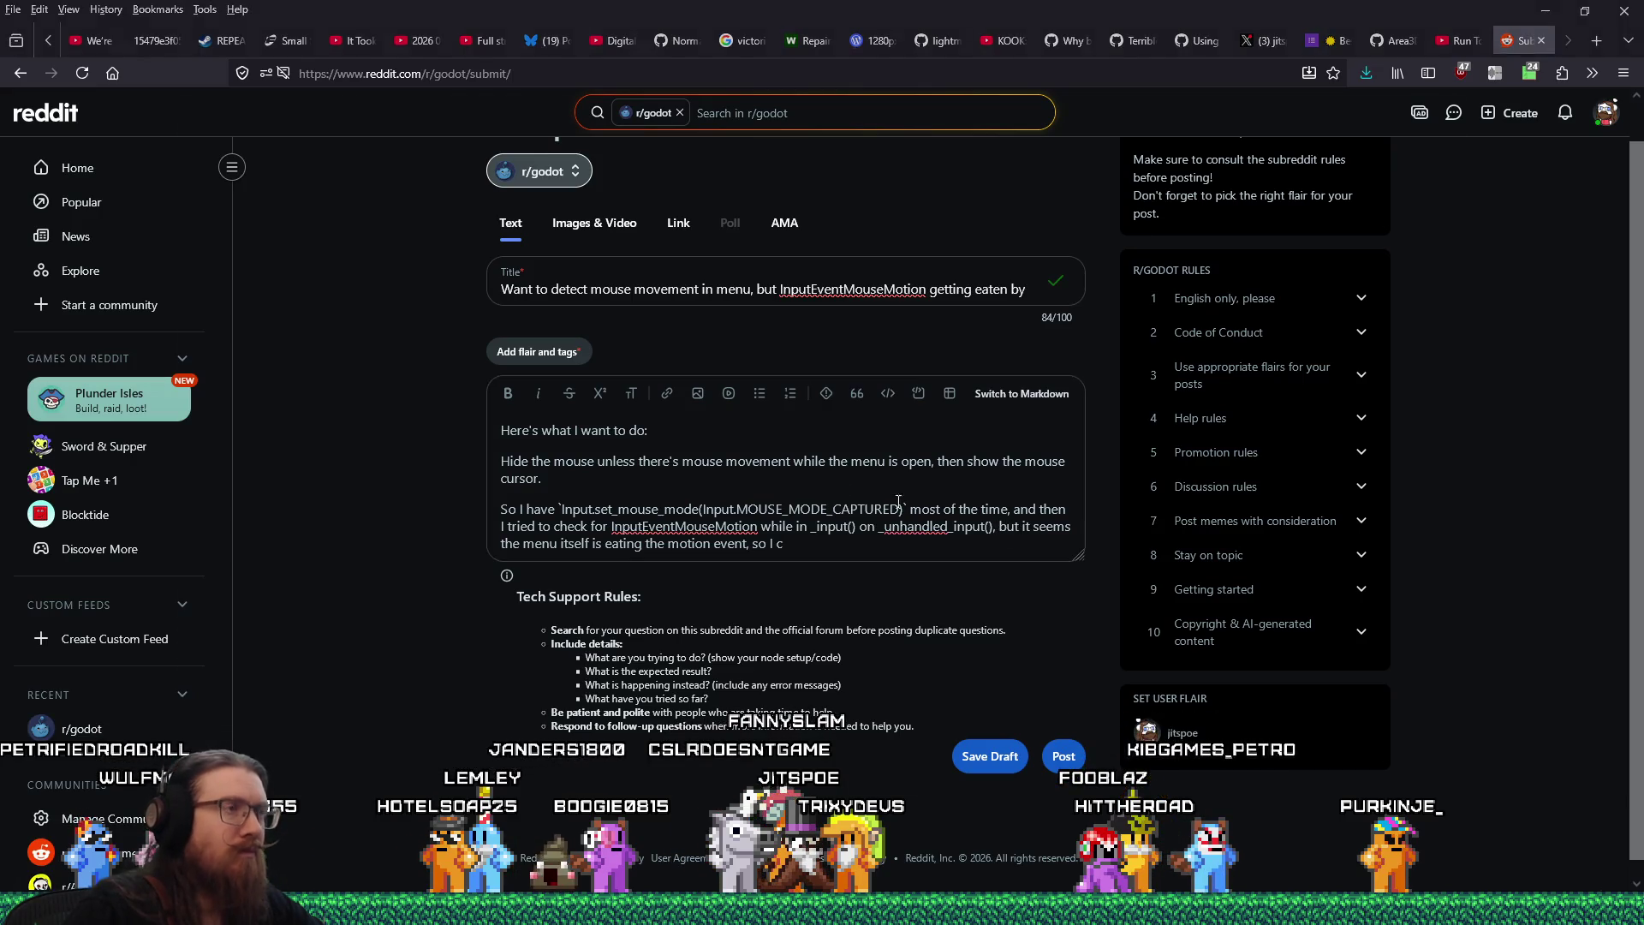
pyautogui.hotkey('alt', 'Tab')
# Copy the set_mouse_mode call on script line 747
pyautogui.moveTo(938, 429); pyautogui.dragTo(609, 429)
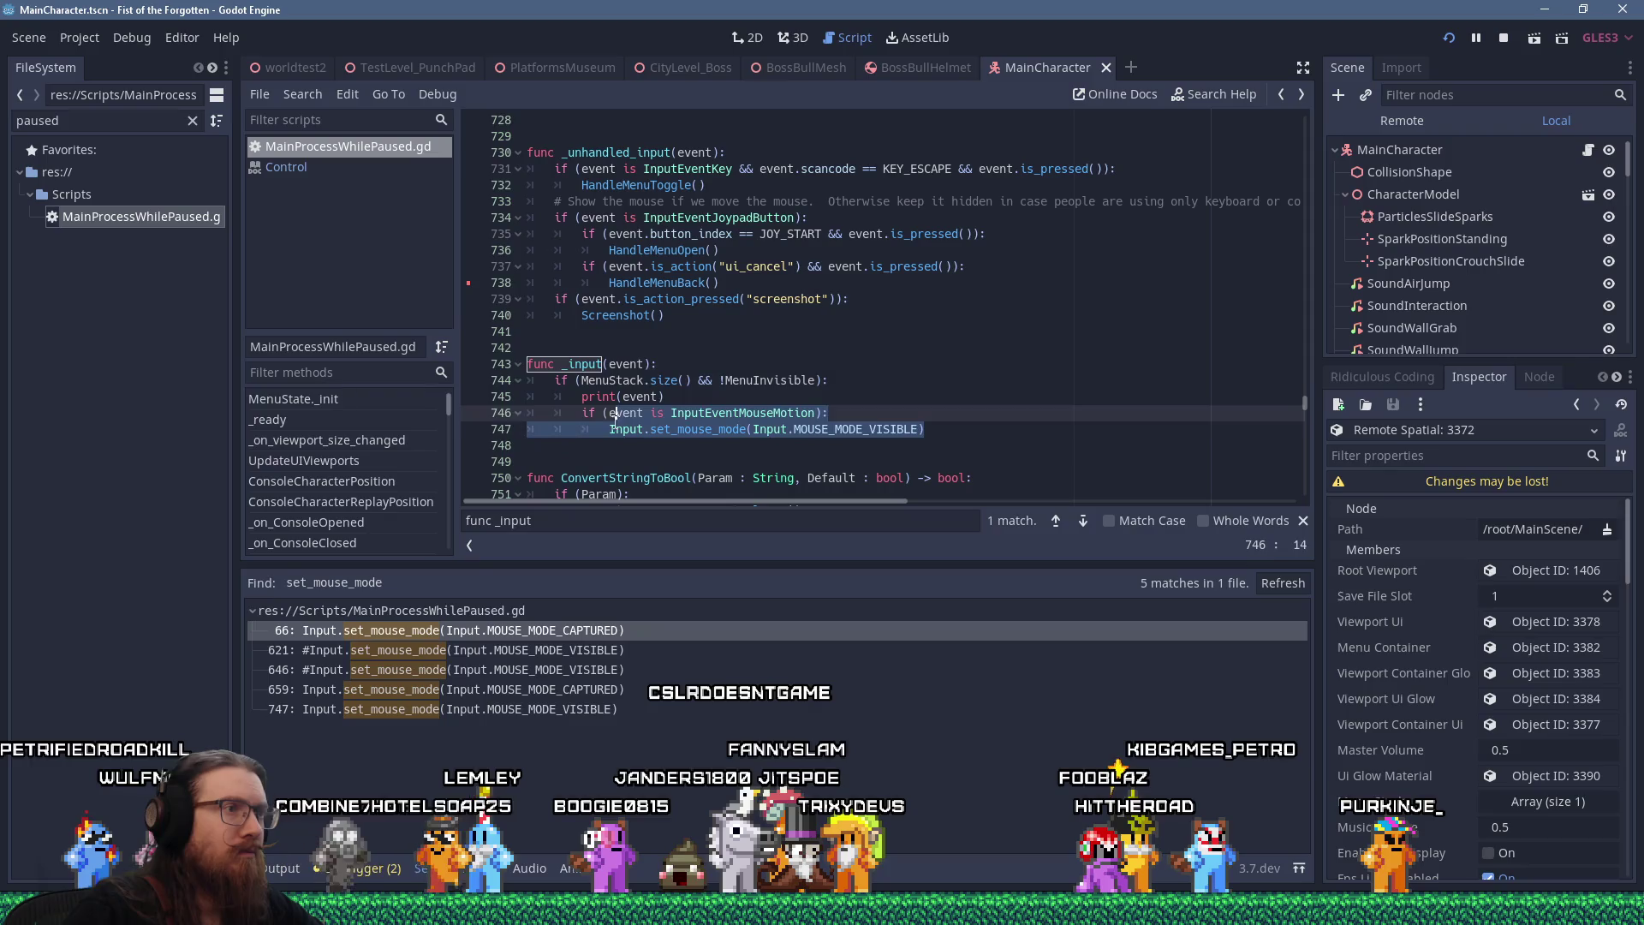
pyautogui.rightClick(533, 420)
pyautogui.click(785, 471)
pyautogui.hotkey('alt', 'Tab')
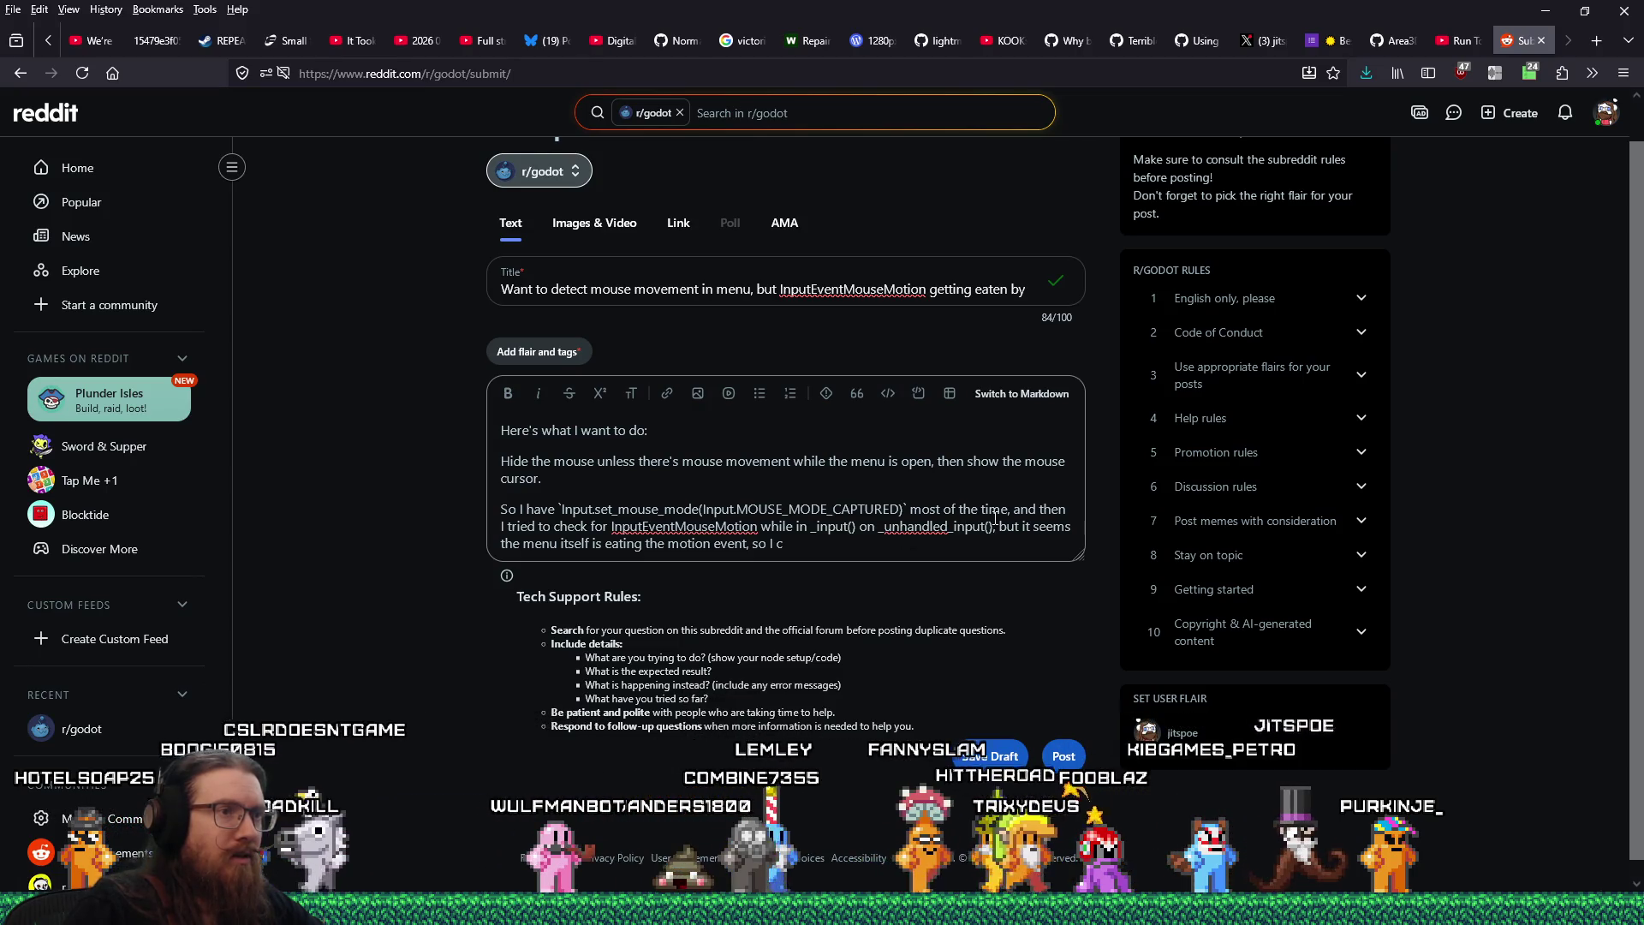
# Add that calling `Input.set_mouse_mode(Input.MOUSE_MODE_VISIBLE)` highlights menu items but the cursor never moves
pyautogui.press('BackSpace')
pyautogui.write('to call `')
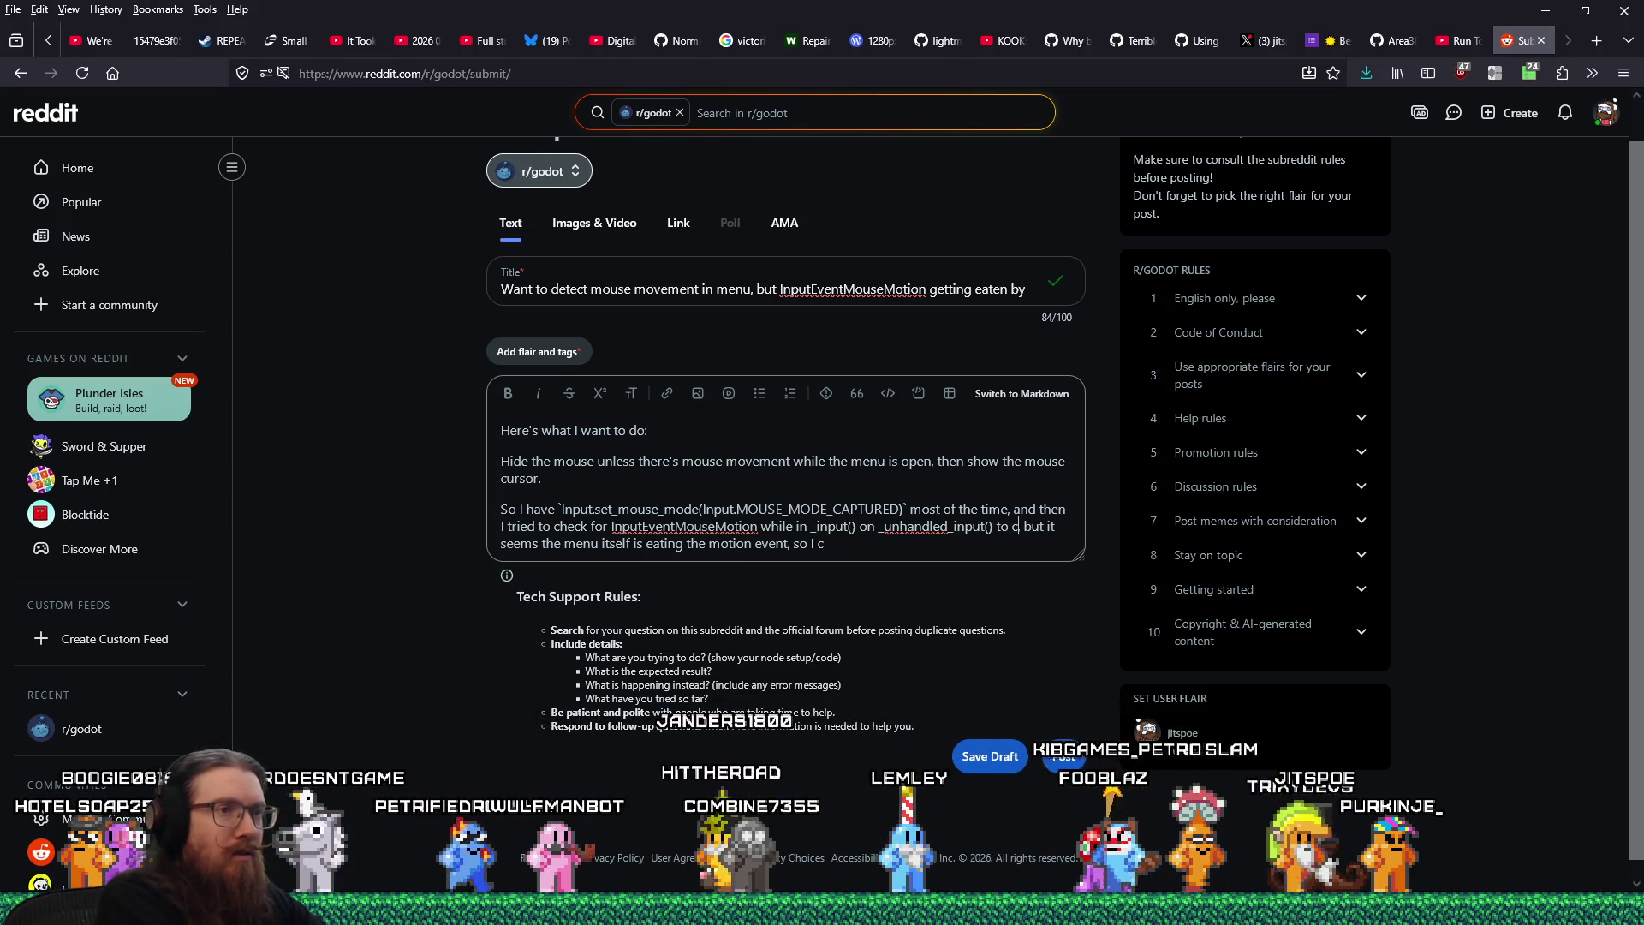
pyautogui.write('Input.set_mouse_mode(Input.MOUSE_MODE_VISIBLE)`')
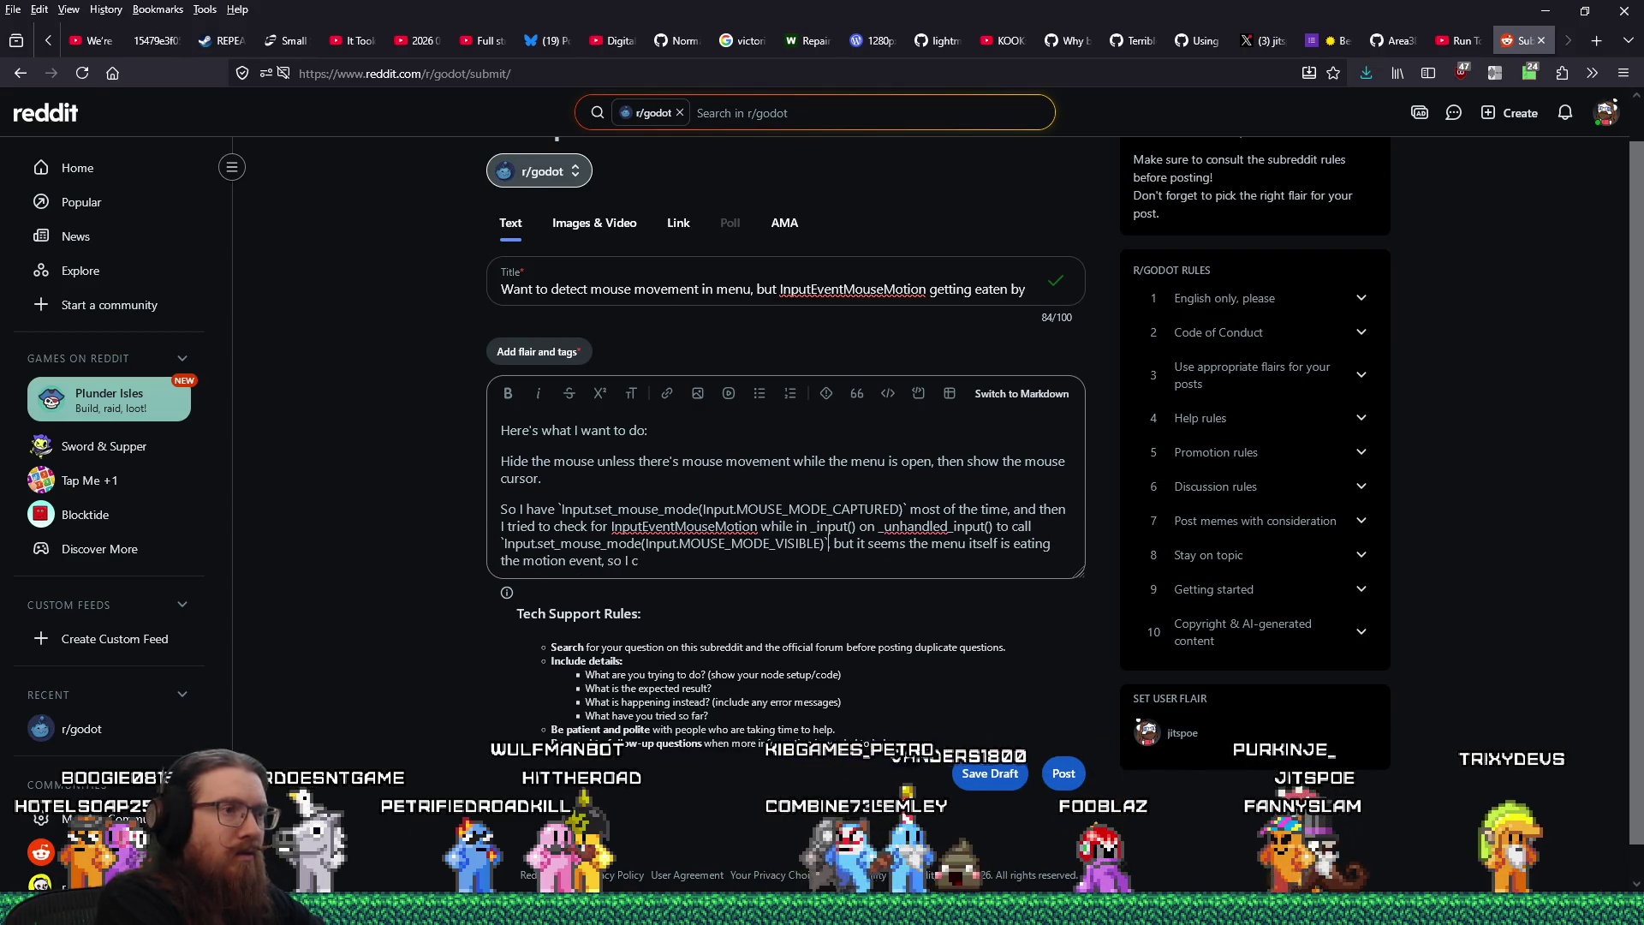
pyautogui.write(',')
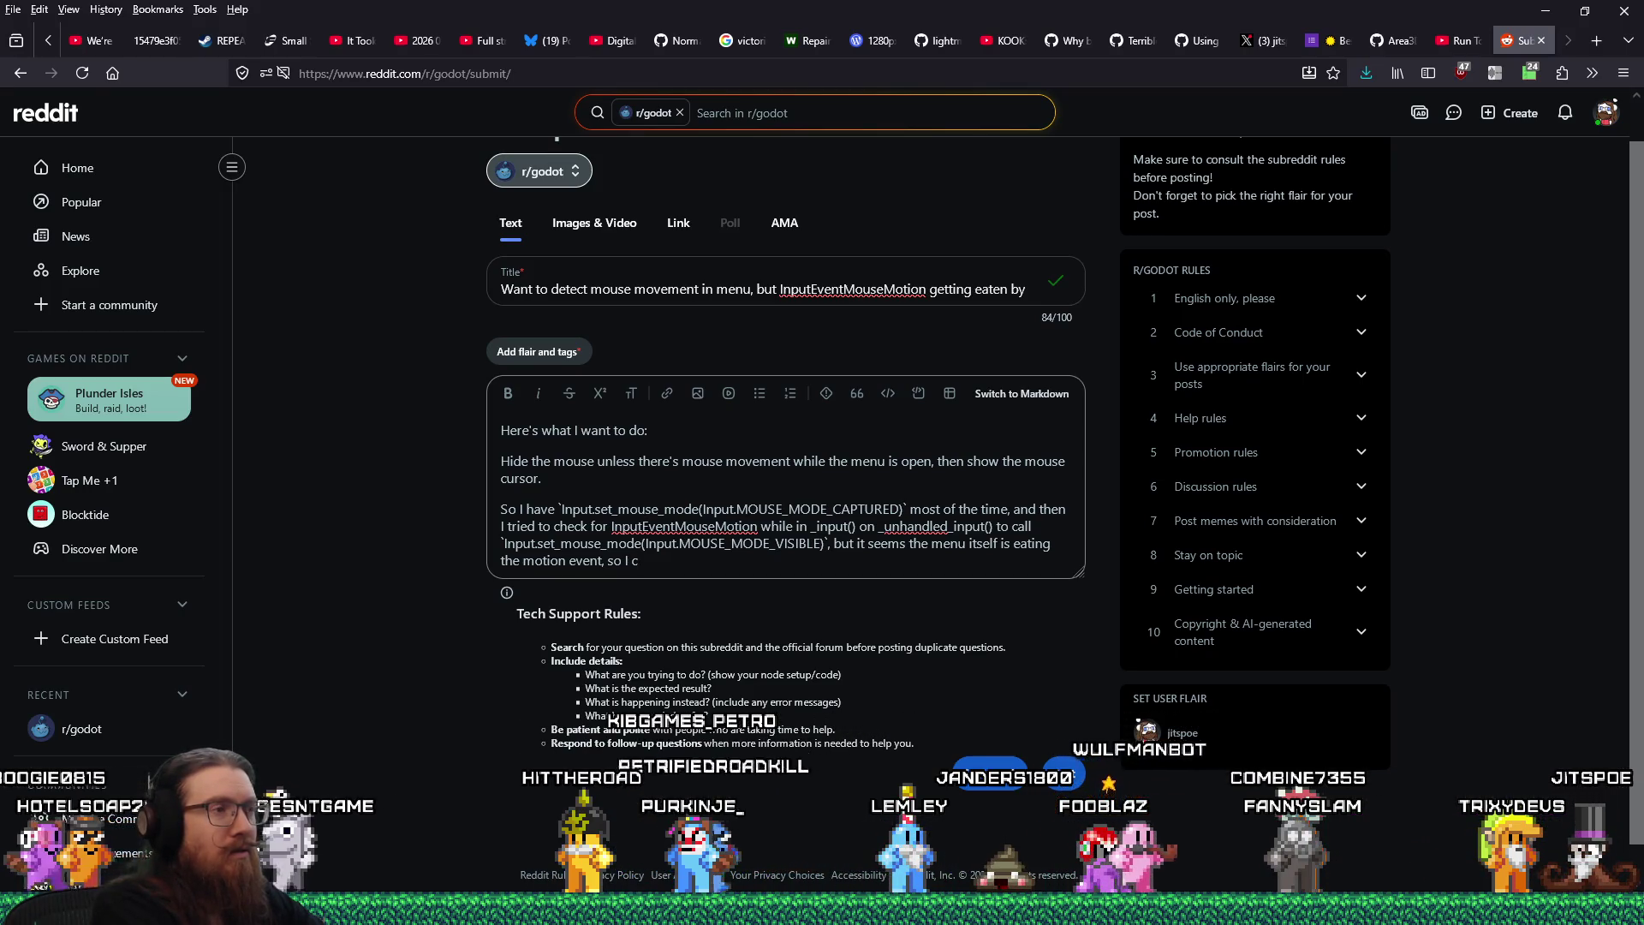
pyautogui.press('BackSpace')
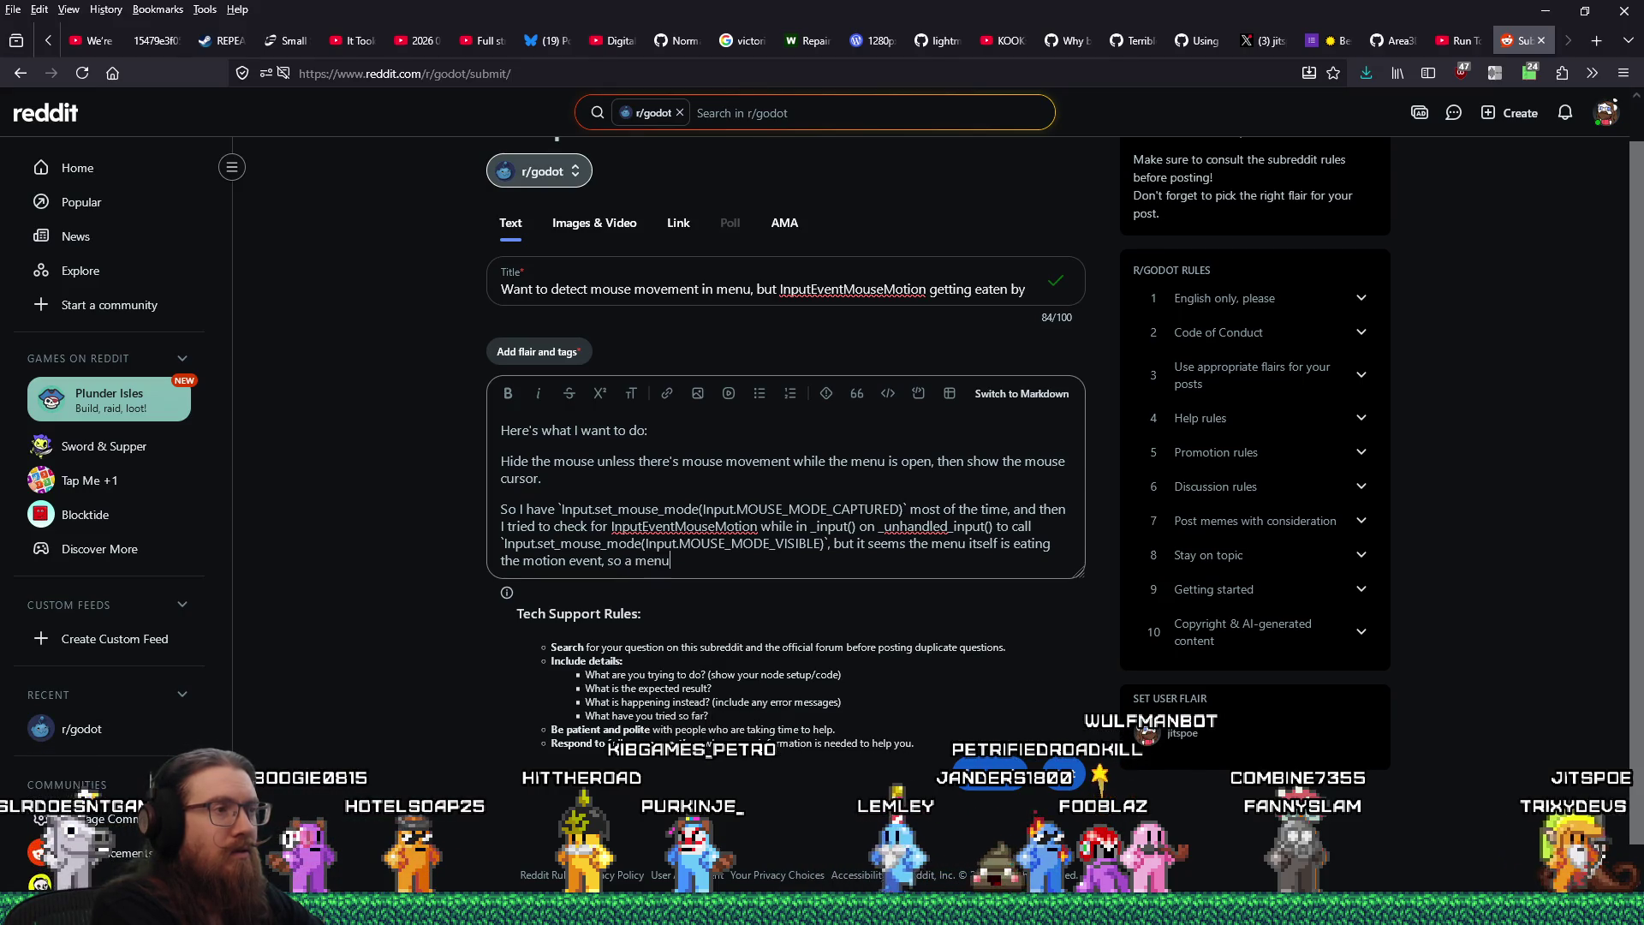
pyautogui.write('high')
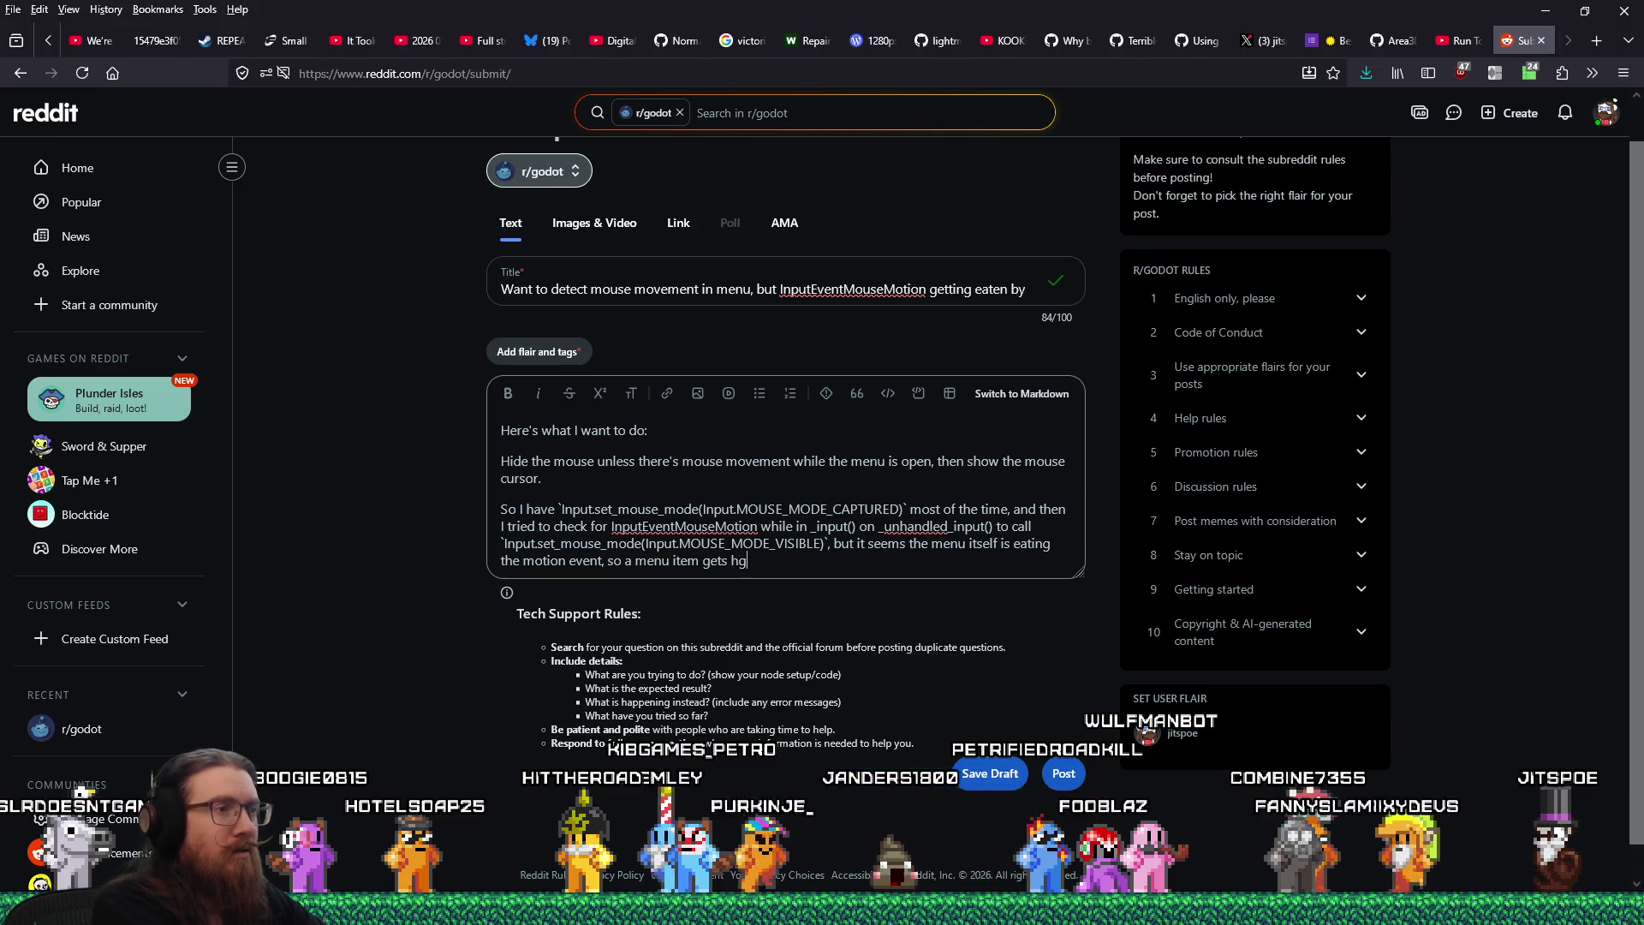
pyautogui.write('lighted by the mouse, b')
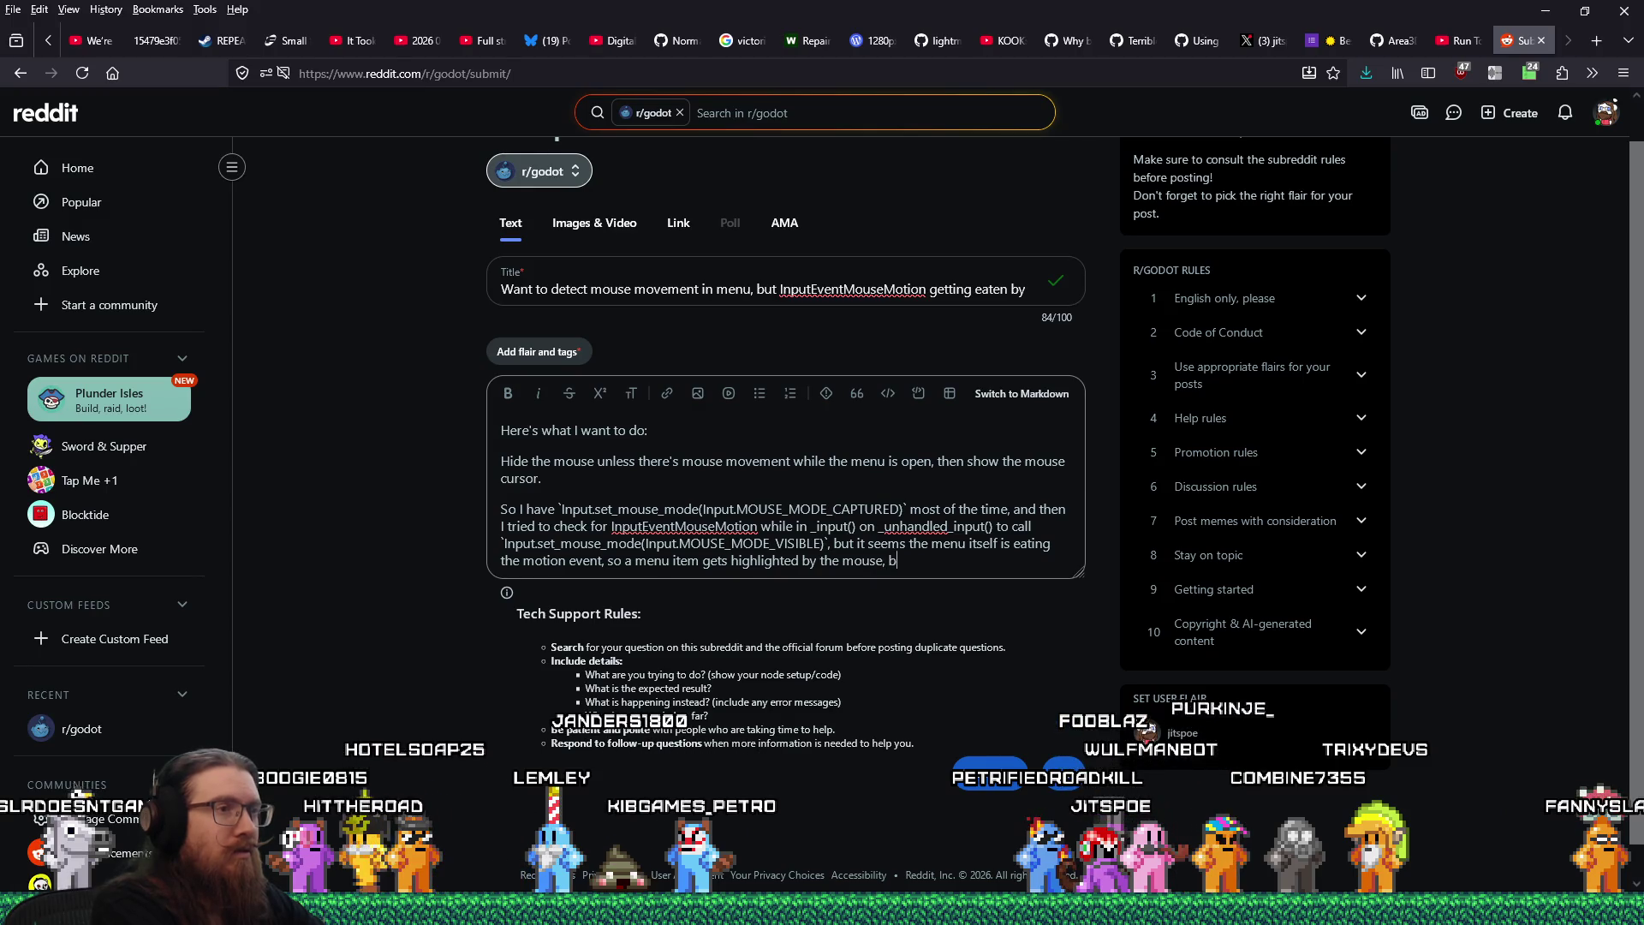
pyautogui.write('ut I never ena')
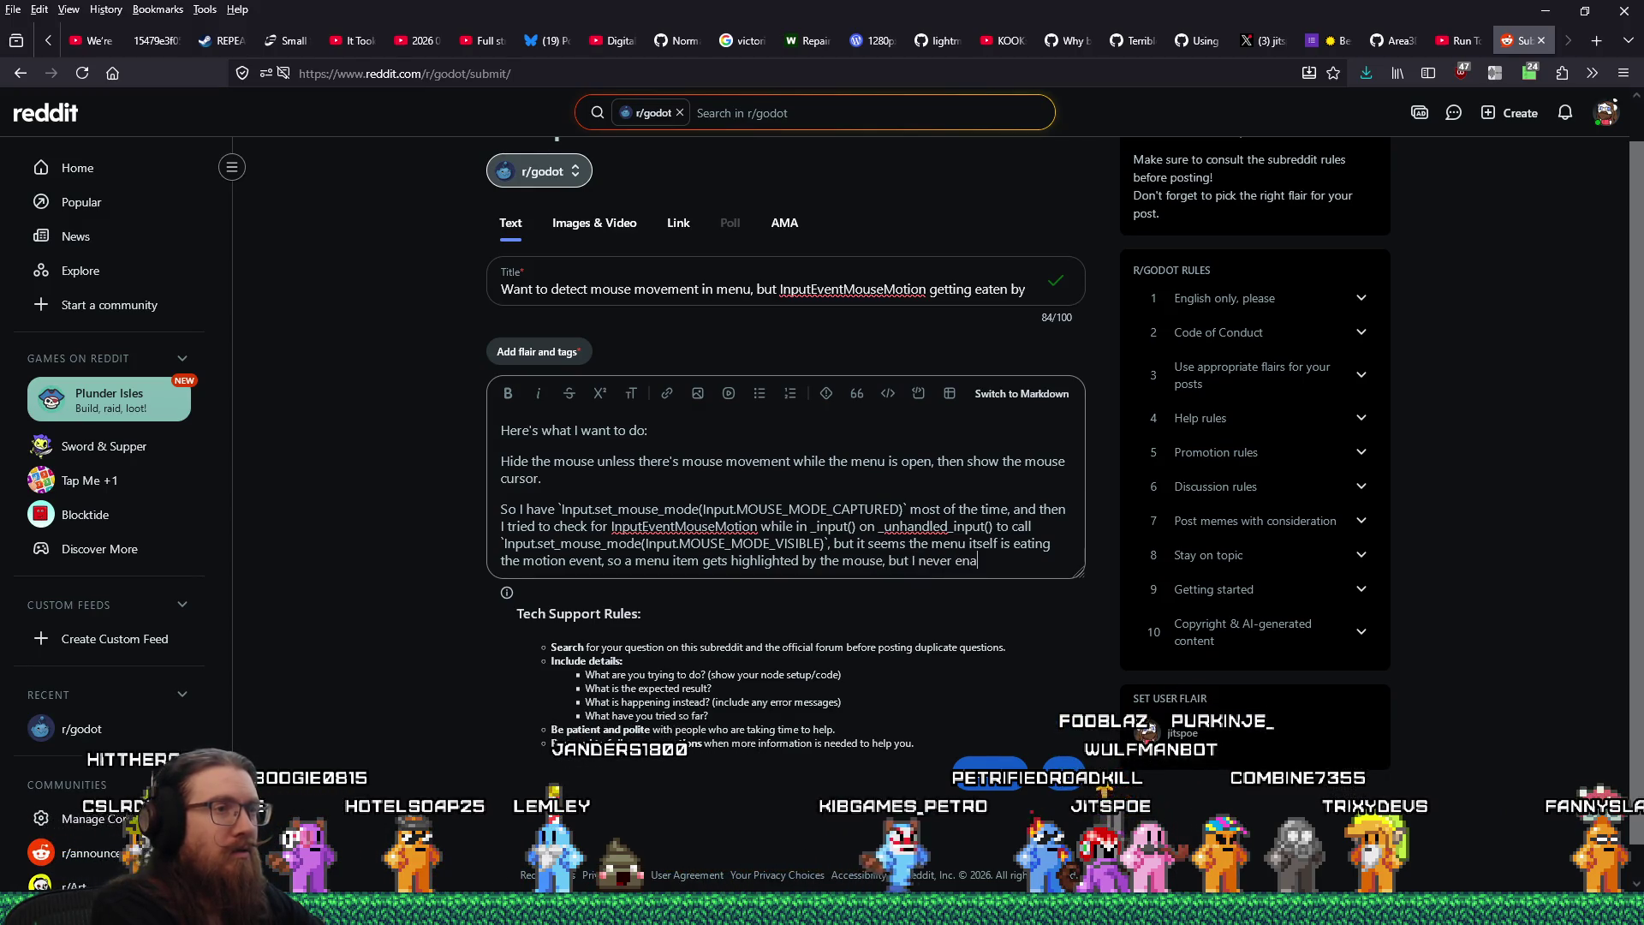
pyautogui.write('ble or an')
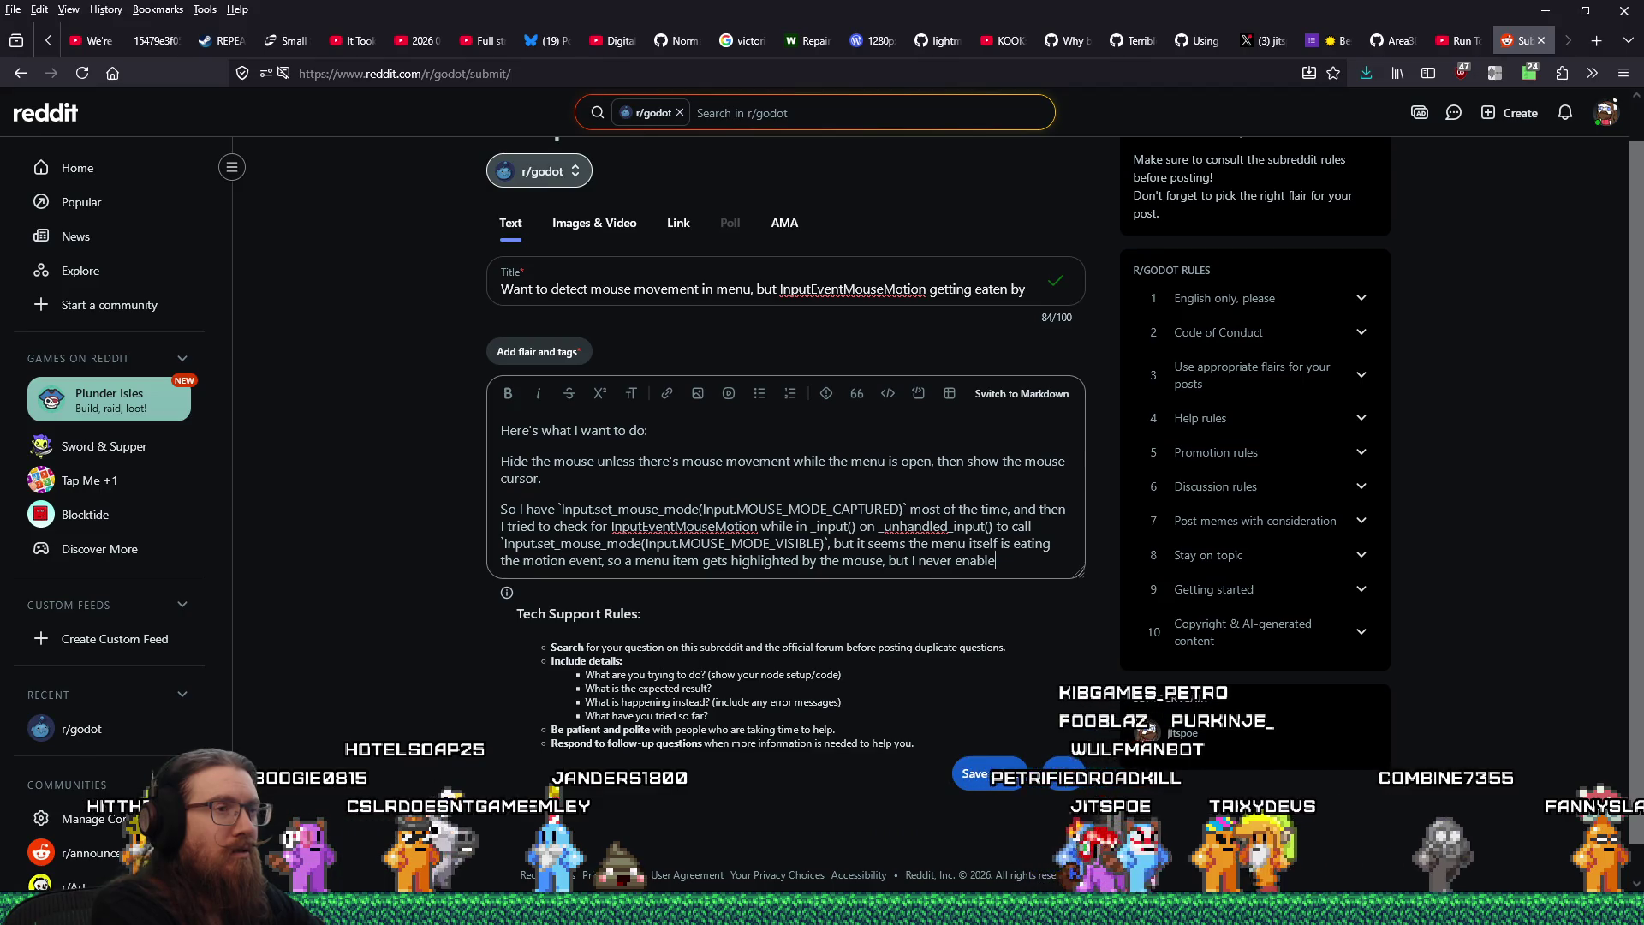
pyautogui.press('BackSpace')
pyautogui.write('m able to m')
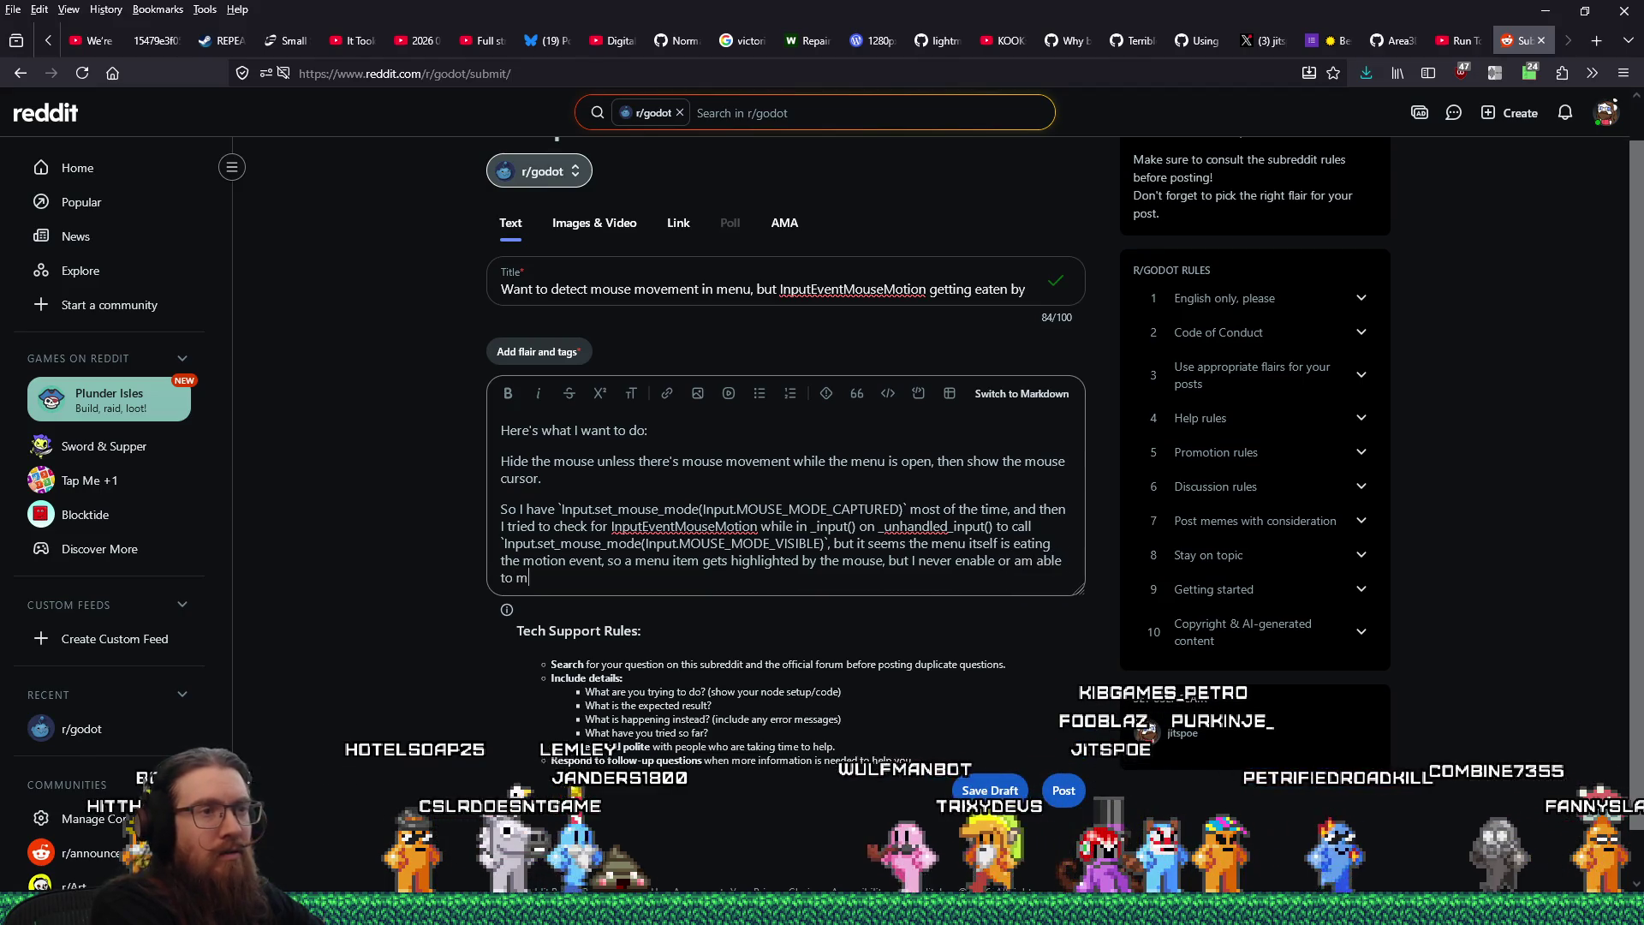
pyautogui.write('ove the cursor.')
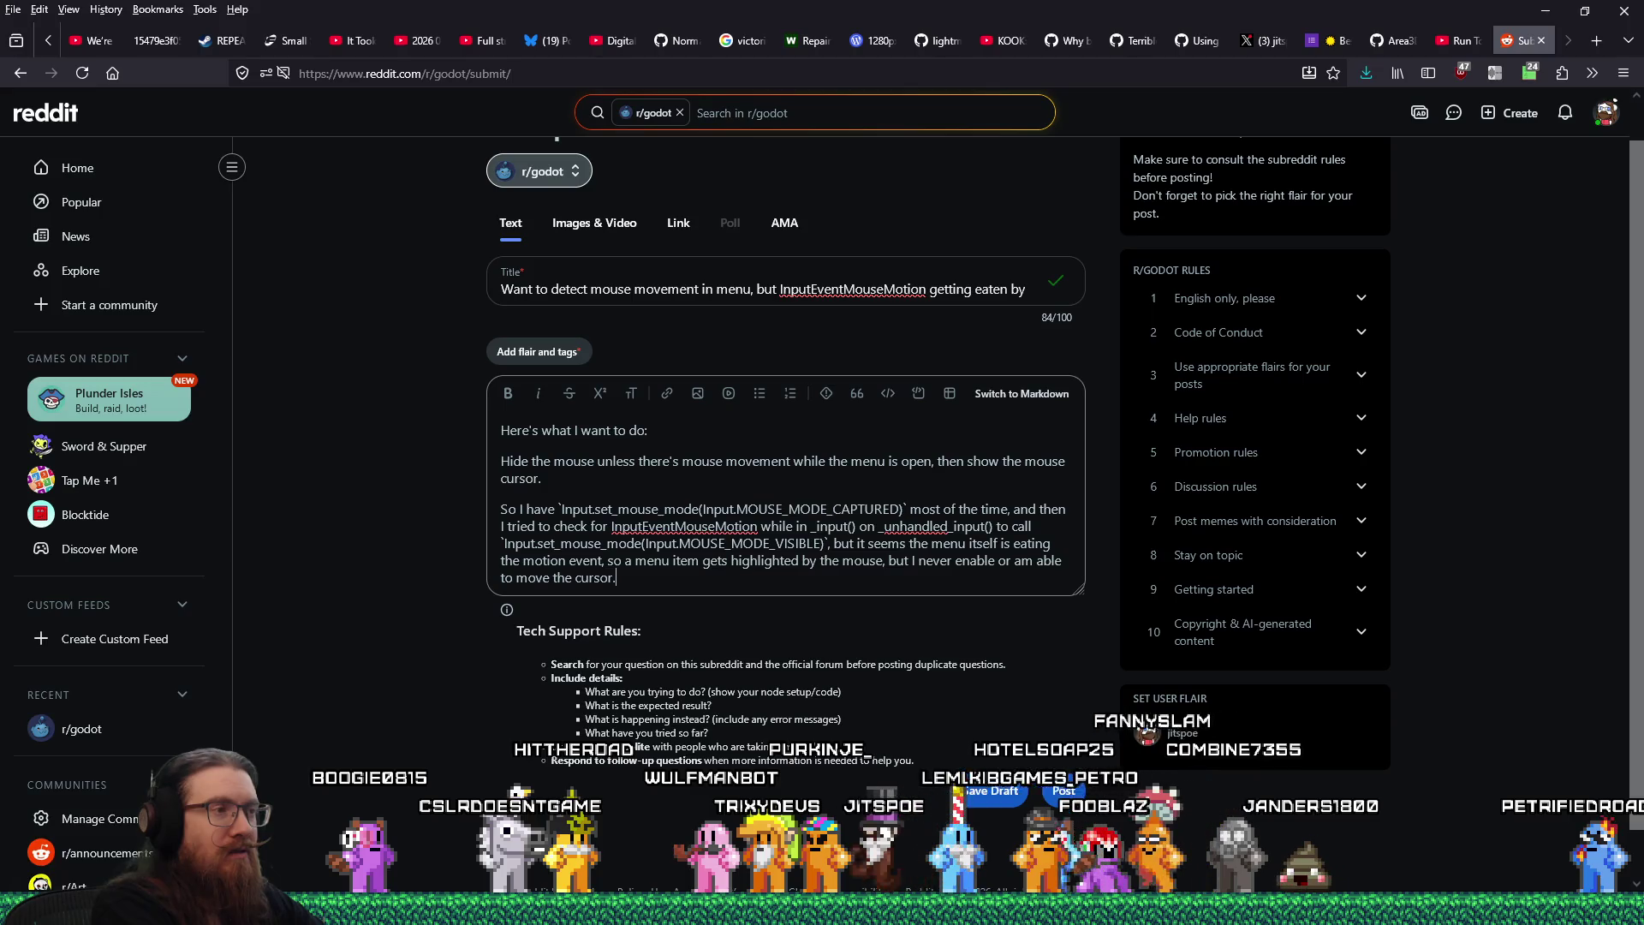
# Start a paragraph saying the only working fix so far is completely disabling the UI
pyautogui.press('Return')
pyautogui.write('The only thing so far that')
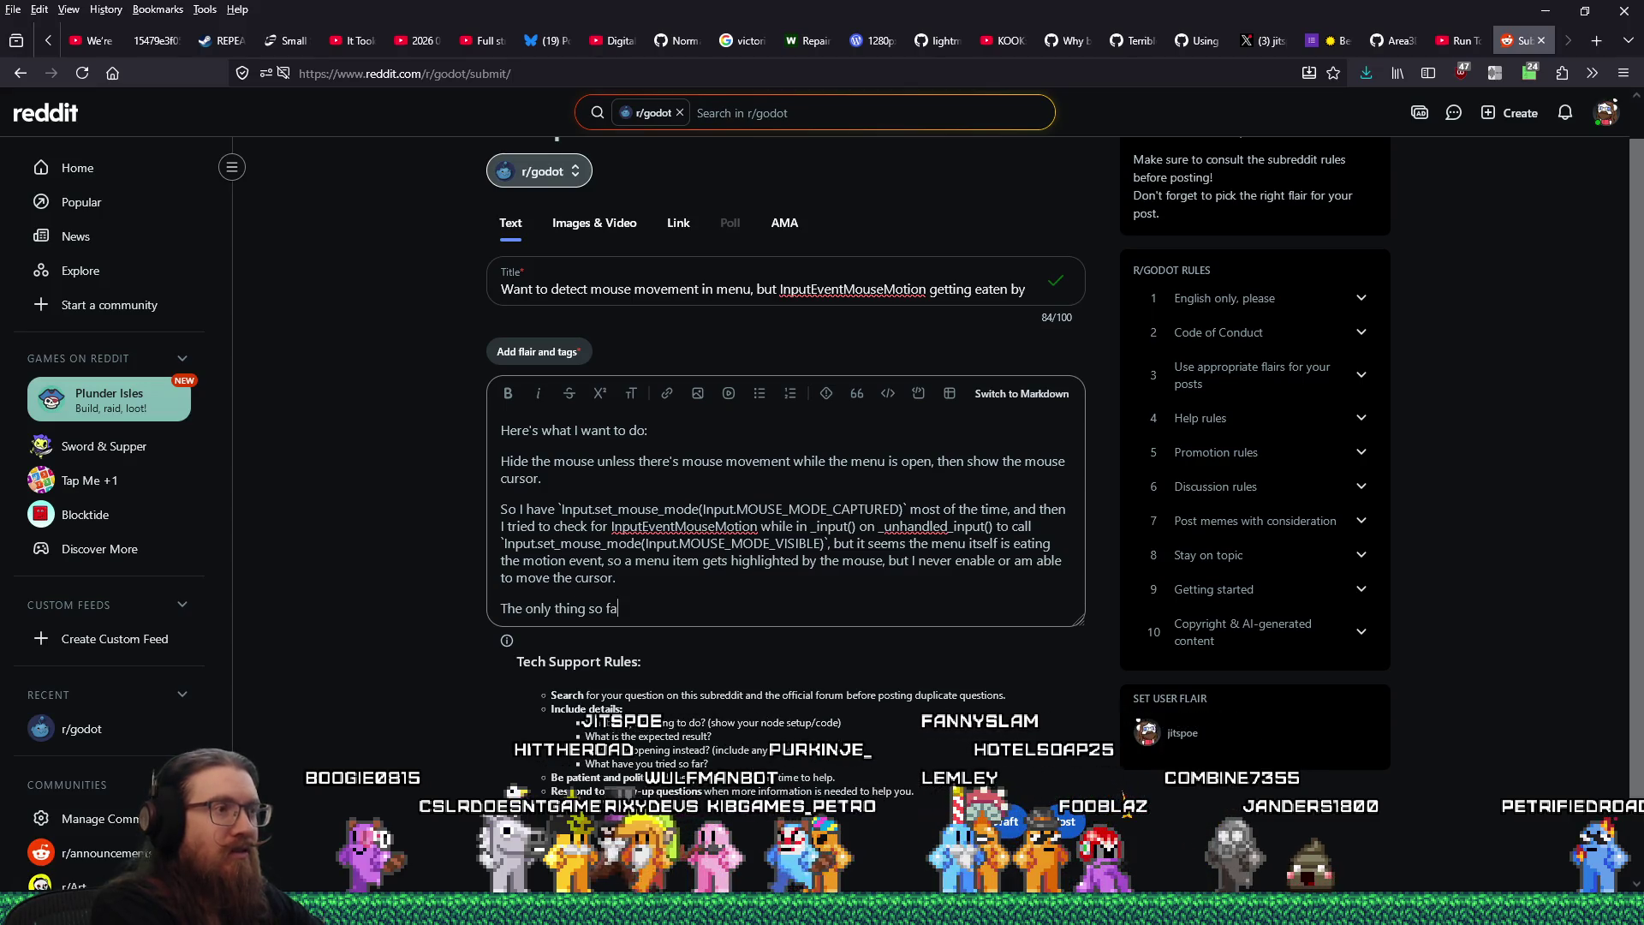
pyautogui.write(' has let me actually detect the mous')
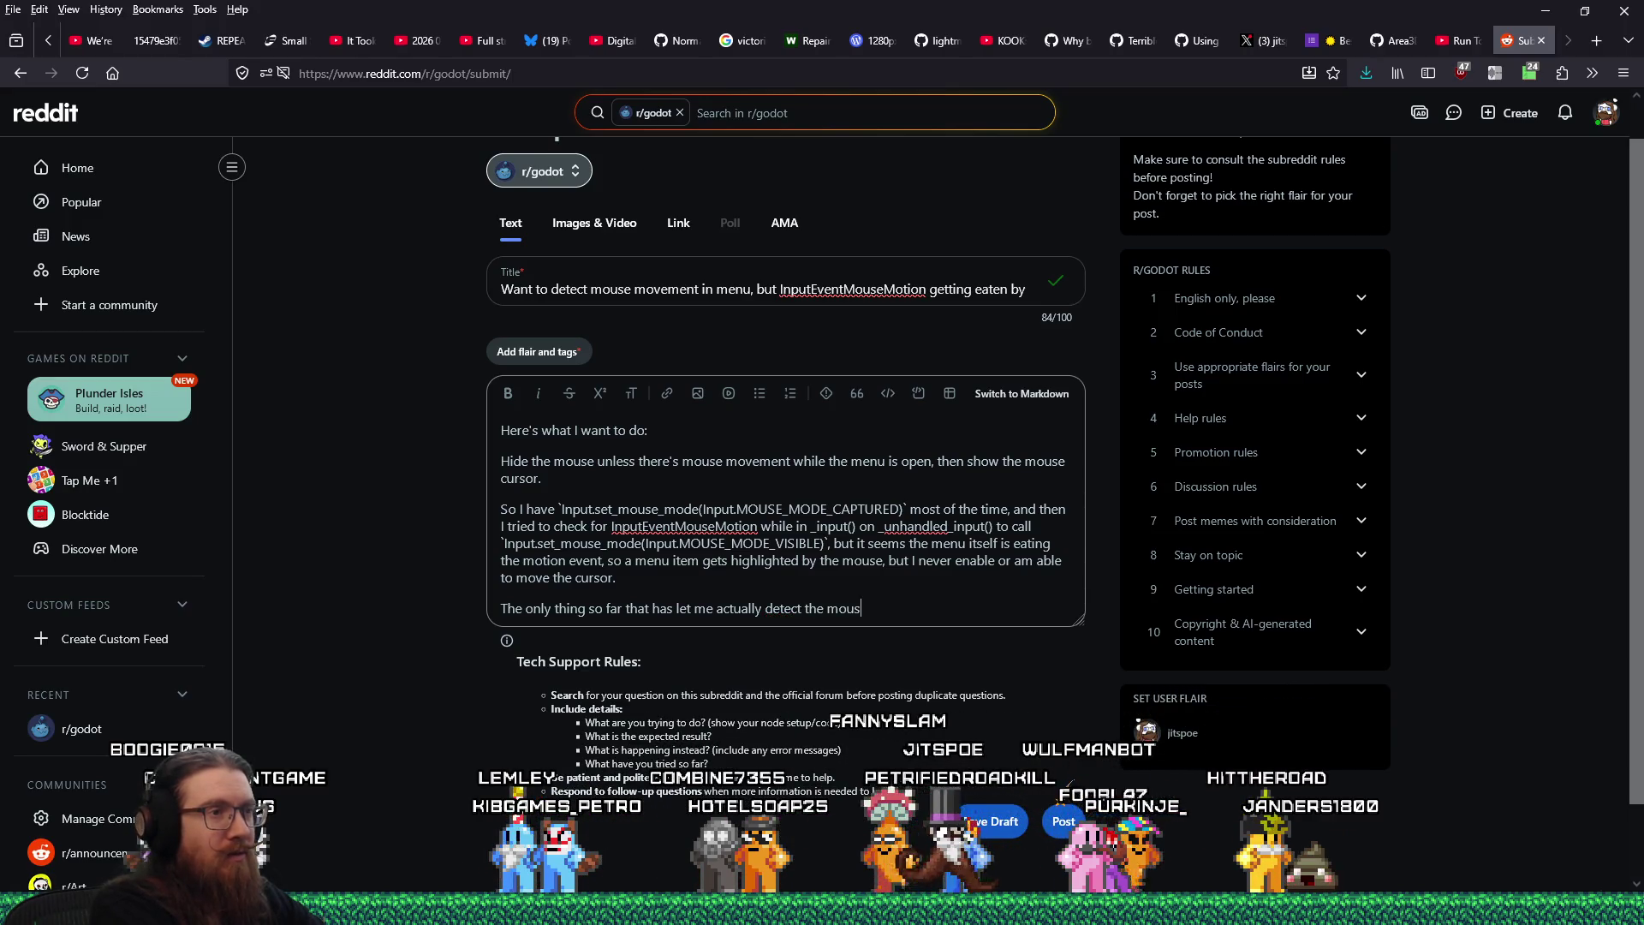
pyautogui.write('completele')
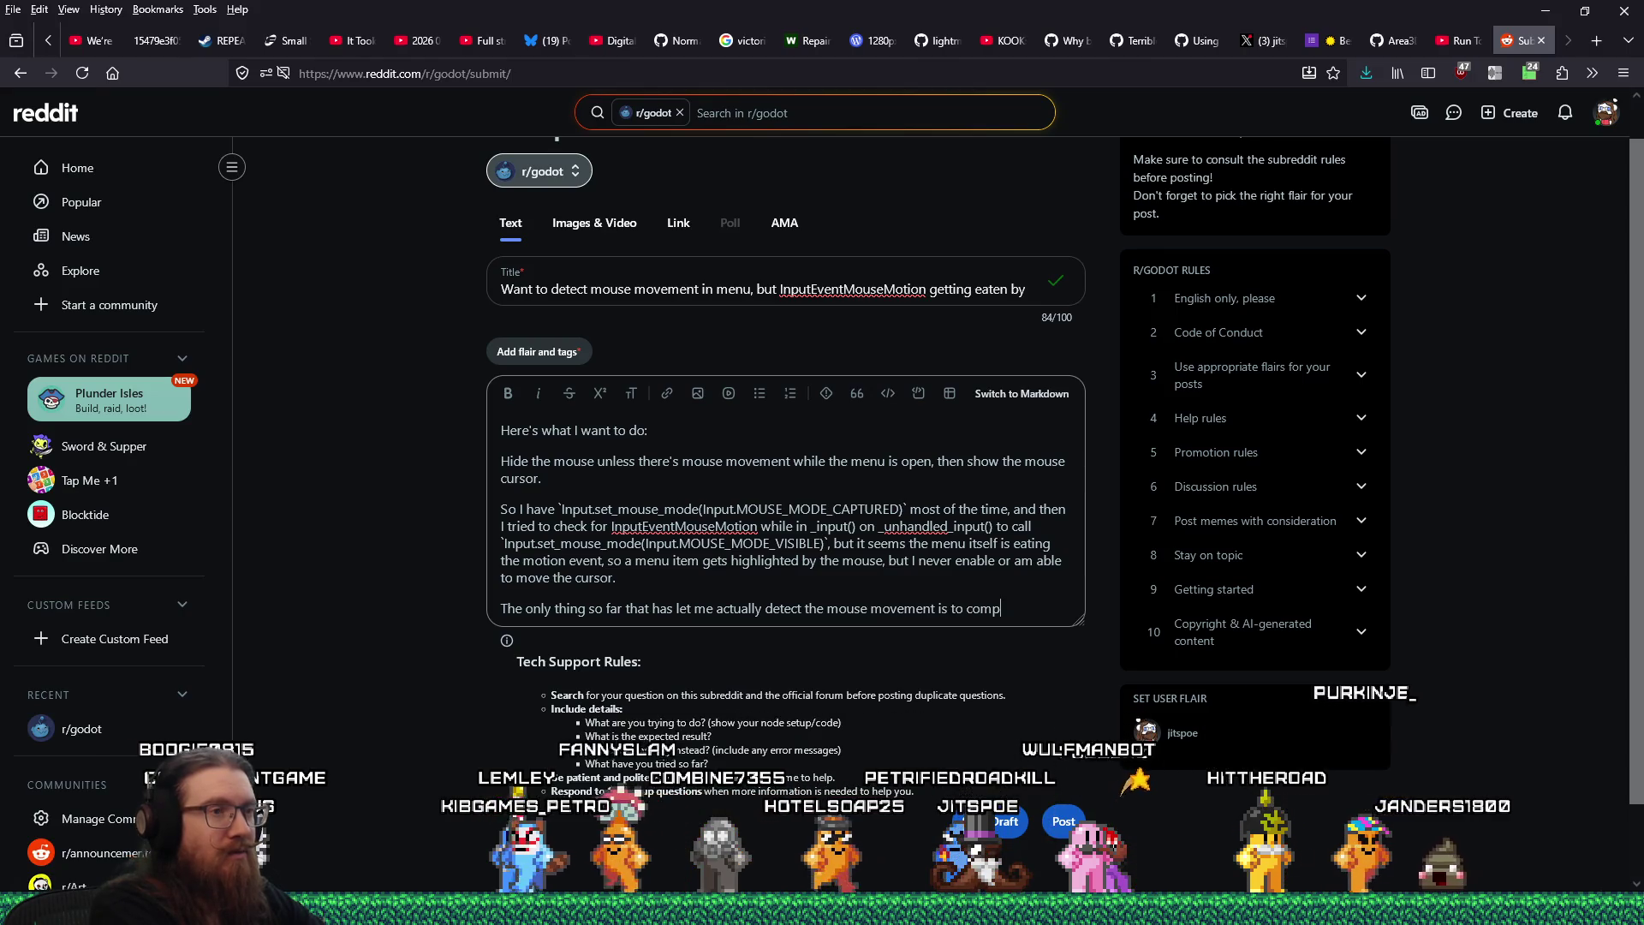
pyautogui.press('BackSpace')
pyautogui.write('y disable the UI')
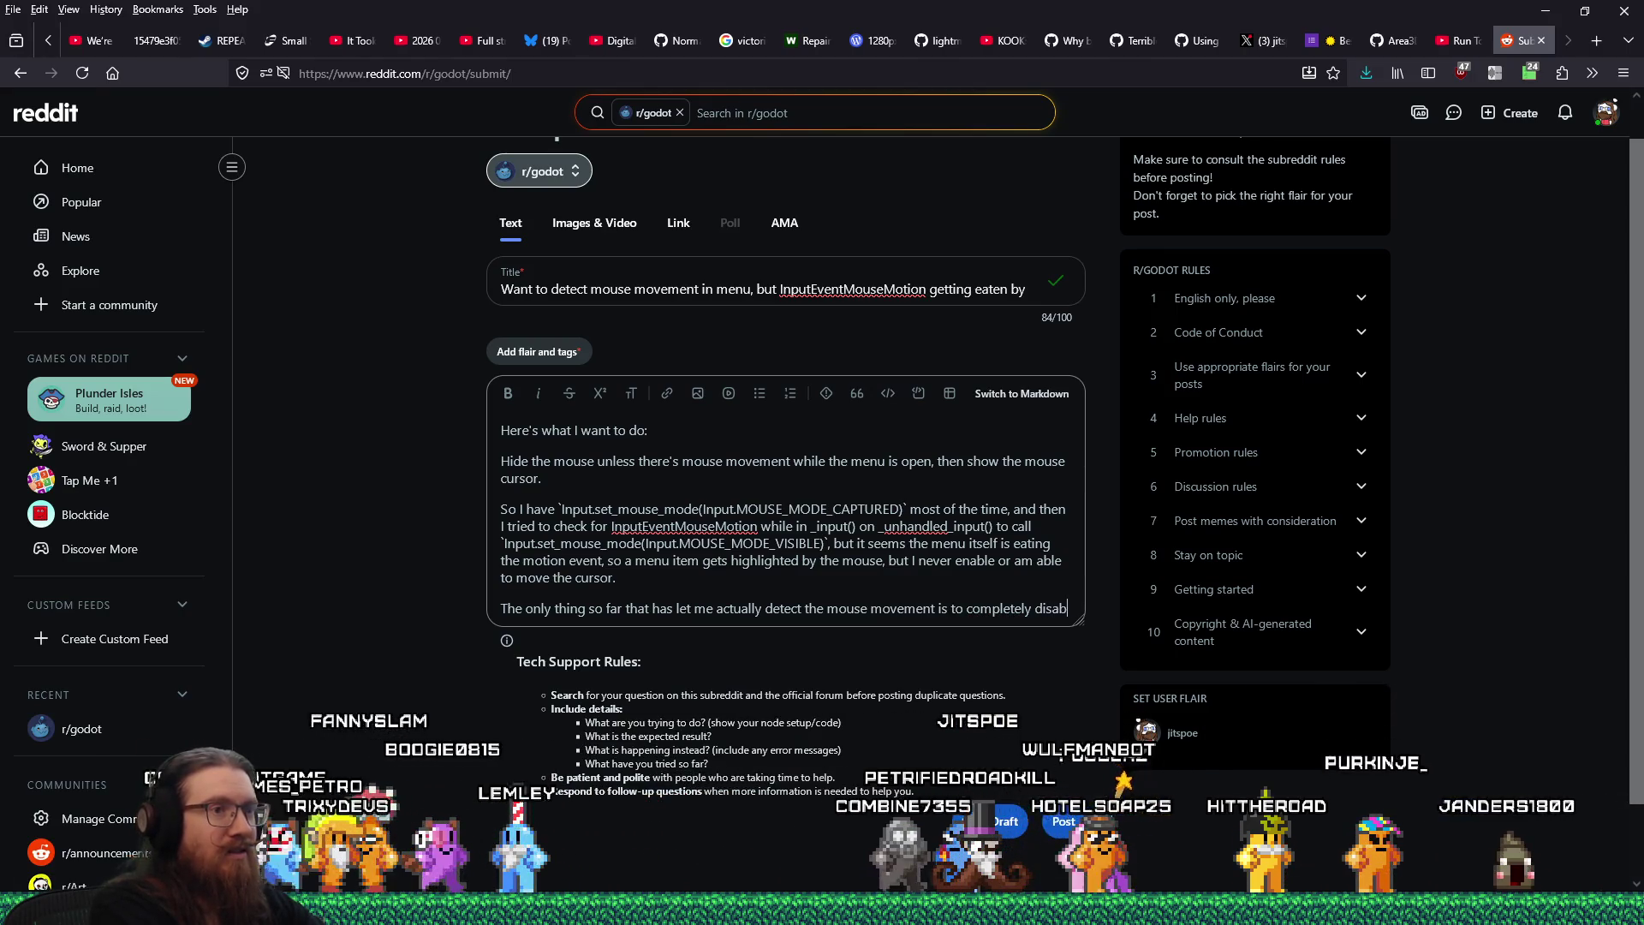
pyautogui.hotkey('alt', 'Tab')
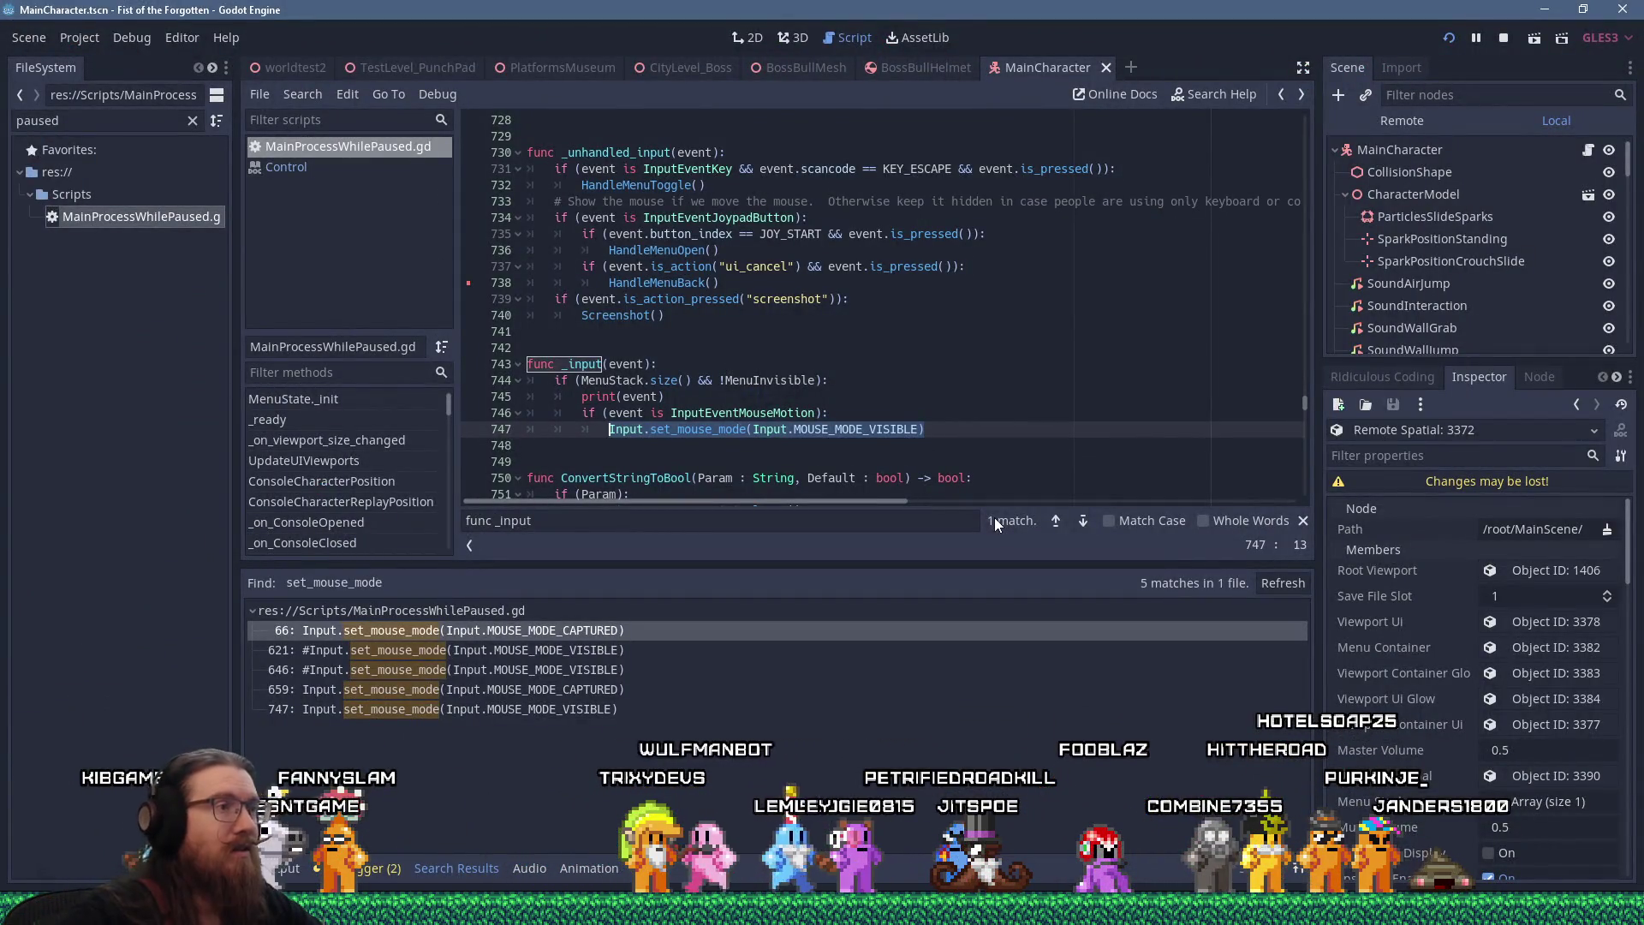
# Scroll through the script's _unhandled_input and _input code
pyautogui.scroll(-4, 878, 348)
pyautogui.scroll(6, 878, 348)
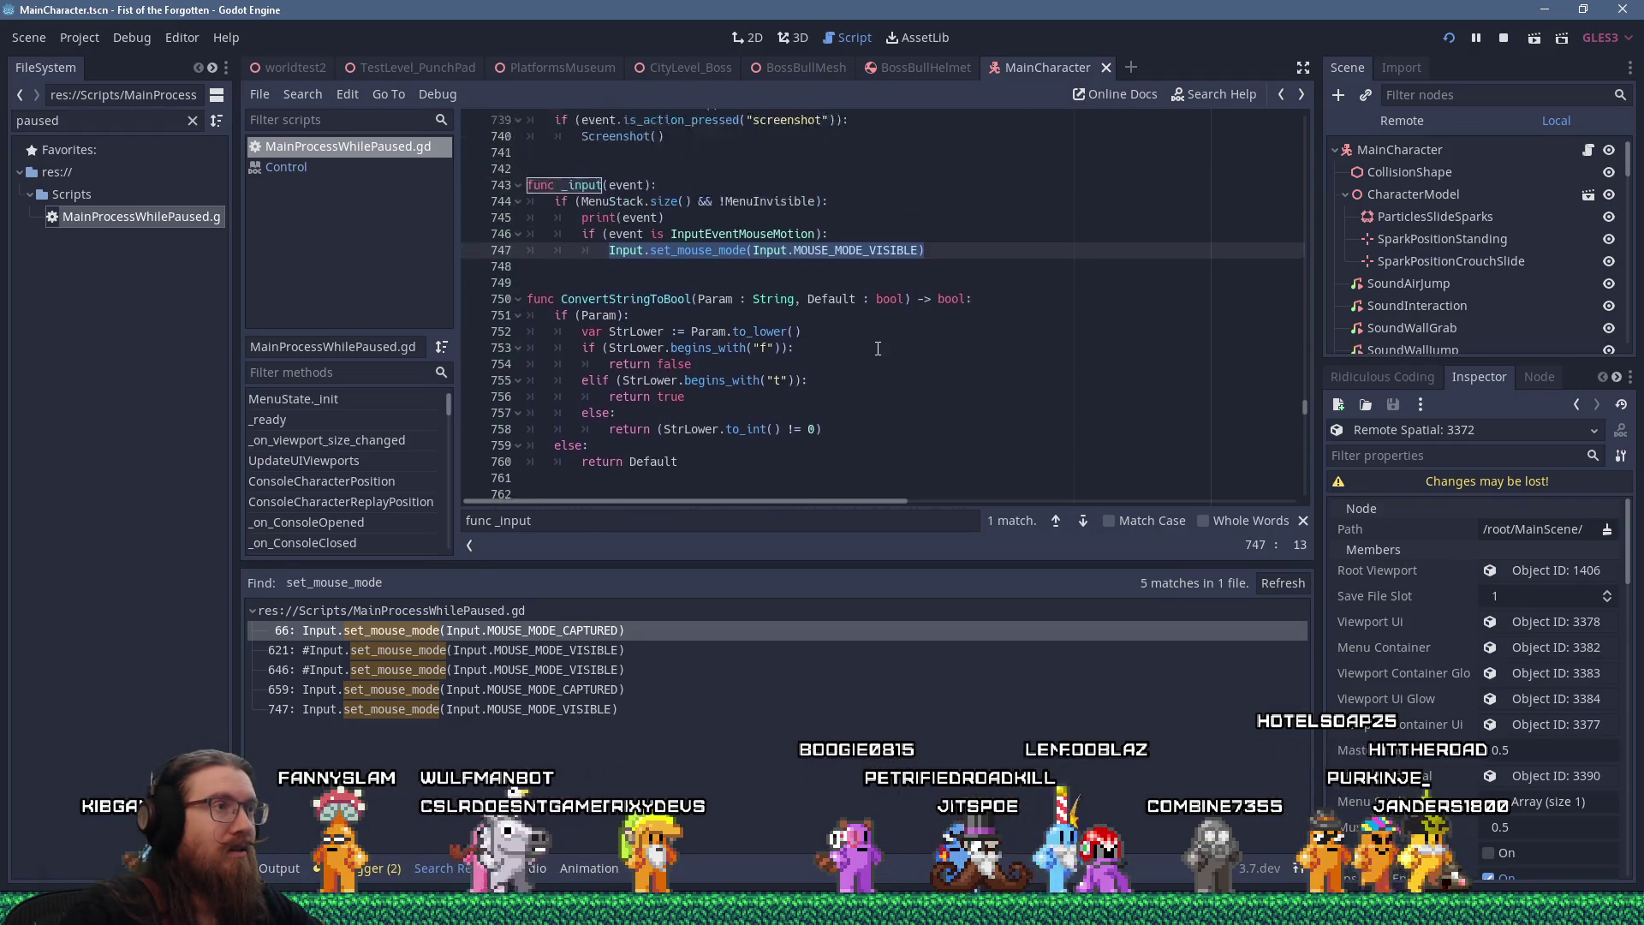
pyautogui.click(961, 404)
pyautogui.scroll(-1, 961, 404)
pyautogui.scroll(-2, 960, 404)
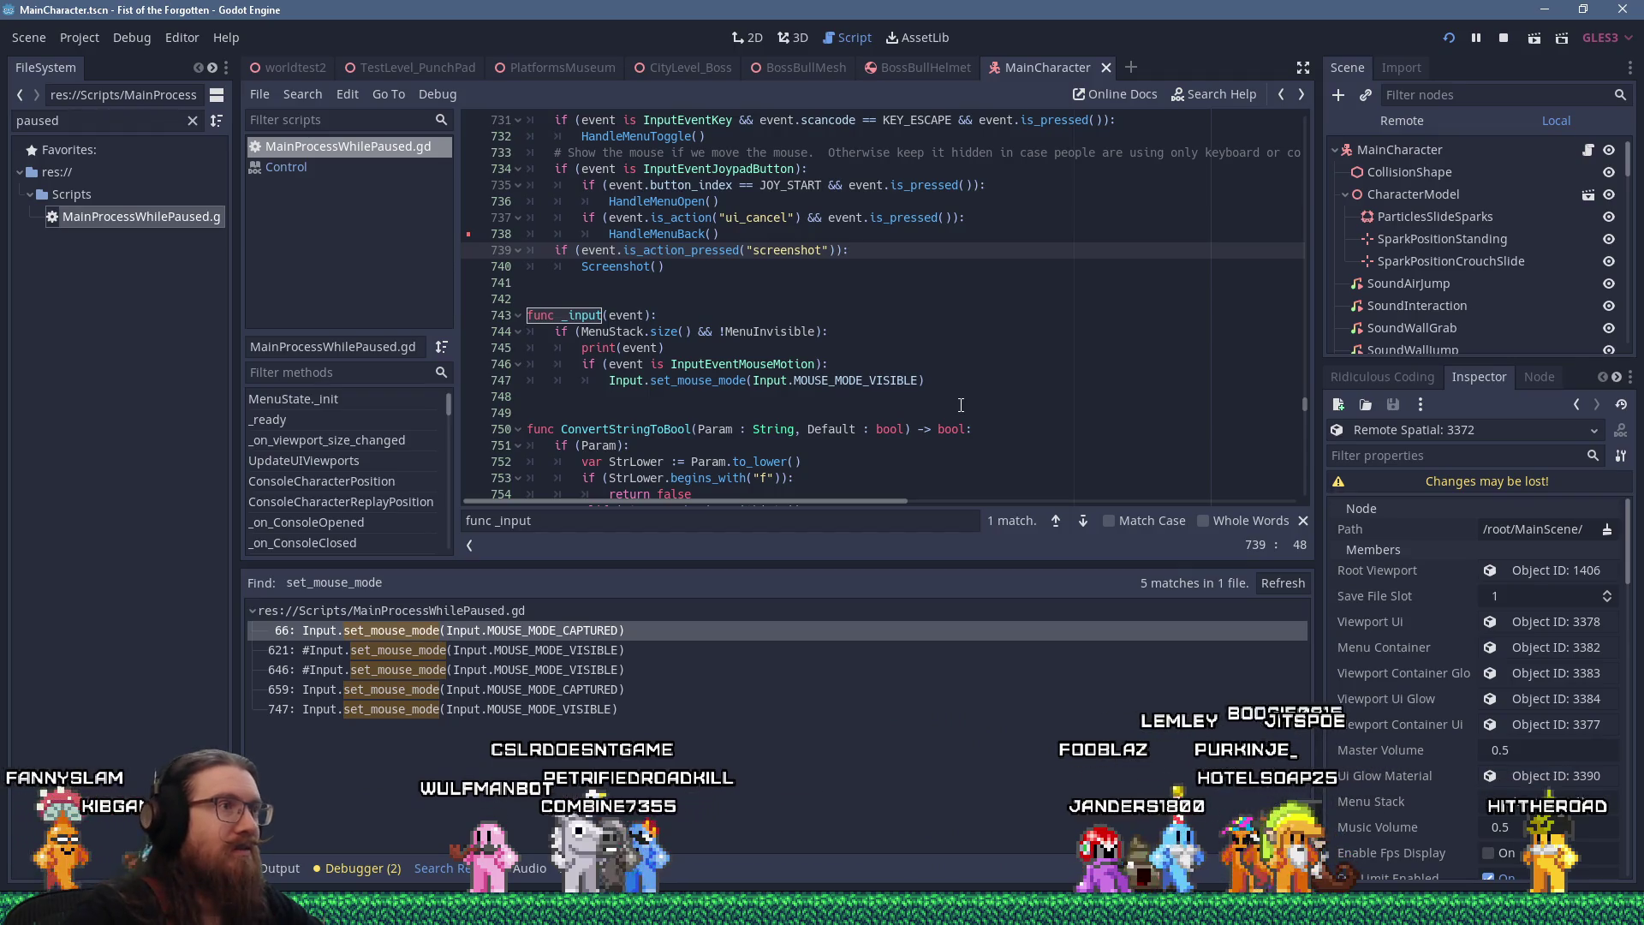
pyautogui.scroll(1, 865, 393)
pyautogui.scroll(3, 865, 393)
pyautogui.click(900, 416)
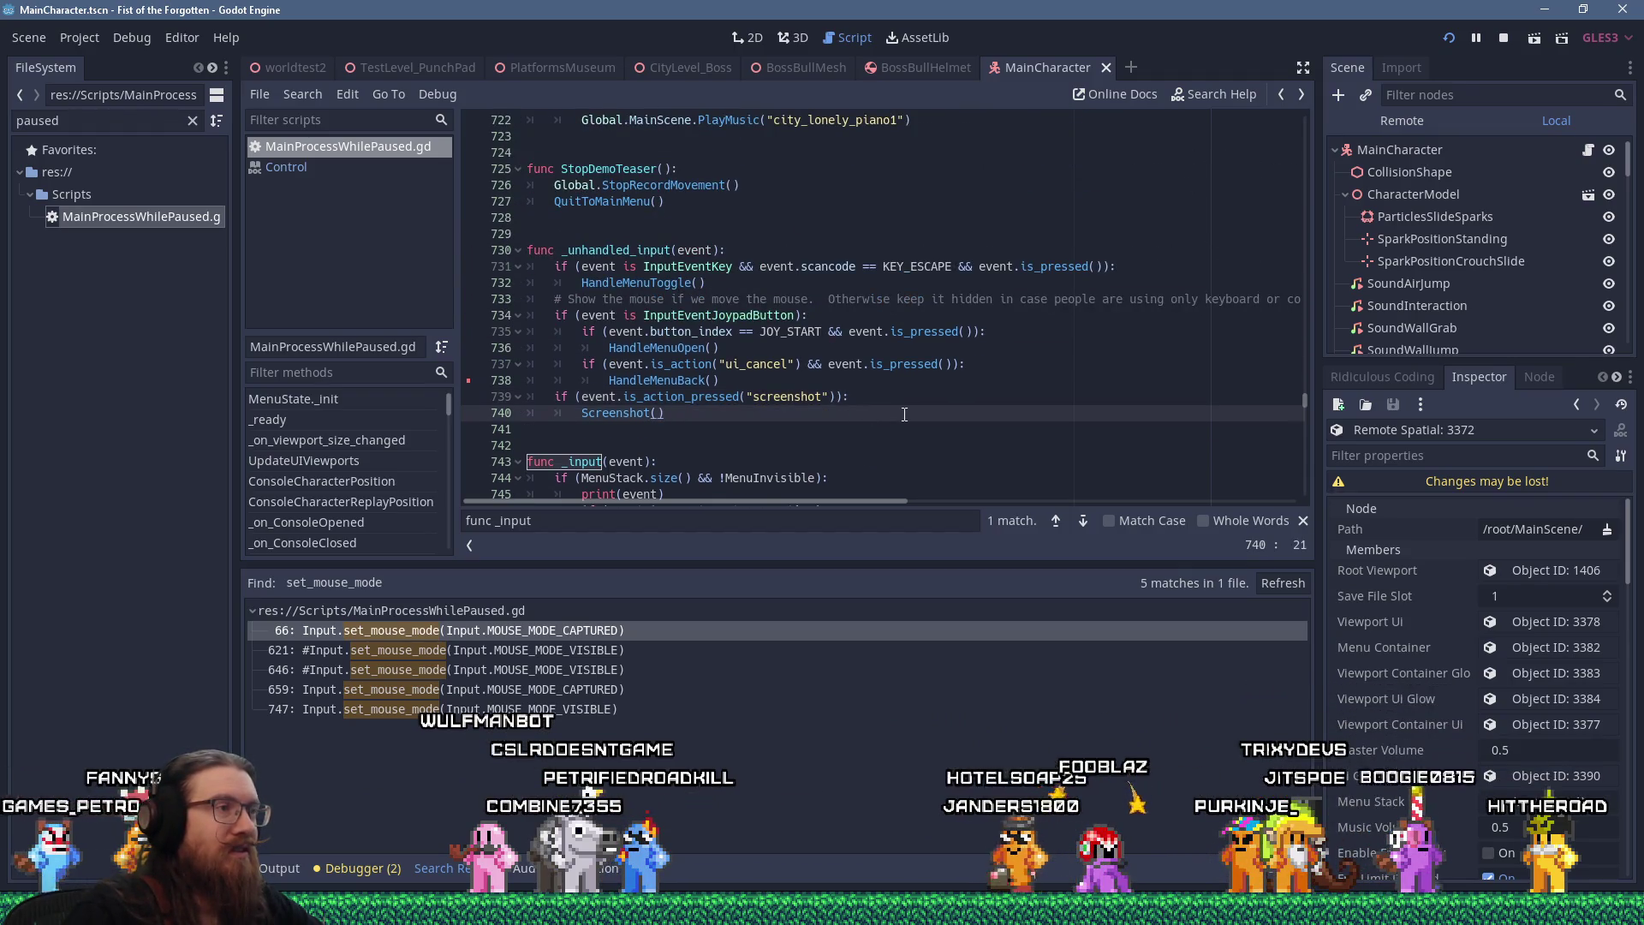
pyautogui.scroll(-4, 904, 414)
pyautogui.scroll(4, 905, 415)
pyautogui.scroll(-3, 904, 414)
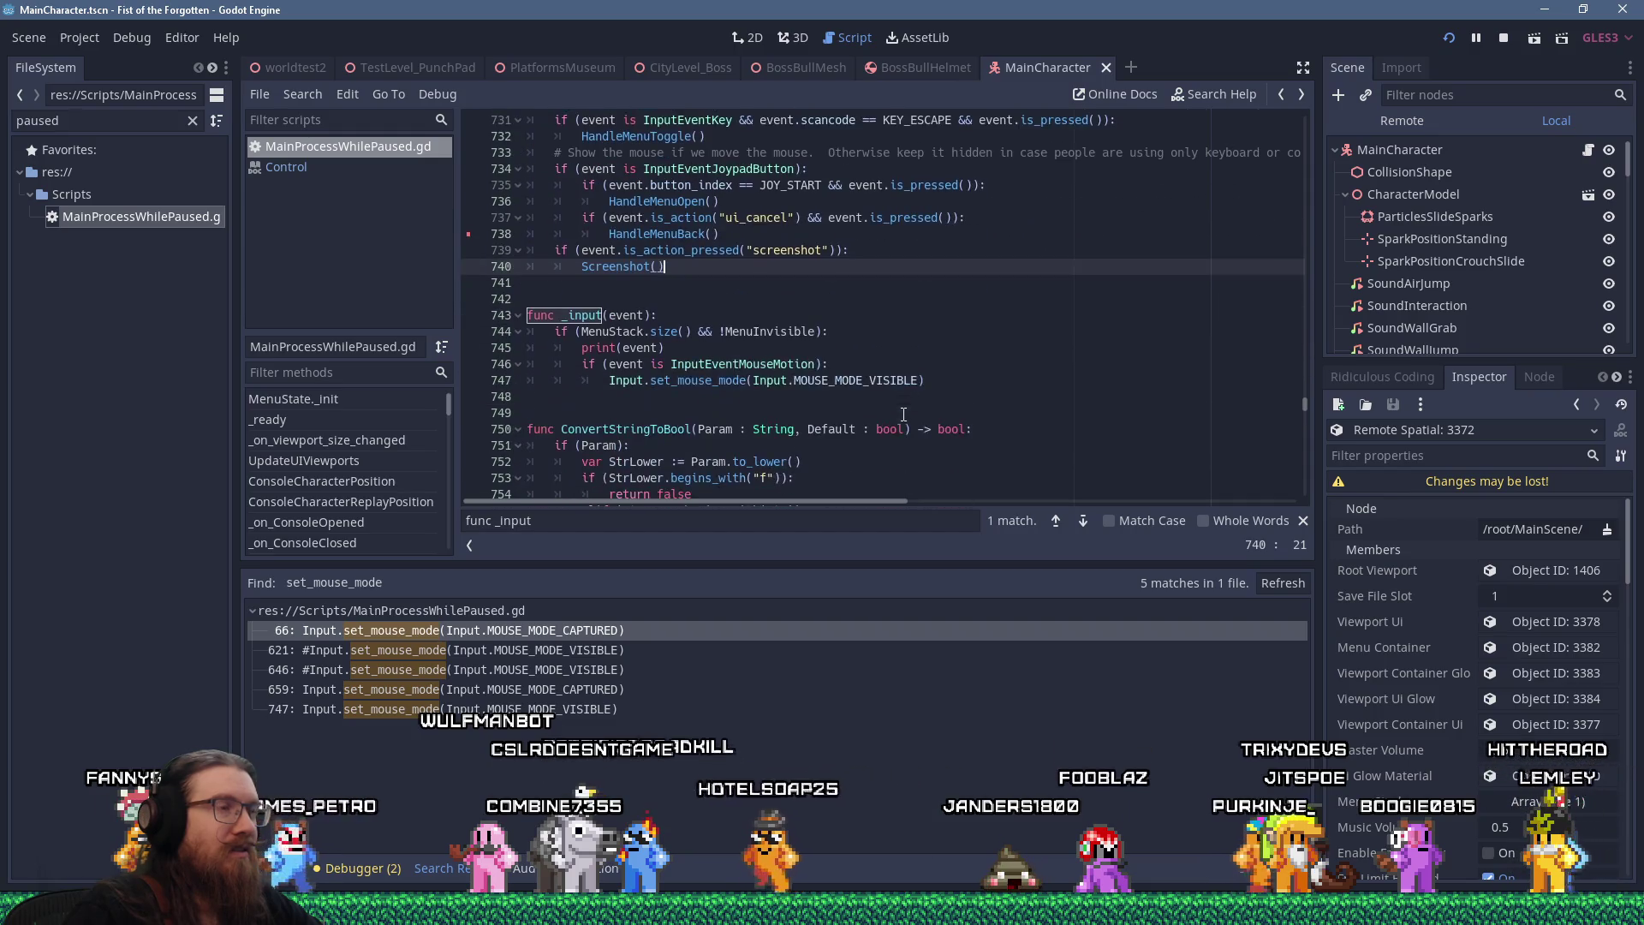
pyautogui.click(1006, 315)
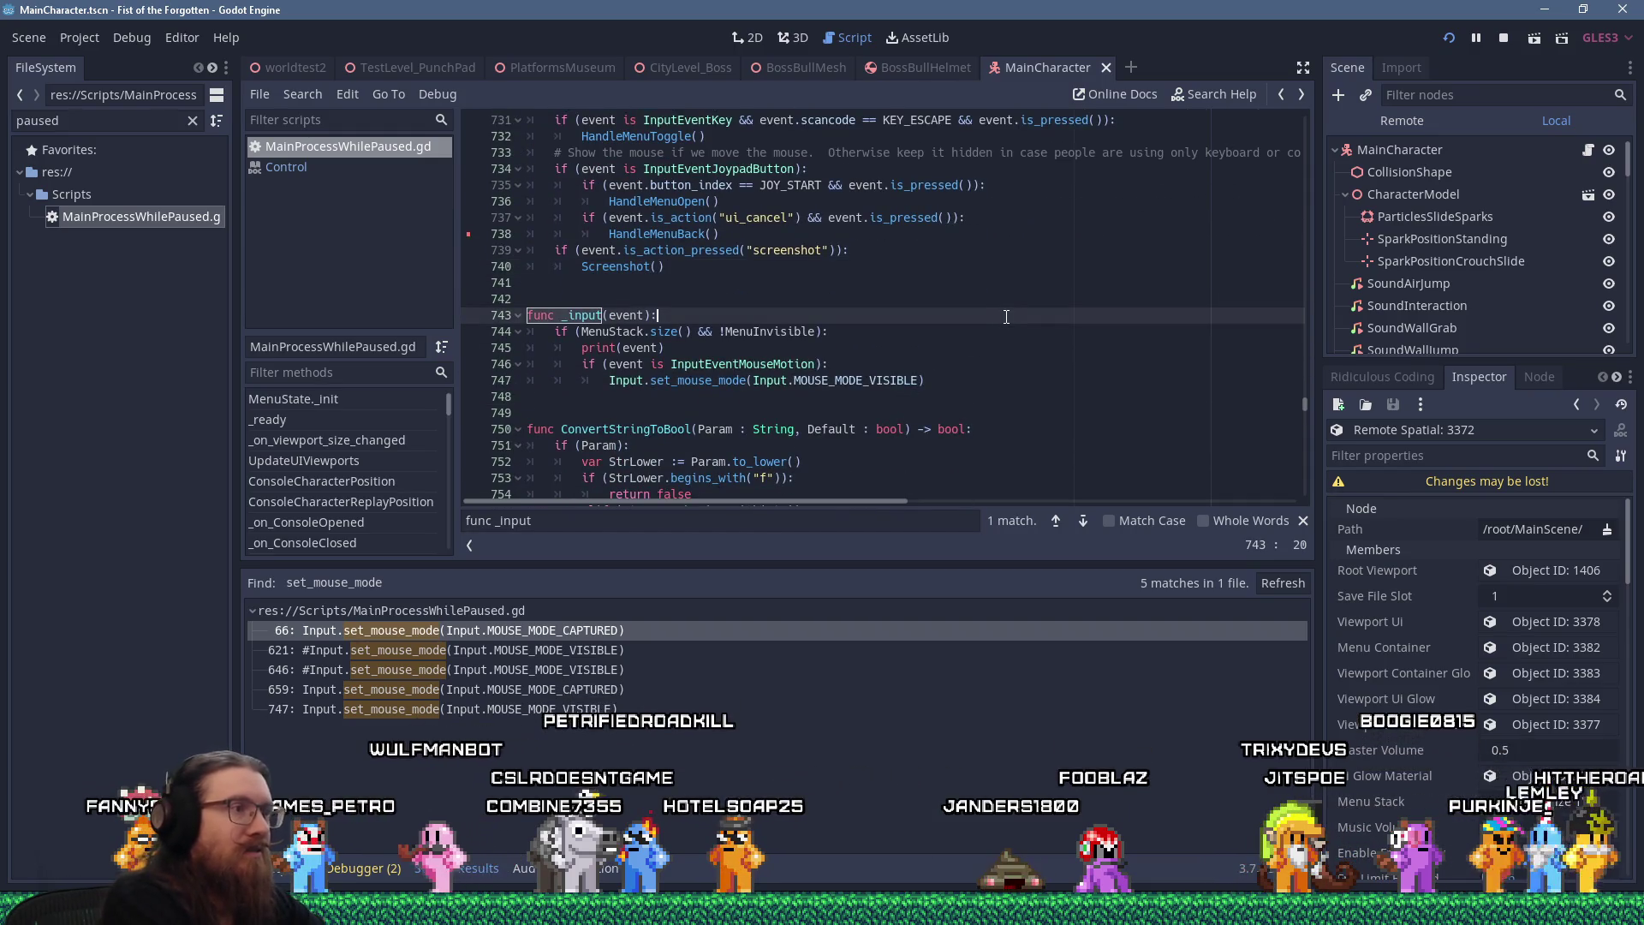
# Search the script for 'recursive' and copy line 632's mouse_filter = MOUSE_FILTER_IGNORE statement
pyautogui.hotkey('ctrl', 'f')
pyautogui.write('recursive')
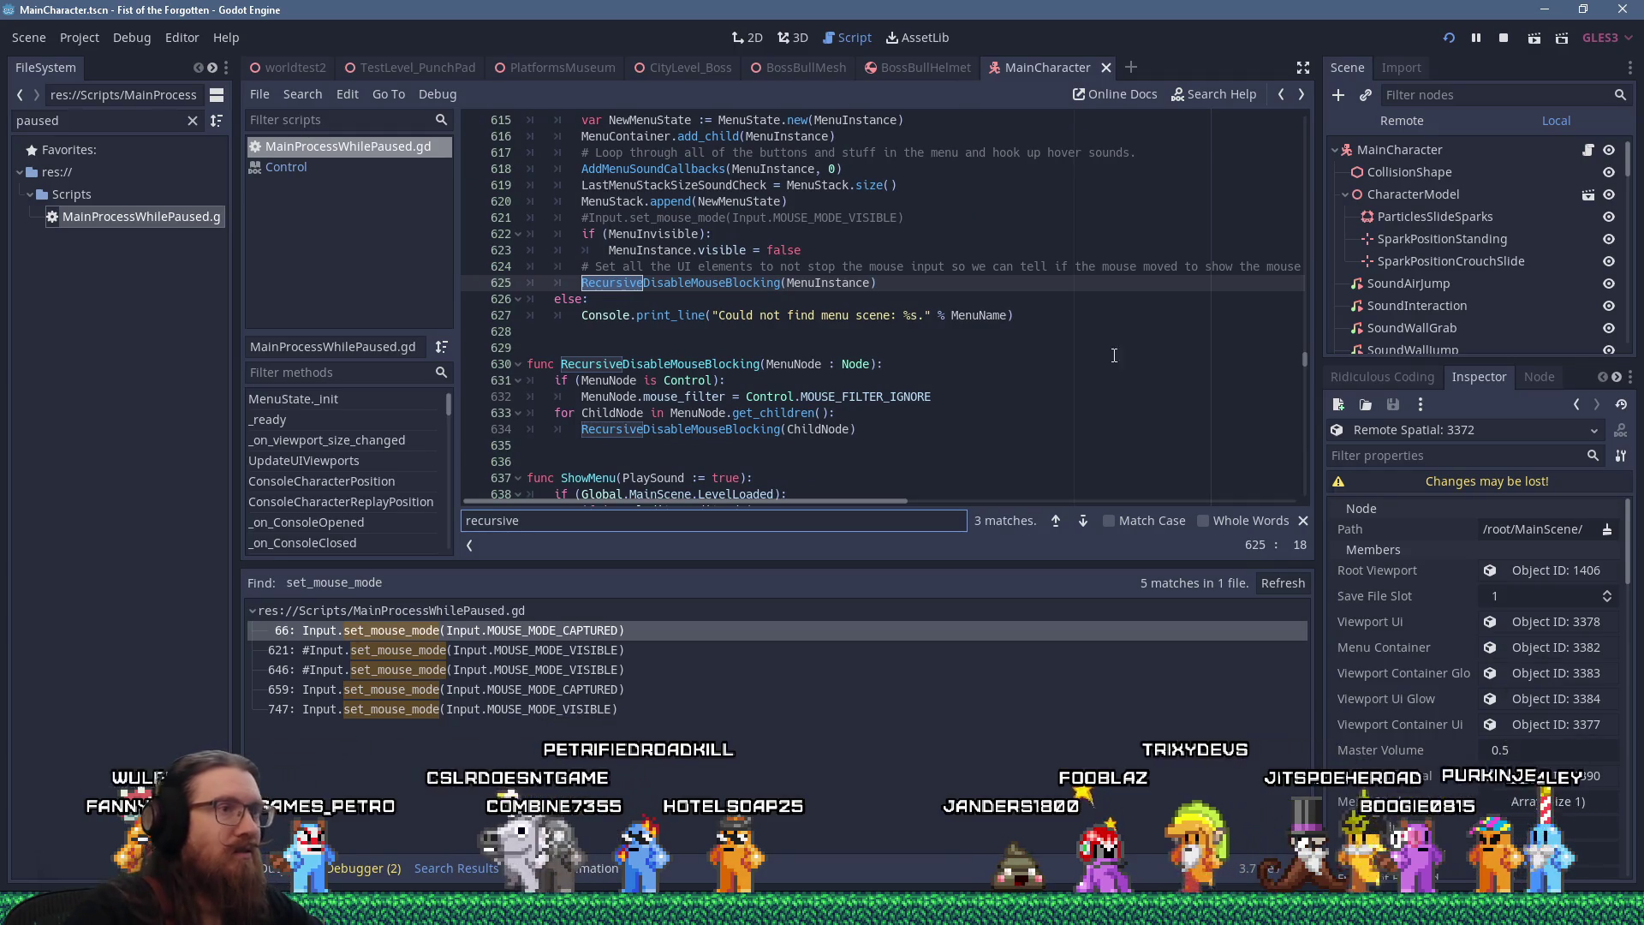
pyautogui.click(940, 400)
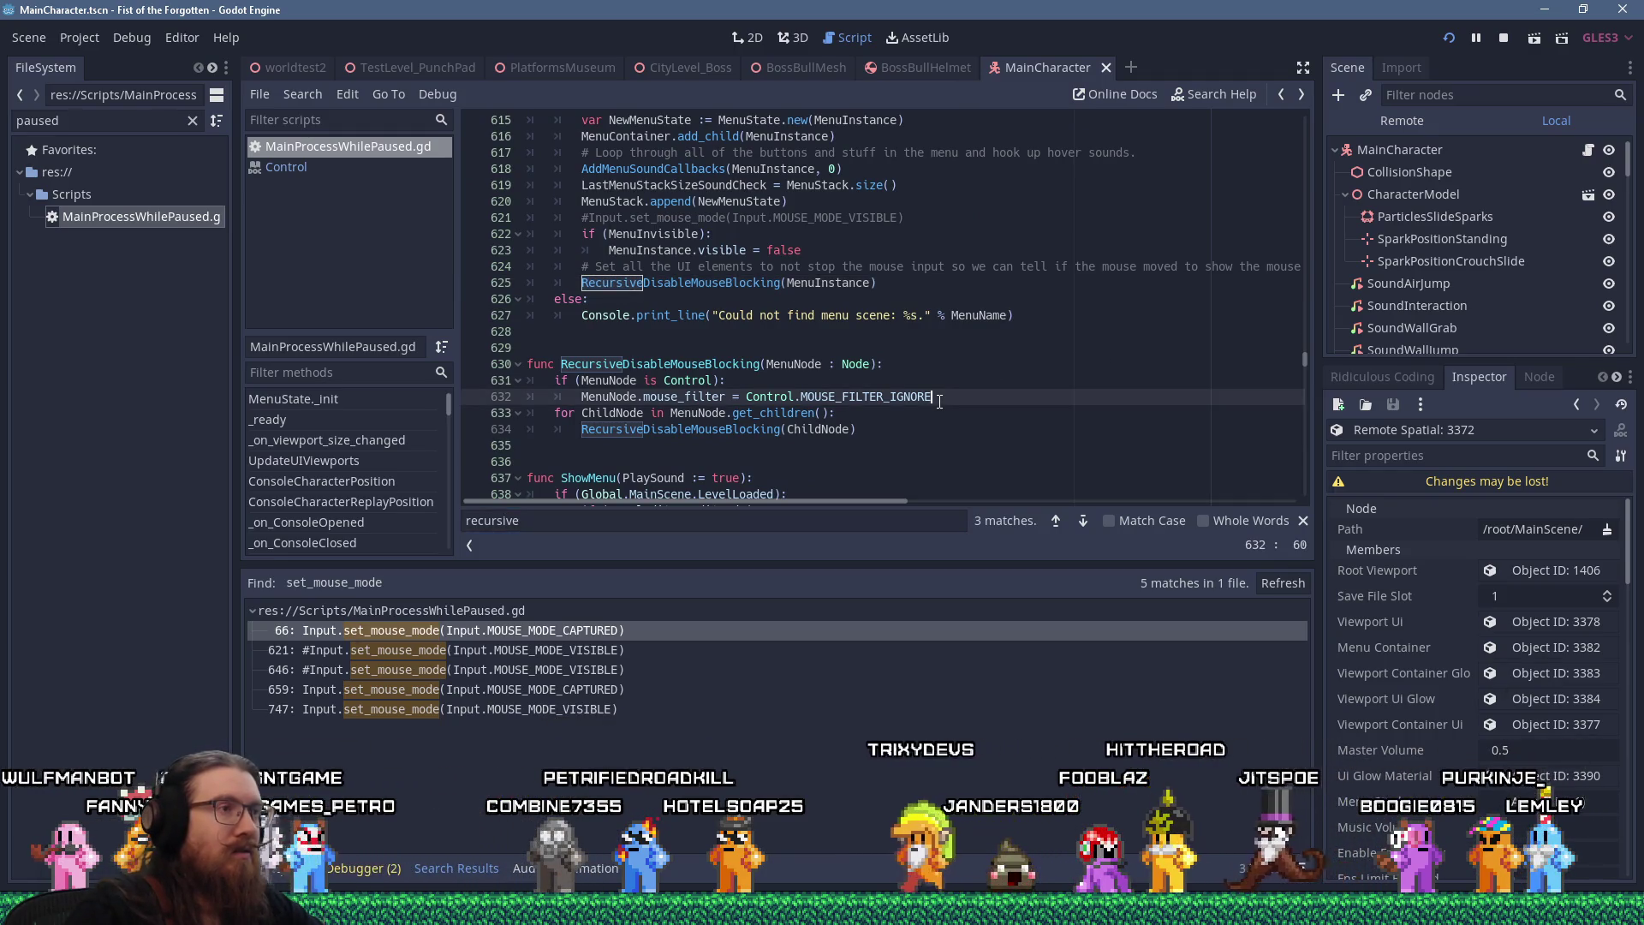
pyautogui.moveTo(932, 397); pyautogui.dragTo(584, 397)
pyautogui.rightClick(586, 396)
pyautogui.click(630, 455)
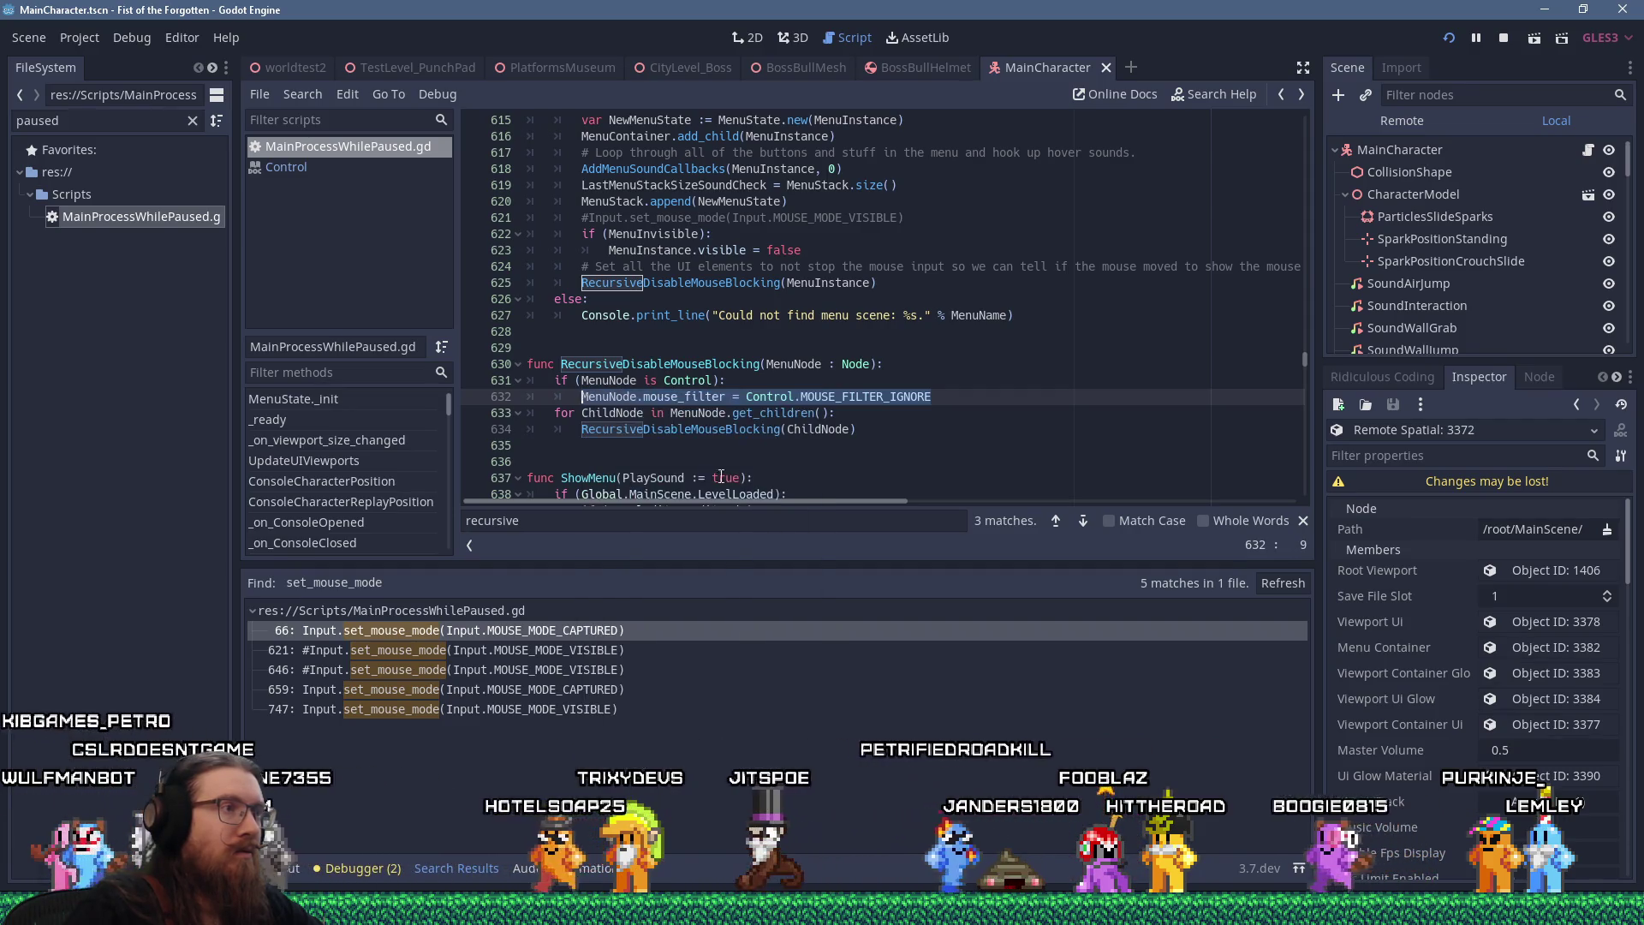
pyautogui.hotkey('alt', 'Tab')
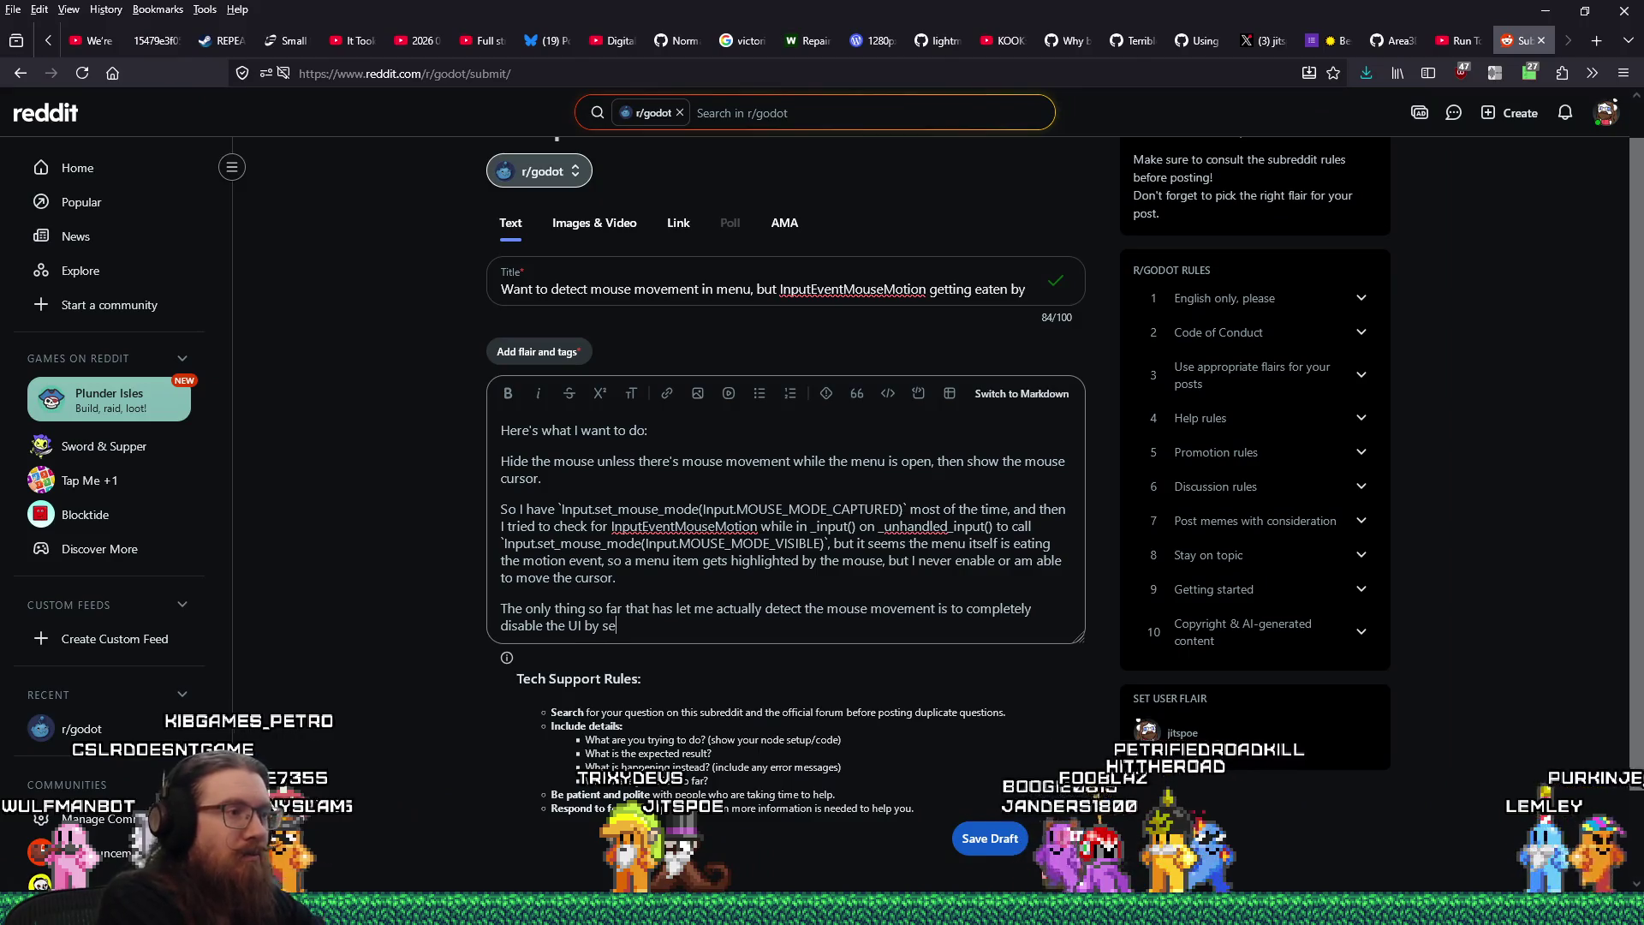
# Write that setting the pasted mouse_filter = MOUSE_FILTER_IGNORE on everything worked, though PASS still eats input
pyautogui.write('etting')
pyautogui.hotkey('ctrl', 'v')
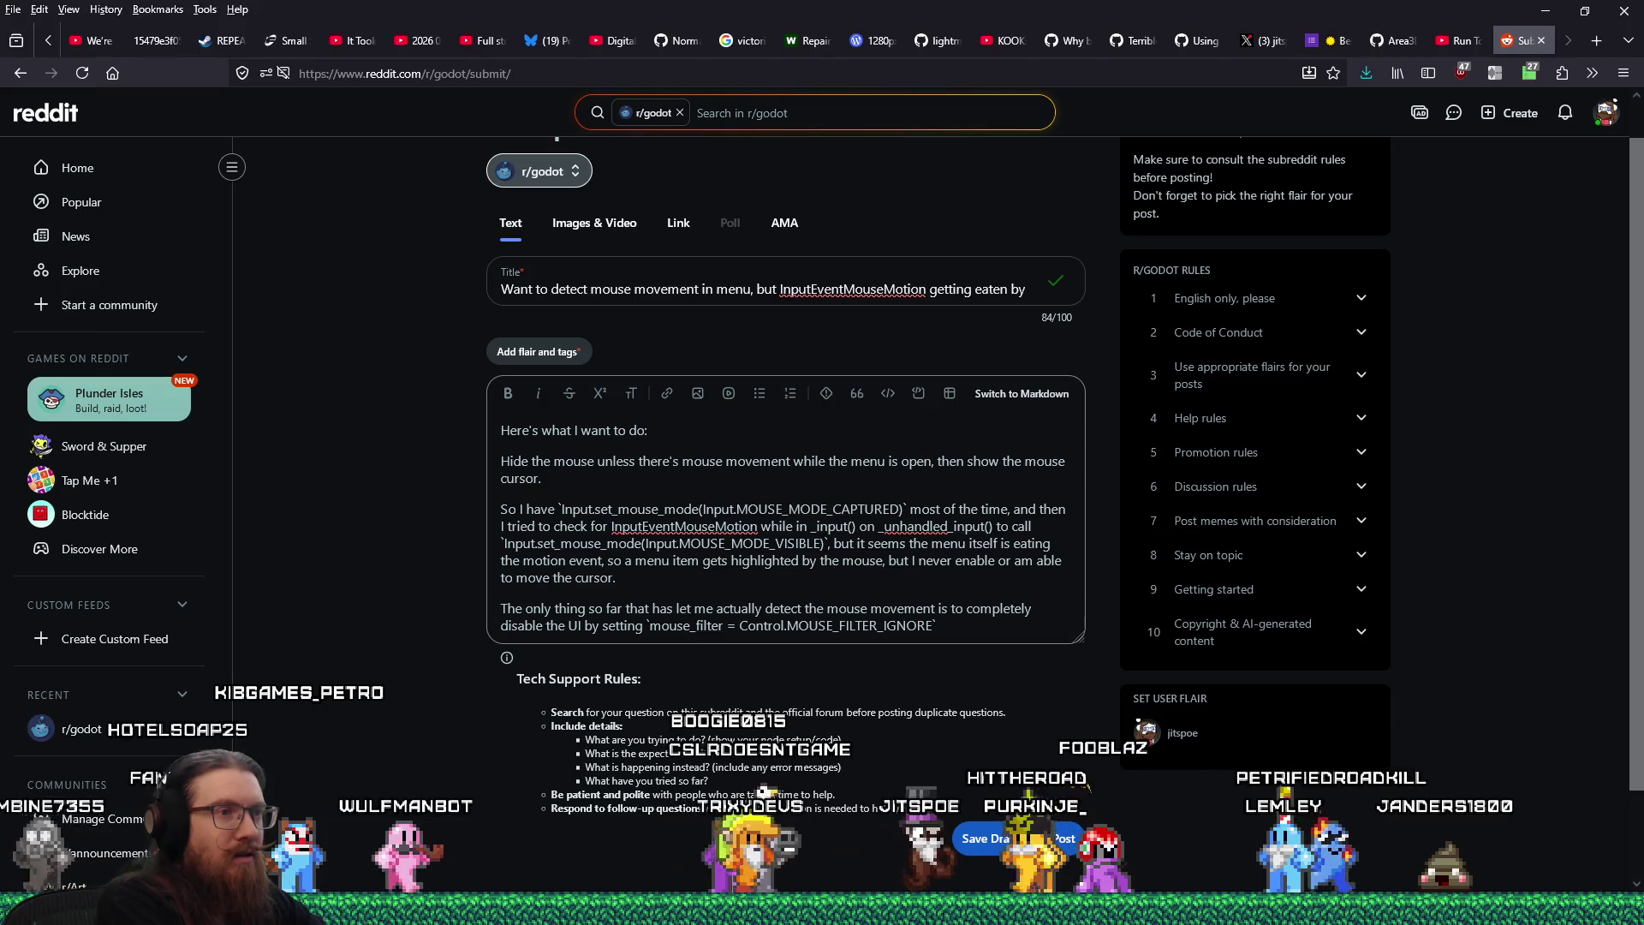
pyautogui.write('on everything.')
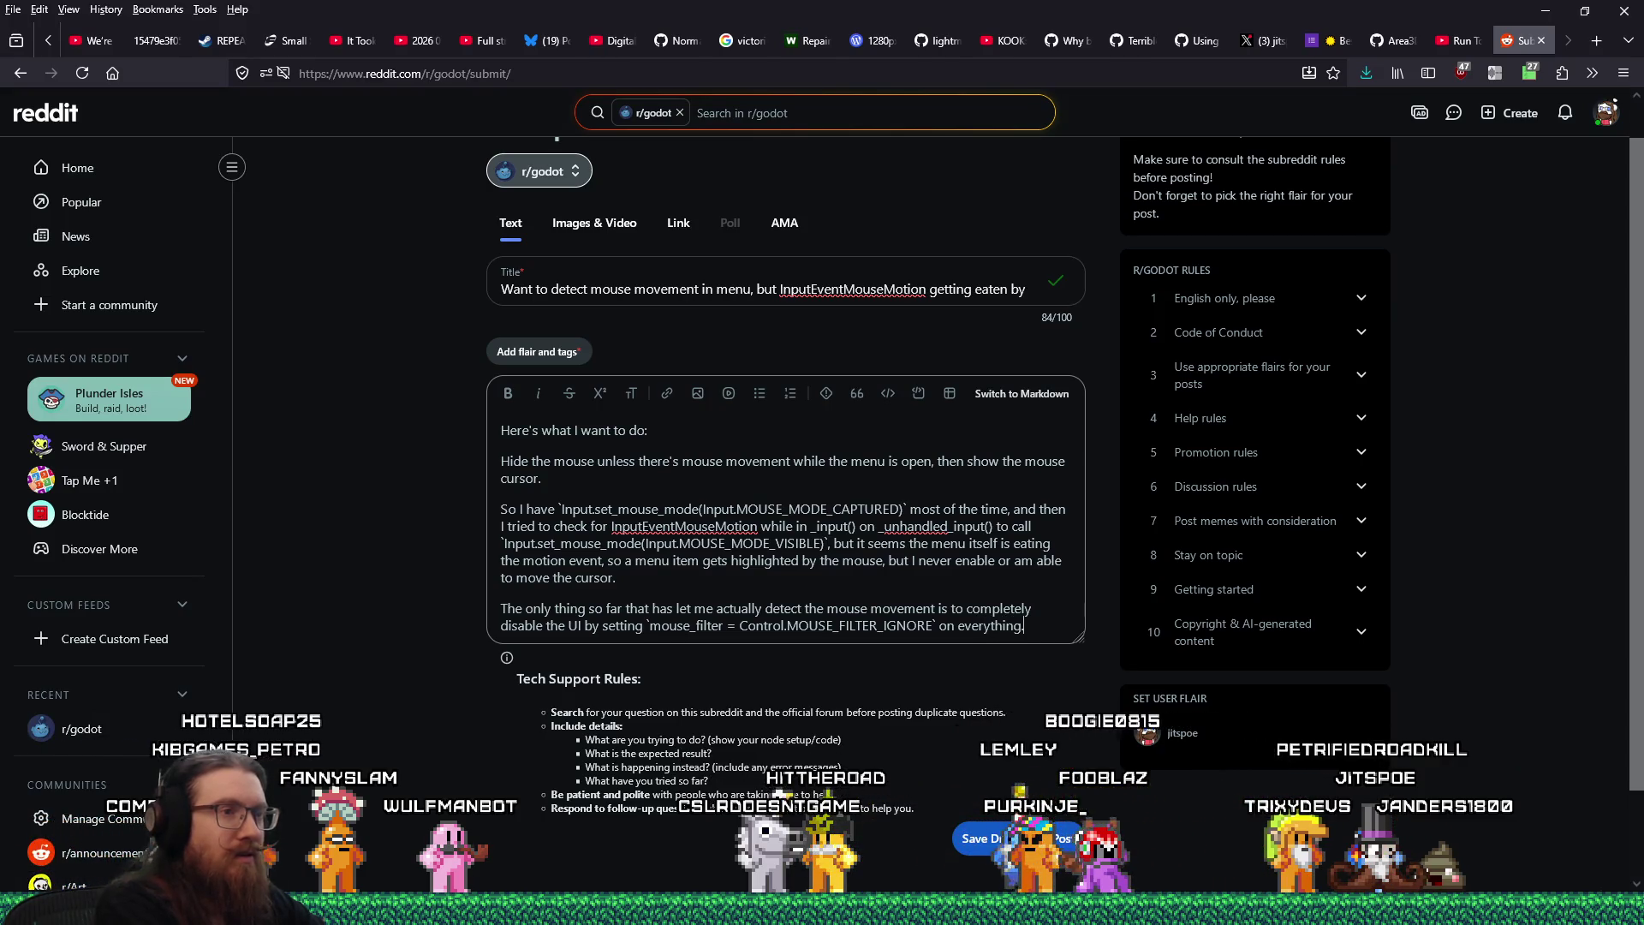
pyautogui.write('  I thought ')
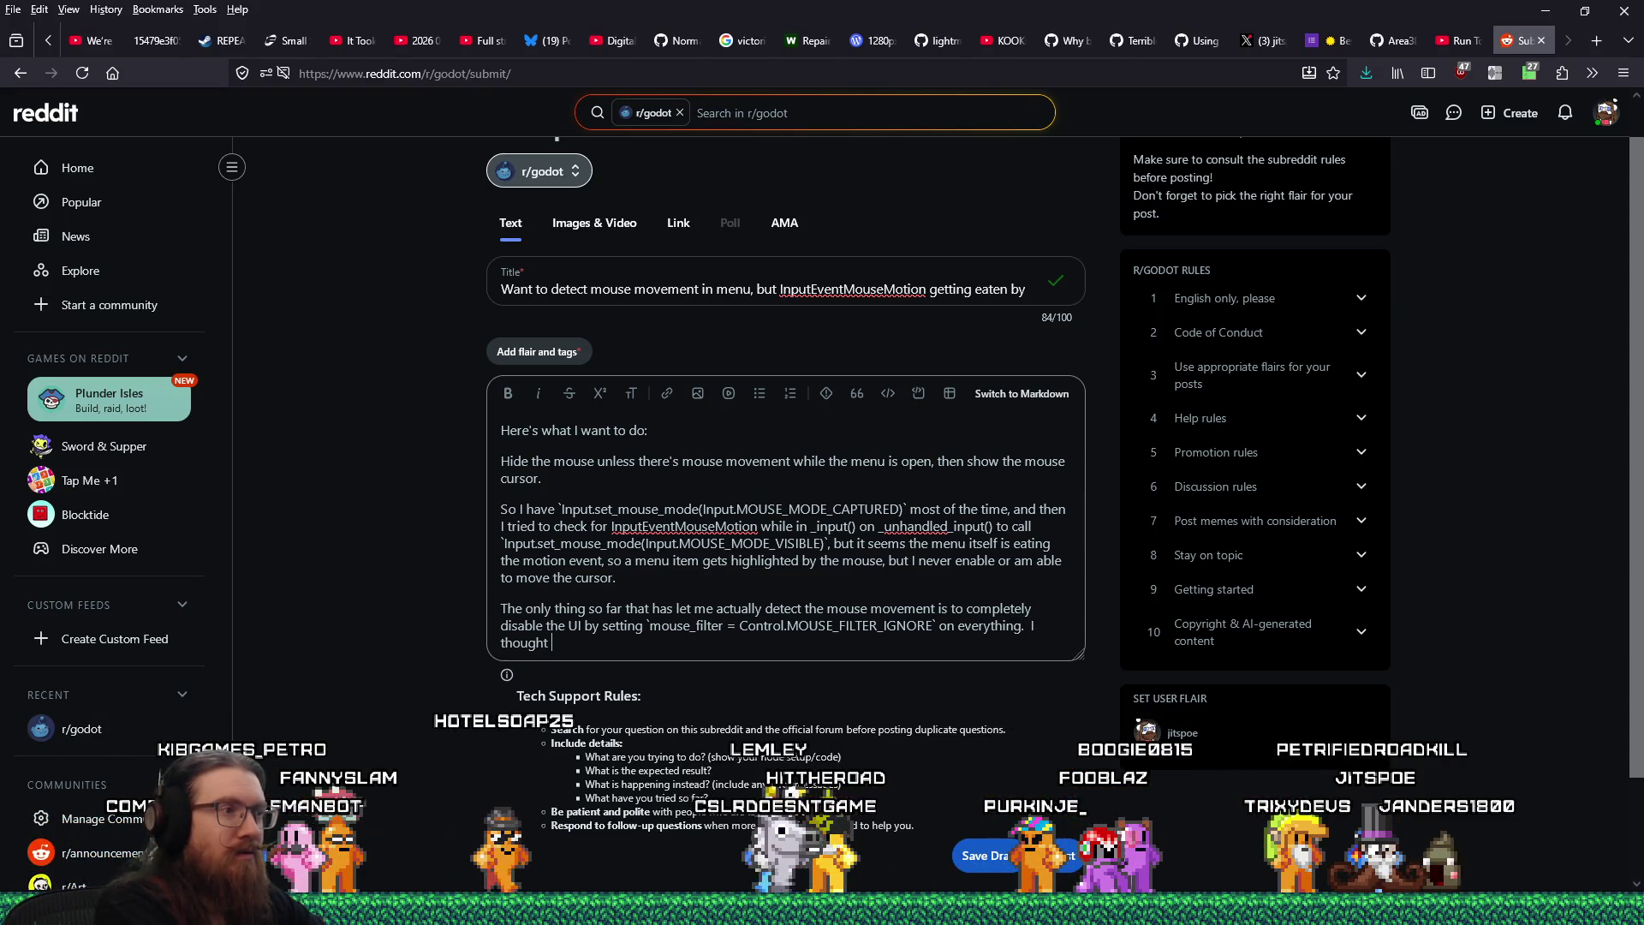
pyautogui.write('PASS would do it, but')
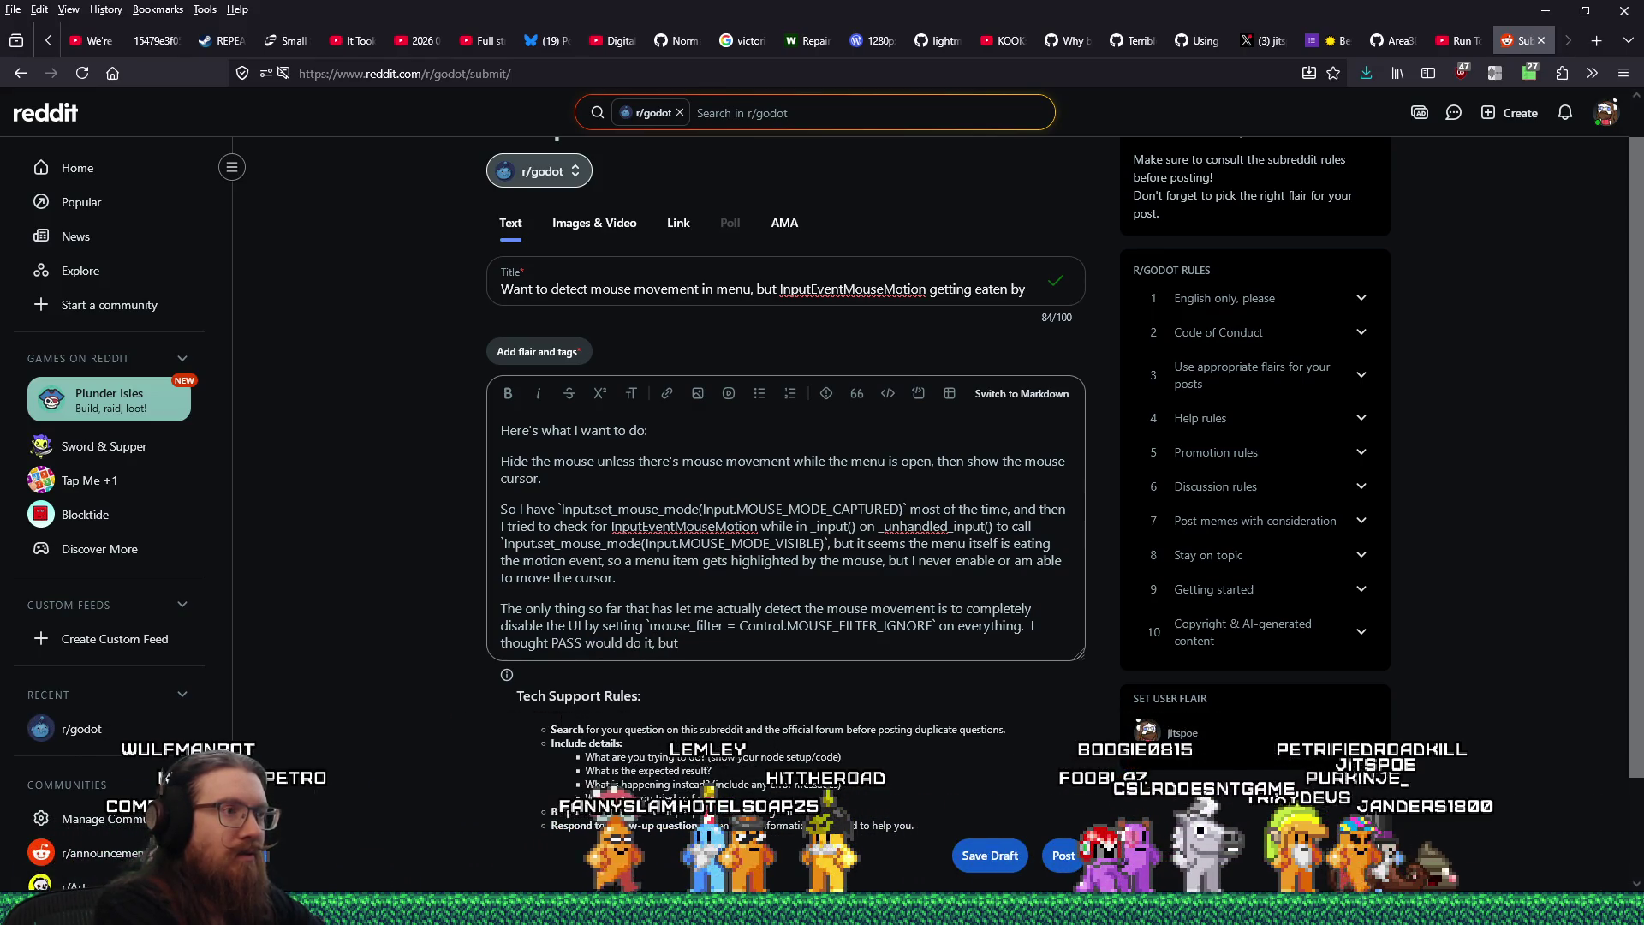
pyautogui.write(', I guess i')
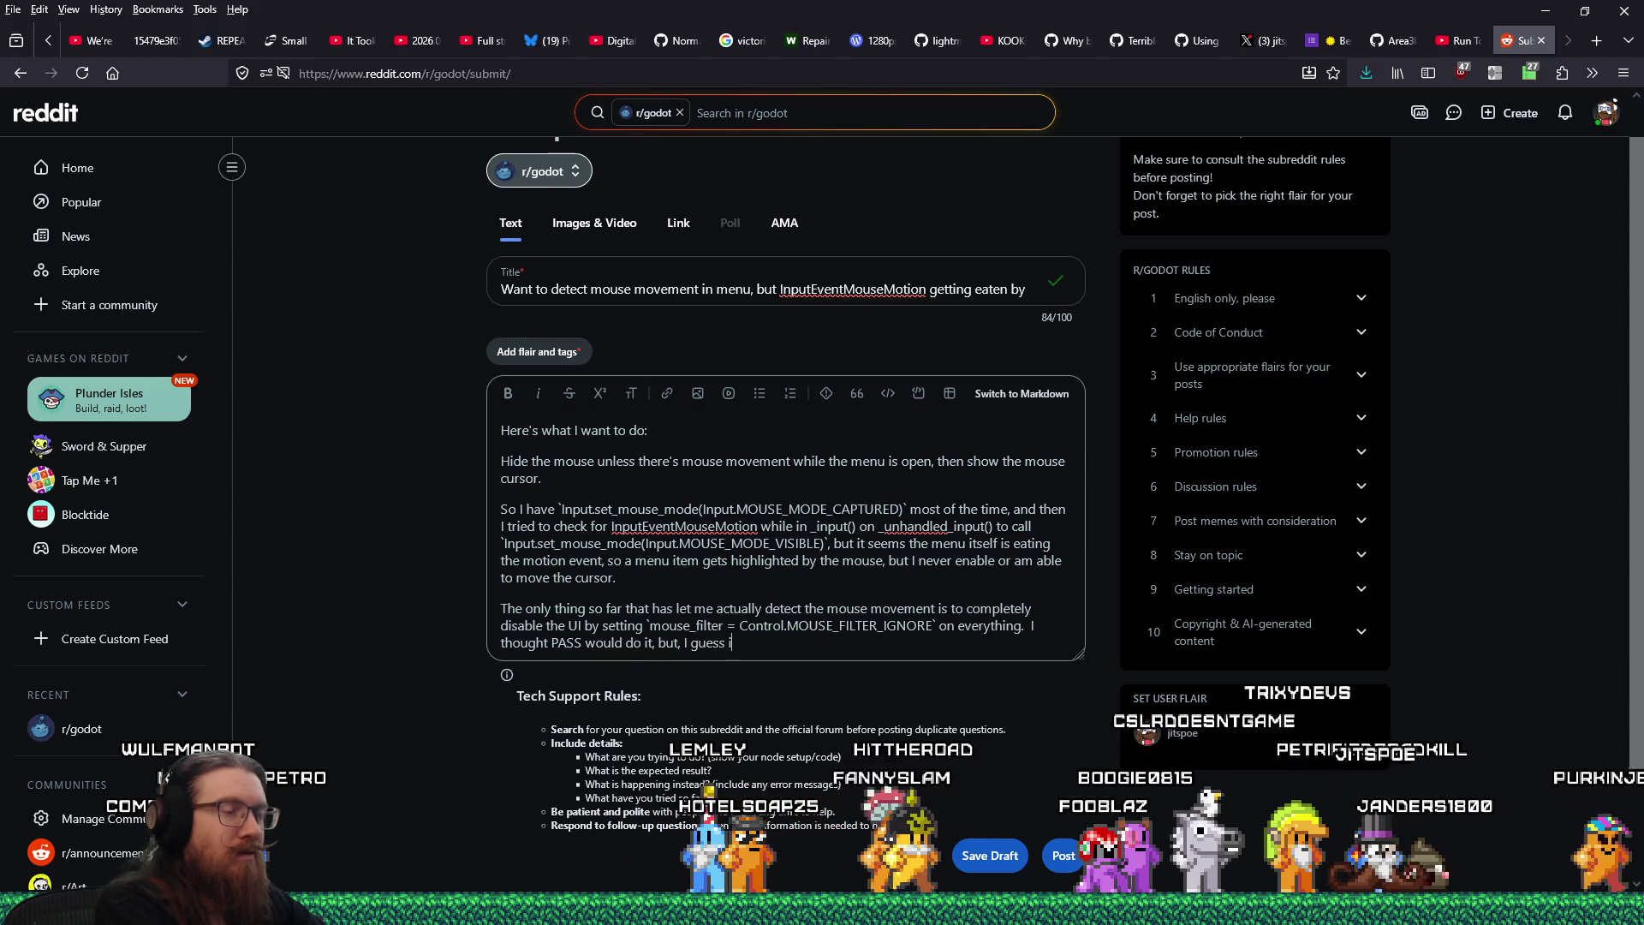
pyautogui.write('t still ea')
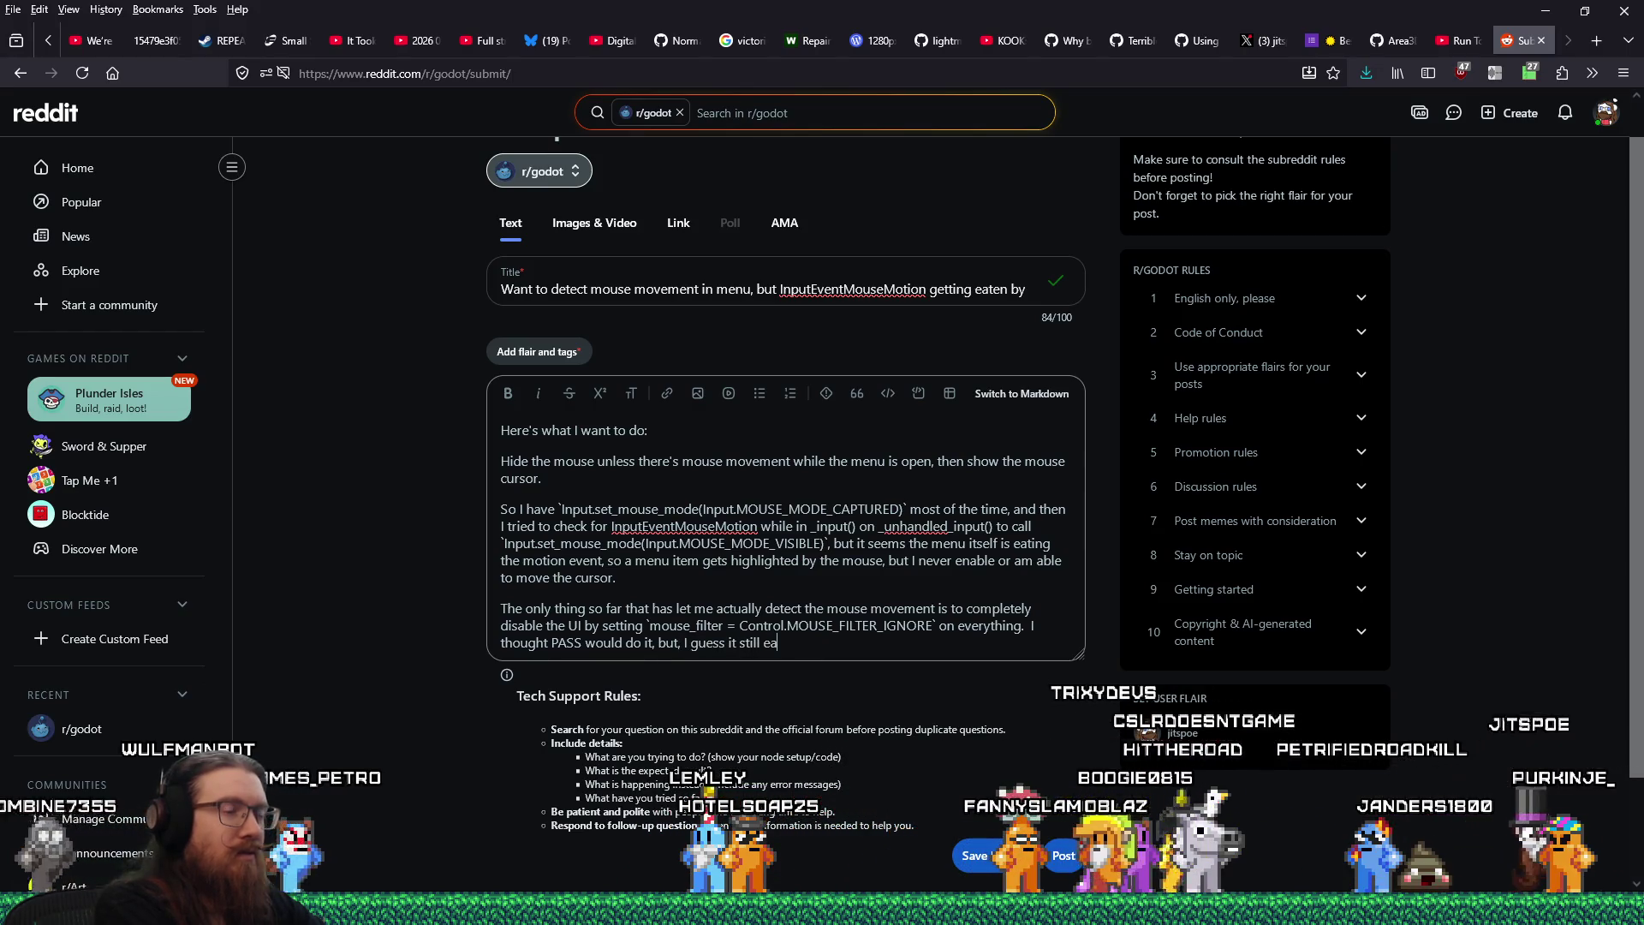
pyautogui.write('ts the input, even for')
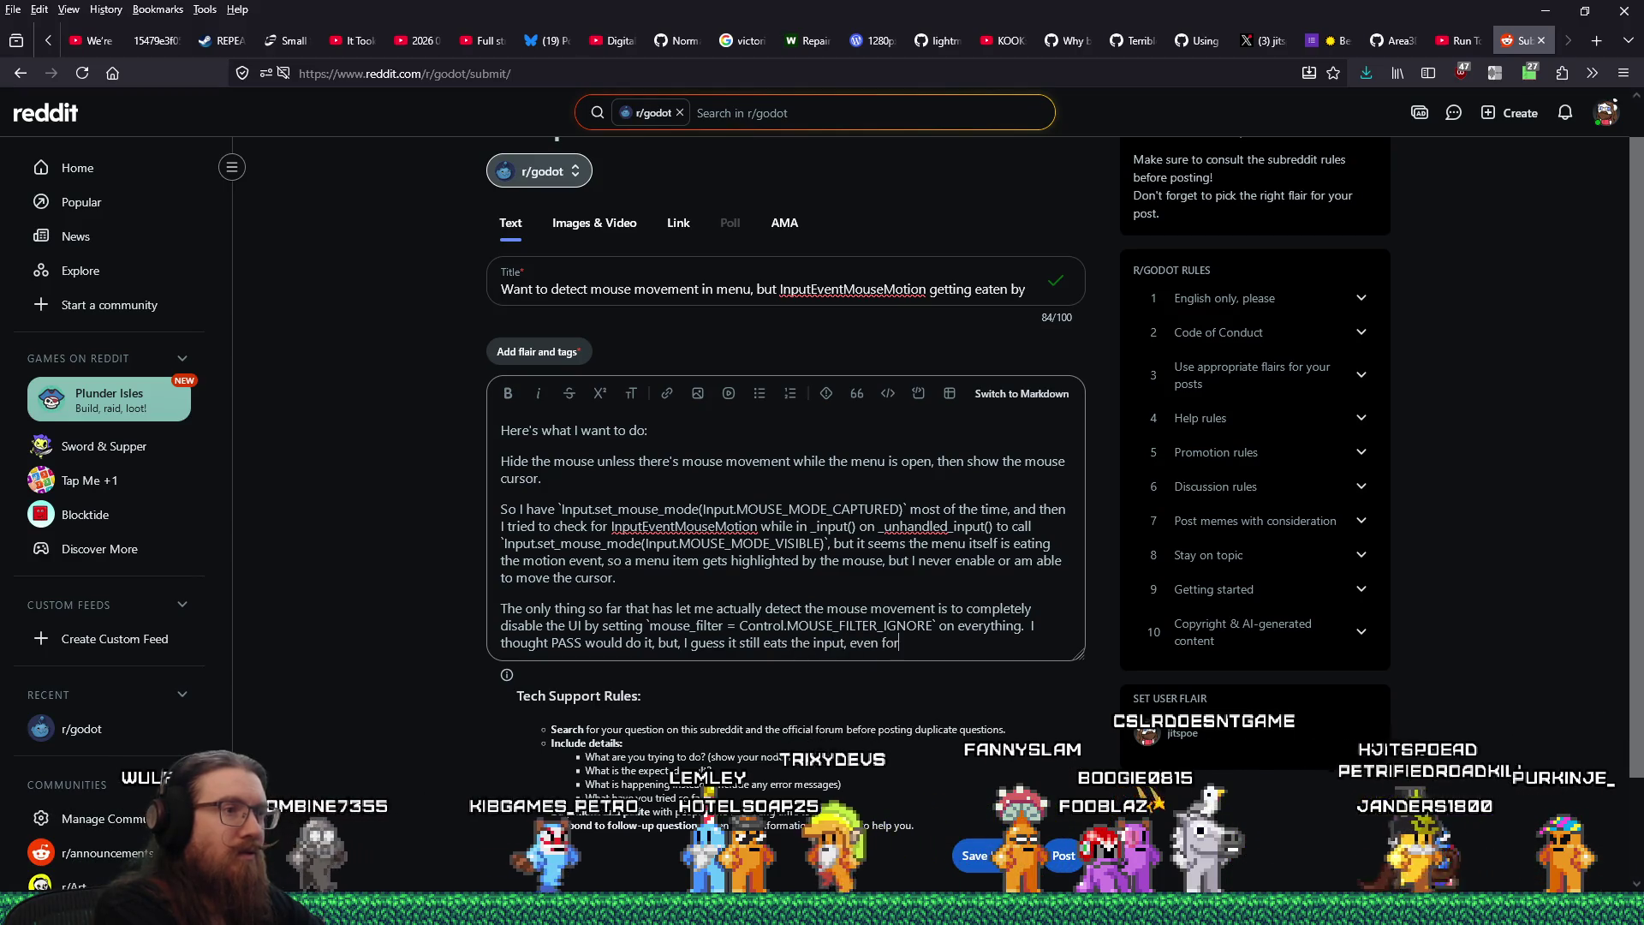
pyautogui.write(' _input(')
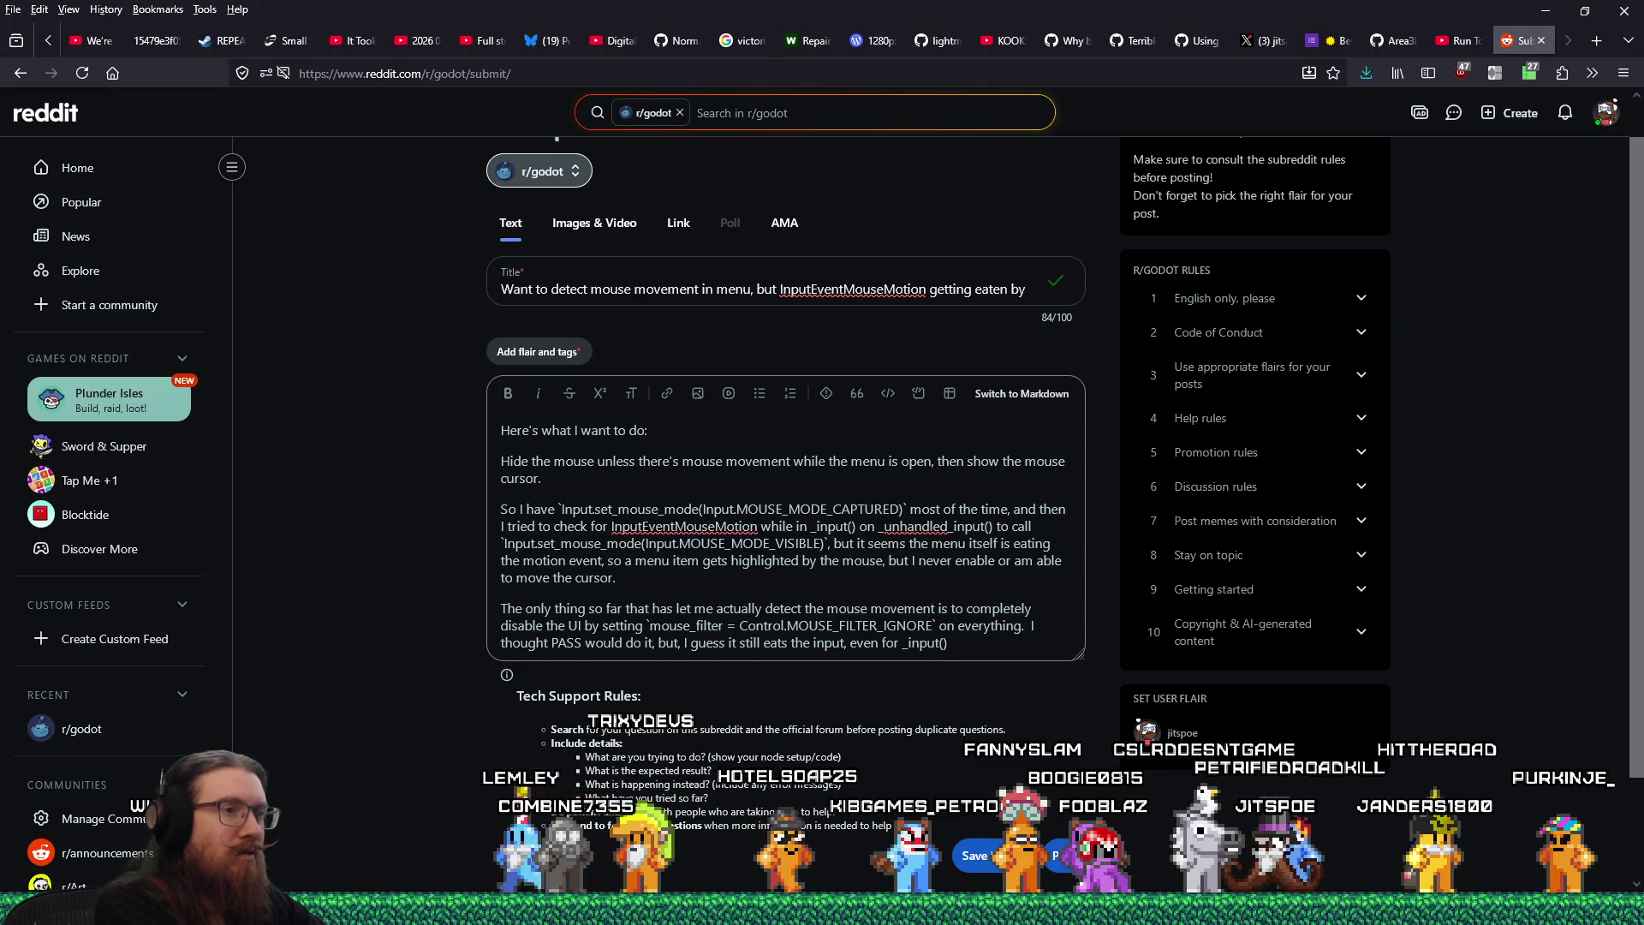
# Mark `_input()` as code, ask why not just `_unhandled_input()`, and begin 'Maybe this is just a Godot 3 thing'
pyautogui.hotkey('ctrl', 'Left')
pyautogui.write('`')
pyautogui.press('End')
pyautogui.write('` ')
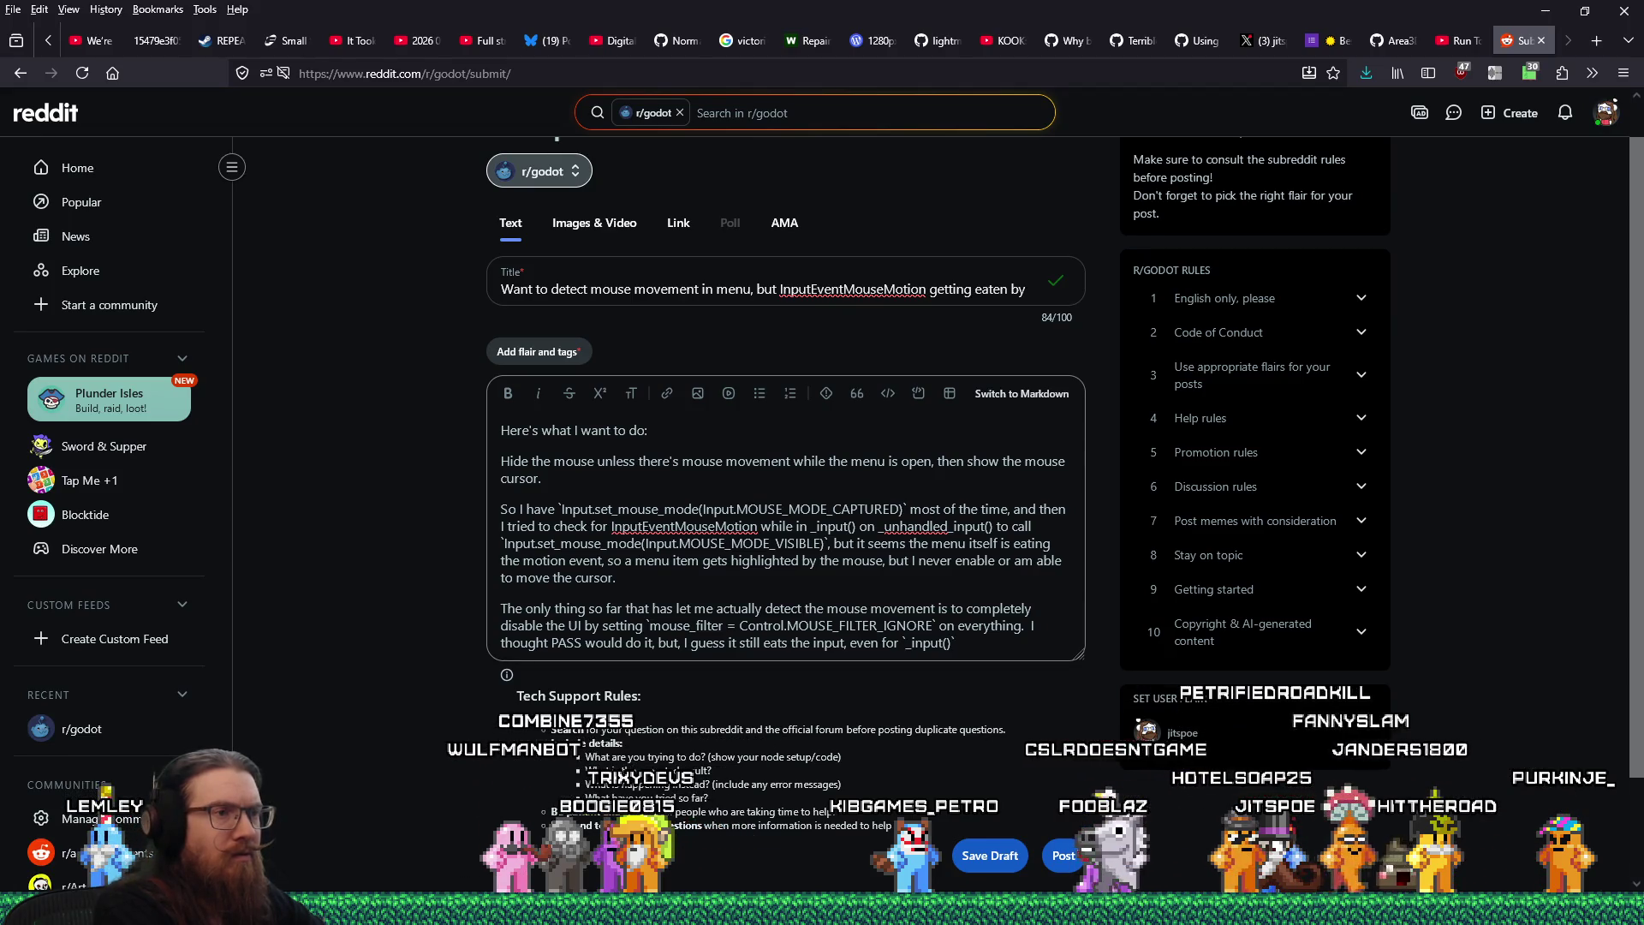
pyautogui.write("(shouldn't it just do it fo")
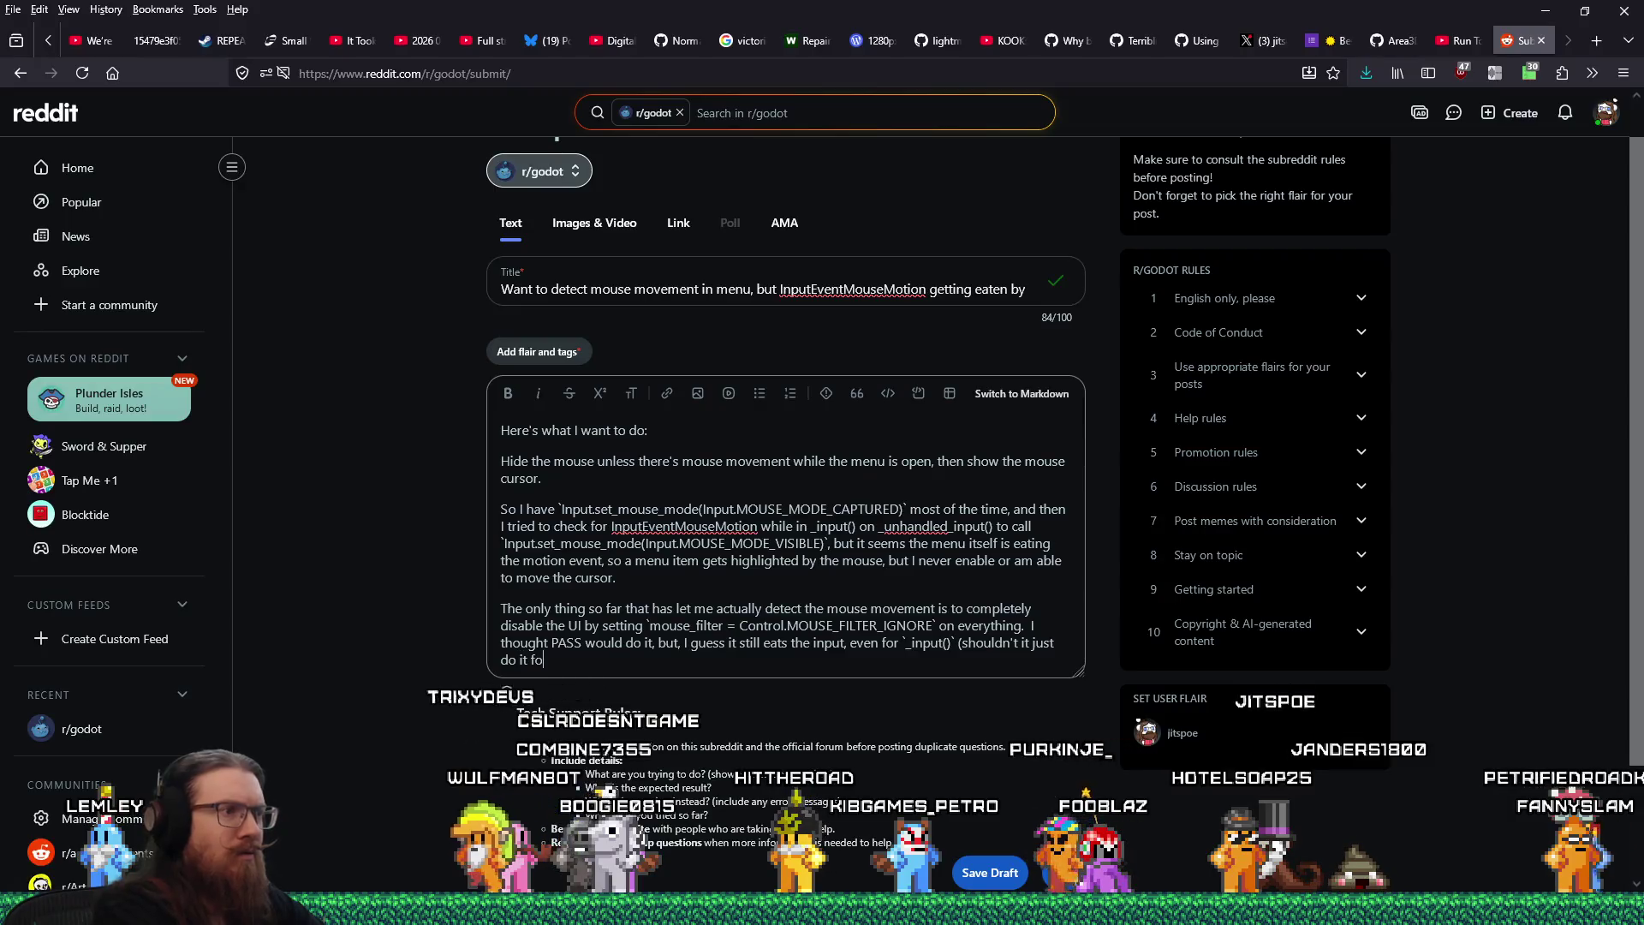
pyautogui.write('r `_unhandled')
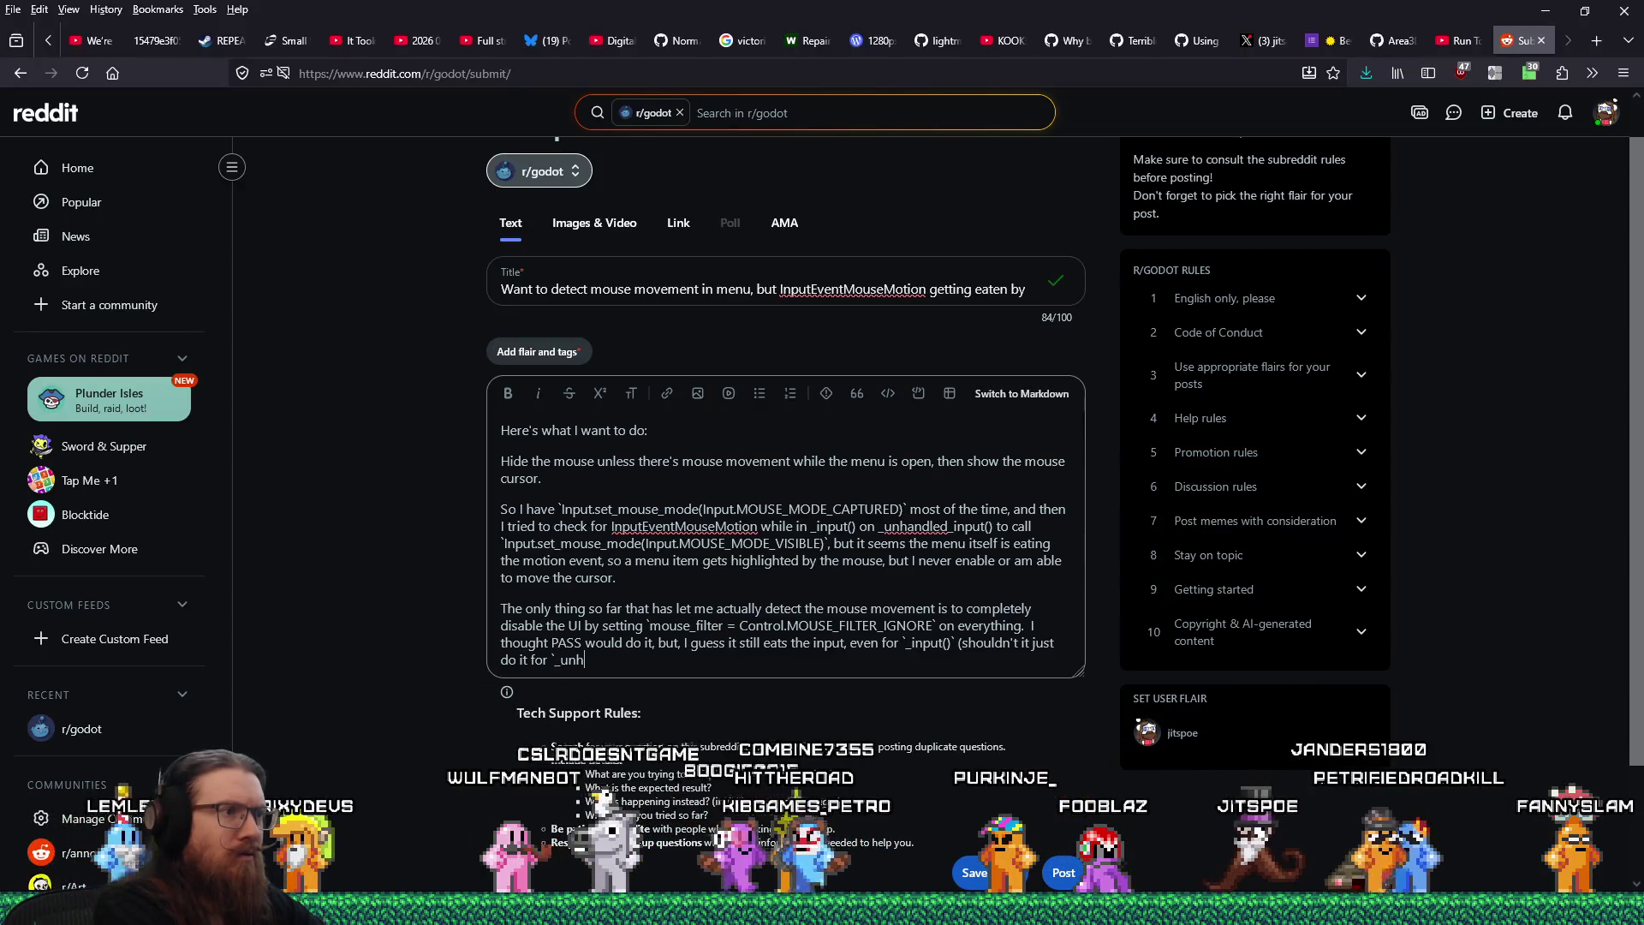
pyautogui.press('BackSpace')
pyautogui.write('_input()(')
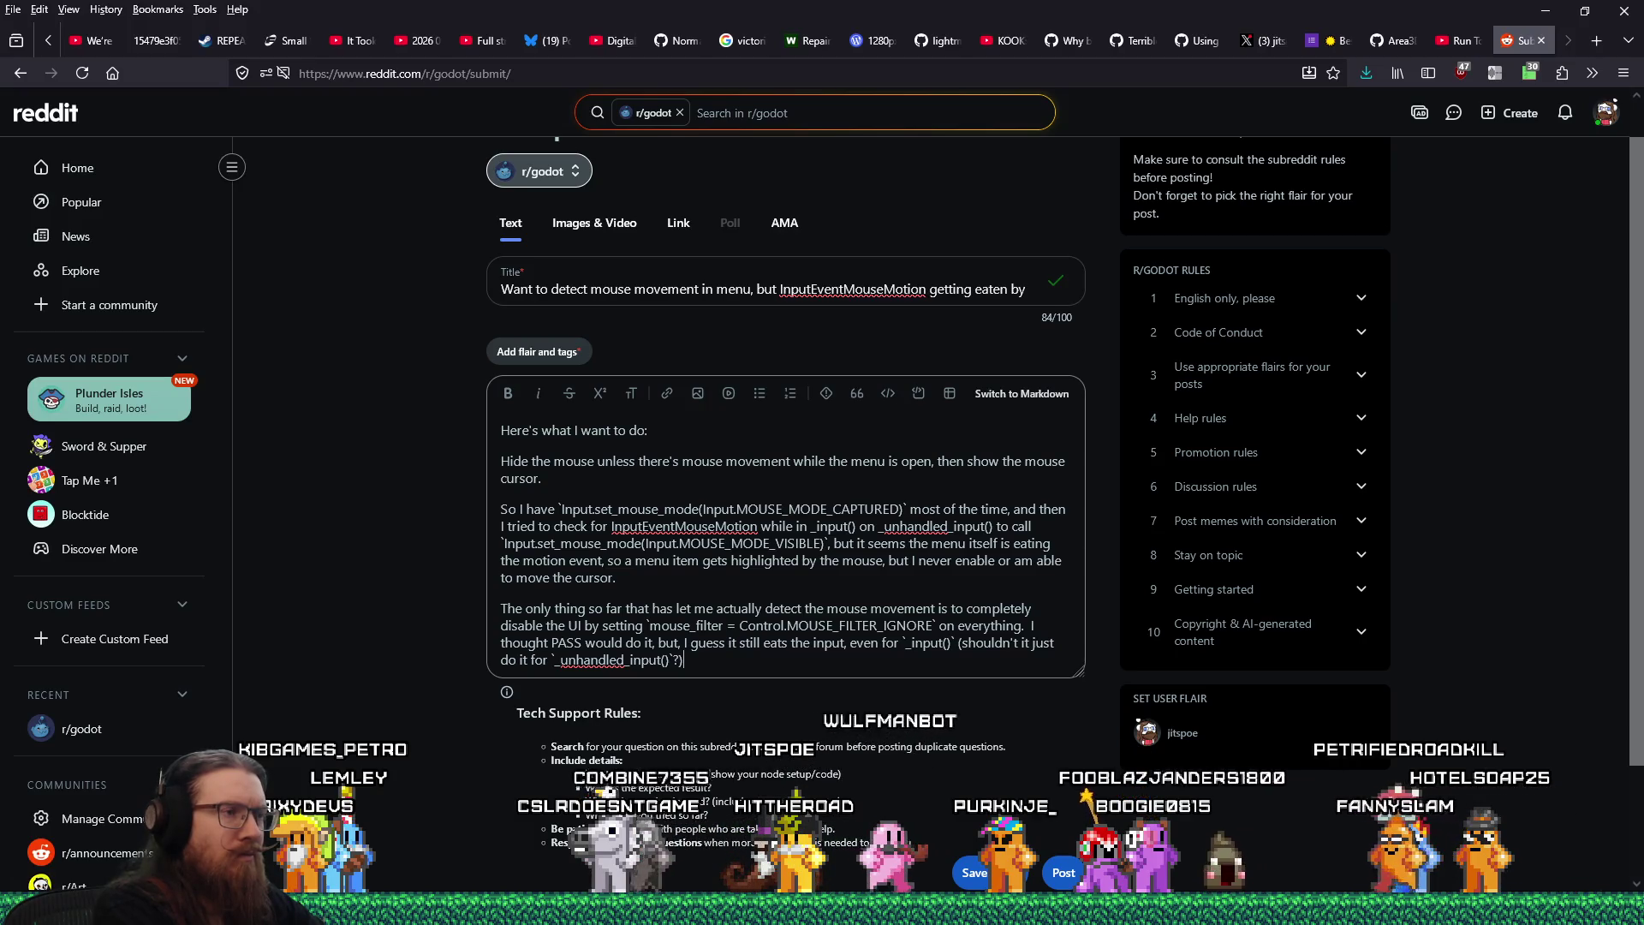
pyautogui.write('.')
pyautogui.press('Return')
pyautogui.write('Maybe this is ')
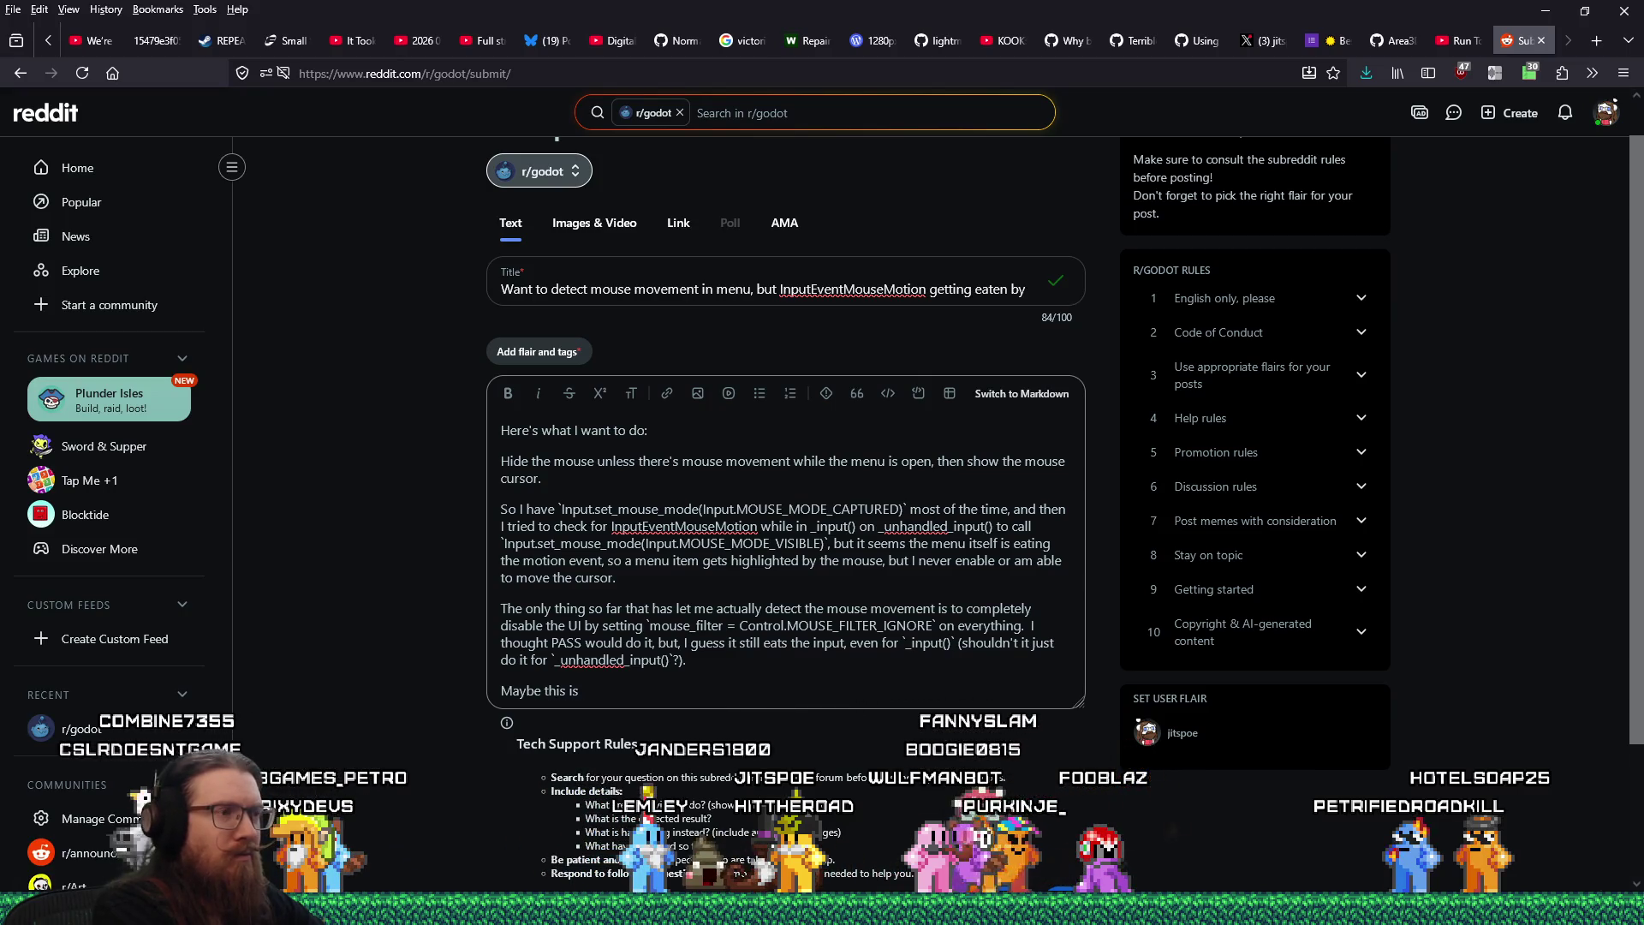
pyautogui.write('just a Godot 3')
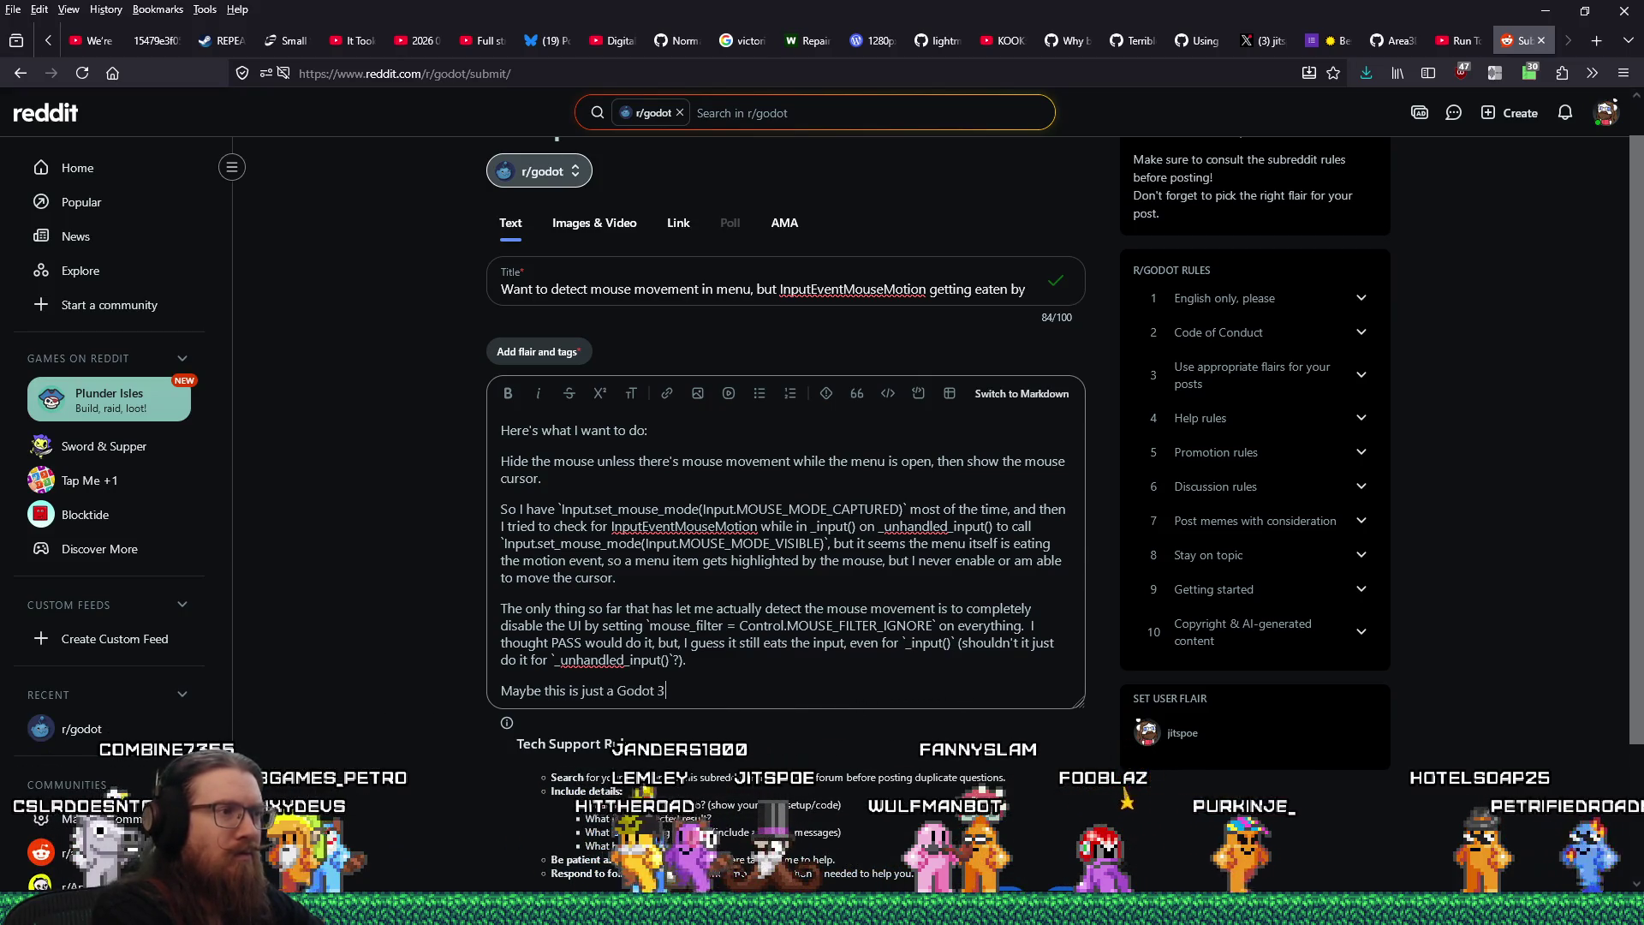
pyautogui.write(' thing')
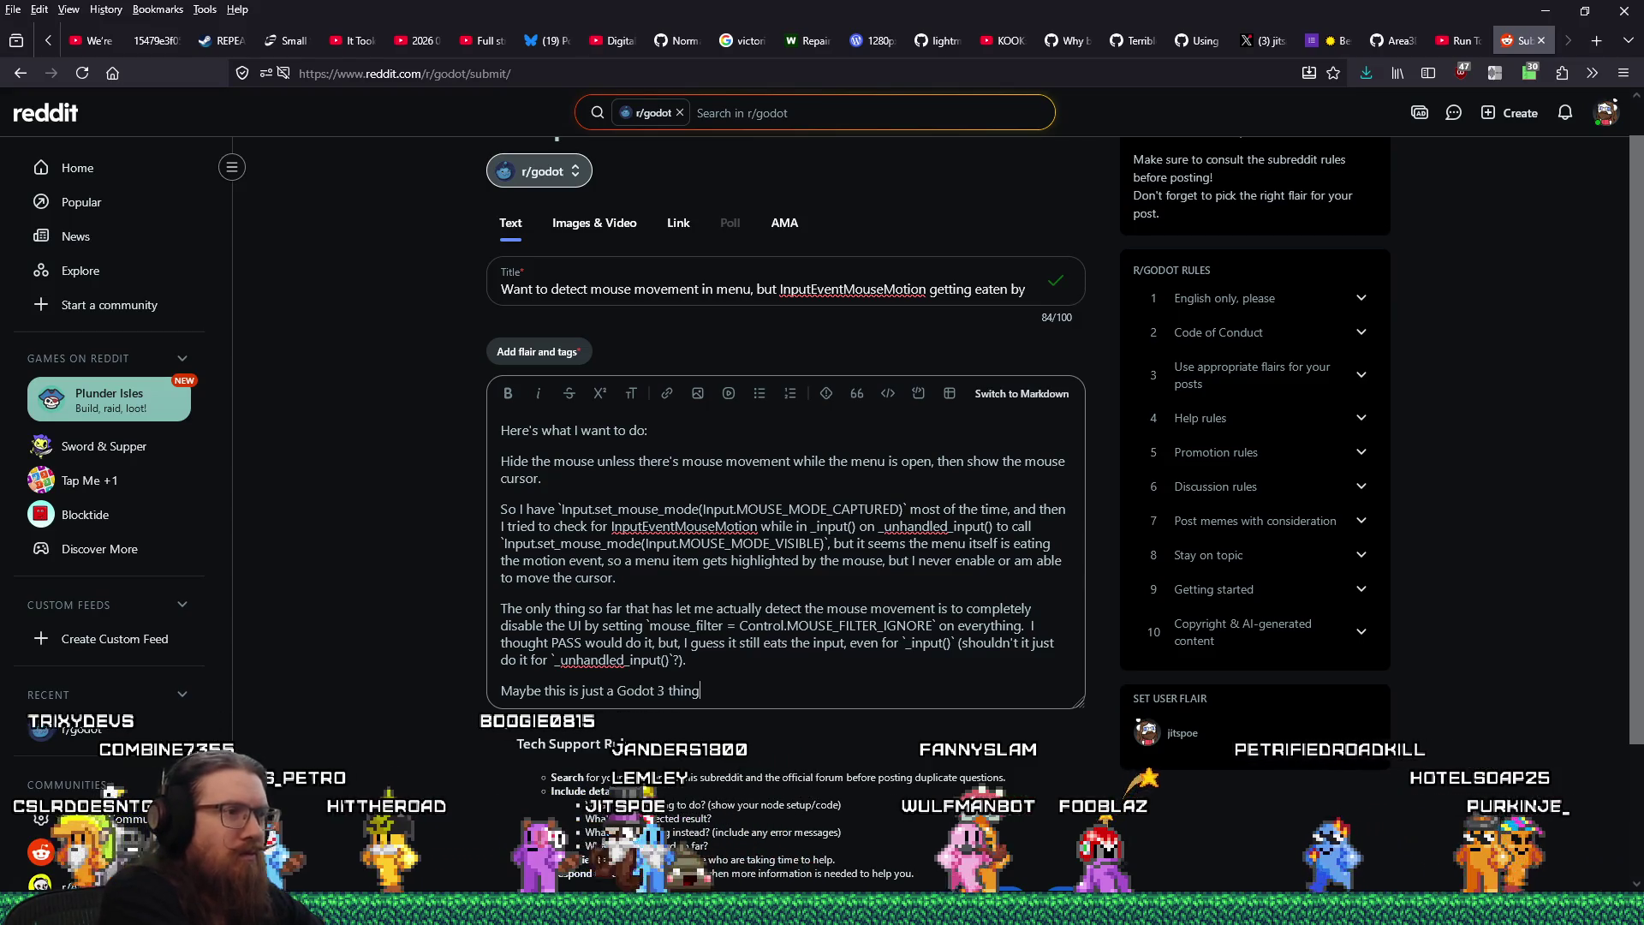
pyautogui.write(', since th')
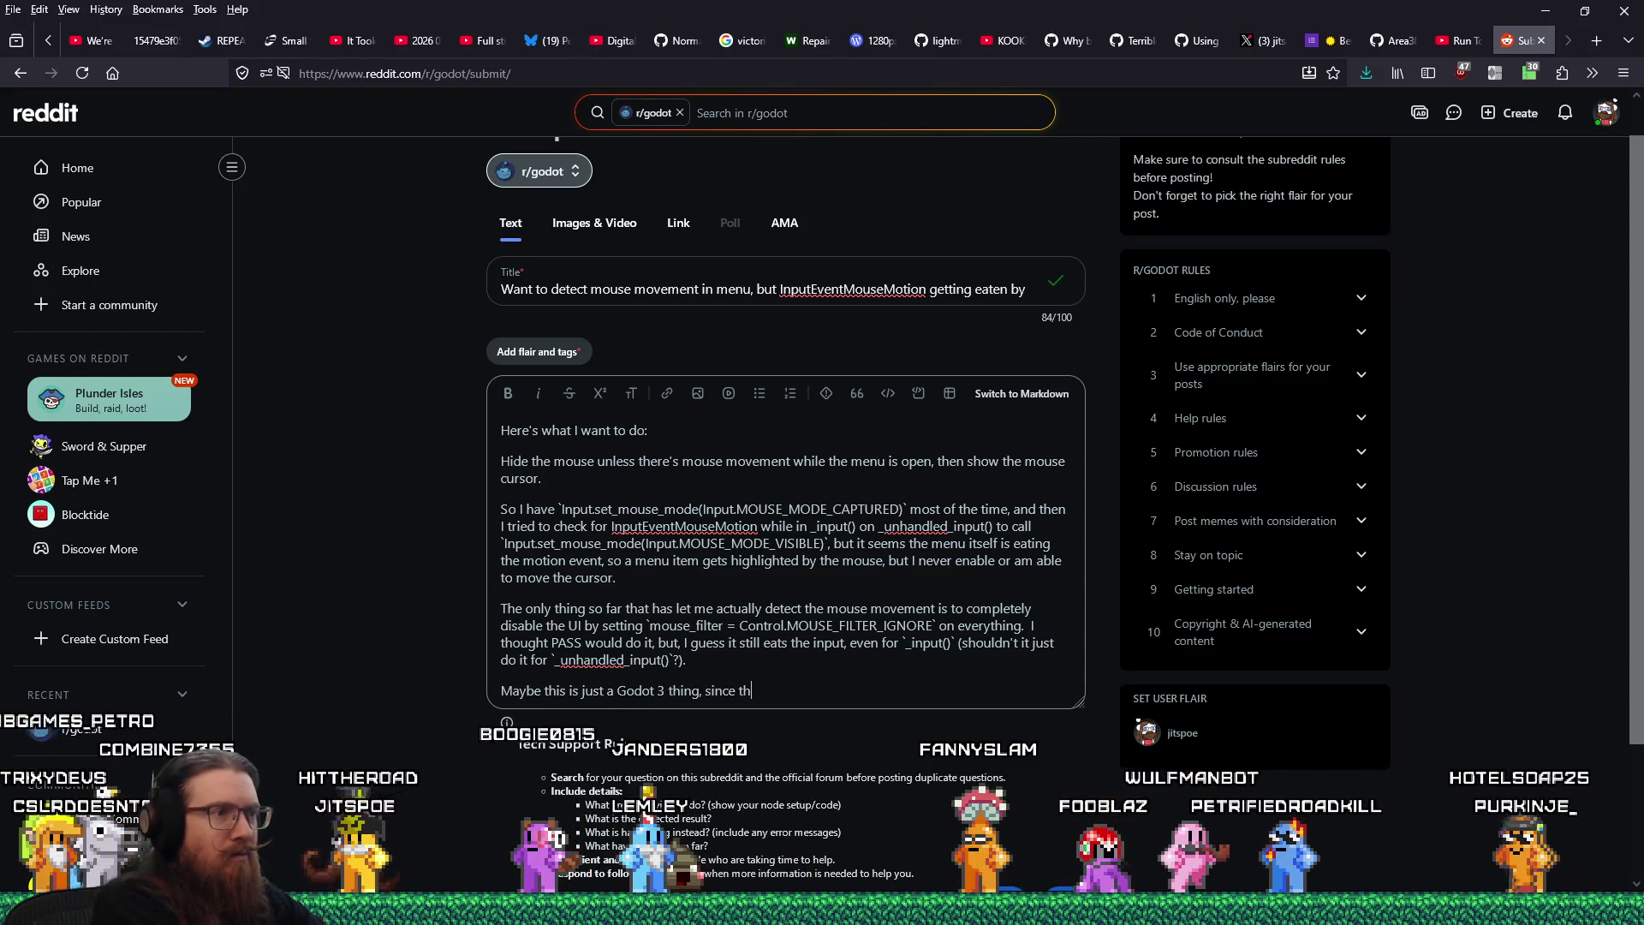
pyautogui.write('is is an old ')
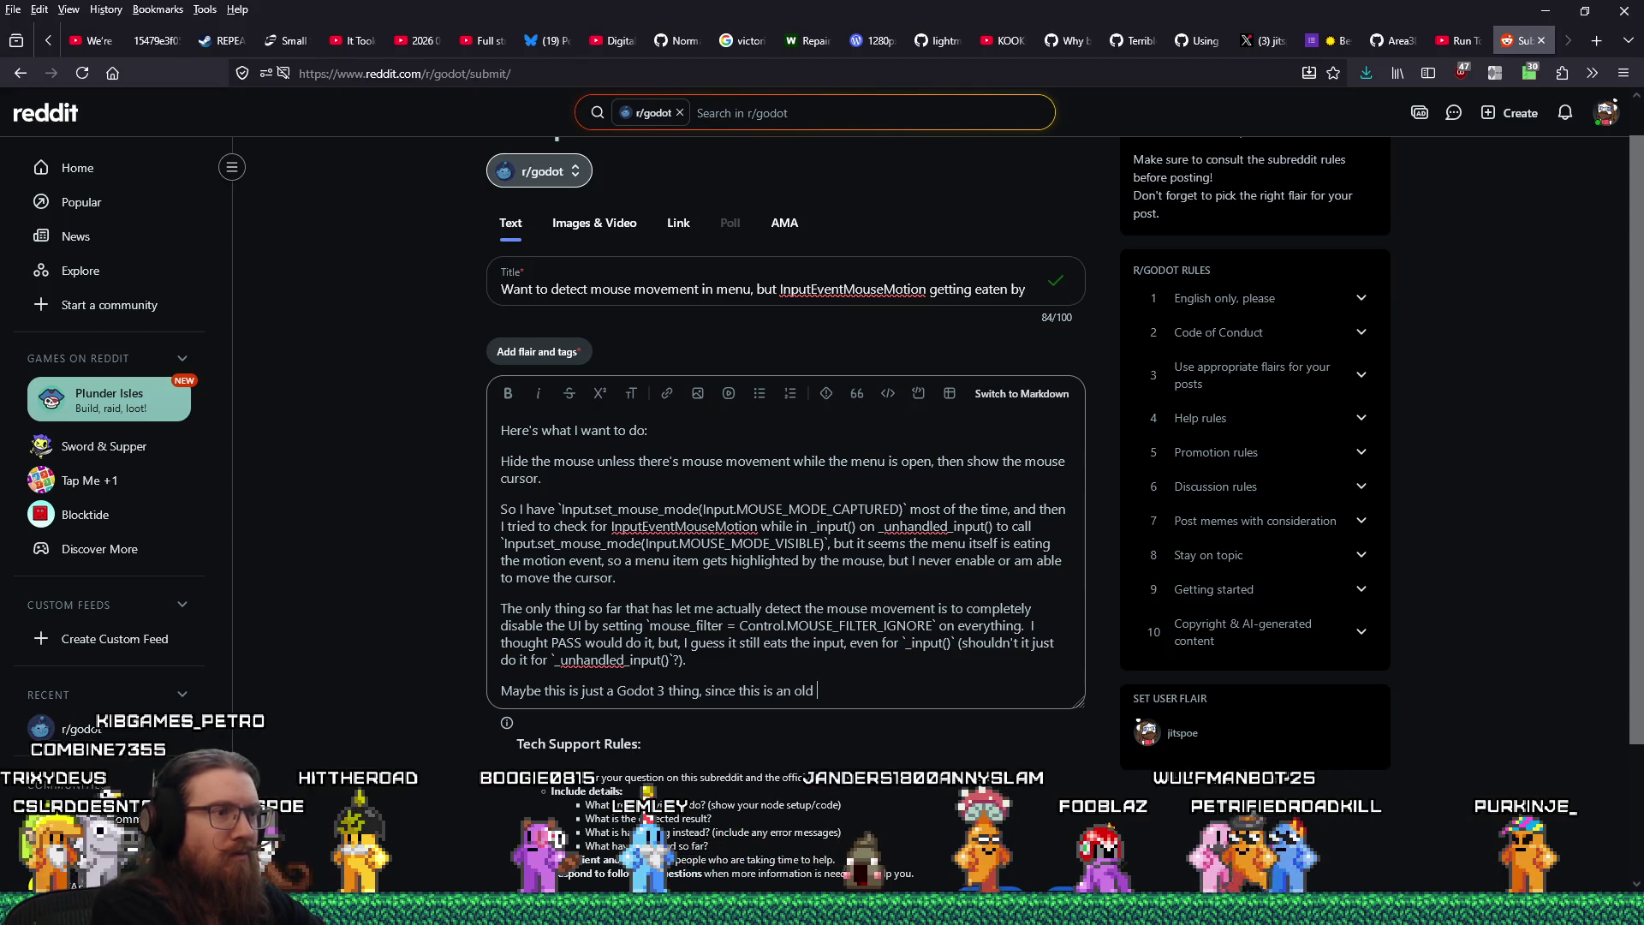
pyautogui.write('project ')
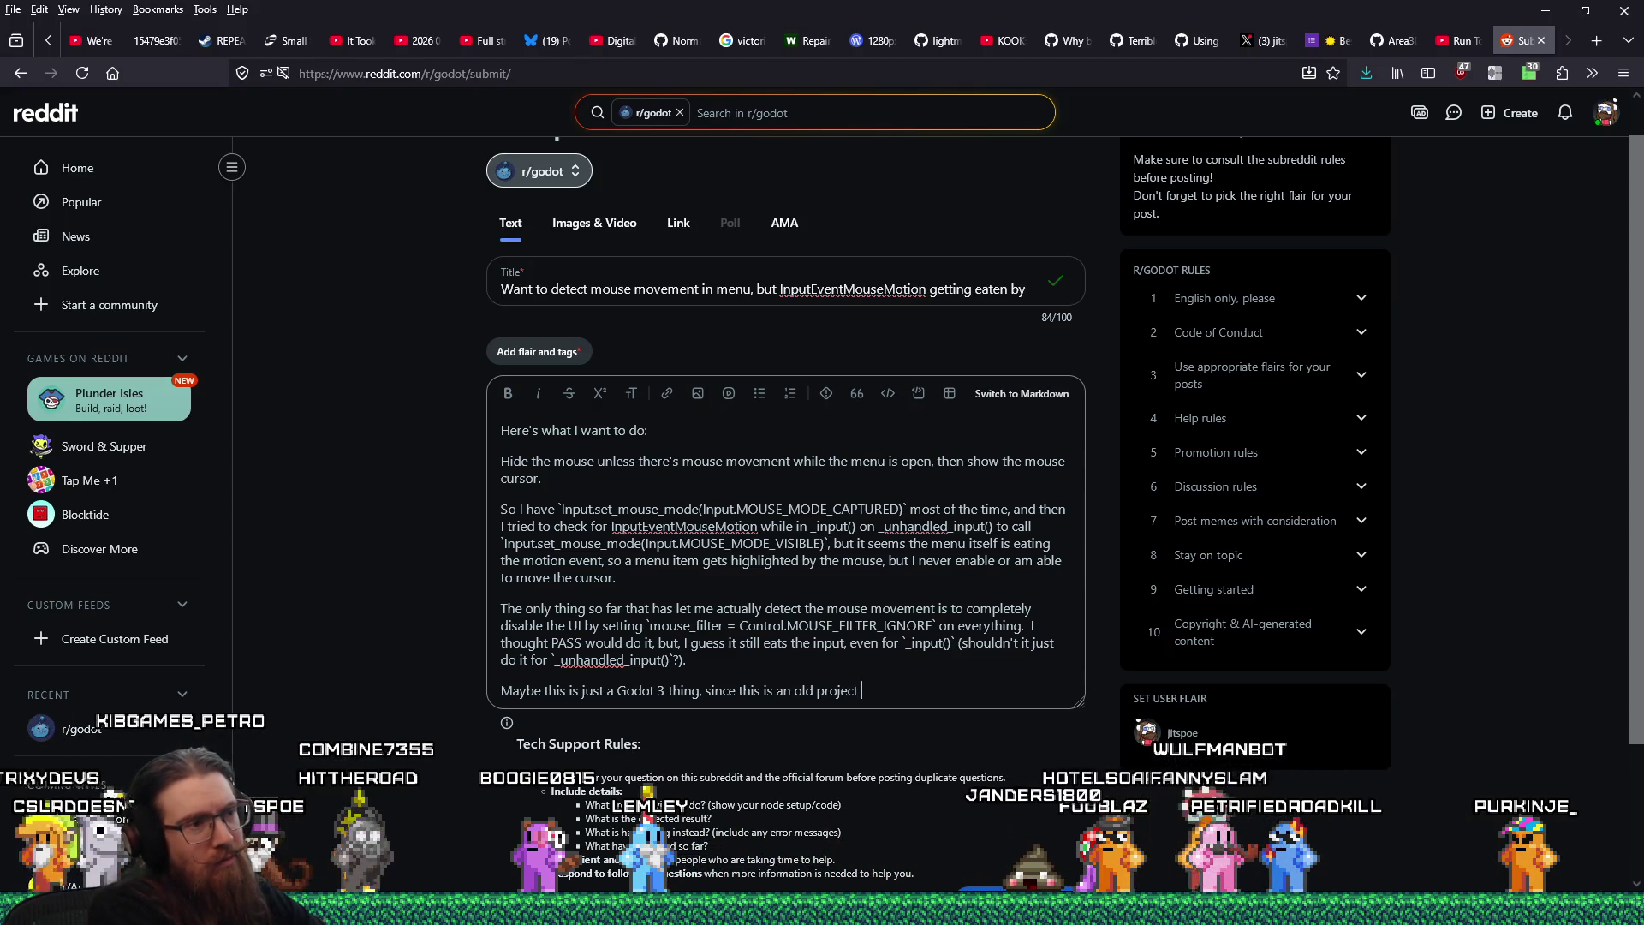
pyautogui.write("I'm still updating")
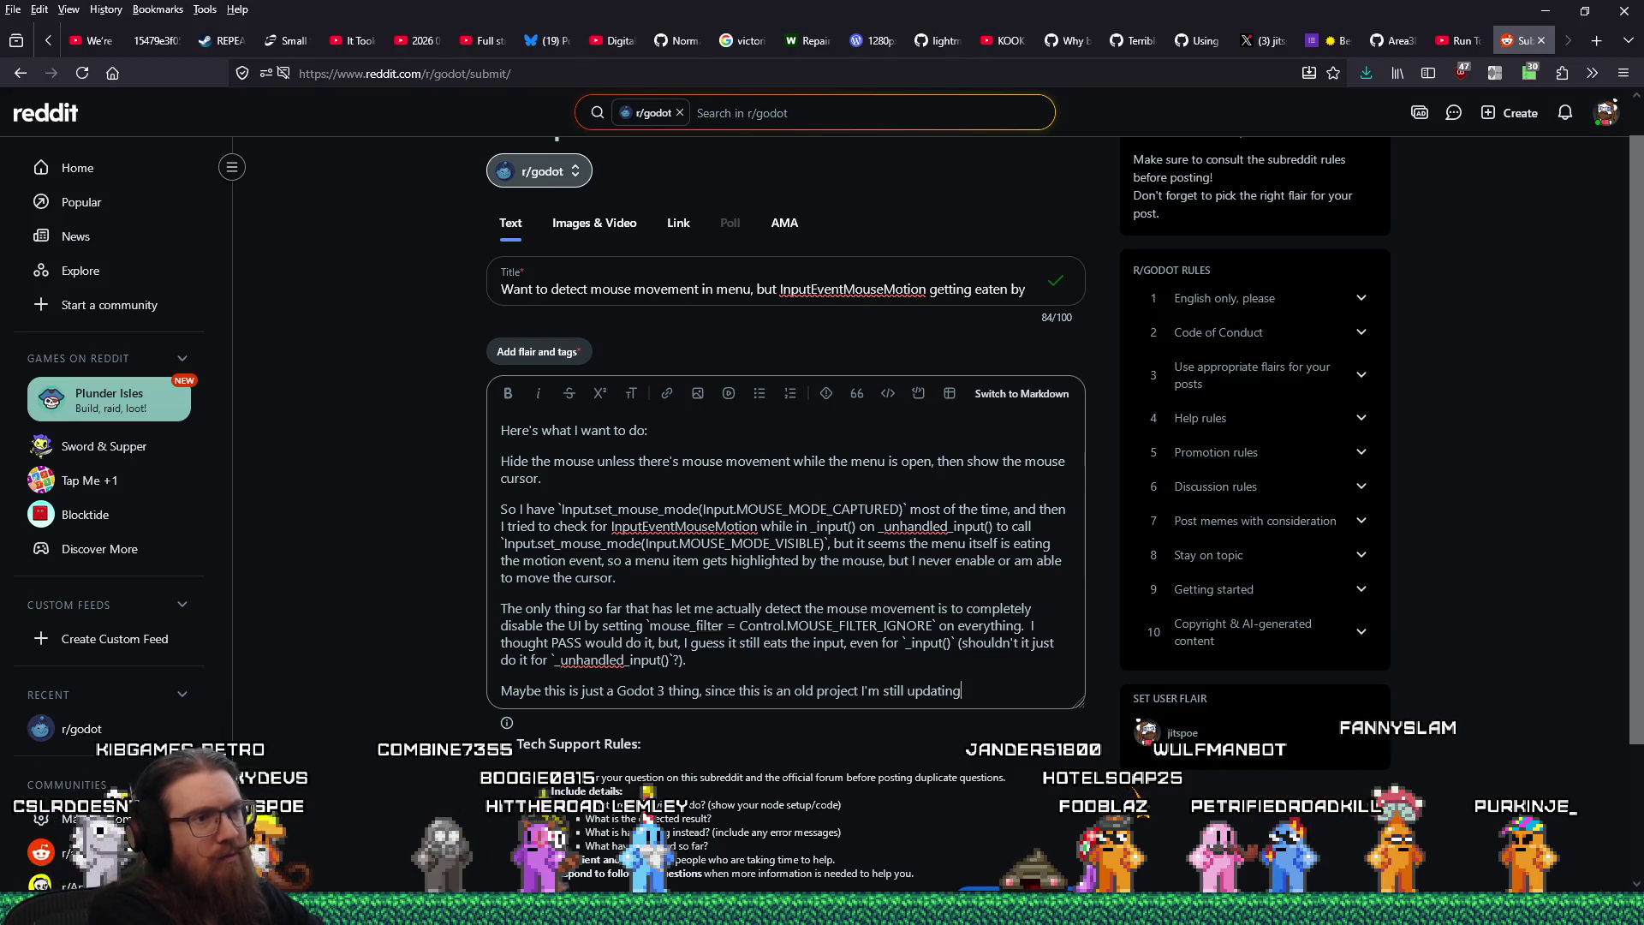
pyautogui.write(', but how am I ')
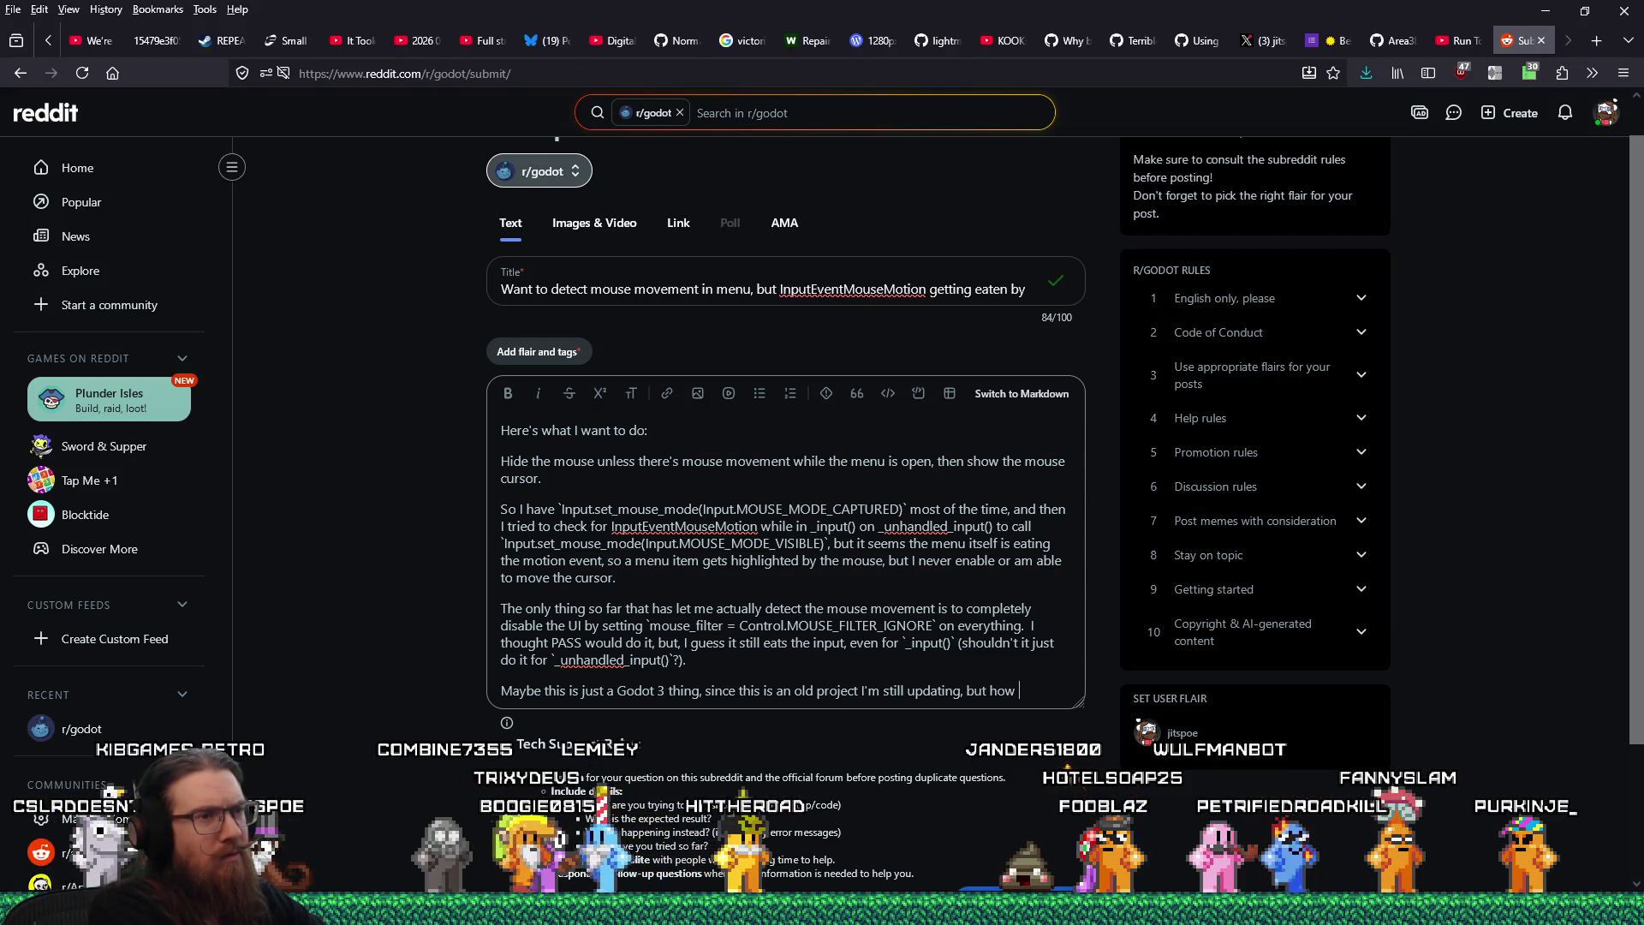
pyautogui.write('supp')
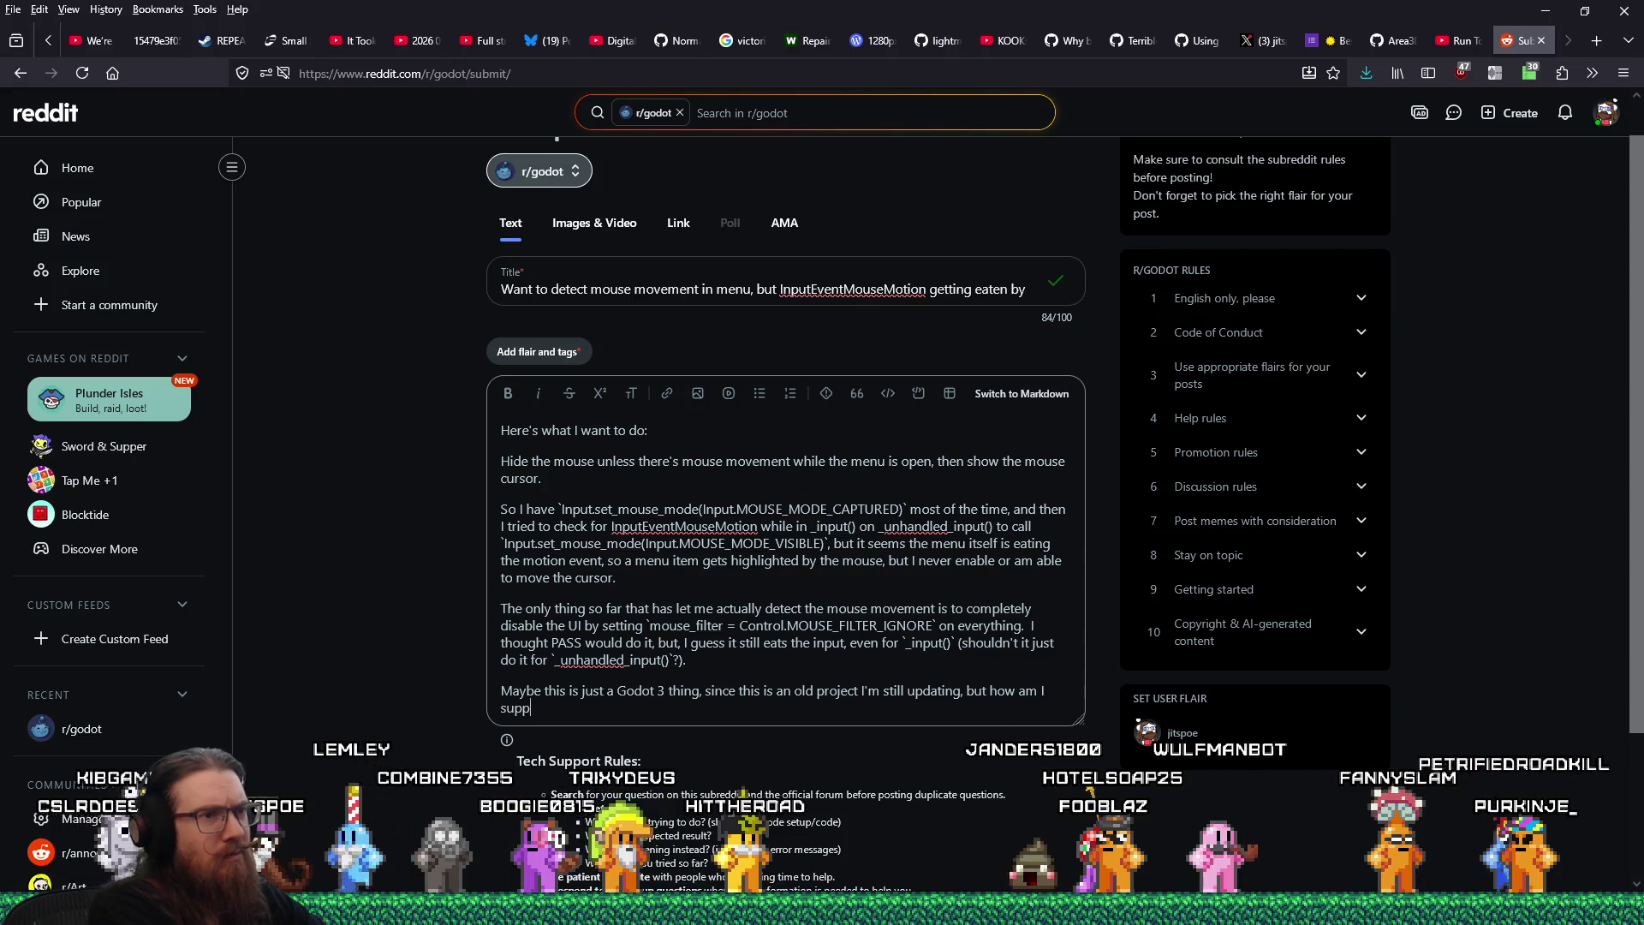
pyautogui.write('osed to go about this?')
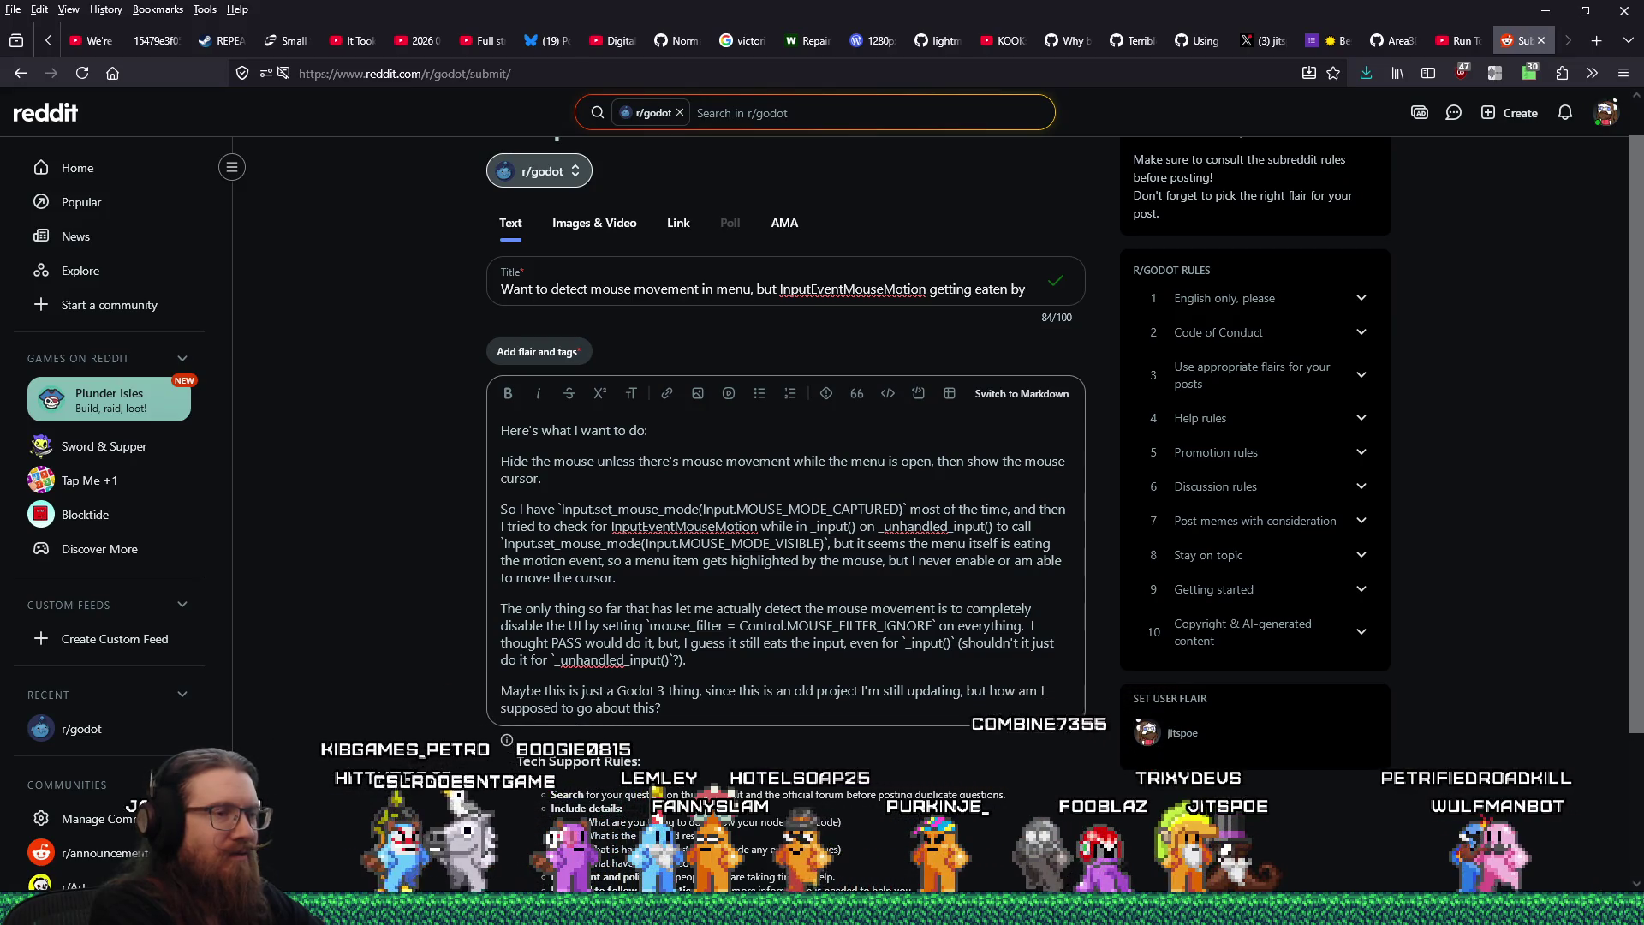
# Remove the mistyped 'Oobviousl' aside after 'everything.' and bring up the flair choices
pyautogui.click(1025, 626)
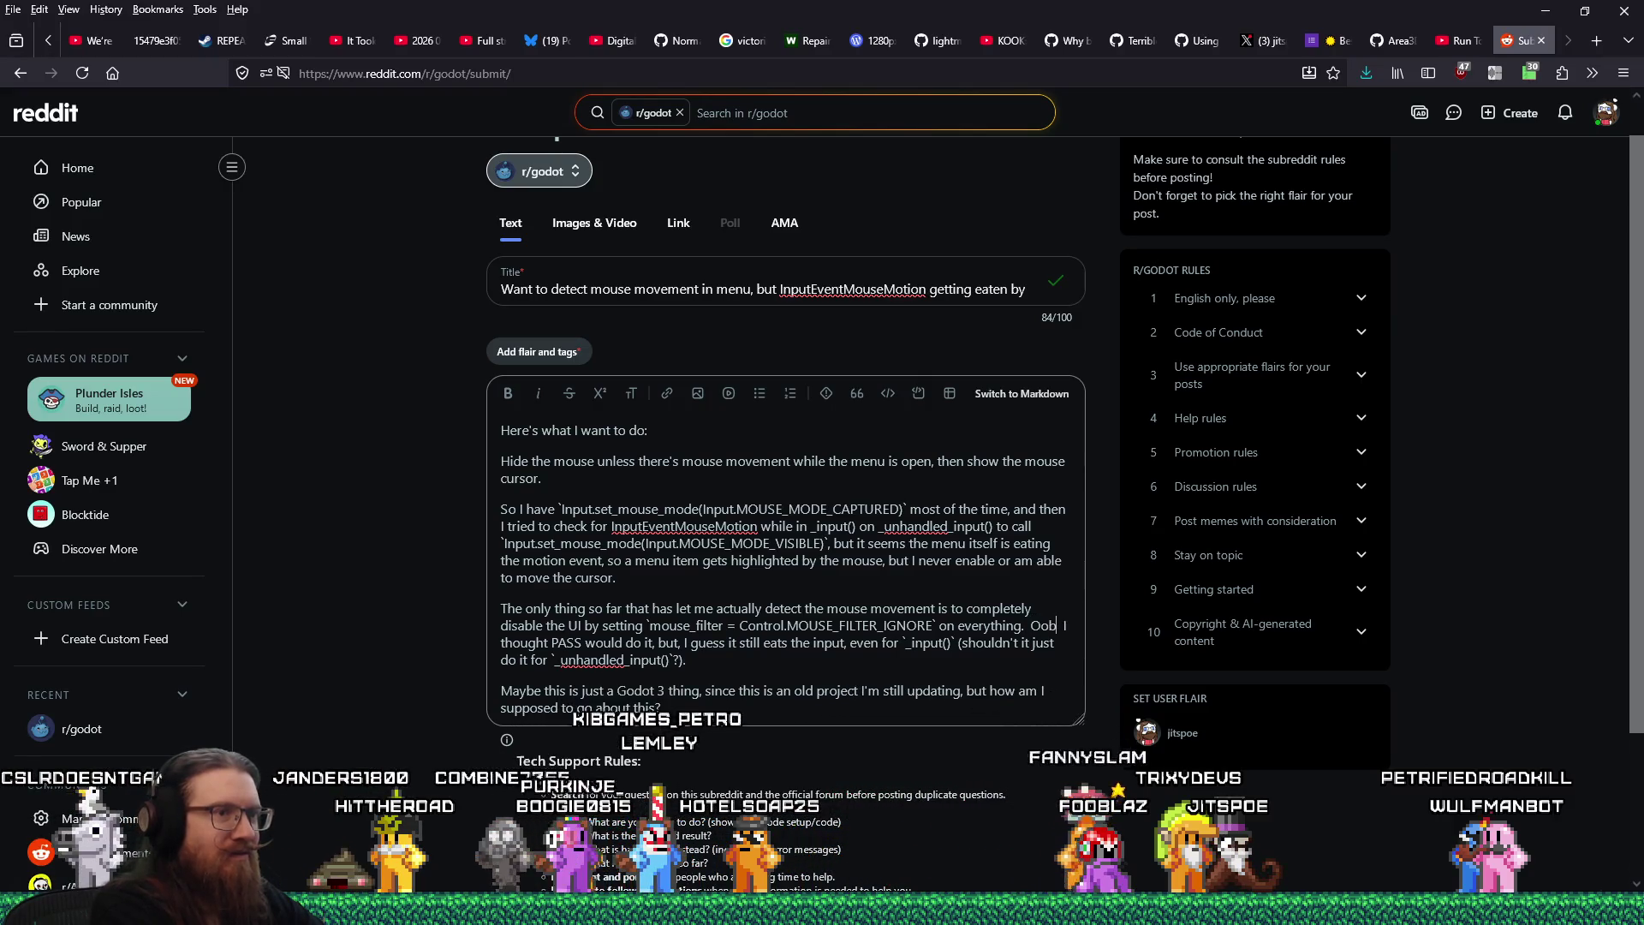
pyautogui.write('Oobviousl')
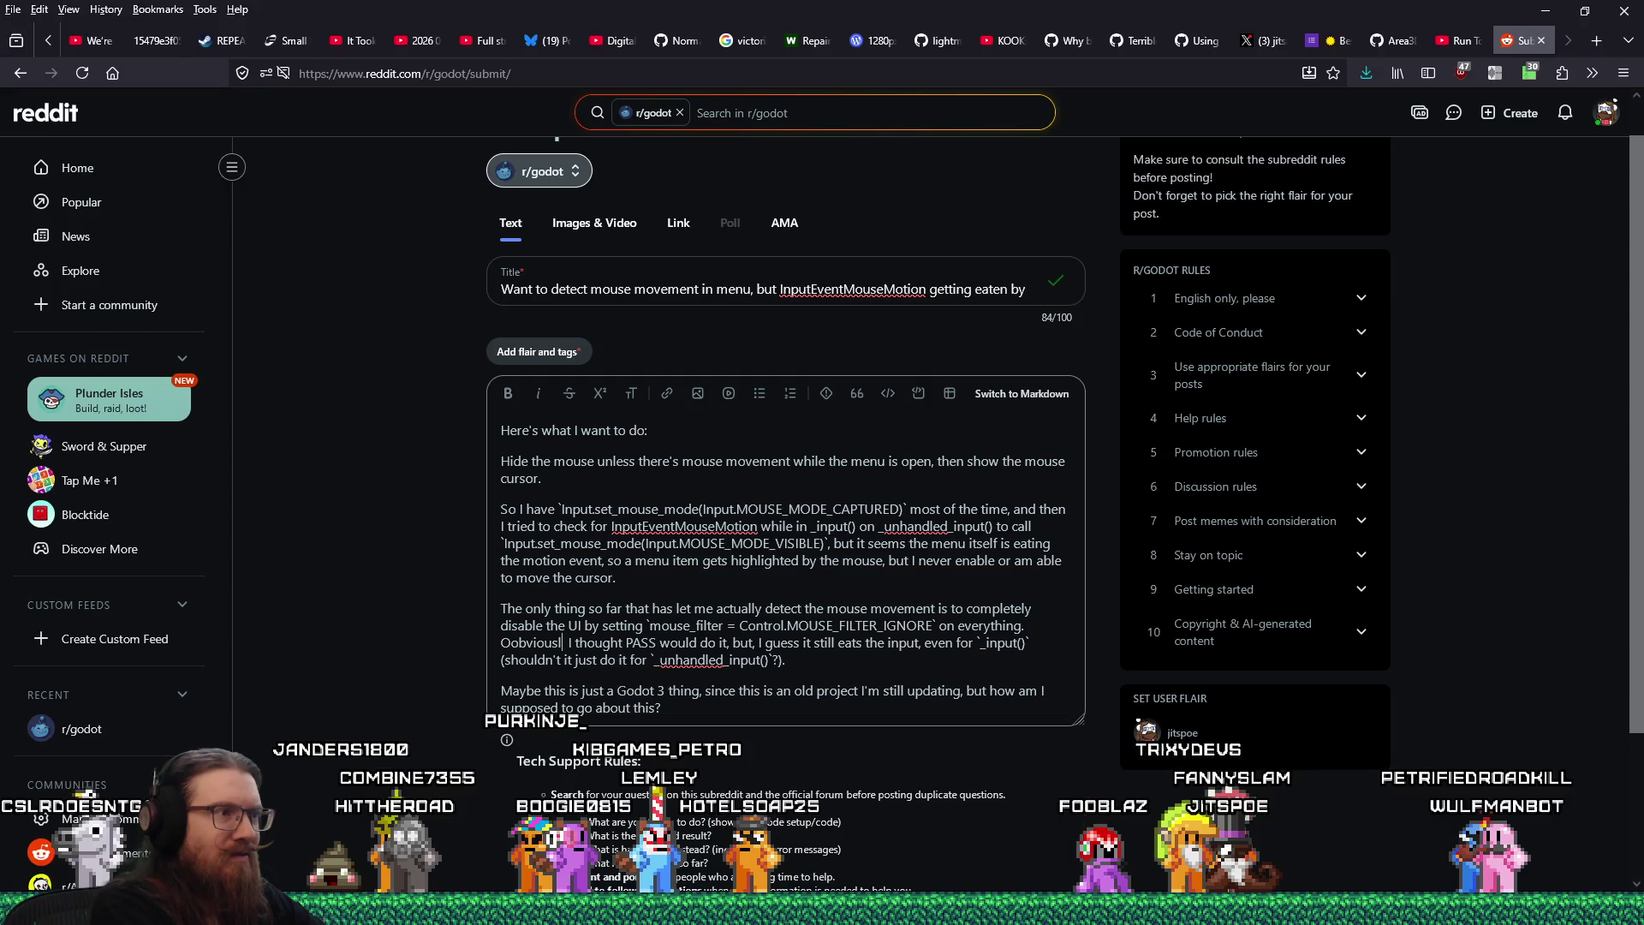
pyautogui.press('BackSpace')
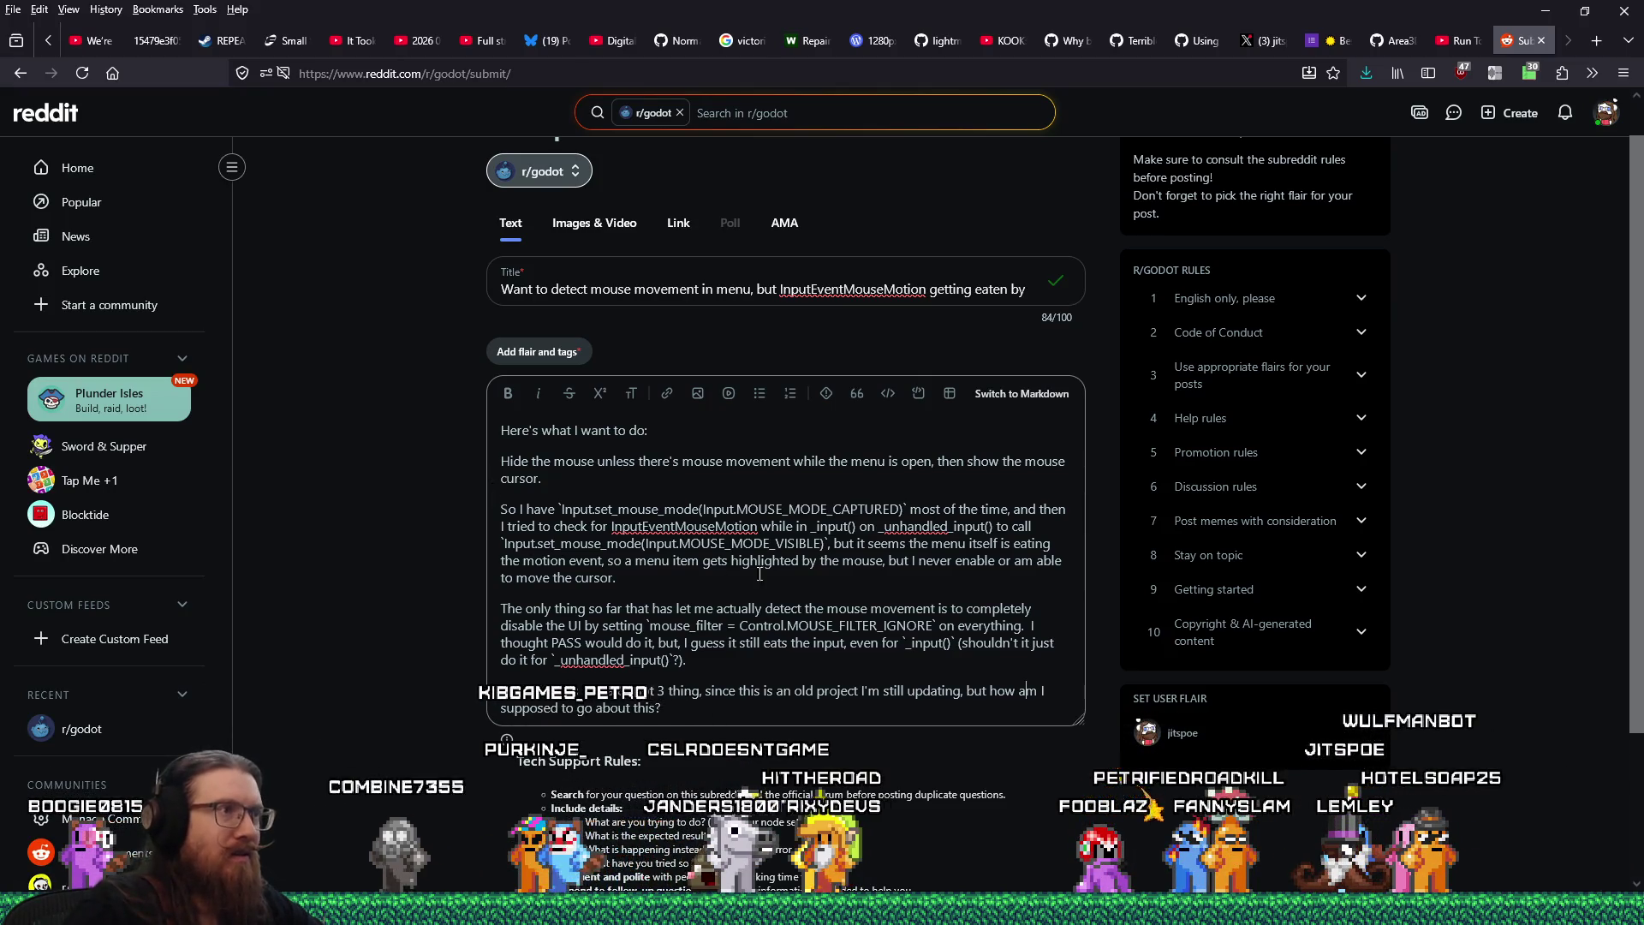
pyautogui.click(552, 364)
# Apply the 'help me' flair, publish the post, and dismiss the crosspost suggestion
pyautogui.click(612, 381)
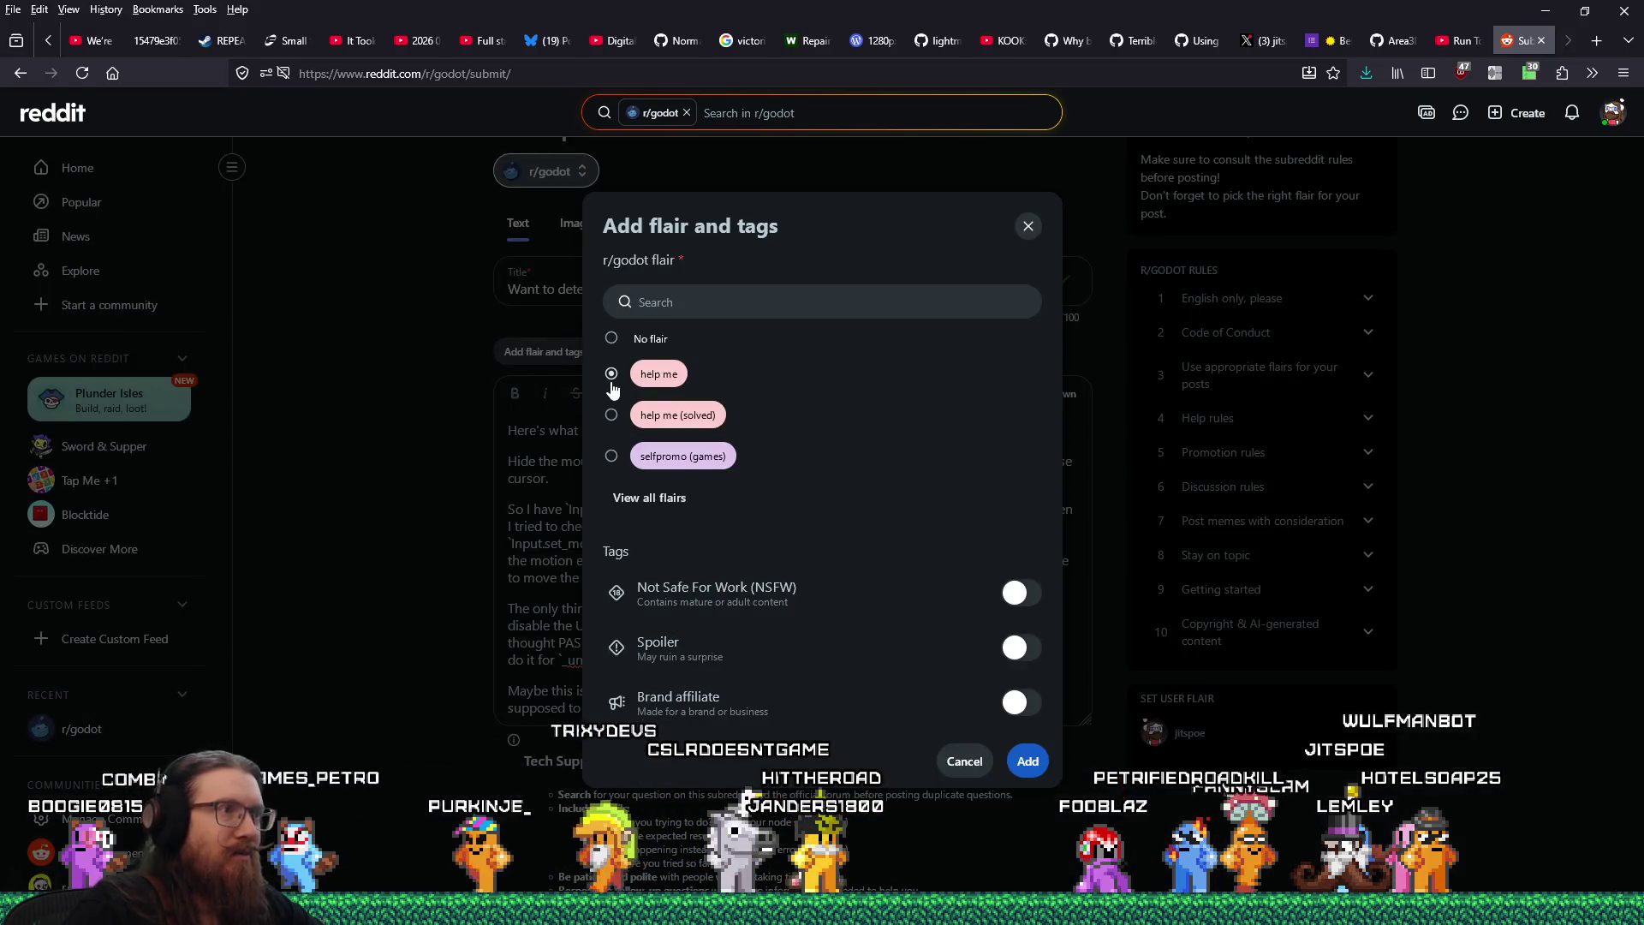
pyautogui.click(1016, 762)
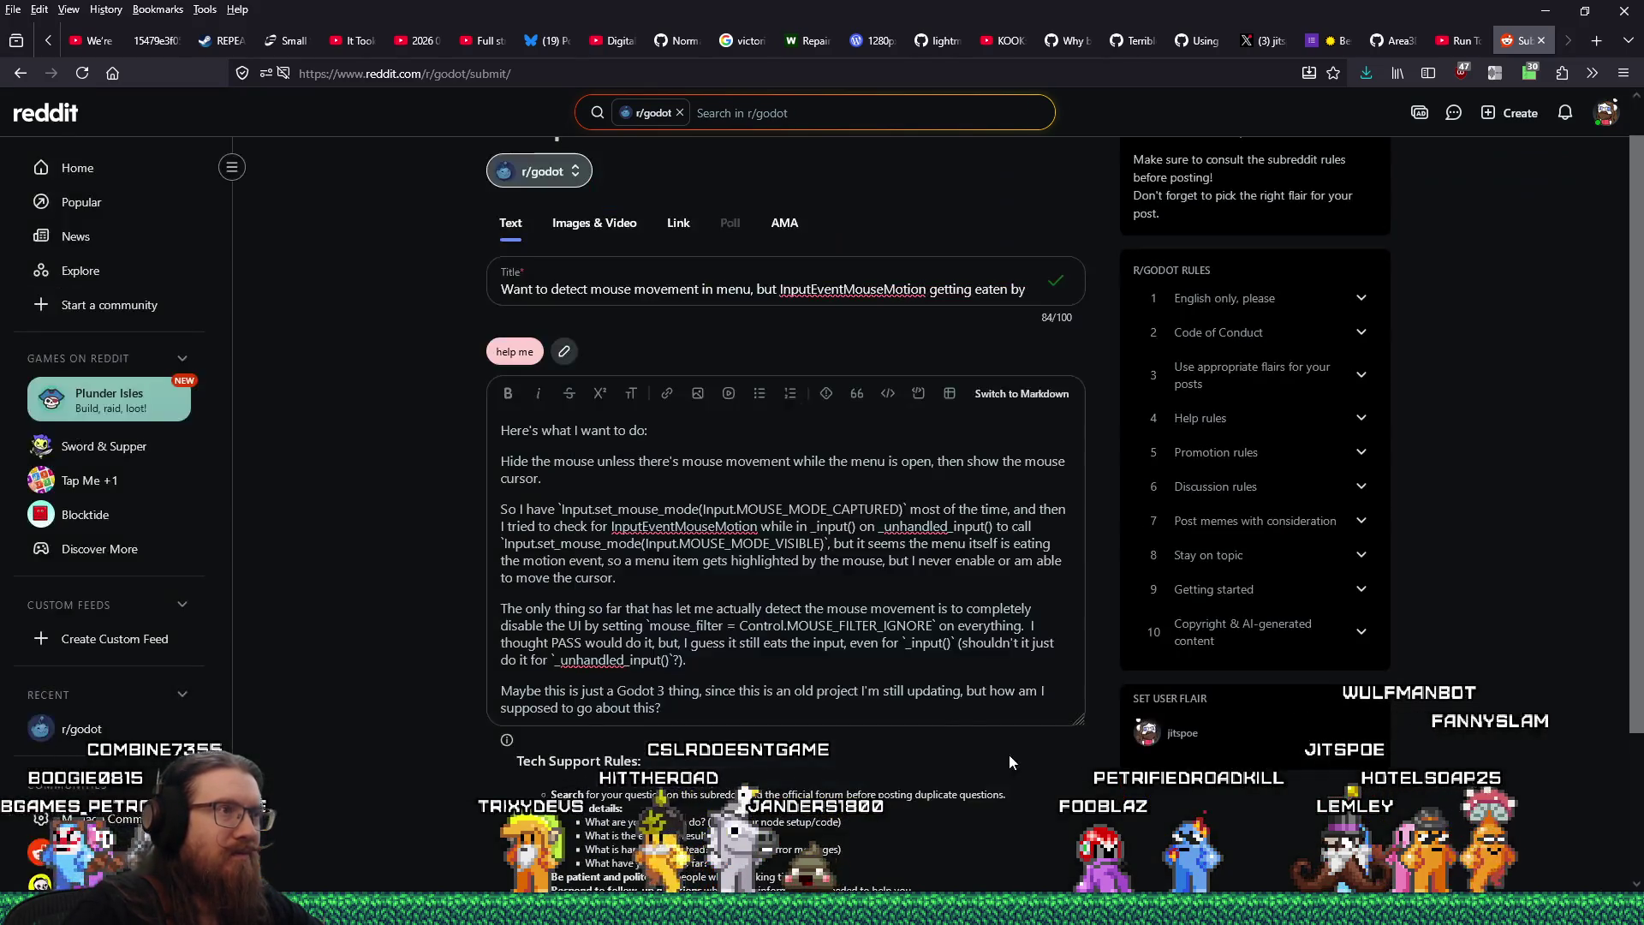
pyautogui.scroll(-2, 925, 692)
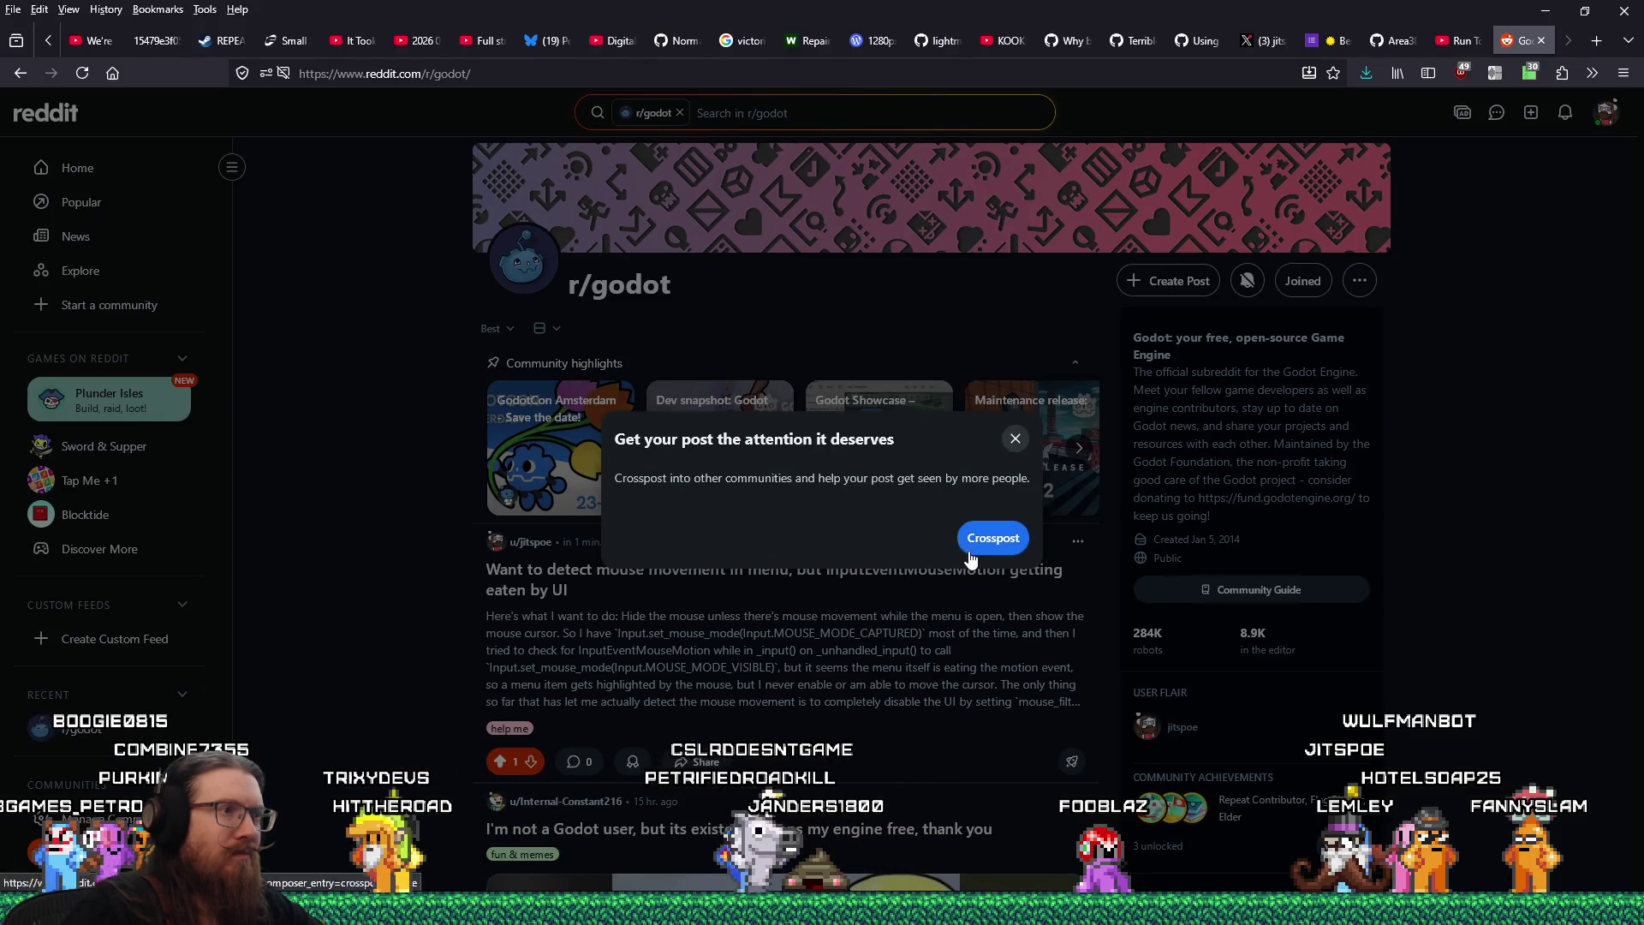
pyautogui.click(1010, 439)
pyautogui.scroll(-4, 718, 676)
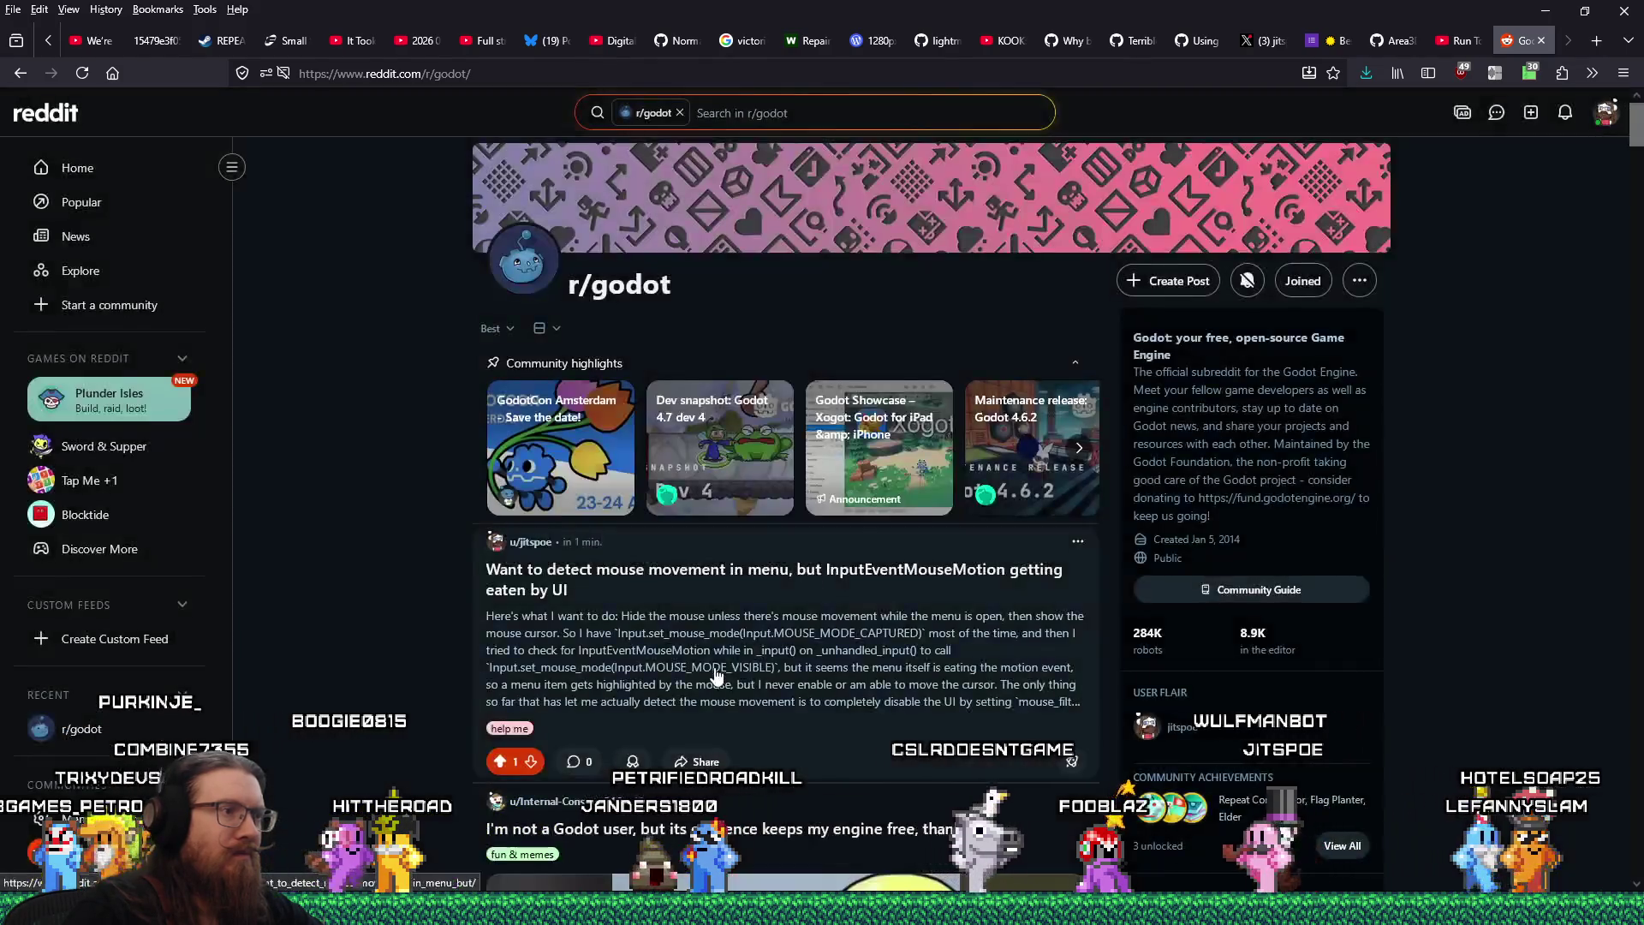
pyautogui.scroll(-2, 718, 676)
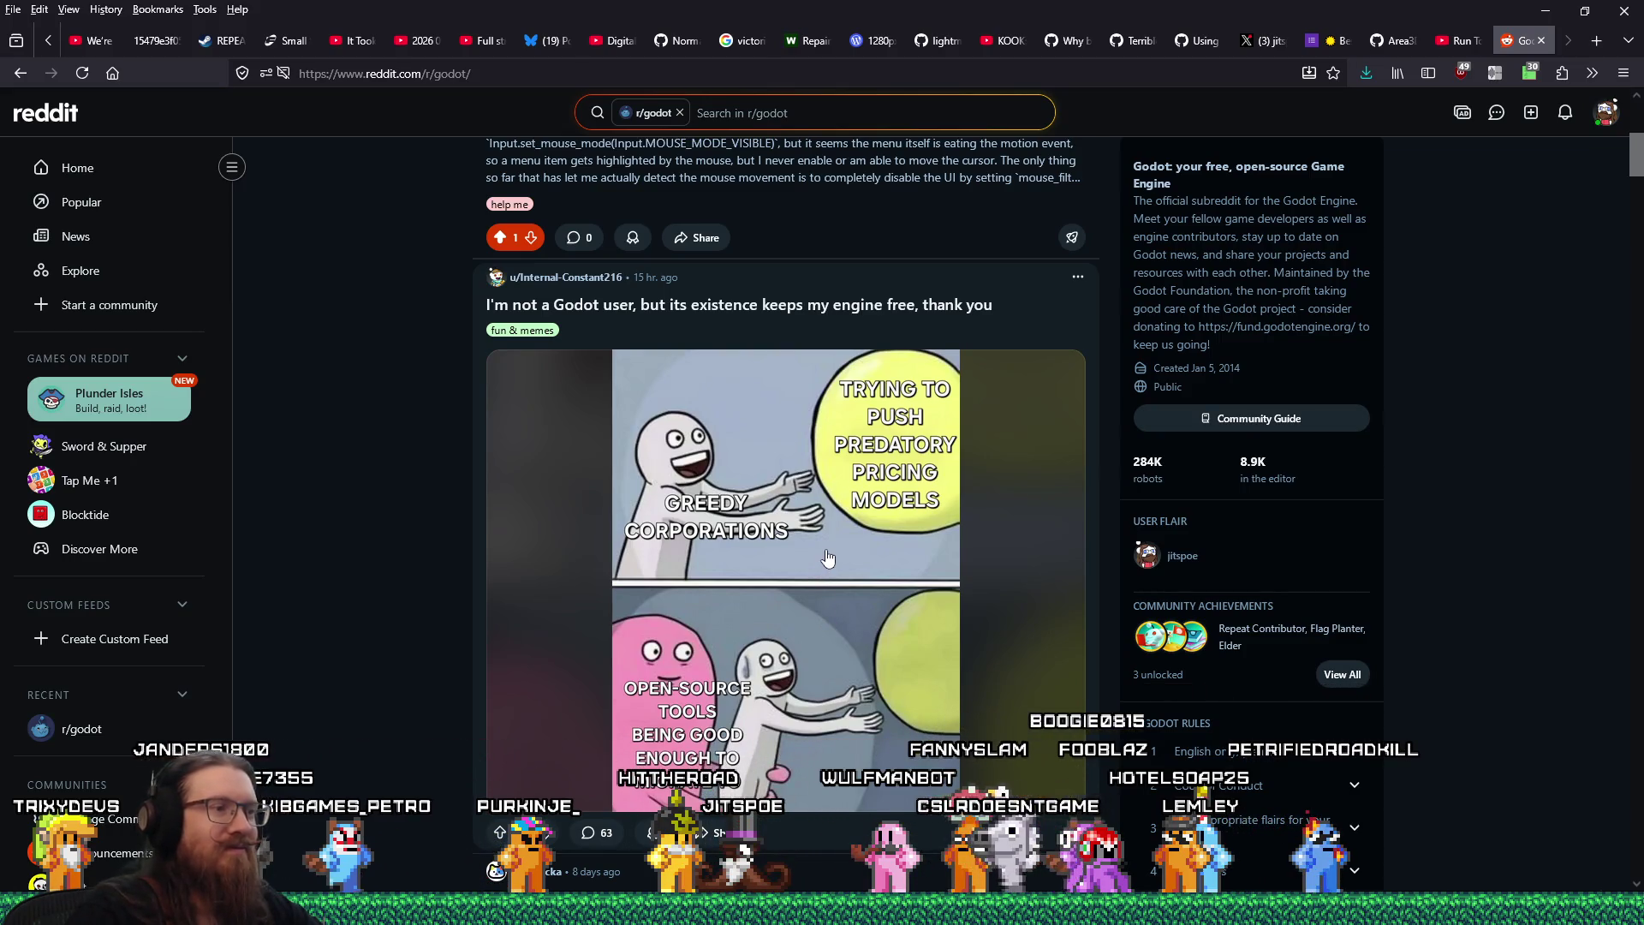
pyautogui.scroll(-3, 828, 558)
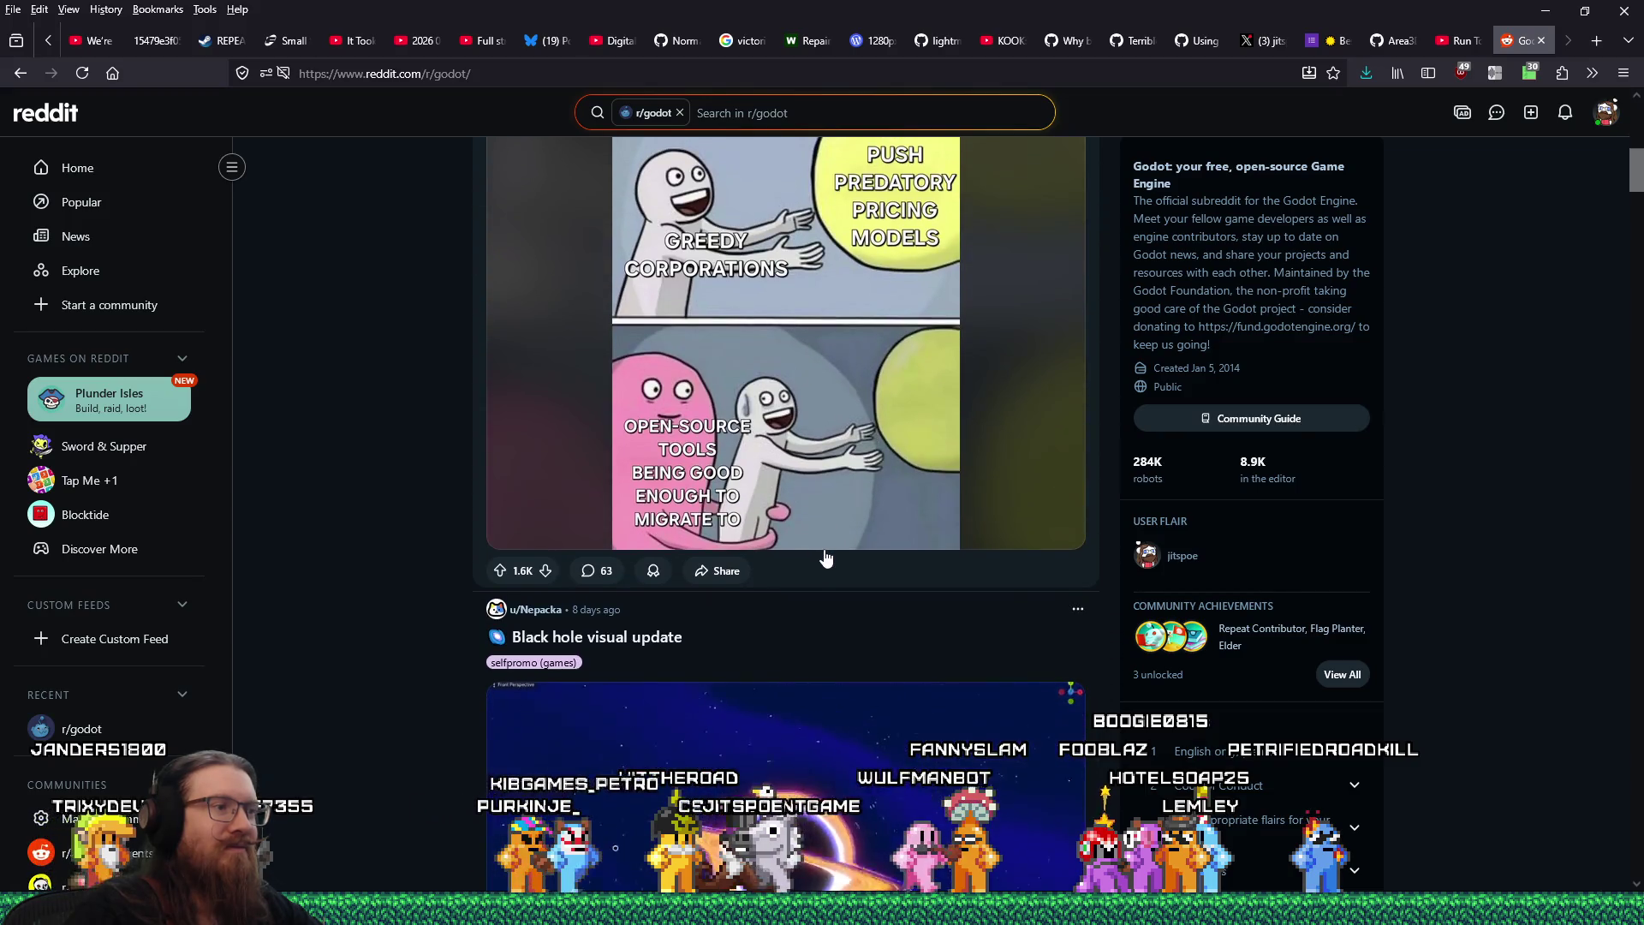
pyautogui.scroll(-2, 827, 557)
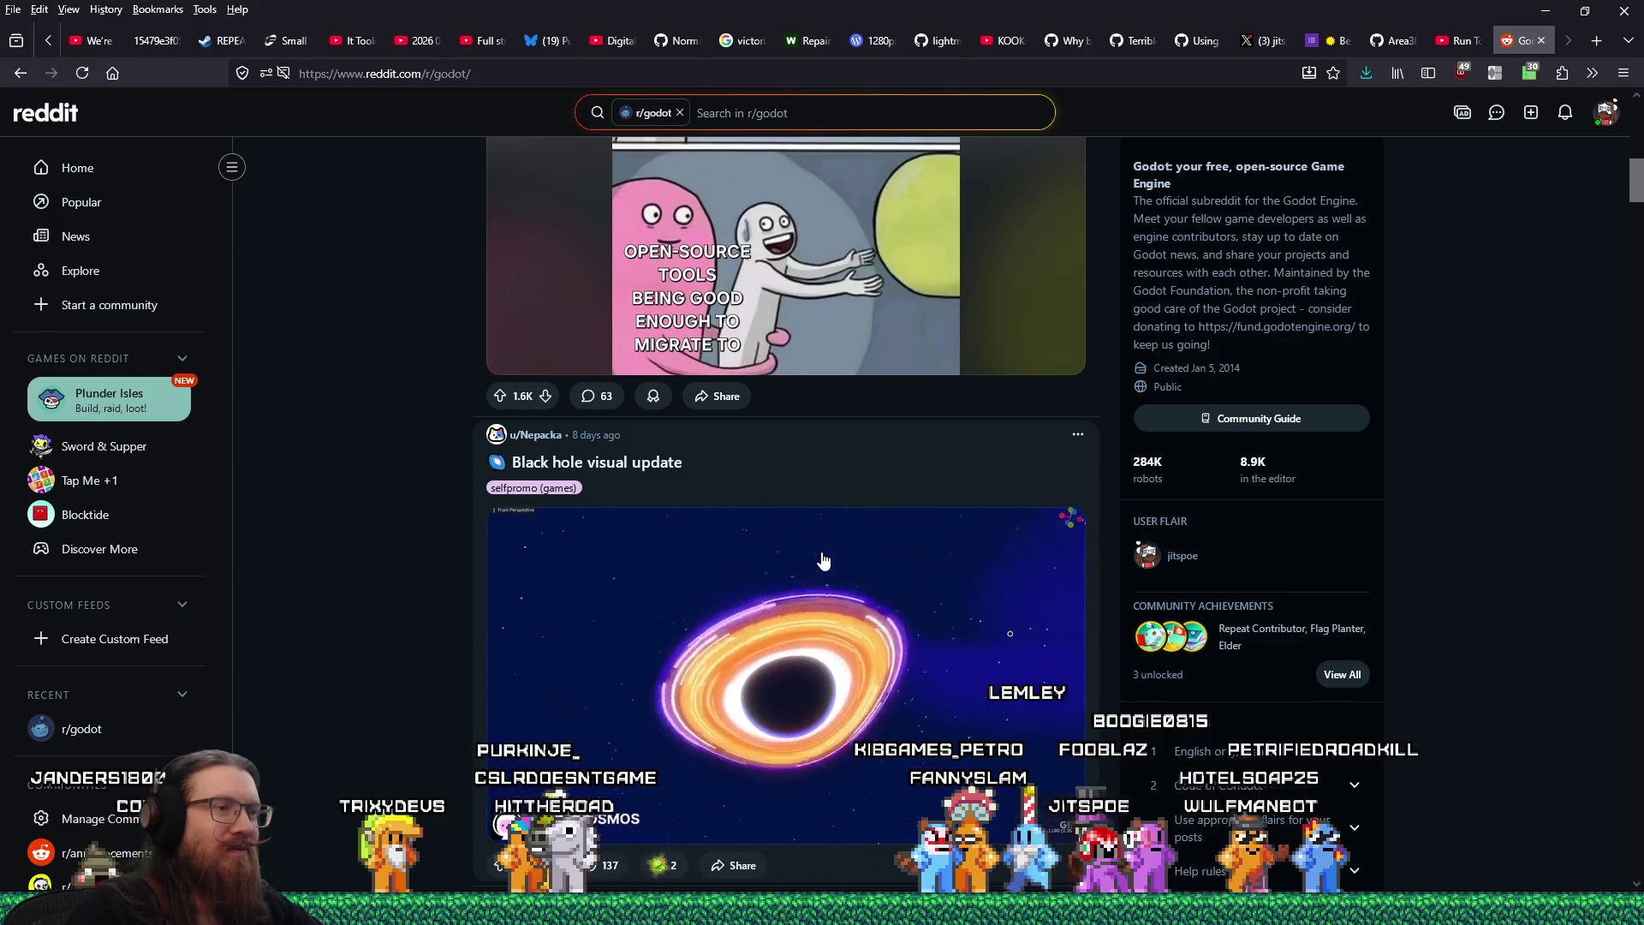
pyautogui.scroll(-2, 822, 561)
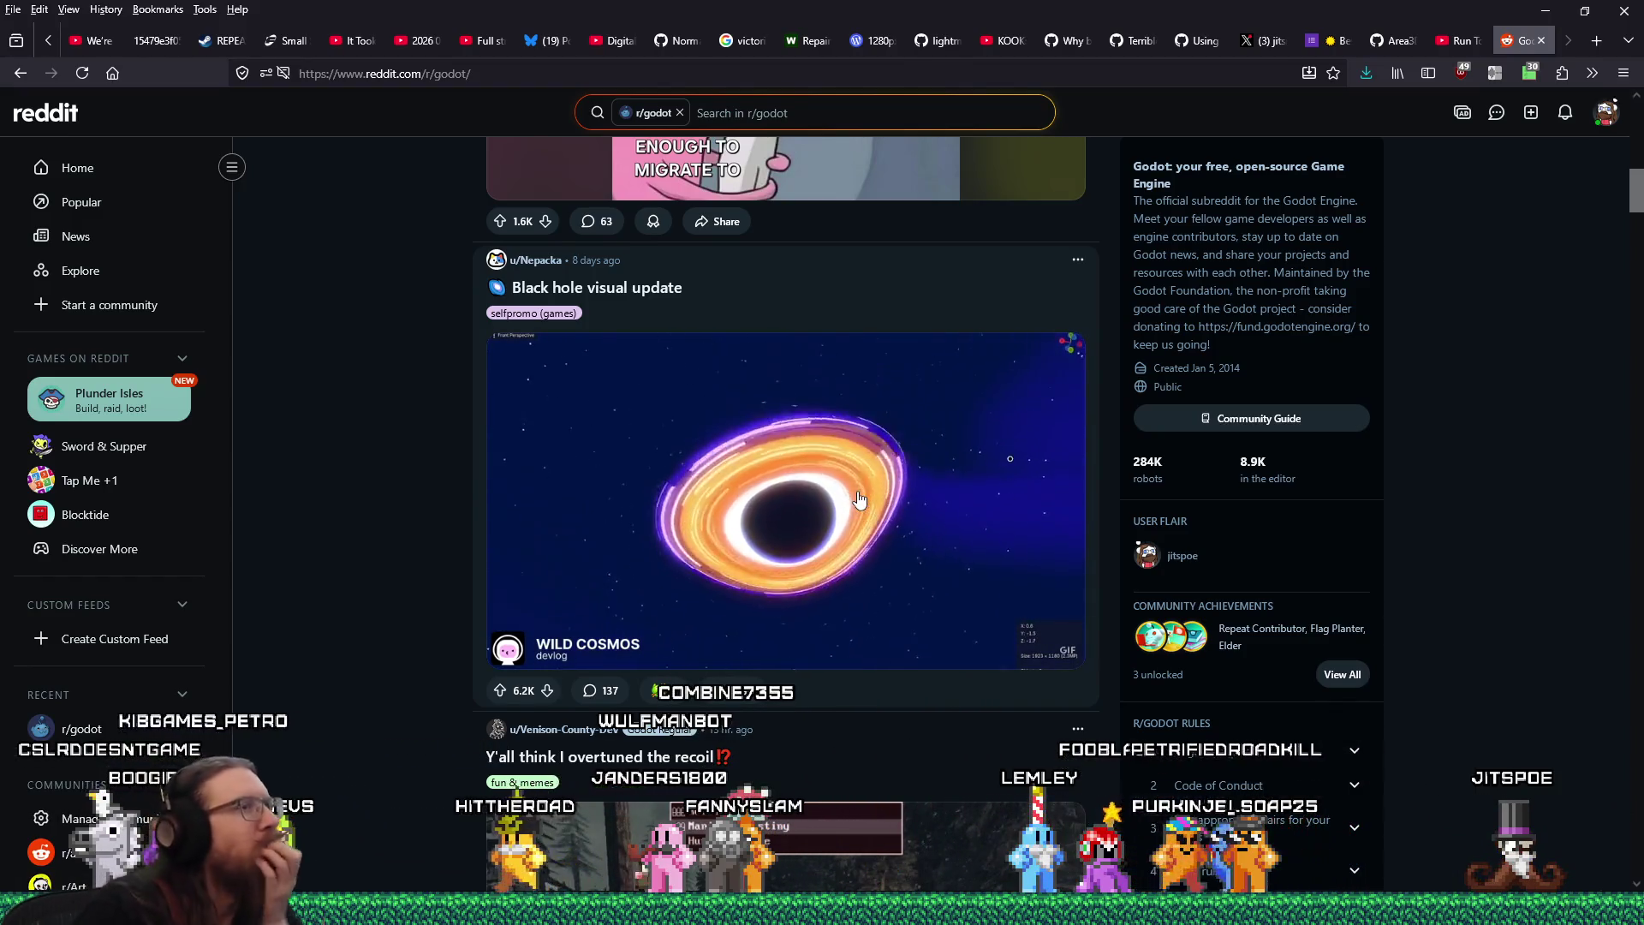
# Upvote the Black hole visual update post and scroll through the r/godot feed
pyautogui.click(501, 691)
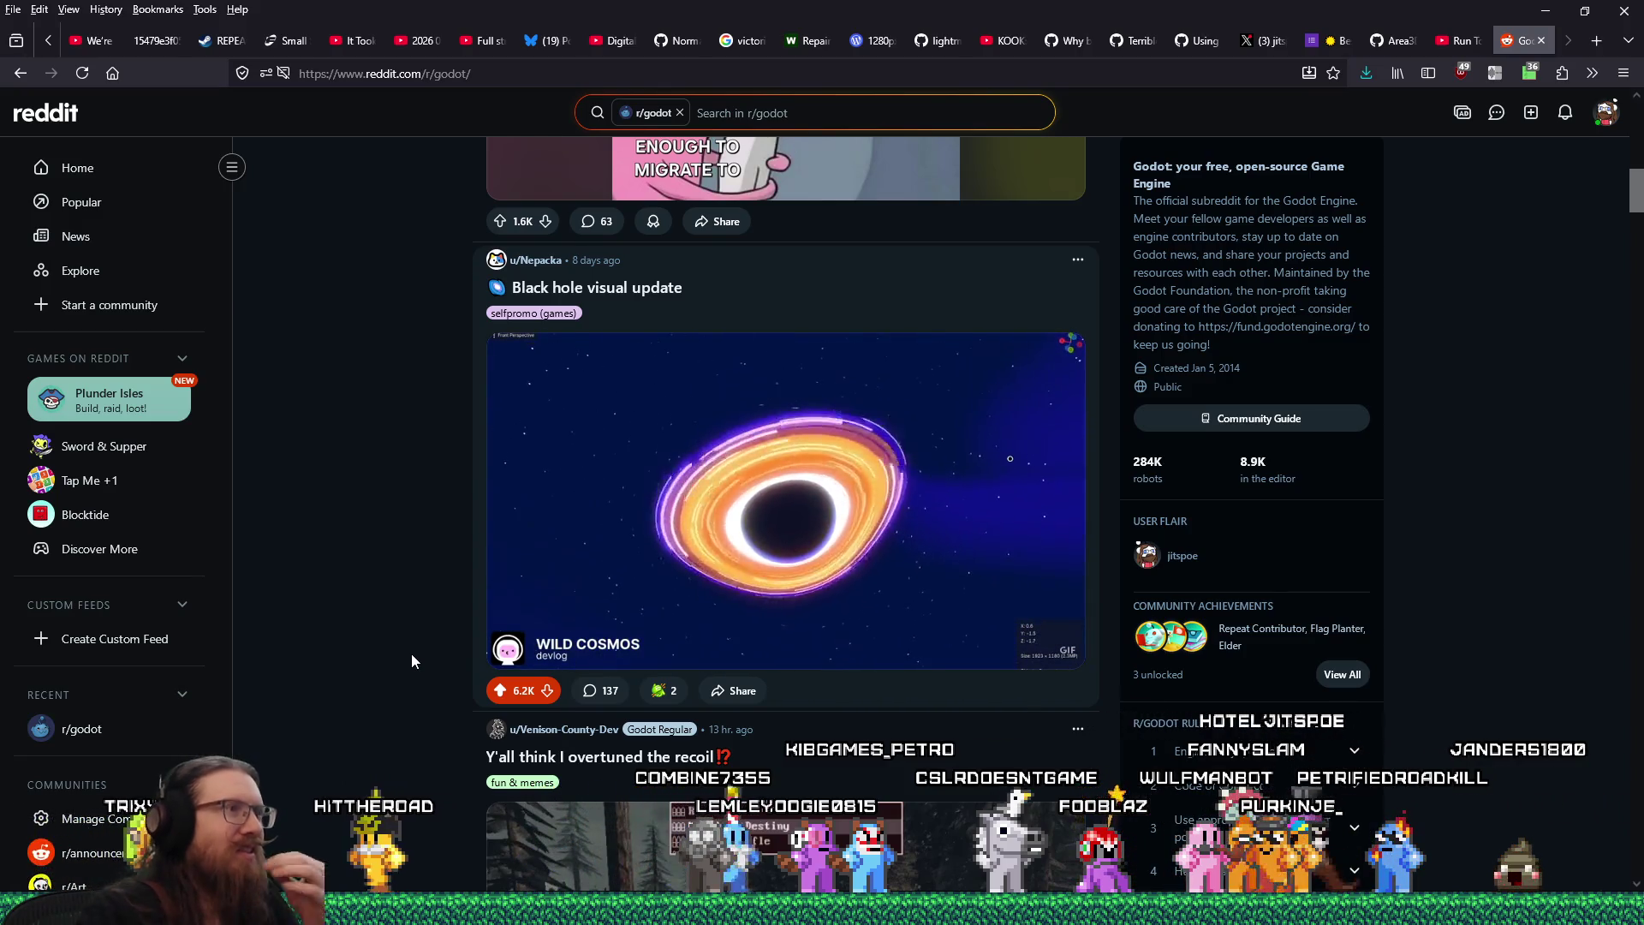
pyautogui.scroll(-3, 342, 604)
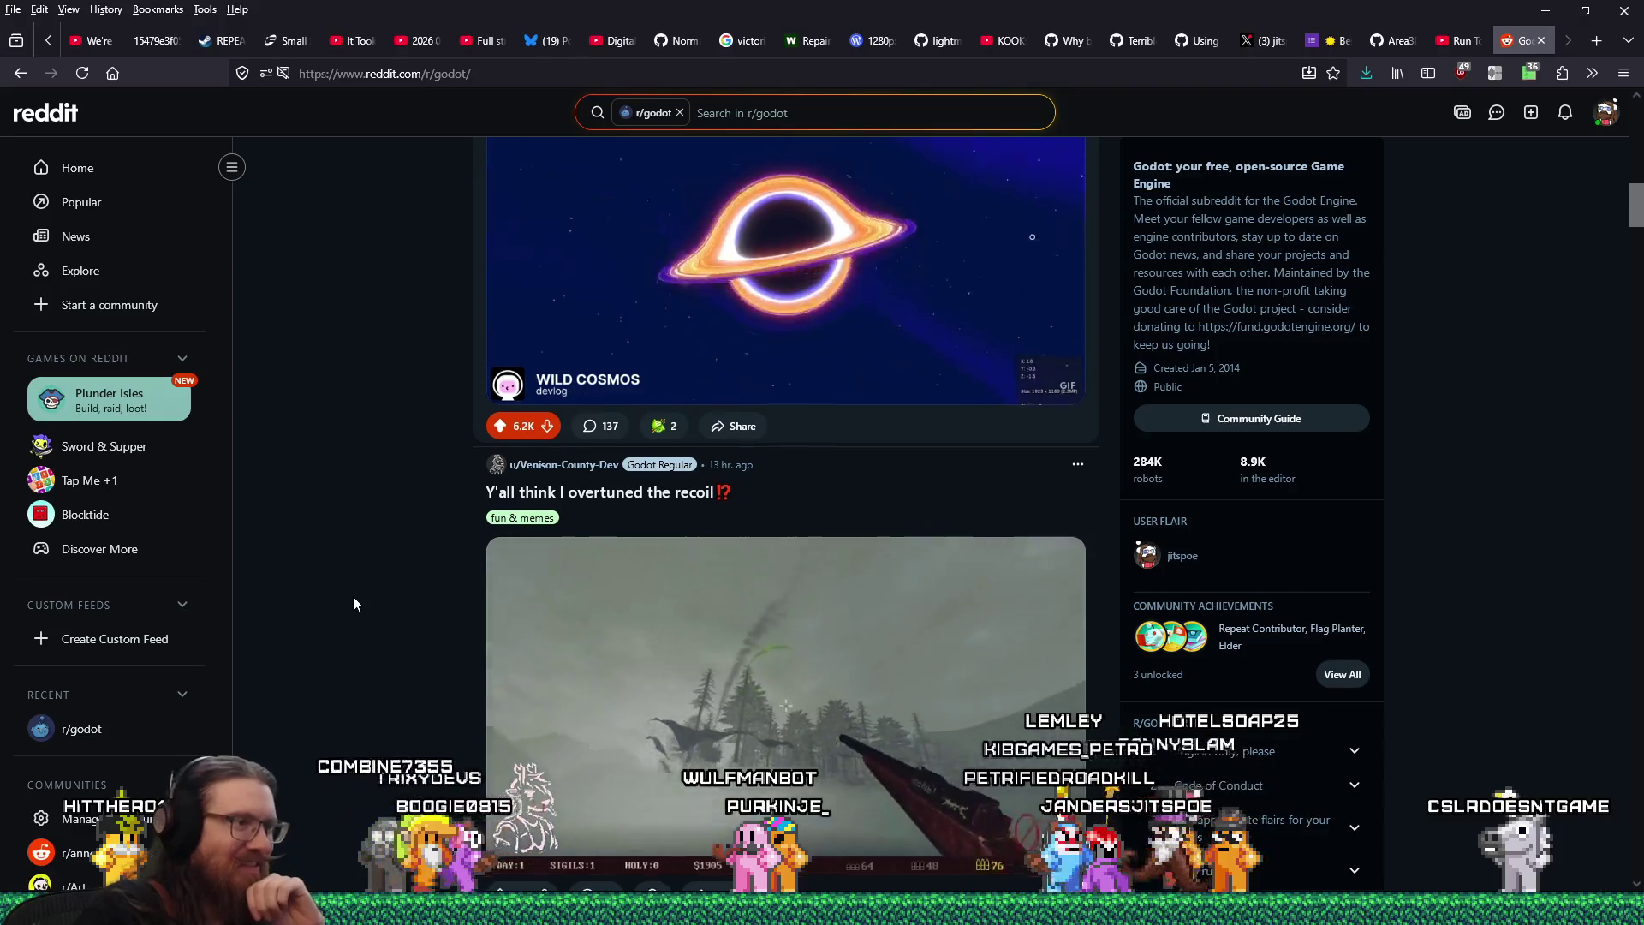
pyautogui.scroll(-1, 354, 597)
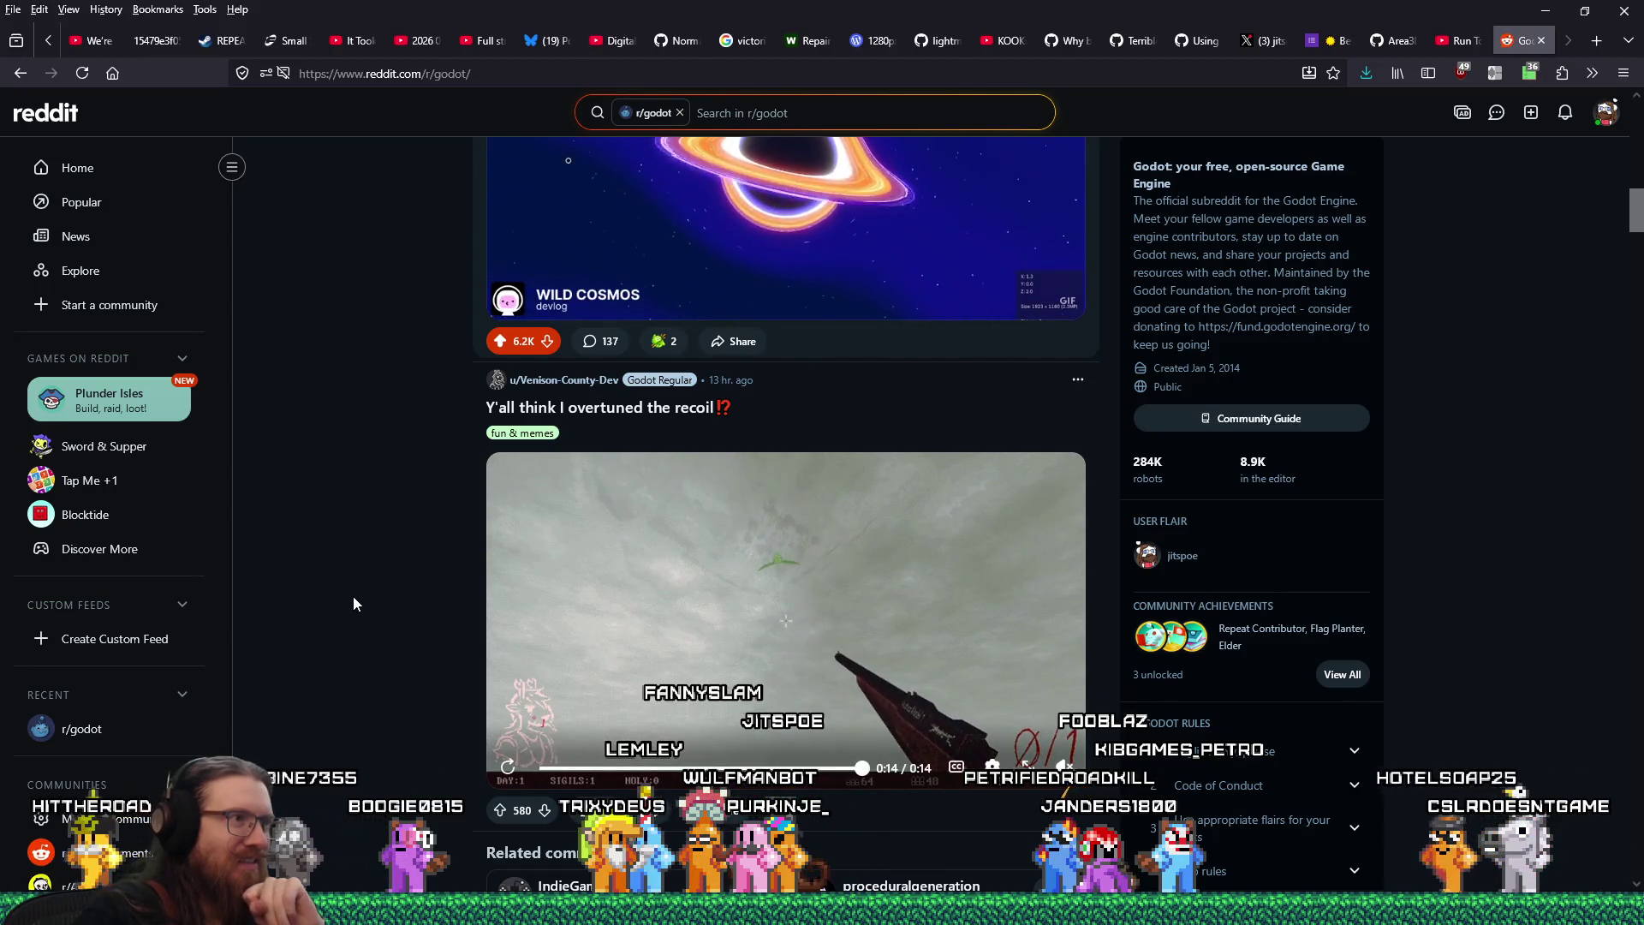
pyautogui.scroll(-3, 354, 597)
pyautogui.scroll(-6, 354, 604)
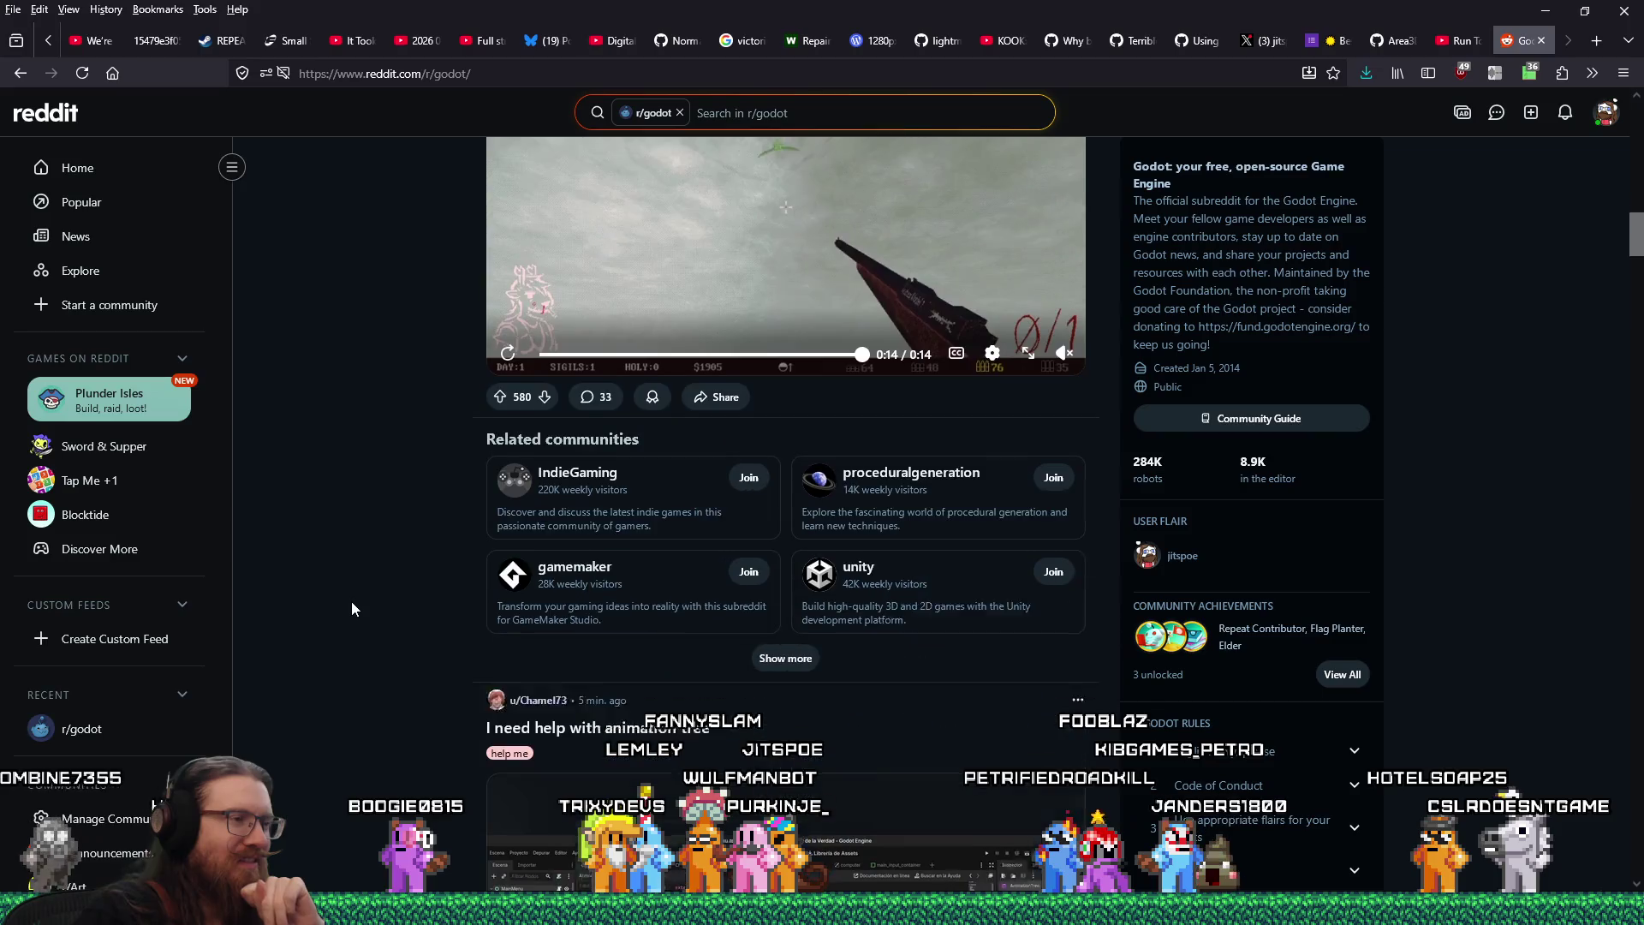
pyautogui.scroll(15, 348, 600)
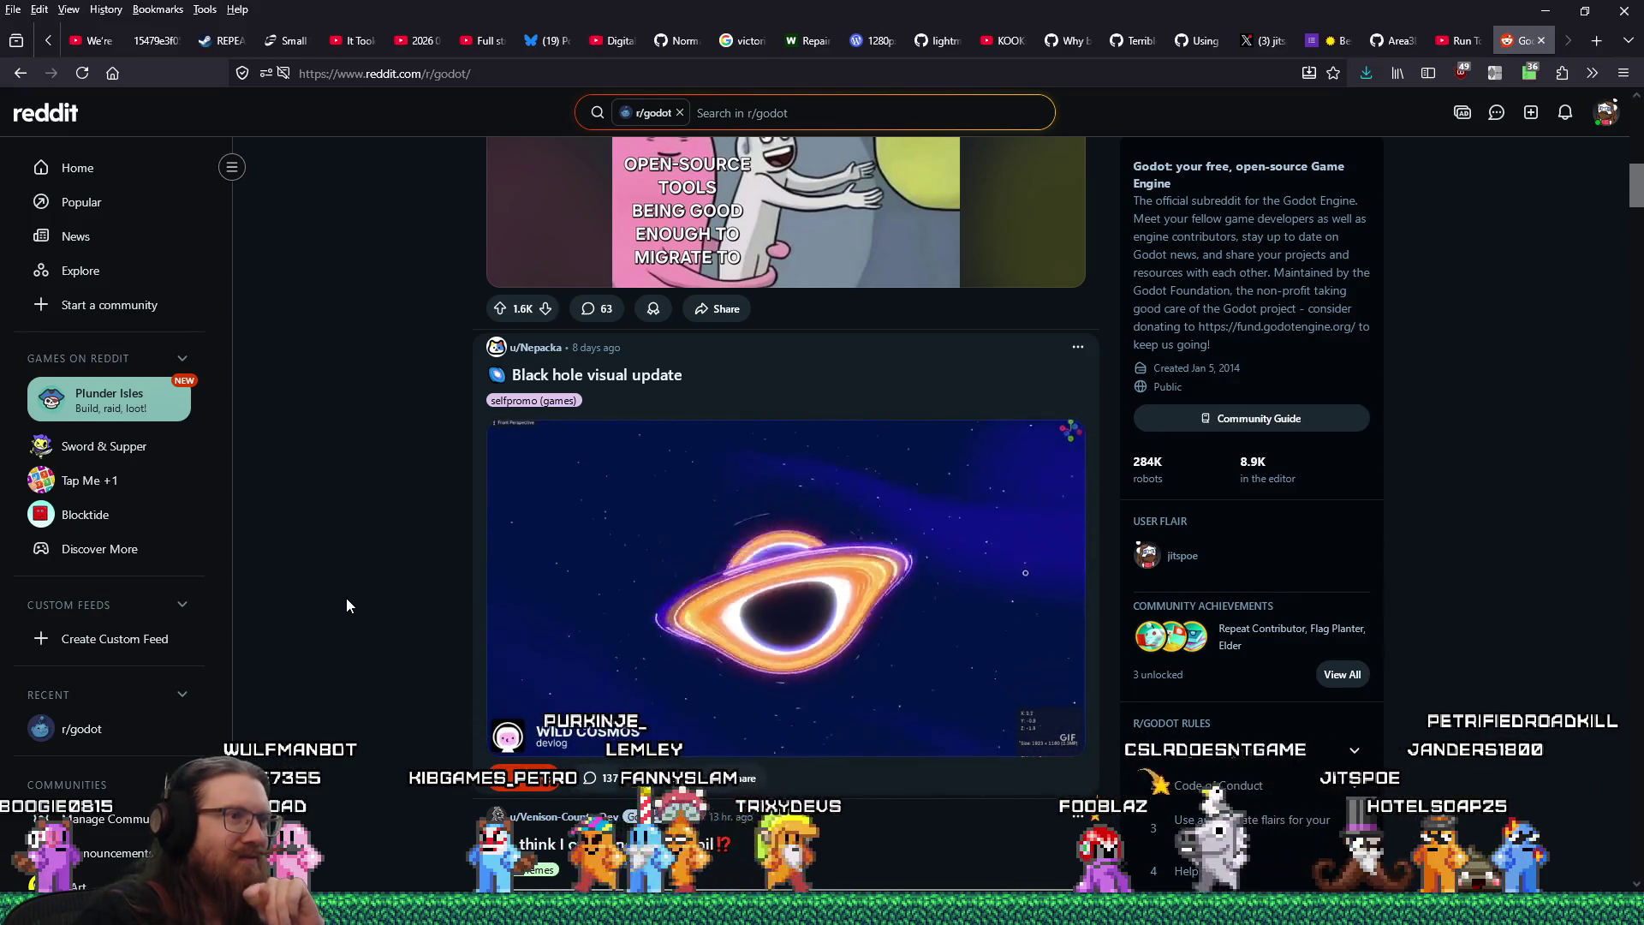
pyautogui.scroll(-5, 347, 604)
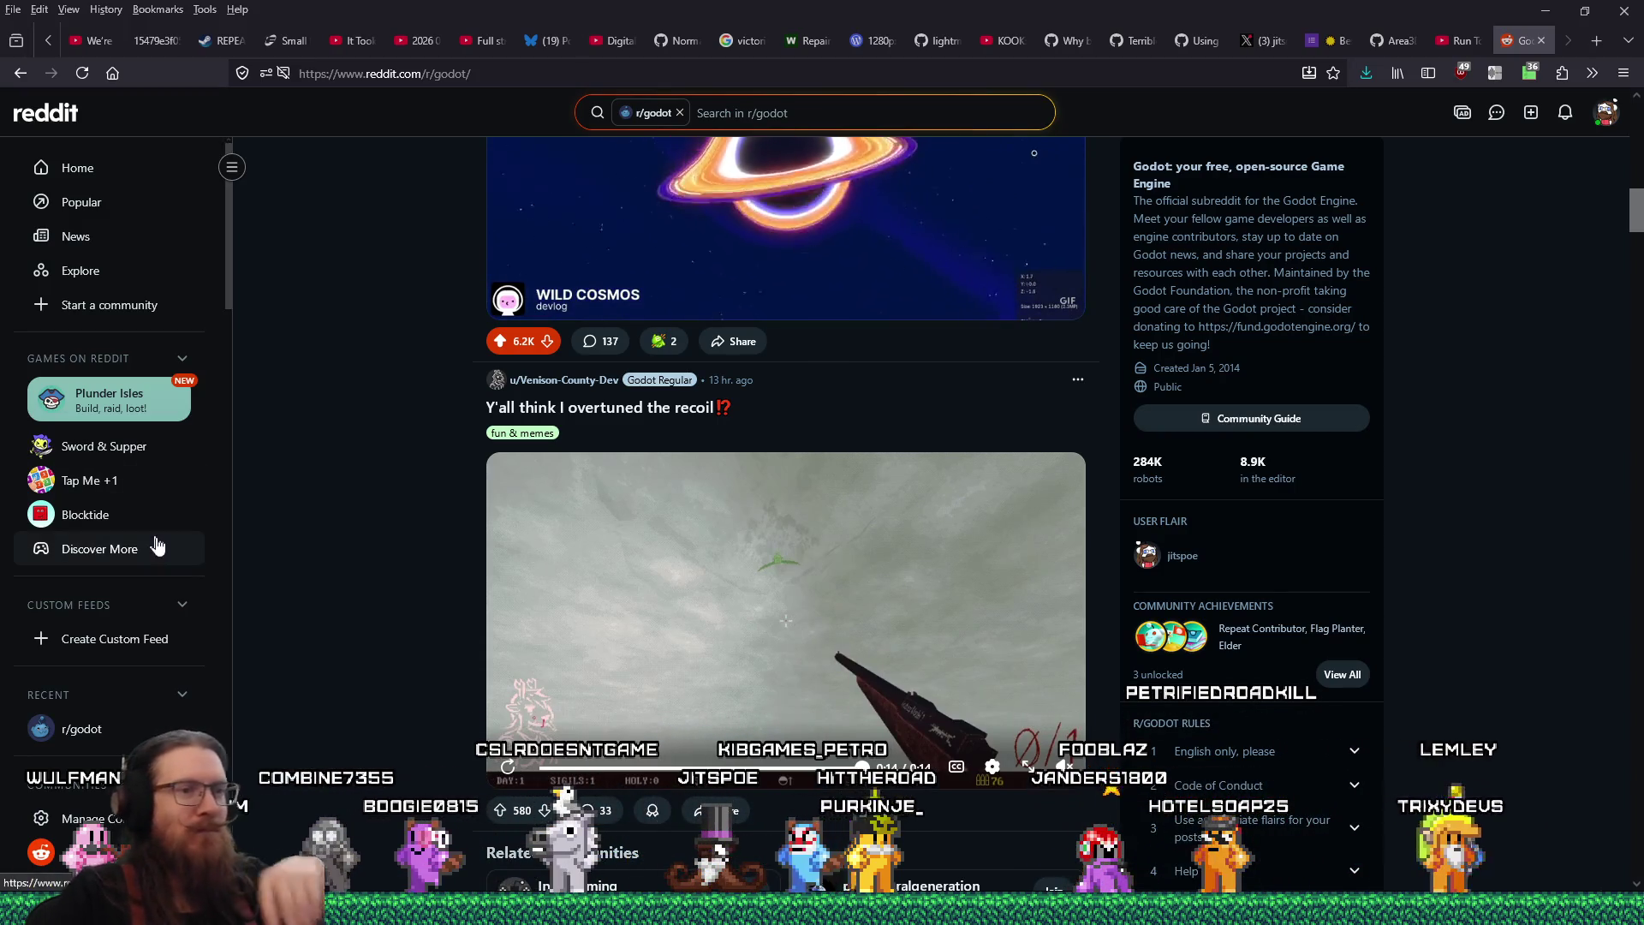
pyautogui.hotkey('alt', 'Tab')
pyautogui.hotkey('alt', 'Tab')
pyautogui.hotkey('alt', 'Tab')
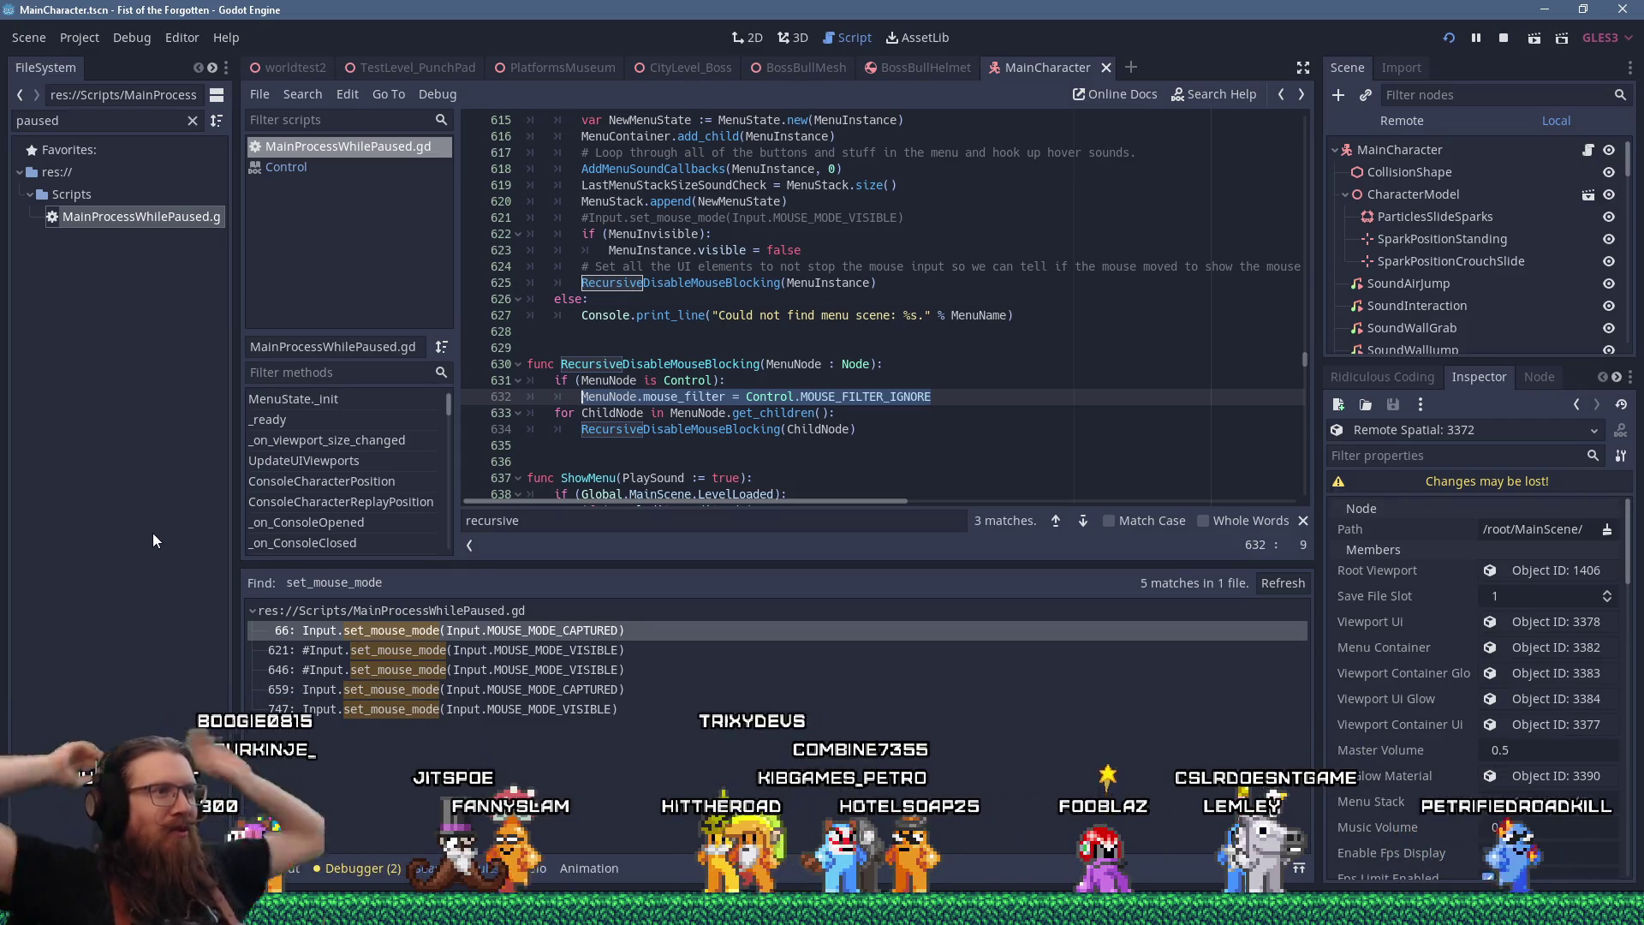
# Bring the Firefox window showing the r/godot feed back to the front
pyautogui.hotkey('alt', 'Tab')
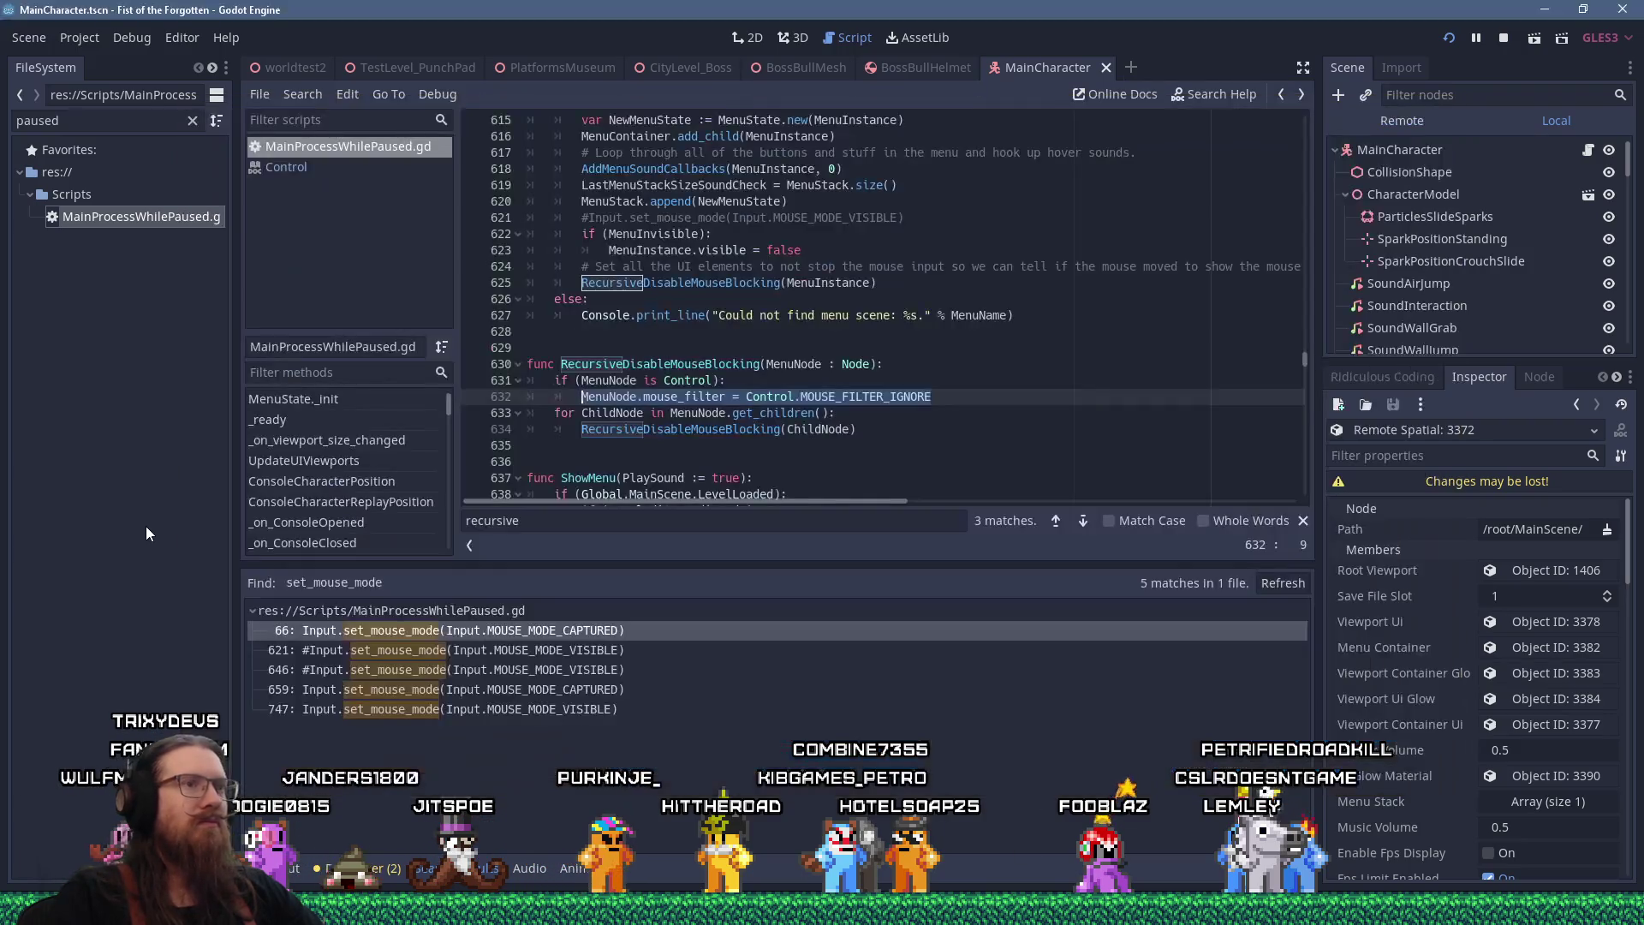
pyautogui.click(1610, 909)
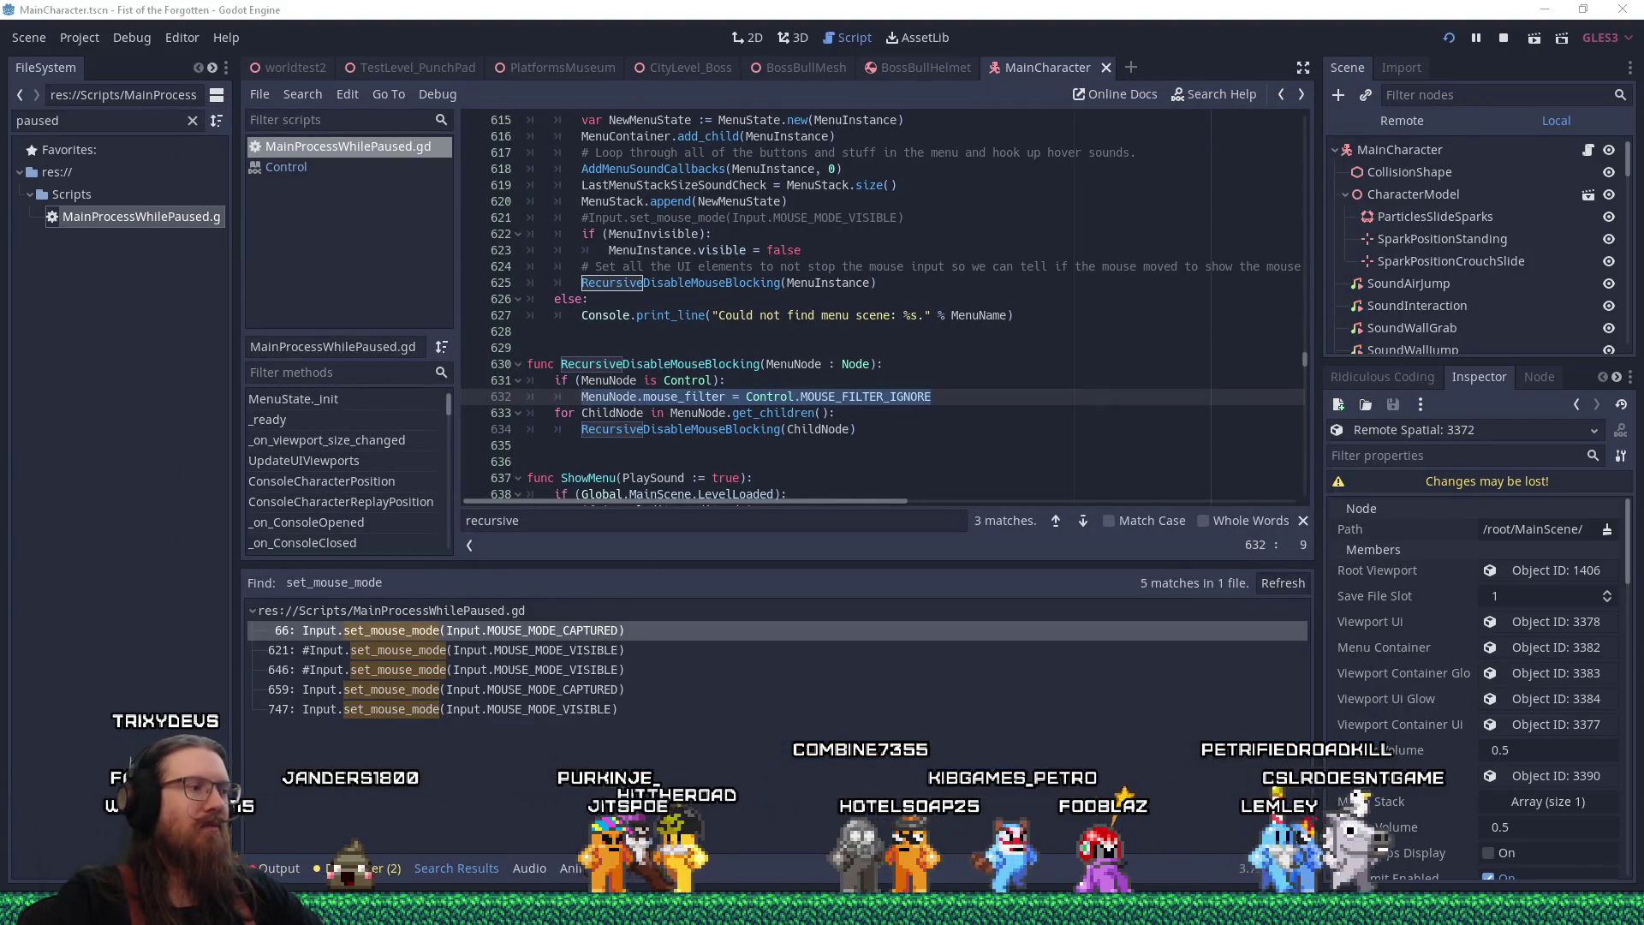
pyautogui.click(1614, 832)
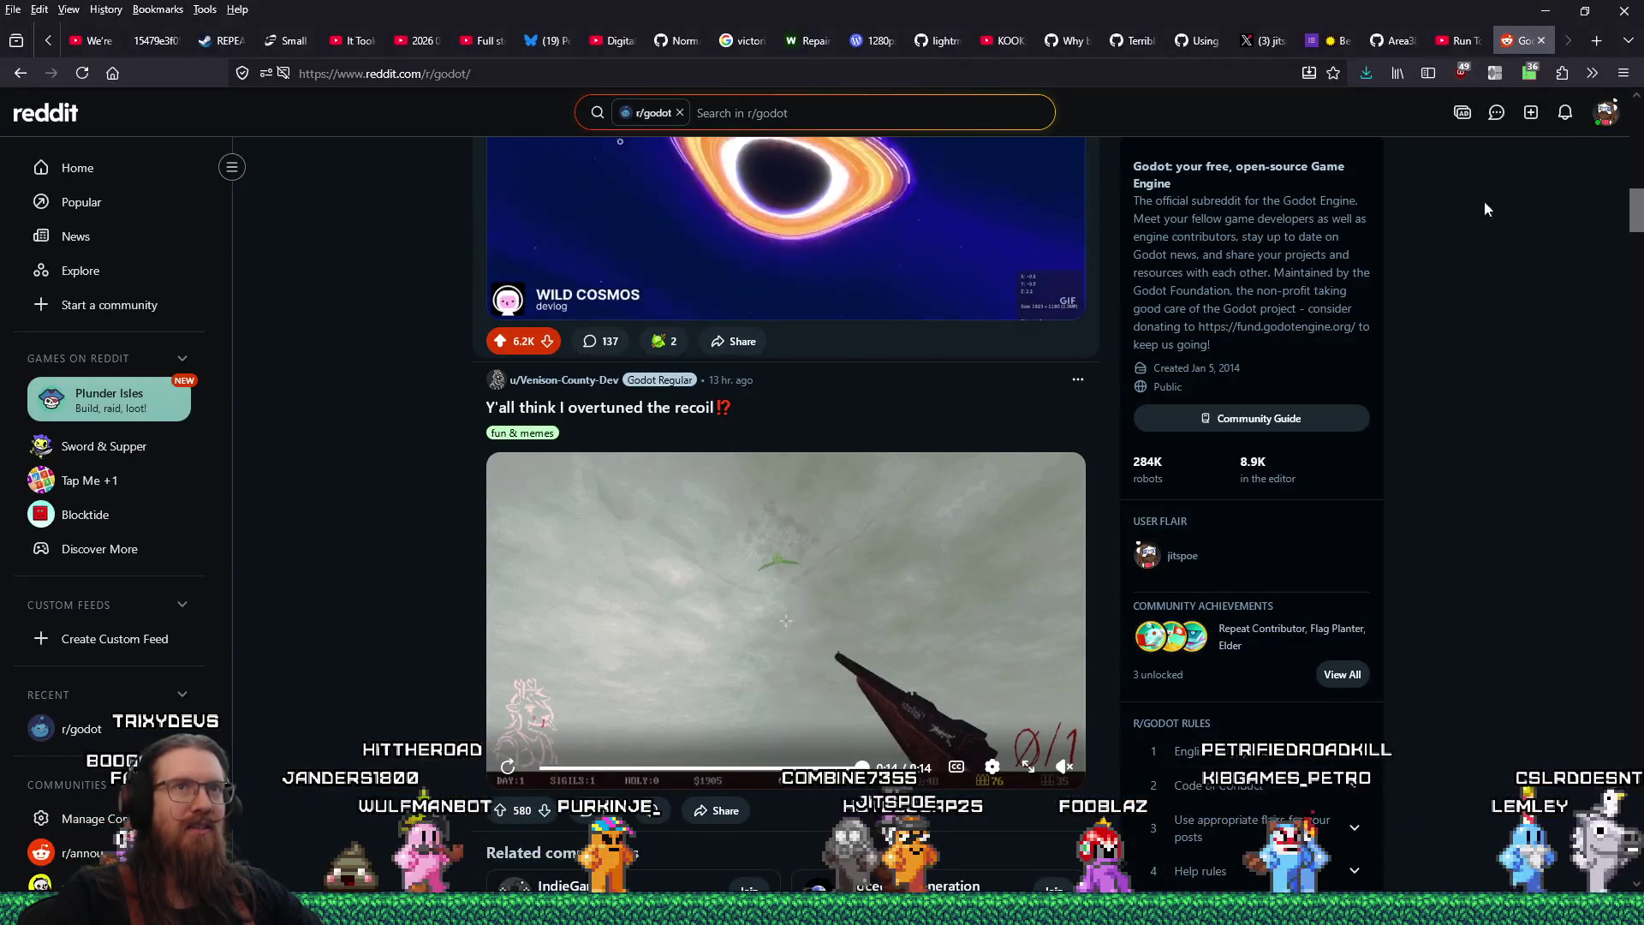
# In a new tab placed before the Godot tab, search DuckDuckGo for 'godot raw mouse input'
pyautogui.click(1596, 40)
pyautogui.moveTo(1525, 40); pyautogui.dragTo(1458, 40)
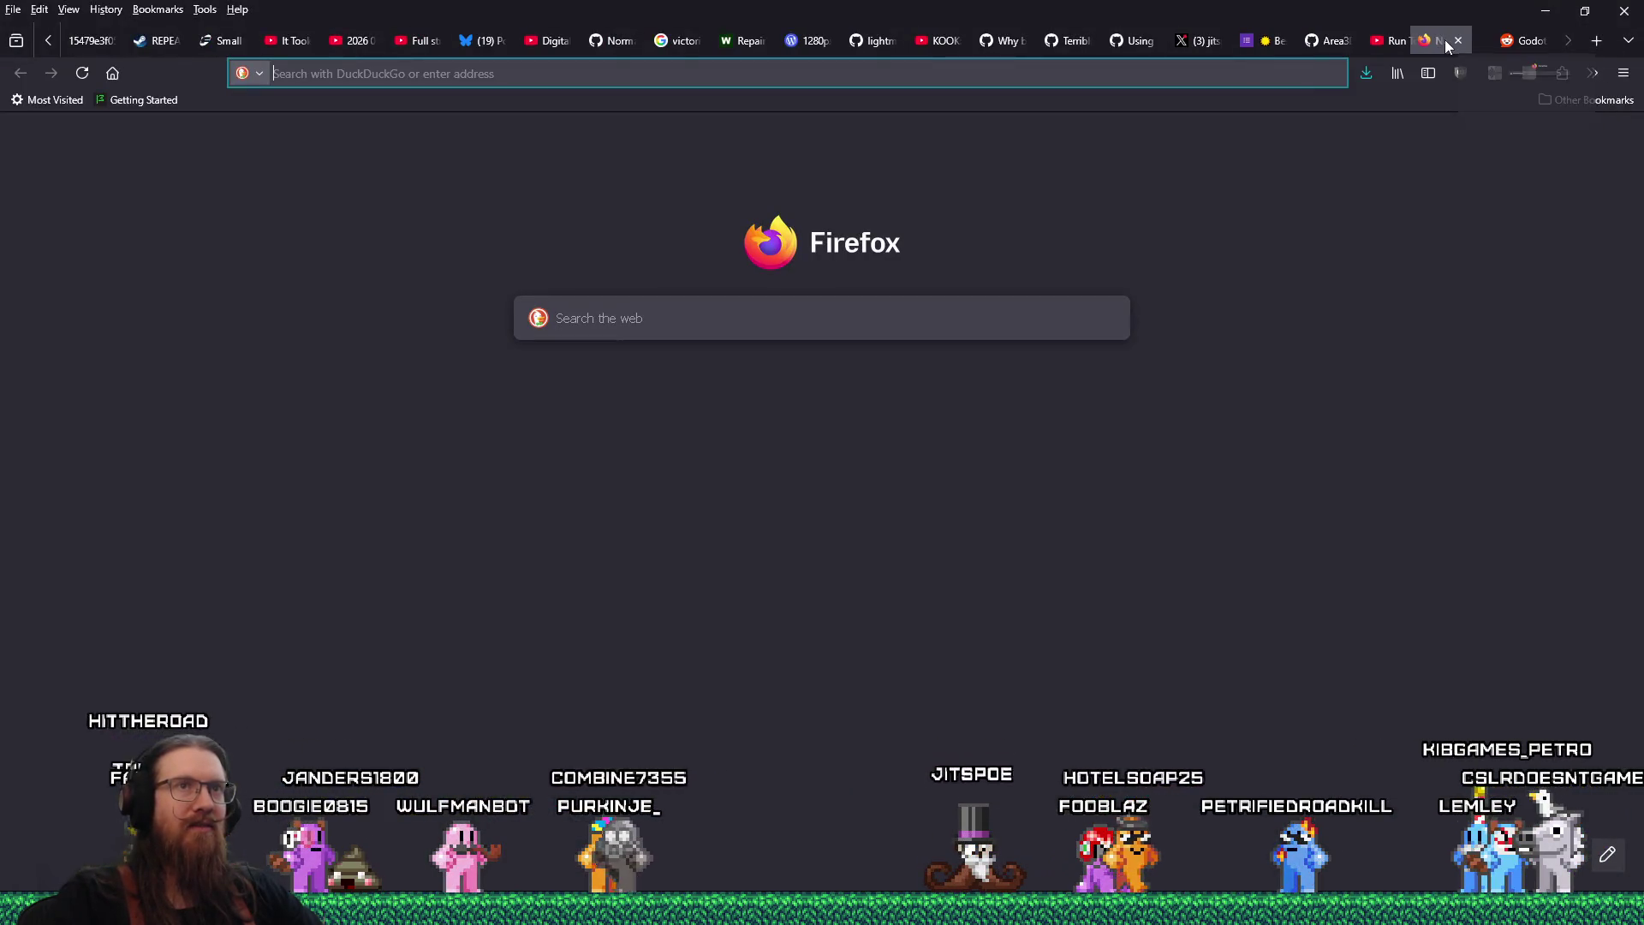
pyautogui.click(1260, 77)
pyautogui.write('godot raw mouse input')
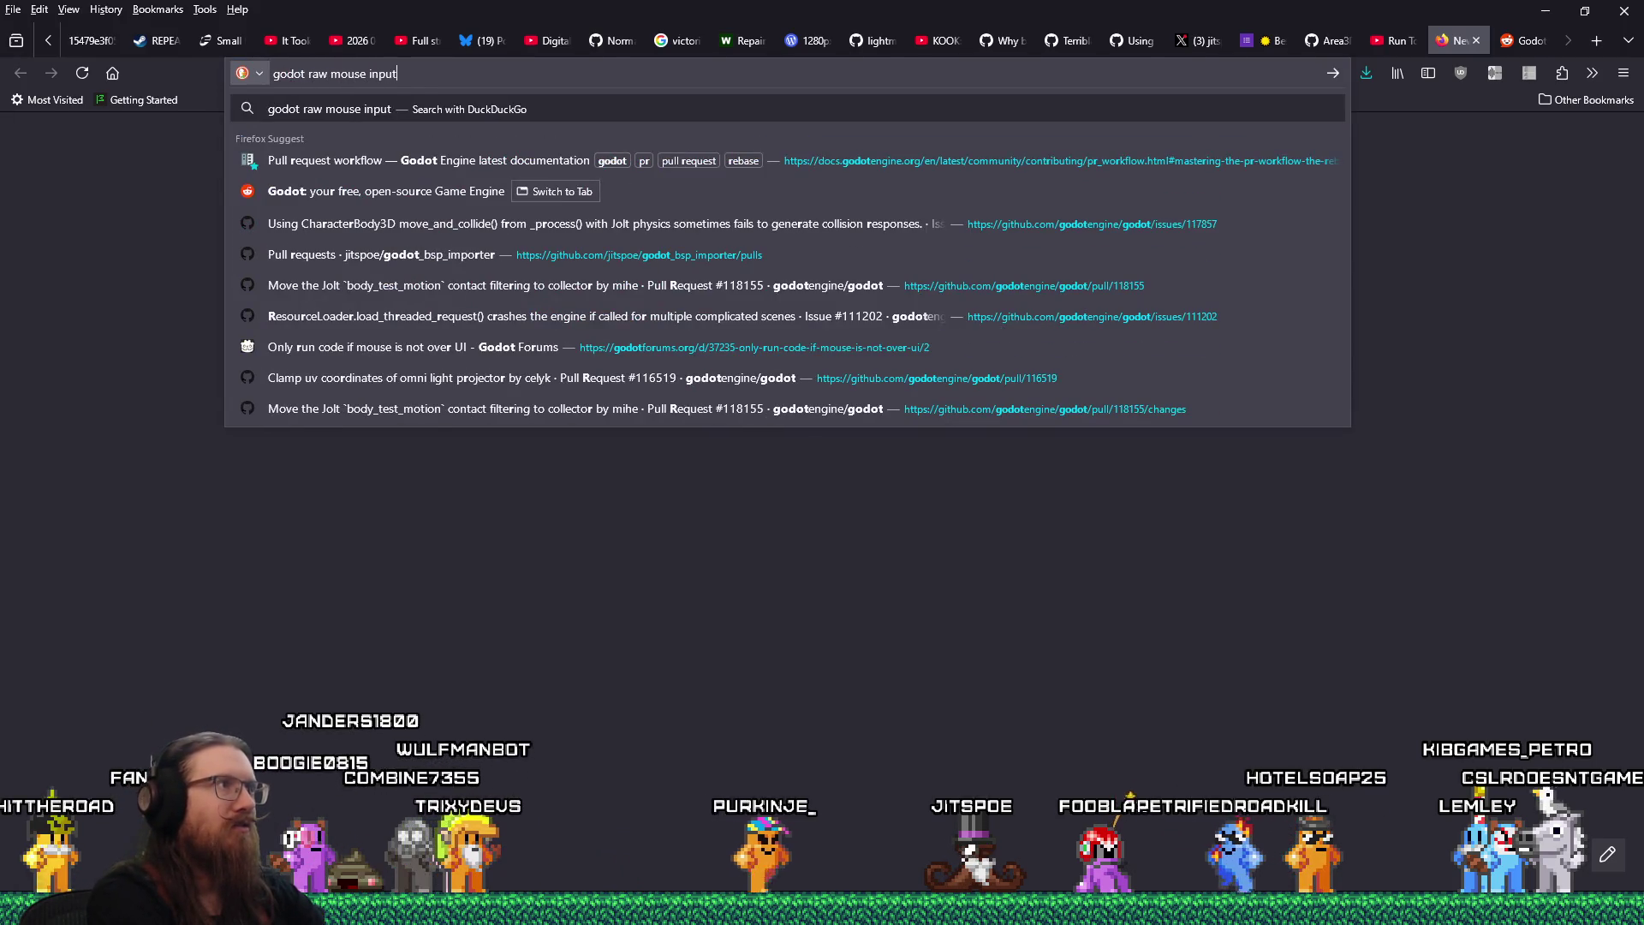
pyautogui.press('Return')
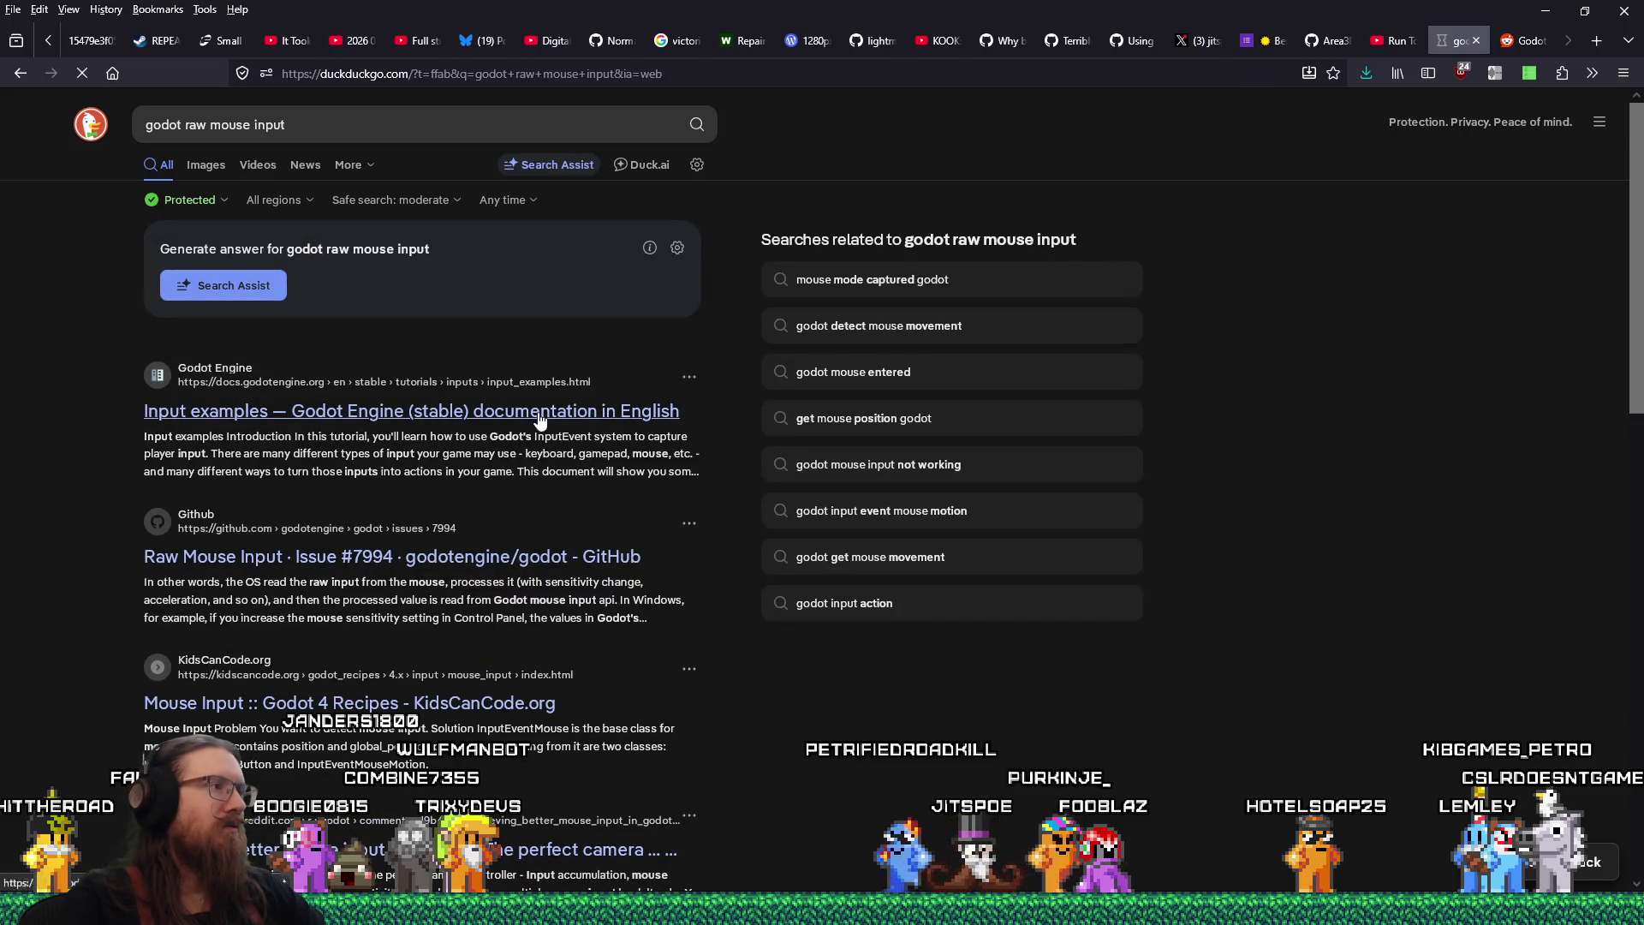
pyautogui.scroll(-3, 1413, 531)
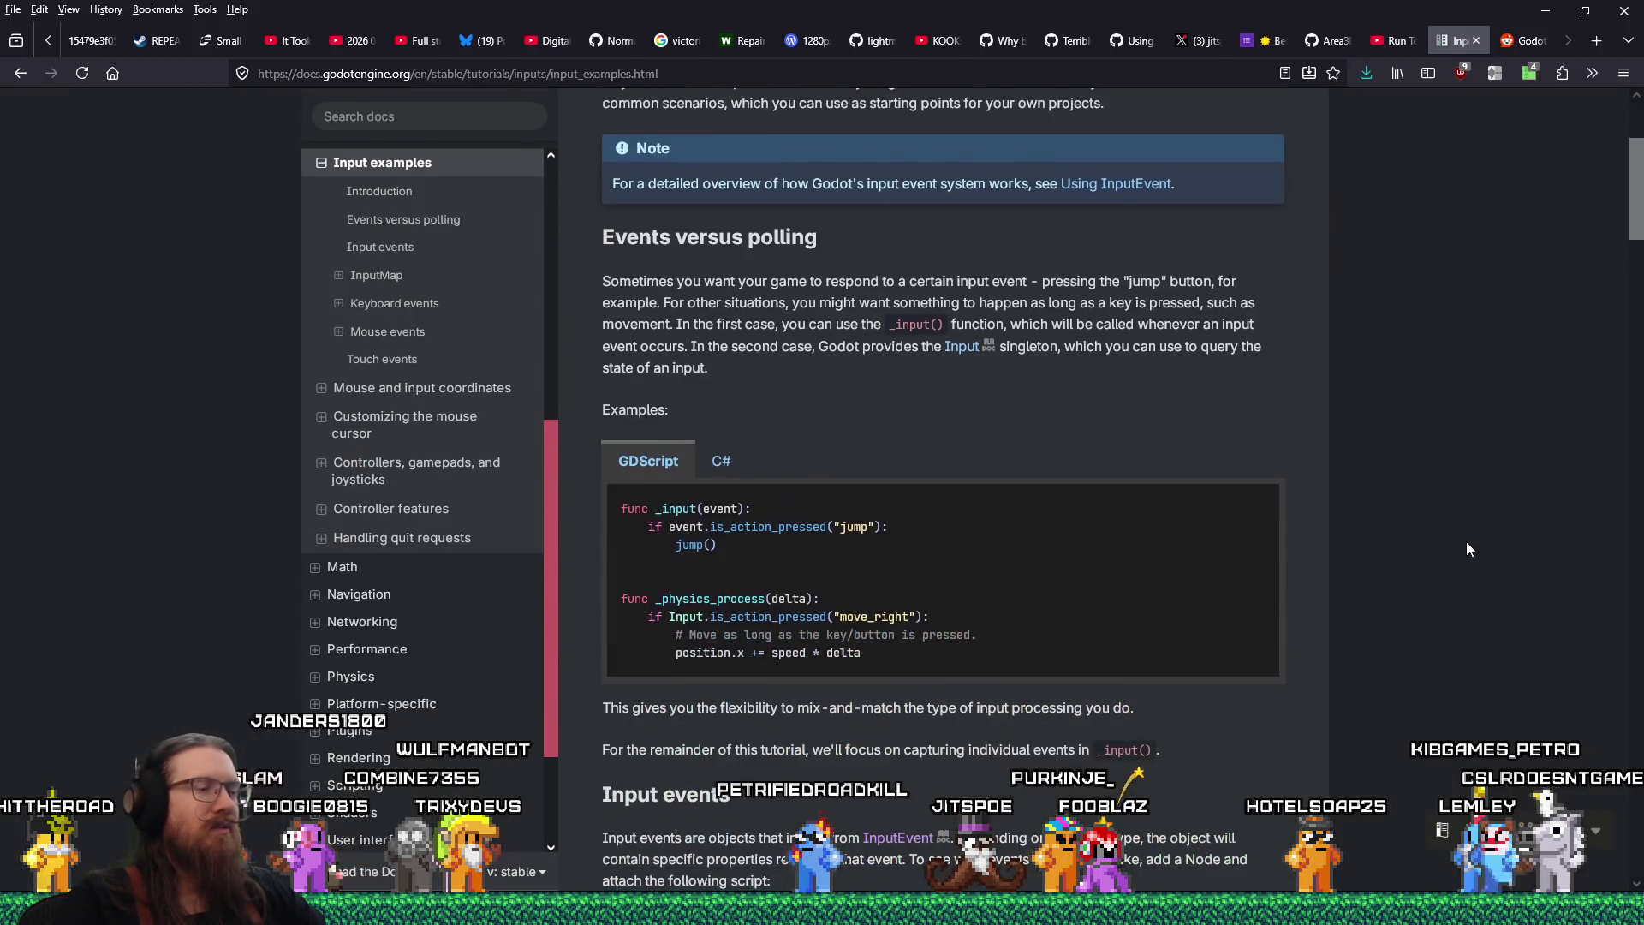
pyautogui.scroll(-3, 1467, 542)
# Step through 'mouse' matches on the Input examples docs page to Mouse events, then return to results
pyautogui.hotkey('ctrl', 'f')
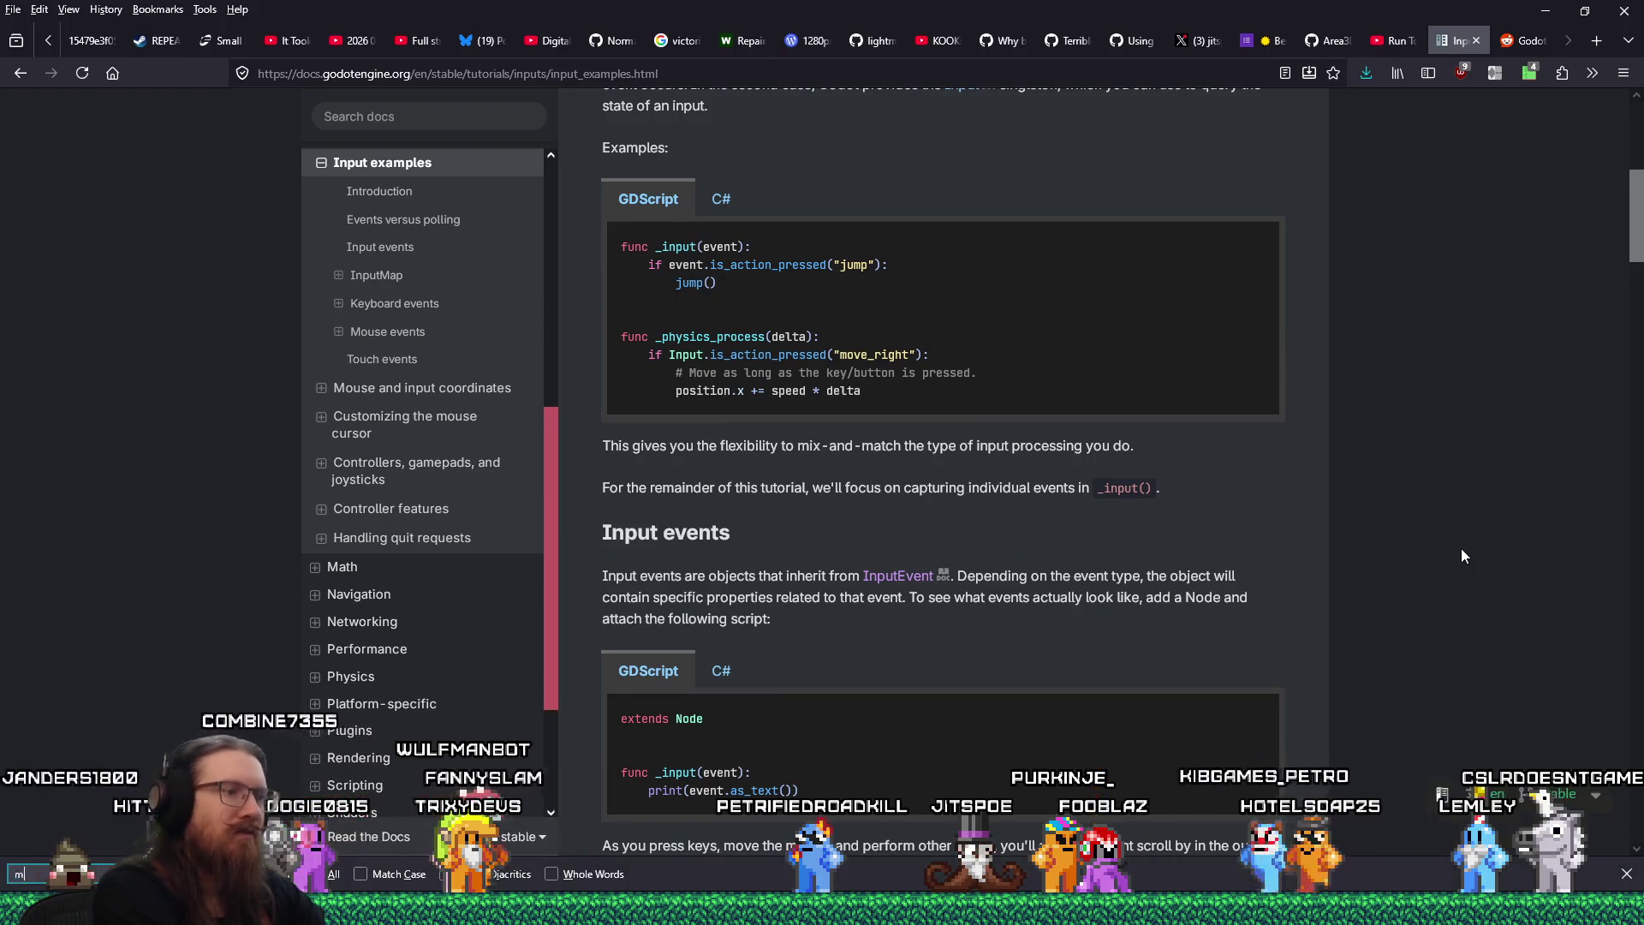
pyautogui.write('mouse')
pyautogui.press('Return')
pyautogui.press('Return')
pyautogui.press('Return')
pyautogui.press('Return')
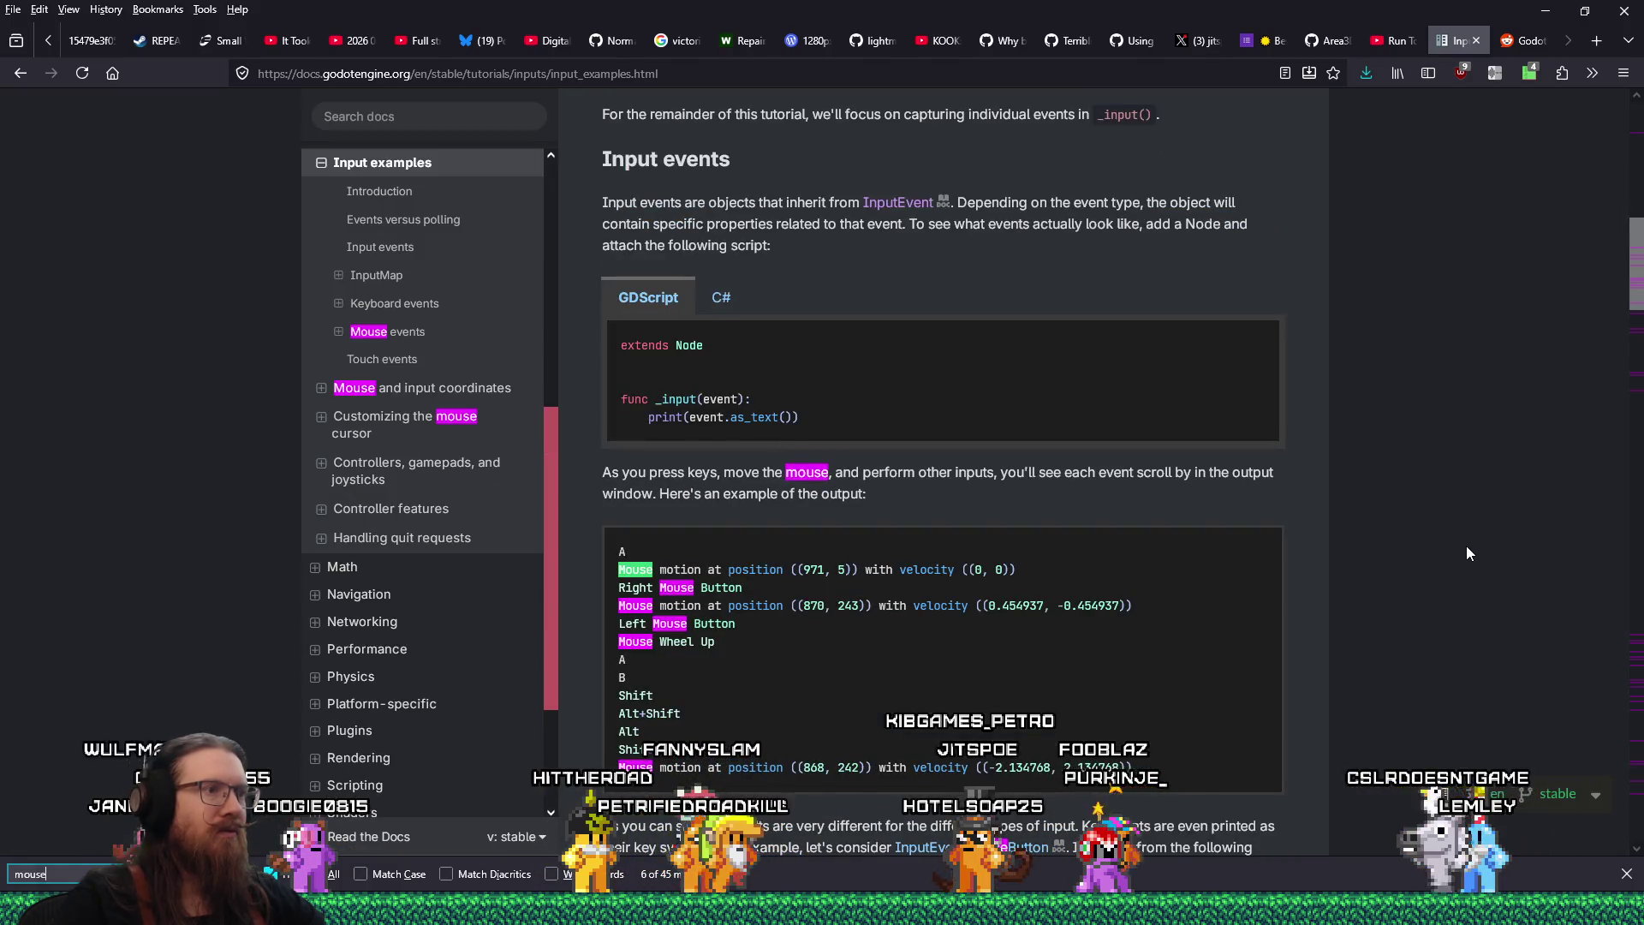
pyautogui.scroll(-1, 1466, 552)
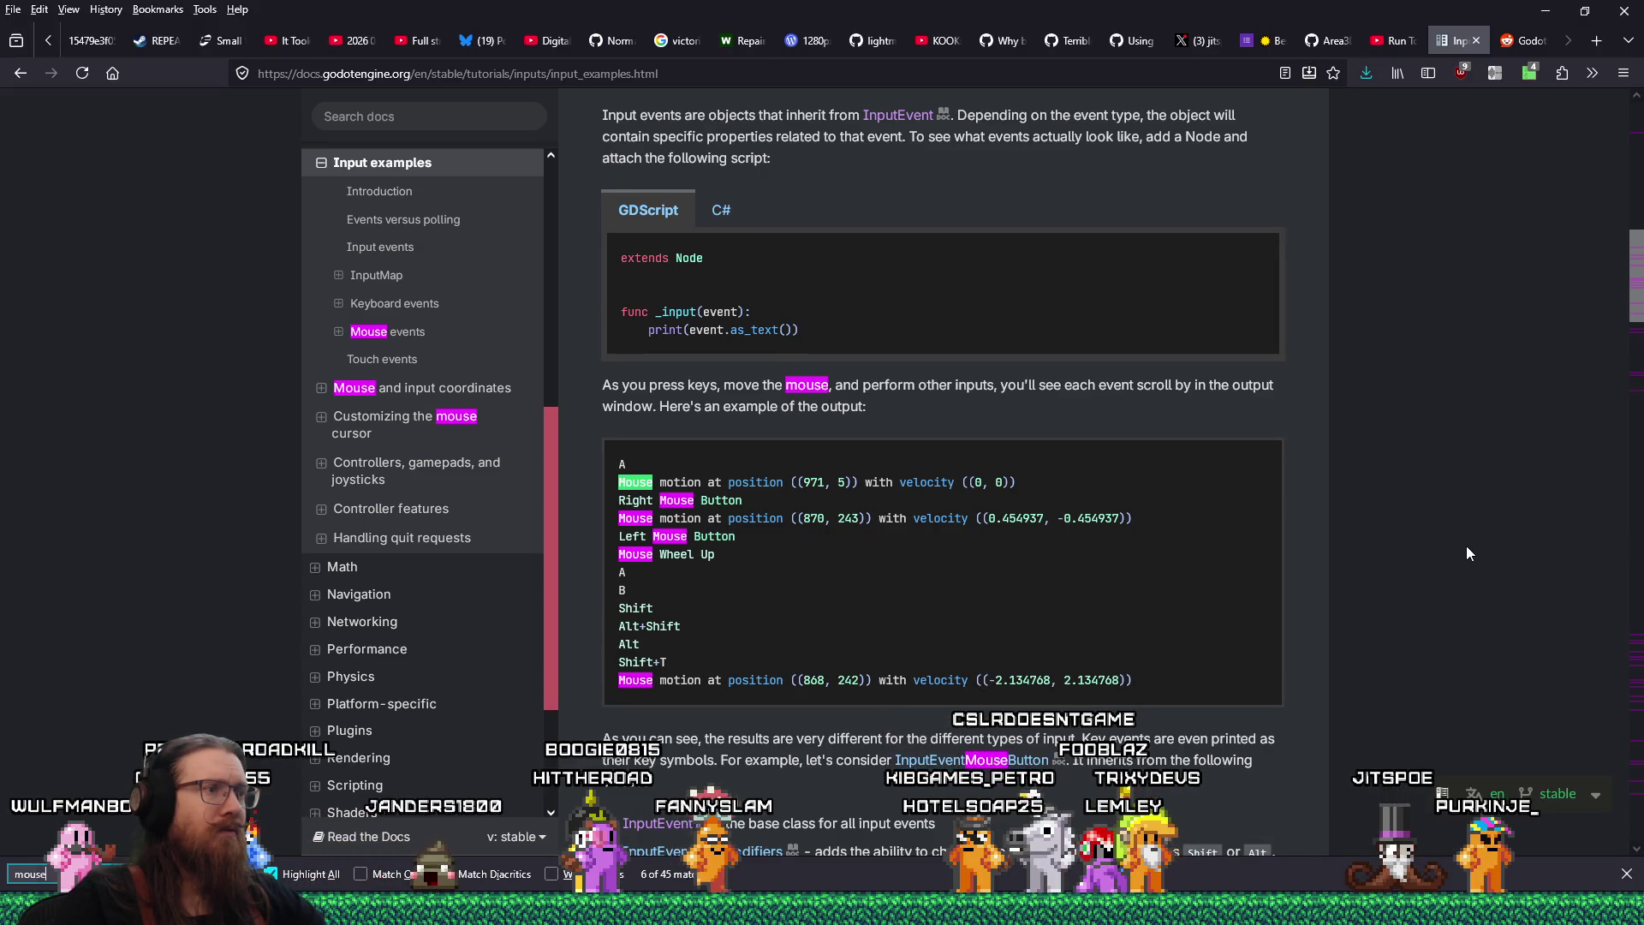
pyautogui.scroll(-1, 1466, 552)
pyautogui.scroll(-2, 1466, 553)
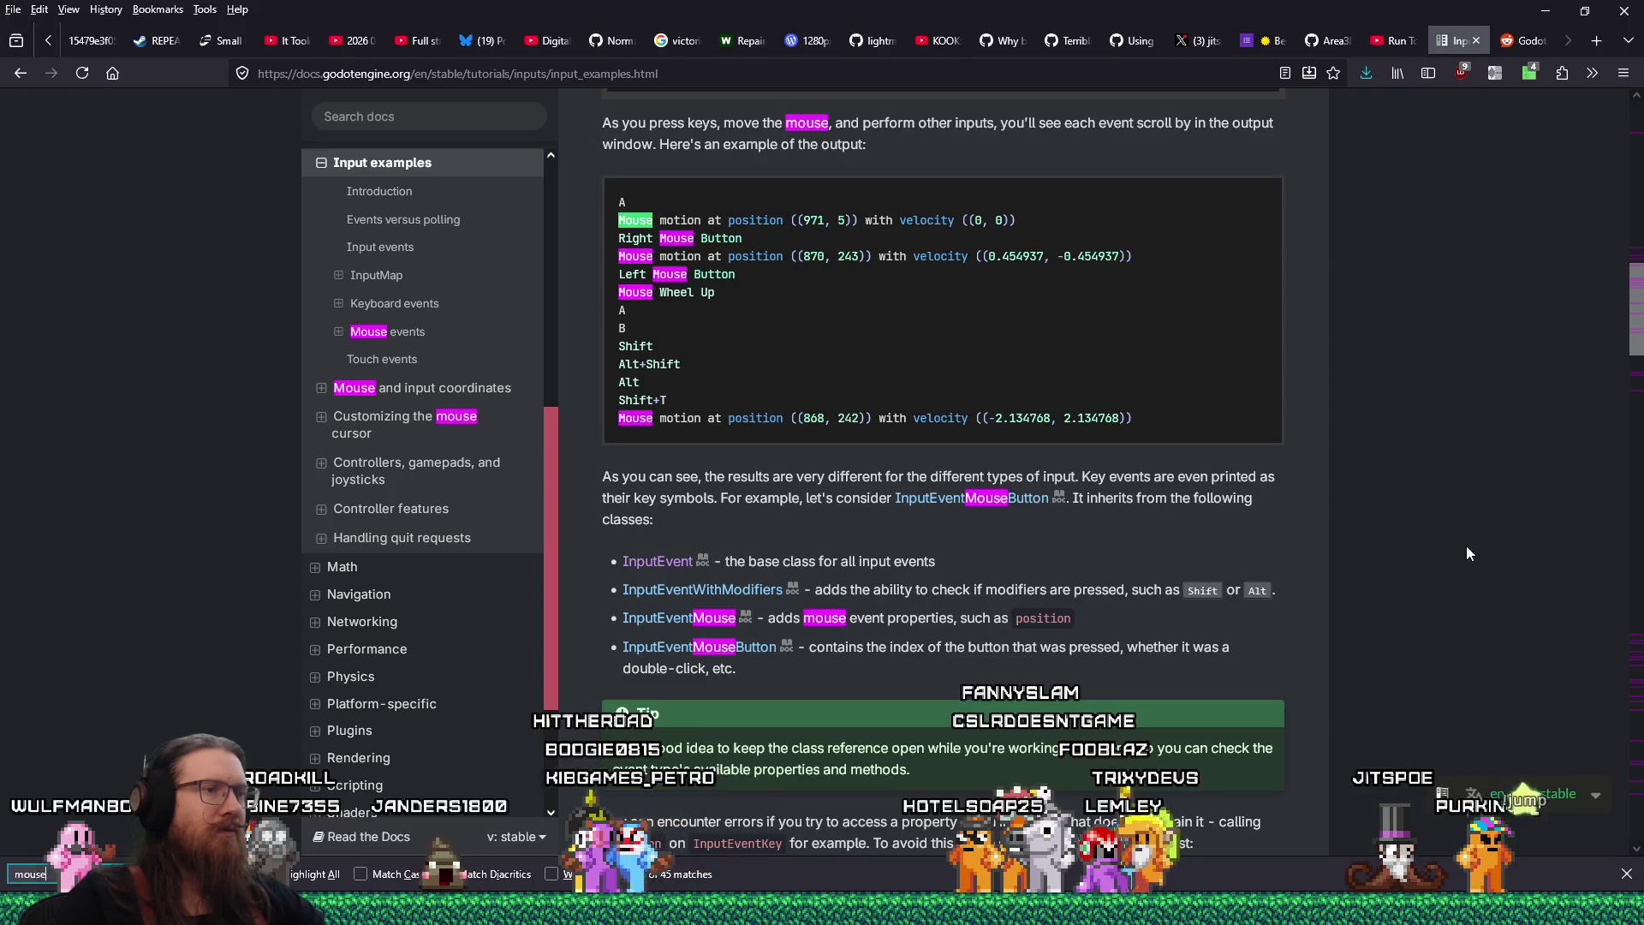
pyautogui.scroll(-3, 1466, 553)
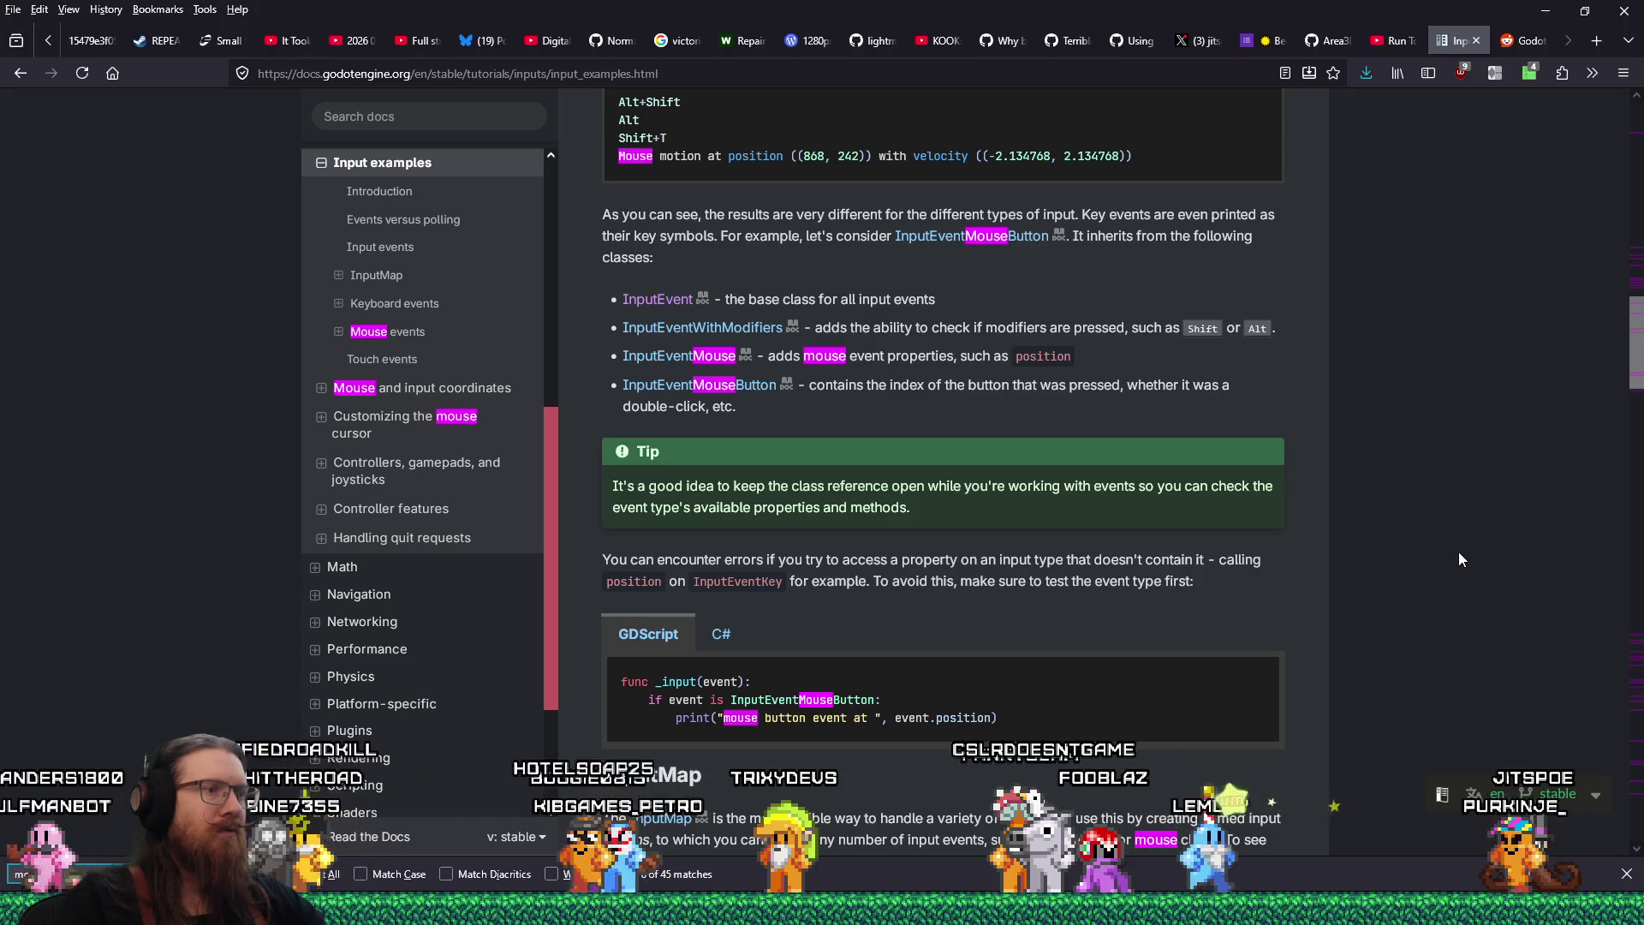
pyautogui.press('Return')
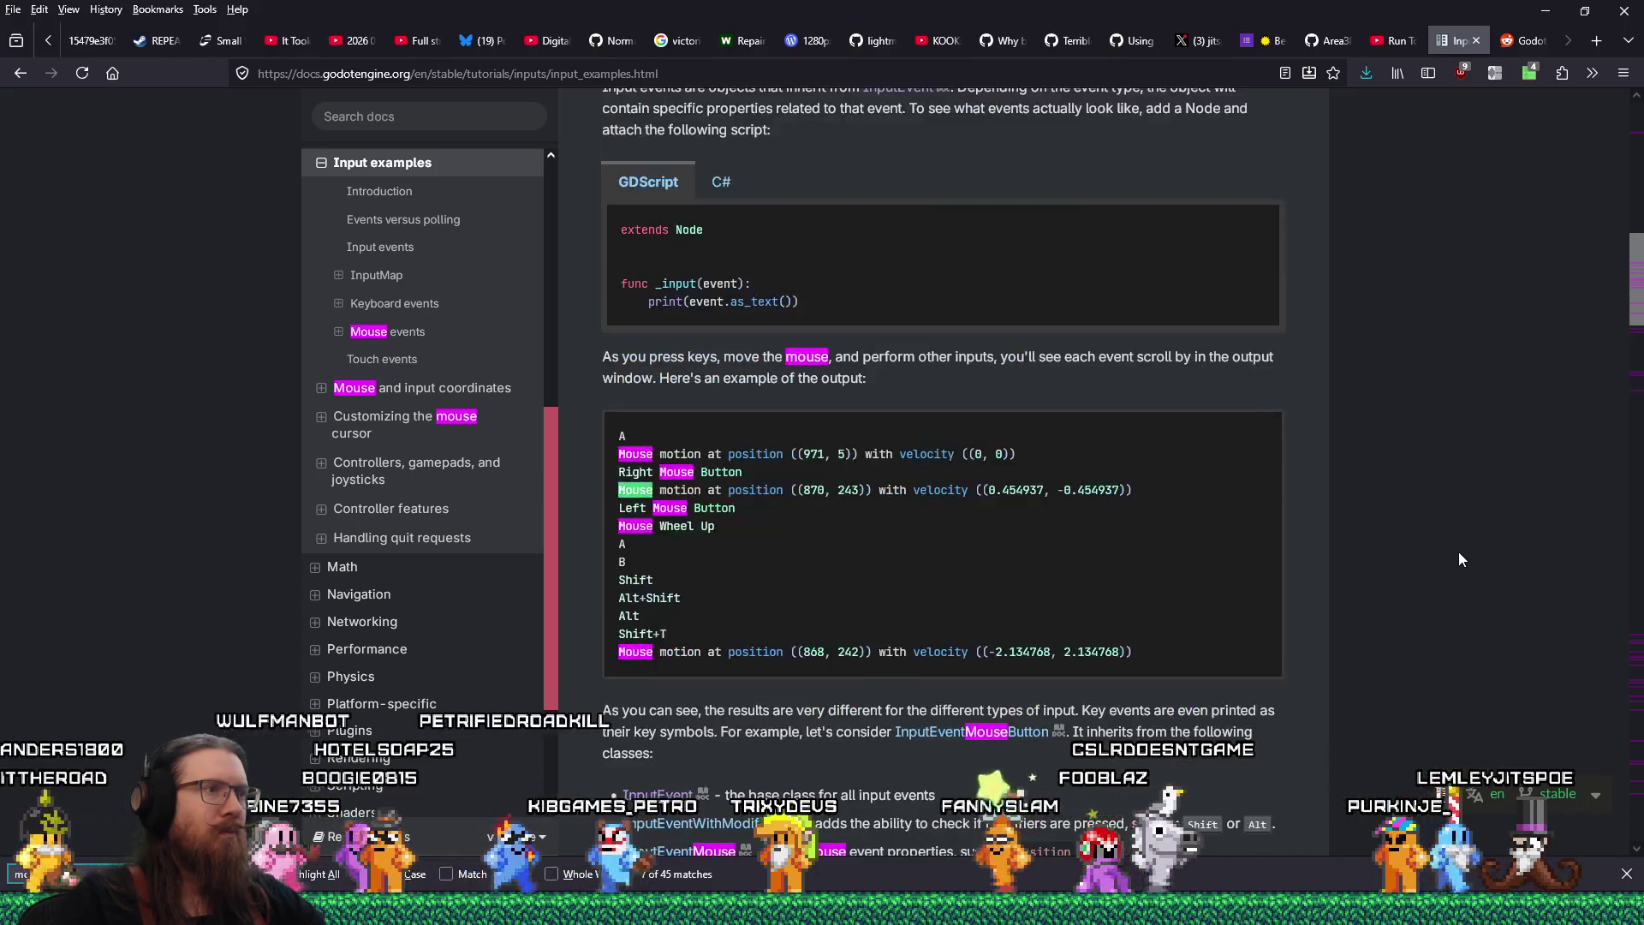
pyautogui.press('Return')
pyautogui.press('Return')
pyautogui.press('Return')
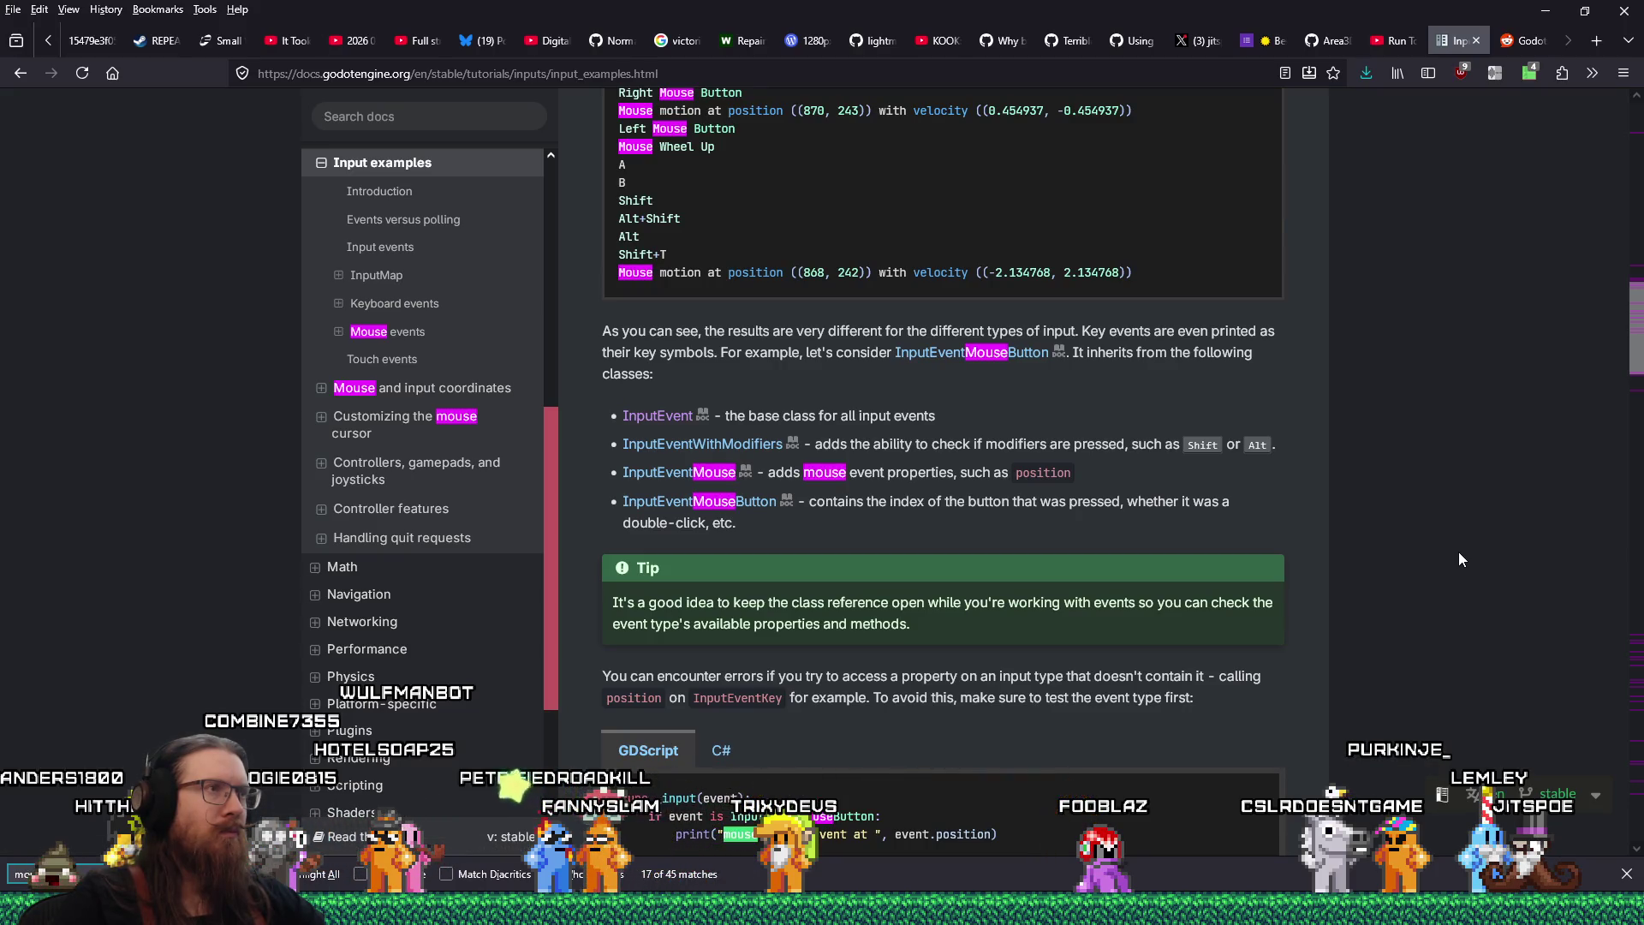
pyautogui.press('Return')
pyautogui.press('Return')
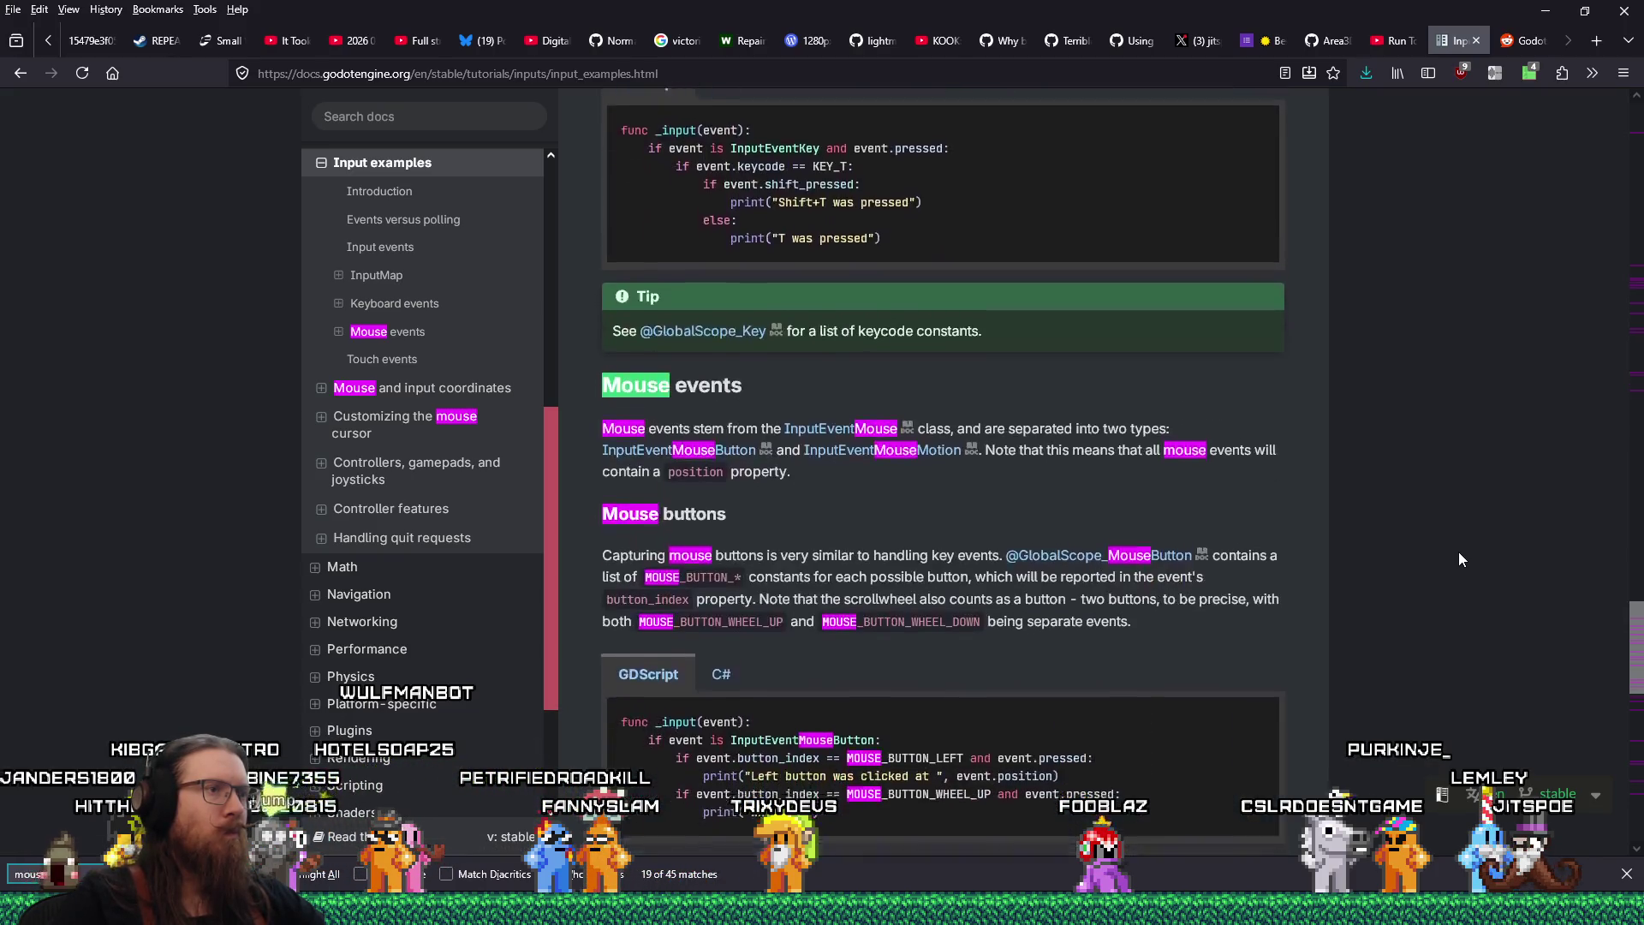
pyautogui.click(19, 73)
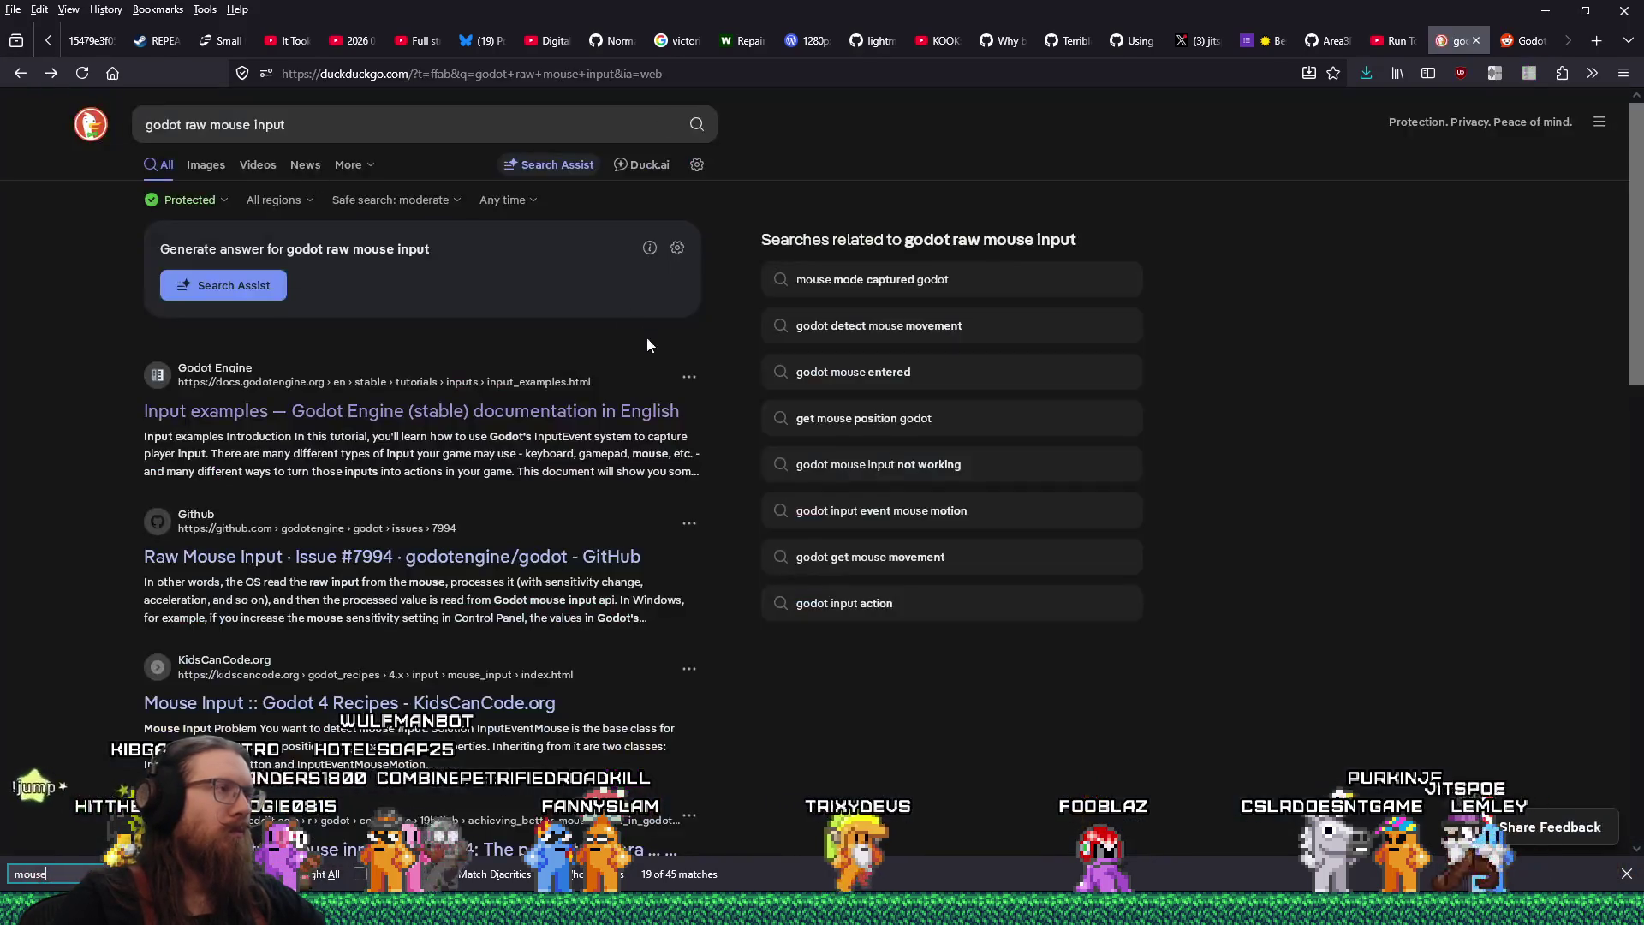
# Read the comments on closed GitHub issue #7994 'Raw Mouse Input', then go back to the results
pyautogui.click(769, 601)
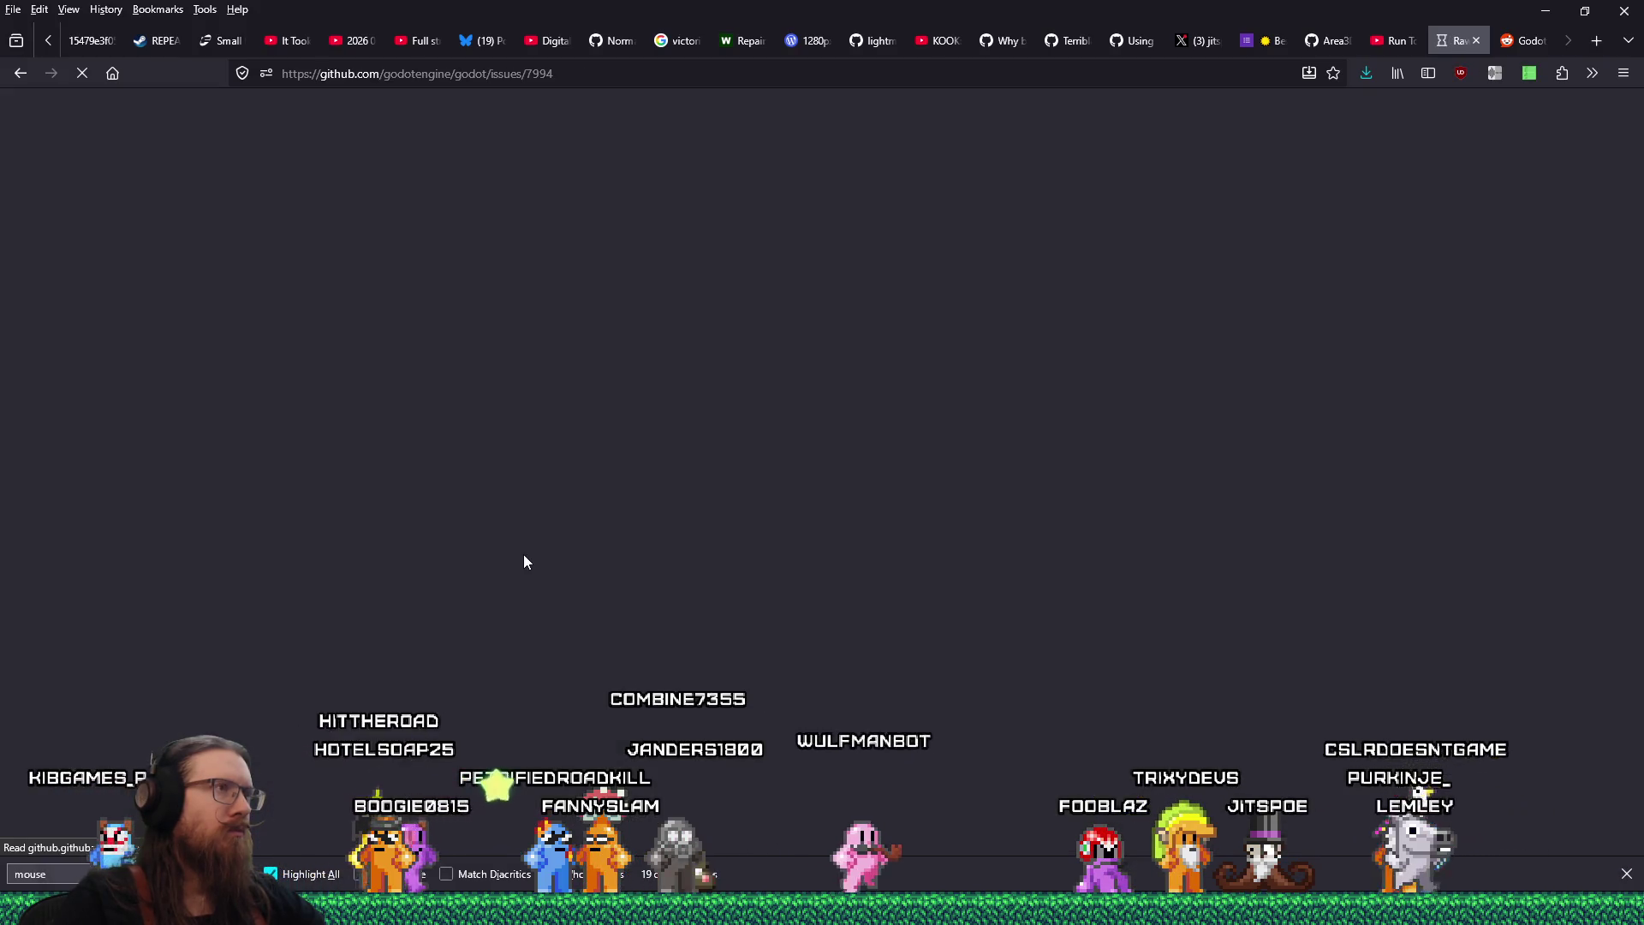
pyautogui.scroll(-4, 525, 558)
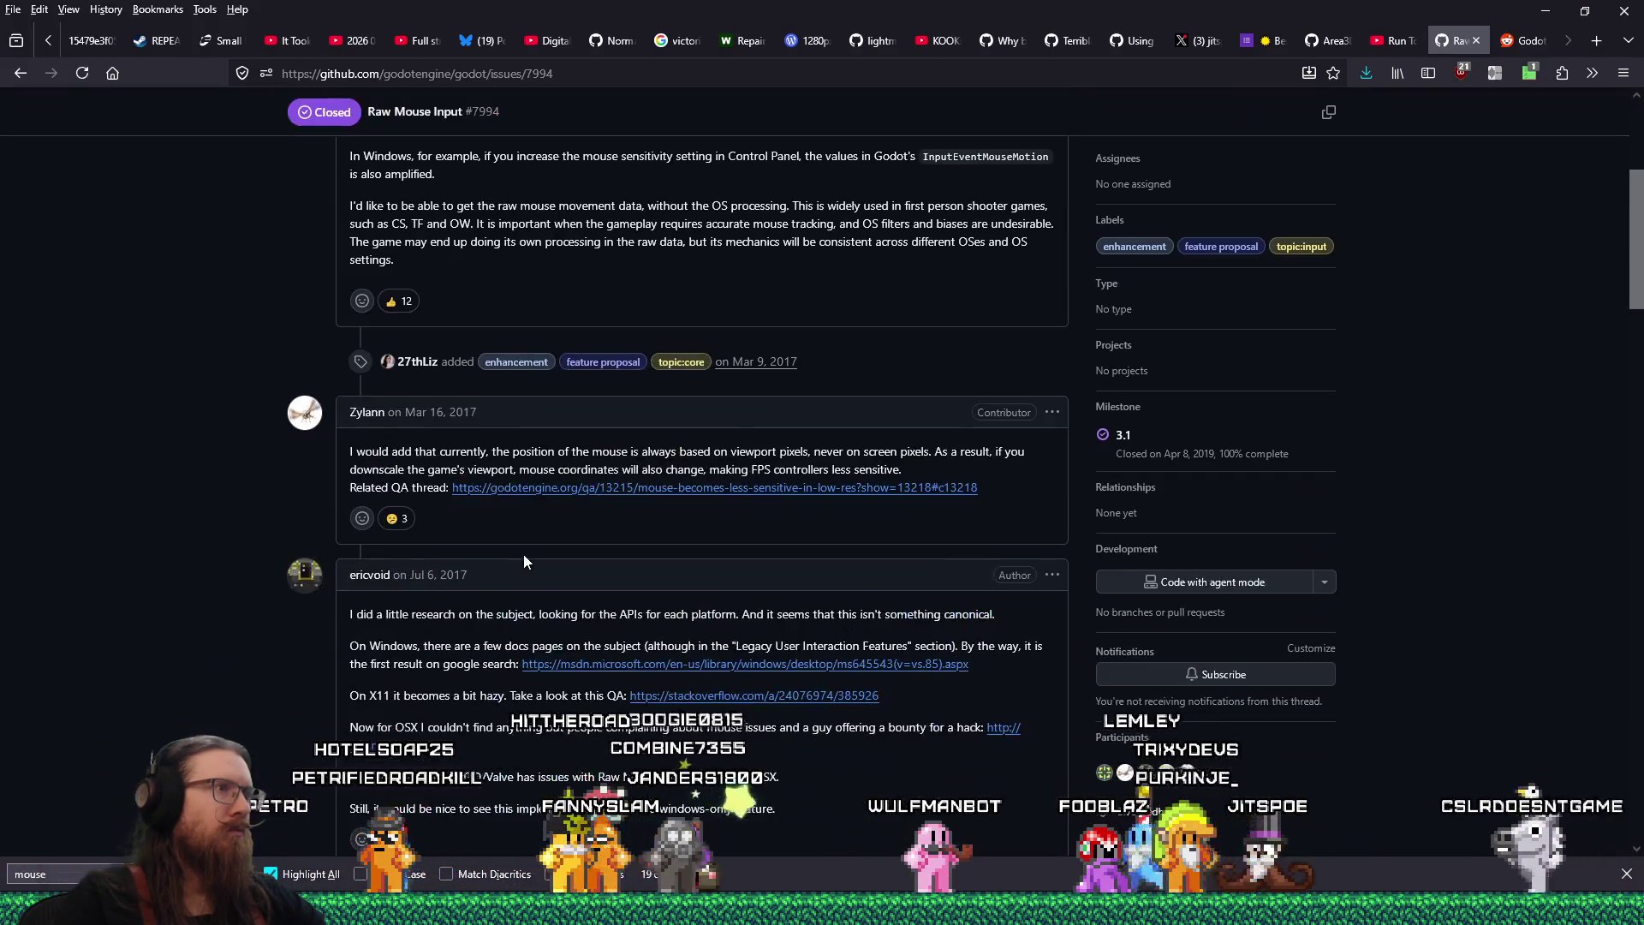
pyautogui.scroll(3, 525, 559)
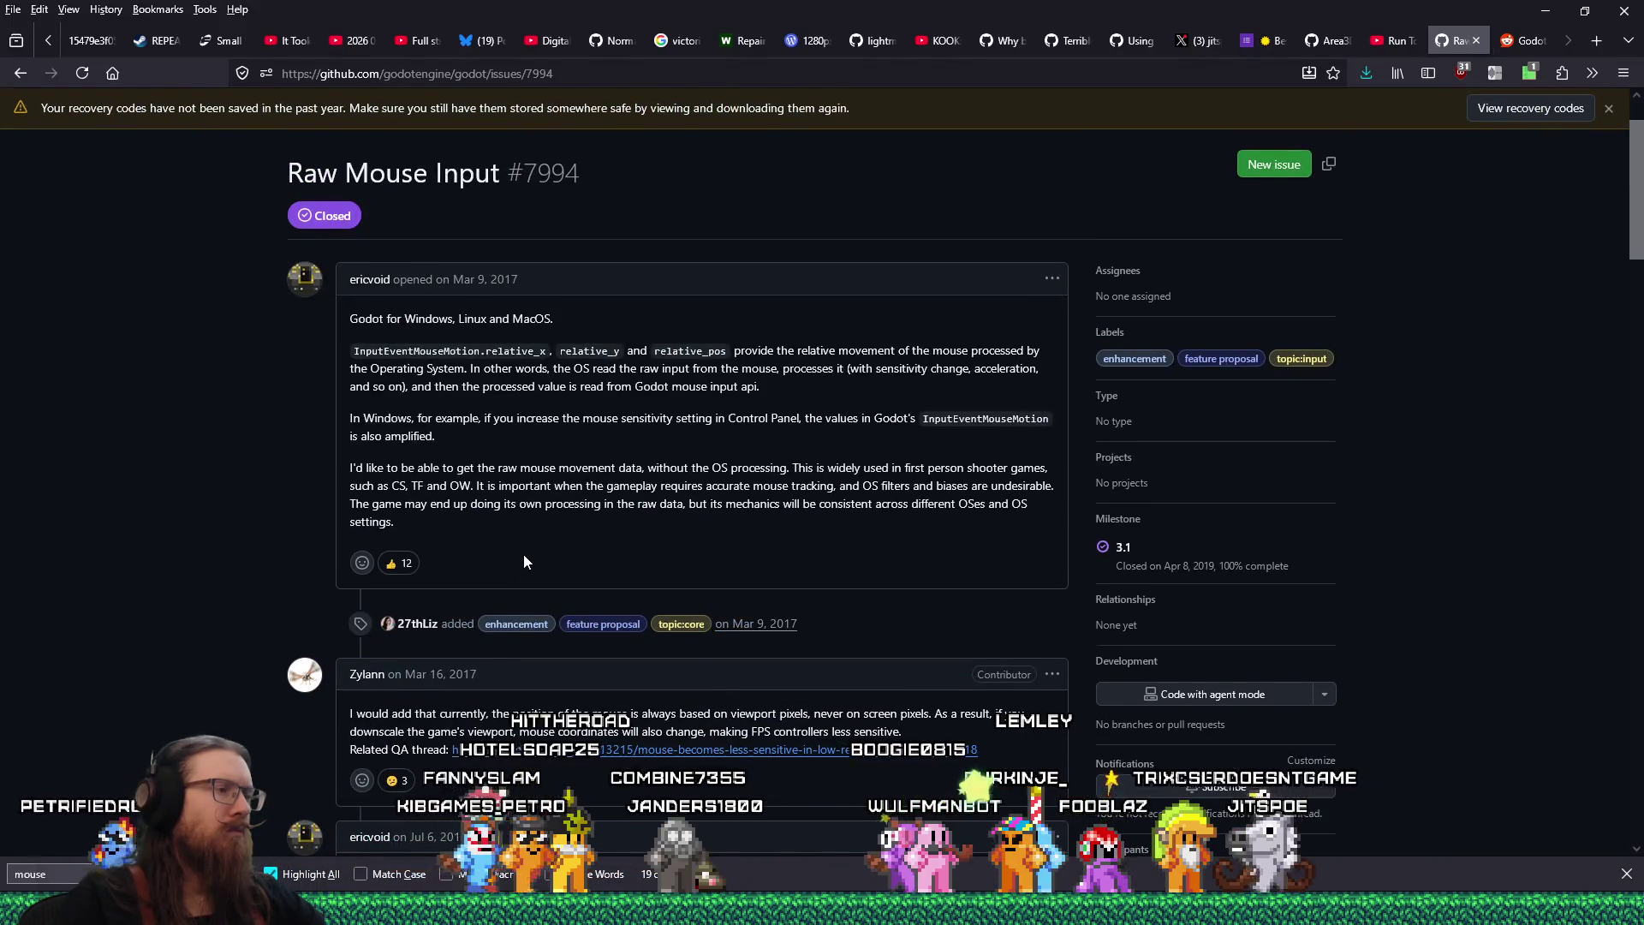
pyautogui.scroll(-10, 525, 562)
pyautogui.scroll(-10, 525, 562)
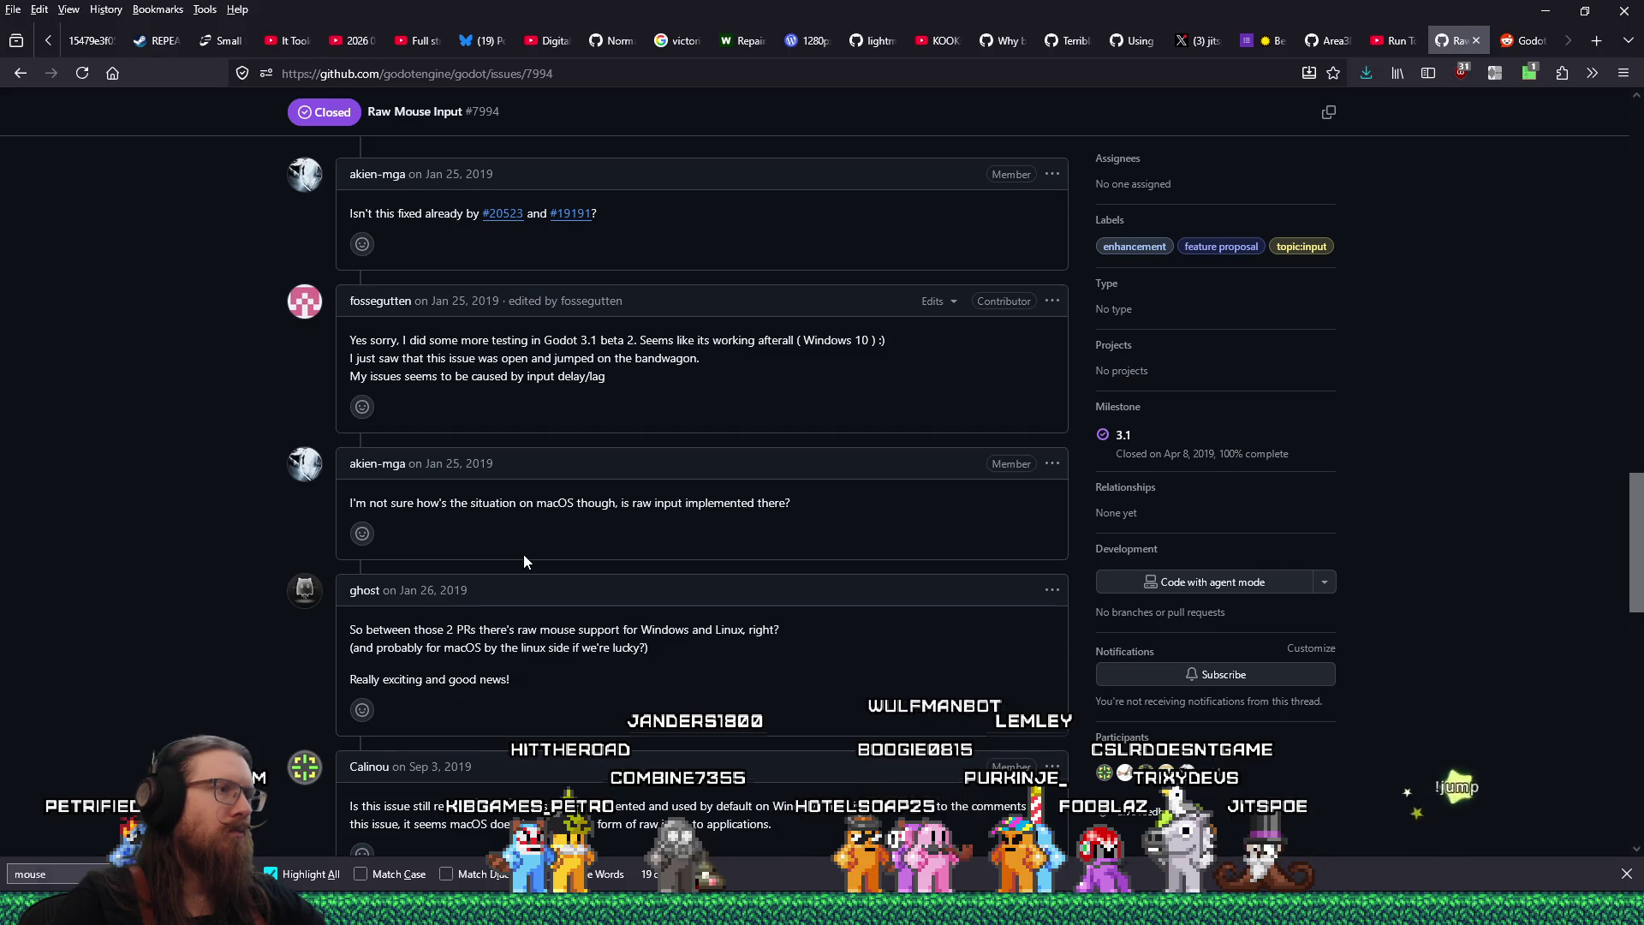
pyautogui.scroll(-6, 524, 556)
pyautogui.scroll(-4, 412, 531)
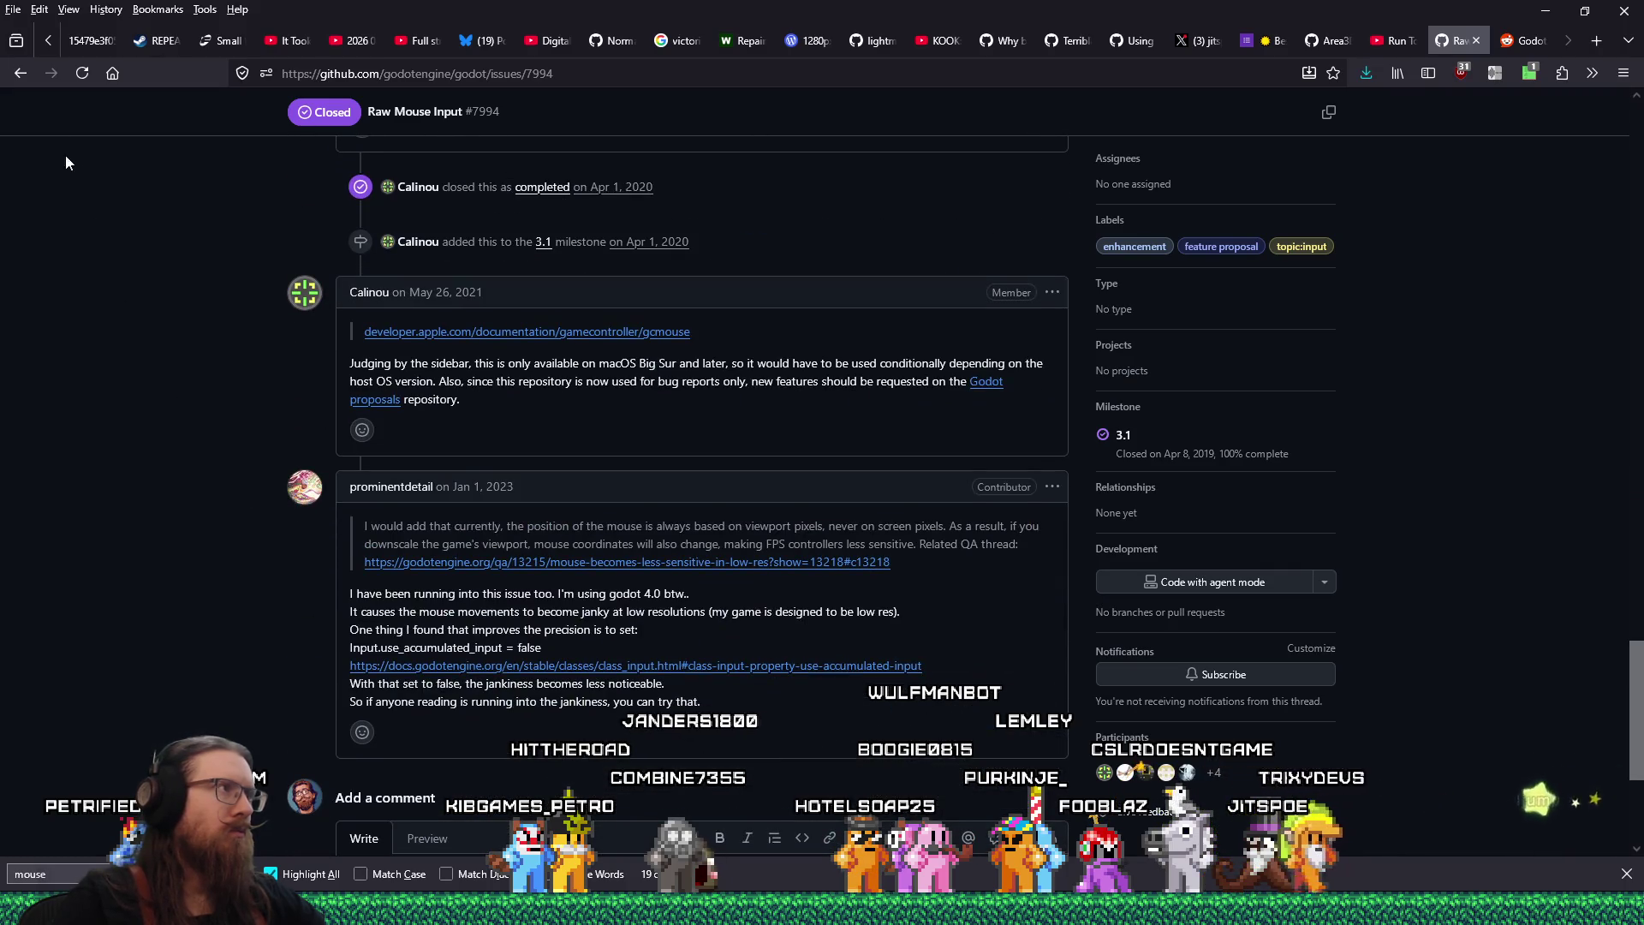
pyautogui.click(19, 72)
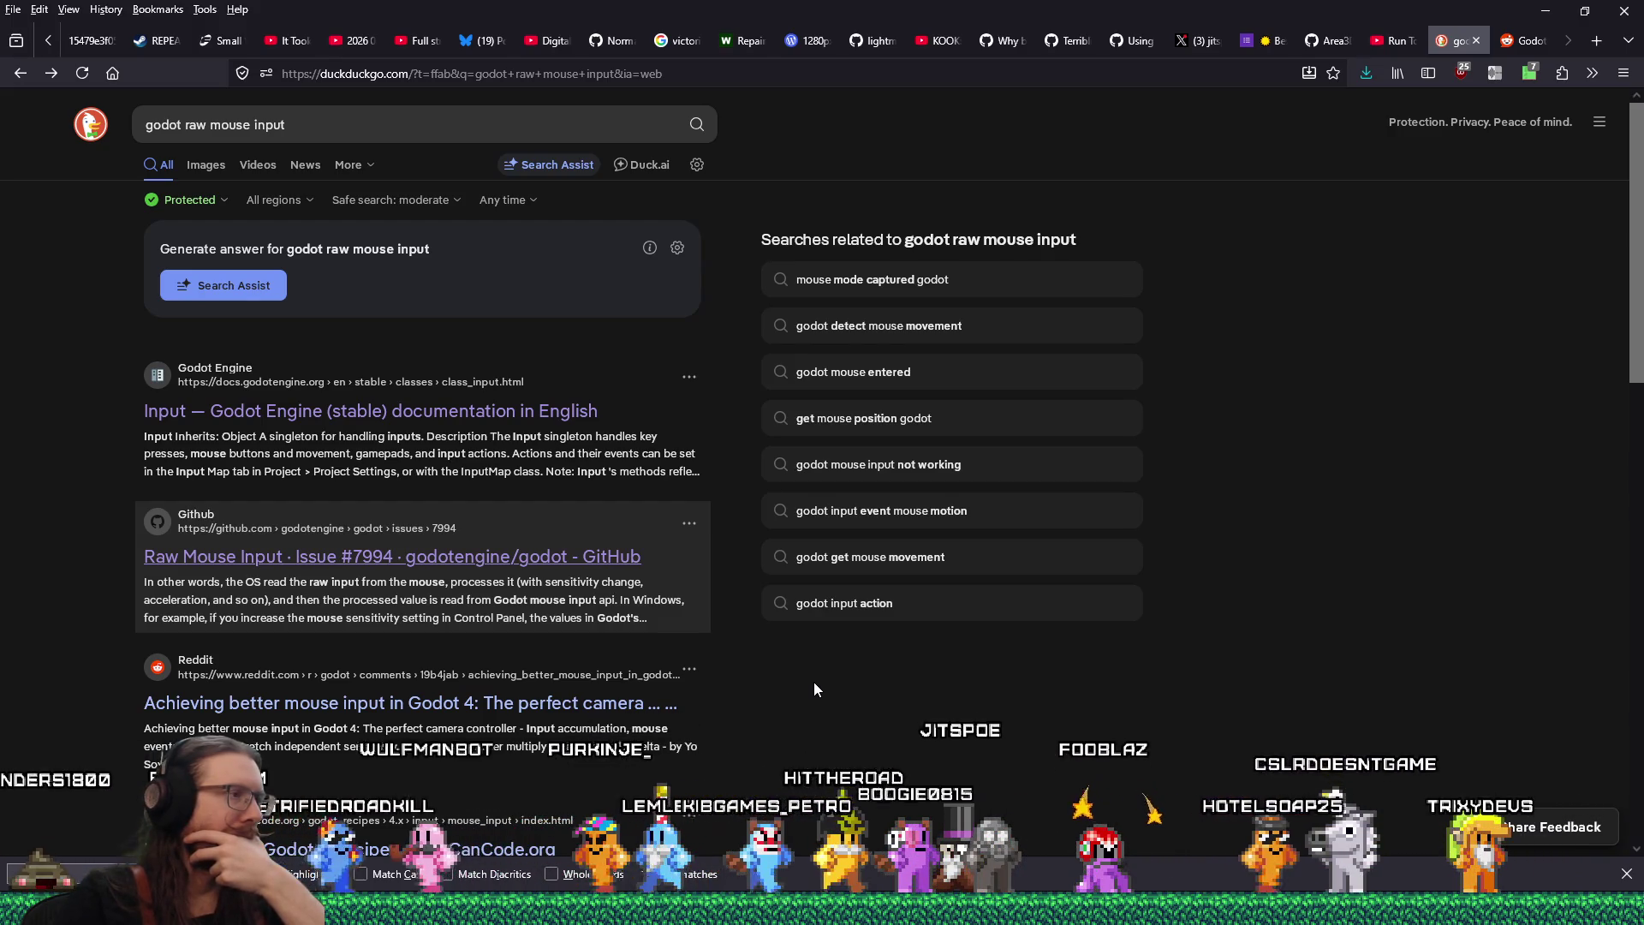
# Open the r/godot post 'Achieving better mouse input in Godot 4' and read its comments
pyautogui.scroll(-2, 814, 684)
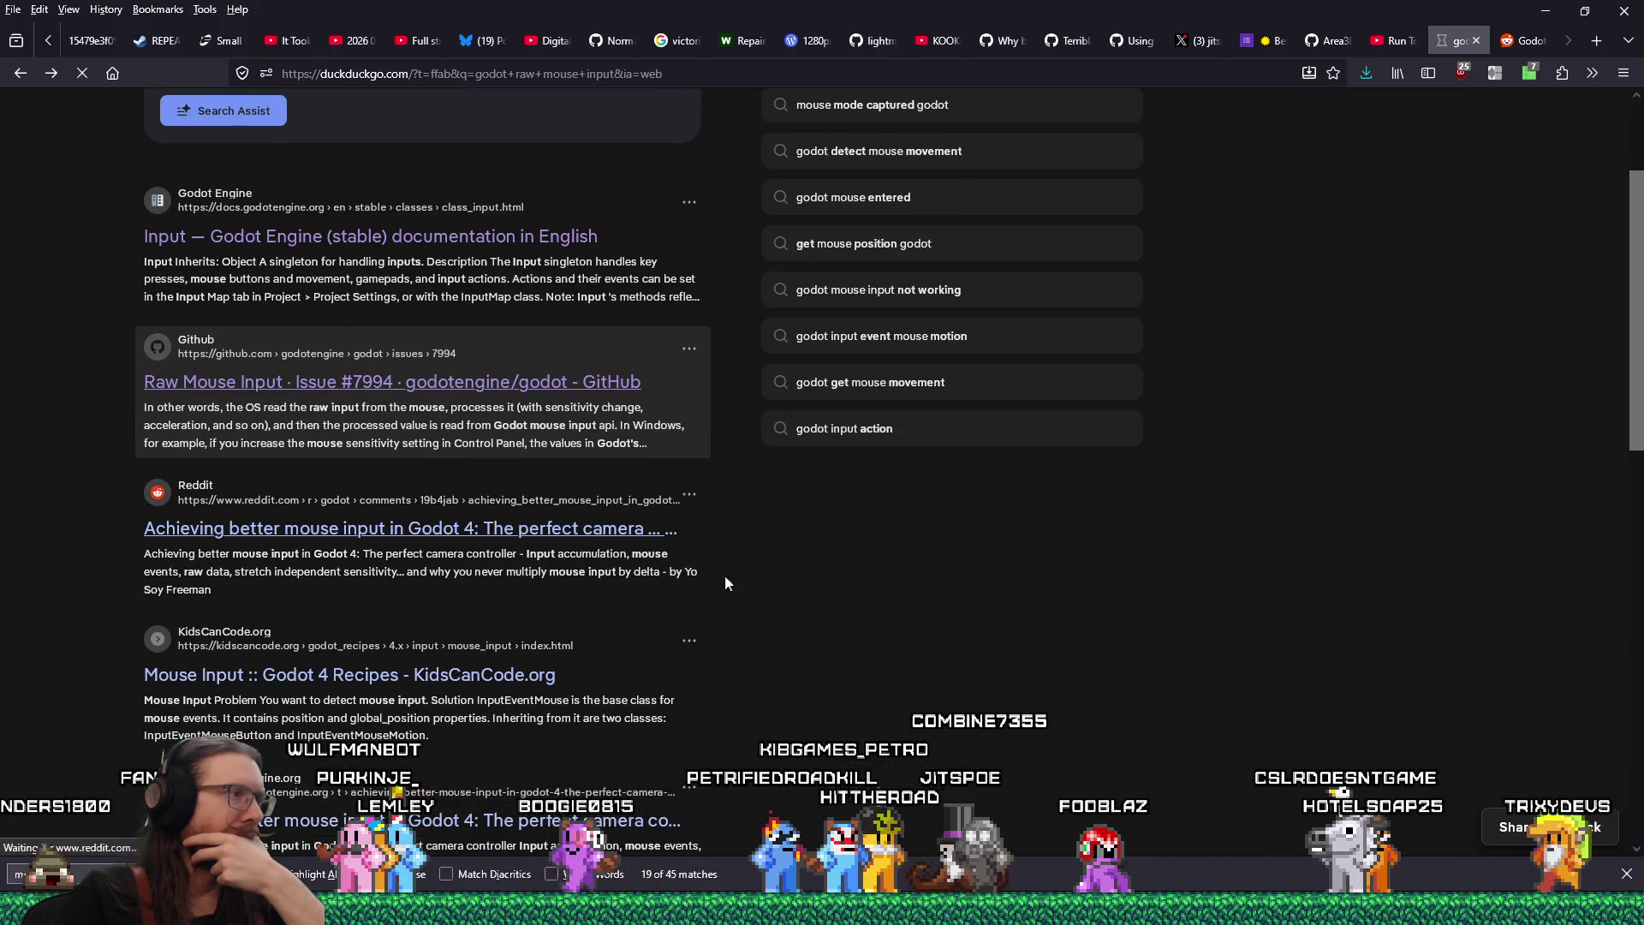
pyautogui.click(514, 529)
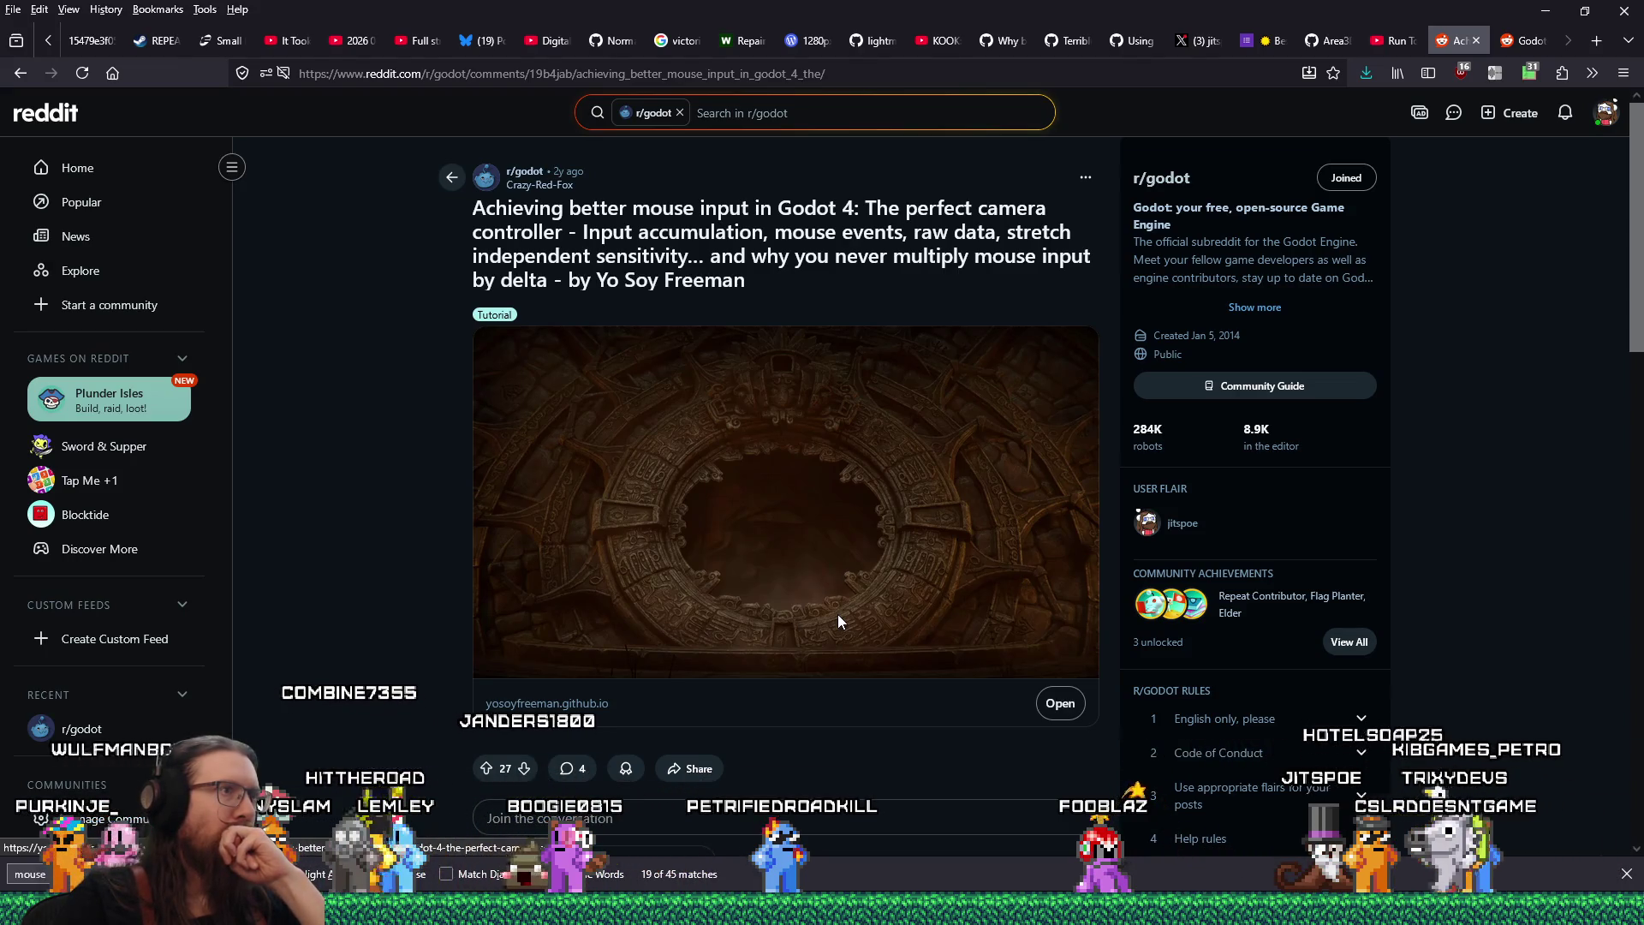
pyautogui.scroll(-2, 834, 615)
pyautogui.scroll(-1, 833, 616)
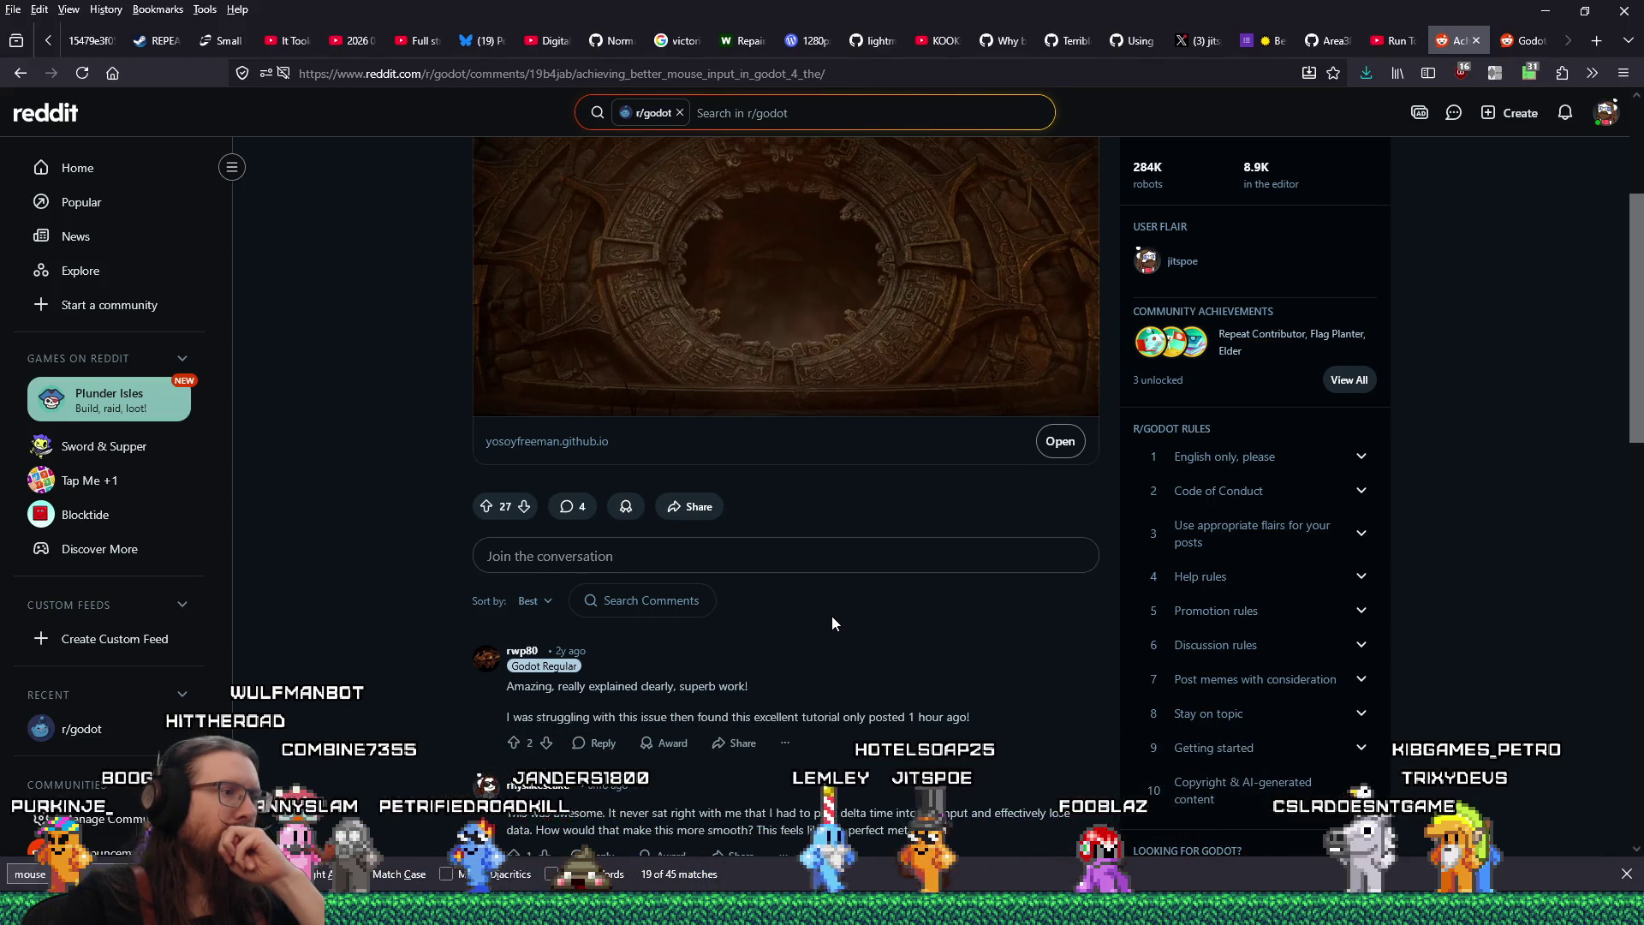
pyautogui.scroll(-2, 831, 615)
pyautogui.scroll(-3, 831, 615)
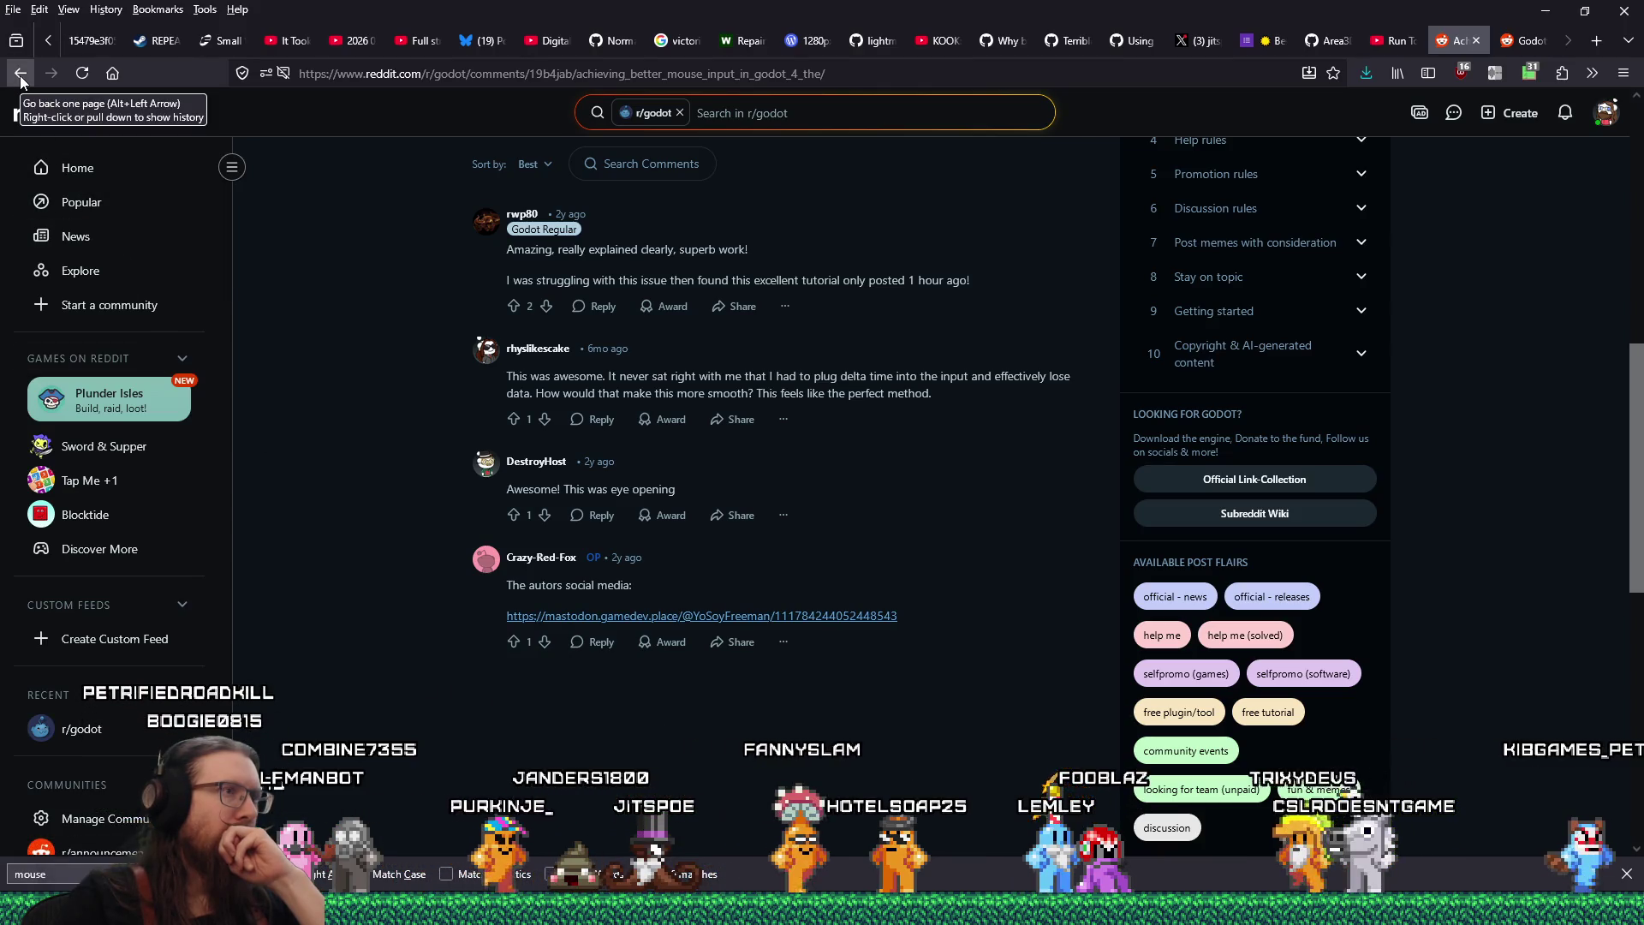
# Open the post's linked Yo Soy Freeman article in a new tab
pyautogui.scroll(5, 584, 531)
pyautogui.click(729, 434)
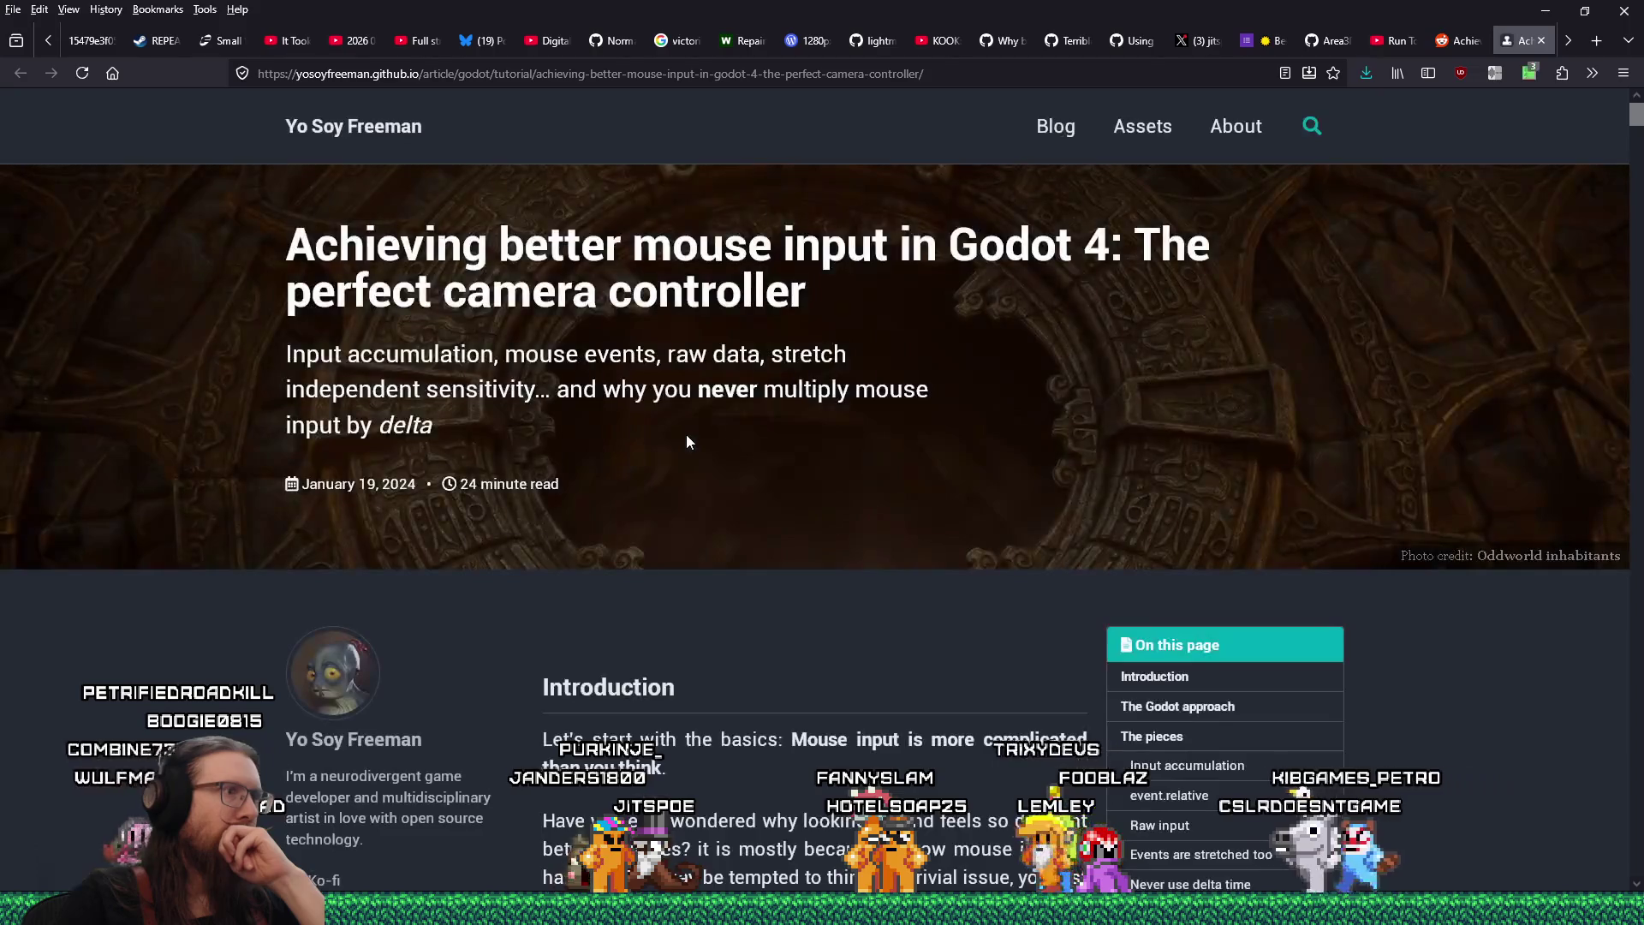
pyautogui.scroll(-10, 718, 526)
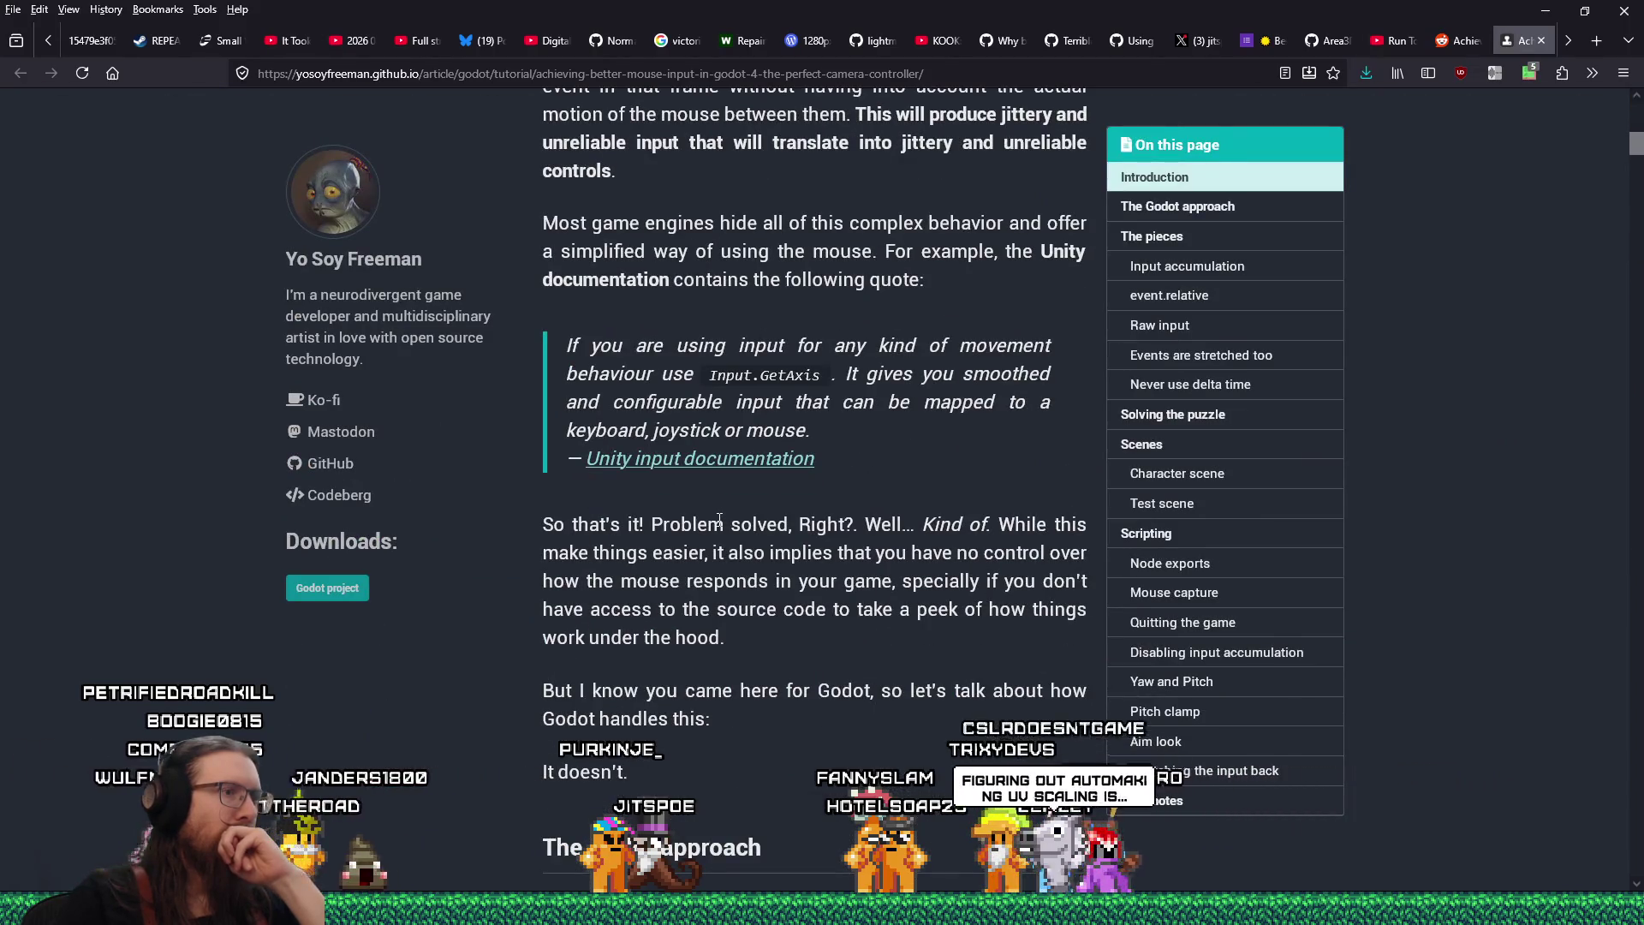
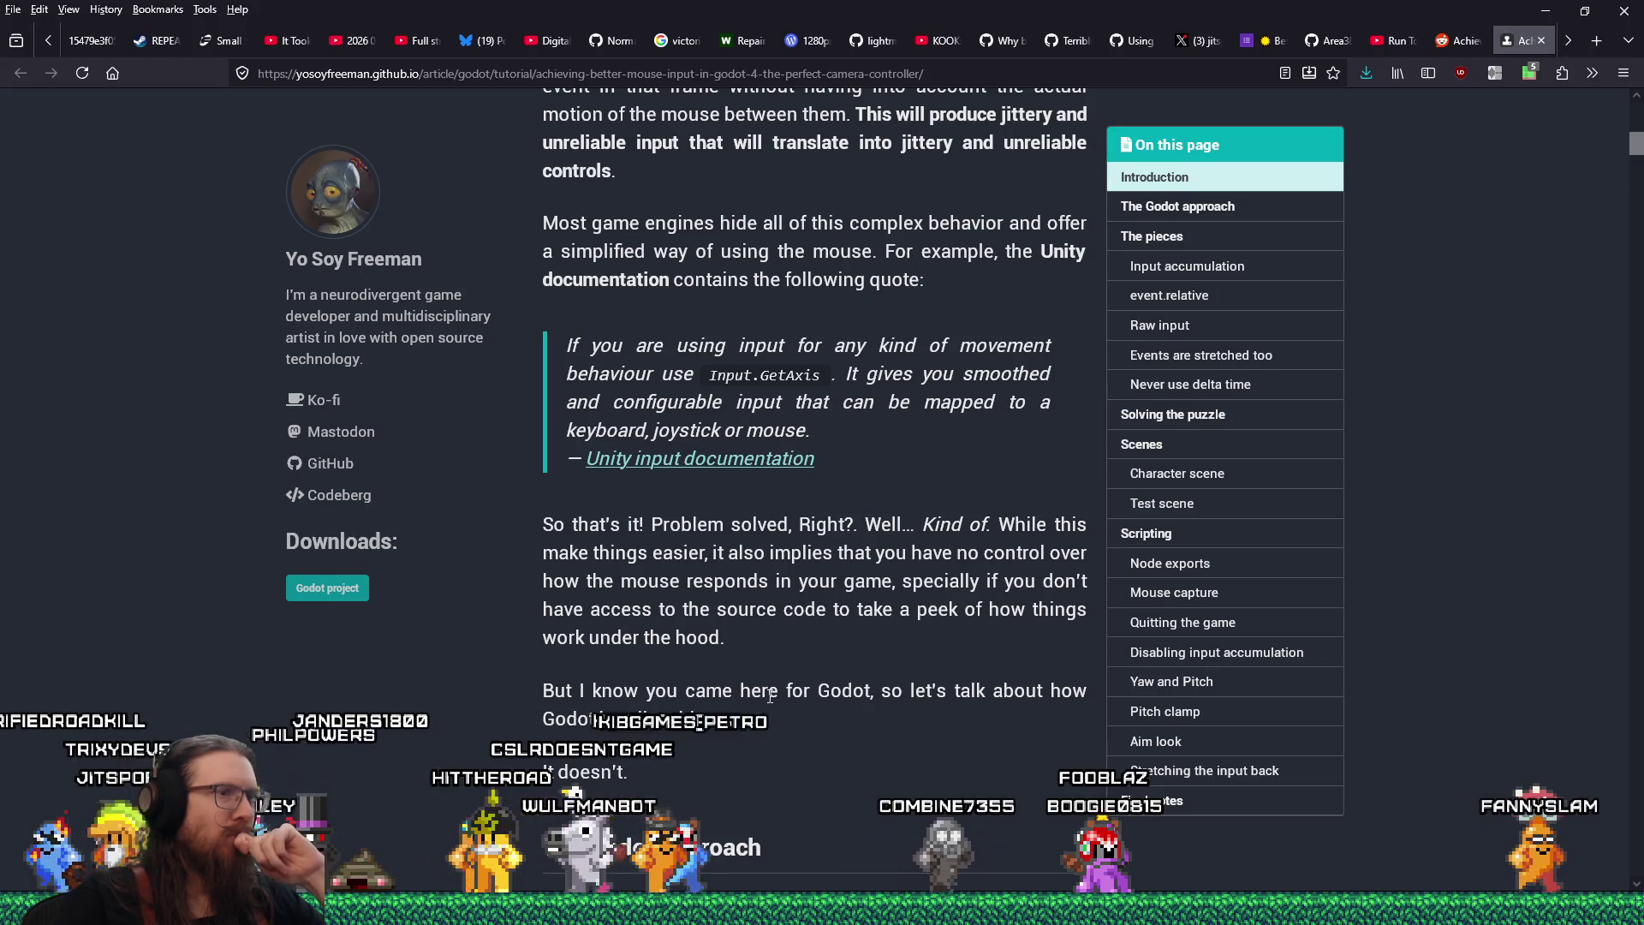
# Return to Godot and find the commented set_mouse_mode line around line 621
pyautogui.scroll(10, 770, 695)
pyautogui.scroll(-3, 767, 698)
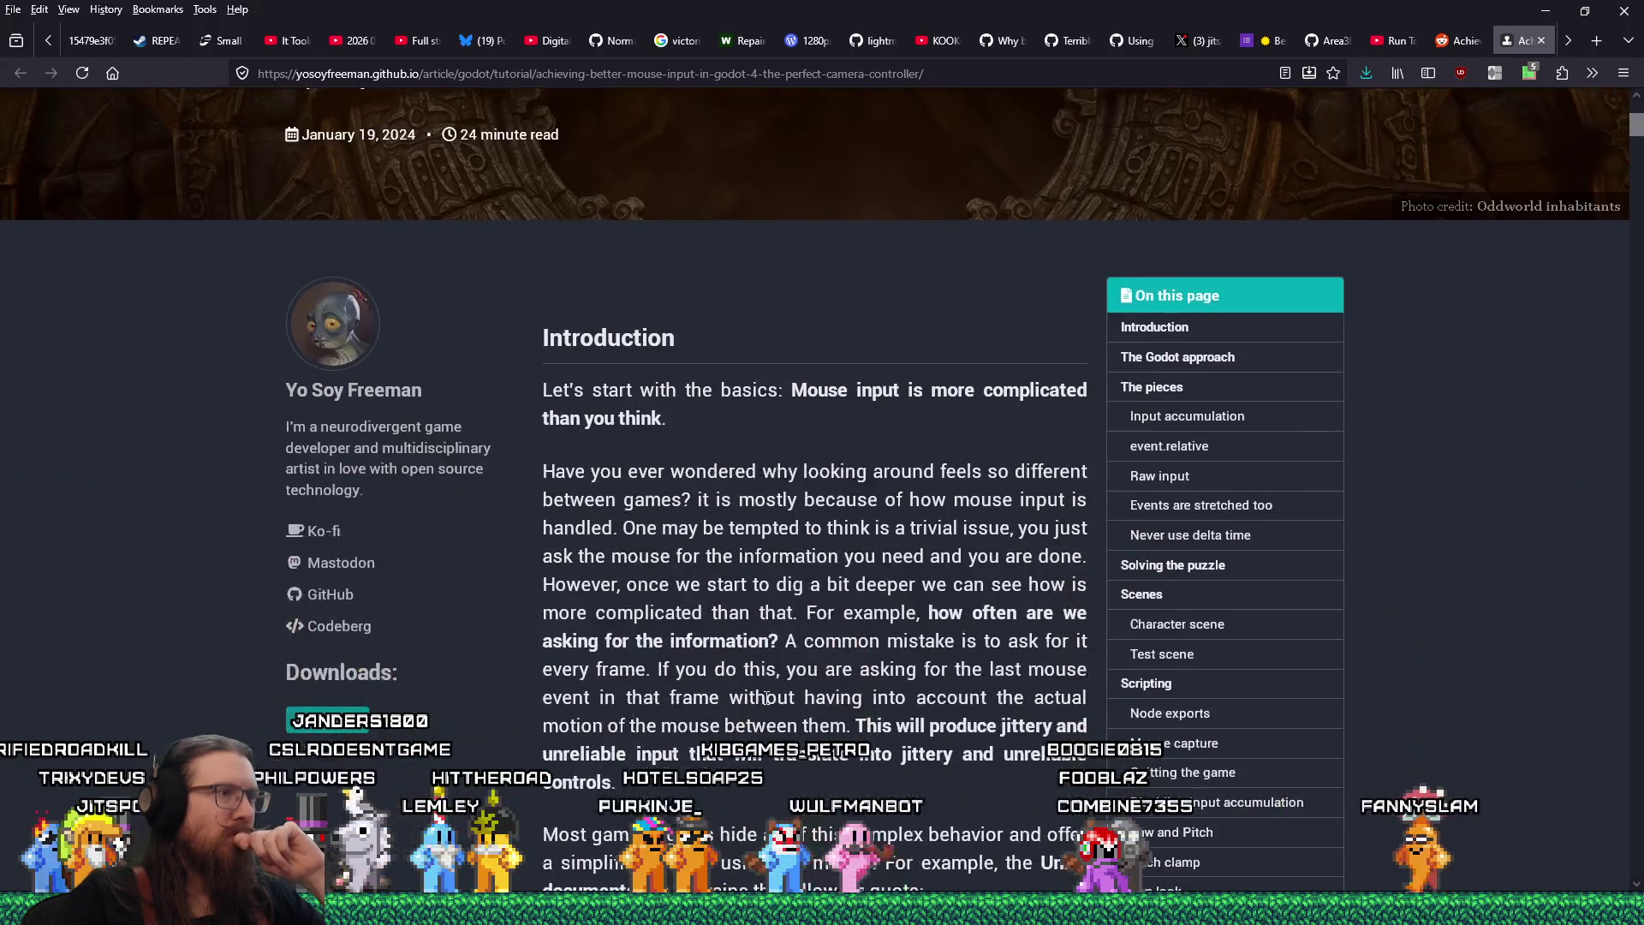
pyautogui.scroll(-3, 767, 698)
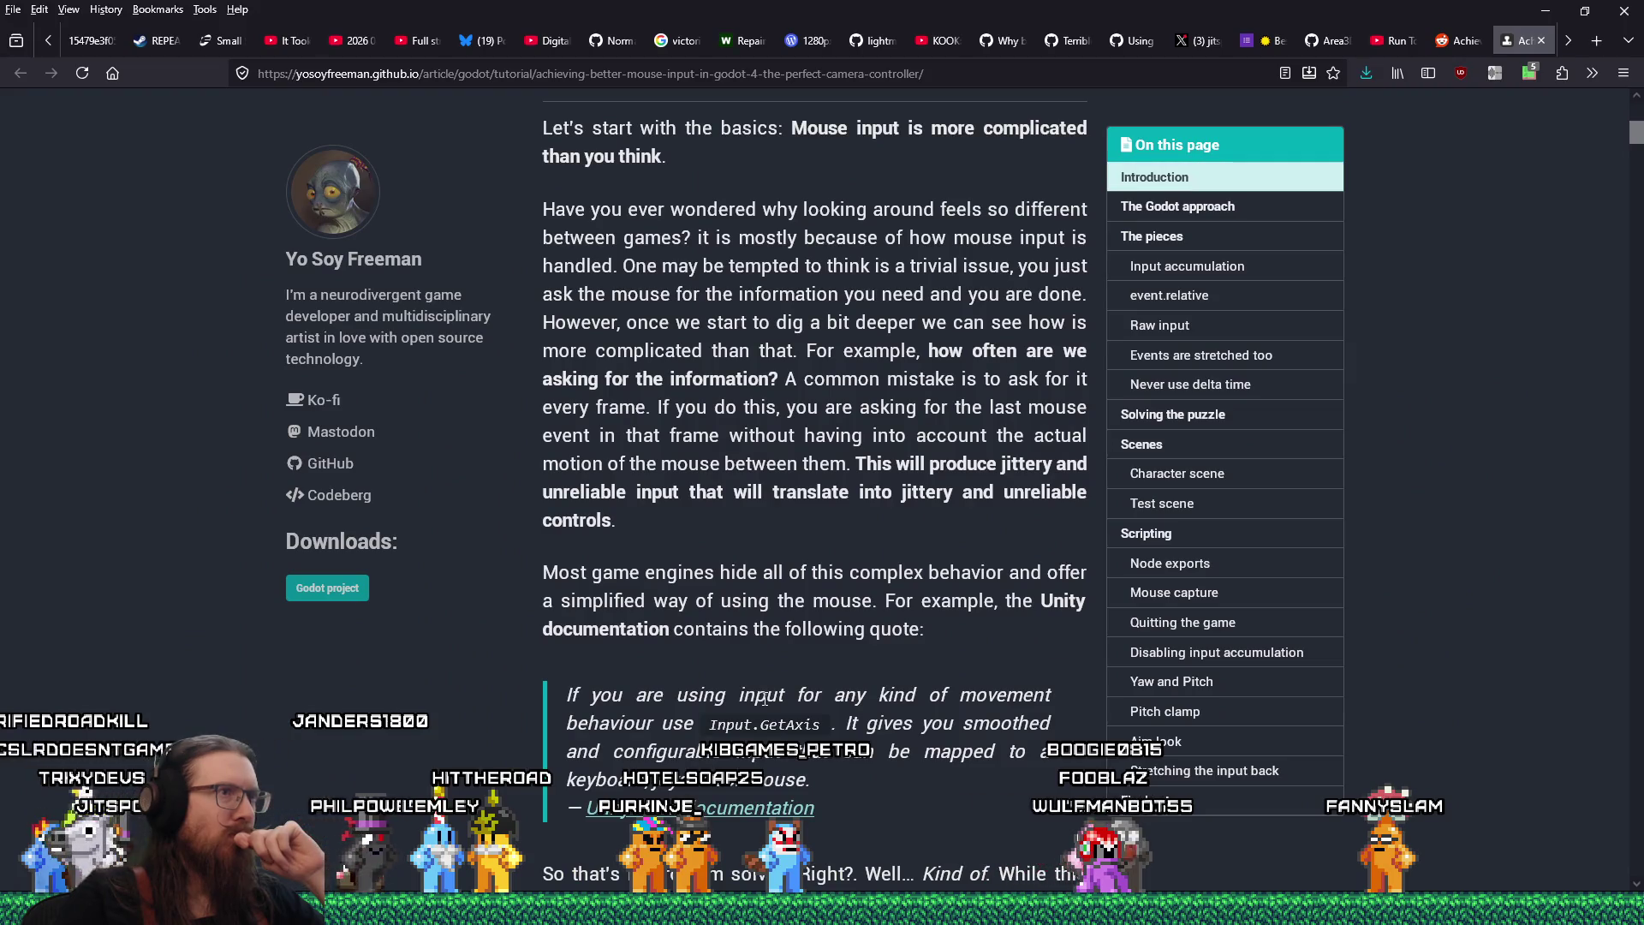
pyautogui.scroll(-10, 765, 698)
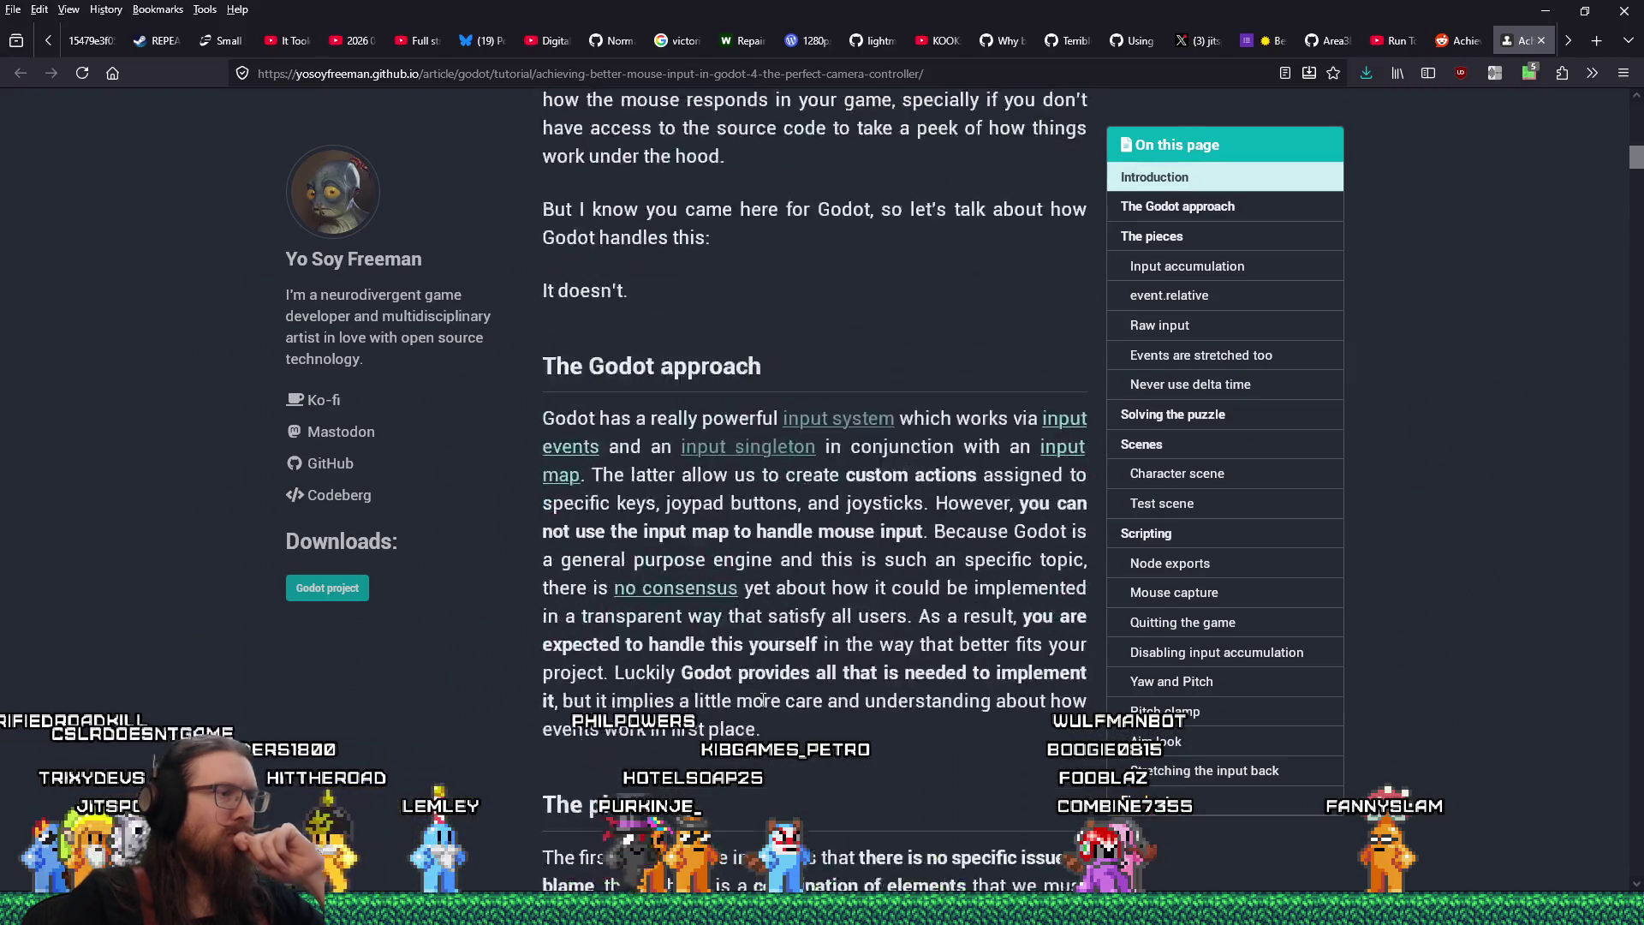
pyautogui.scroll(-2, 763, 704)
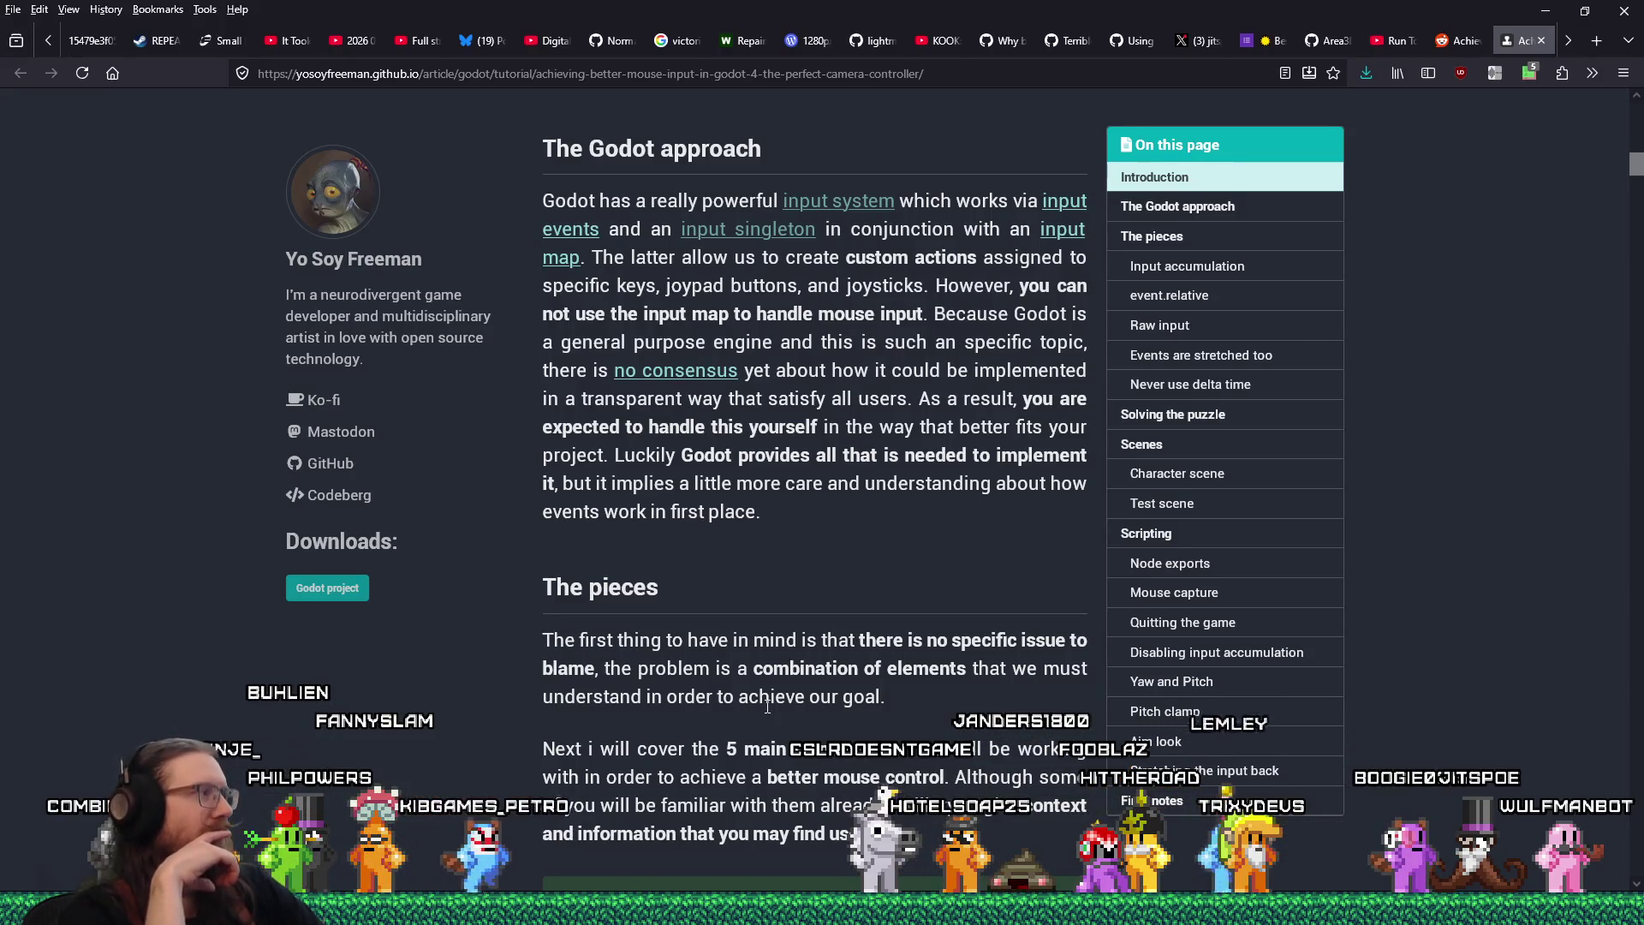
pyautogui.hotkey('alt', 'Tab')
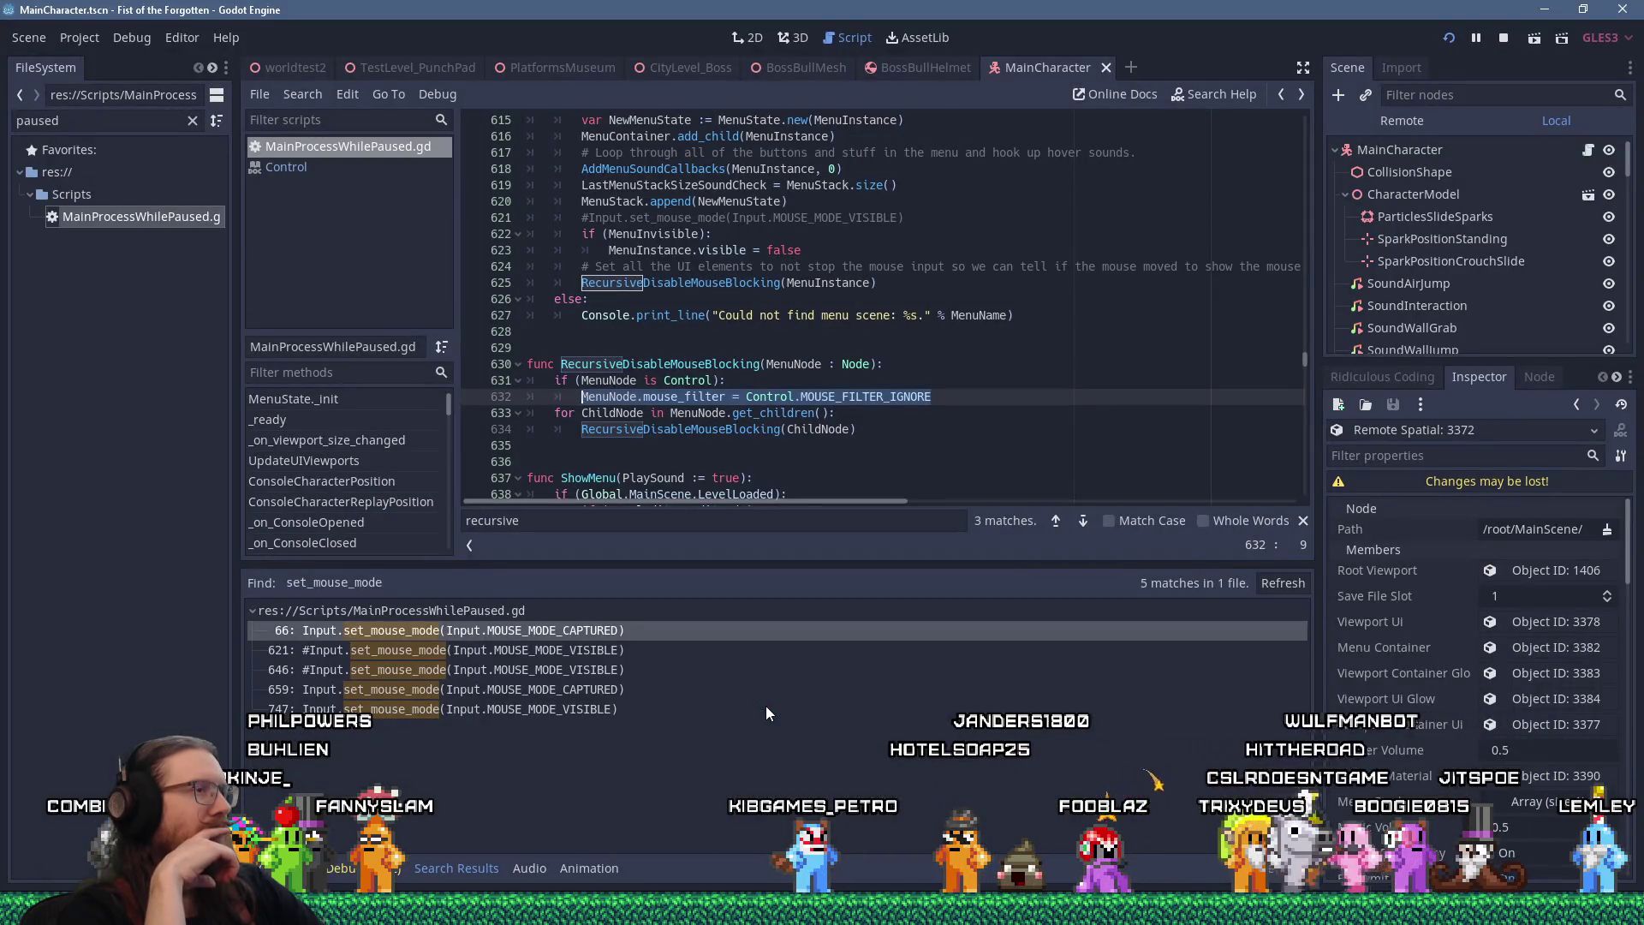
pyautogui.click(958, 262)
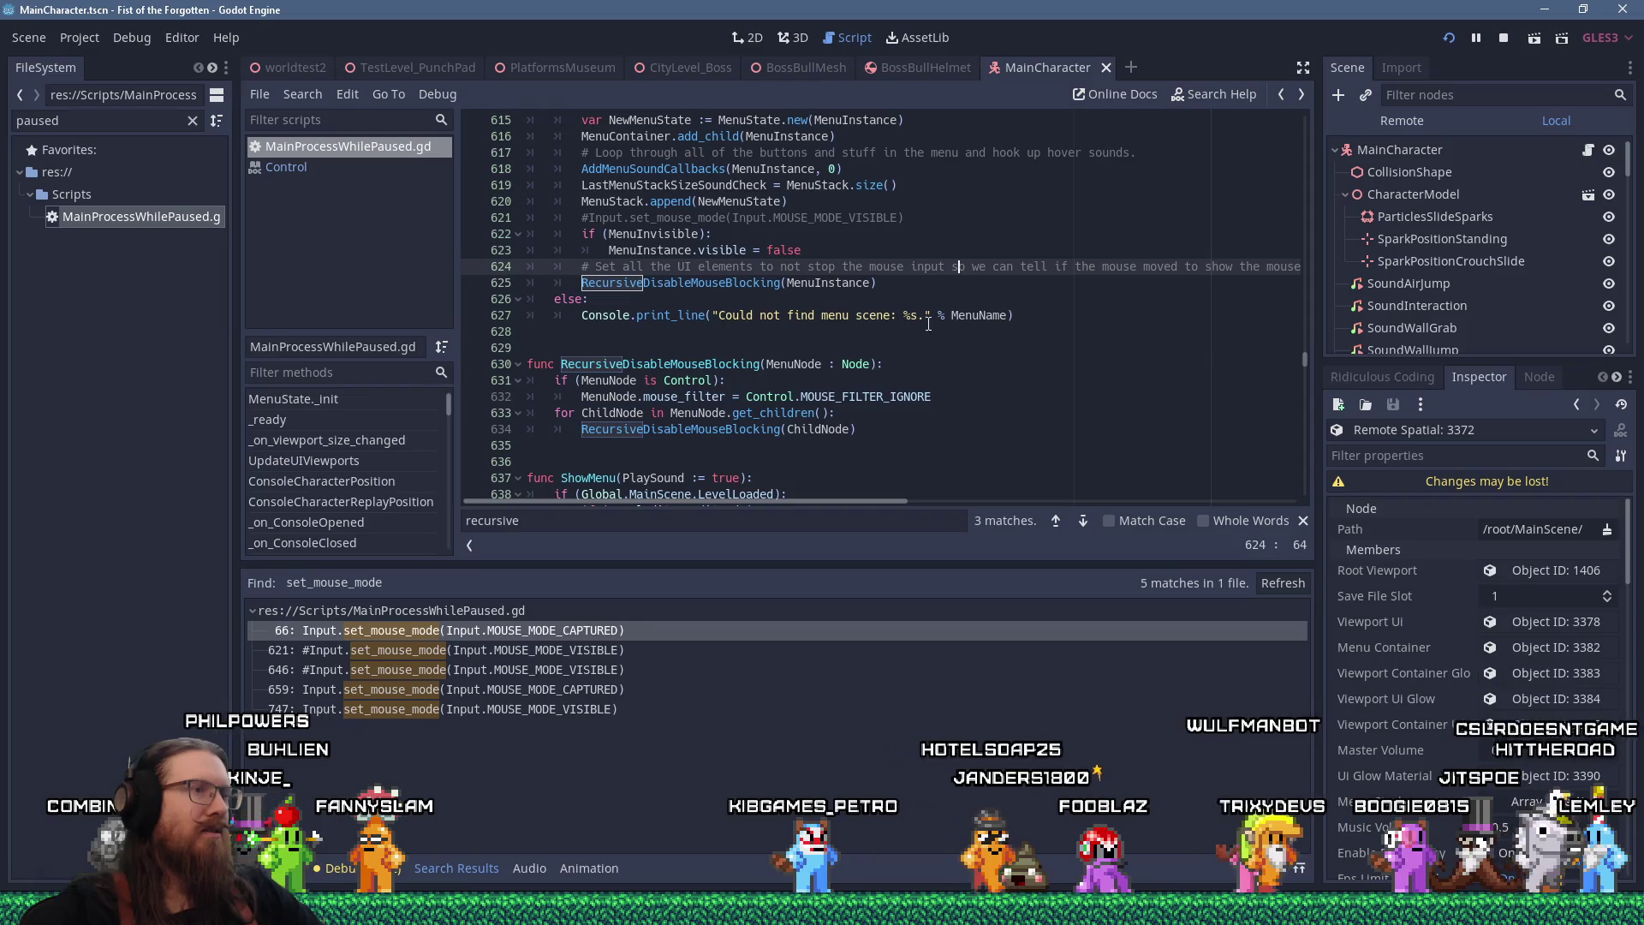
pyautogui.scroll(2, 895, 382)
pyautogui.scroll(-5, 894, 382)
pyautogui.scroll(3, 894, 382)
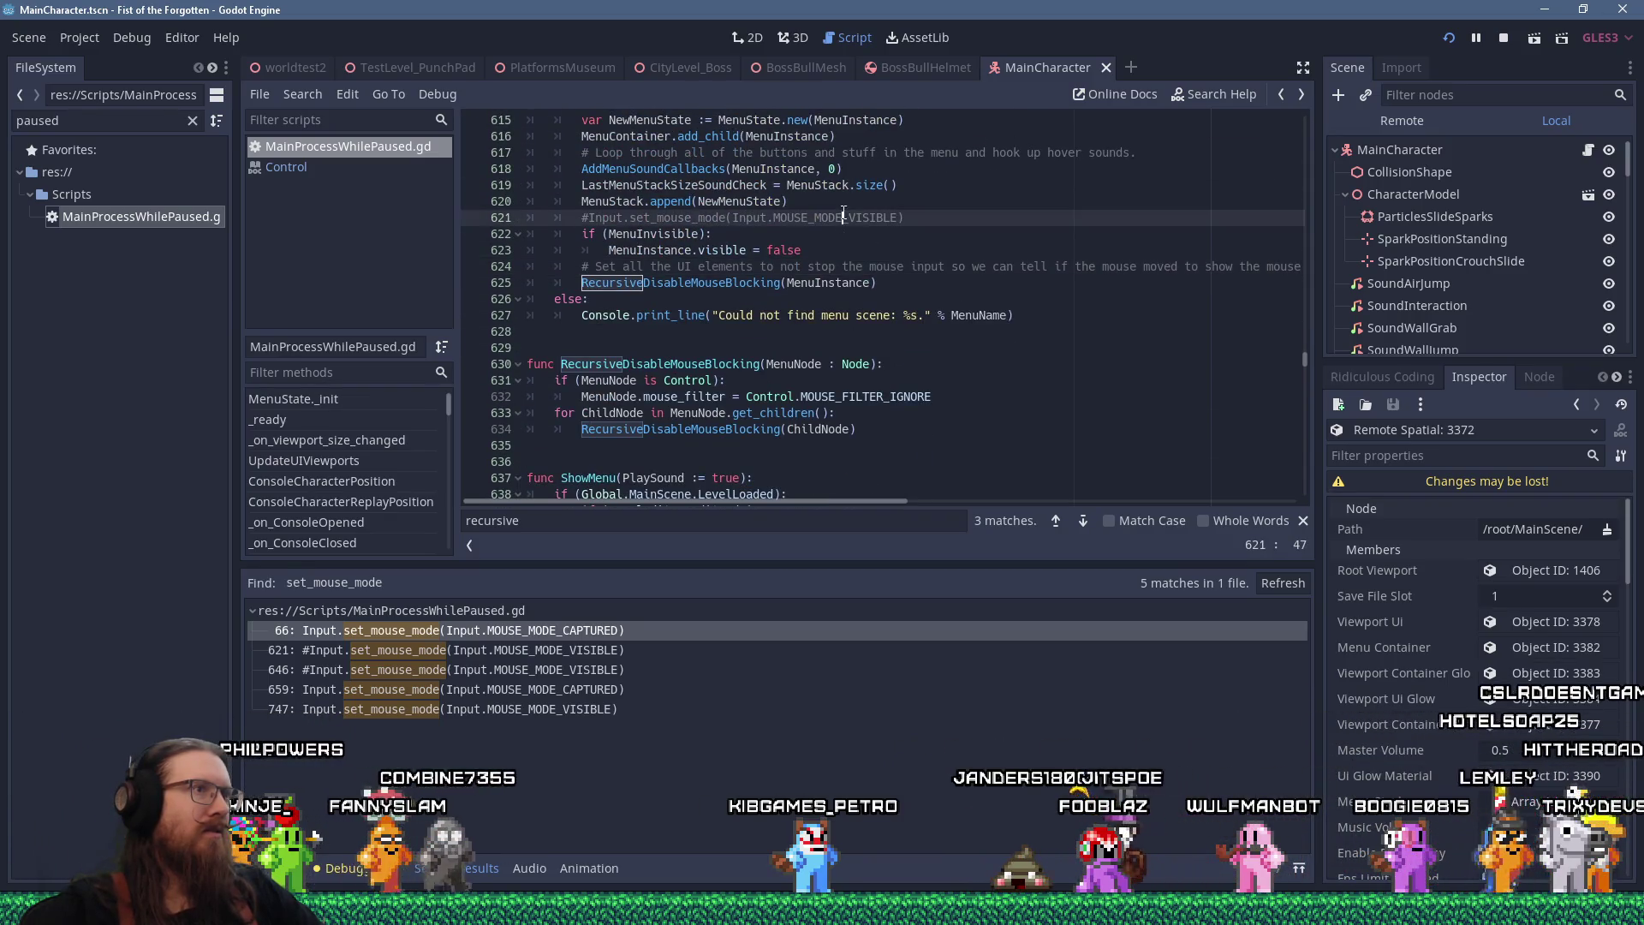
# Look up mouse_mode in the built-in documentation search
pyautogui.click(1220, 94)
pyautogui.write('mouse_mode')
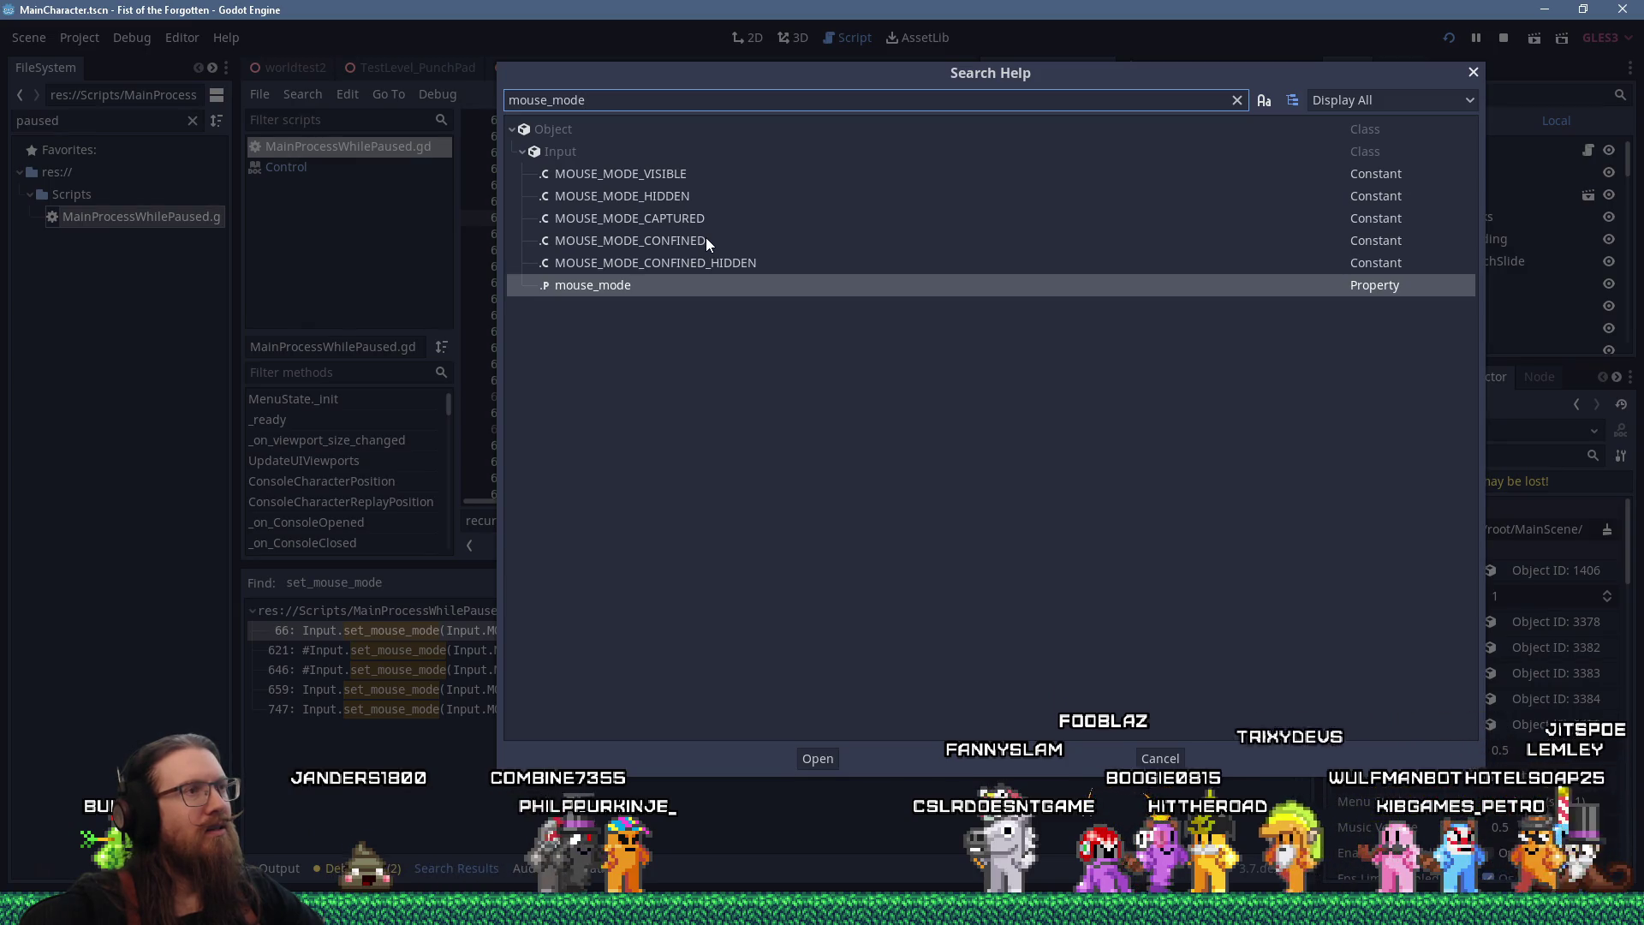
pyautogui.click(1479, 75)
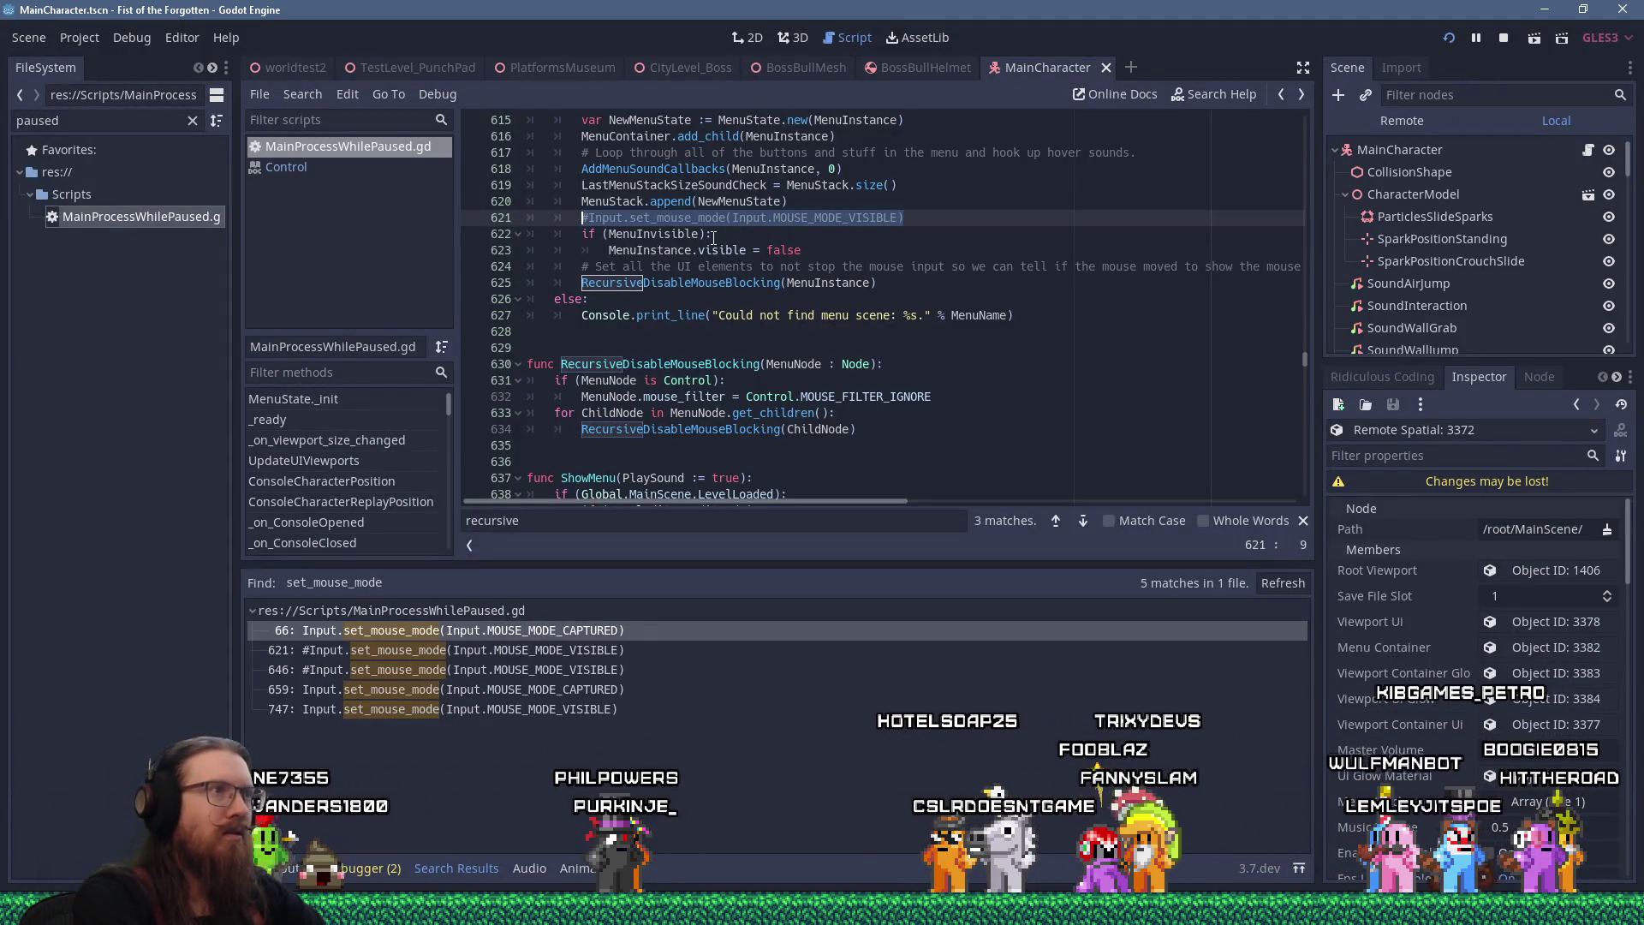
# Duplicate line 621, uncomment the copy, and change it to MOUSE_MODE_INVISIBLE
pyautogui.press('End')
pyautogui.press('Return')
pyautogui.write('#Input.set_mouse_mode(Input.MOUSE_MODE_VISIBLE)')
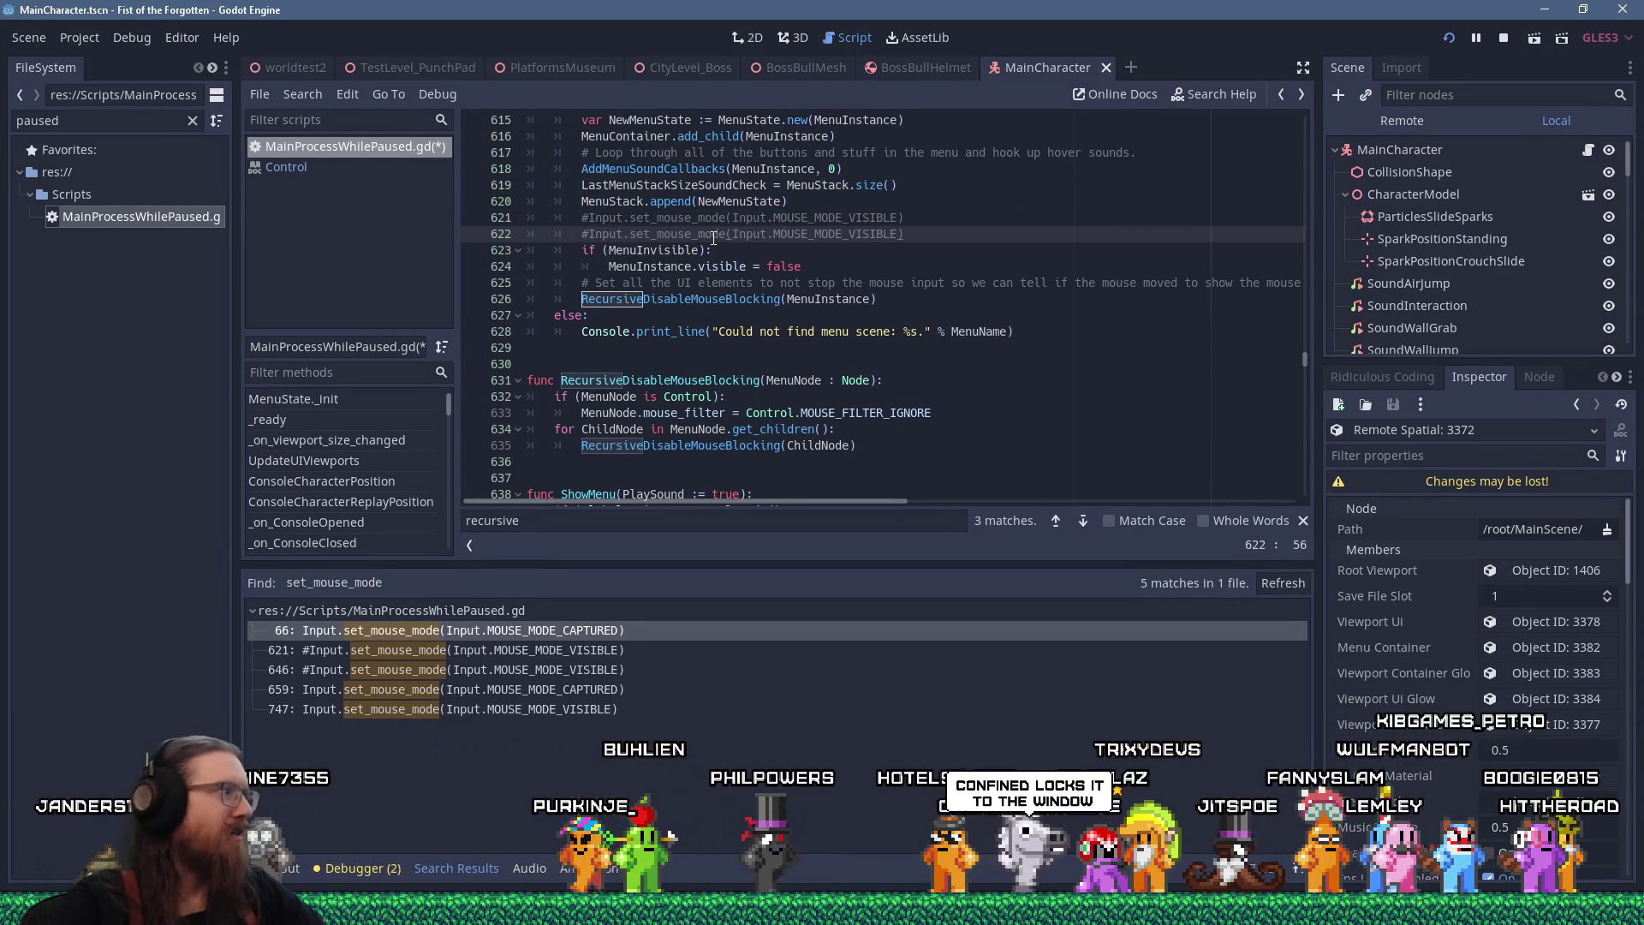
pyautogui.press('Delete')
pyautogui.press('End')
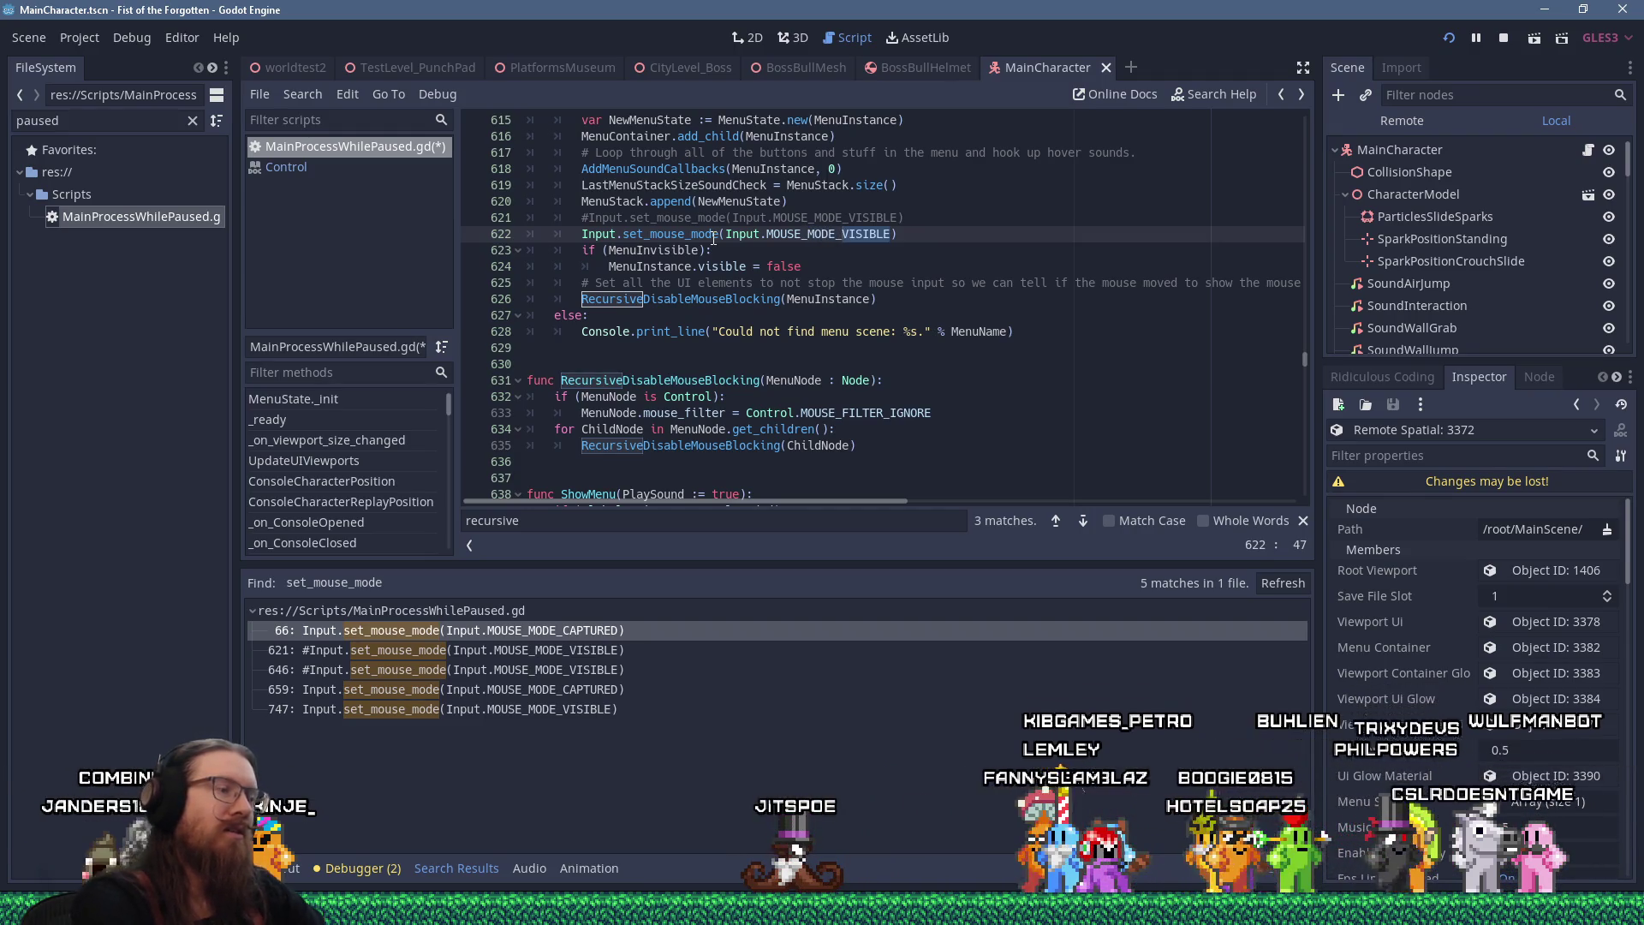
pyautogui.write('INVISIB')
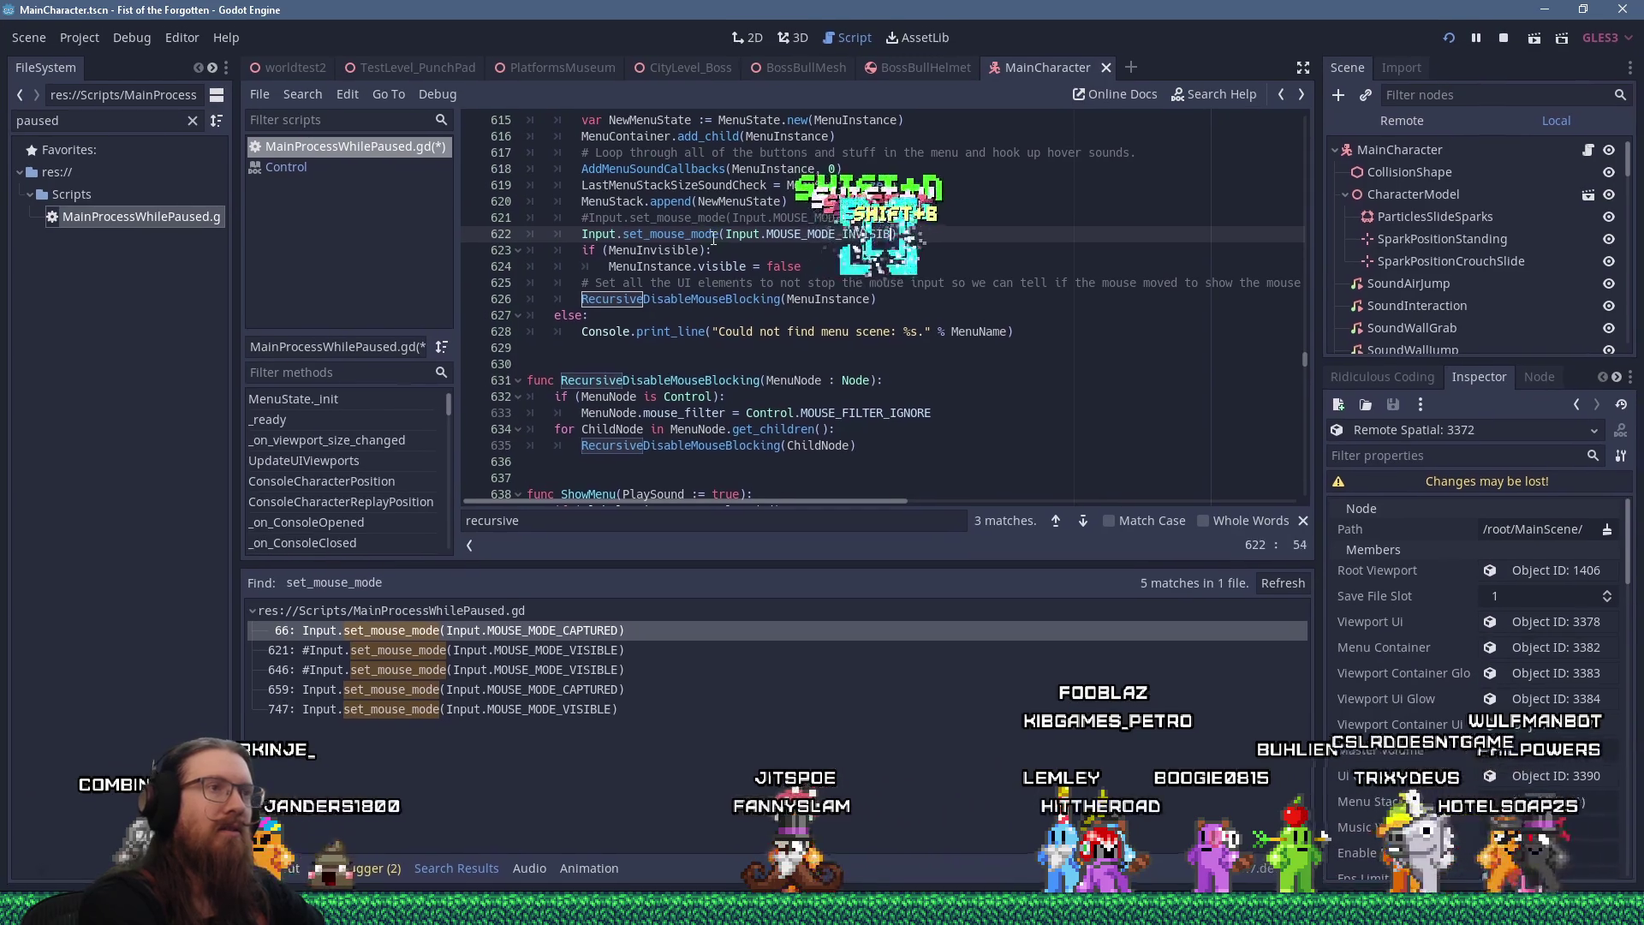
pyautogui.write('LE')
pyautogui.click(811, 233)
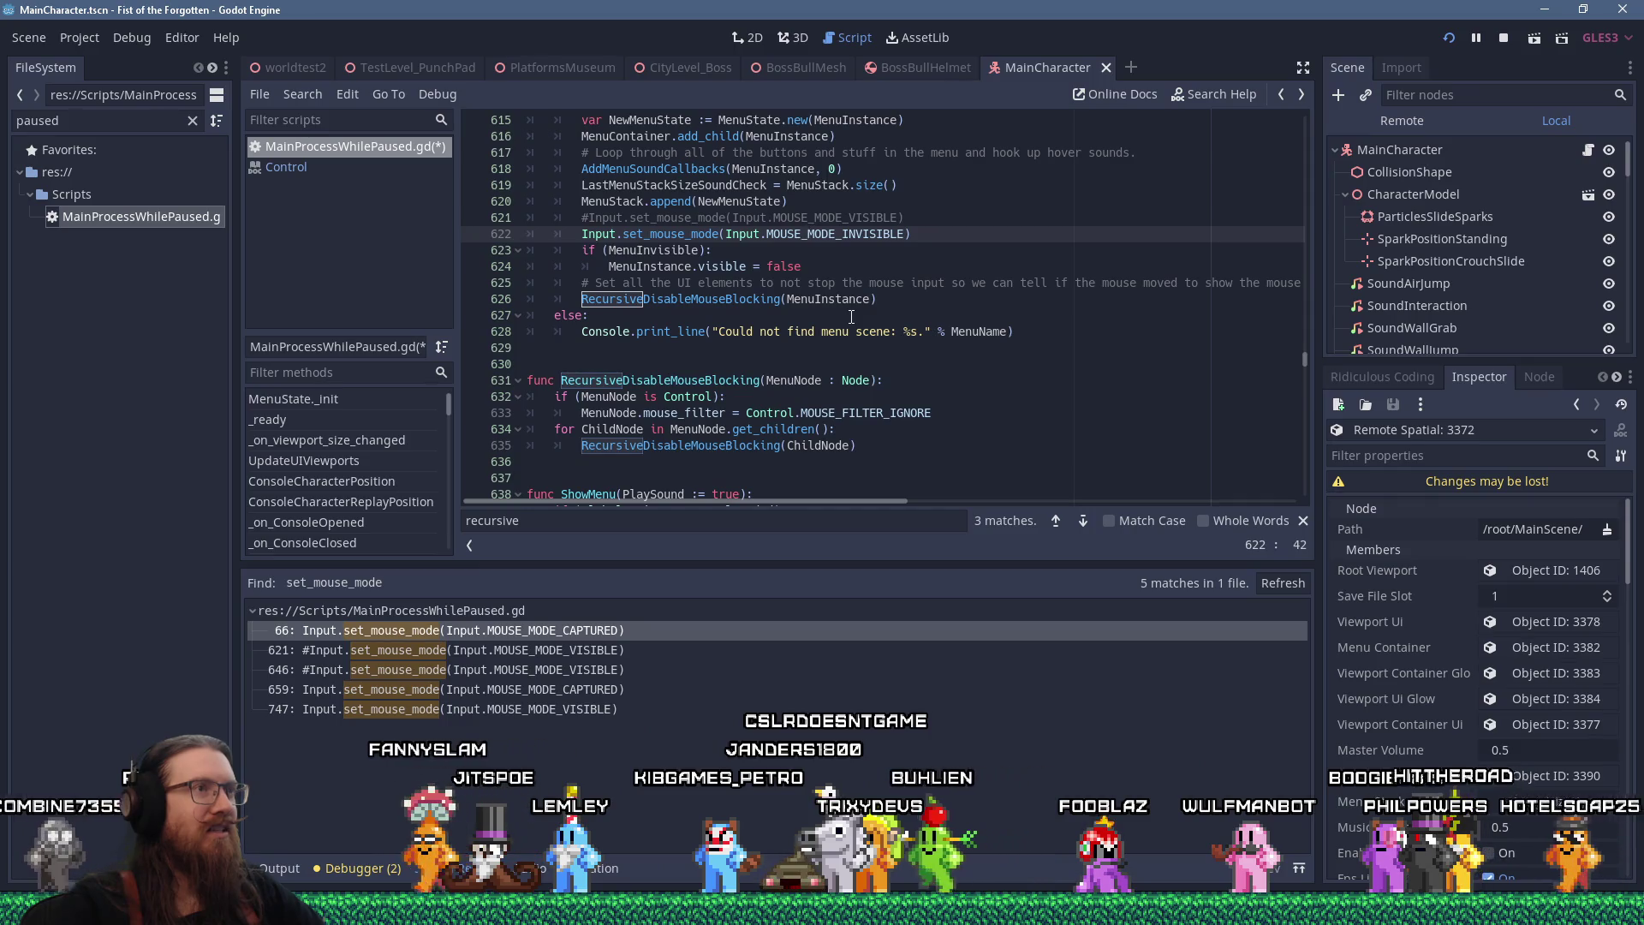
pyautogui.scroll(3, 851, 317)
pyautogui.scroll(-7, 851, 317)
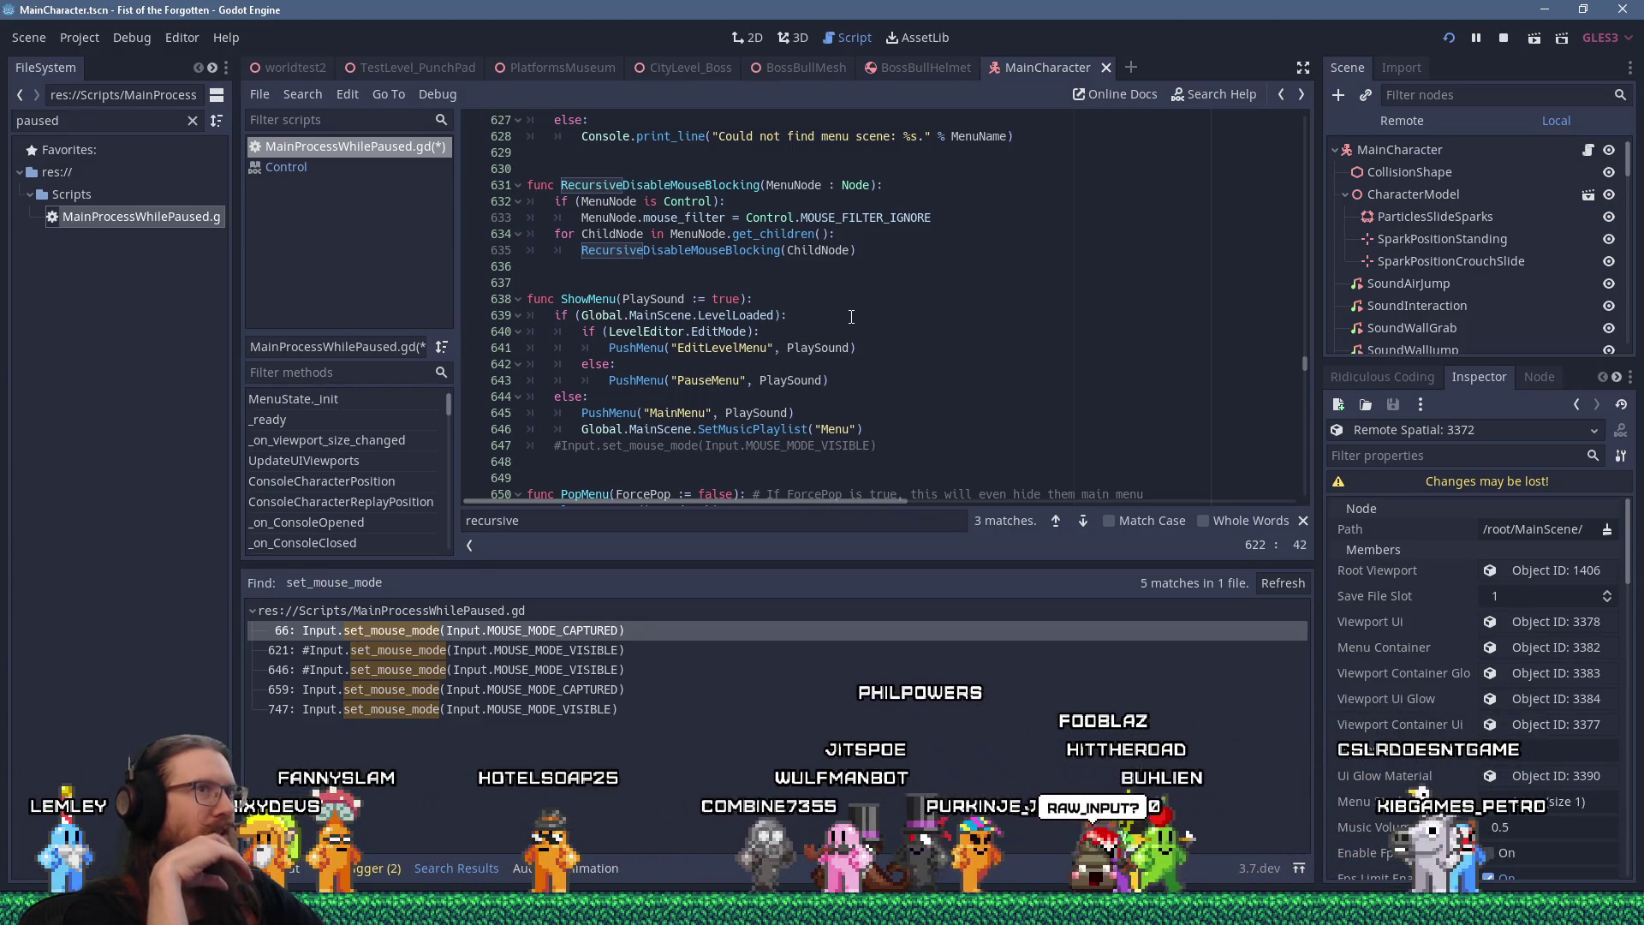
pyautogui.click(1254, 96)
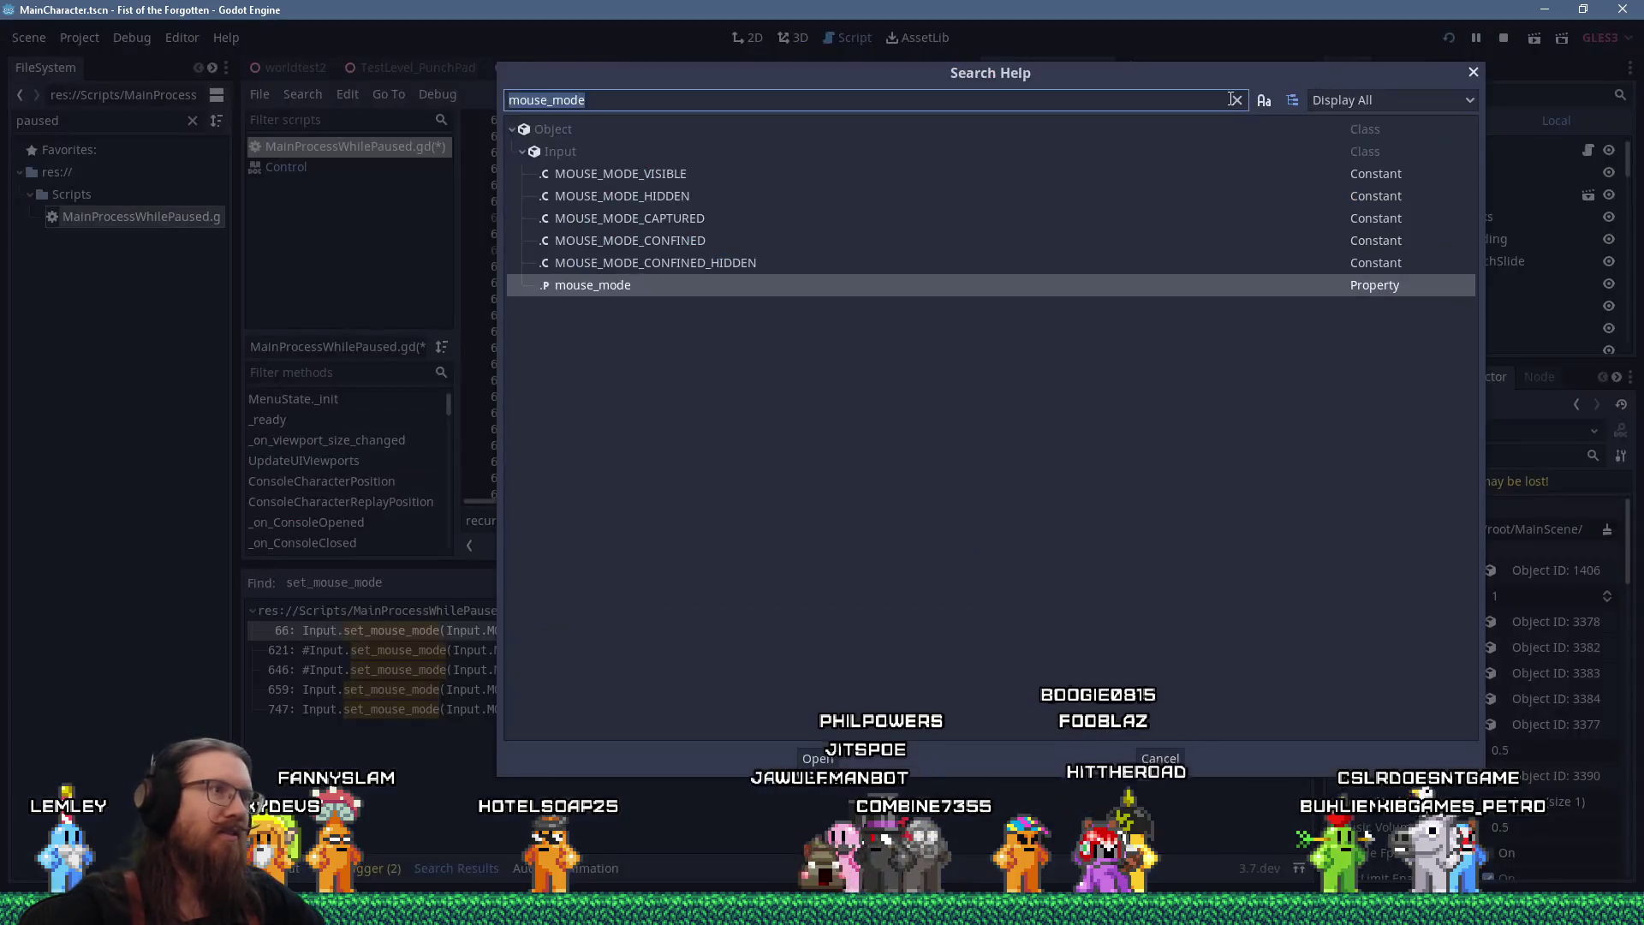
pyautogui.write('raw_input')
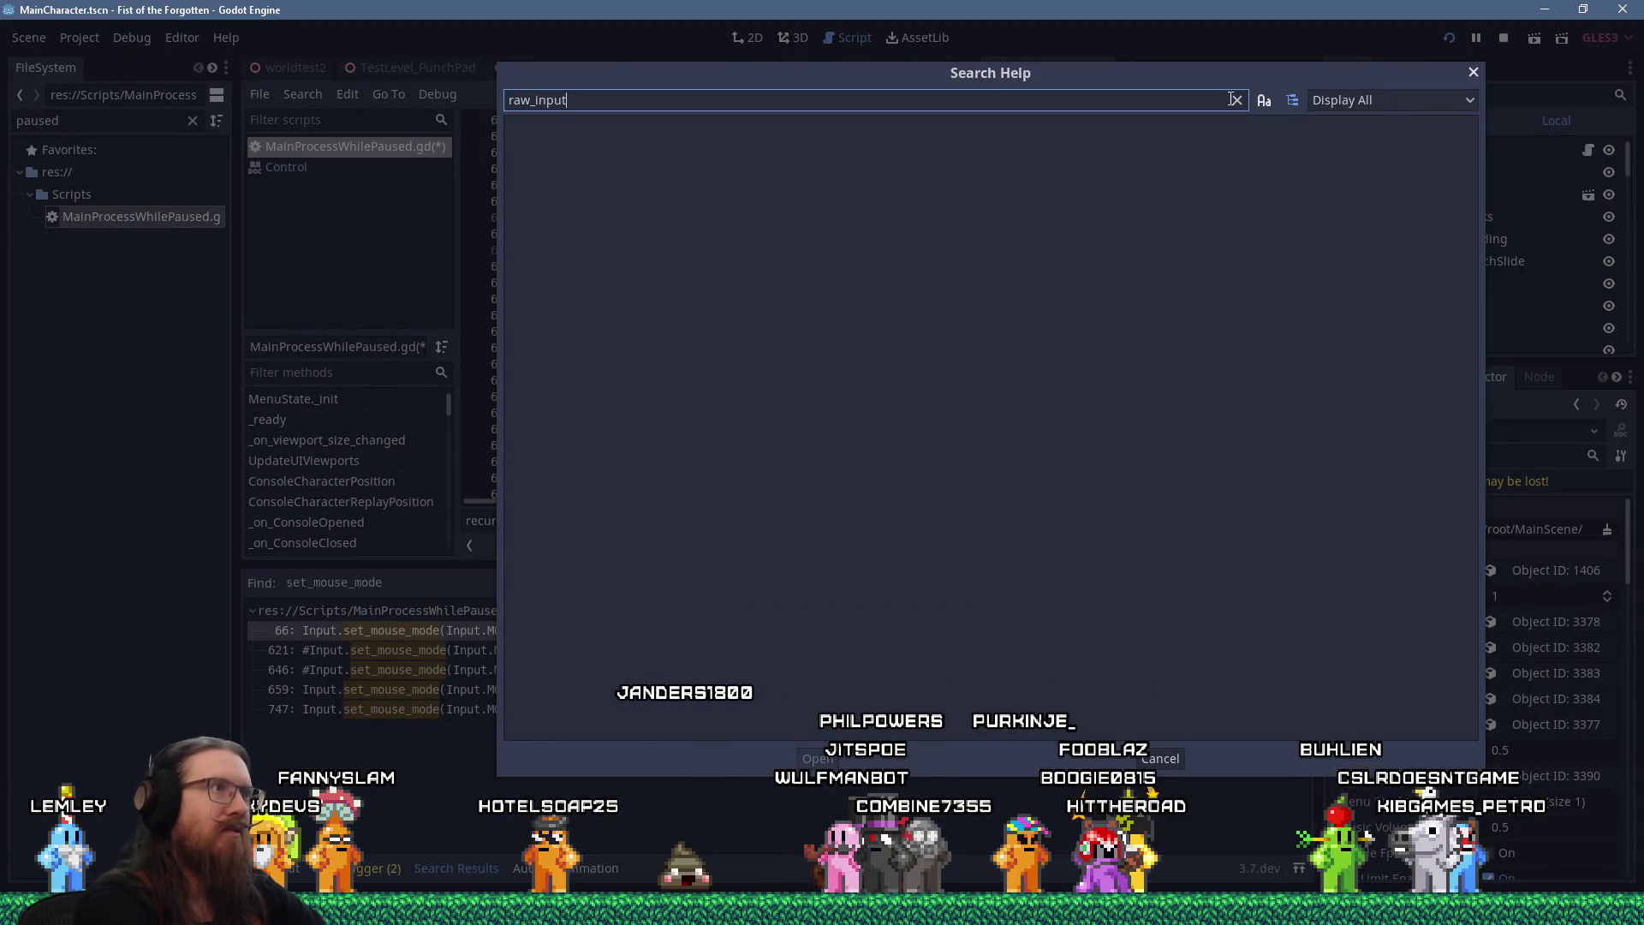
pyautogui.click(1235, 99)
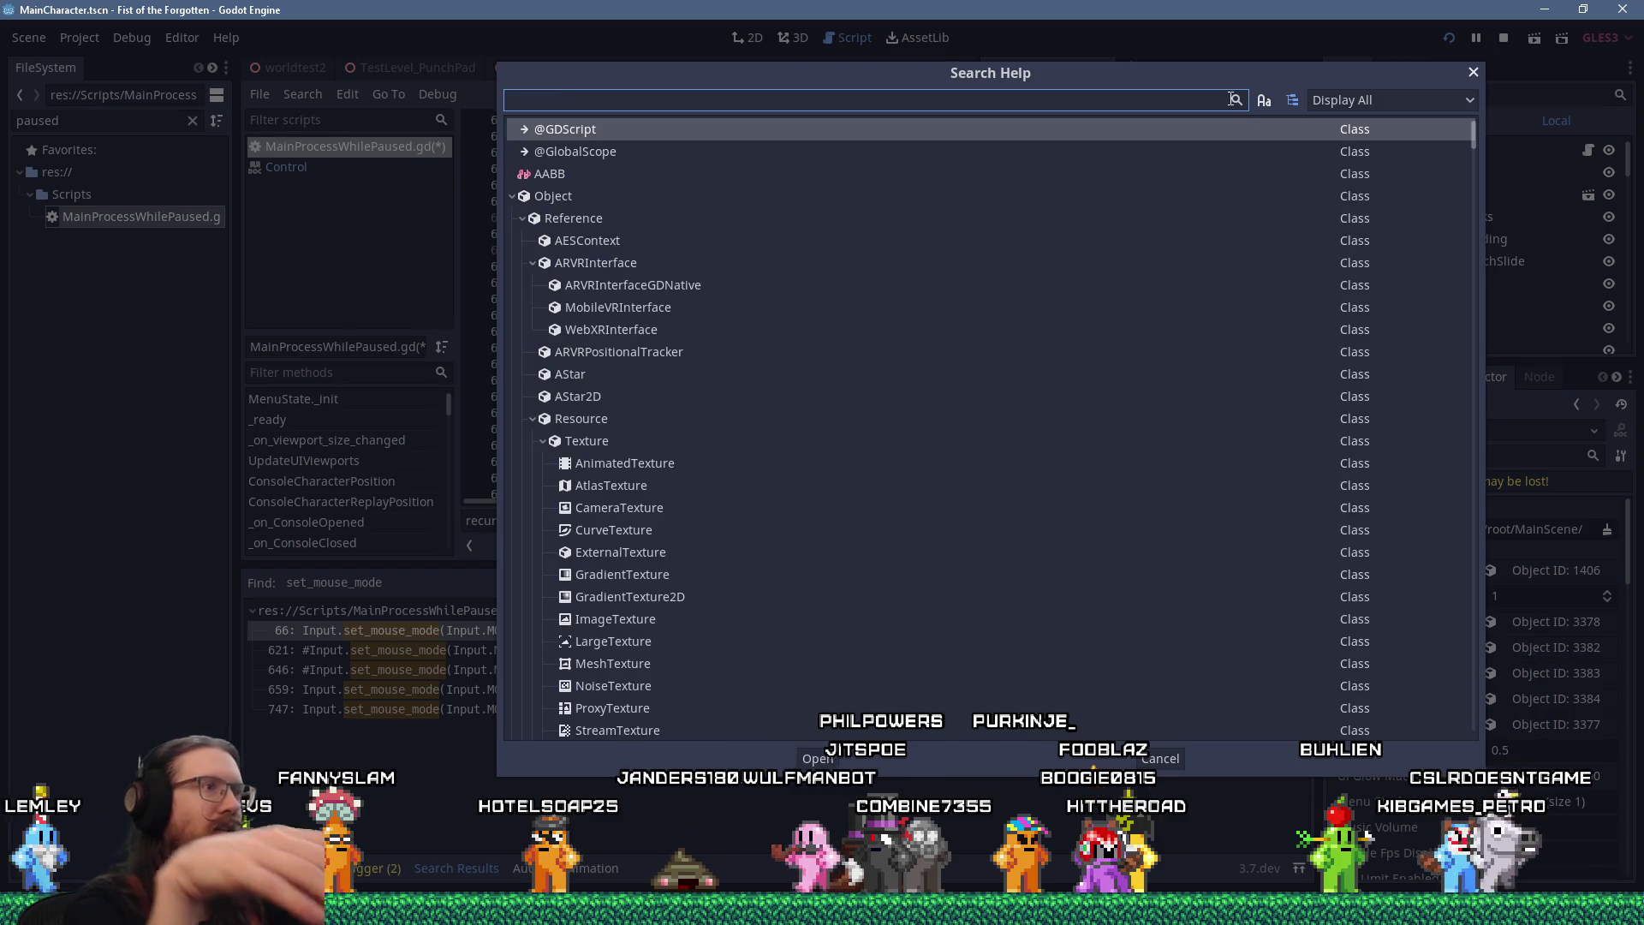
pyautogui.press('Escape')
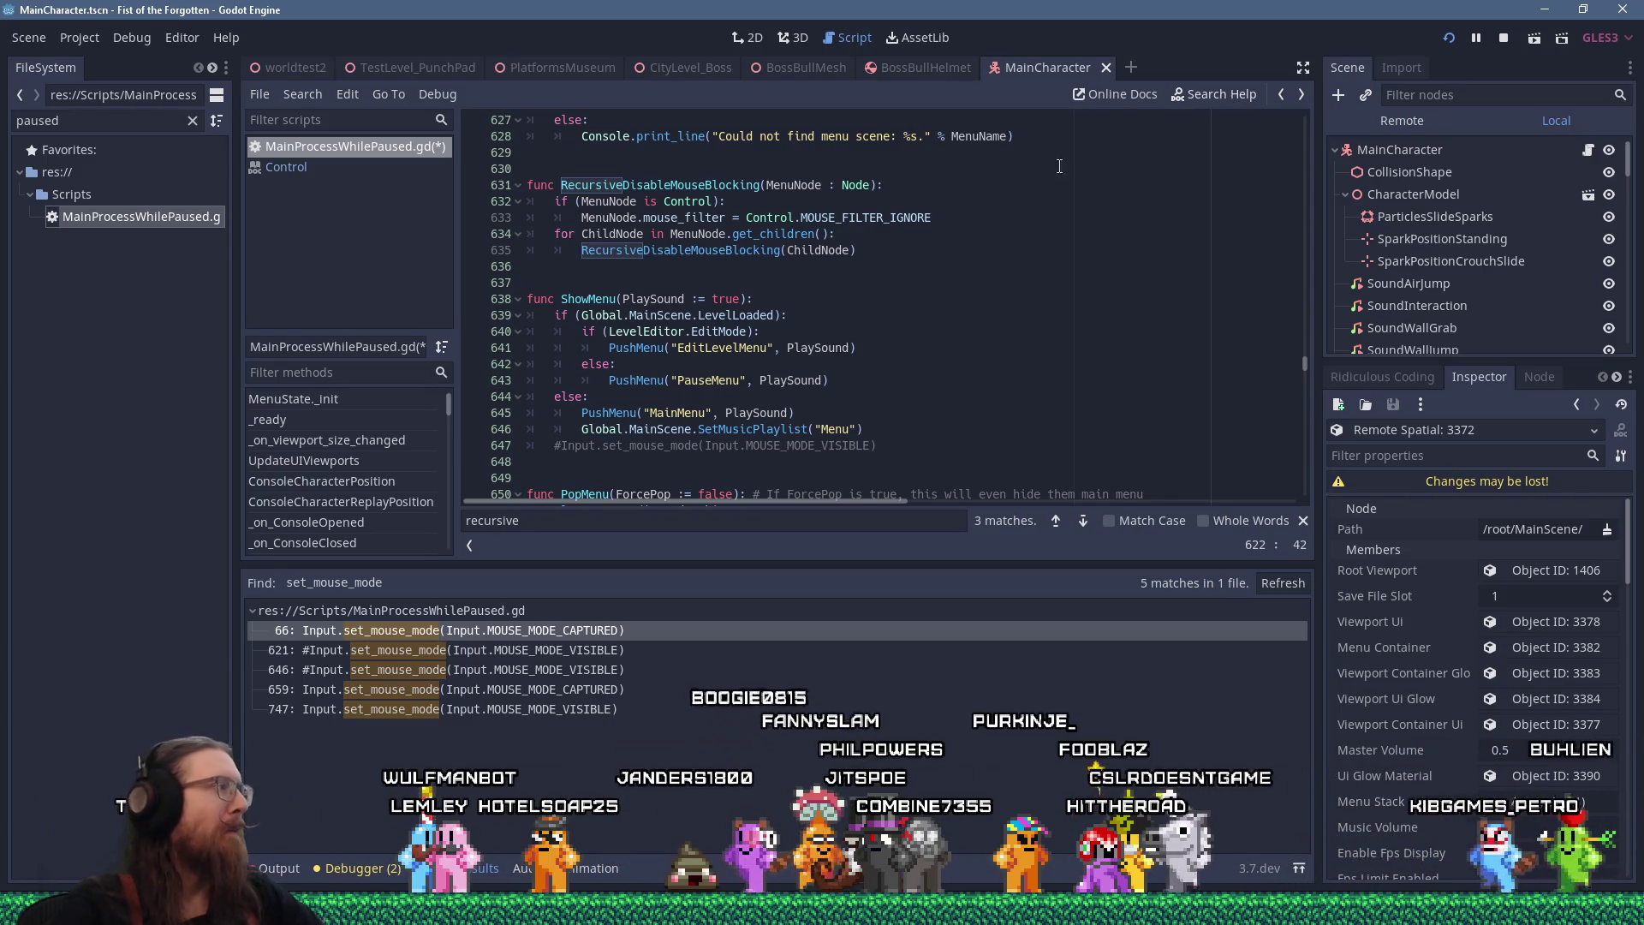
pyautogui.scroll(6, 850, 332)
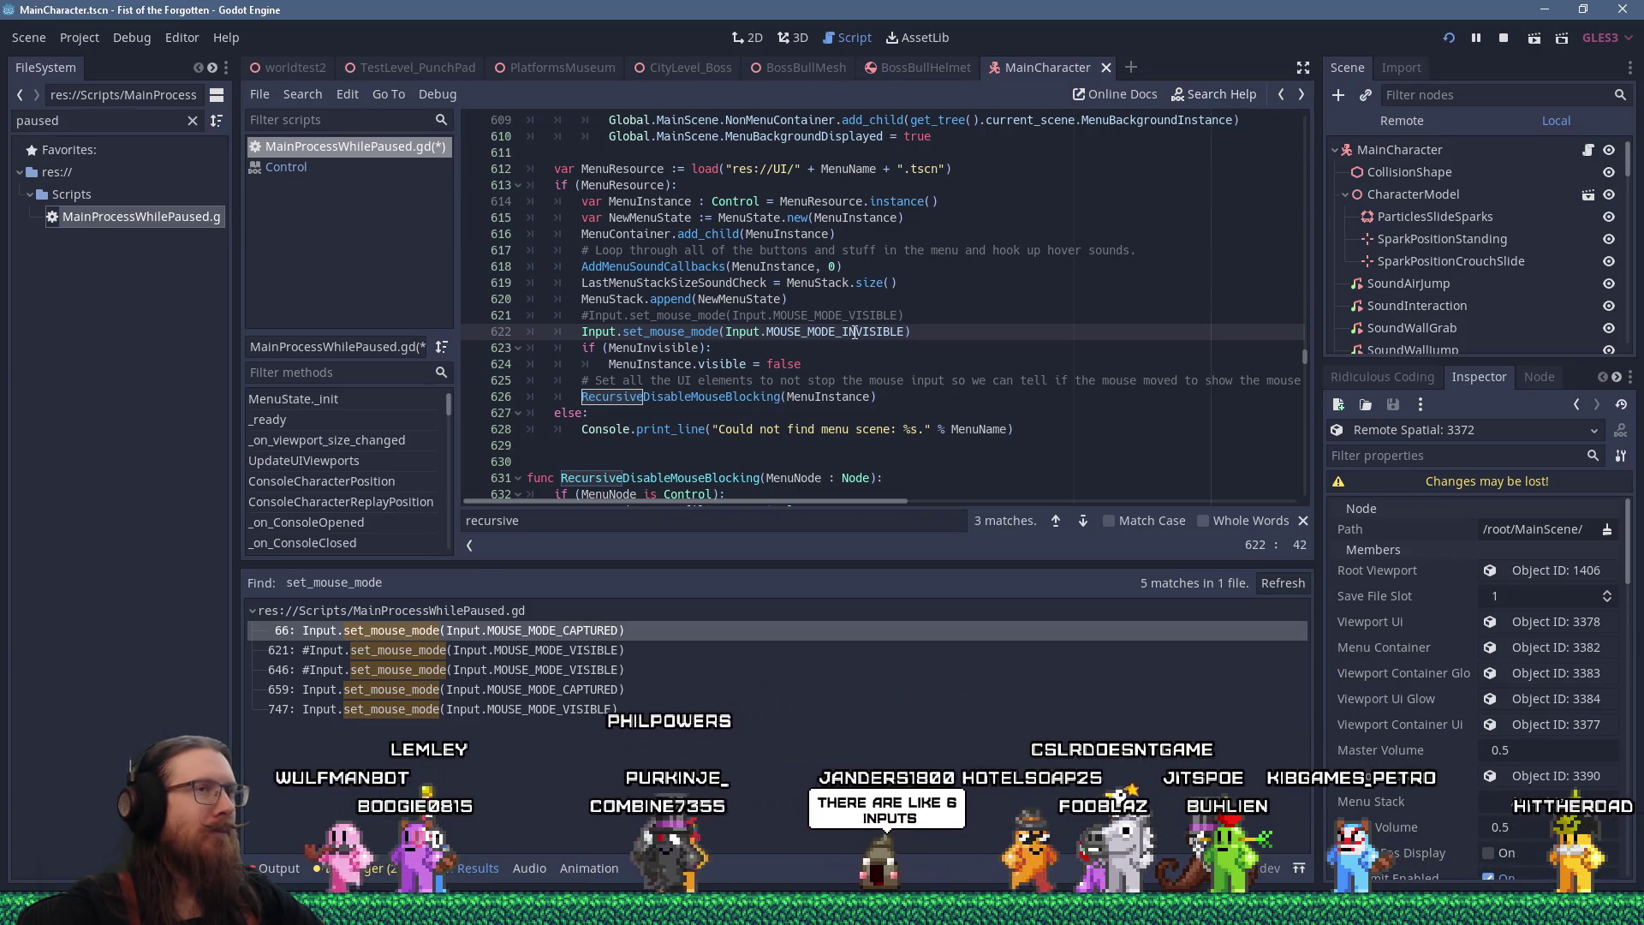
pyautogui.click(1194, 96)
pyautogui.write('_input')
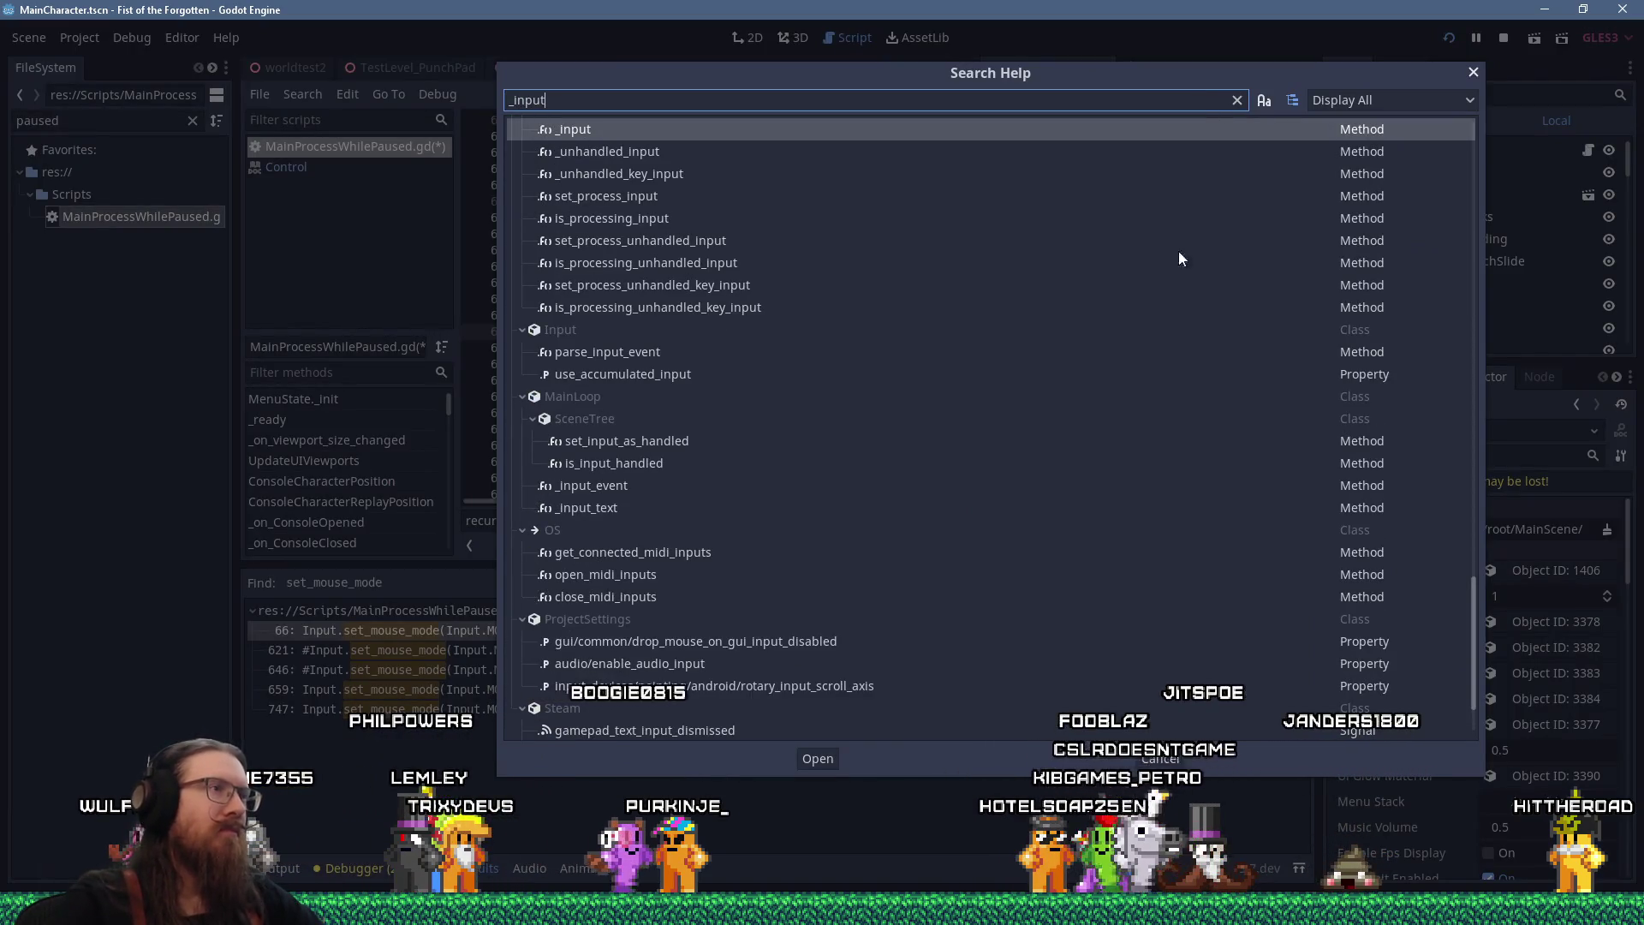
pyautogui.scroll(1, 1150, 265)
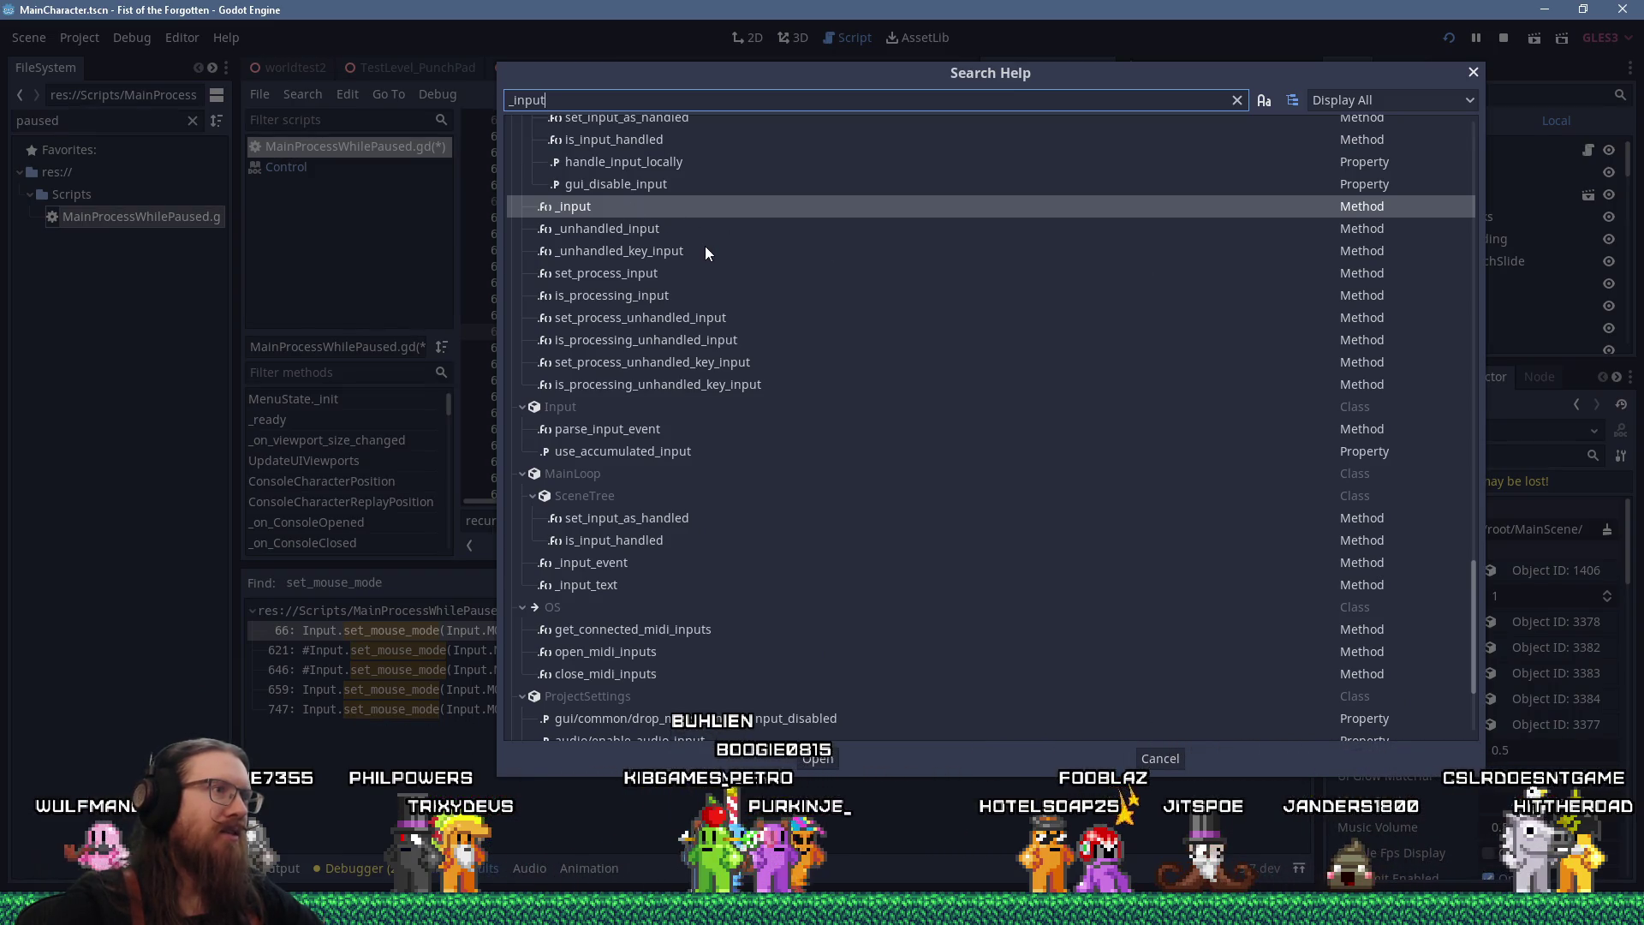
pyautogui.scroll(3, 706, 250)
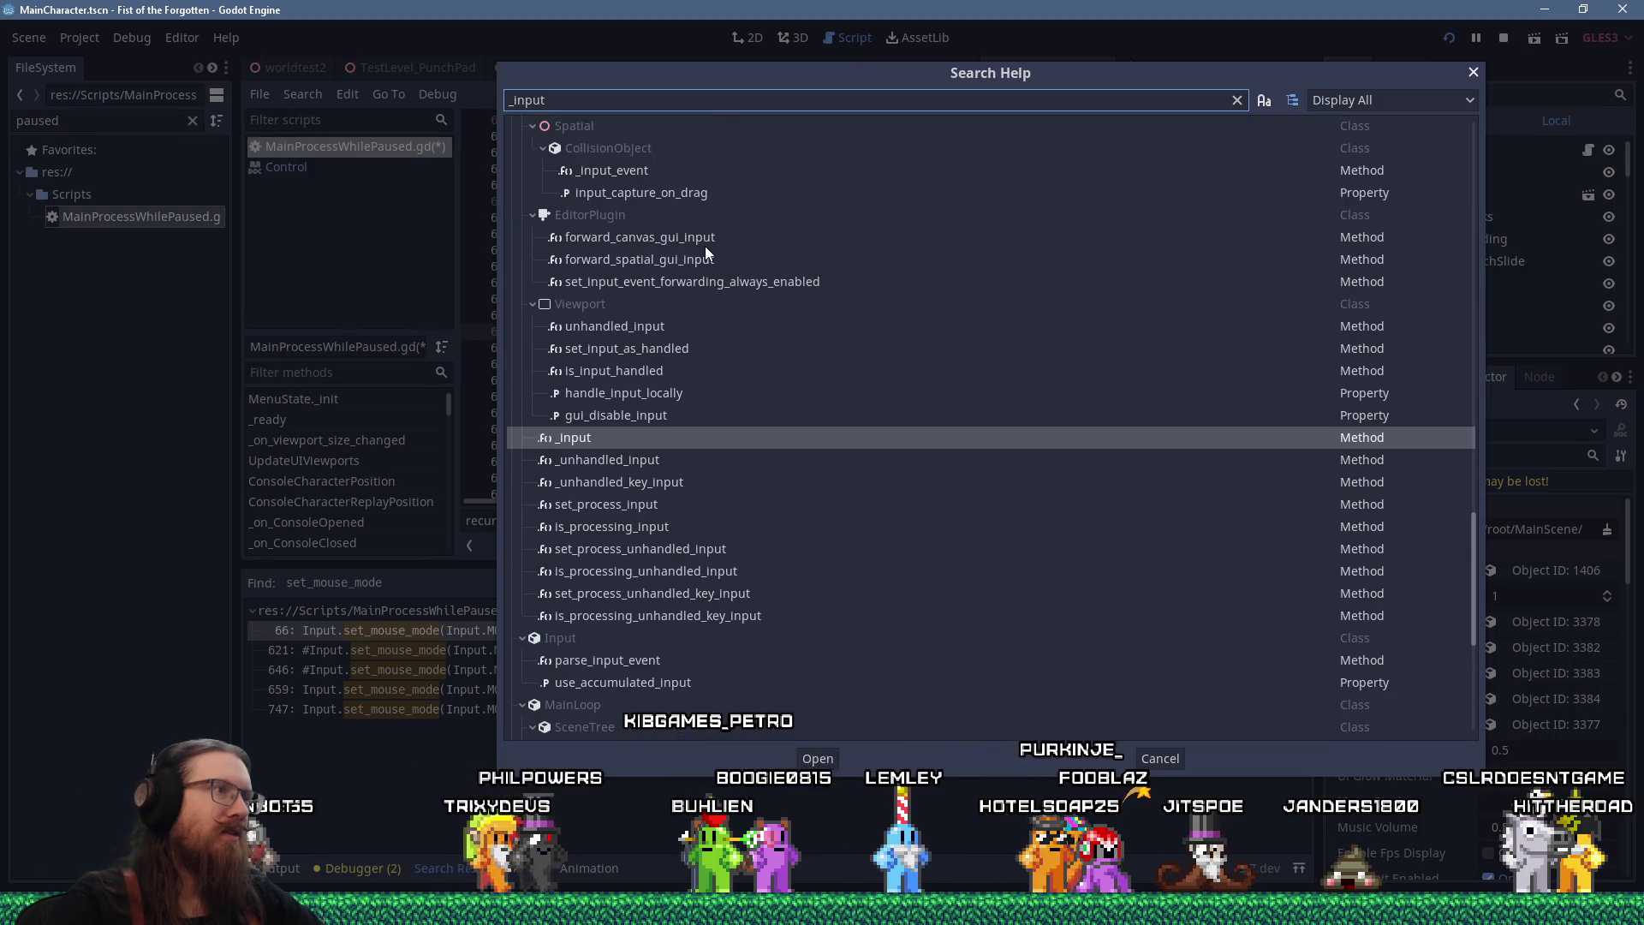
pyautogui.scroll(3, 706, 245)
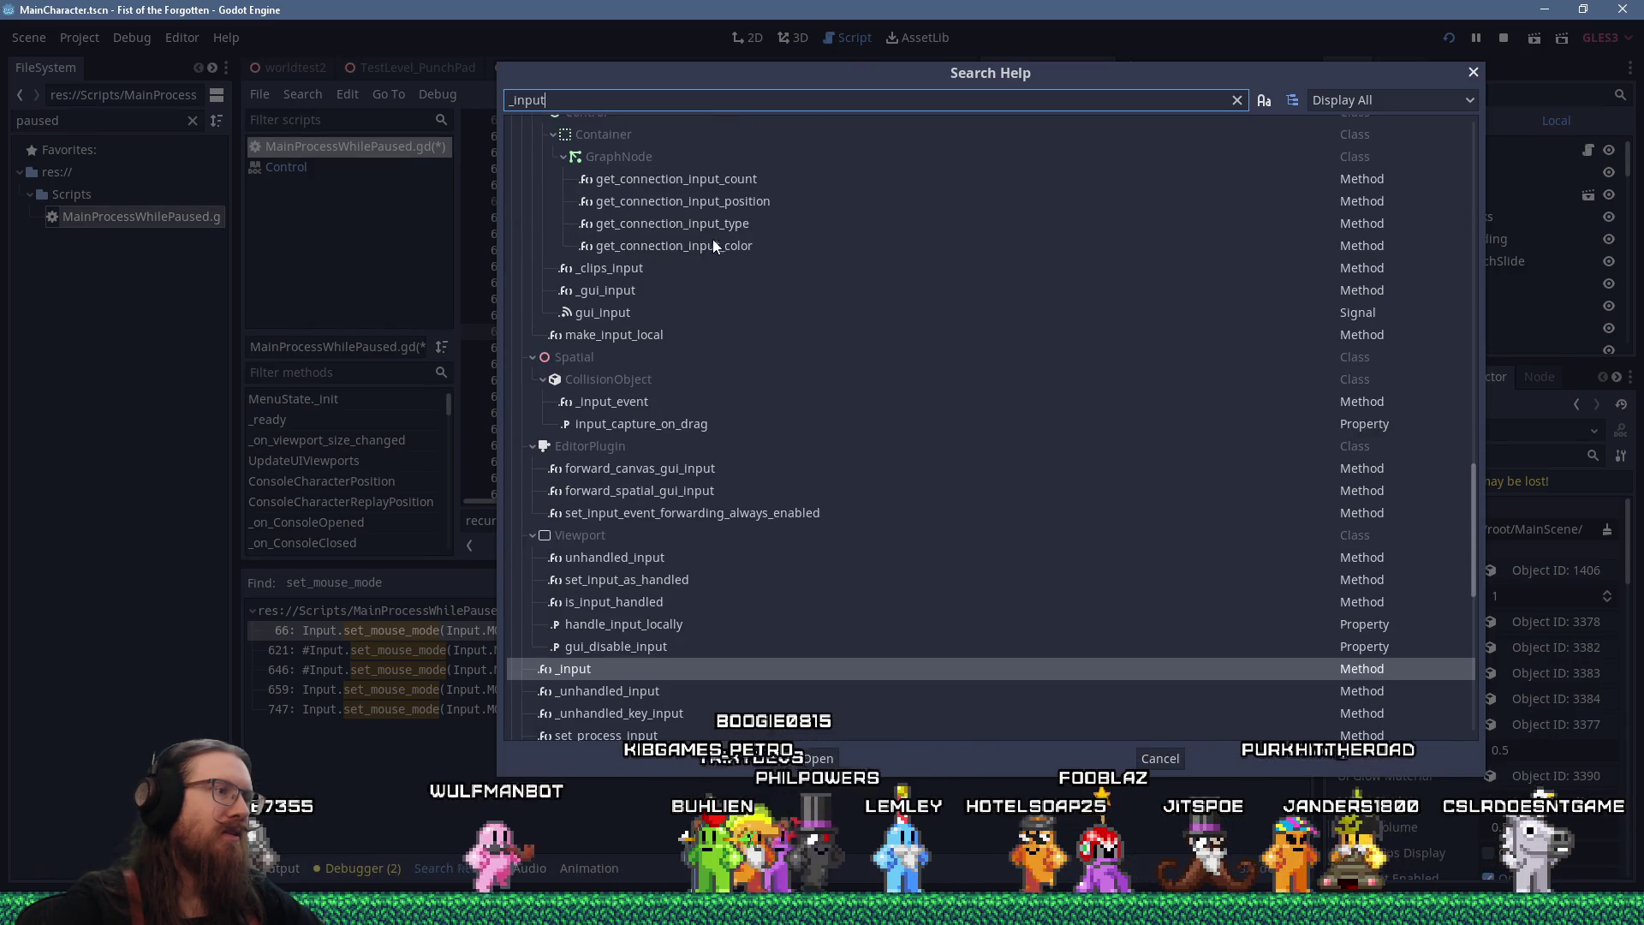
pyautogui.scroll(-6, 711, 240)
pyautogui.scroll(-3, 716, 244)
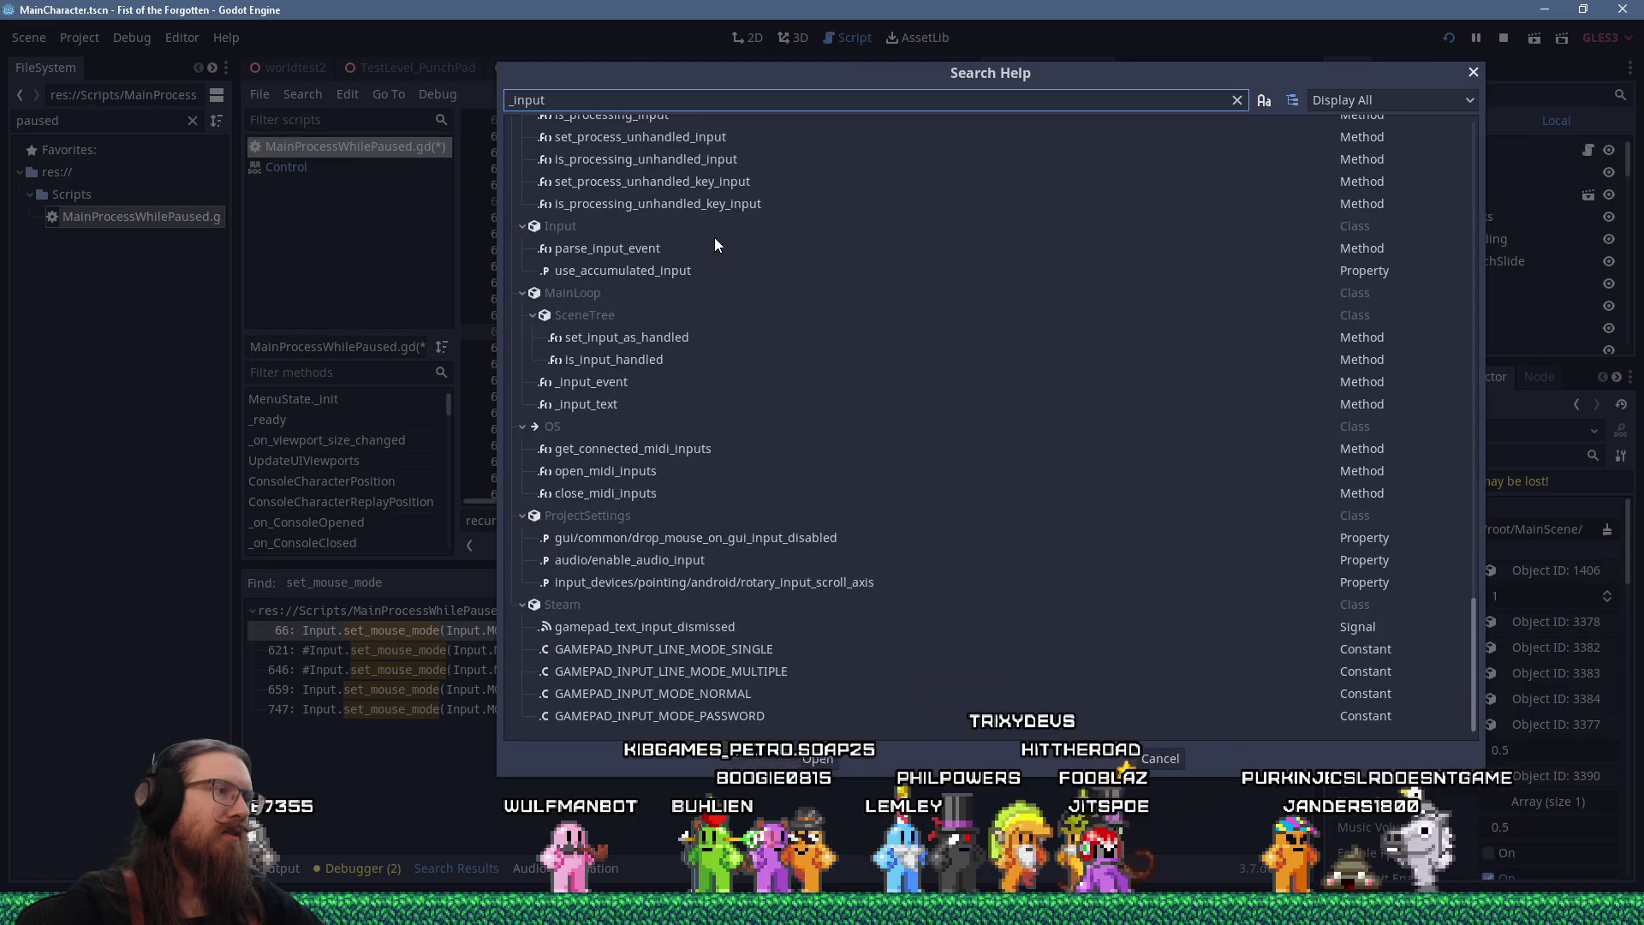
pyautogui.scroll(15, 718, 244)
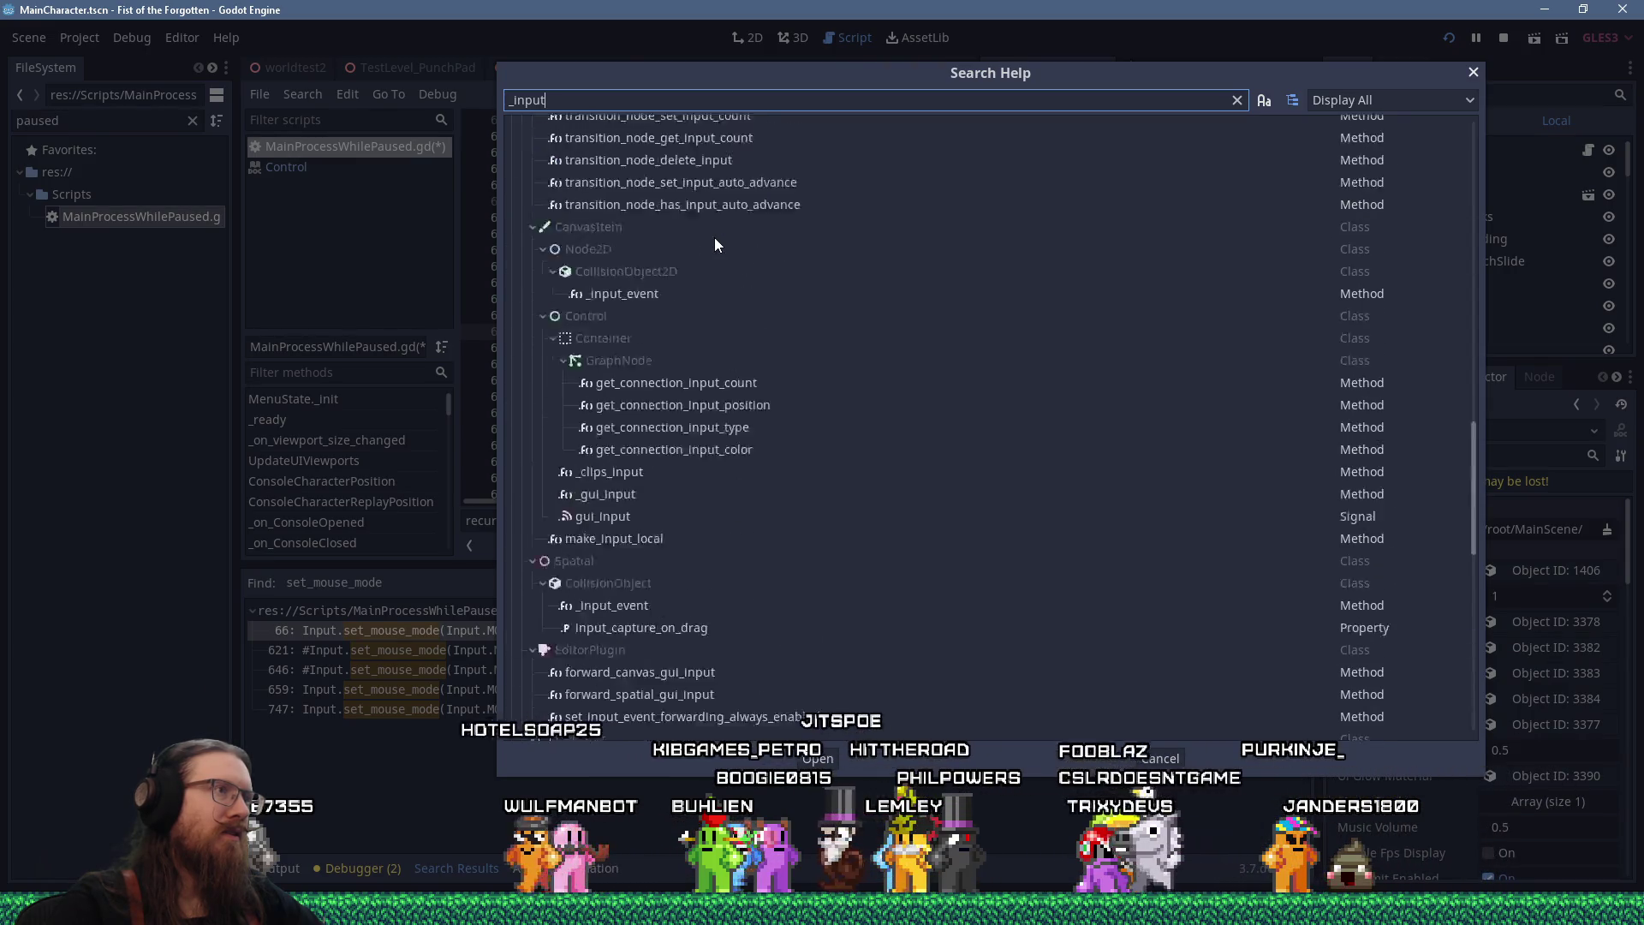
pyautogui.click(1475, 72)
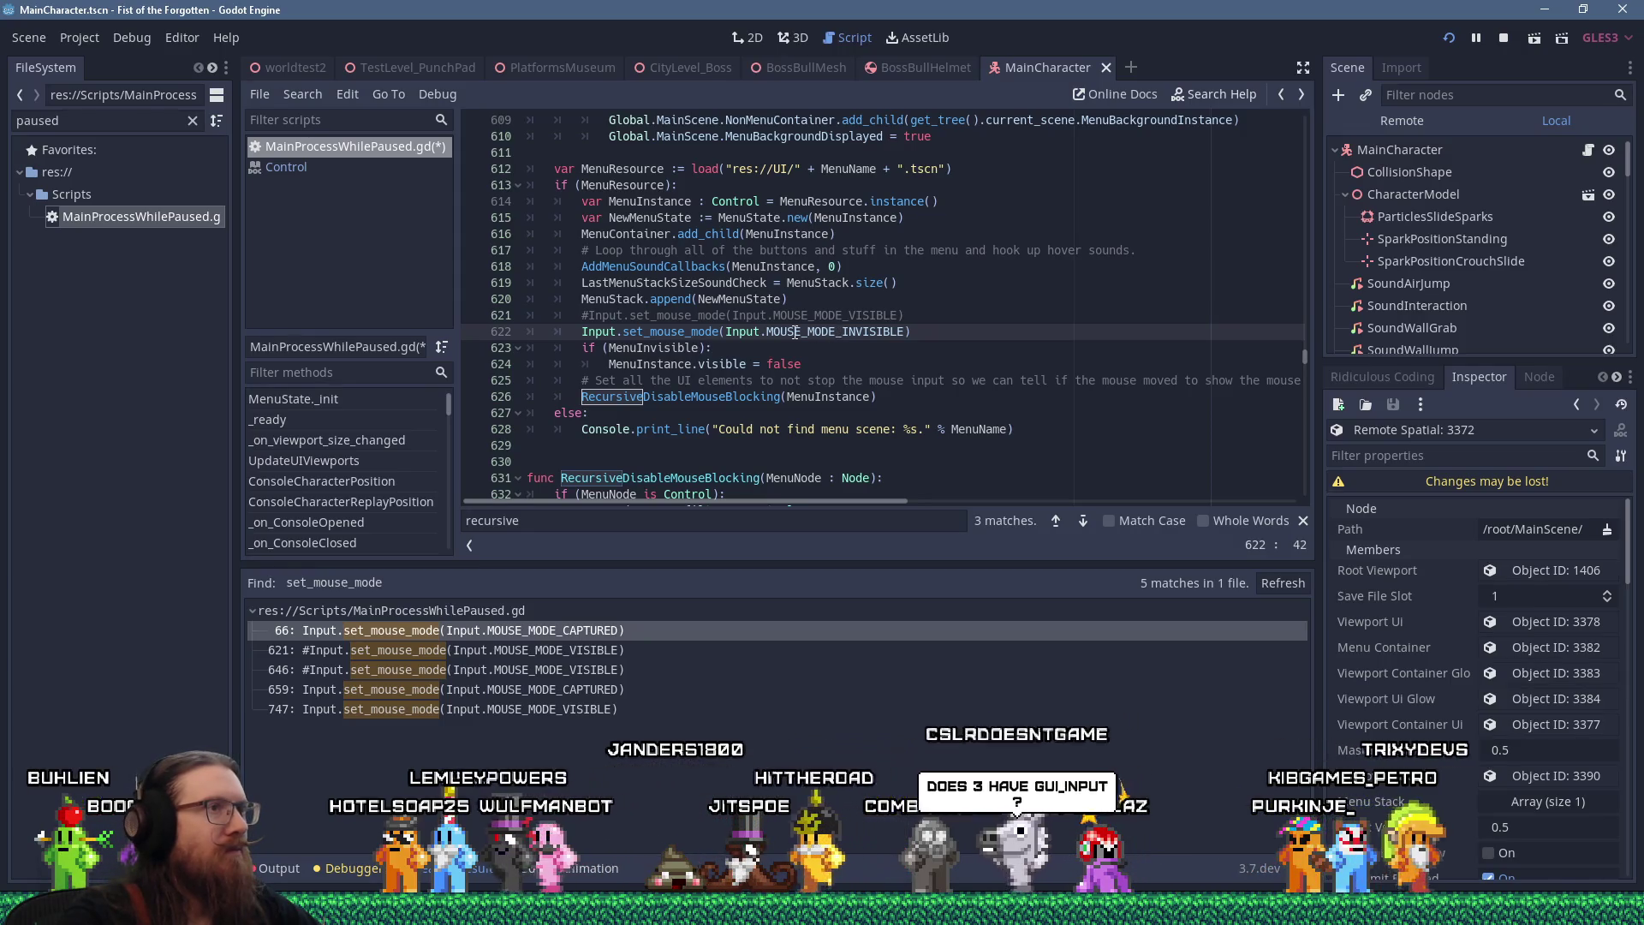
# Insert an if check comparing Input.mouse_mode to MOUSE_MODE_VISIBLE after line 621
pyautogui.doubleClick(838, 317)
pyautogui.hotkey('ctrl', 'c')
pyautogui.rightClick(838, 317)
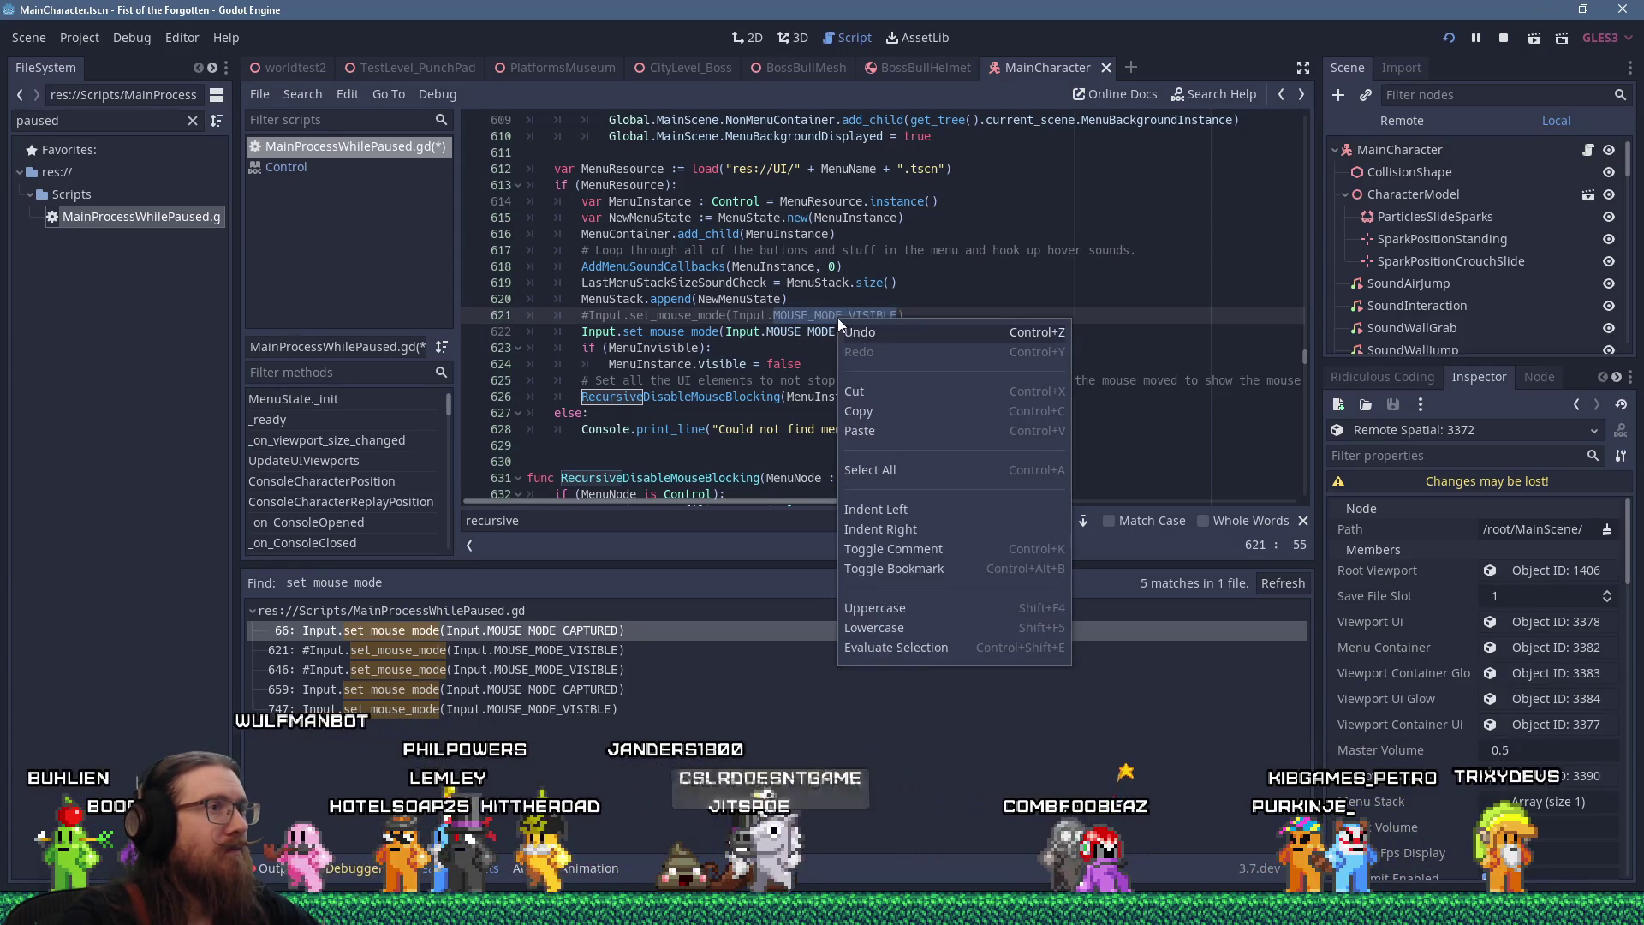
pyautogui.click(939, 318)
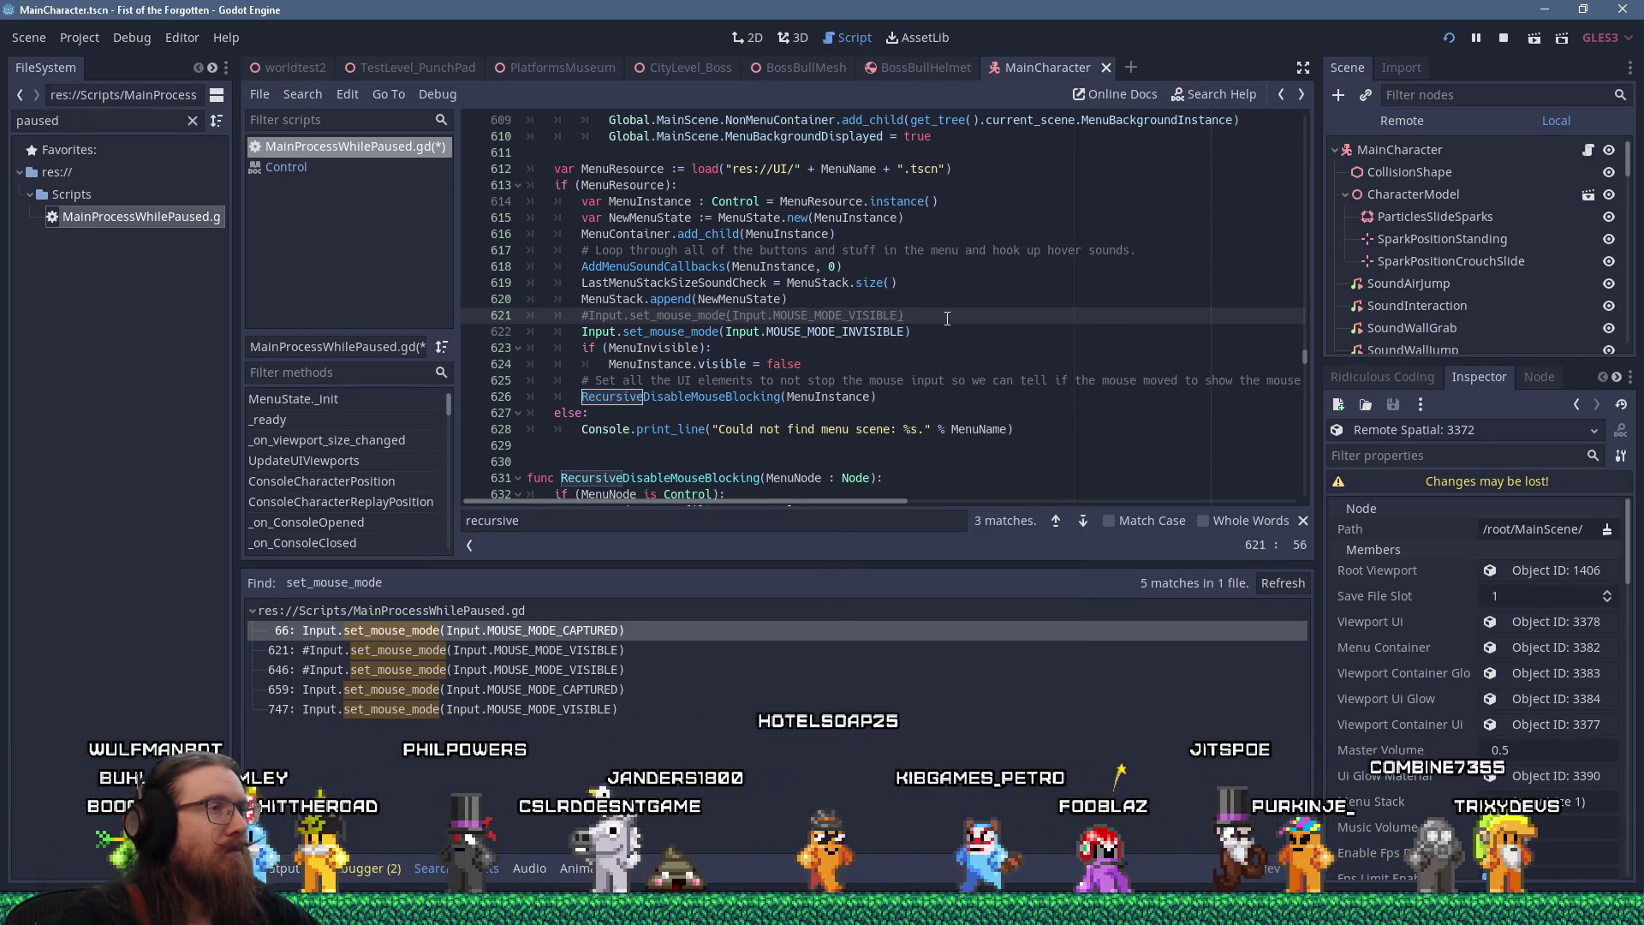
pyautogui.press('Return')
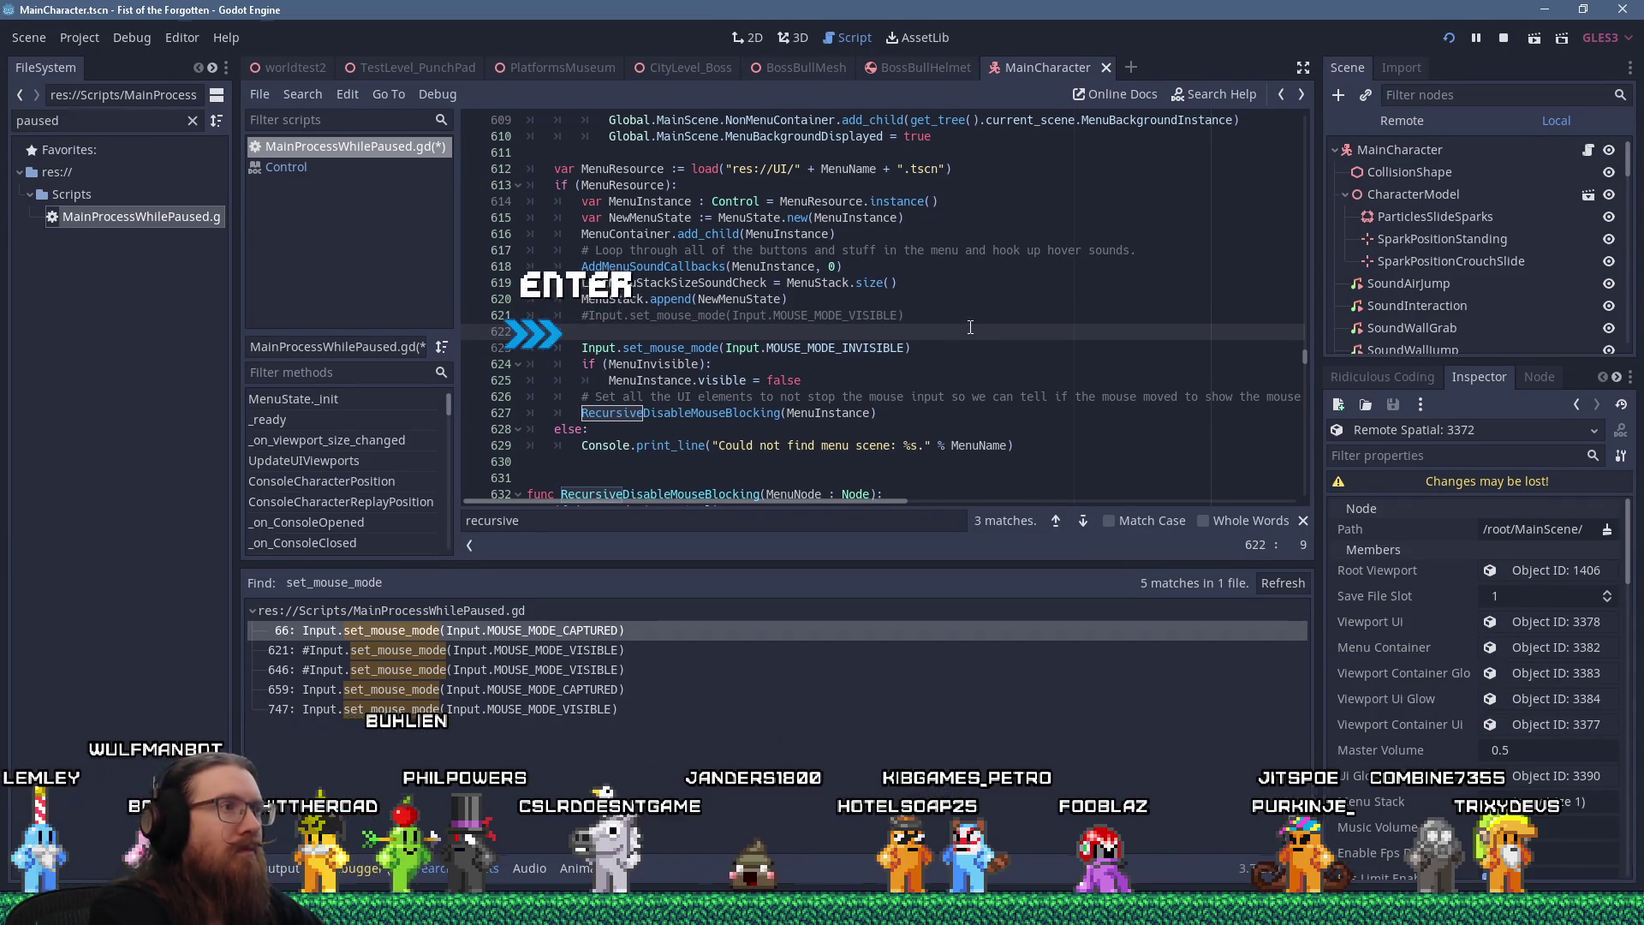
pyautogui.write('if (Input.mouse_mode ==')
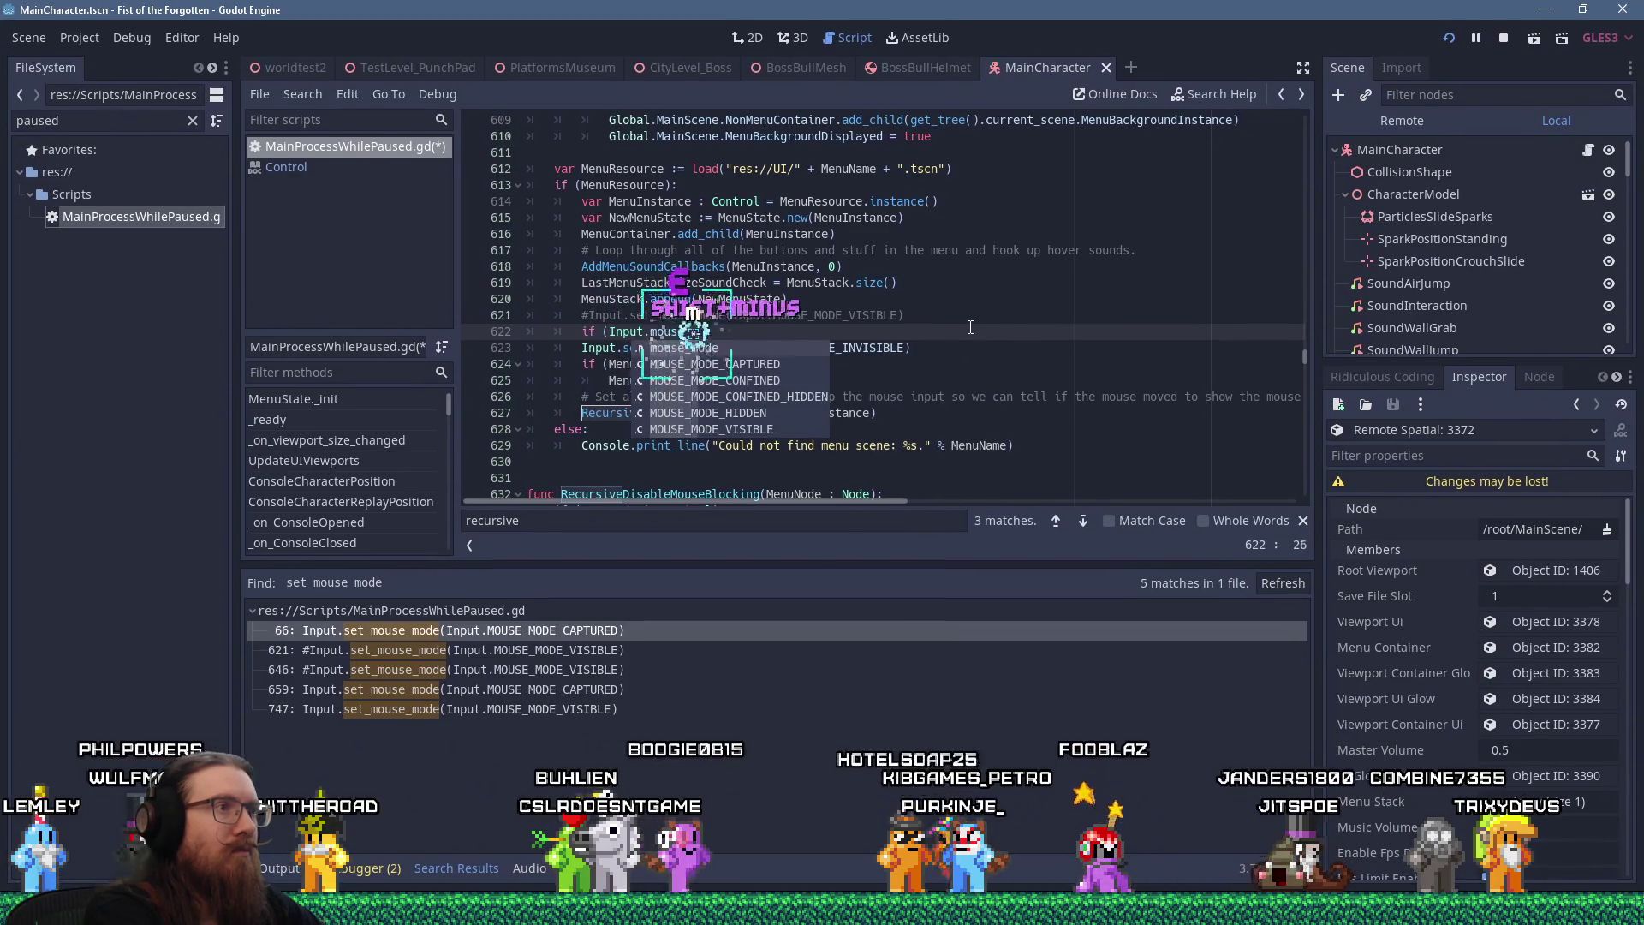
pyautogui.hotkey('ctrl', 'v')
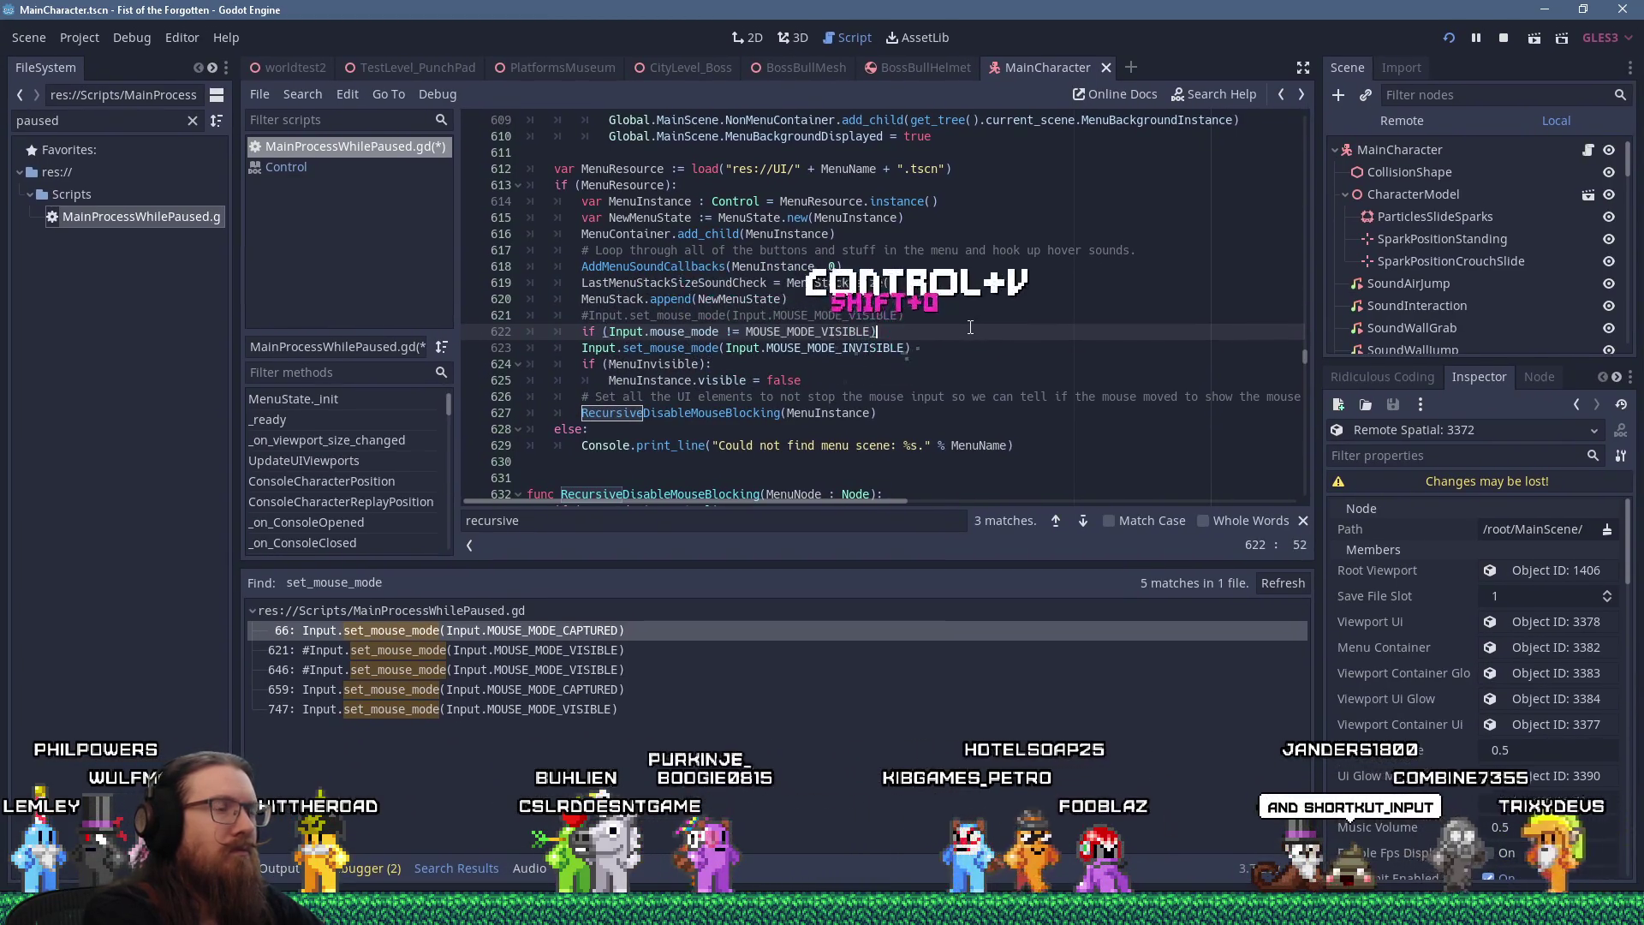
pyautogui.write('):')
# Indent the hide-mouse line under the check and fix the undeclared MOUSE_MODE_VISIBLE identifier
pyautogui.press('Down')
pyautogui.press('Home')
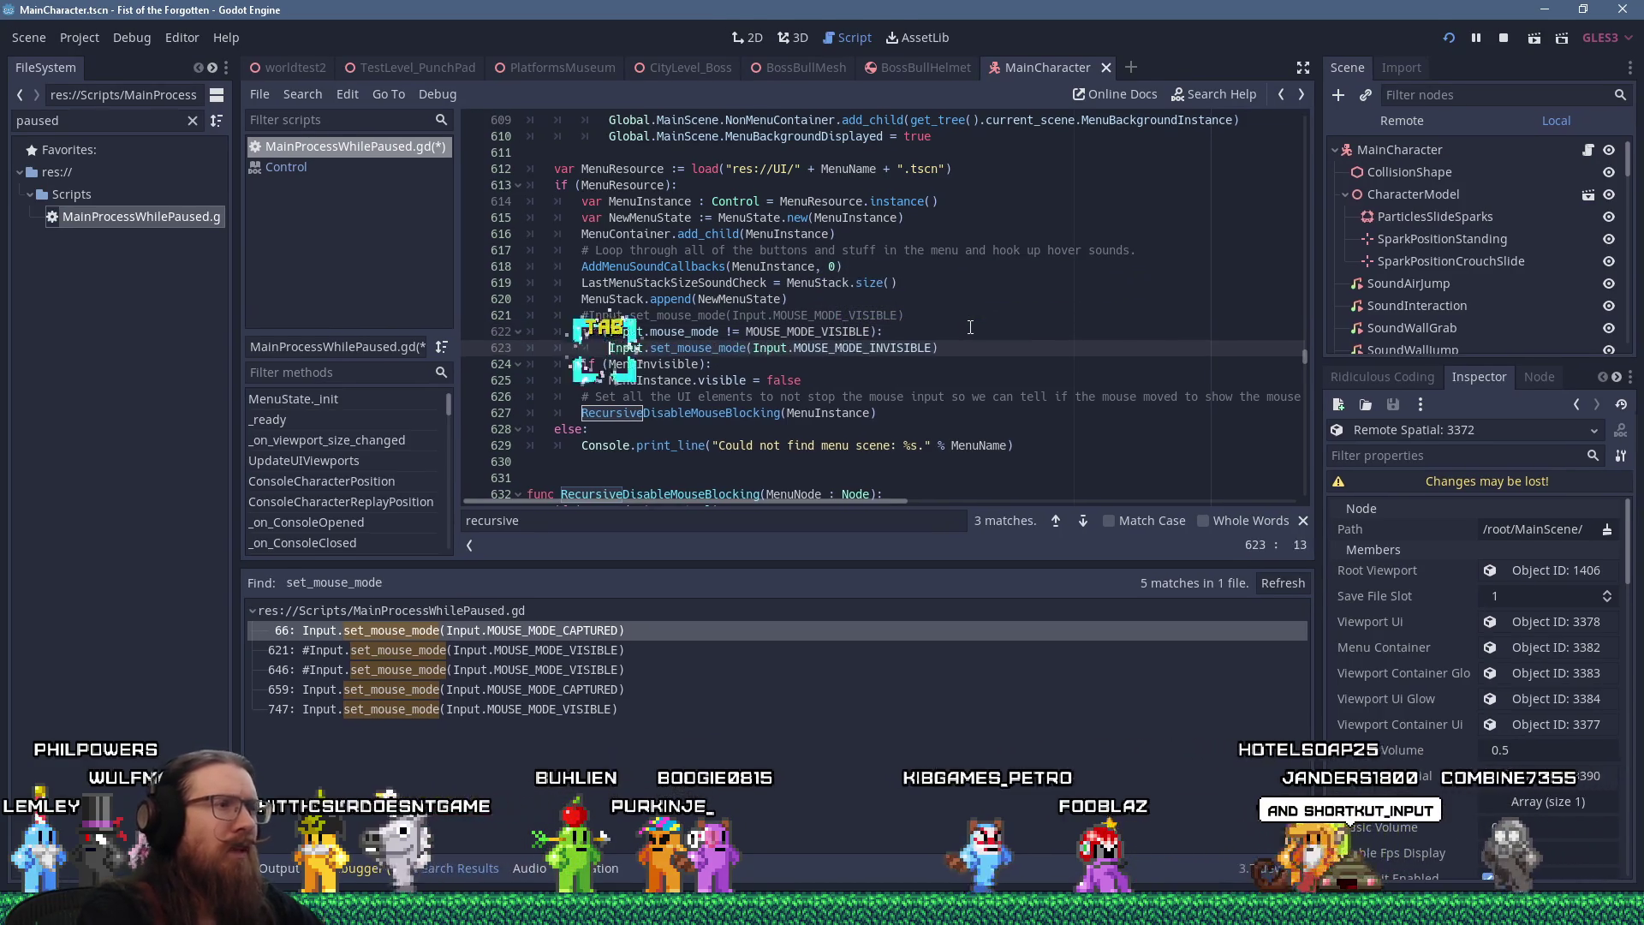
pyautogui.press('Tab')
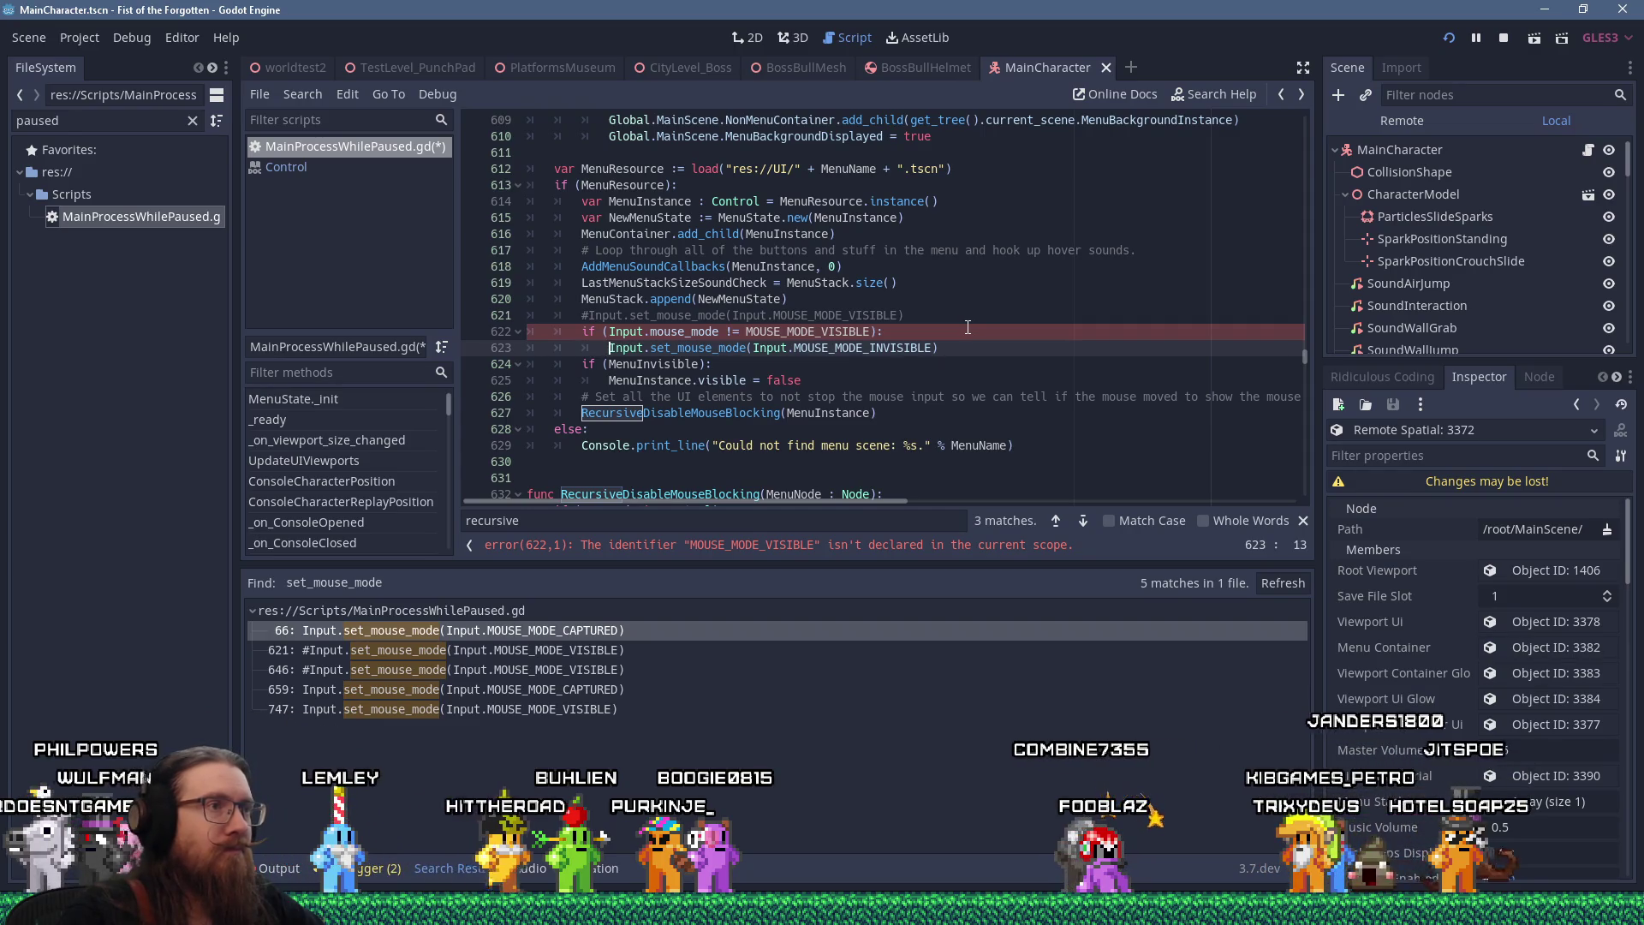
pyautogui.click(746, 333)
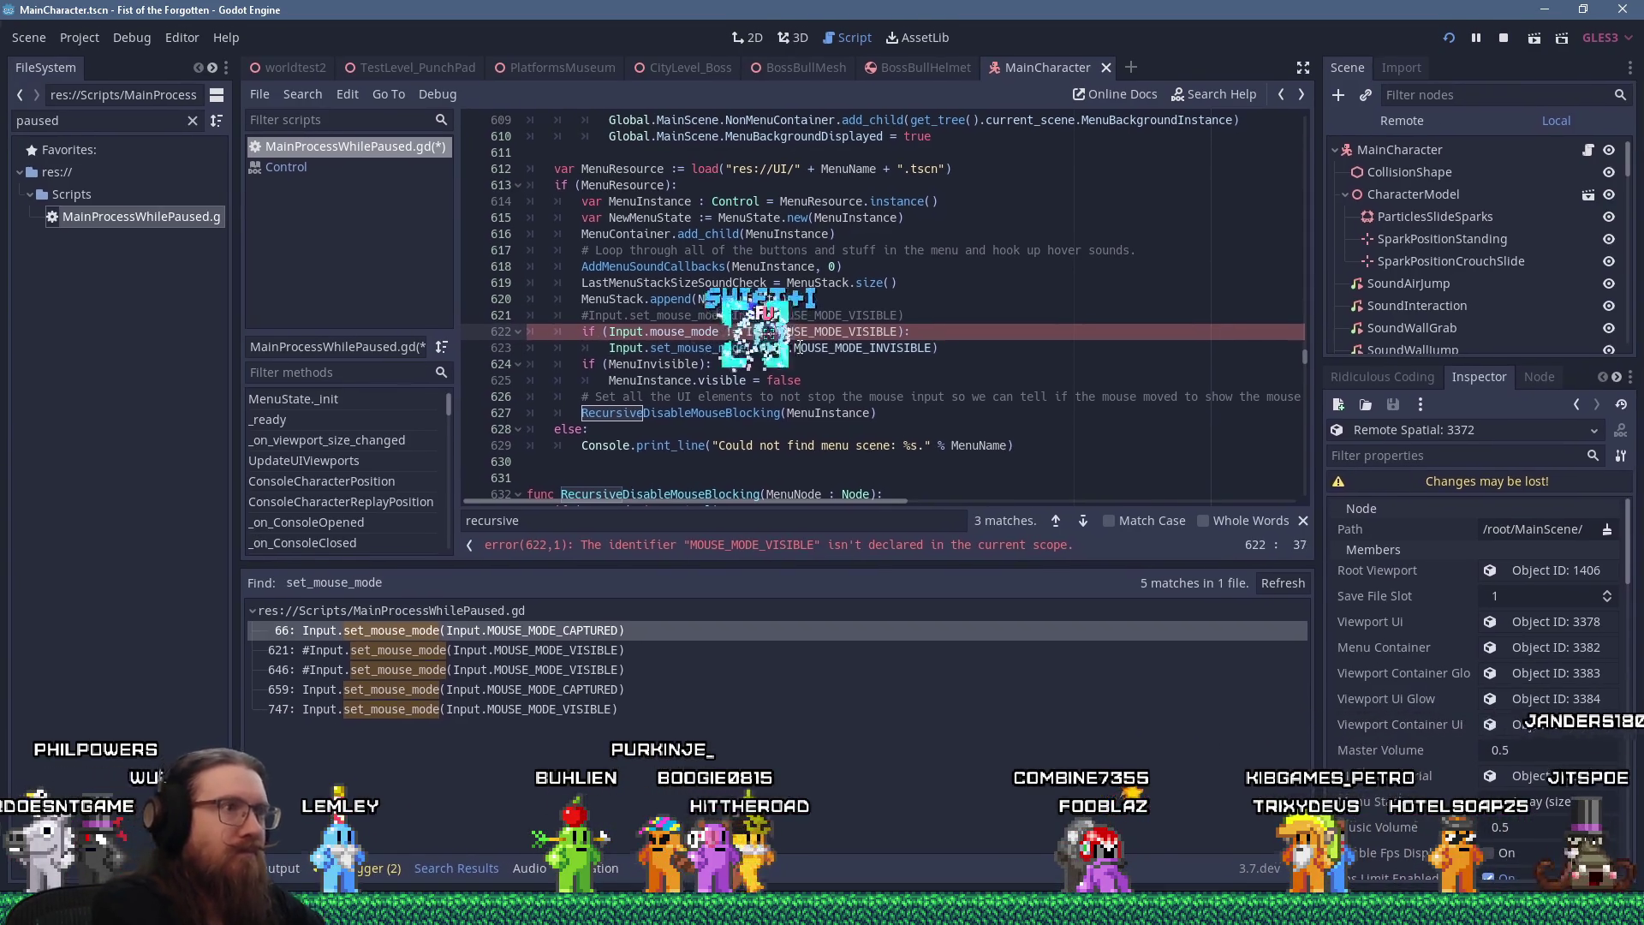
pyautogui.press('Escape')
# Add a TODO comment above the condition explaining when the mouse gets hidden
pyautogui.press('Up')
pyautogui.press('Return')
pyautogui.write('# TODO: Fix')
pyautogui.write('ere the ')
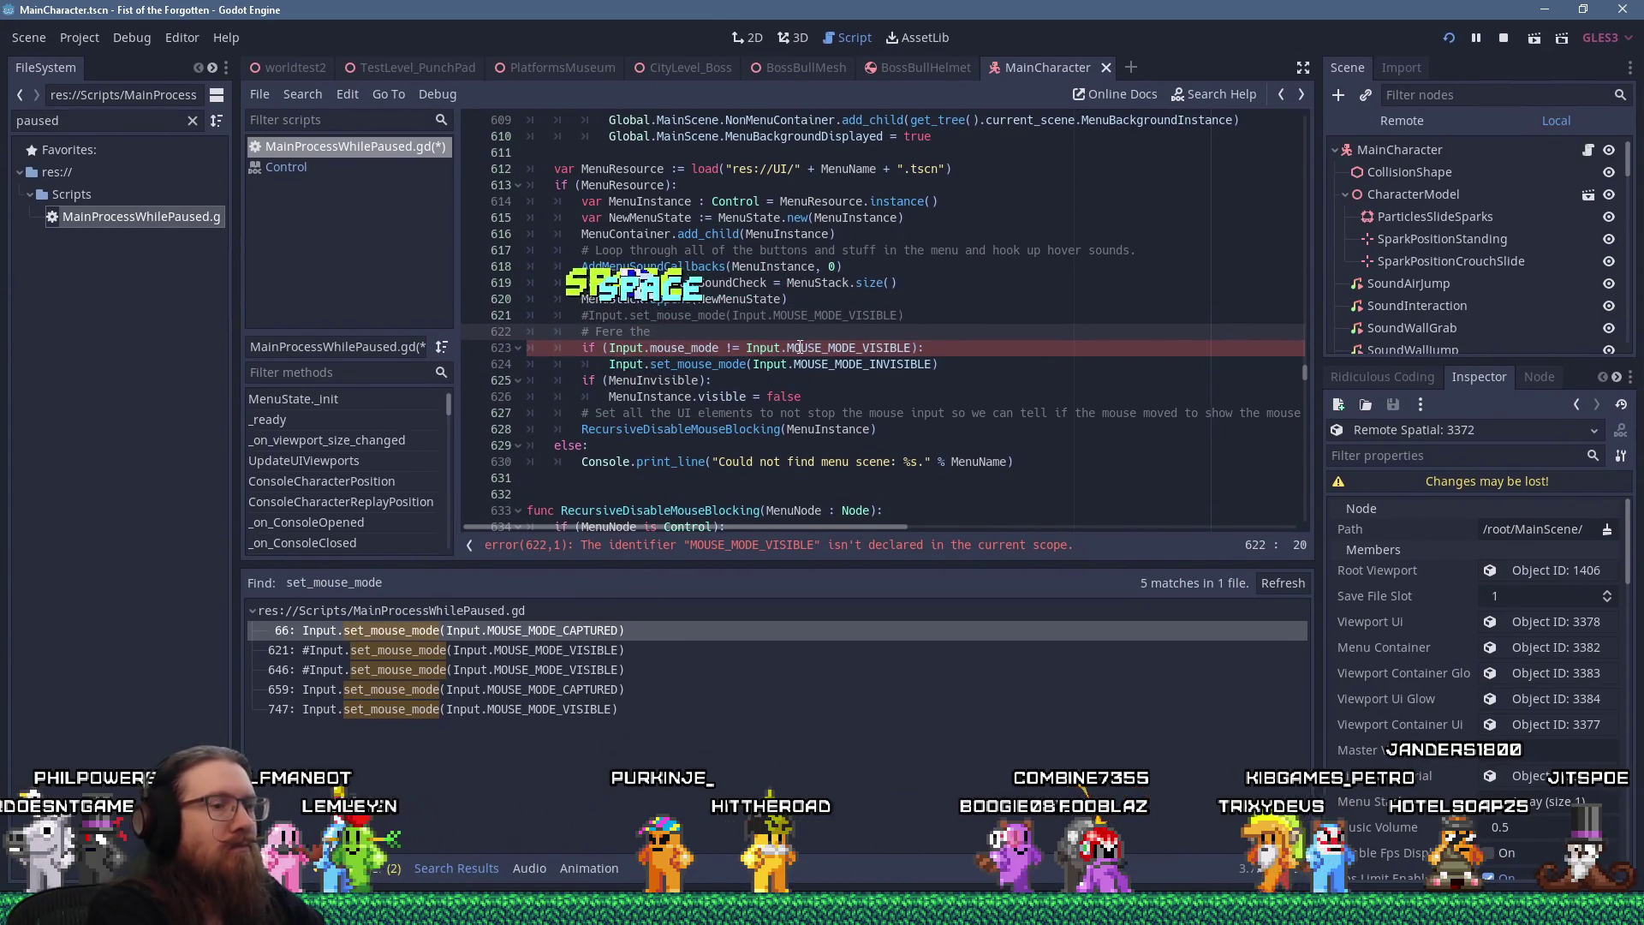
pyautogui.write('F')
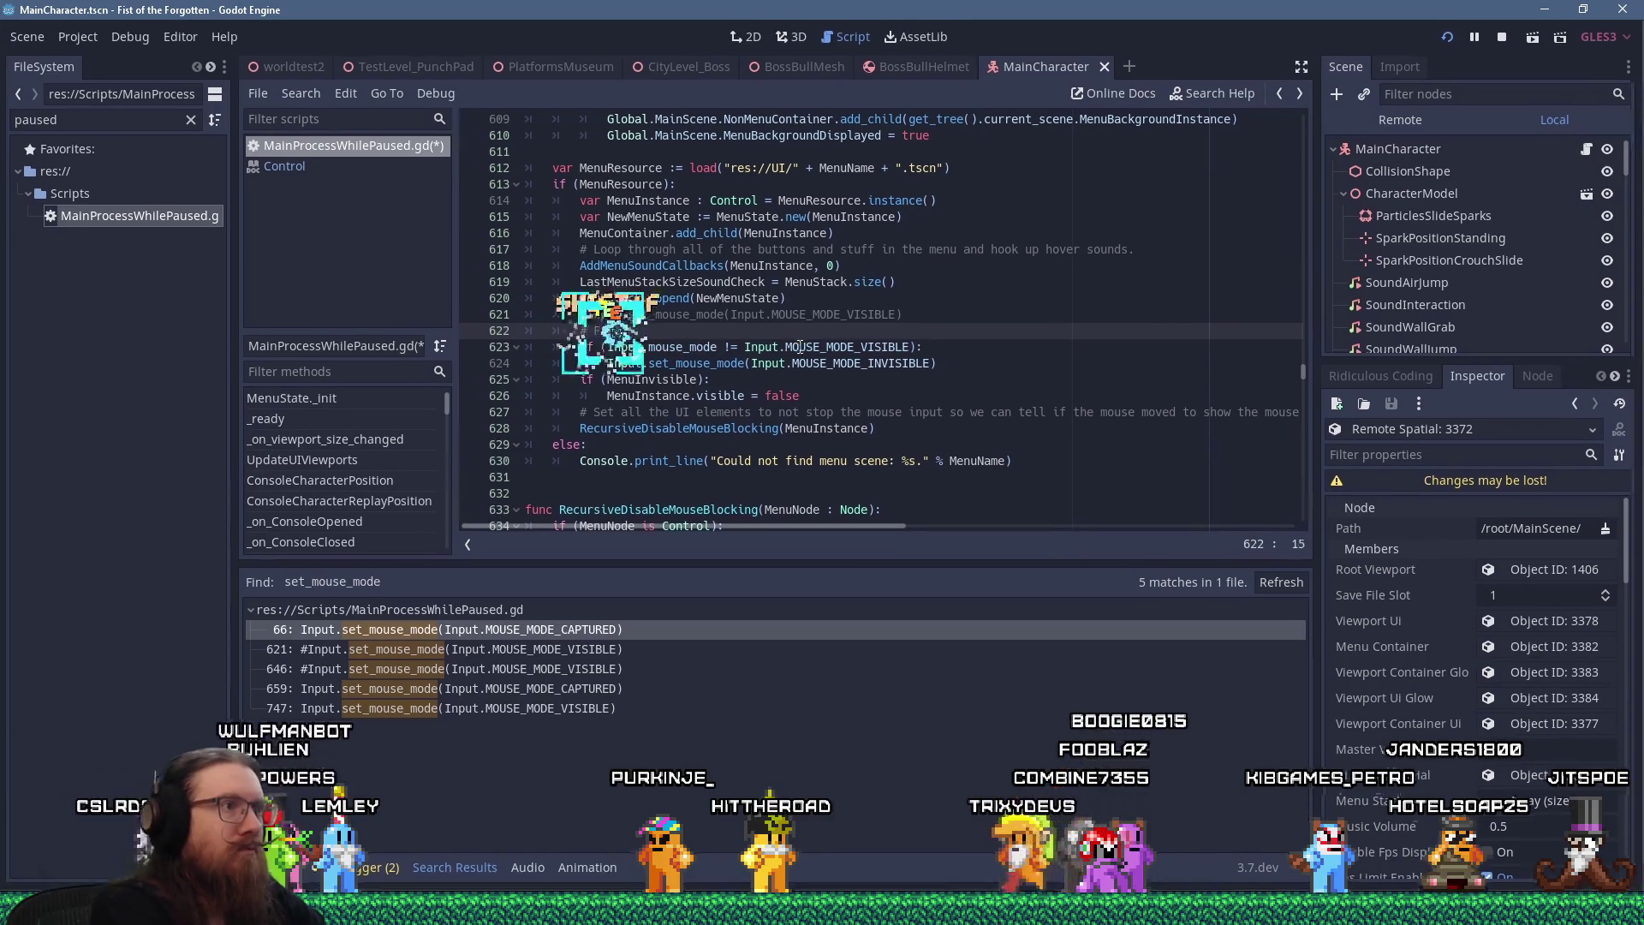
pyautogui.write("ree the mouse cursor t's not visible")
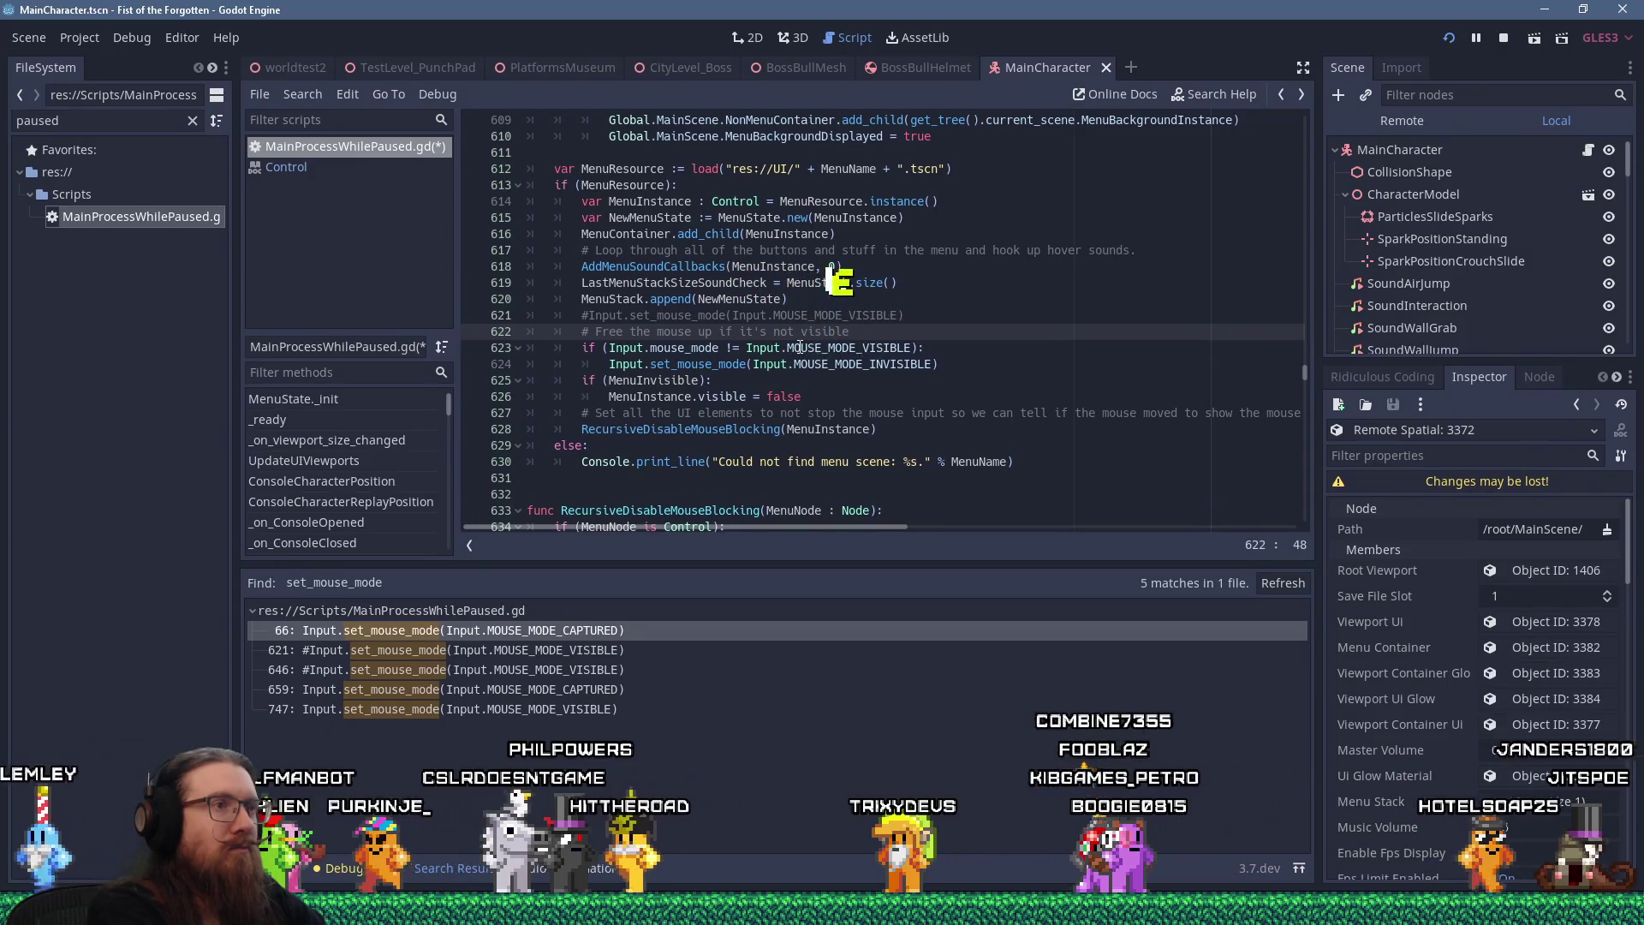
pyautogui.write(', but the')
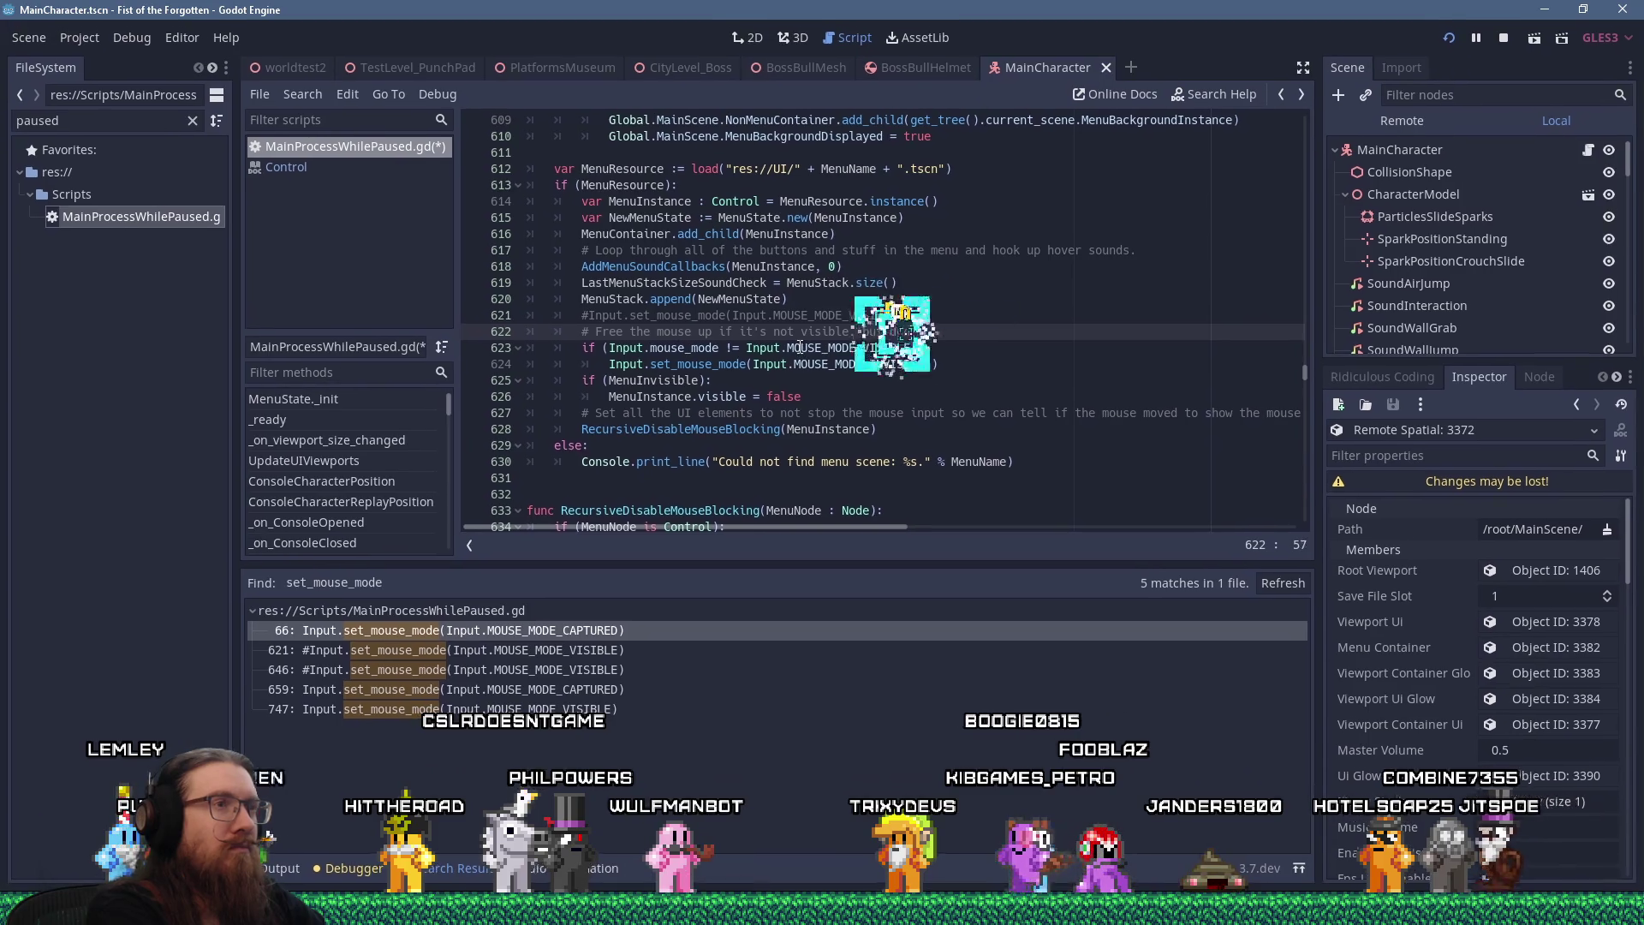
pyautogui.write("'t make it visible -- we'll show it later")
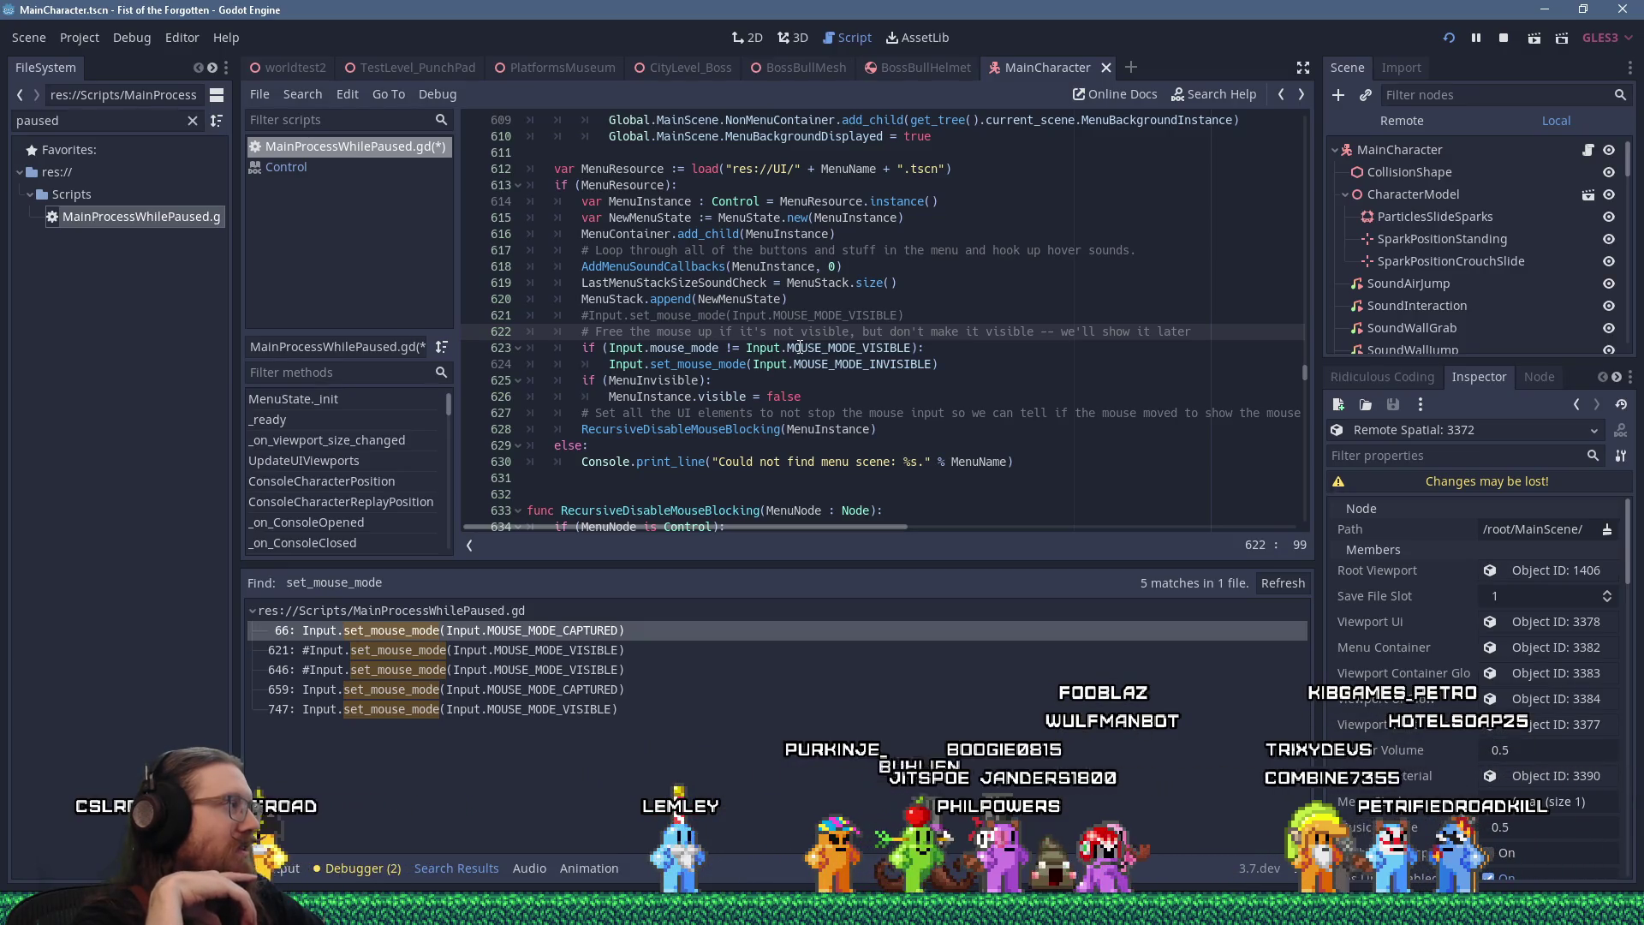
pyautogui.click(1208, 104)
# Search the docs for 'shortcut_in', clear the query, and return to line 623
pyautogui.write('short')
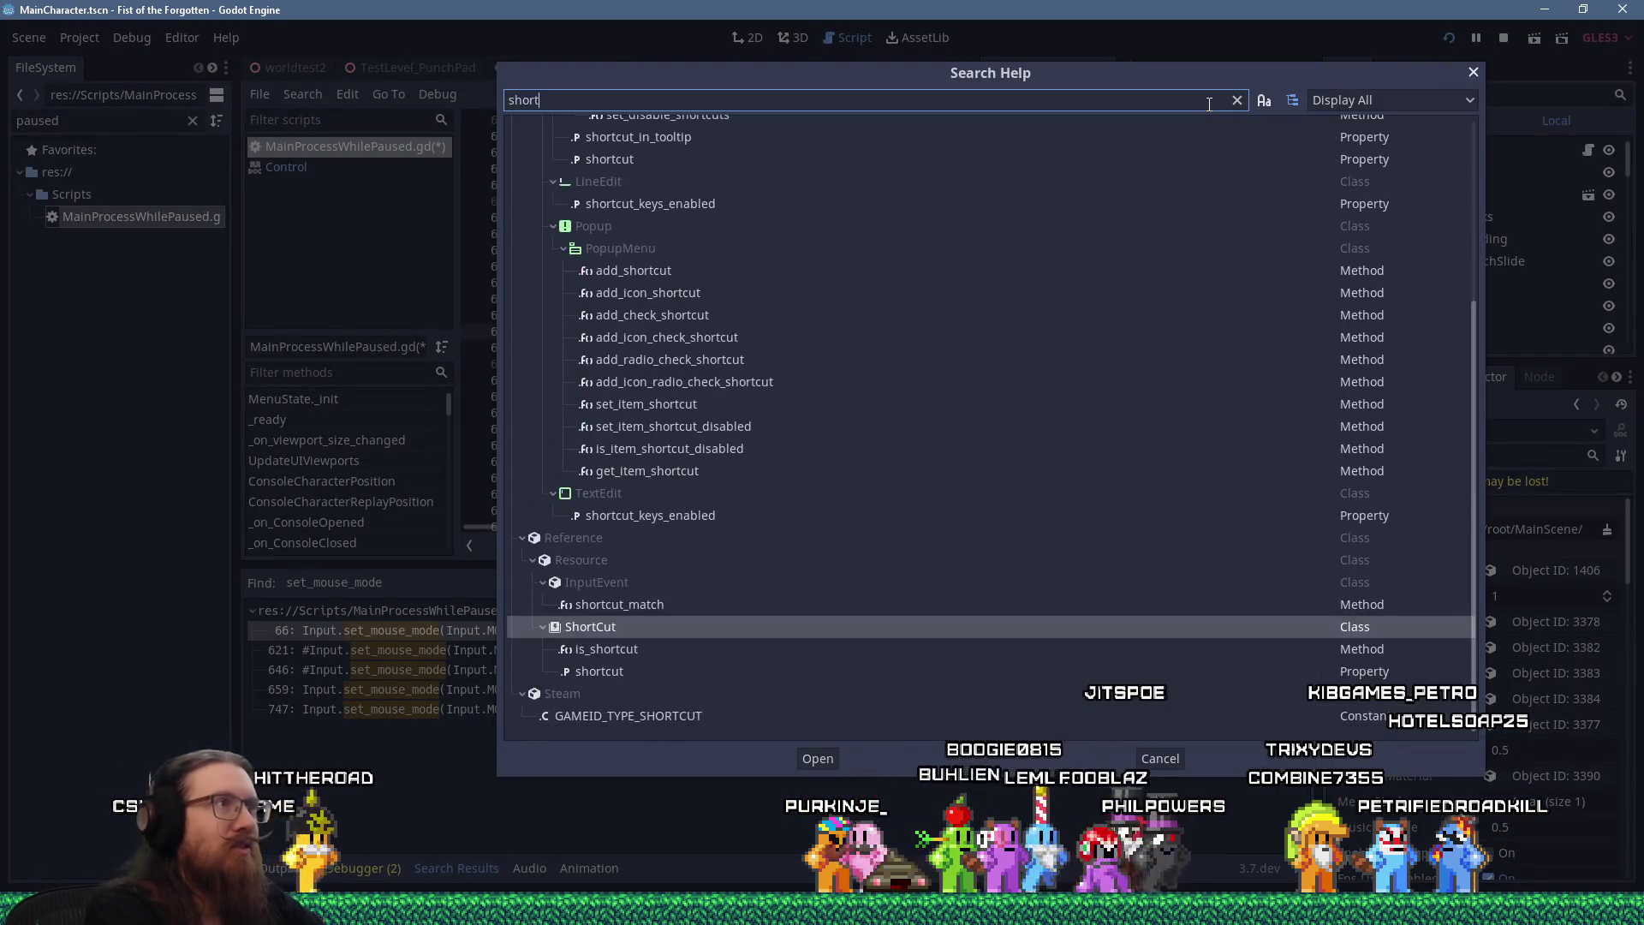
pyautogui.write('cut_in')
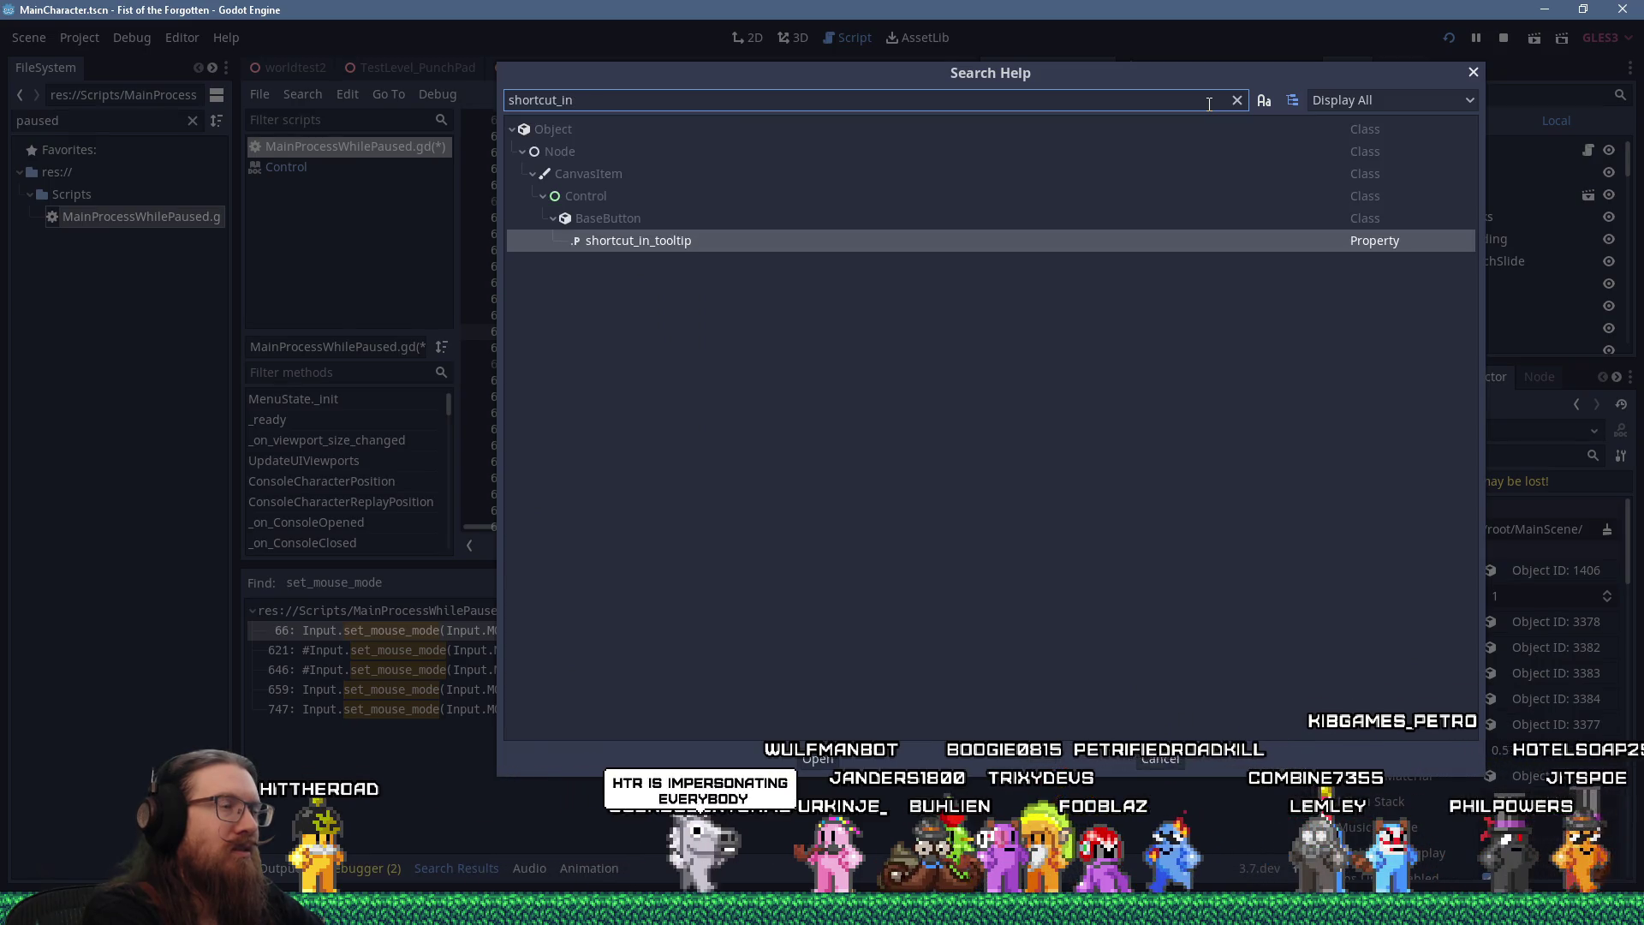
pyautogui.press('BackSpace')
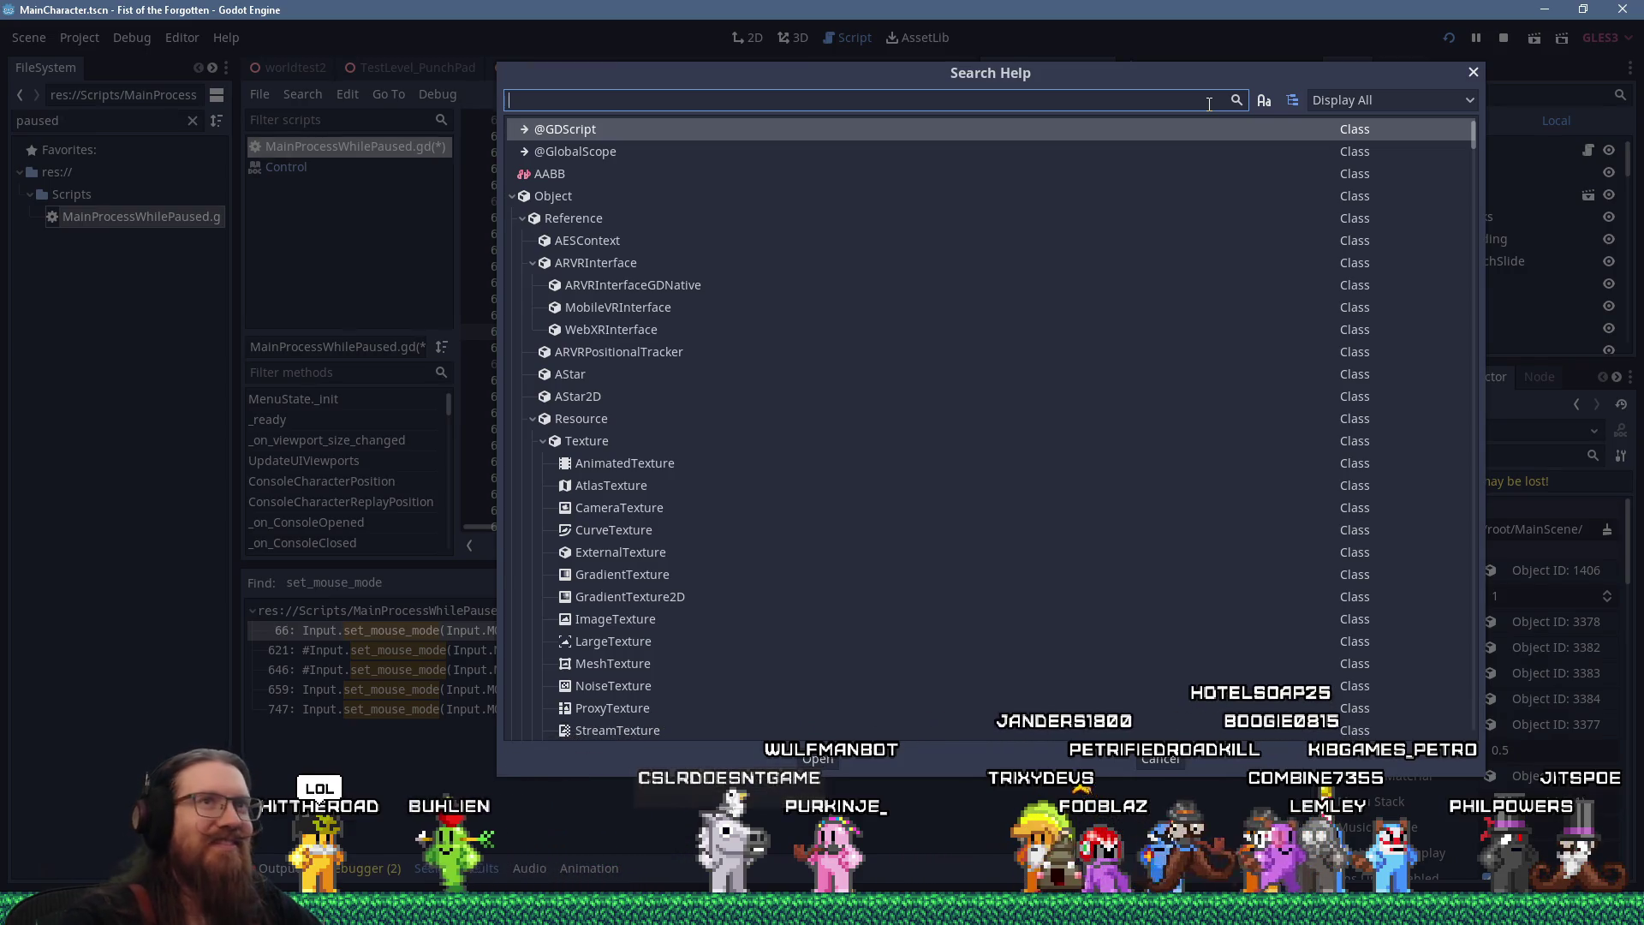
pyautogui.click(1474, 72)
pyautogui.click(1042, 352)
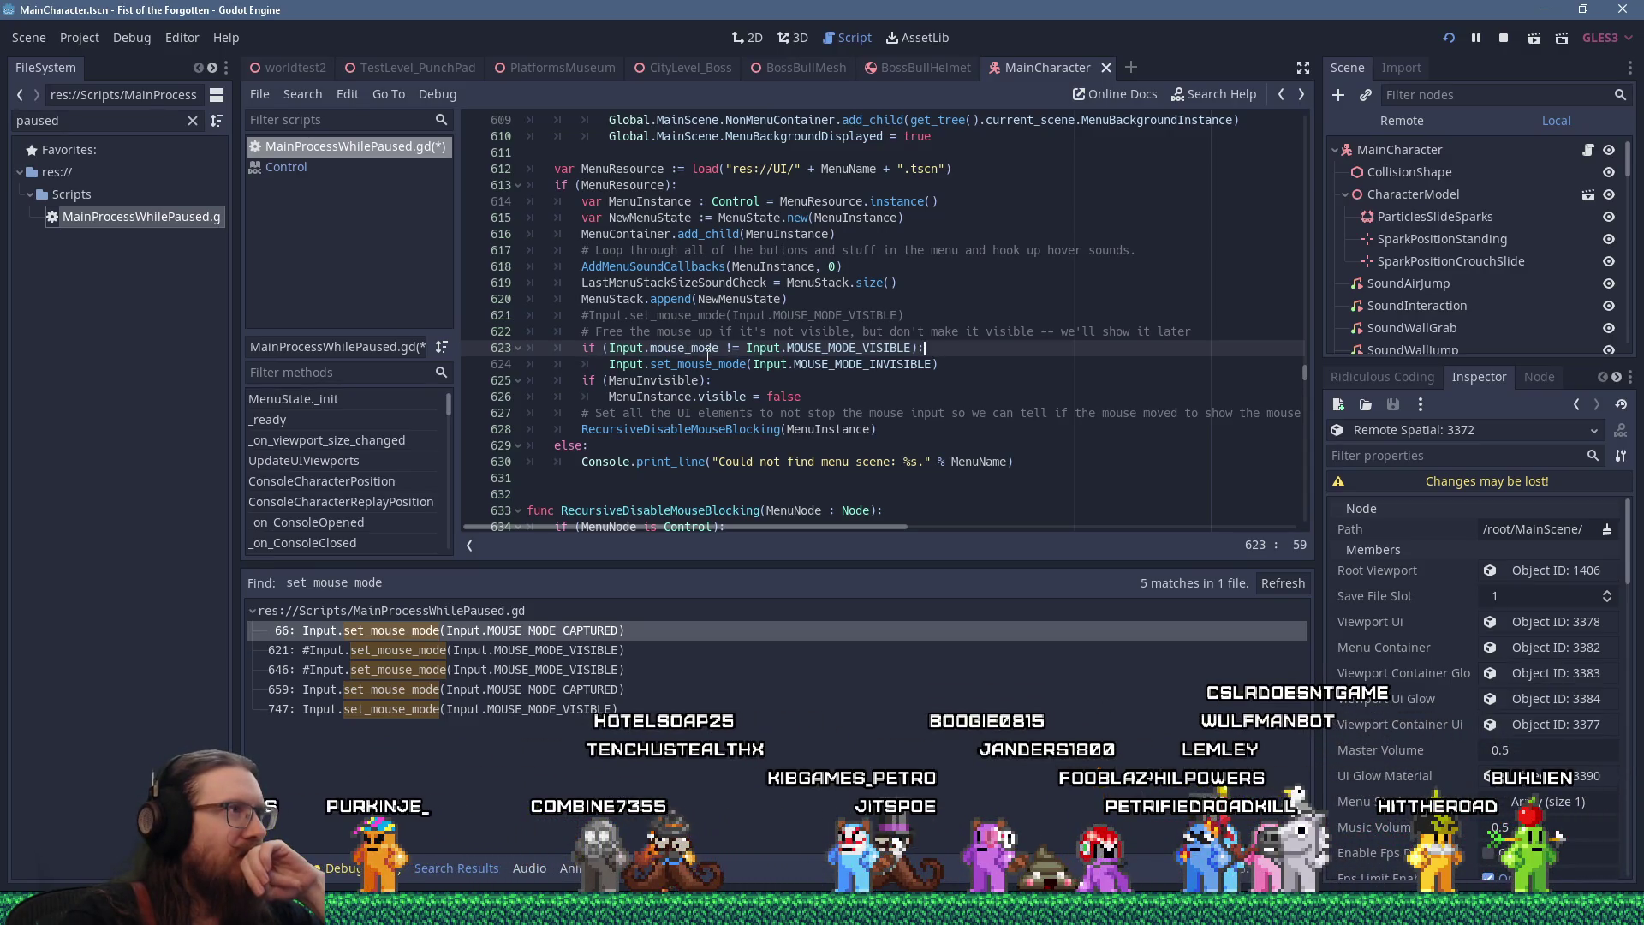
# Review the PushMenu code, selecting the hide-mouse statement on line 624 and moving to line 562
pyautogui.scroll(12, 707, 351)
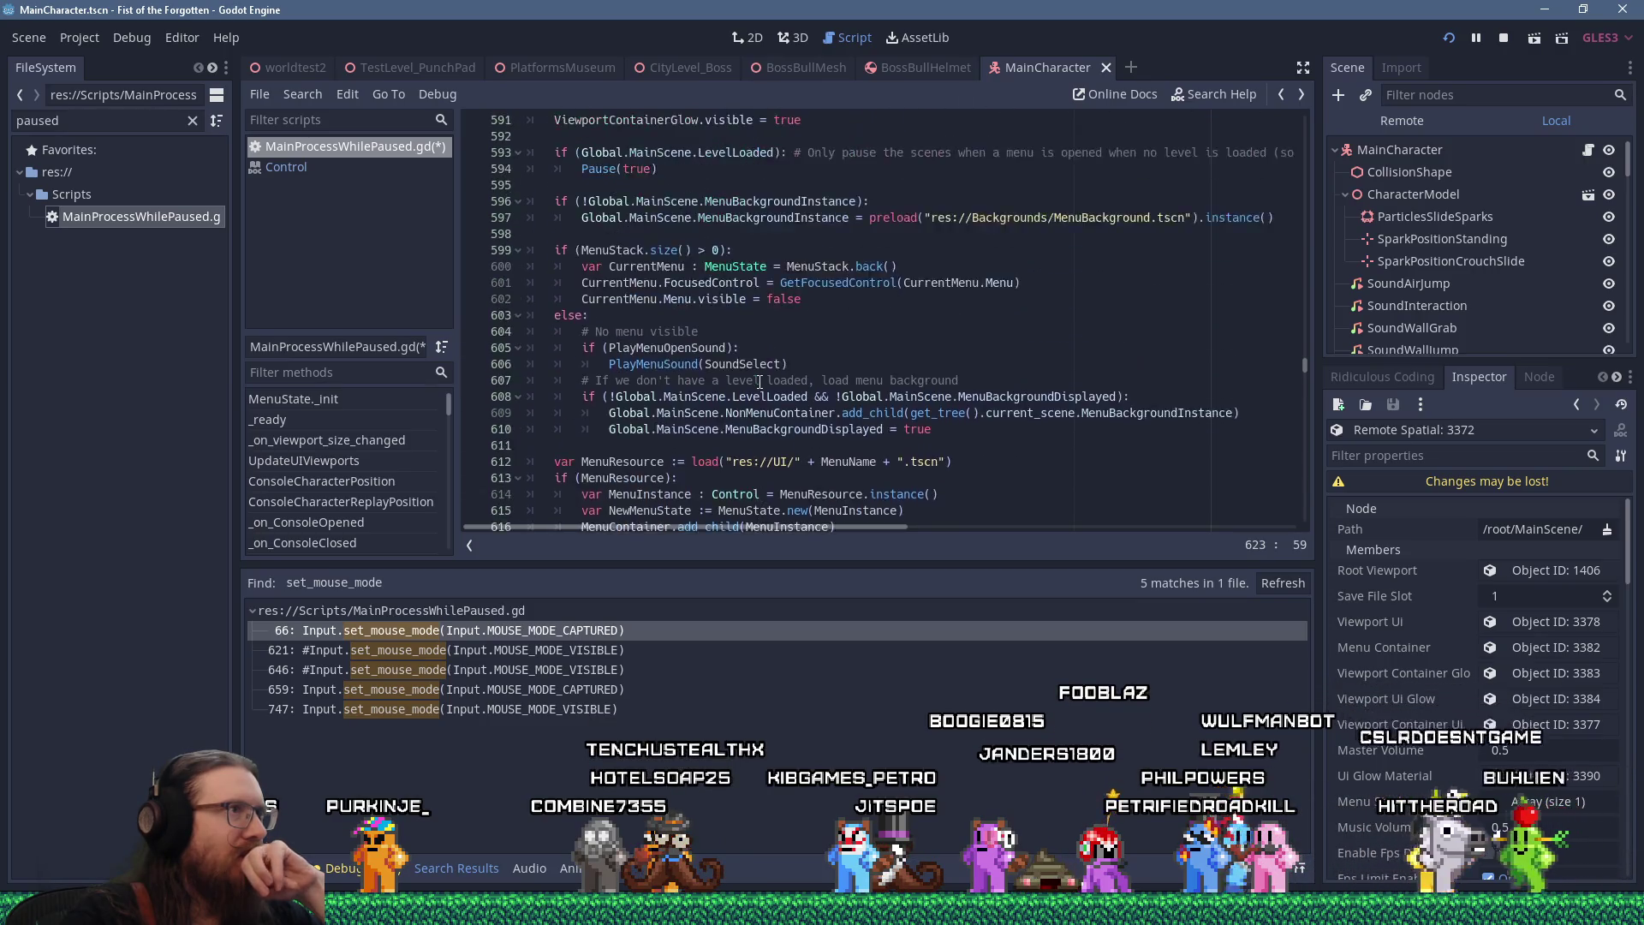
pyautogui.scroll(3, 760, 381)
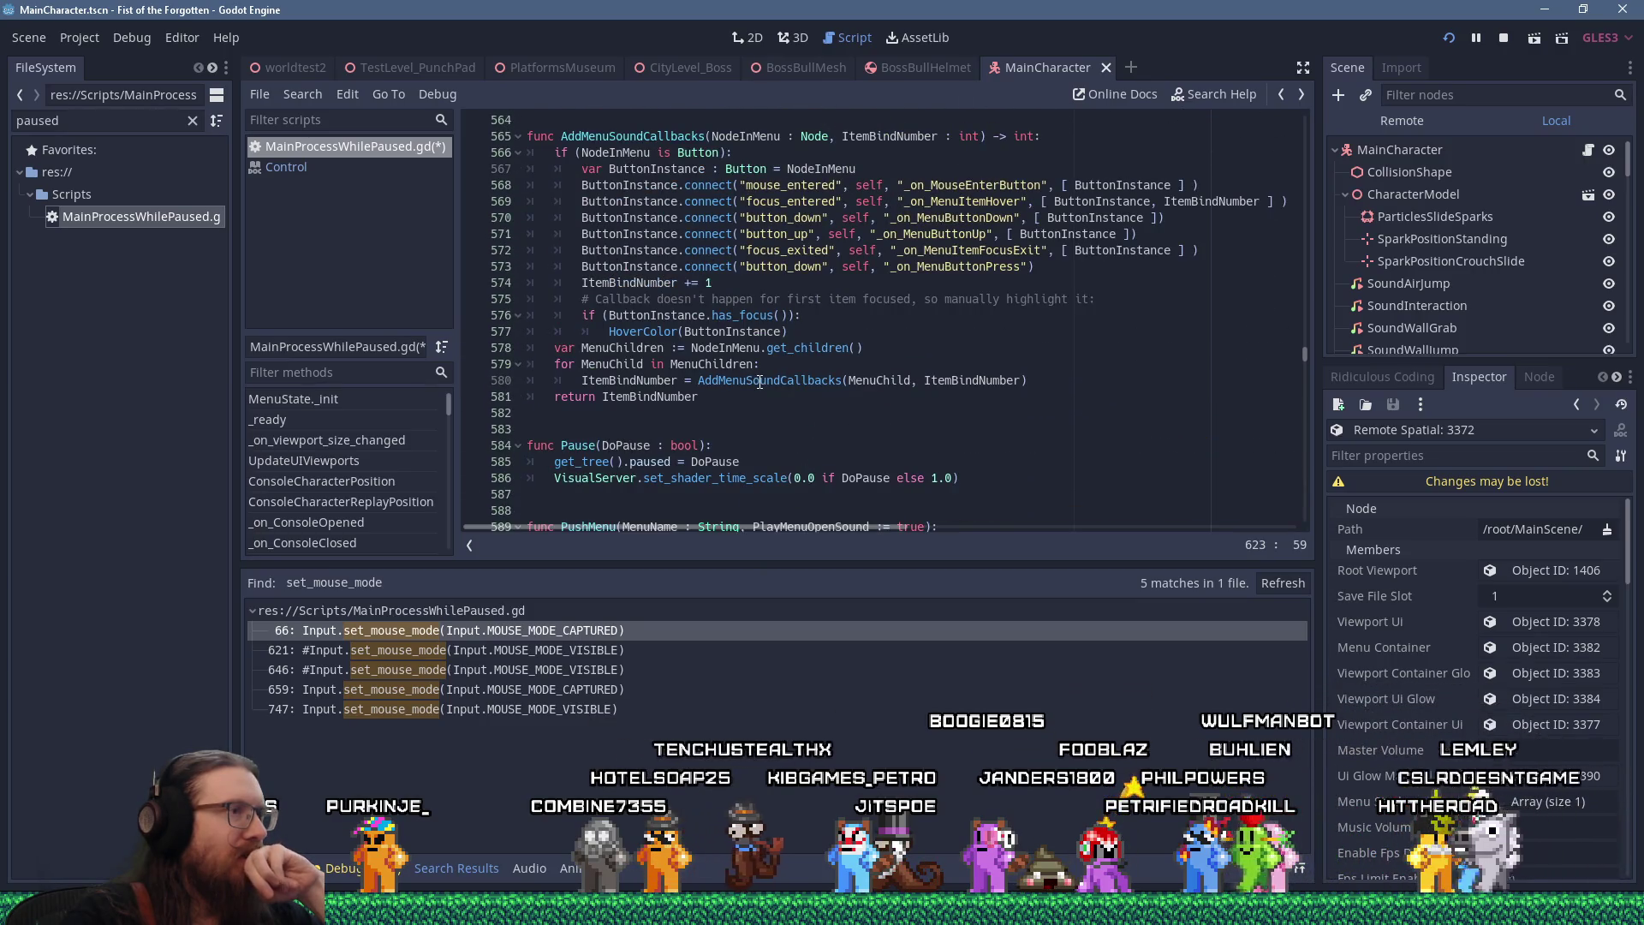
pyautogui.scroll(3, 760, 381)
pyautogui.scroll(-20, 760, 381)
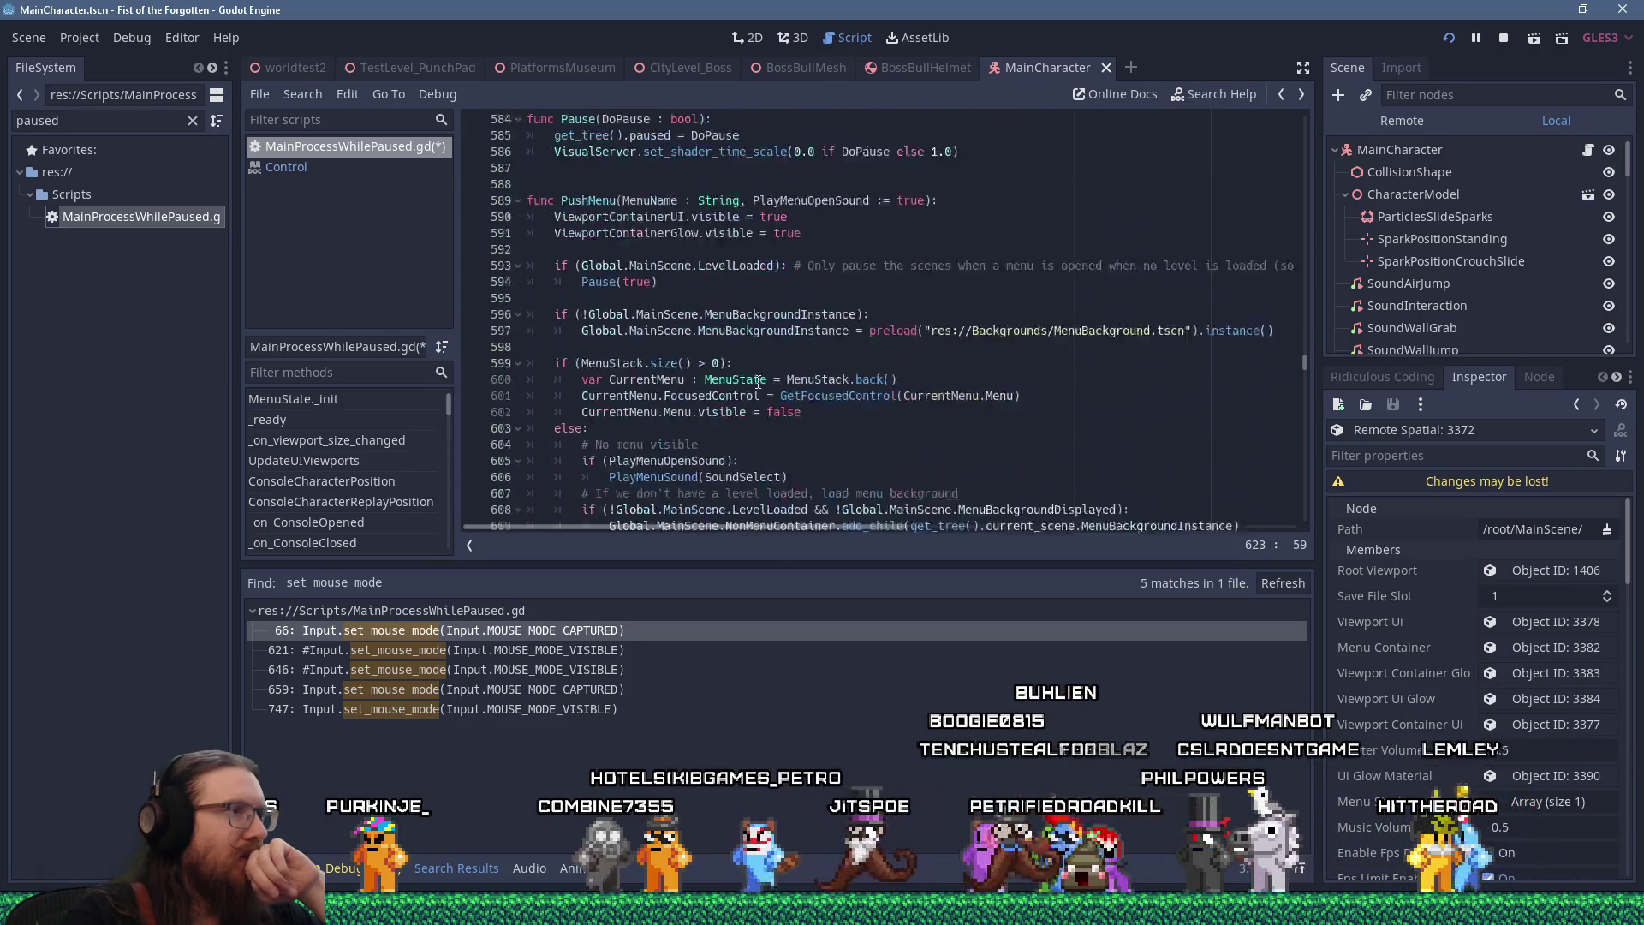
pyautogui.scroll(-14, 757, 382)
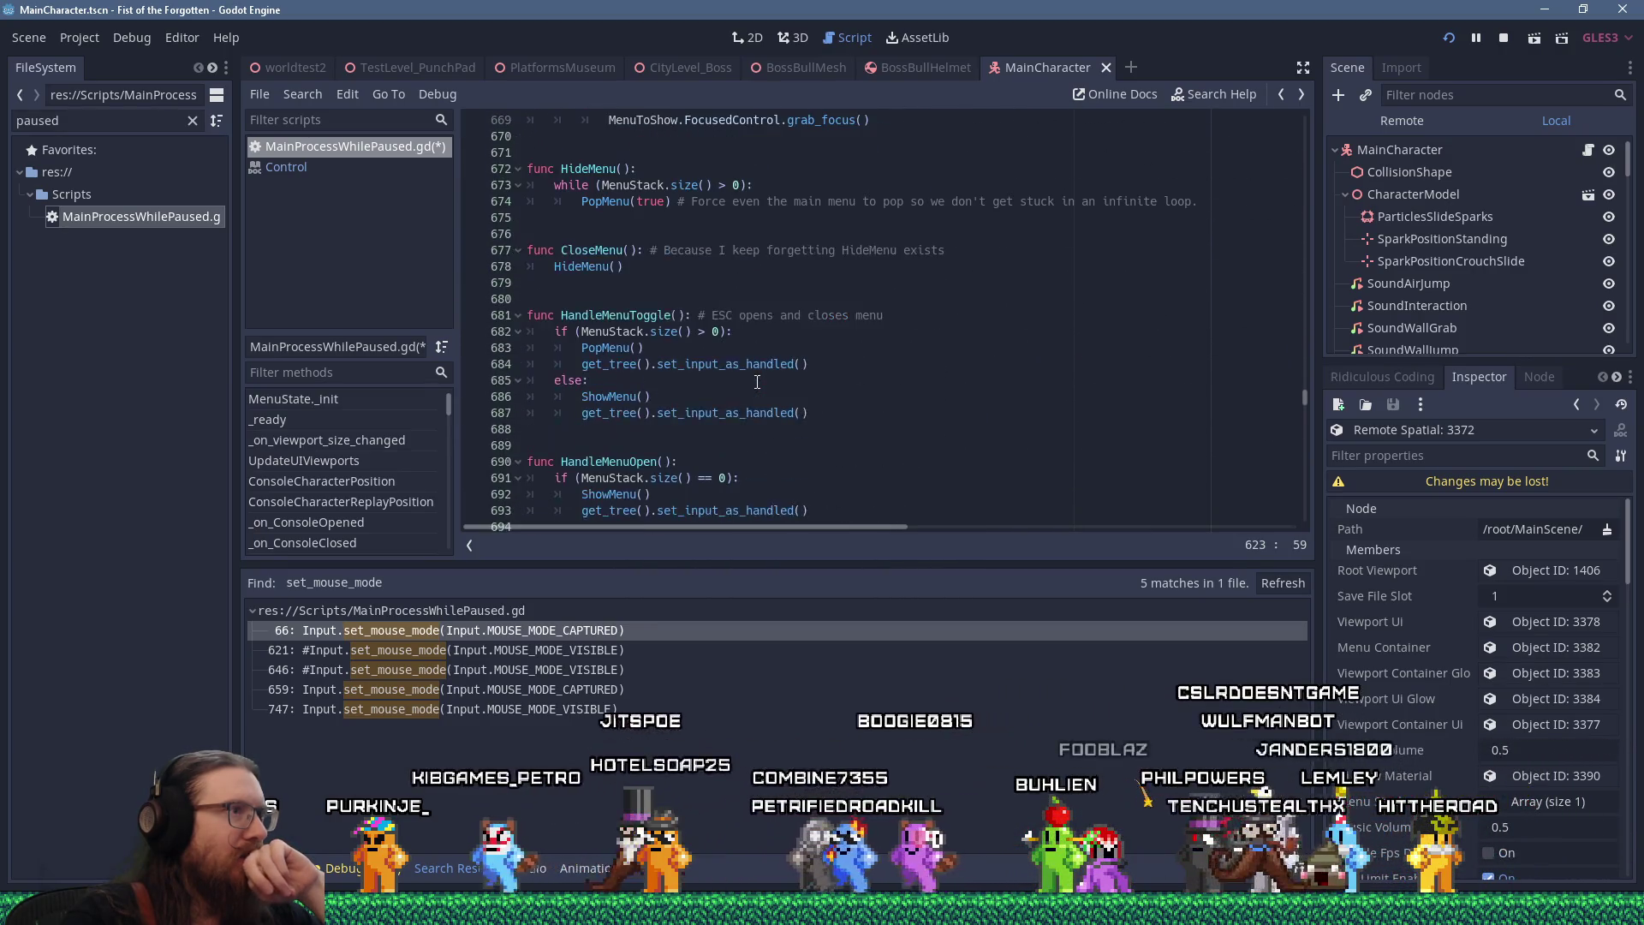
pyautogui.scroll(19, 757, 382)
pyautogui.scroll(9, 757, 382)
pyautogui.scroll(-9, 757, 382)
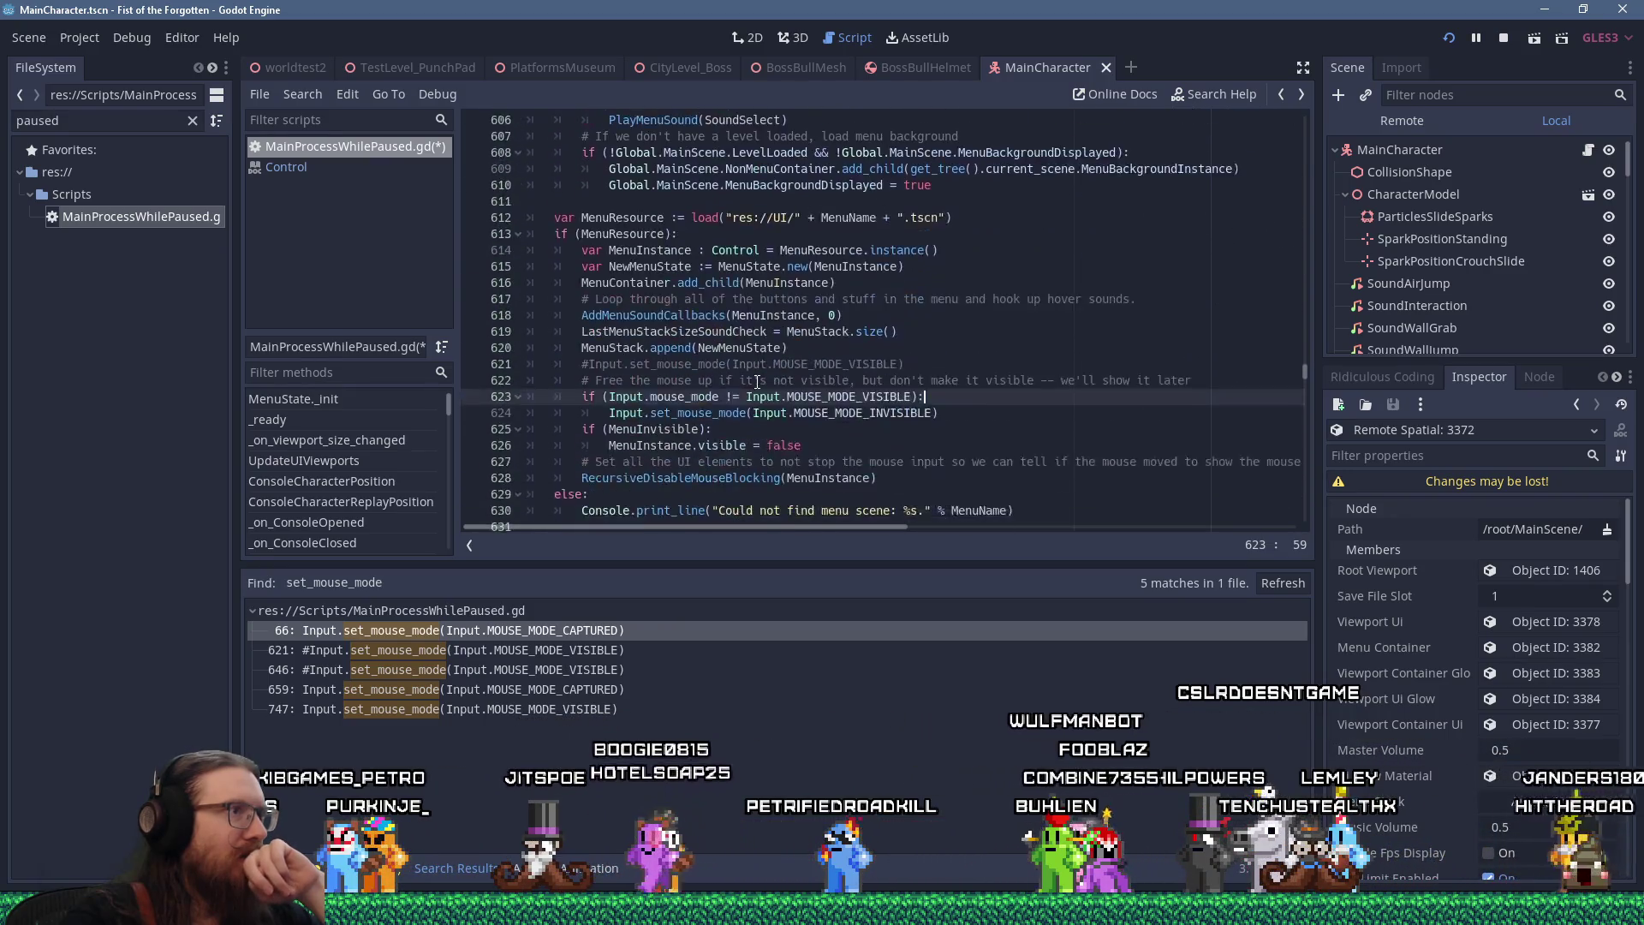
pyautogui.scroll(3, 796, 370)
pyautogui.click(974, 316)
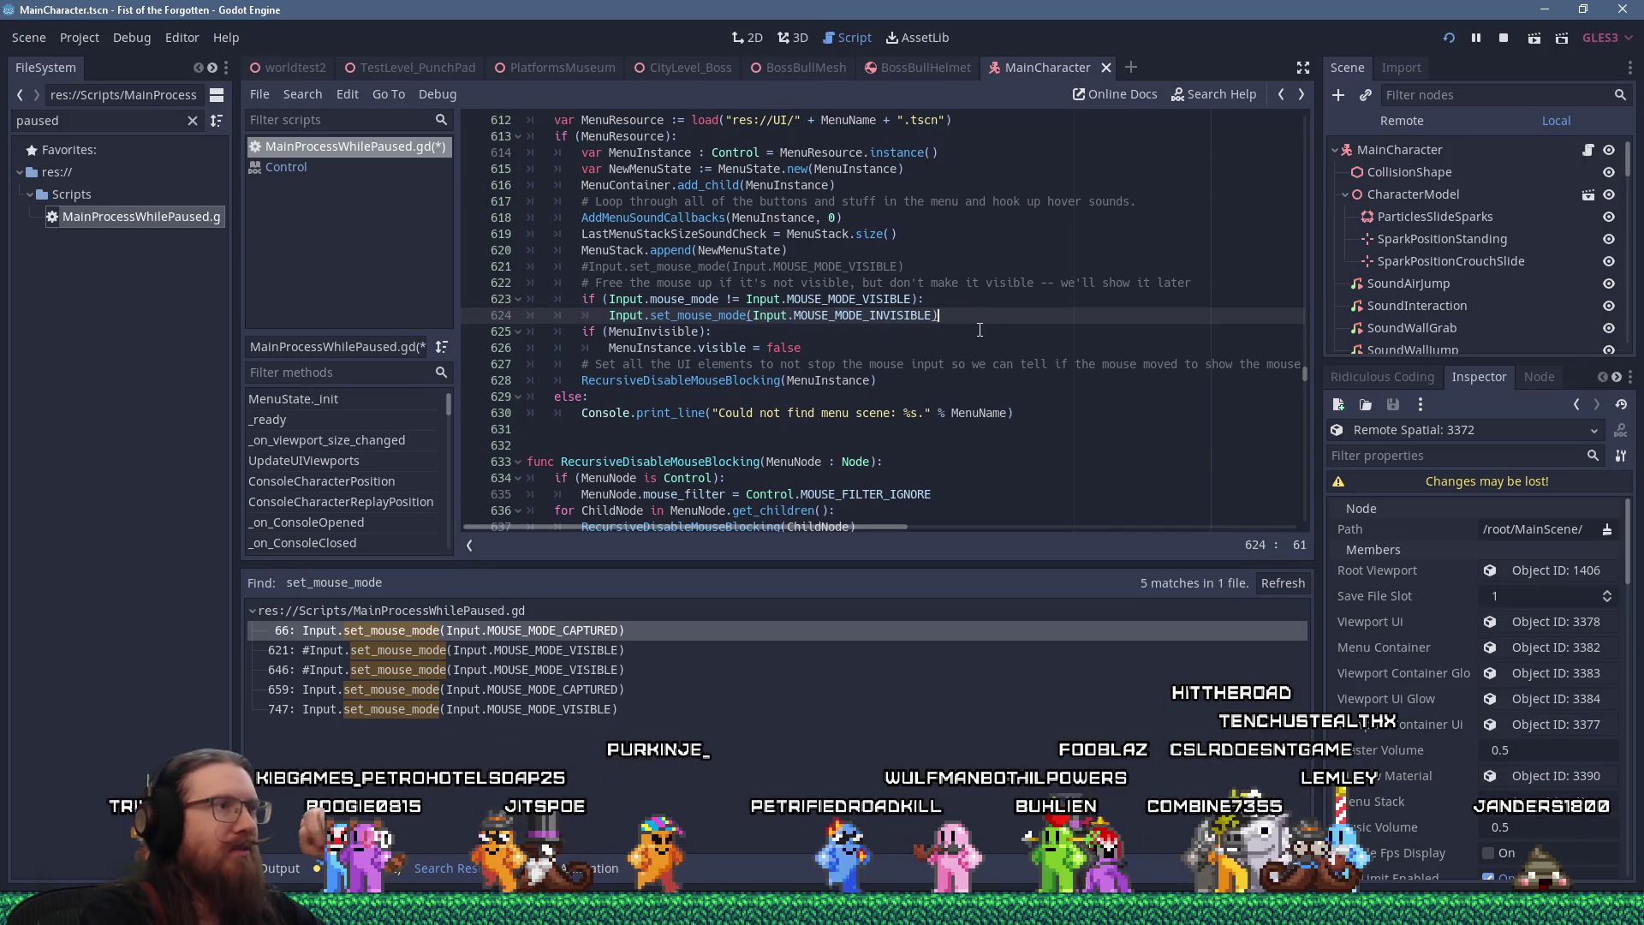
pyautogui.hotkey('shift', 'Home')
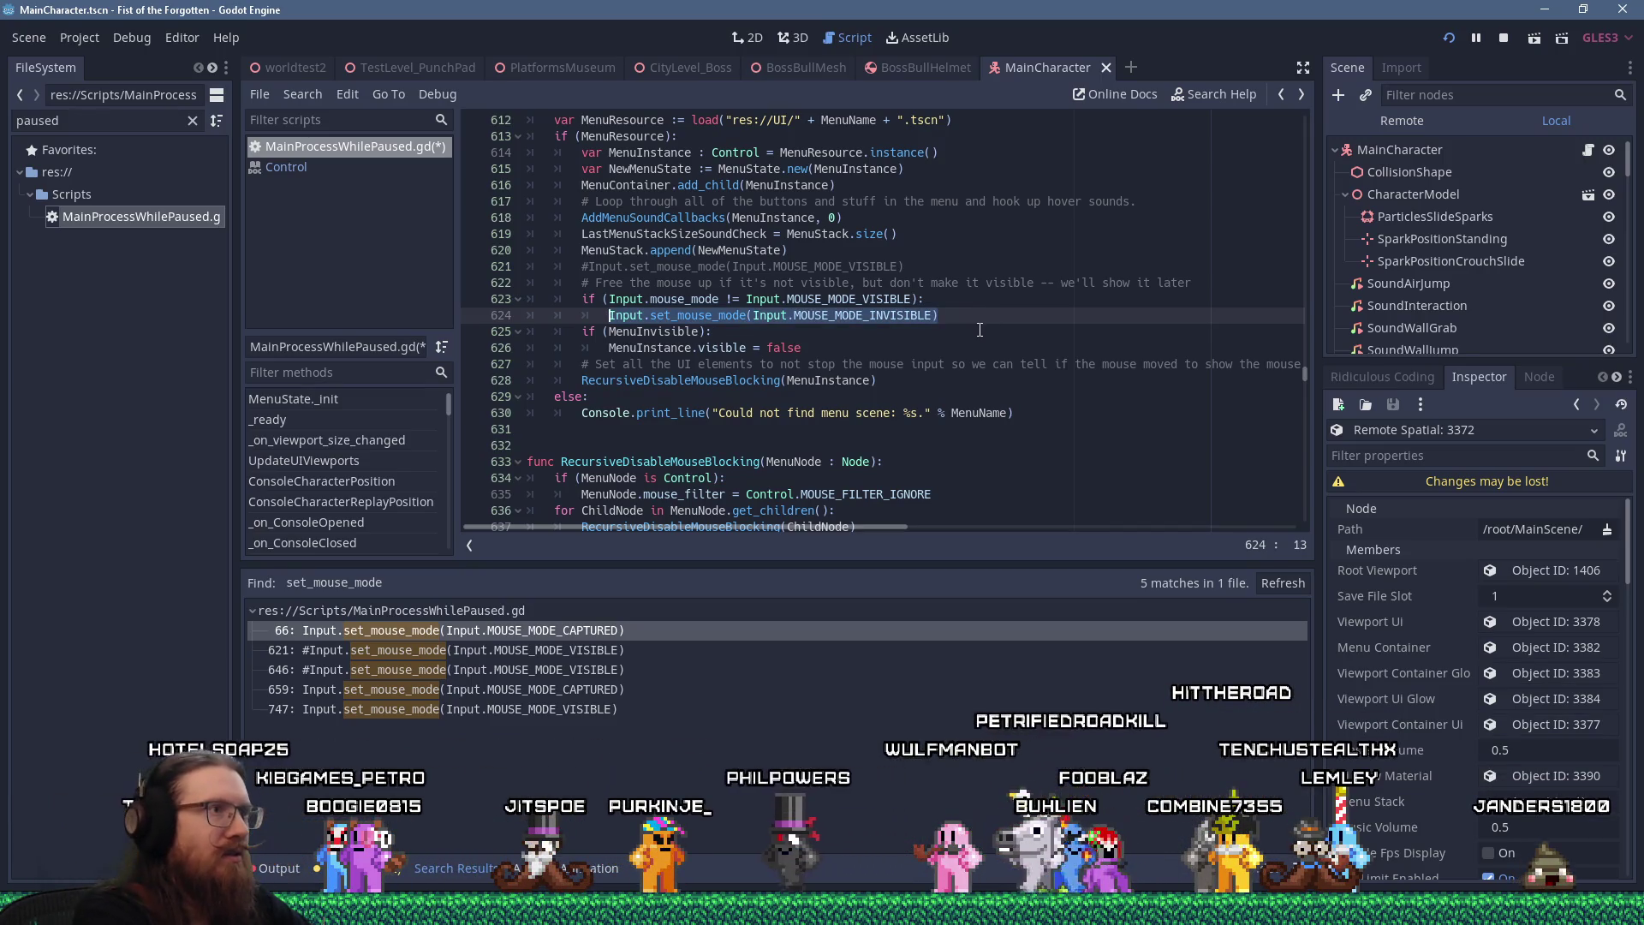
pyautogui.scroll(2, 979, 329)
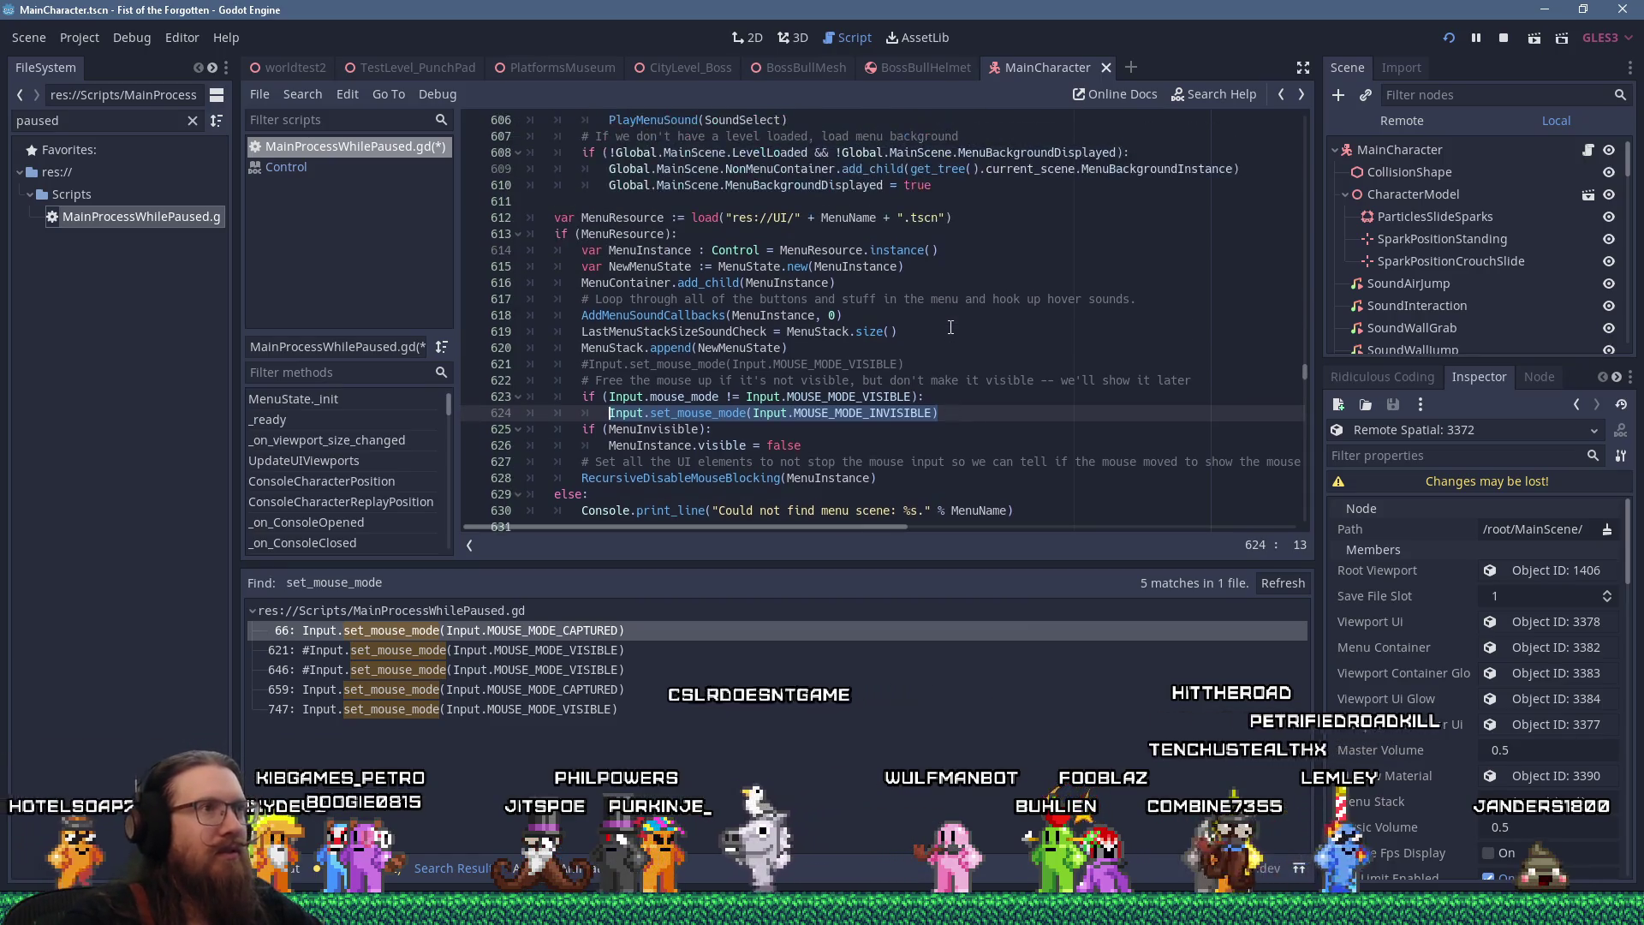
pyautogui.scroll(18, 951, 328)
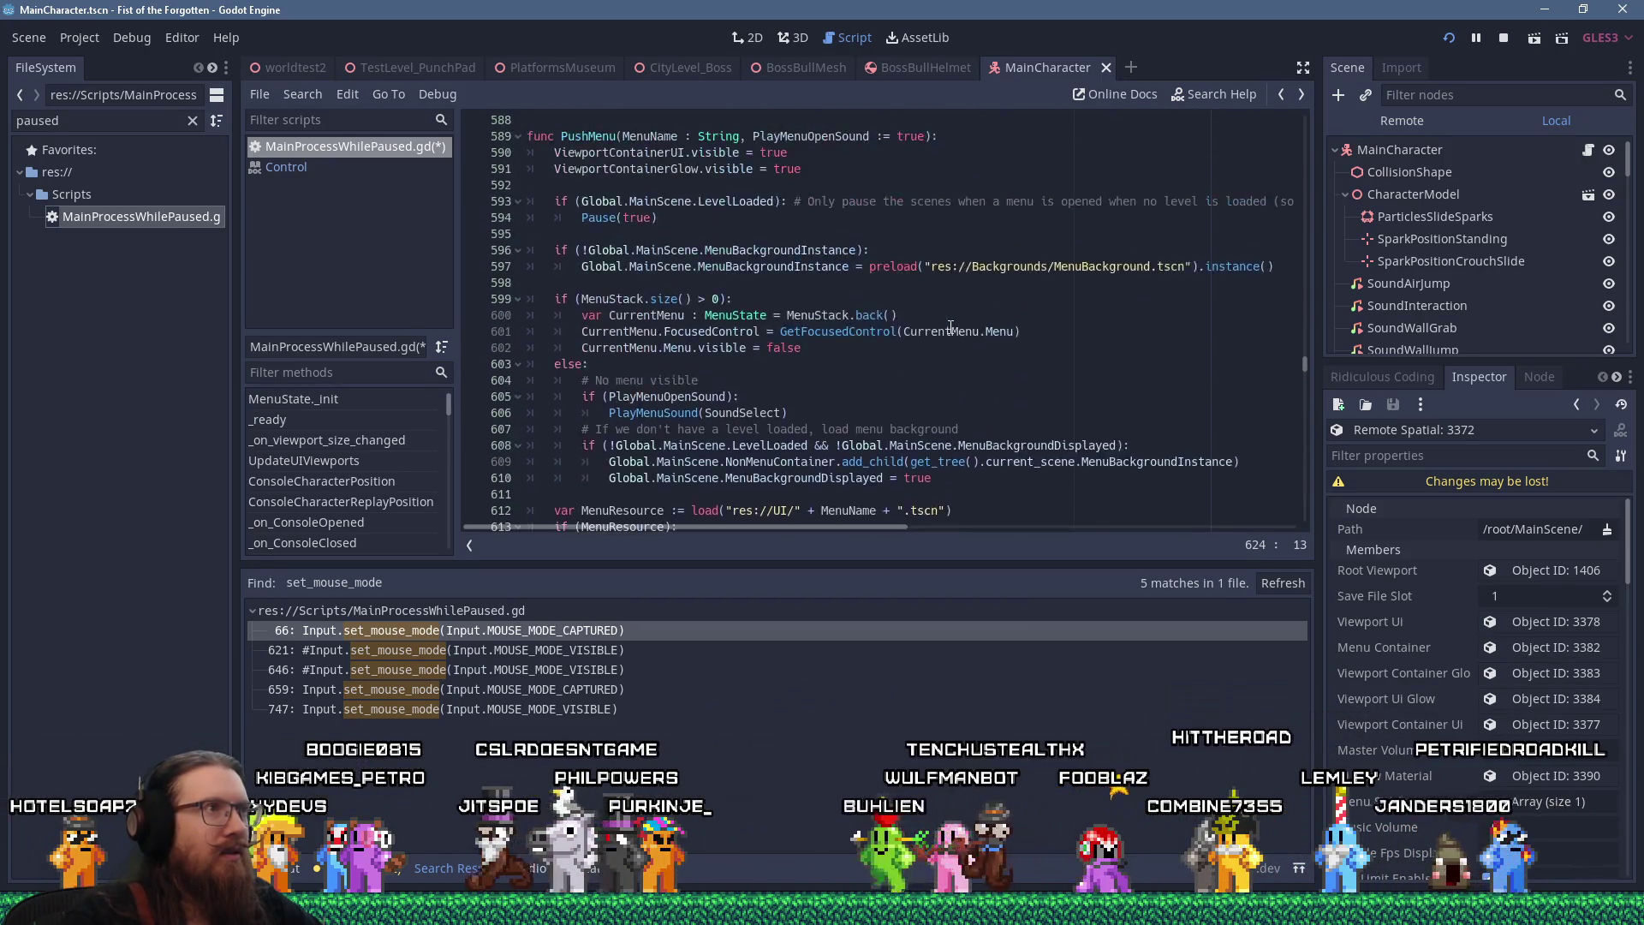
pyautogui.click(929, 283)
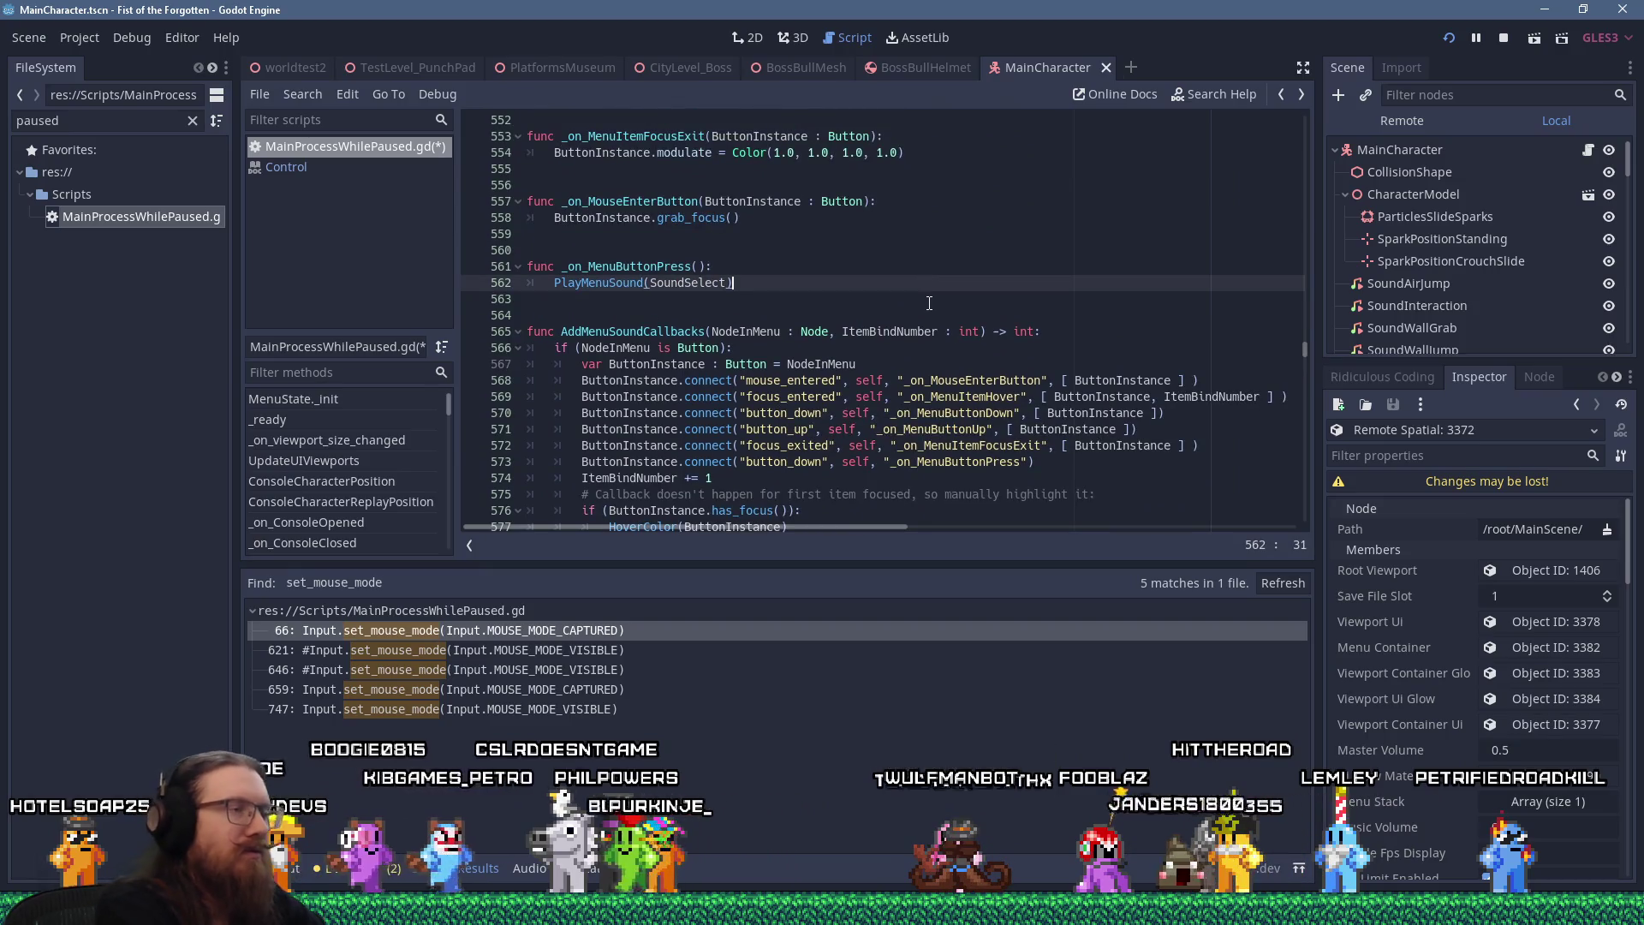
# Find func _input and comment out its lines 746–750 with Ctrl+K
pyautogui.hotkey('ctrl', 'f')
pyautogui.write('_input')
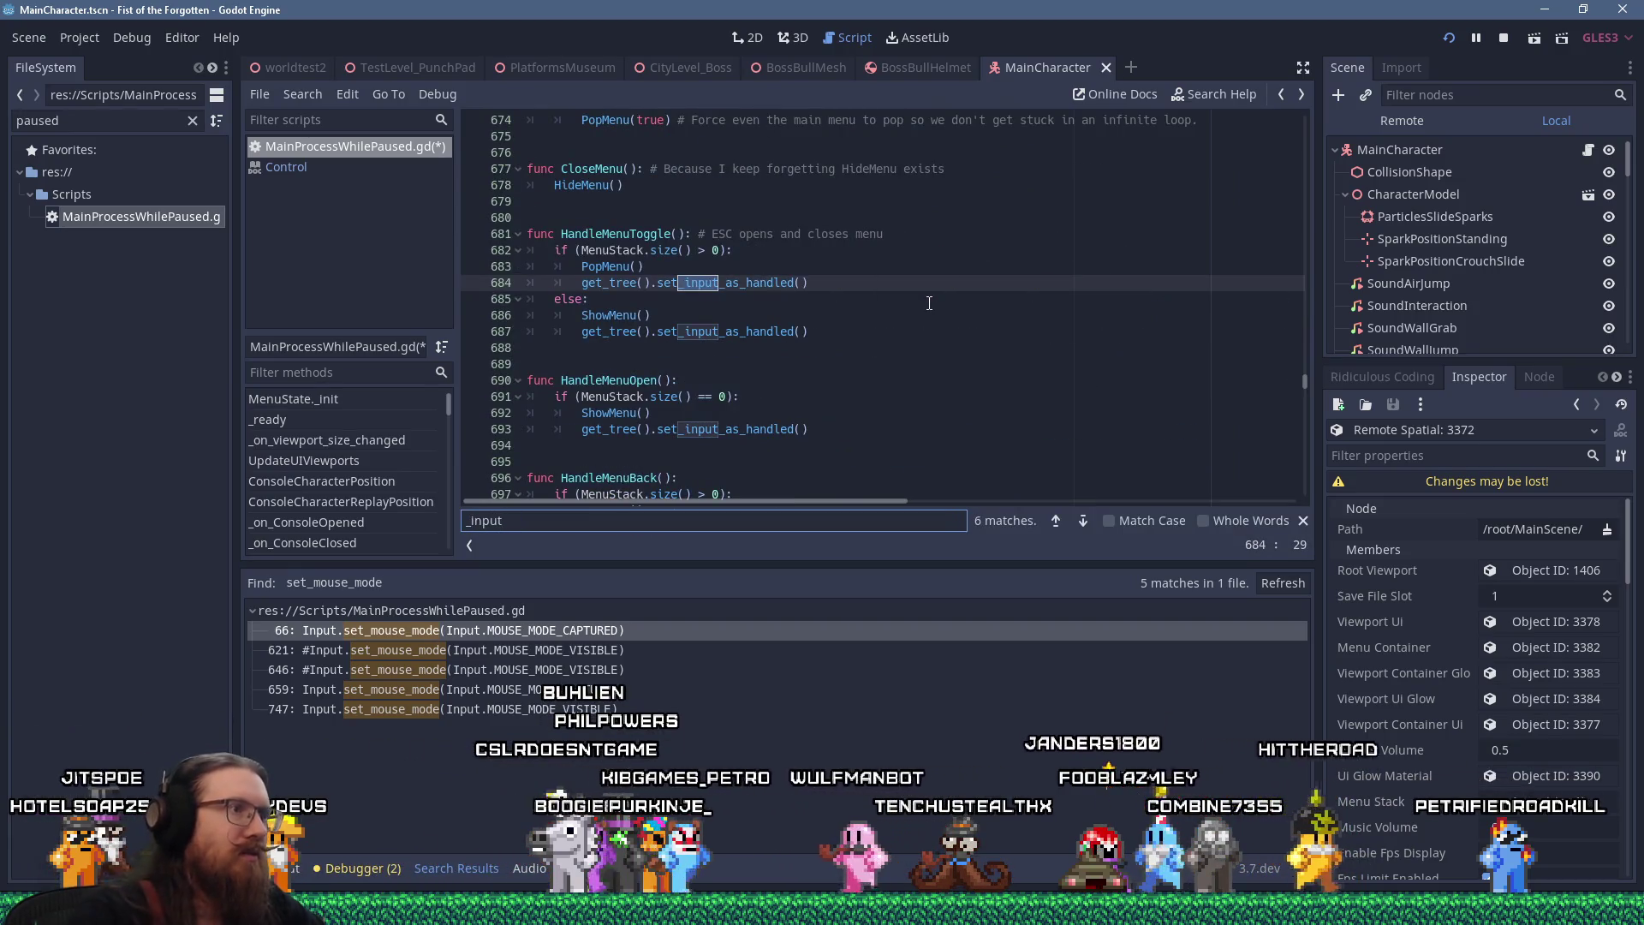
pyautogui.click(930, 303)
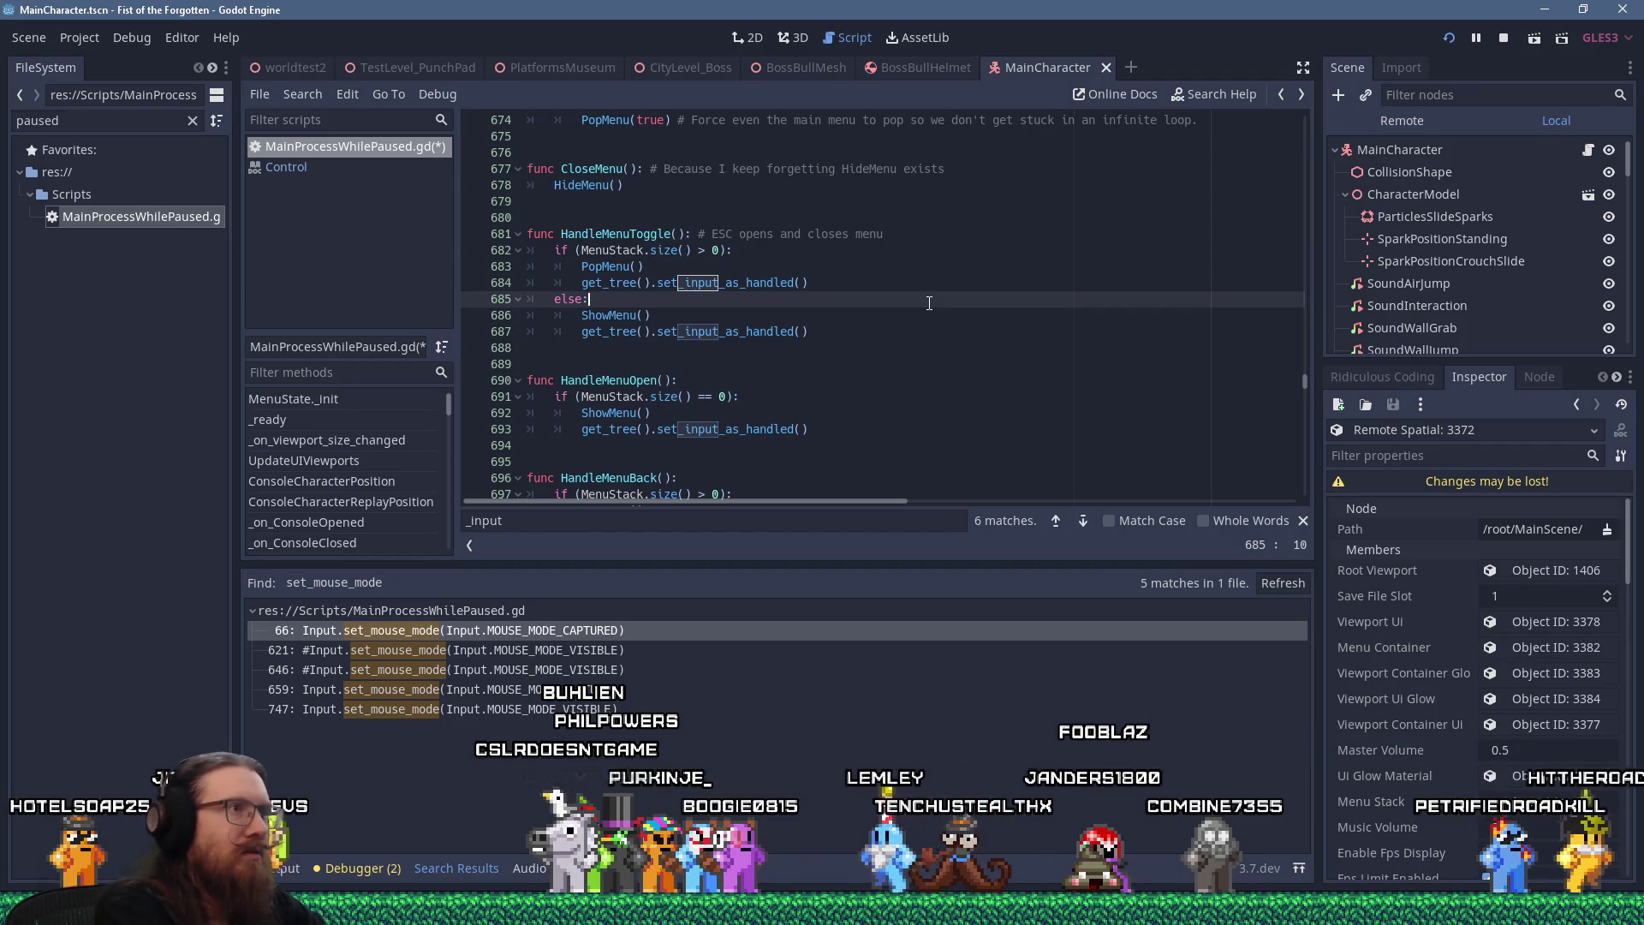
pyautogui.hotkey('ctrl', 'f')
pyautogui.write('func _Input')
pyautogui.moveTo(977, 349); pyautogui.dragTo(527, 276)
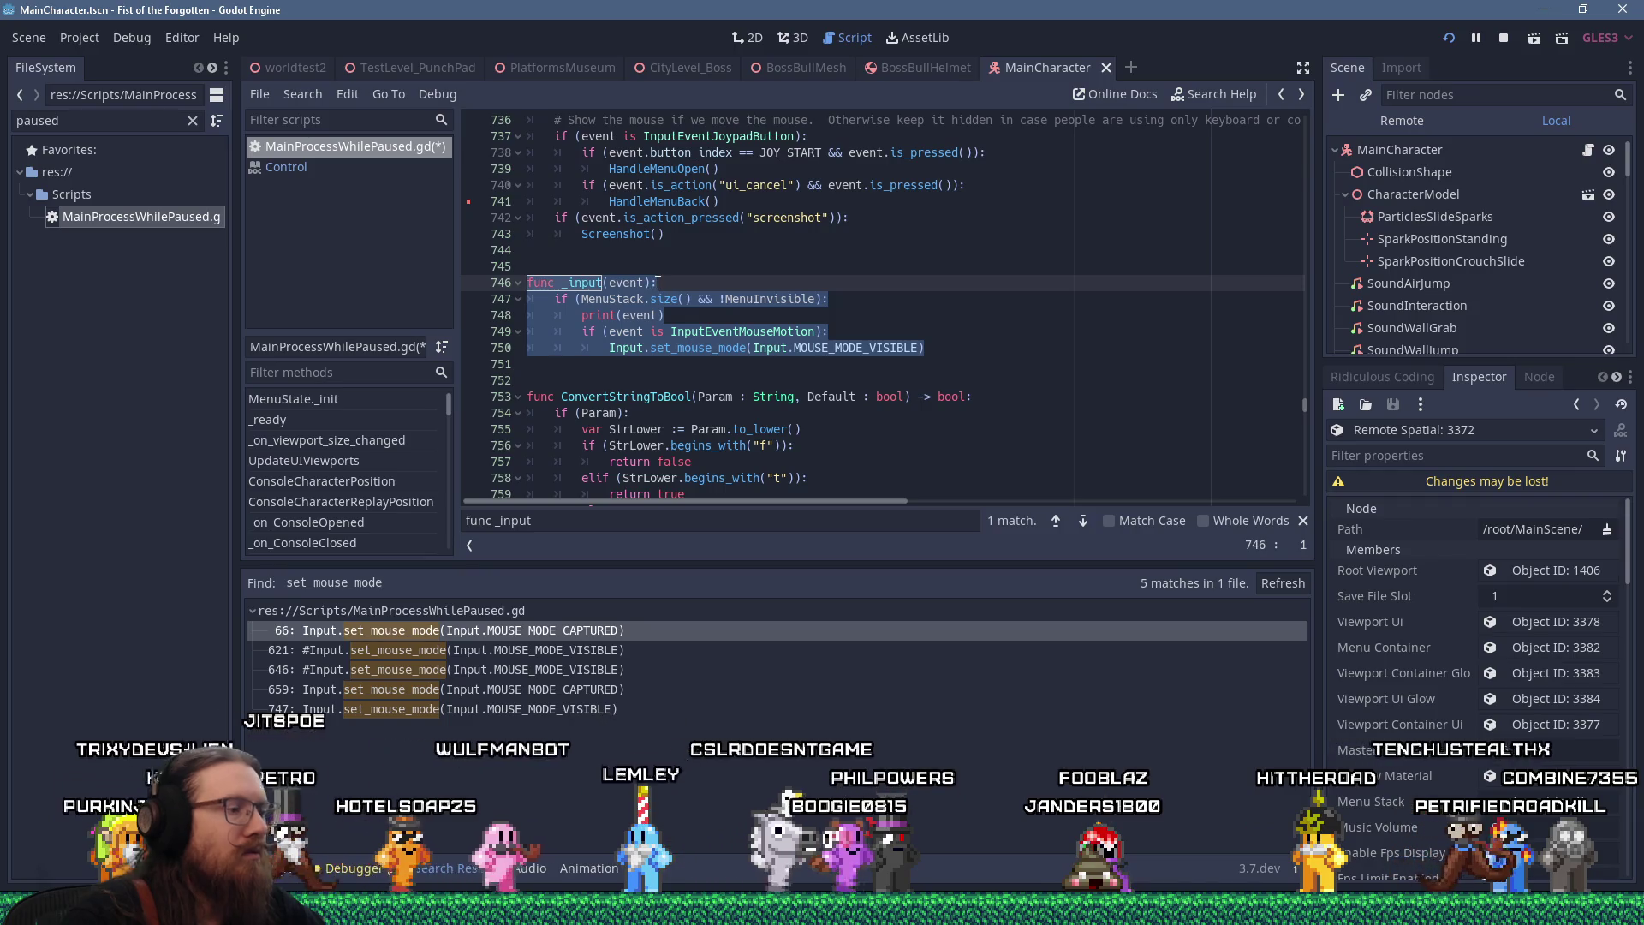
pyautogui.hotkey('ctrl', 'k')
pyautogui.click(833, 320)
# Search the script for the func _process definition
pyautogui.scroll(2, 950, 405)
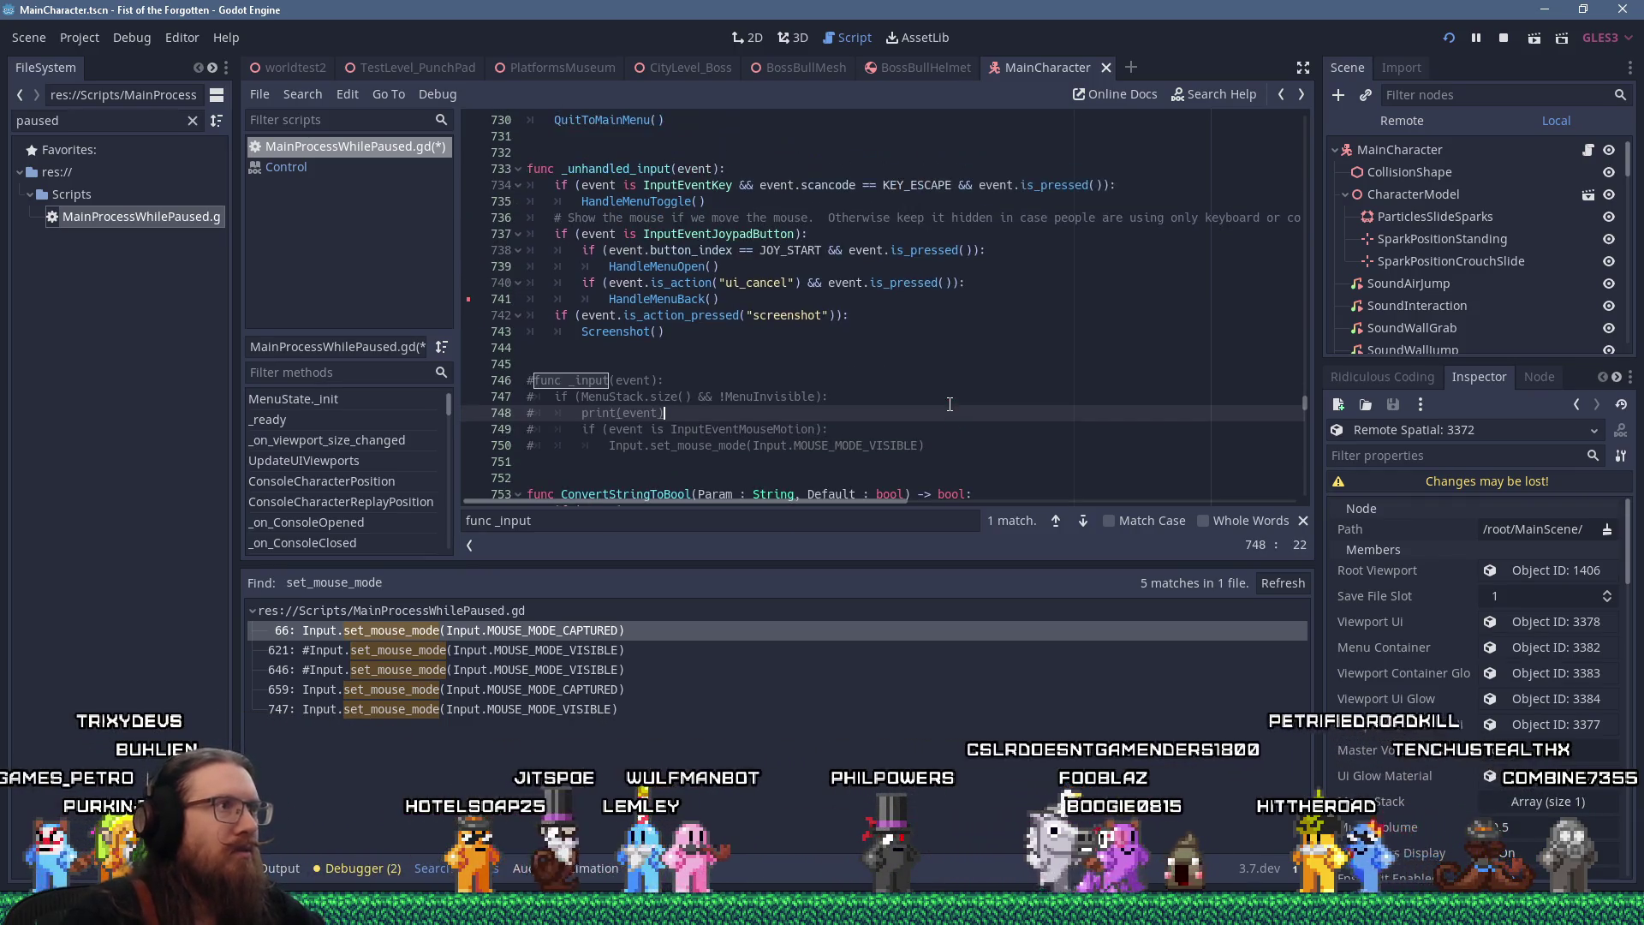
pyautogui.scroll(2, 950, 404)
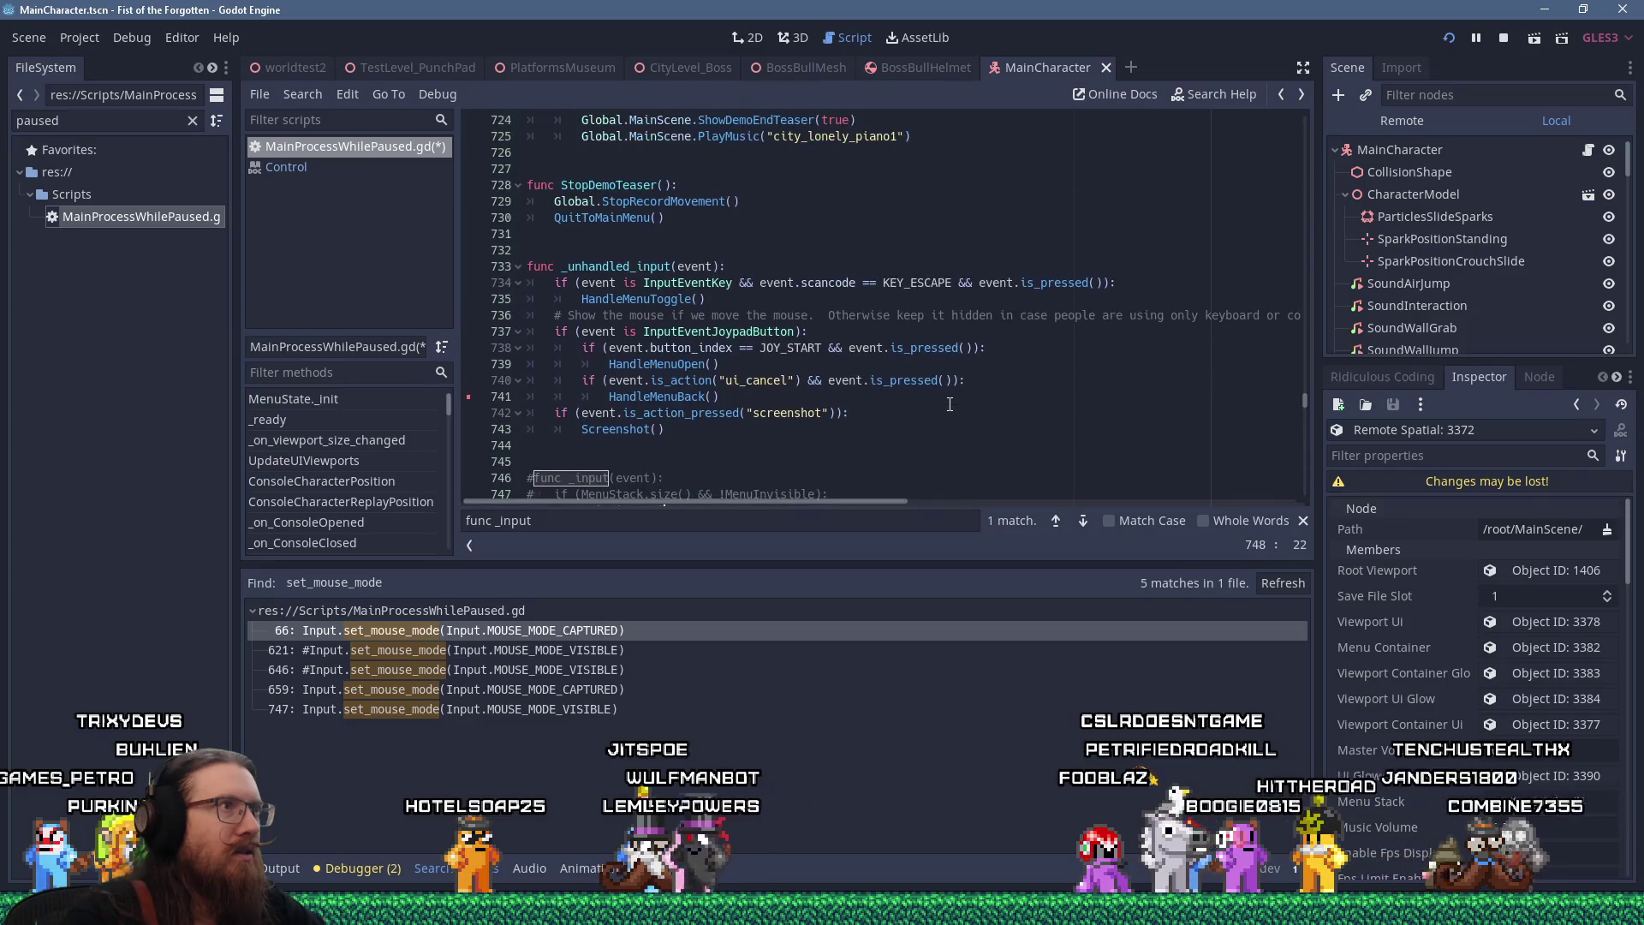
pyautogui.click(959, 395)
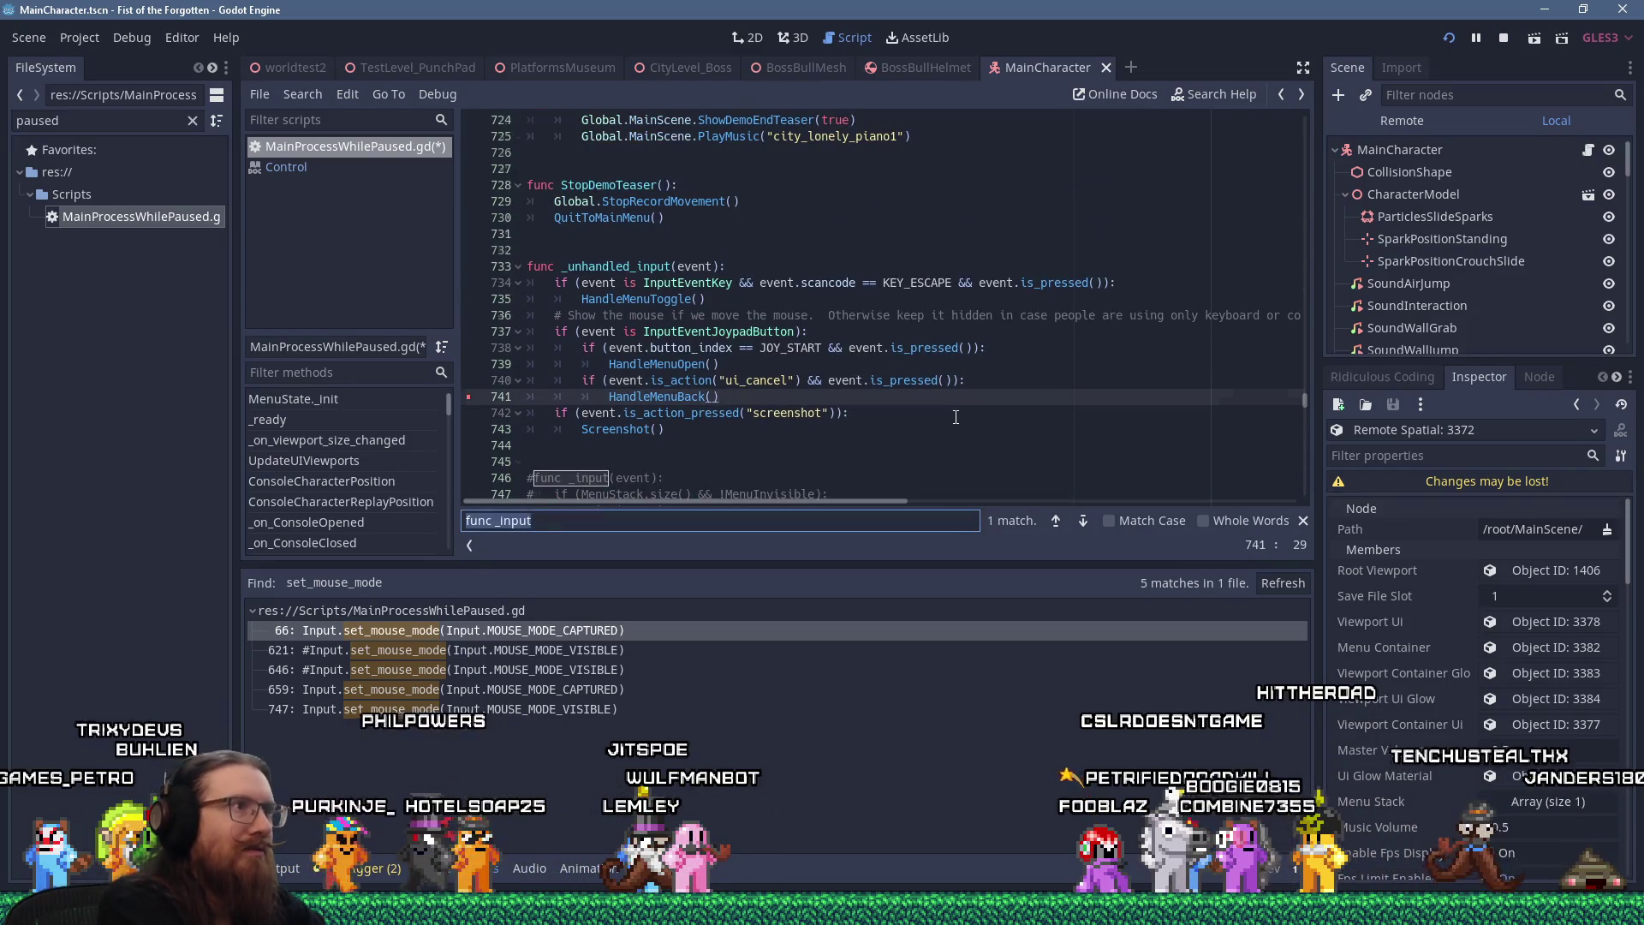
pyautogui.write('func_')
pyautogui.press('BackSpace')
pyautogui.write('_process')
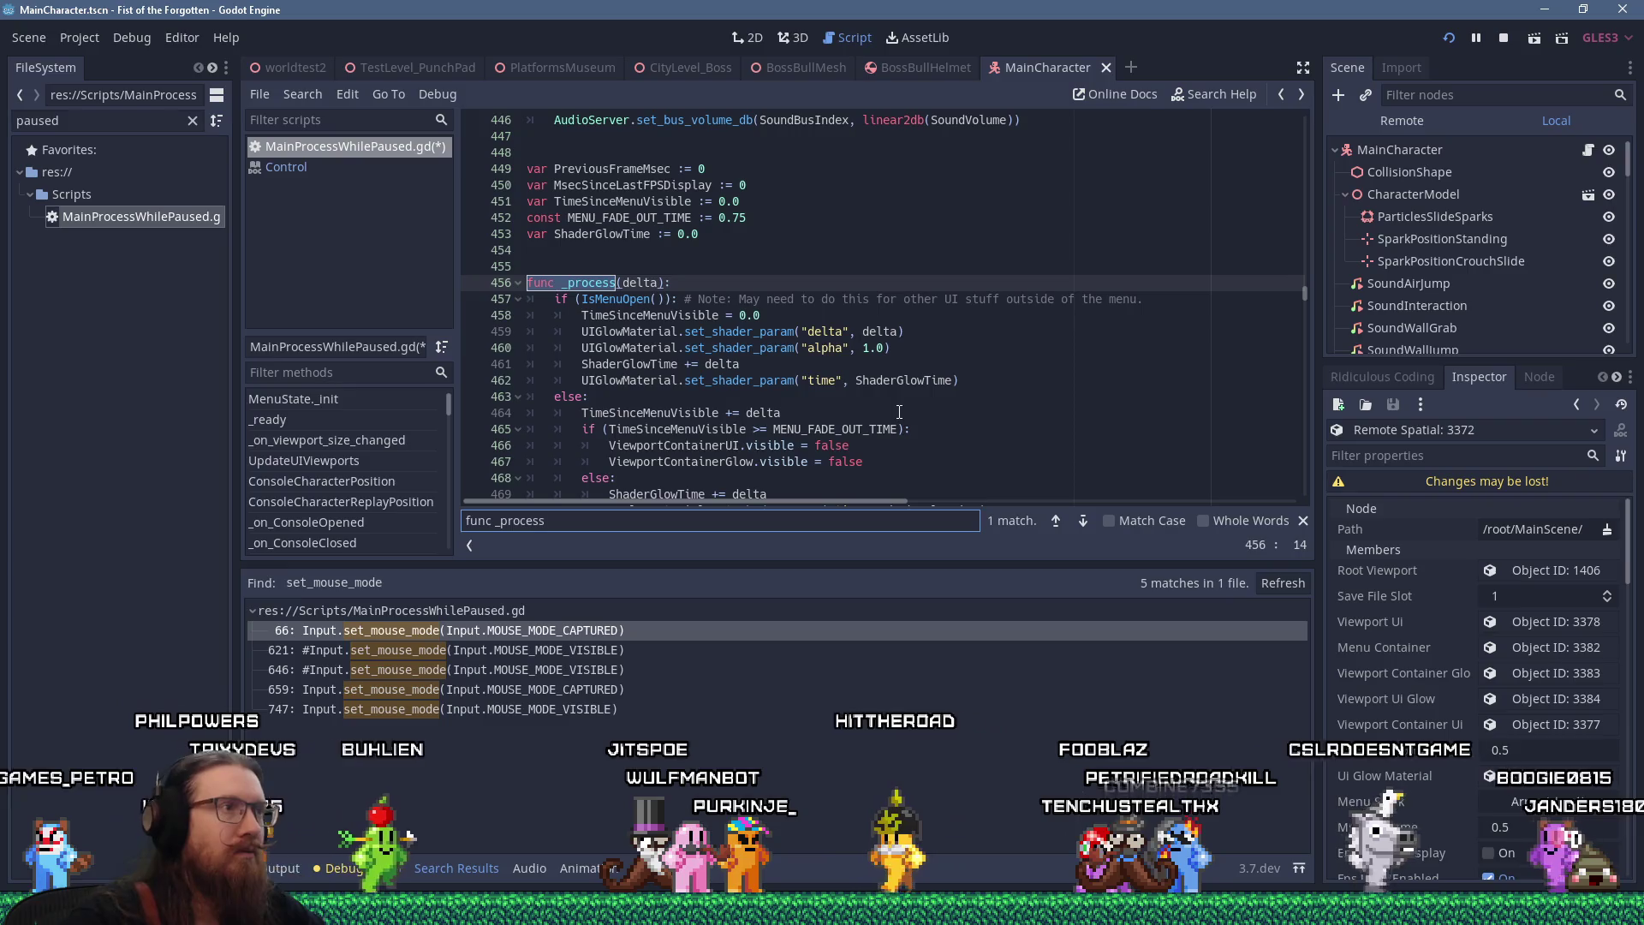
# After line 462 in _process, add an 'if (!MenuInvisible):' check and begin a nested 'if (' line
pyautogui.keyDown('ctrl'); pyautogui.click(612, 299); pyautogui.keyUp('ctrl')
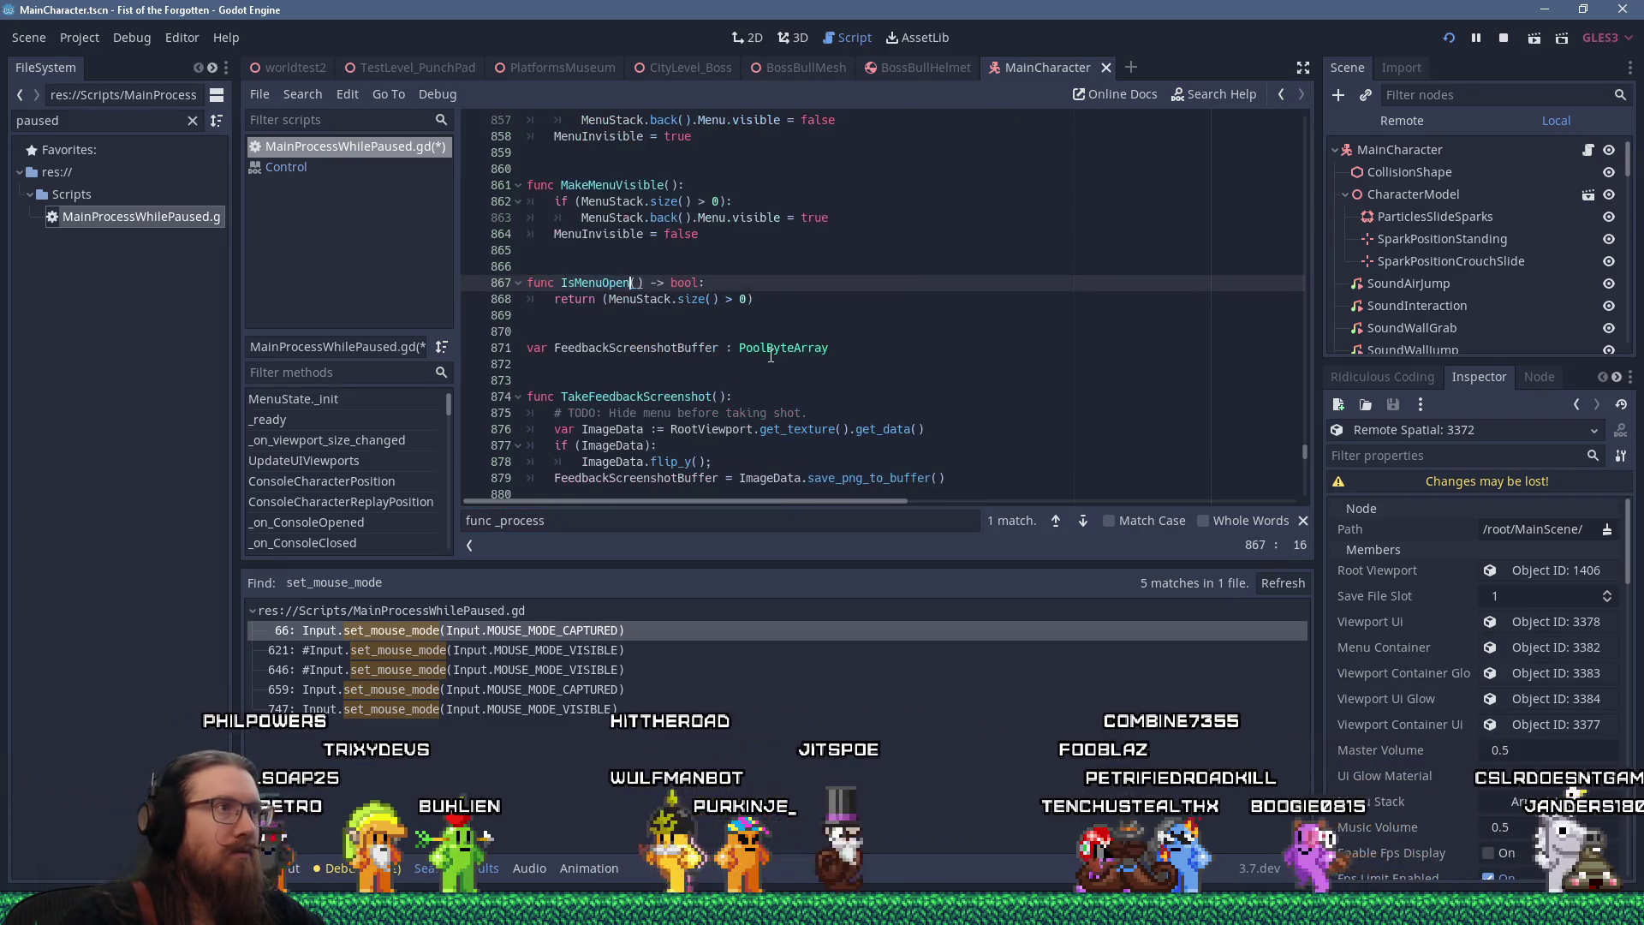
pyautogui.hotkey('alt', 'Left')
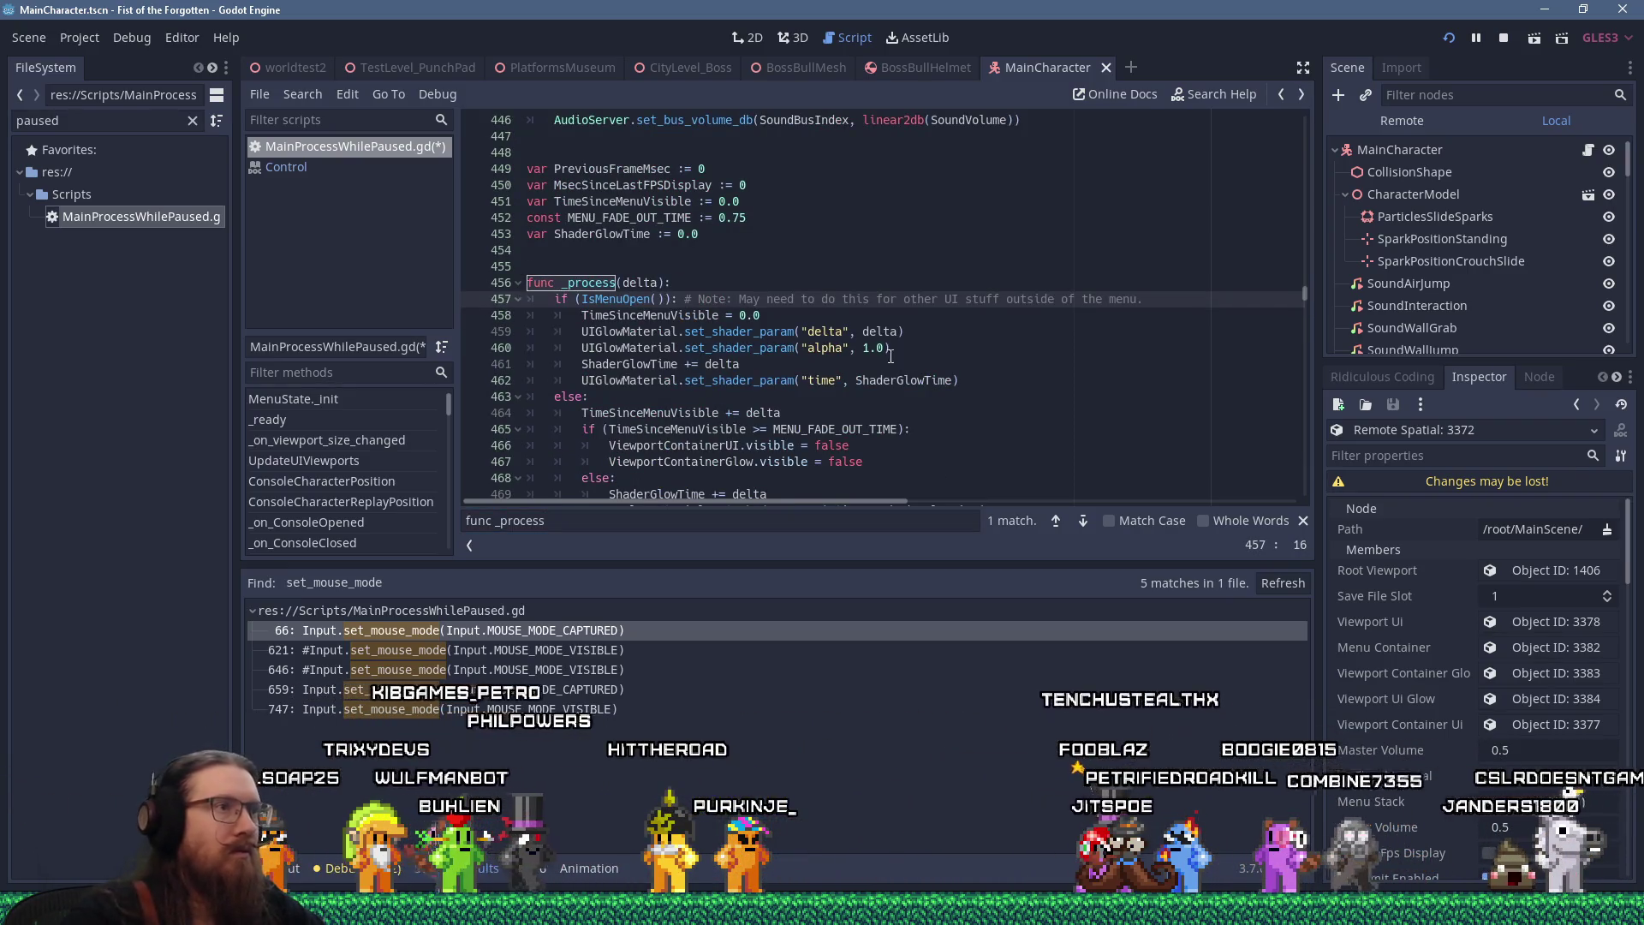
pyautogui.click(986, 380)
pyautogui.press('Return')
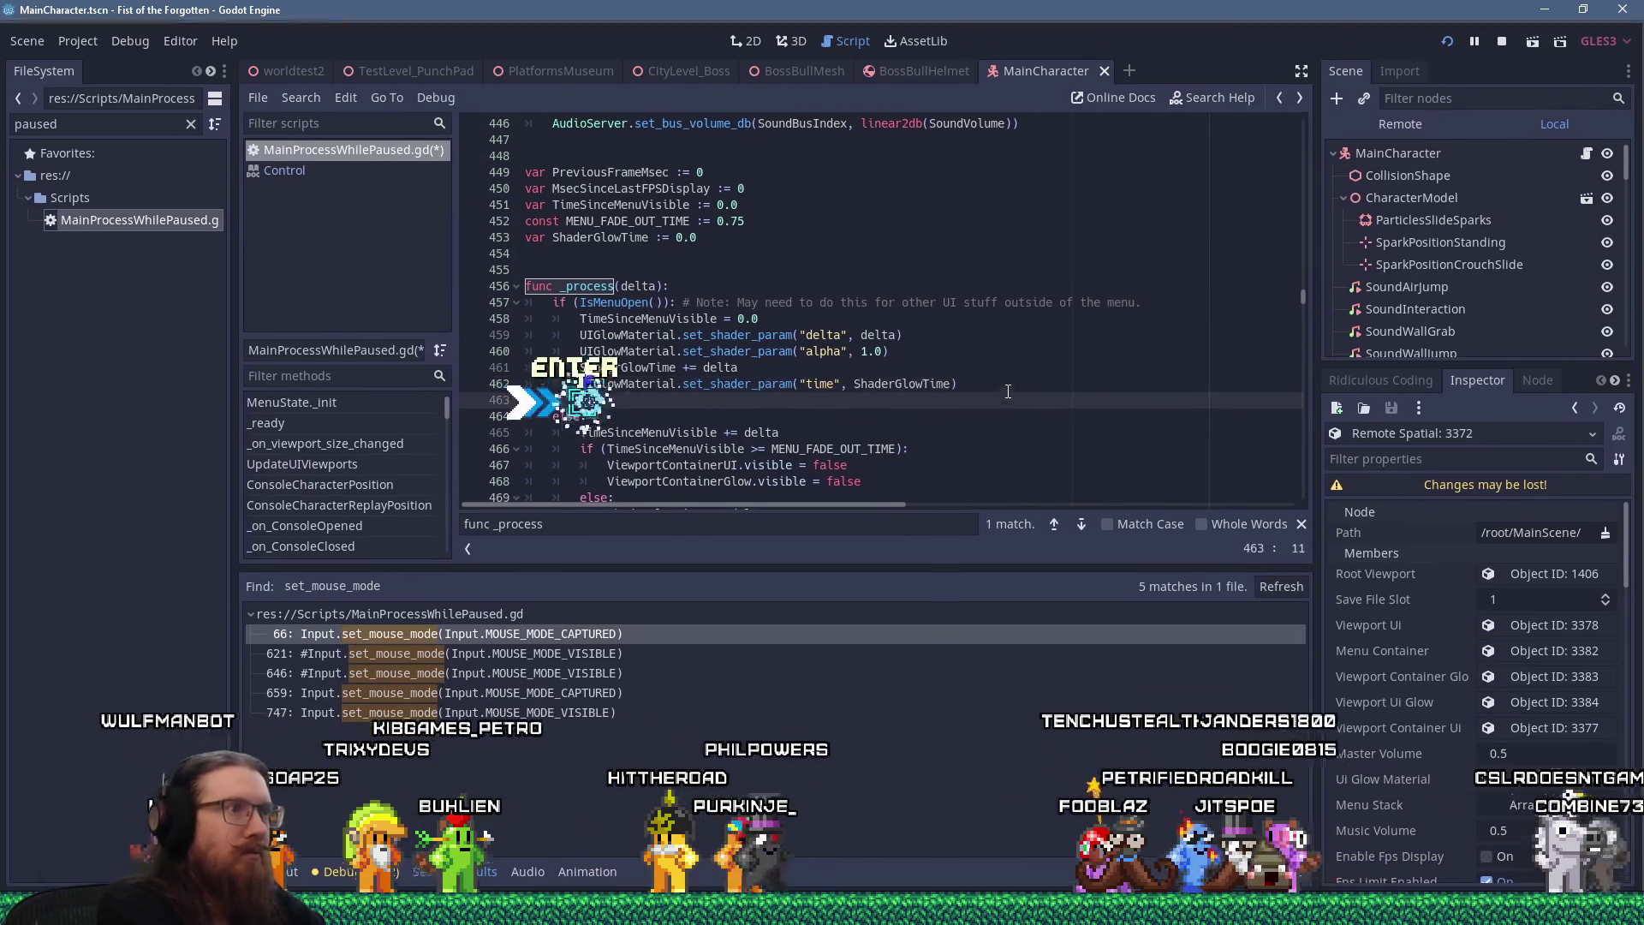
pyautogui.write('if (')
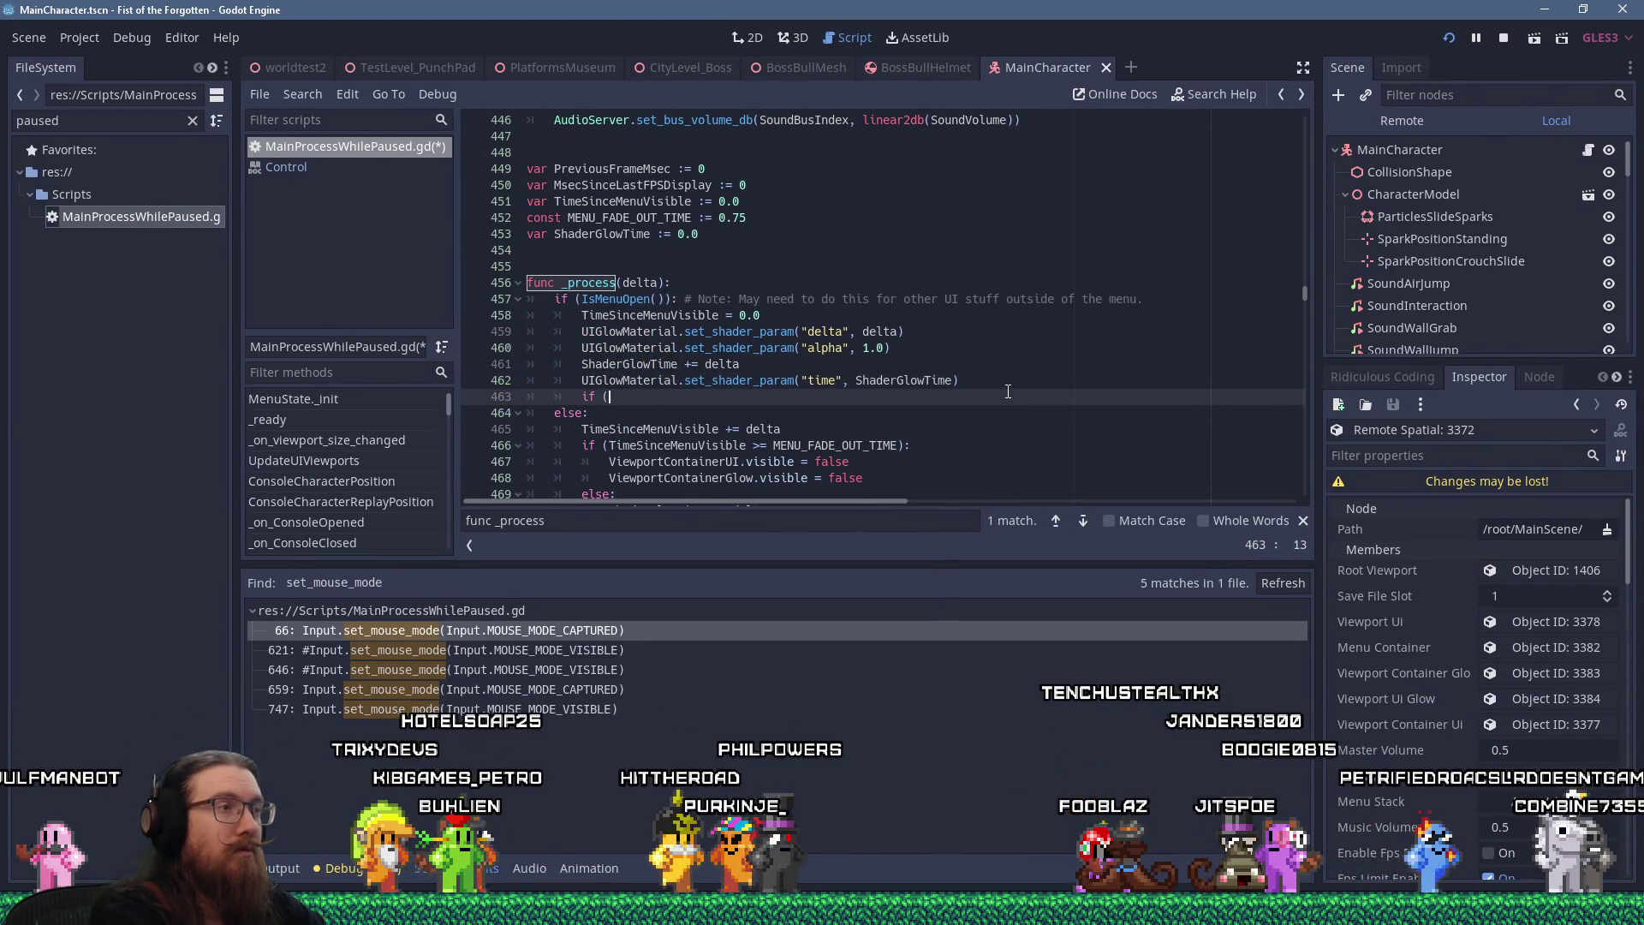
pyautogui.write('IsMen')
pyautogui.write('Invisible')
pyautogui.press('Return')
pyautogui.write(':')
pyautogui.press('Return')
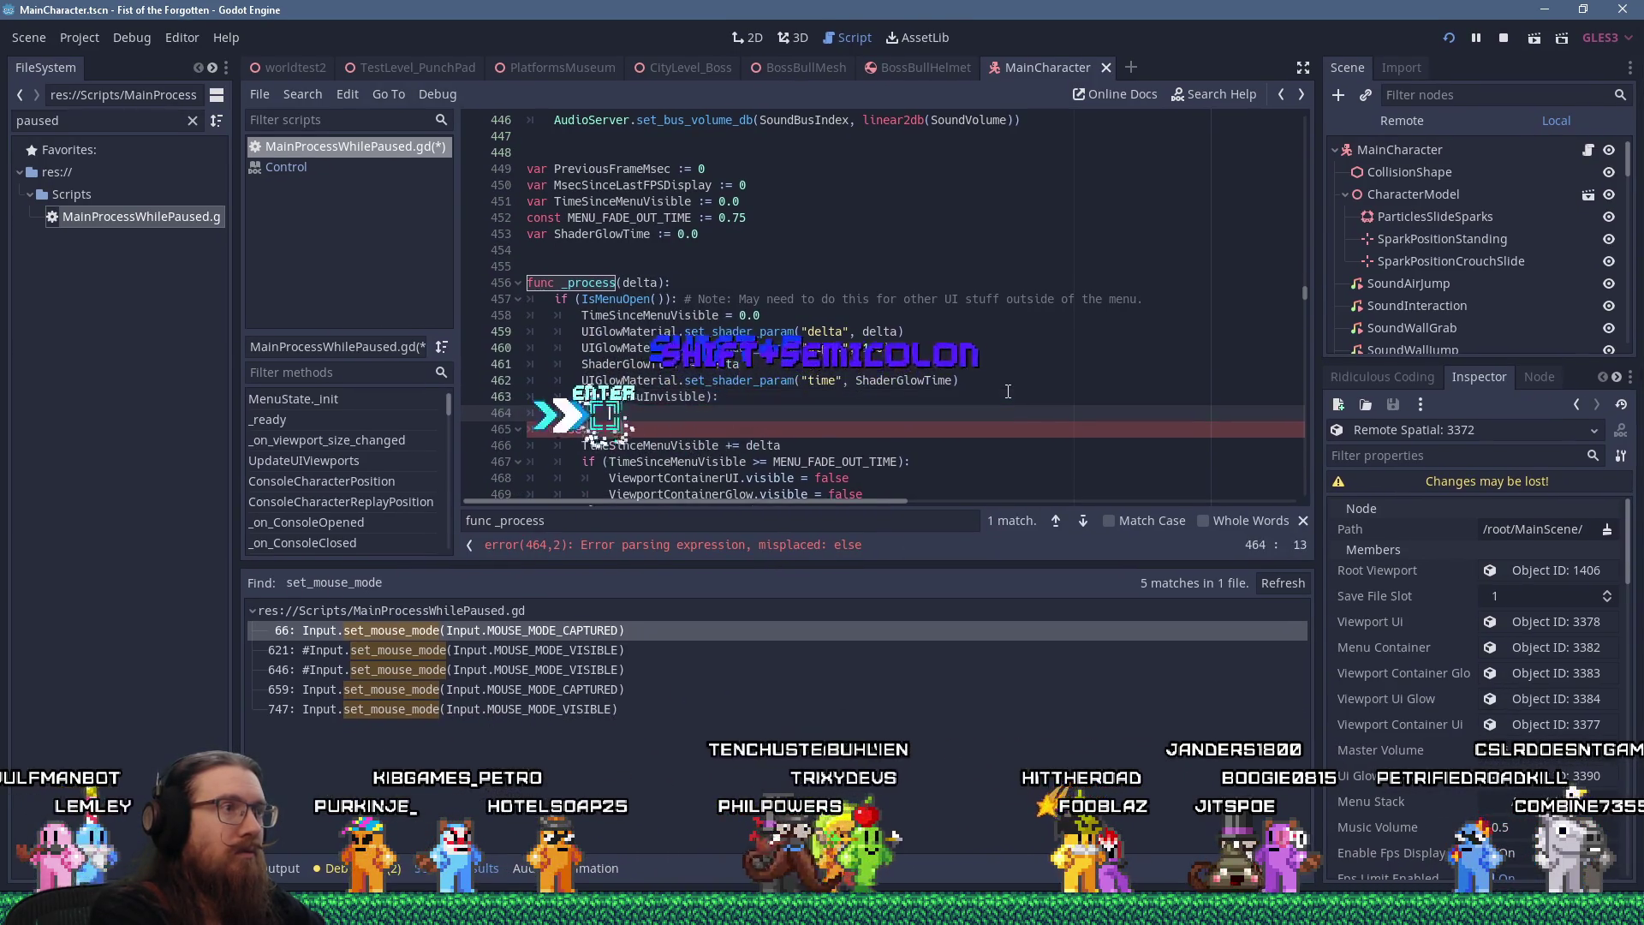
pyautogui.write('if (')
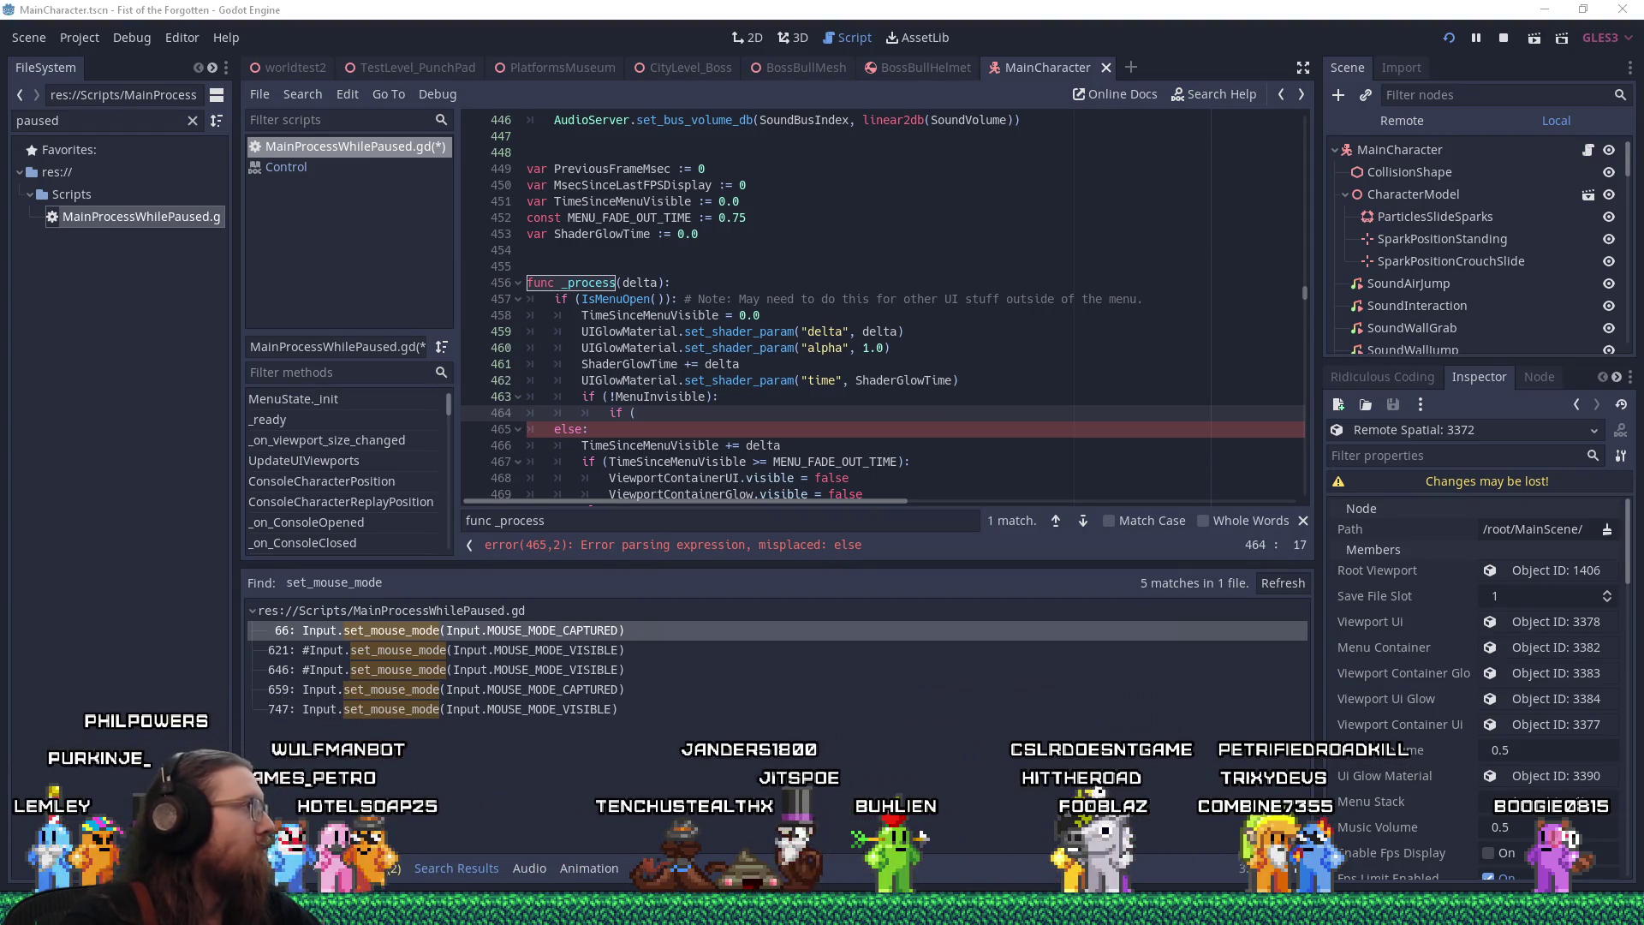
pyautogui.hotkey('alt', 'Tab')
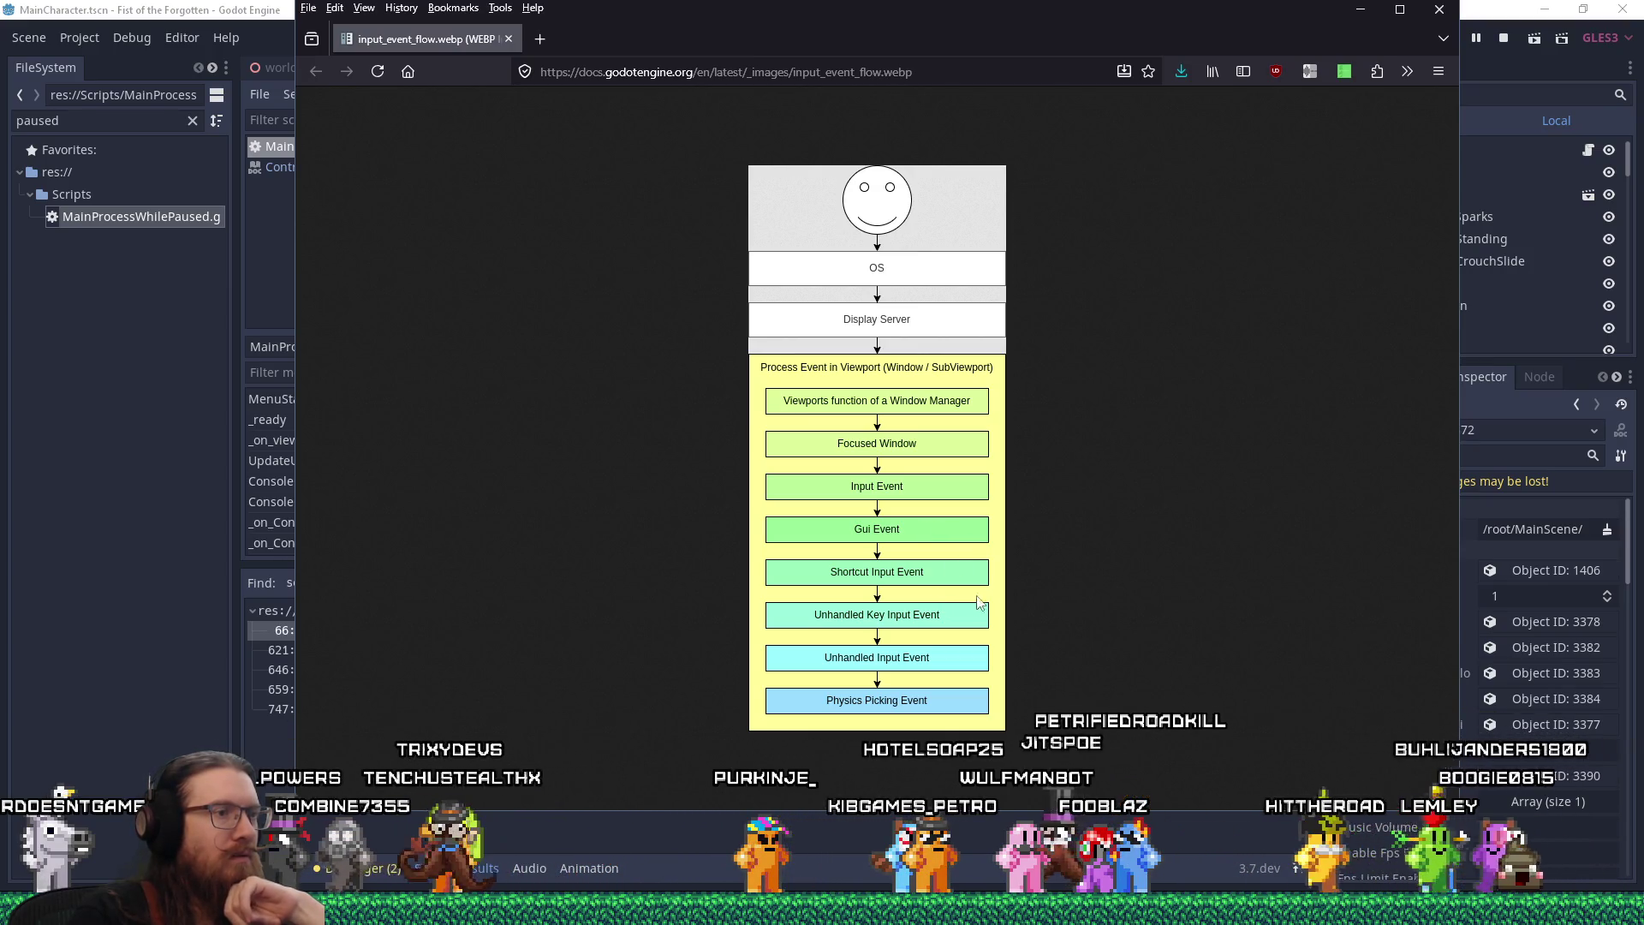
# Close the Firefox window showing the input_event_flow diagram
pyautogui.click(1437, 16)
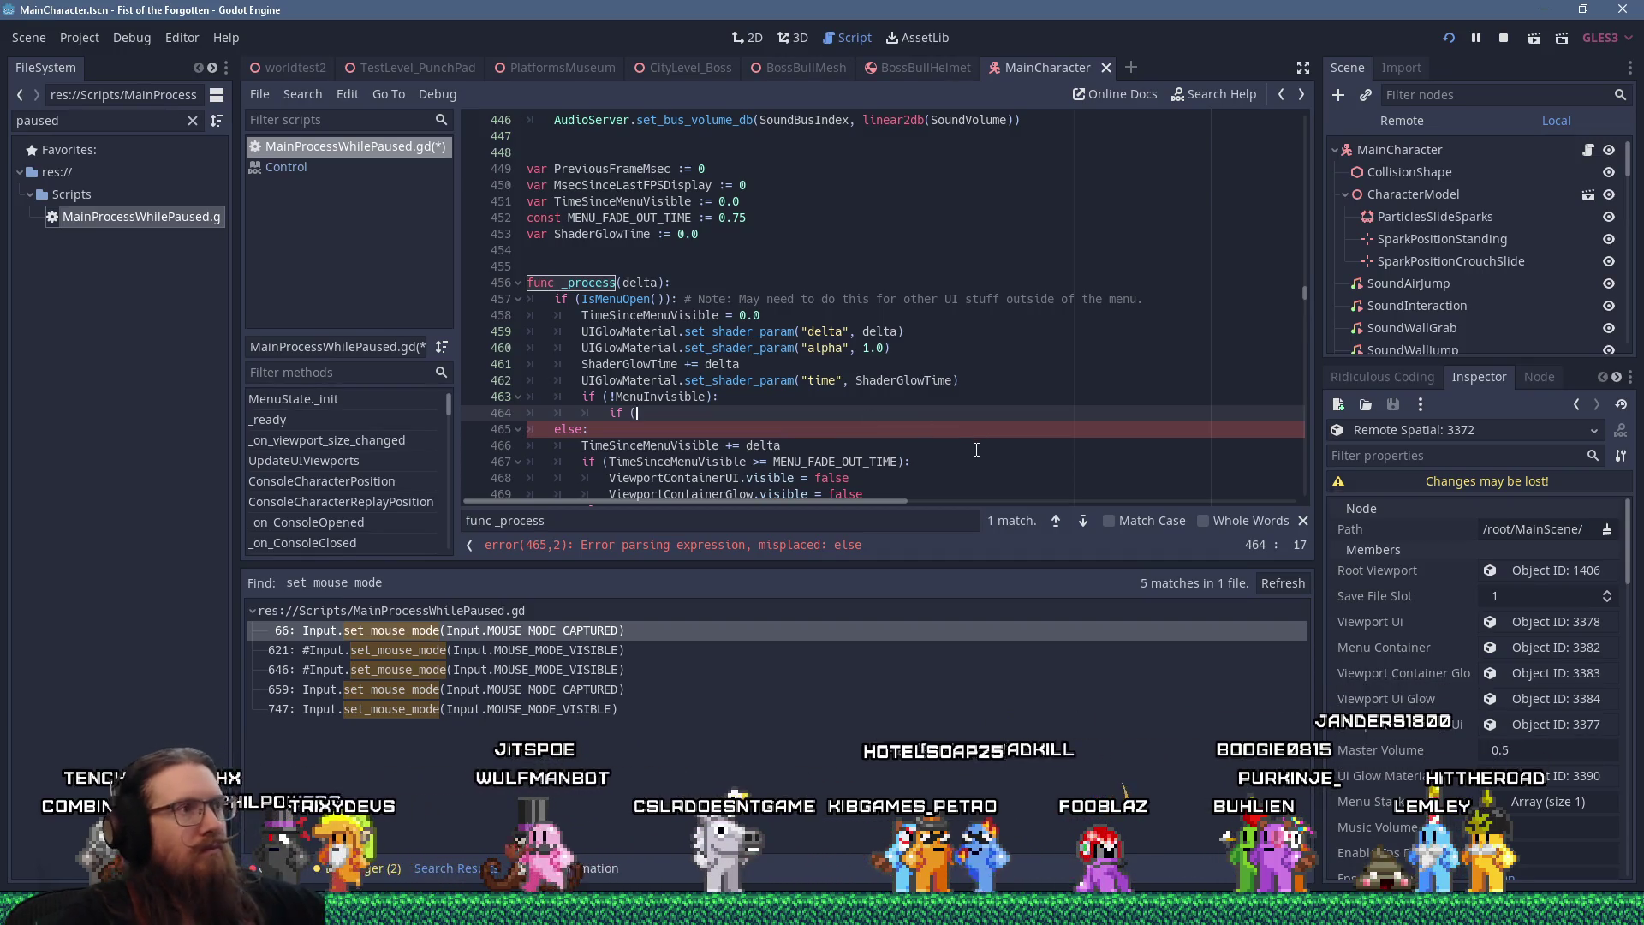
pyautogui.click(1223, 96)
pyautogui.write('mouse')
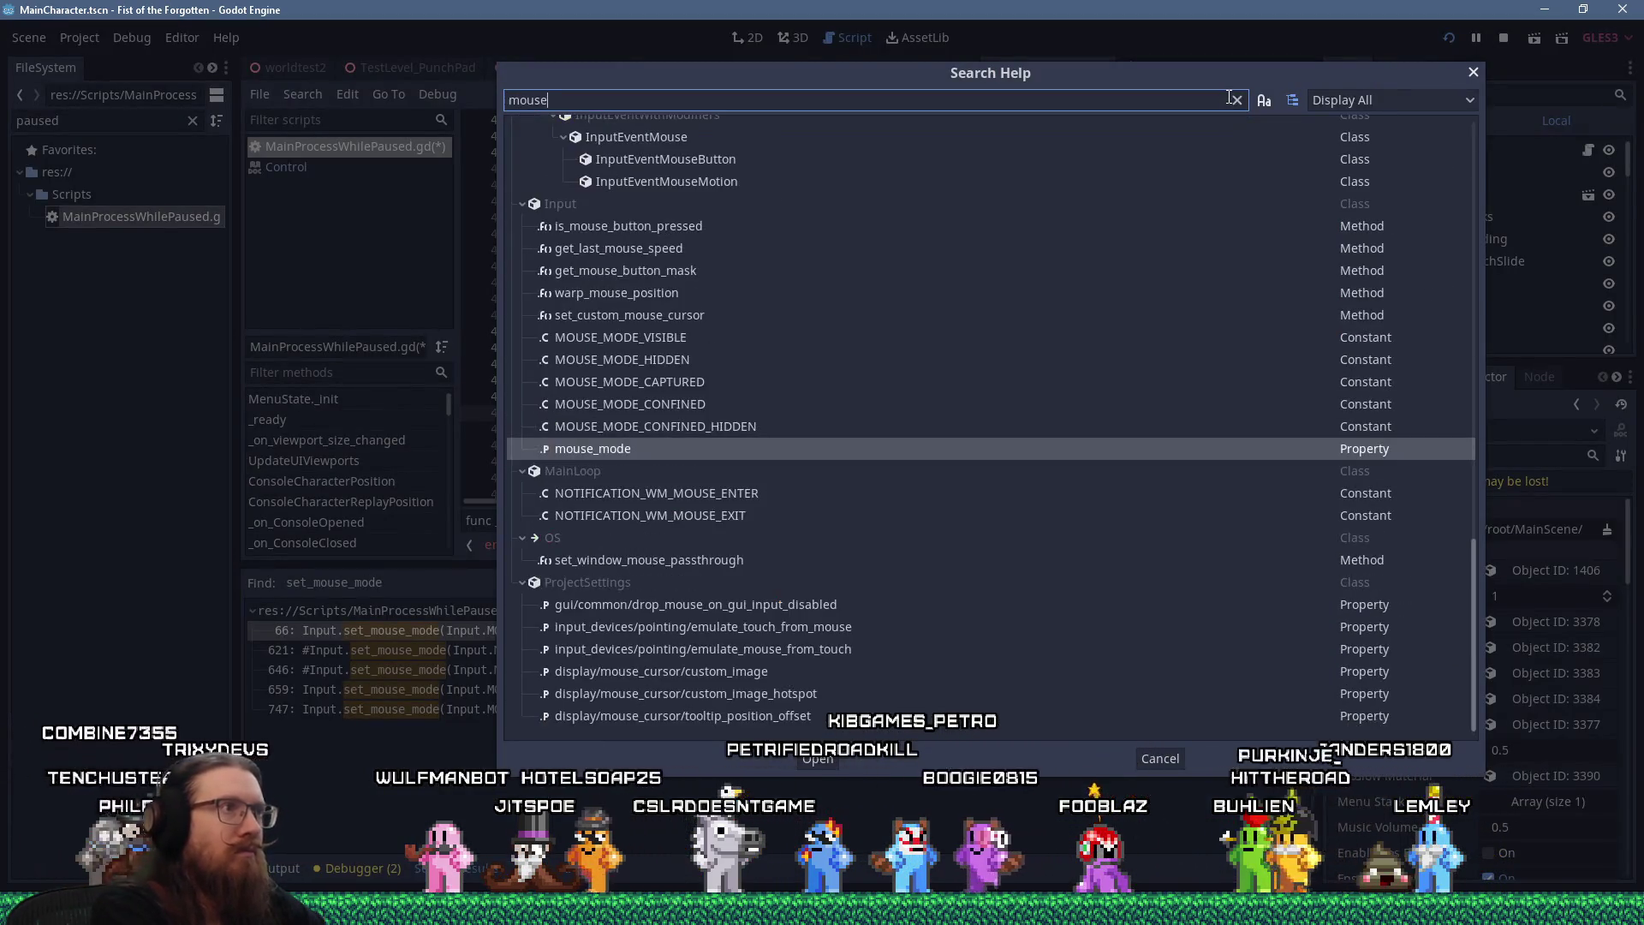
pyautogui.write('_sp')
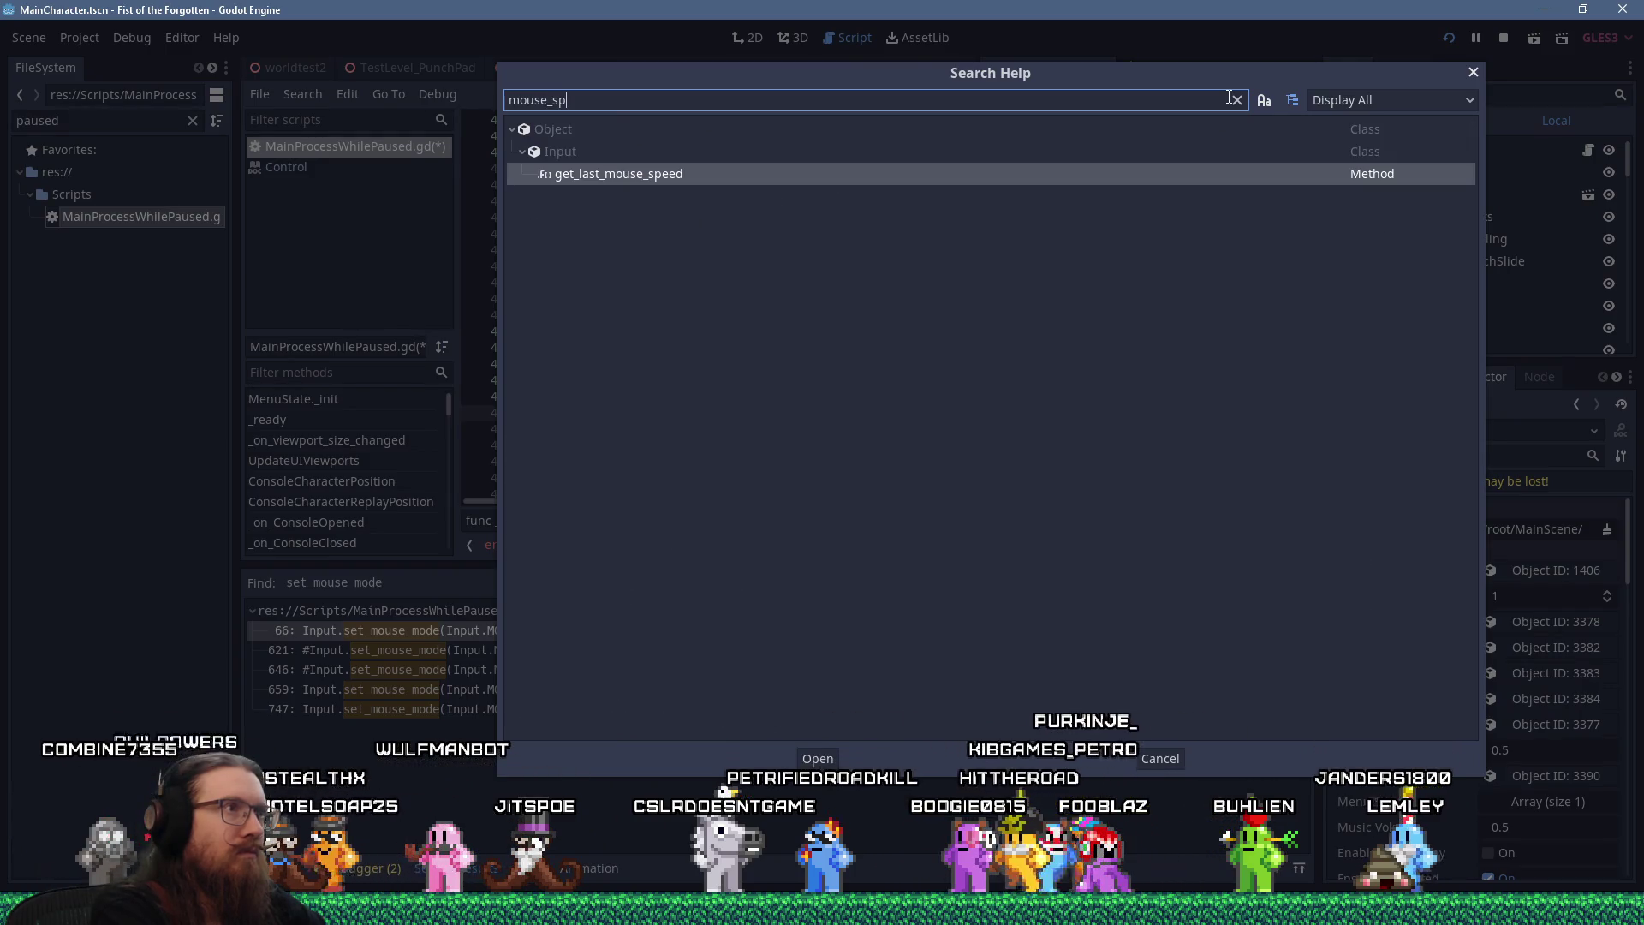
pyautogui.press('Escape')
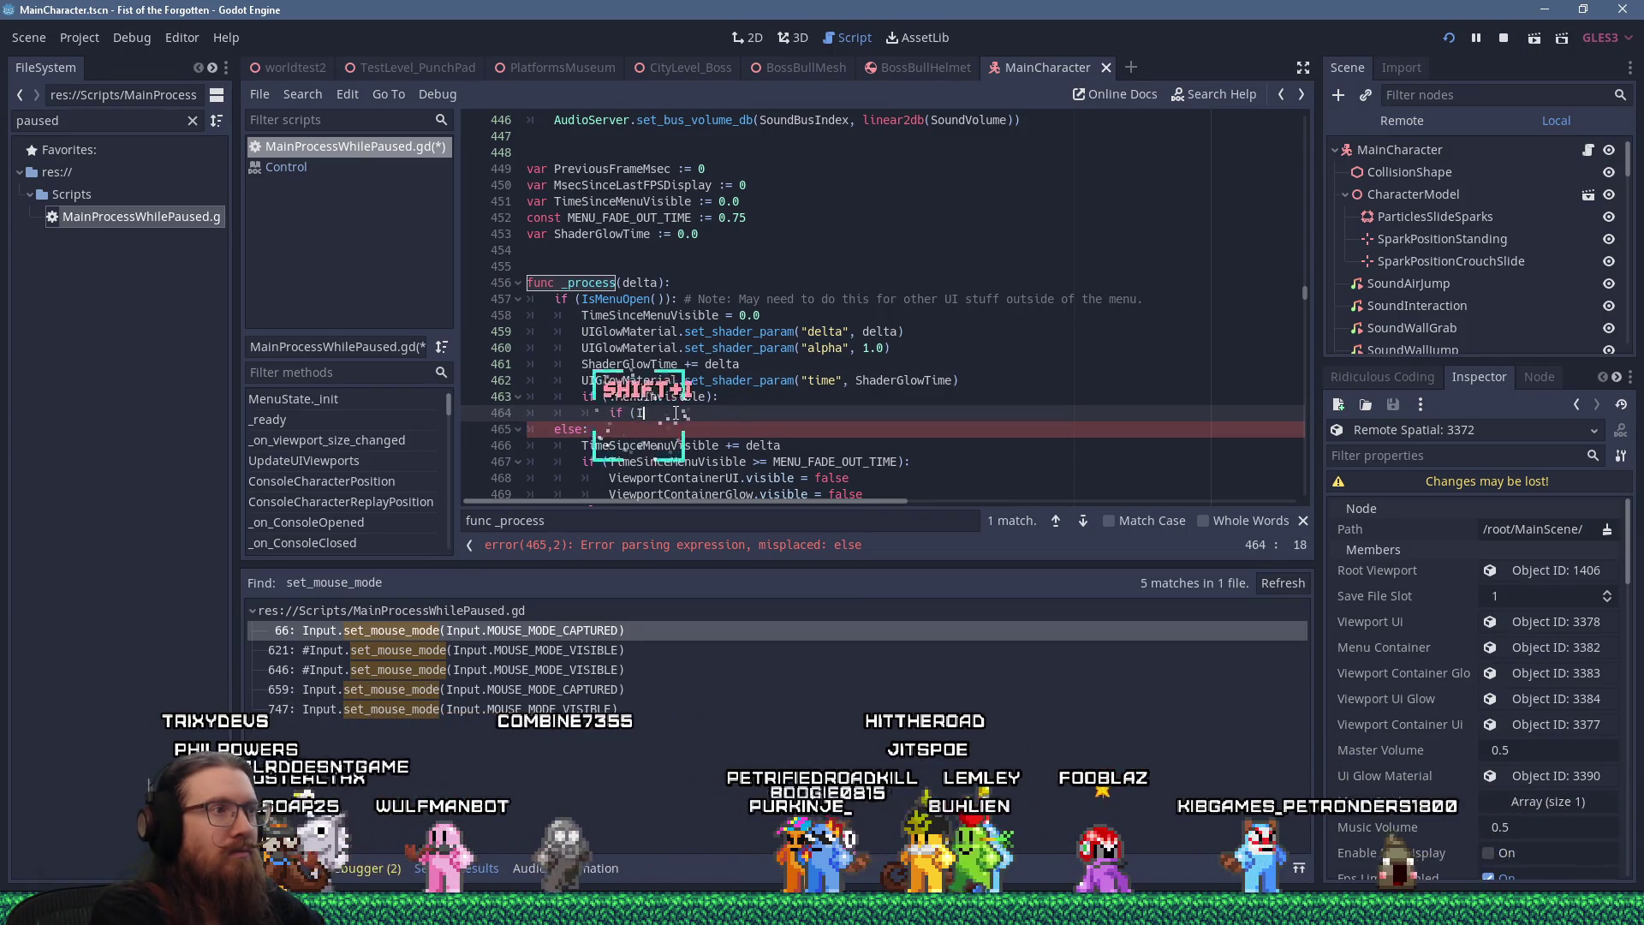
# Complete line 464 as 'if (Input.get_last_mouse_speed().length_squared() > 0):'
pyautogui.write('Input.get_mous')
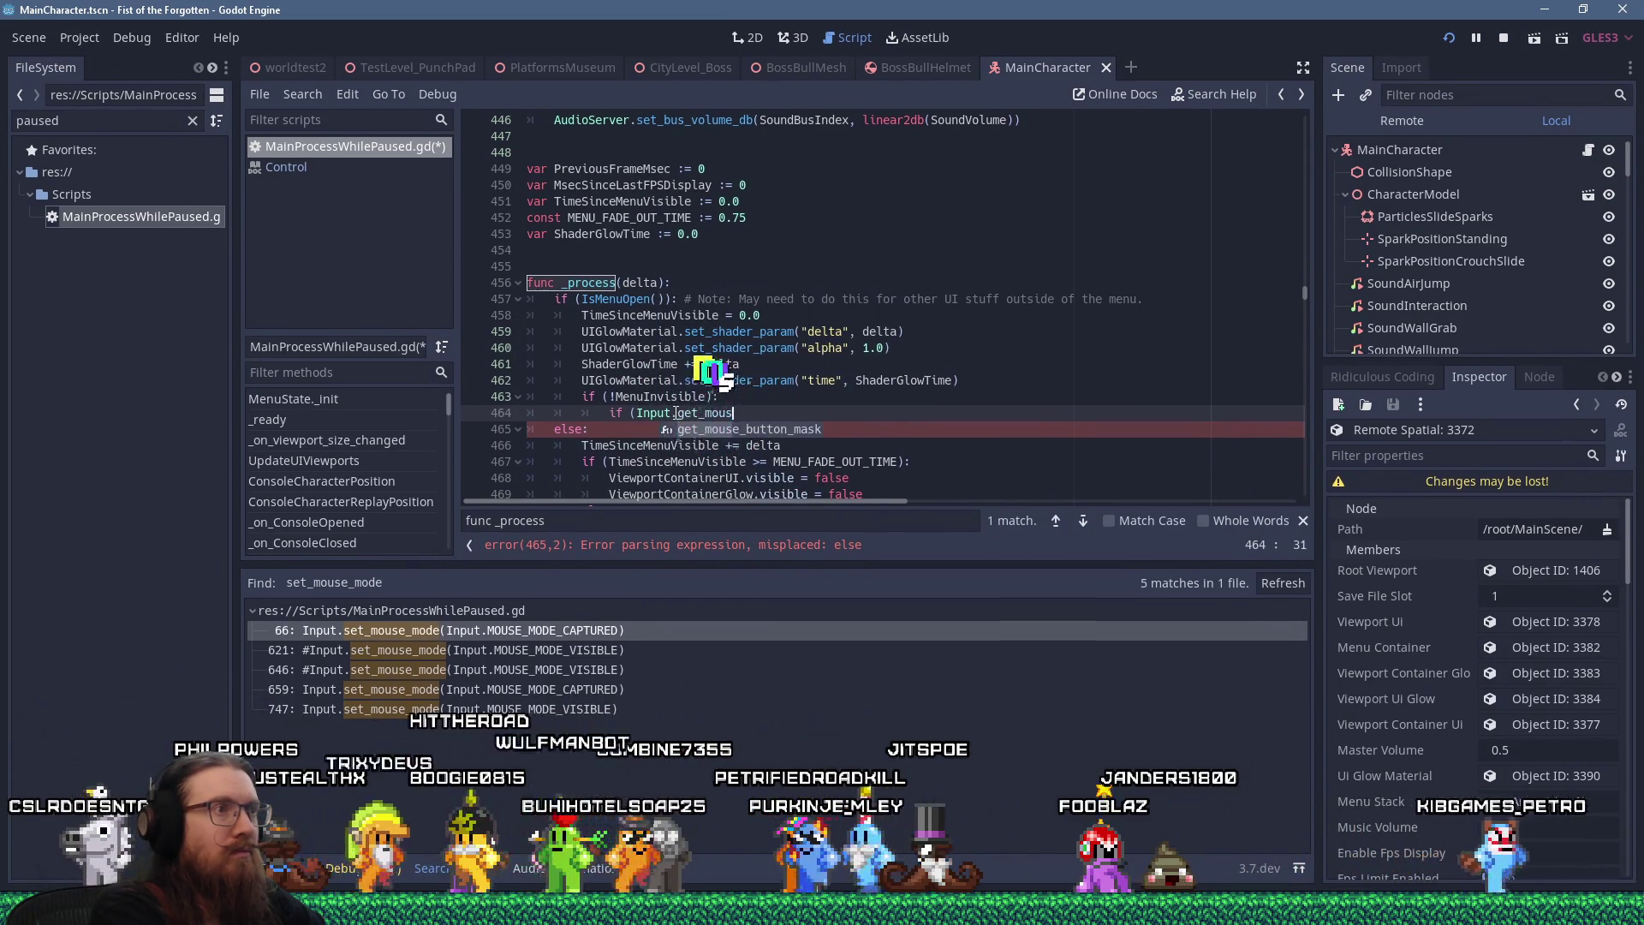
pyautogui.press('BackSpace')
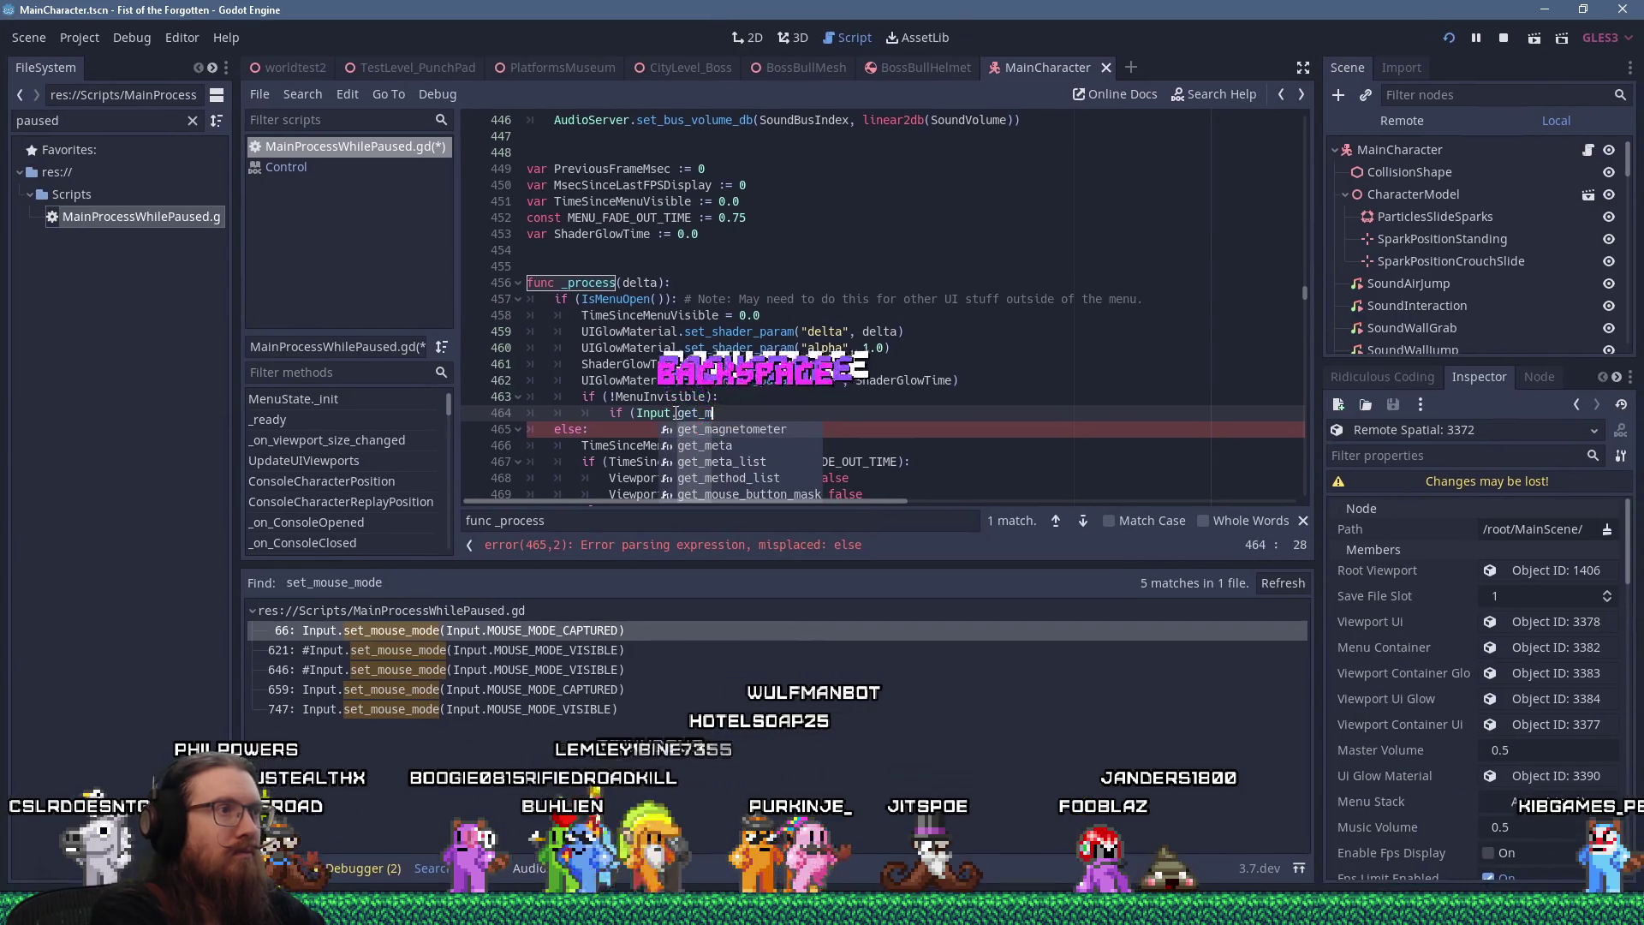
pyautogui.press('Return')
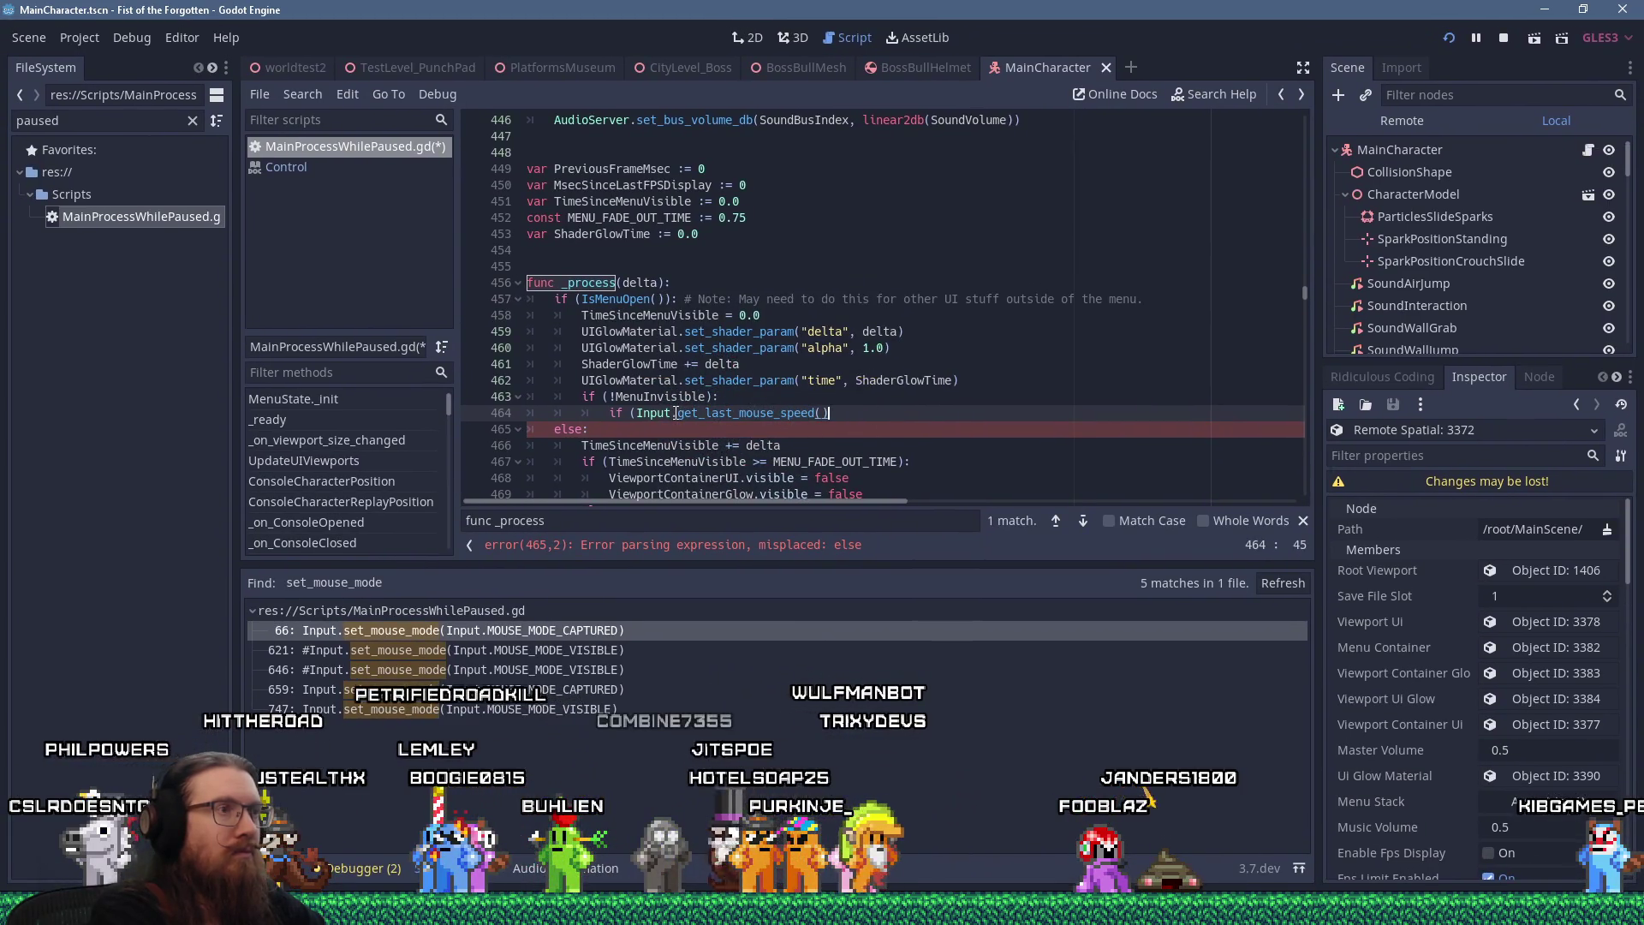
pyautogui.write('.')
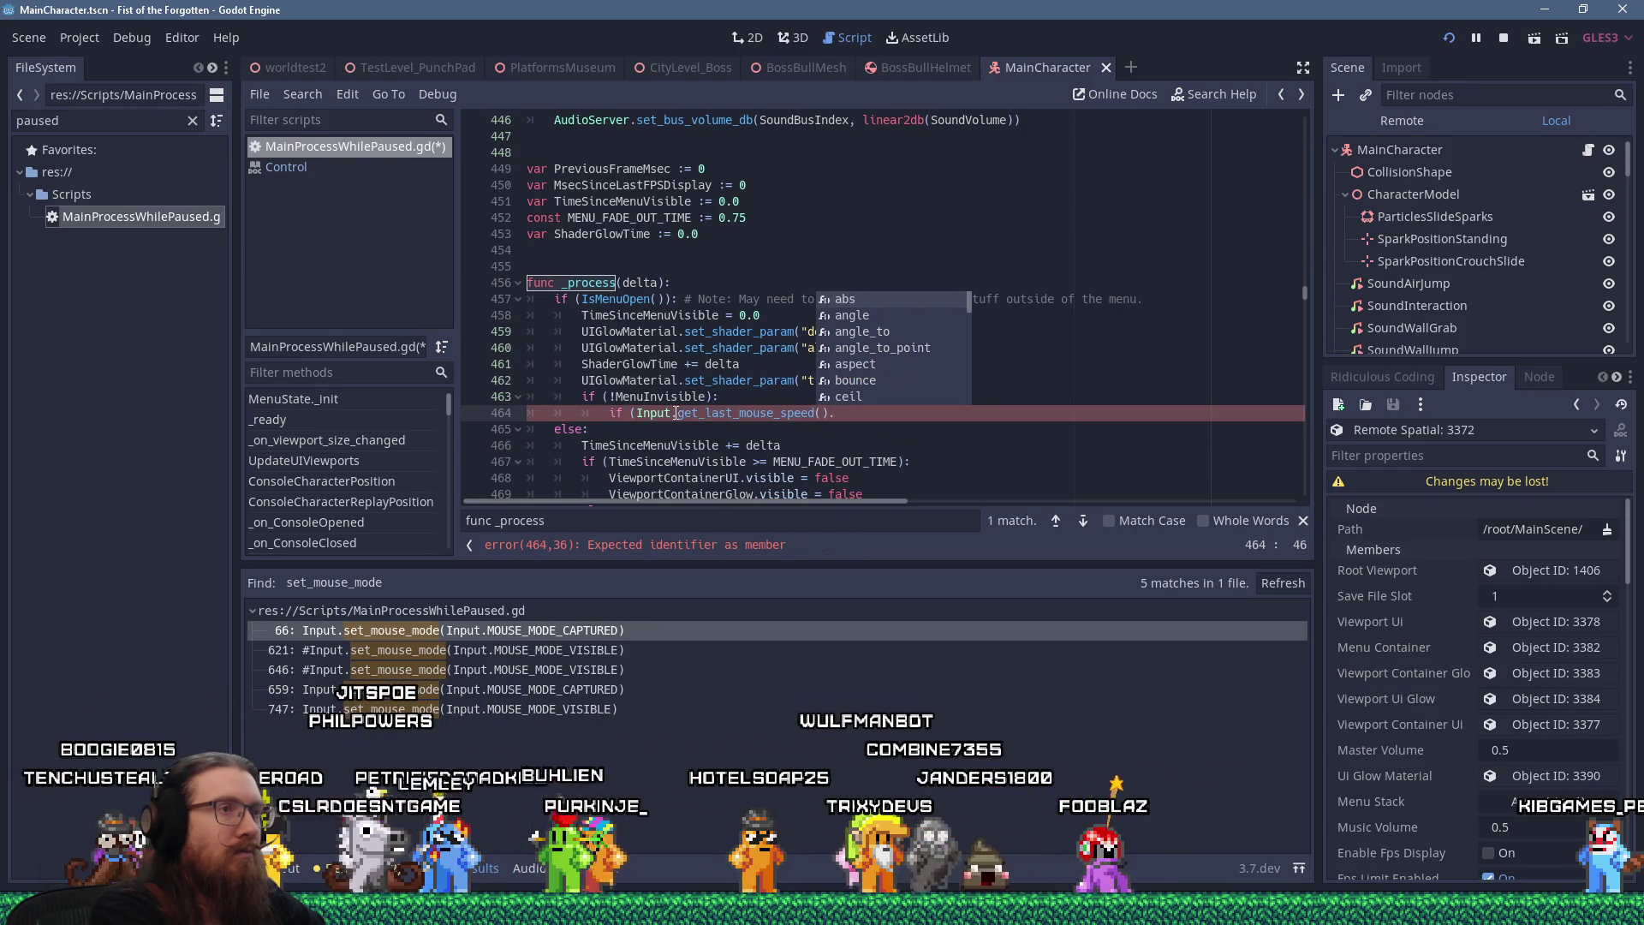
pyautogui.write('len')
pyautogui.press('Return')
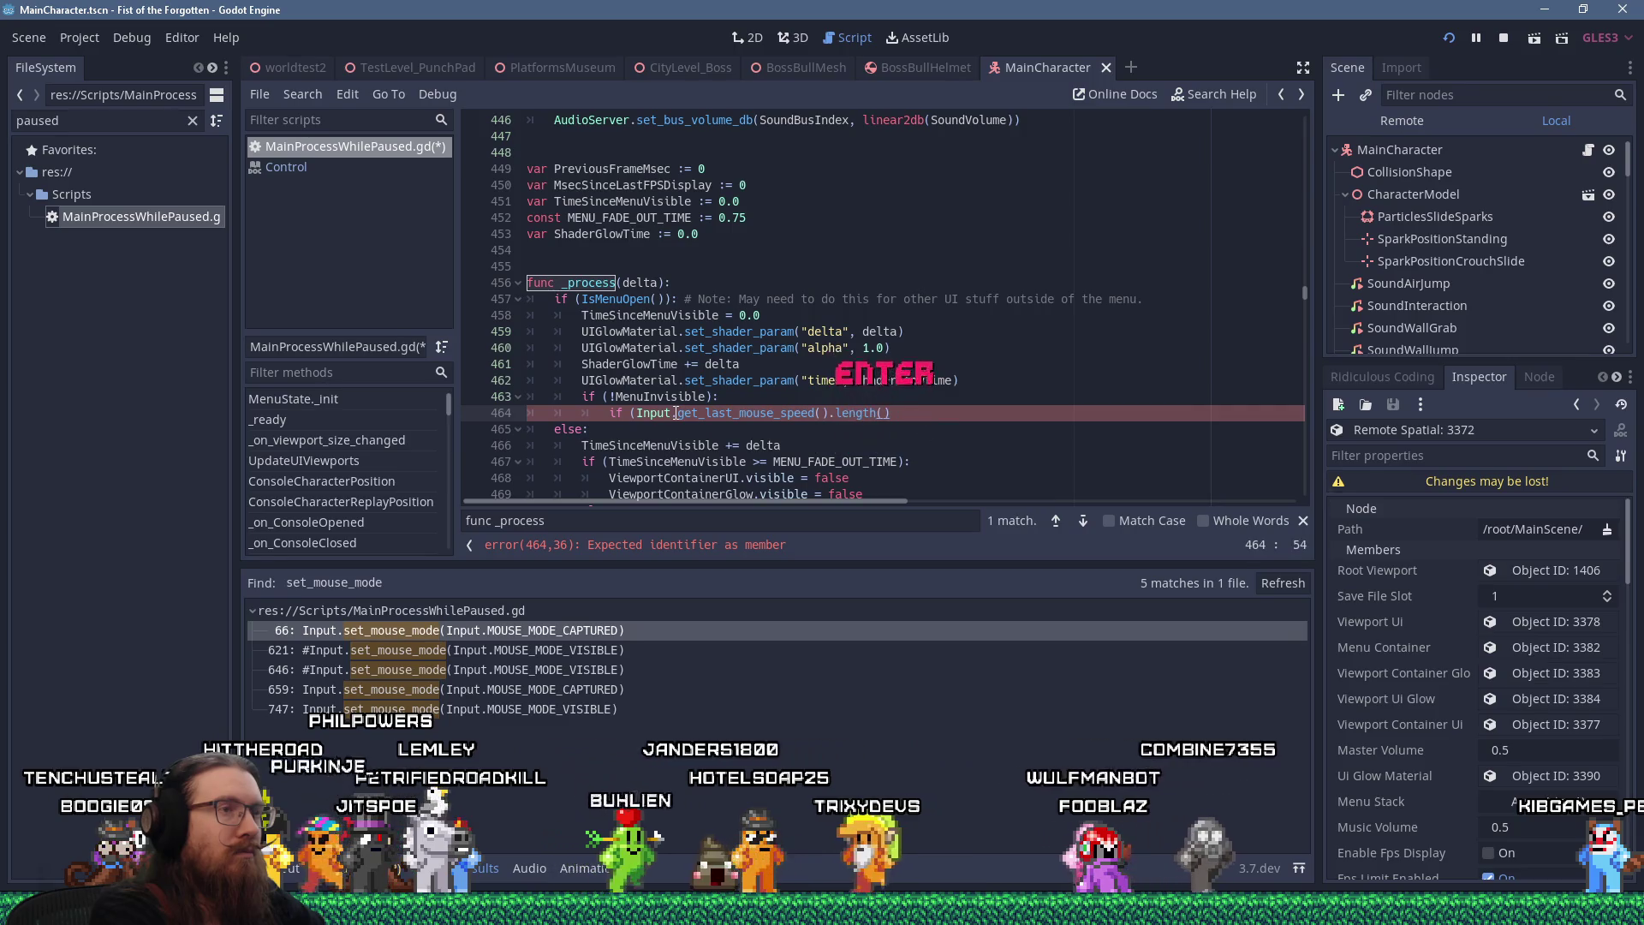
pyautogui.press('BackSpace')
pyautogui.press('BackSpace')
pyautogui.write('_')
pyautogui.press('Return')
pyautogui.write('> 0')
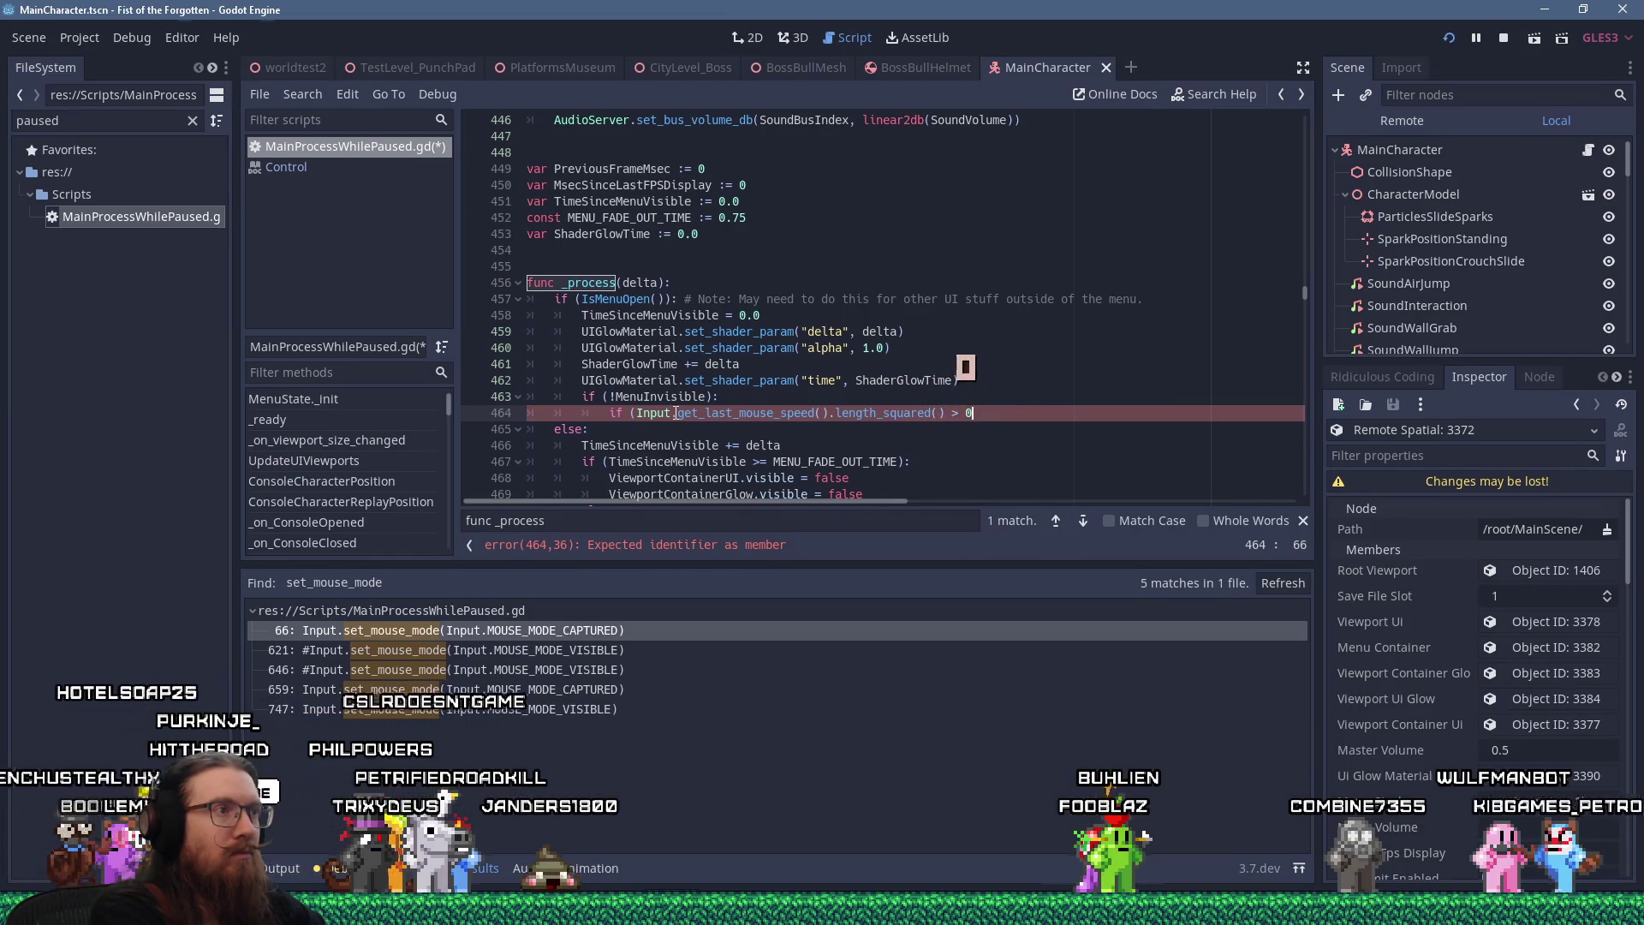
pyautogui.write('):')
pyautogui.press('Return')
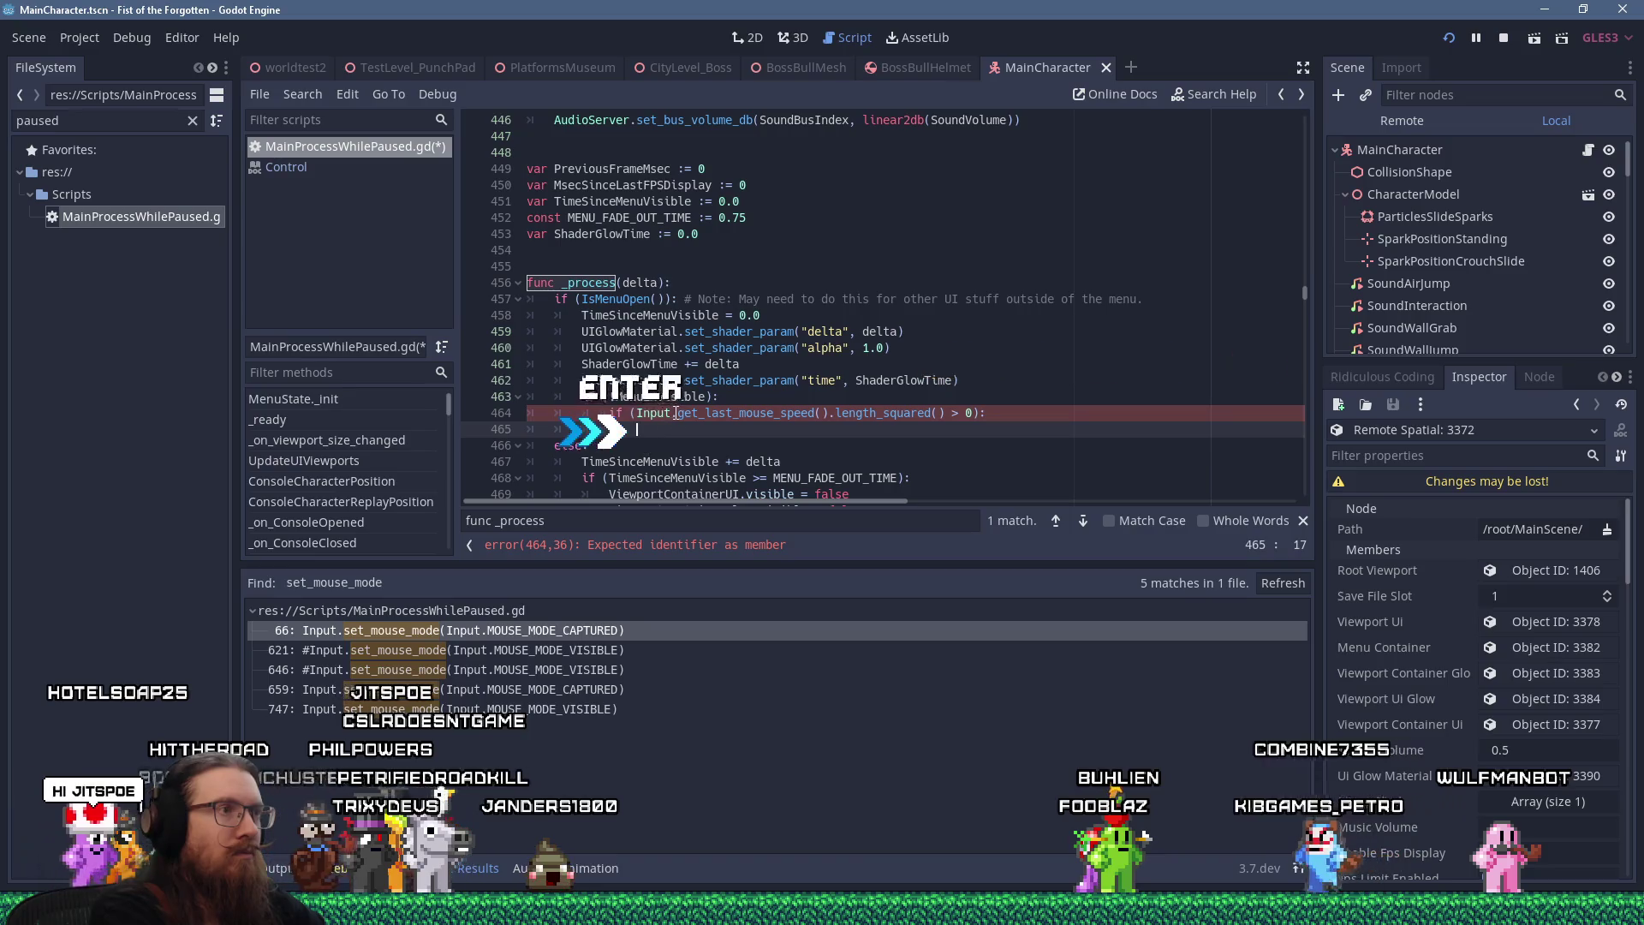
# Add an indented Input.set_mouse_mode(Input.MOUSE_MODE_VISIBLE) beneath it, then save and rerun with F5
pyautogui.write('func _input(event): \tif (MenuStack.size() && !MenuInvisible): \t\tprint(event) \t\tif (event is InputEventMouseMotion): \t\t\tInput.set_mouse_mode(Input.MOUSE_MODE_VISIBLE)')
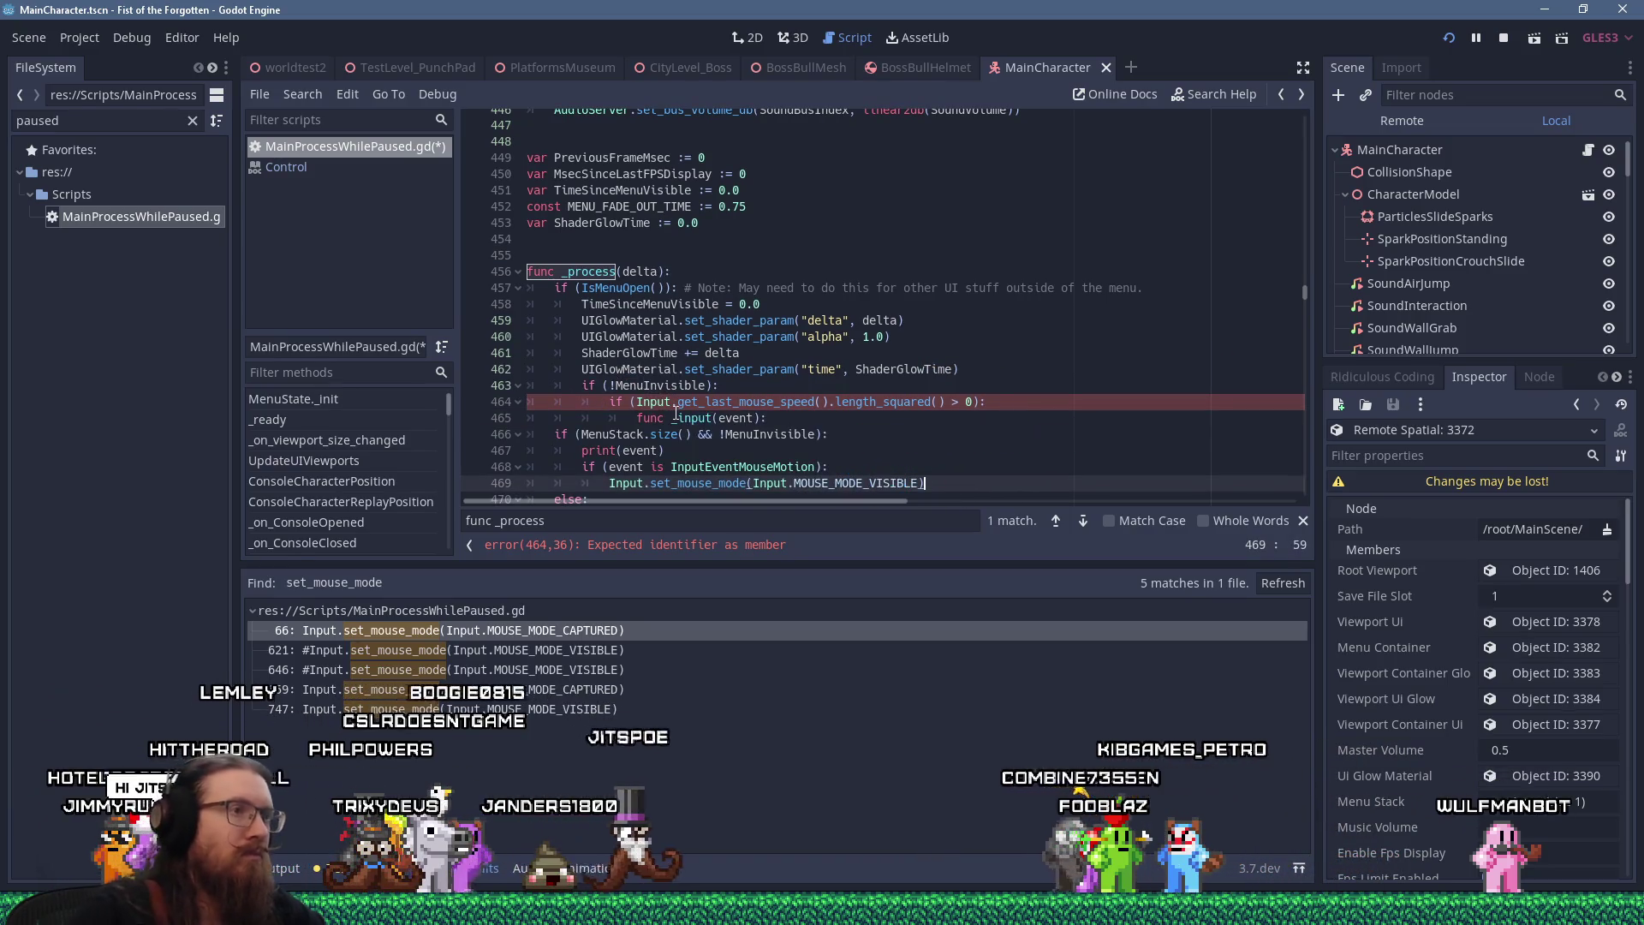
pyautogui.moveTo(828, 467)
pyautogui.mouseDown()
pyautogui.moveTo(614, 434)
pyautogui.moveTo(613, 416)
pyautogui.mouseUp()
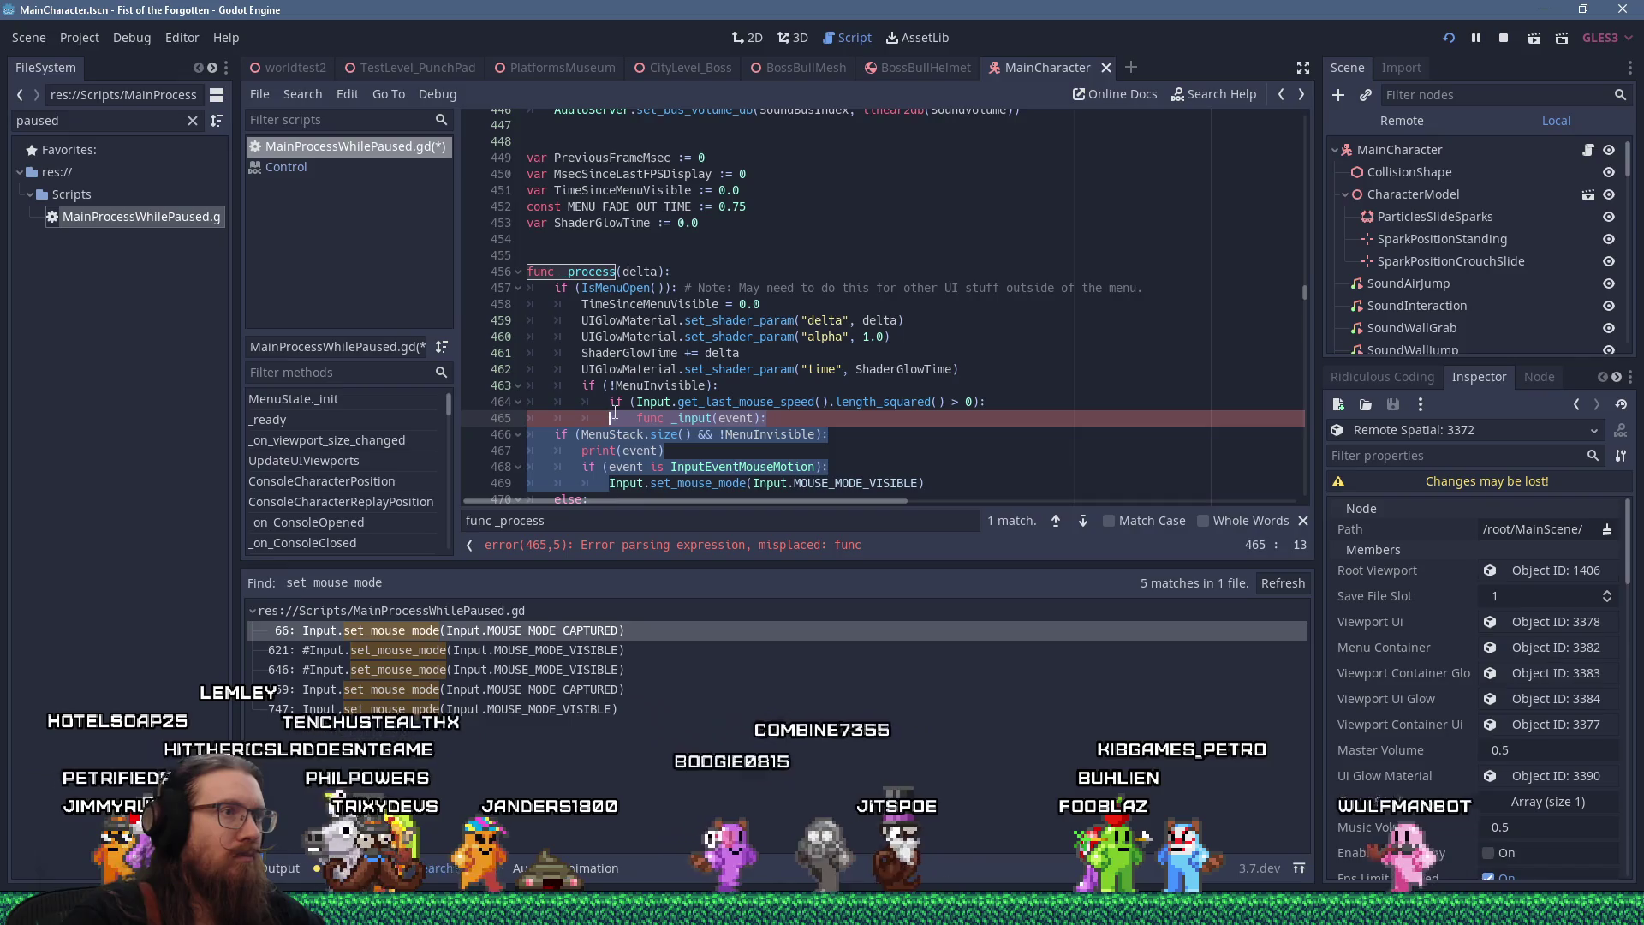
pyautogui.press('Delete')
pyautogui.press('Tab')
pyautogui.click(1021, 402)
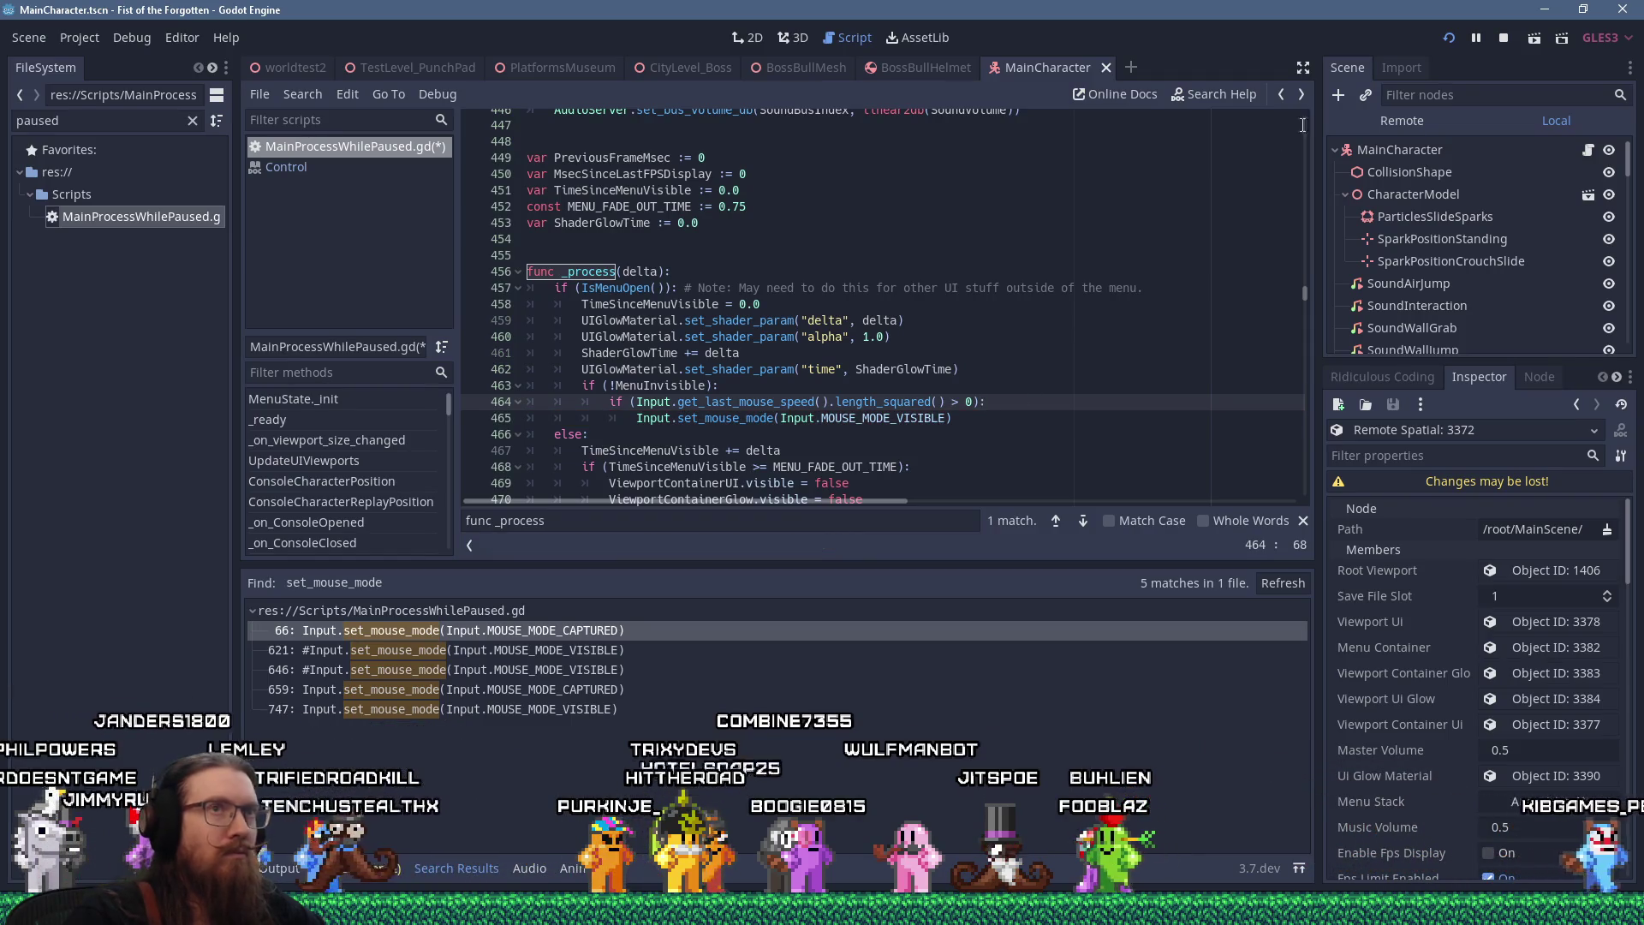
pyautogui.press('F5')
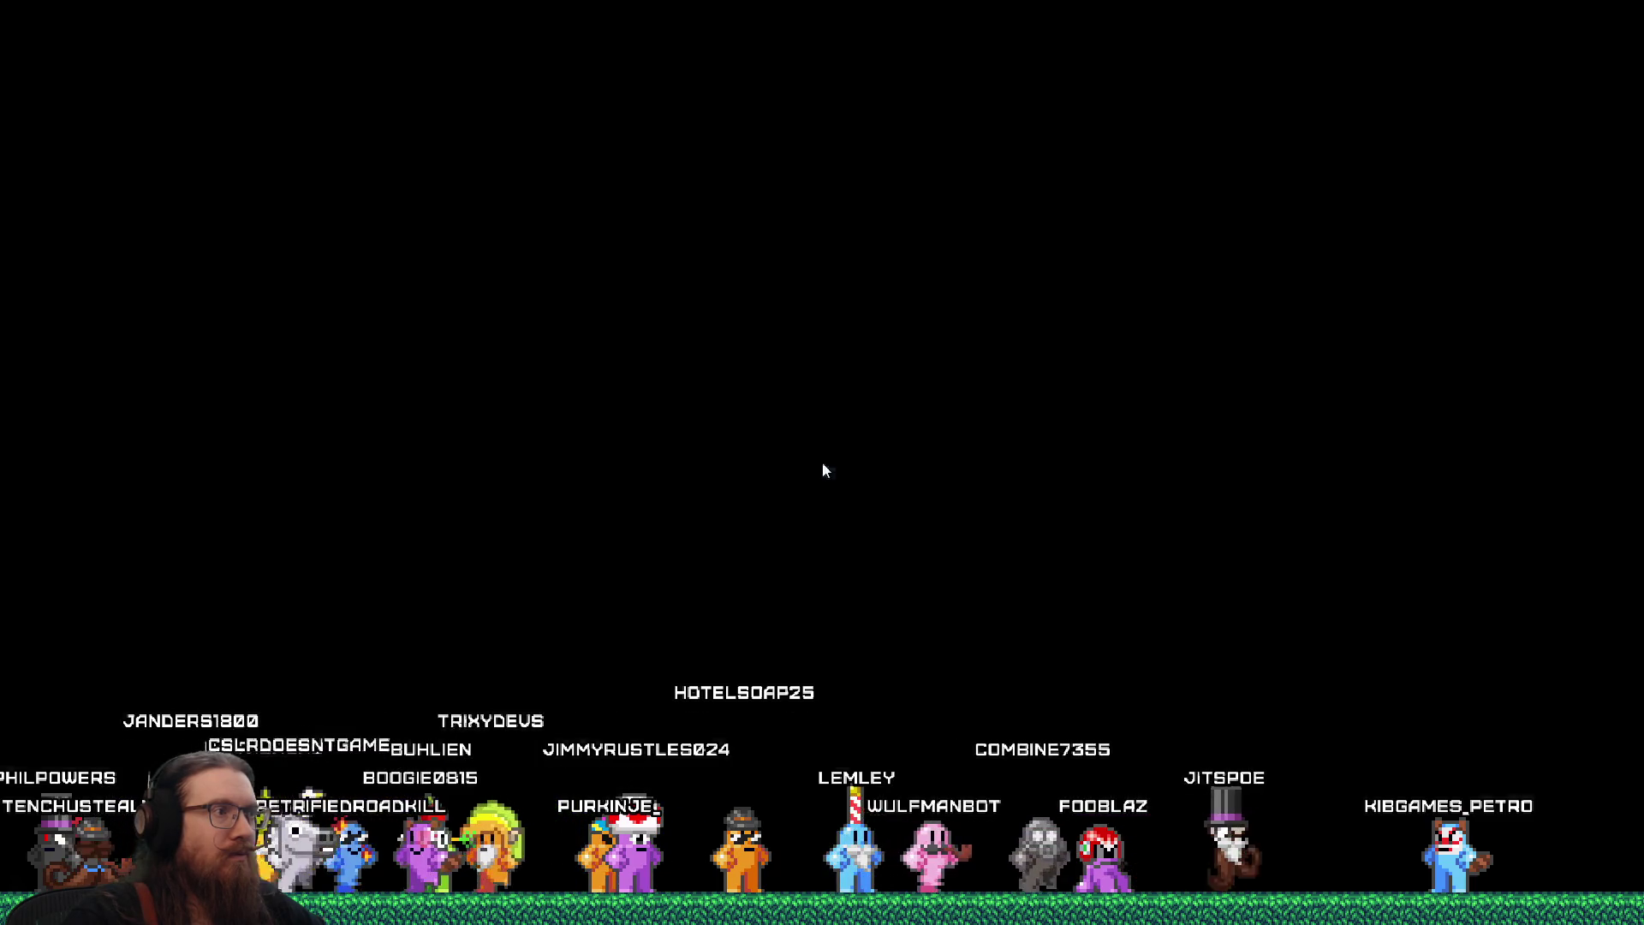
# Open the pause menu in the running game with Escape, triggering the MOUSE_MODE_INVISIBLE error
pyautogui.press('Escape')
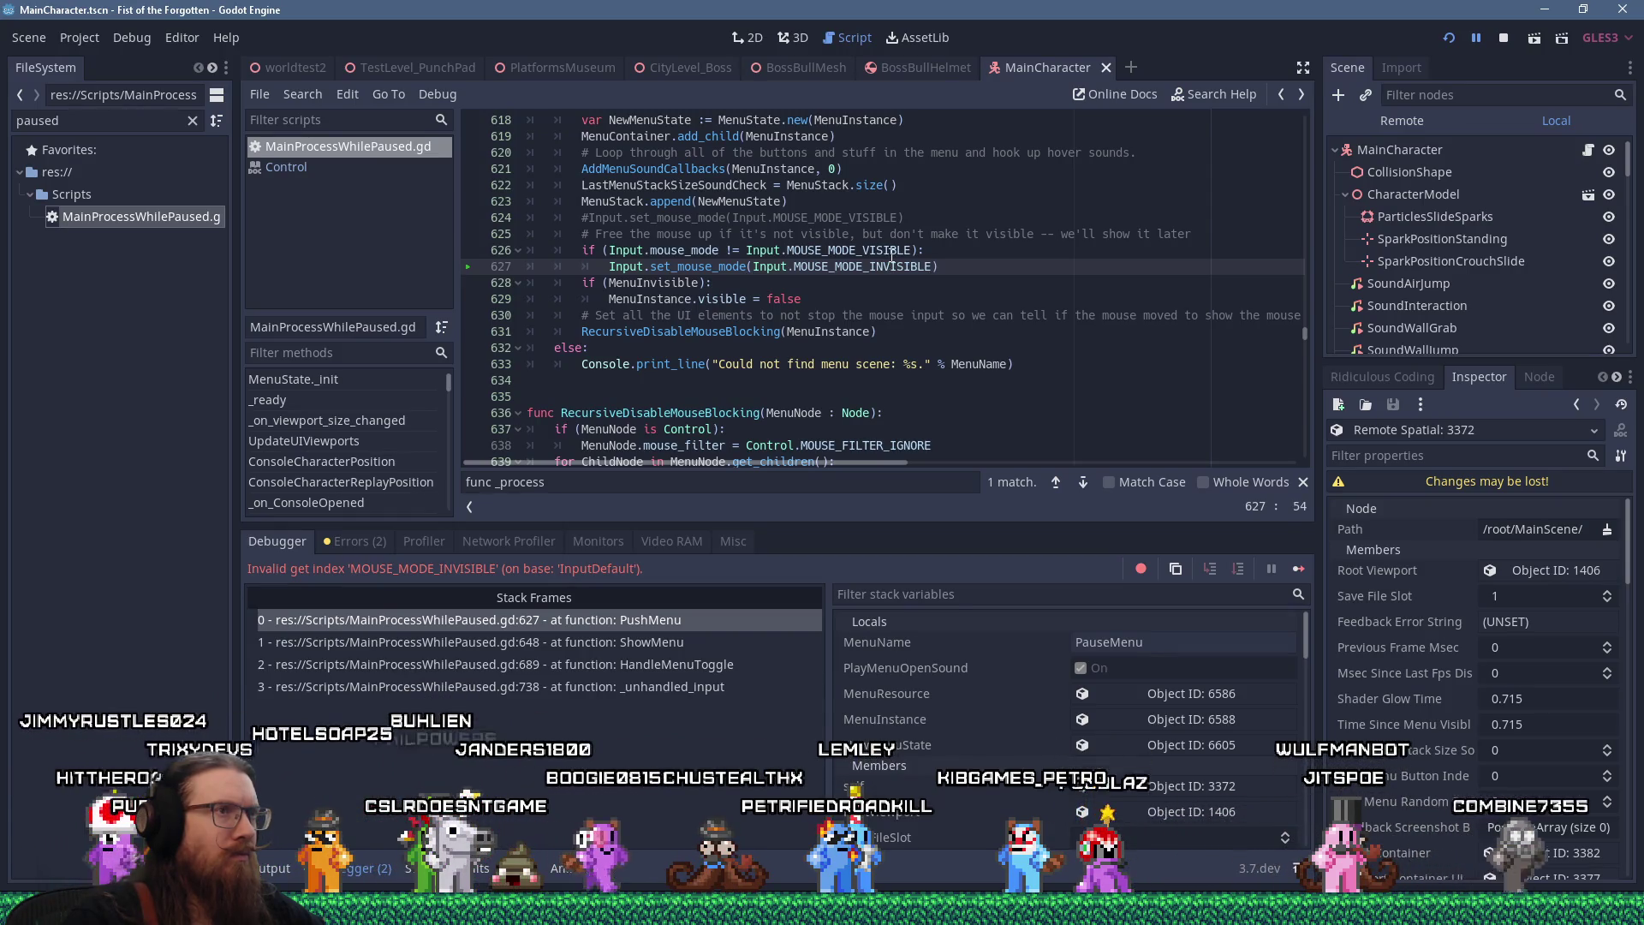
# Check the available mouse_mode constants in the documentation search
pyautogui.click(892, 255)
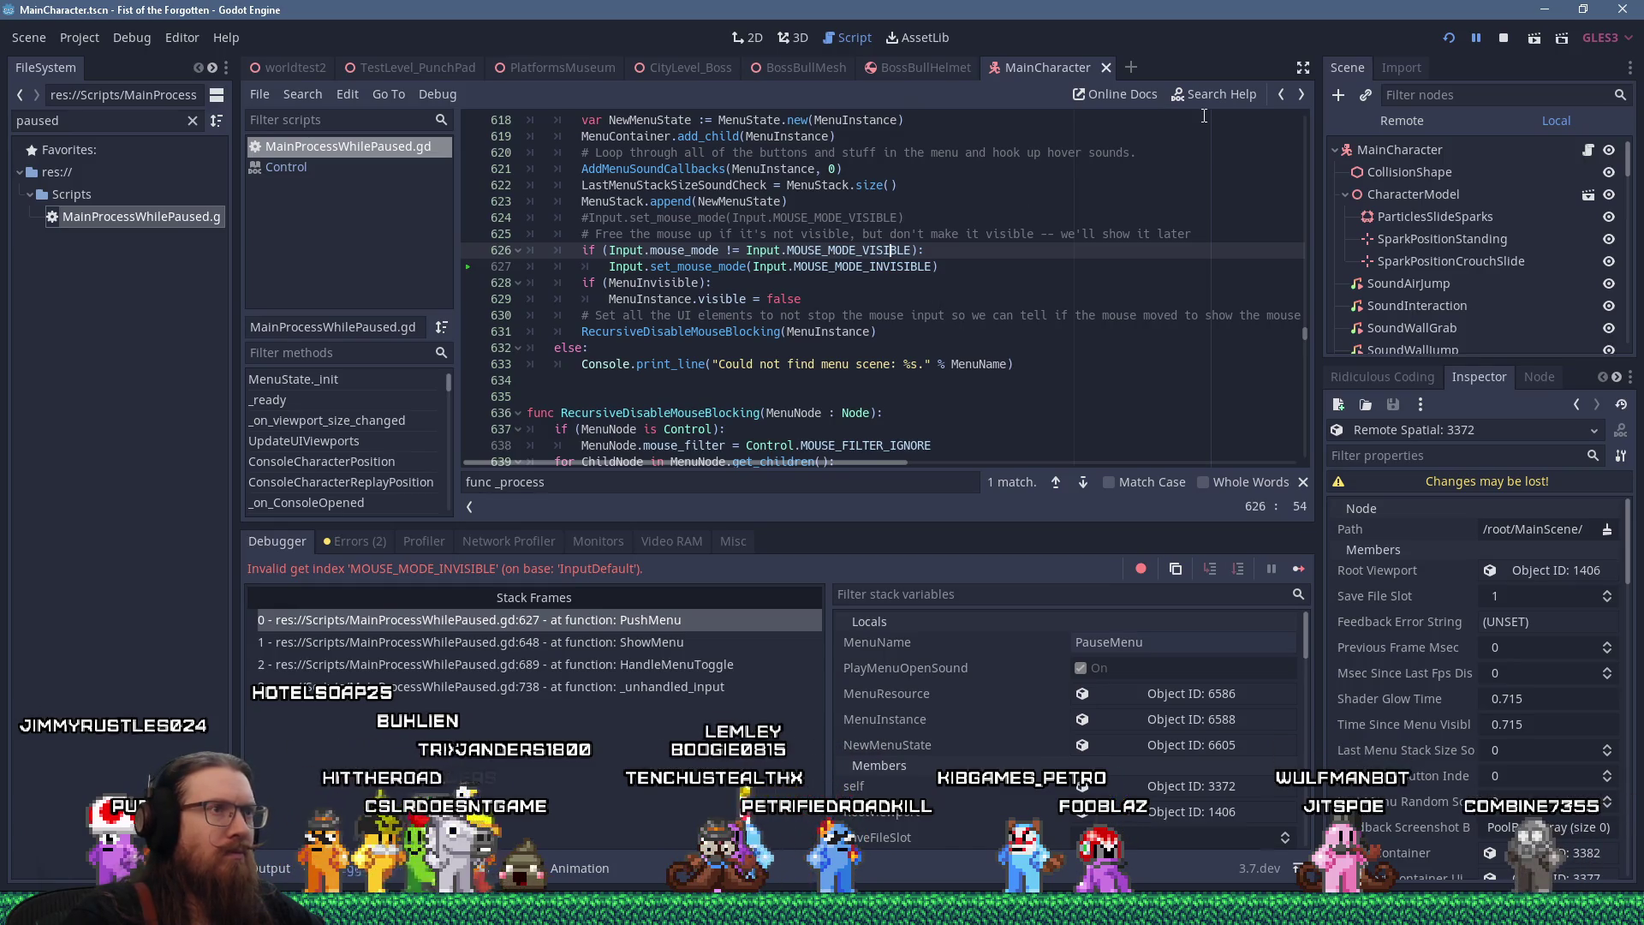
pyautogui.click(1239, 94)
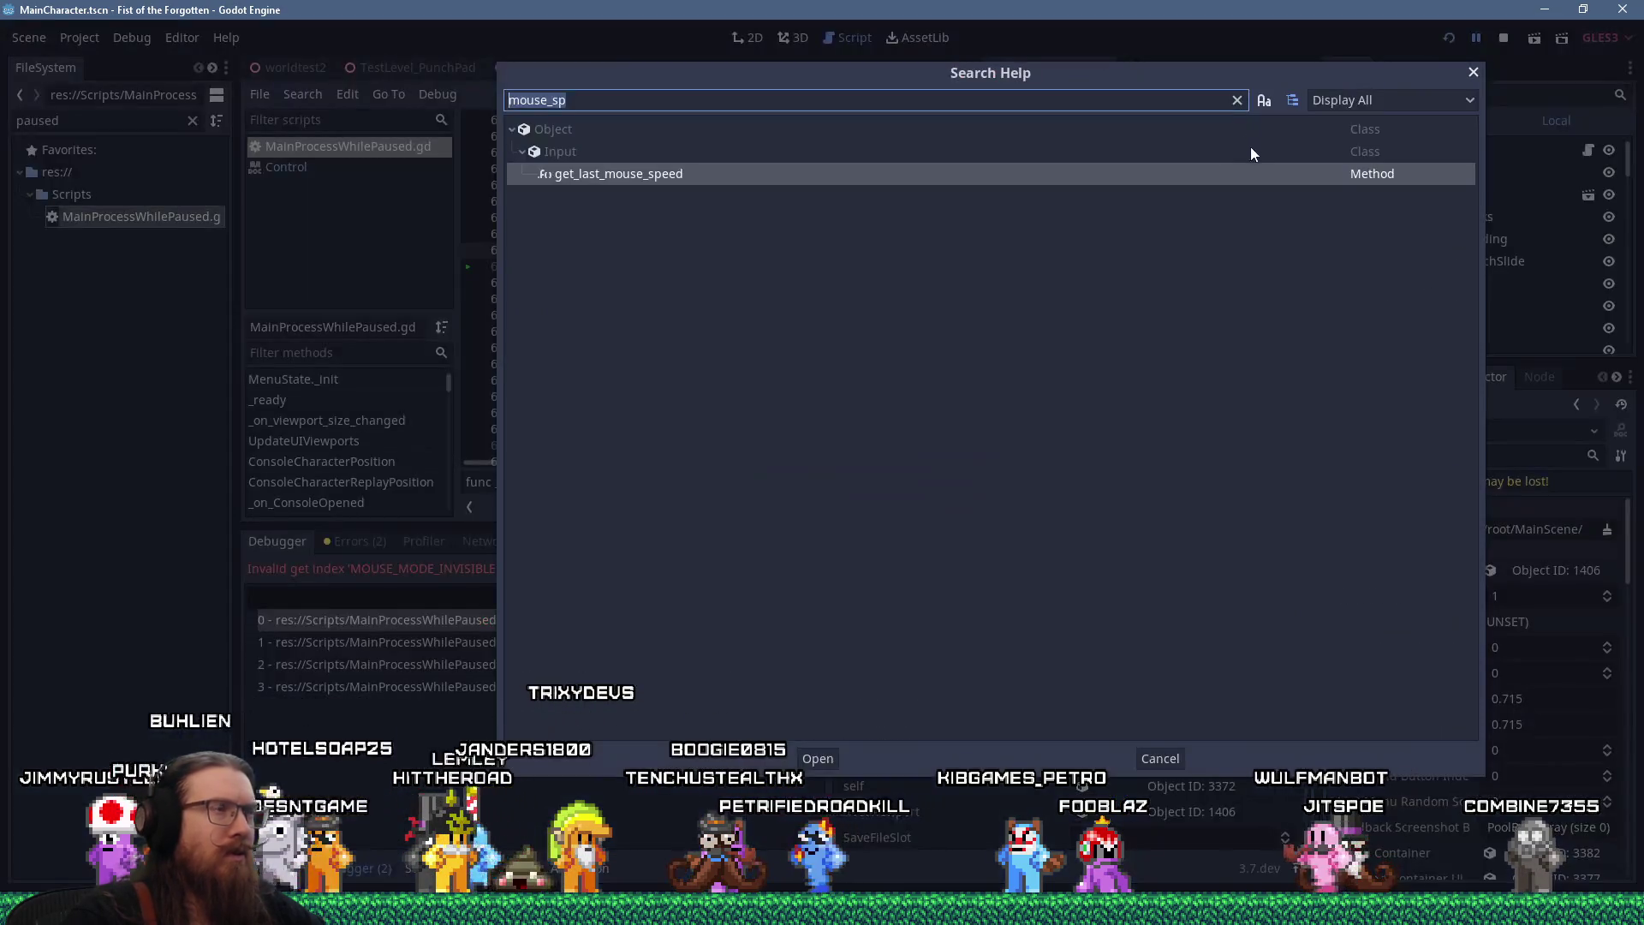
pyautogui.write('mouse_mode')
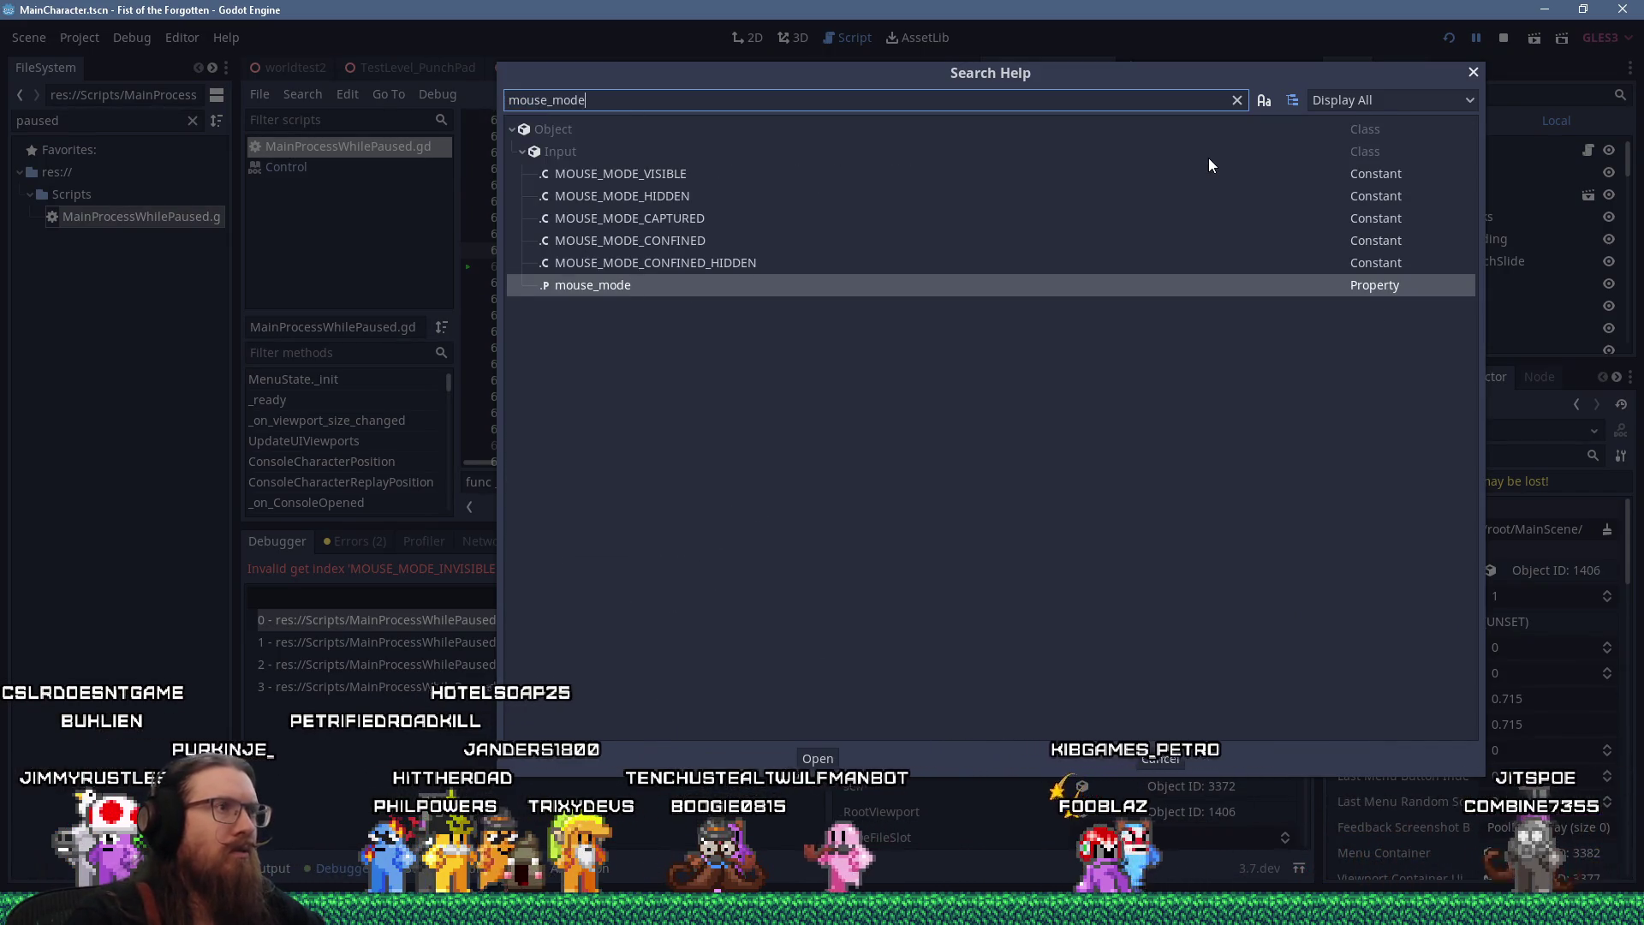
pyautogui.click(1473, 74)
# Replace INVISIBLE with HIDDEN on line 627 and relaunch the game
pyautogui.click(921, 266)
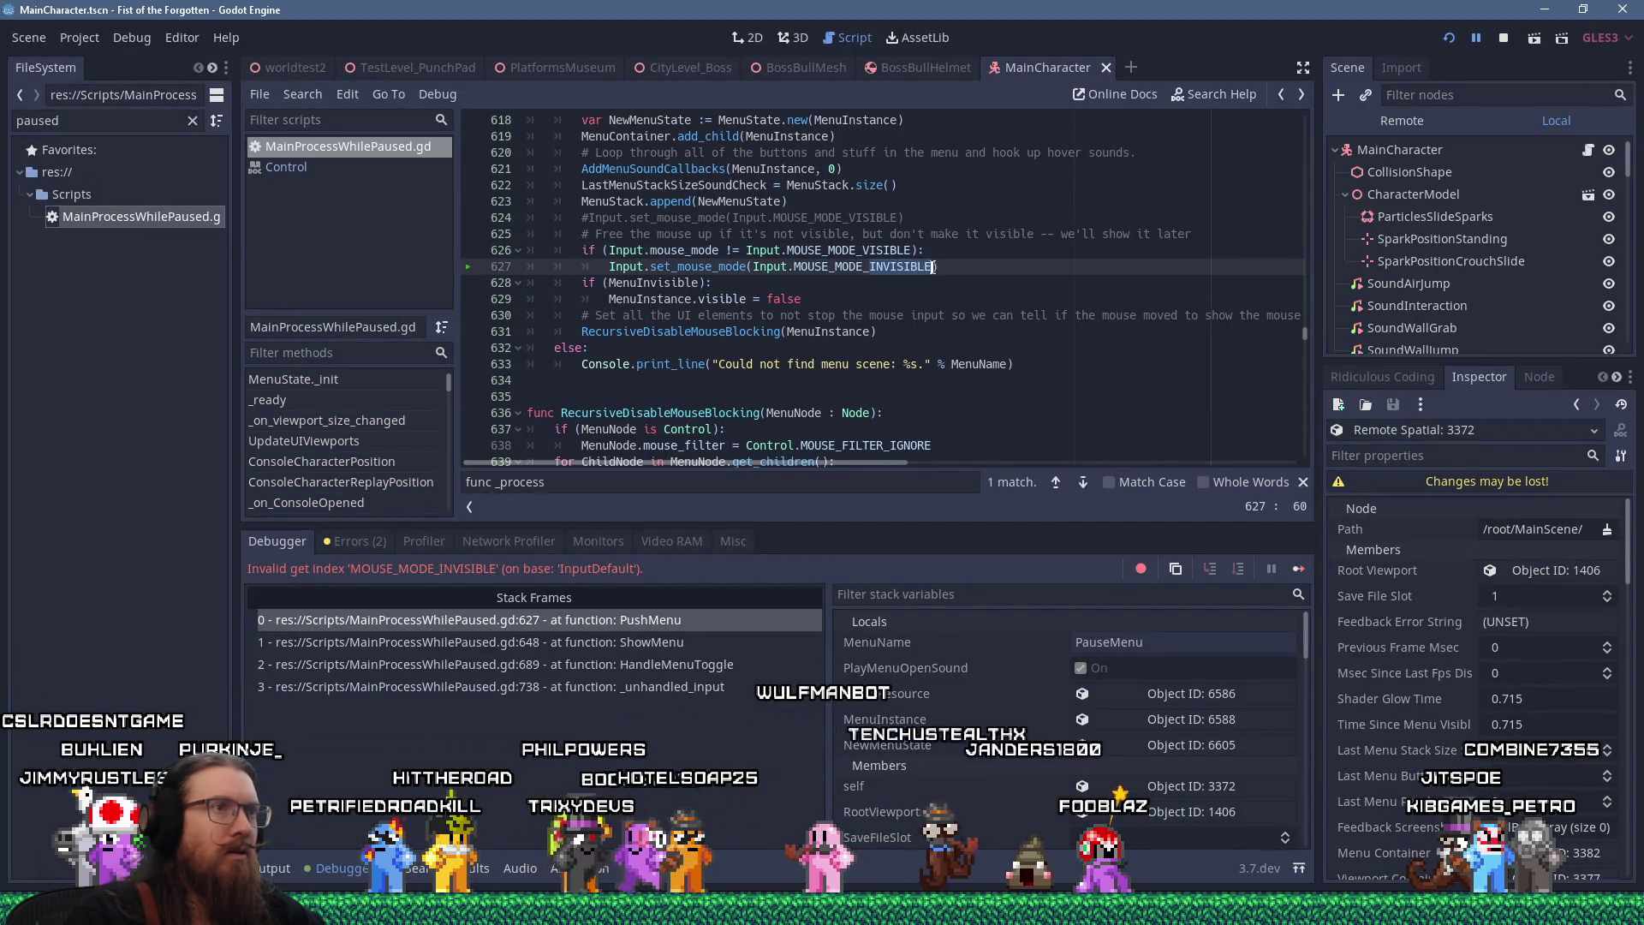
pyautogui.write('HIDDEN')
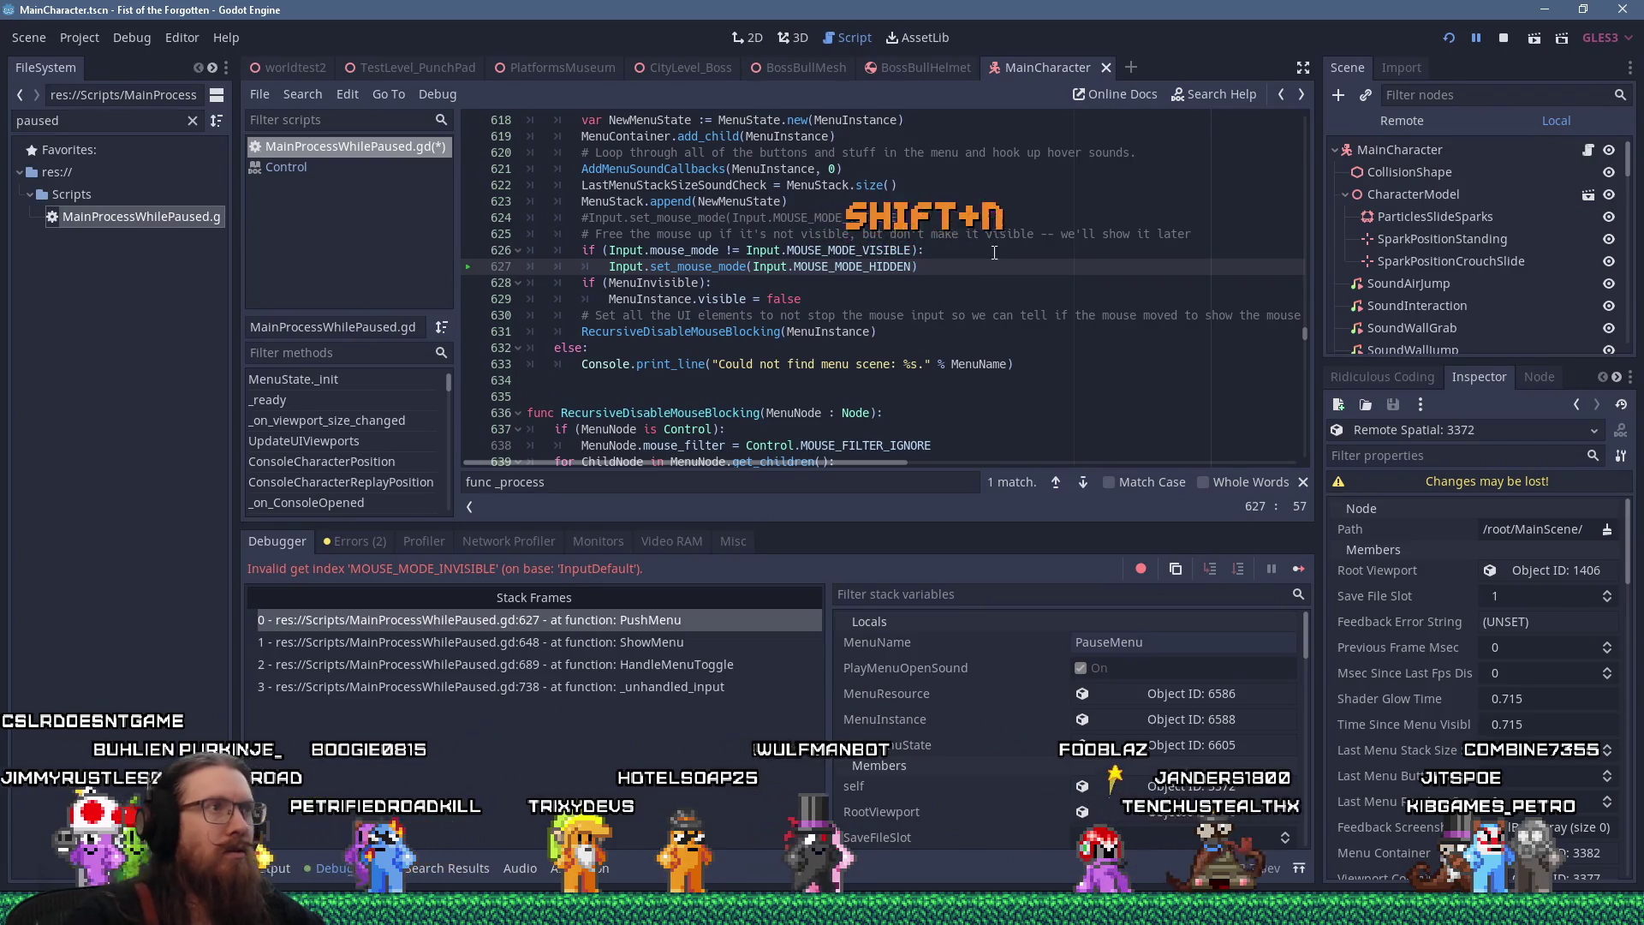
pyautogui.click(993, 254)
pyautogui.click(1449, 39)
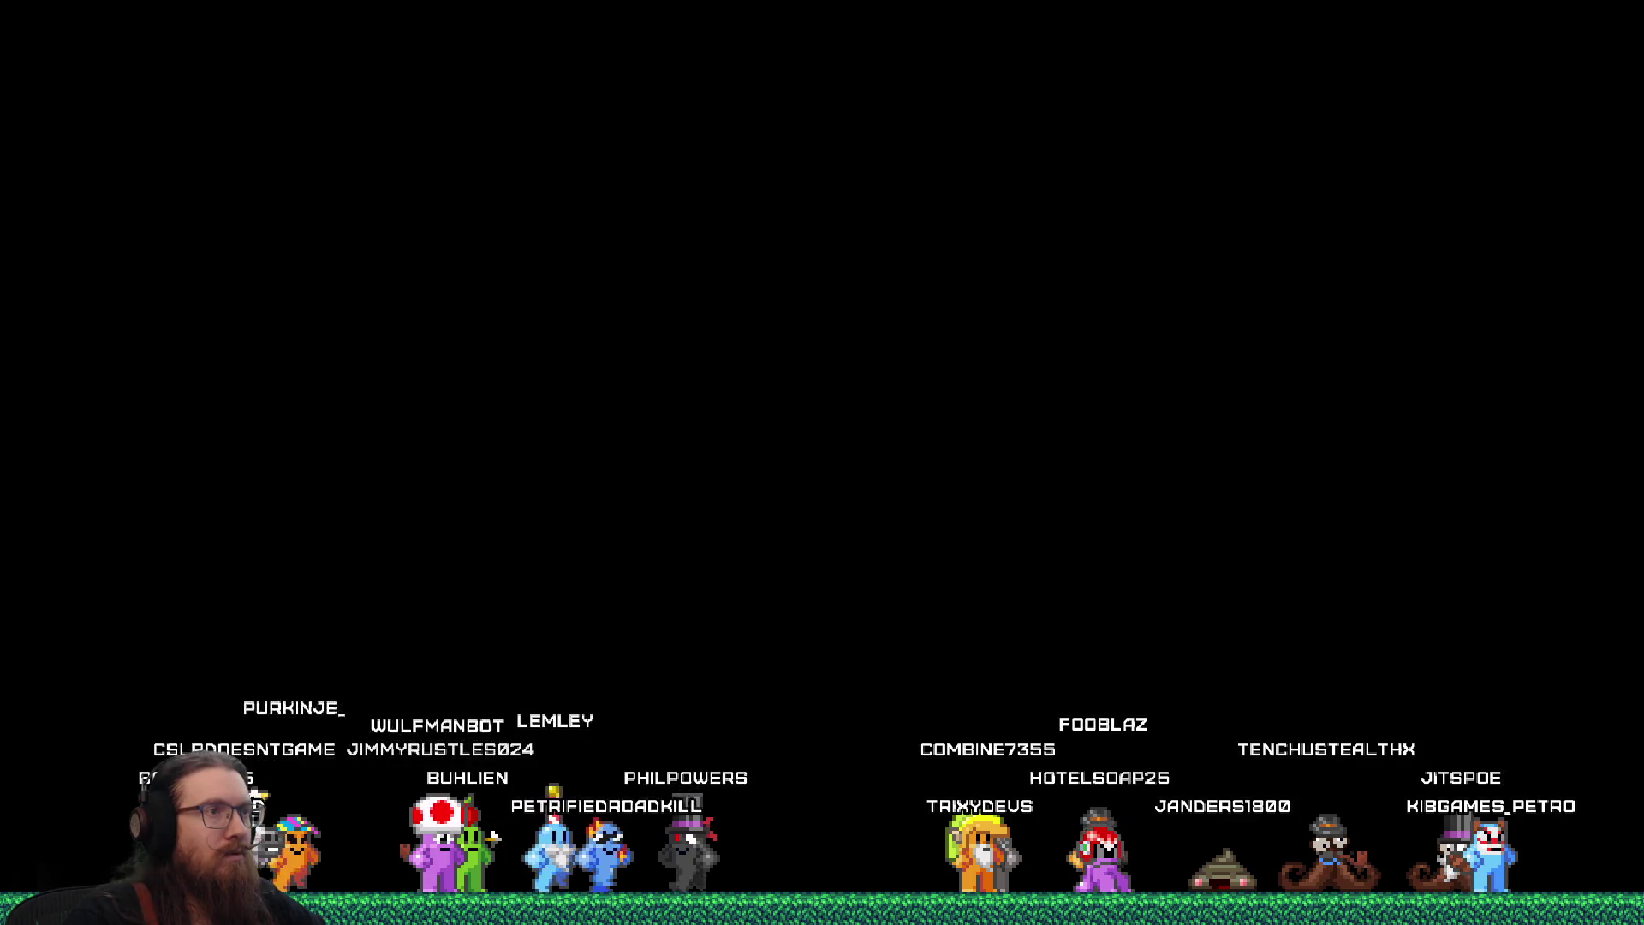
# Toggle the pause menu a few times in the running game, then quit it from the console
pyautogui.press('Escape')
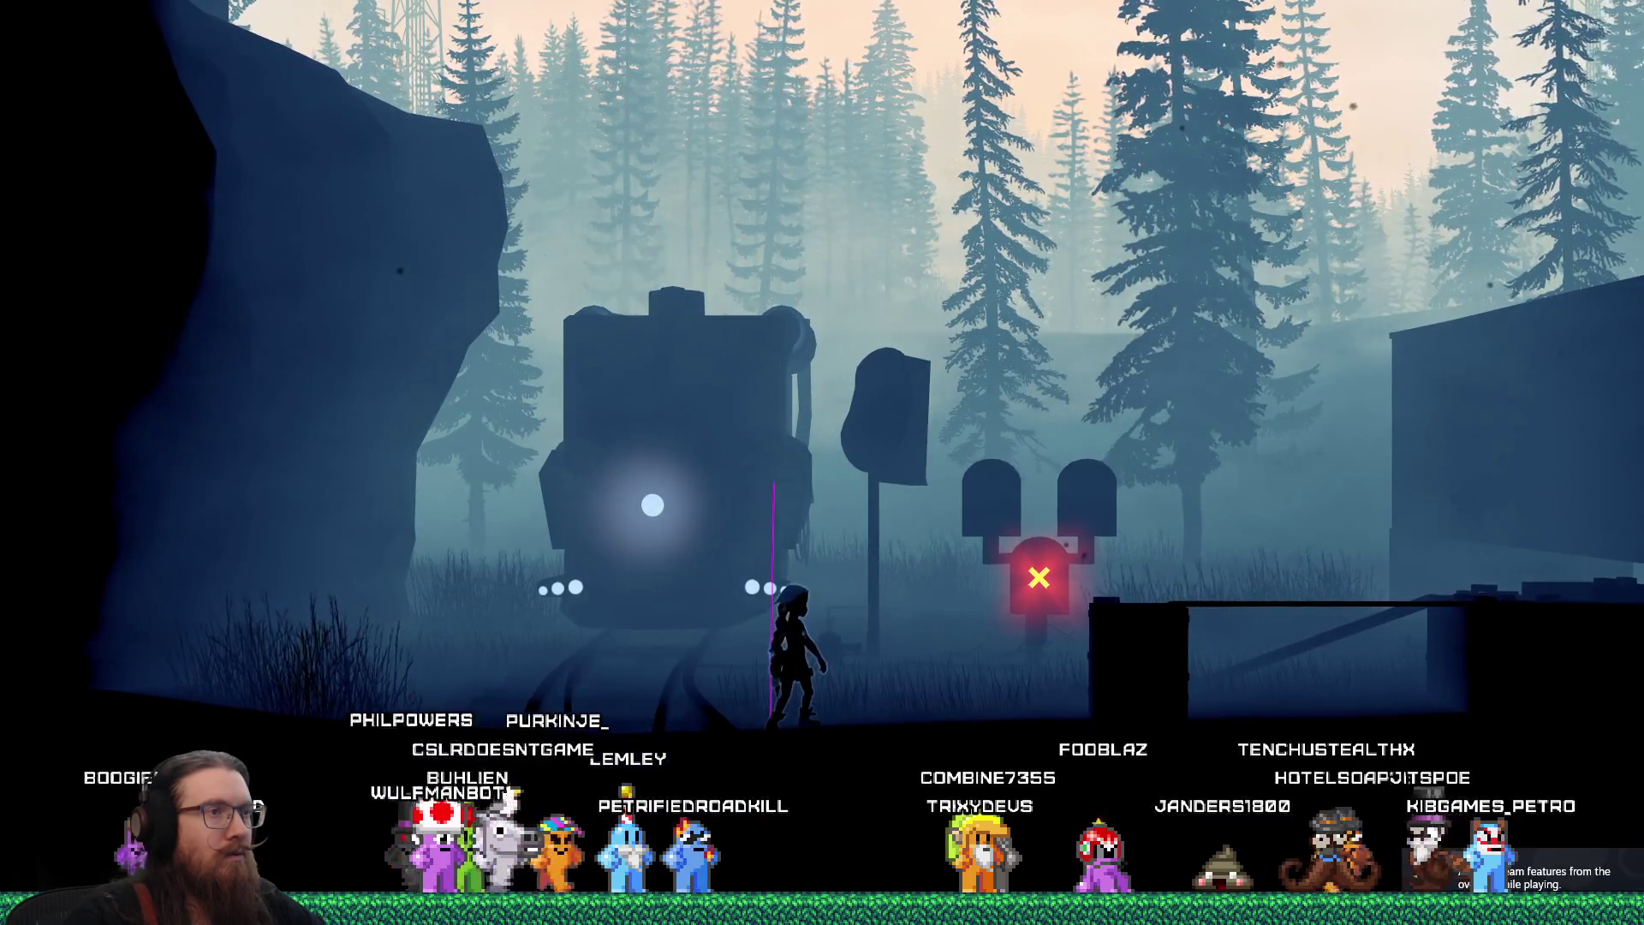
pyautogui.press('Escape')
pyautogui.press('Escape')
pyautogui.press('Escape')
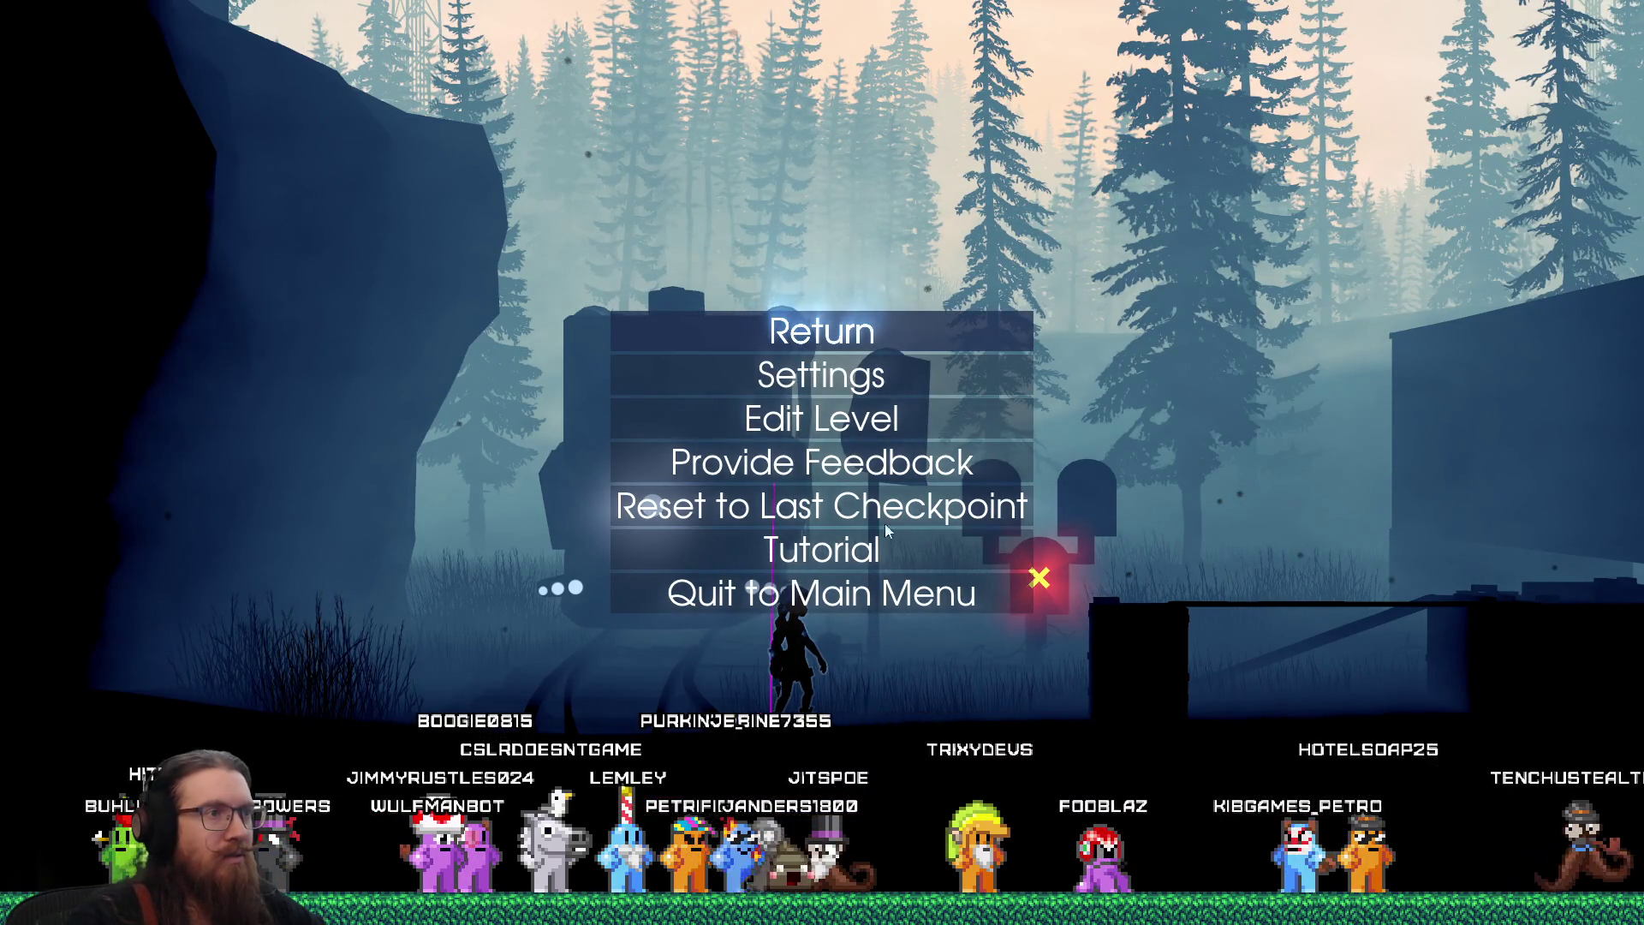
pyautogui.press('Escape')
pyautogui.press('Escape')
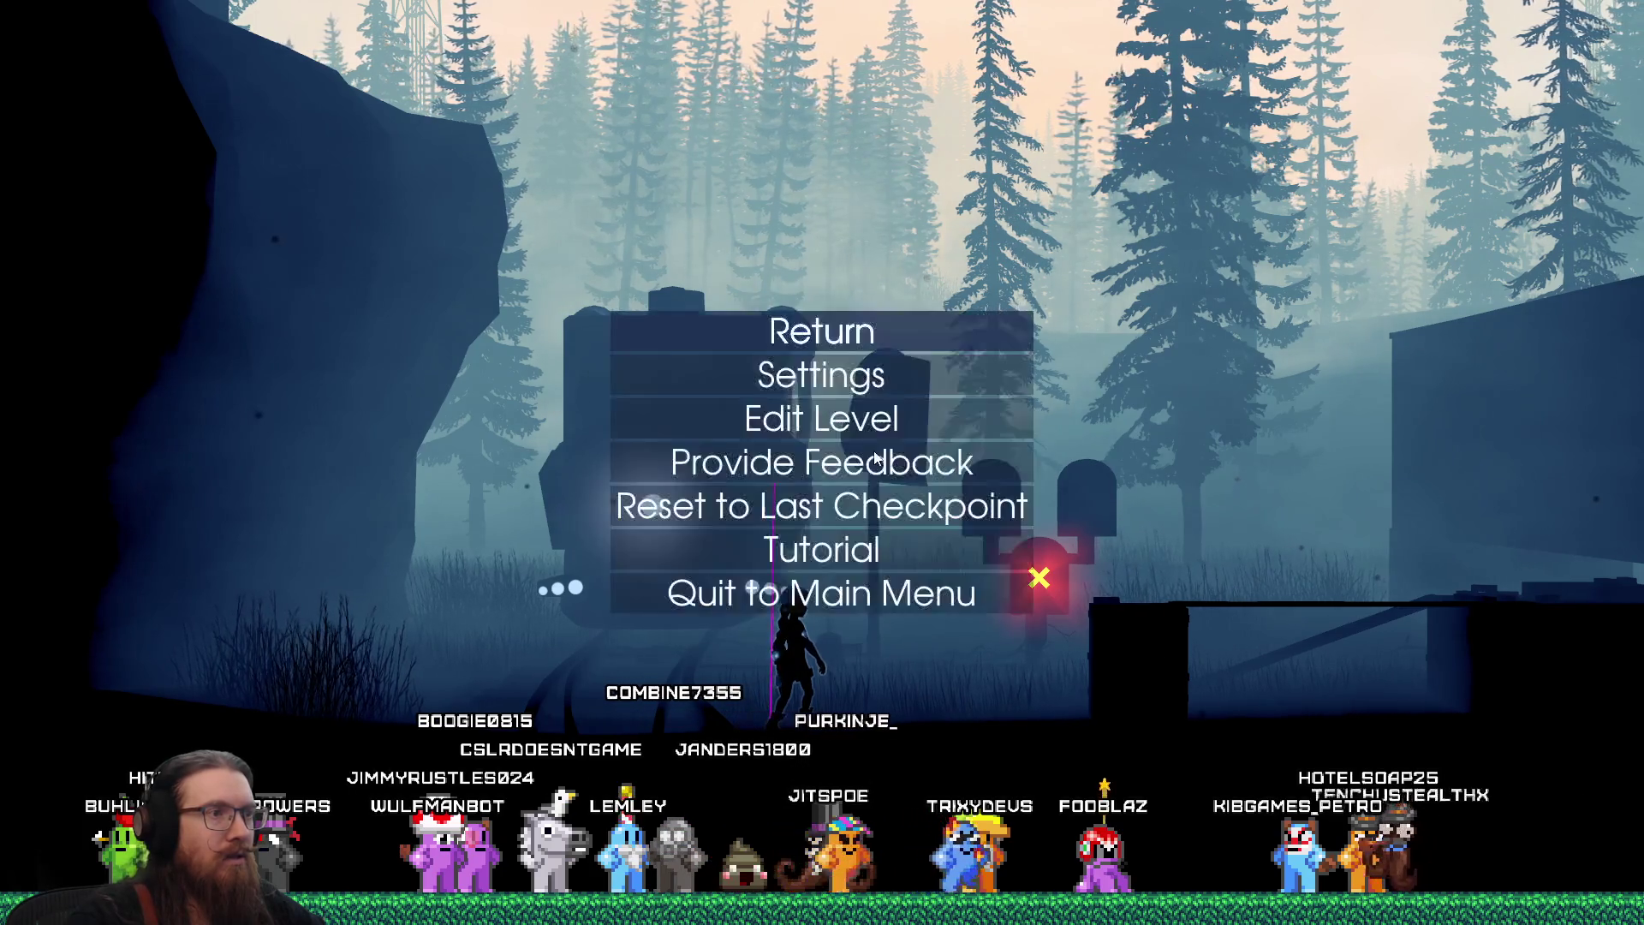
pyautogui.press('`')
pyautogui.write('t')
pyautogui.press('Return')
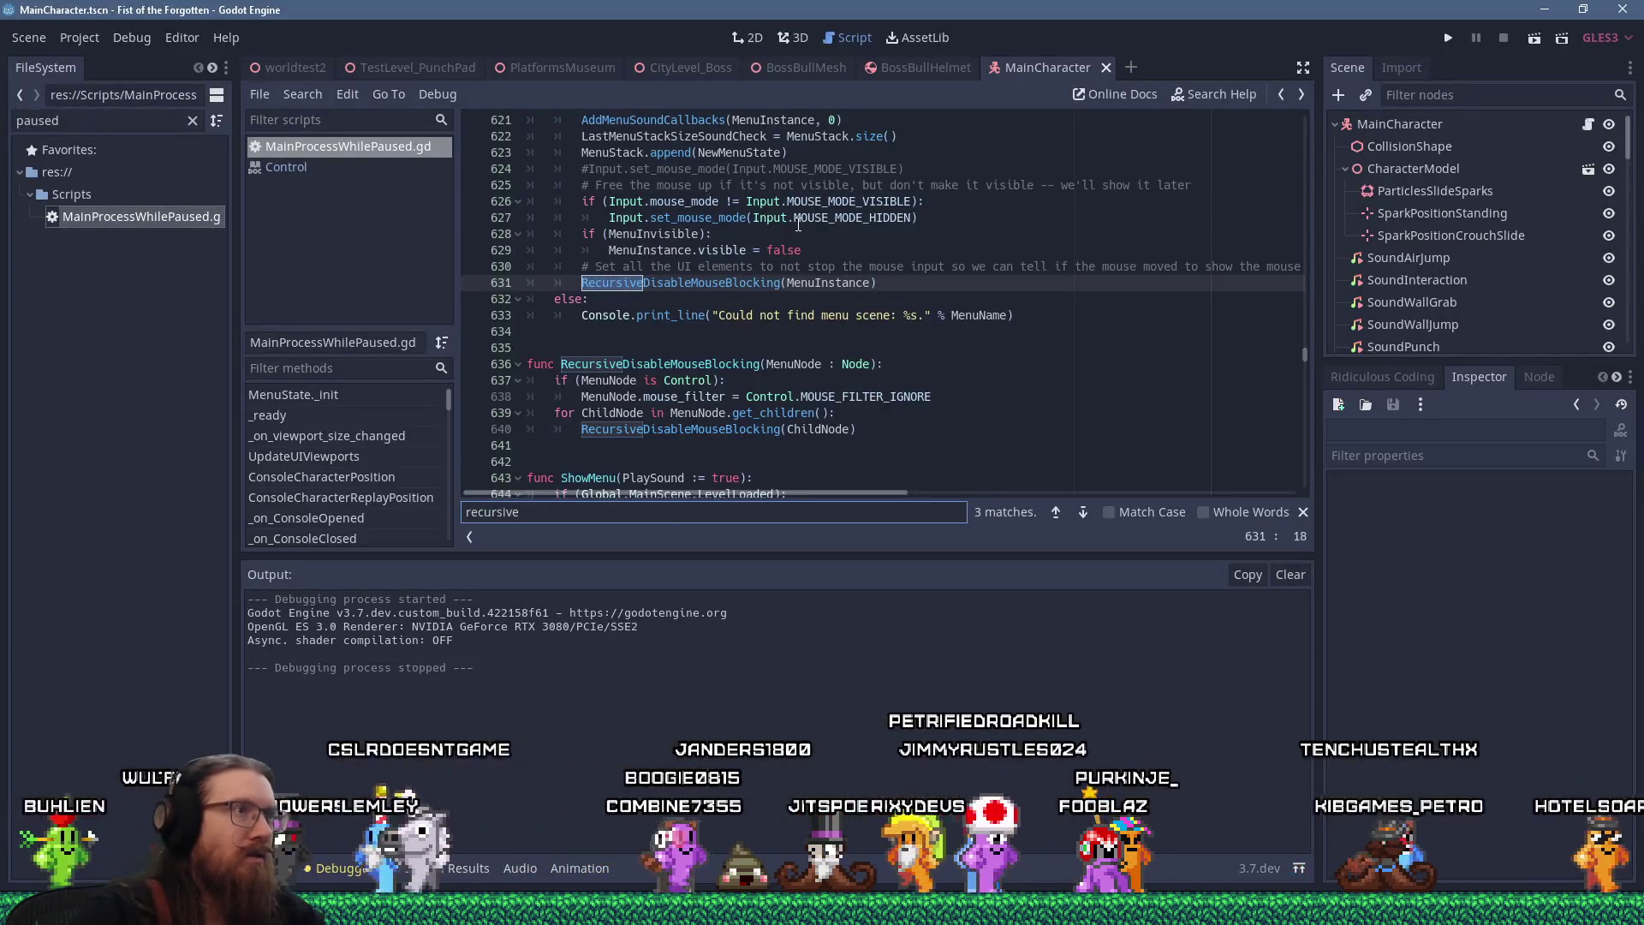
# Delete leftover lines 630–631 and the RecursiveDisableMouseBlocking function, then save the script
pyautogui.press('Escape')
pyautogui.moveTo(882, 284); pyautogui.dragTo(893, 258)
pyautogui.press('Delete')
pyautogui.moveTo(529, 413); pyautogui.dragTo(533, 301)
pyautogui.press('Delete')
pyautogui.hotkey('ctrl', 's')
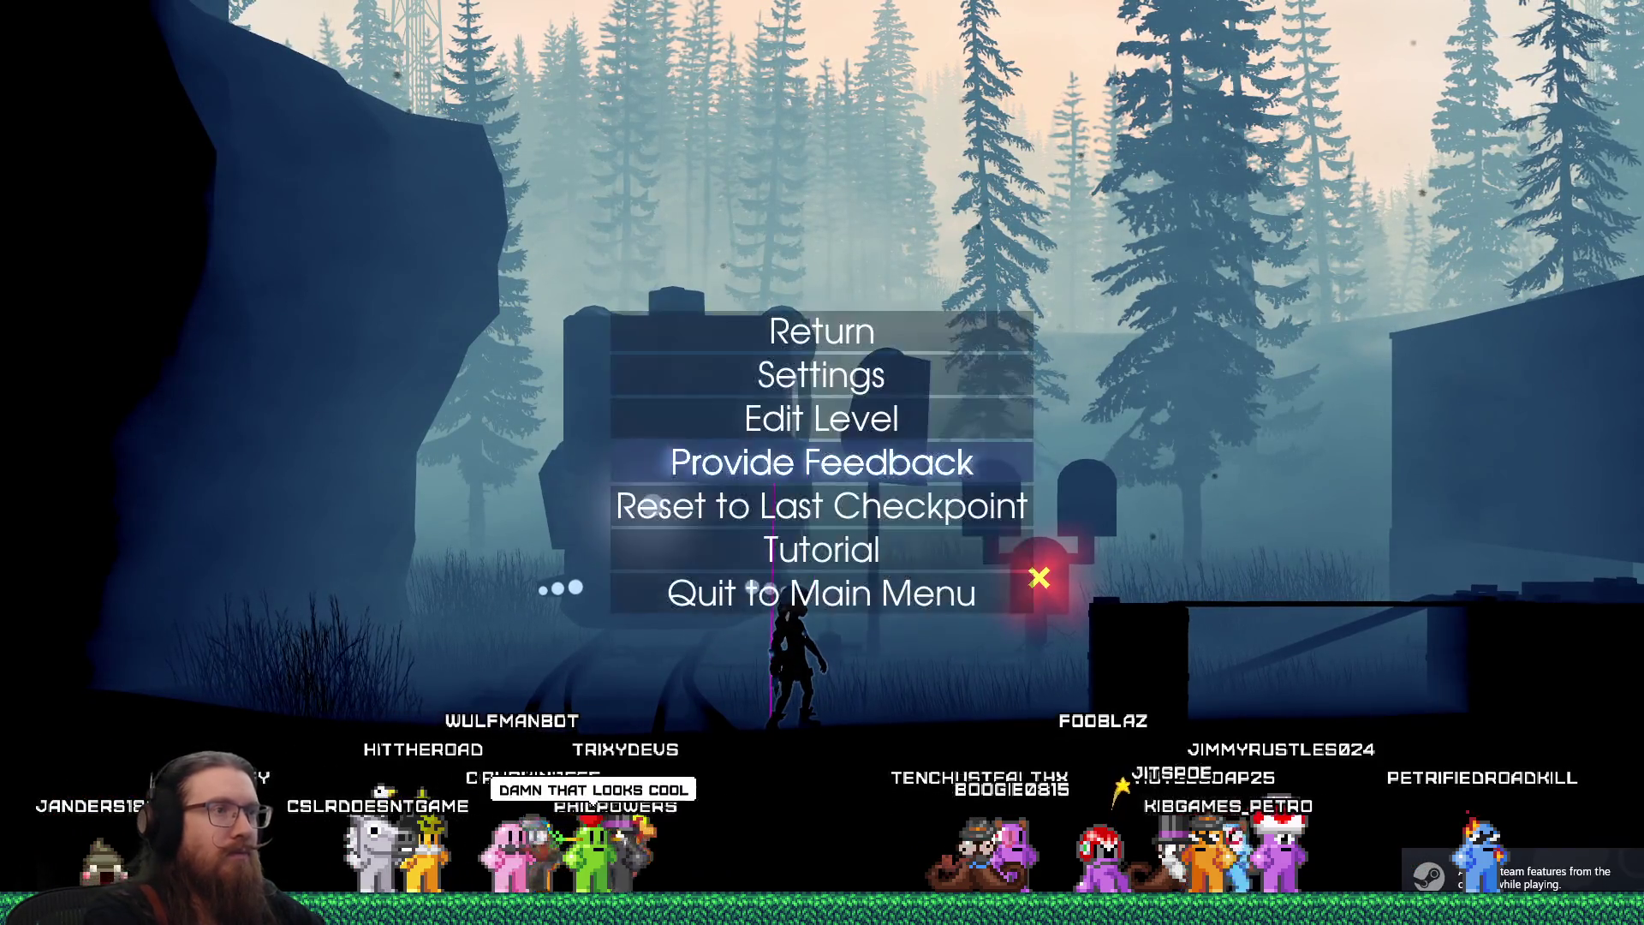
# In the relaunched game, choose Reset to Last Checkpoint from the pause menu using the keyboard
pyautogui.press('Down')
pyautogui.press('Down')
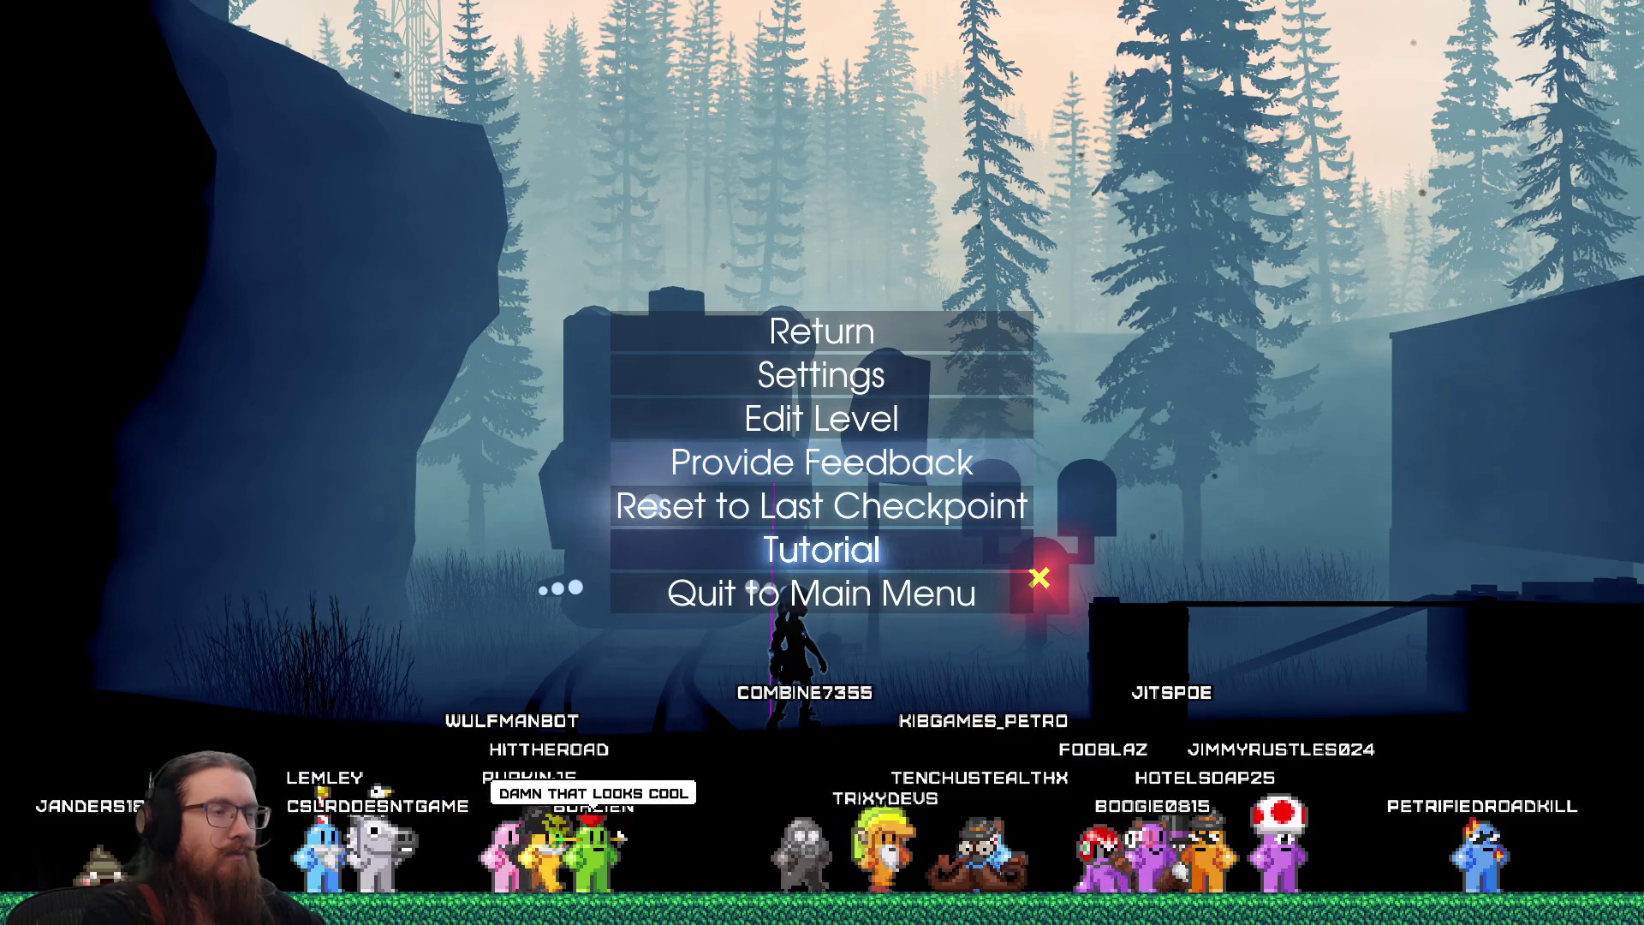
pyautogui.press('Return')
pyautogui.press('Escape')
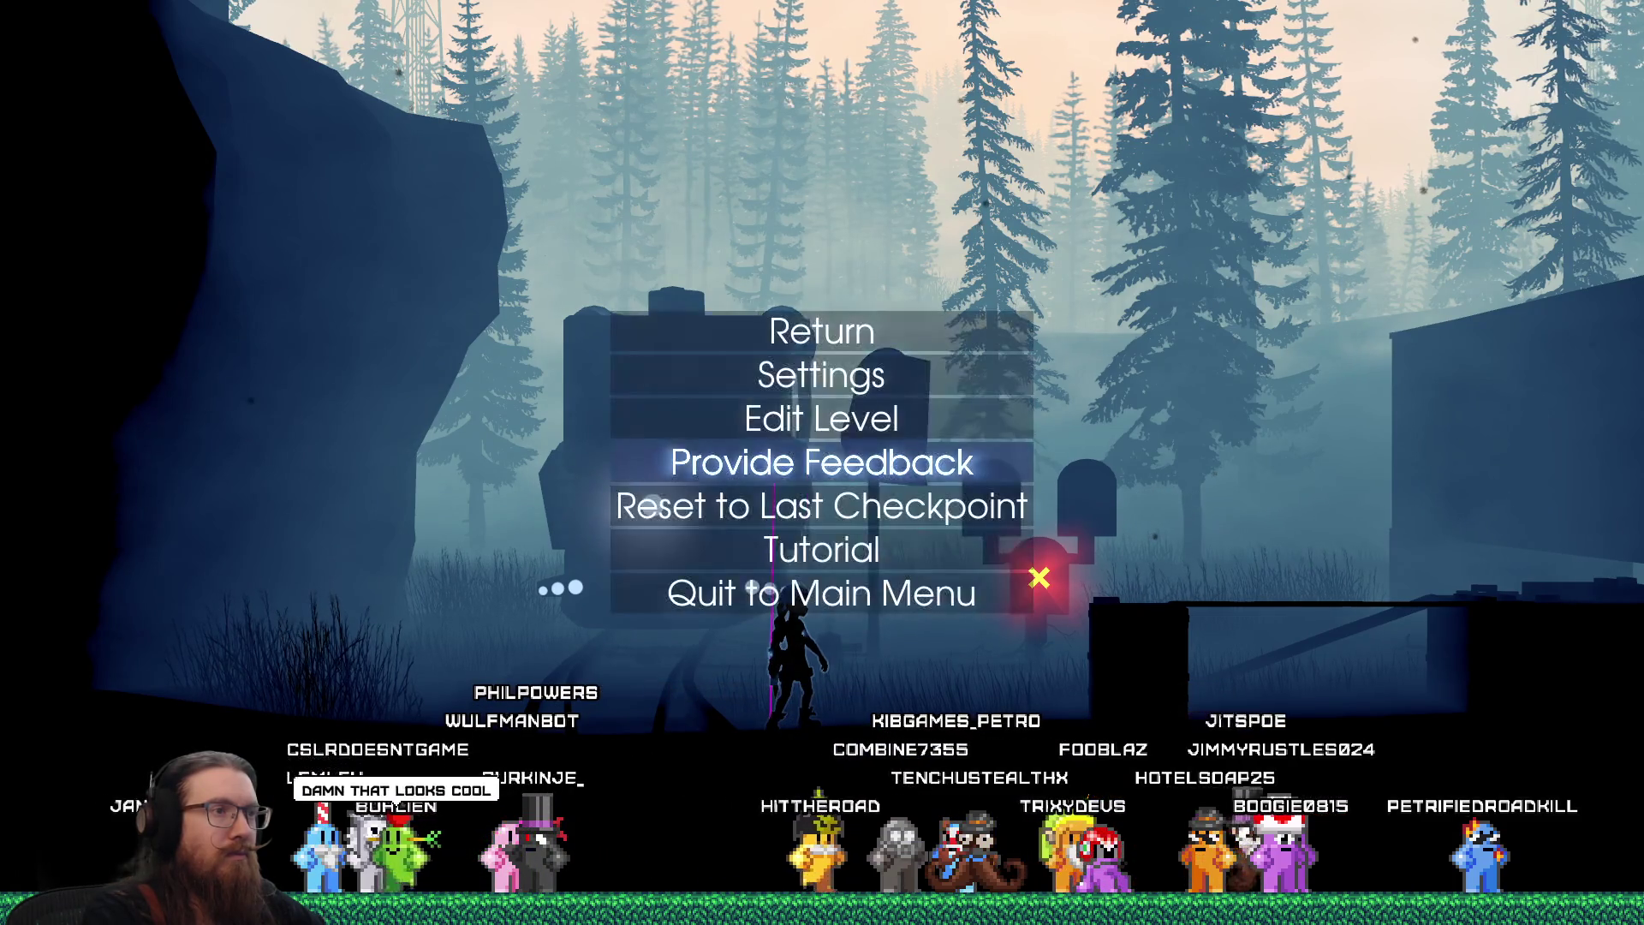
pyautogui.press('Down')
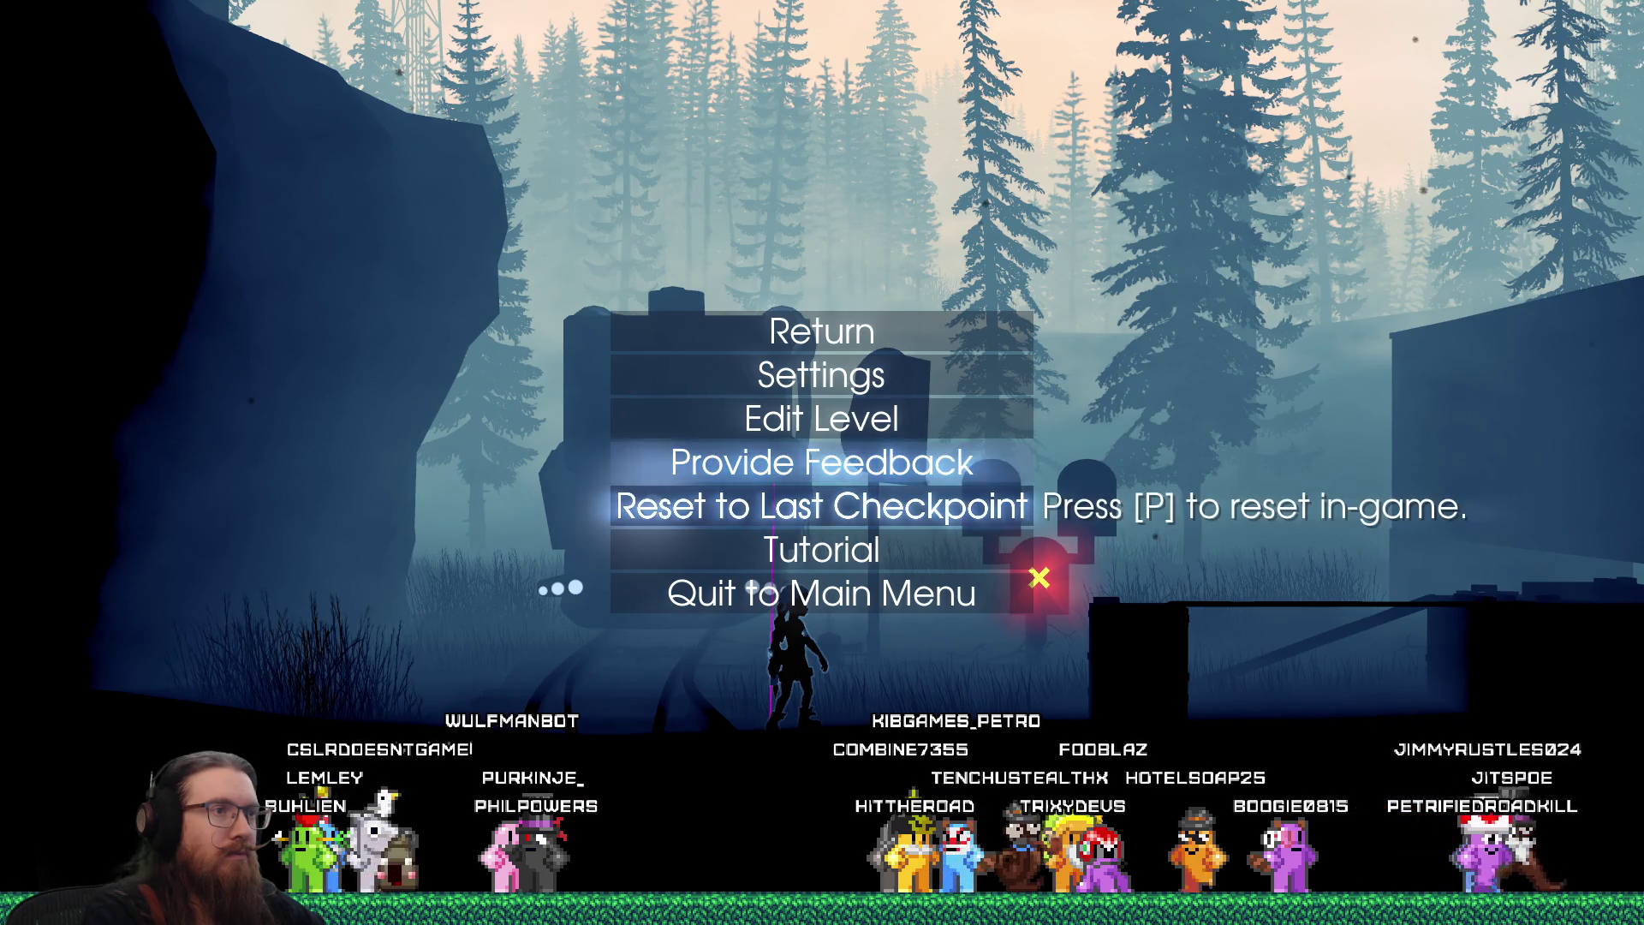
pyautogui.press('Return')
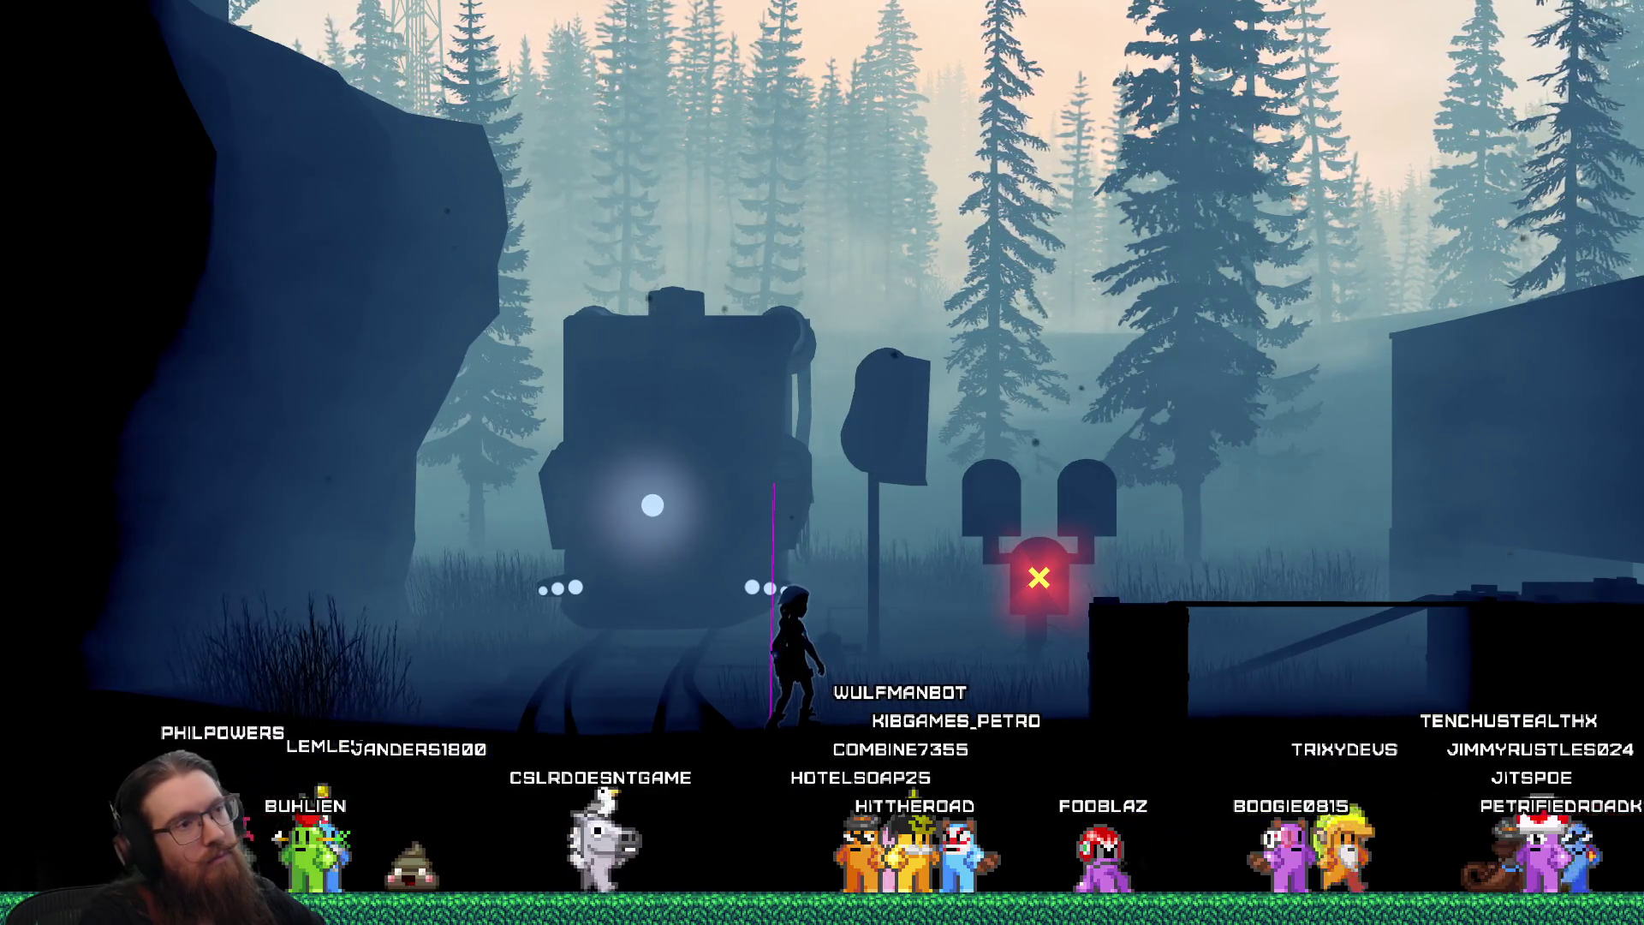
# Browse the pause menu's Settings submenu down to Controls and back
pyautogui.press('Escape')
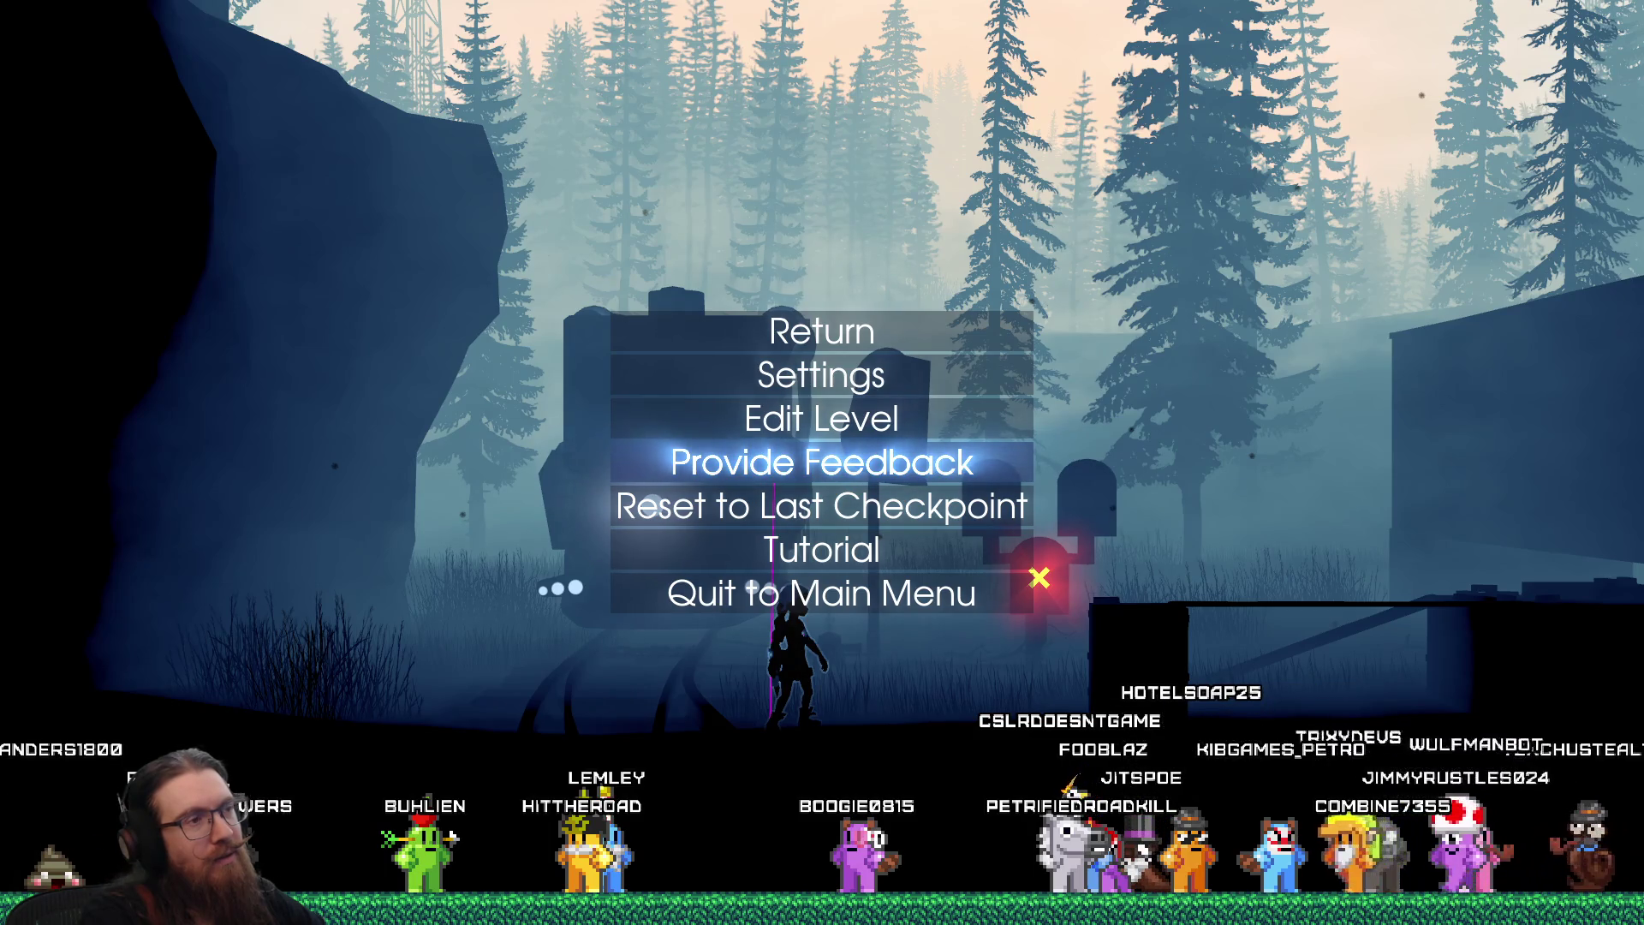
pyautogui.press('Down')
pyautogui.press('Down')
pyautogui.press('Down')
pyautogui.press('Up')
pyautogui.press('Up')
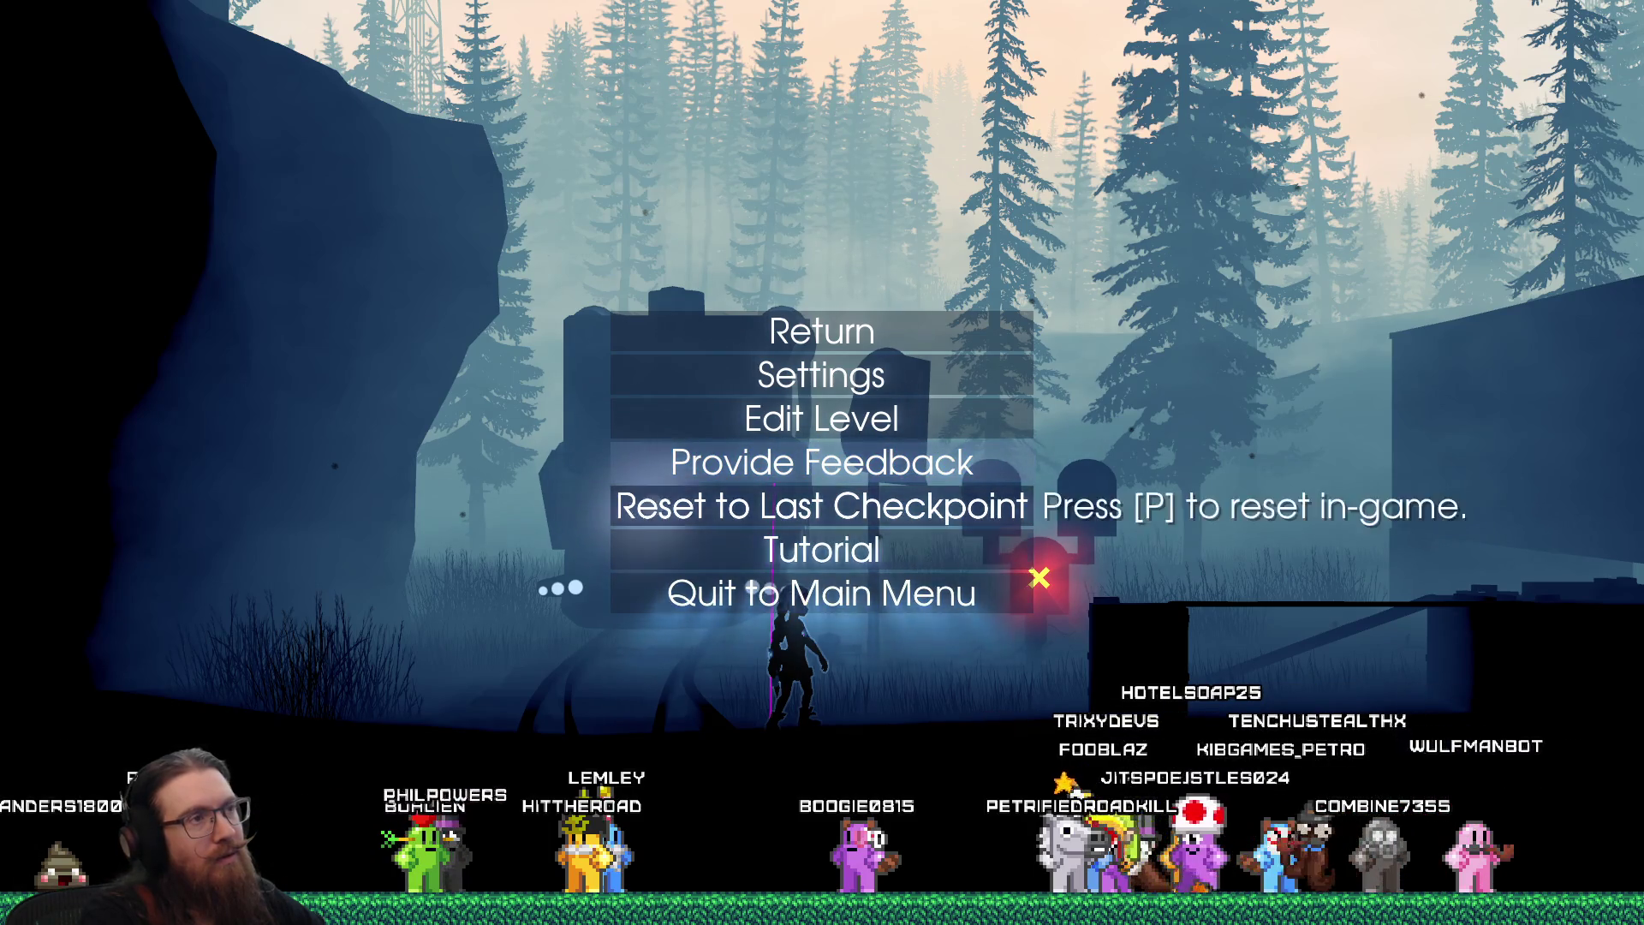
pyautogui.press('Up')
pyautogui.press('Up')
pyautogui.press('Up')
pyautogui.press('Return')
pyautogui.press('Down')
pyautogui.press('Down')
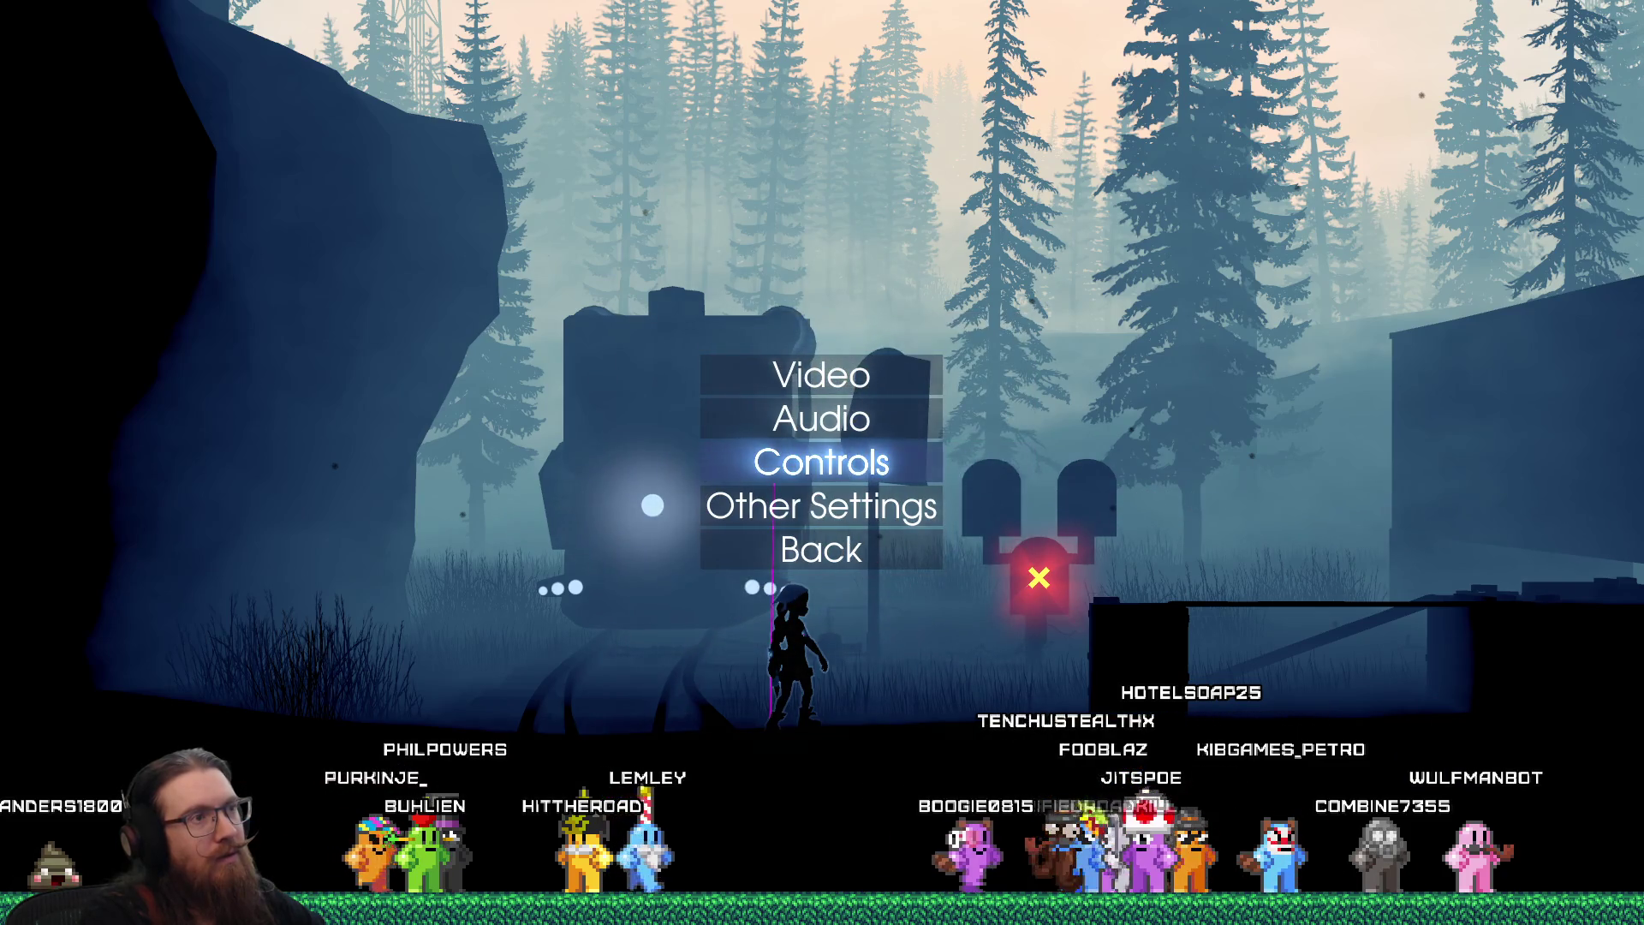
pyautogui.press('Escape')
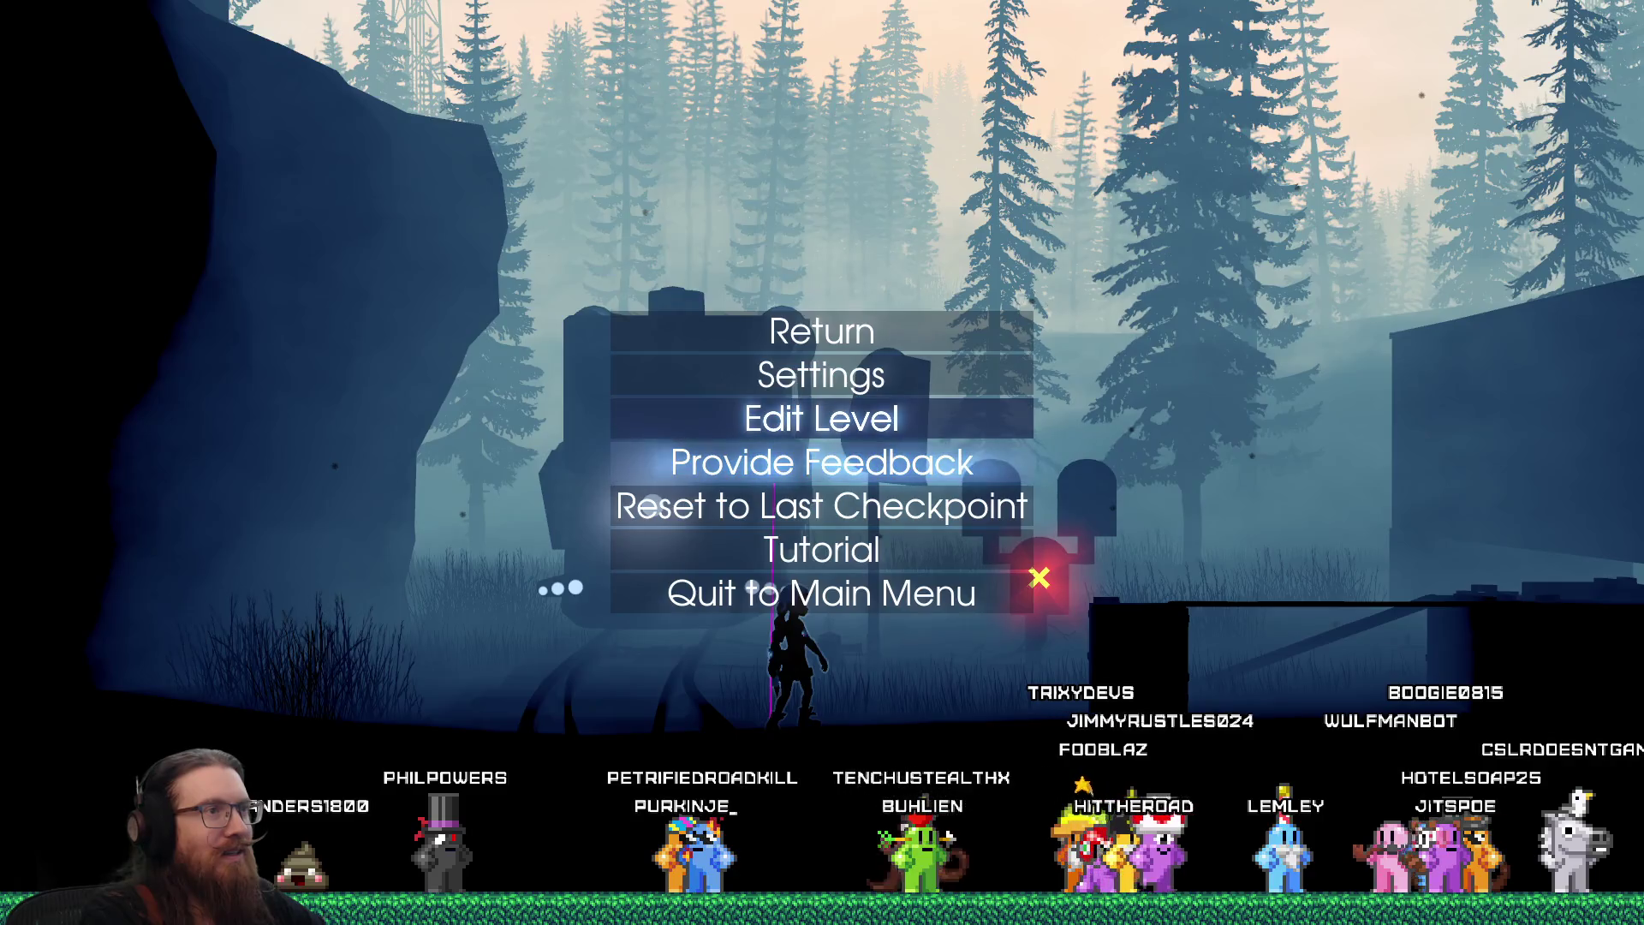
# Close the pause menu and end the game with the console's quit command
pyautogui.press('Escape')
pyautogui.press('Escape')
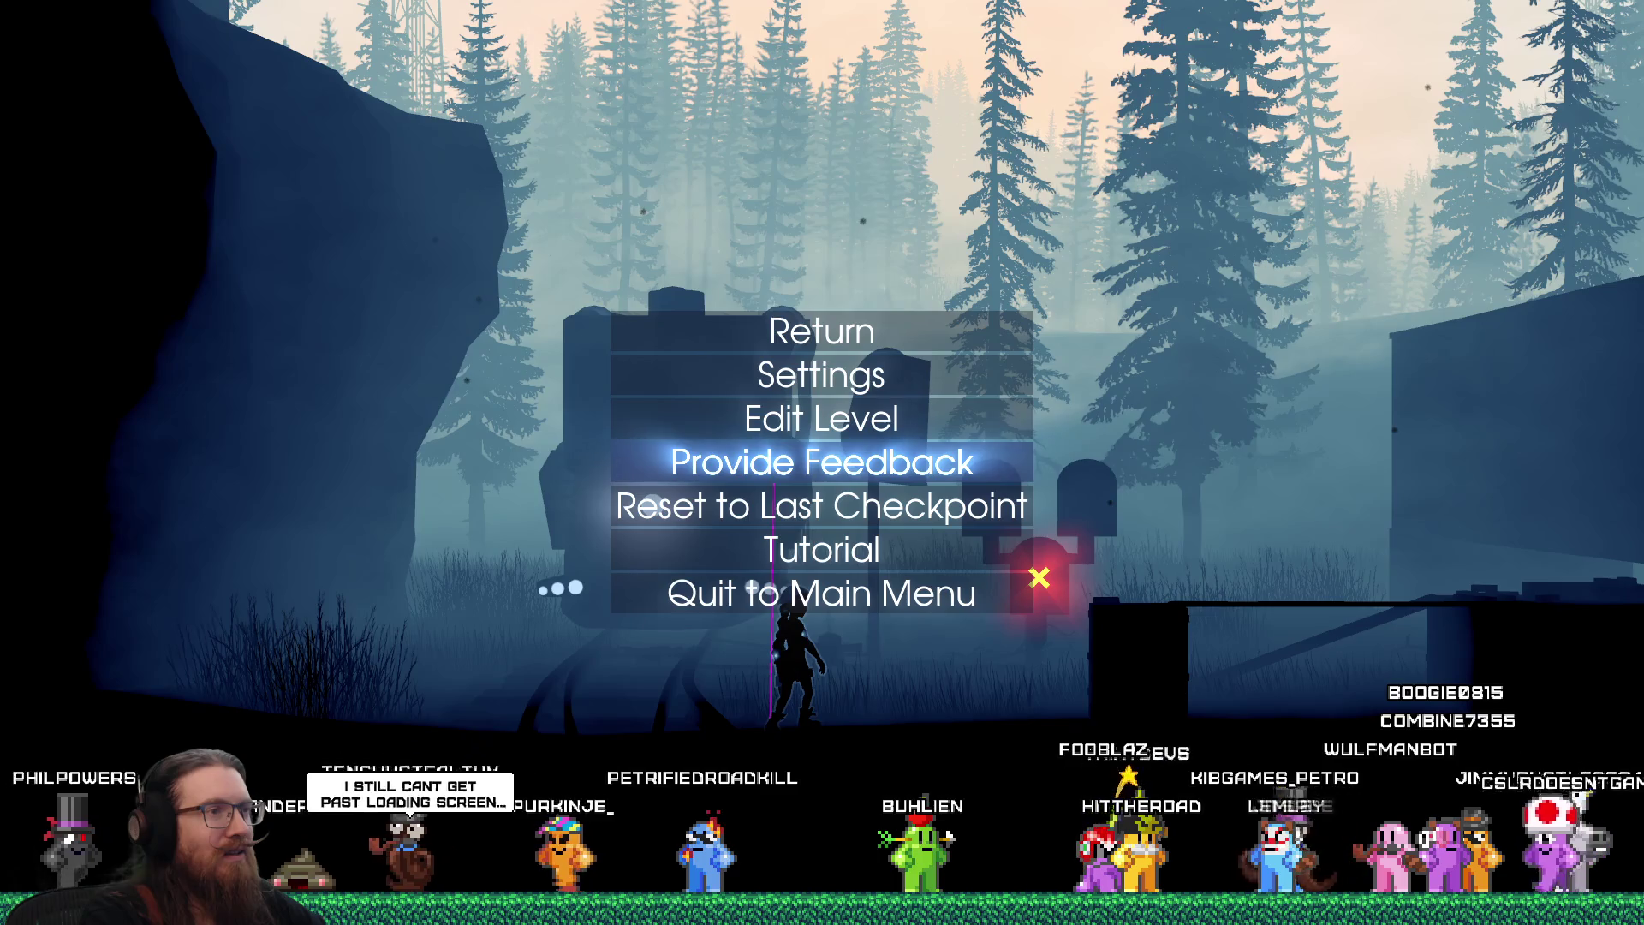
pyautogui.press('Escape')
pyautogui.press('`')
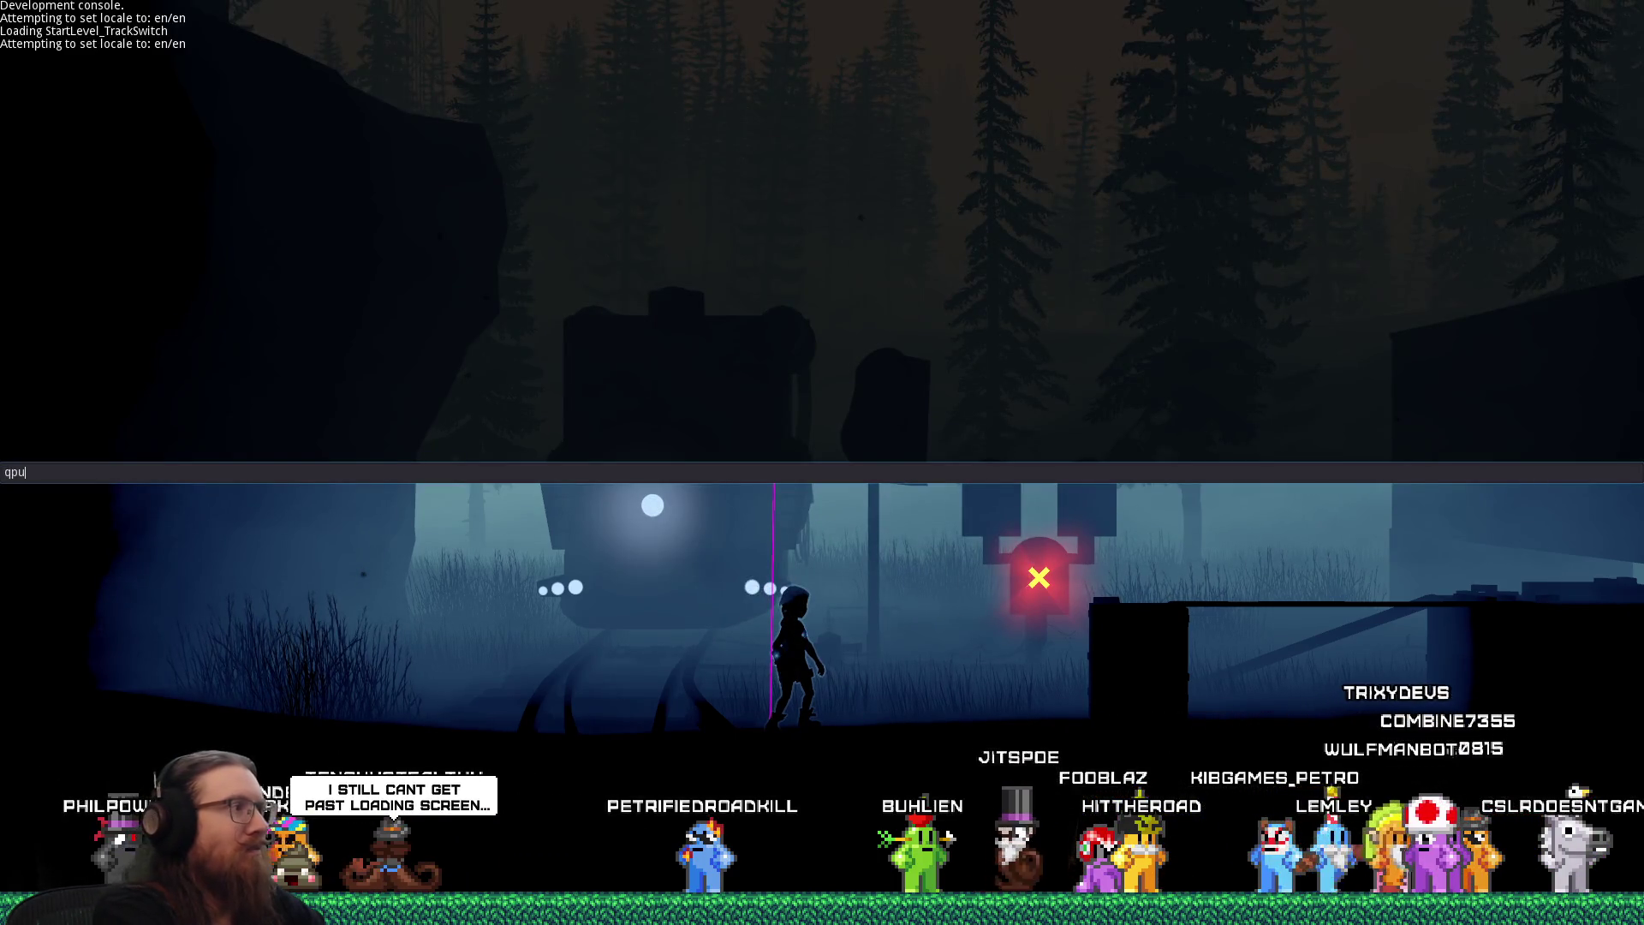
pyautogui.press('BackSpace')
pyautogui.press('BackSpace')
pyautogui.write('uit')
pyautogui.press('Return')
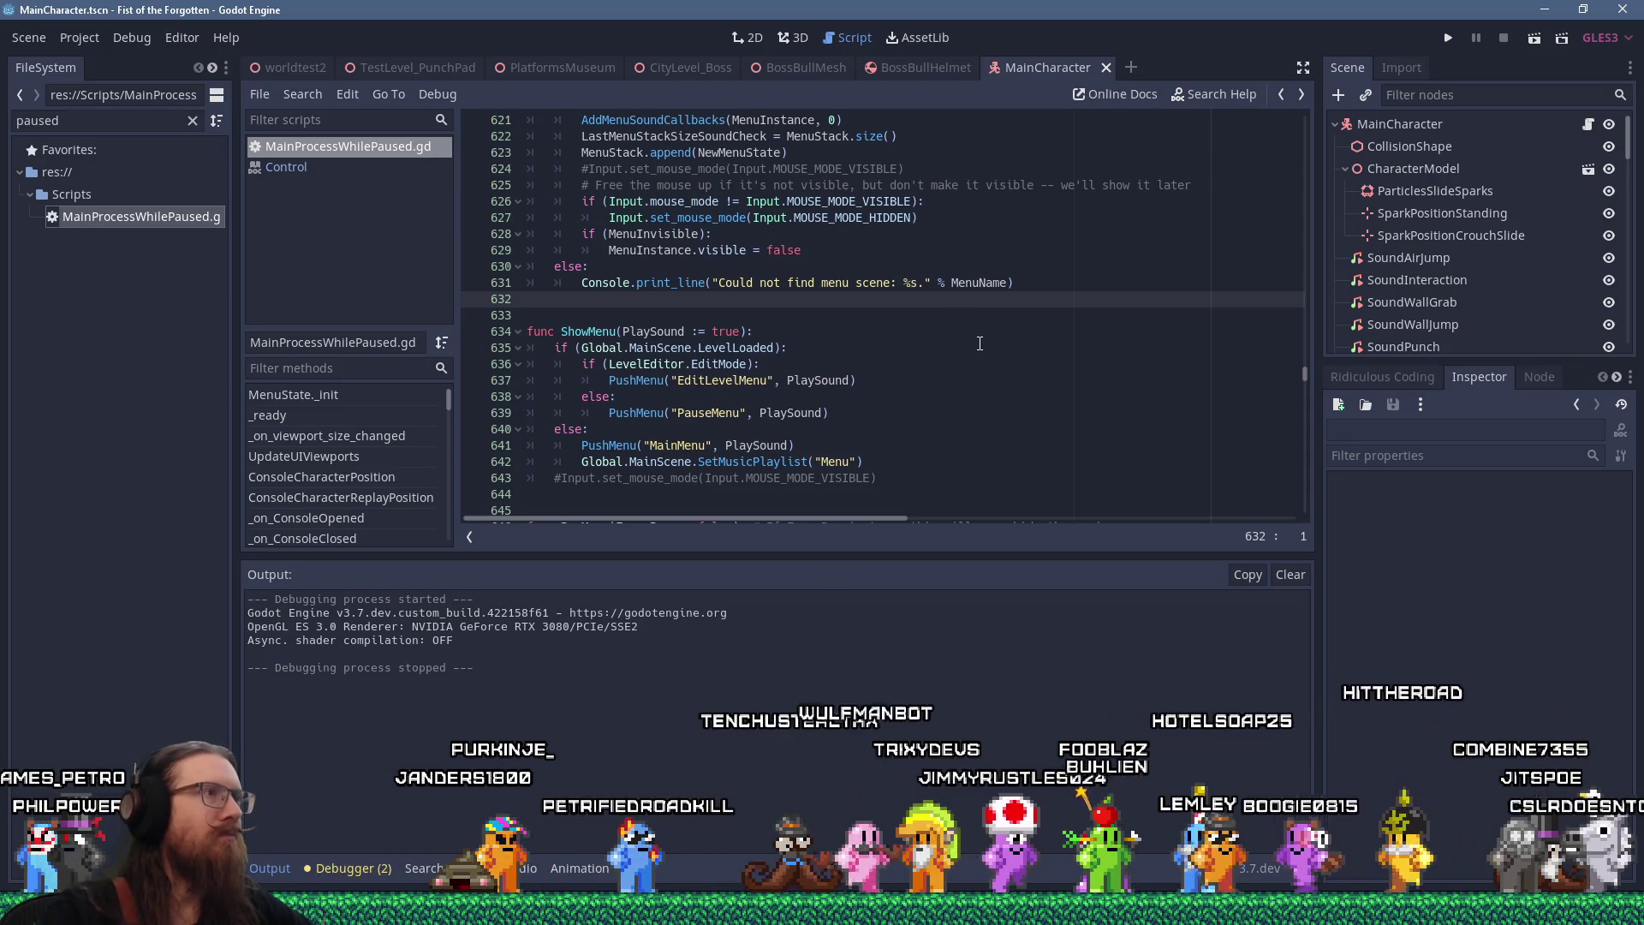
pyautogui.scroll(4, 980, 343)
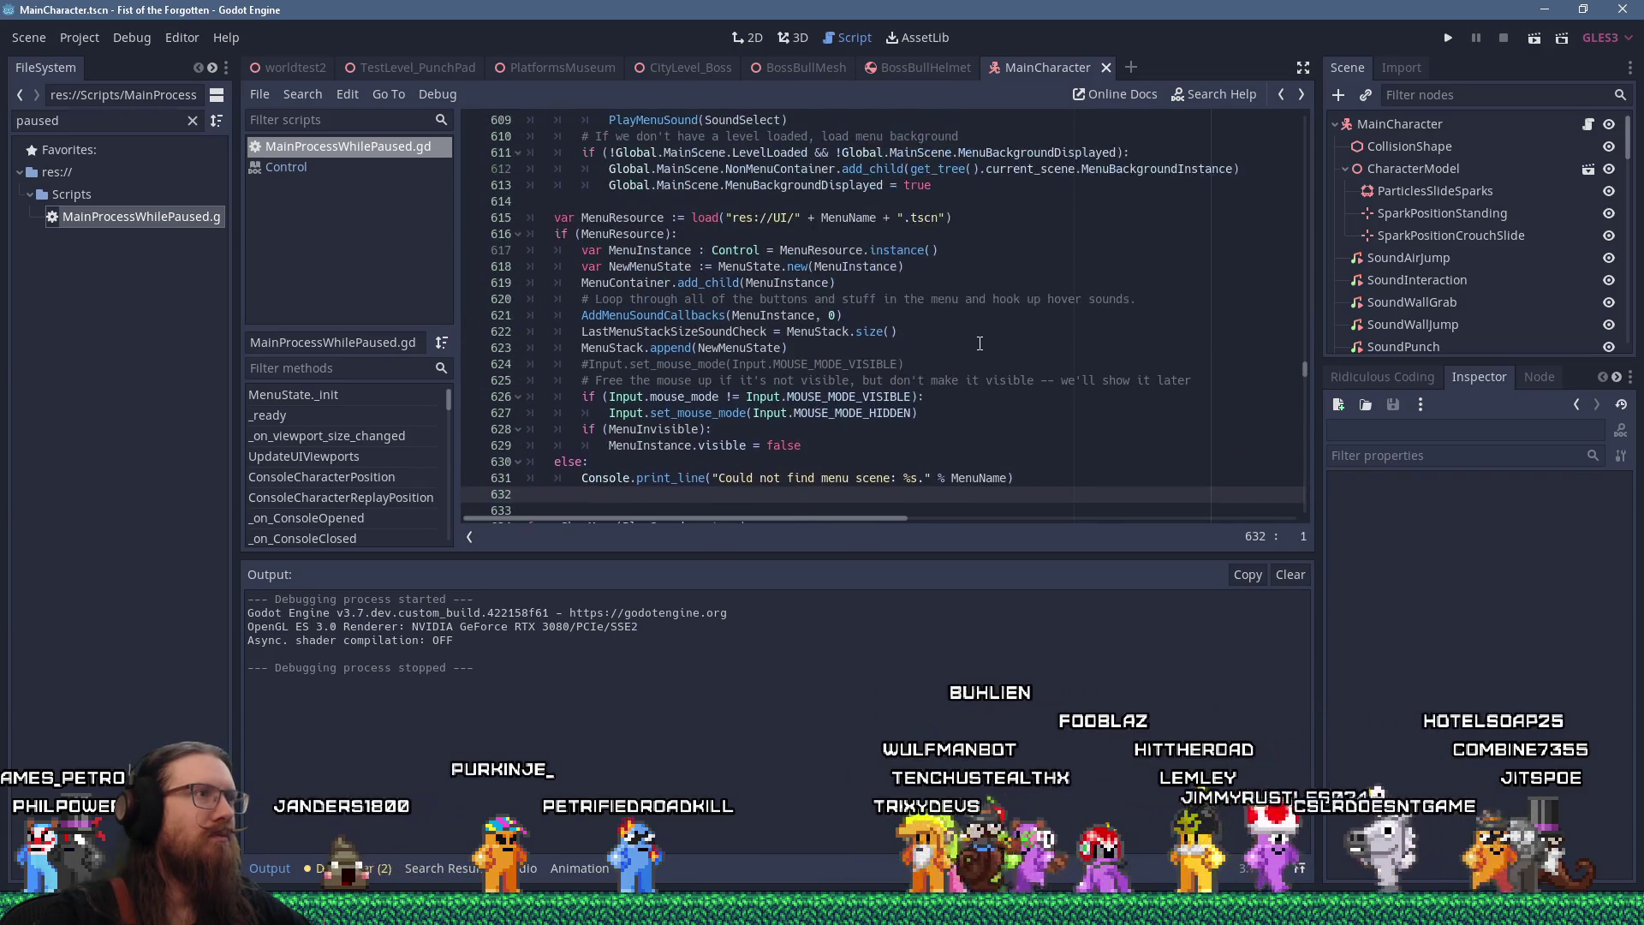
pyautogui.scroll(-3, 976, 345)
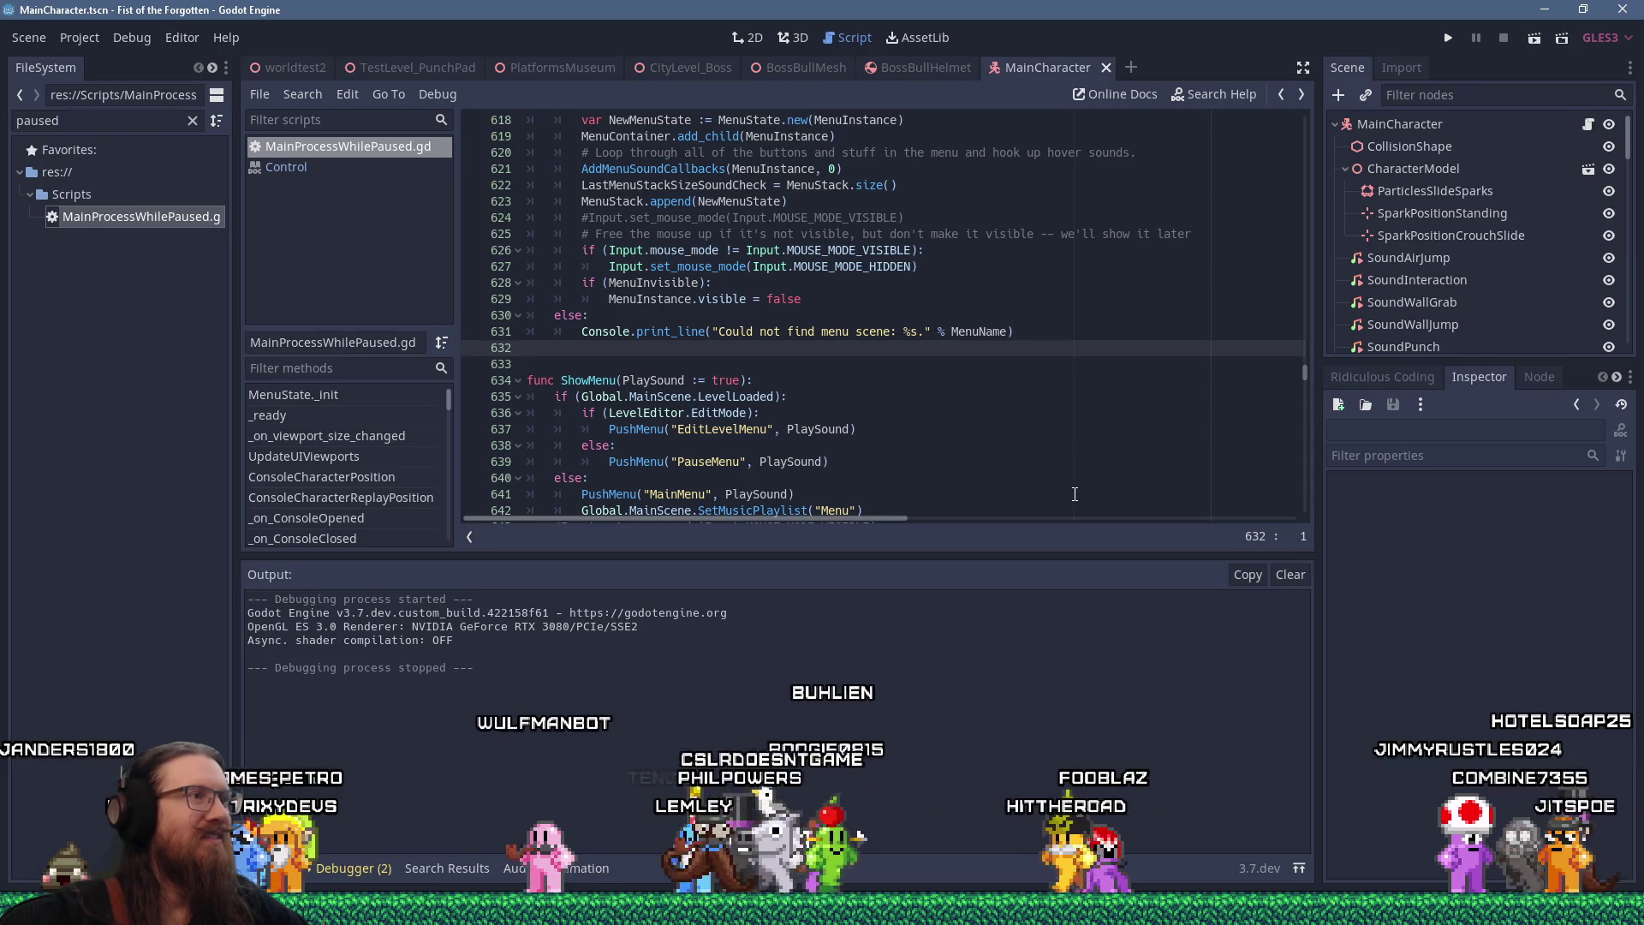
pyautogui.scroll(-2, 1060, 401)
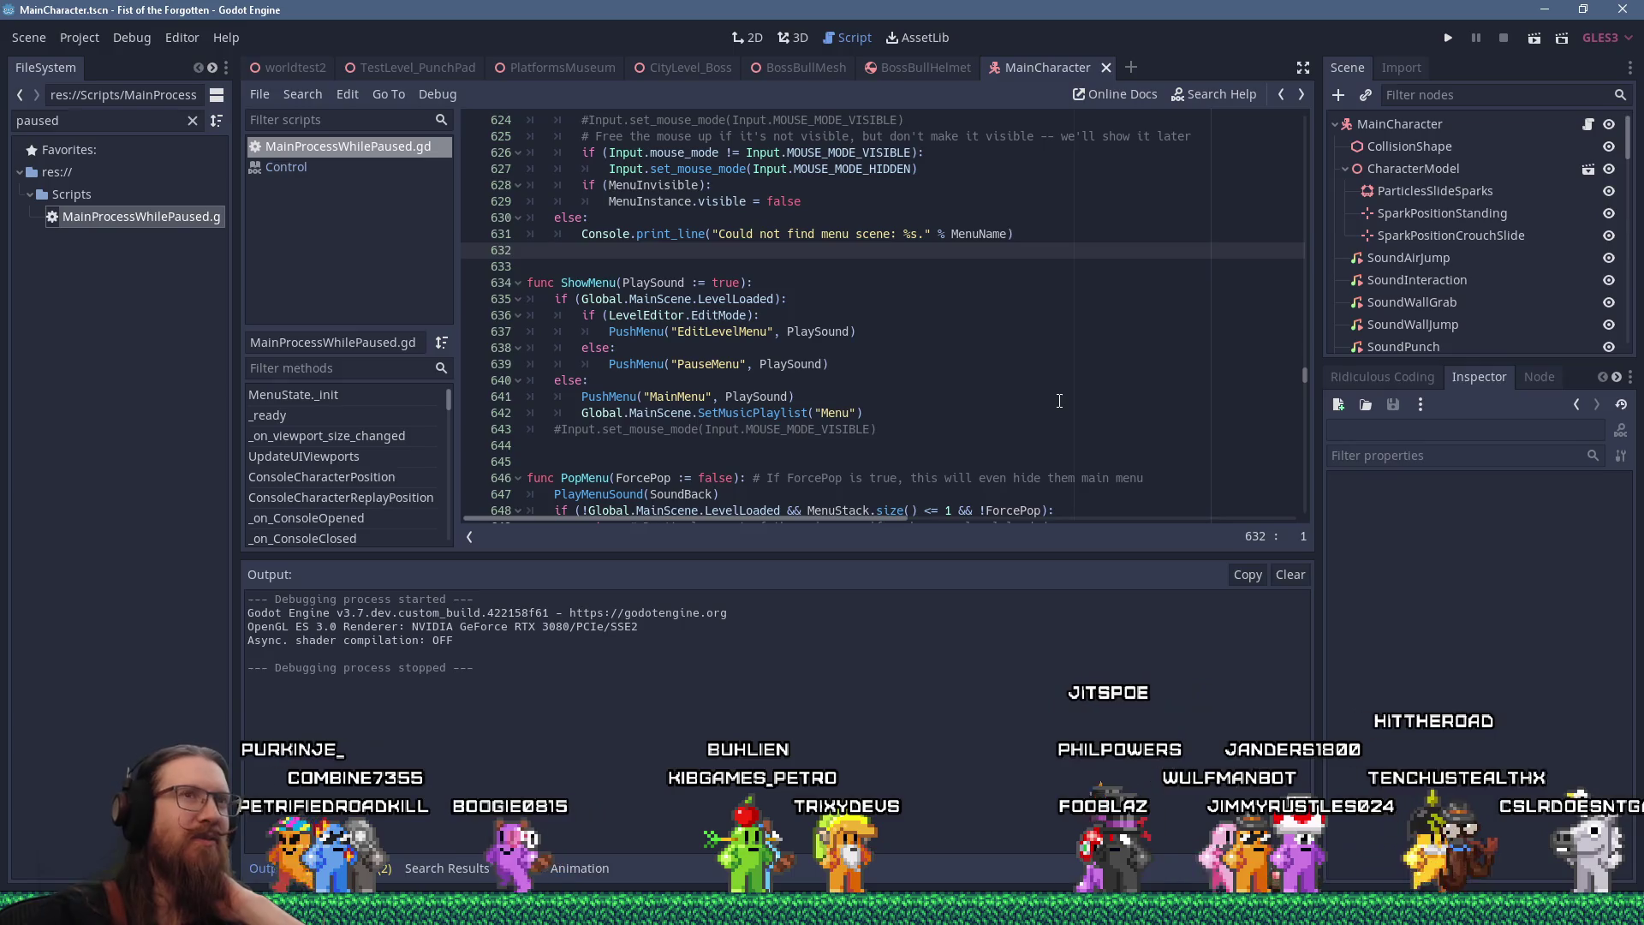
pyautogui.click(1455, 32)
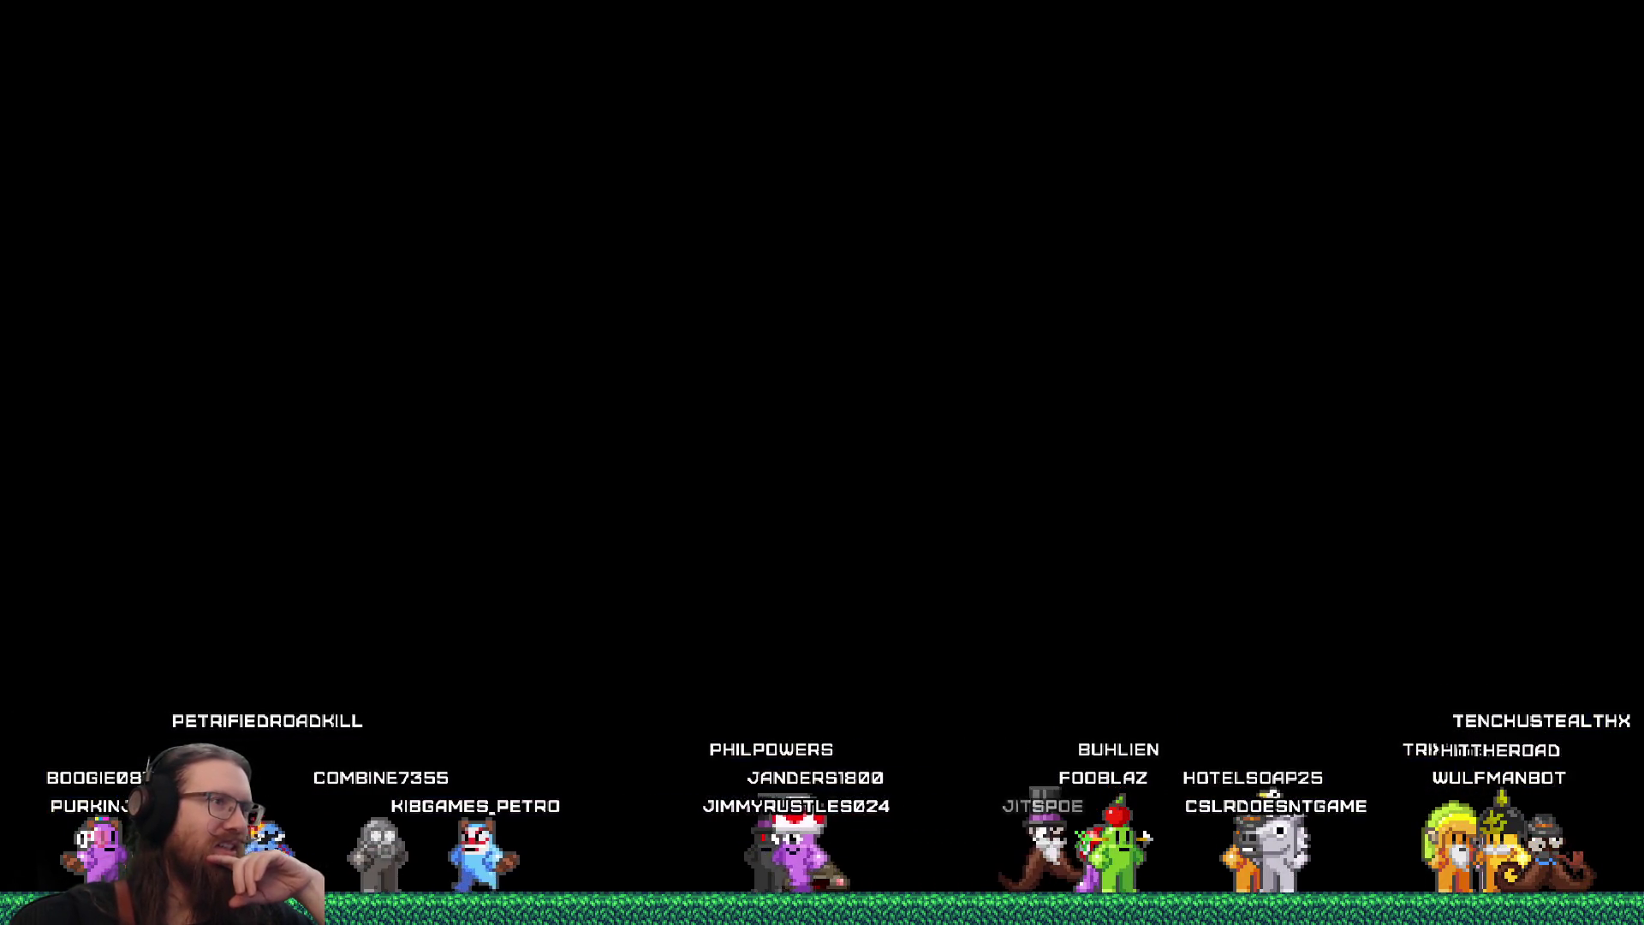
# Open and close the pause menu twice with Escape, then resume play
pyautogui.press('Escape')
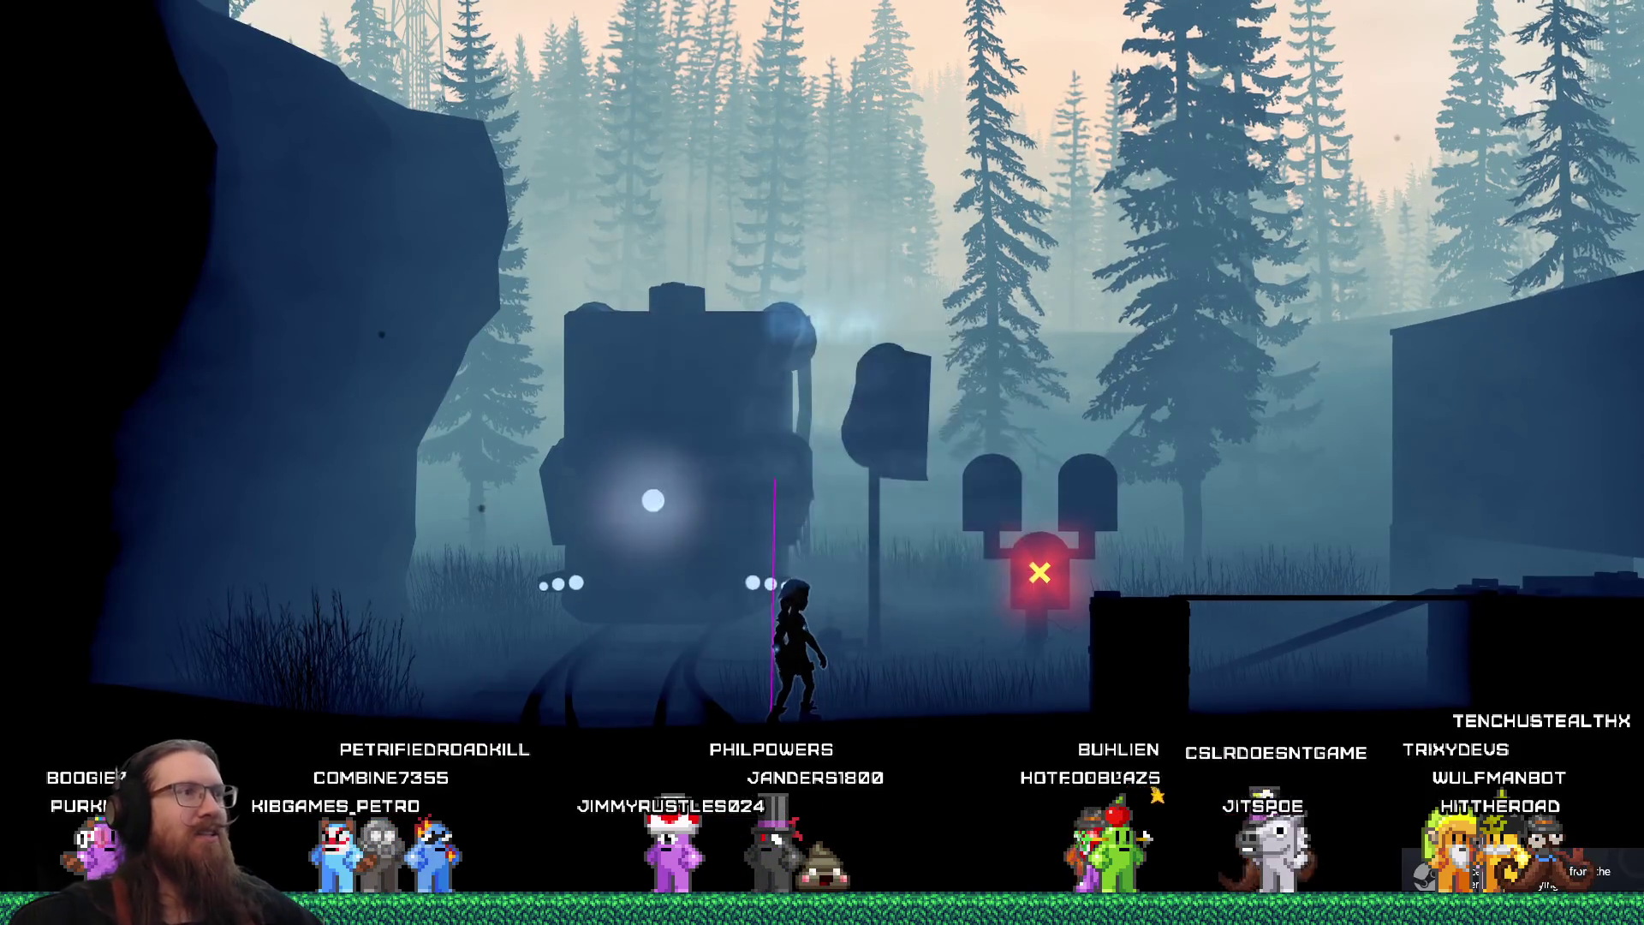
pyautogui.press('Escape')
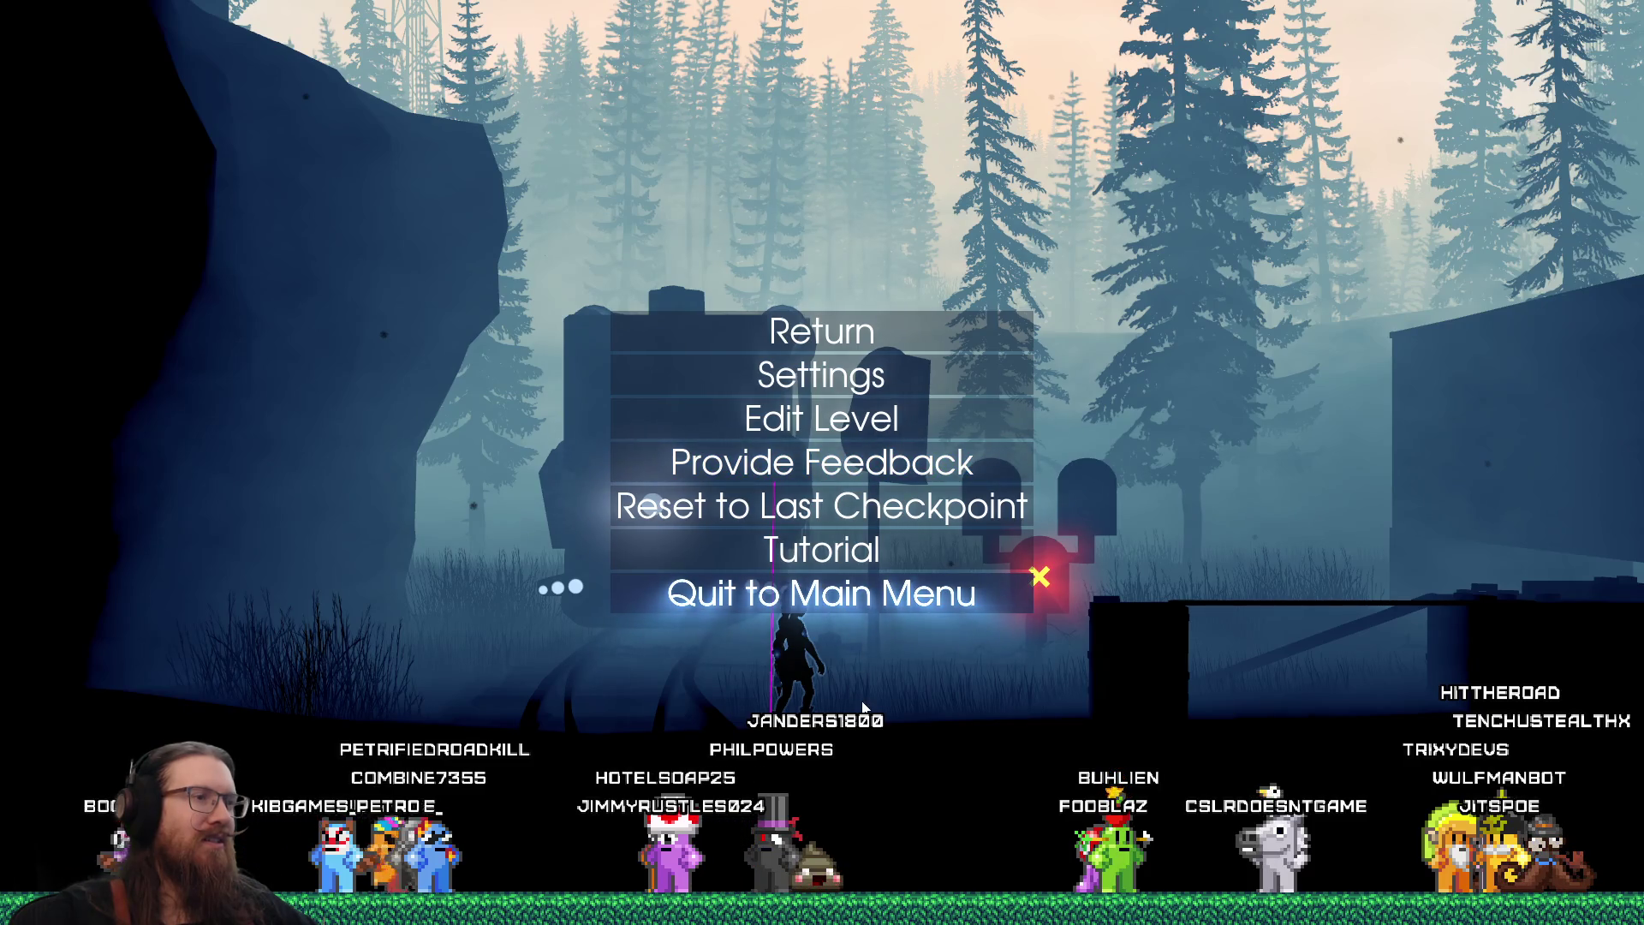
pyautogui.press('Escape')
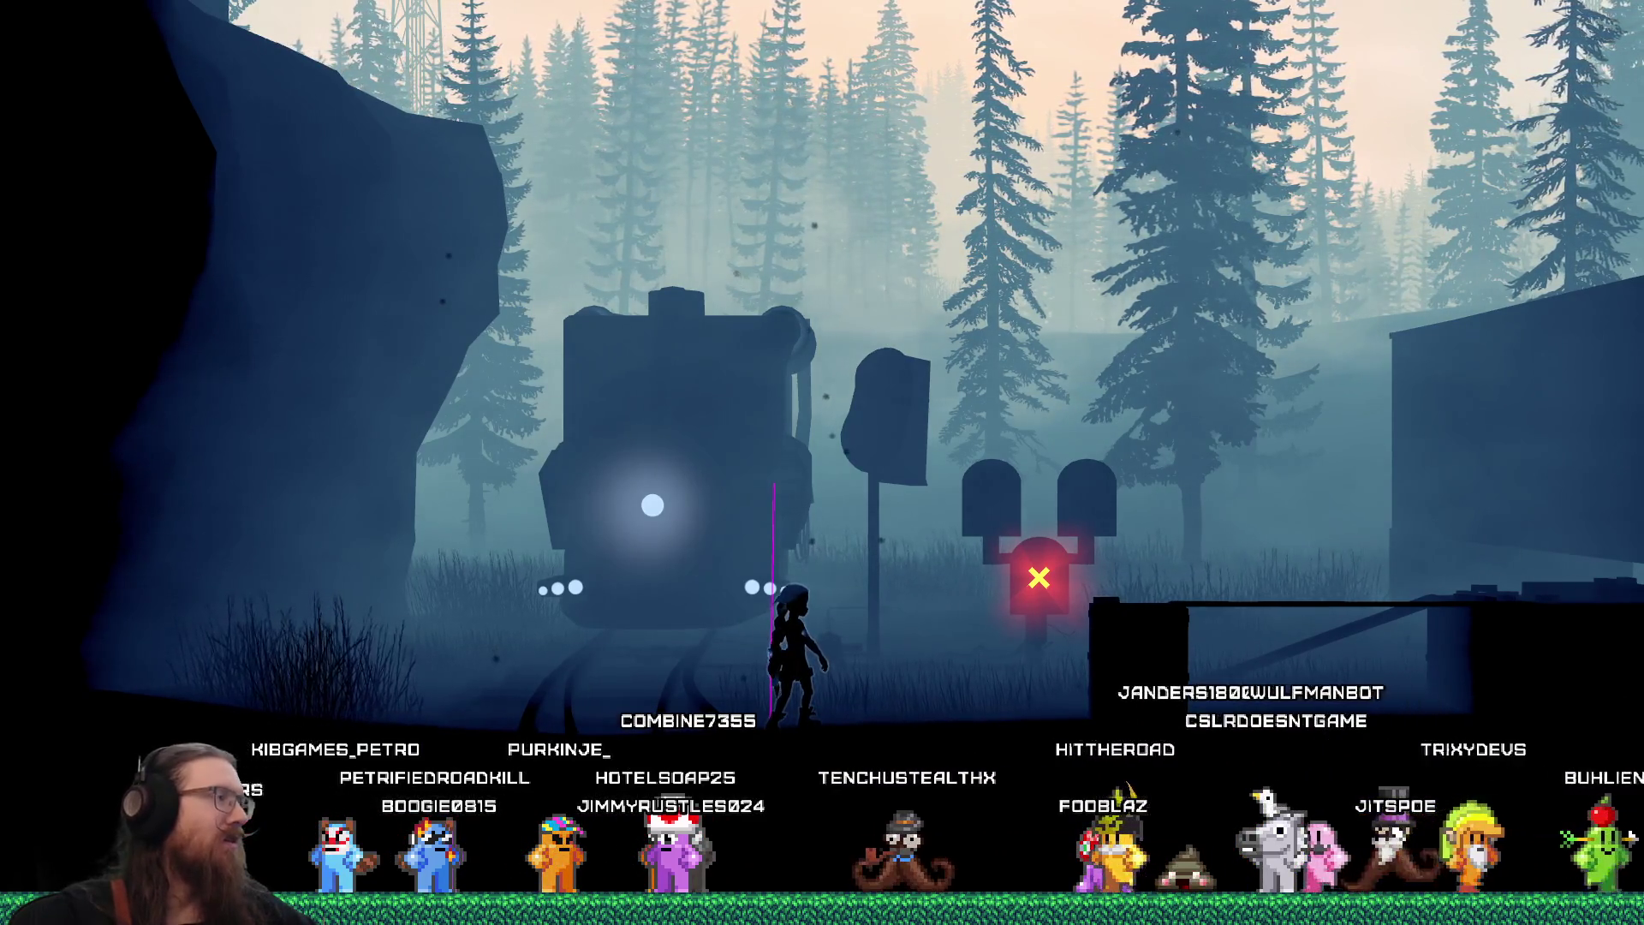
pyautogui.press('Escape')
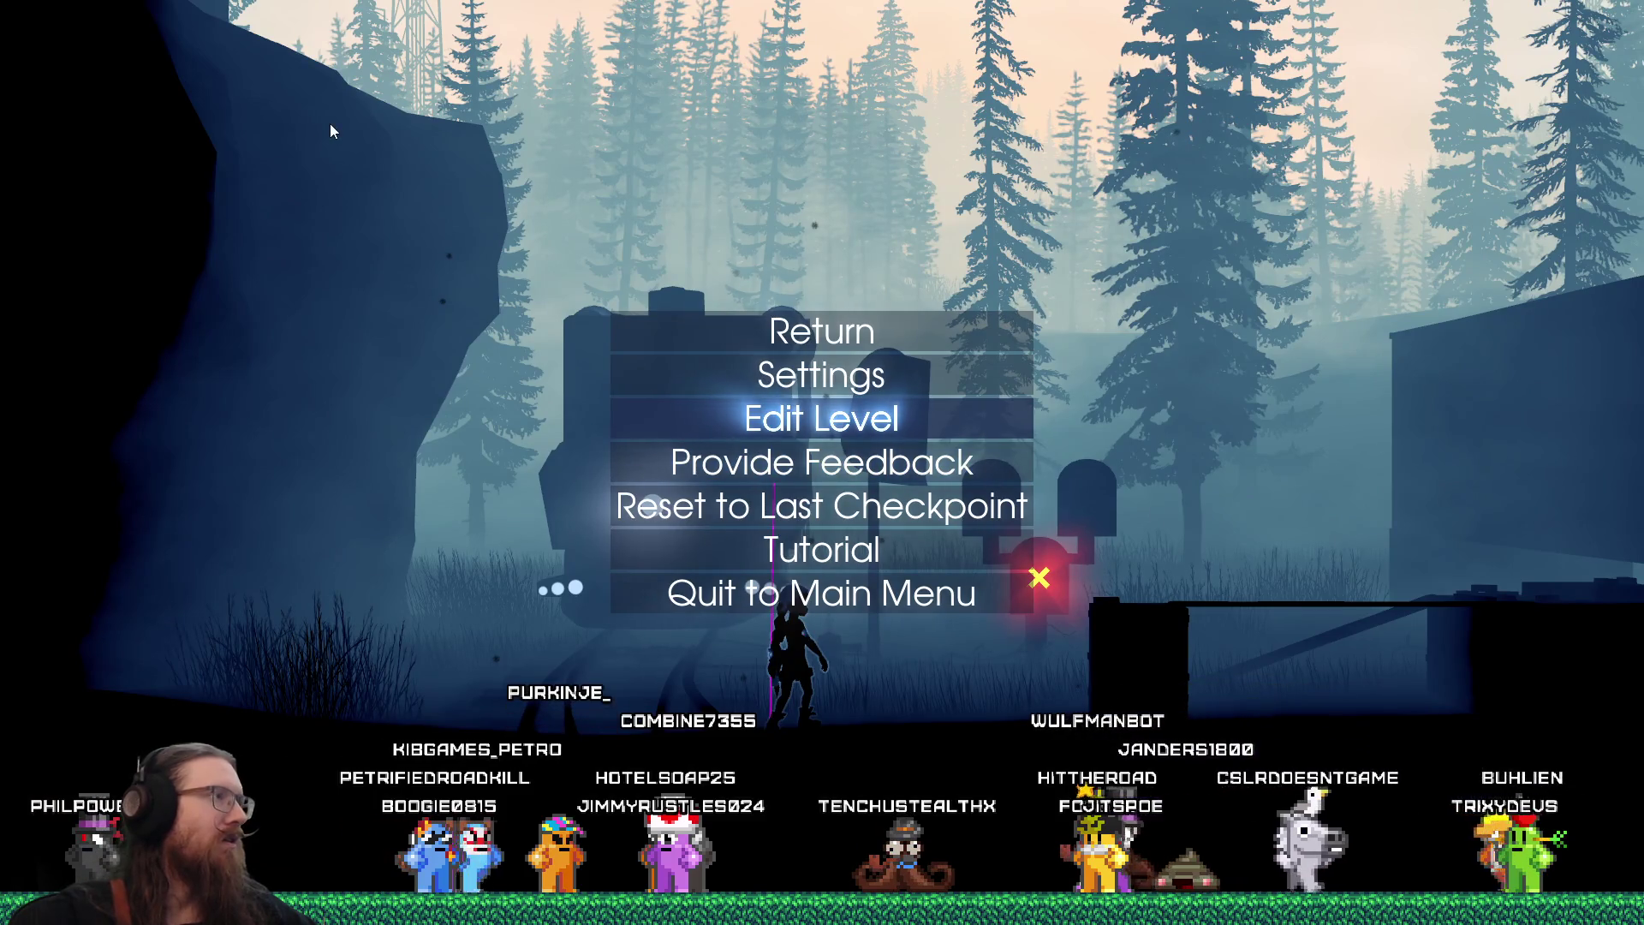
pyautogui.press('Escape')
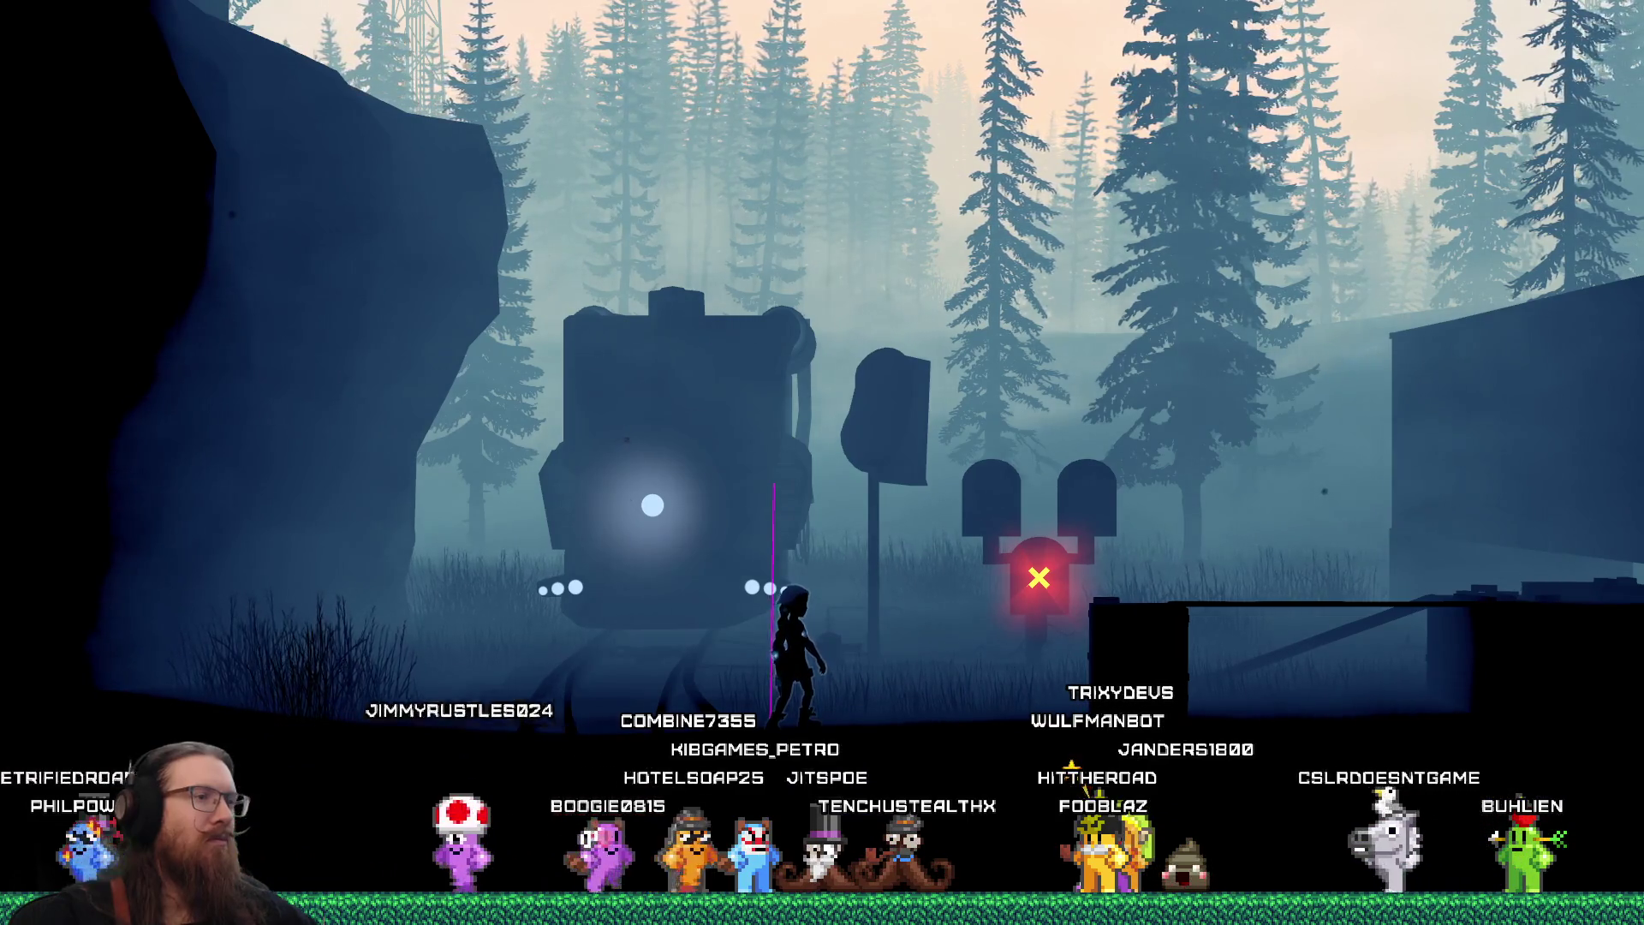
# Run right past the train, jumping onto the rooftop and across the walkway and rooftops
pyautogui.press('Right')
pyautogui.press('space')
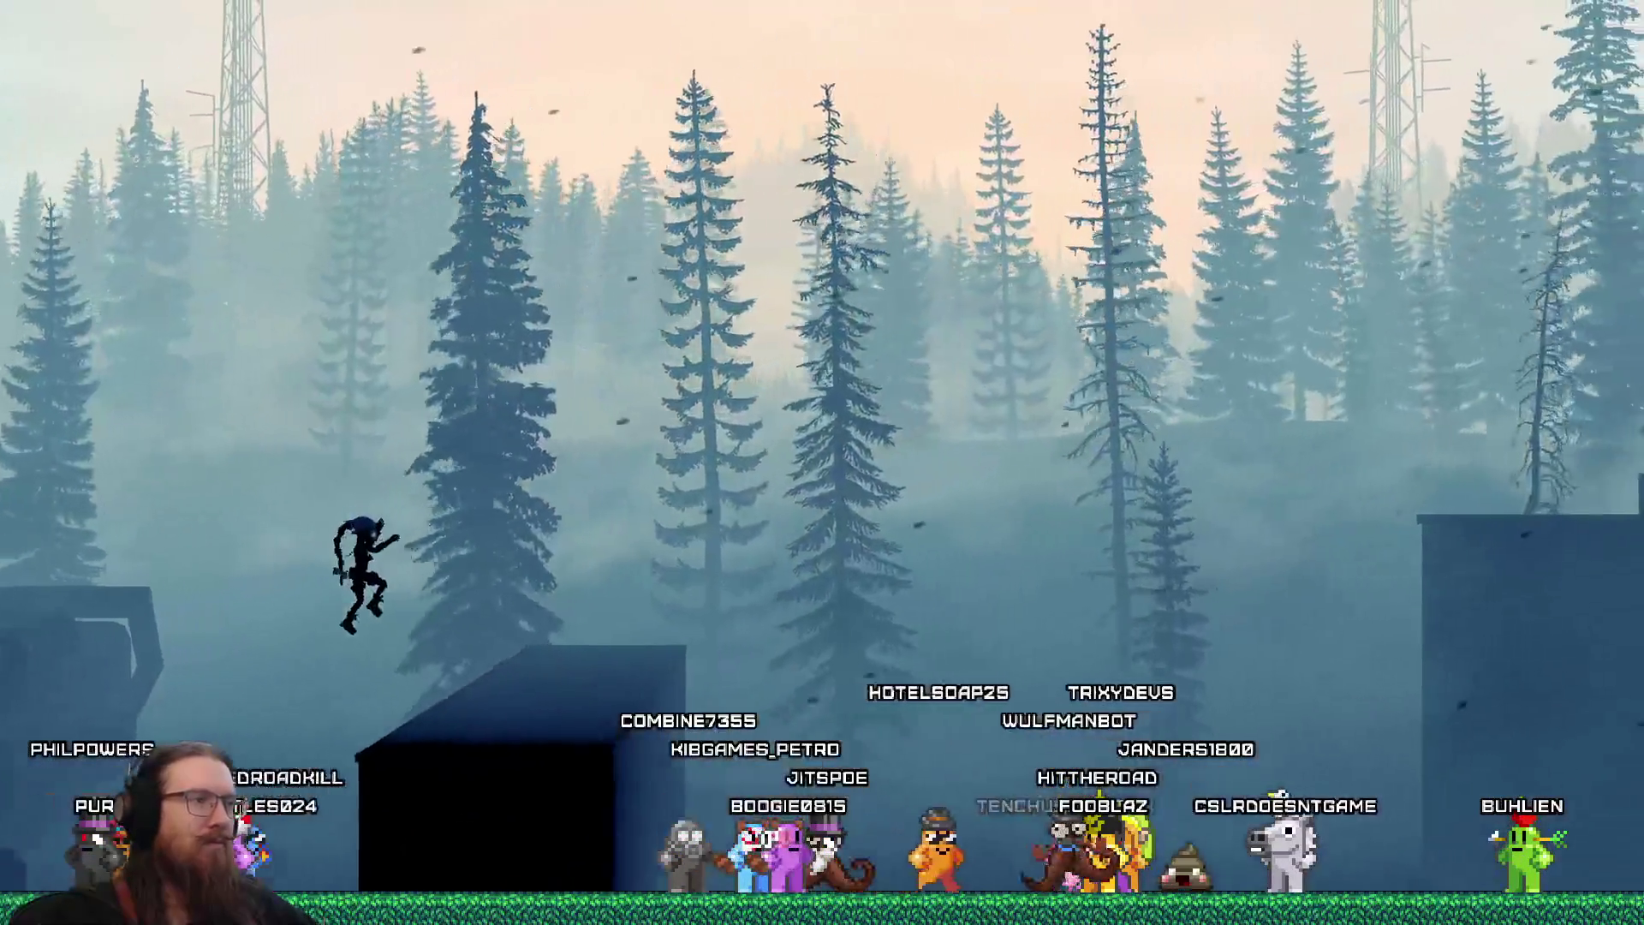
pyautogui.press('Right')
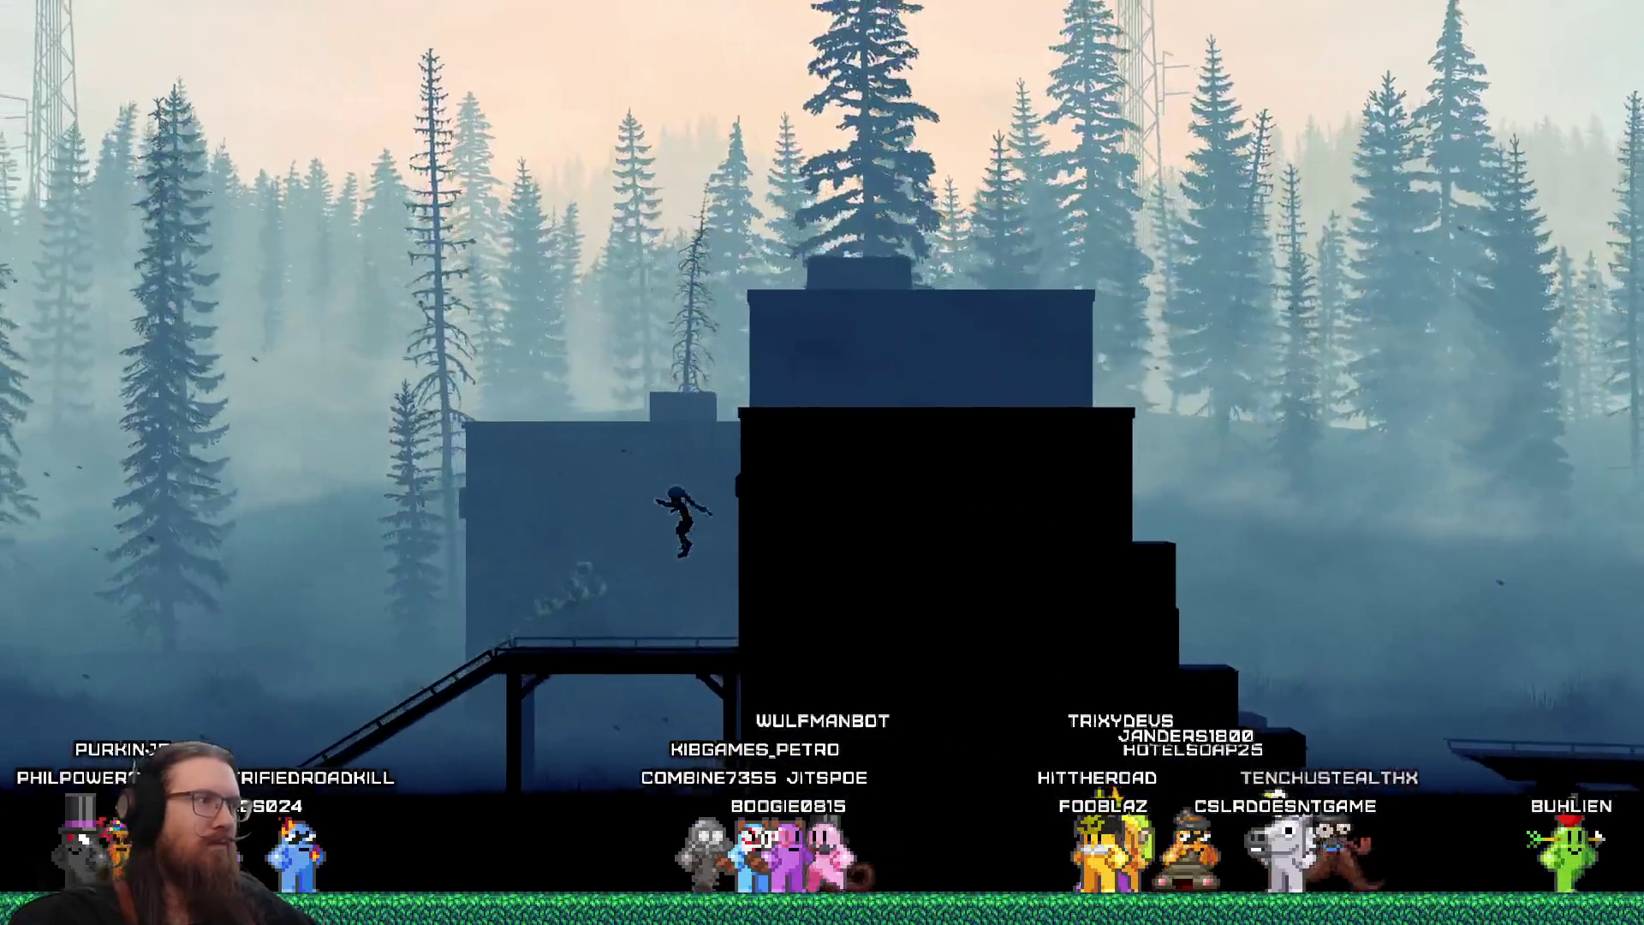
pyautogui.press('space')
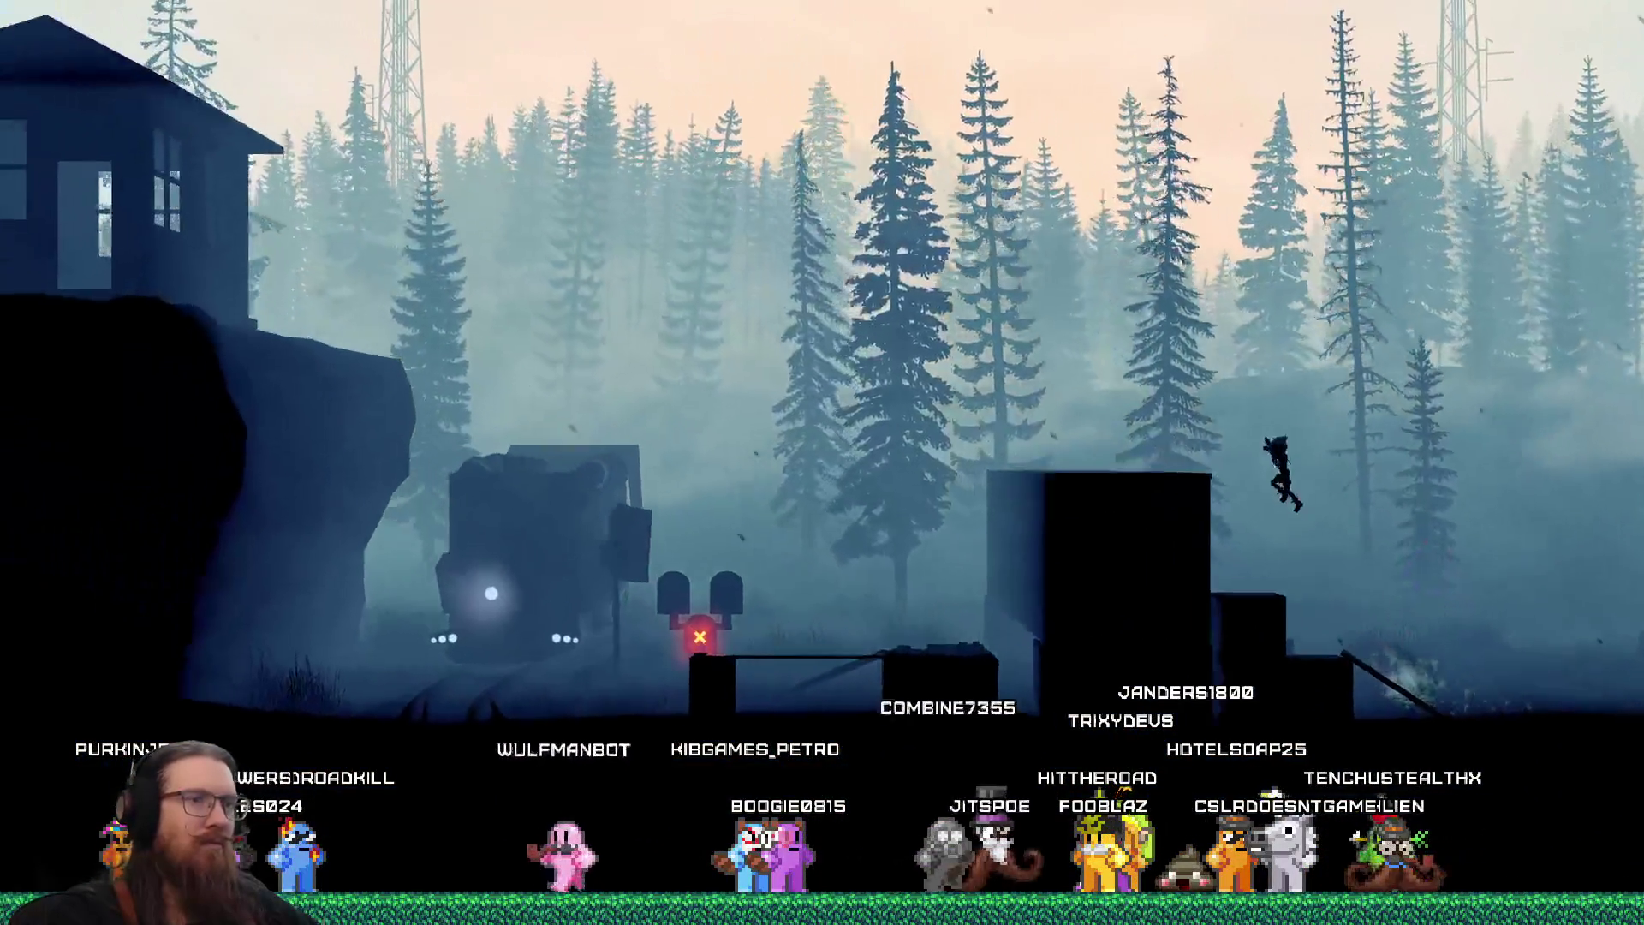
pyautogui.press('Left')
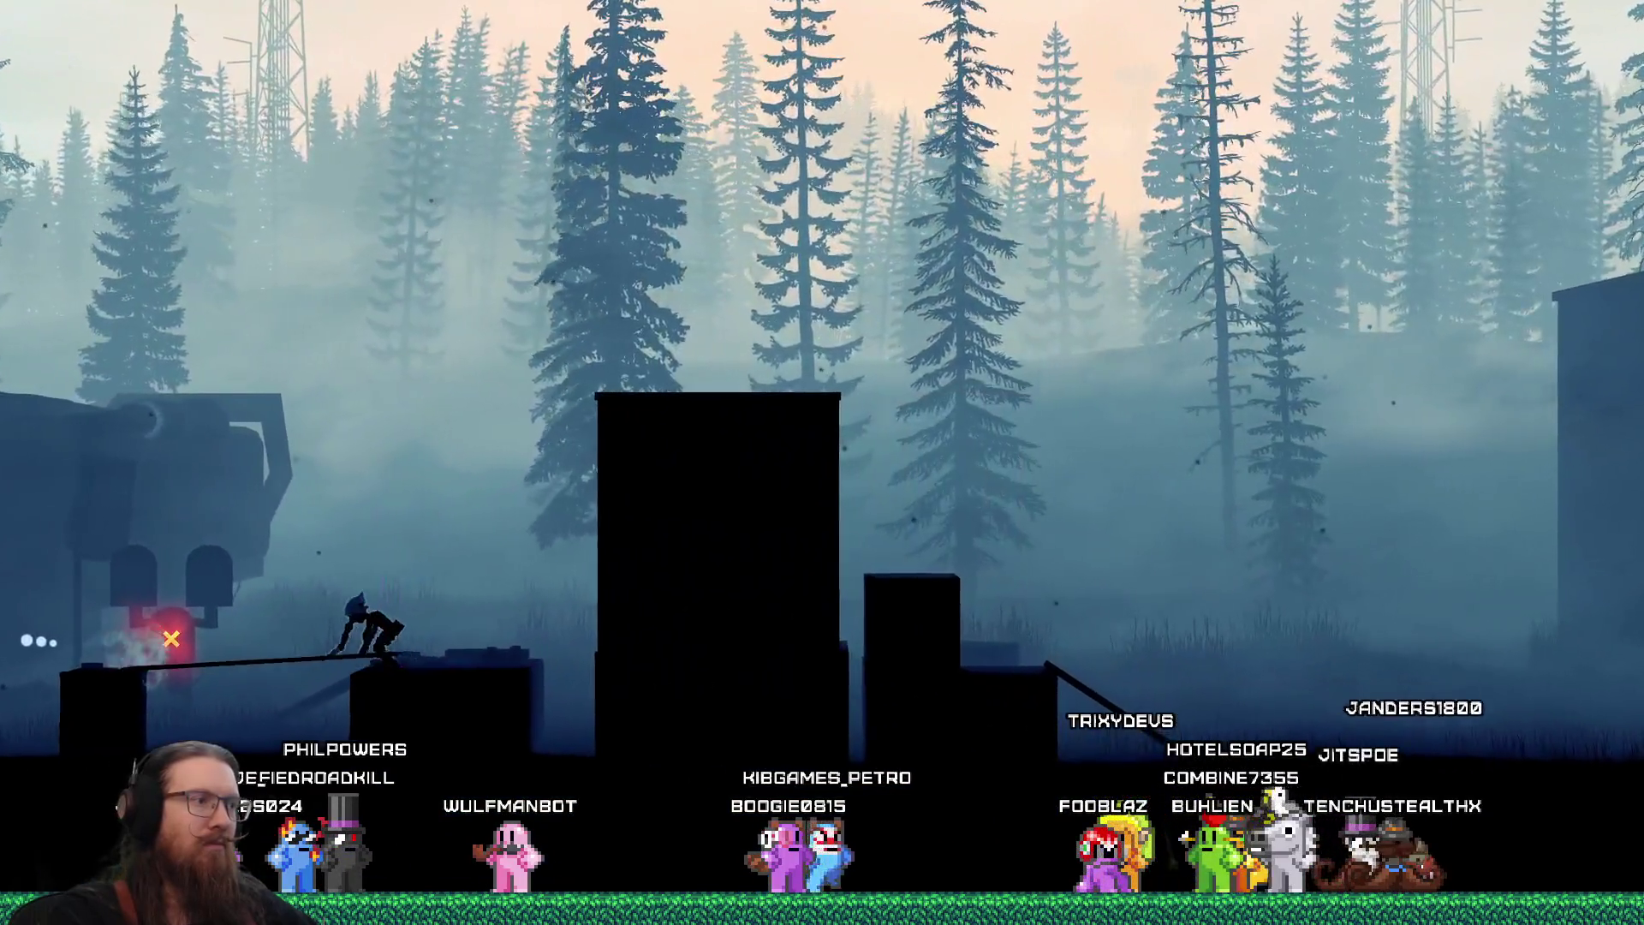
pyautogui.press('Right')
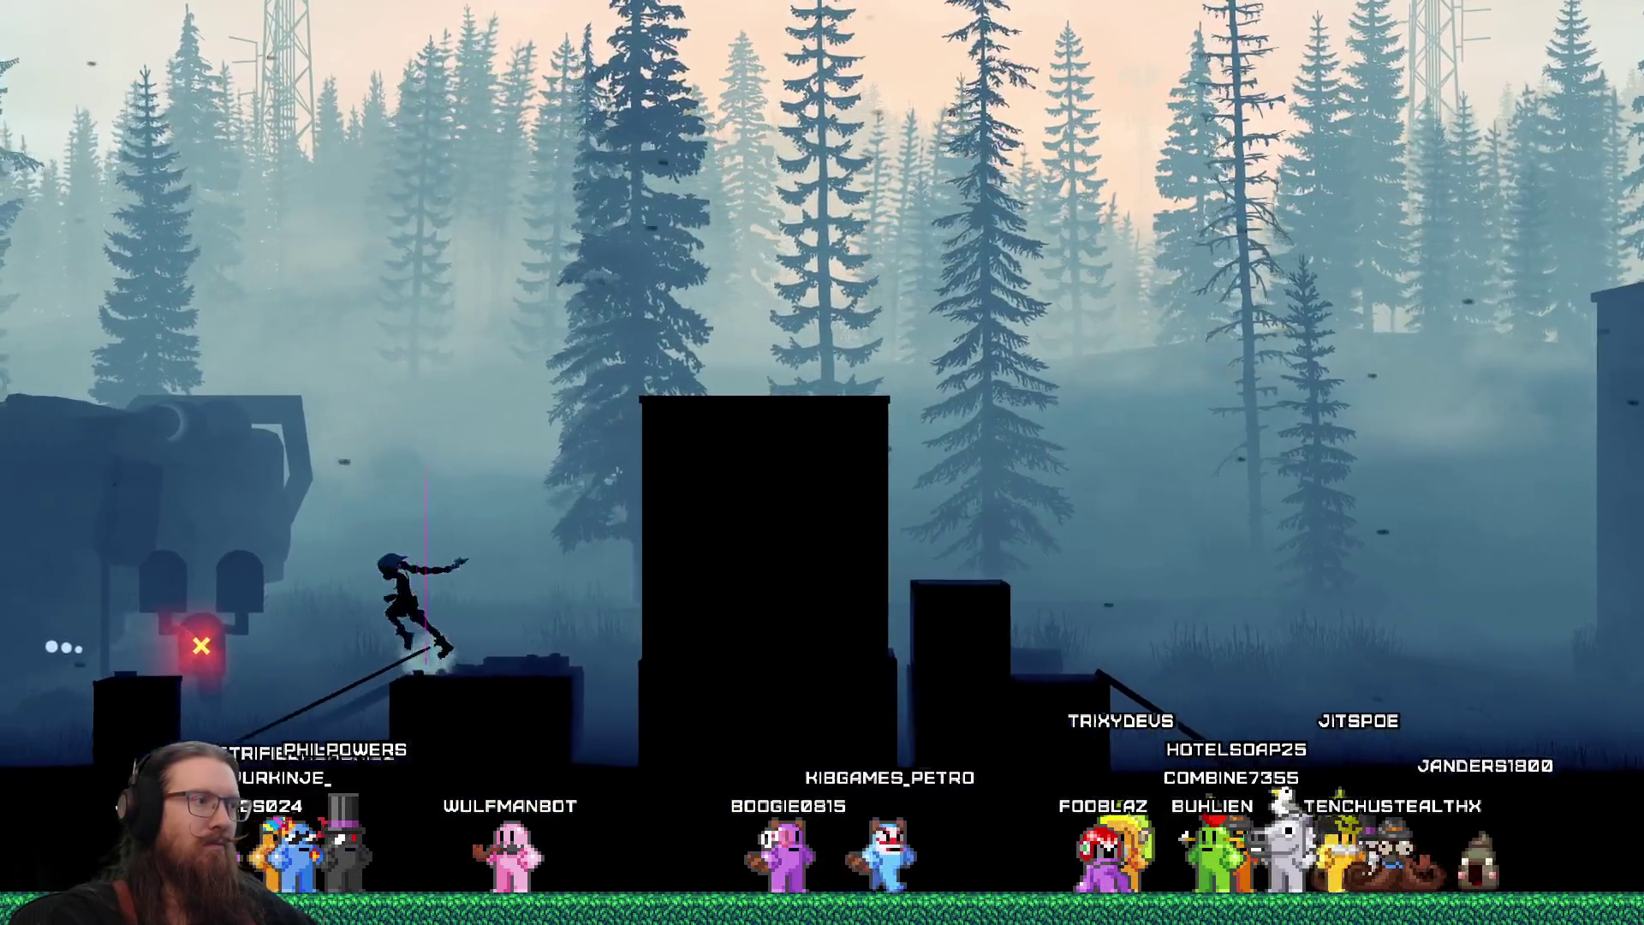
pyautogui.press('space')
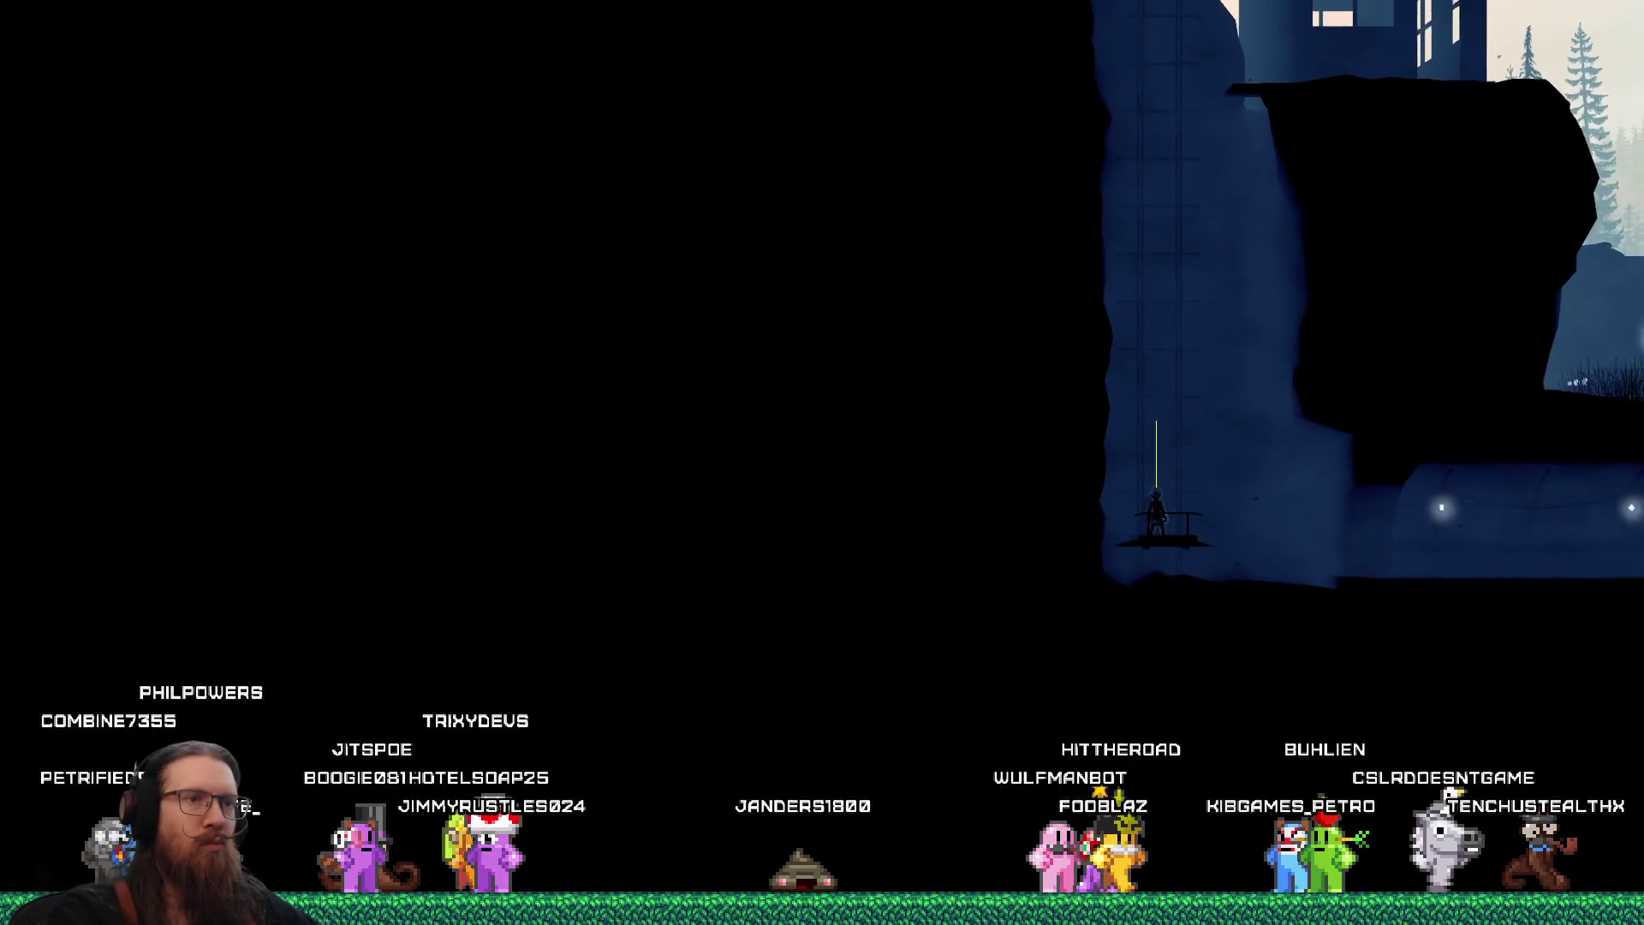
# Walk the character to the cabin doorway, then quit the game from the console
pyautogui.press('d')
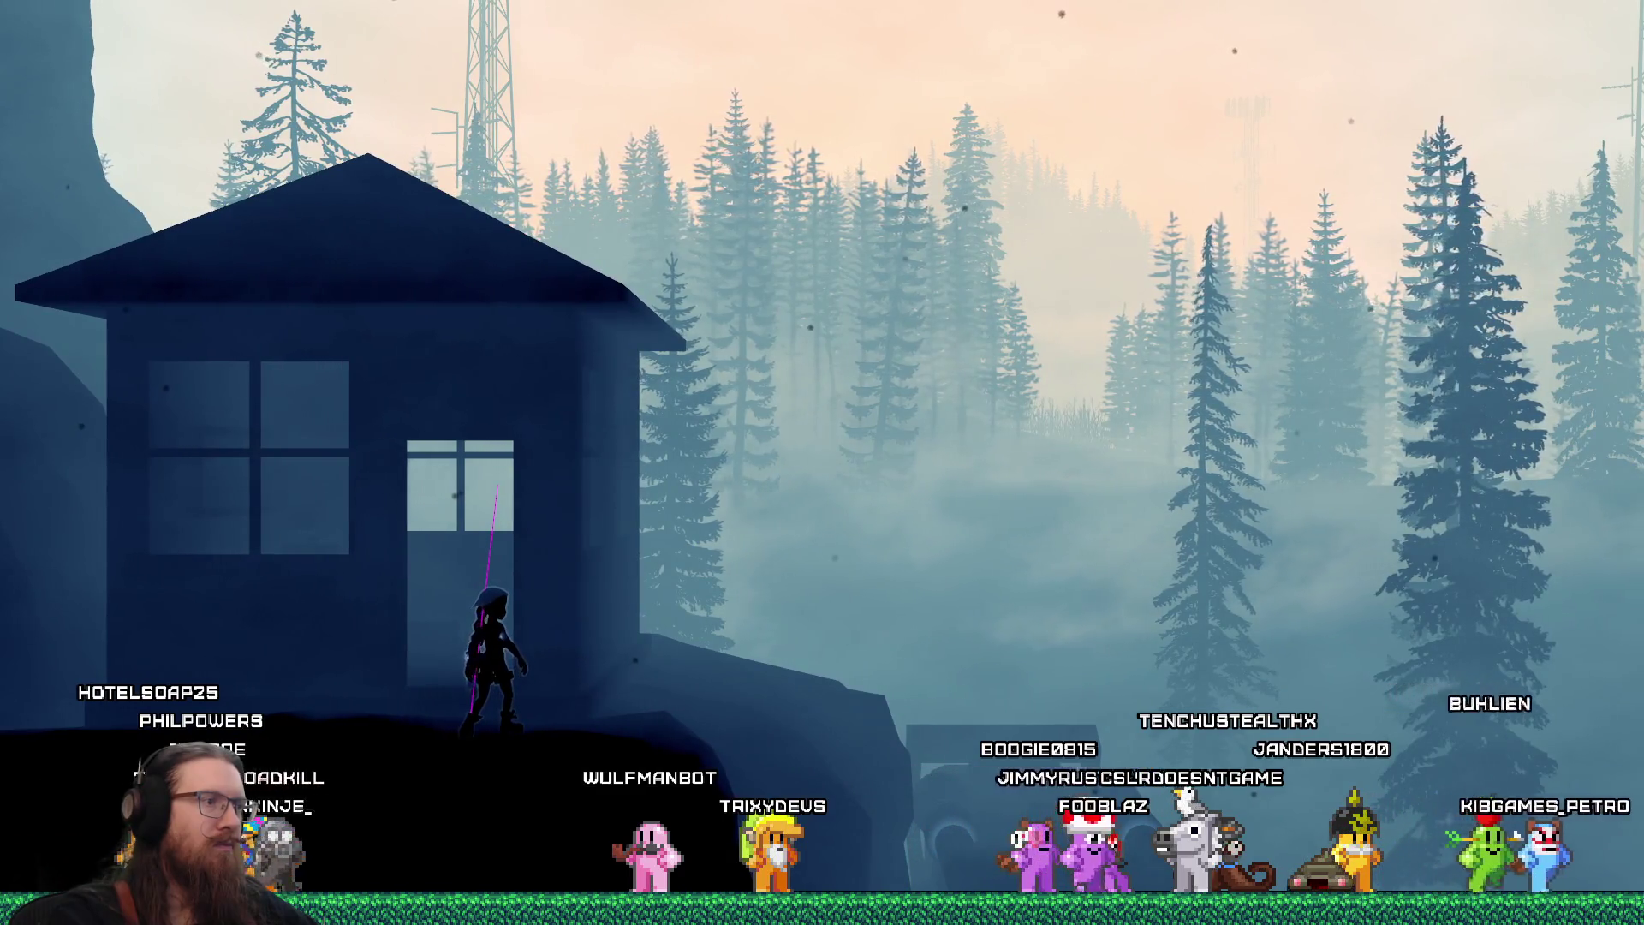
pyautogui.press('`')
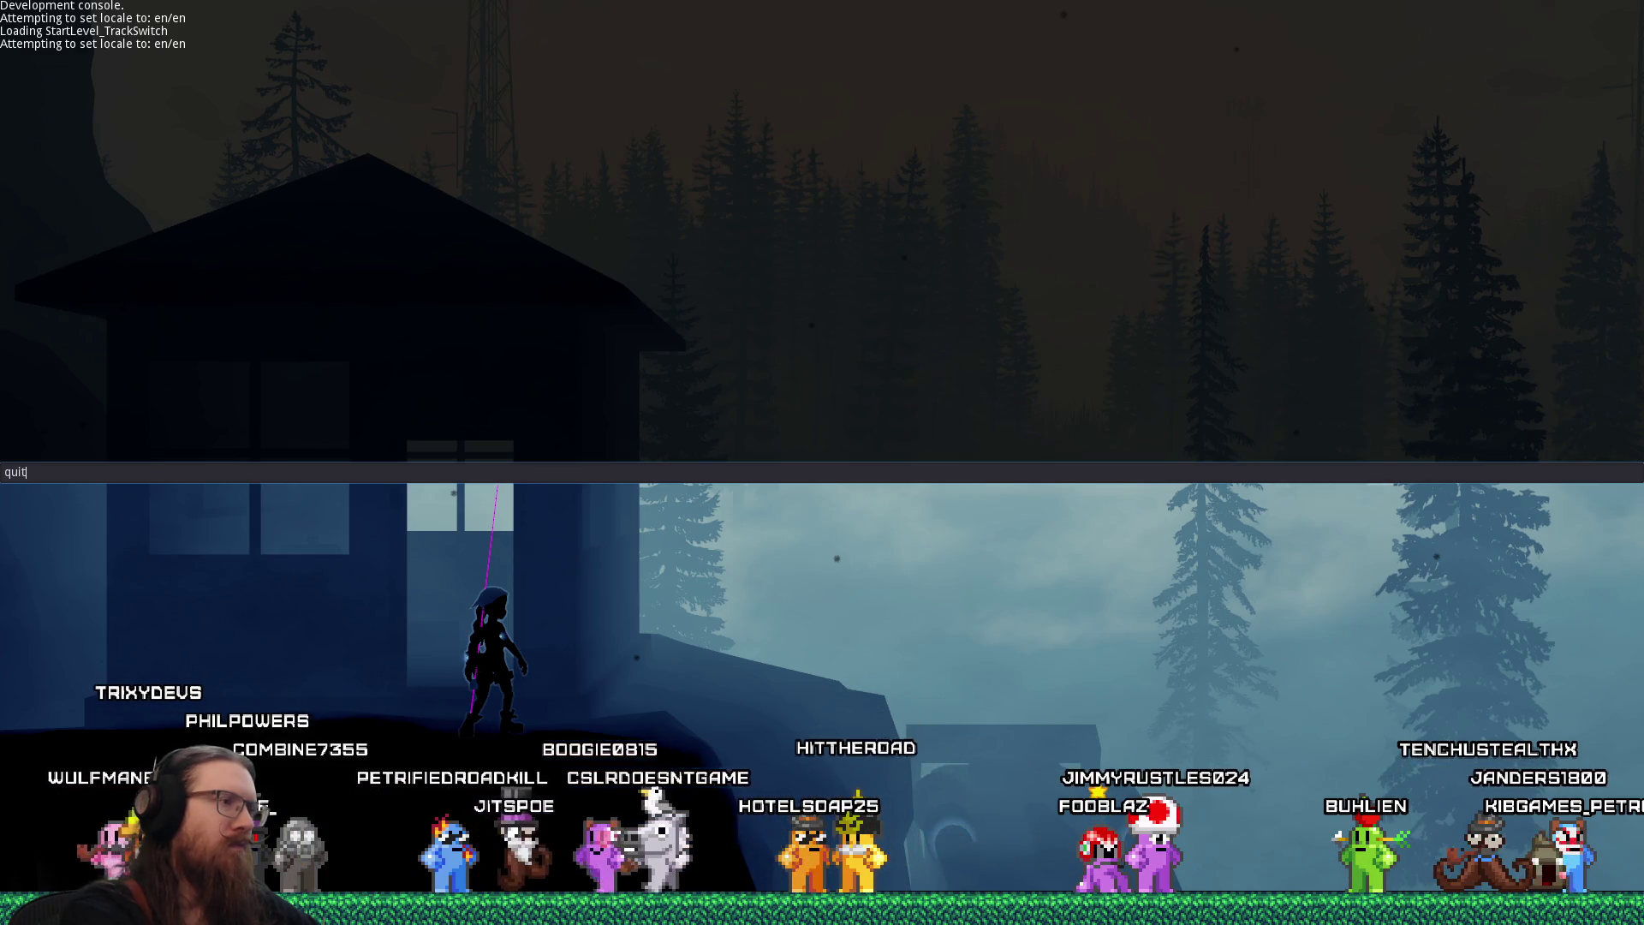
pyautogui.write('quit')
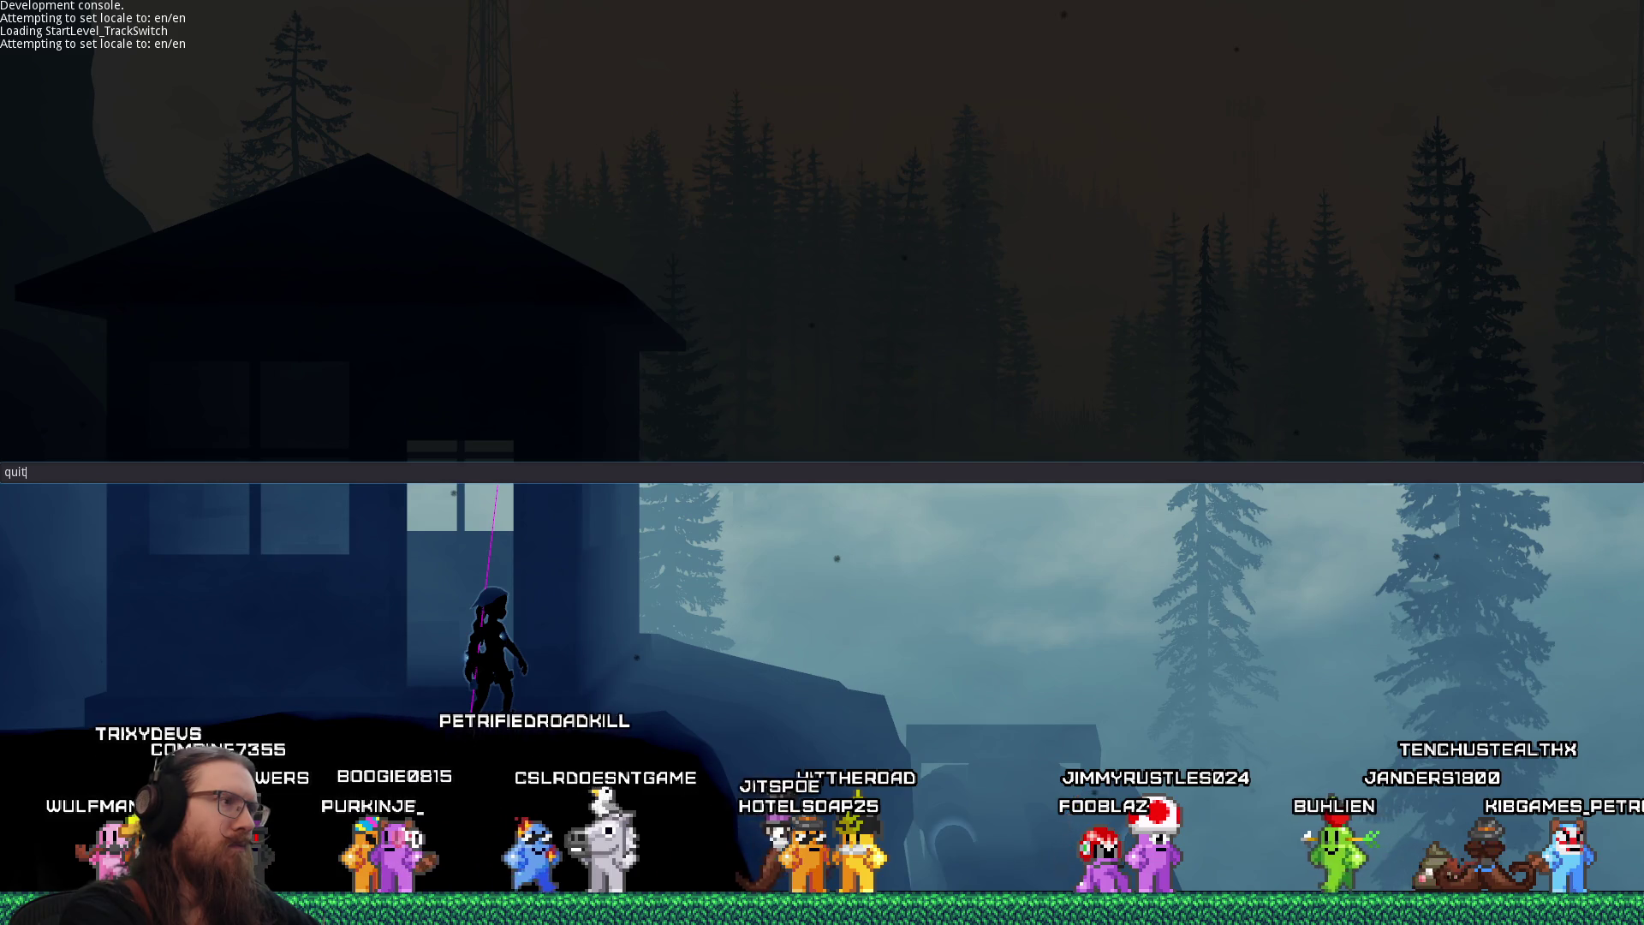
pyautogui.press('Return')
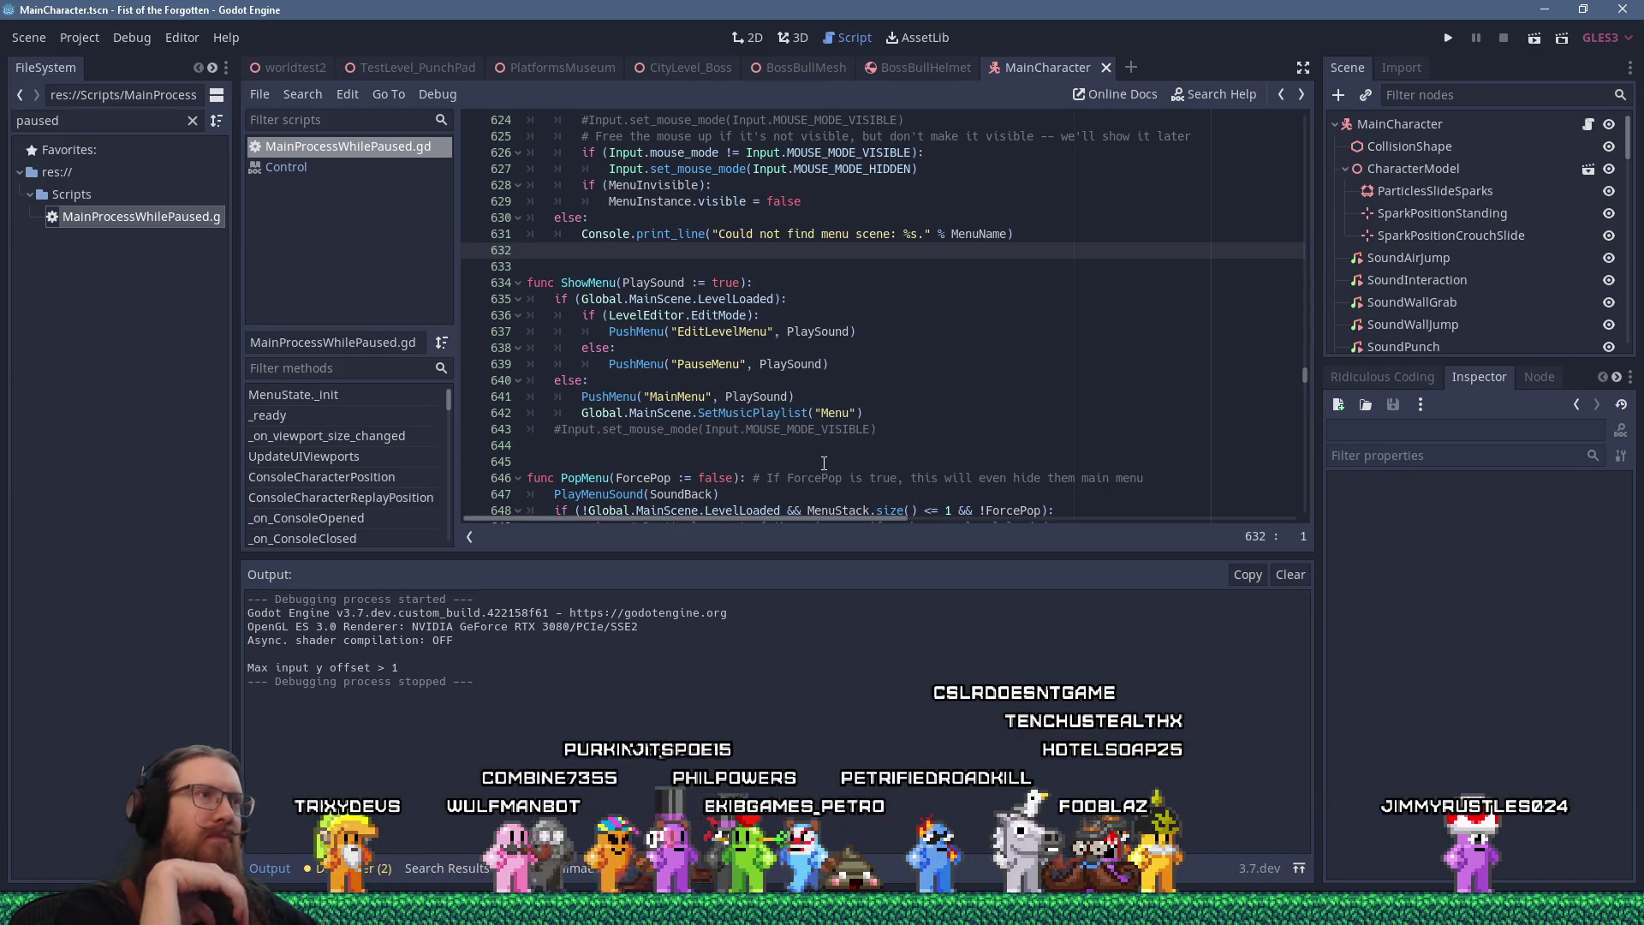
# Inspect MOUSE_MODE_HIDDEN on line 627 and the visibility check on line 626, then switch windows
pyautogui.scroll(3, 847, 327)
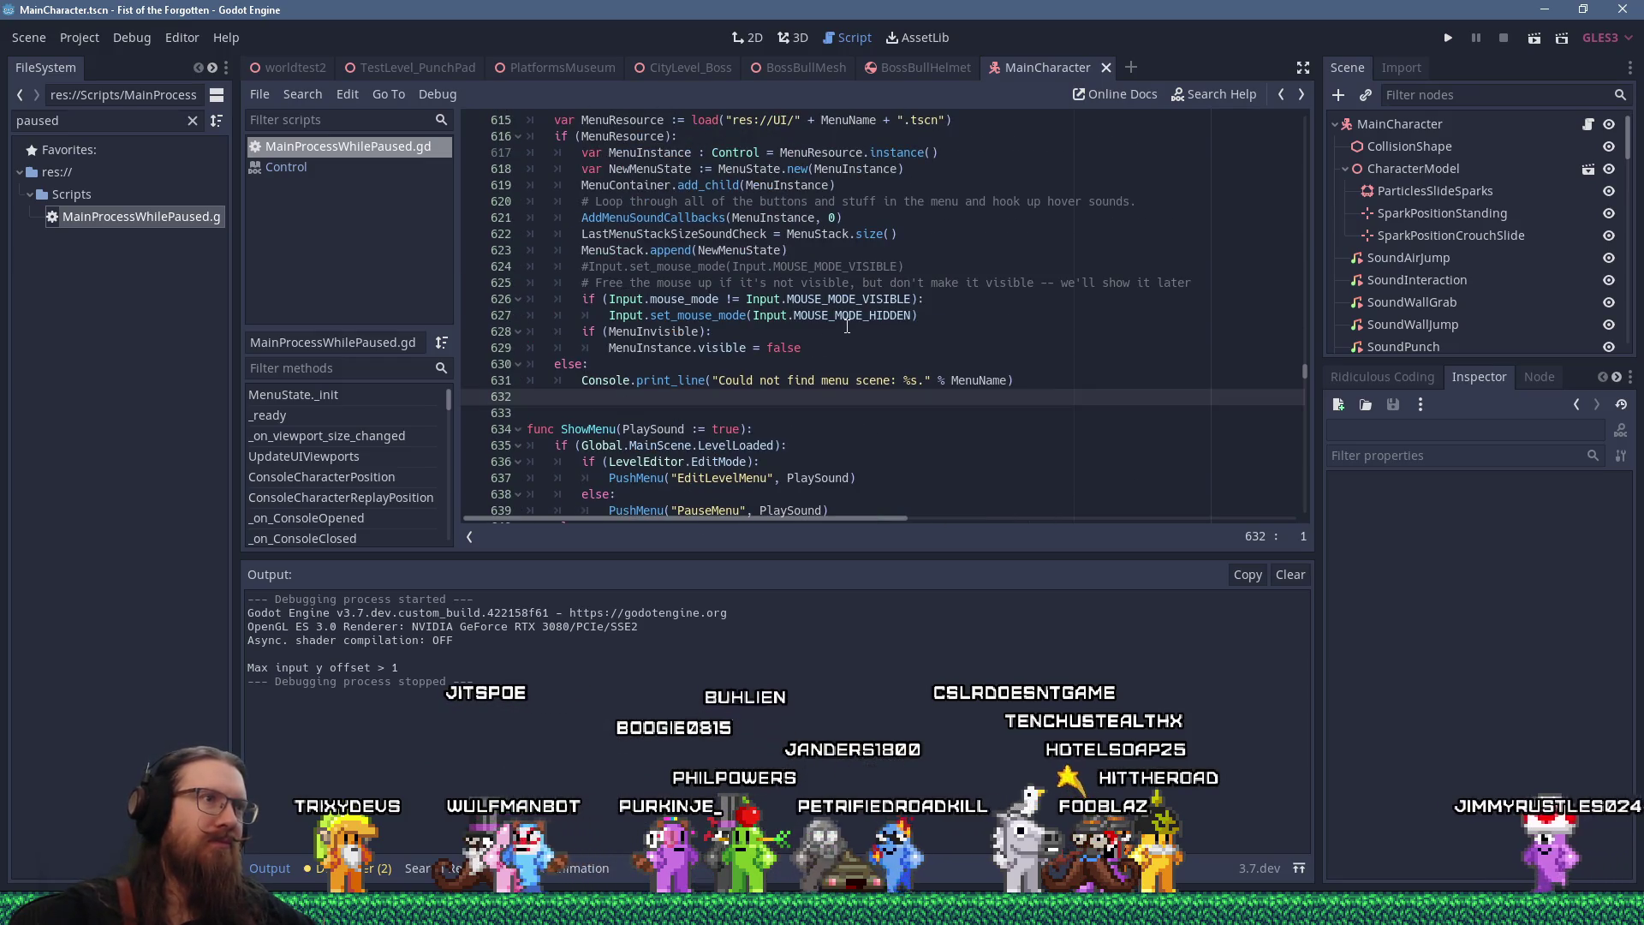
pyautogui.doubleClick(848, 315)
pyautogui.rightClick(849, 314)
pyautogui.click(897, 408)
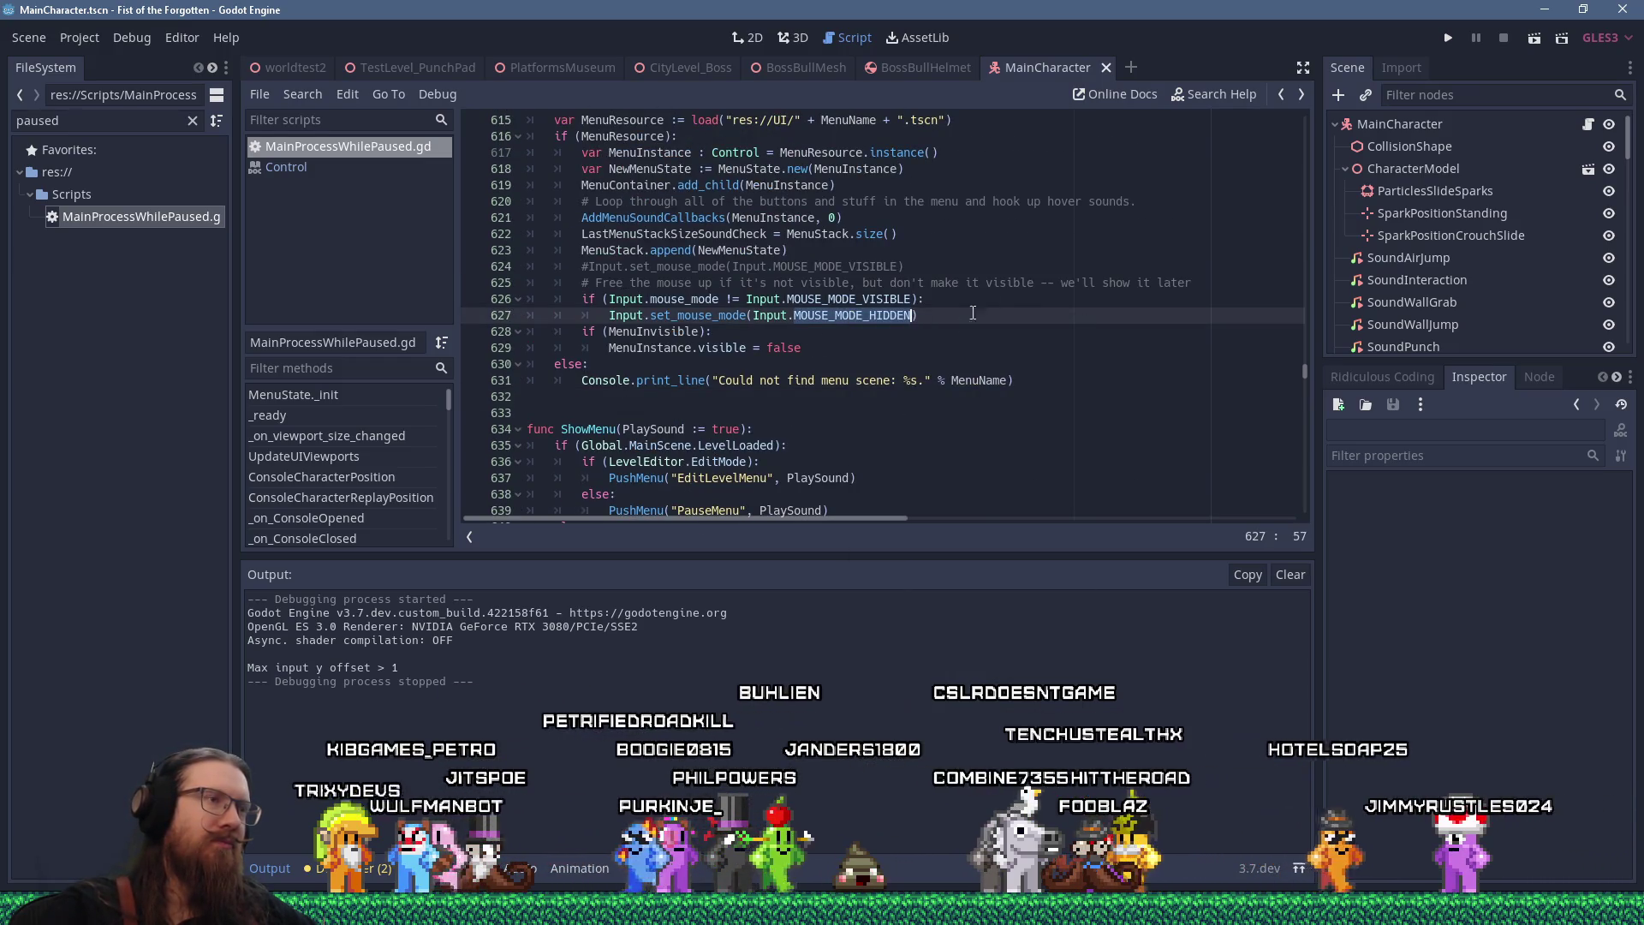
pyautogui.click(1002, 297)
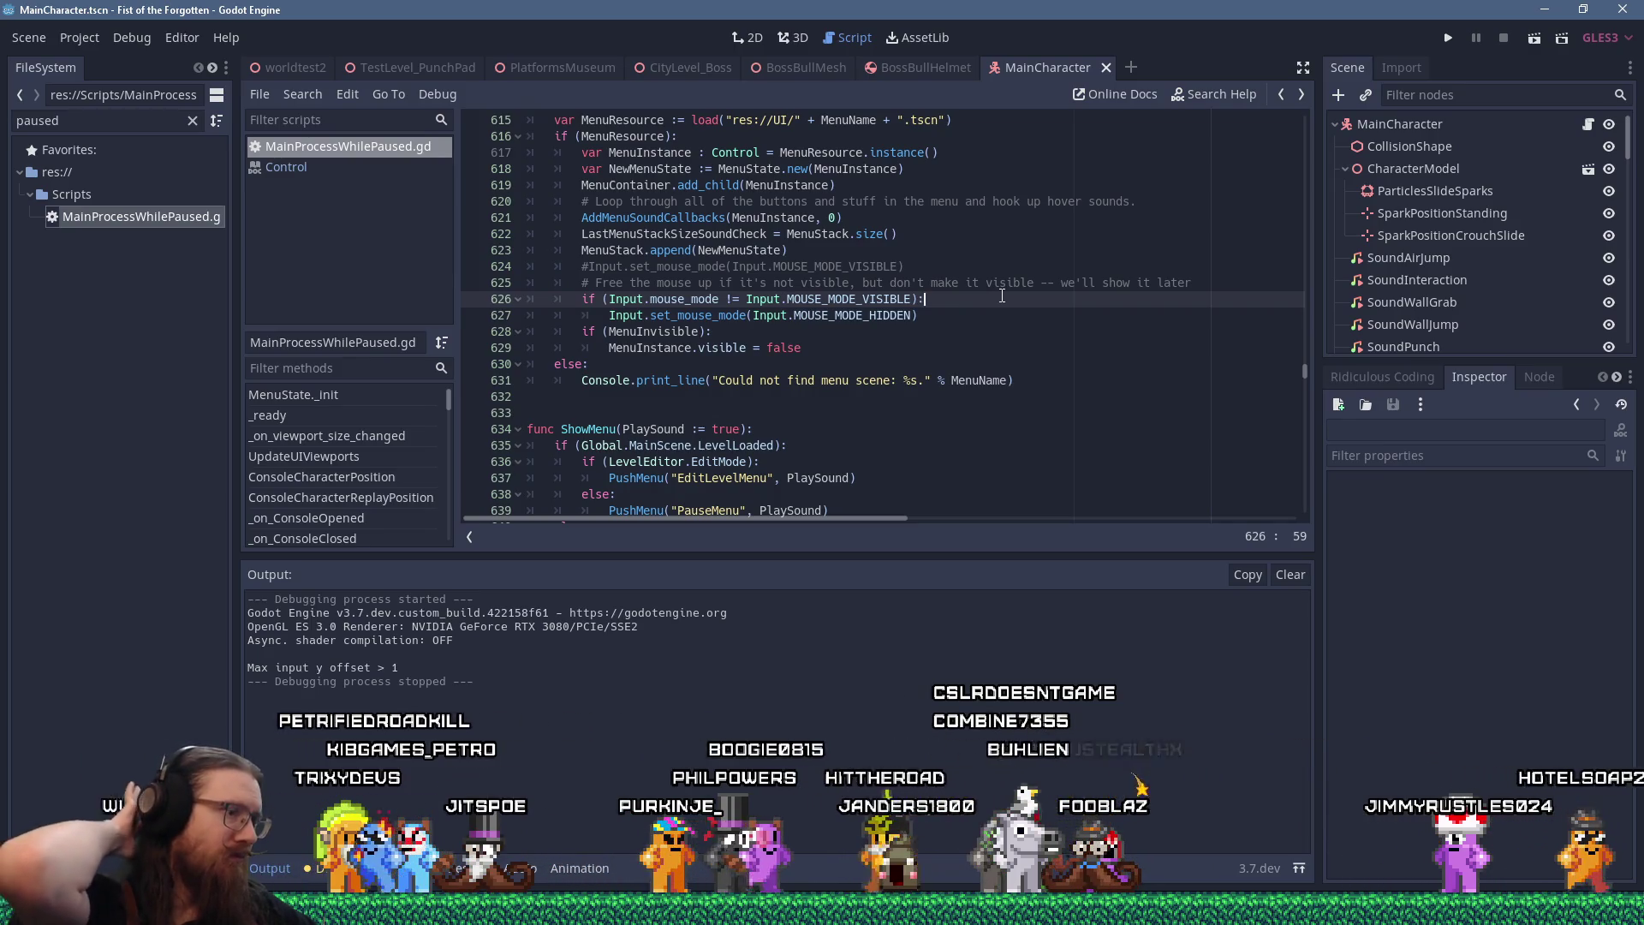
pyautogui.hotkey('alt', 'Tab')
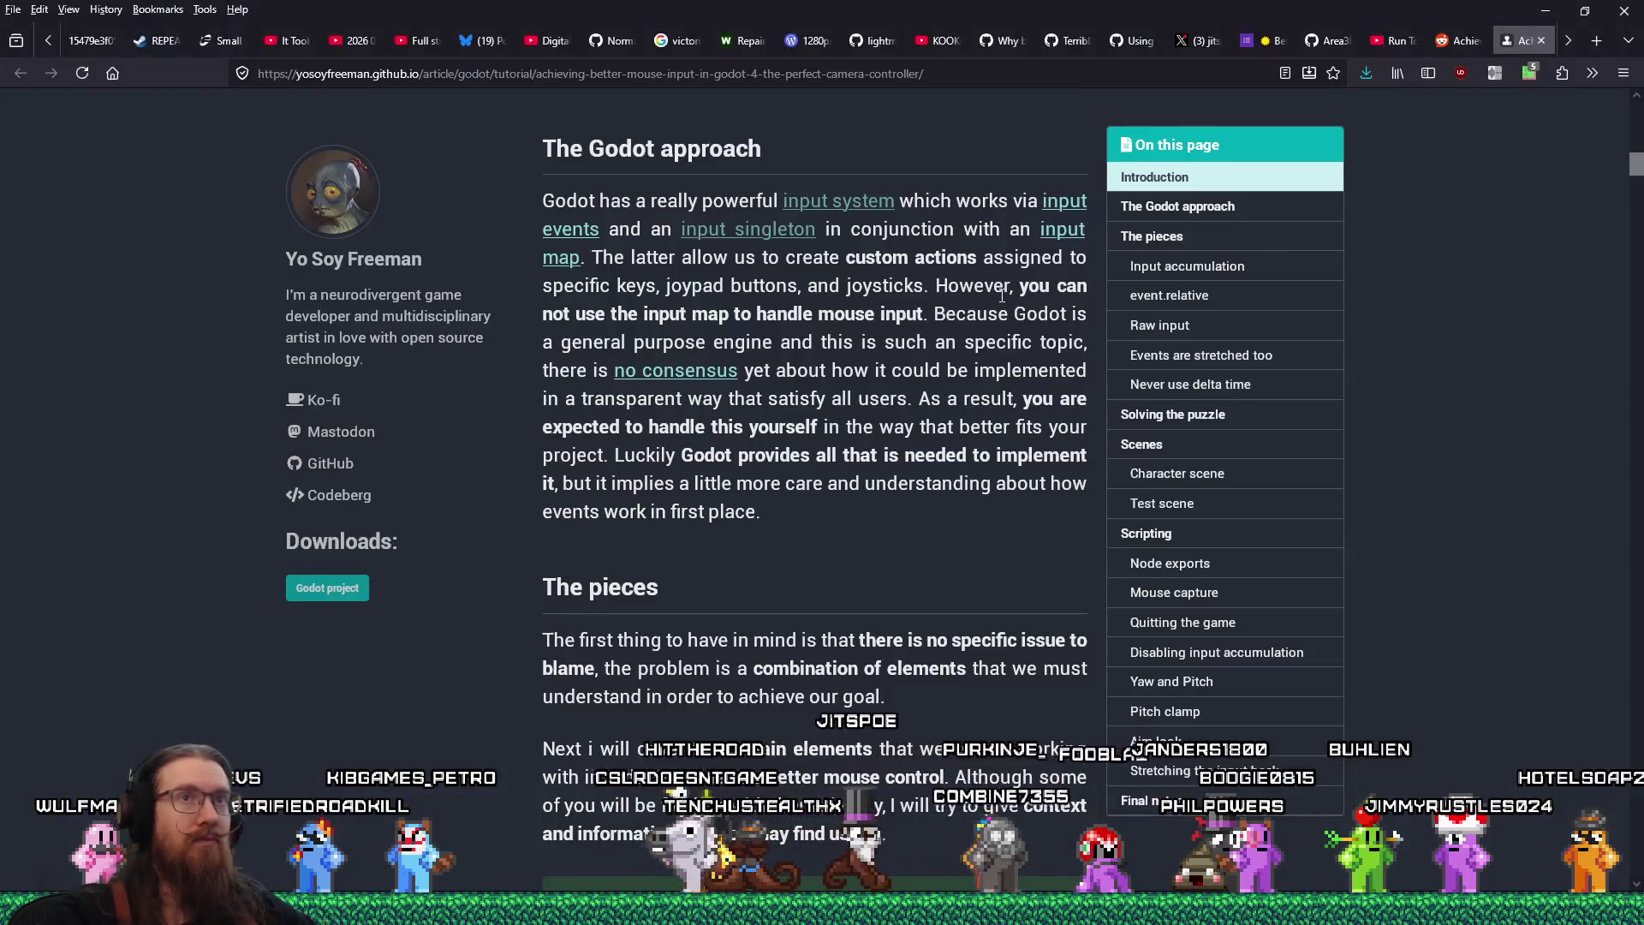
# Switch Firefox to the r/godot tab and go back past the post draft to the feed
pyautogui.hotkey('ctrl', 'shift', 'Tab')
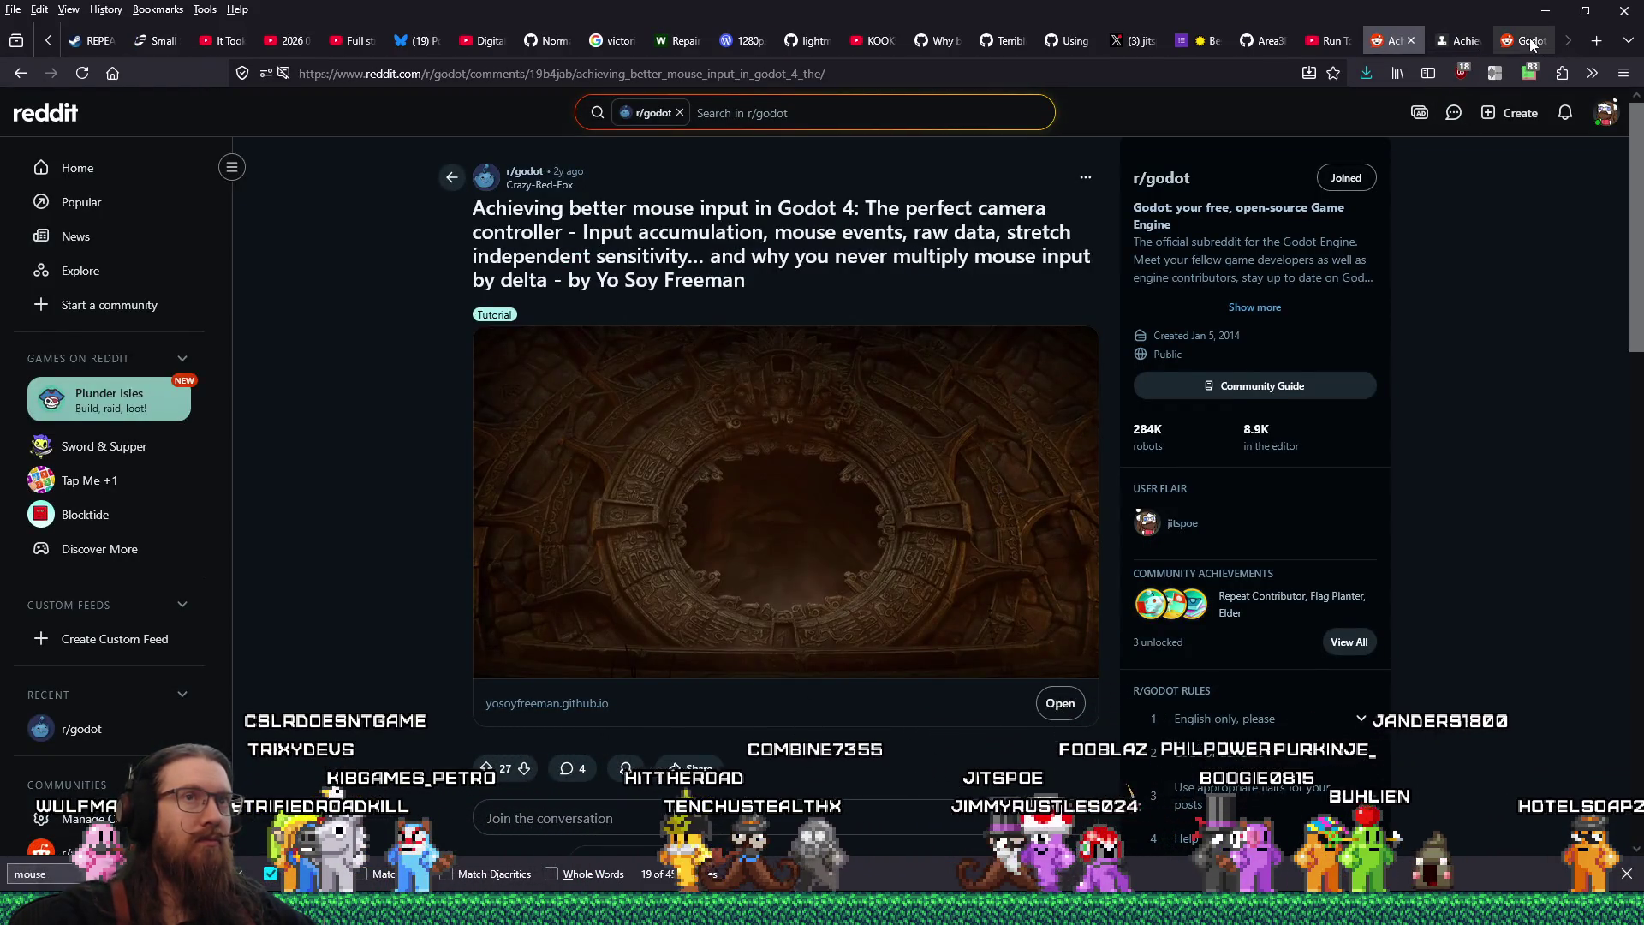
pyautogui.hotkey('ctrl', 'Tab')
pyautogui.hotkey('ctrl', 'Tab')
pyautogui.scroll(10, 1208, 373)
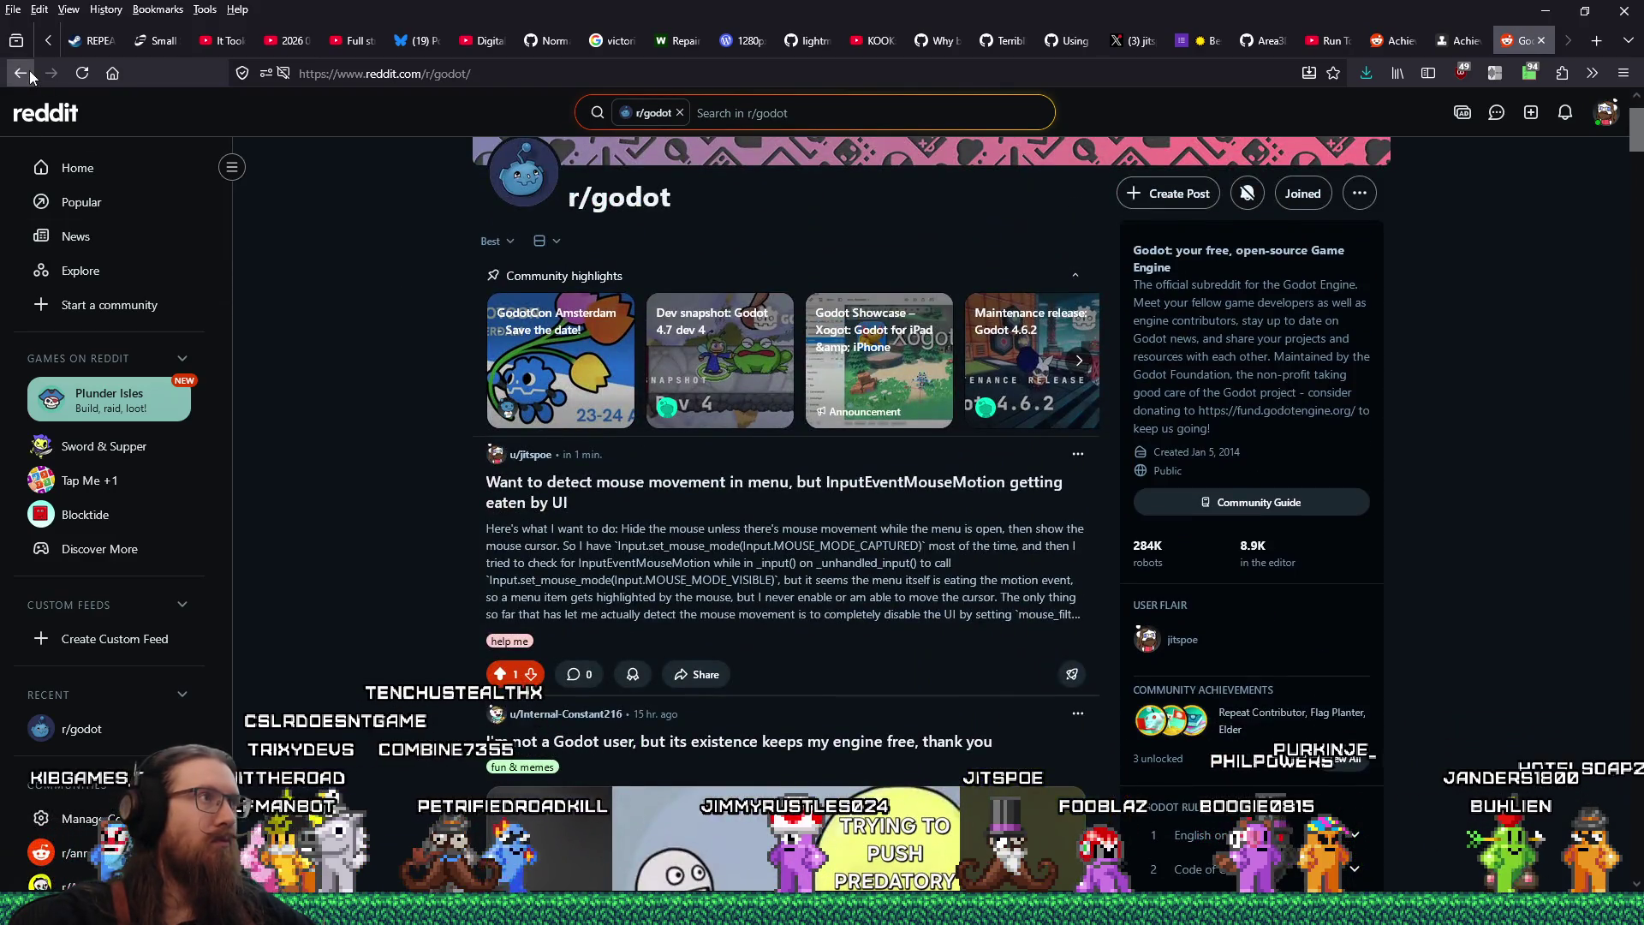
pyautogui.click(22, 74)
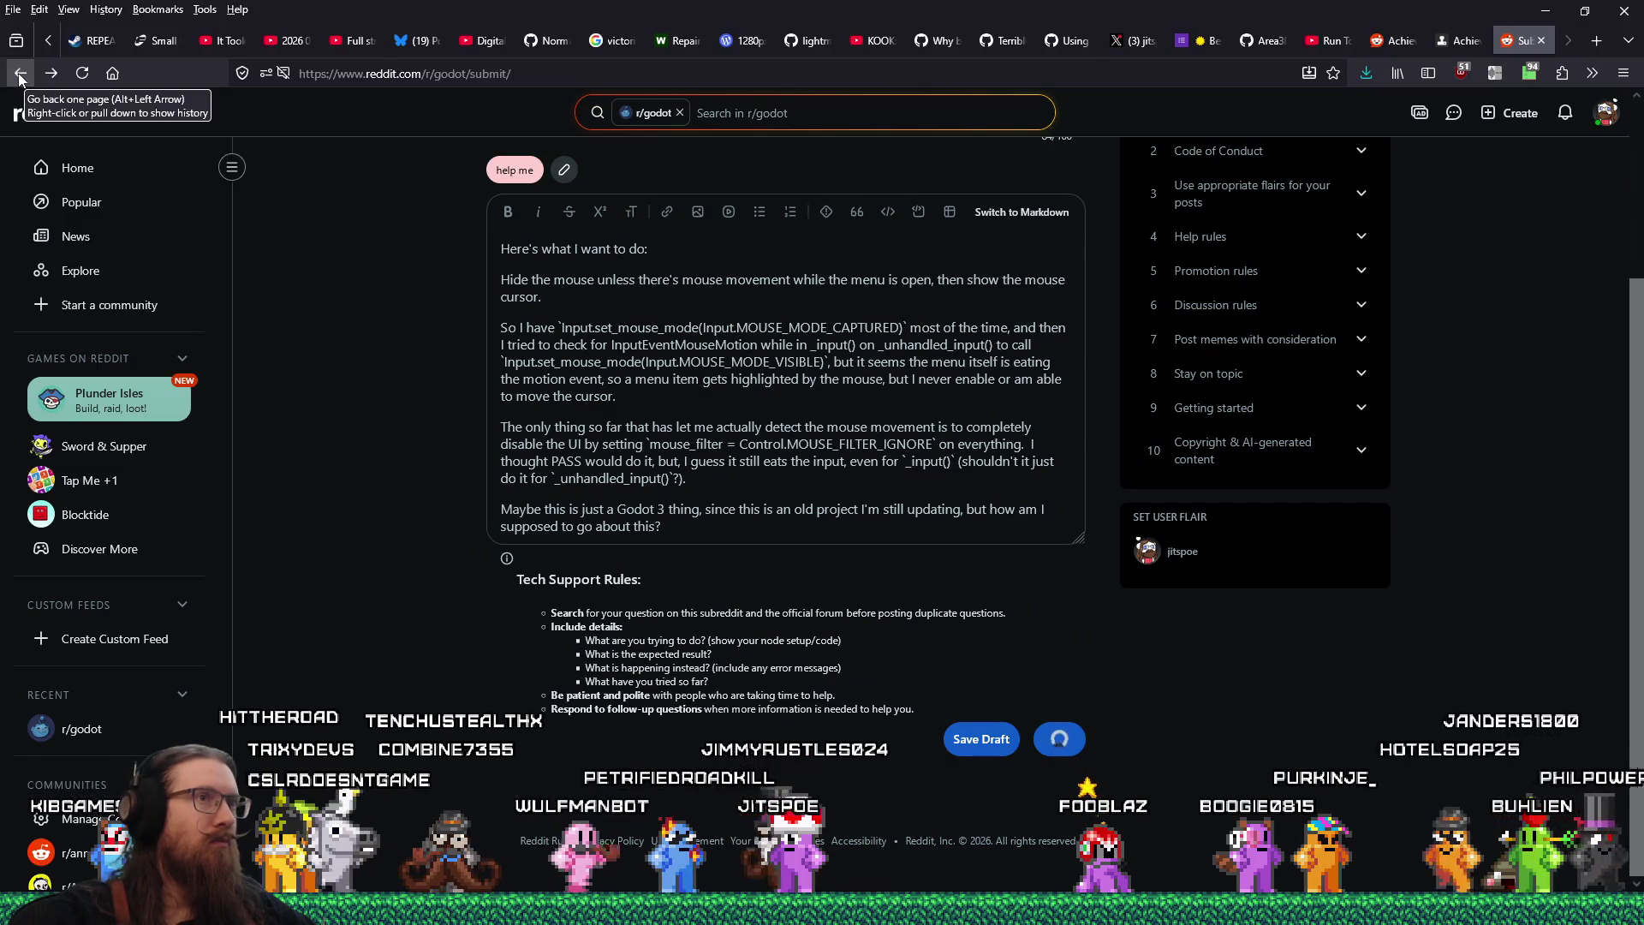
pyautogui.click(22, 75)
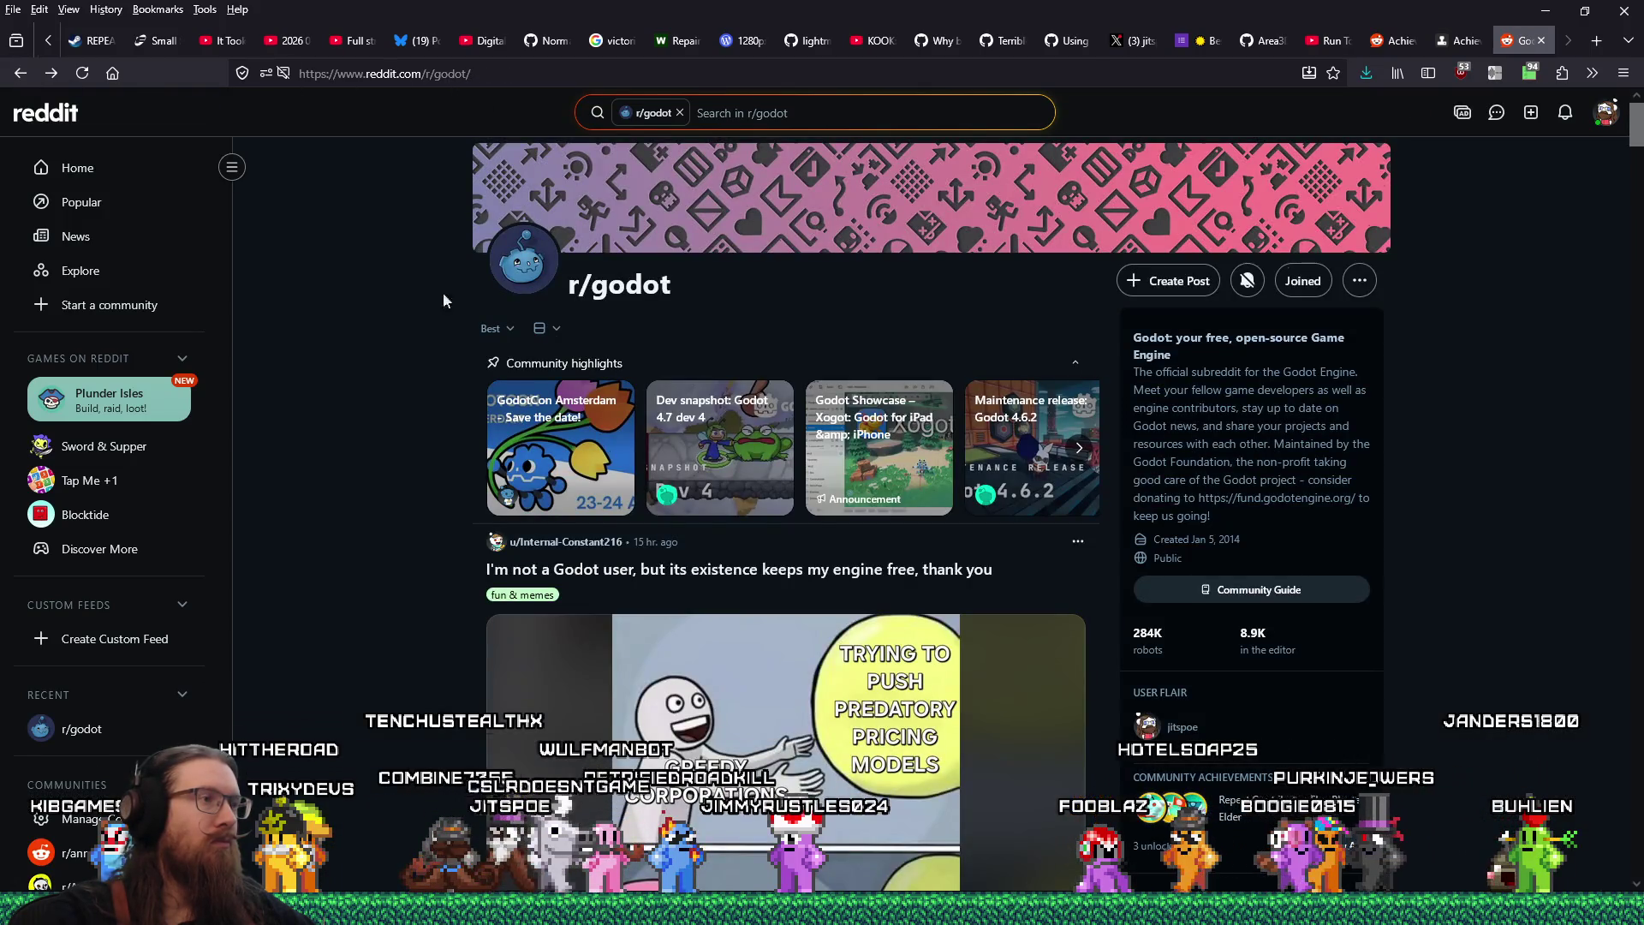
pyautogui.scroll(-20, 410, 368)
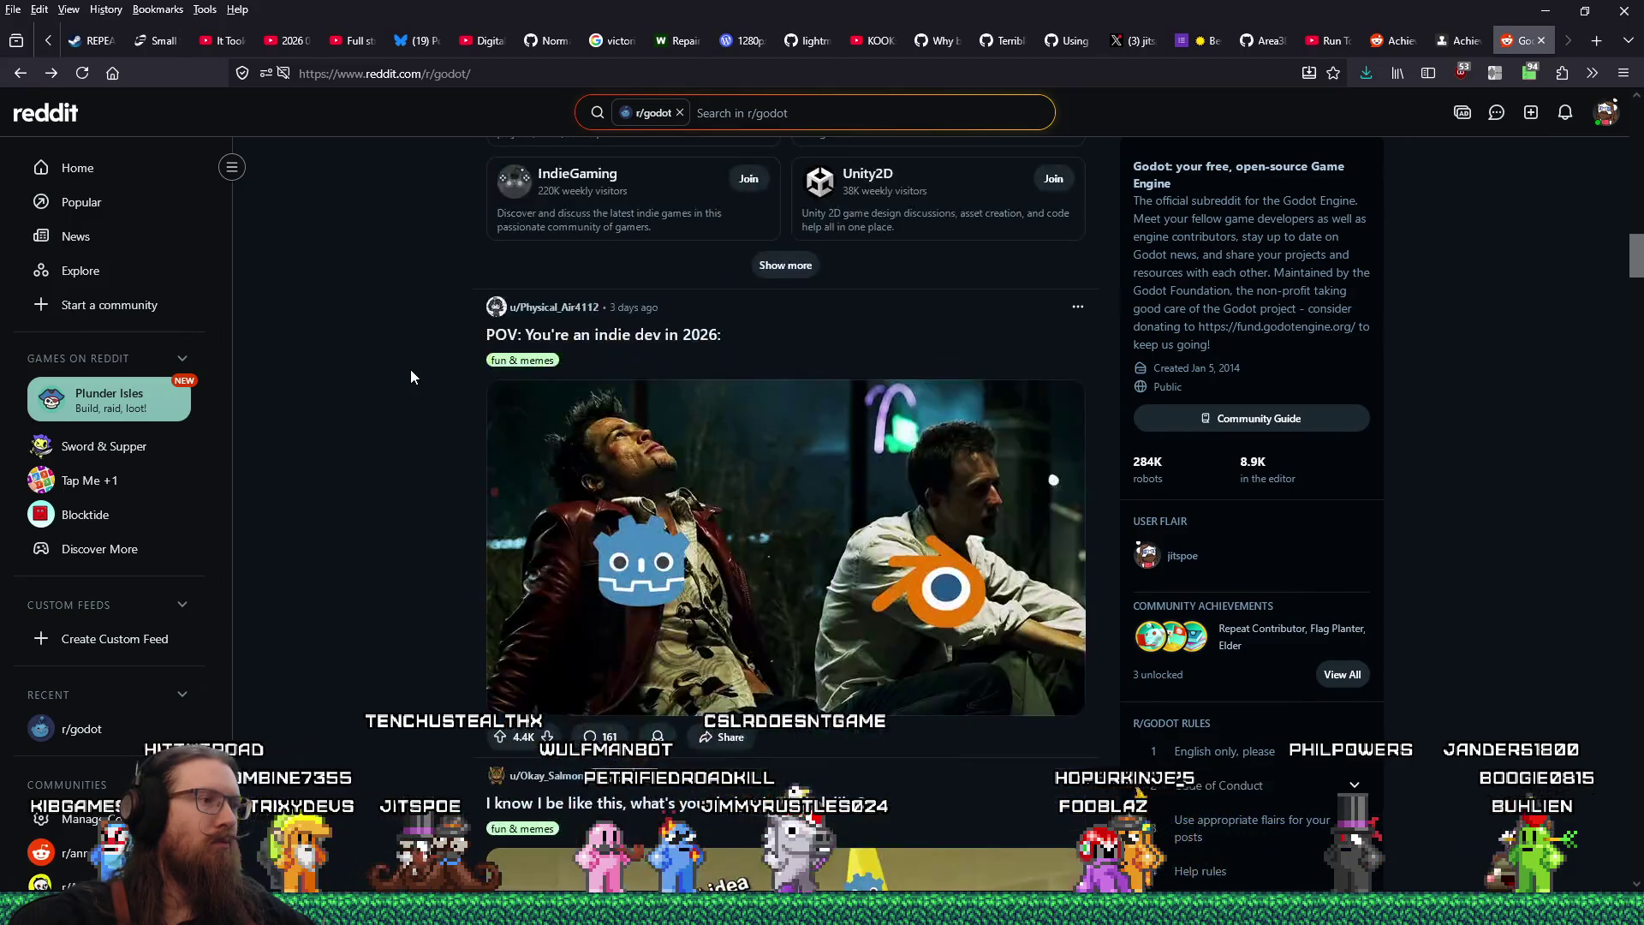
pyautogui.scroll(5, 409, 369)
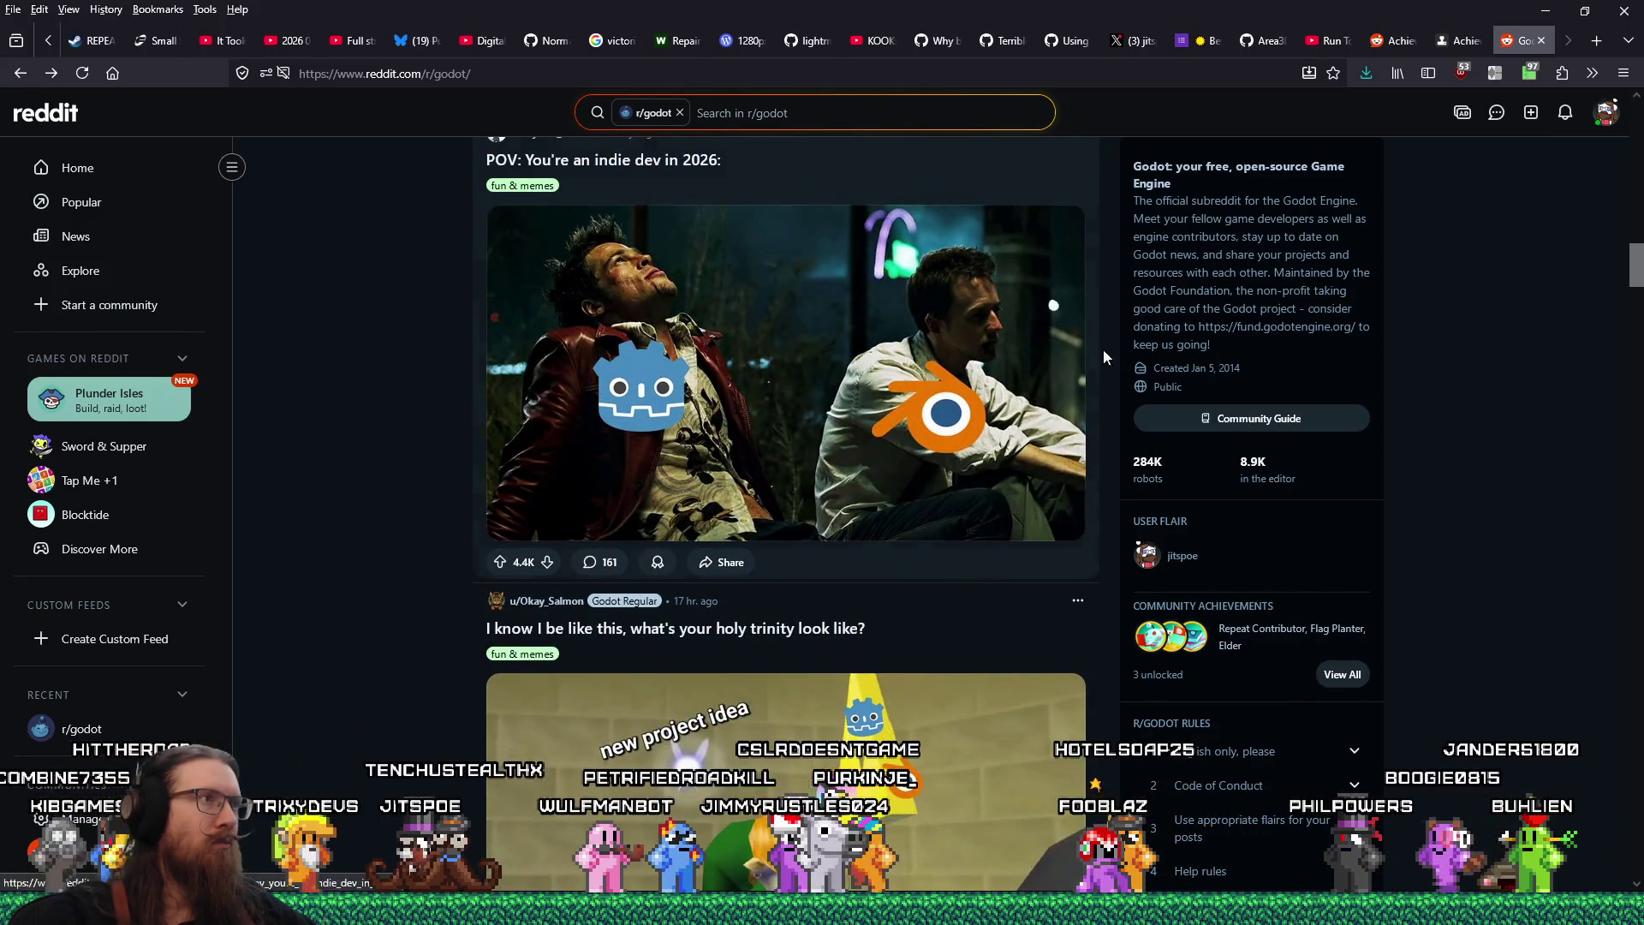
pyautogui.scroll(1, 1477, 413)
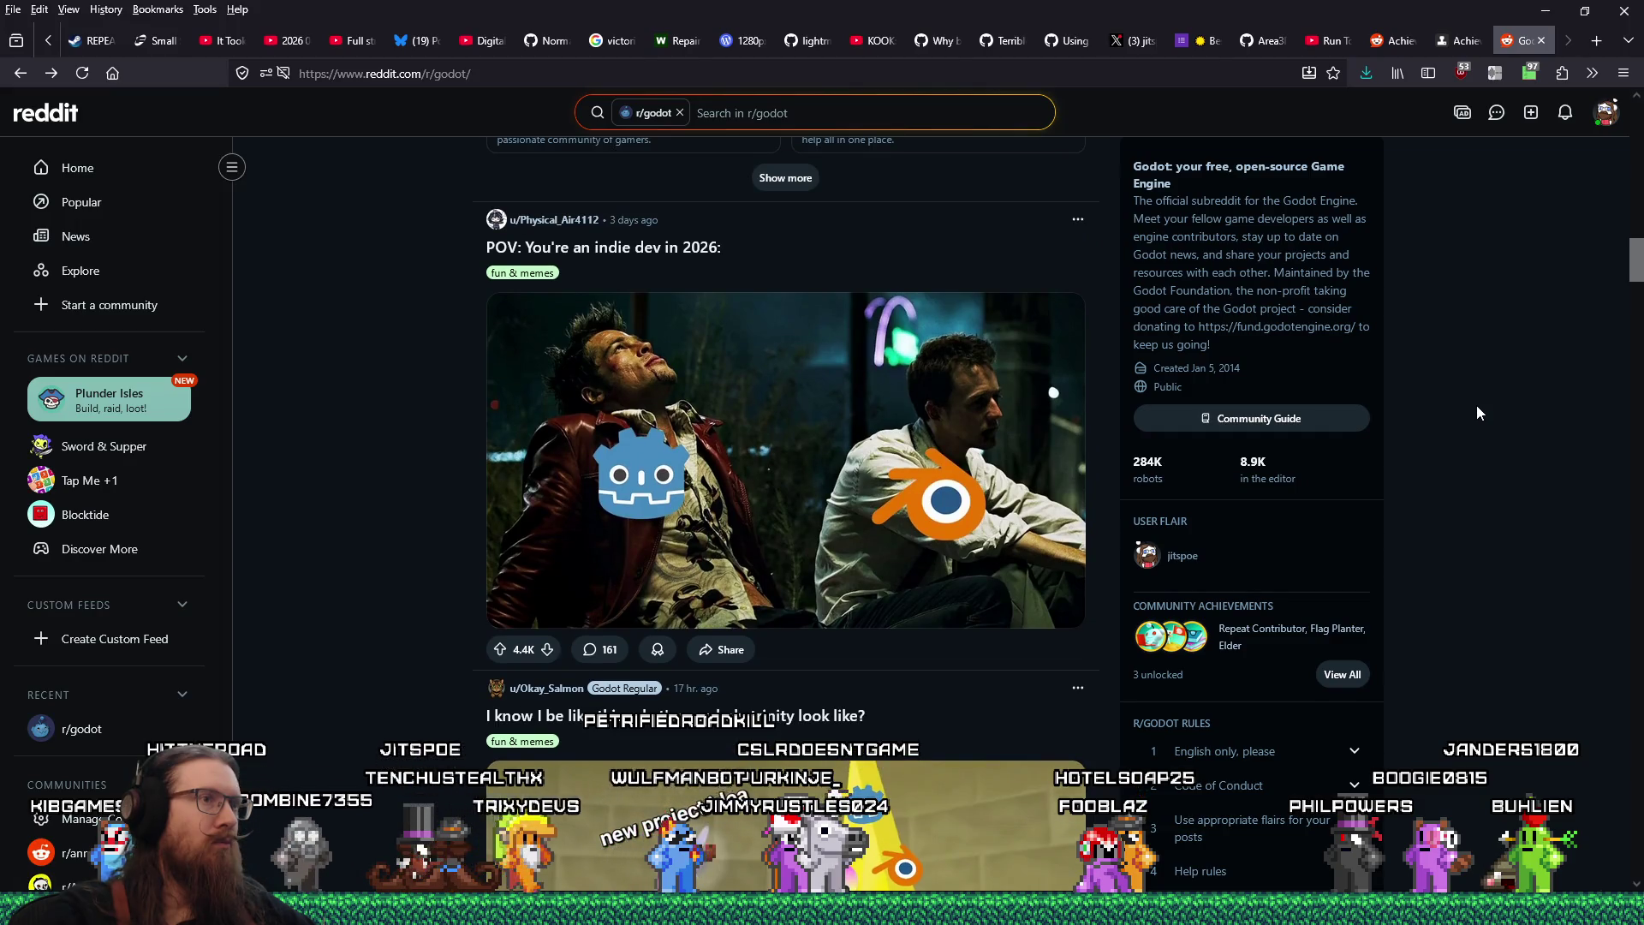
pyautogui.scroll(-6, 1506, 401)
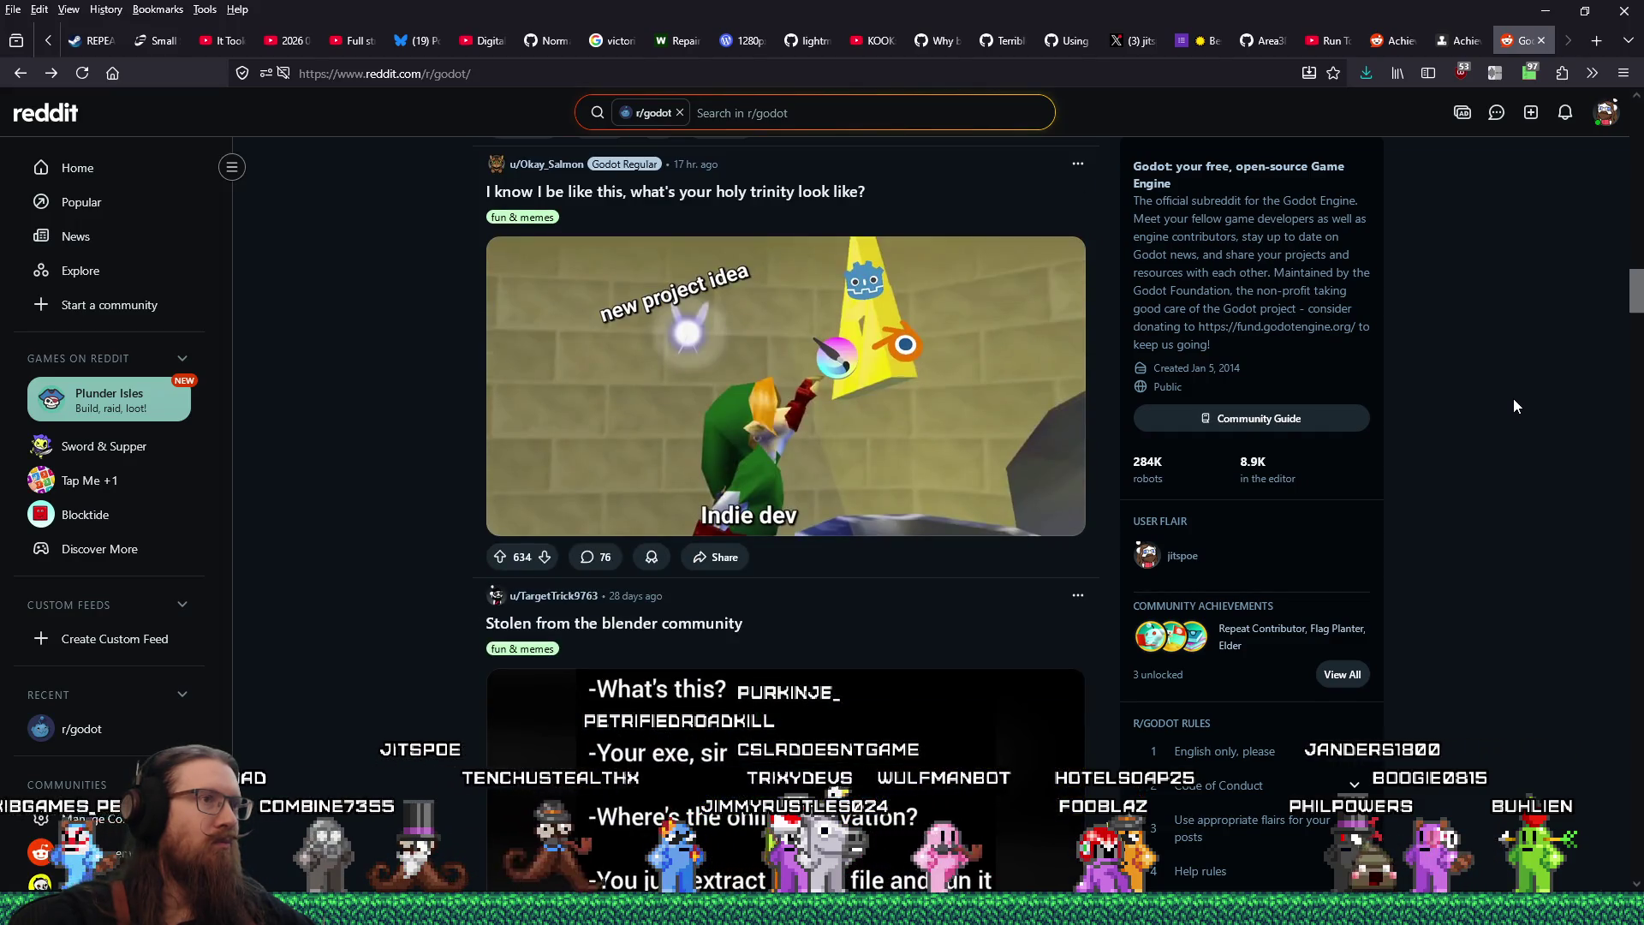
pyautogui.scroll(-5, 1514, 399)
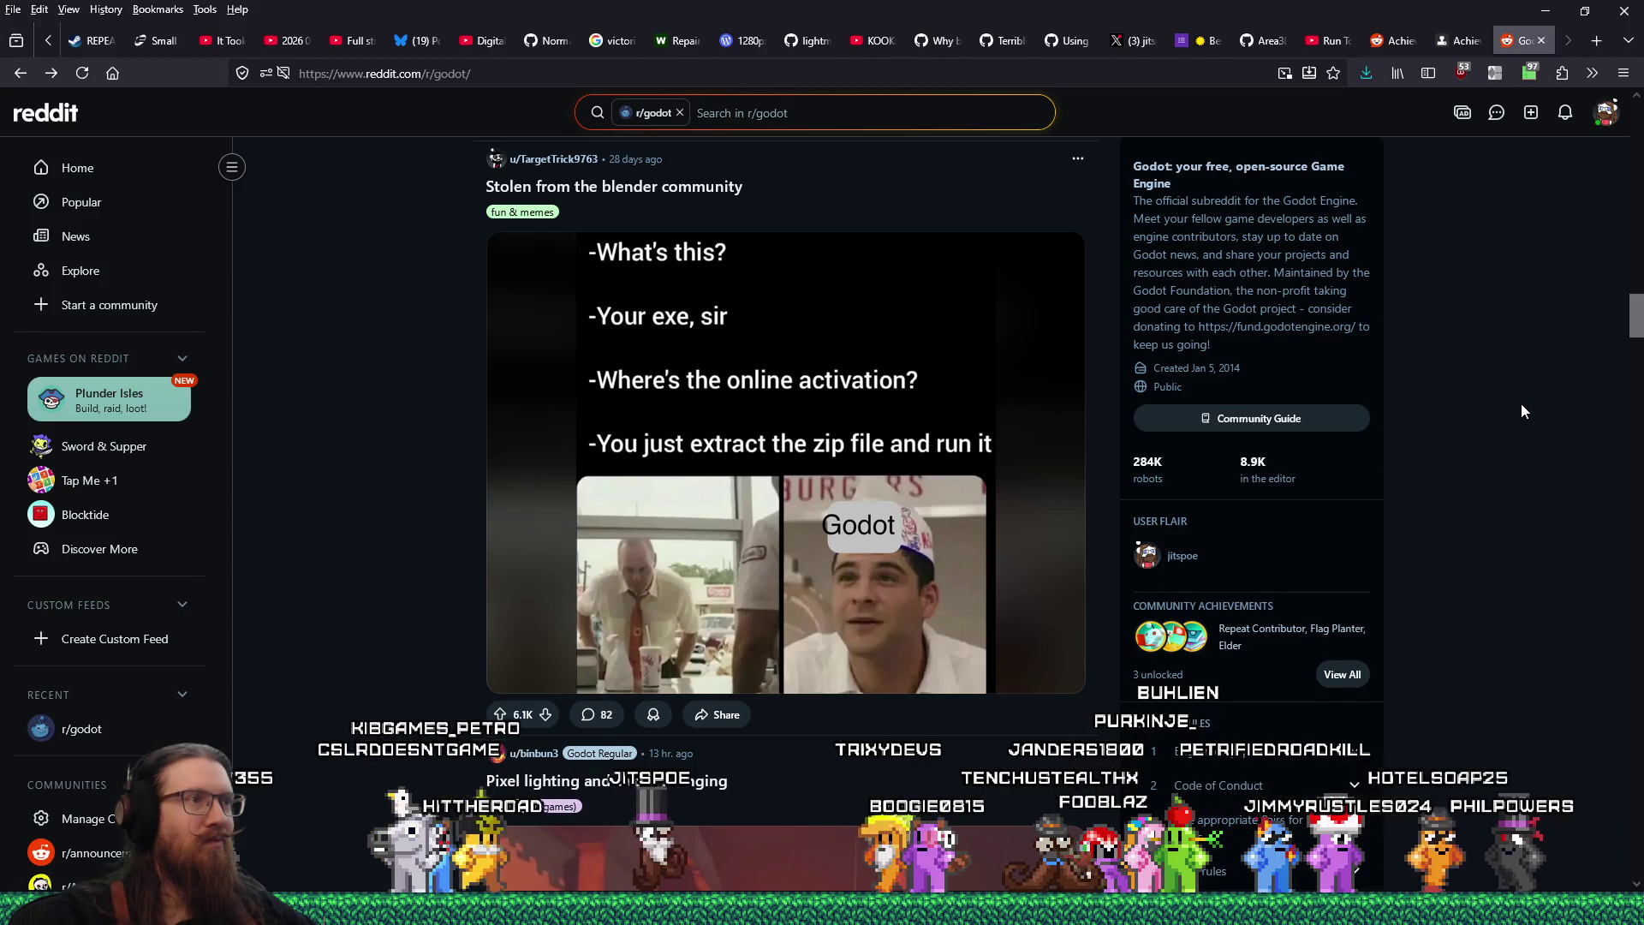
pyautogui.scroll(-1, 1522, 403)
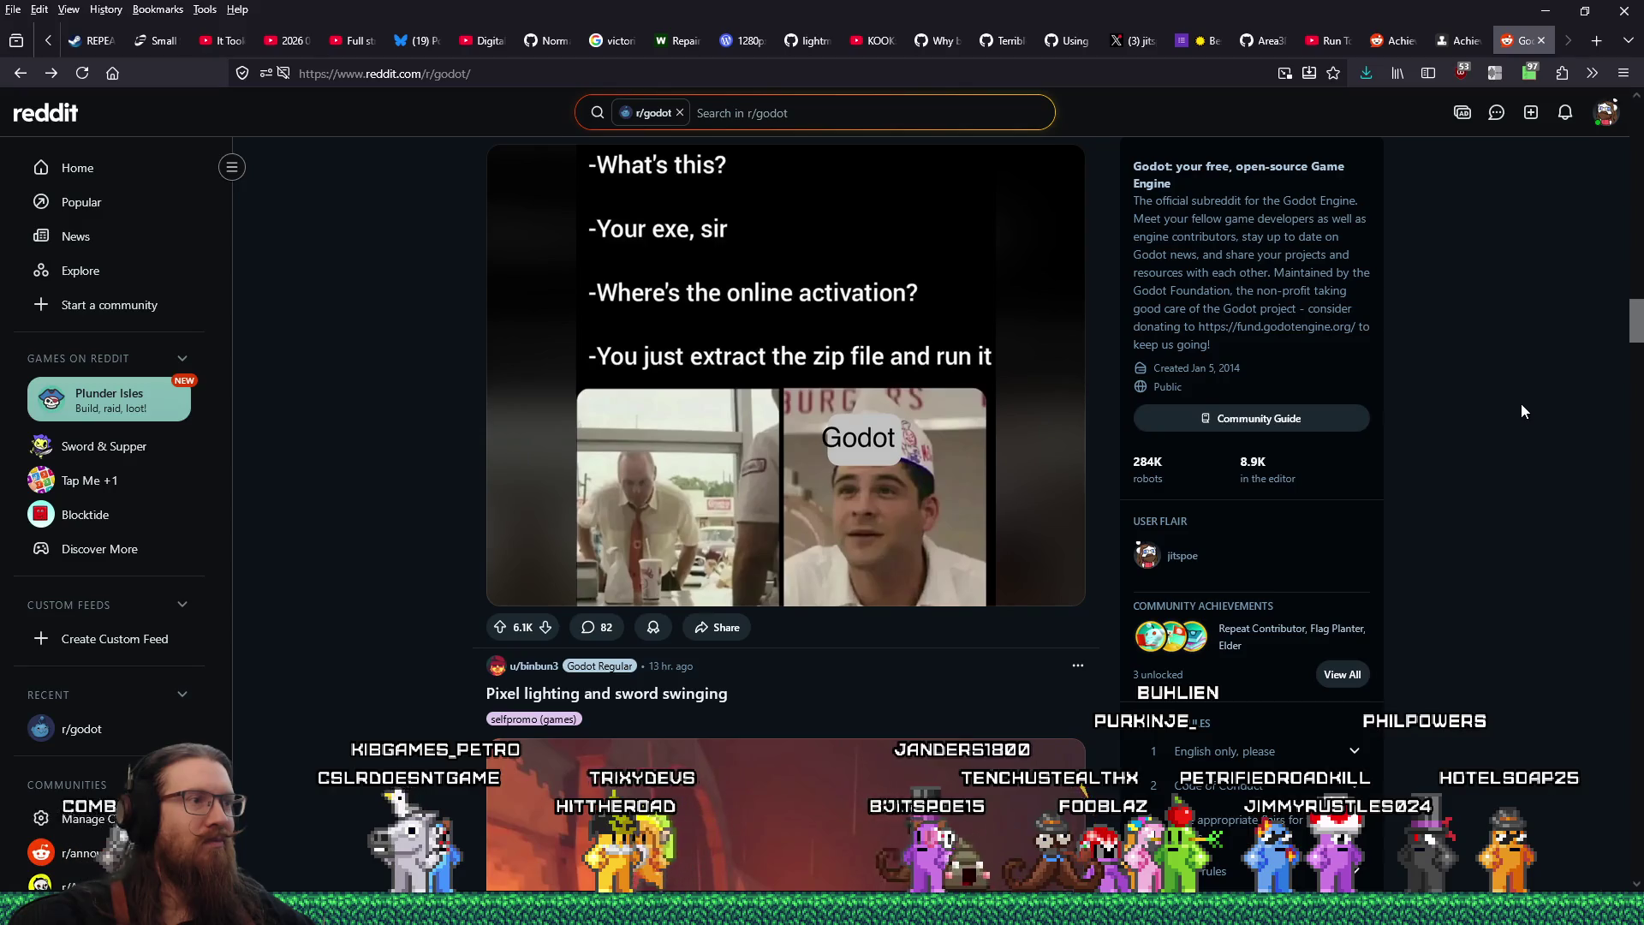
pyautogui.scroll(-3, 1521, 404)
pyautogui.scroll(-5, 1522, 411)
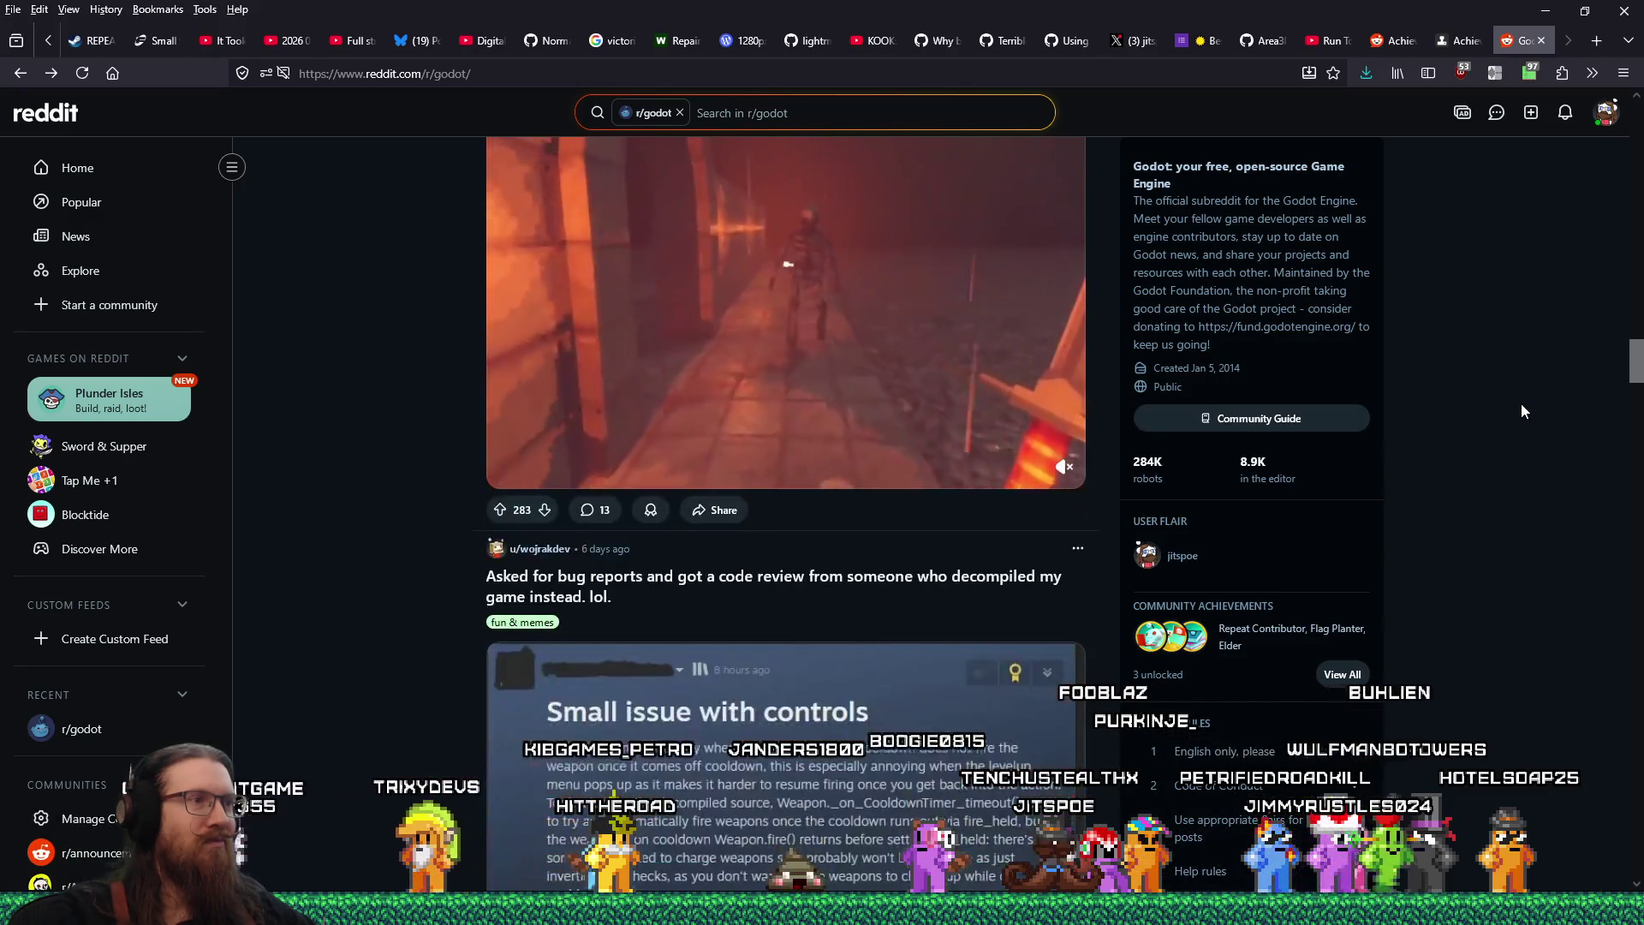
pyautogui.scroll(-3, 1523, 414)
pyautogui.scroll(-3, 1523, 408)
pyautogui.scroll(-5, 1523, 408)
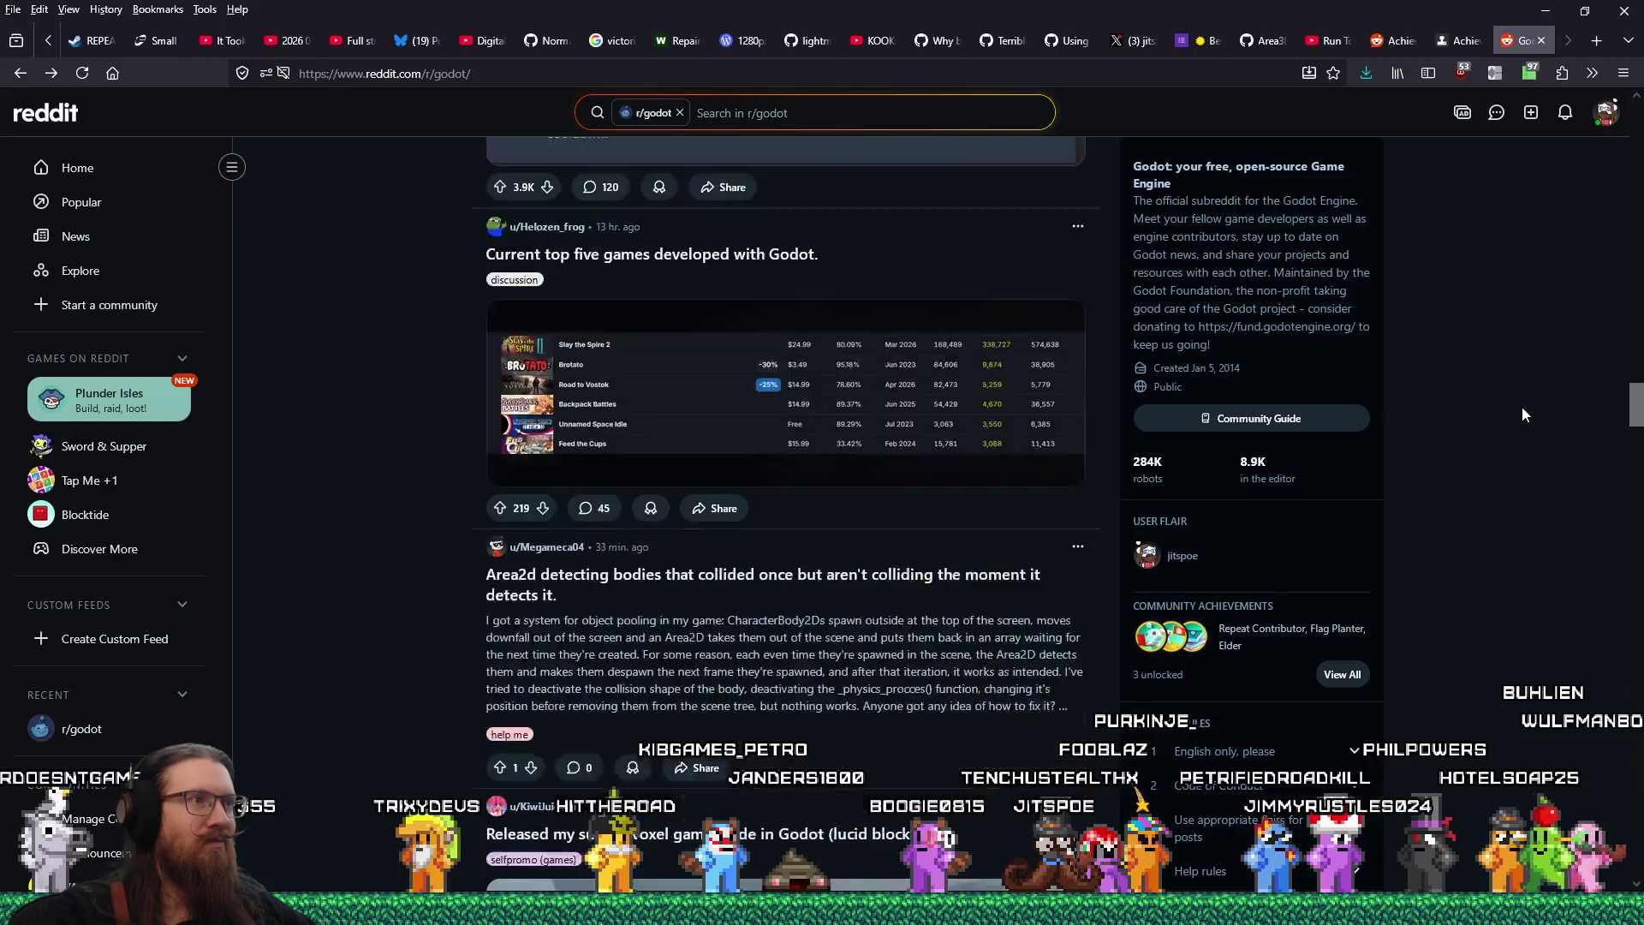
pyautogui.scroll(5, 1523, 407)
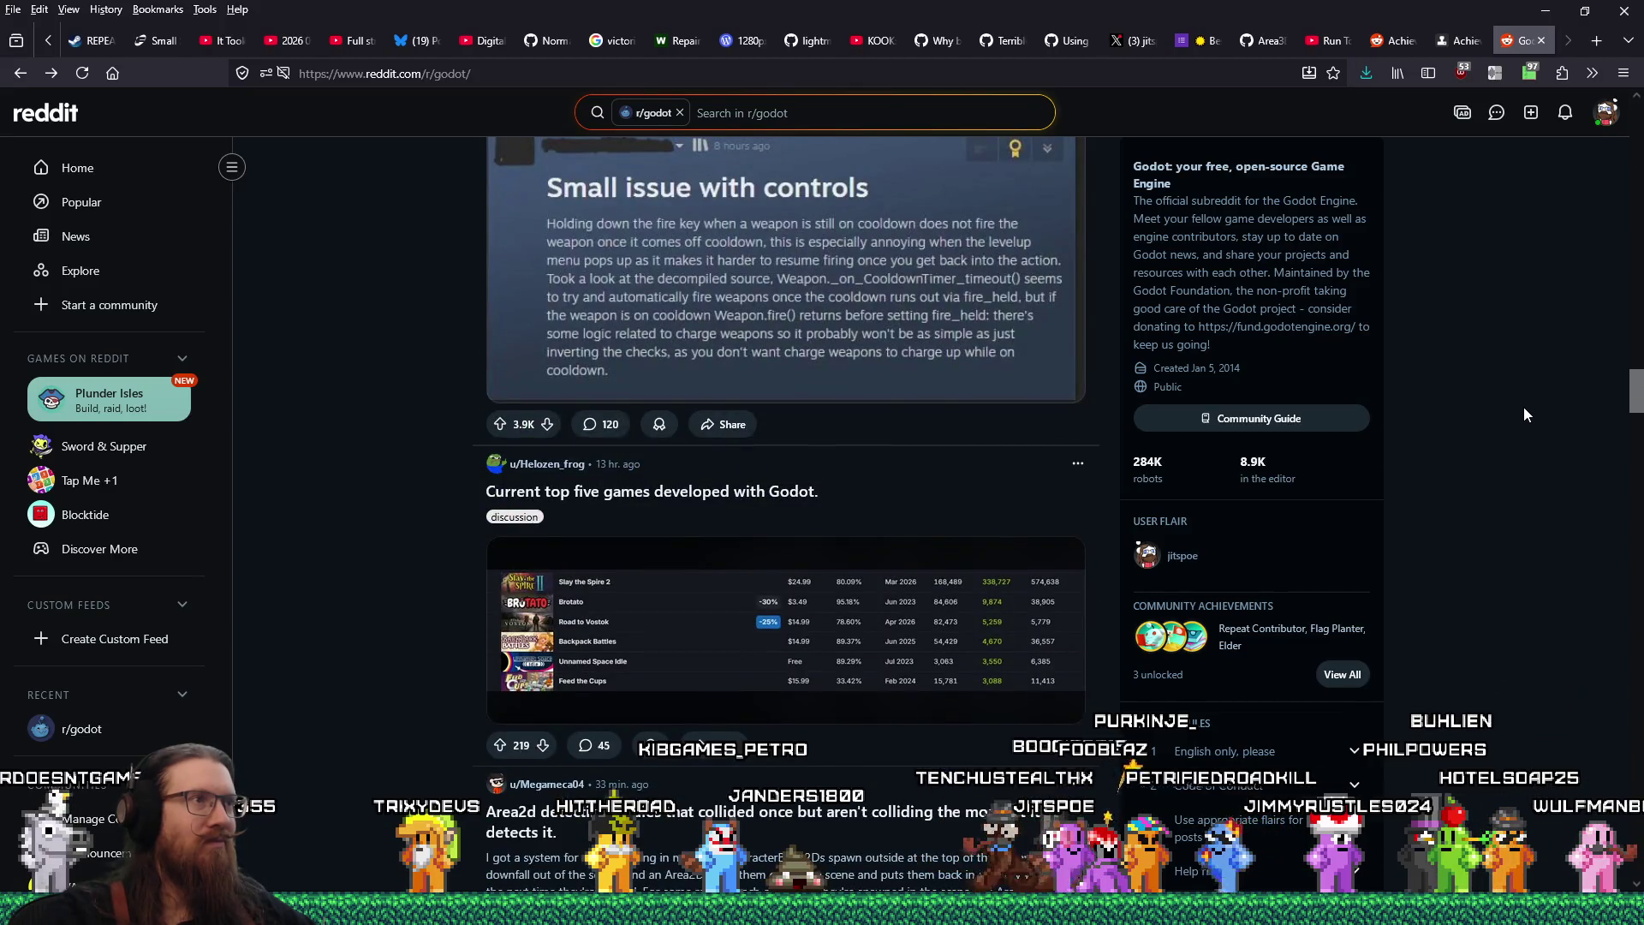
pyautogui.scroll(2, 1523, 415)
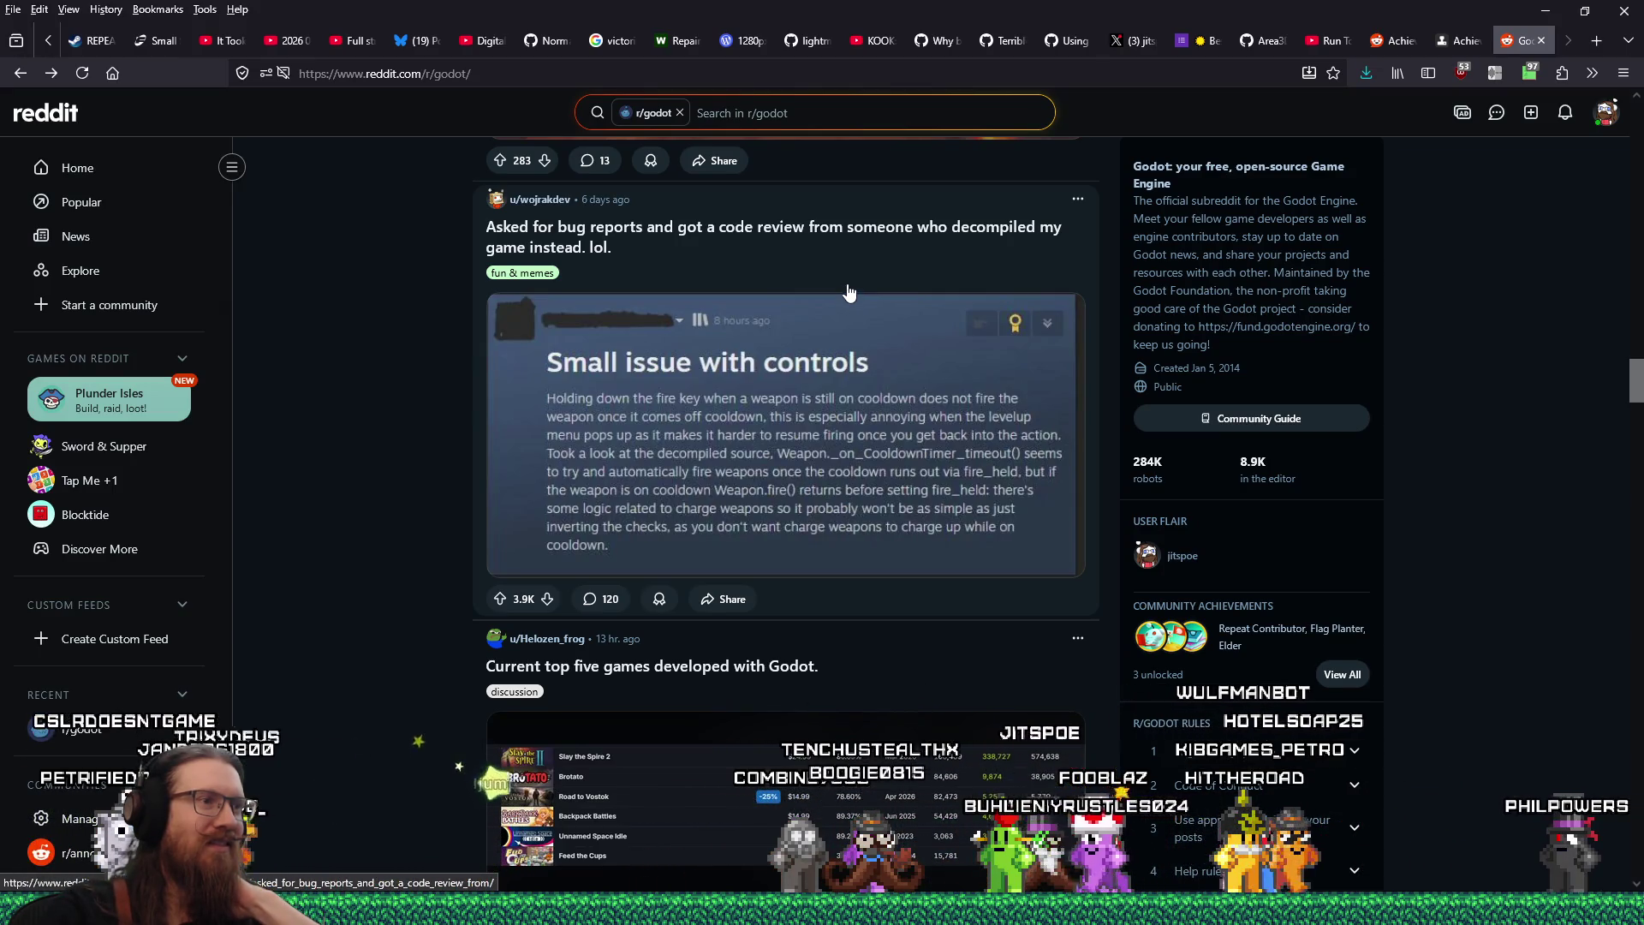
pyautogui.click(875, 247)
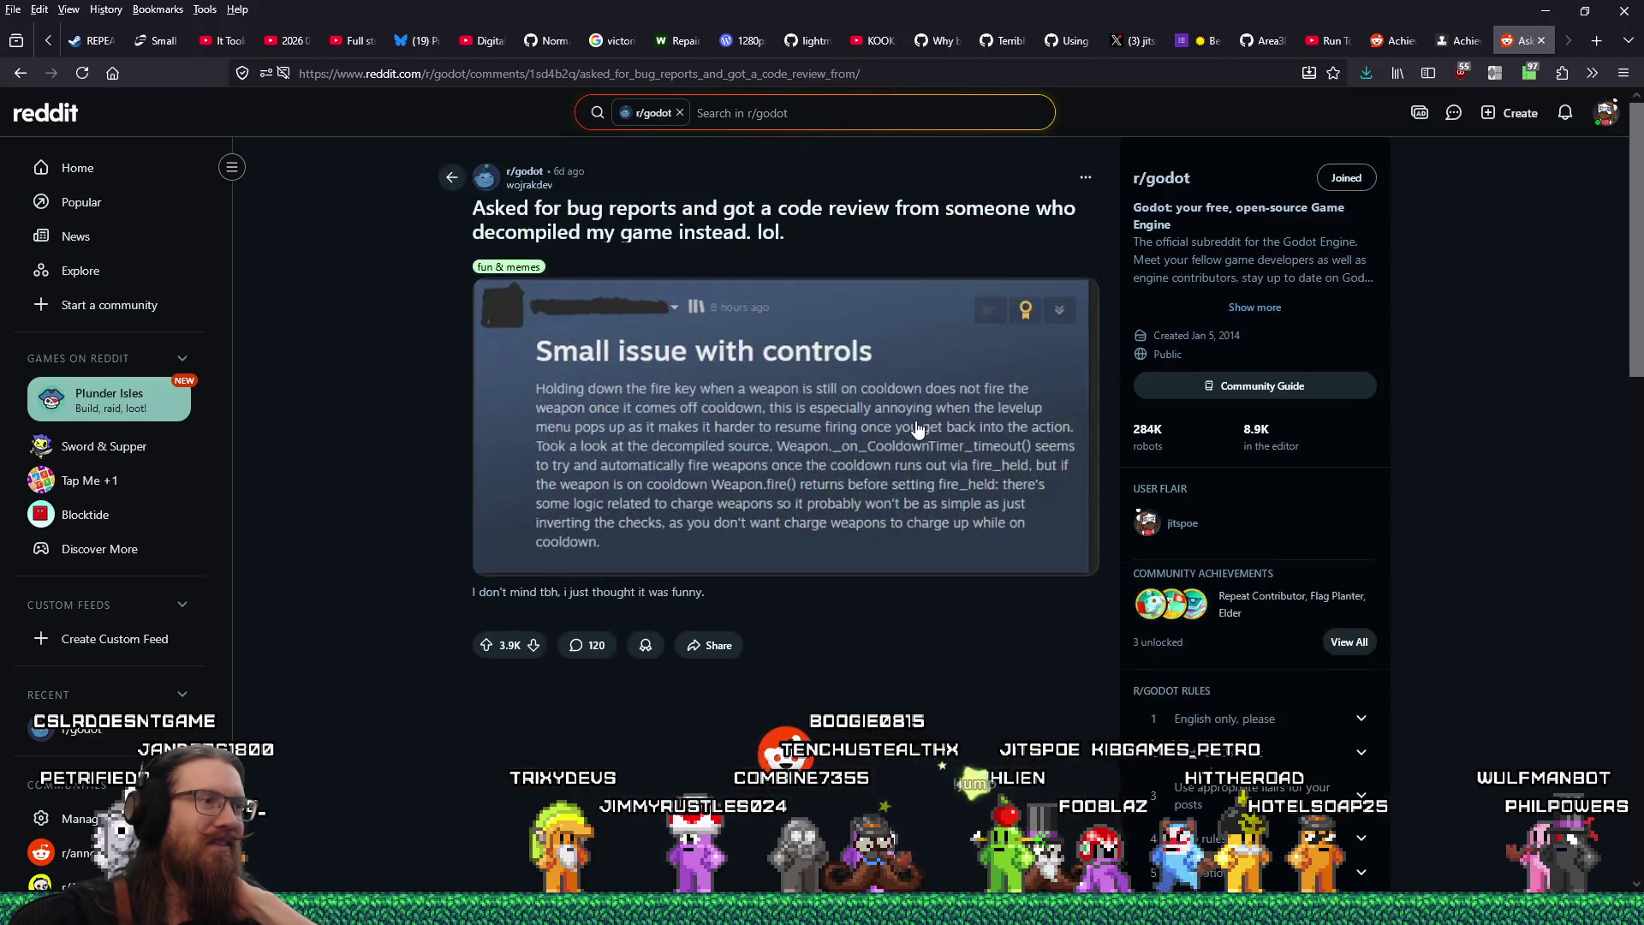
# Upvote the top comment on the decompiled-code bug-report post and return to the feed
pyautogui.scroll(-2, 916, 428)
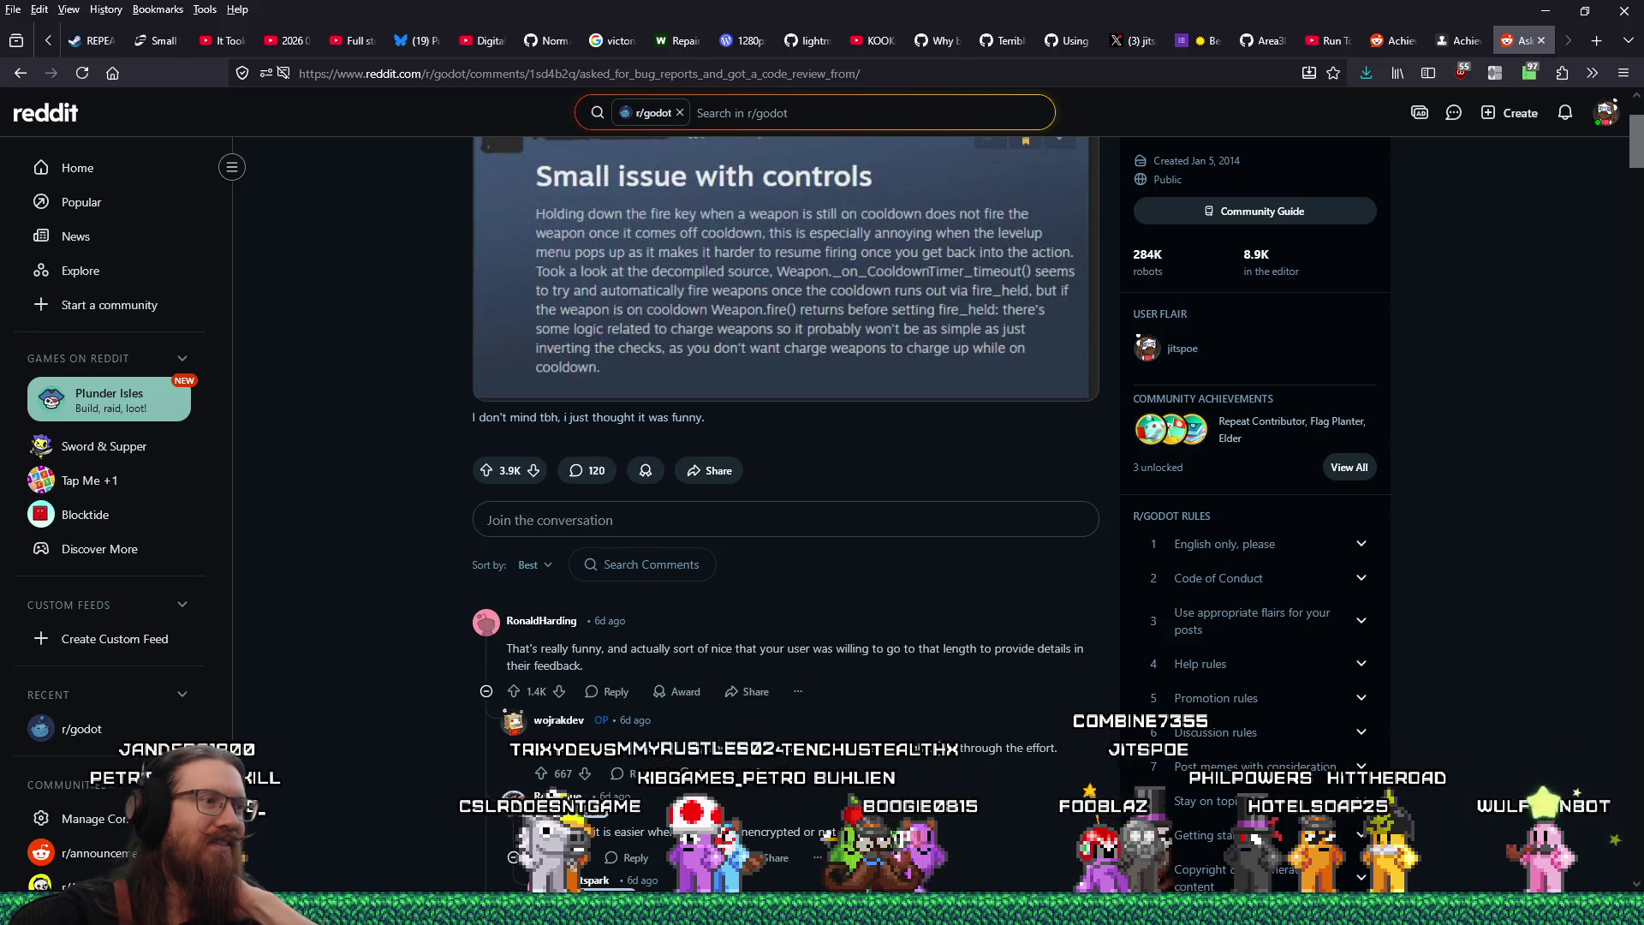
pyautogui.click(514, 691)
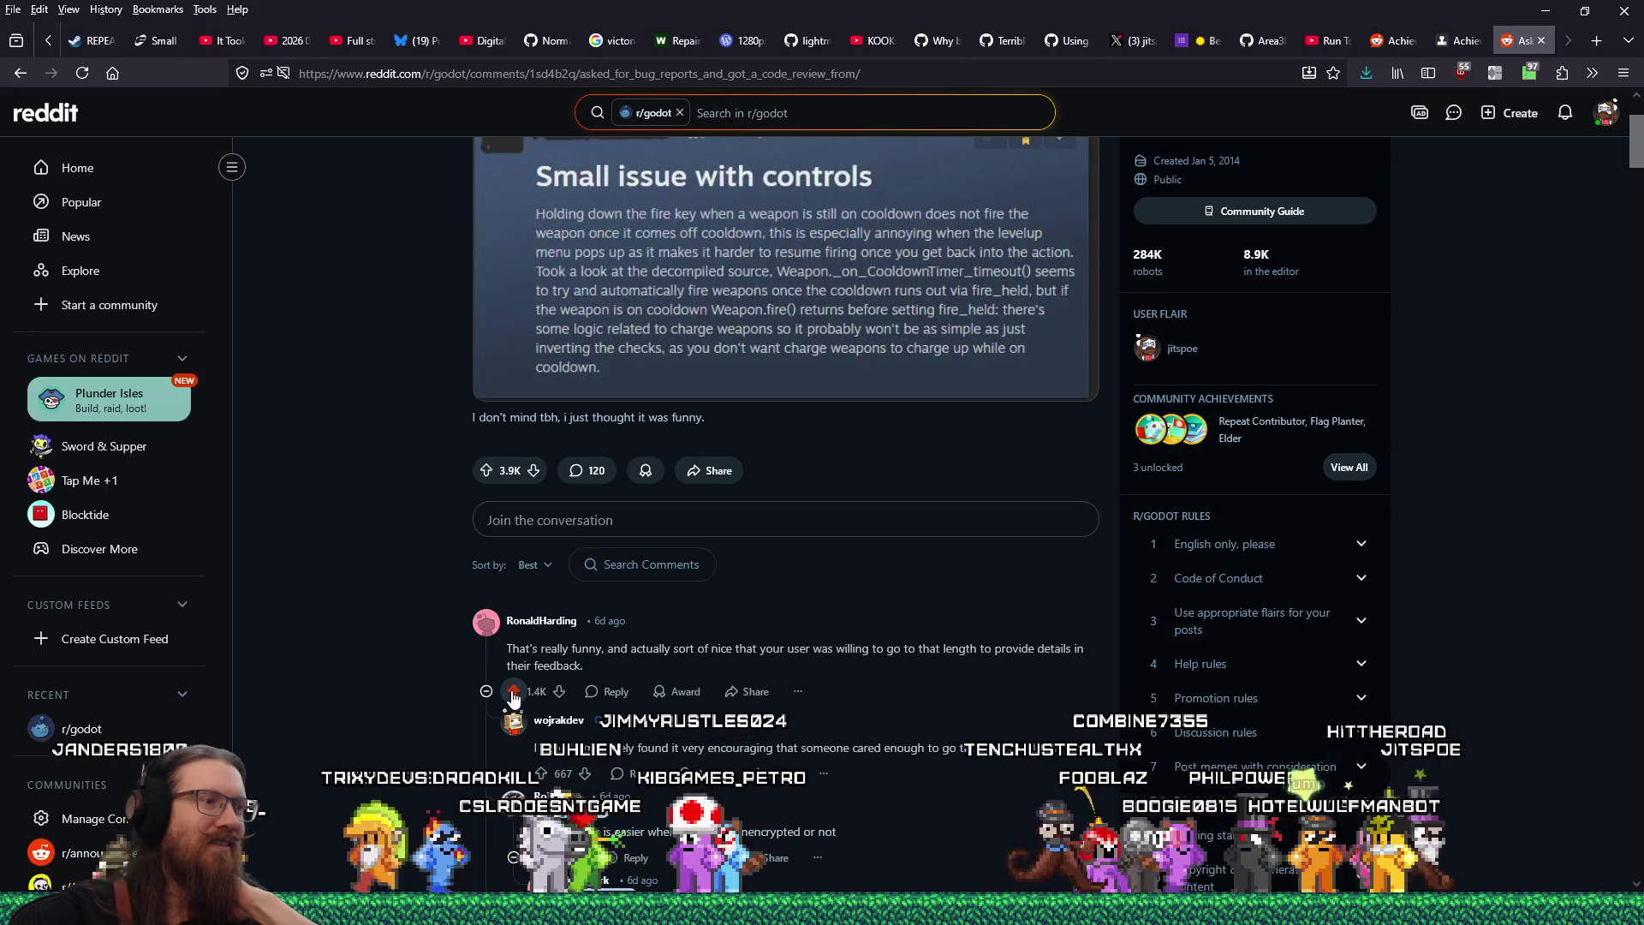
pyautogui.scroll(-4, 425, 670)
pyautogui.click(18, 73)
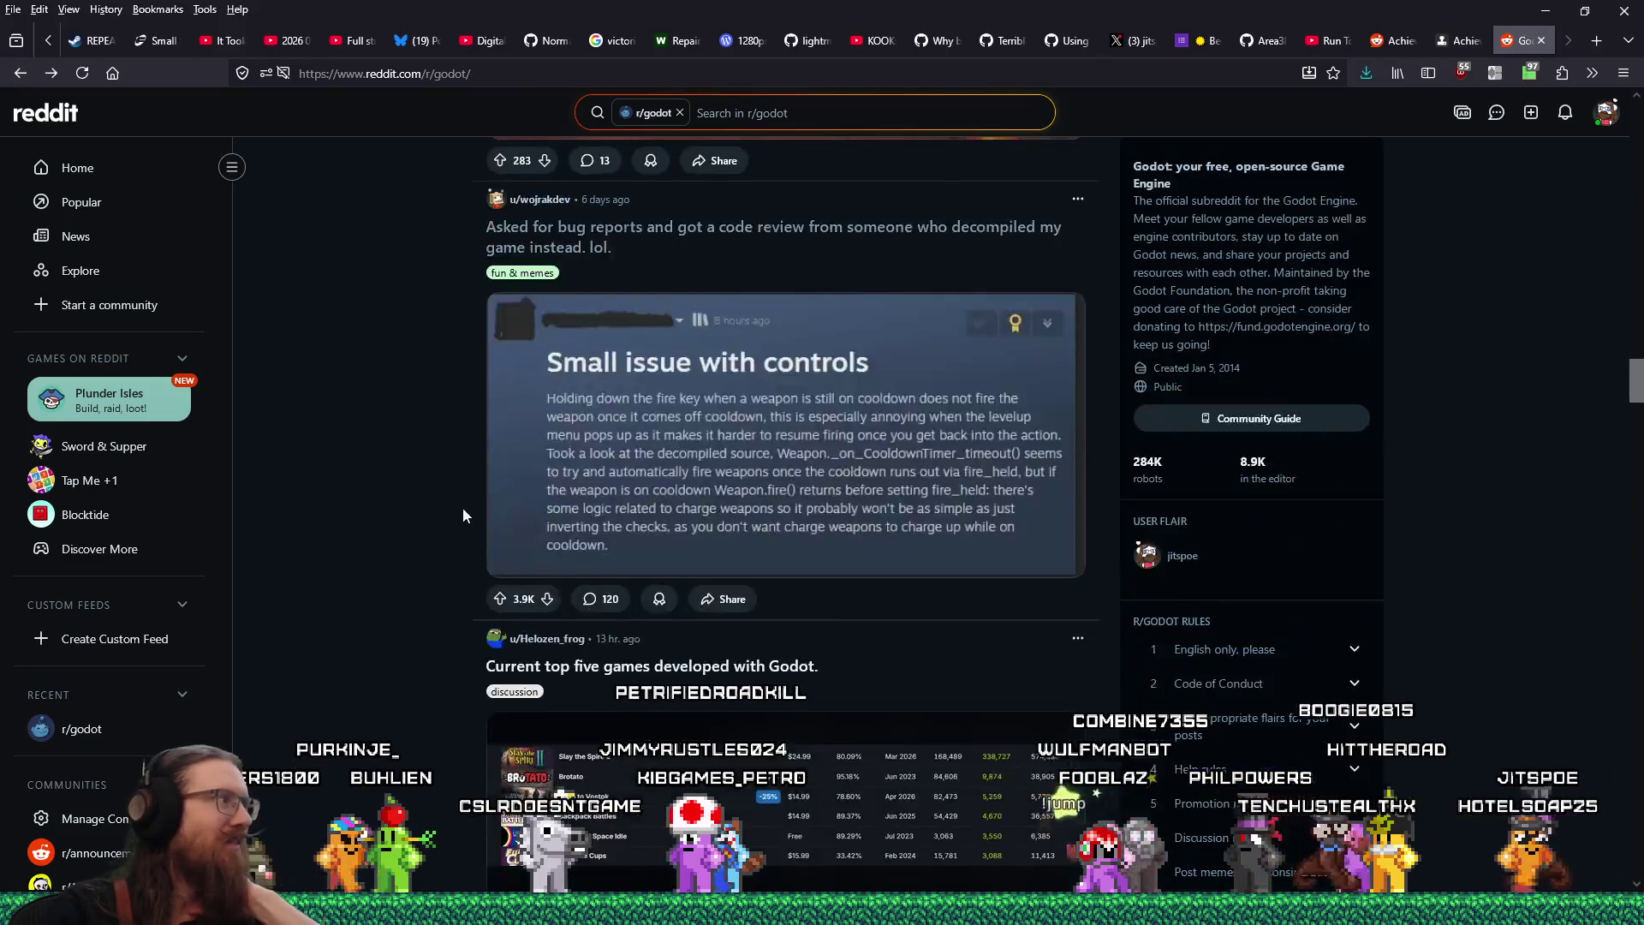
# View the top-five-games table image full size, close it, and open that post
pyautogui.scroll(-6, 669, 609)
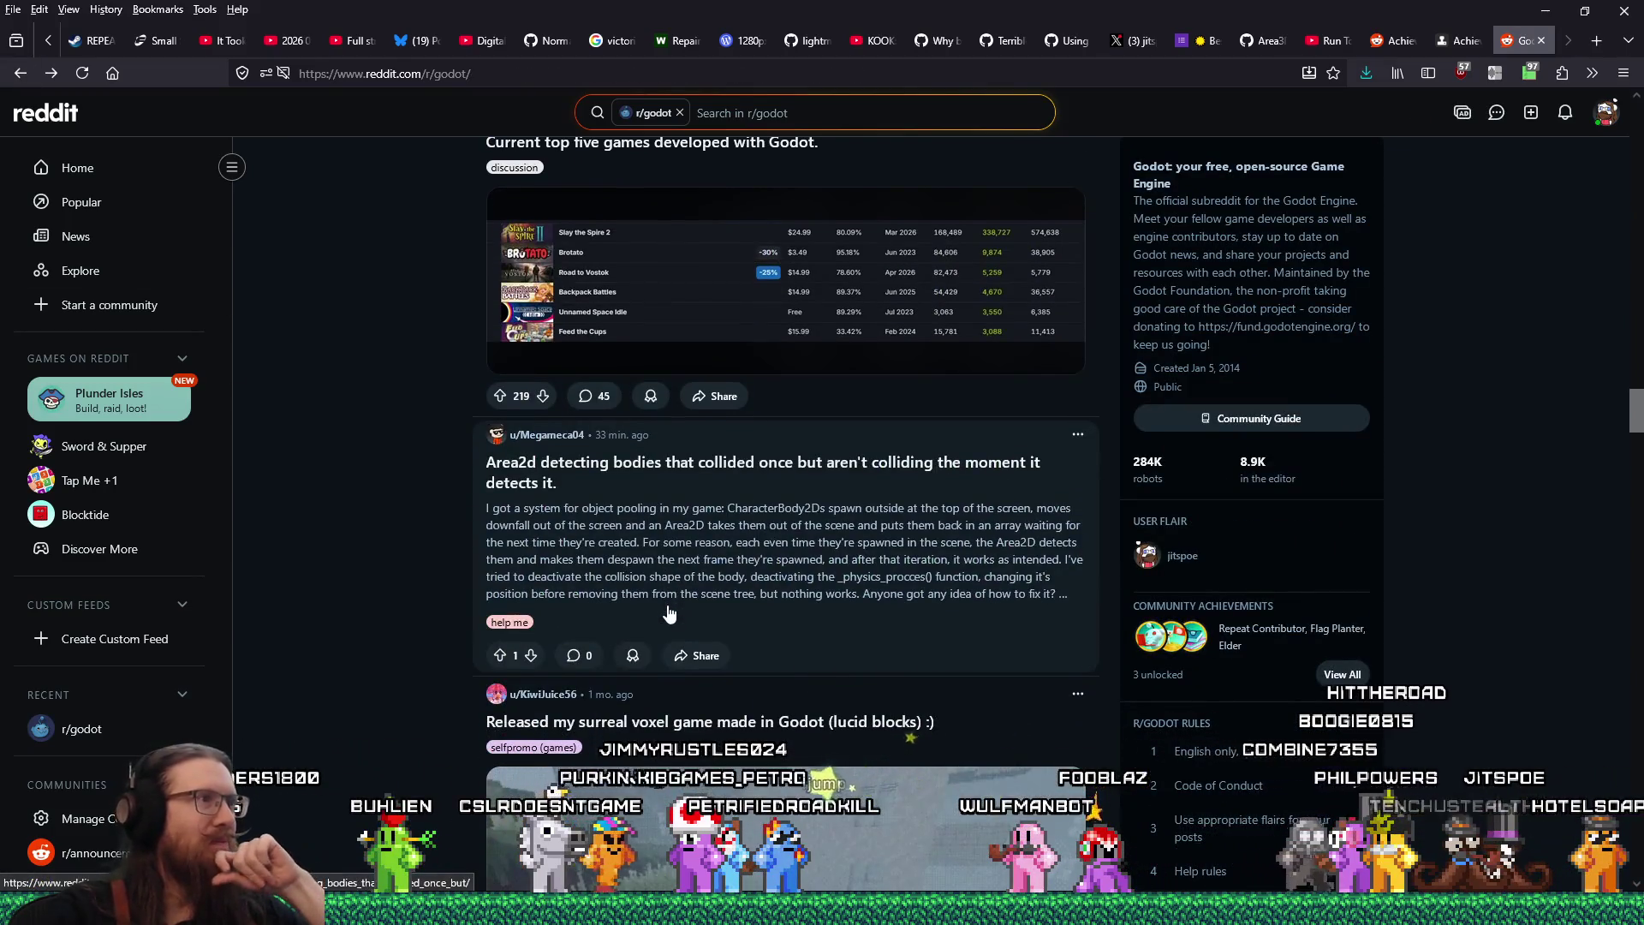
pyautogui.scroll(2, 669, 613)
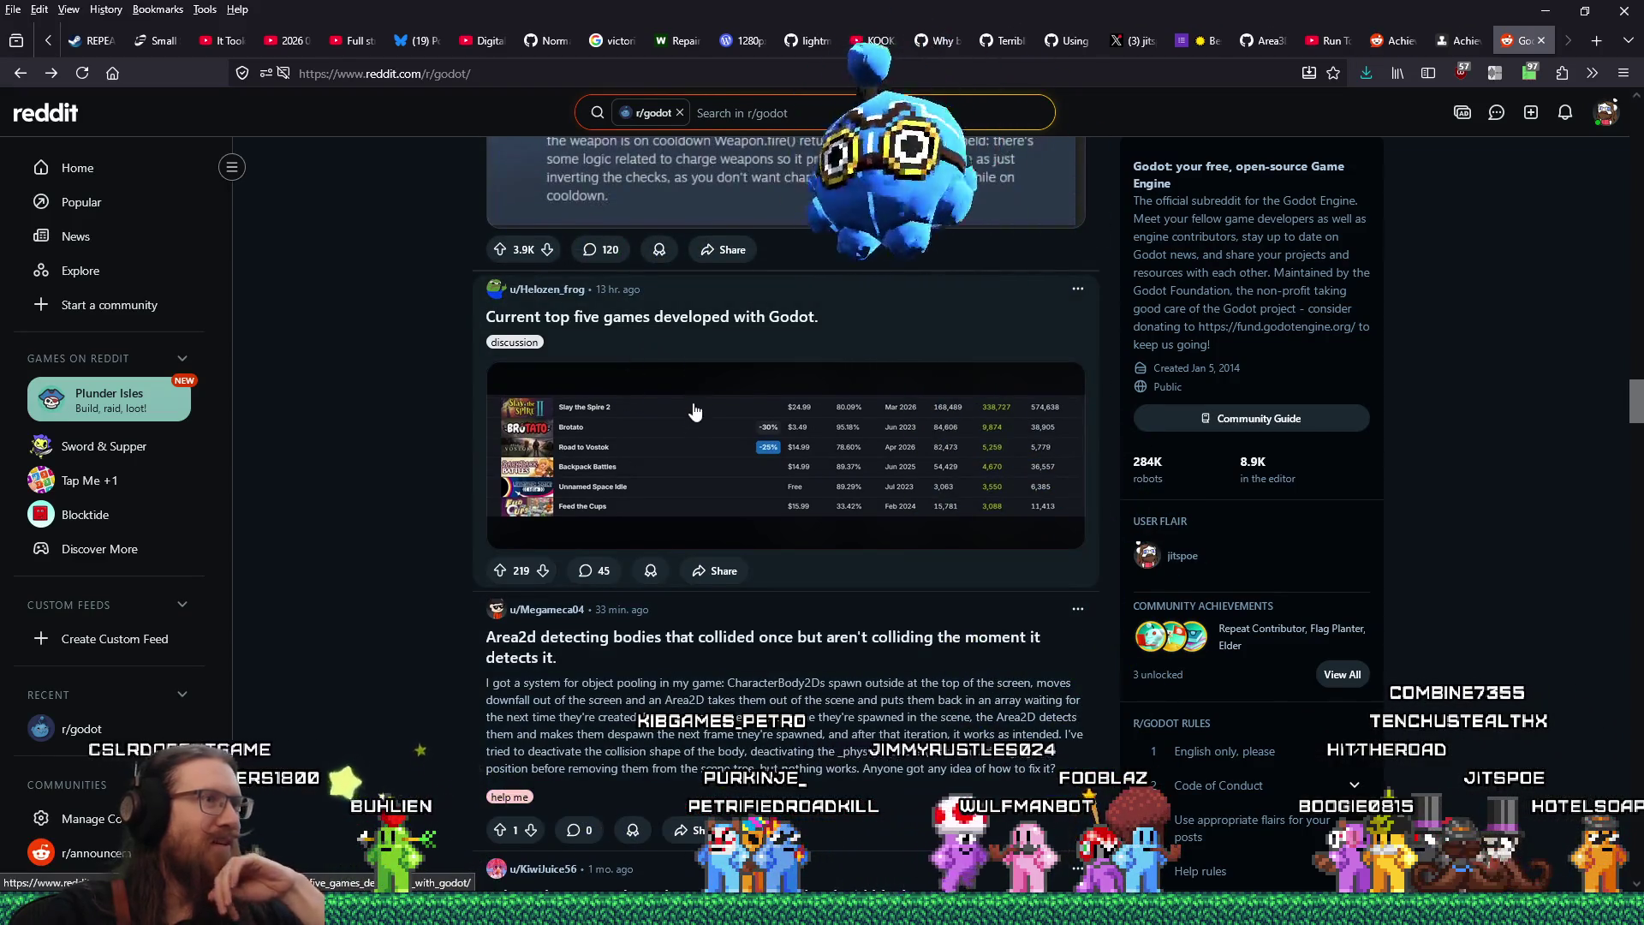
pyautogui.click(671, 469)
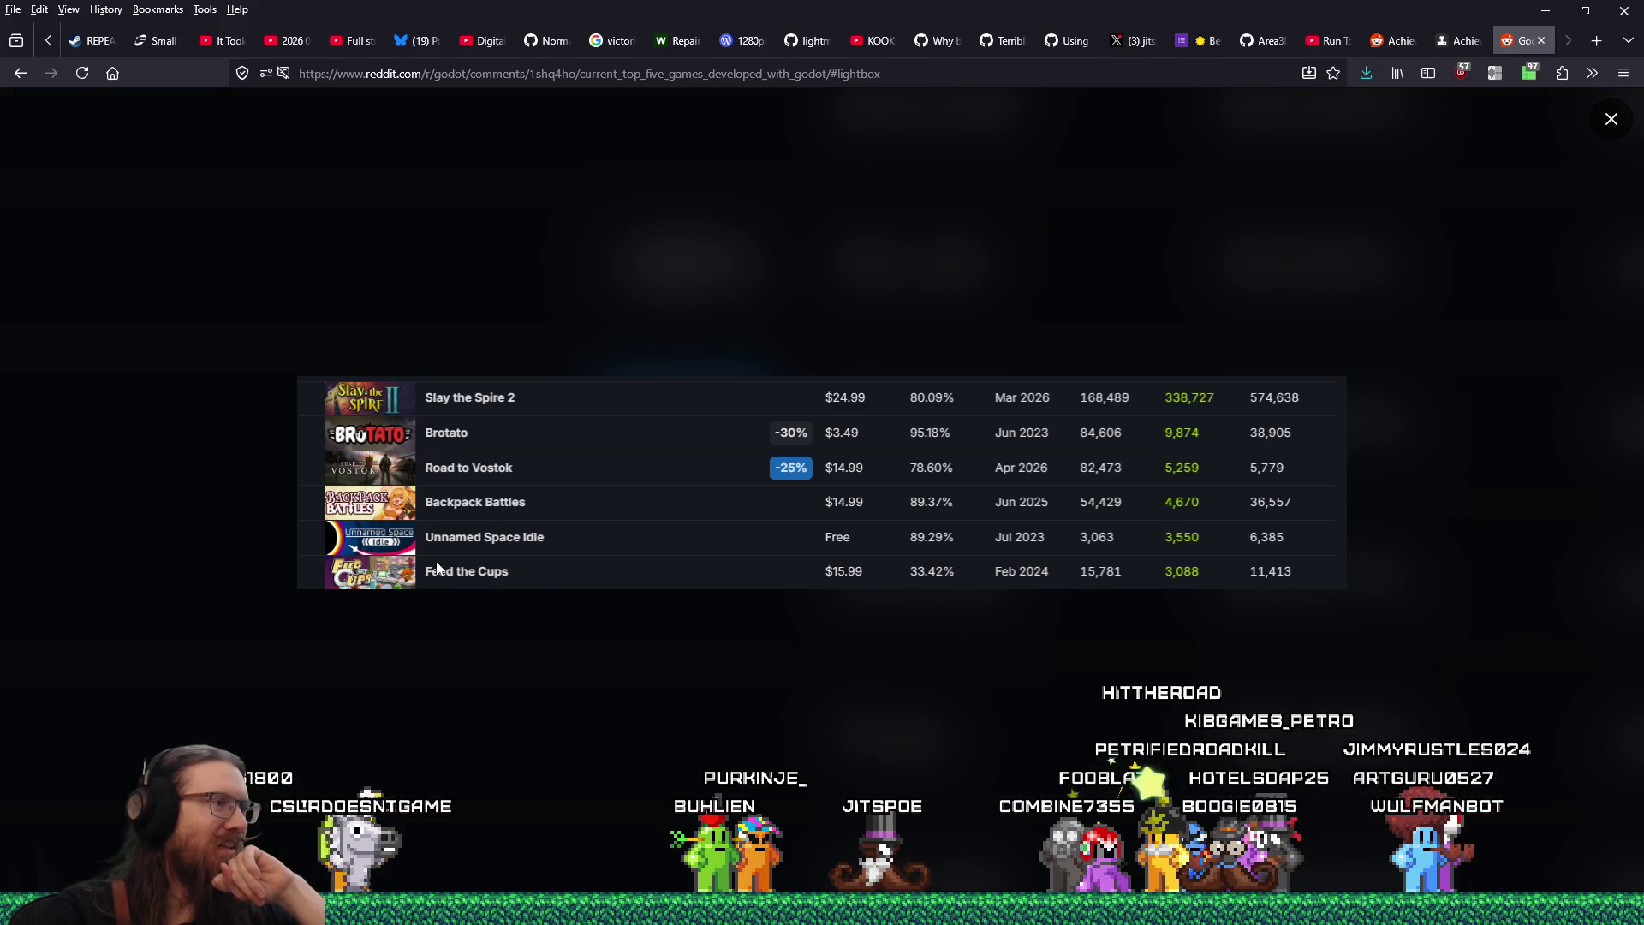
pyautogui.click(20, 74)
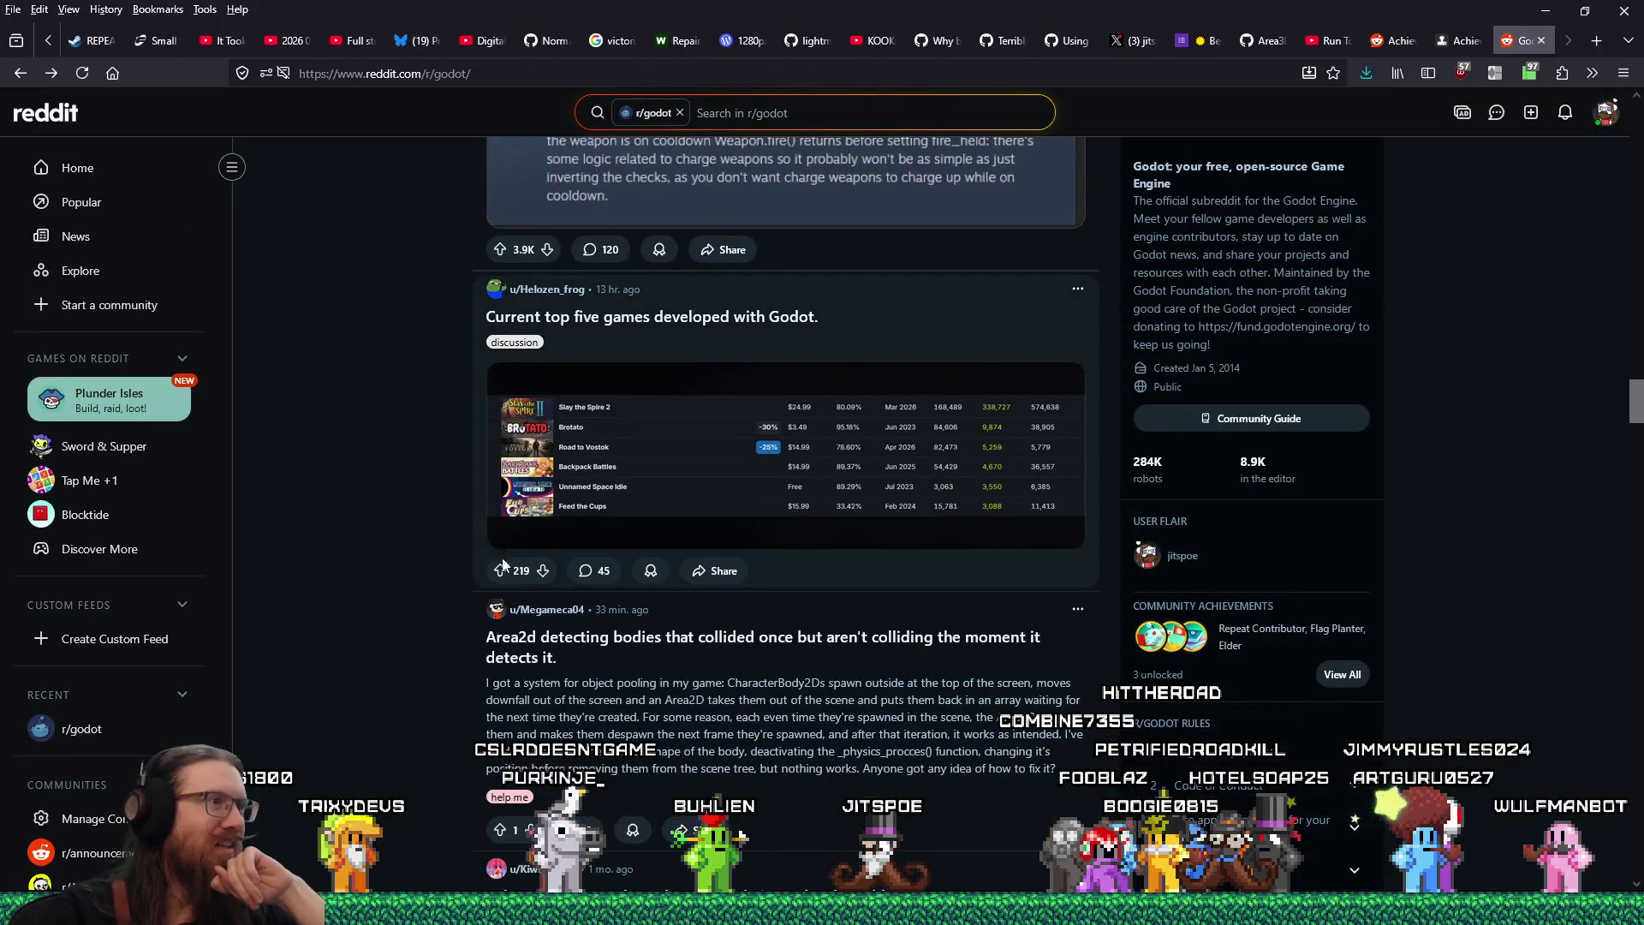
pyautogui.click(539, 536)
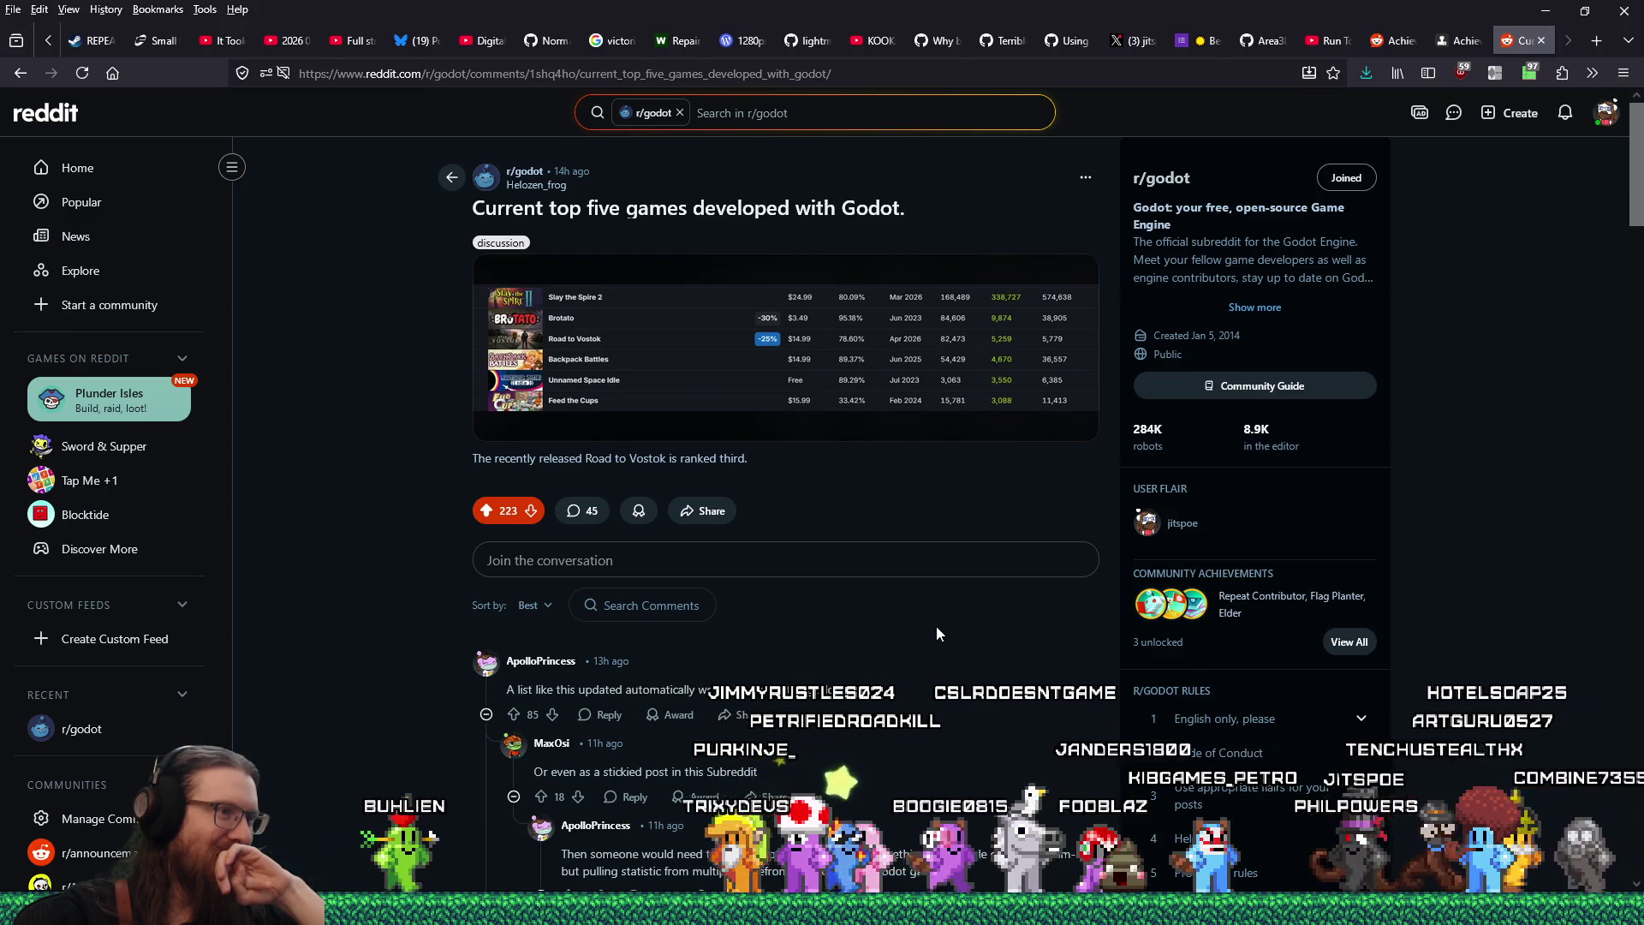
# Scroll the top-five-games comments, then go back to the r/godot feed and scroll it
pyautogui.scroll(-4, 937, 625)
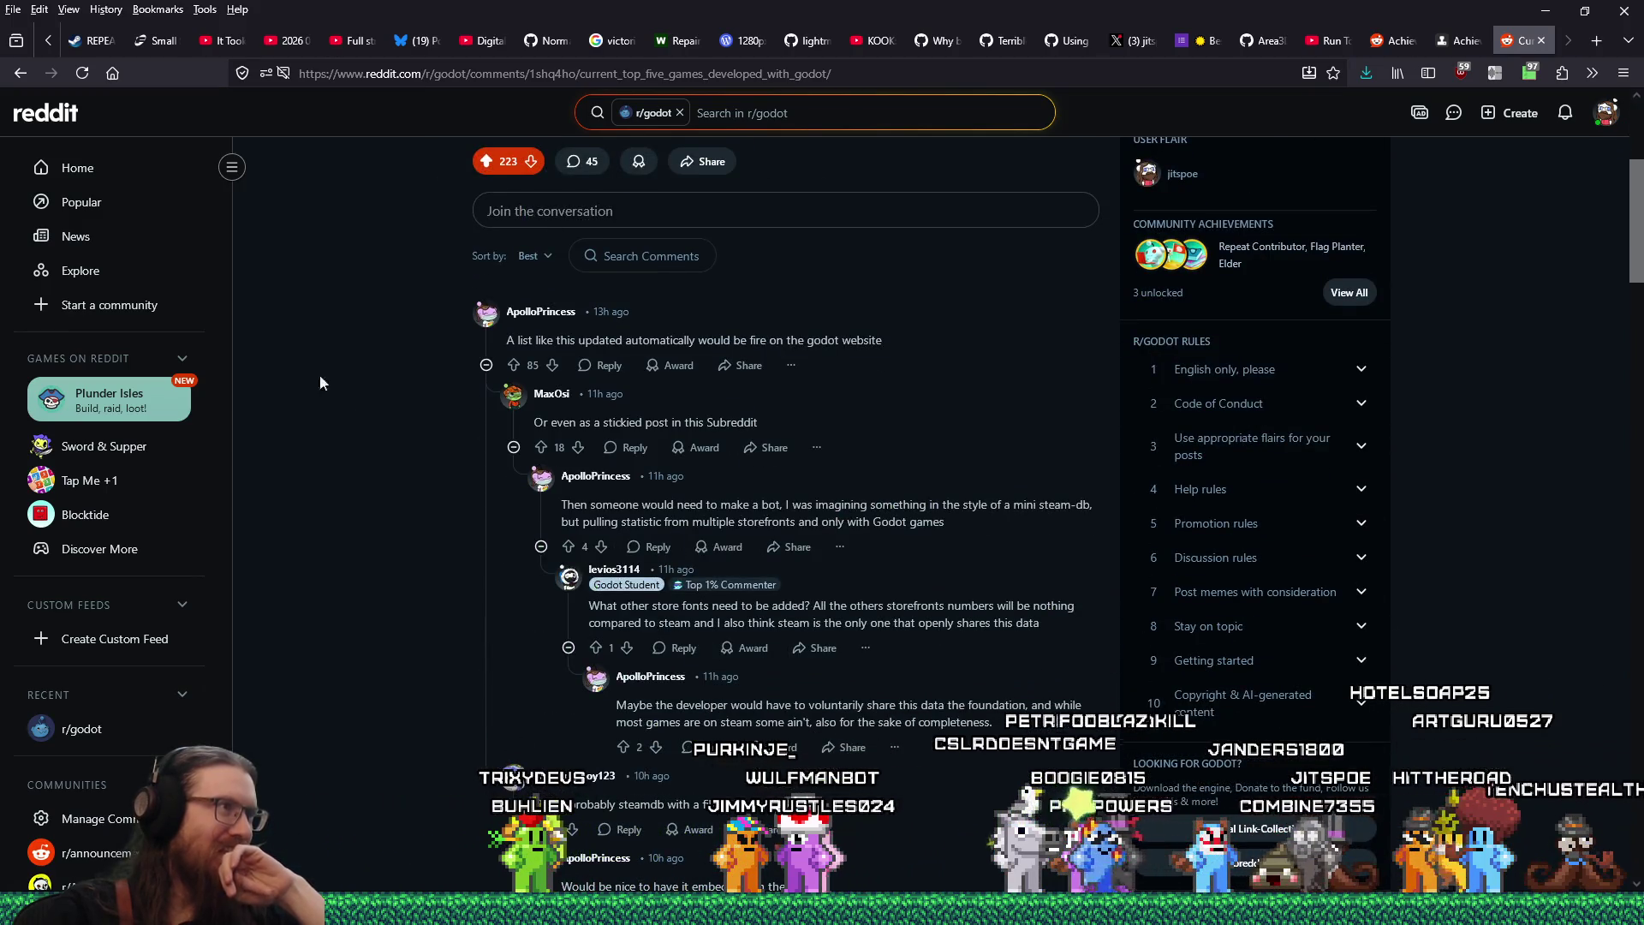
pyautogui.click(20, 75)
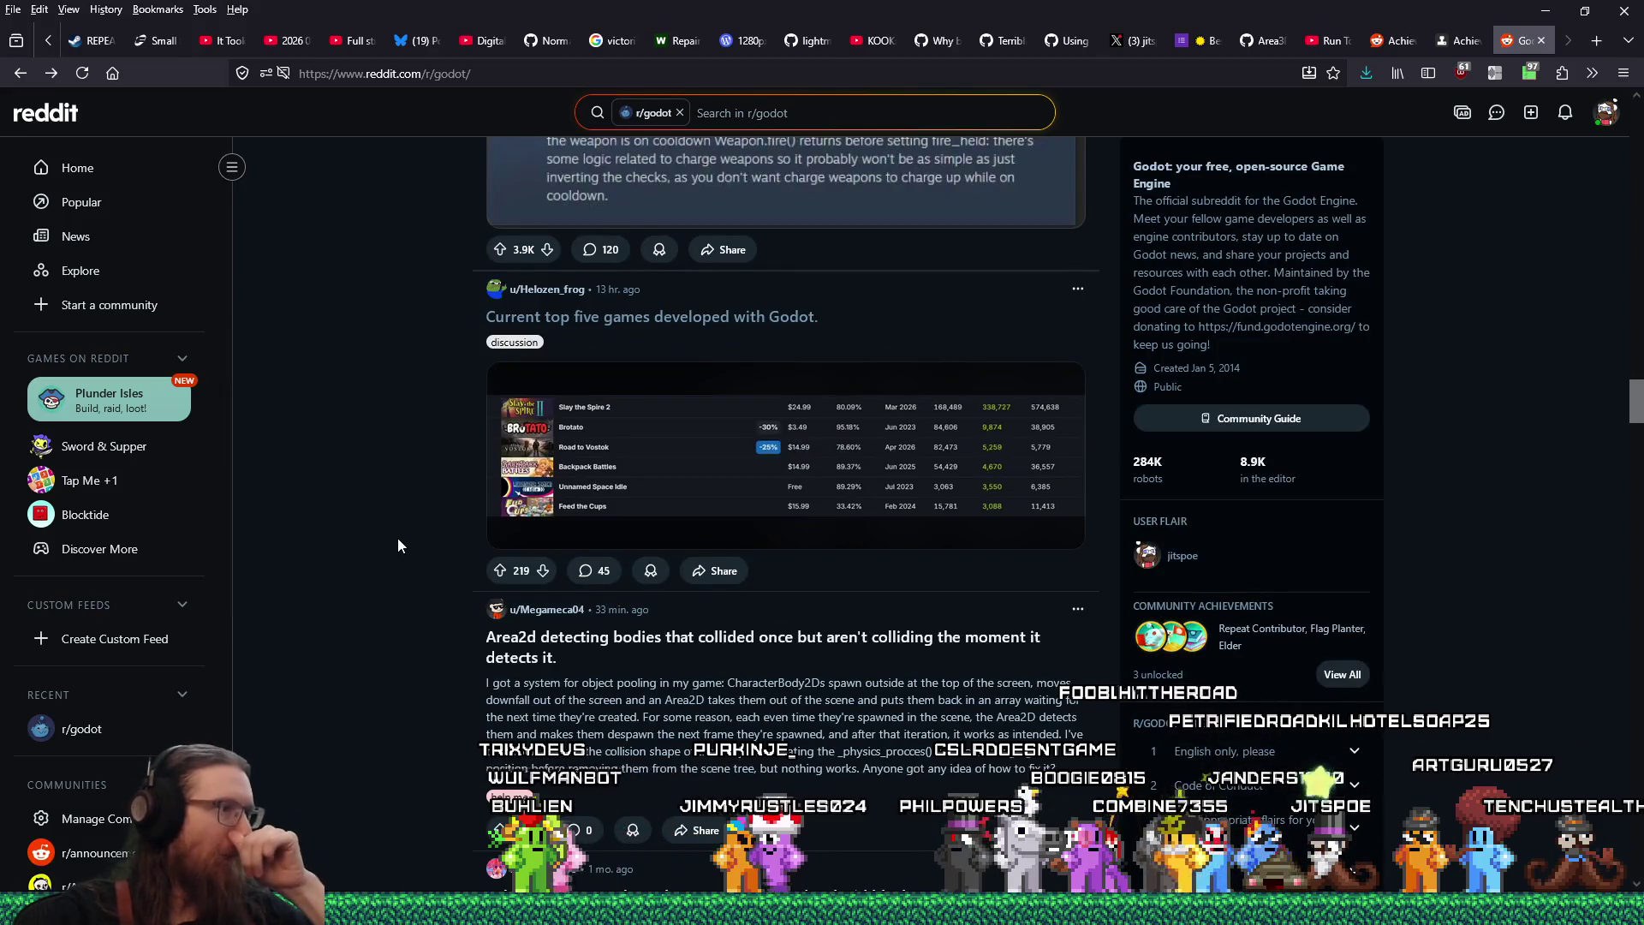
pyautogui.scroll(-2, 398, 547)
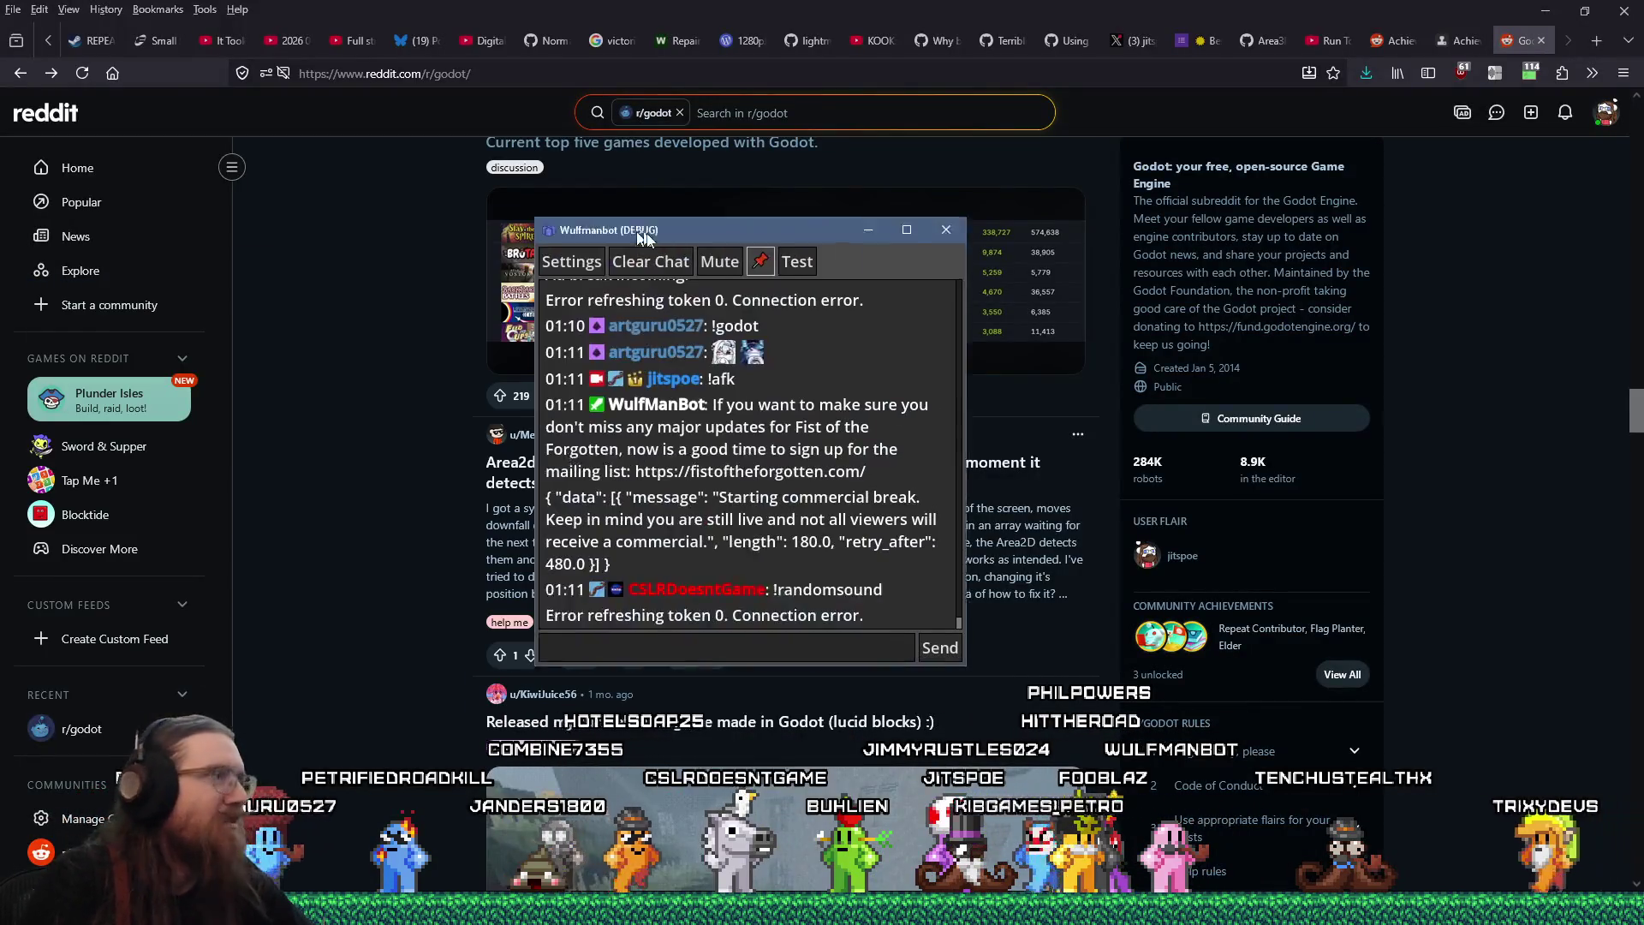
# Nudge the Wulfmanbot (DEBUG) window right and close it
pyautogui.moveTo(644, 237); pyautogui.dragTo(670, 237)
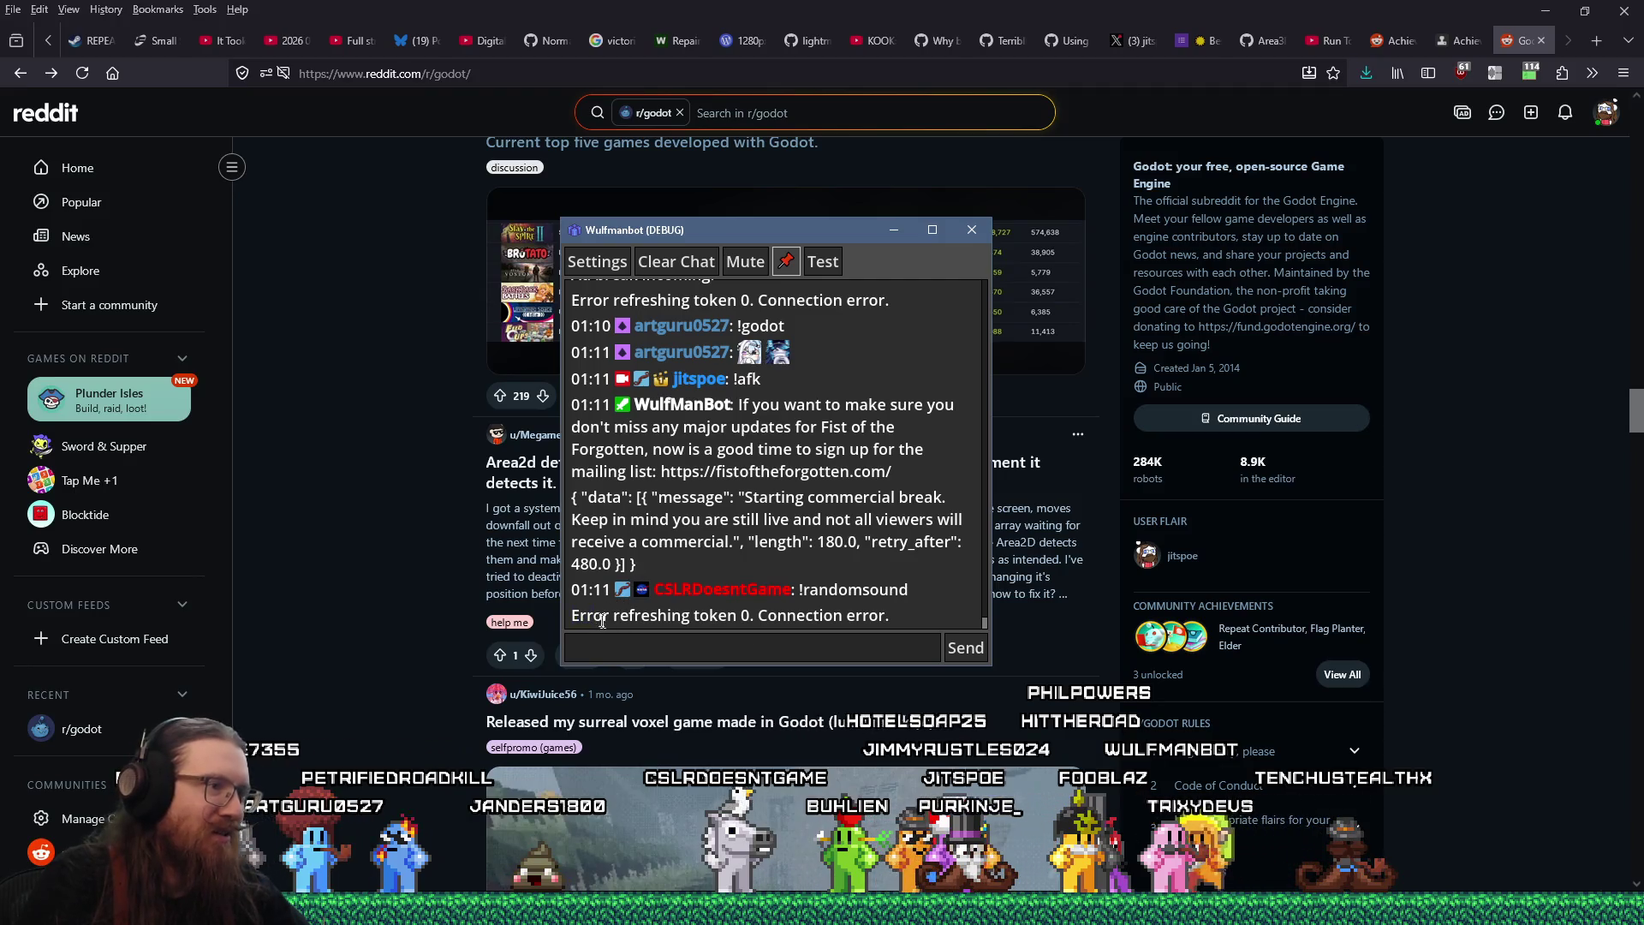
pyautogui.click(785, 262)
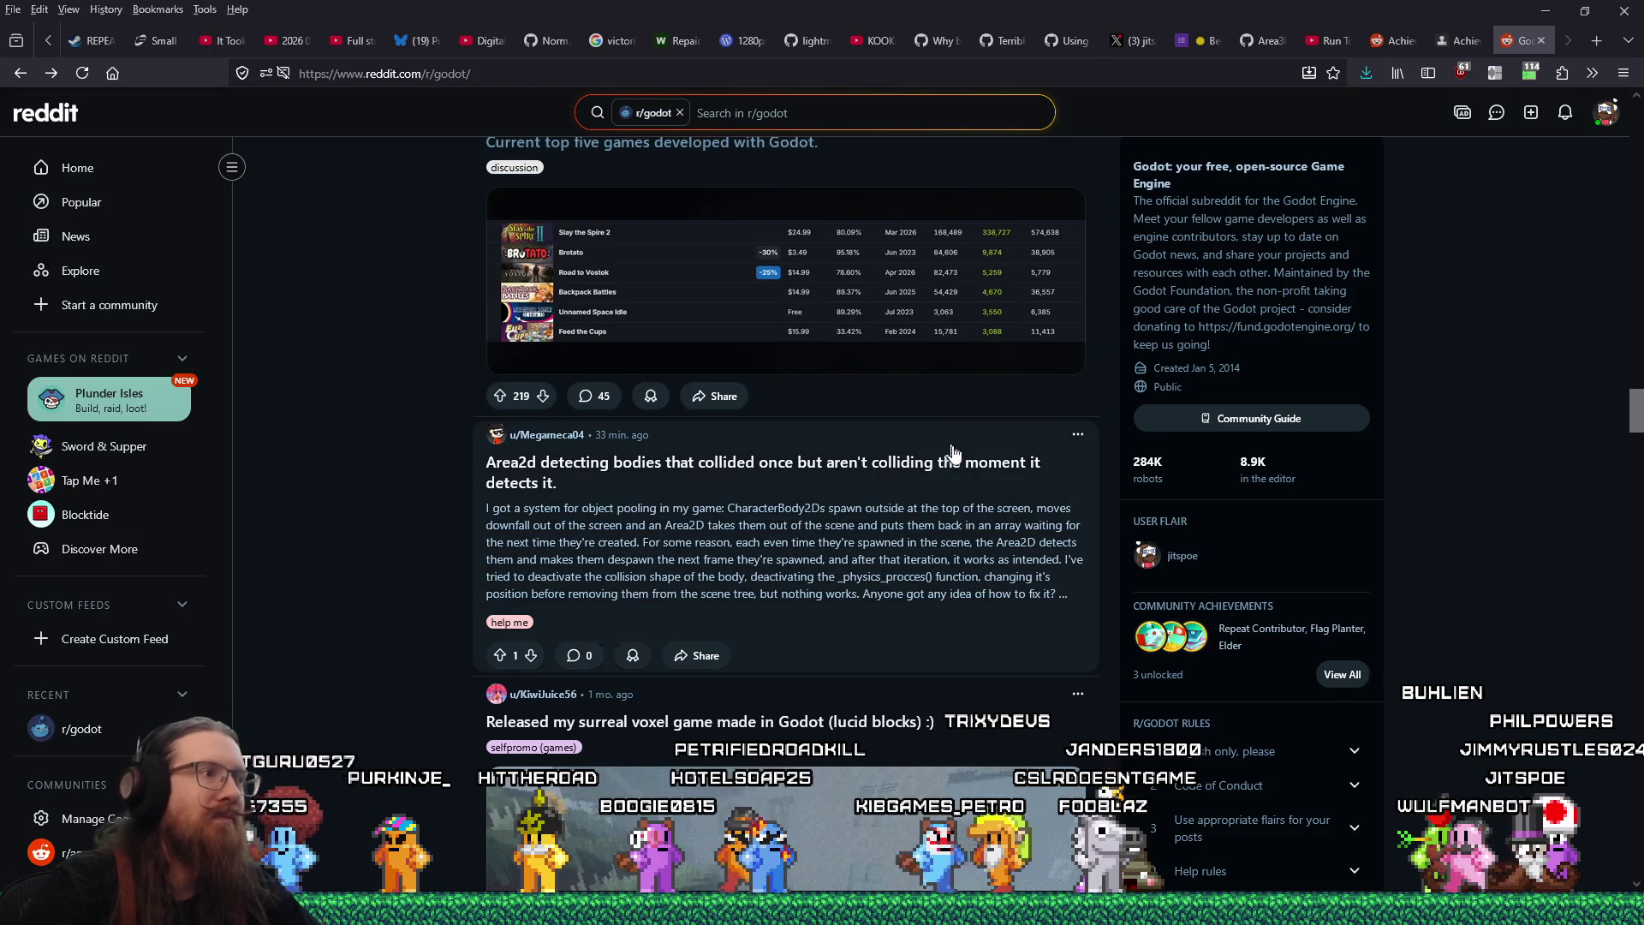
# Scroll the r/godot feed and search the page for your own username
pyautogui.scroll(-5, 953, 450)
pyautogui.scroll(-10, 955, 451)
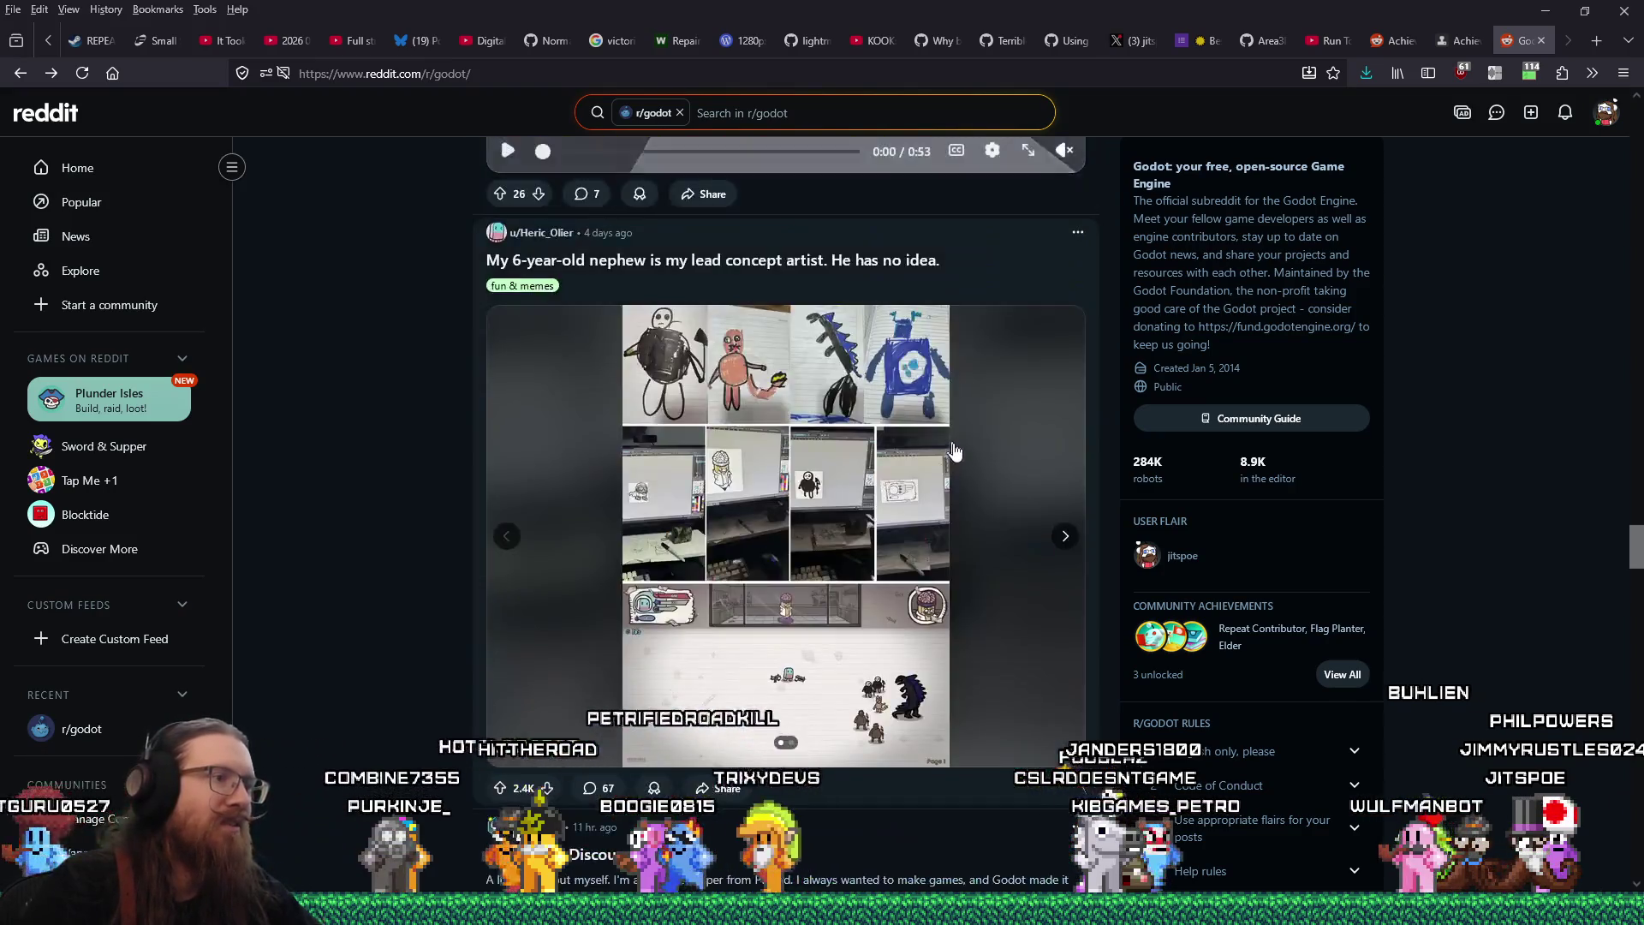
pyautogui.scroll(-9, 955, 451)
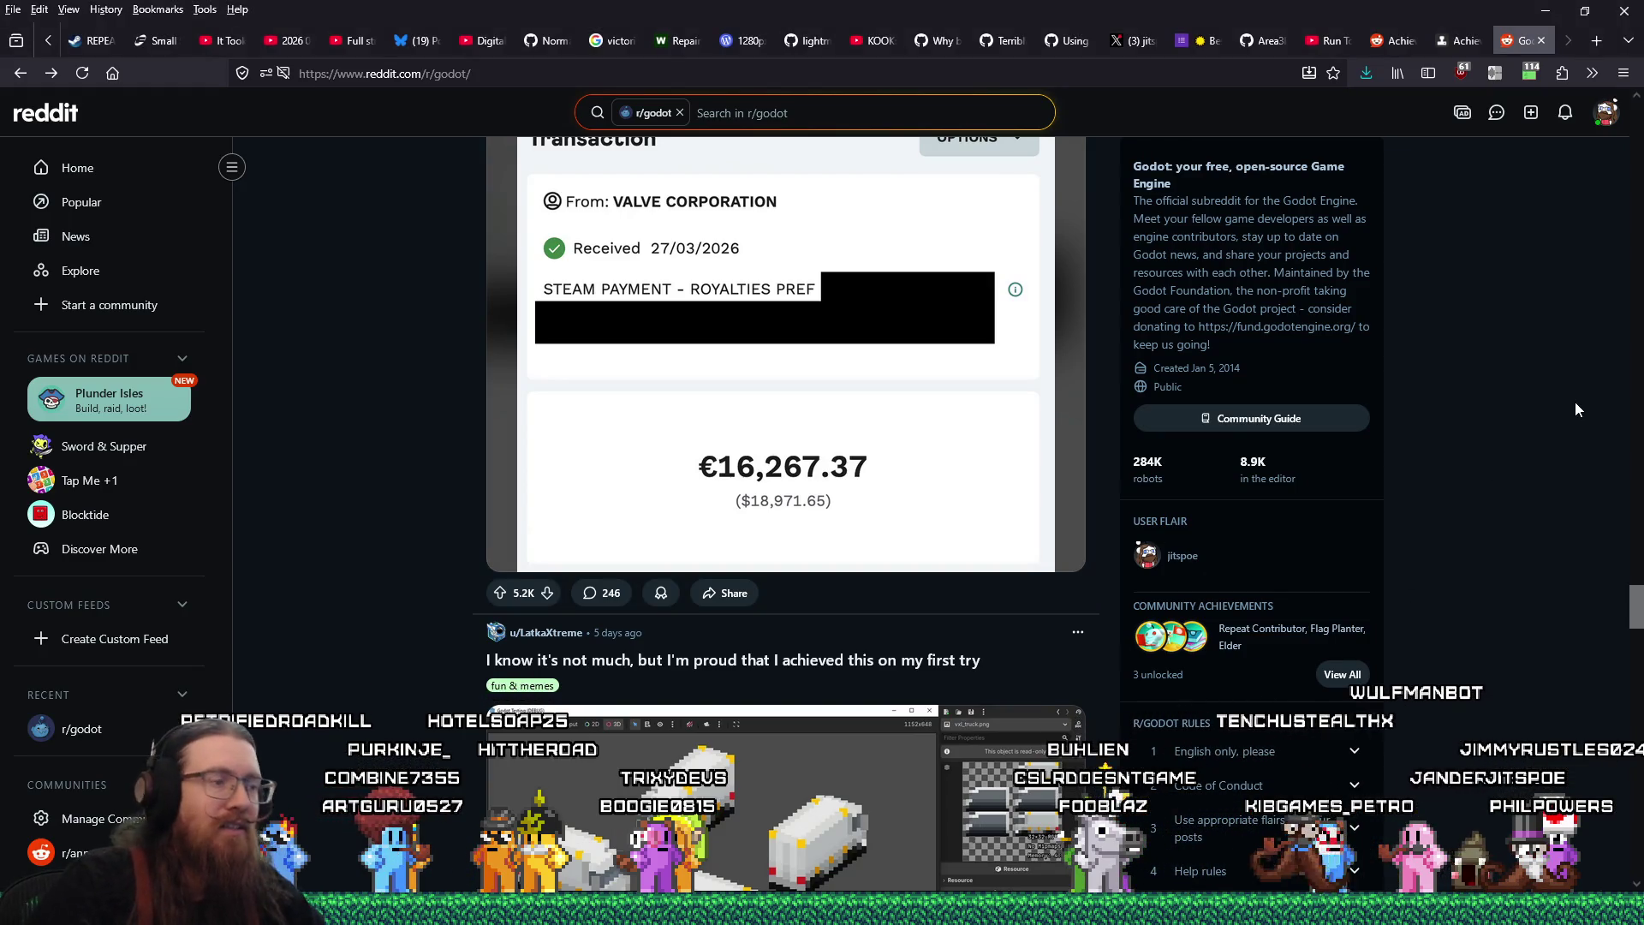
pyautogui.hotkey('ctrl', 'f')
pyautogui.write('jitsp')
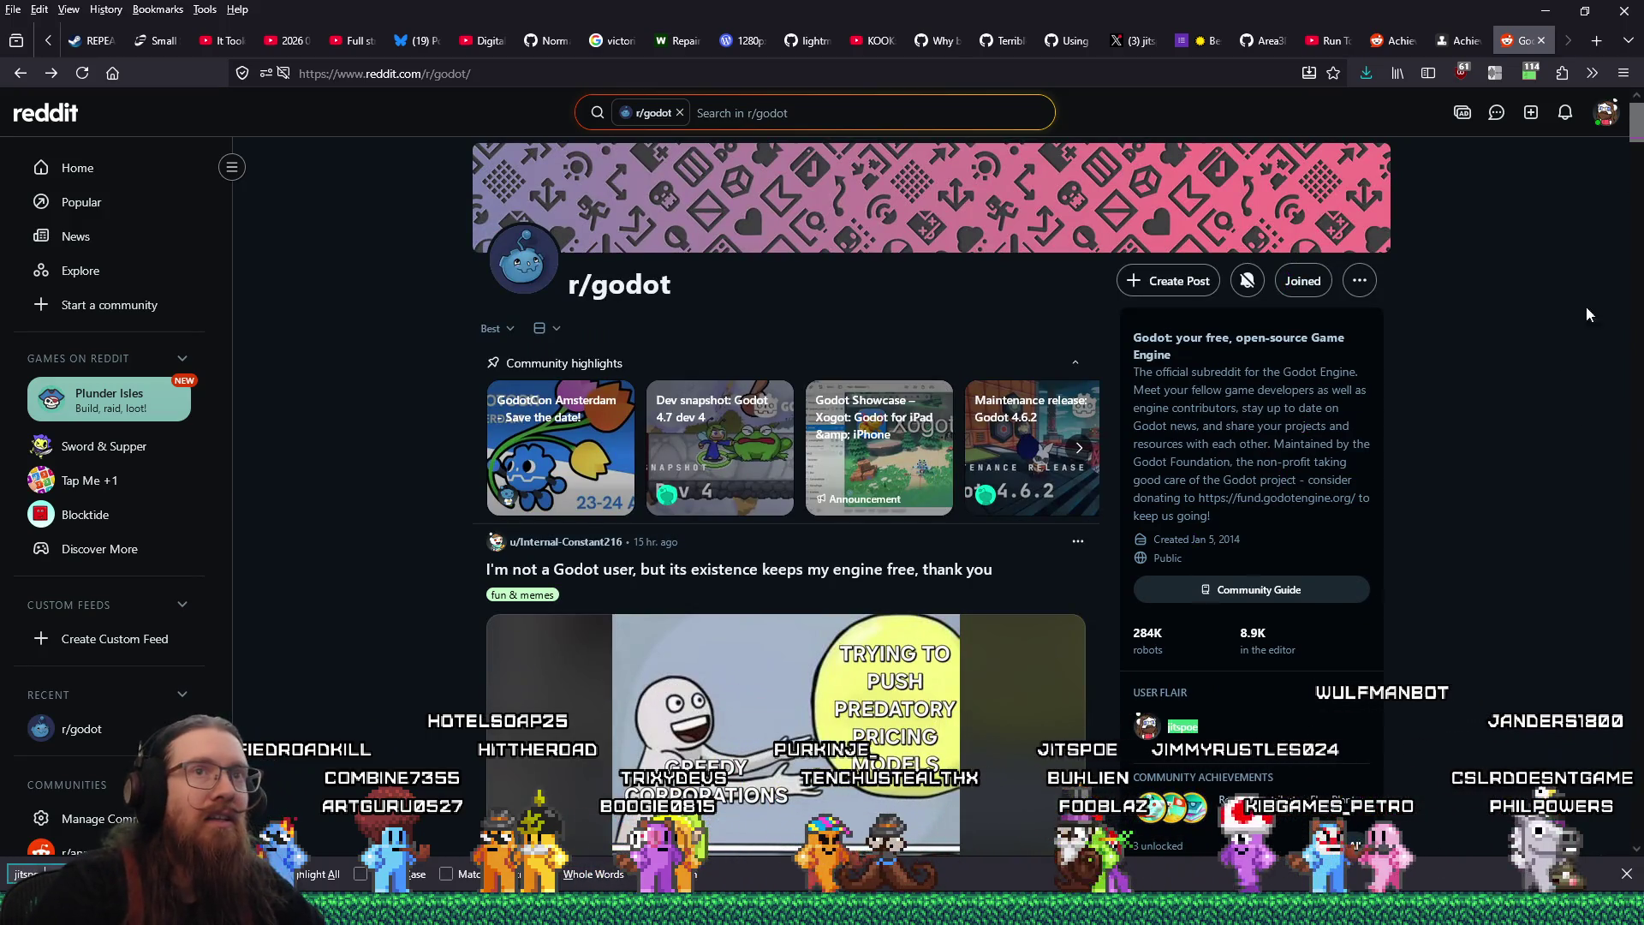
pyautogui.scroll(-20, 1580, 343)
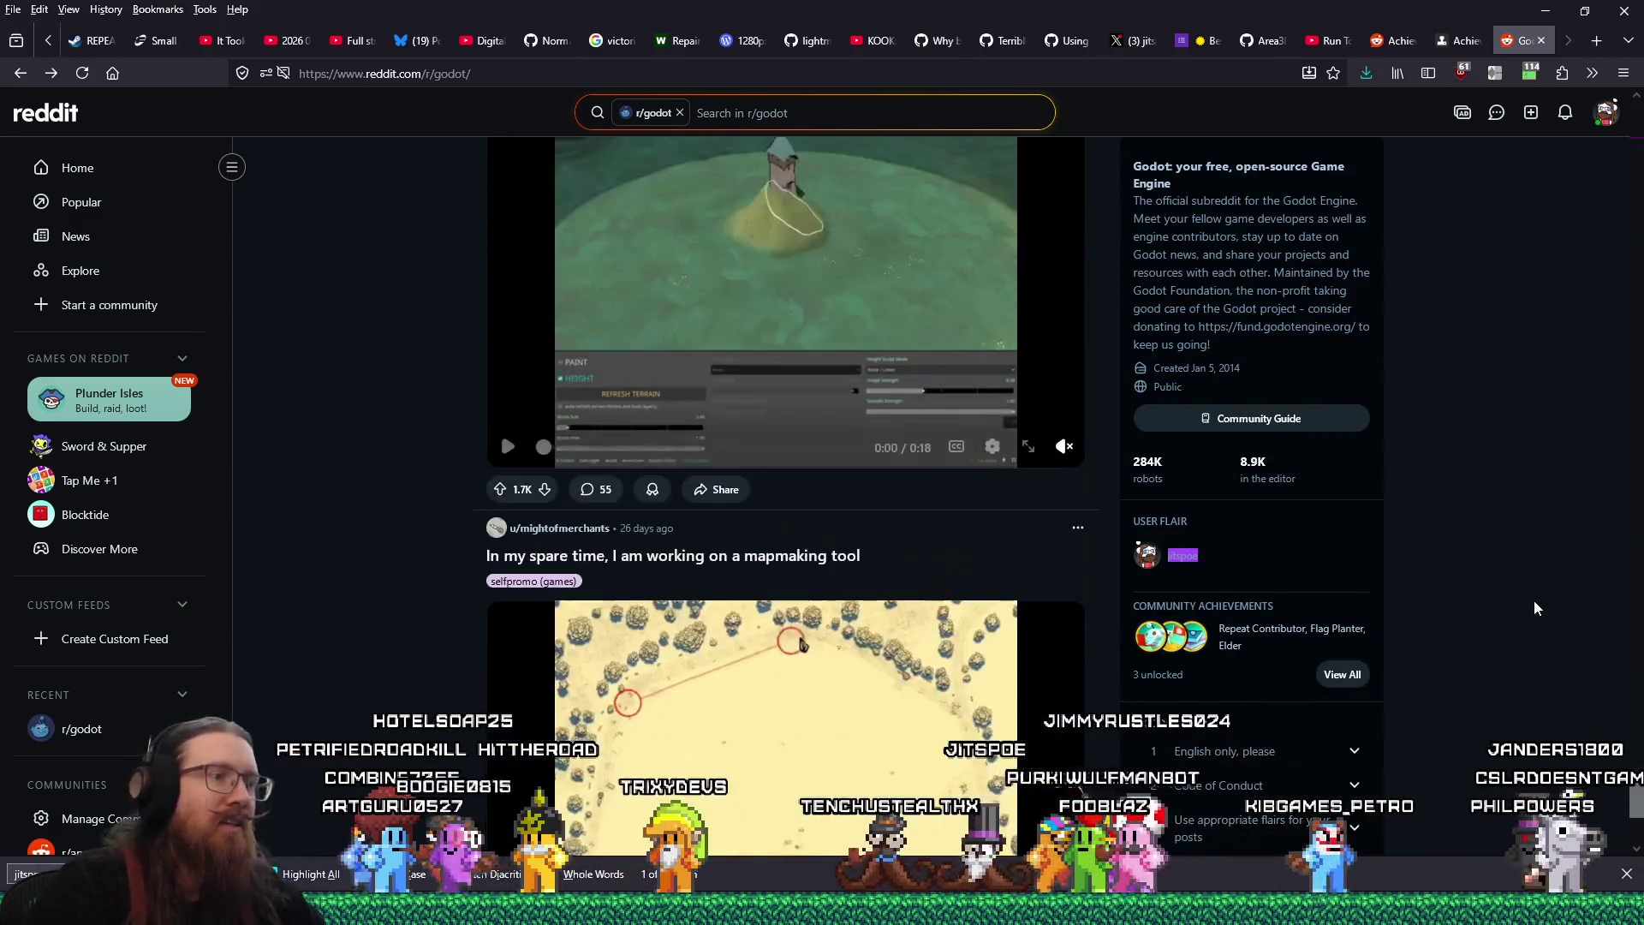
pyautogui.scroll(15, 1533, 600)
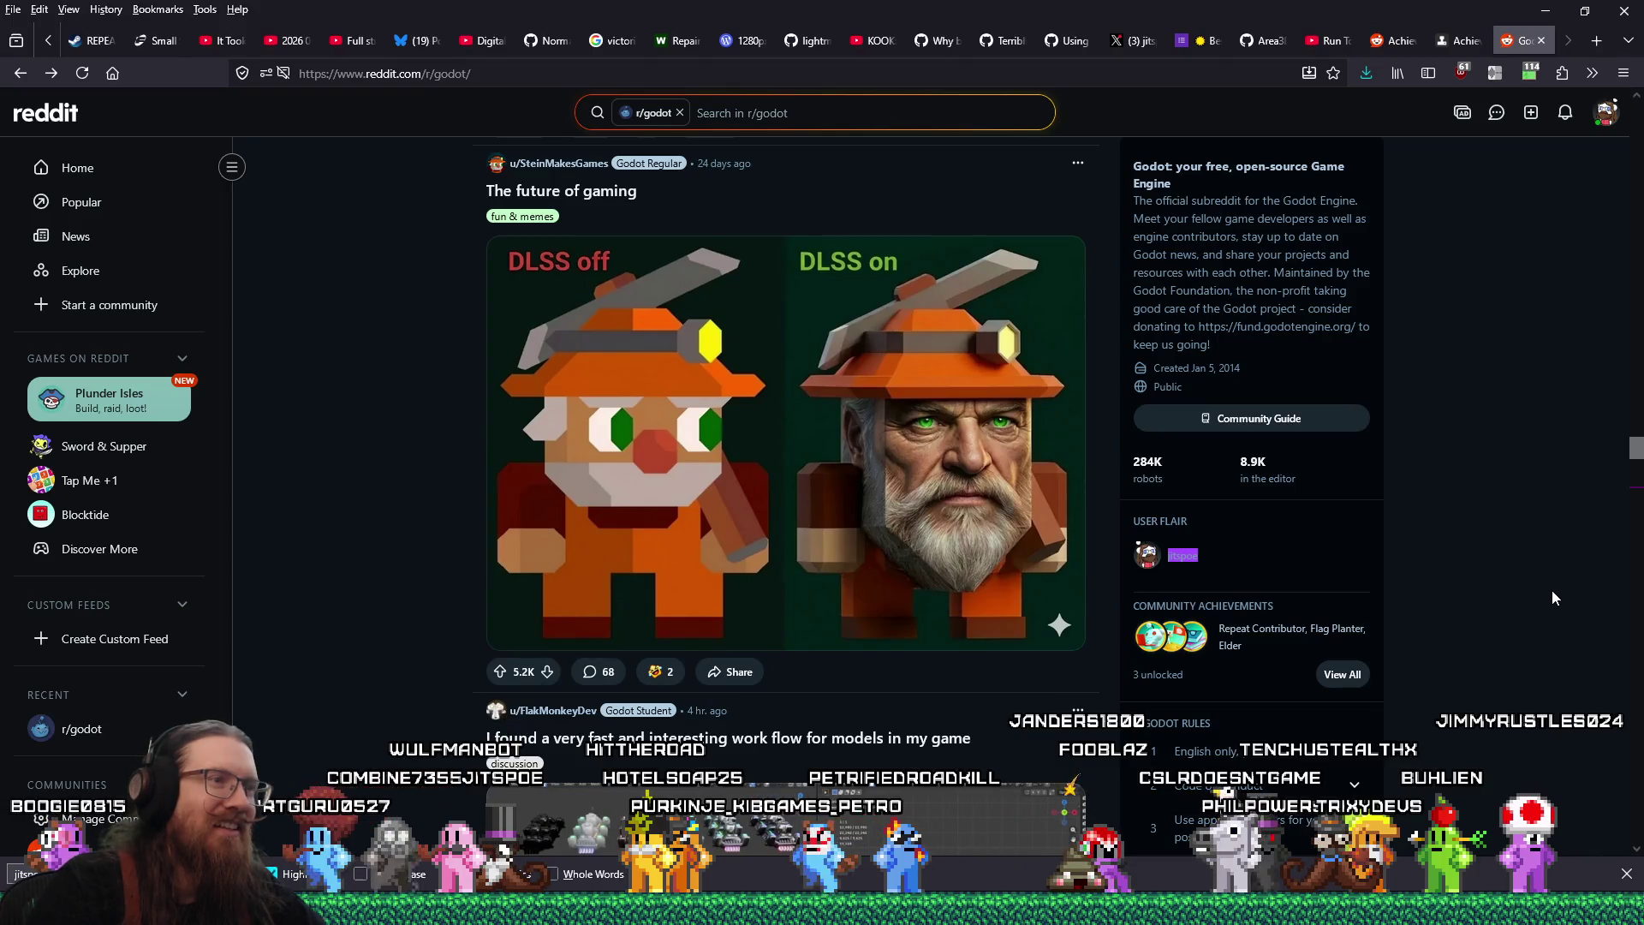
# Scroll further down the feed without finding the post, then open the account menu
pyautogui.scroll(-1, 1552, 592)
pyautogui.scroll(-15, 1552, 597)
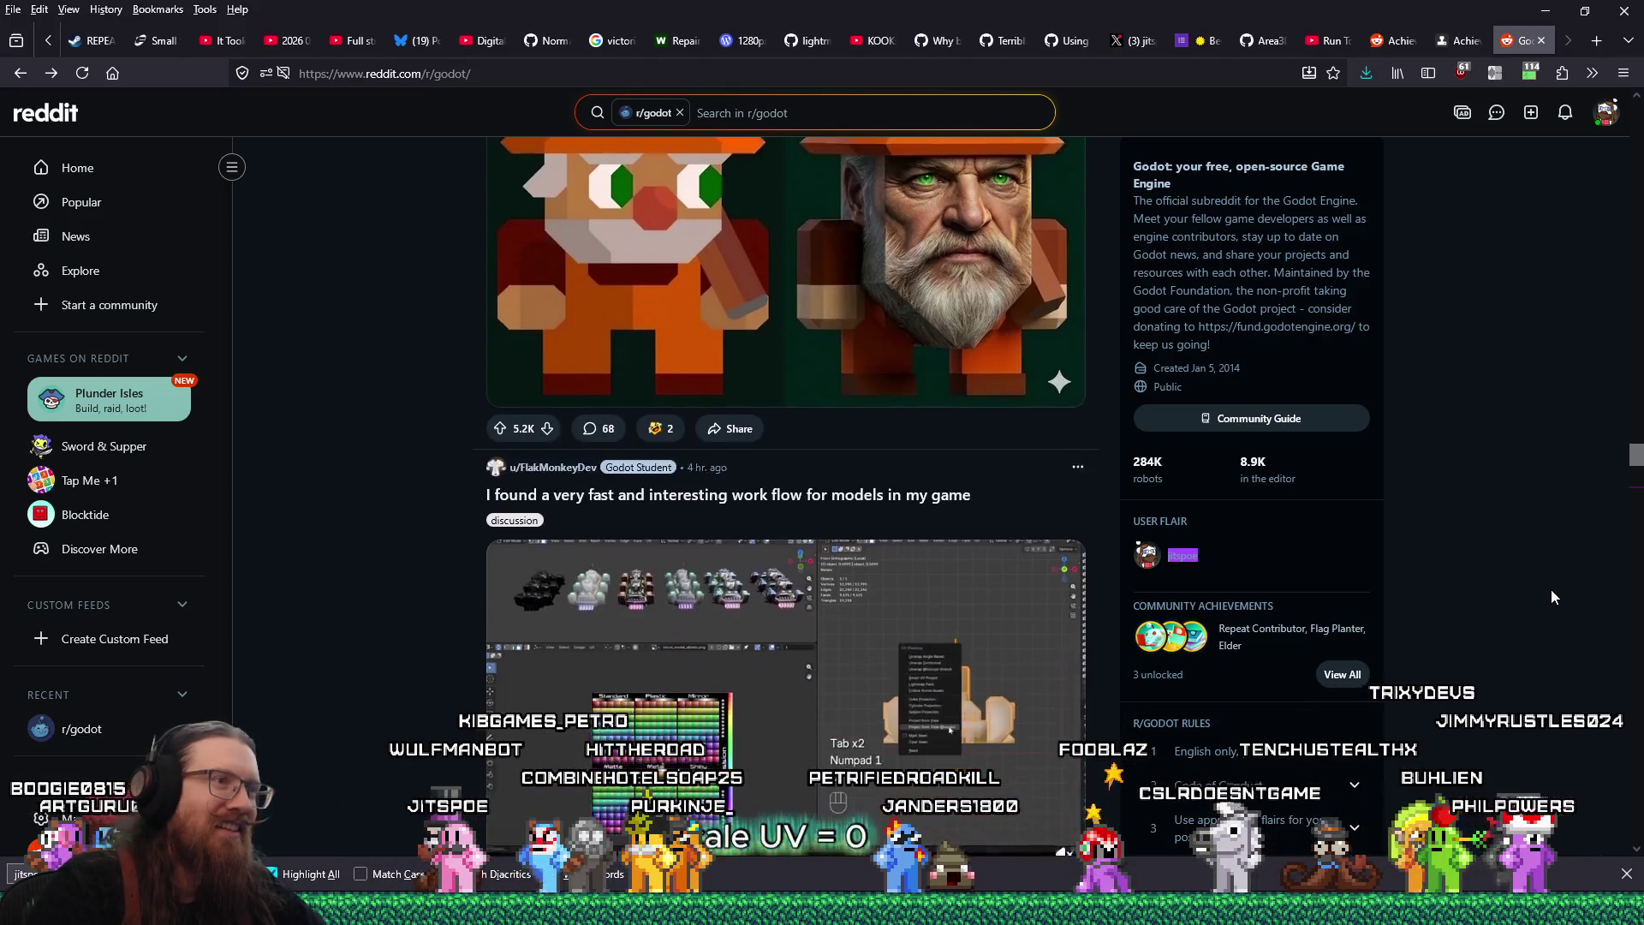
pyautogui.scroll(-20, 1554, 597)
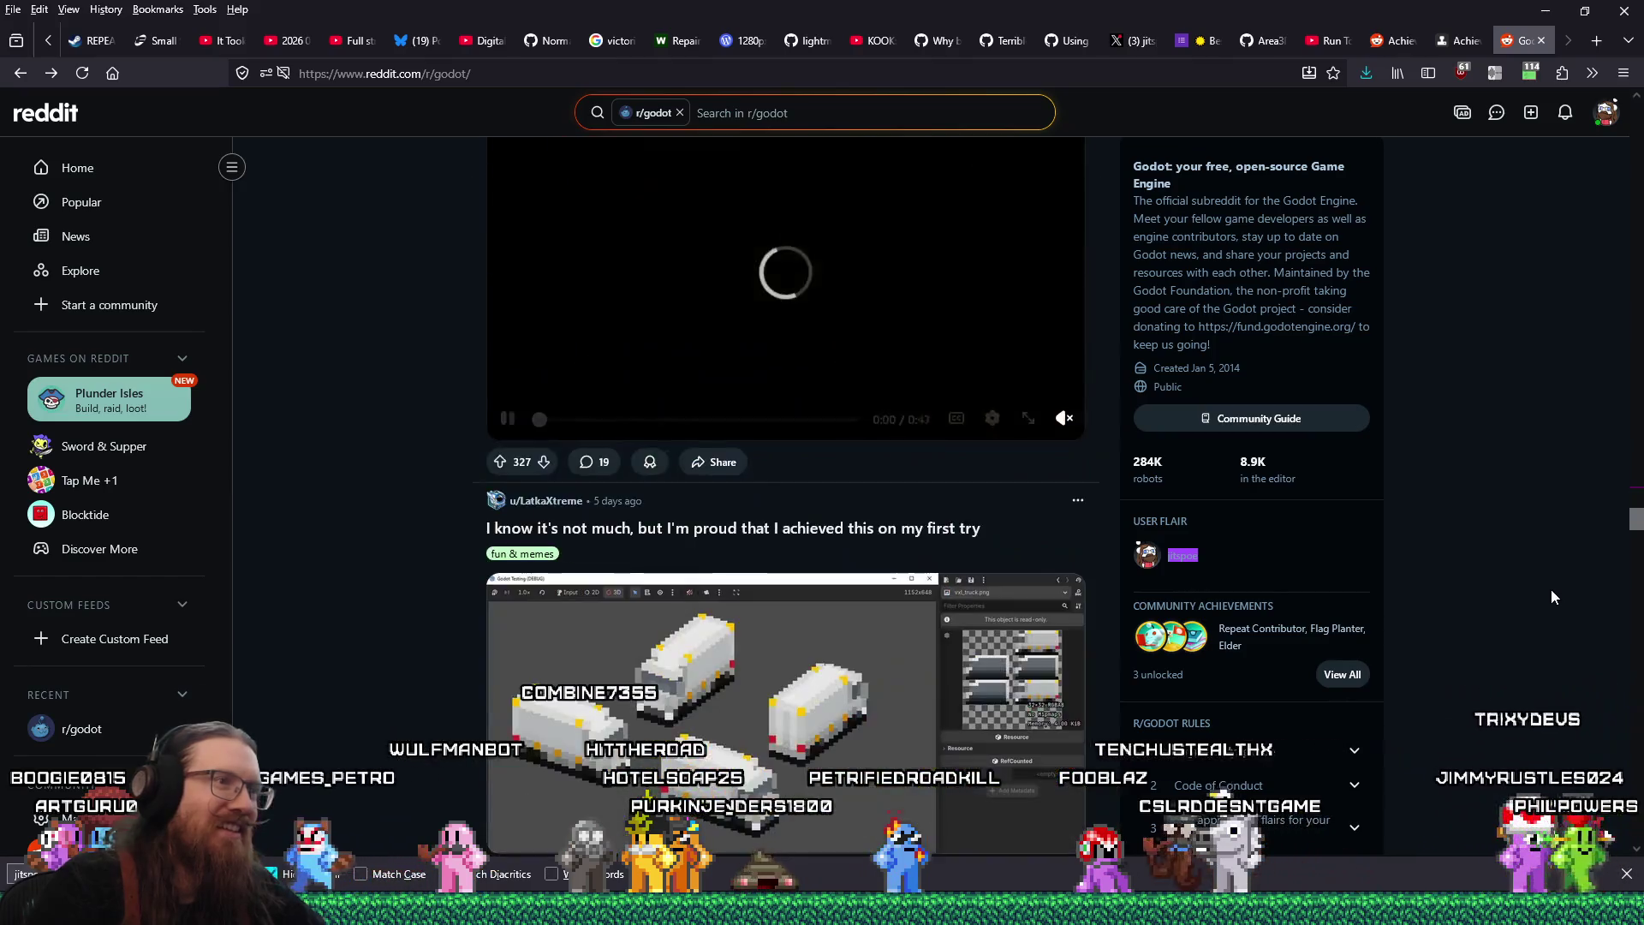
pyautogui.scroll(-20, 1552, 597)
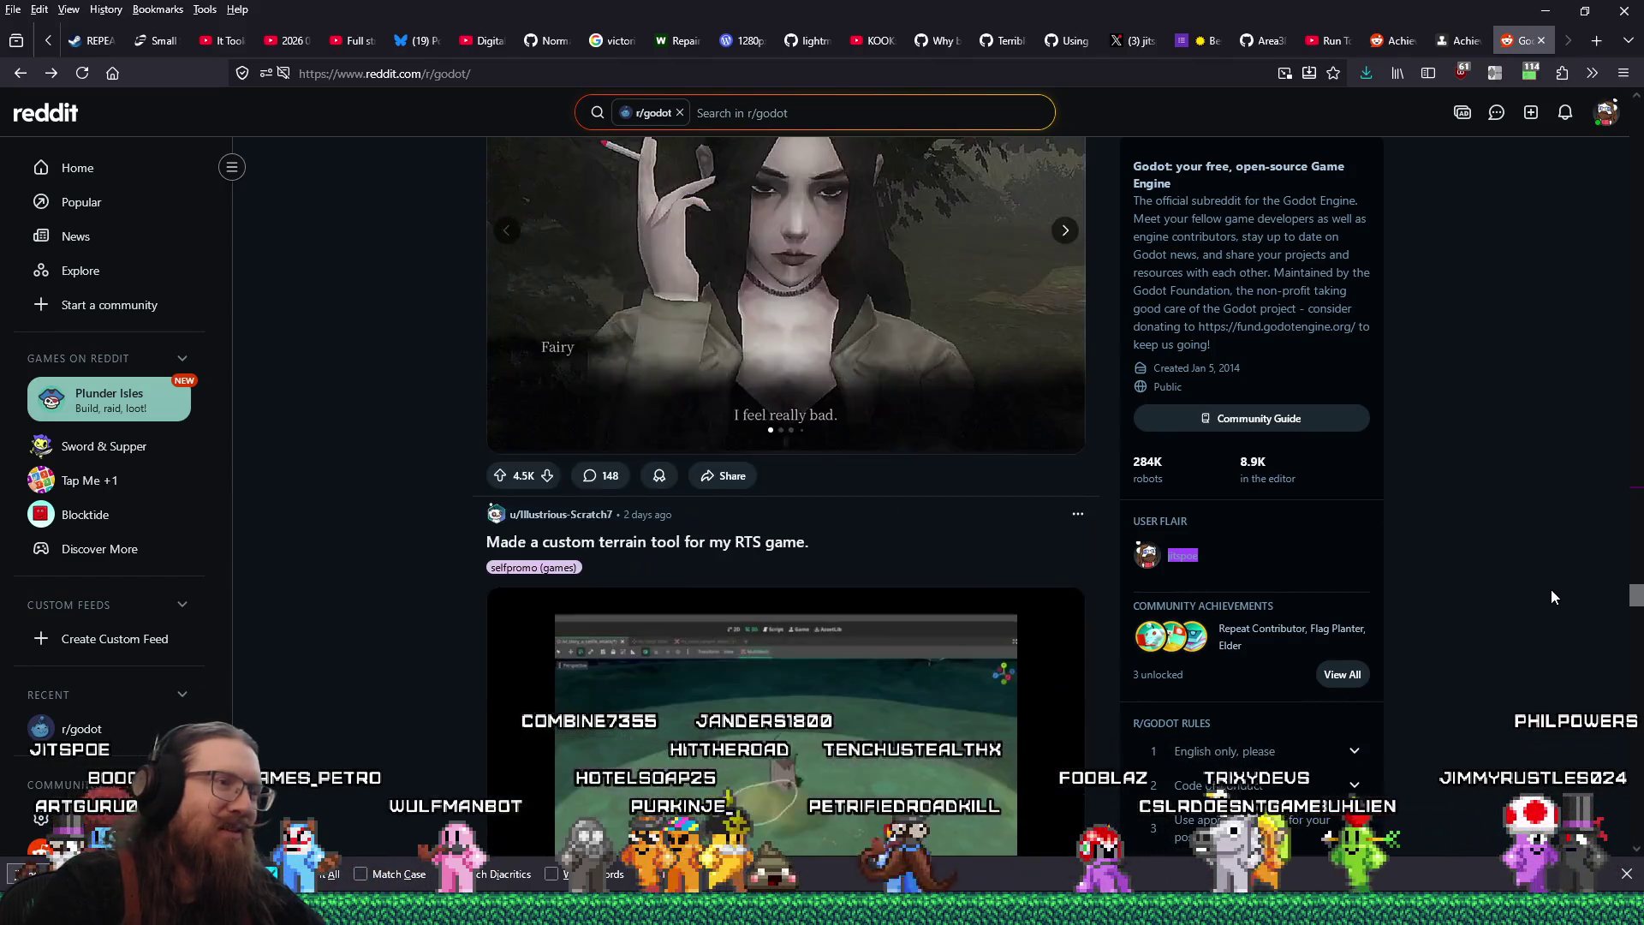
pyautogui.scroll(-20, 1552, 591)
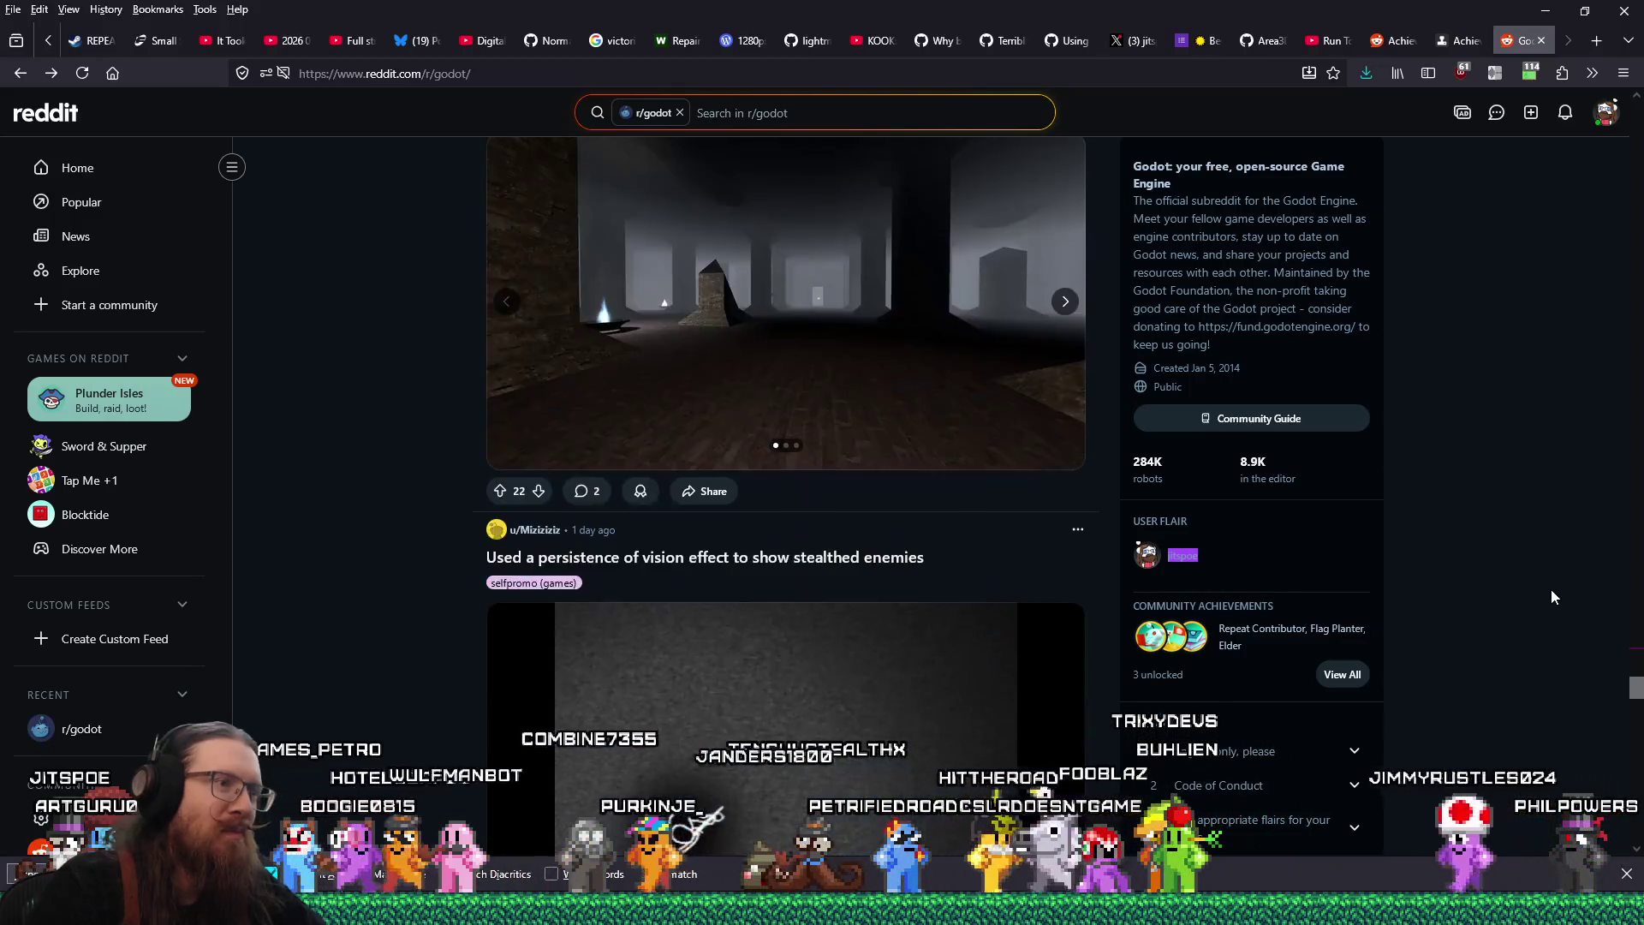
pyautogui.moveTo(1637, 752); pyautogui.dragTo(1630, 869)
pyautogui.scroll(-10, 1632, 801)
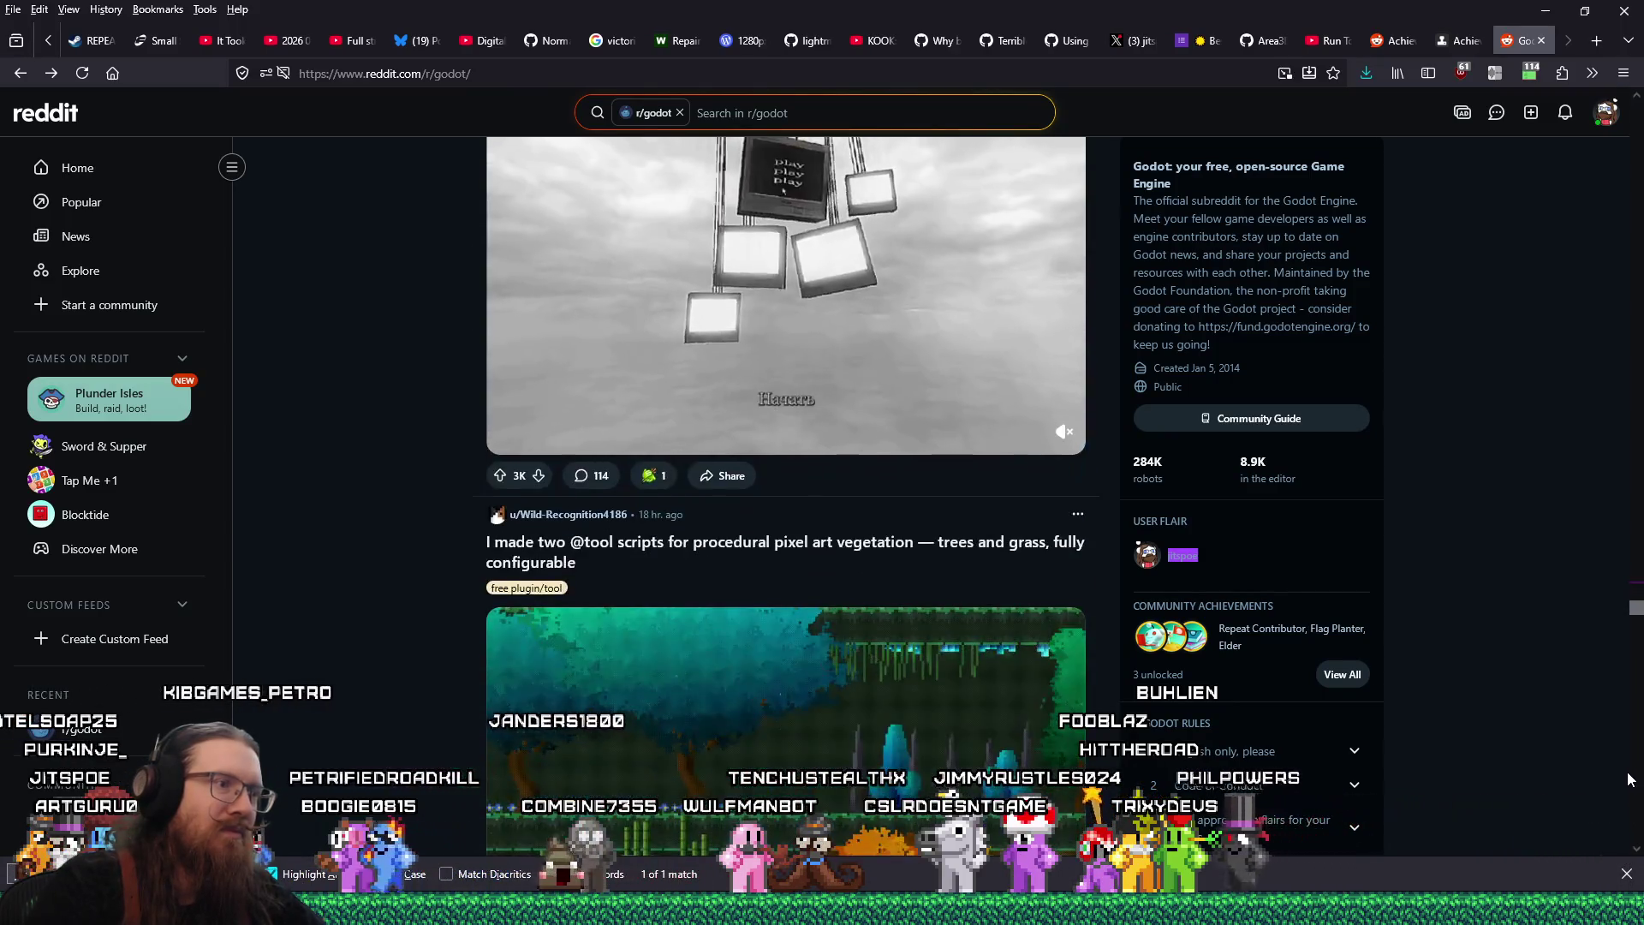
pyautogui.click(1607, 113)
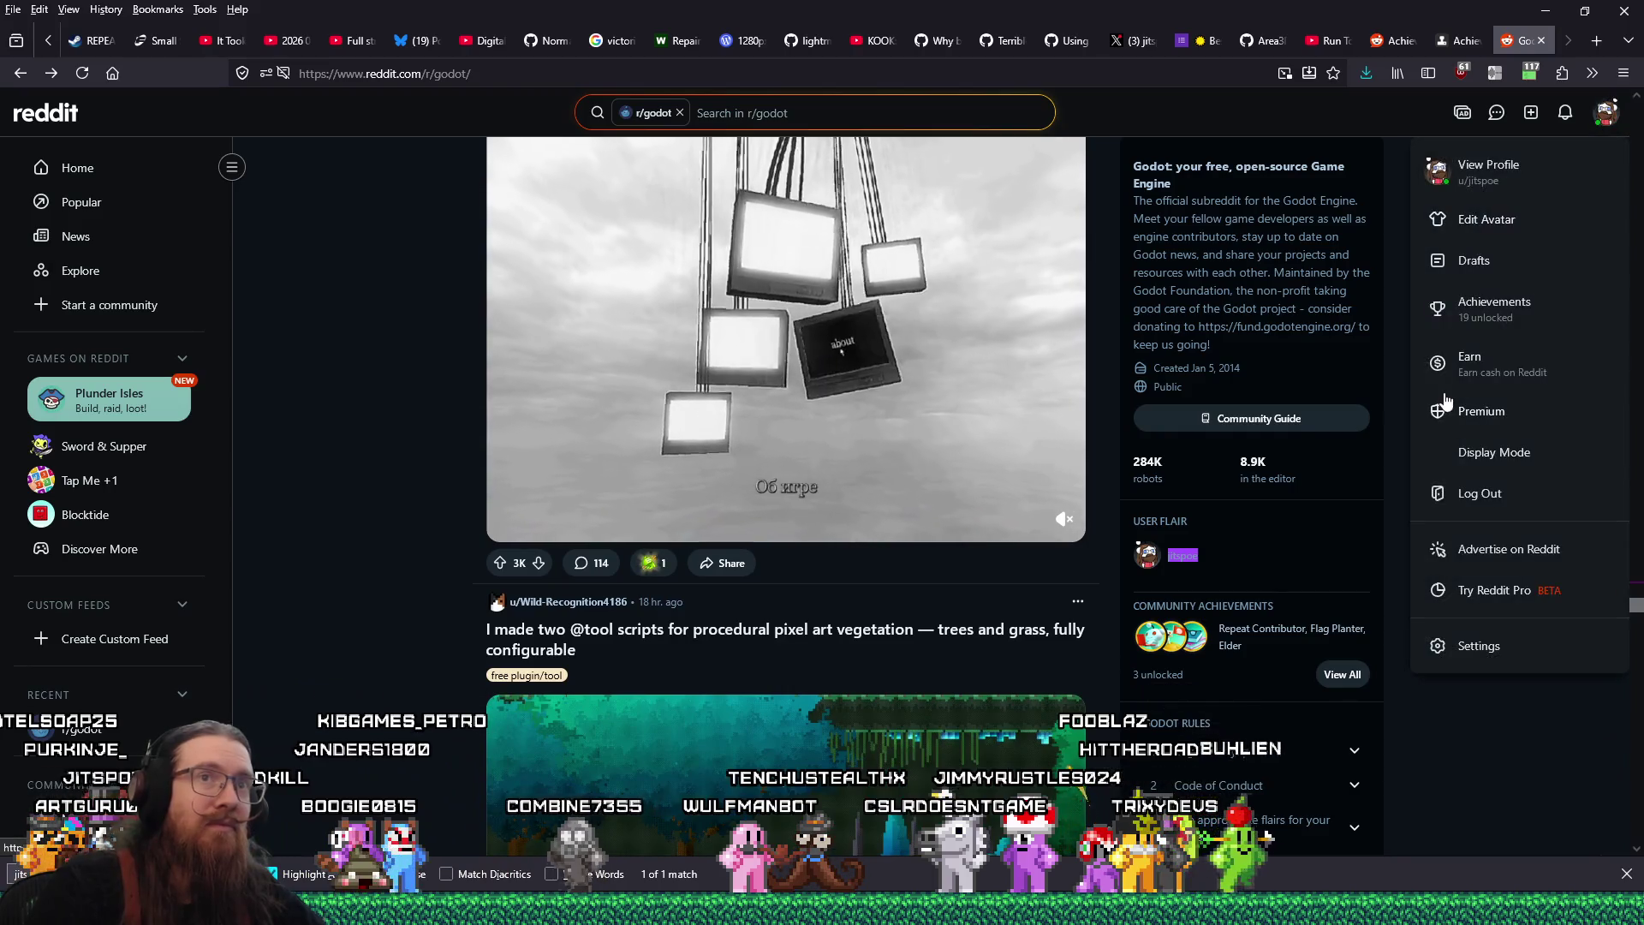
# Open your profile's Posts list and the InputEventMouseMotion question post, starting a comment
pyautogui.click(1491, 172)
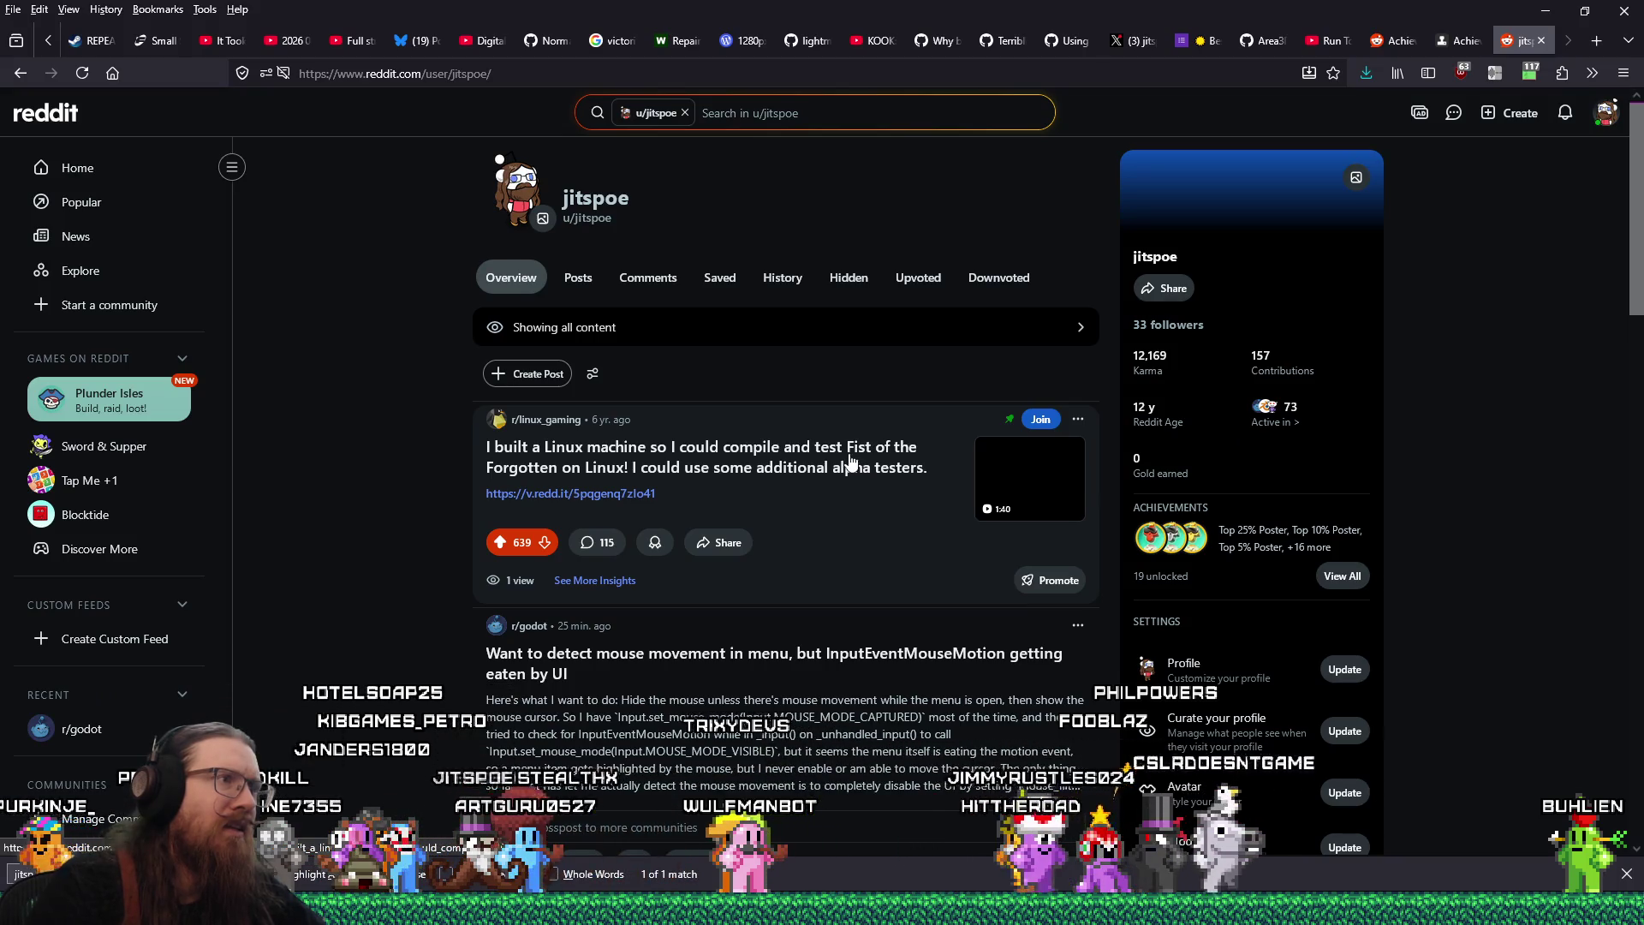
pyautogui.click(577, 277)
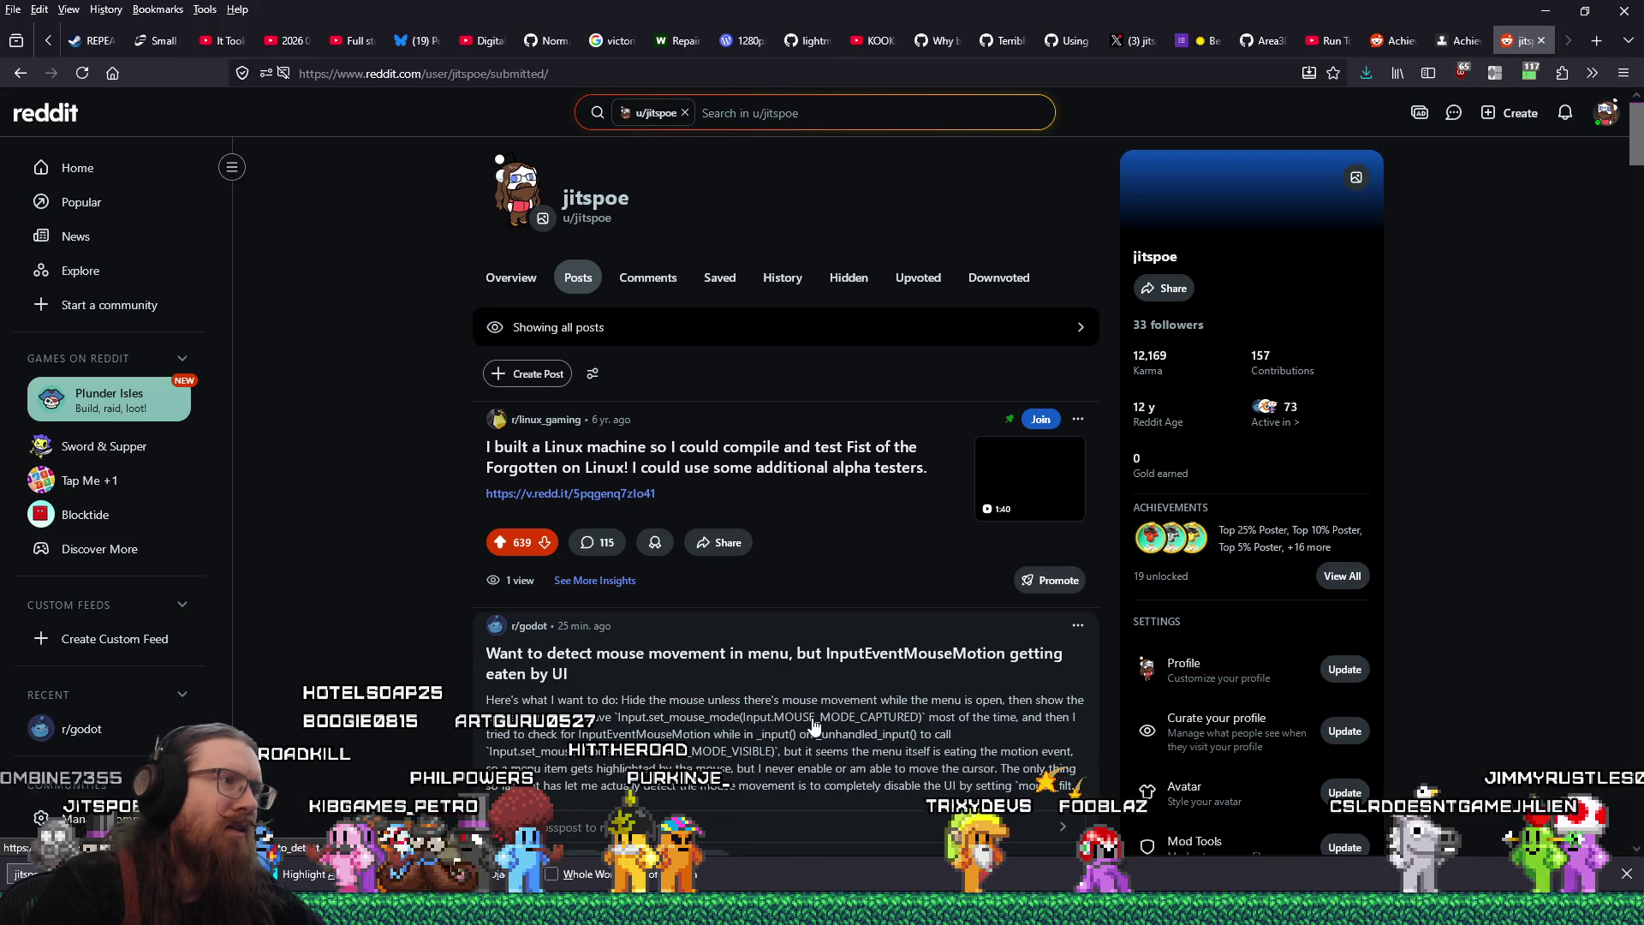
pyautogui.scroll(-5, 812, 724)
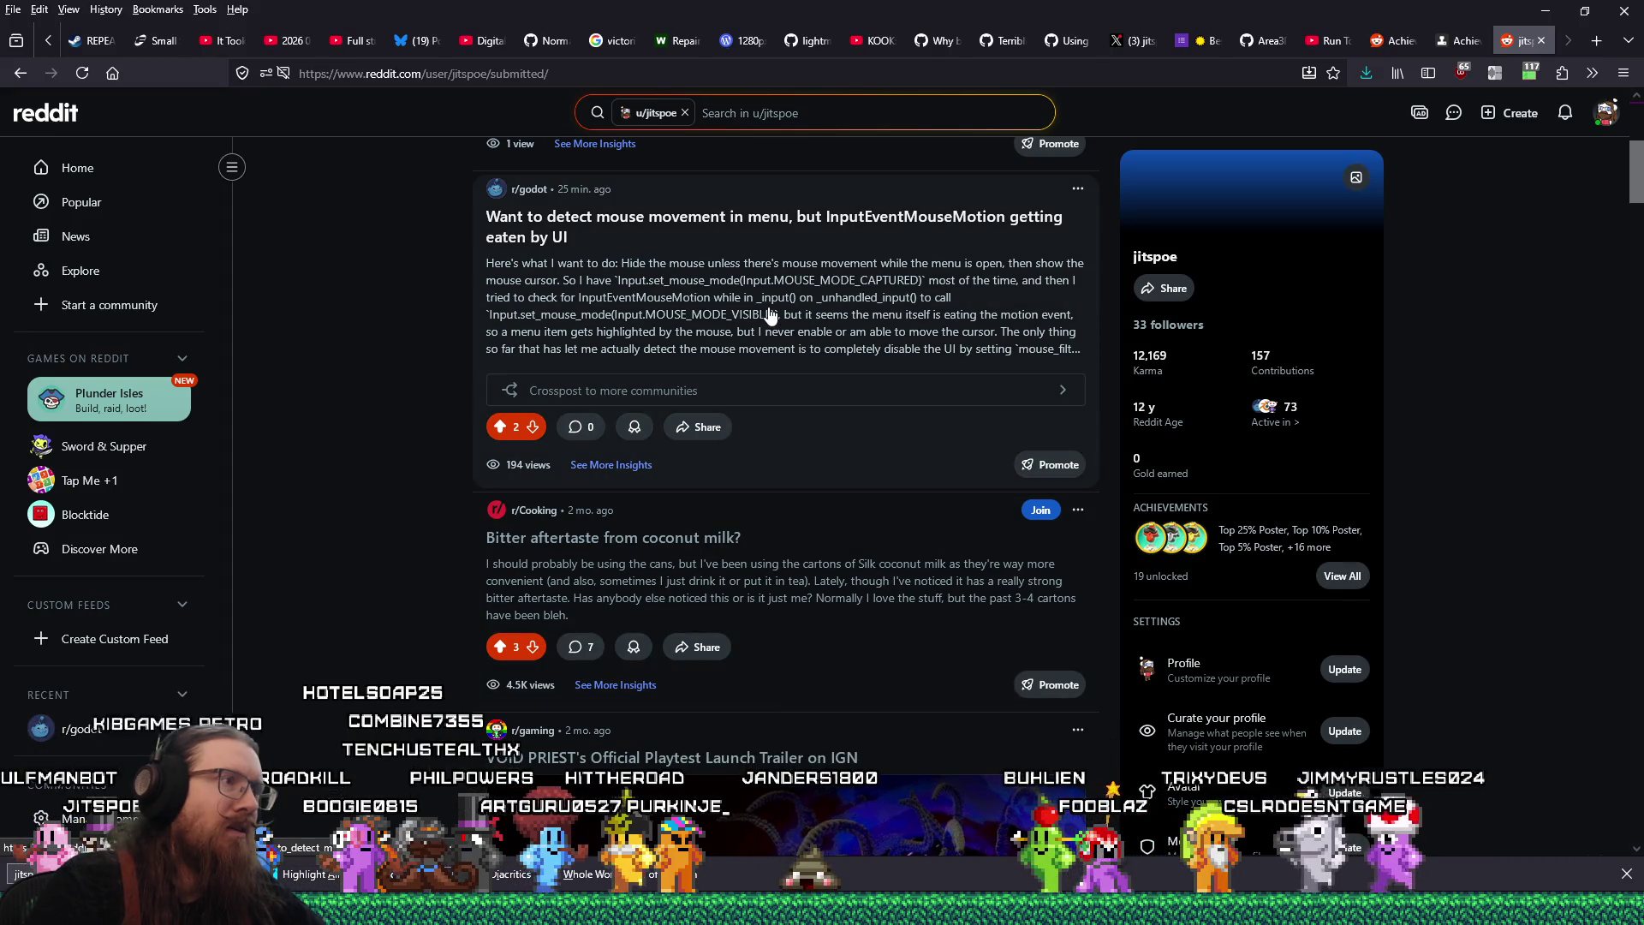
pyautogui.click(770, 316)
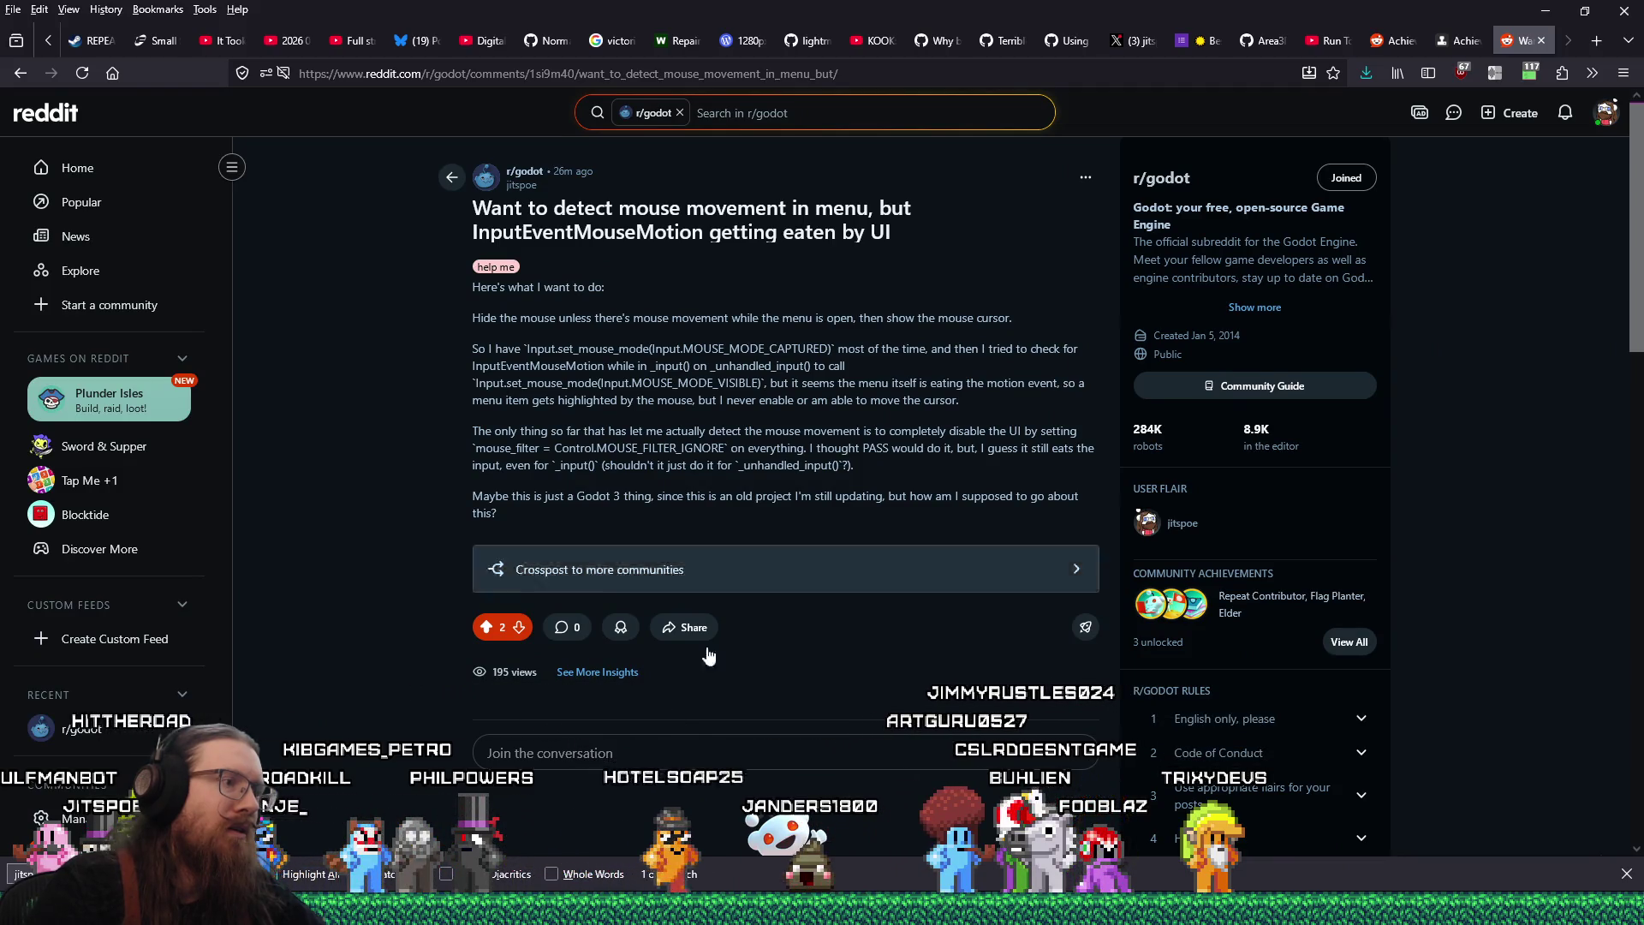
pyautogui.click(671, 756)
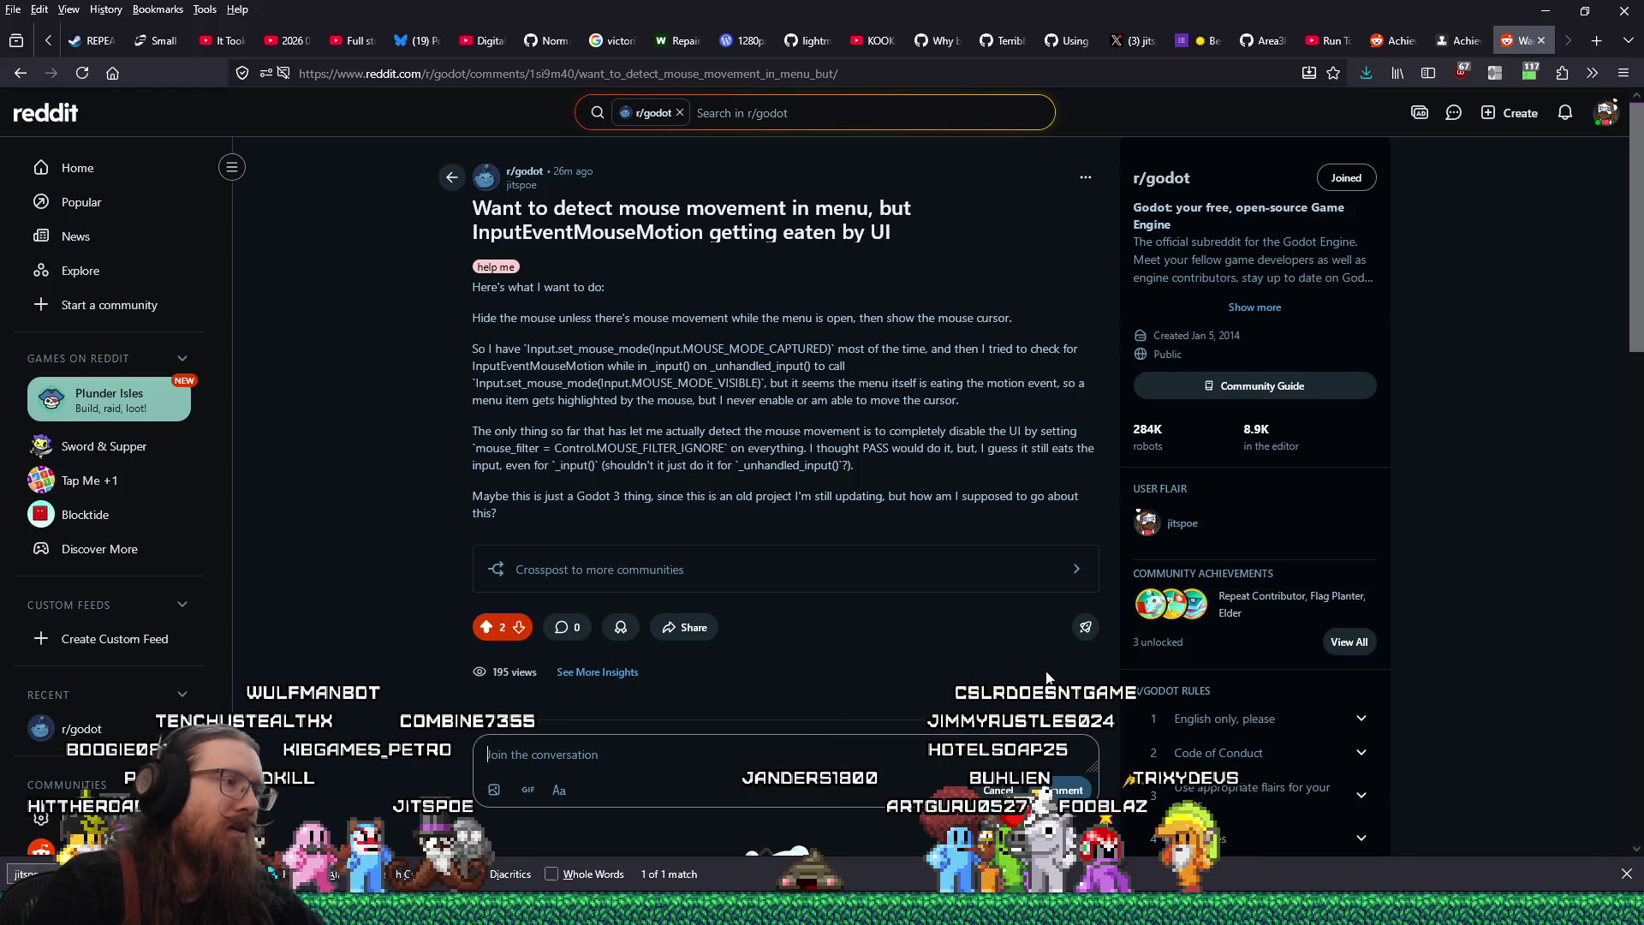
# Start a reply explaining the workaround of setting MOUSE_MODE_HIDDEN when opening the menu
pyautogui.write("So I'v")
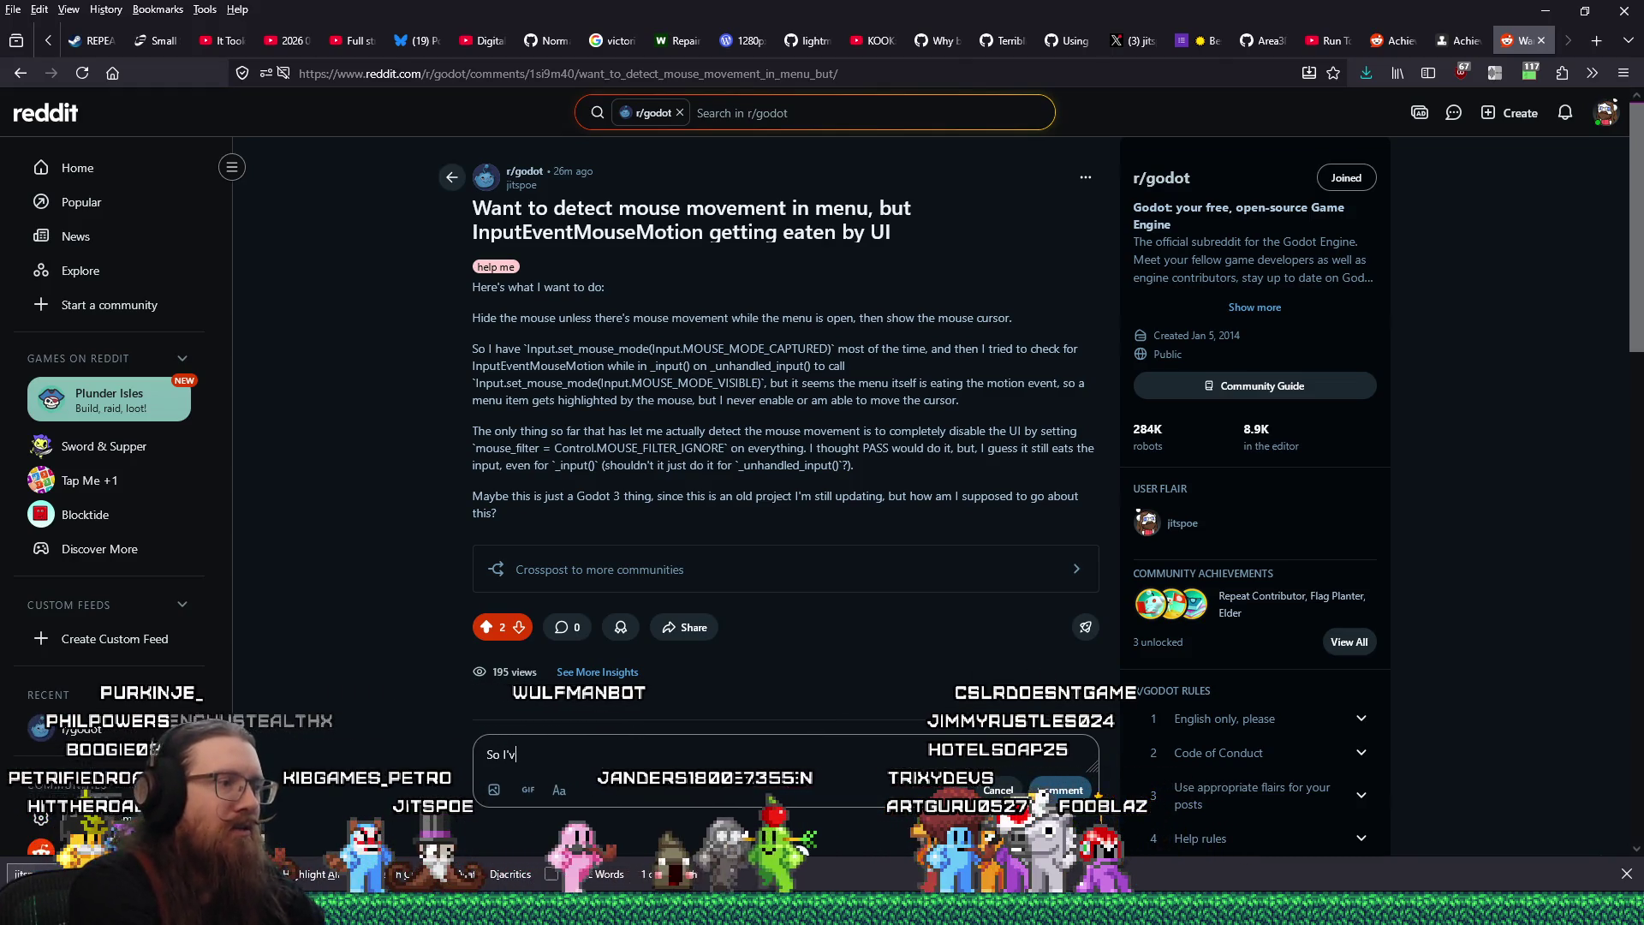
pyautogui.write('e sort of worked around it')
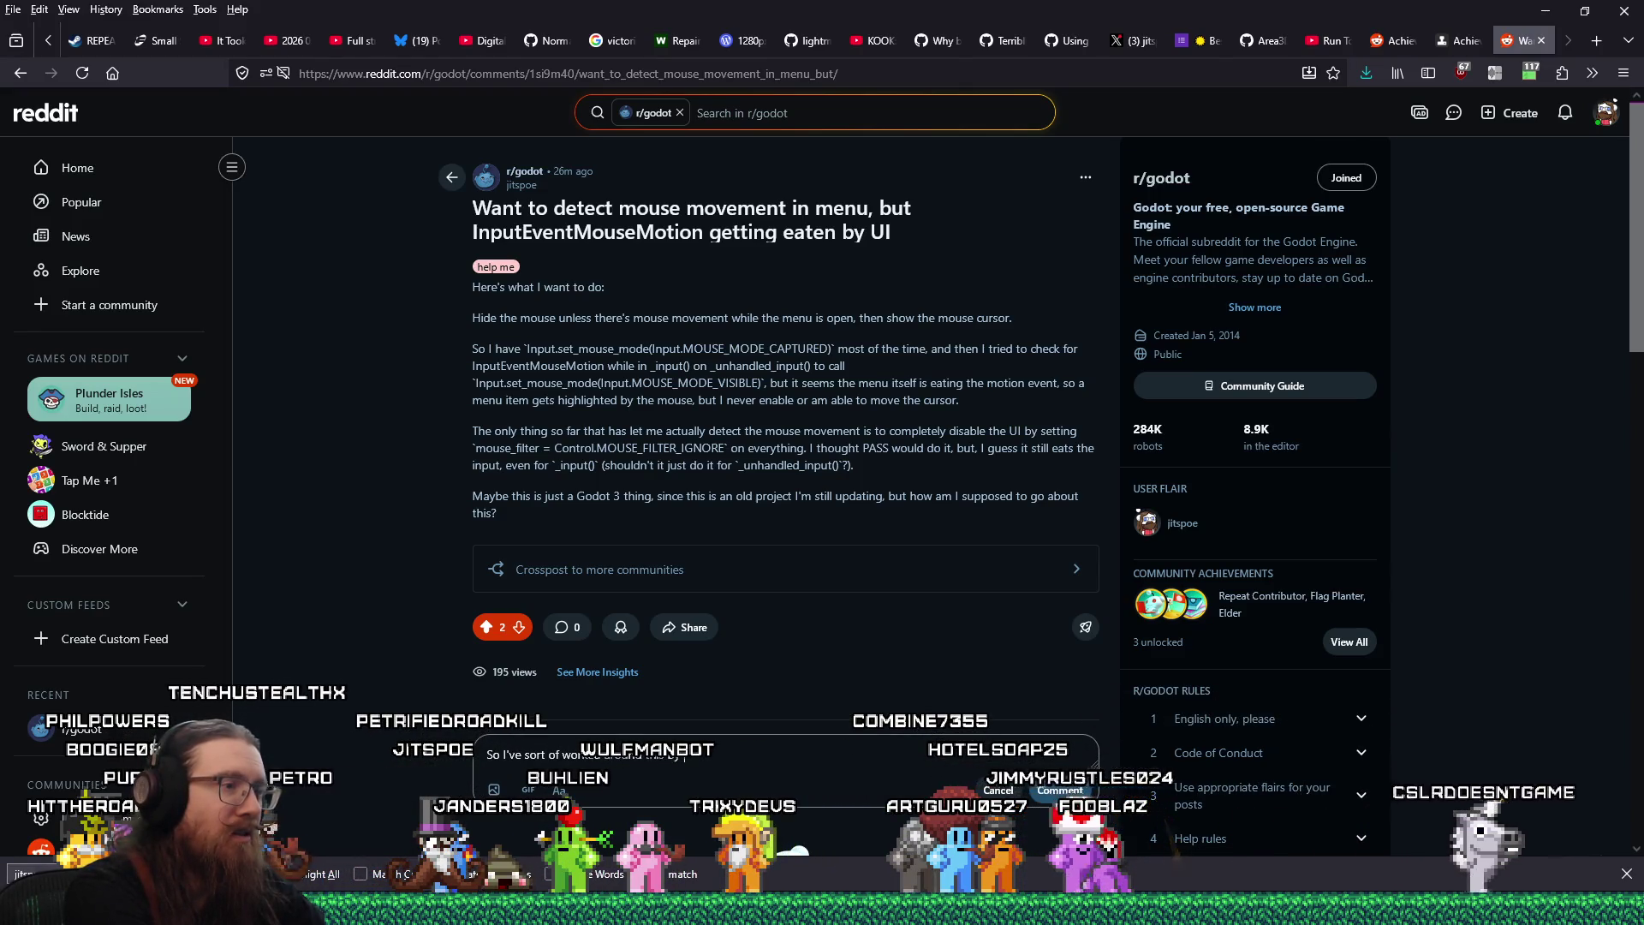
pyautogui.write(' se')
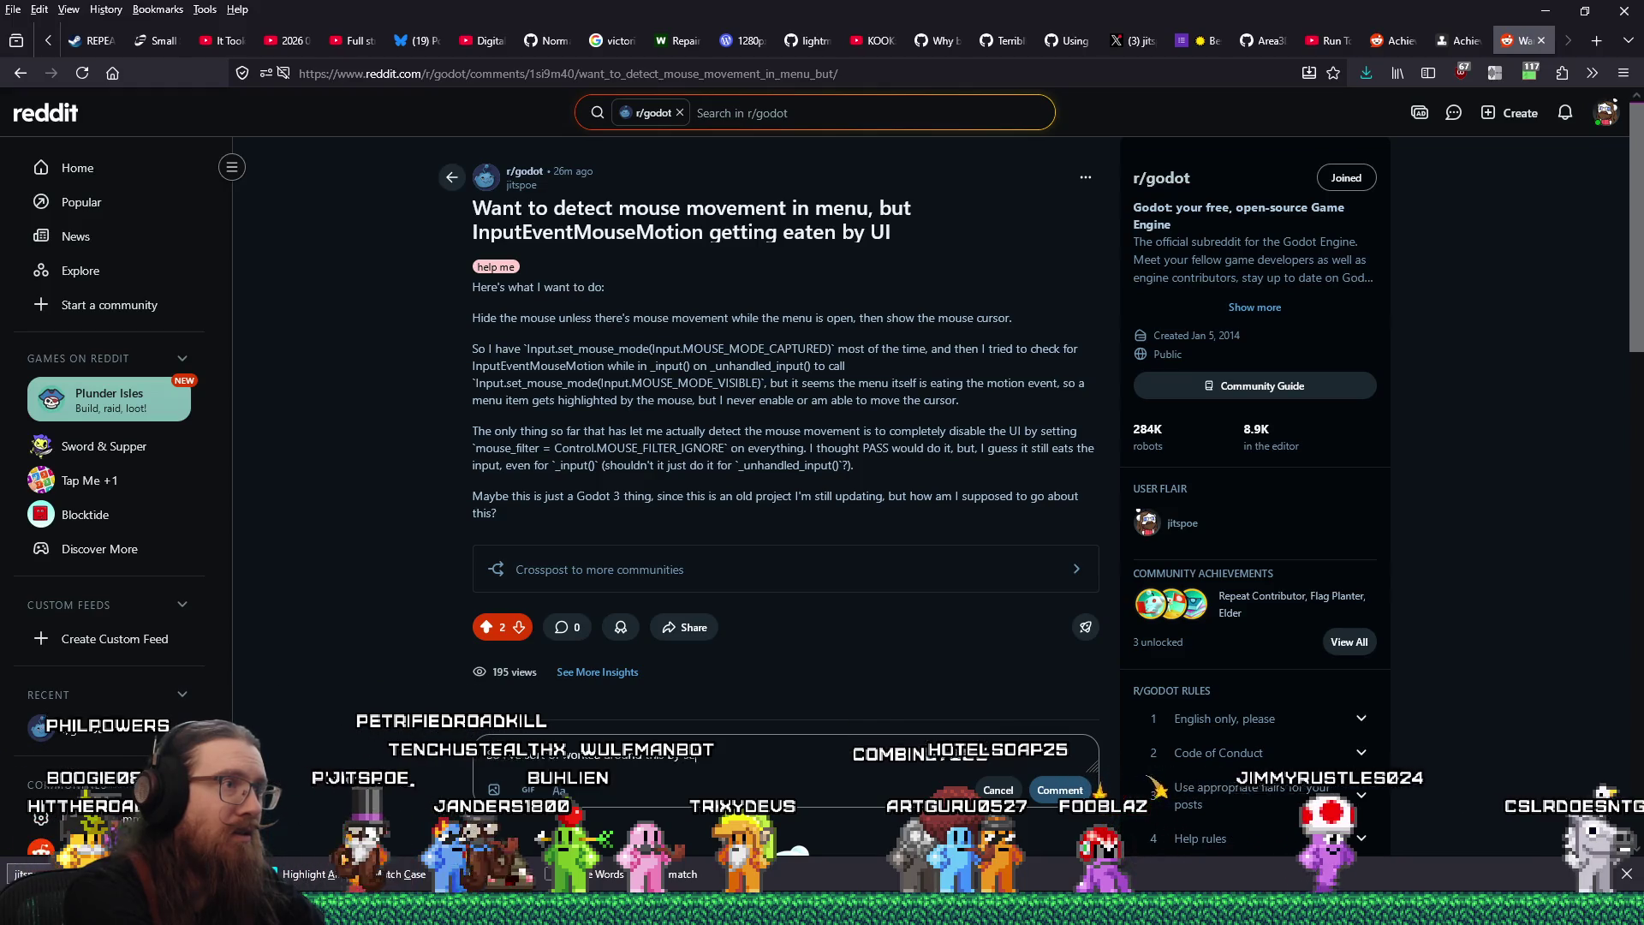
pyautogui.write('ttingse mode to')
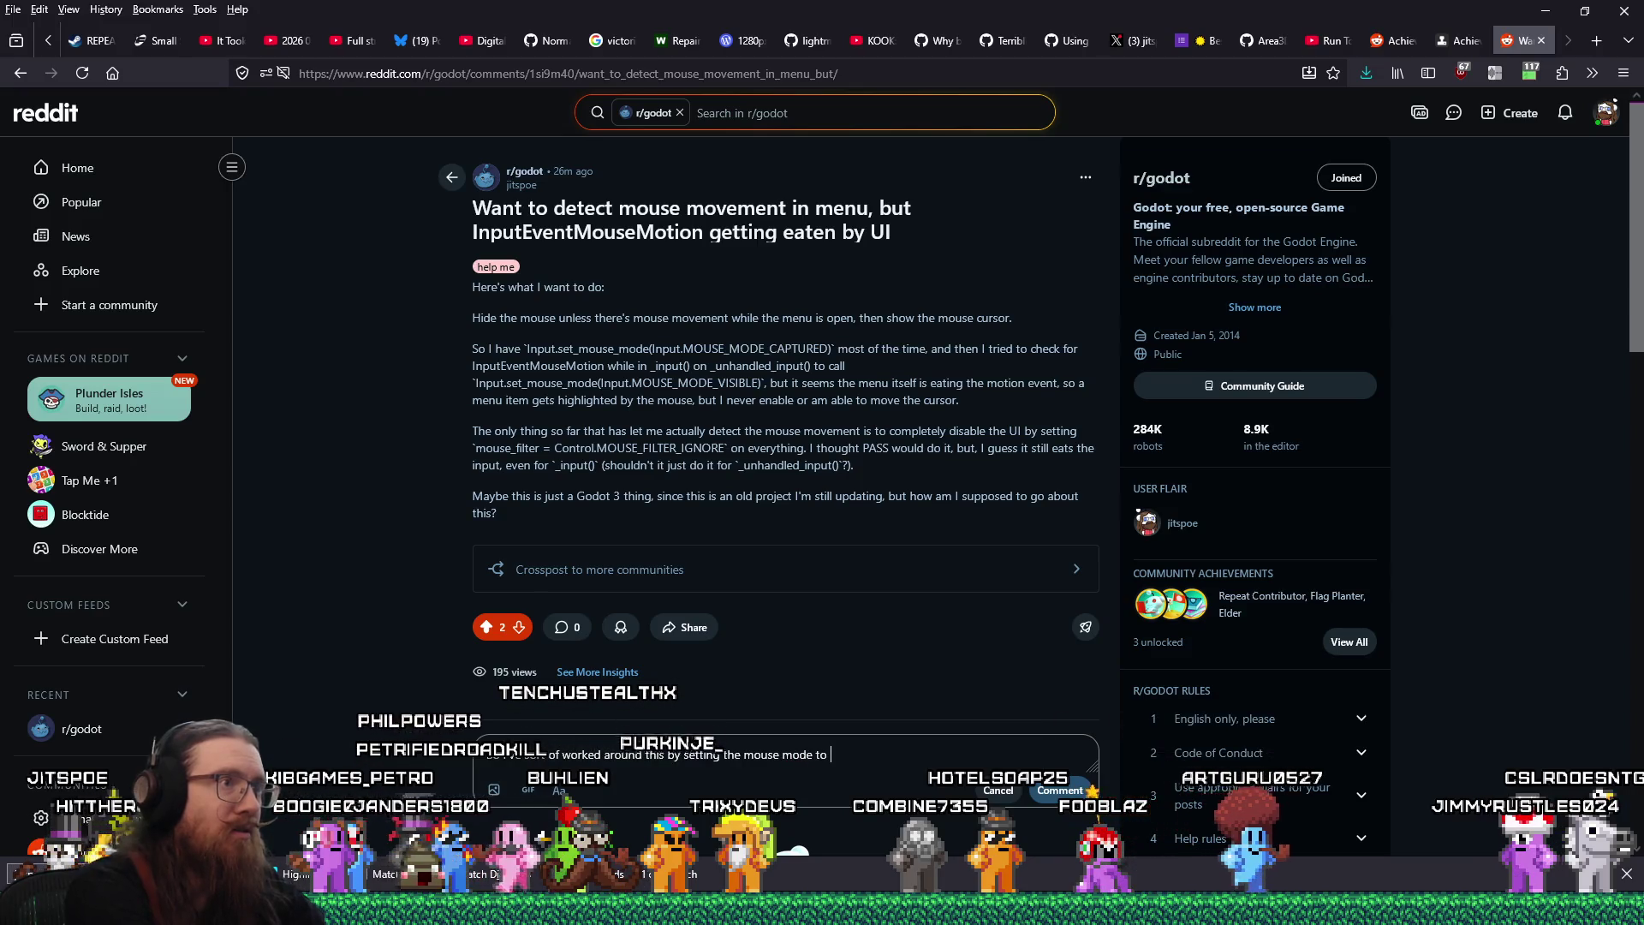
pyautogui.write(' MOUSE_MODE_')
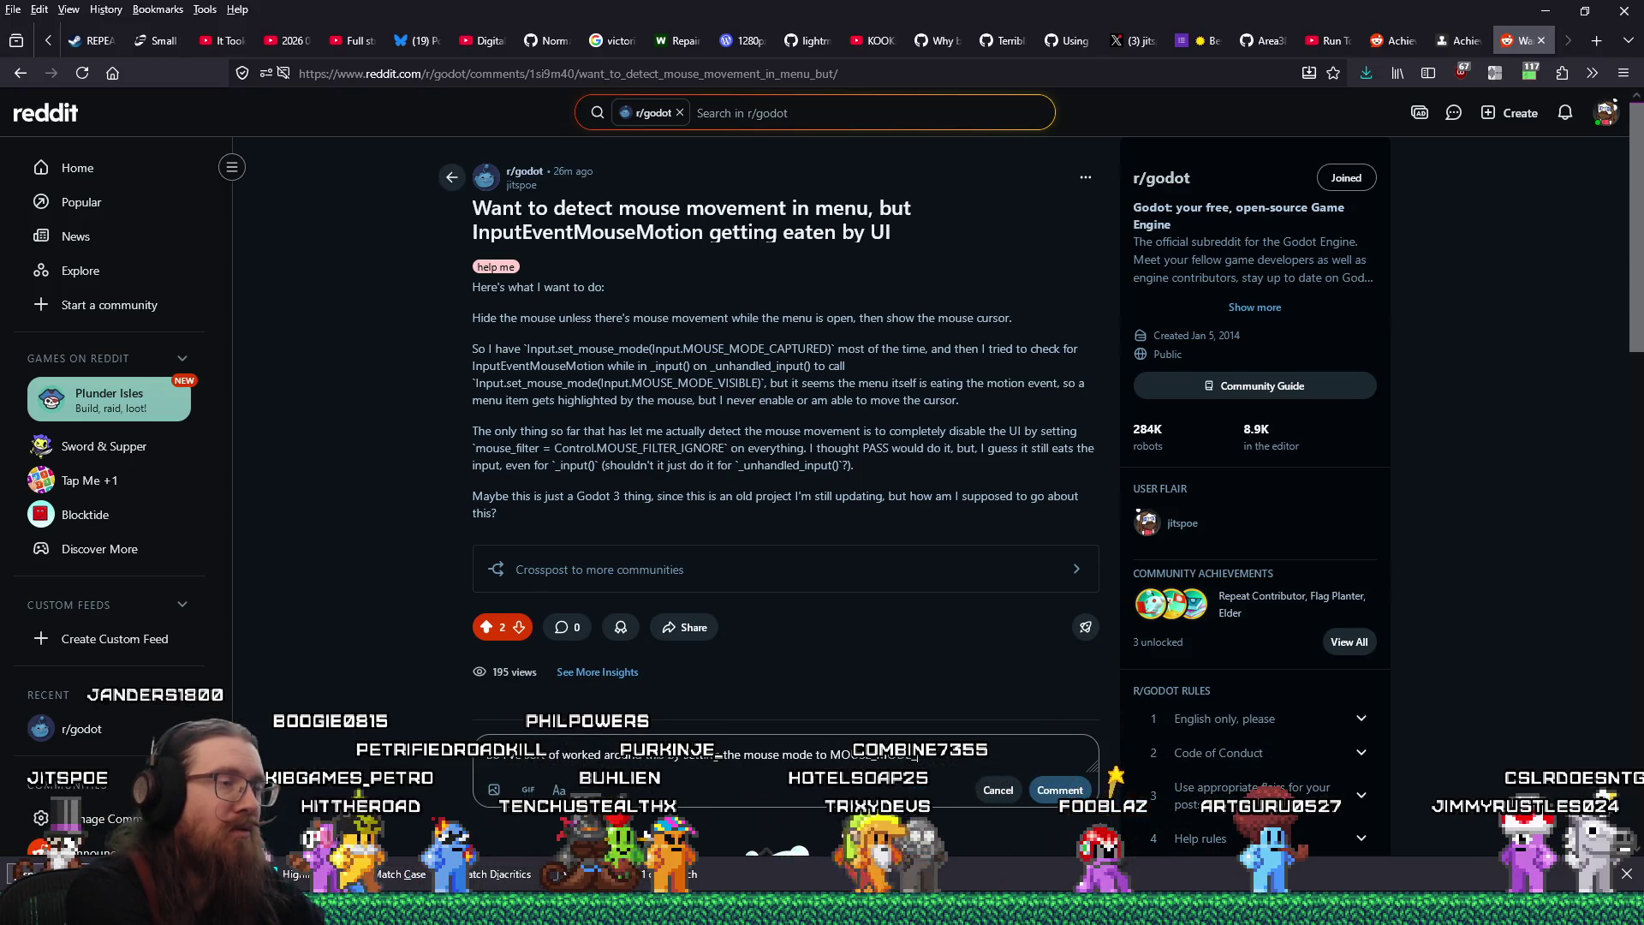
pyautogui.write('HID')
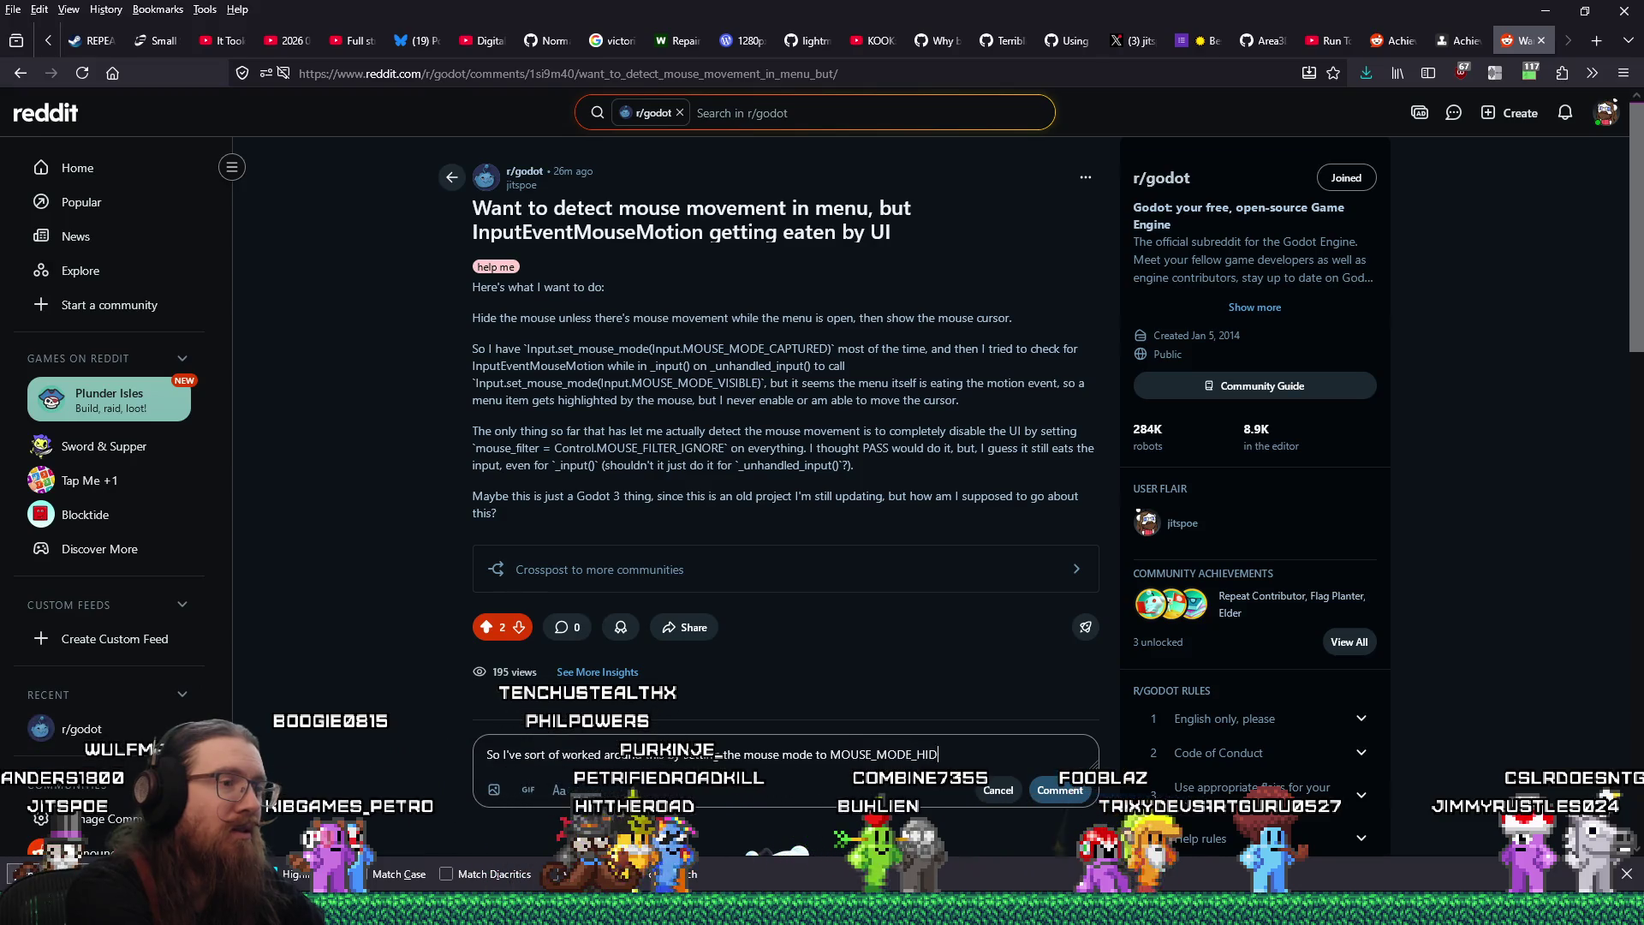
pyautogui.write('DEN when openen')
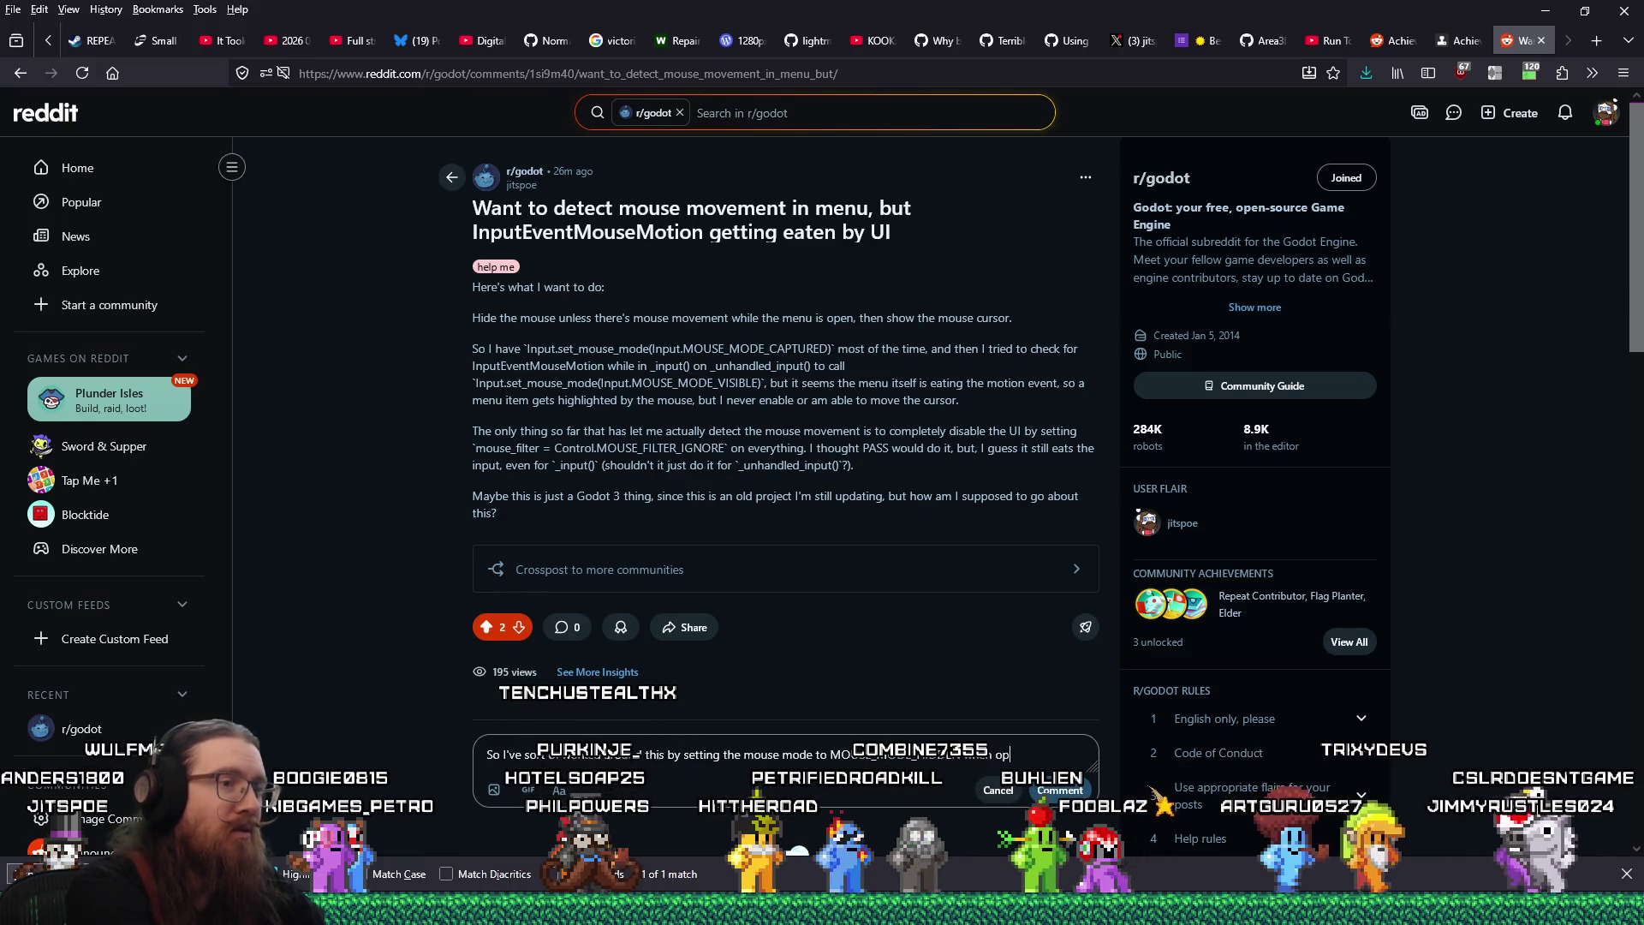
pyautogui.press('BackSpace')
pyautogui.press('BackSpace')
pyautogui.press('BackSpace')
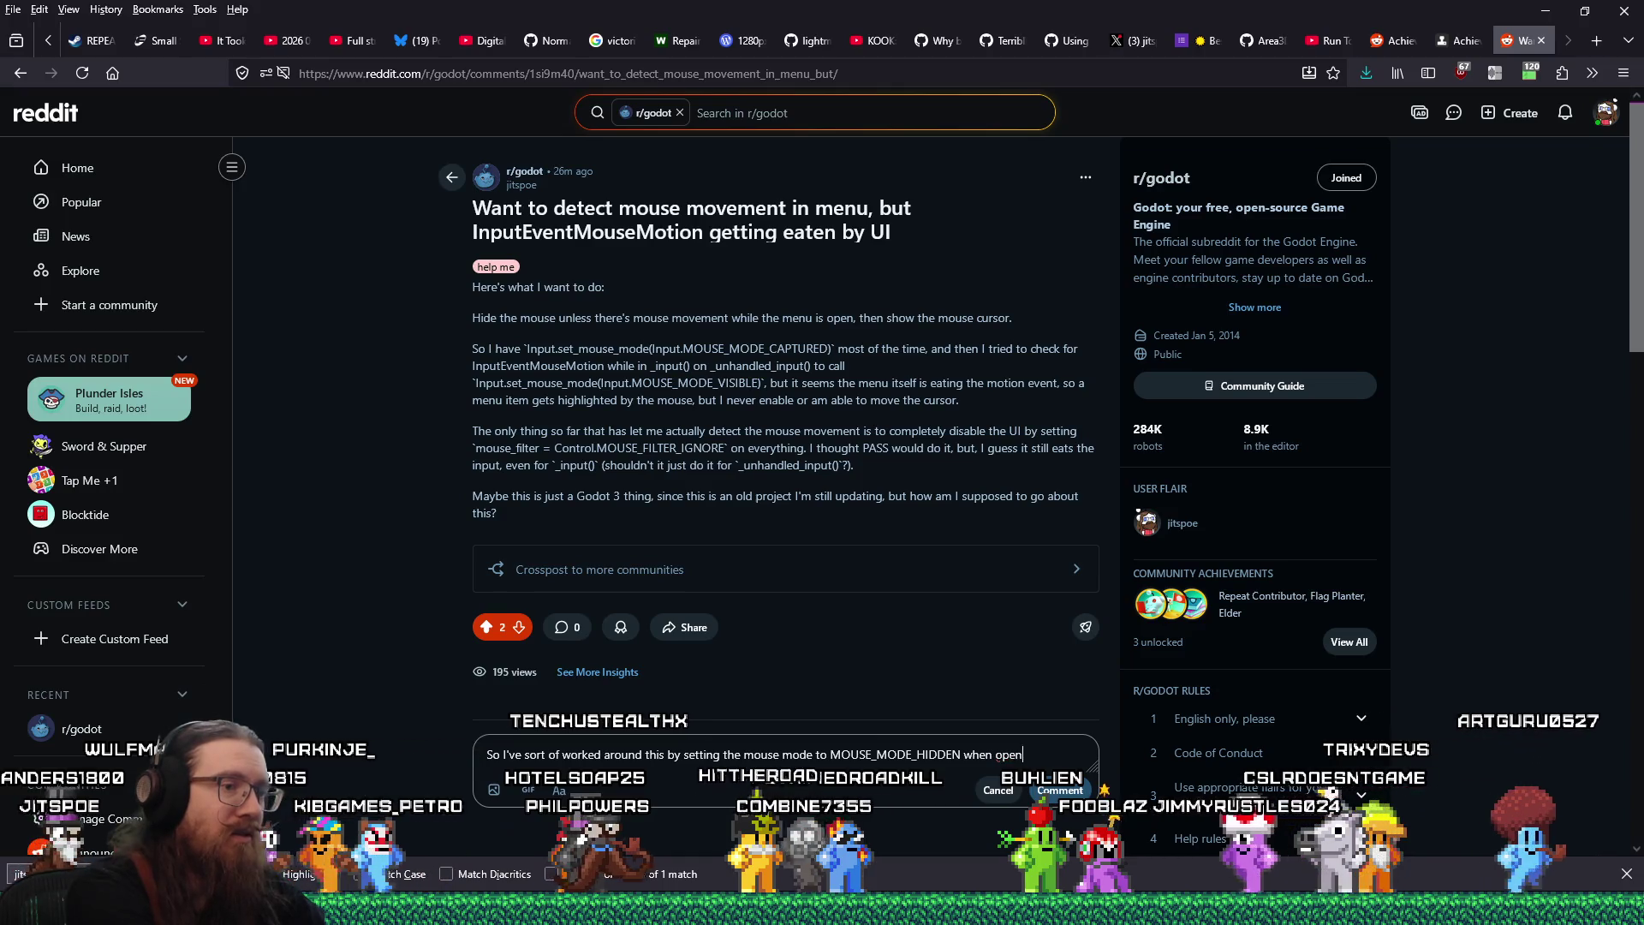
pyautogui.write('ning the')
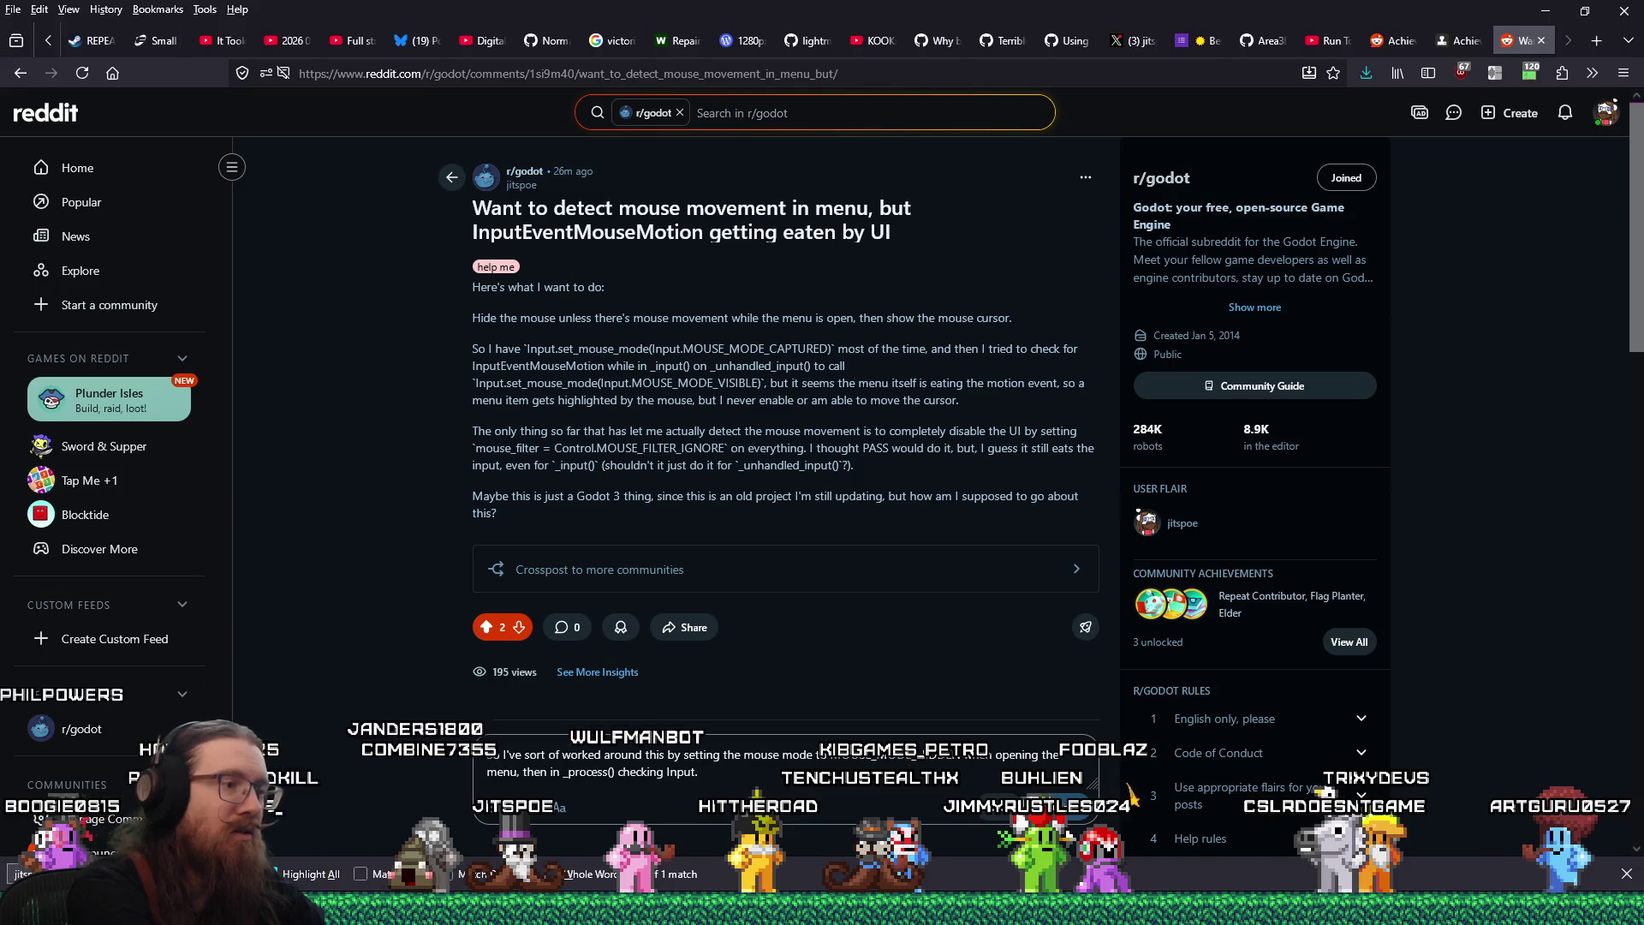
pyautogui.hotkey('alt', 'Tab')
pyautogui.hotkey('alt', 'Tab')
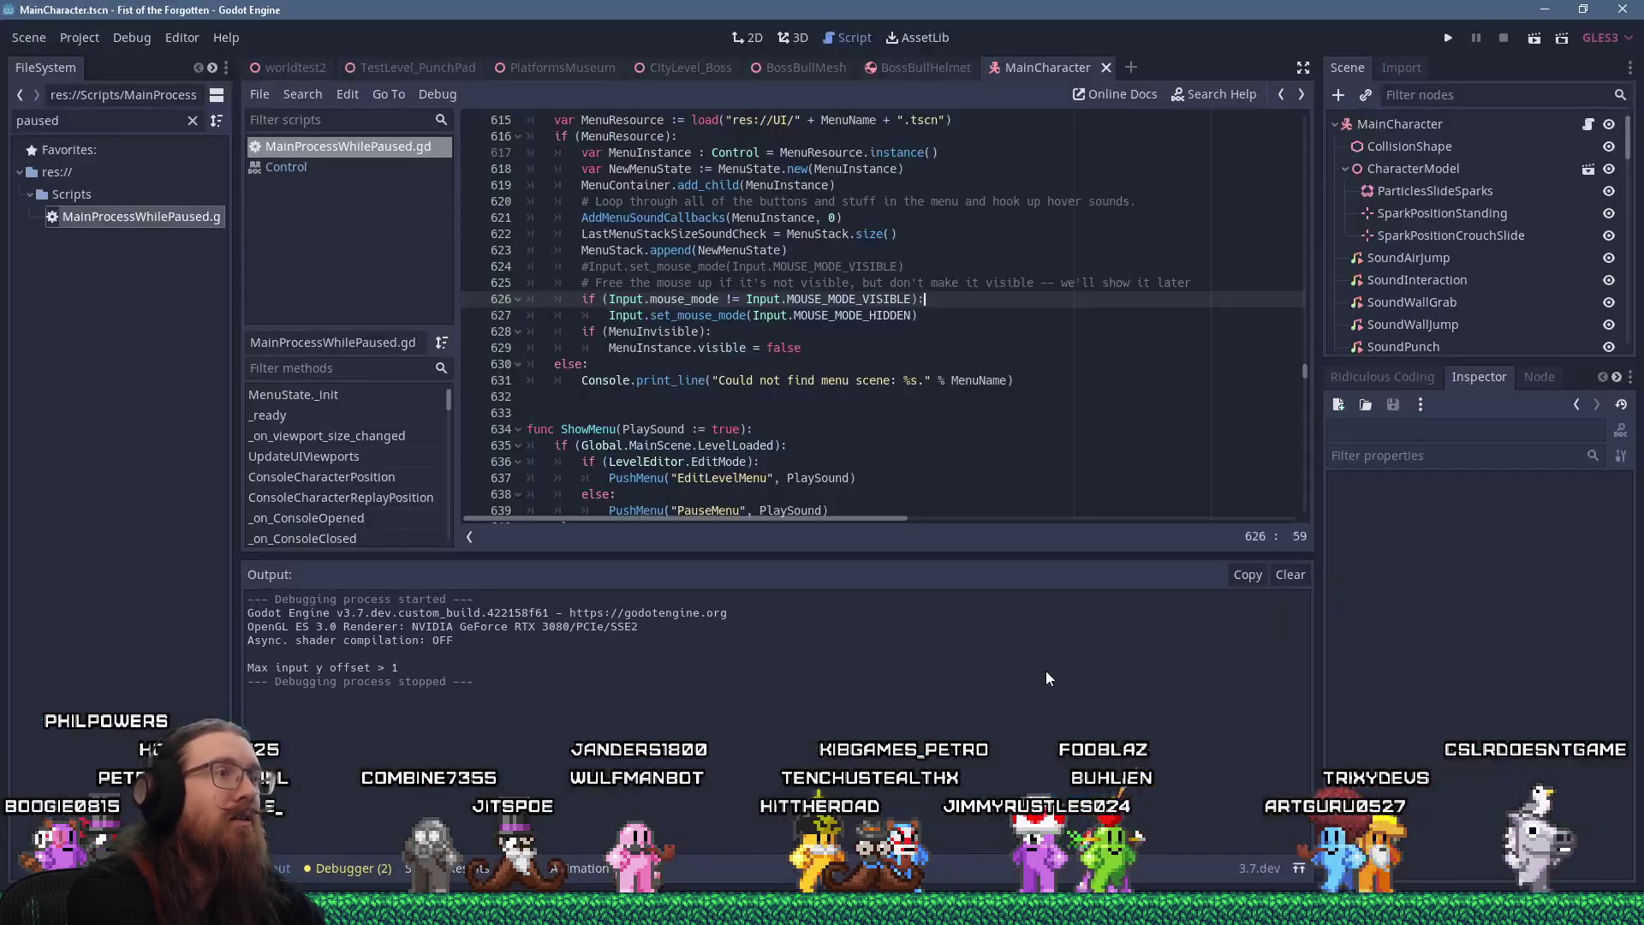
# Find _process in the script and select the Input.get_last_mouse_speed().length_squared() > 0 condition on line 464
pyautogui.click(1086, 429)
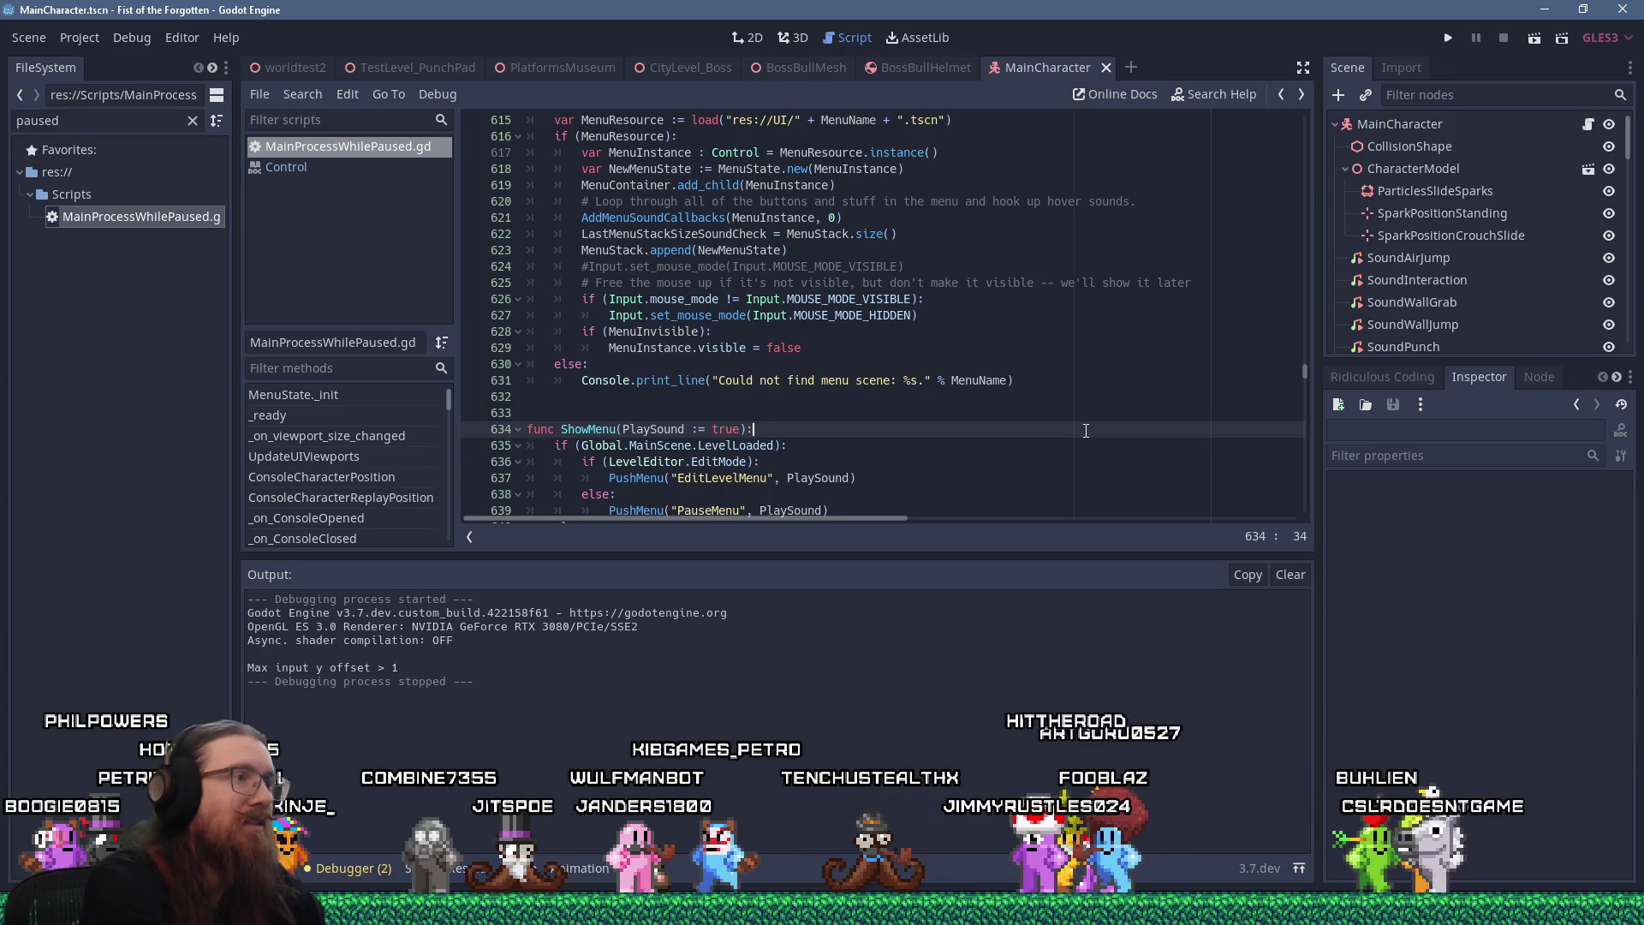
pyautogui.hotkey('ctrl', 'f')
pyautogui.write('_process')
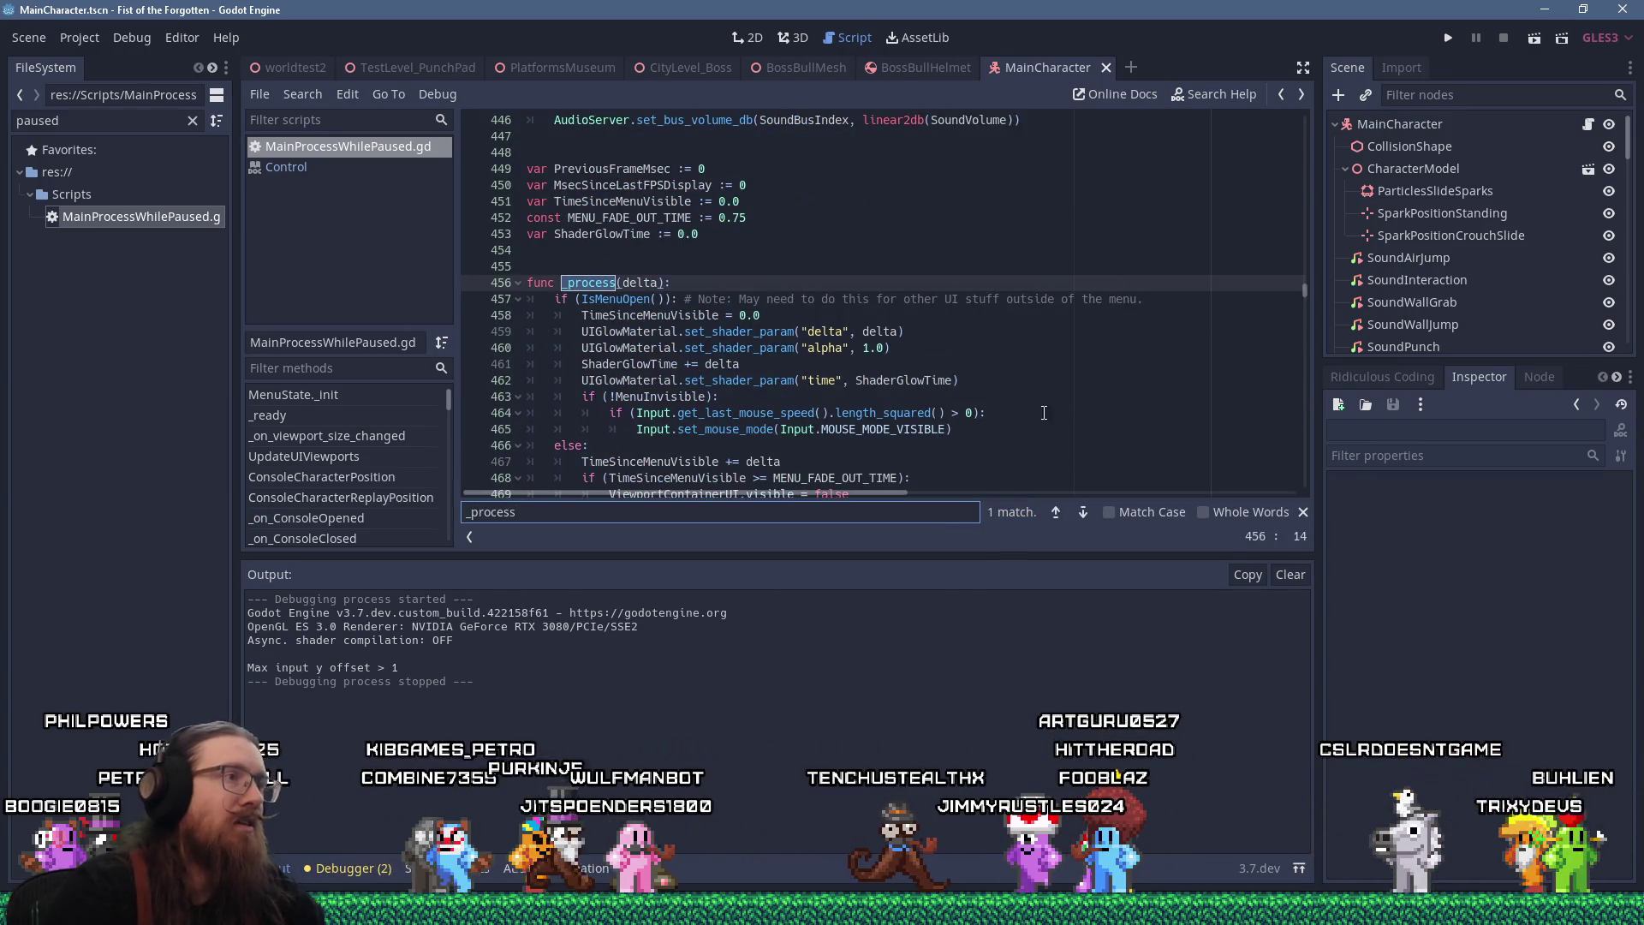
pyautogui.moveTo(678, 413); pyautogui.dragTo(932, 413)
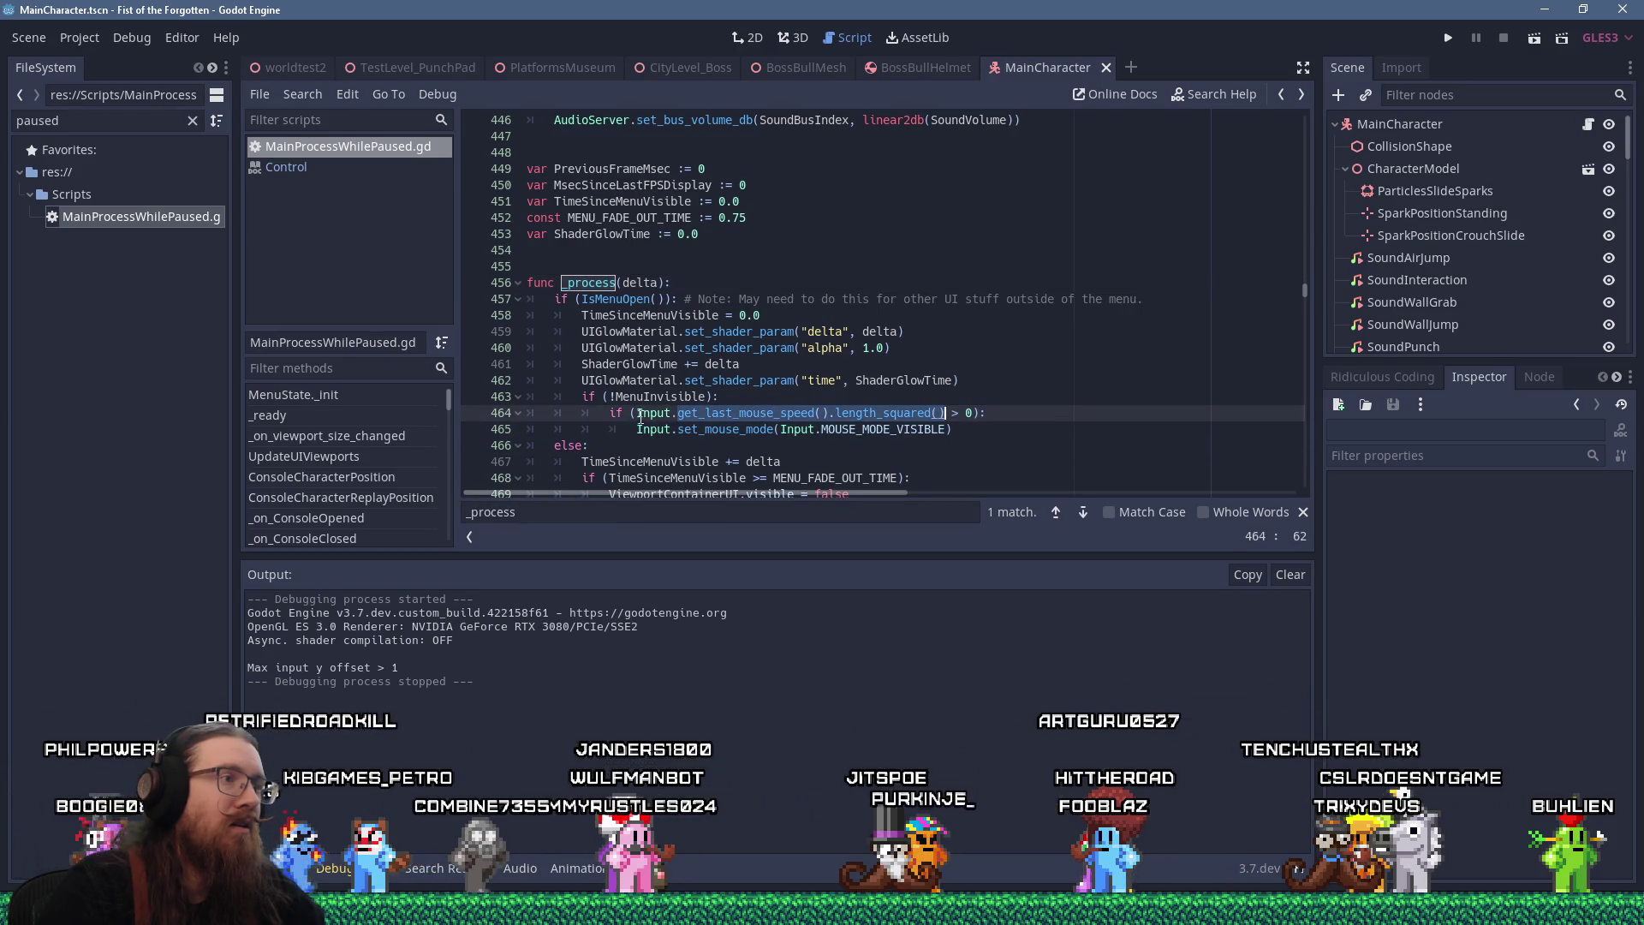
pyautogui.moveTo(613, 413); pyautogui.dragTo(979, 420)
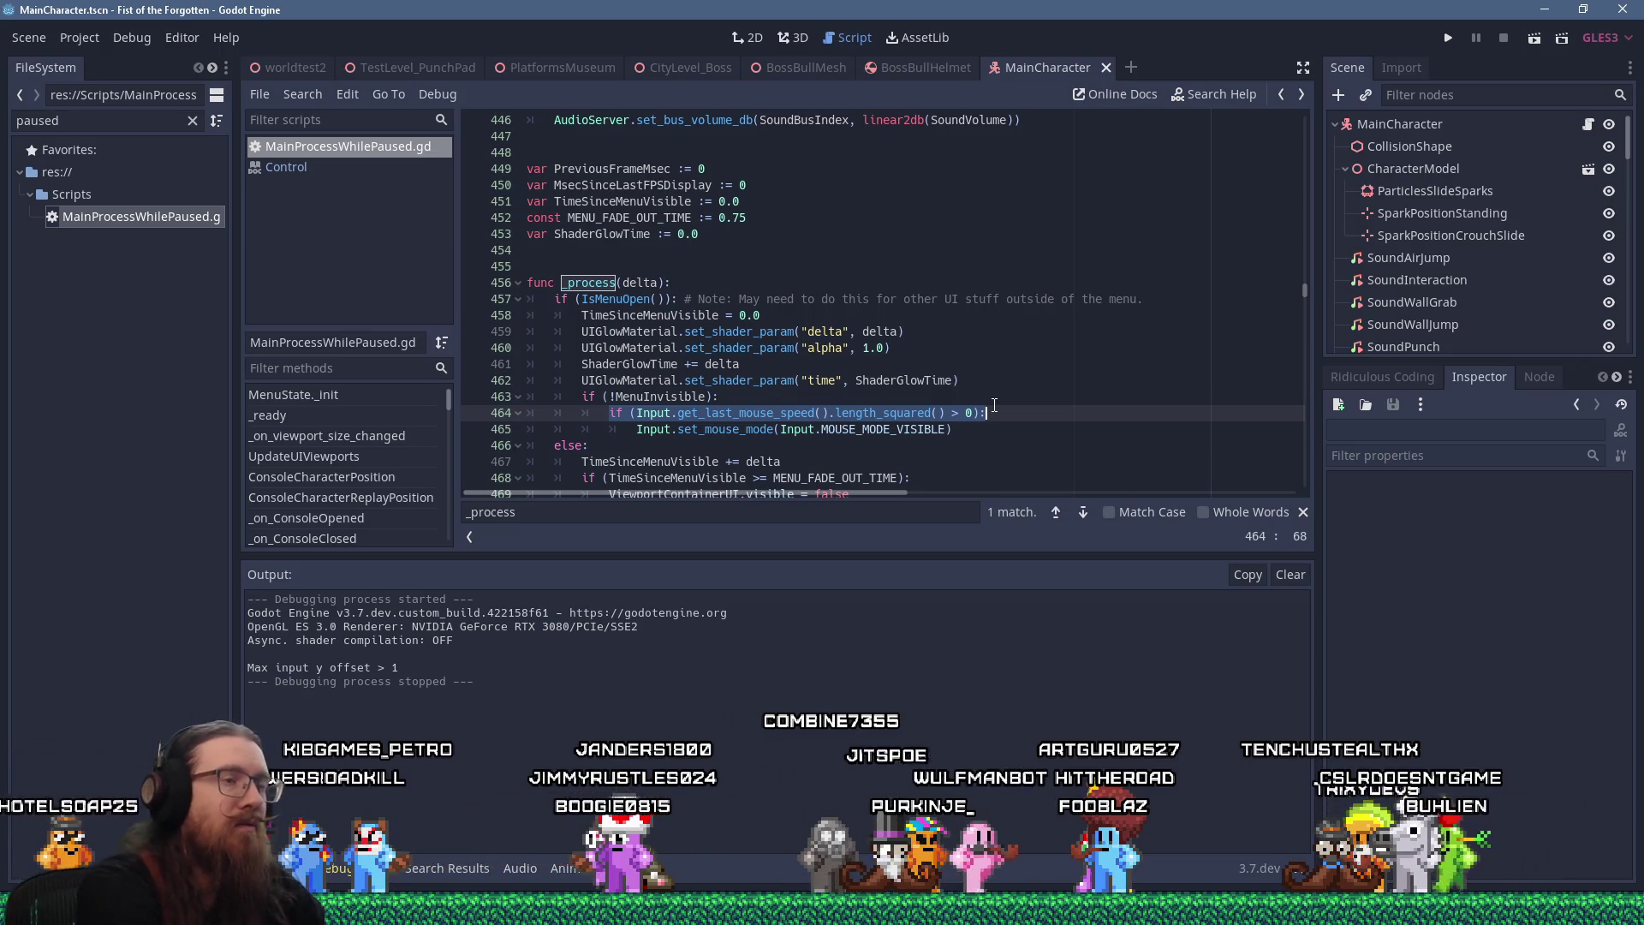
pyautogui.hotkey('alt', 'Tab')
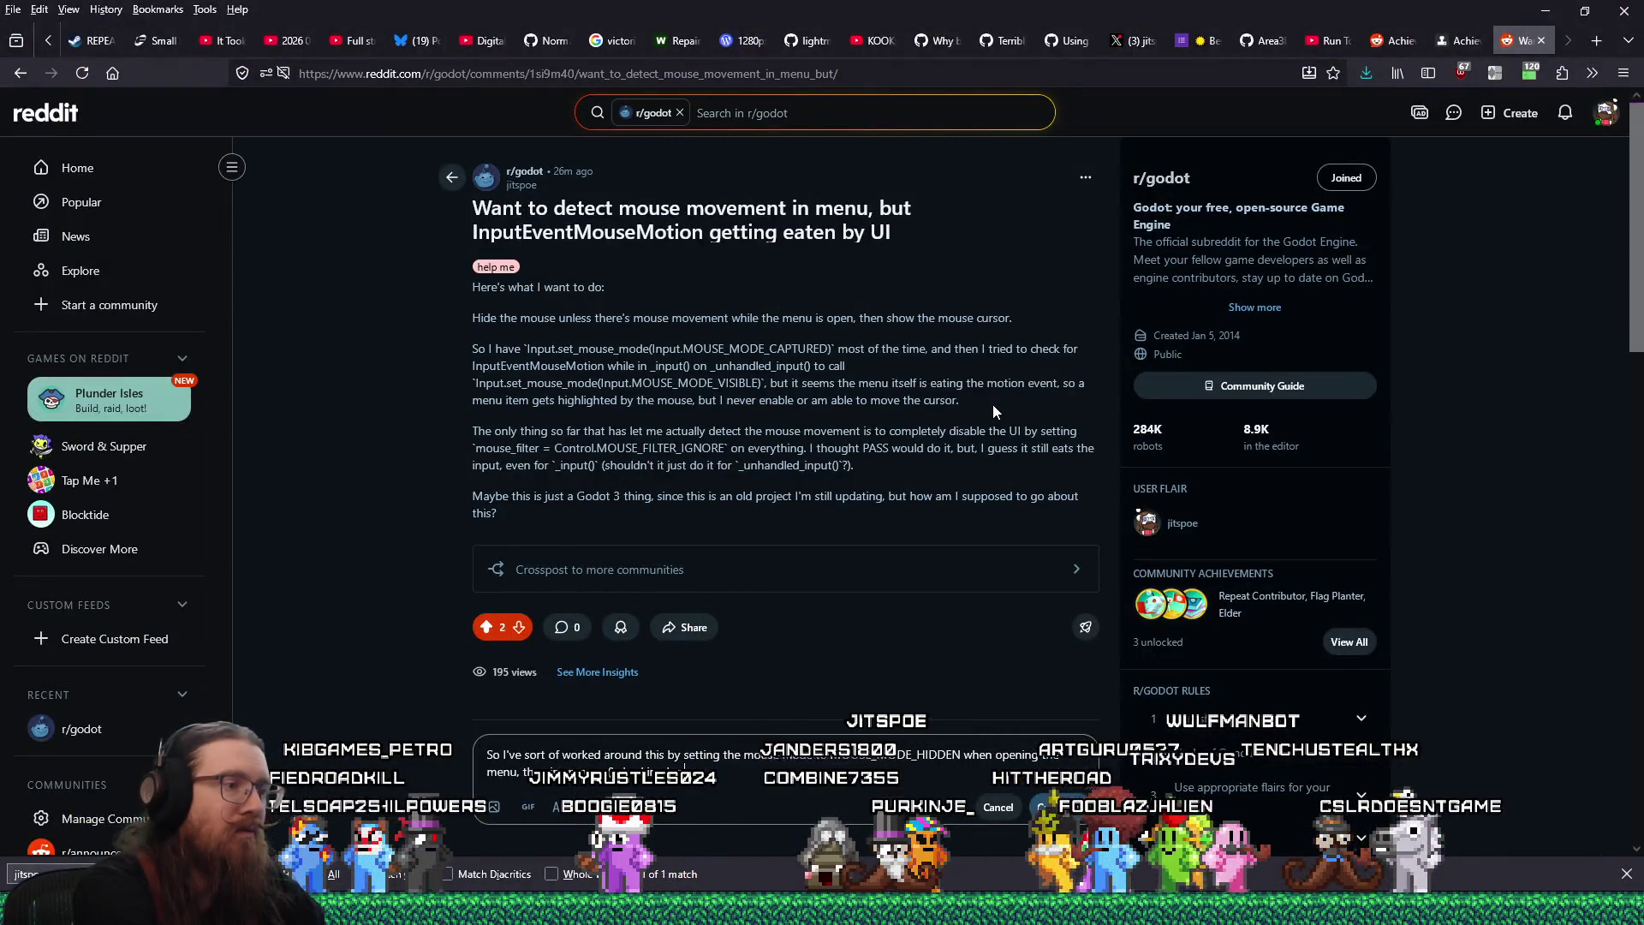
# Paste the length_squared() > 0 check into the reply as inline code and continue the explanation
pyautogui.hotkey('ctrl', 'v')
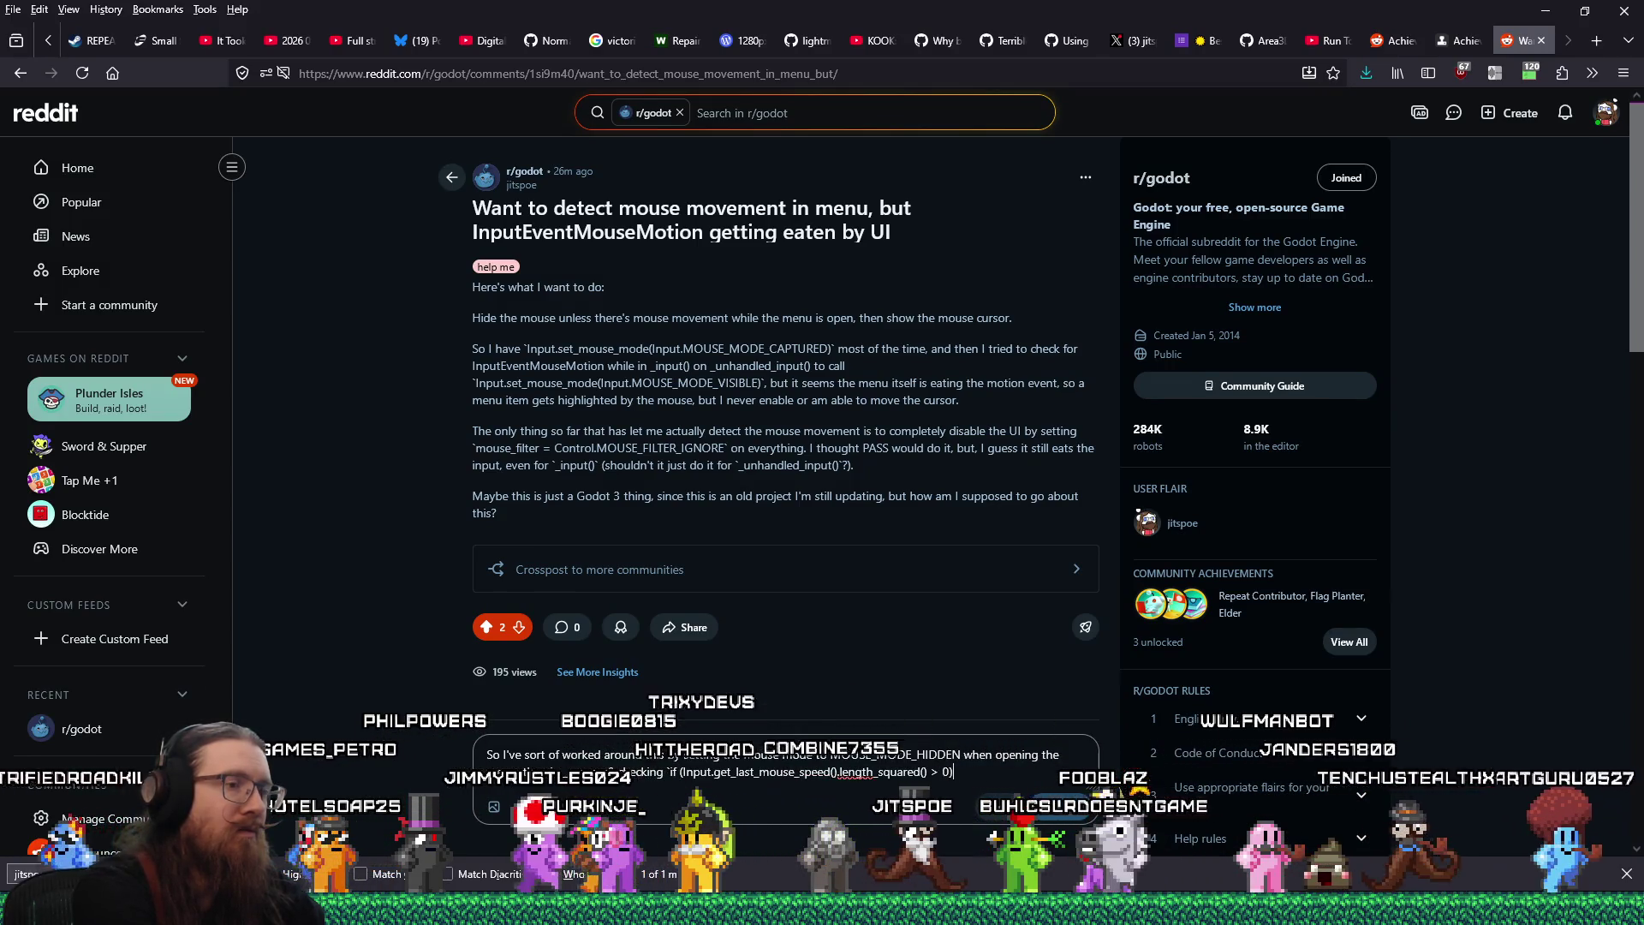
pyautogui.write('`.  Now I just need')
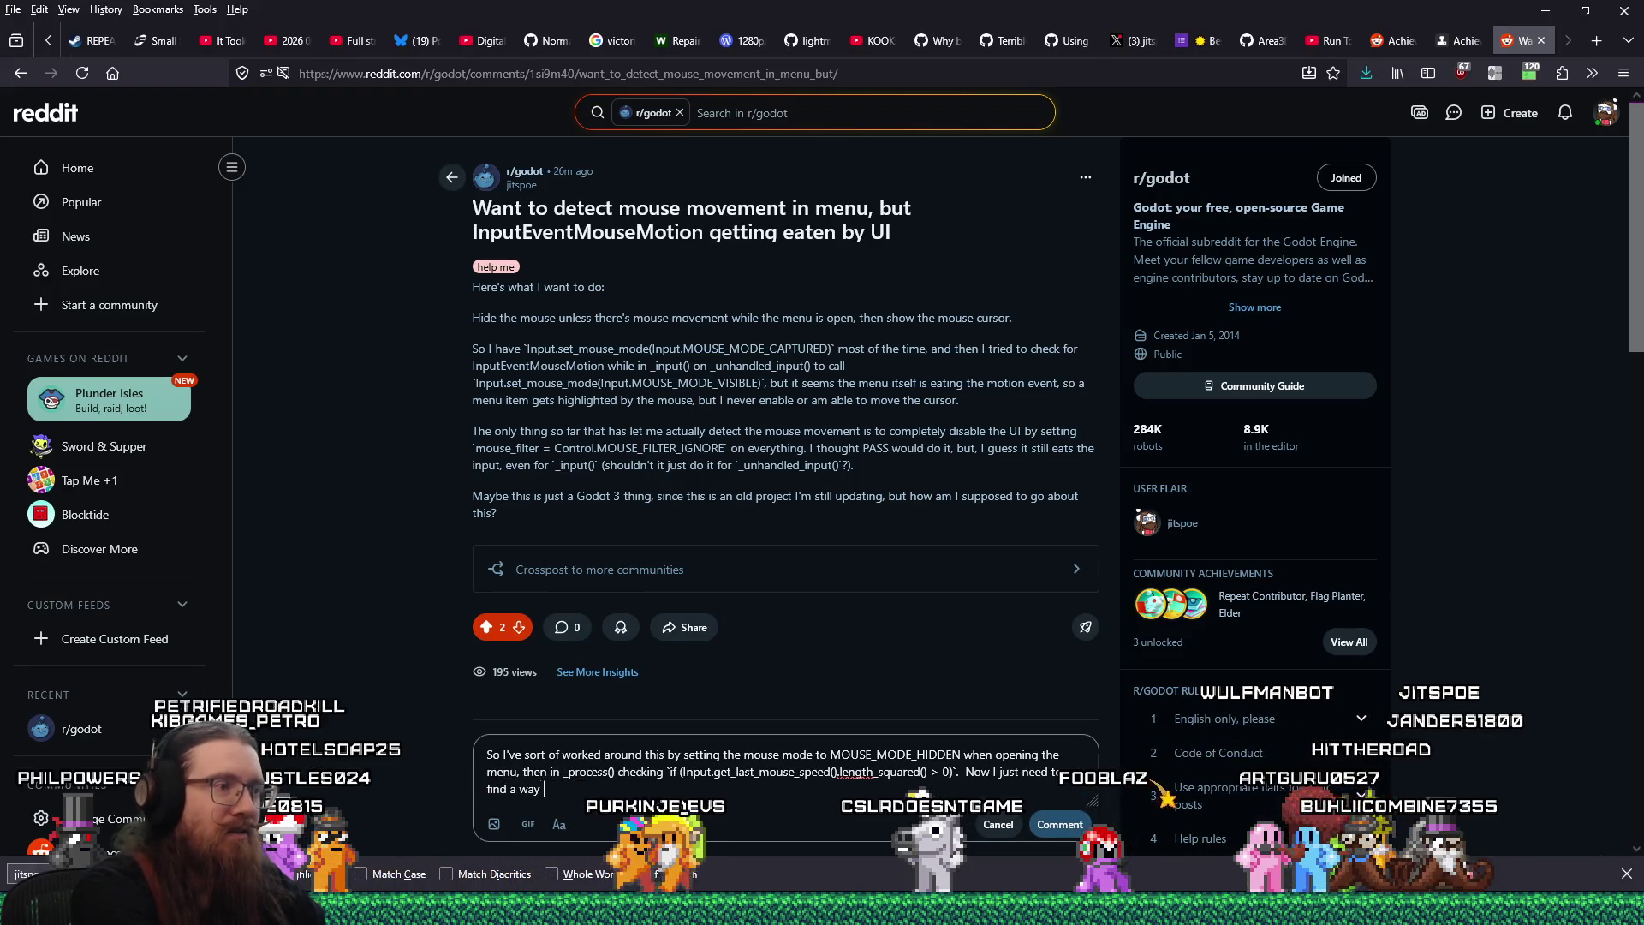
pyautogui.write('to')
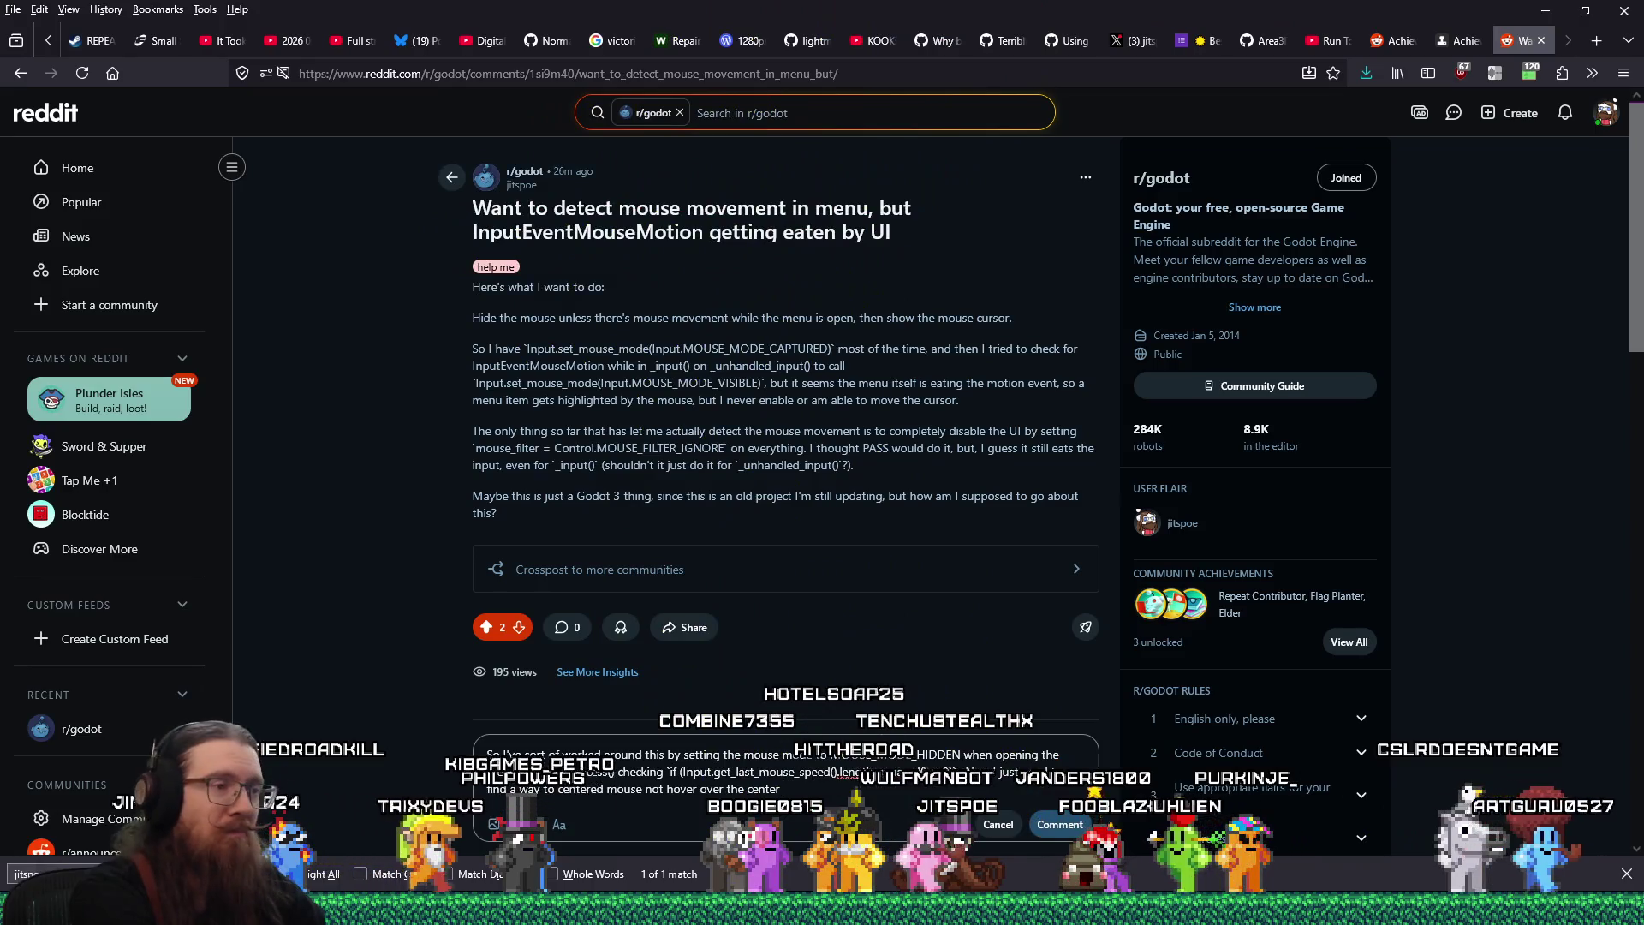
pyautogui.write('ene')
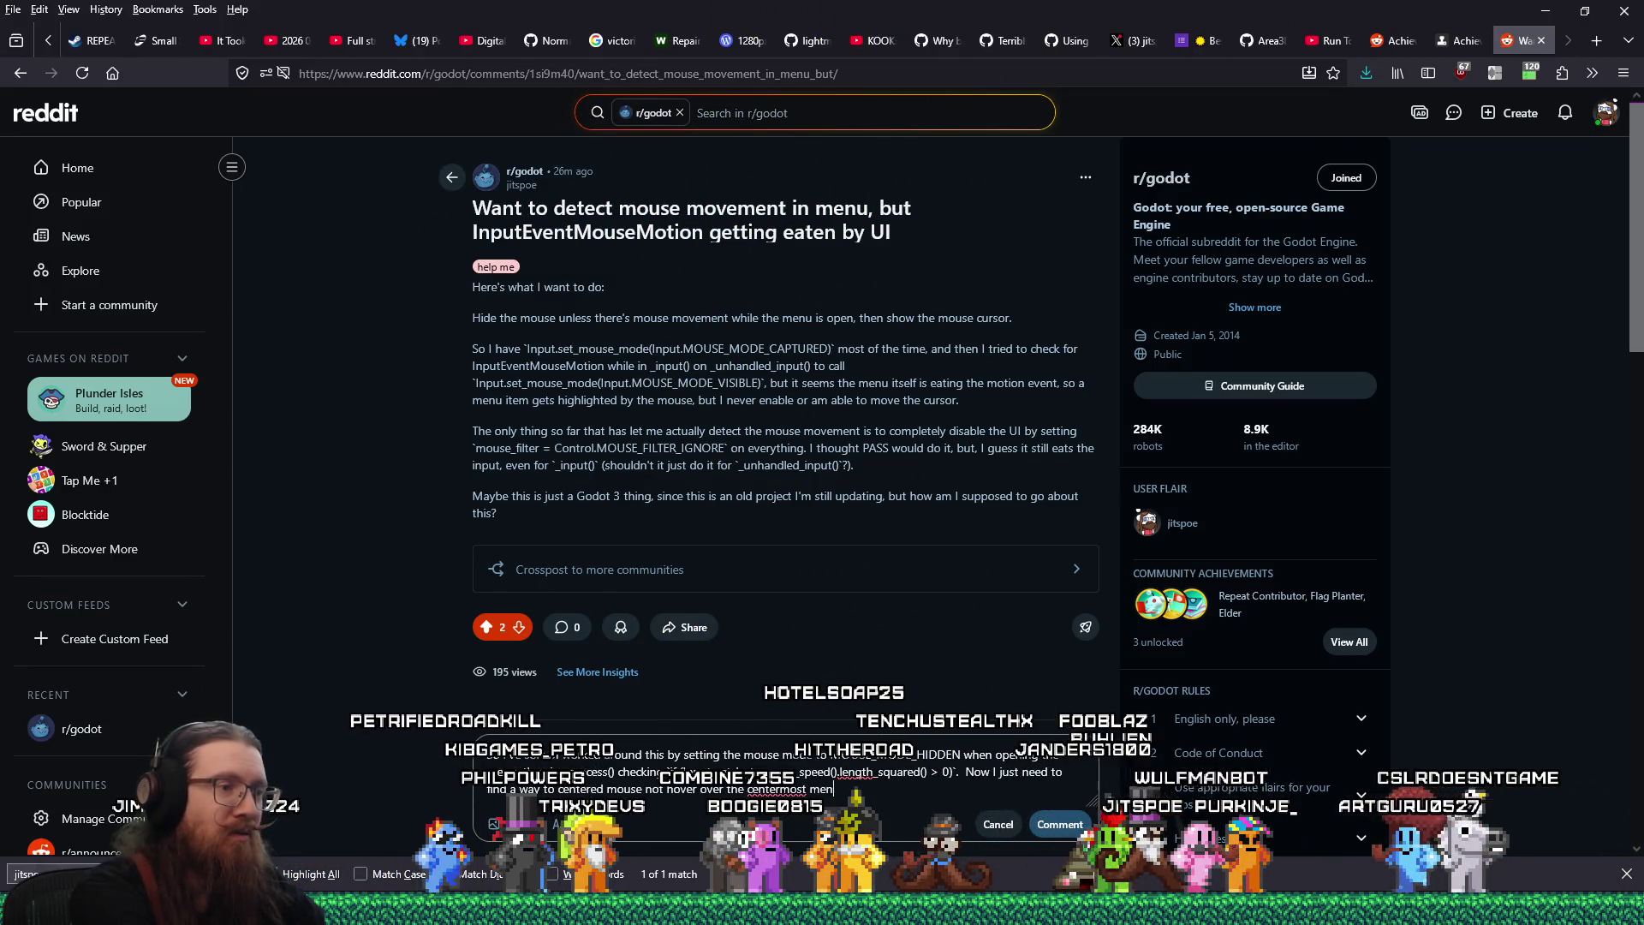
pyautogui.press('BackSpace')
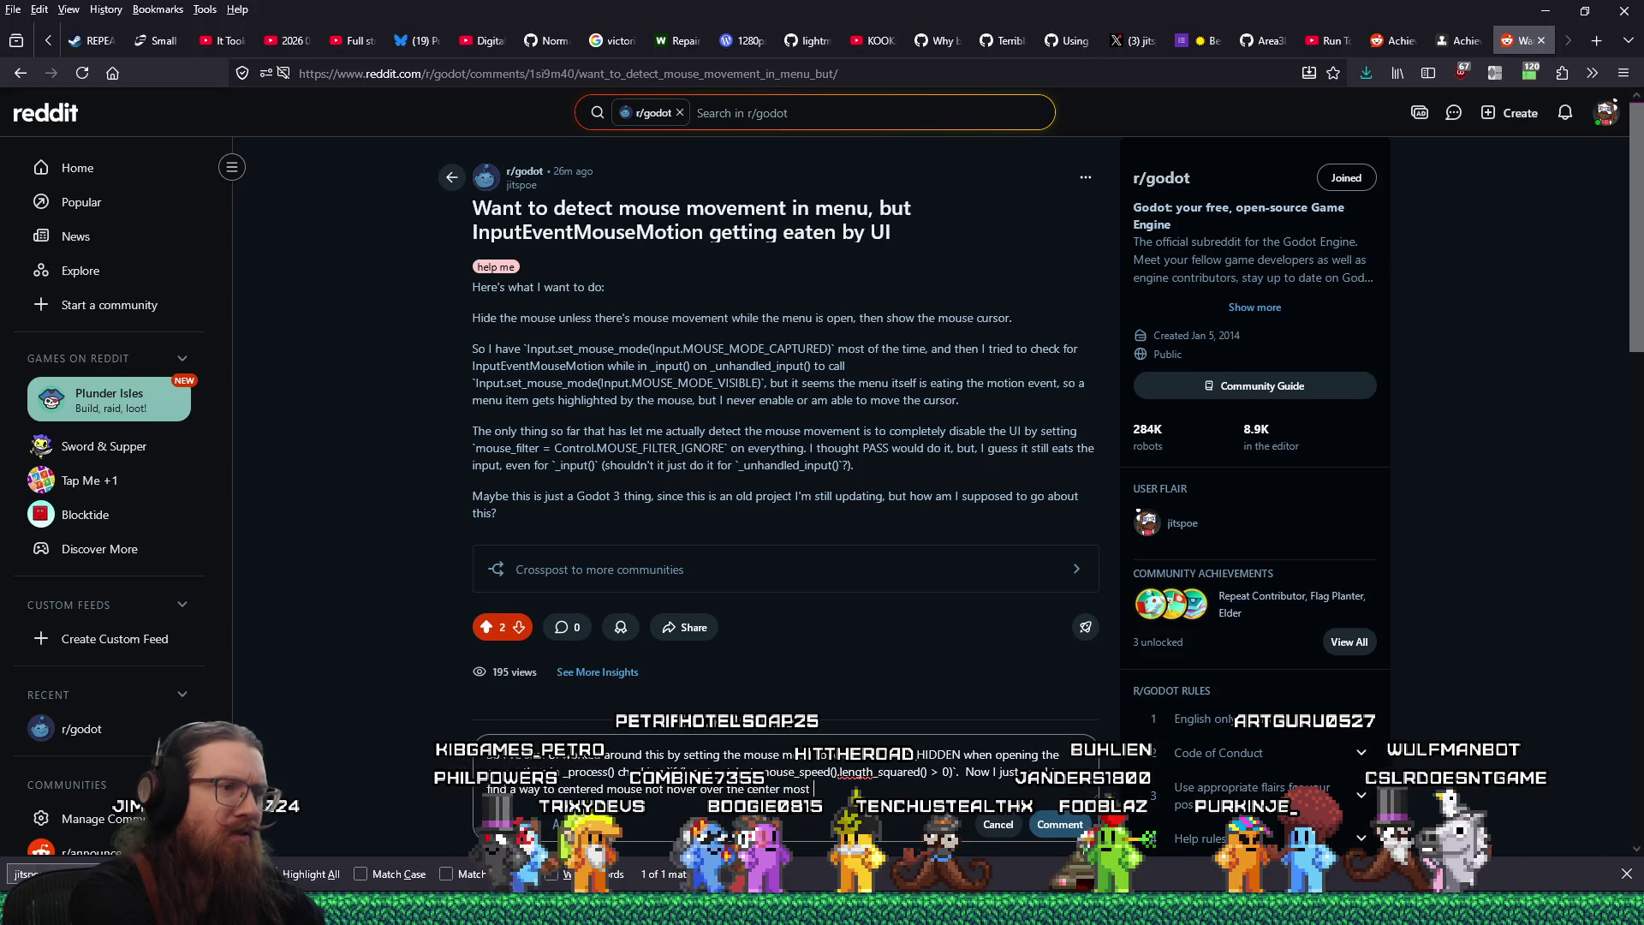
pyautogui.write('st')
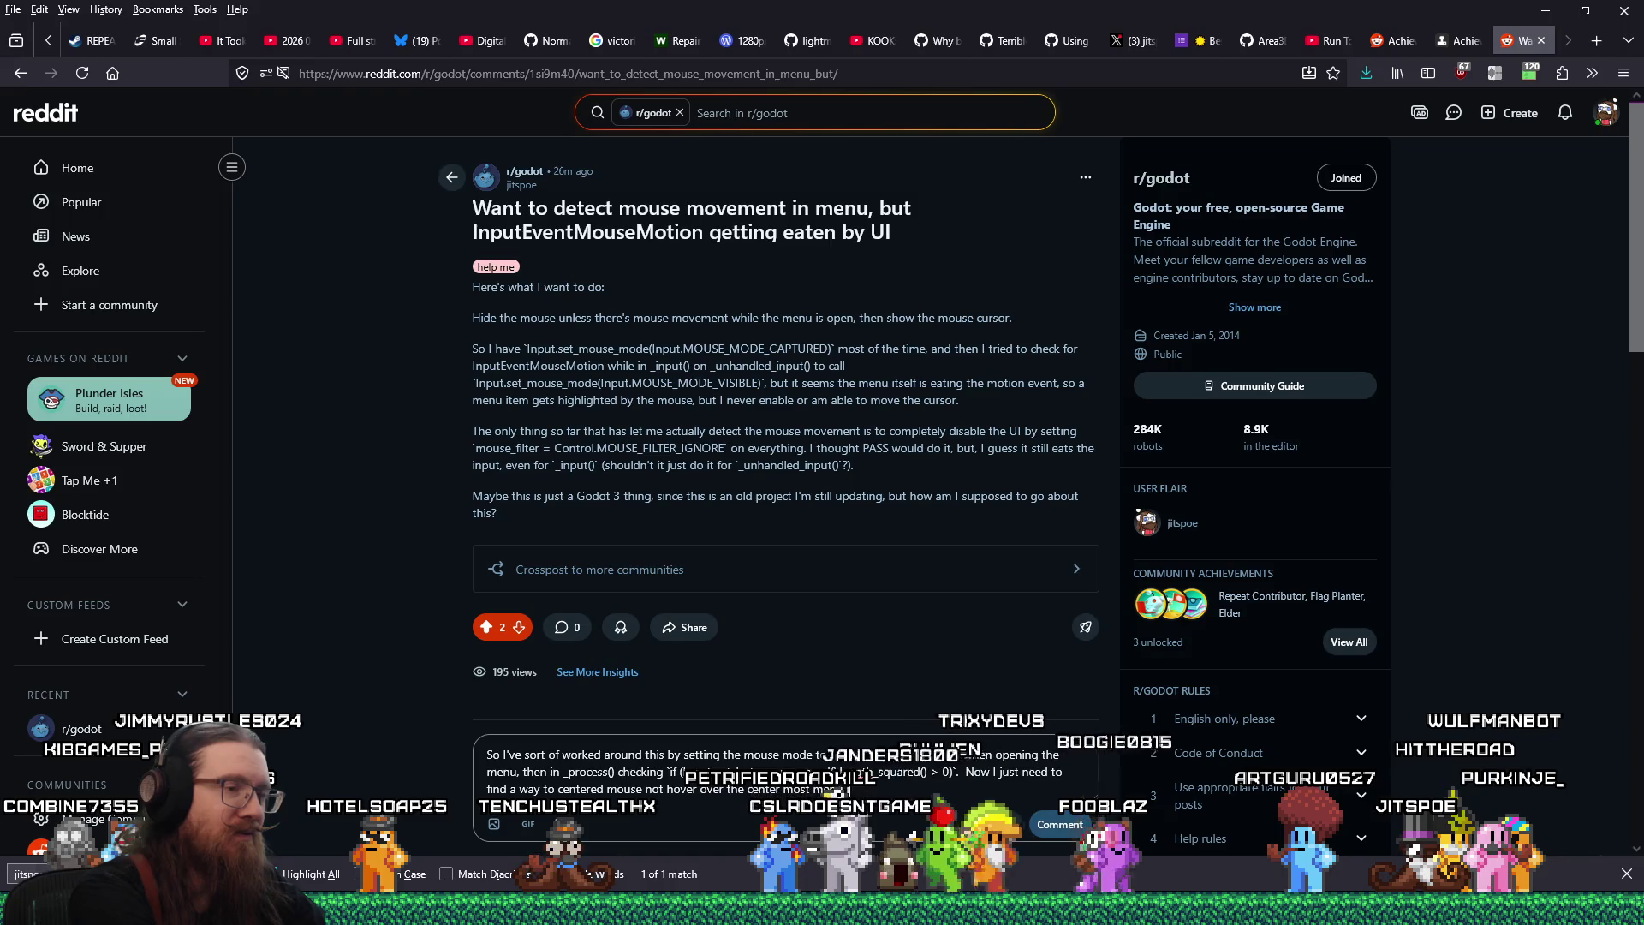
pyautogui.write('m')
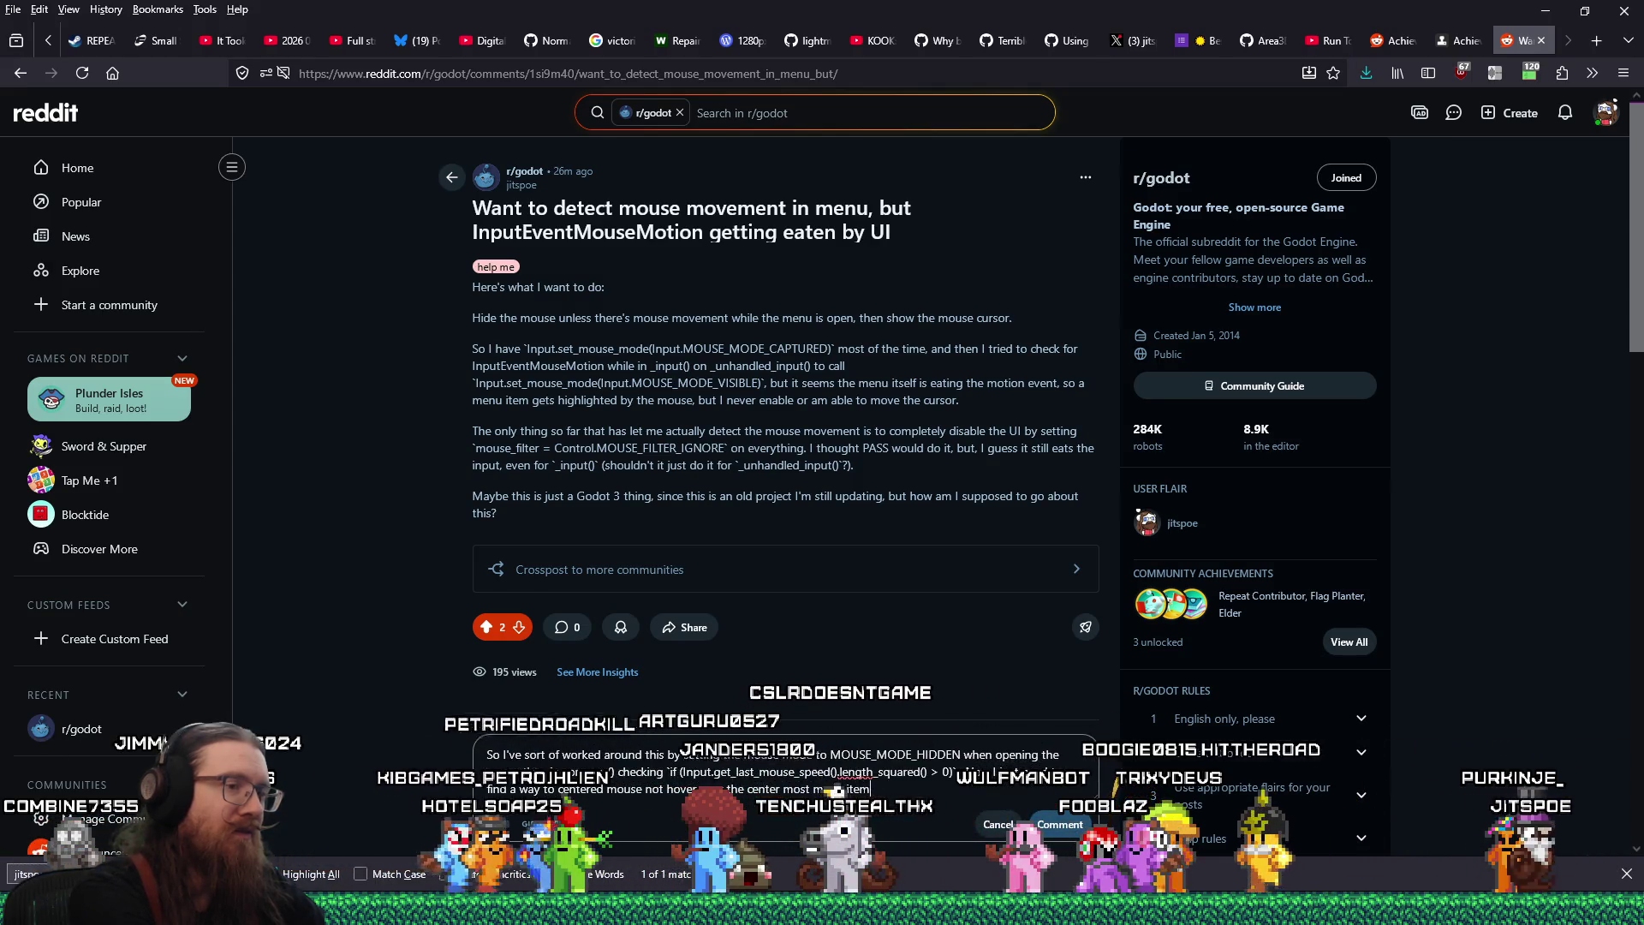
pyautogui.write('.')
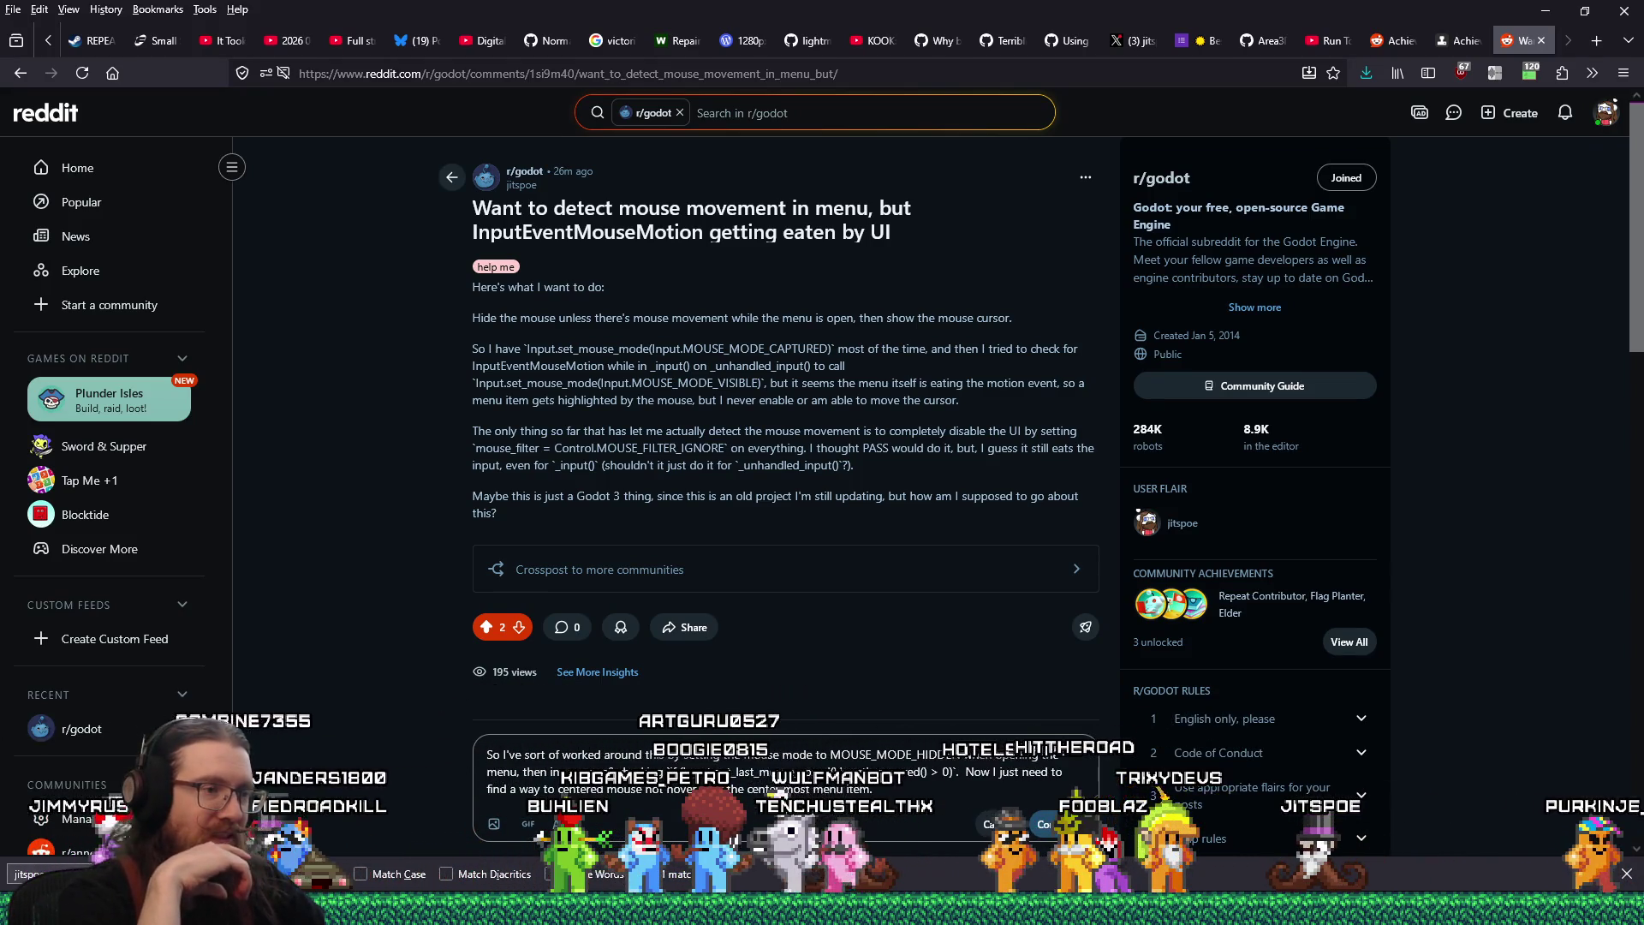
# Finish the sentence about the mouse not having moved and post the comment
pyautogui.press('BackSpace')
pyautogui.write('when n')
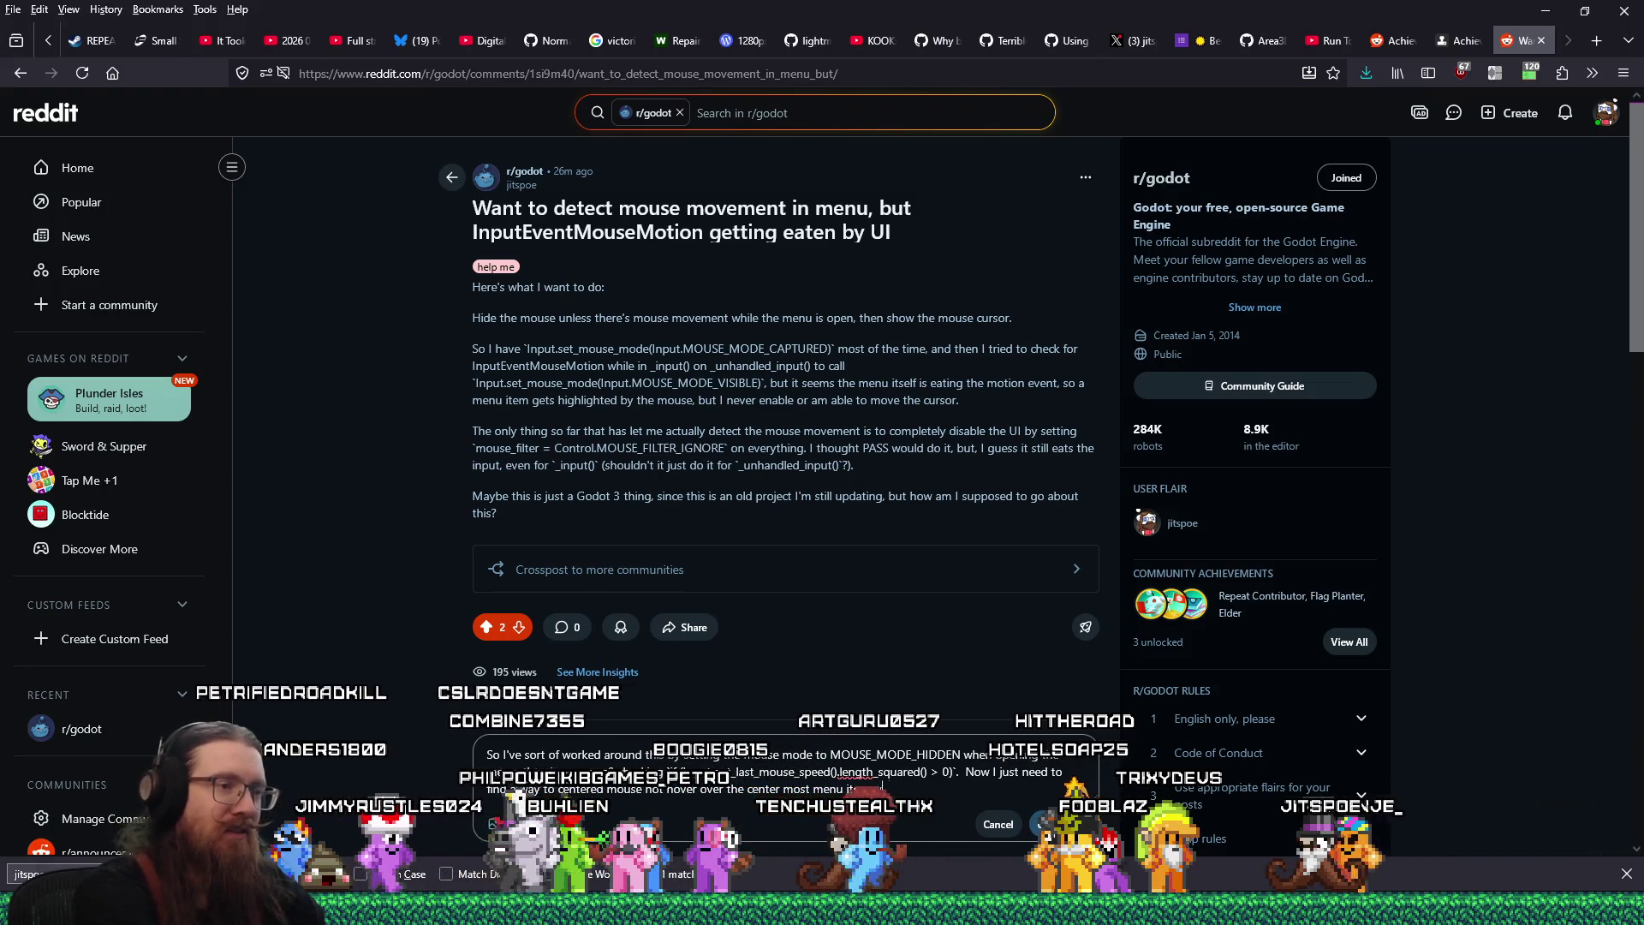
pyautogui.write('o mos')
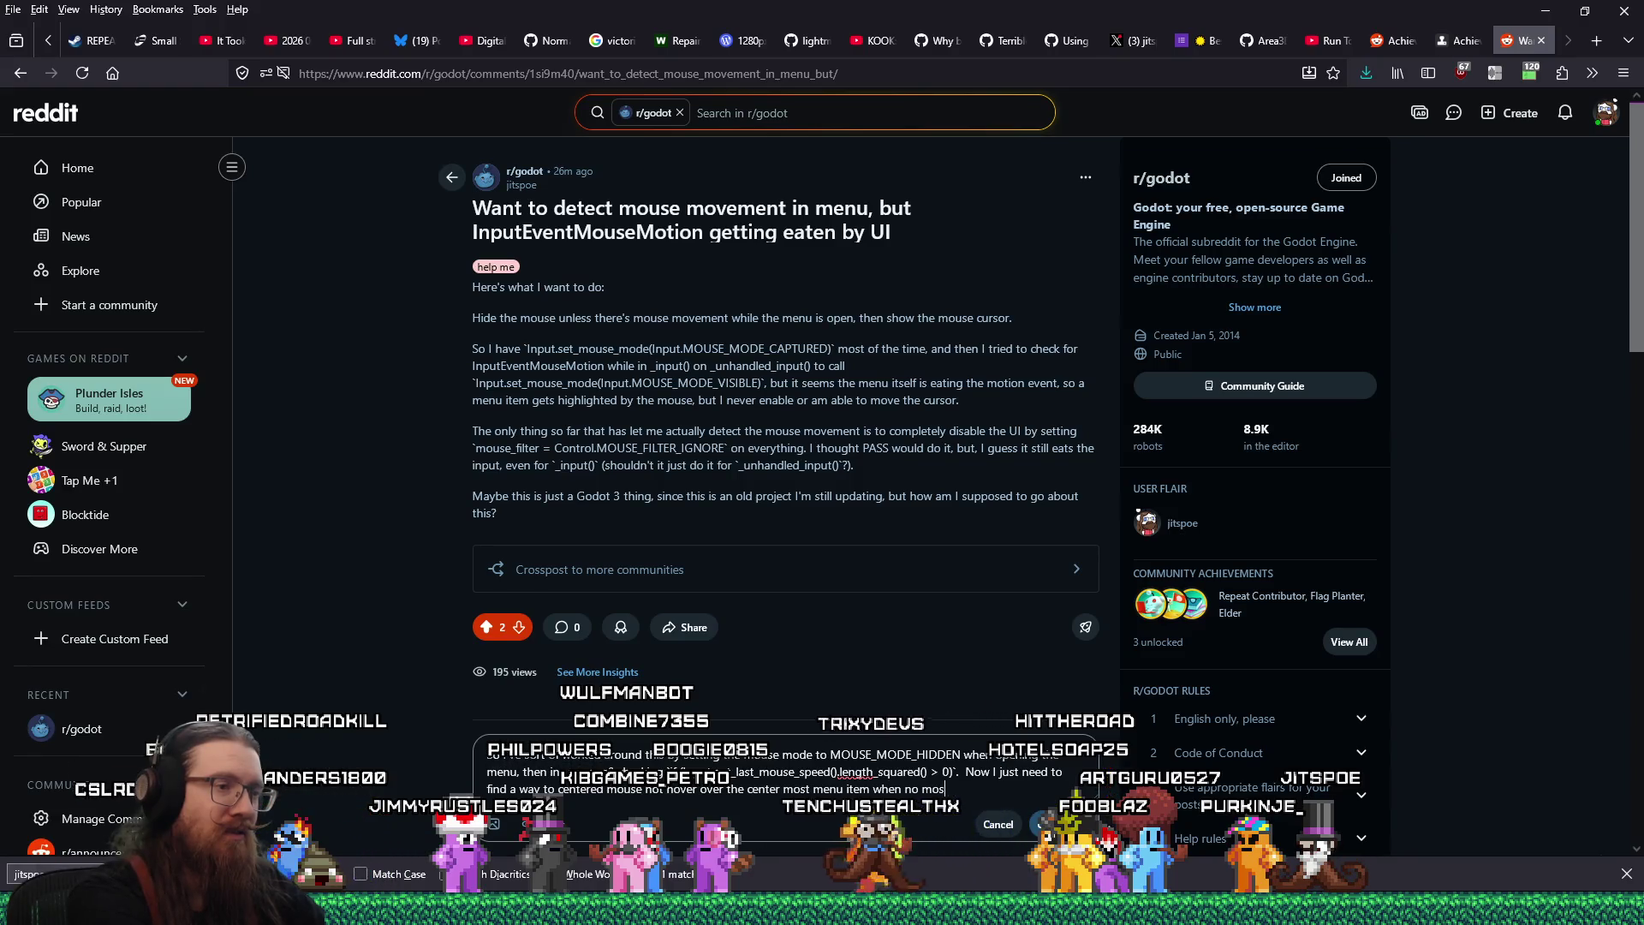
pyautogui.write('the m')
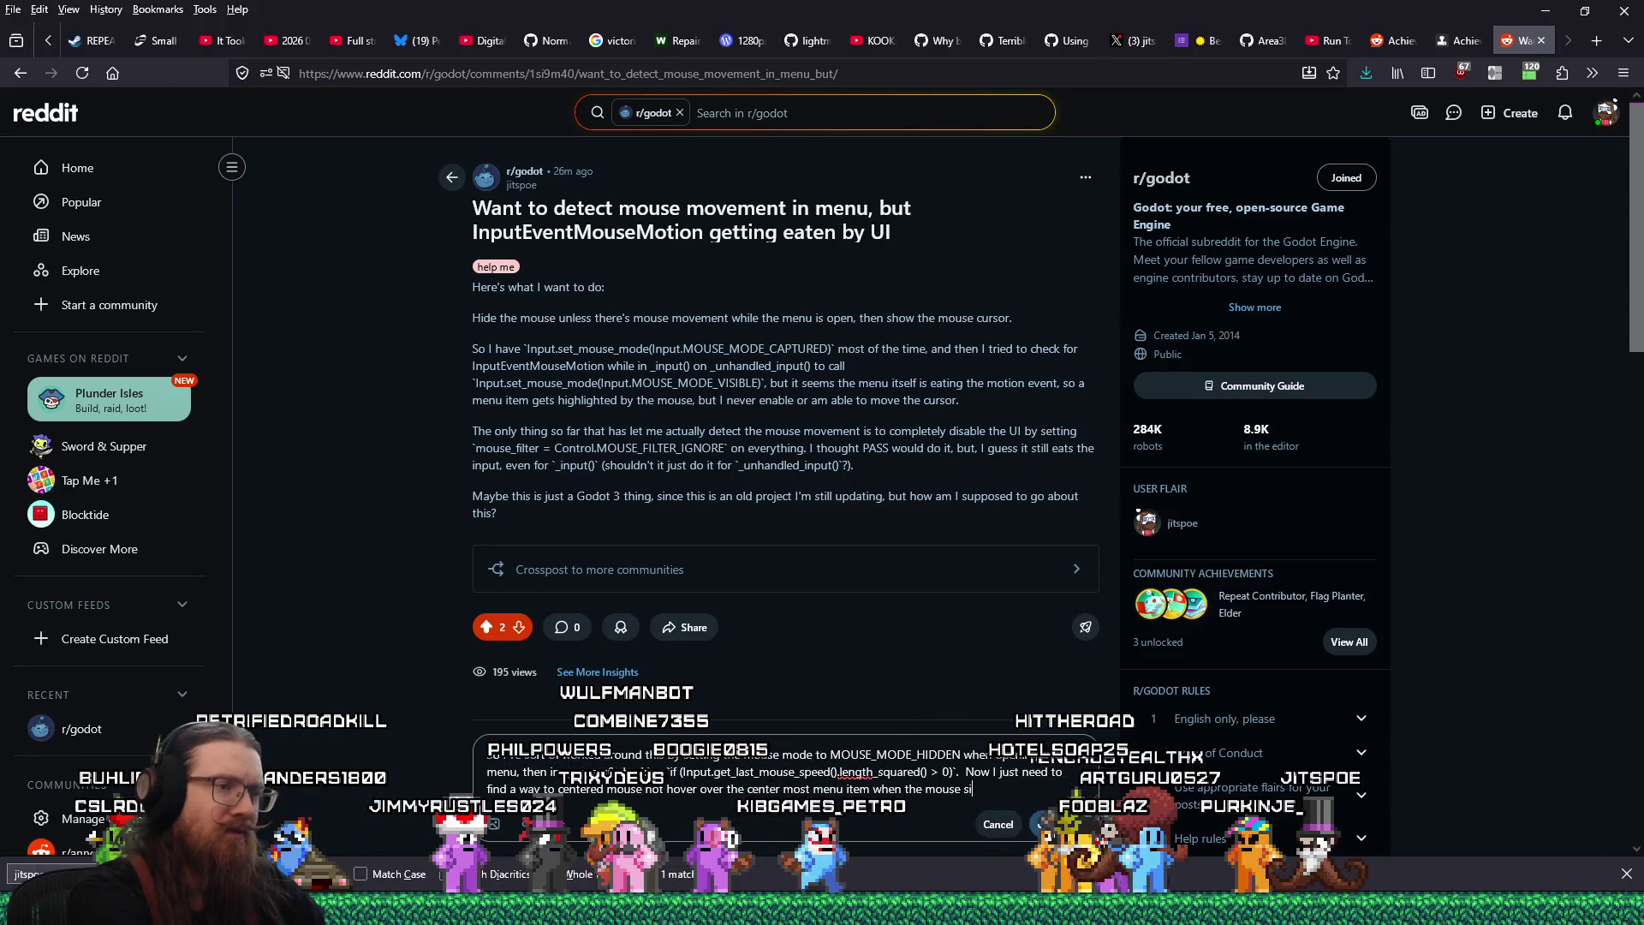
pyautogui.press('BackSpace')
pyautogui.press('BackSpace')
pyautogui.press('BackSpace')
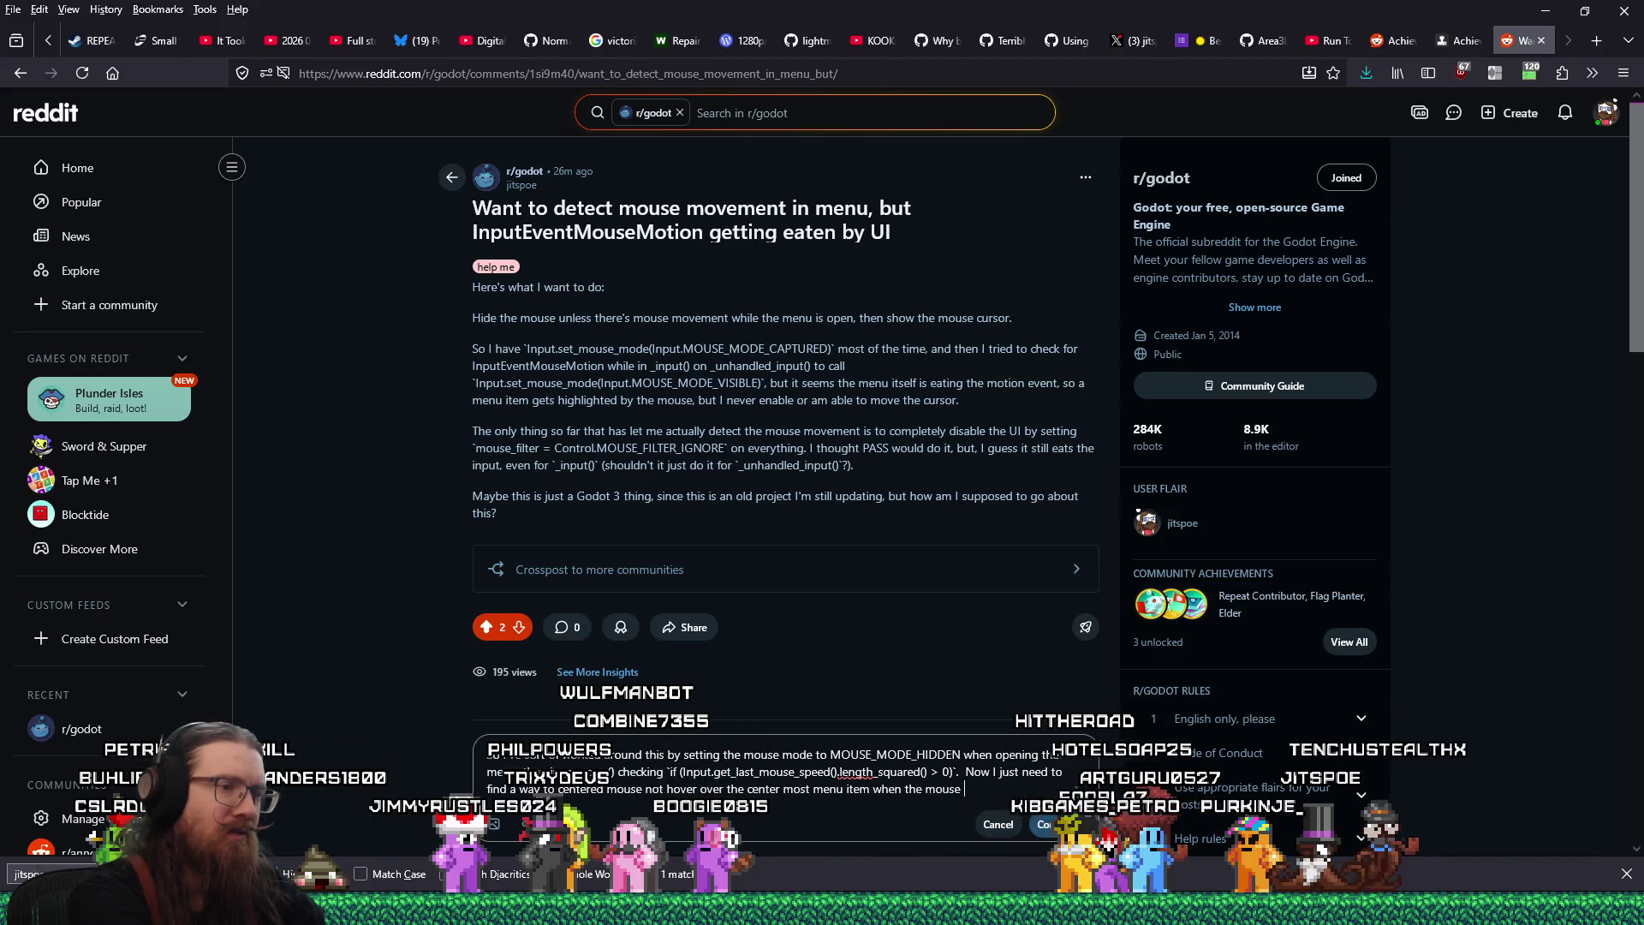
pyautogui.write("isn't moved.")
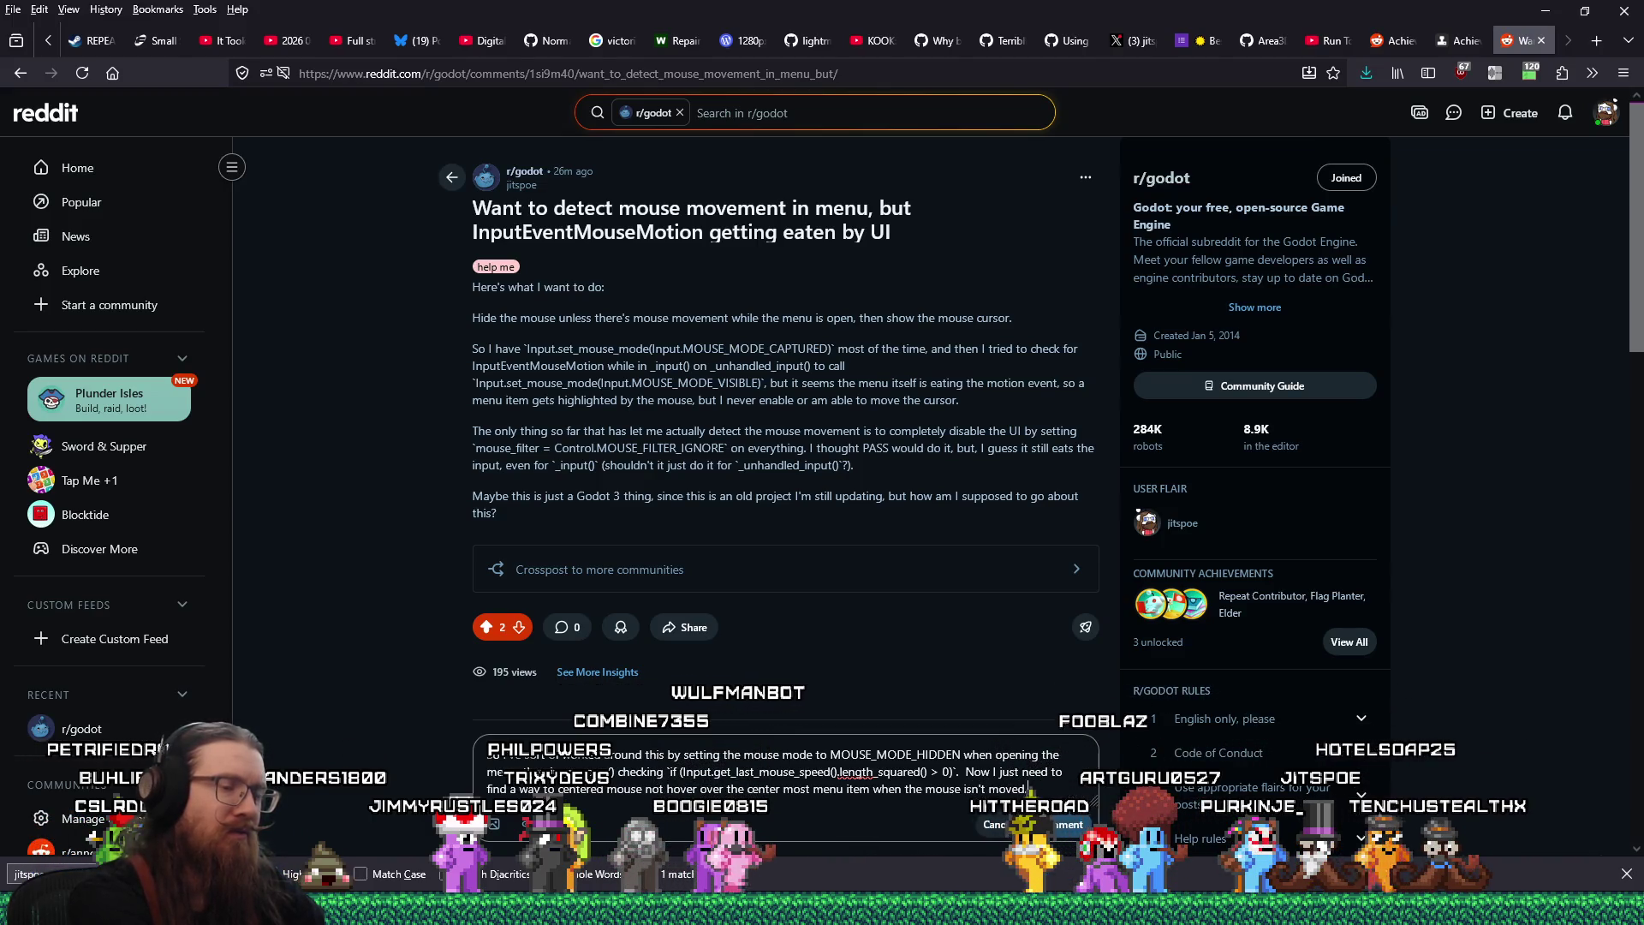
pyautogui.click(1069, 826)
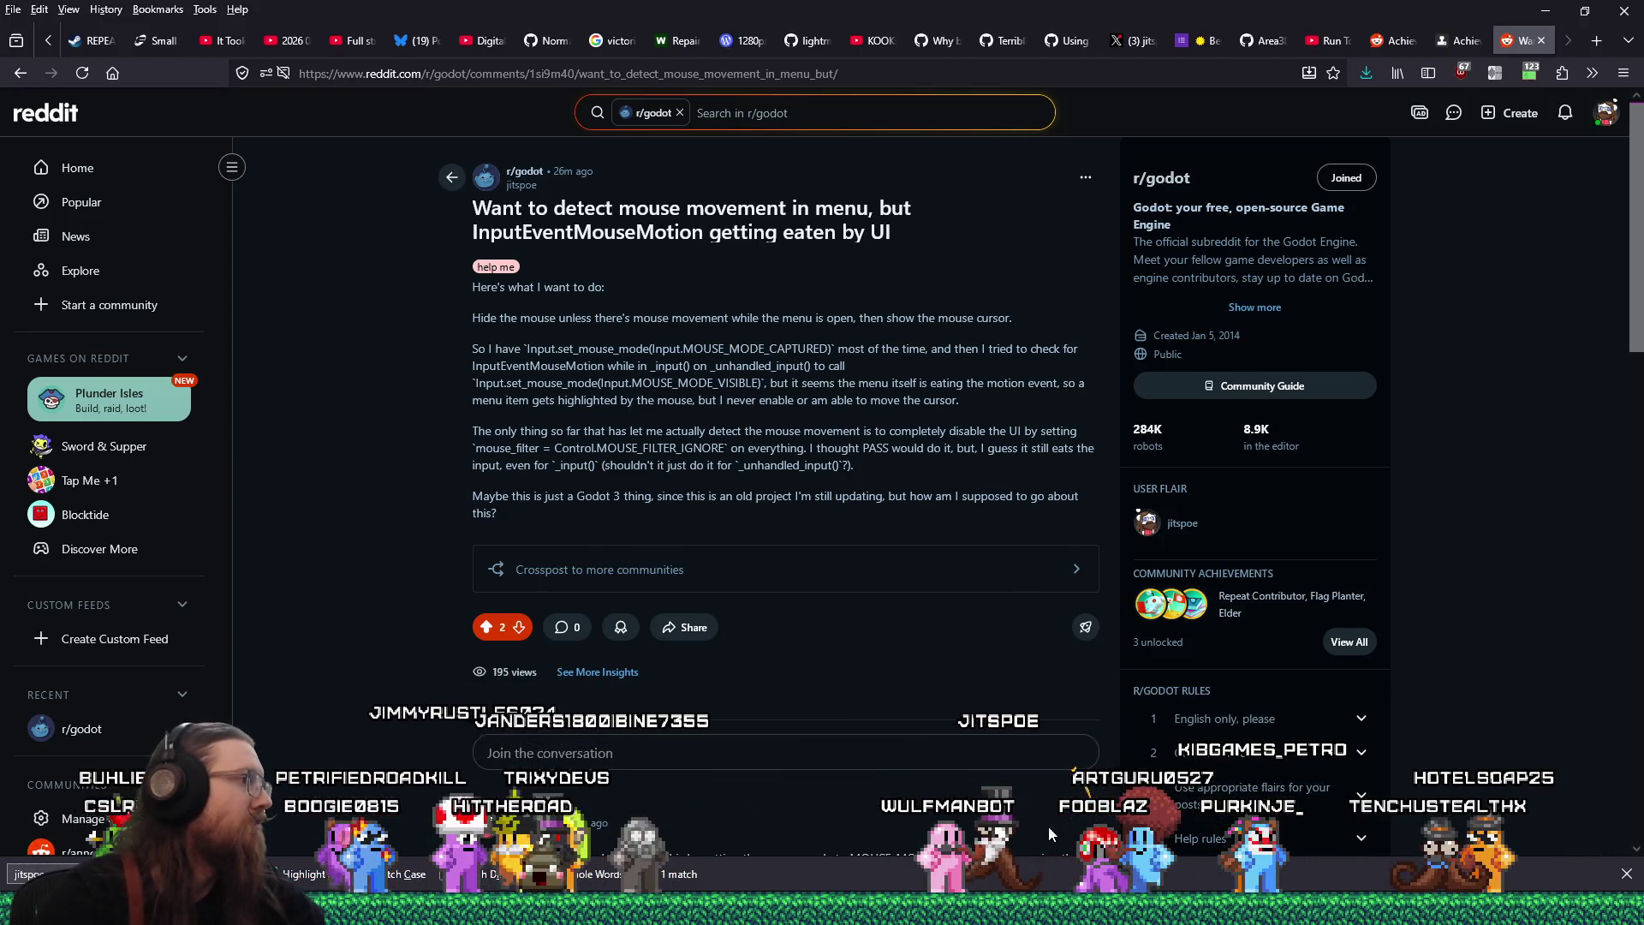
# Check the posted comment, then choose Edit post body from the post's options menu
pyautogui.scroll(-5, 938, 634)
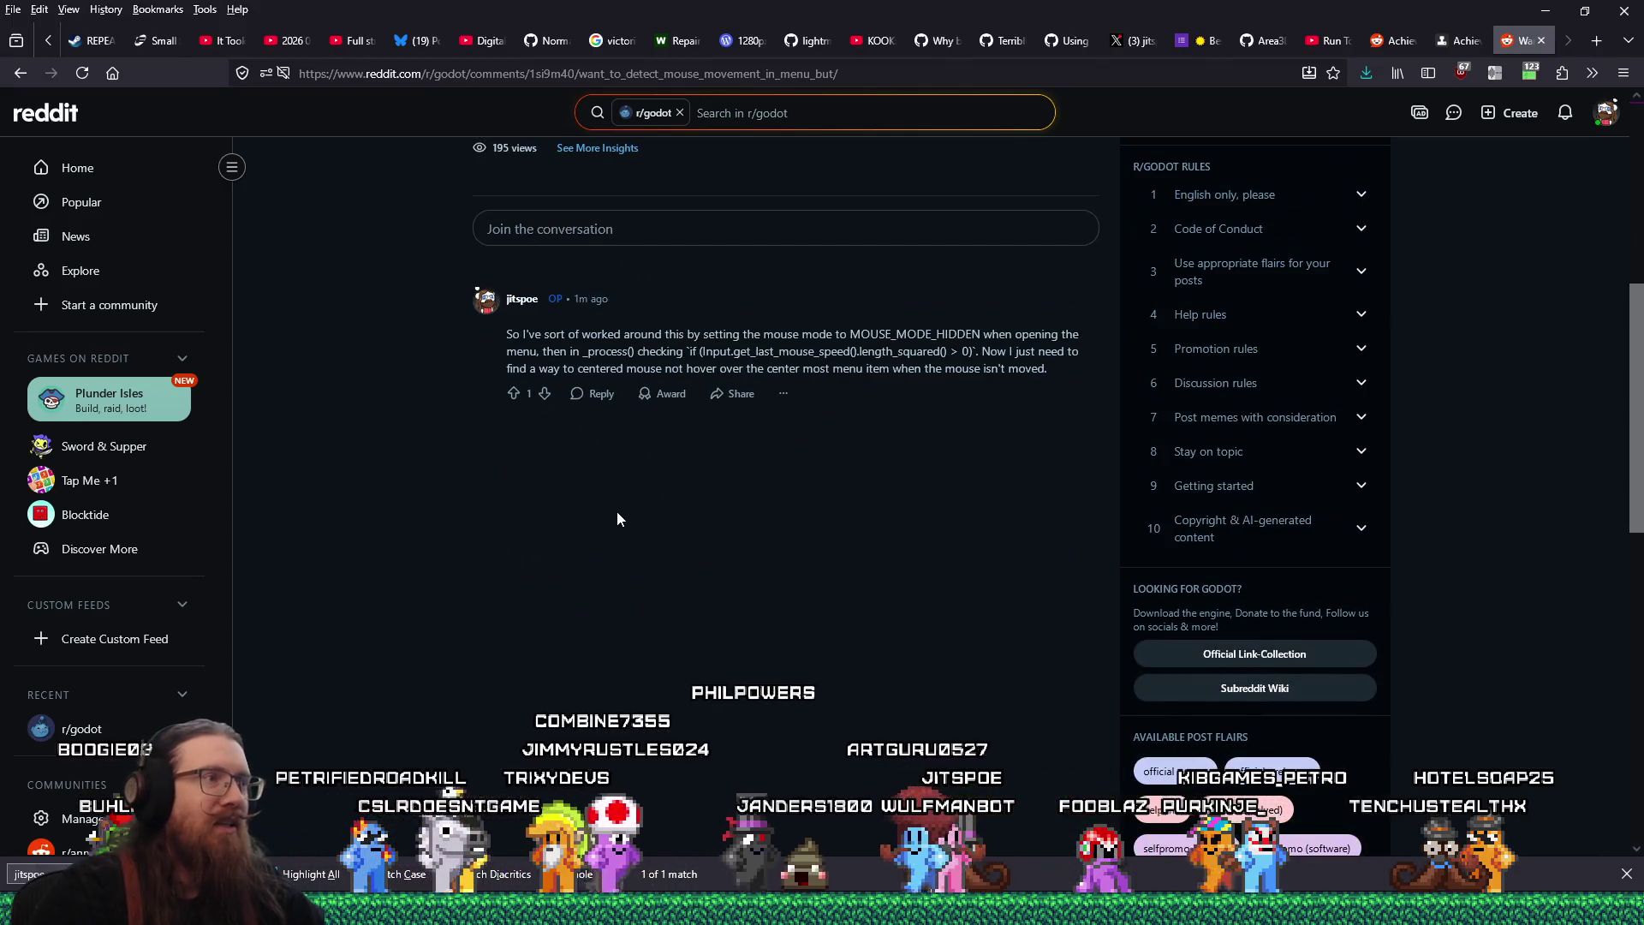
pyautogui.scroll(4, 614, 510)
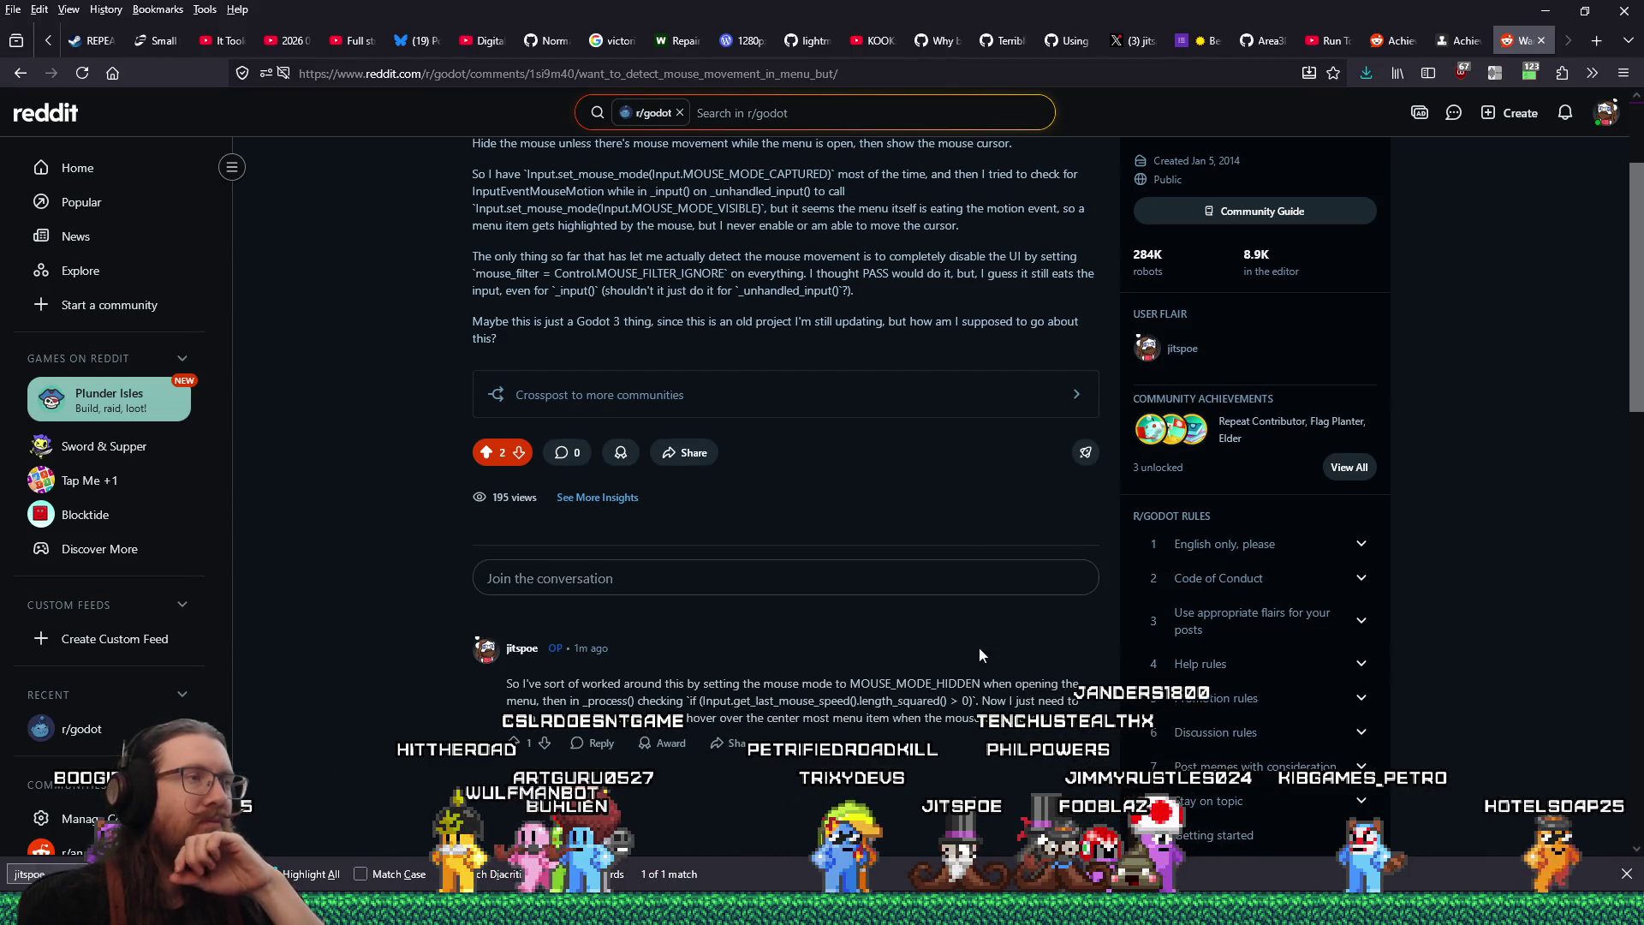
pyautogui.scroll(2, 985, 649)
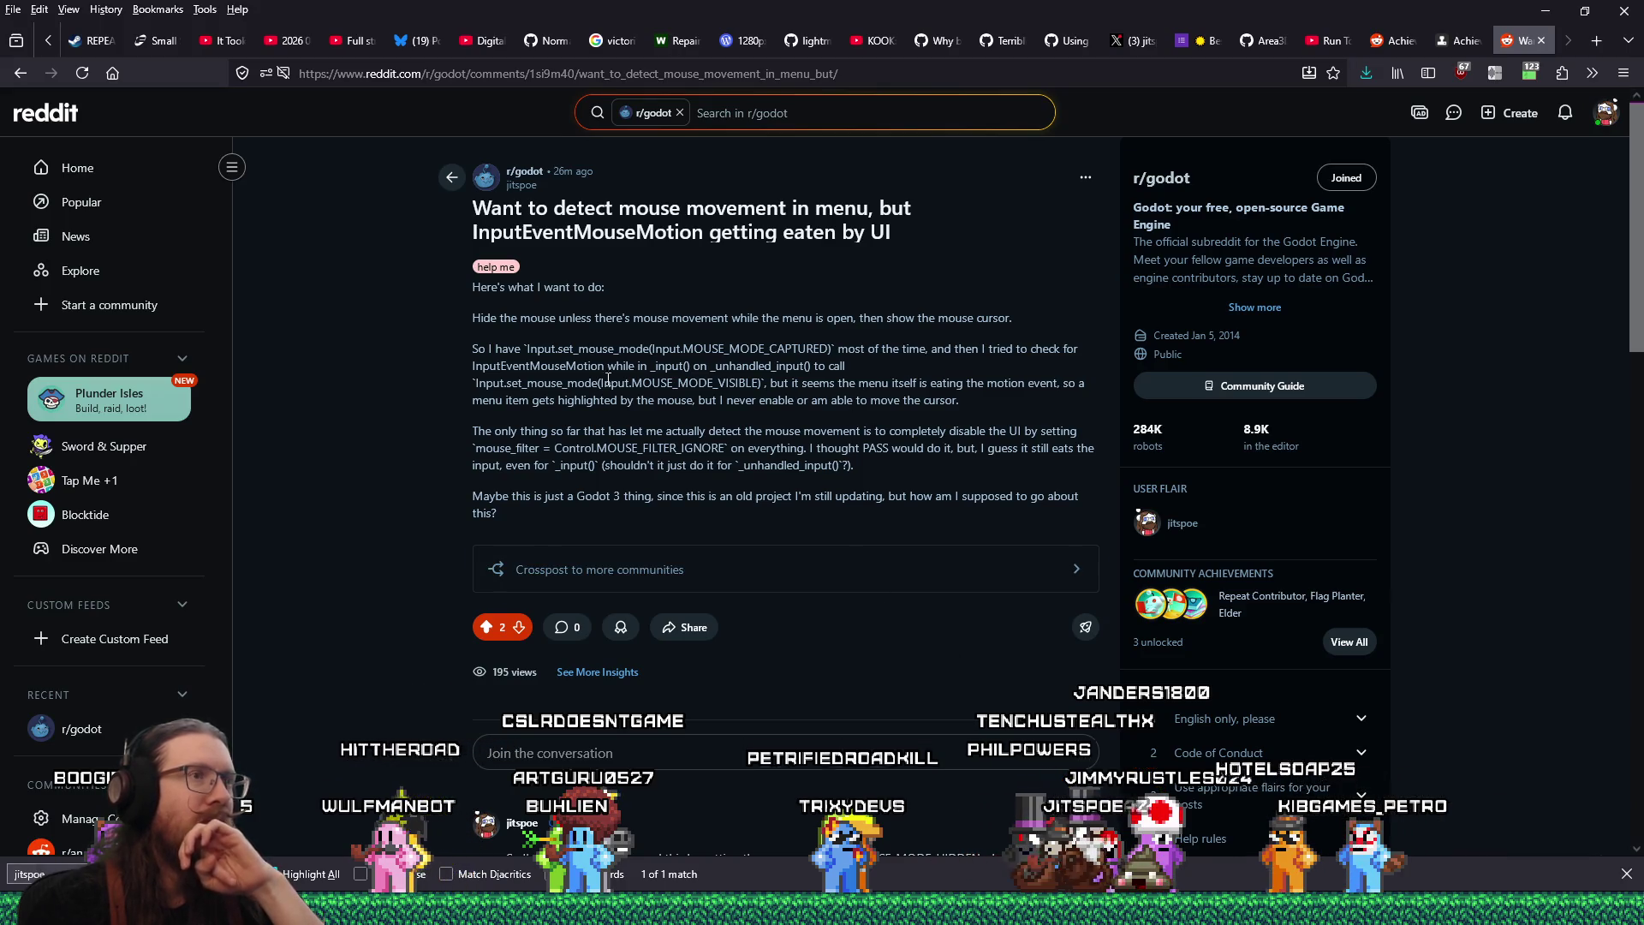
pyautogui.click(1085, 180)
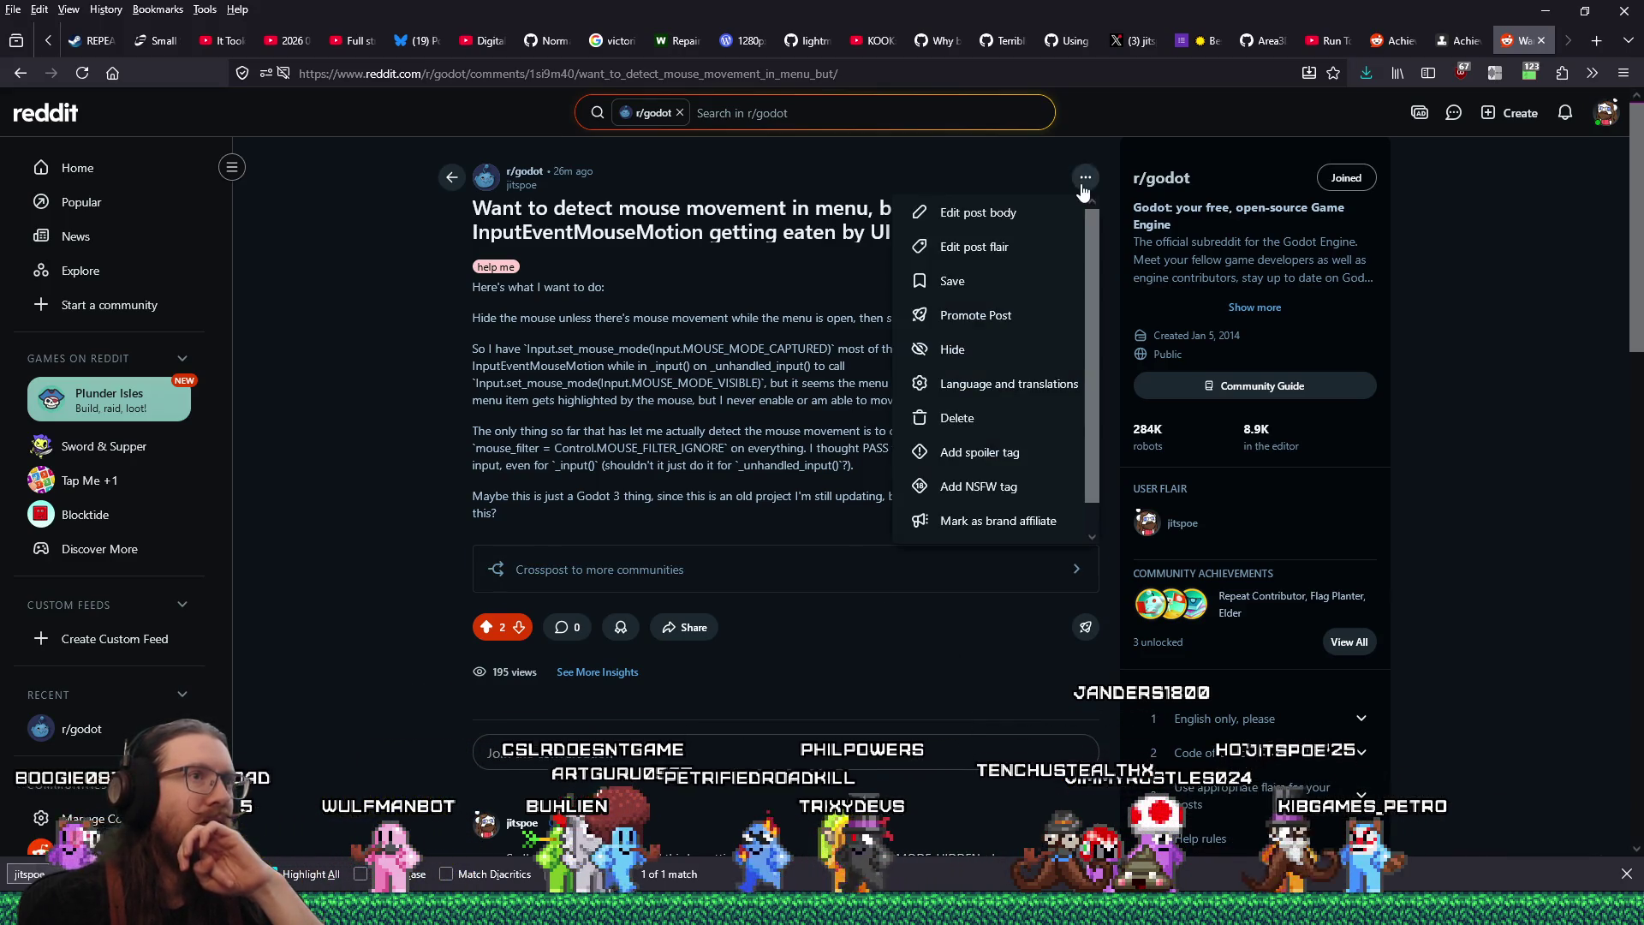
pyautogui.click(1040, 213)
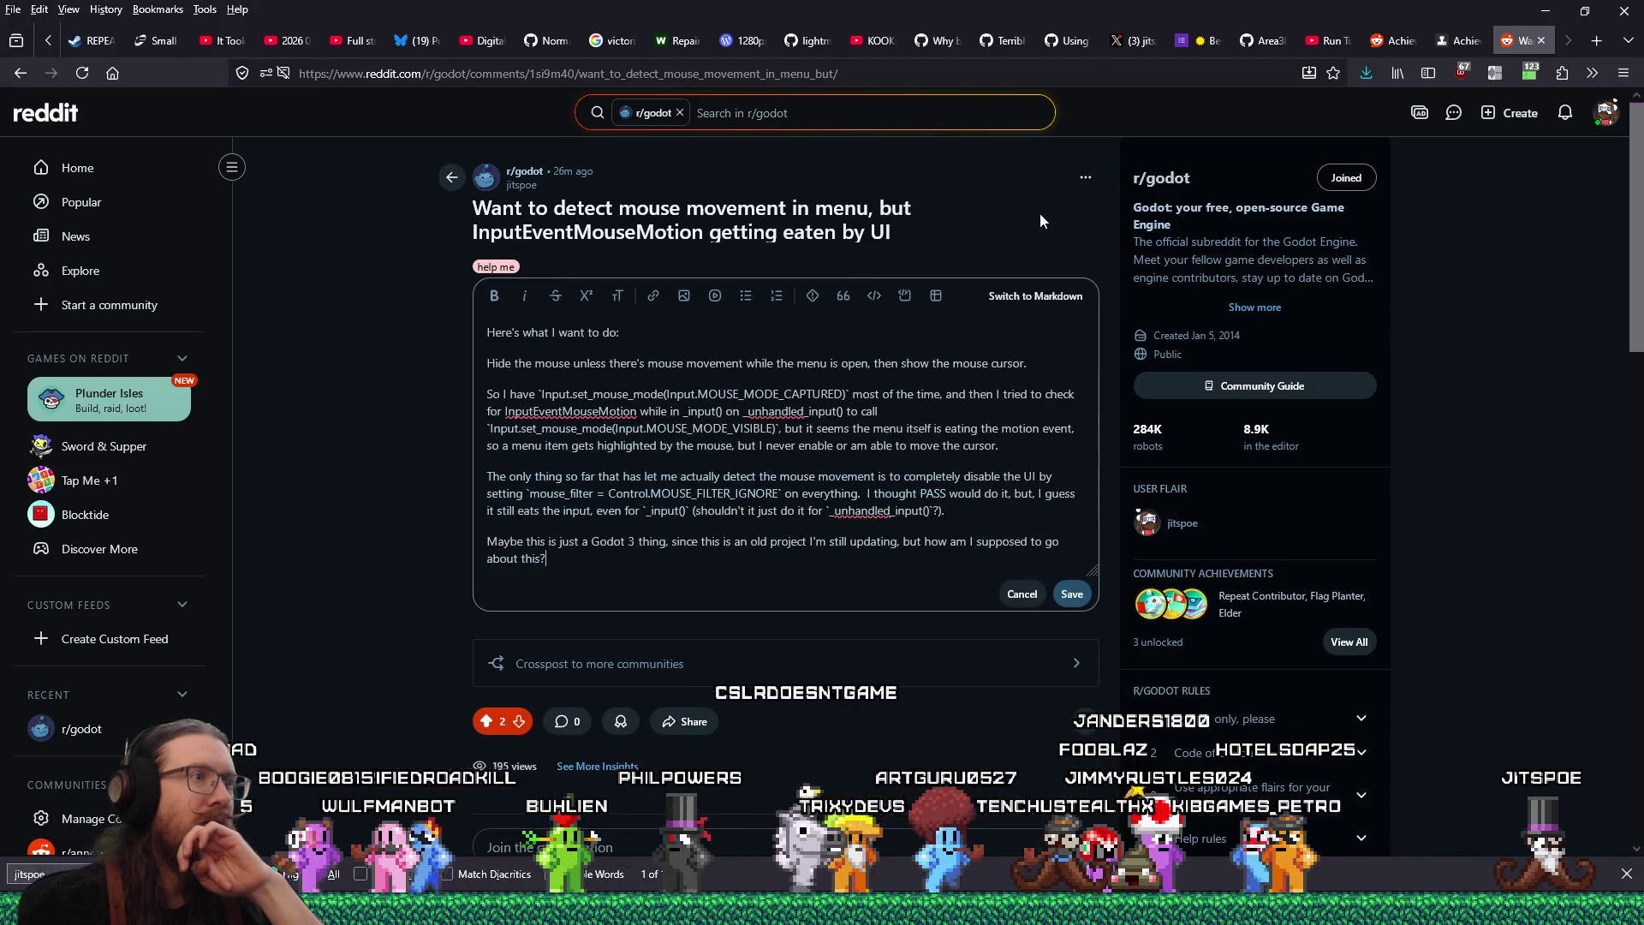
# In Markdown mode, delete the backslashes escaping the backticks around VISIBLE, mouse_filter and _input(), then save
pyautogui.click(1045, 305)
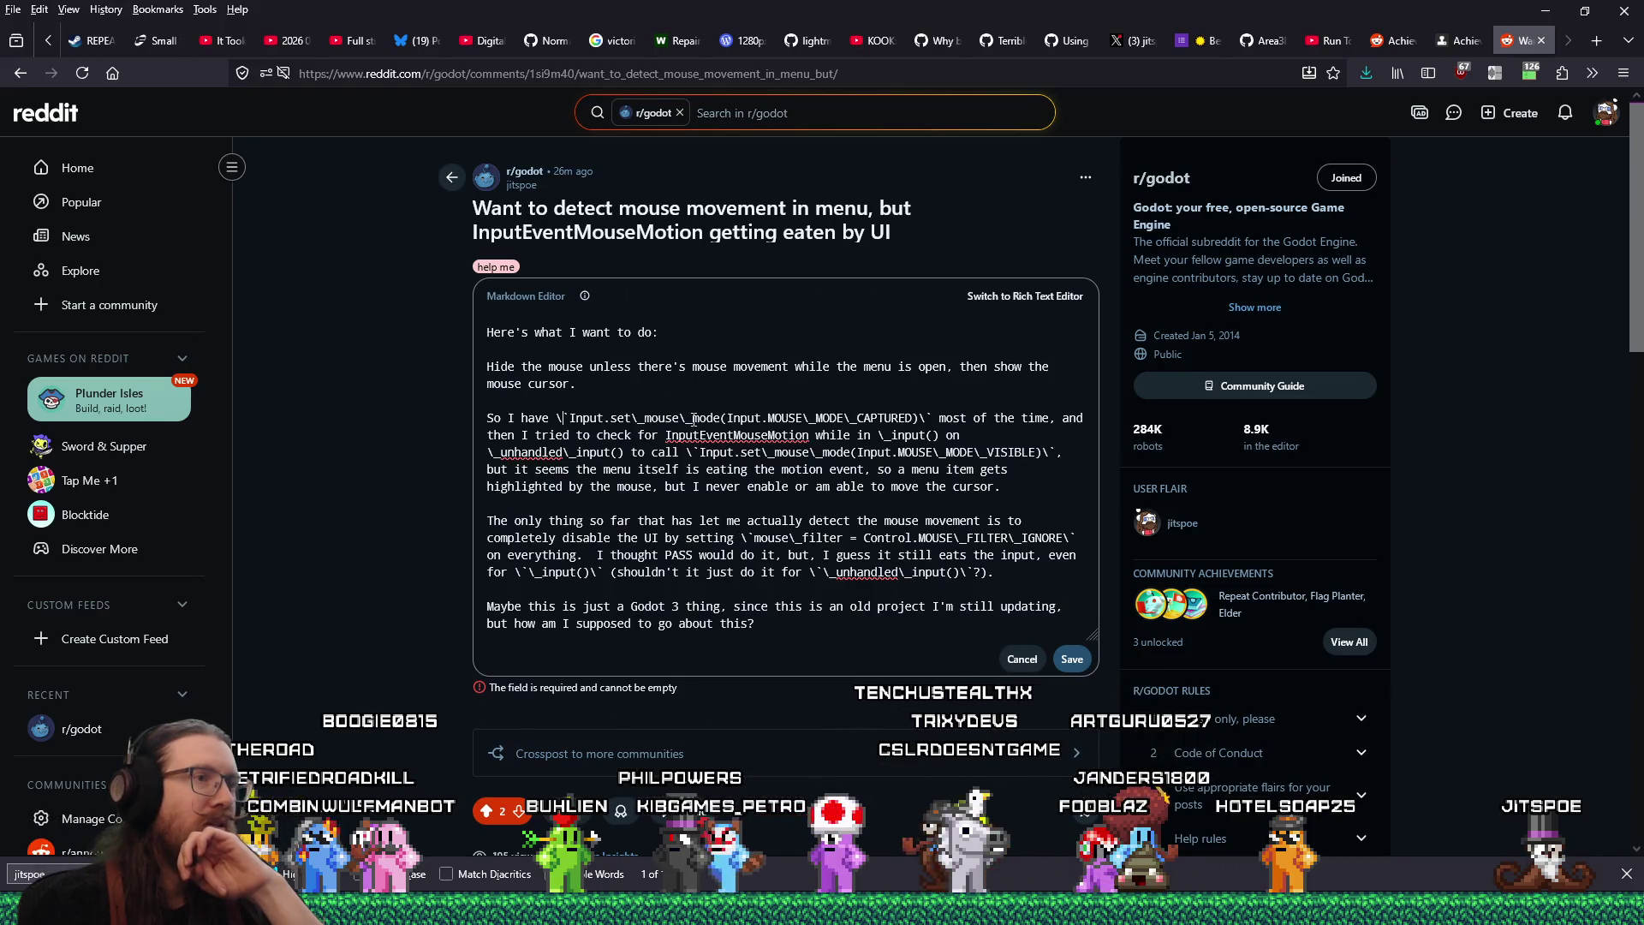
pyautogui.click(563, 418)
pyautogui.press('BackSpace')
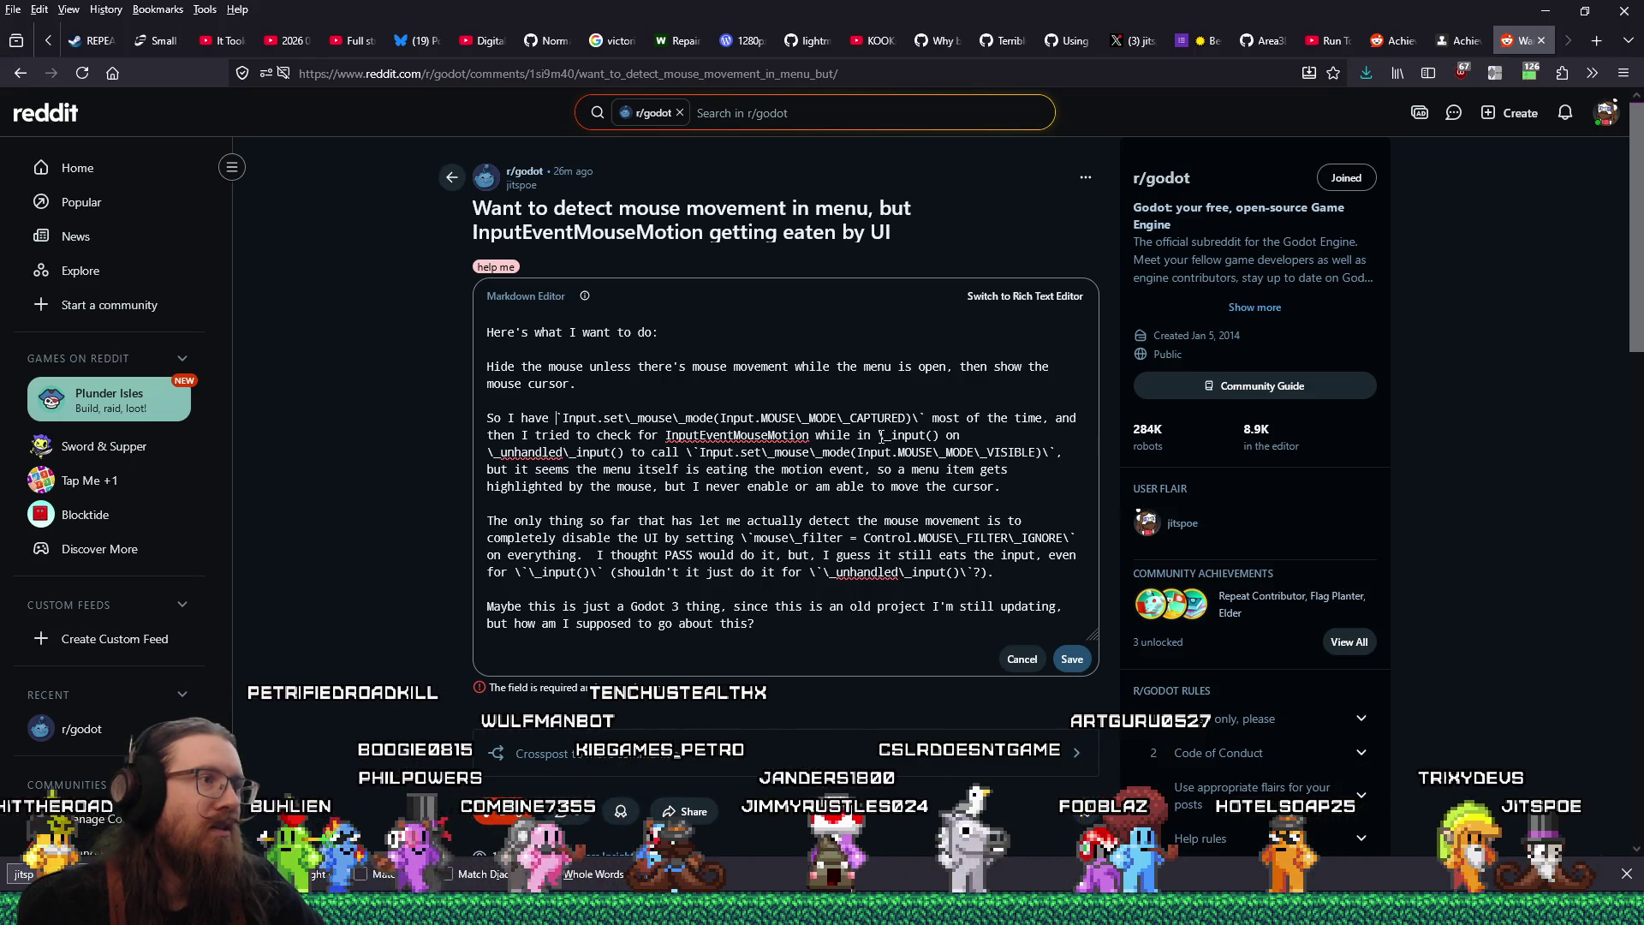
pyautogui.click(1047, 454)
pyautogui.press('BackSpace')
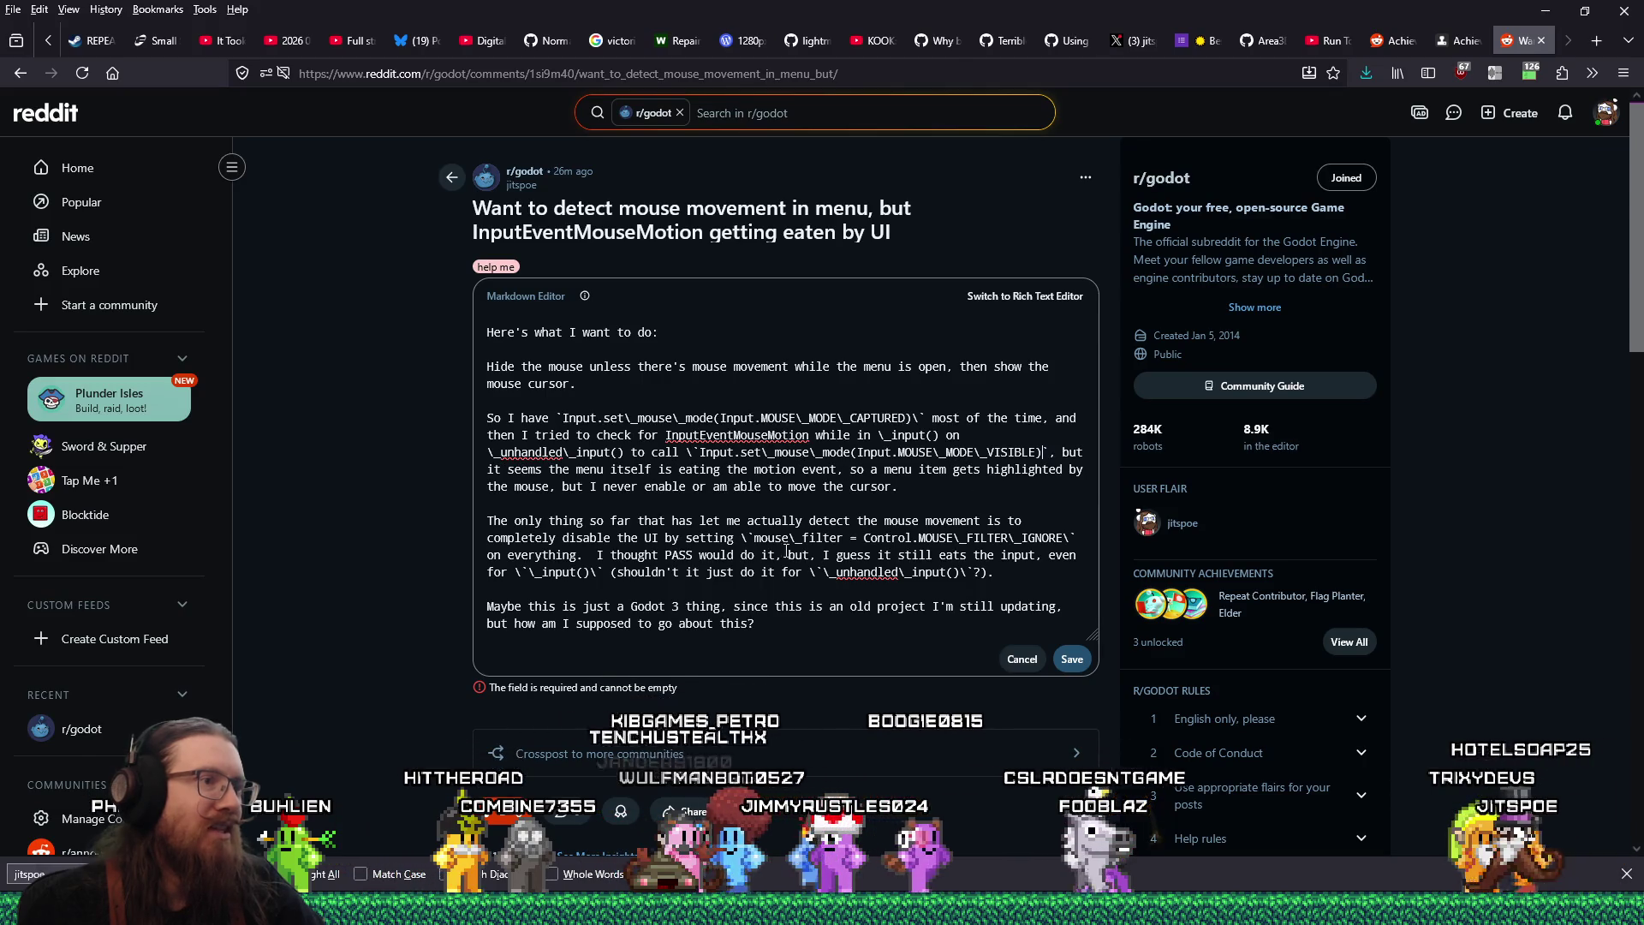
pyautogui.click(748, 538)
pyautogui.press('BackSpace')
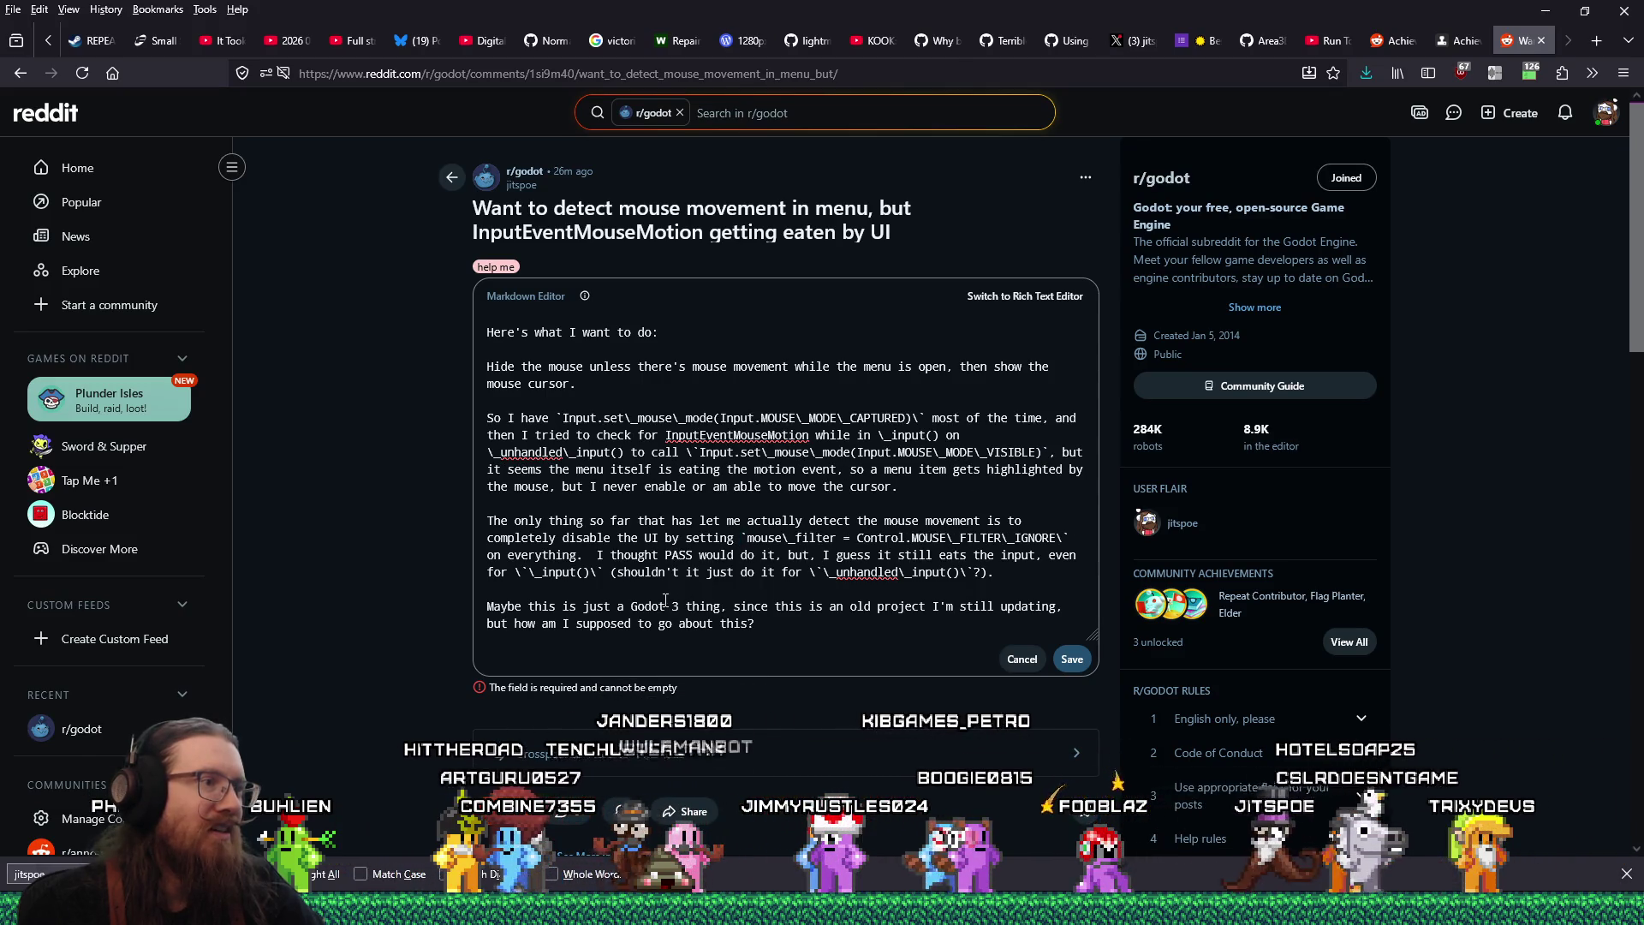
pyautogui.click(519, 572)
pyautogui.press('BackSpace')
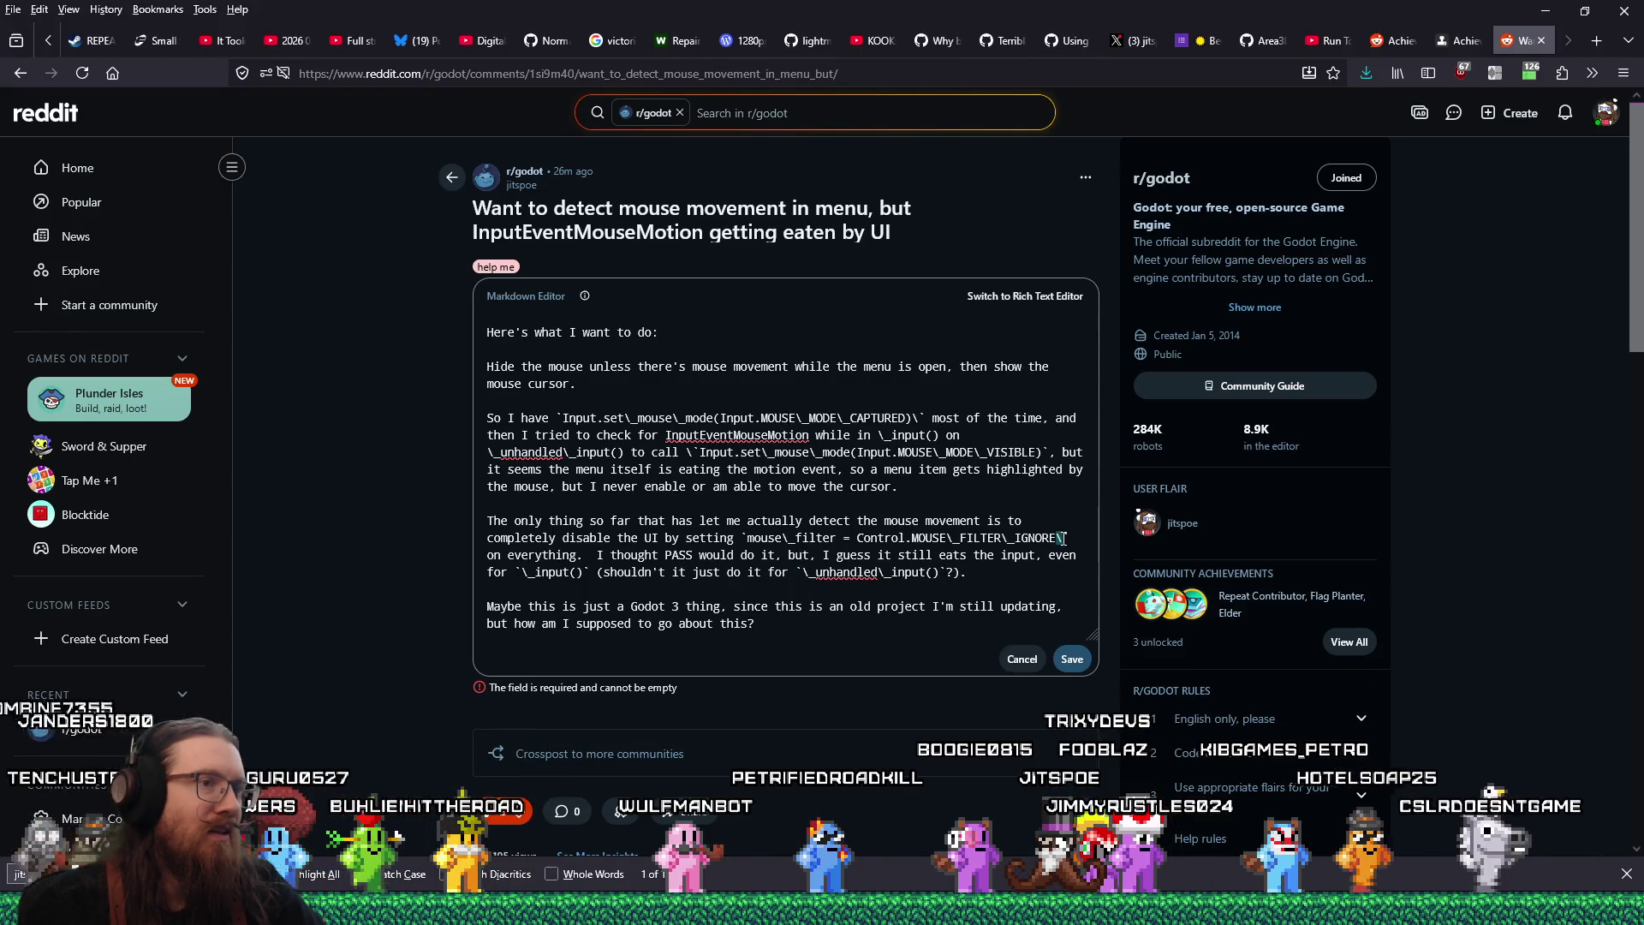
pyautogui.click(1071, 659)
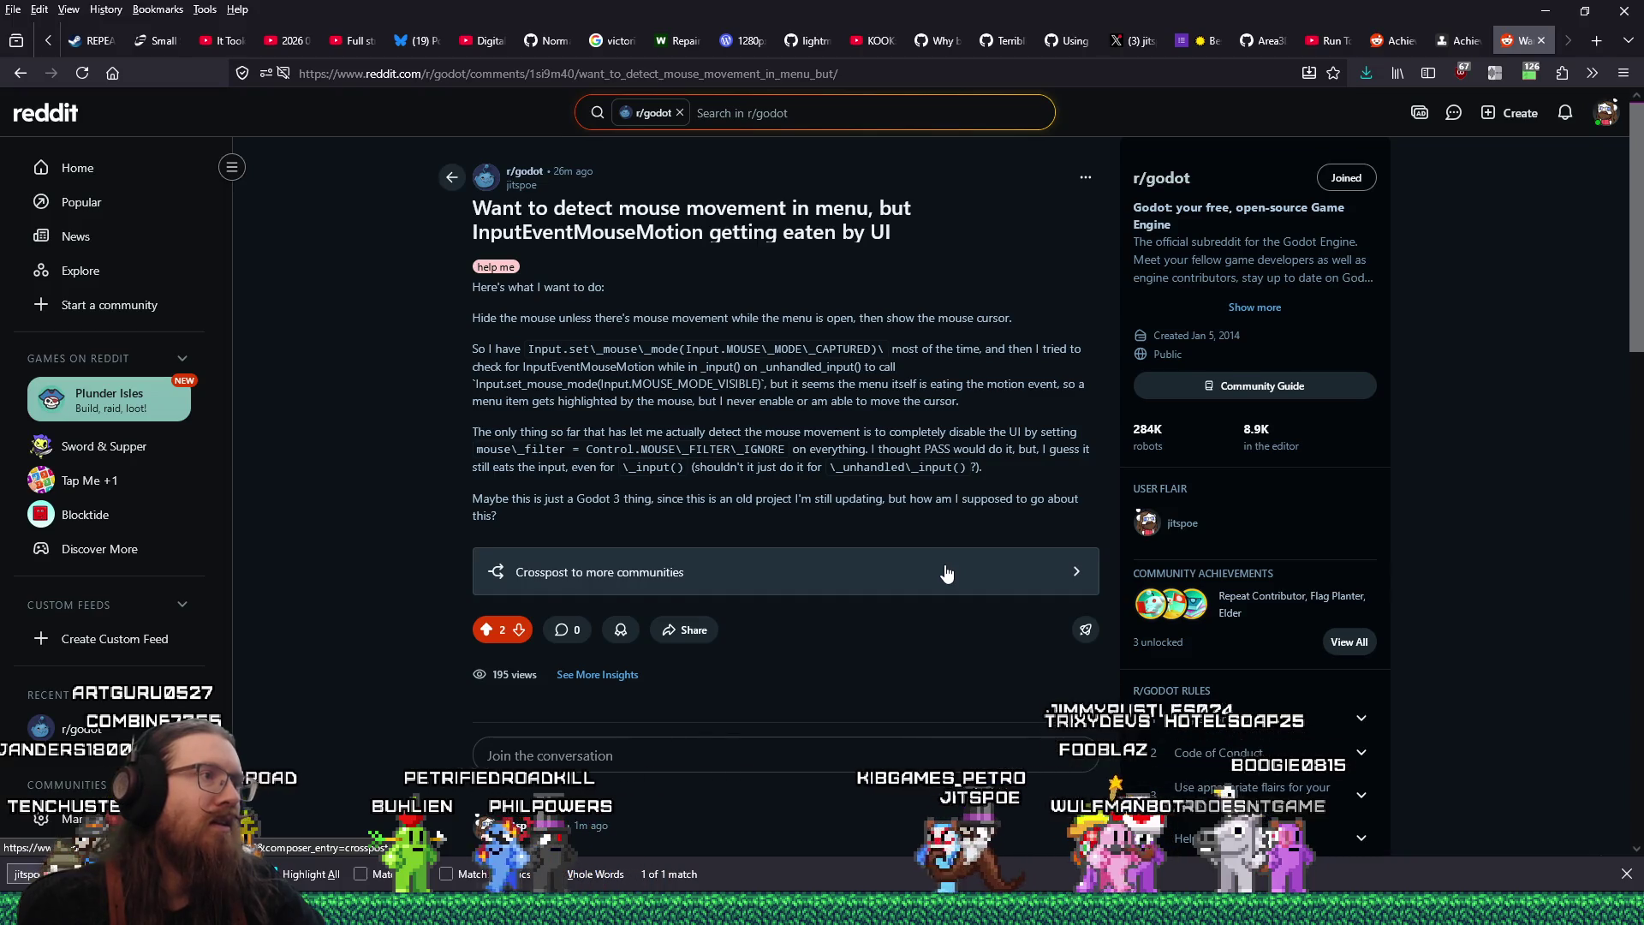
# Reopen the post body editor and strip backslashes from MOUSE_MODE_CAPTURED, _input() and _unhandled_input()
pyautogui.click(1088, 179)
pyautogui.click(1044, 215)
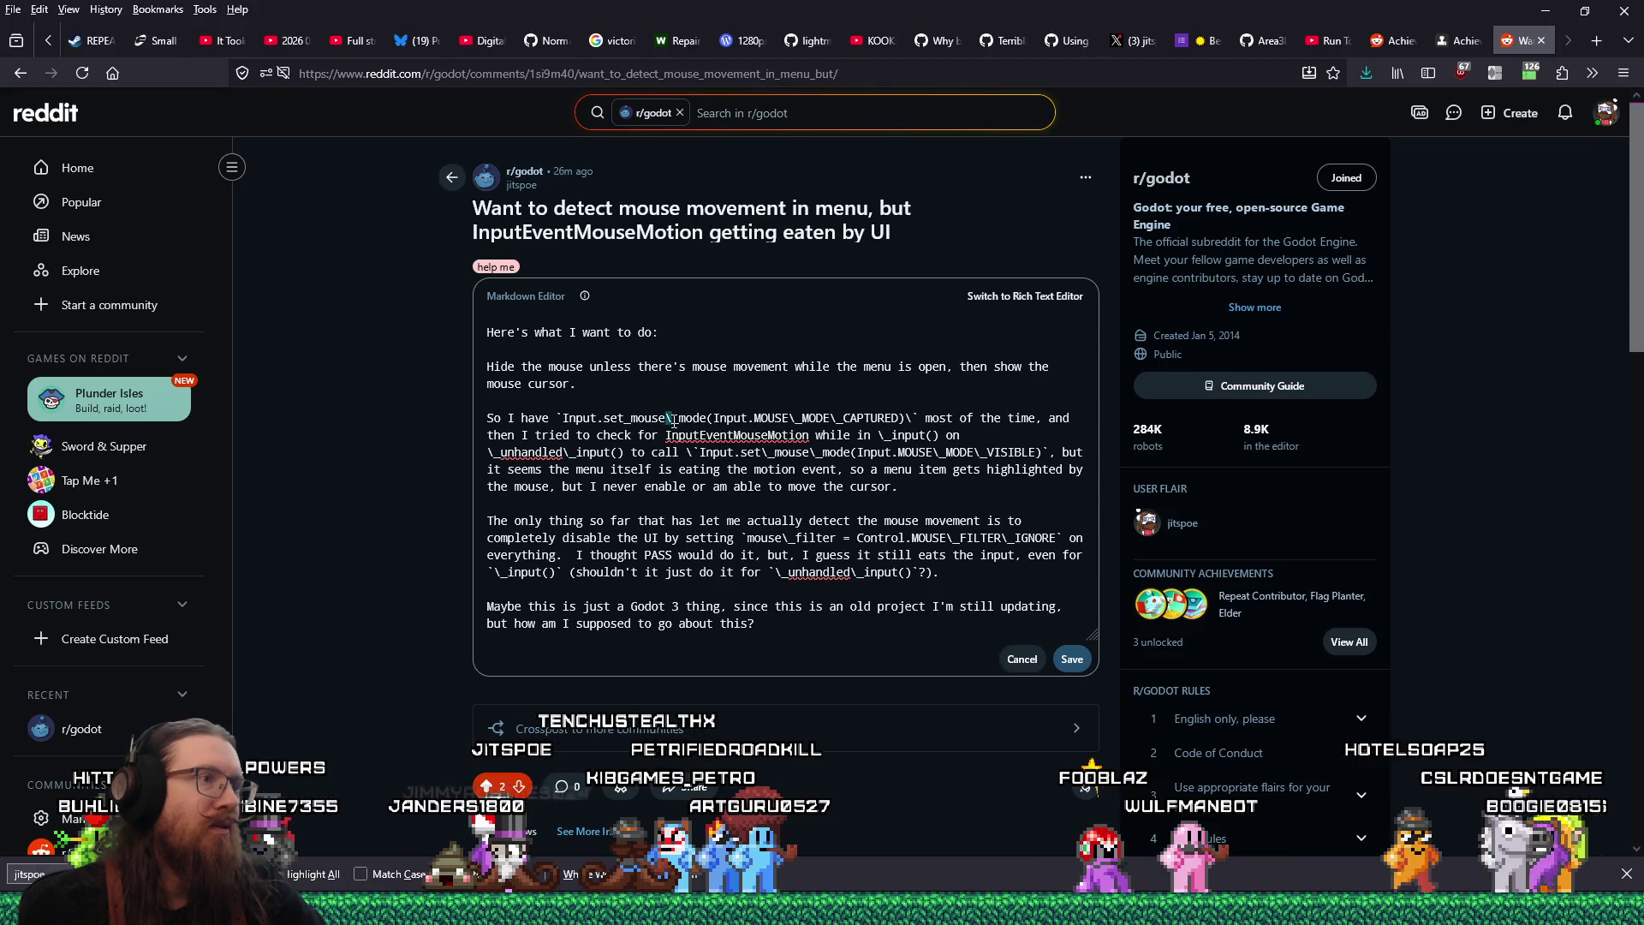
pyautogui.click(789, 418)
pyautogui.press('BackSpace')
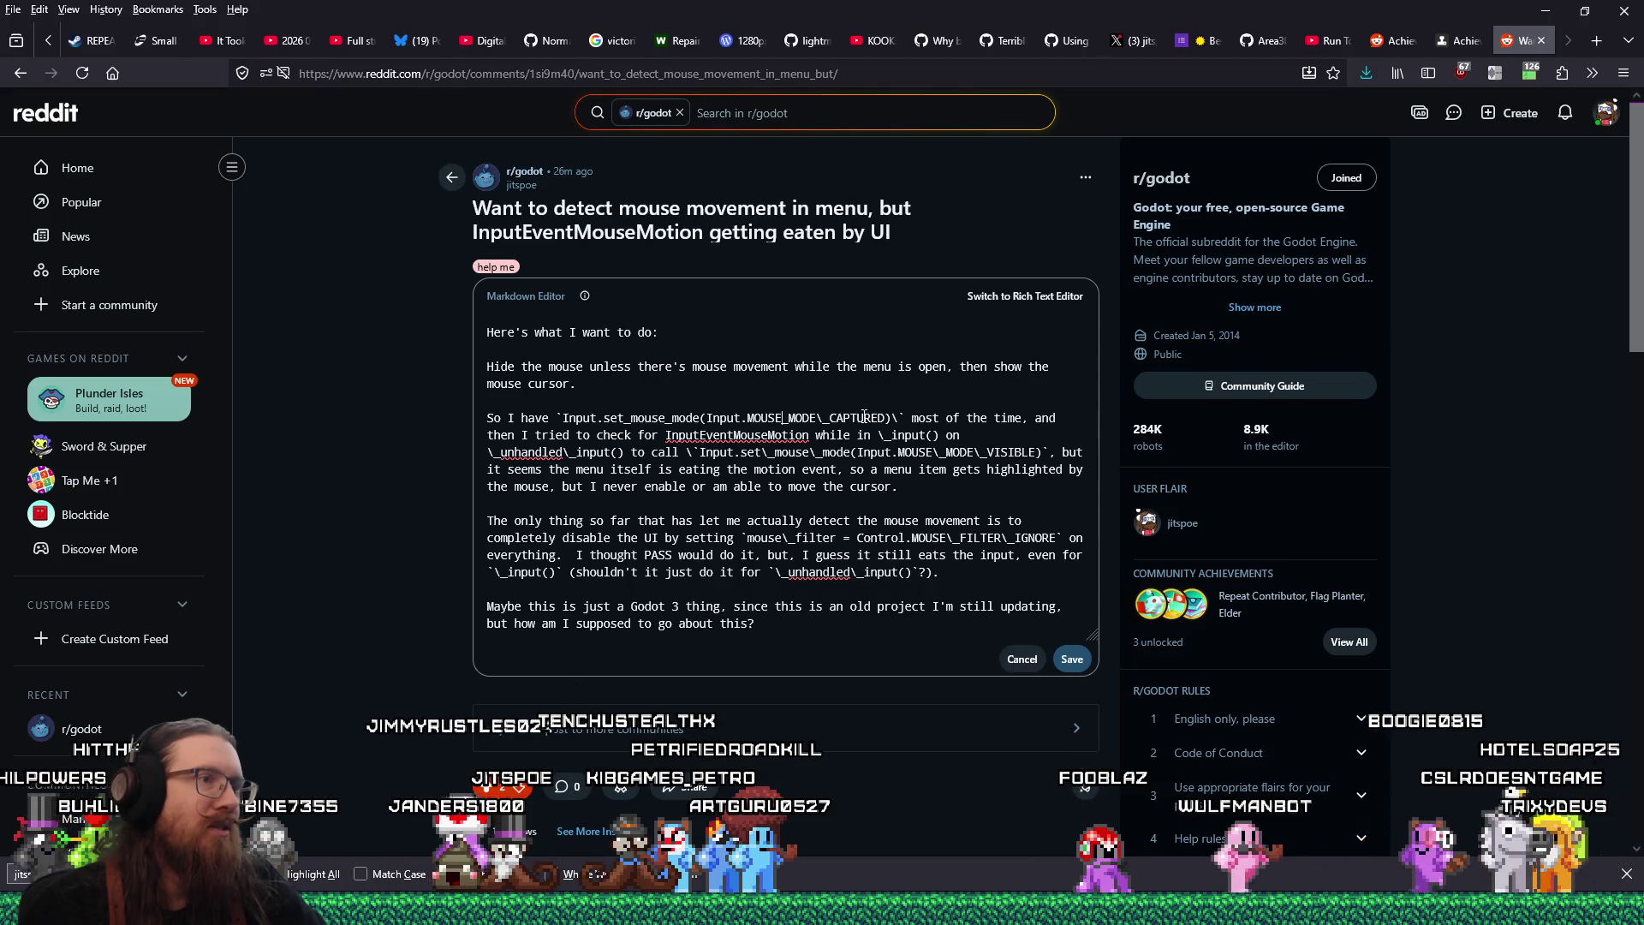
pyautogui.click(823, 418)
pyautogui.press('BackSpace')
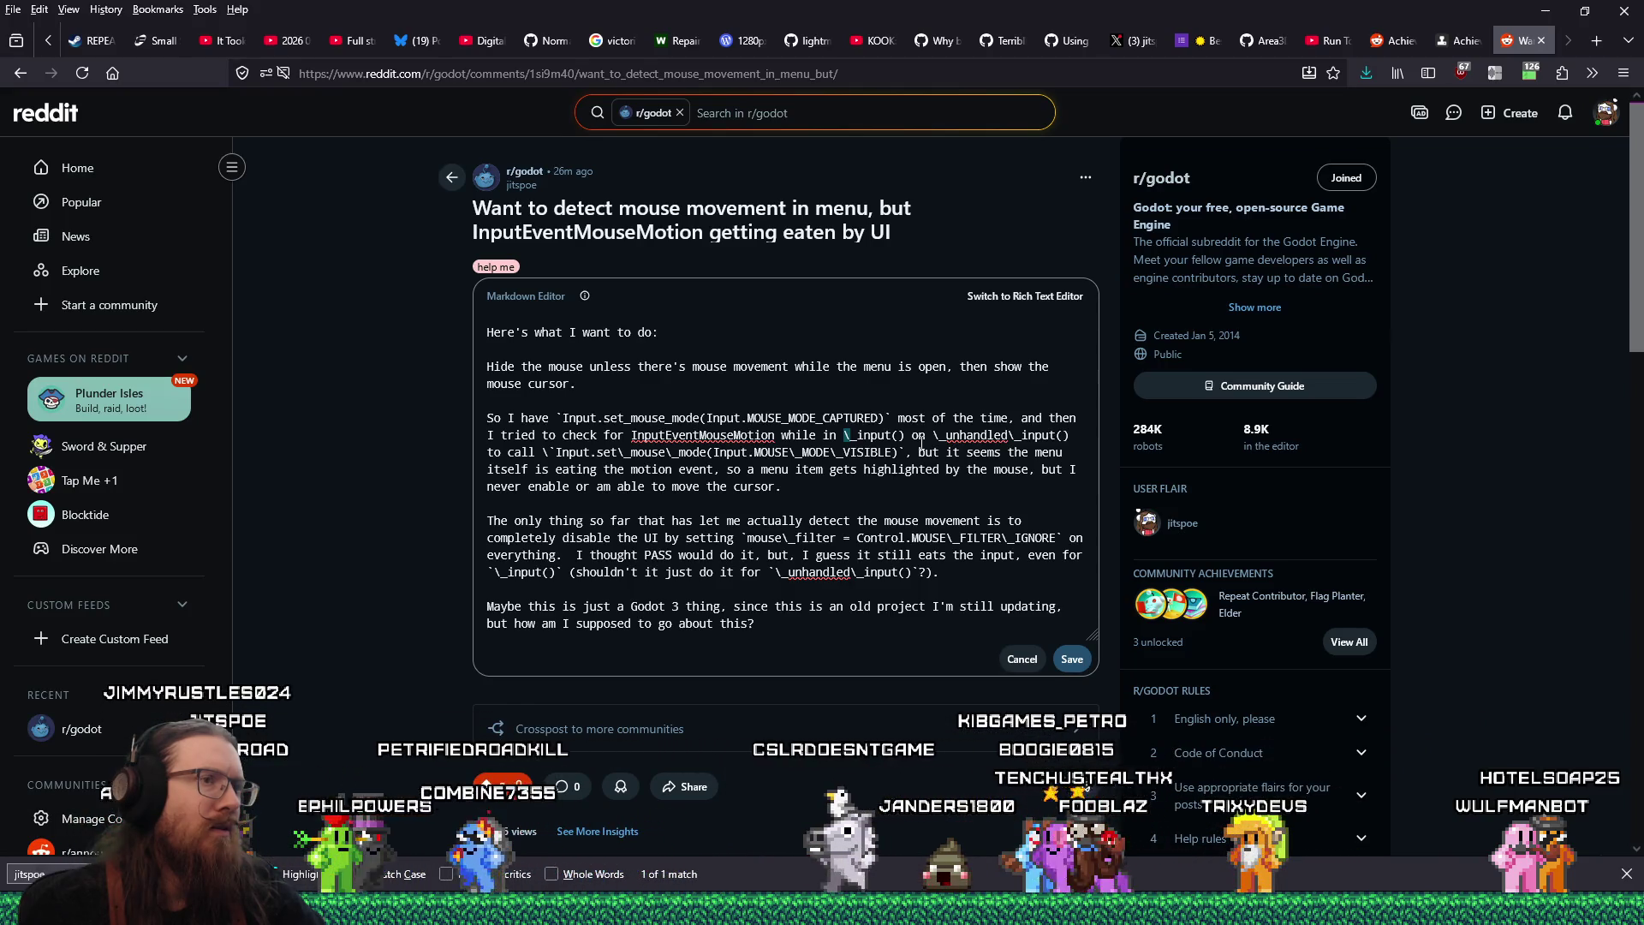
pyautogui.press('Delete')
pyautogui.click(933, 435)
pyautogui.press('Delete')
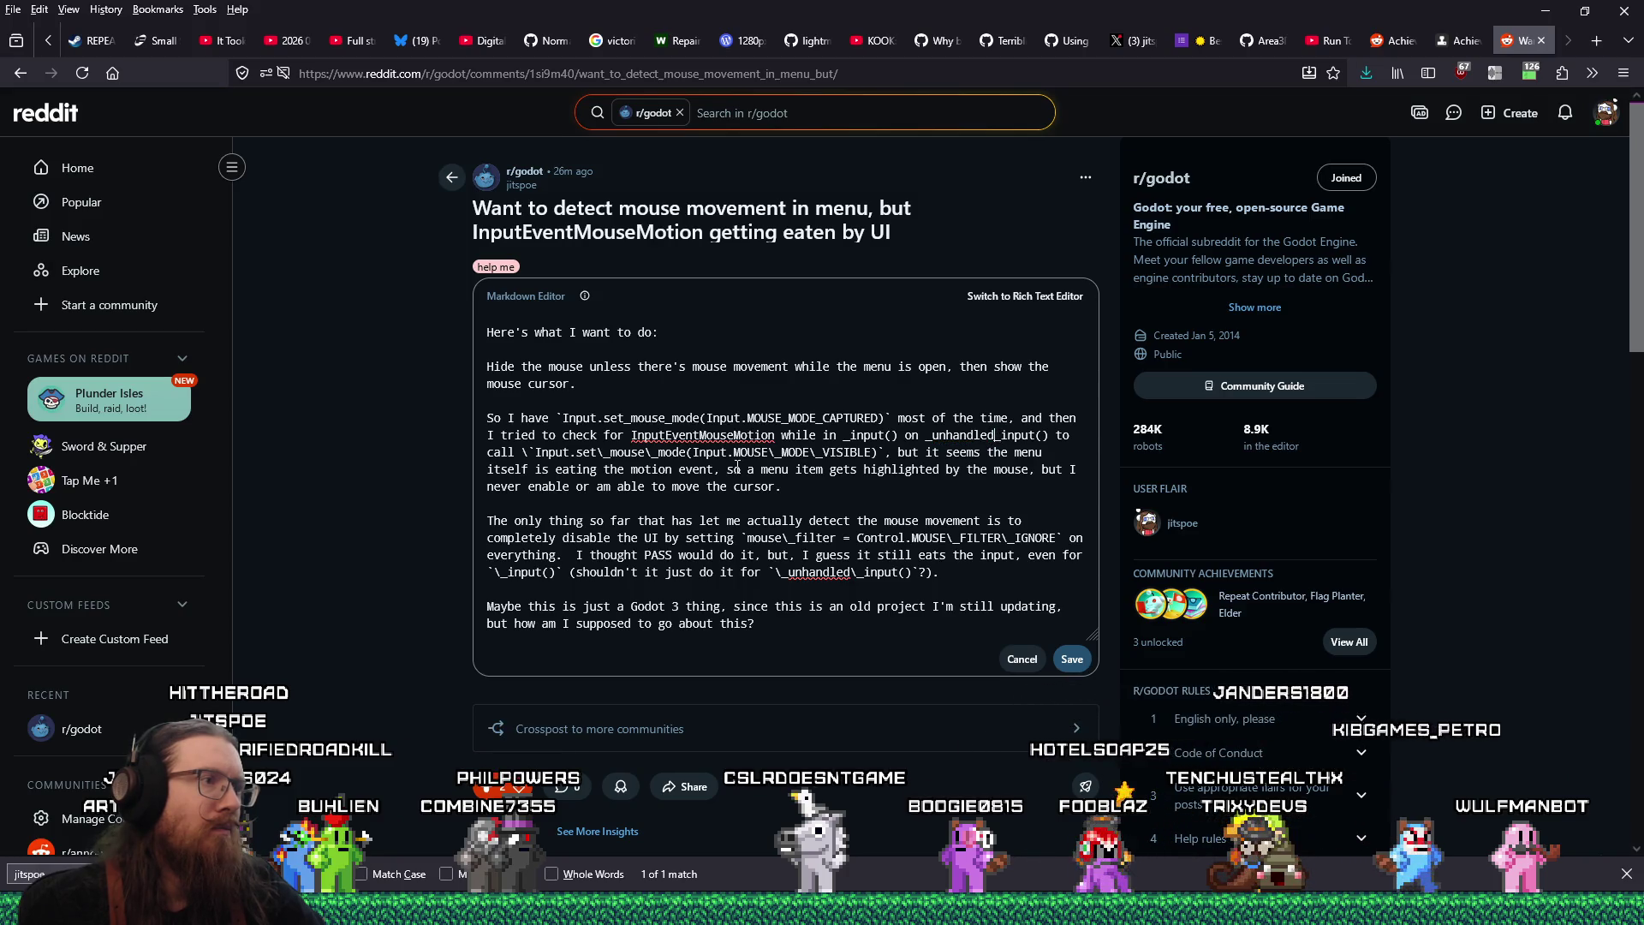
# Remove the backslashes in Input.set_mouse_mode, mouse_filter, MOUSE_FILTER_IGNORE and _input()
pyautogui.click(533, 451)
pyautogui.press('BackSpace')
pyautogui.click(604, 451)
pyautogui.press('BackSpace')
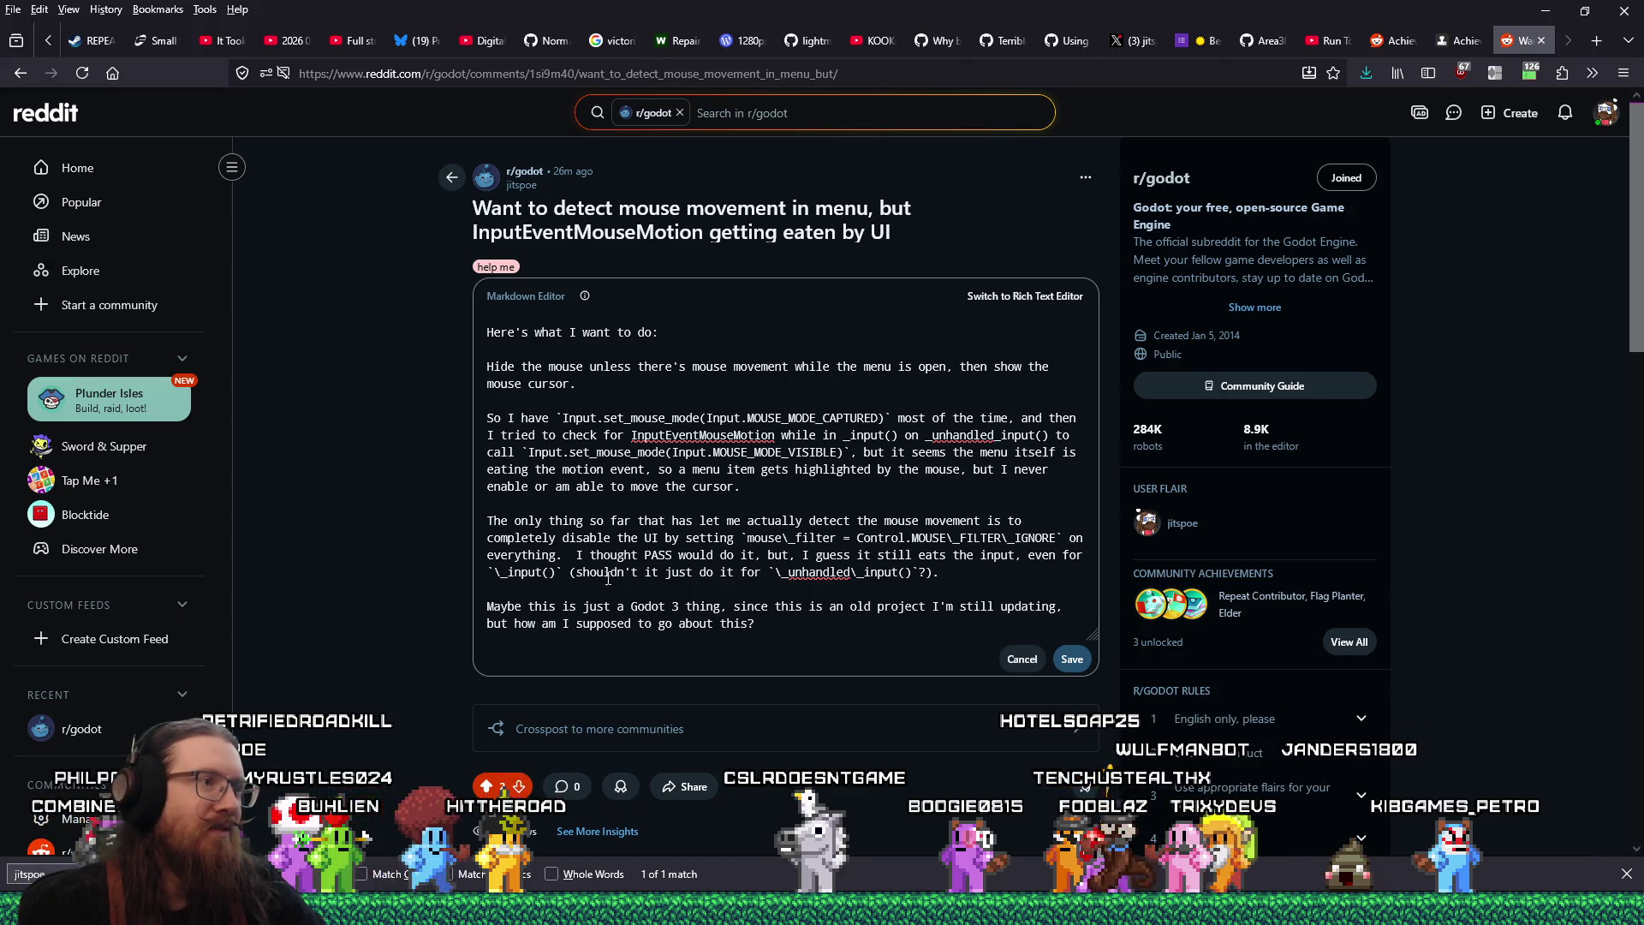
pyautogui.click(789, 538)
pyautogui.press('BackSpace')
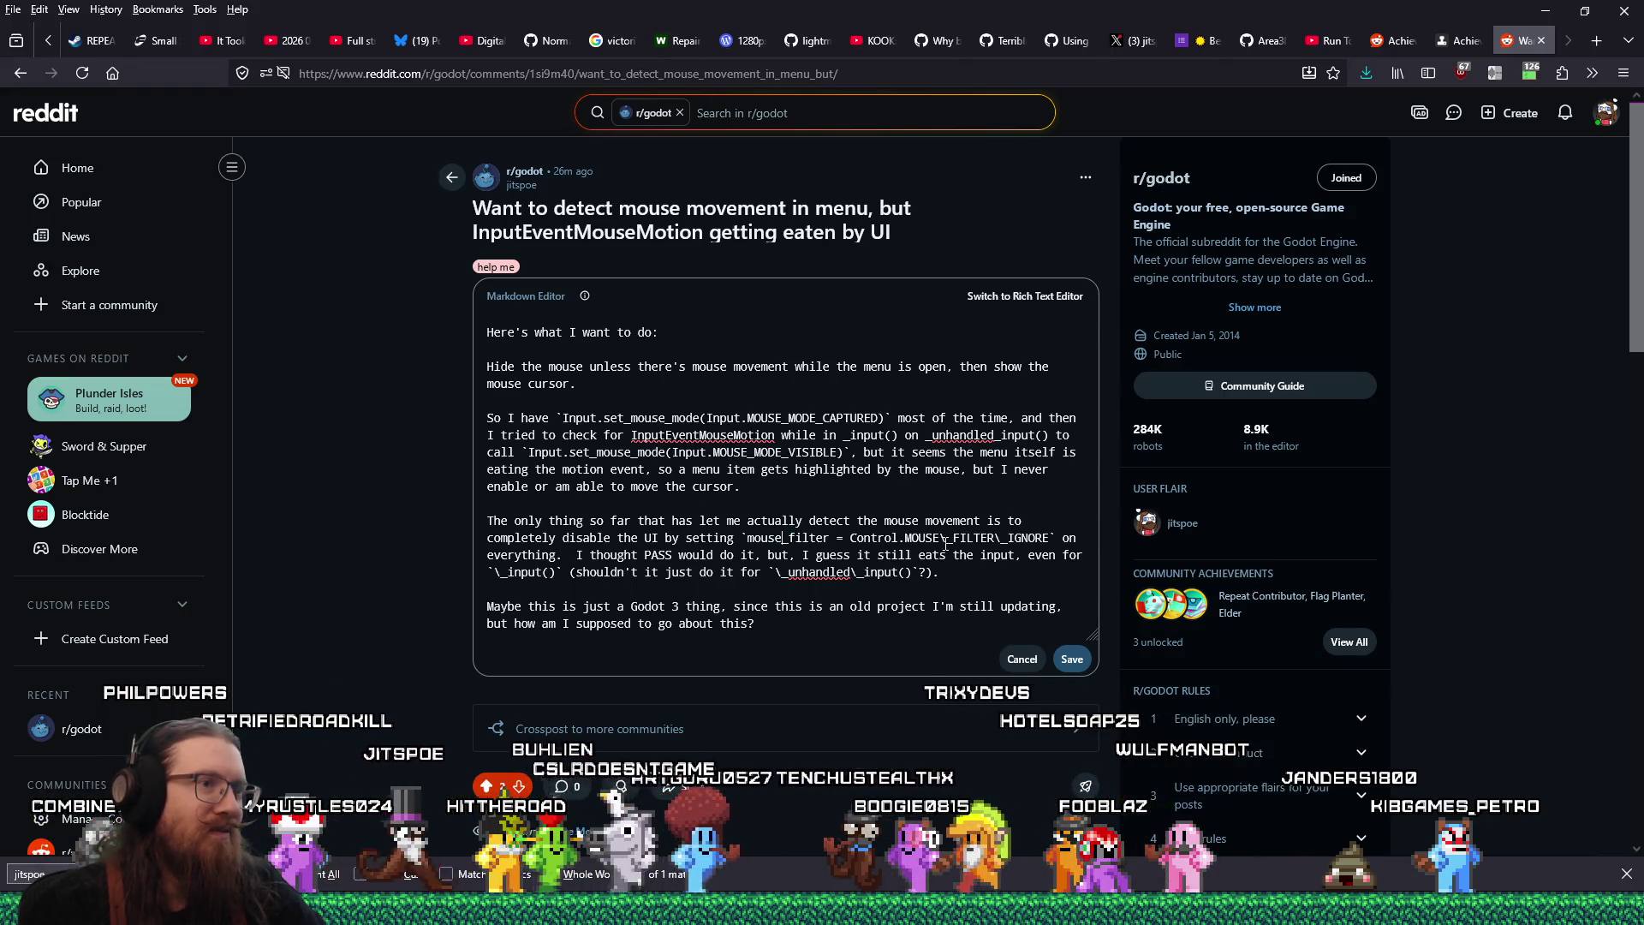
pyautogui.click(946, 538)
pyautogui.press('BackSpace')
pyautogui.click(992, 537)
pyautogui.press('BackSpace')
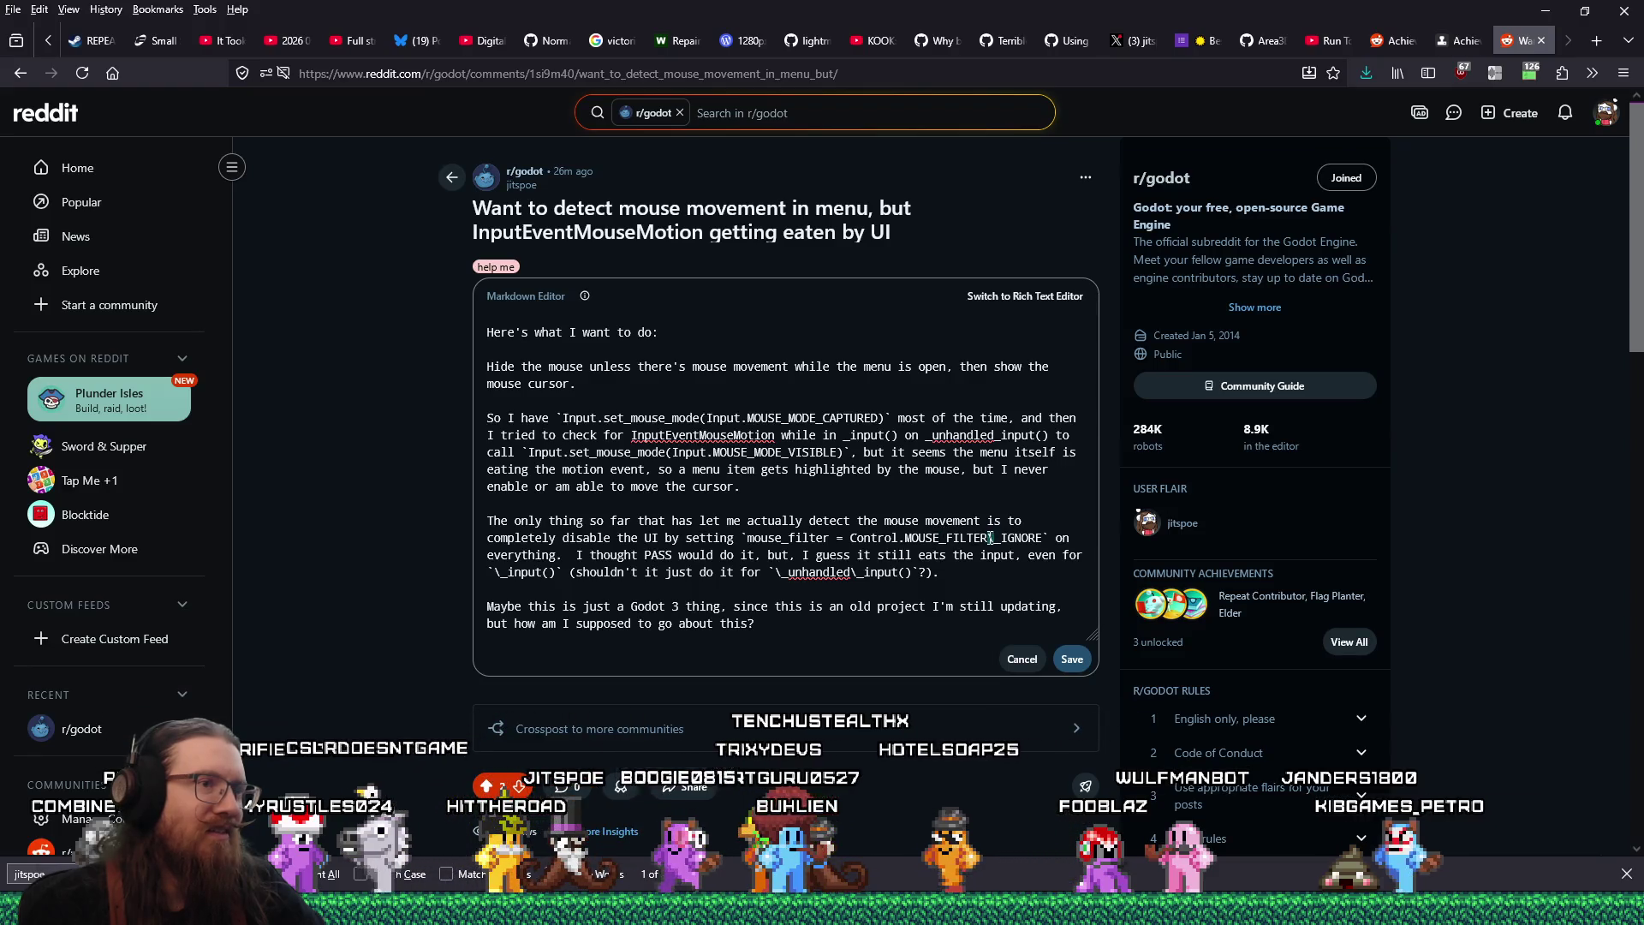
pyautogui.click(496, 572)
pyautogui.press('BackSpace')
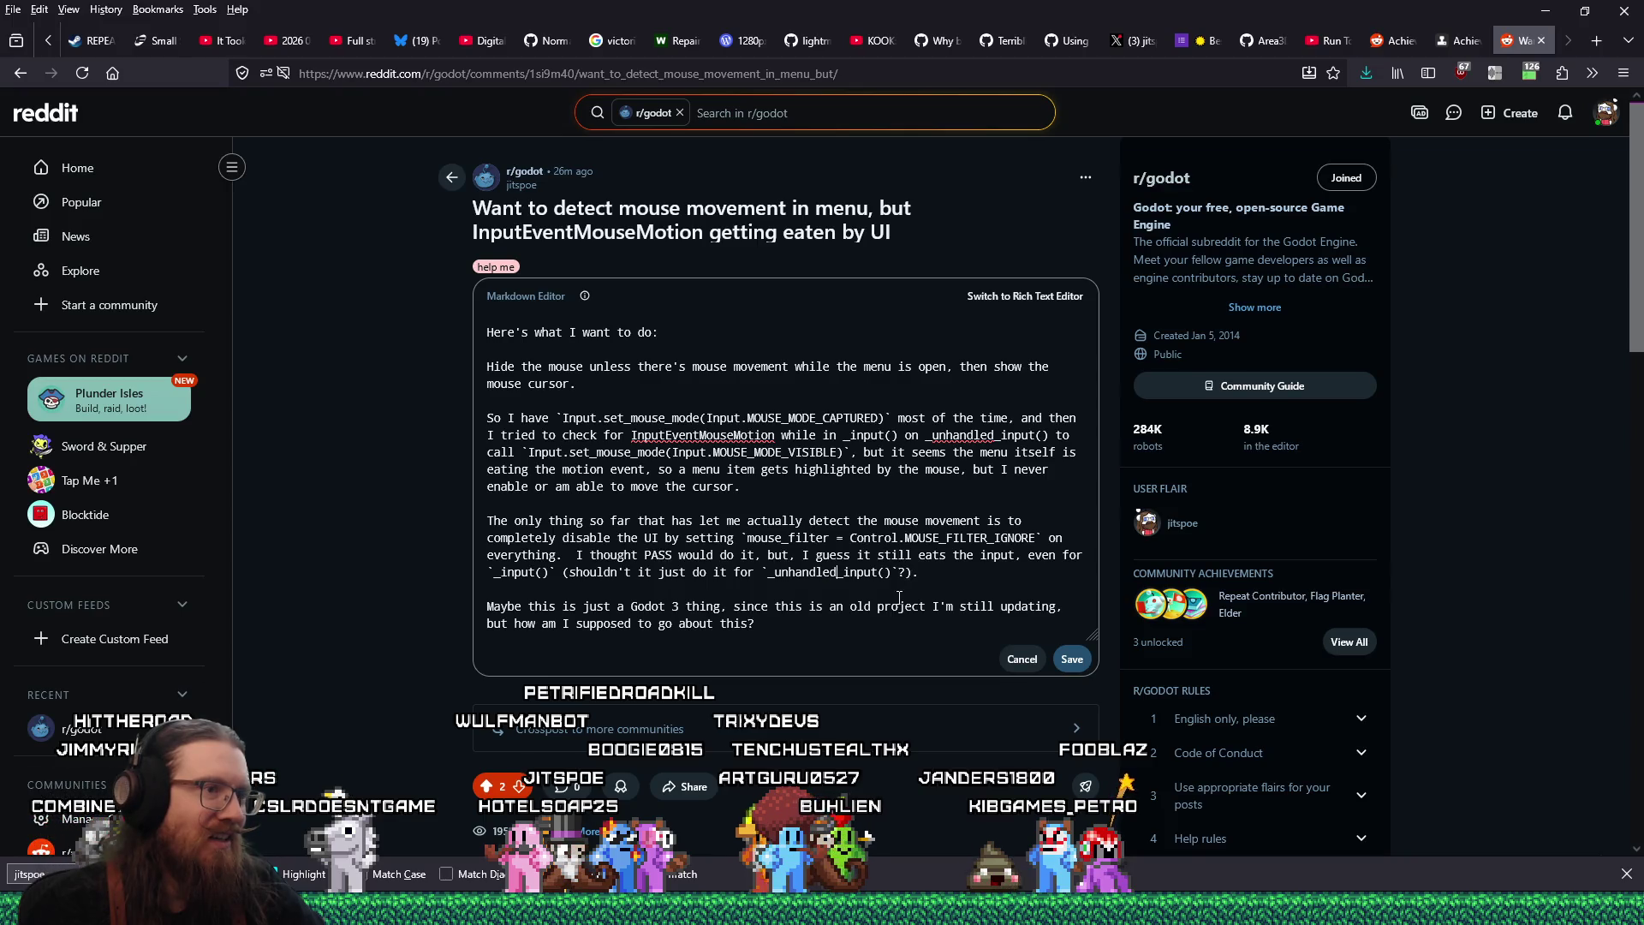
pyautogui.scroll(-3, 1051, 570)
# Save the edited post body, then start editing the posted workaround comment
pyautogui.click(1066, 404)
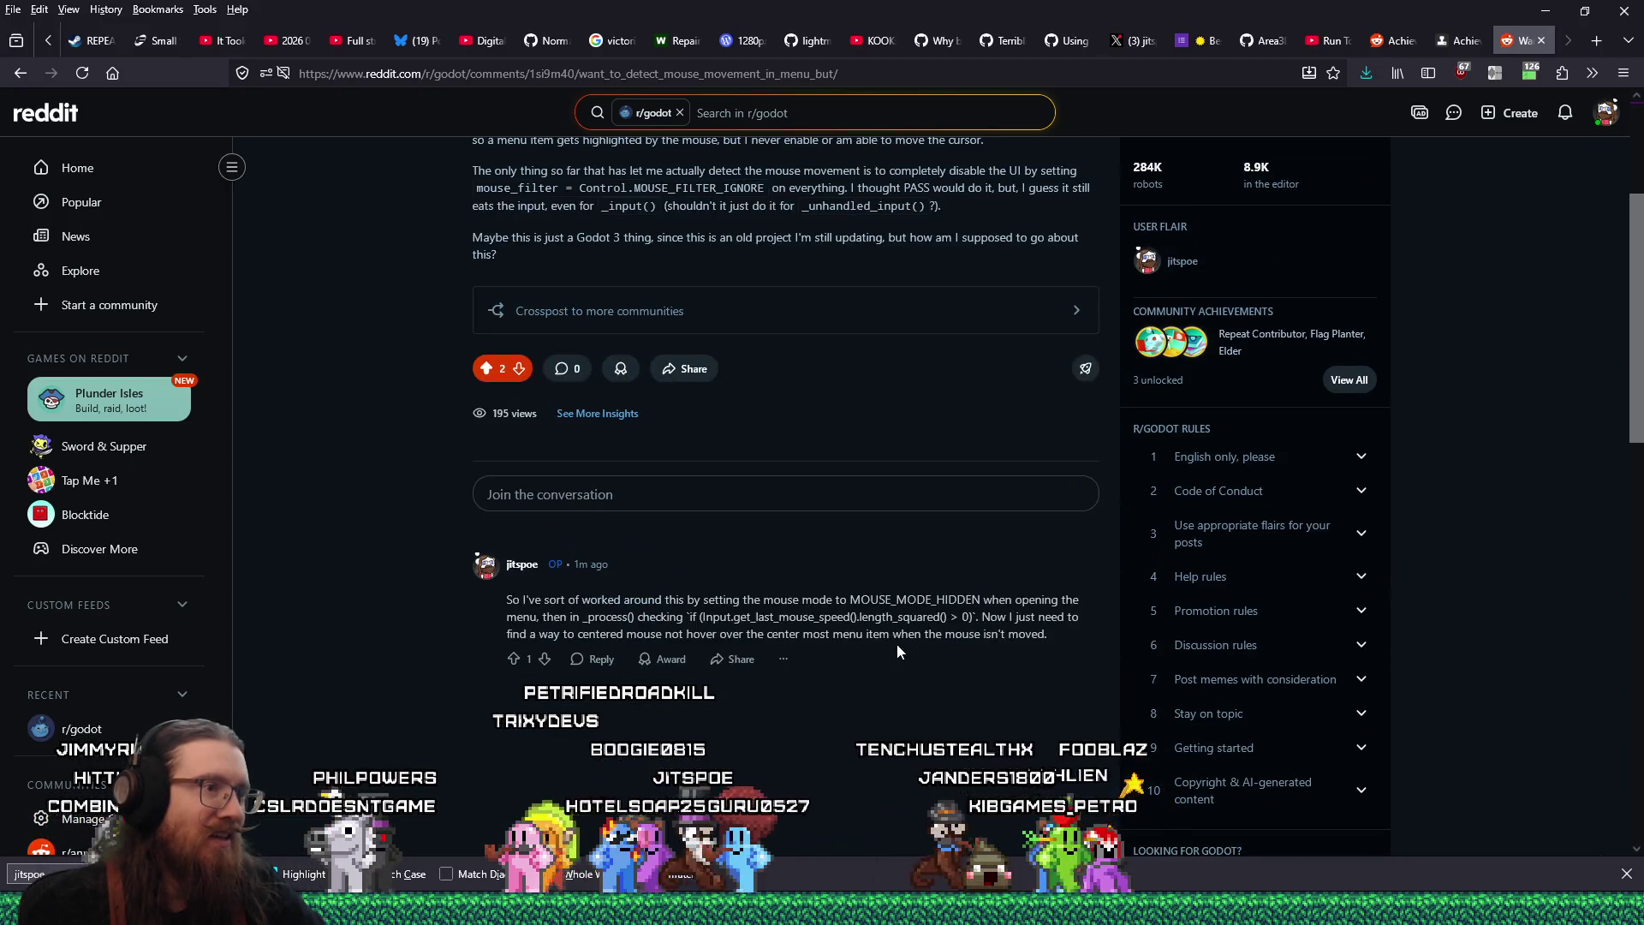
pyautogui.scroll(3, 895, 652)
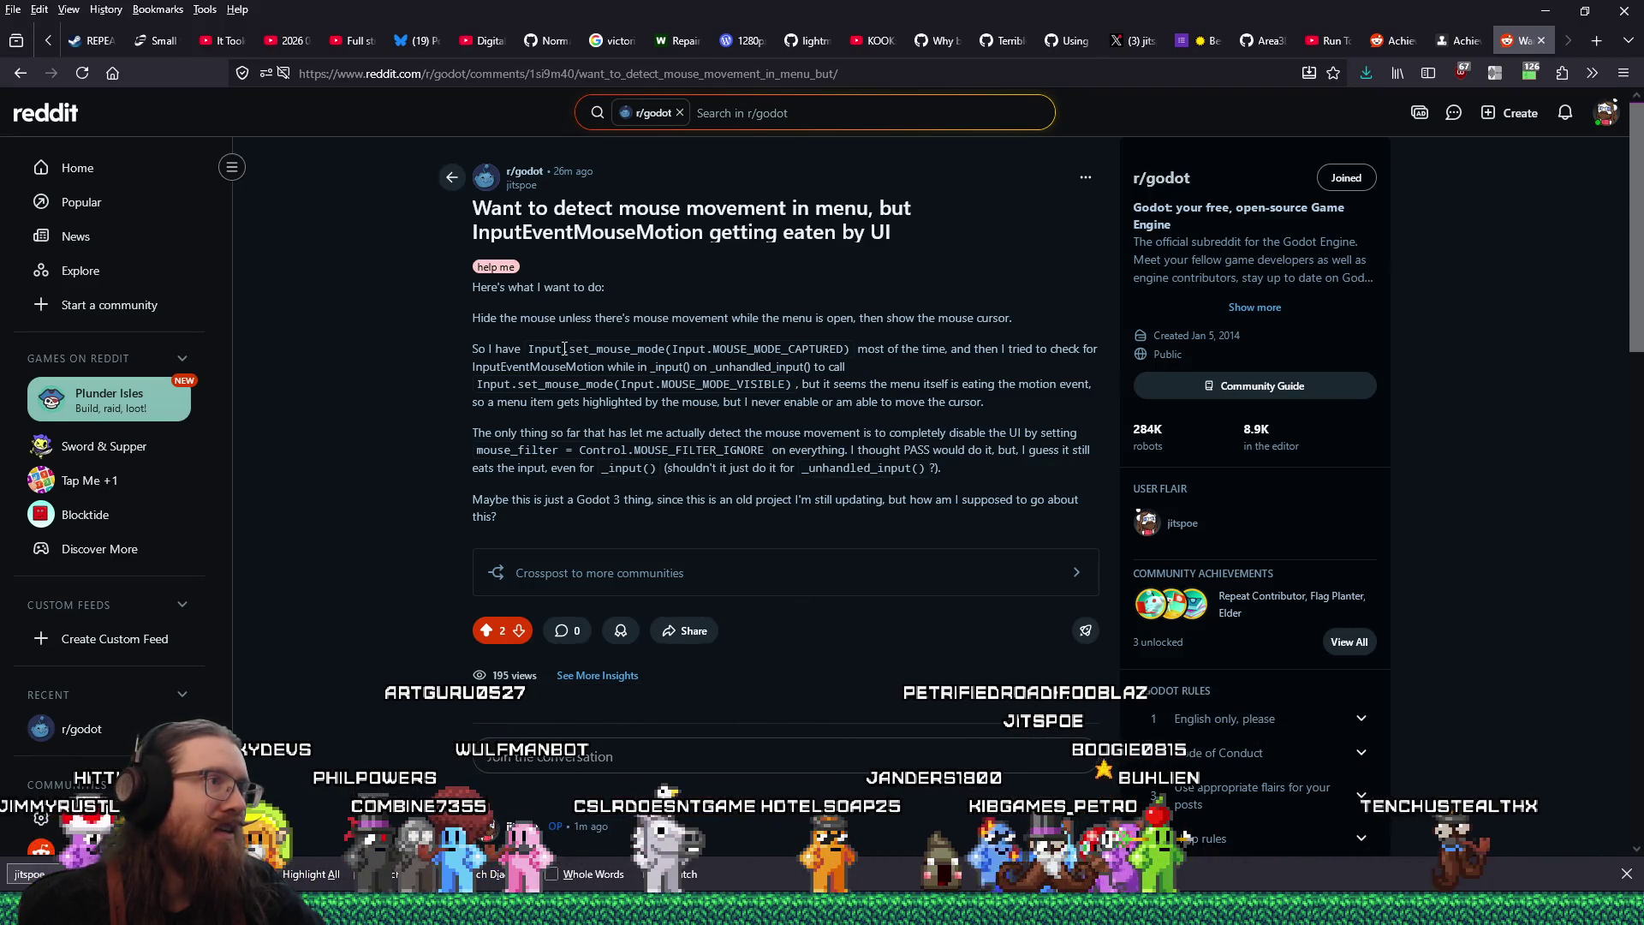
pyautogui.scroll(-5, 840, 428)
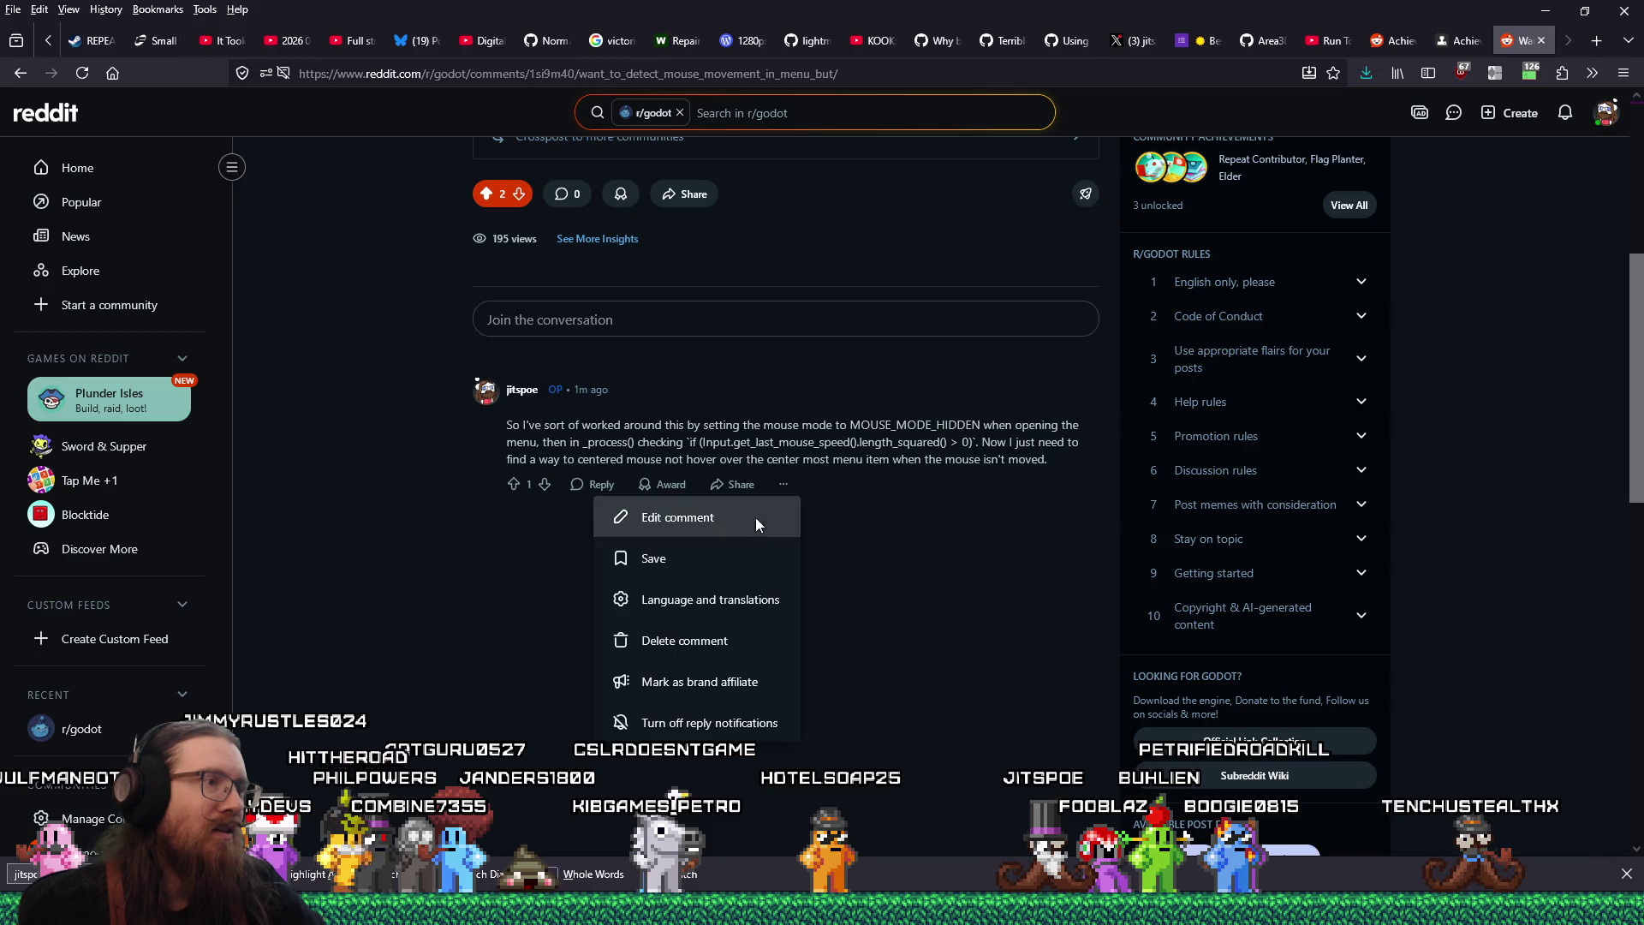
pyautogui.click(757, 520)
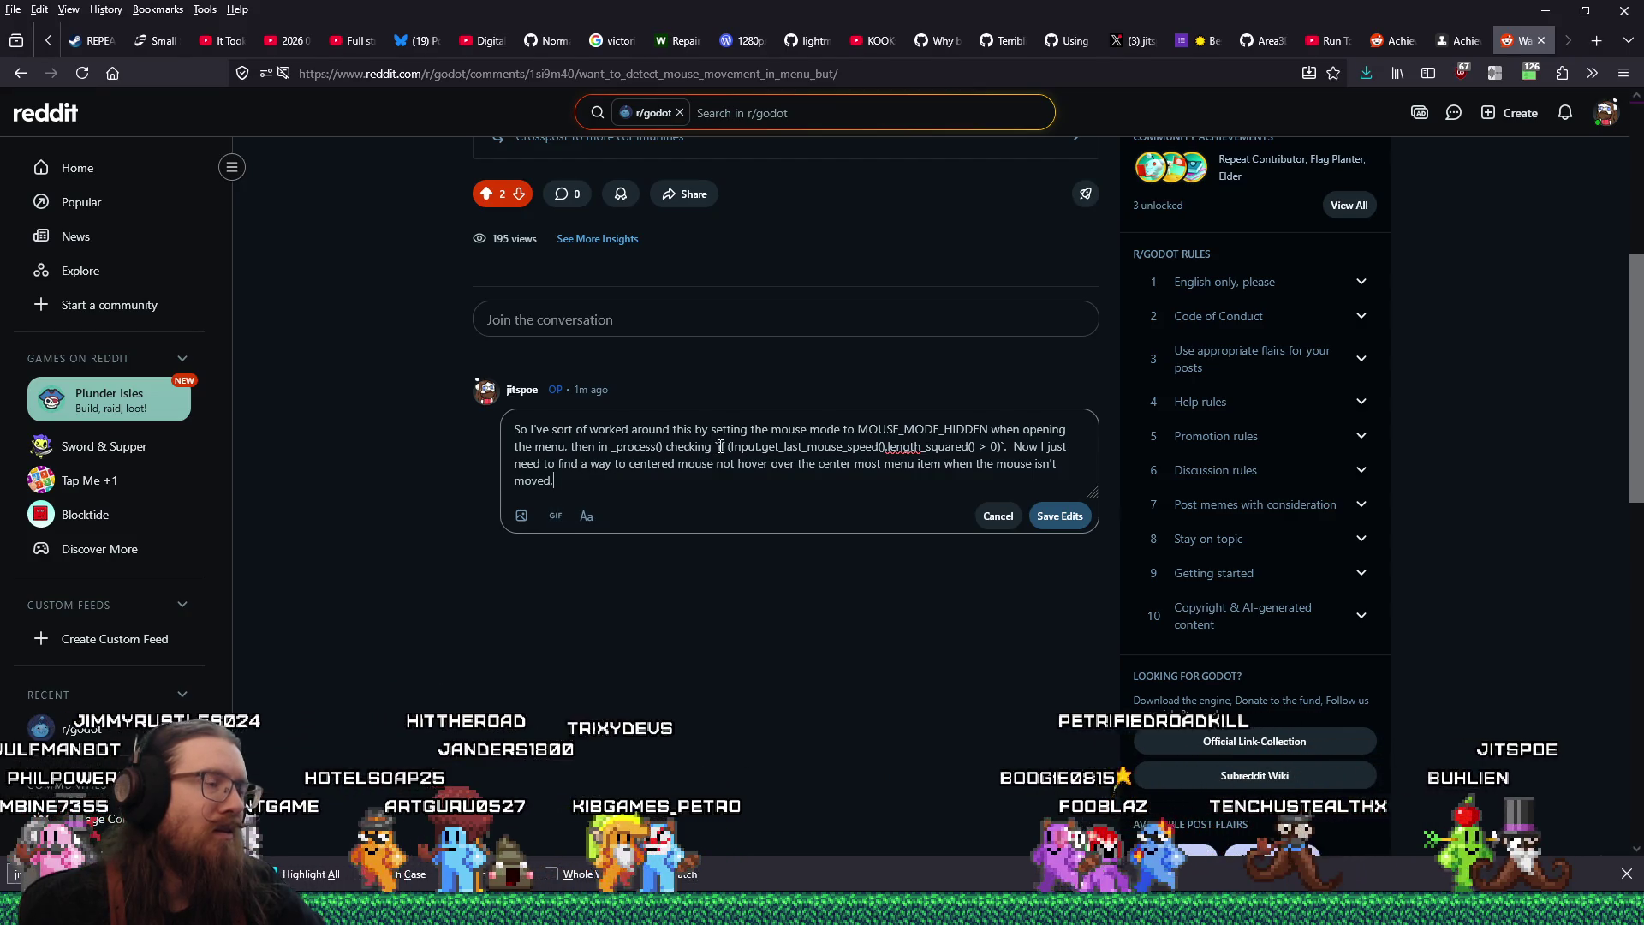
pyautogui.click(363, 75)
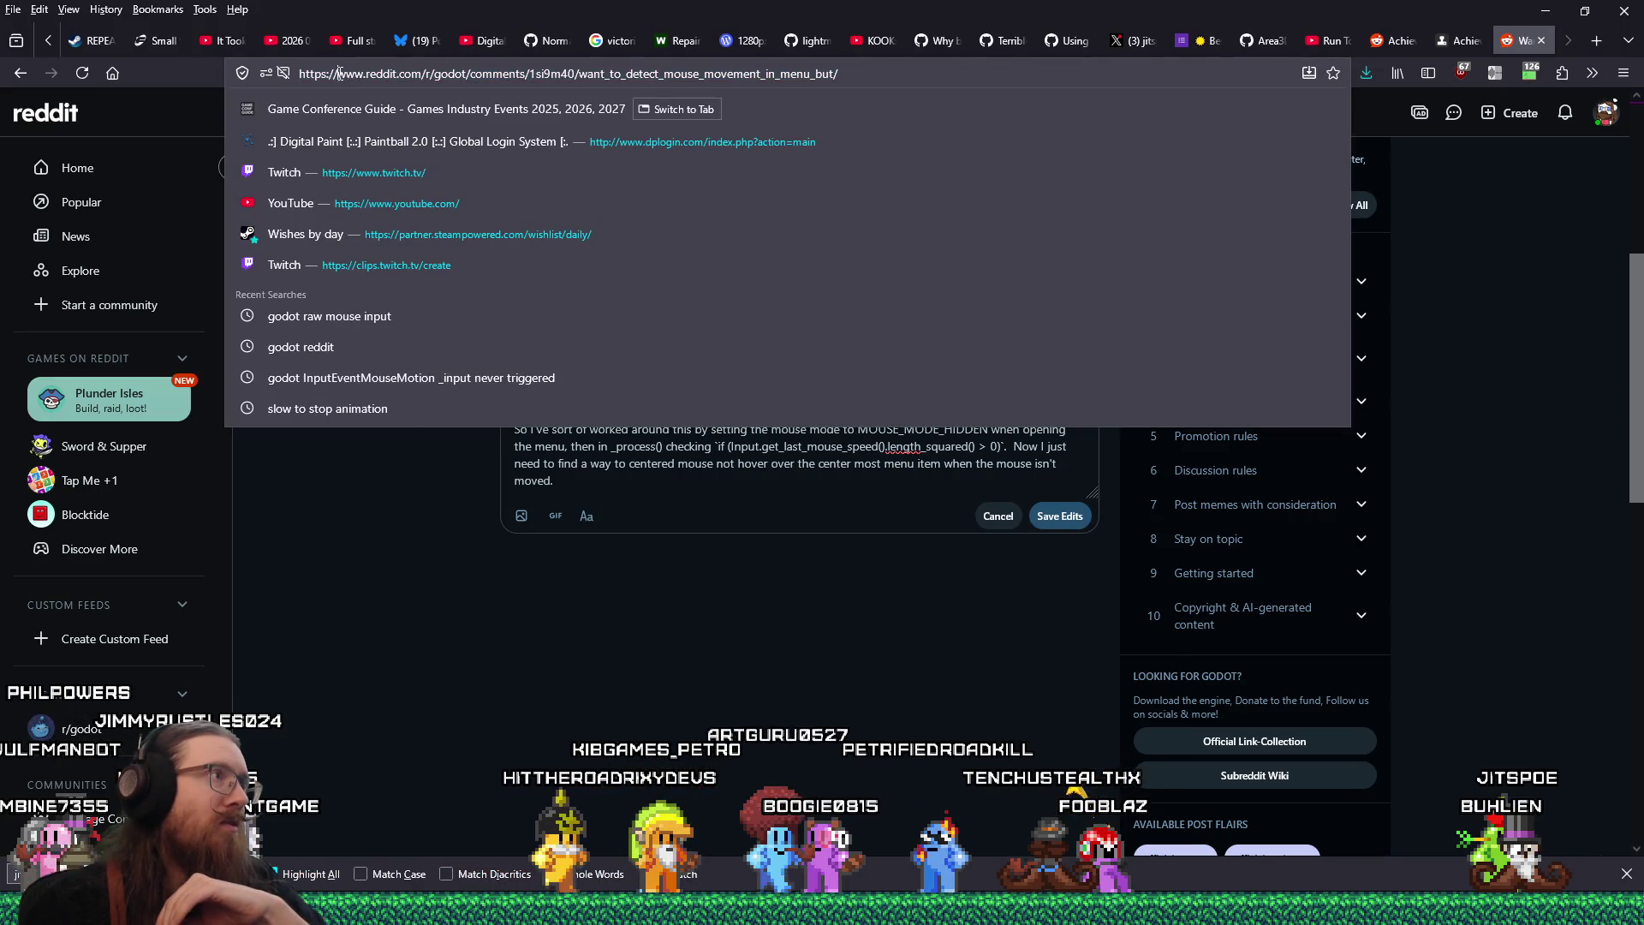
# Load the thread on old Reddit and strip the backslashes from MOUSE_MODE_HIDDEN in the comment
pyautogui.write('old')
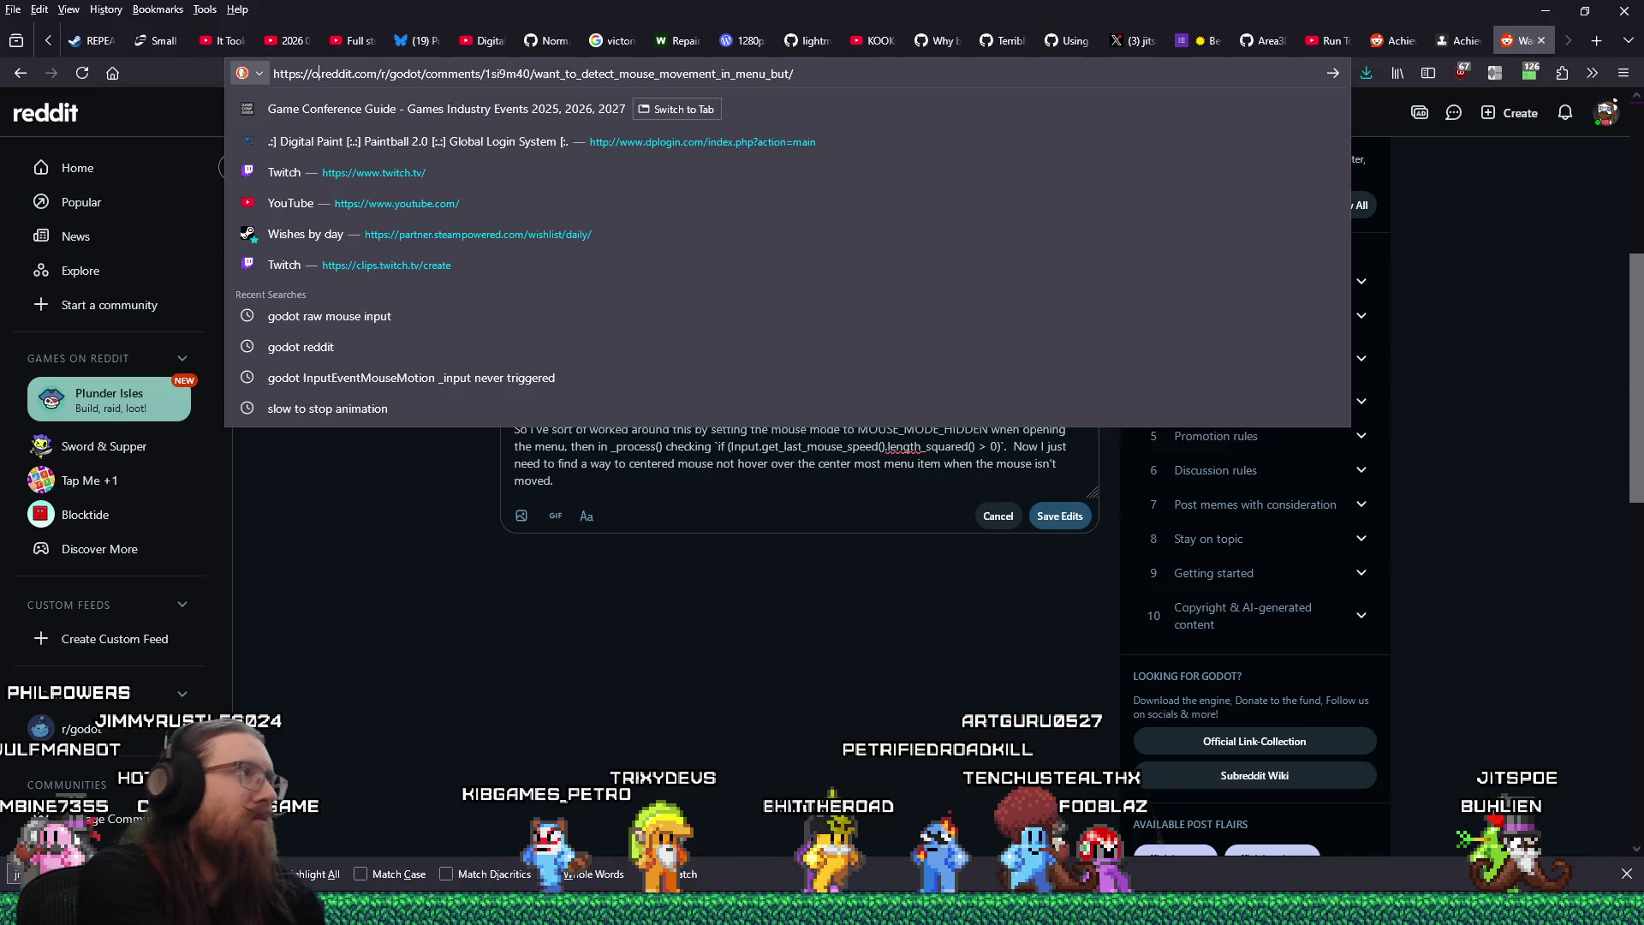
pyautogui.press('Return')
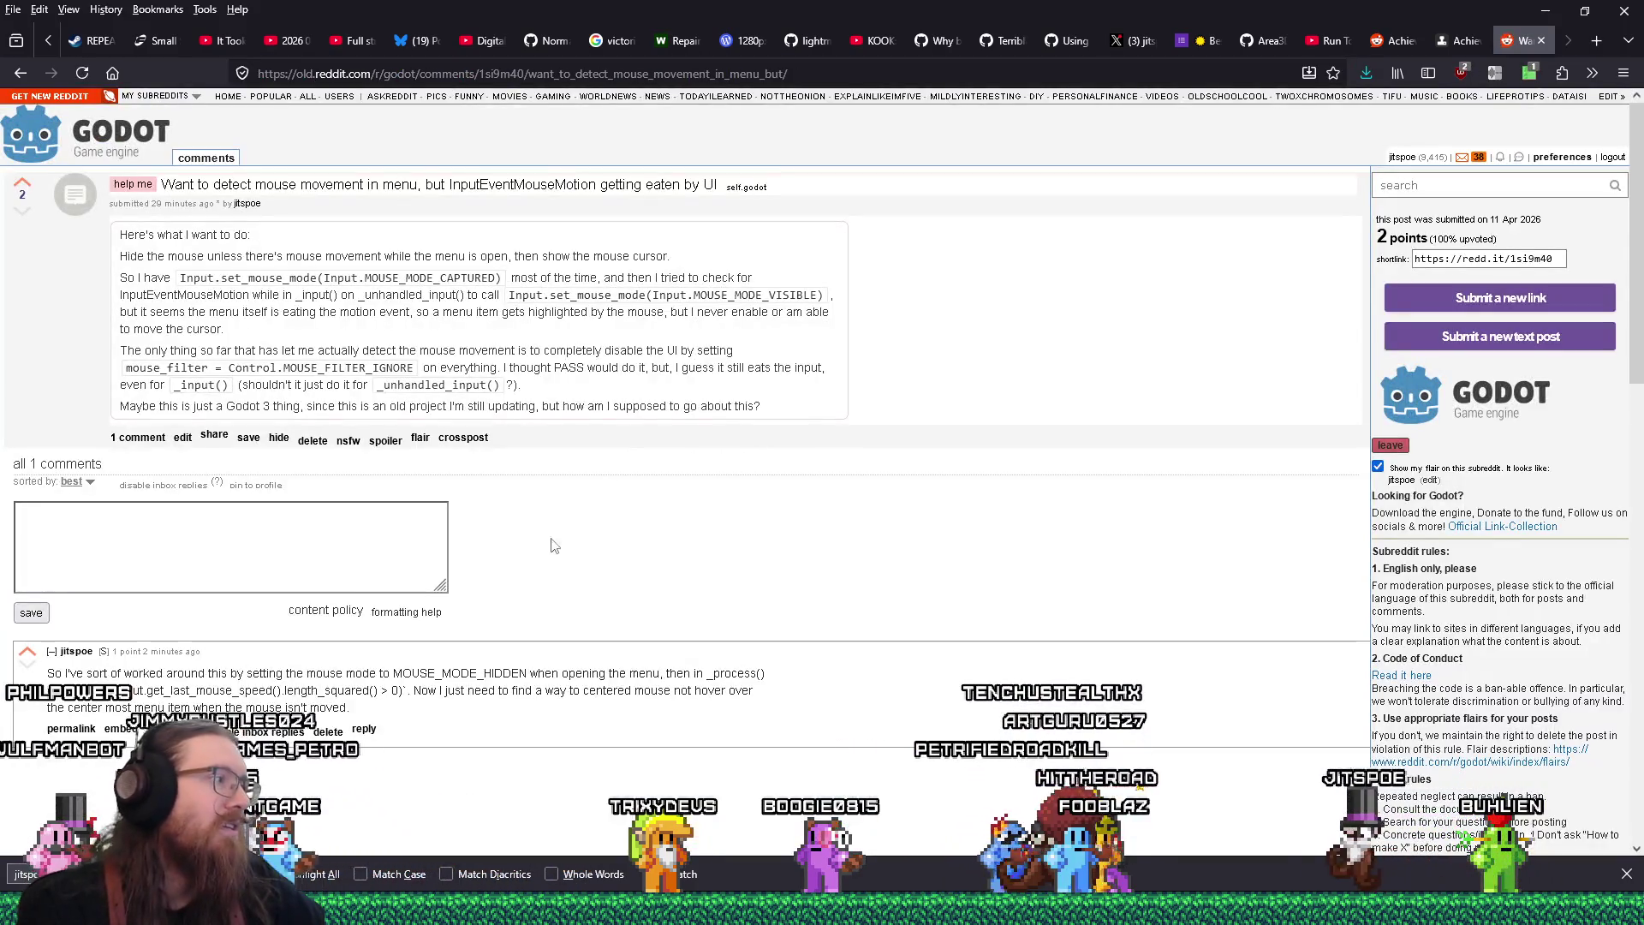
pyautogui.click(182, 729)
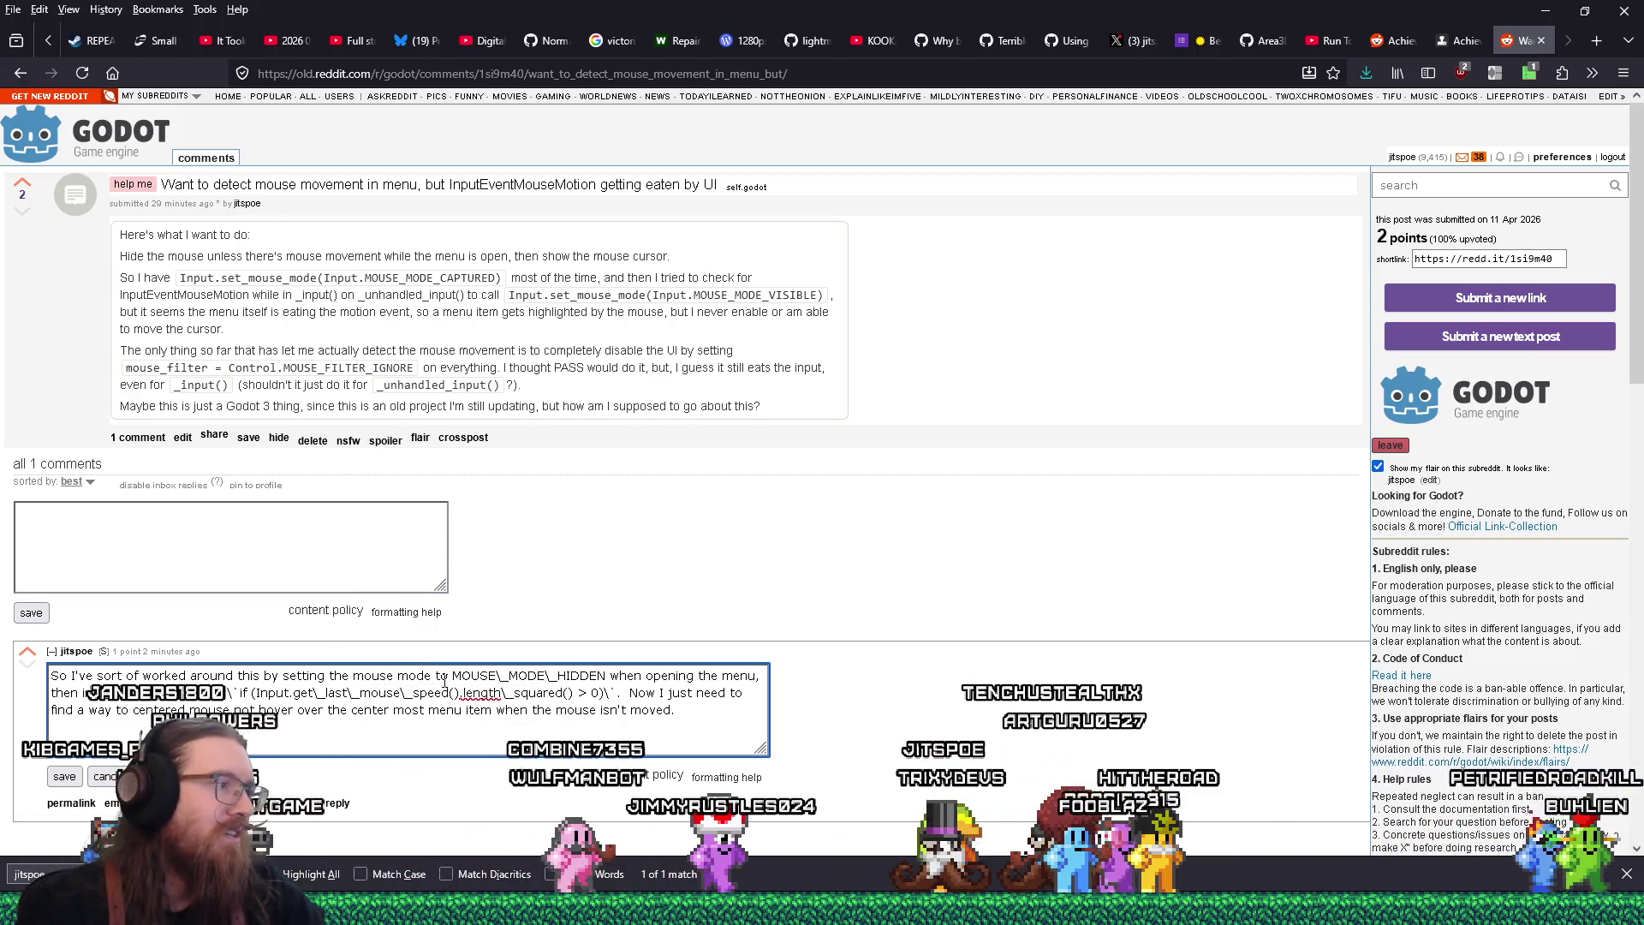
pyautogui.click(499, 676)
pyautogui.press('BackSpace')
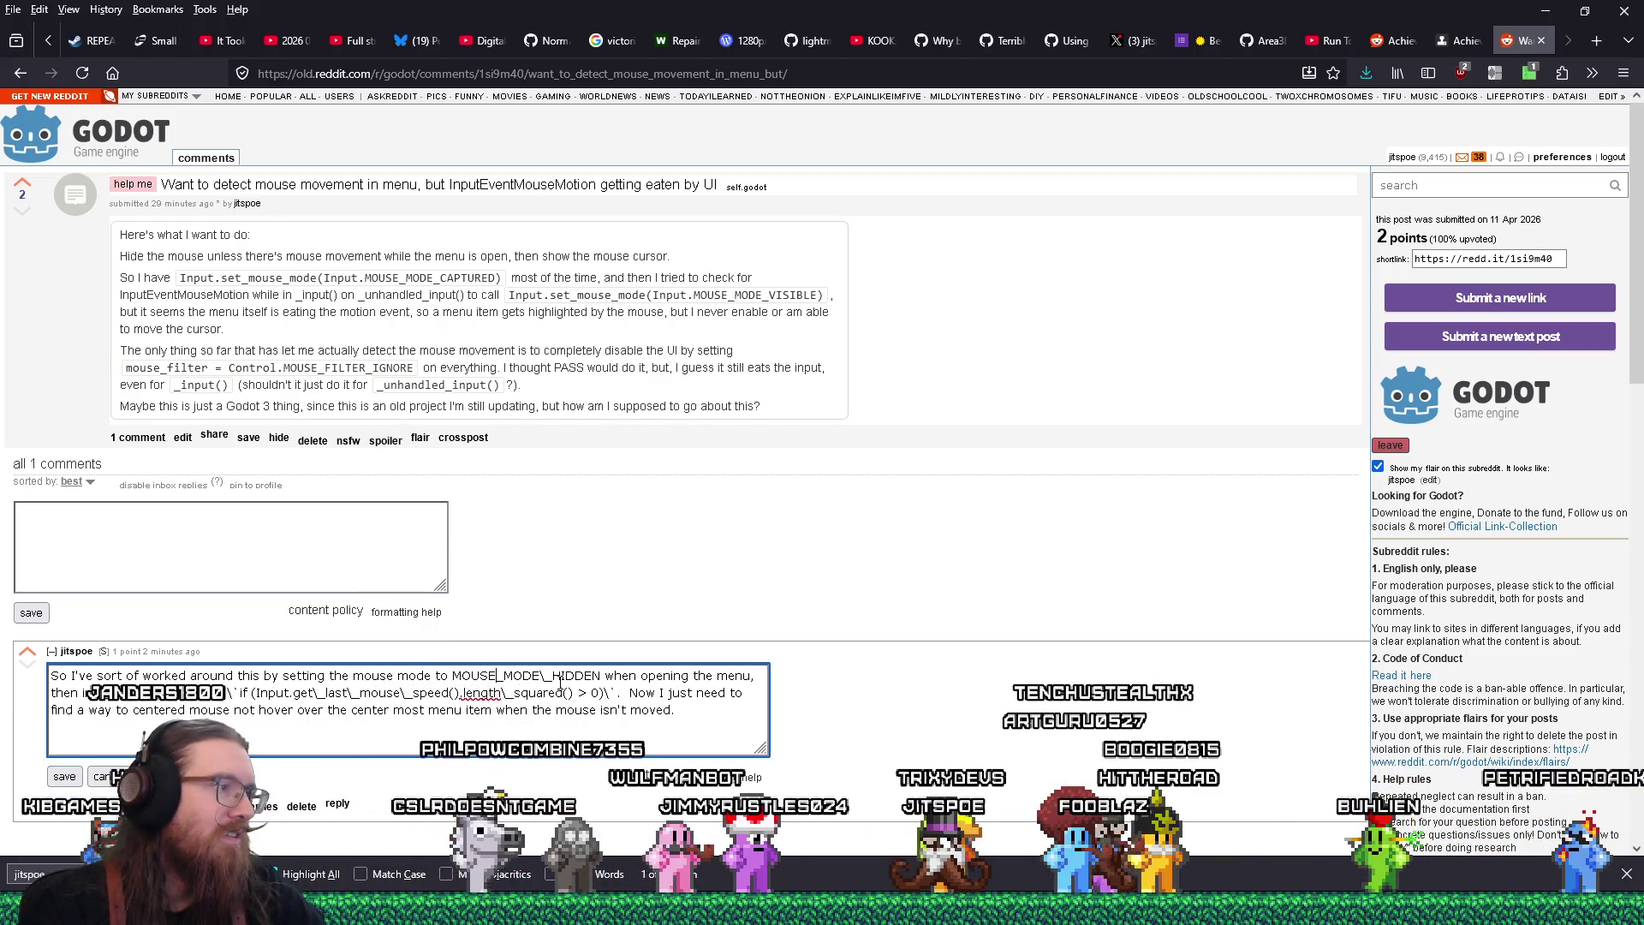
pyautogui.click(546, 675)
pyautogui.press('BackSpace')
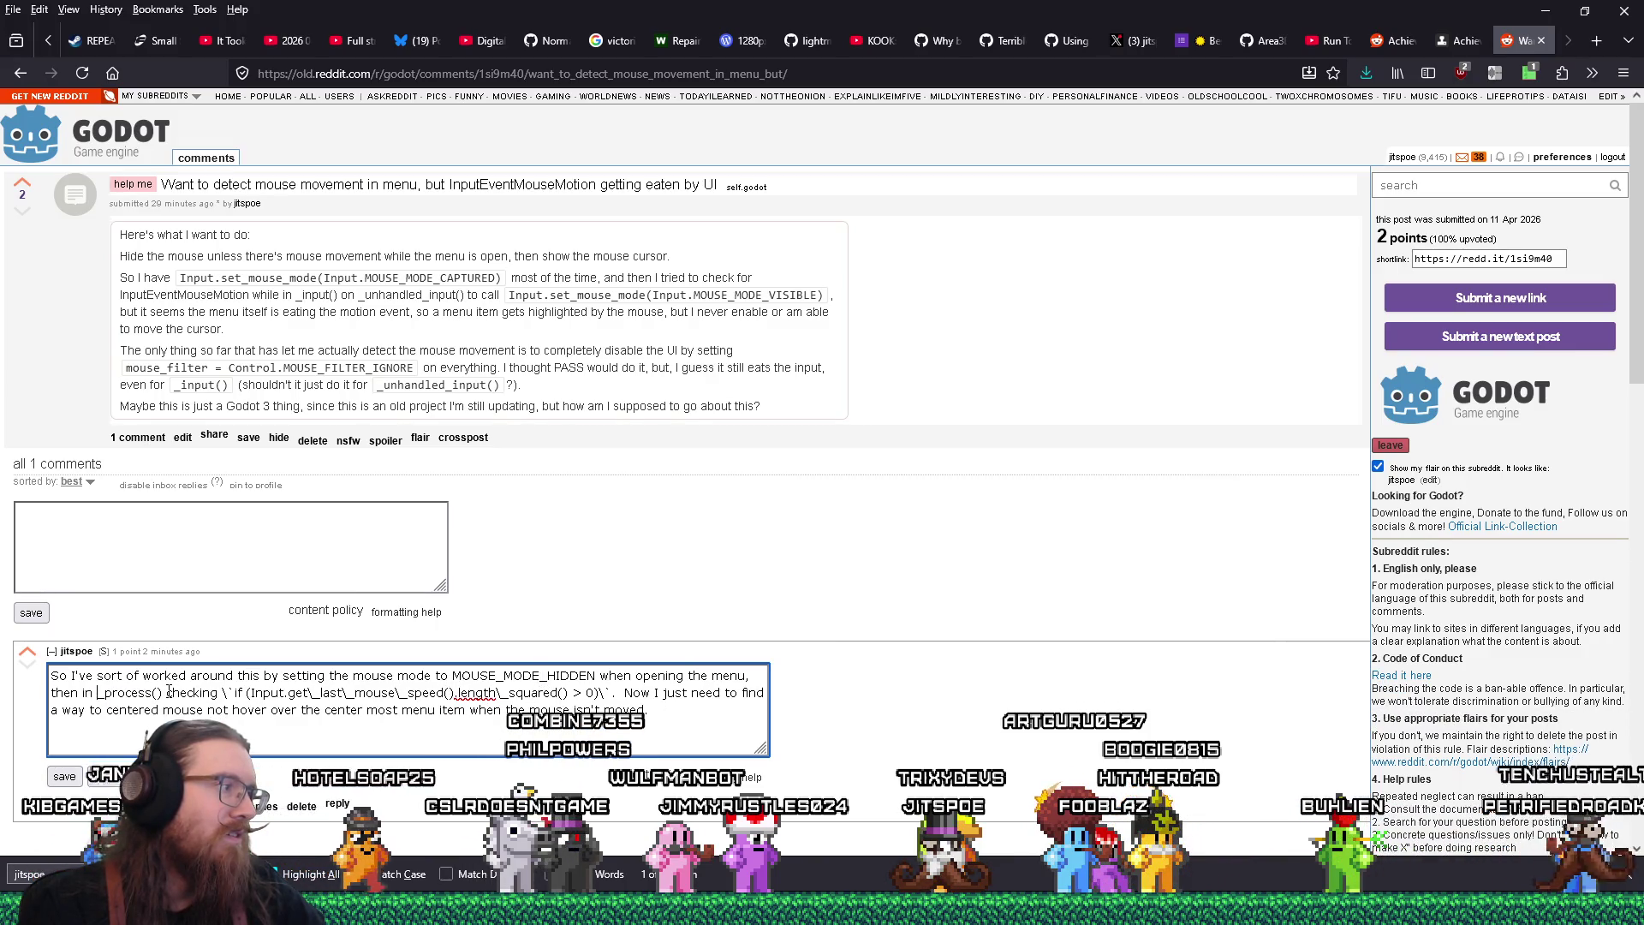
pyautogui.press('BackSpace')
pyautogui.press('Delete')
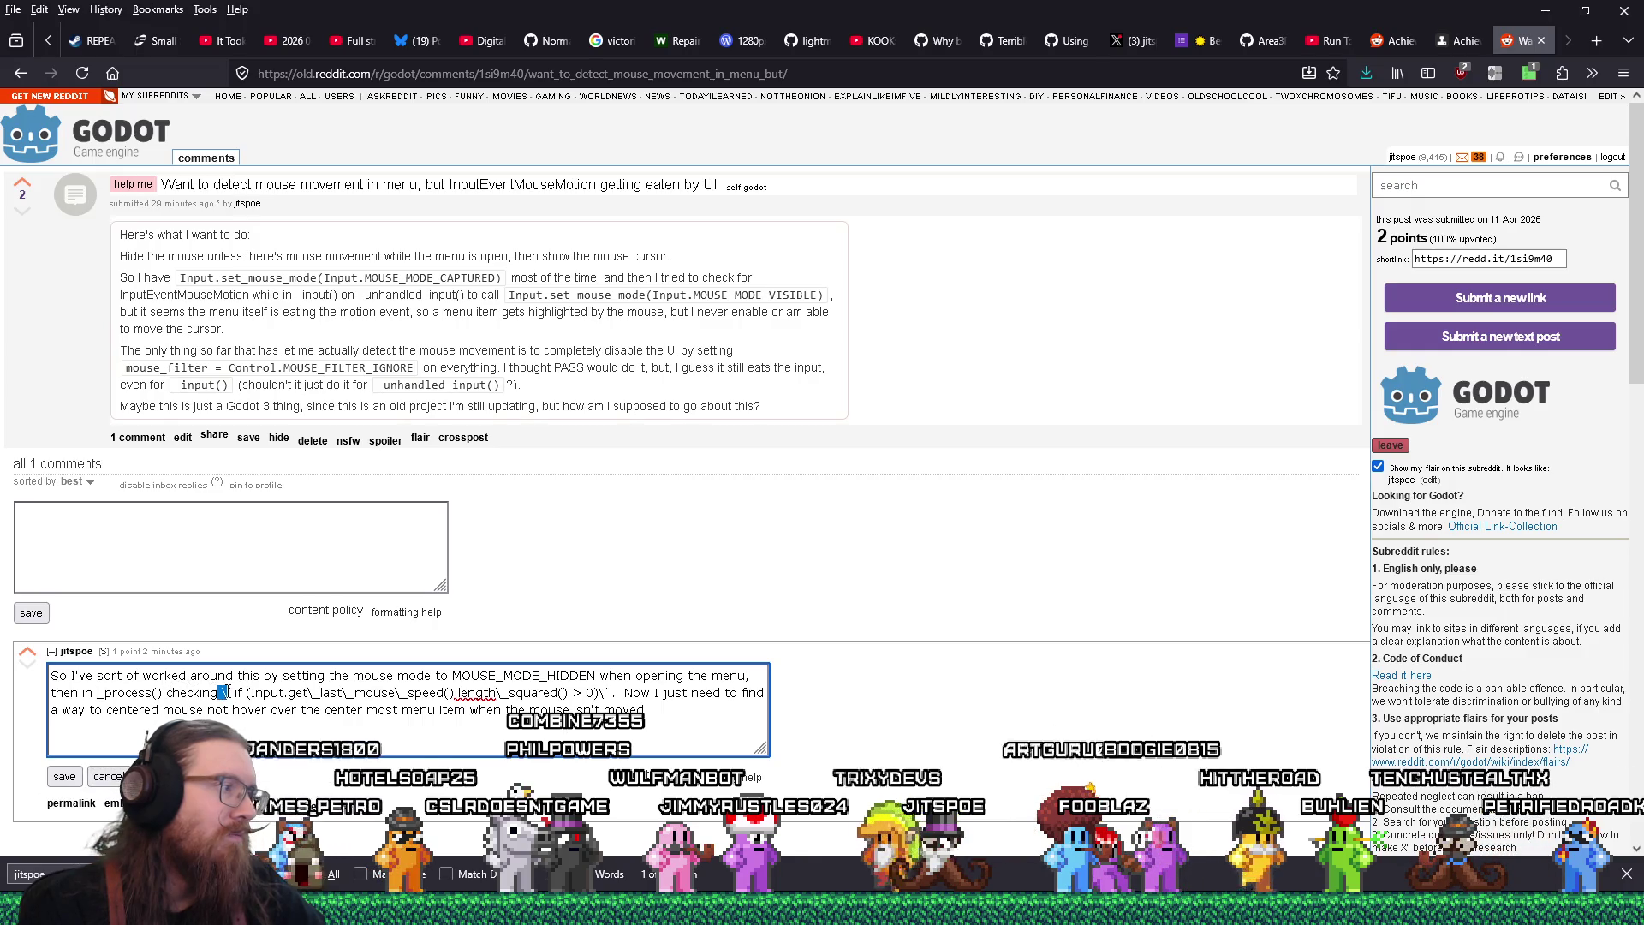
# Remove the backslashes in get_last_mouse_speed().length_squared() > 0 and save the comment
pyautogui.click(302, 693)
pyautogui.press('BackSpace')
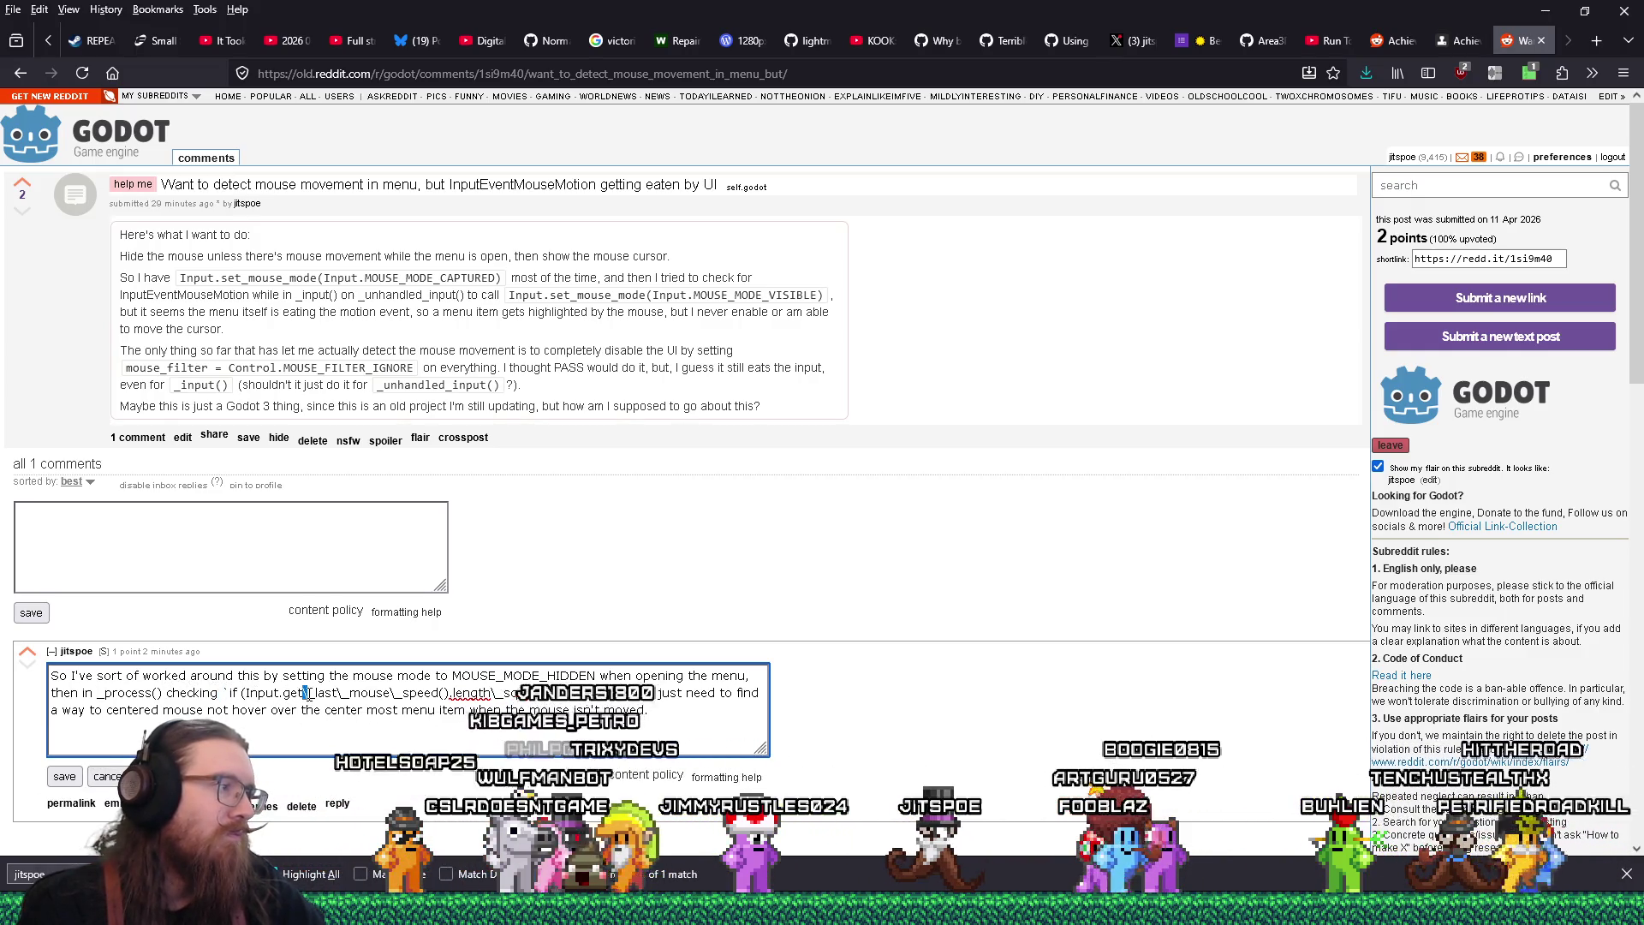
pyautogui.click(333, 693)
pyautogui.press('BackSpace')
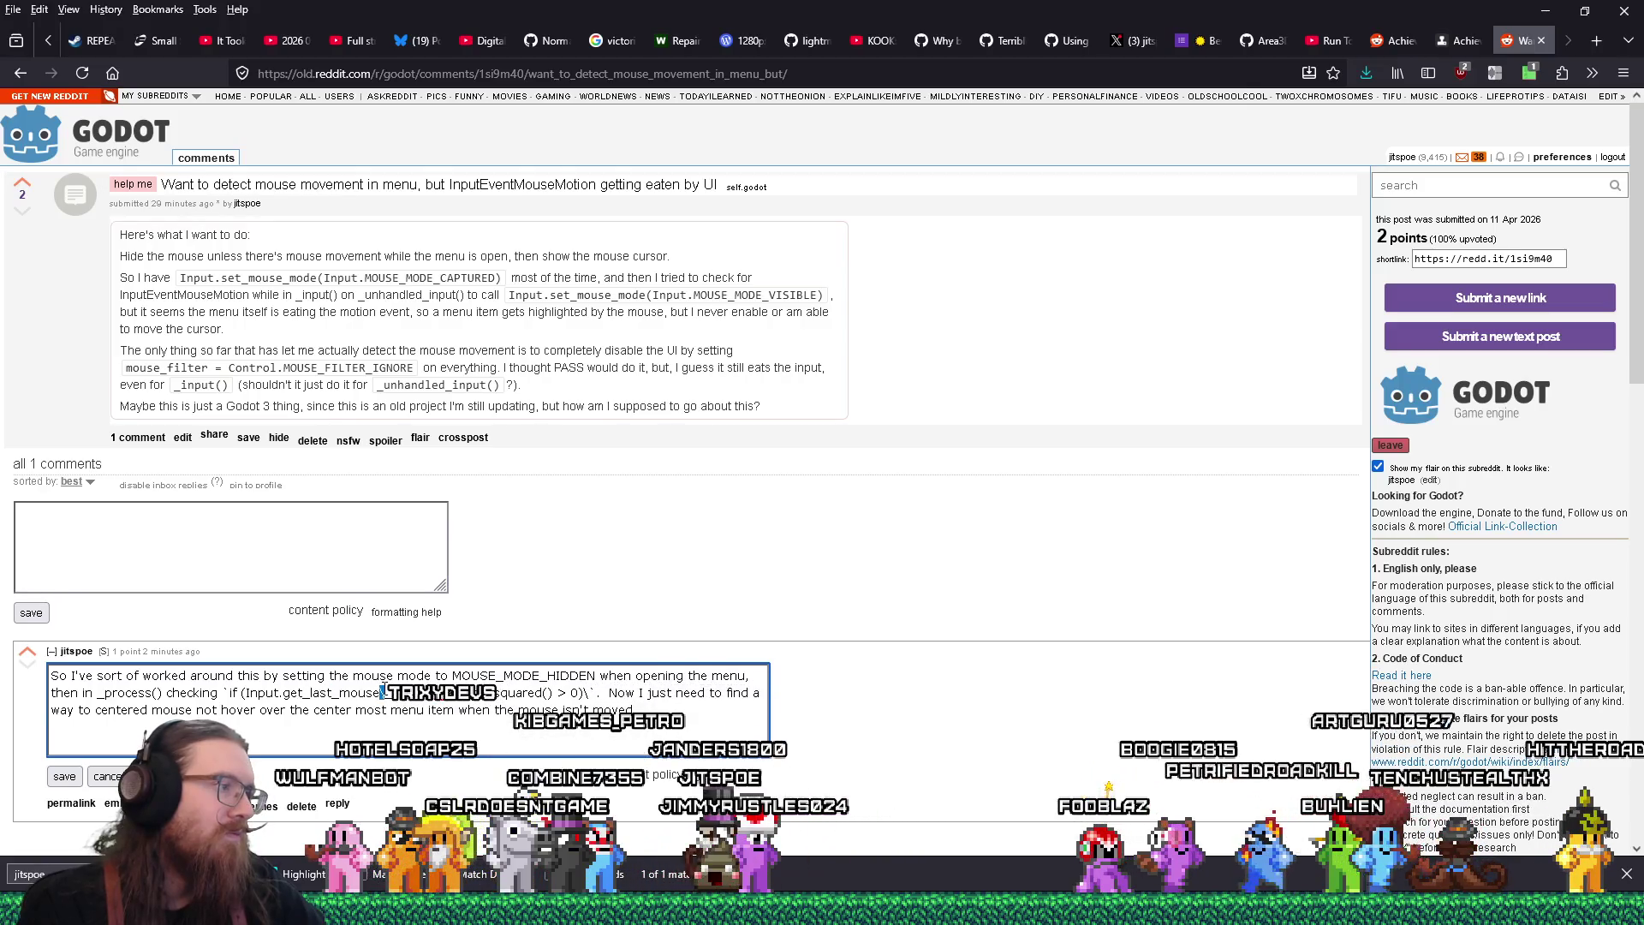
pyautogui.click(585, 692)
pyautogui.press('BackSpace')
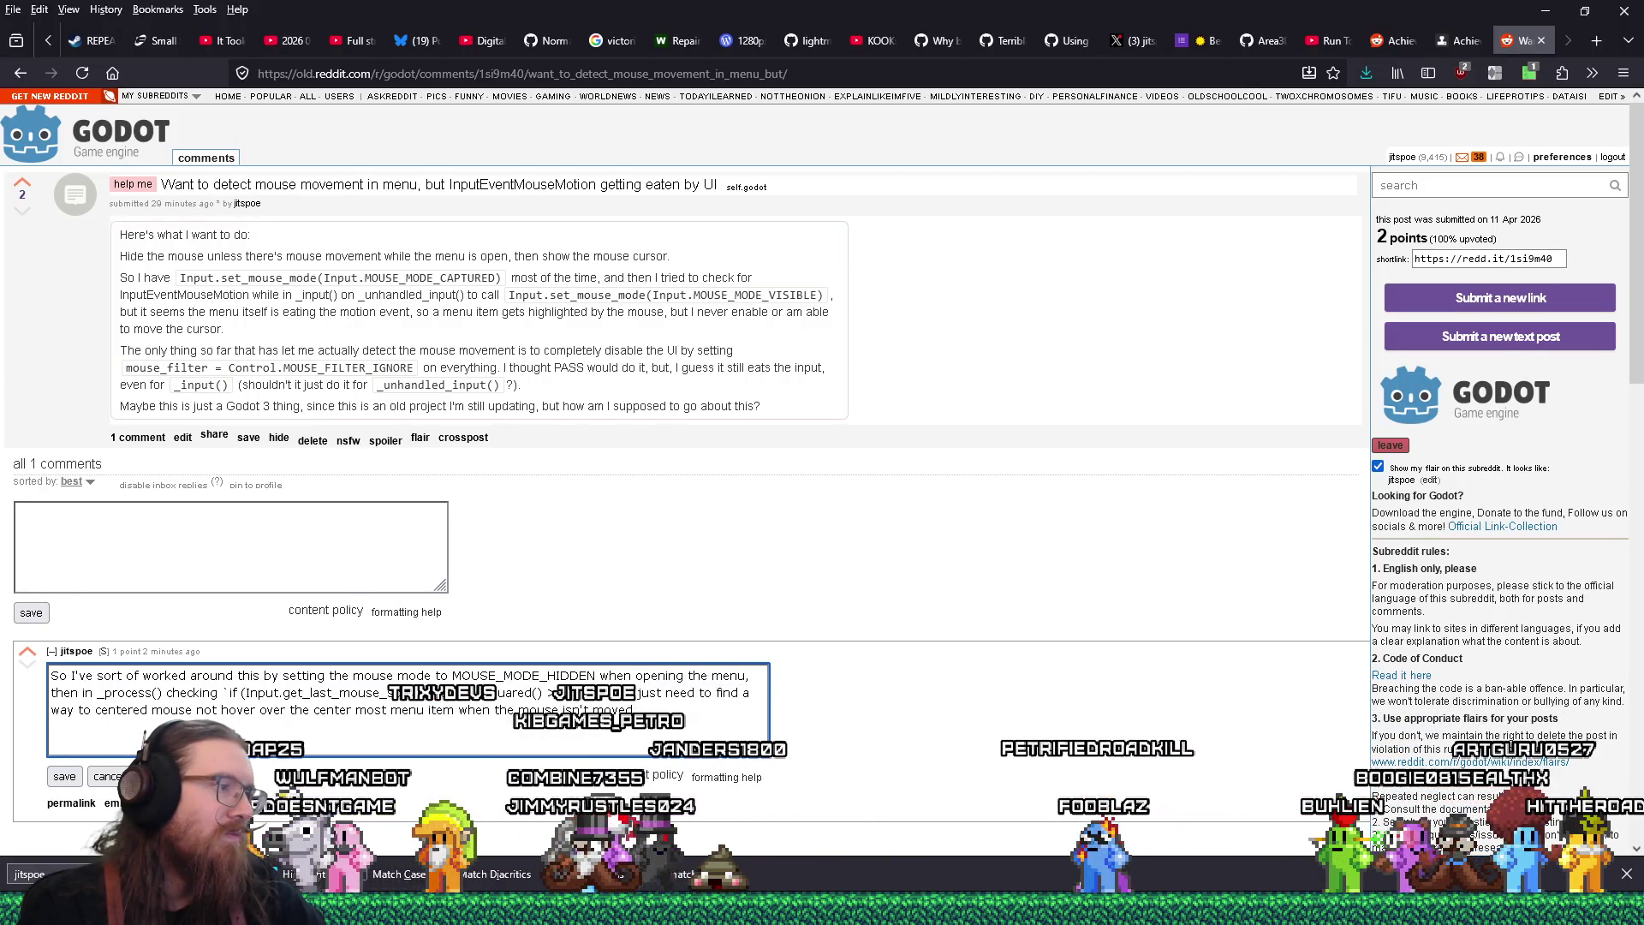
pyautogui.click(476, 693)
pyautogui.press('BackSpace')
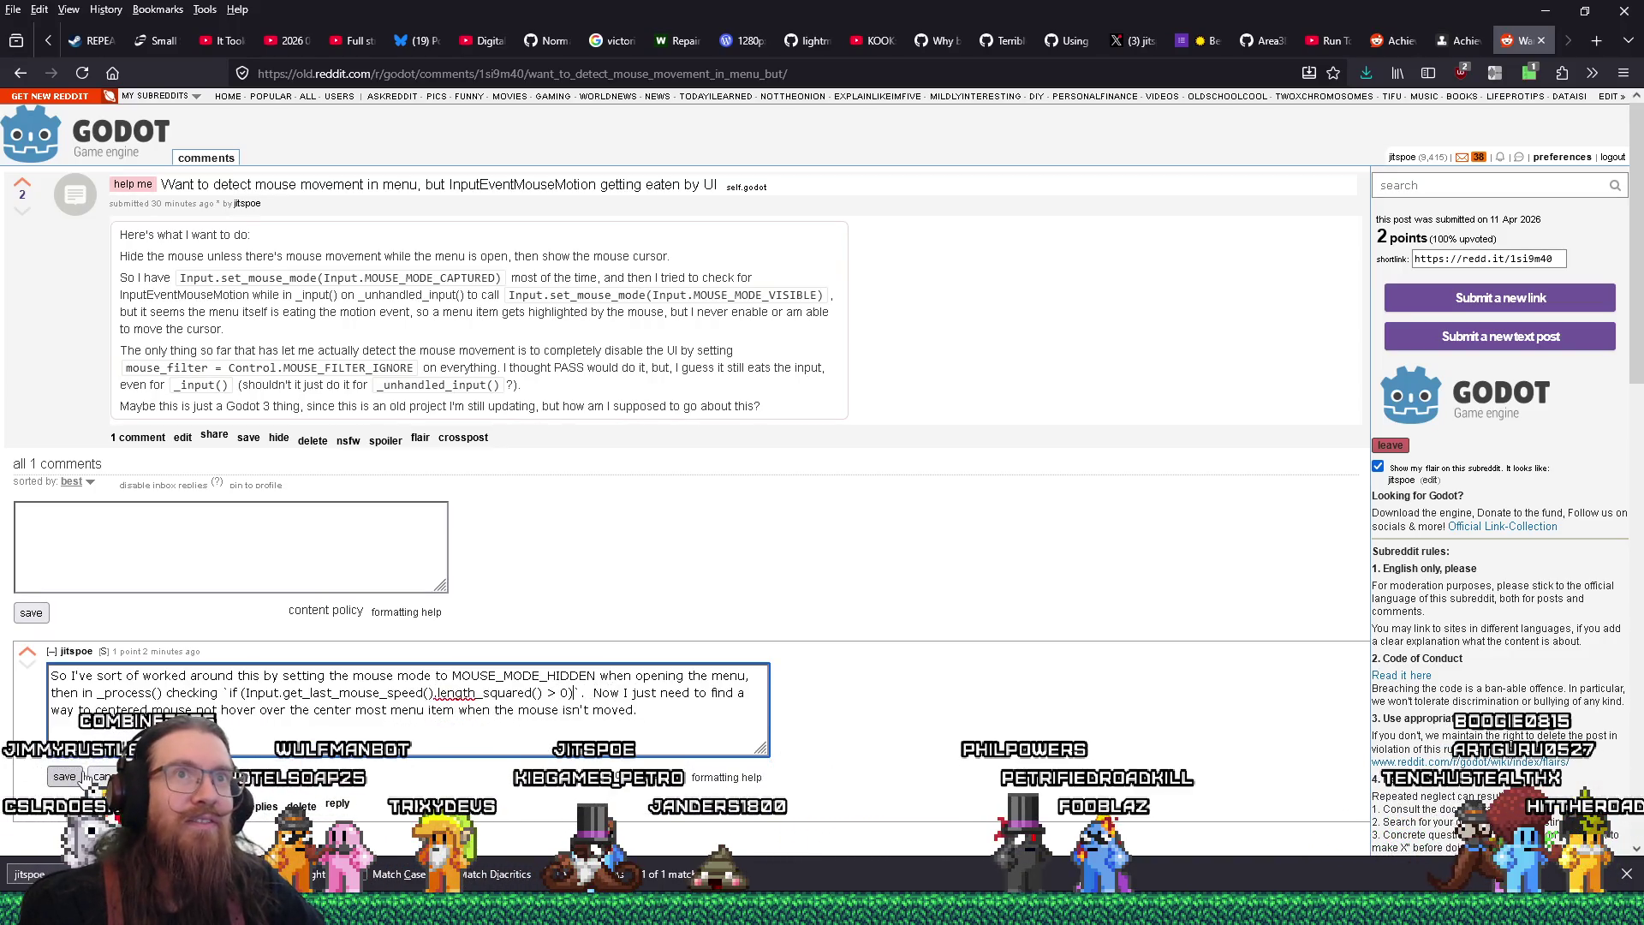
pyautogui.click(81, 776)
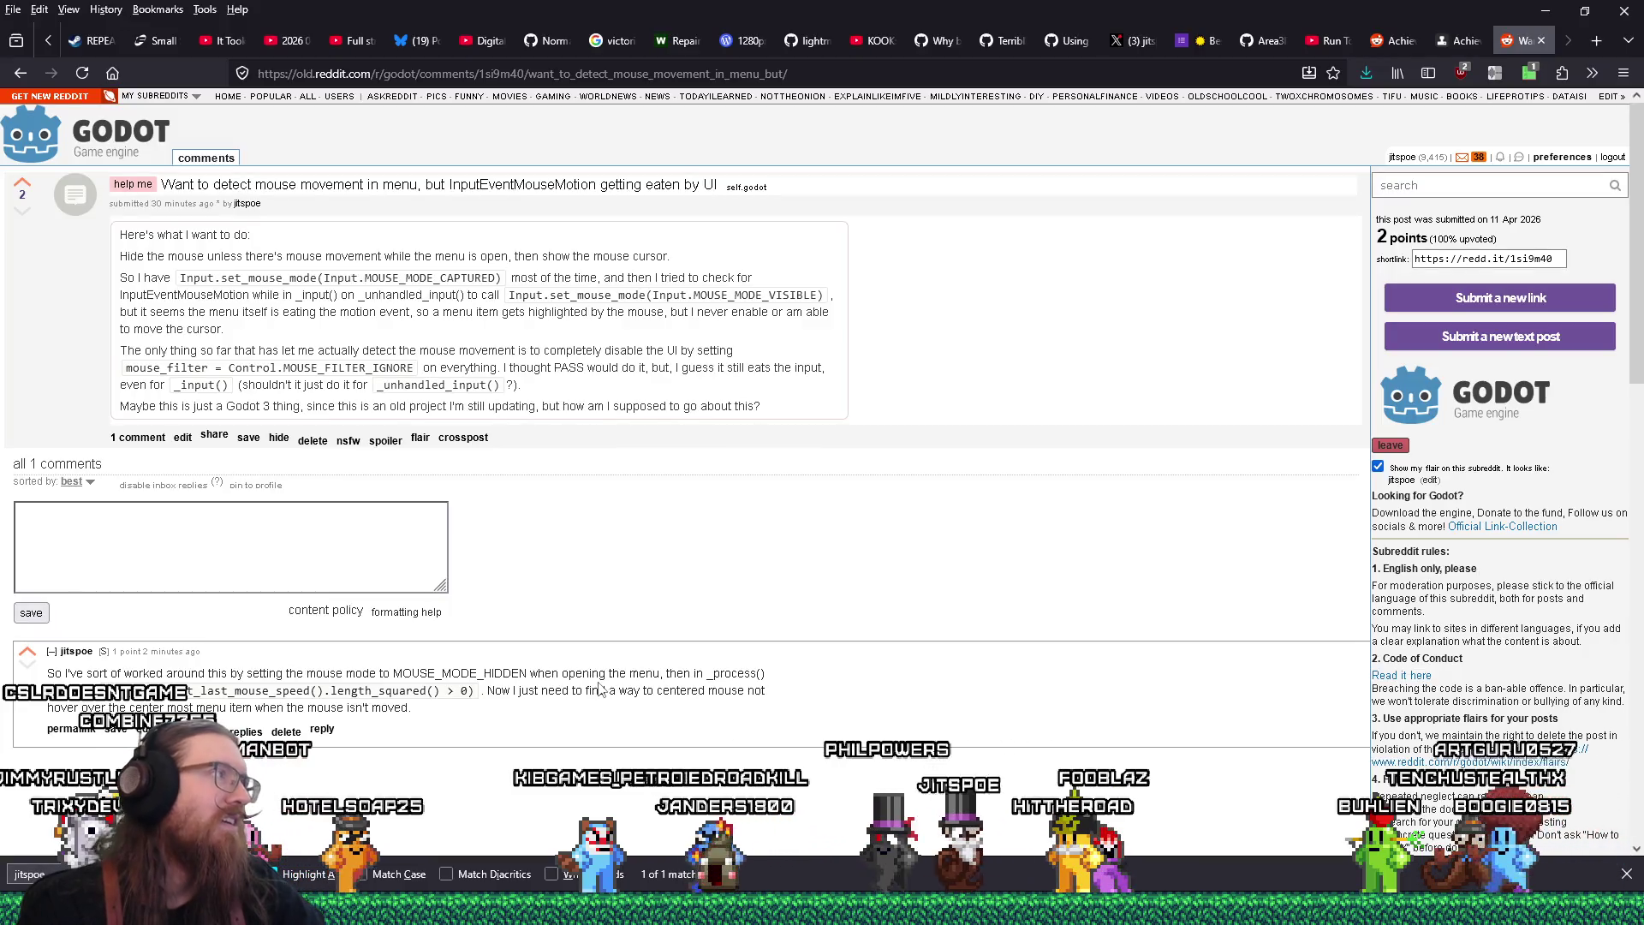
# Open the old Reddit preferences page at old.reddit.com/prefs and look through its options
pyautogui.moveTo(180, 277); pyautogui.dragTo(503, 295)
pyautogui.click(497, 381)
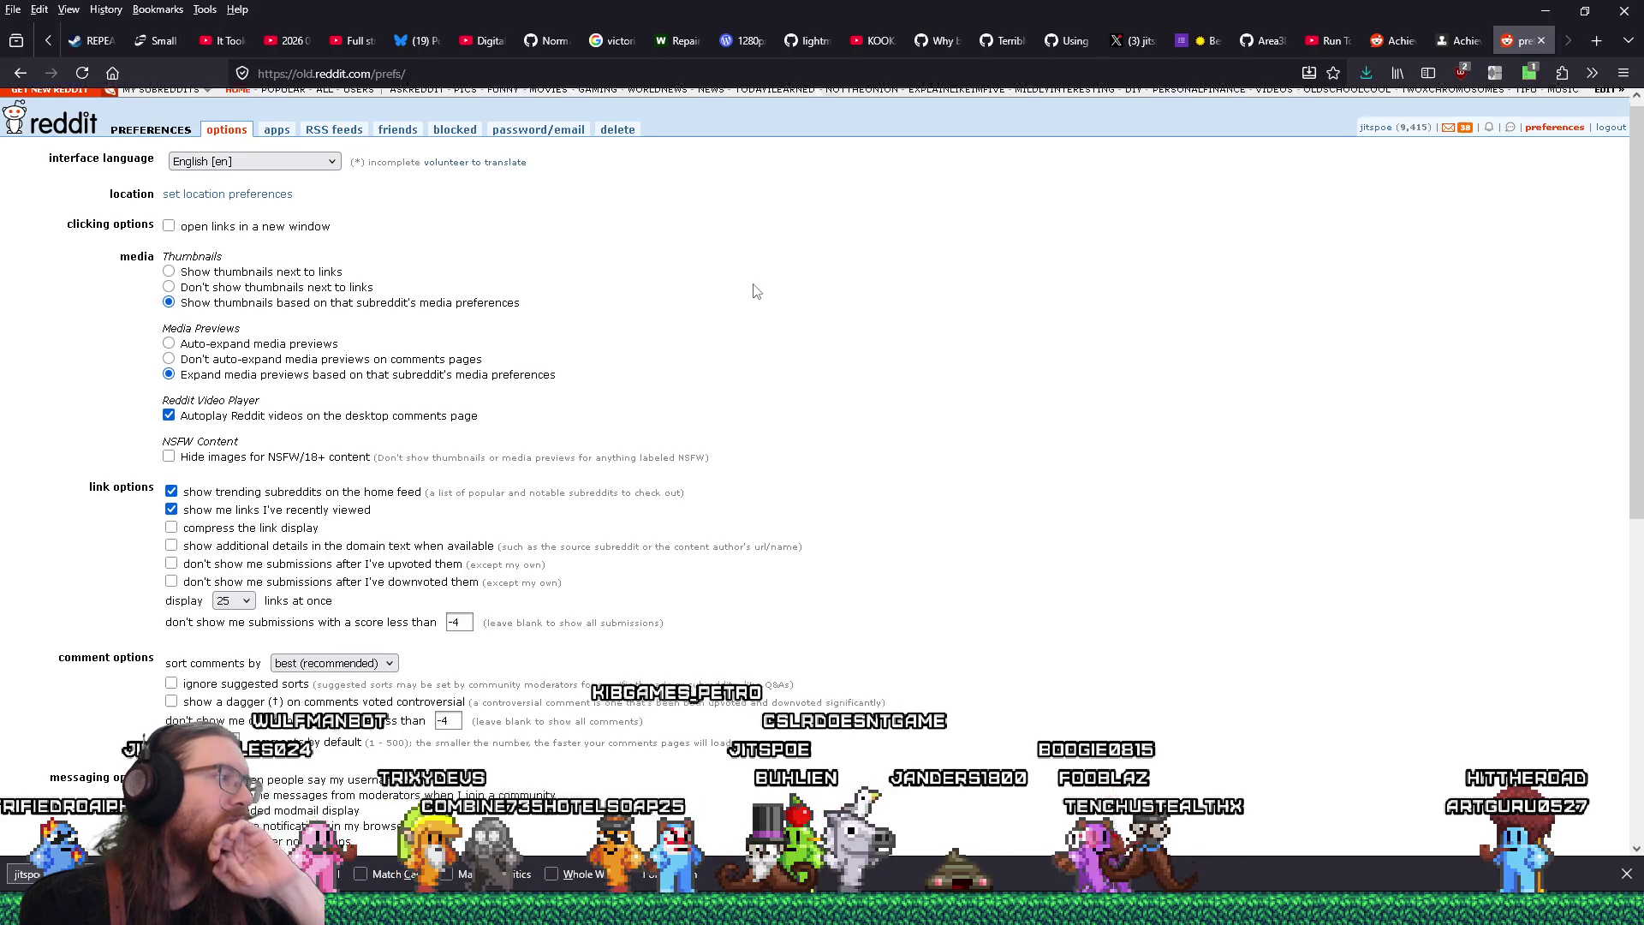
pyautogui.scroll(-3, 754, 291)
pyautogui.scroll(-3, 754, 291)
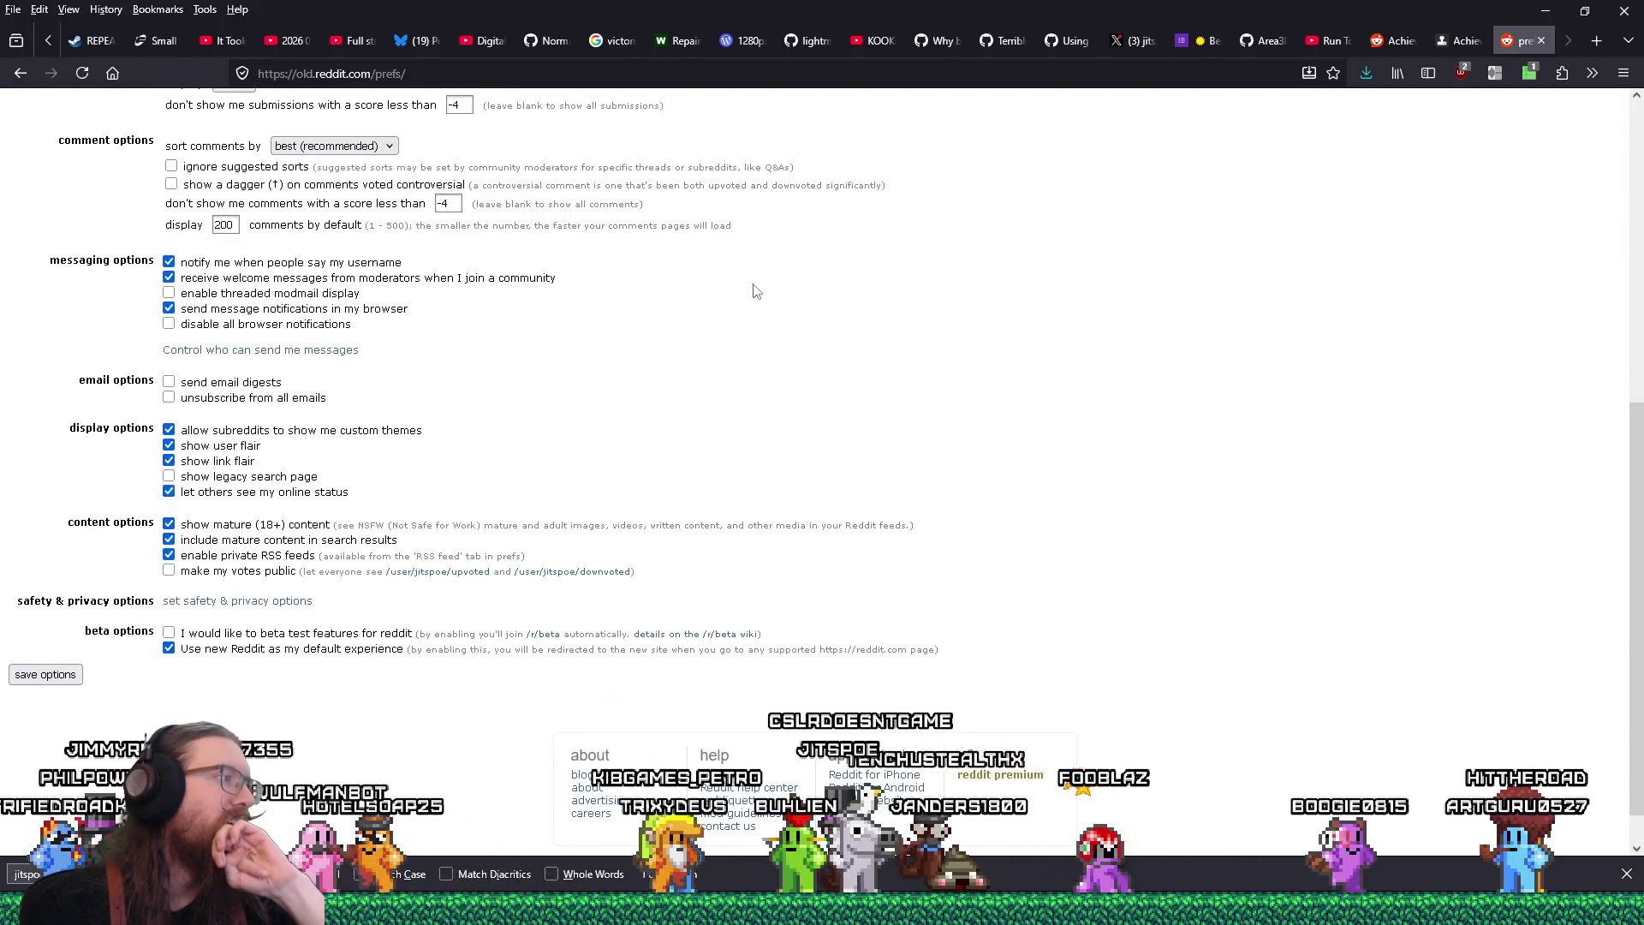
pyautogui.scroll(4, 754, 291)
pyautogui.scroll(2, 754, 292)
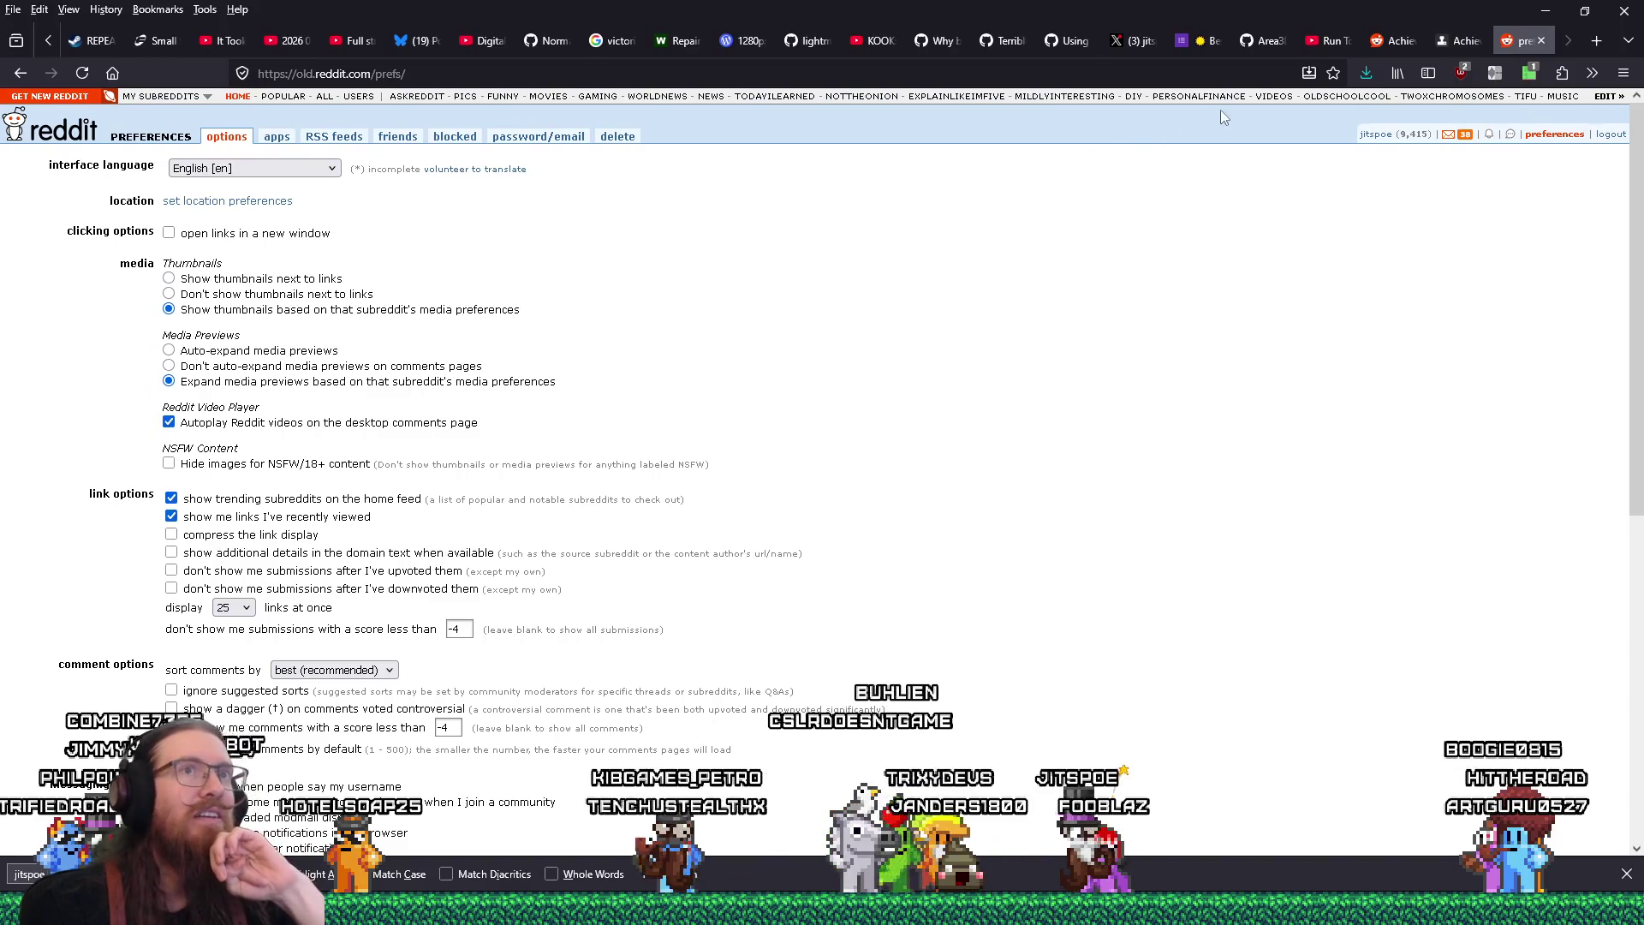
pyautogui.click(1253, 69)
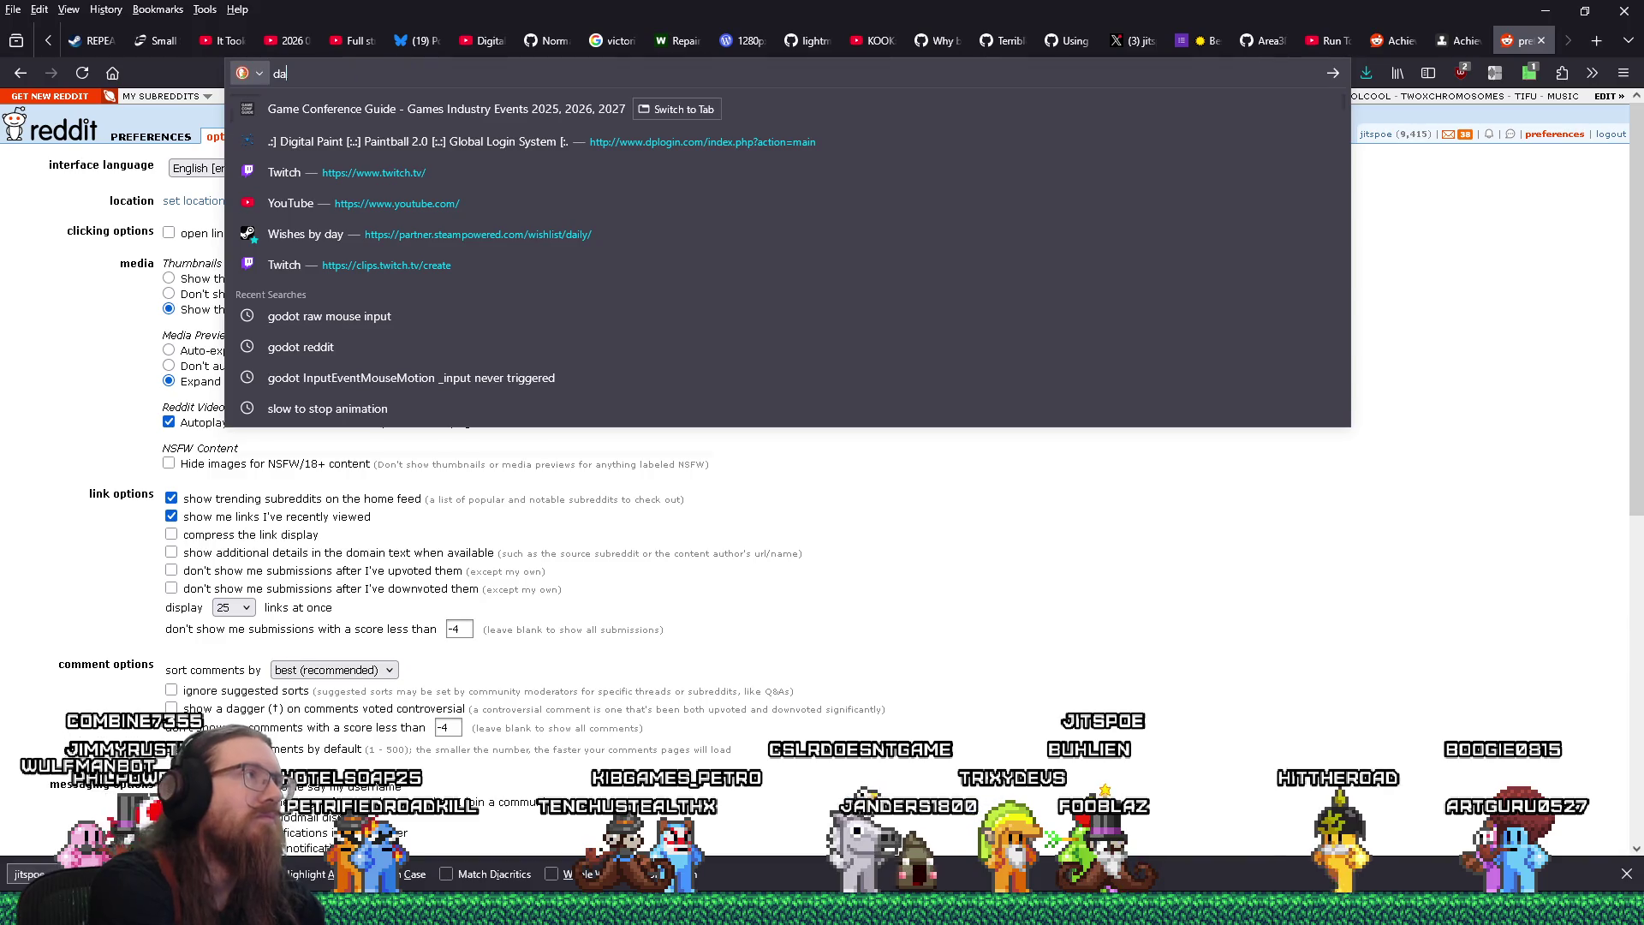
# Search DuckDuckGo for 'dark mode old.reddit', go back to the thread, then return to Godot
pyautogui.write('rk mode old.reddit')
pyautogui.press('Return')
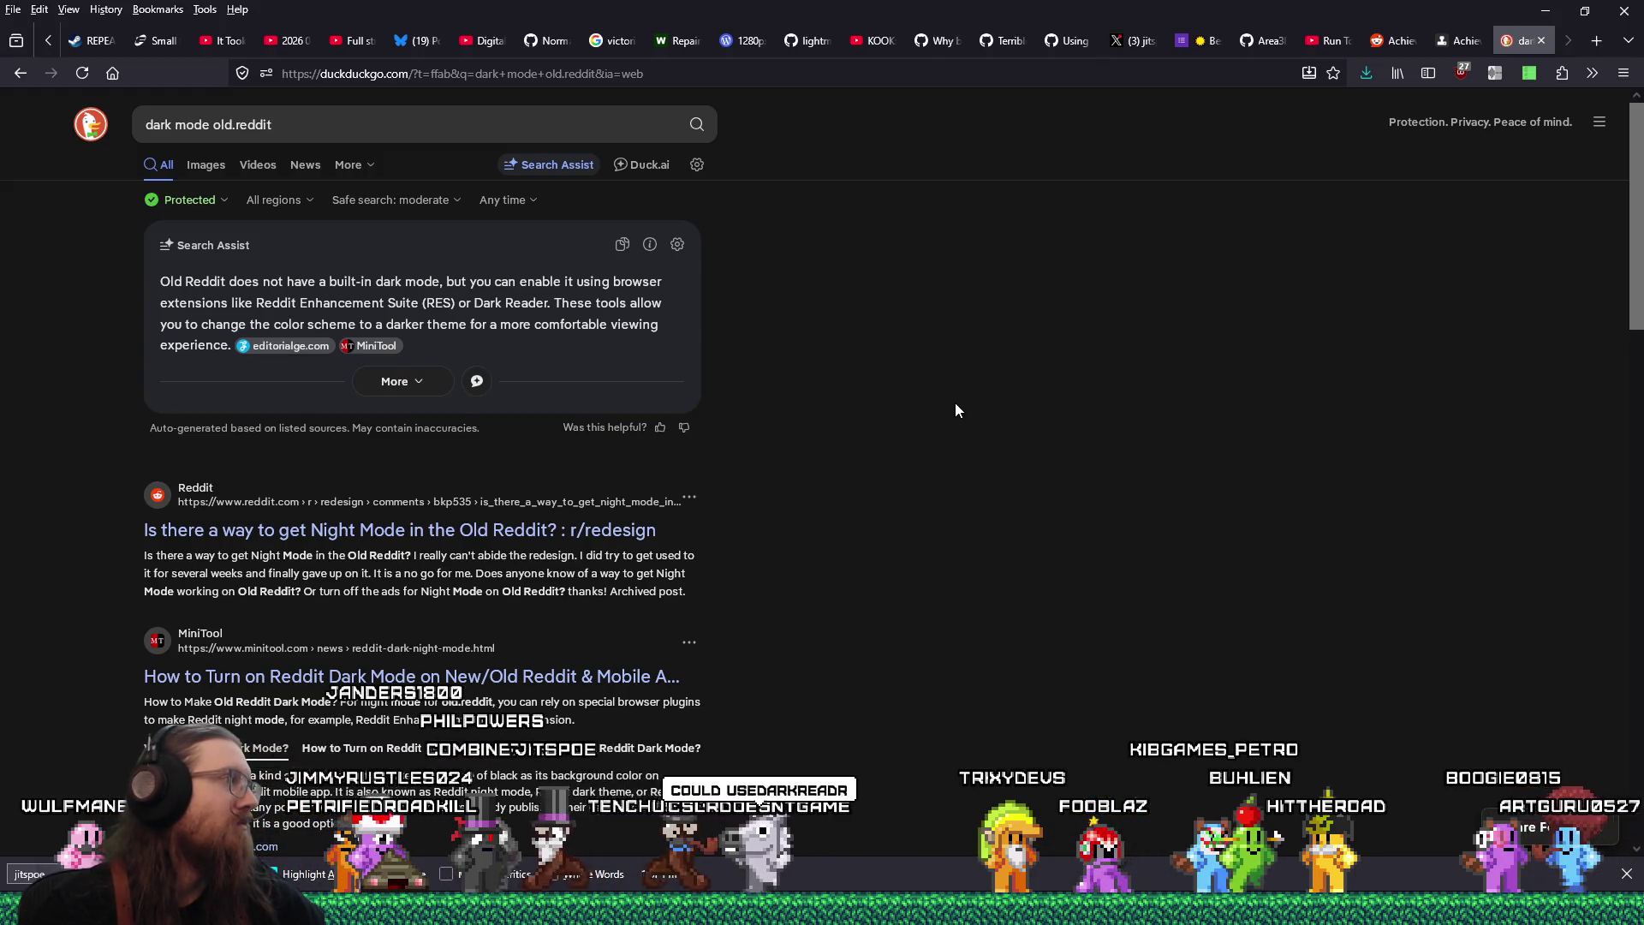
pyautogui.click(31, 74)
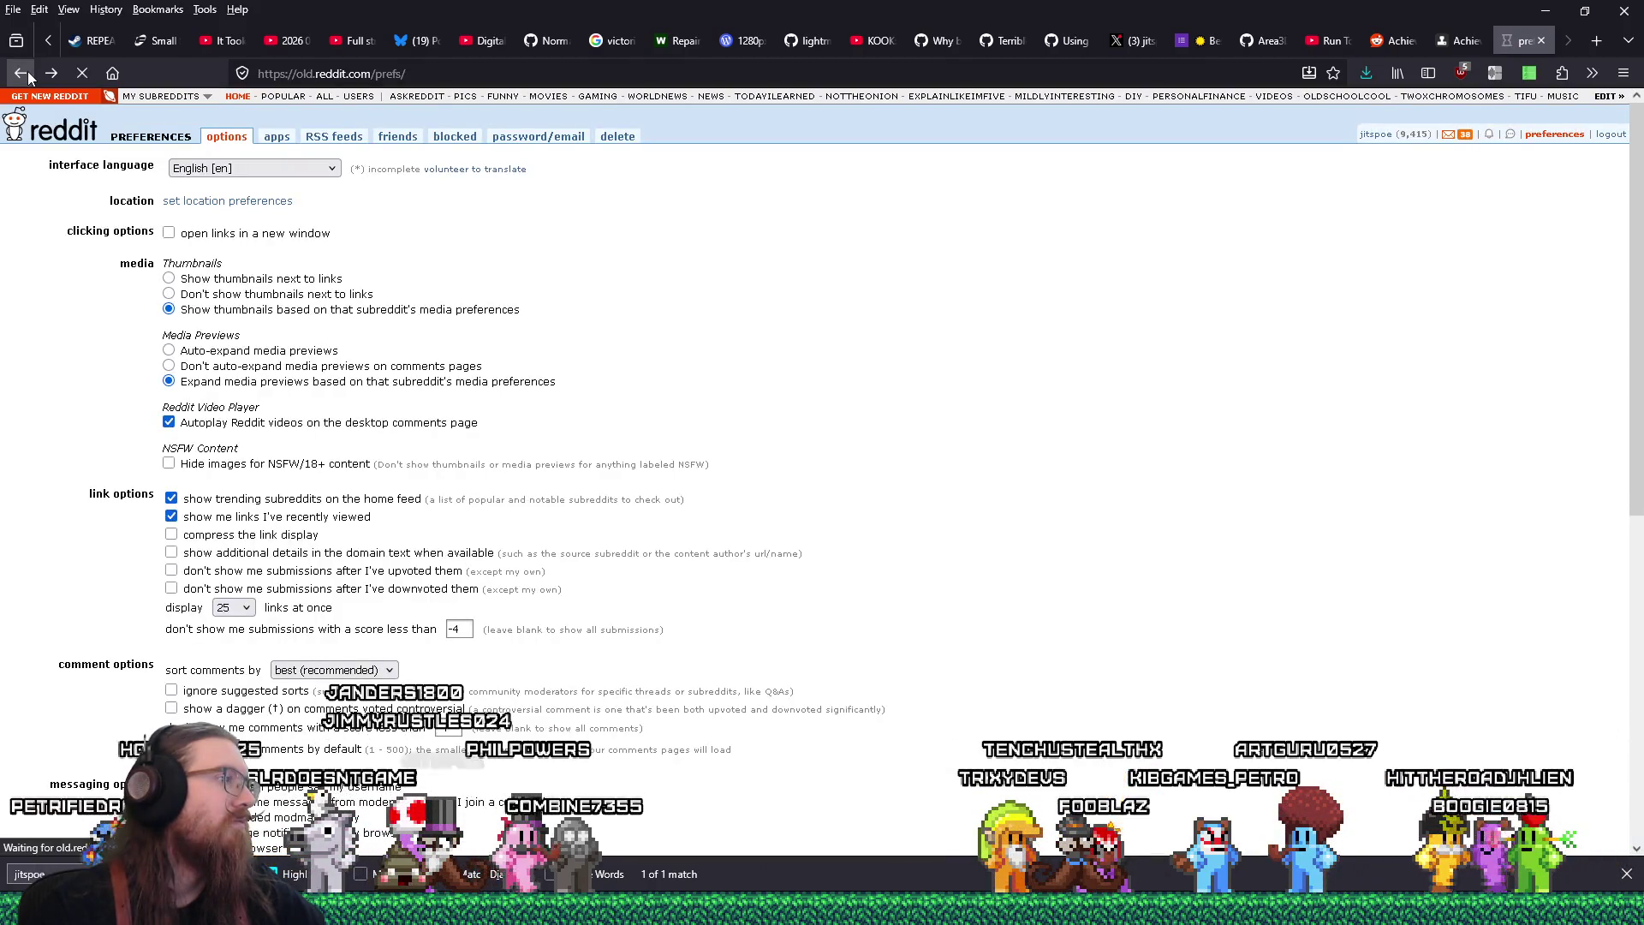
pyautogui.press('Return')
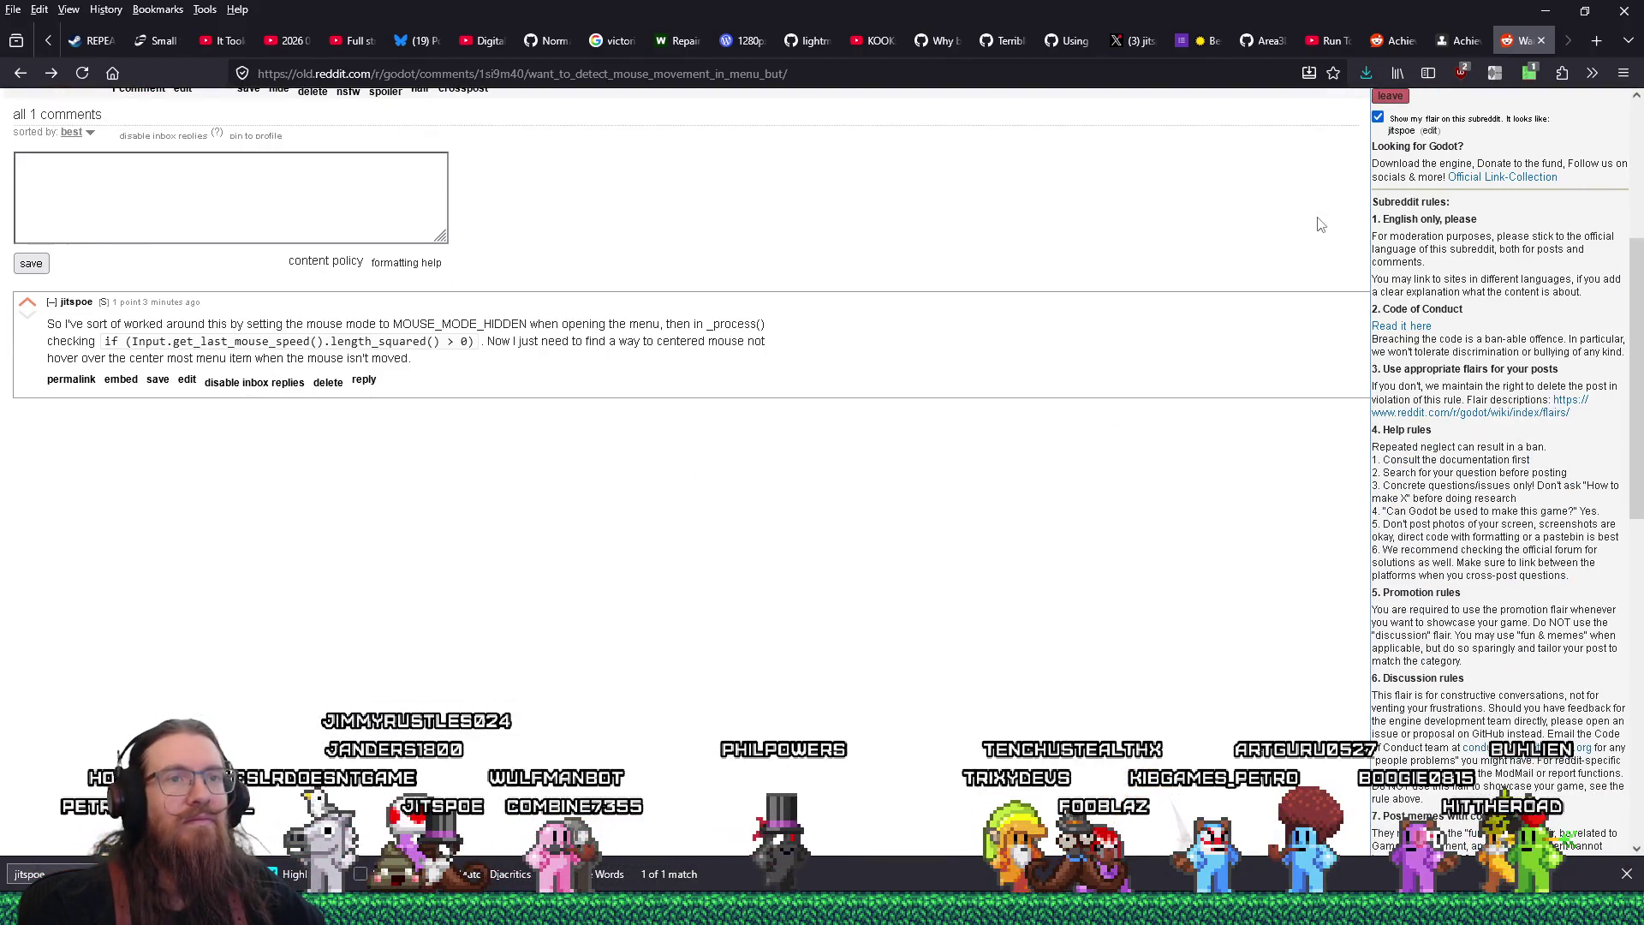
pyautogui.scroll(4, 1311, 214)
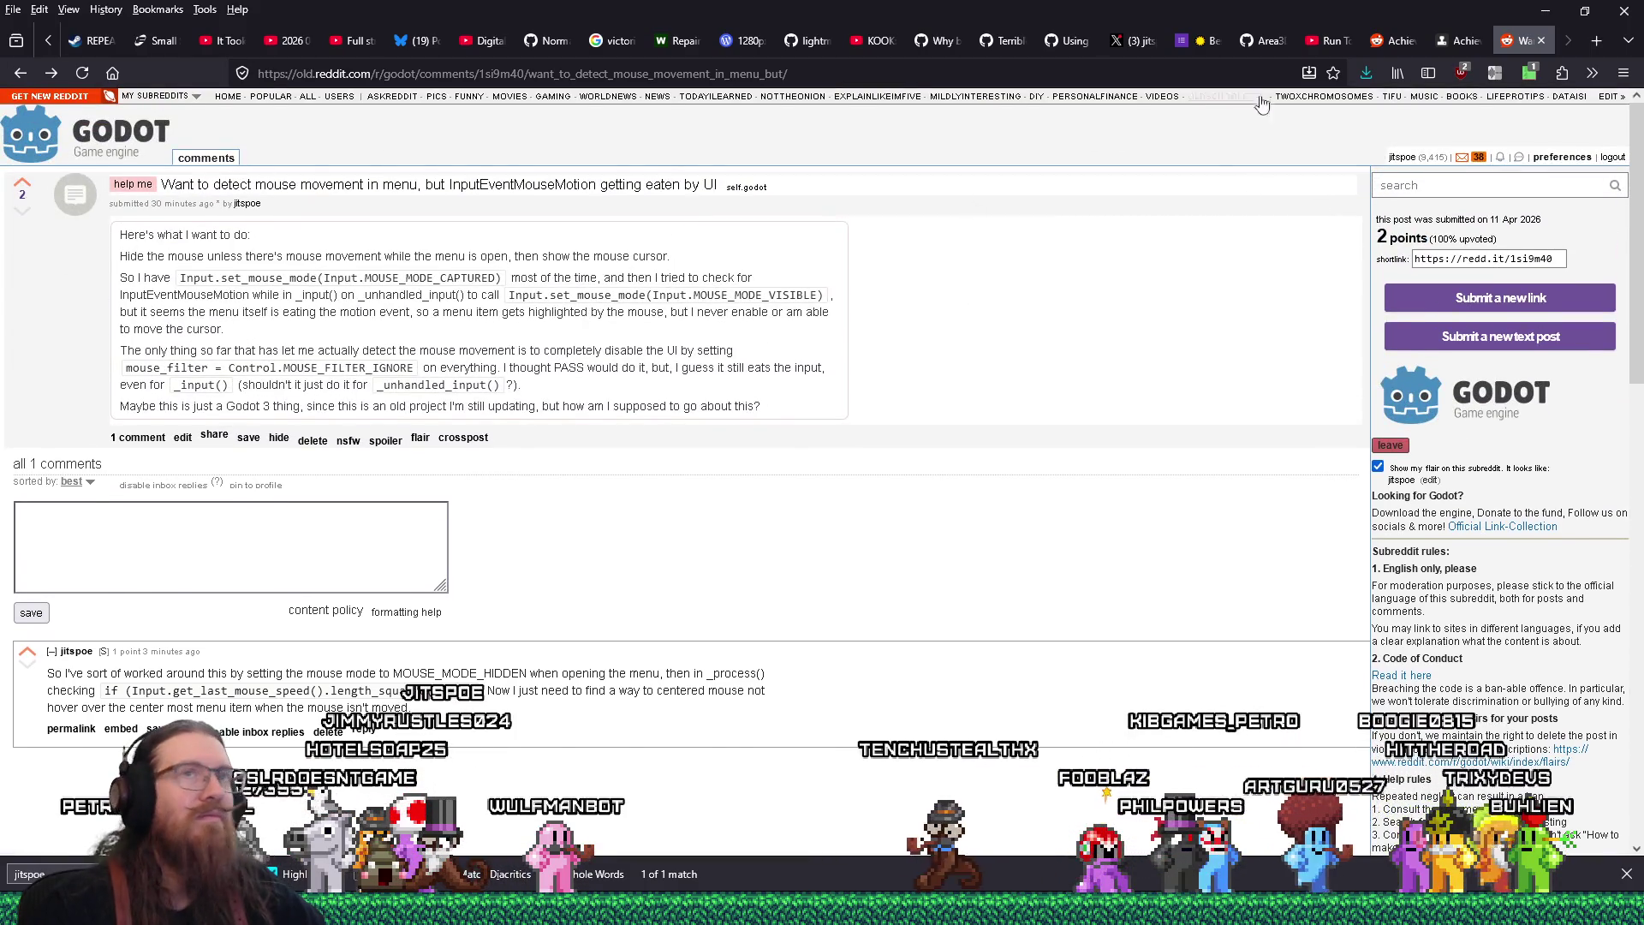
pyautogui.click(1545, 12)
# Close the MainCharacter script's find bar and lower the output panel for a taller code area
pyautogui.click(1088, 387)
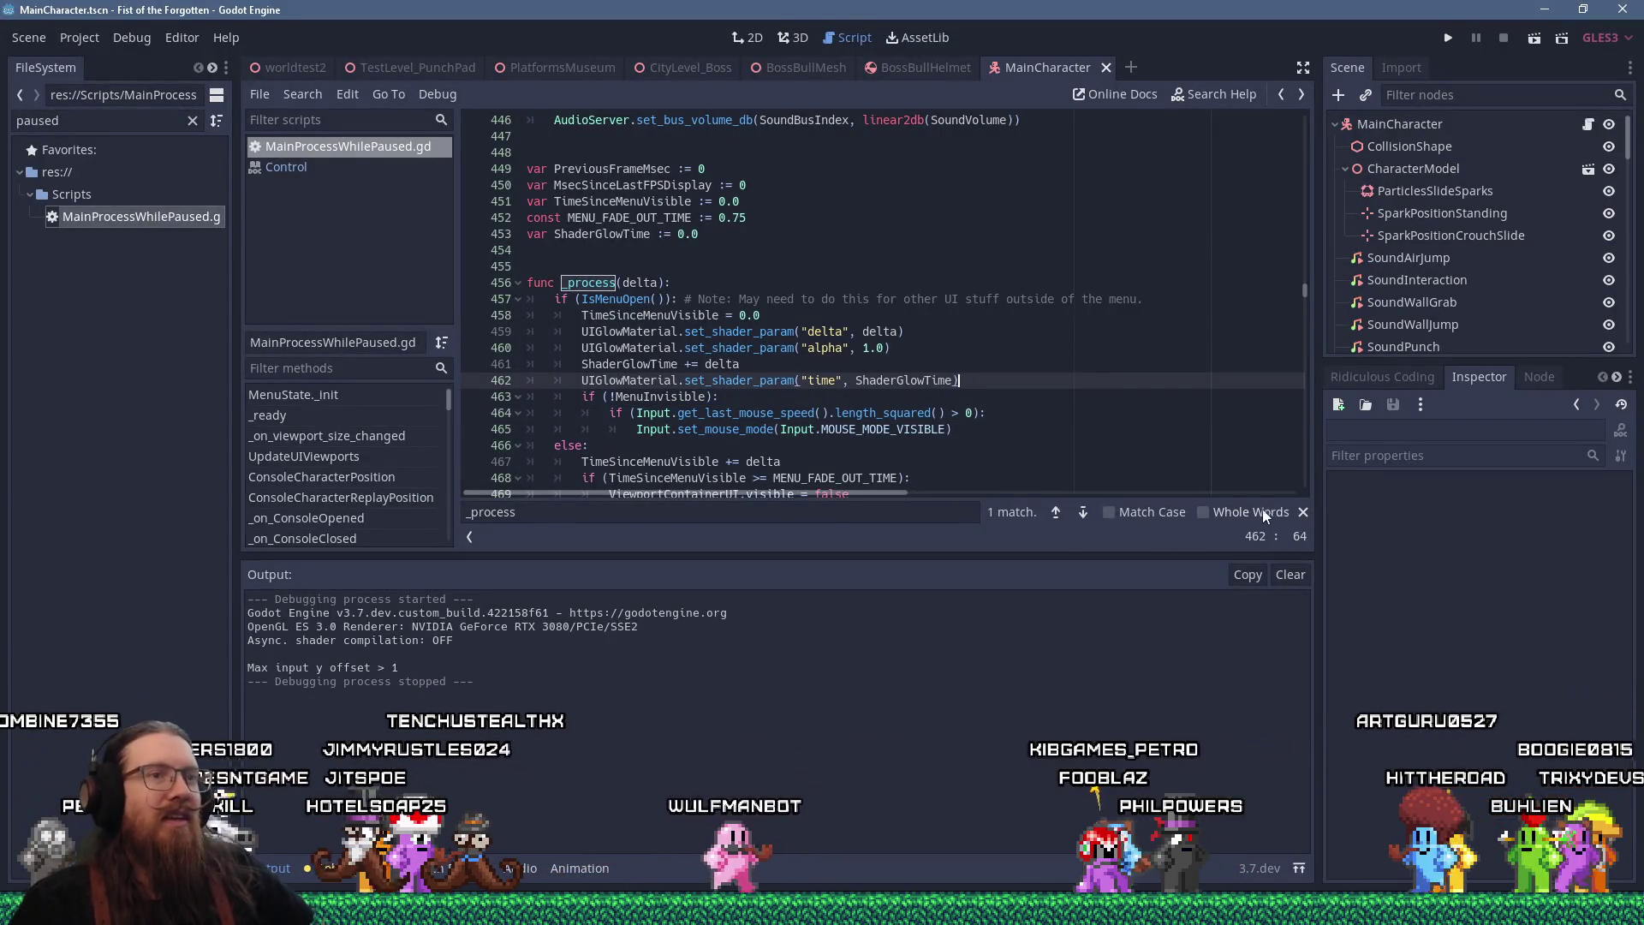
pyautogui.click(1304, 511)
pyautogui.moveTo(1040, 555); pyautogui.dragTo(1040, 628)
pyautogui.click(1006, 461)
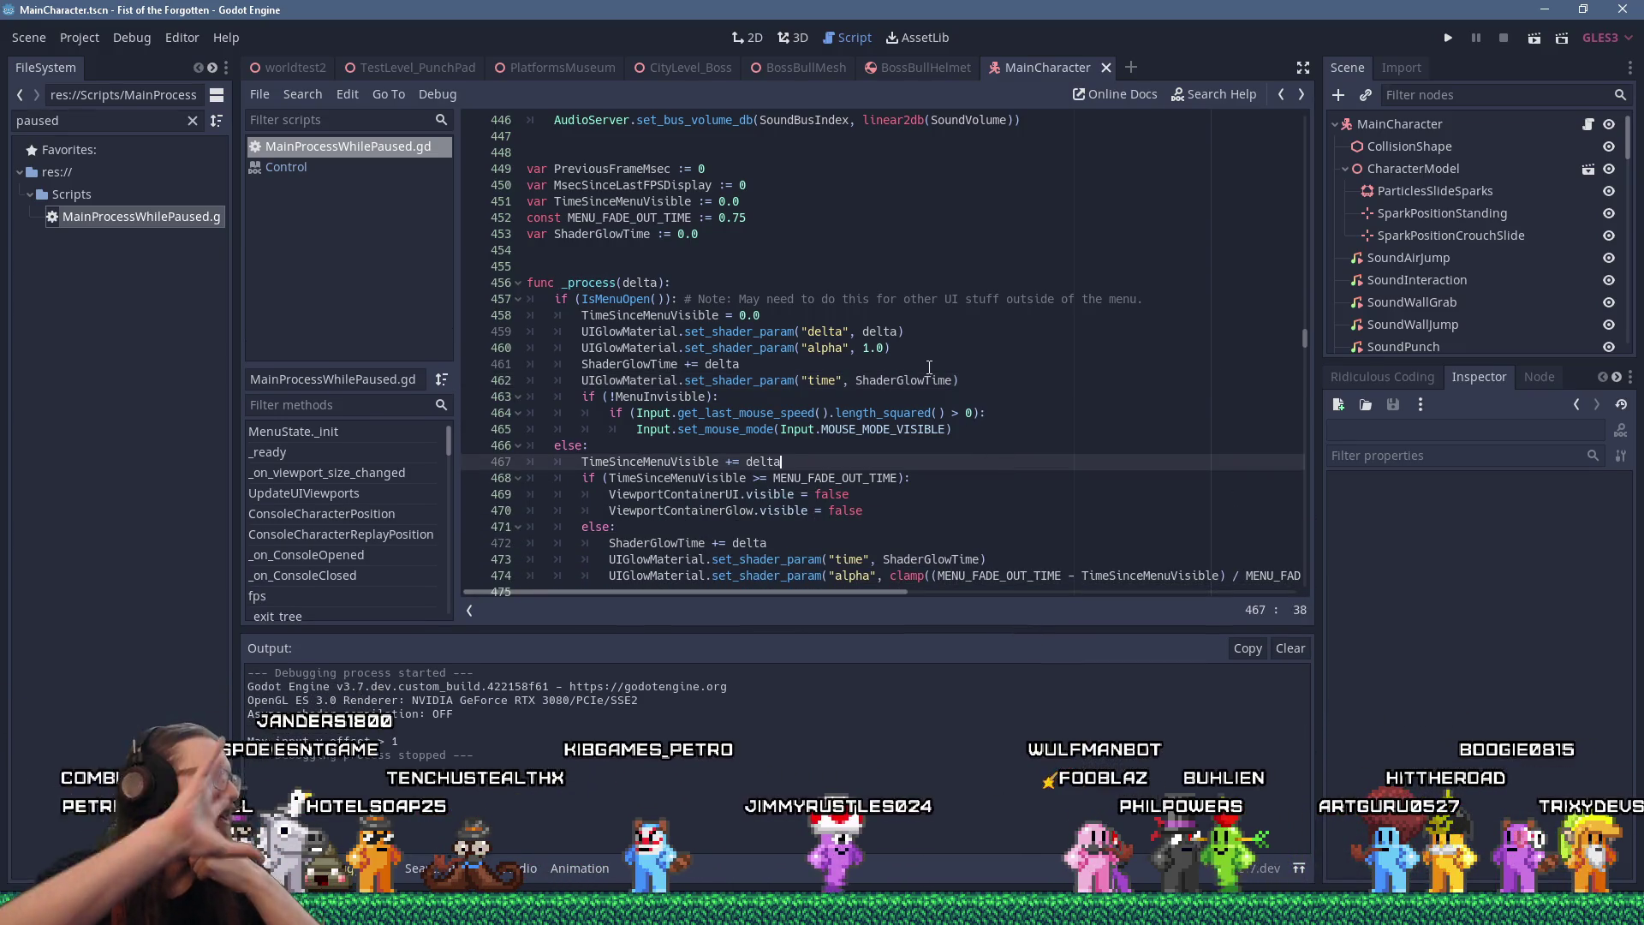
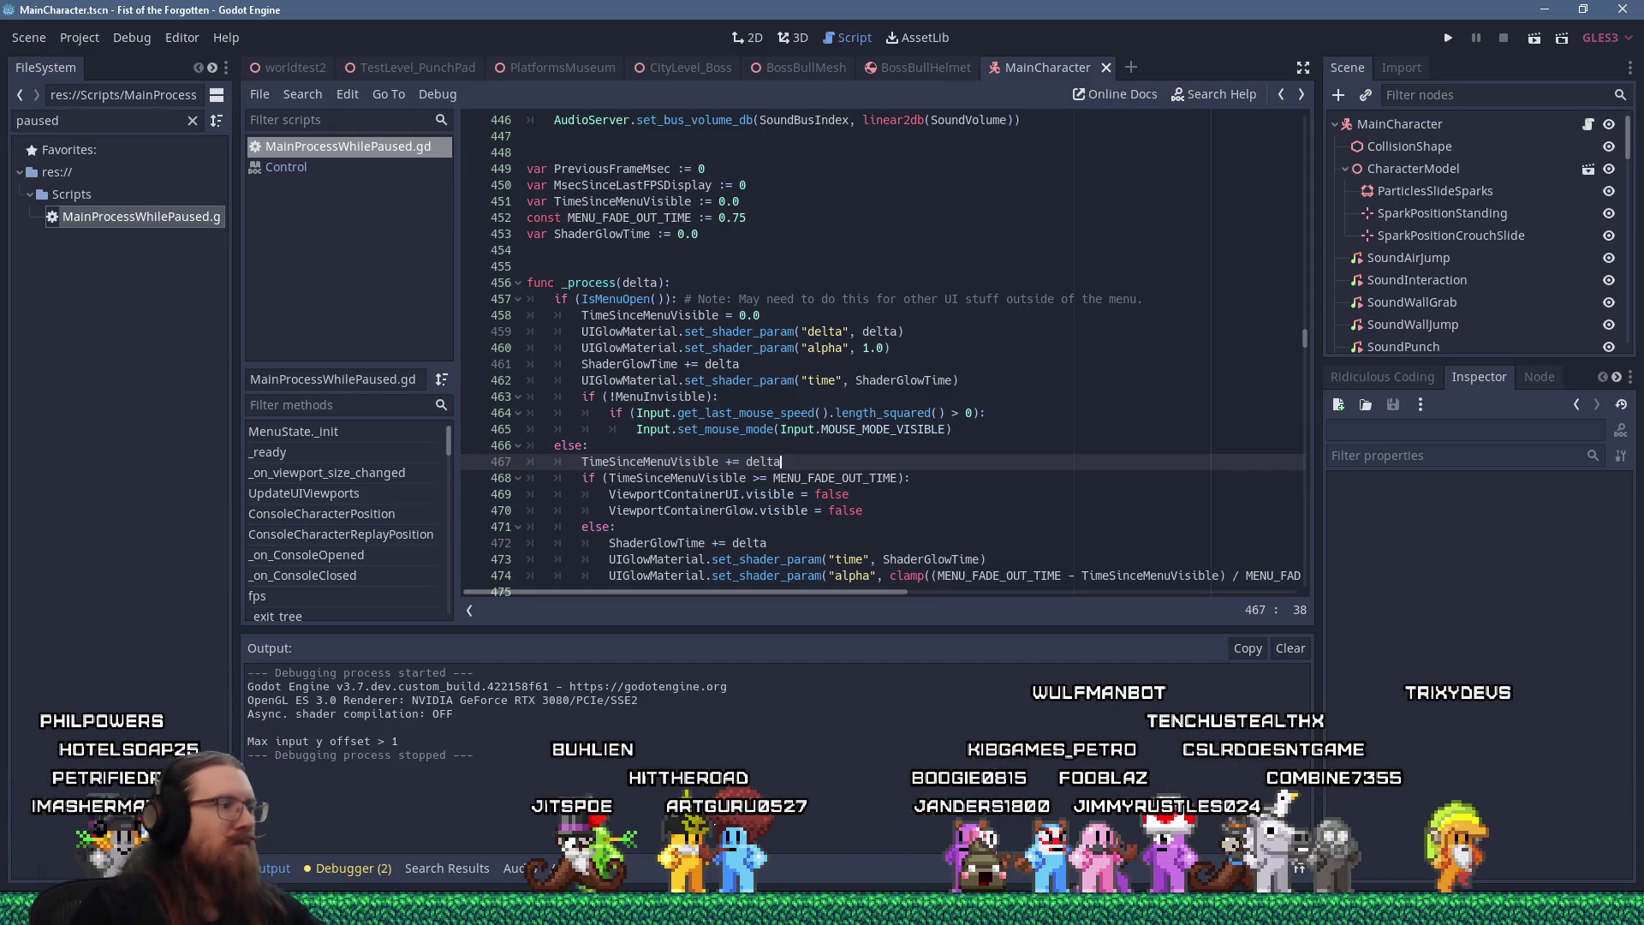
# Switch to Firefox and open a new tab left of the Want tab, ready for a search
pyautogui.click(467, 910)
pyautogui.click(1568, 843)
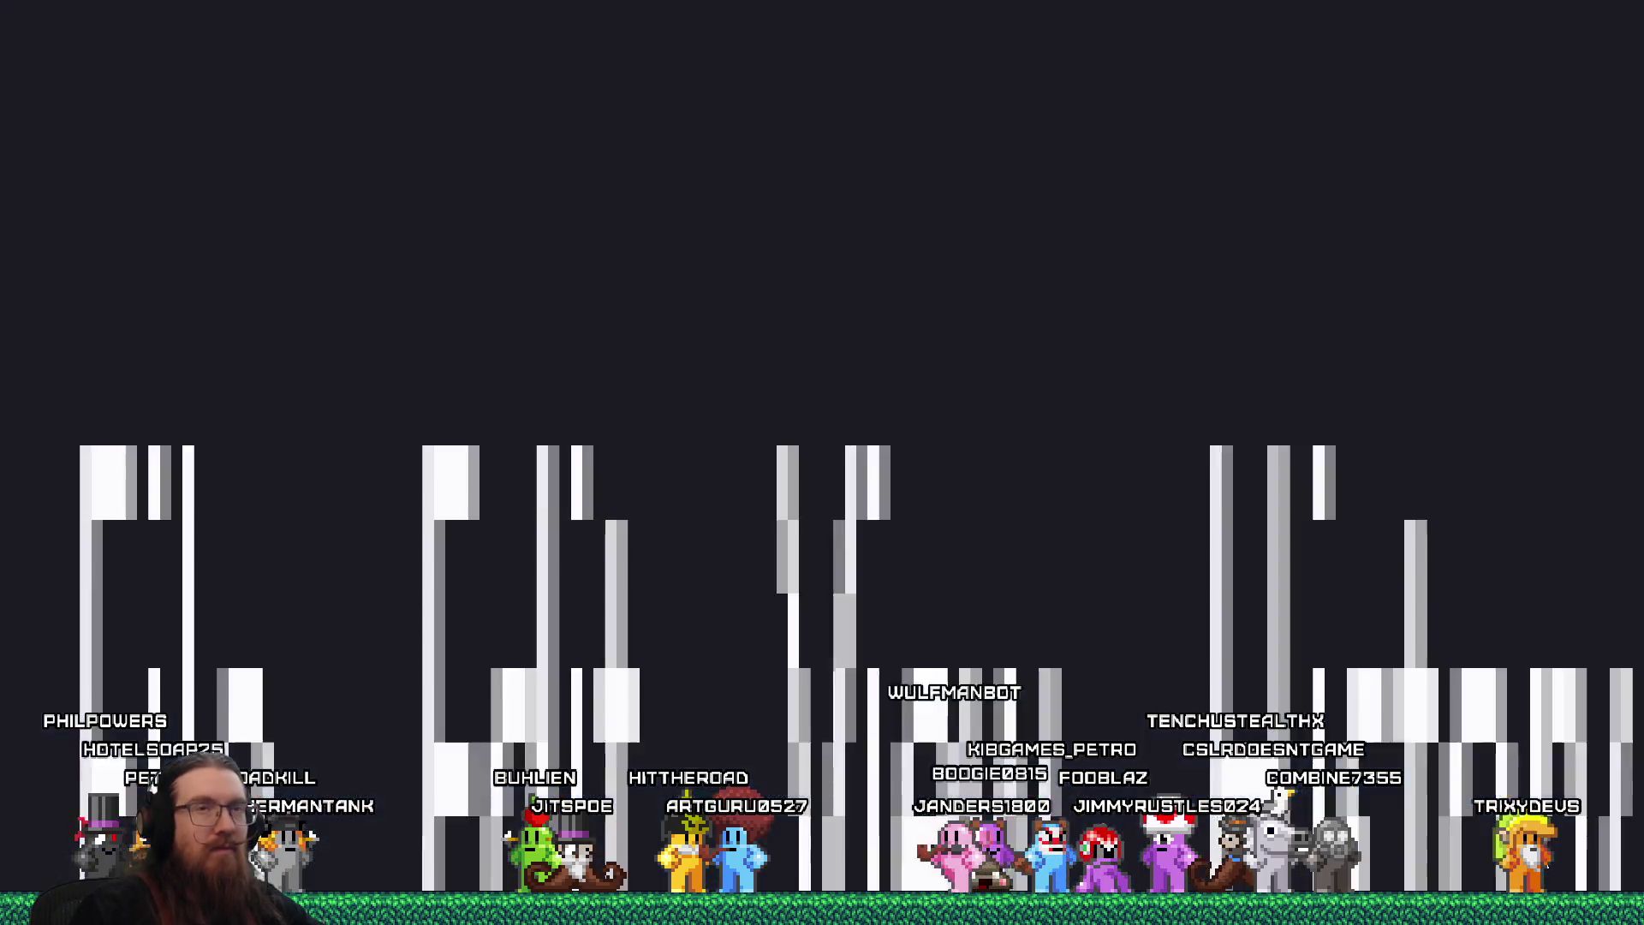
pyautogui.hotkey('ctrl', 't')
pyautogui.moveTo(1519, 42); pyautogui.dragTo(1461, 42)
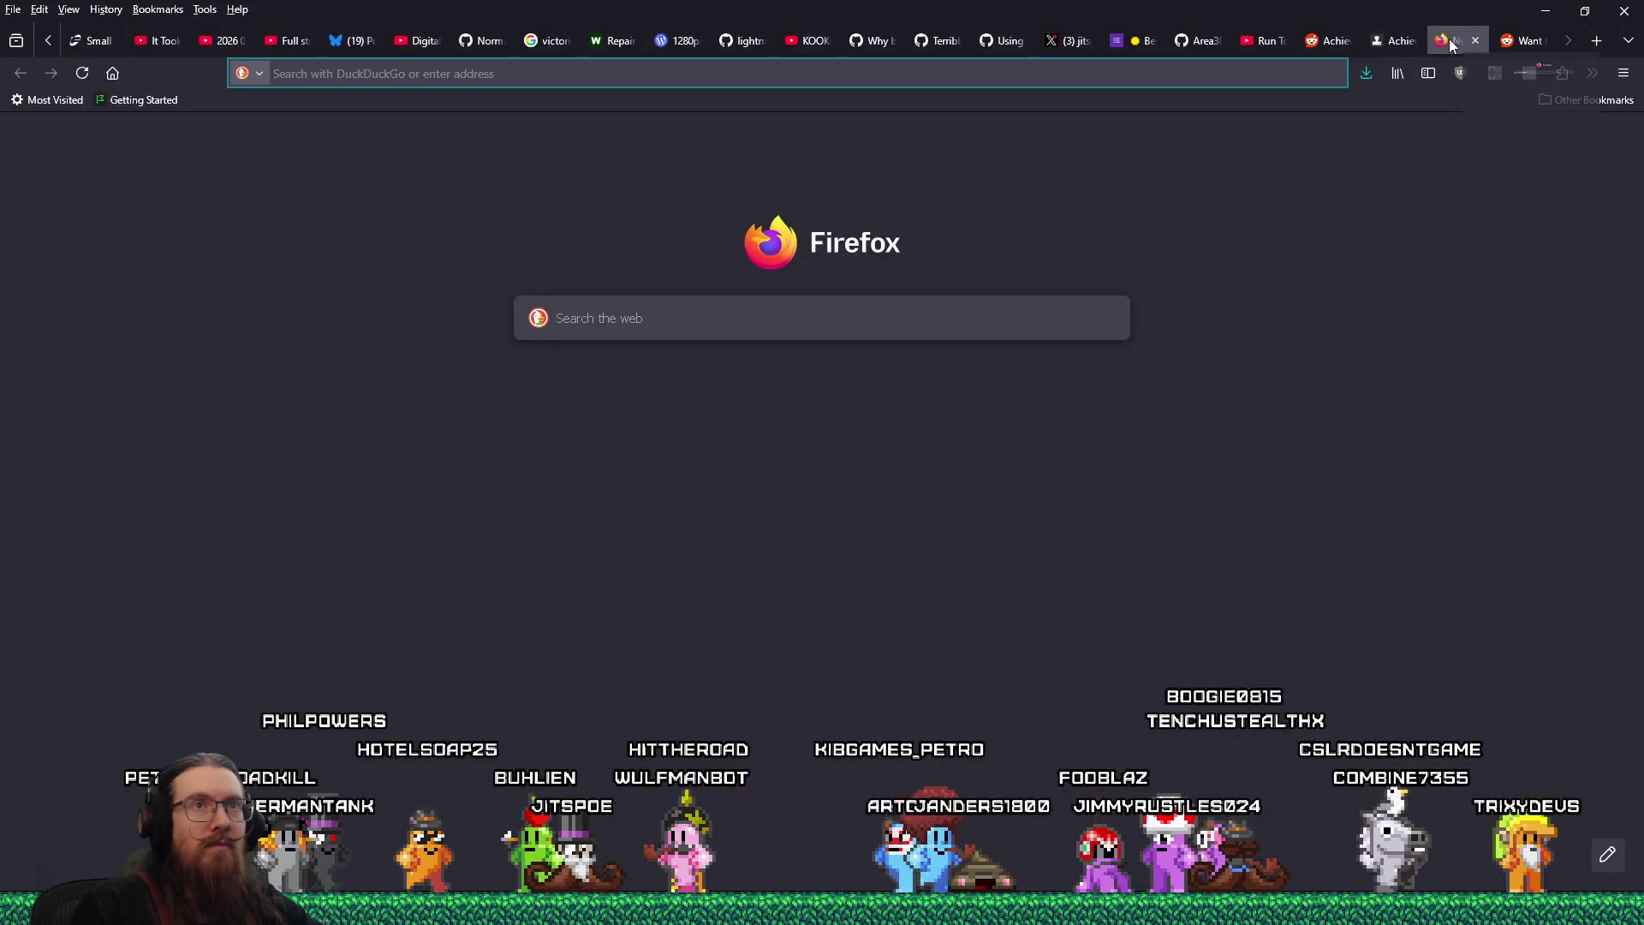
pyautogui.click(1264, 73)
# Search the web for 'godot ignore mouse until moved'
pyautogui.write('godot ignore mouse until mo')
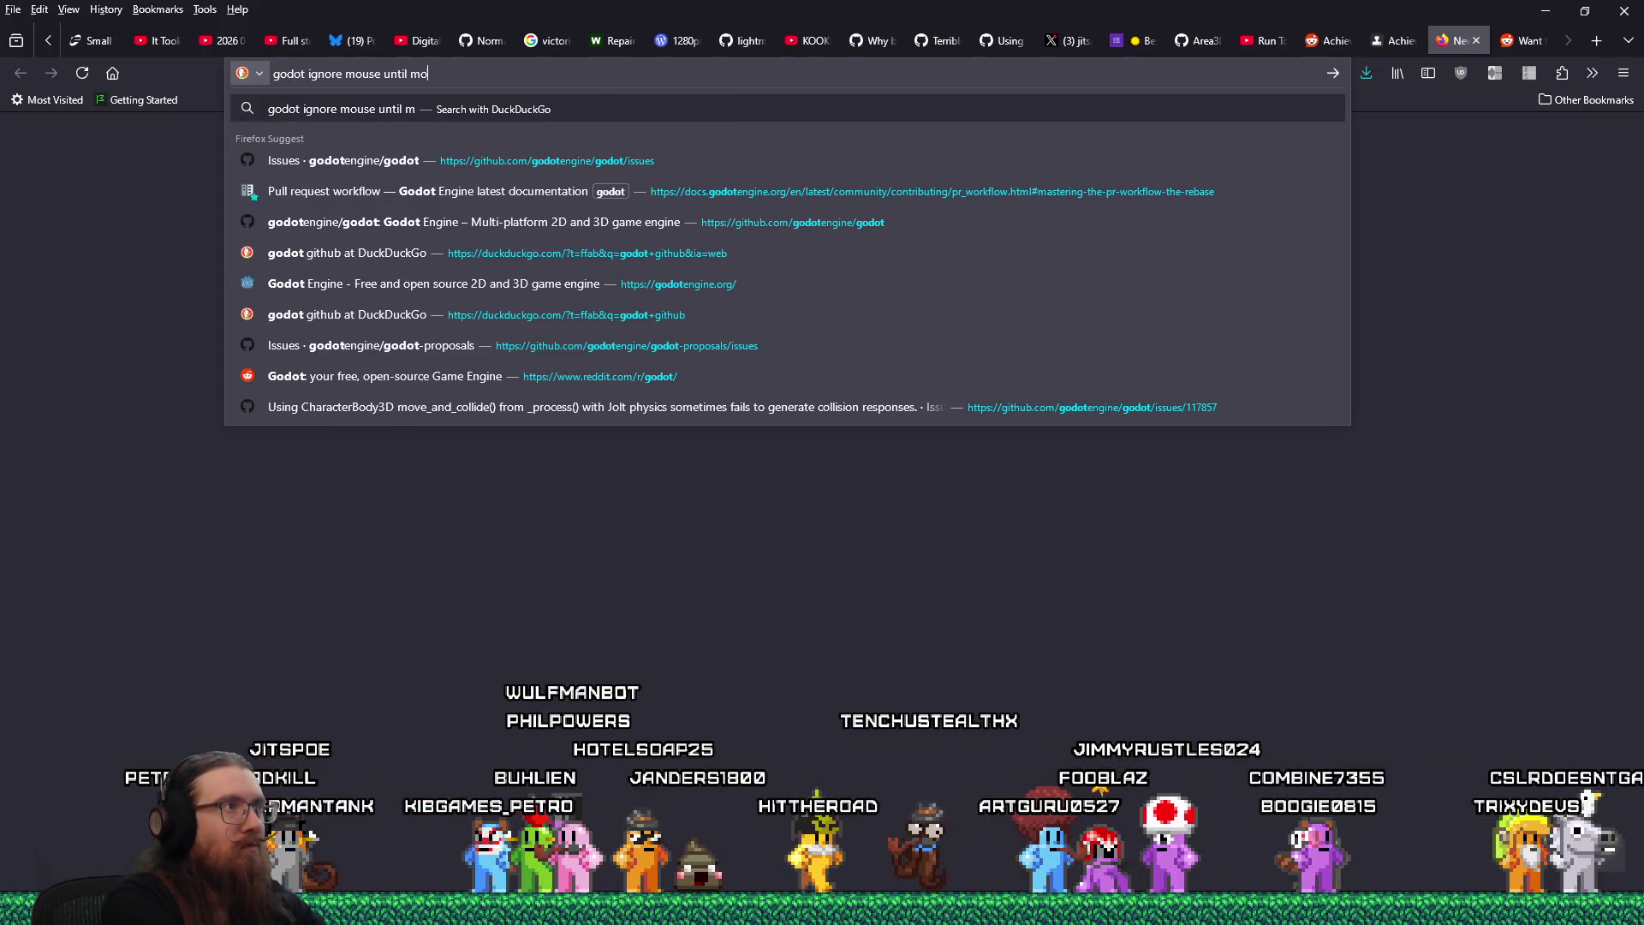
pyautogui.write('ved')
pyautogui.press('Return')
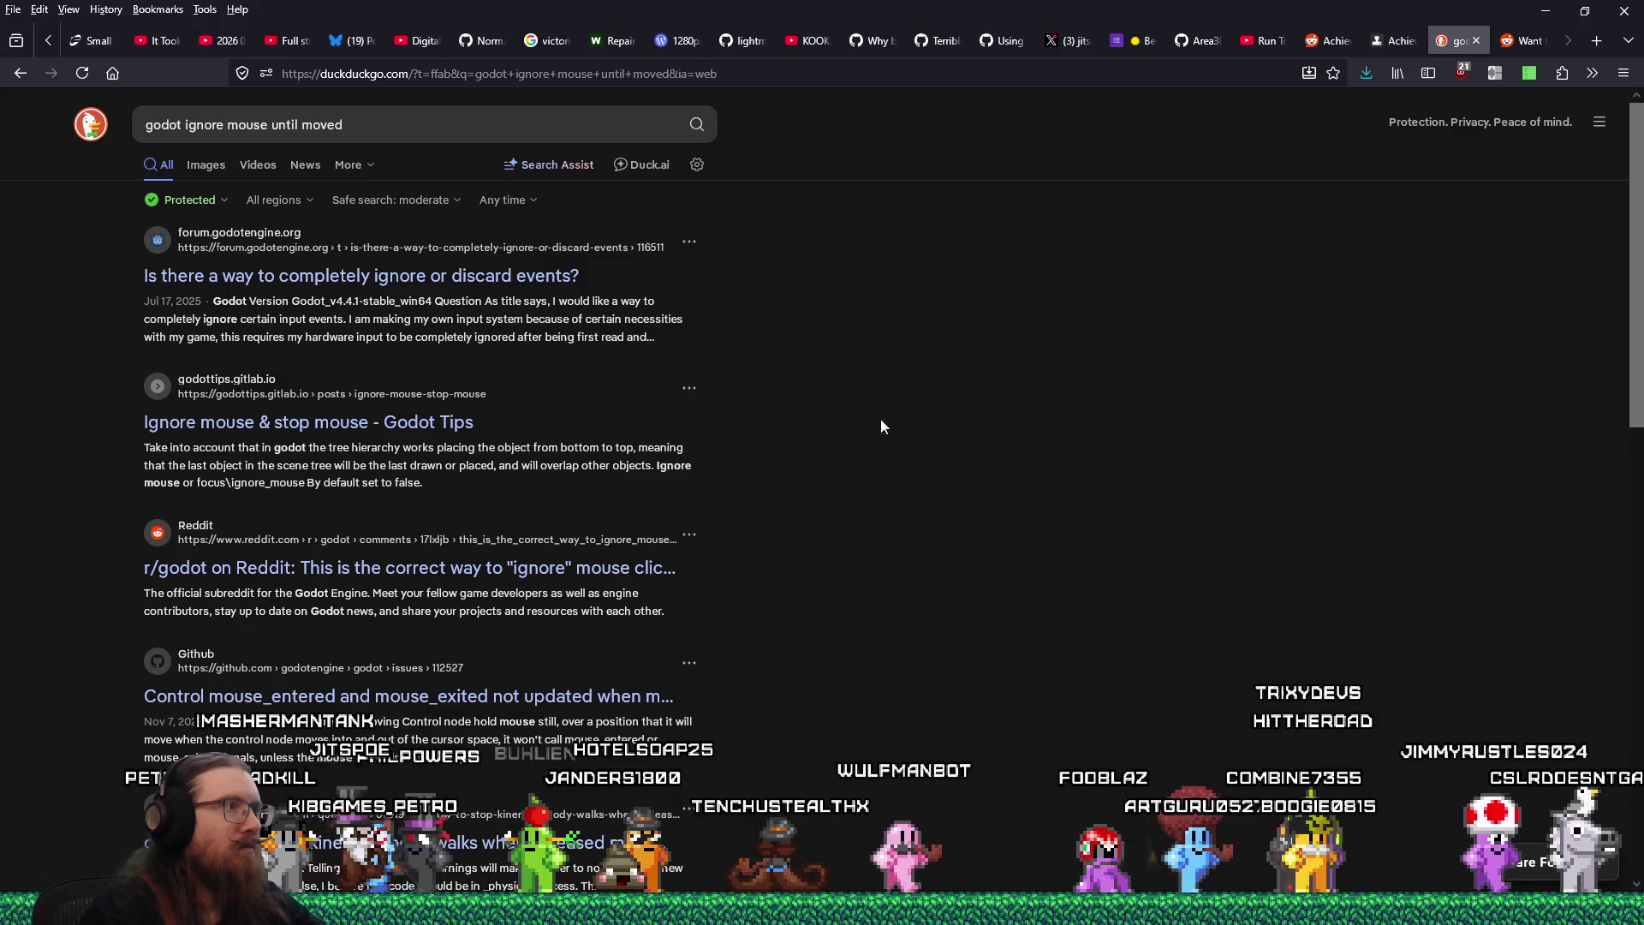
# Read the forum.godotengine.org thread on ignoring events, then bring up Discord's your-projects chat
pyautogui.click(562, 279)
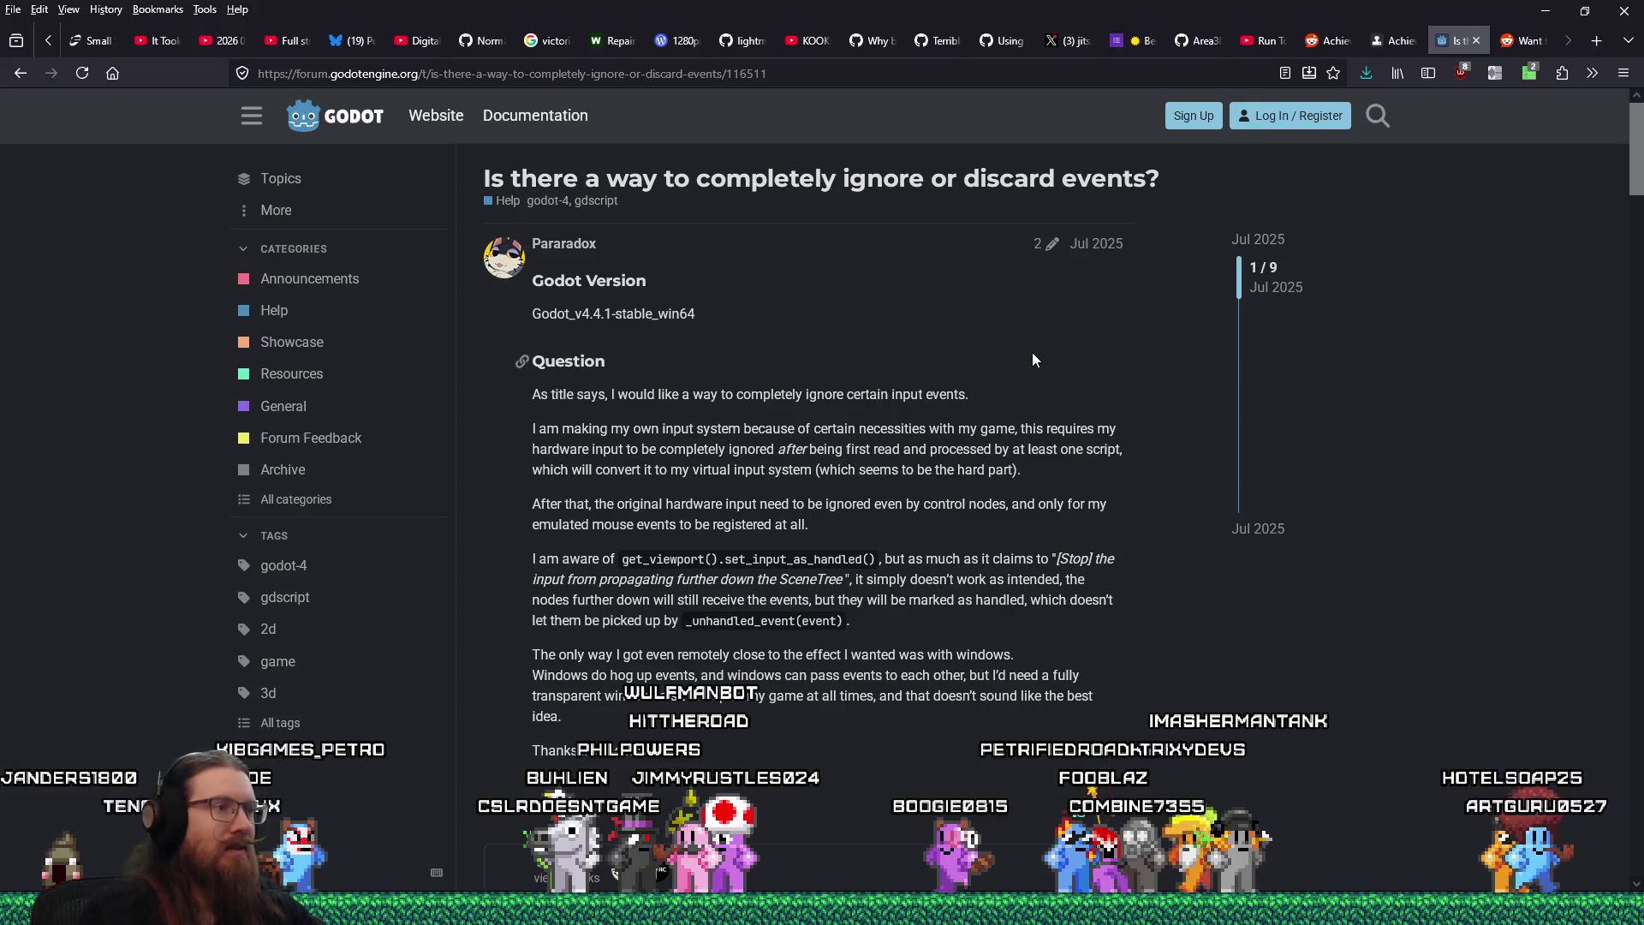
pyautogui.scroll(-5, 1019, 398)
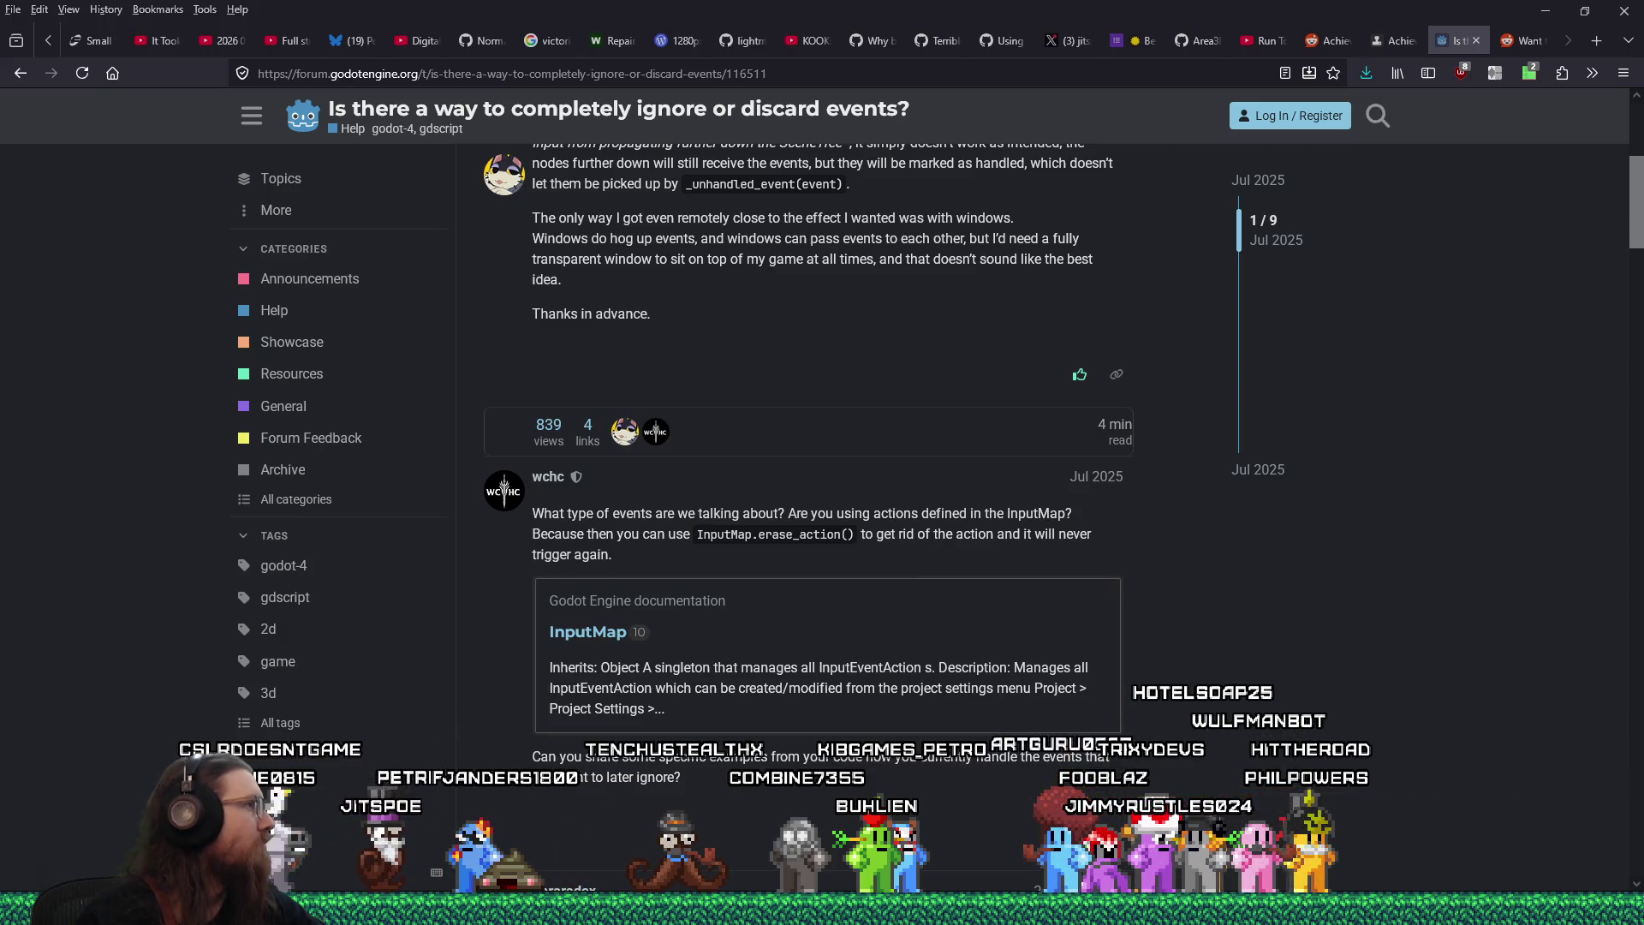
pyautogui.moveTo(8, 35); pyautogui.dragTo(827, 43)
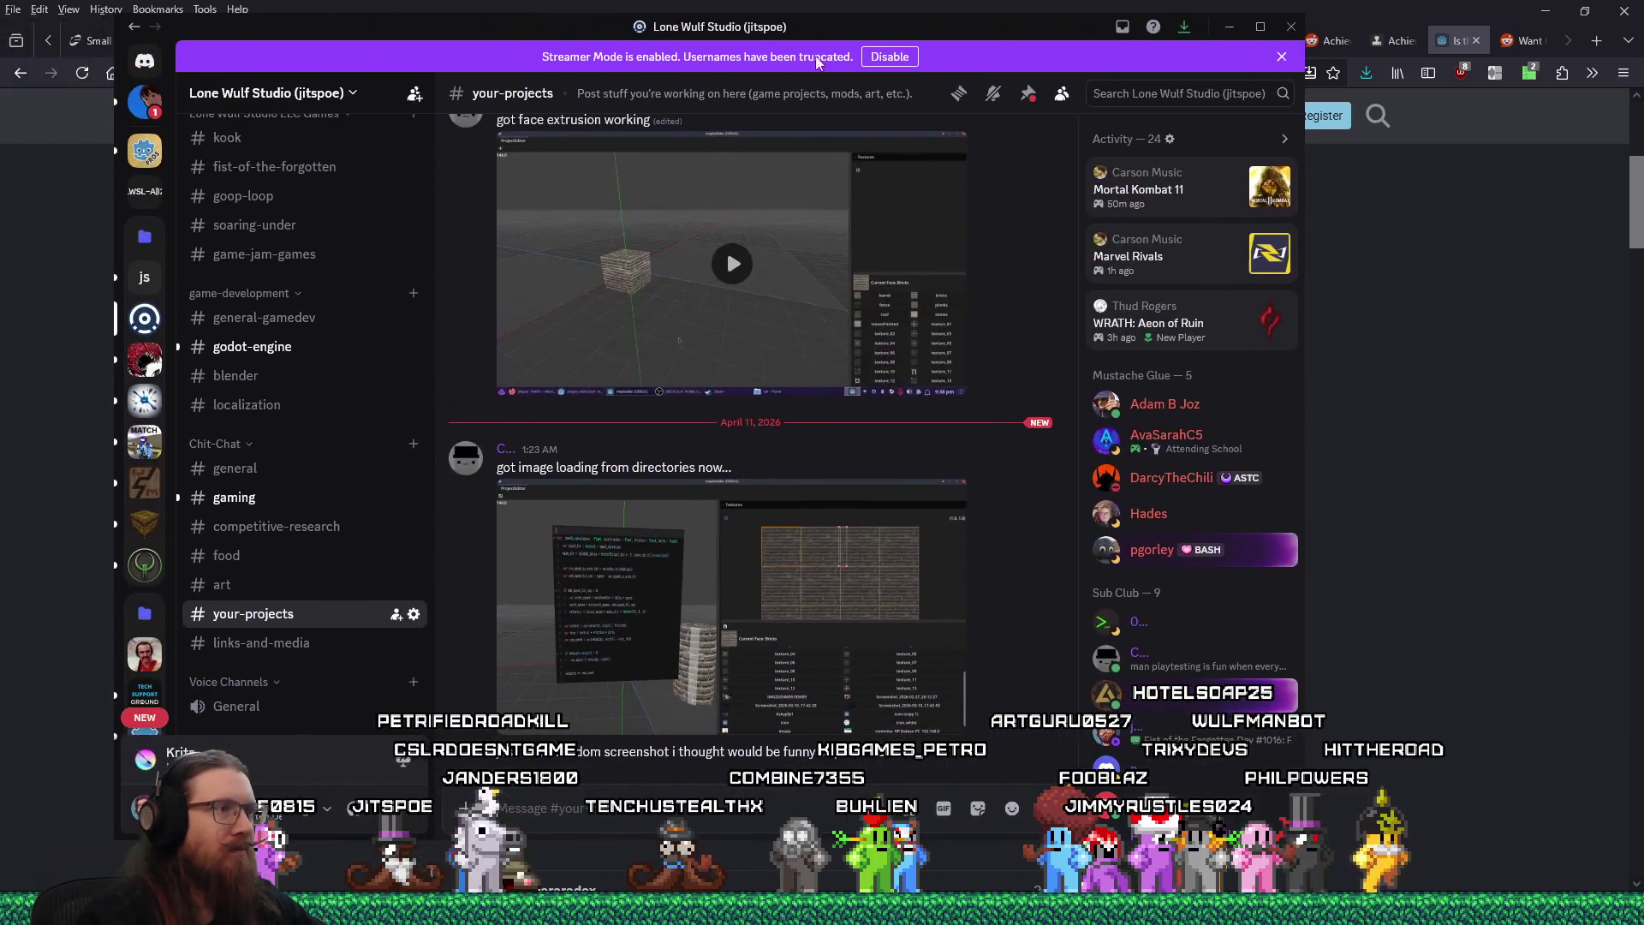
# View the posted image-loading screenshot full size, then shift the Discord window left
pyautogui.click(681, 580)
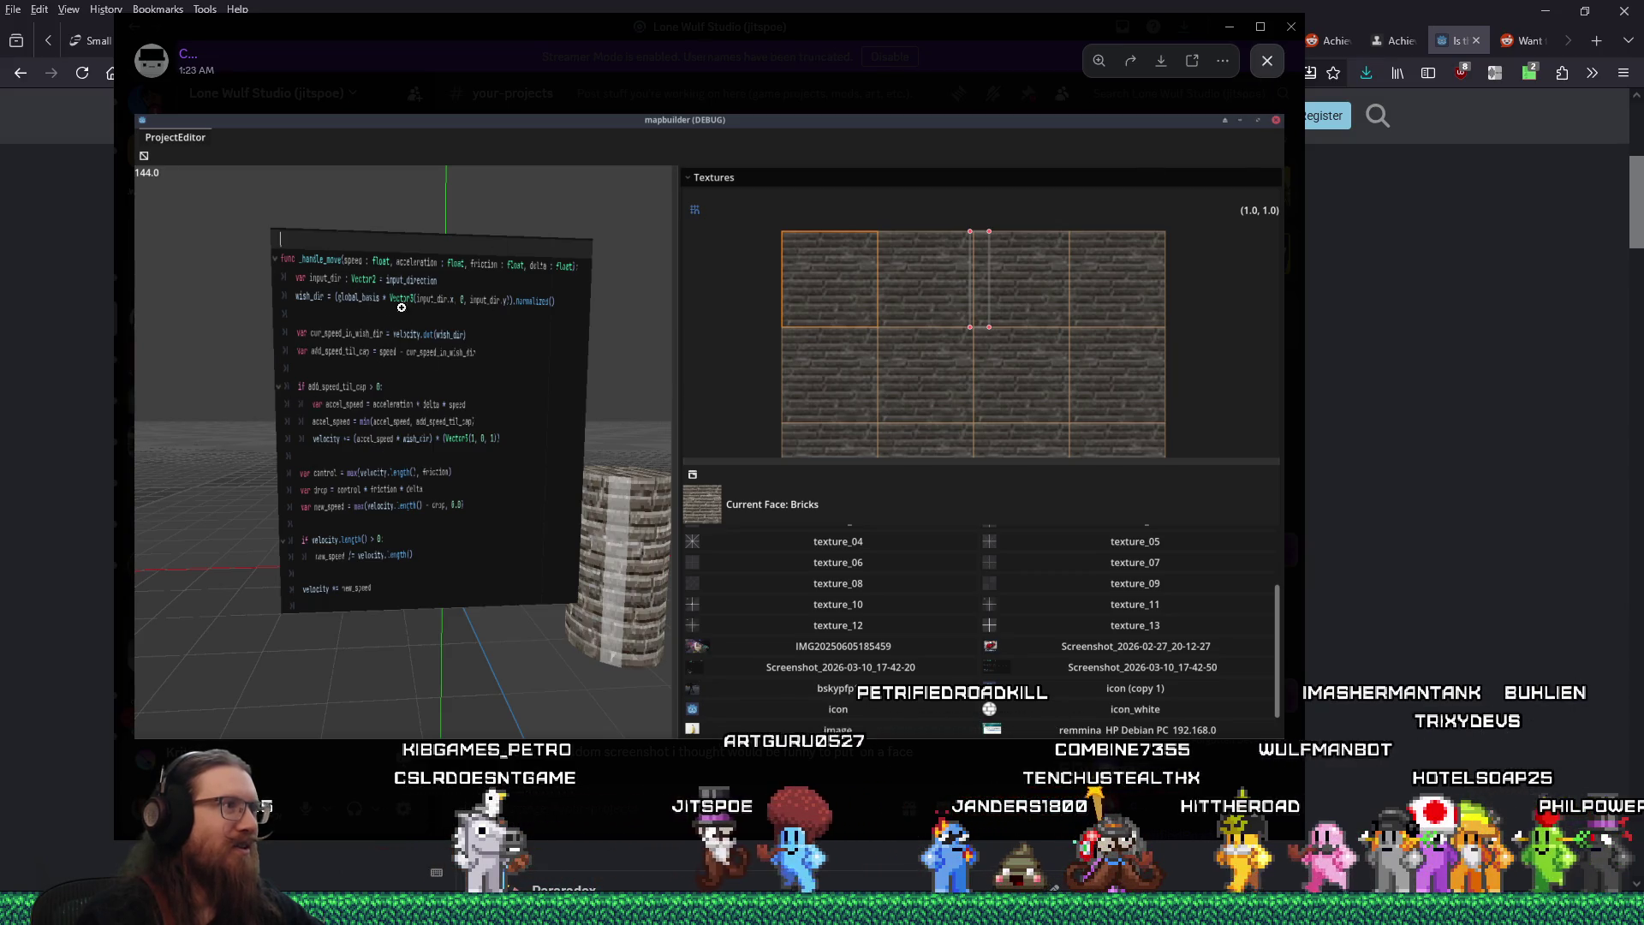
pyautogui.press('Escape')
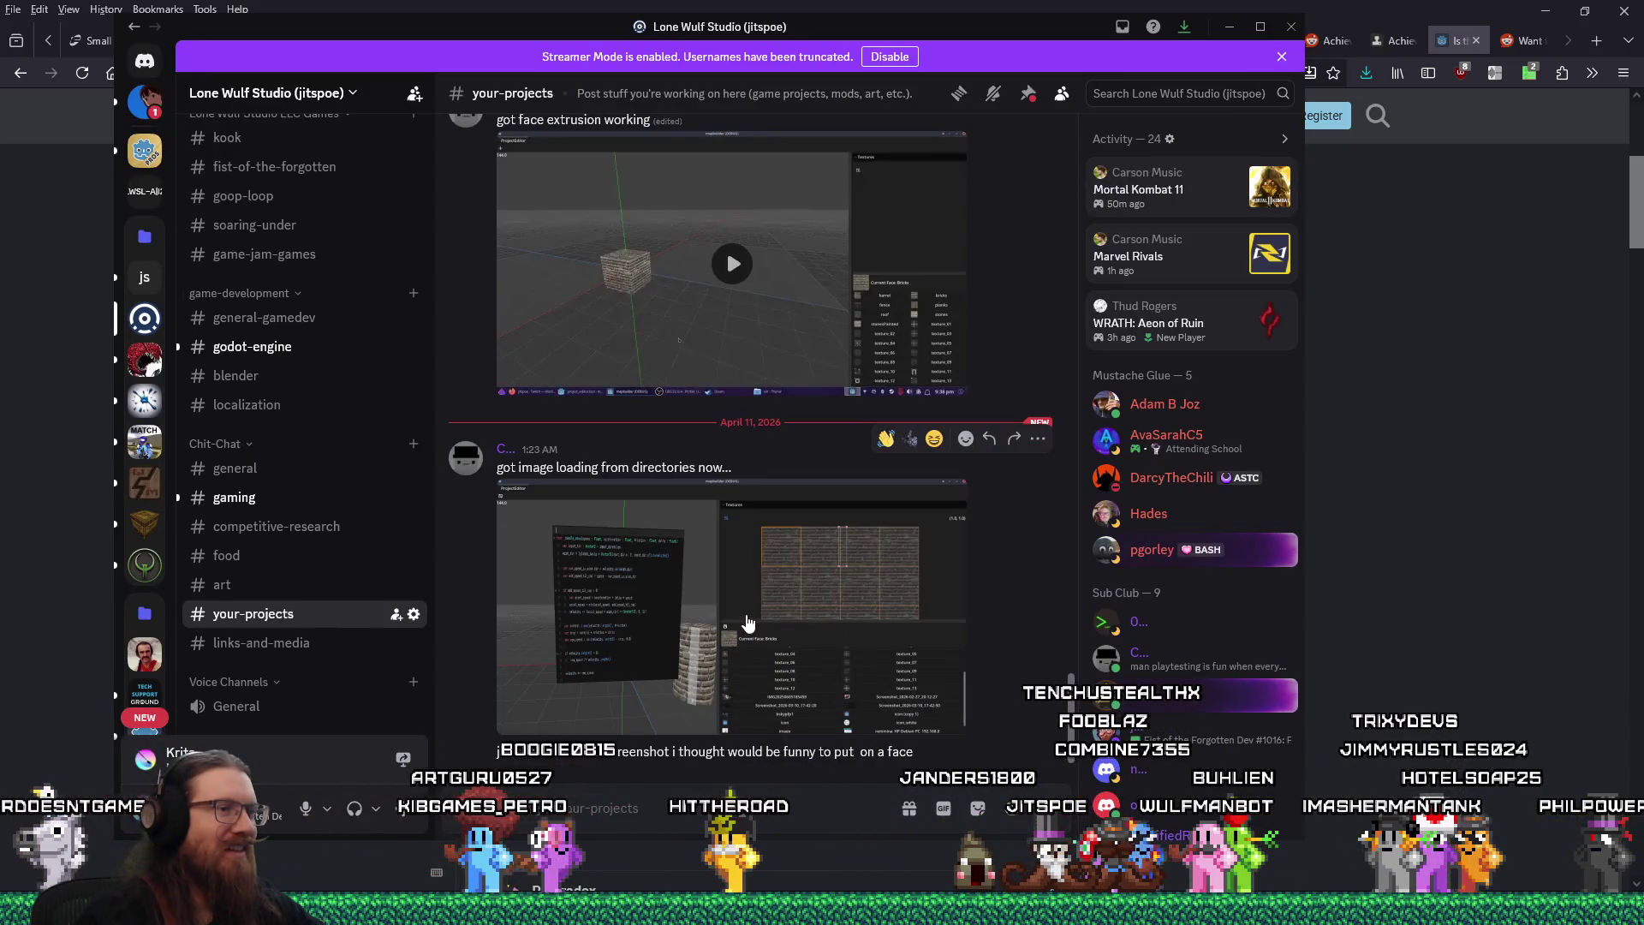
pyautogui.click(648, 669)
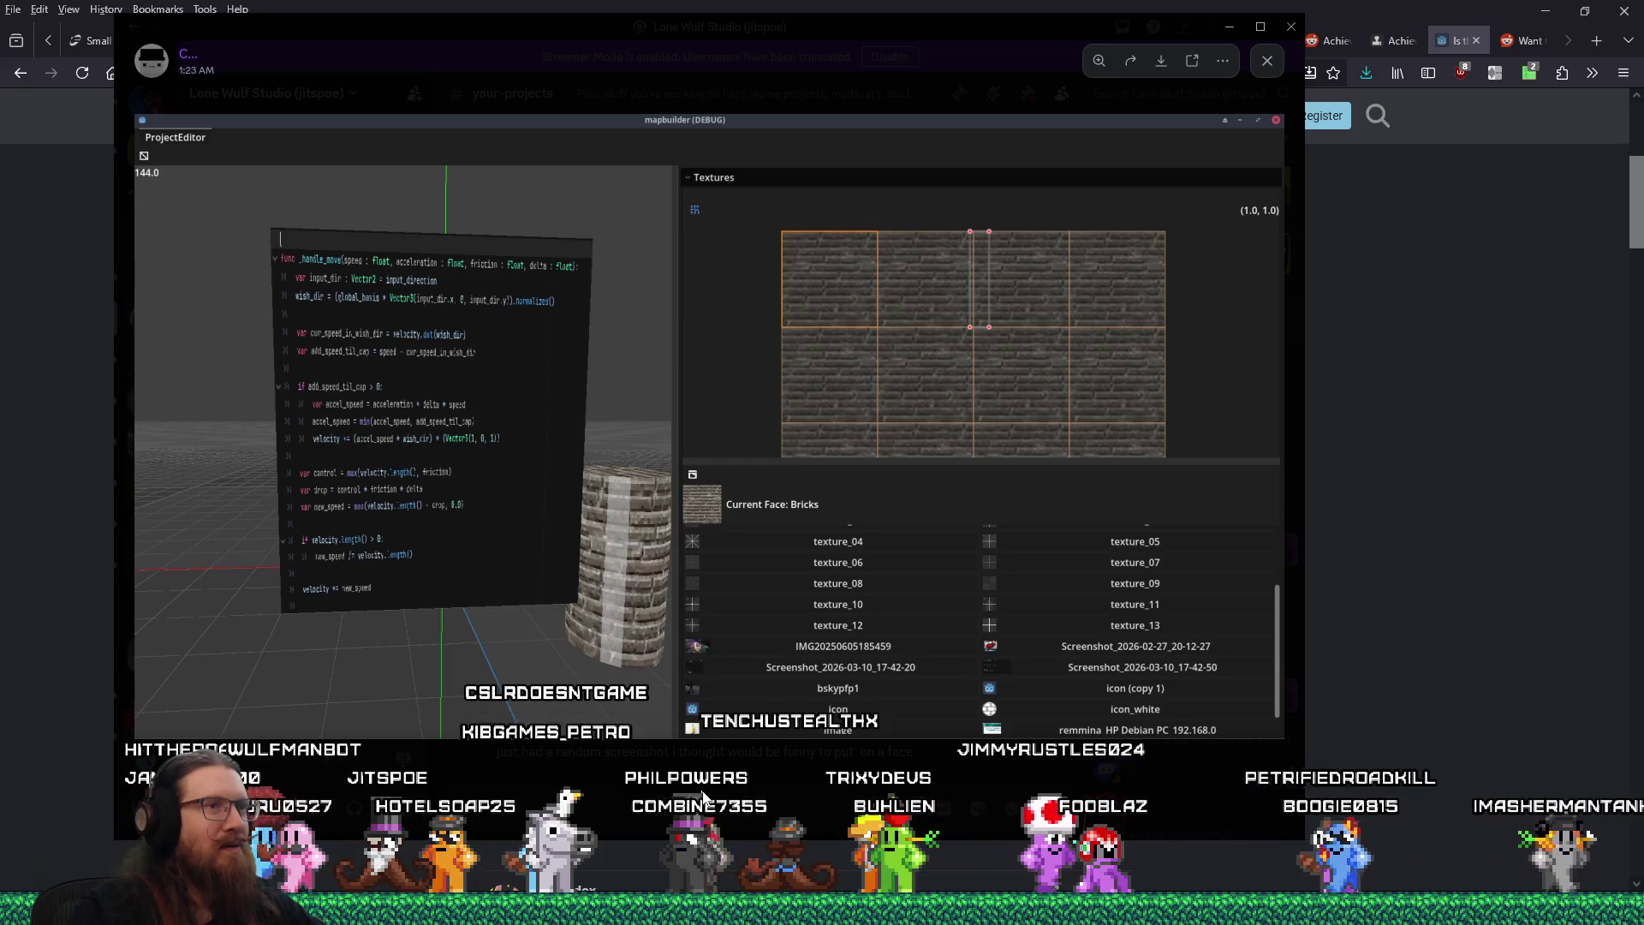
pyautogui.click(704, 790)
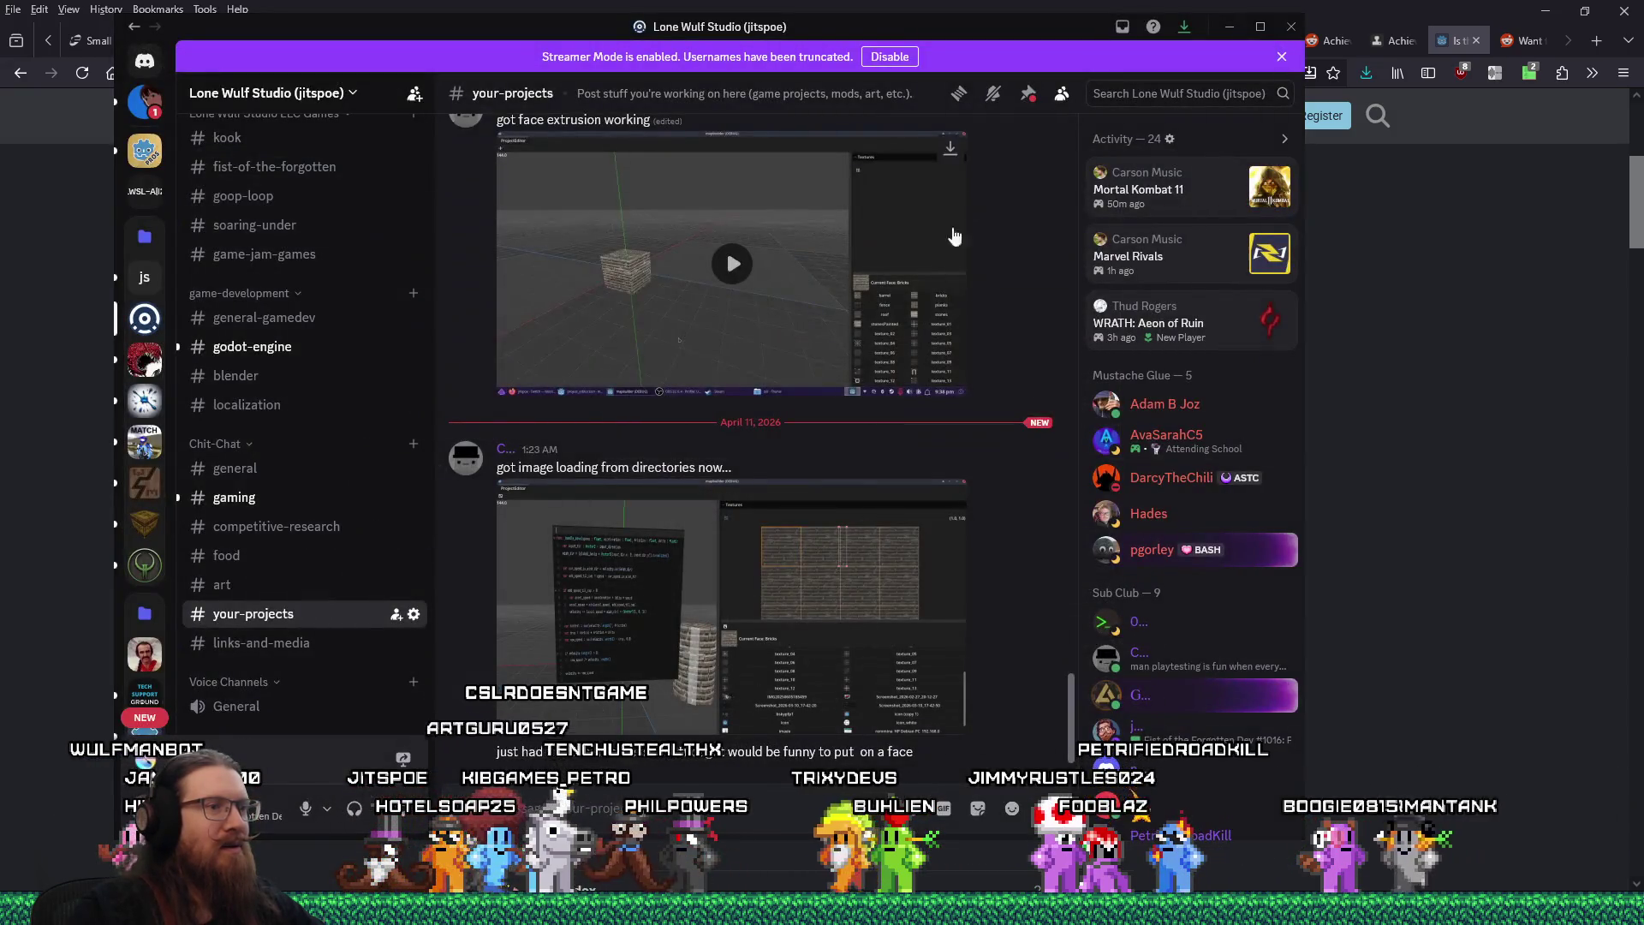
pyautogui.moveTo(1072, 36)
pyautogui.mouseDown()
pyautogui.moveTo(957, 50)
pyautogui.moveTo(927, 34)
pyautogui.mouseUp()
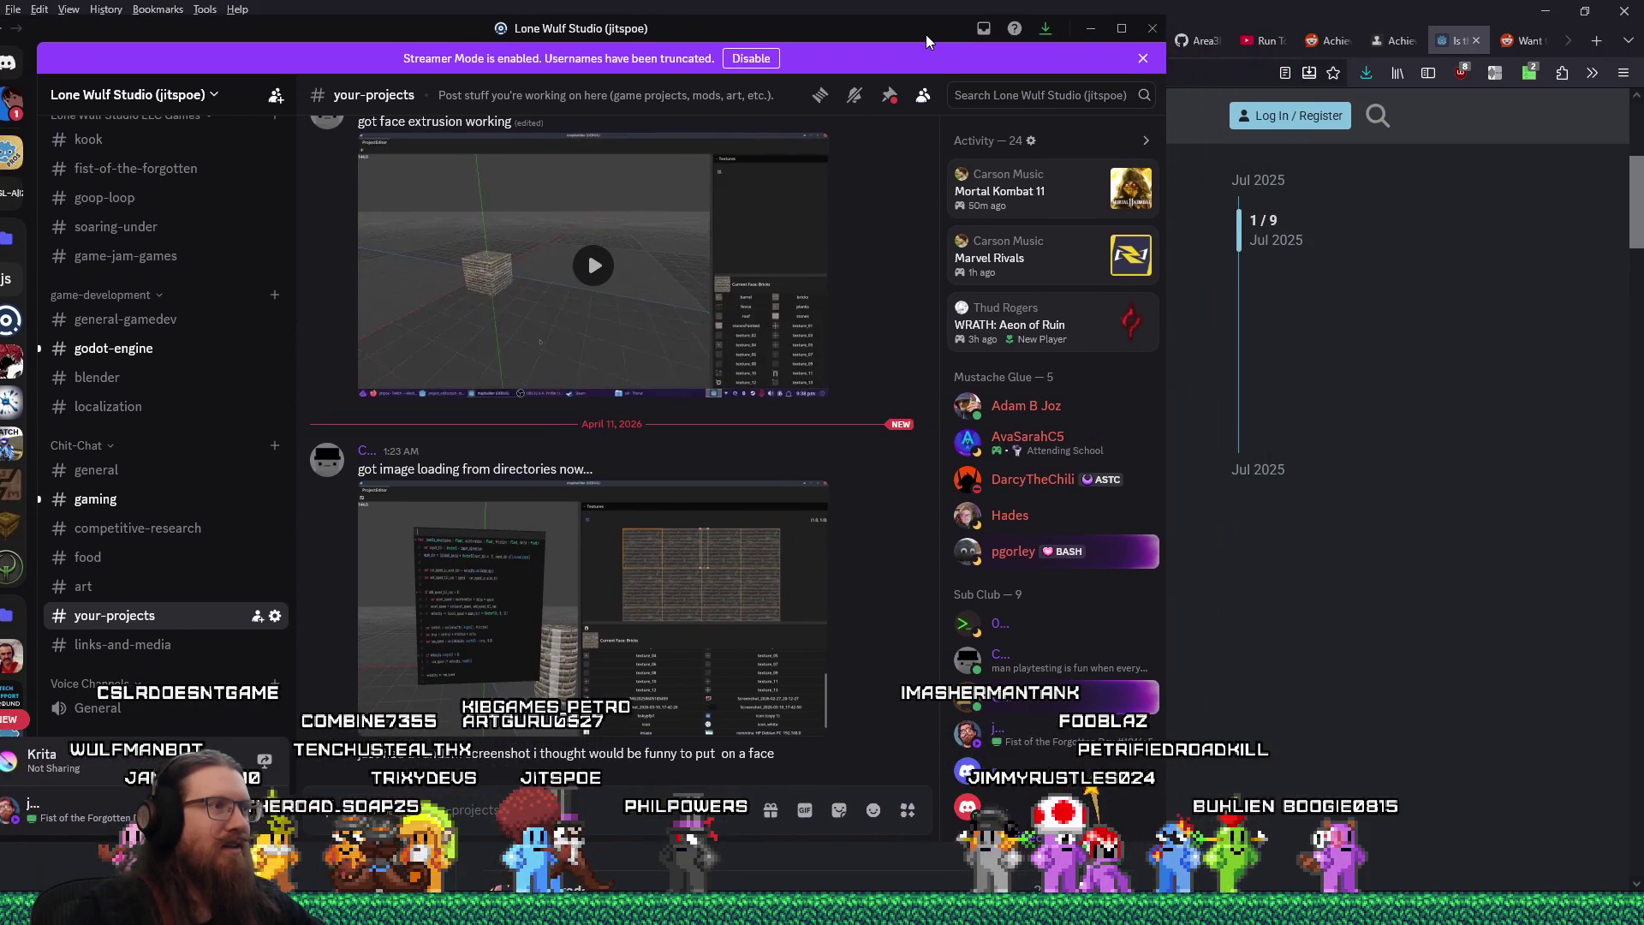
# Read the r/godot thread on ignoring TouchScreenButton mouse clicks, then switch back to Godot
pyautogui.hotkey('alt', 'Tab')
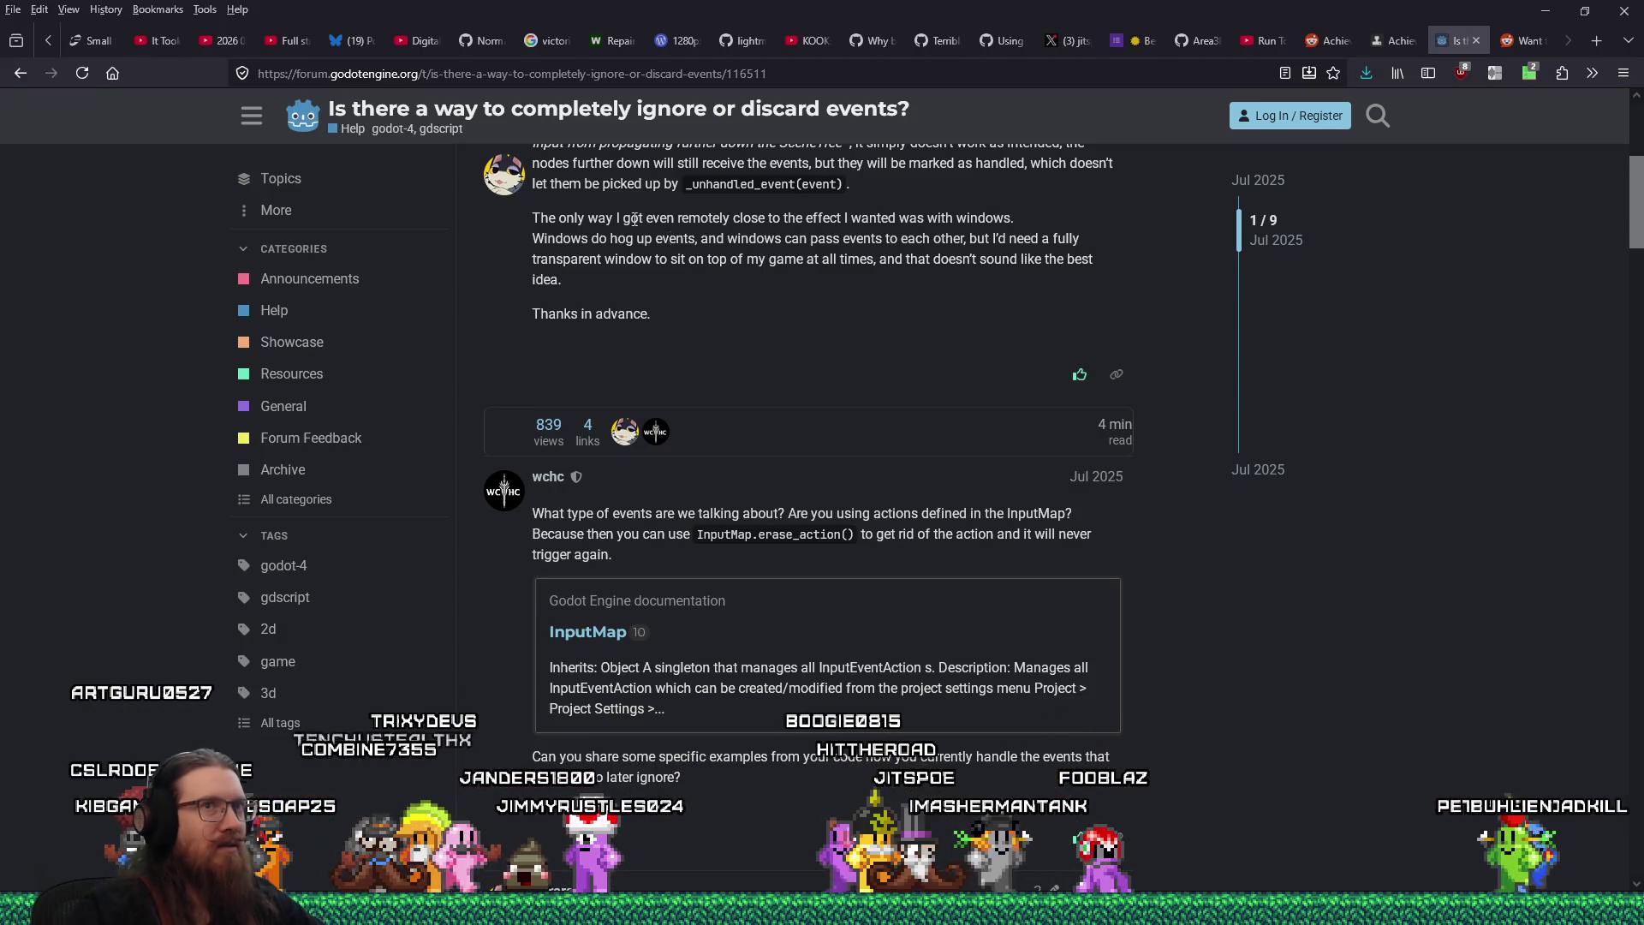
pyautogui.hotkey('alt', 'Left')
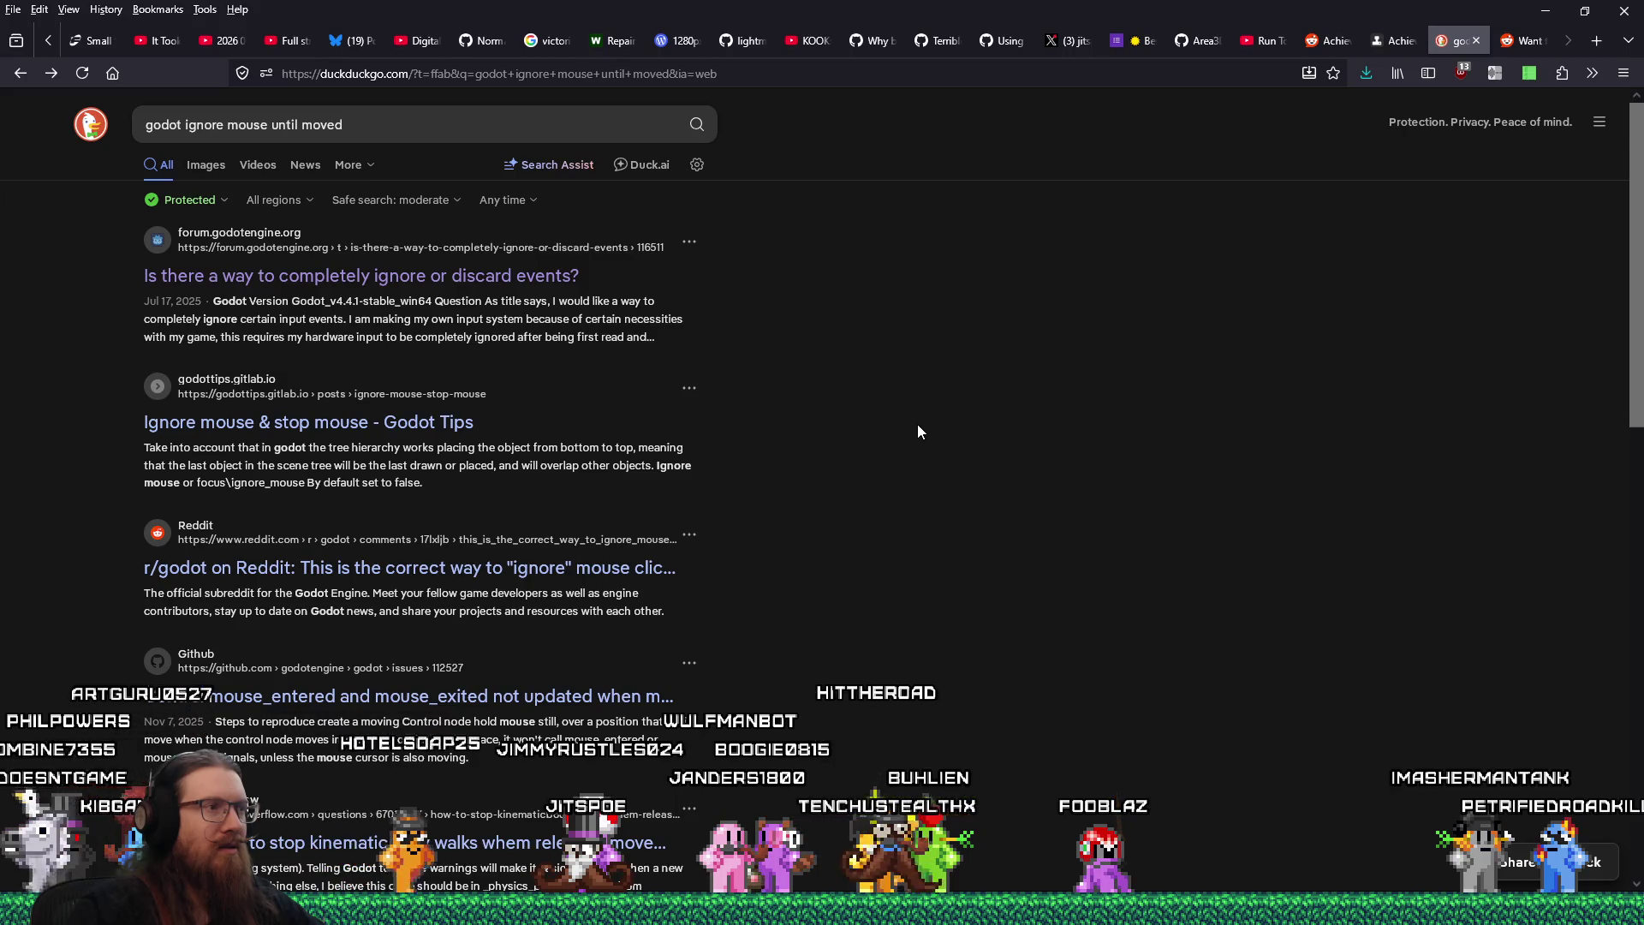
pyautogui.click(611, 583)
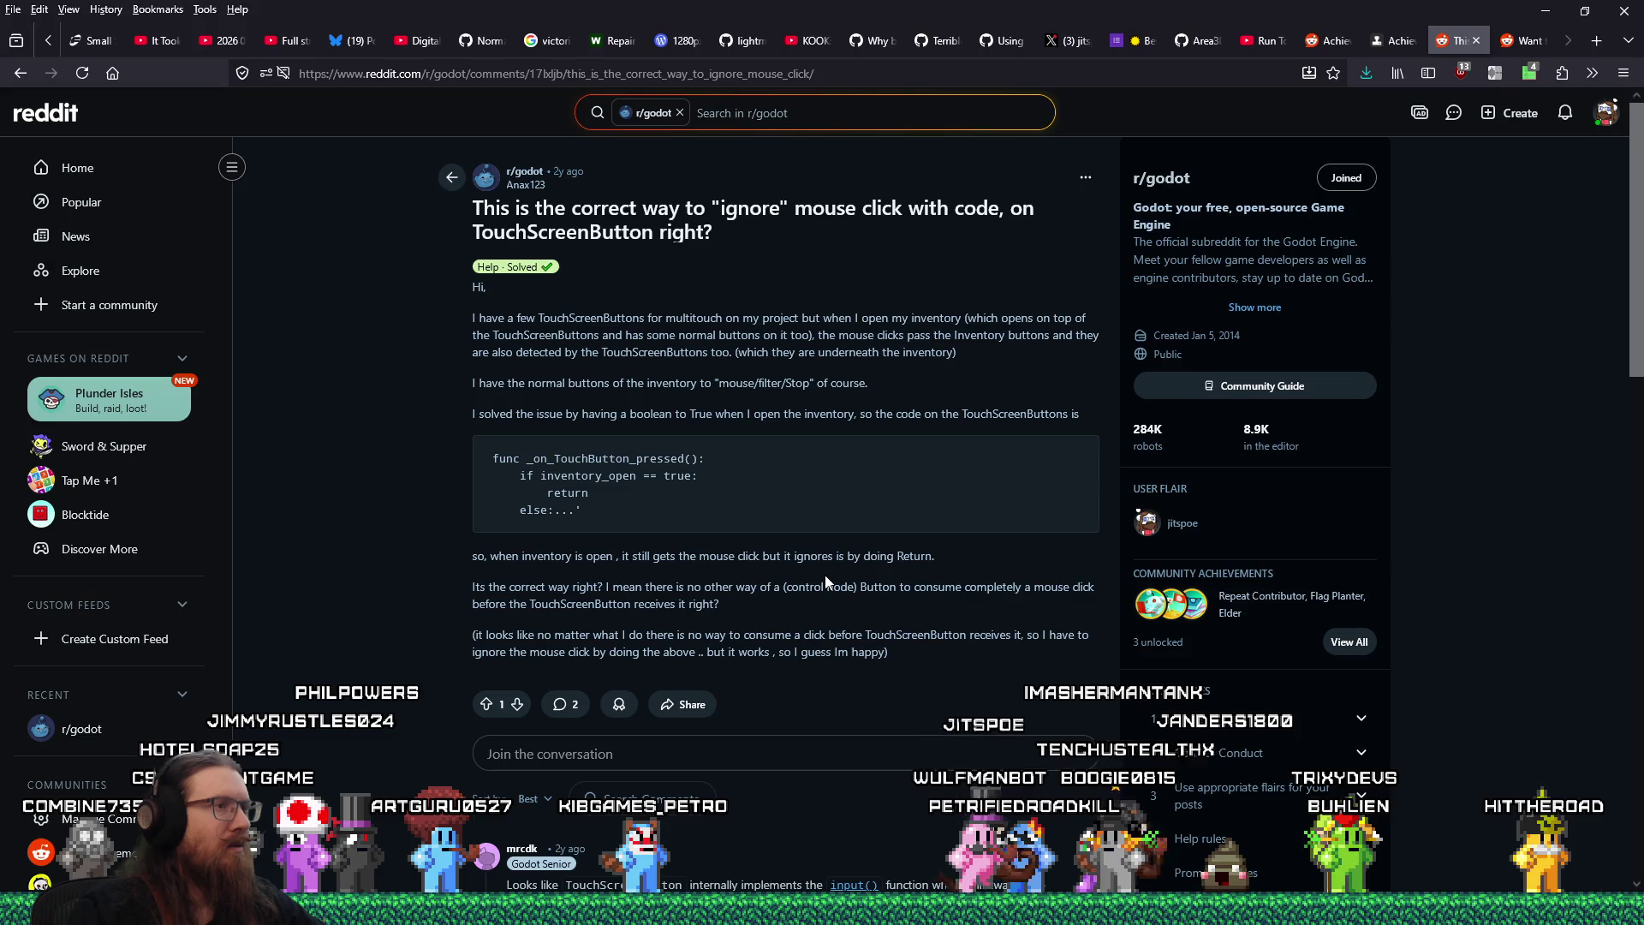
pyautogui.scroll(-4, 827, 582)
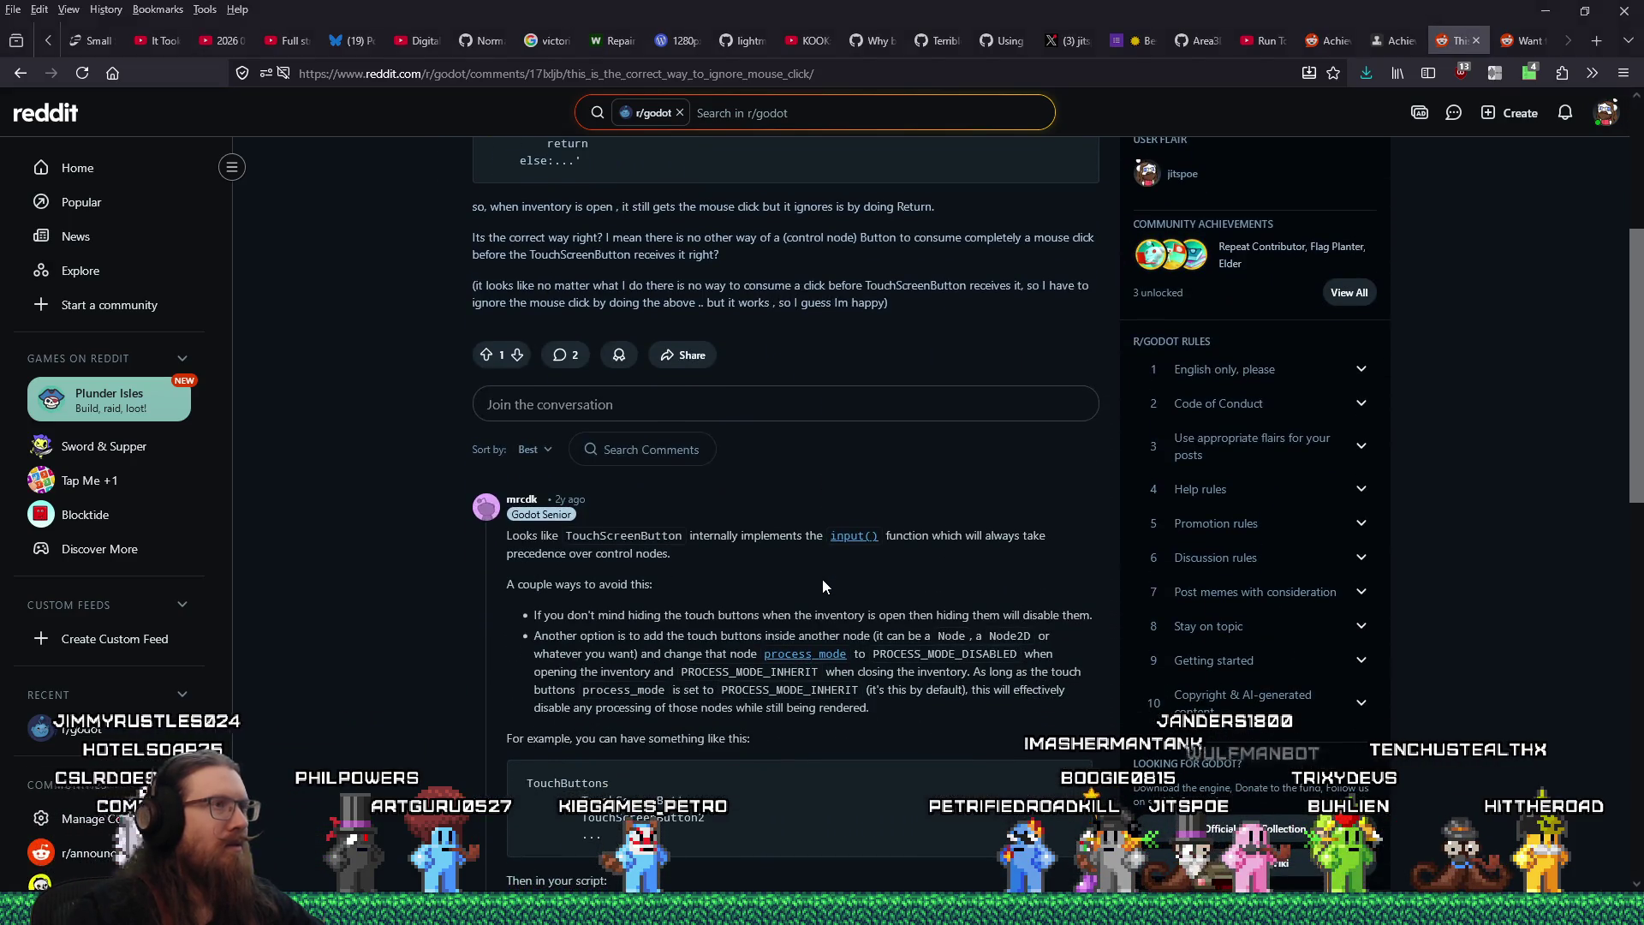
pyautogui.hotkey('alt', 'Tab')
pyautogui.press('Tab')
pyautogui.press('Tab')
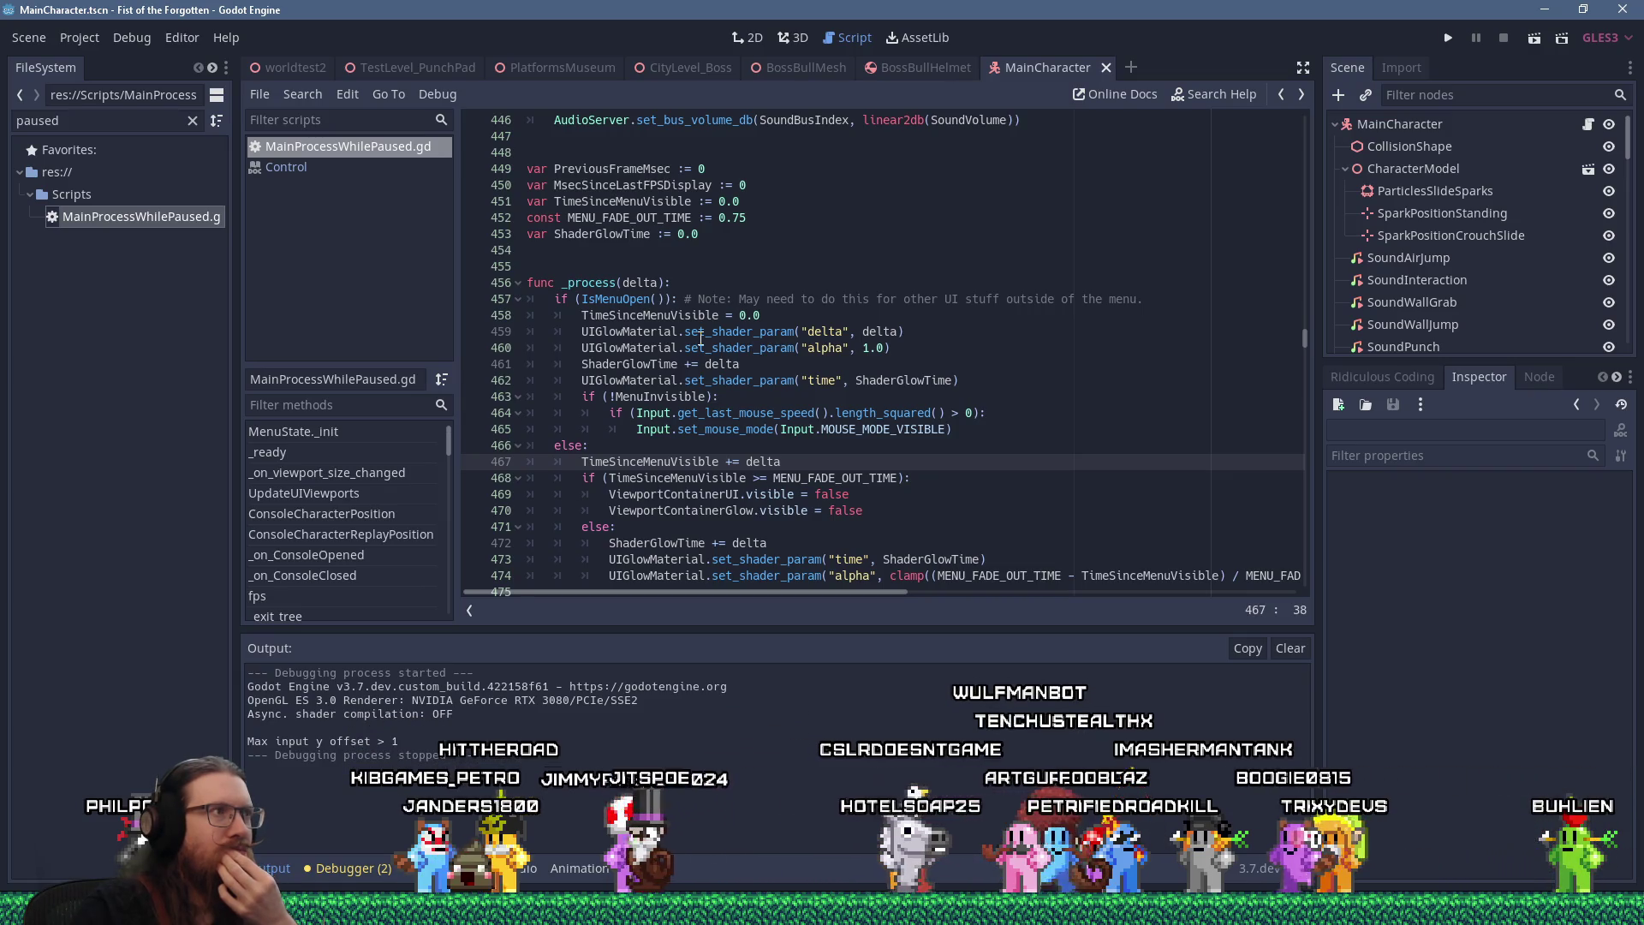
# Close the Control script in the script list
pyautogui.middleClick(341, 164)
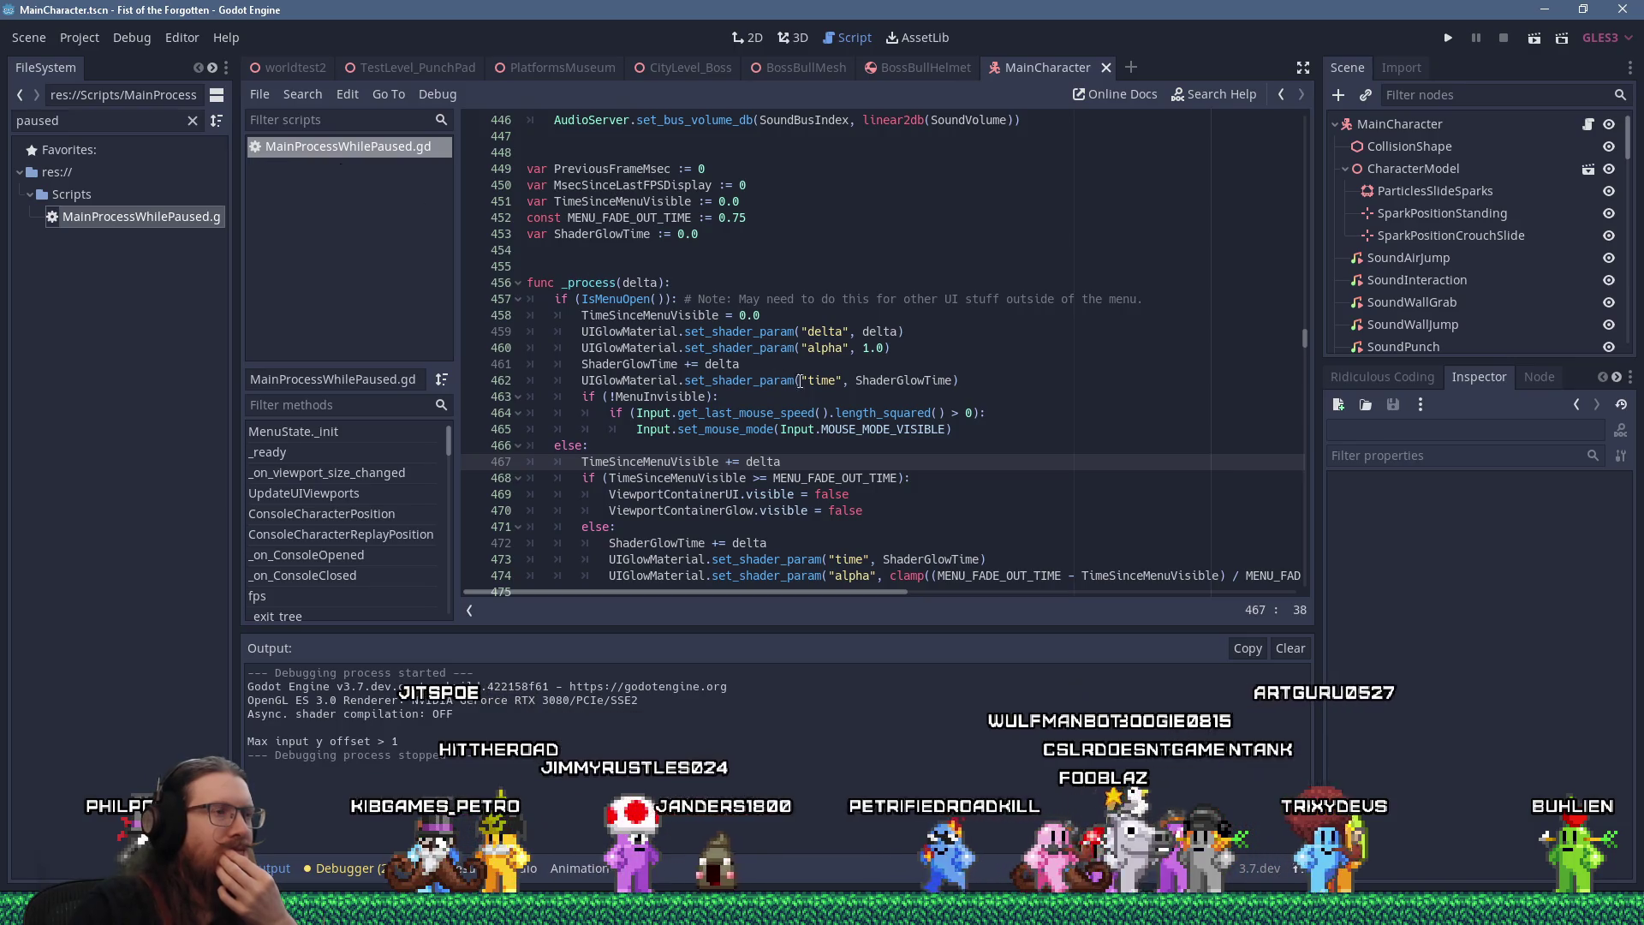
pyautogui.scroll(-3, 850, 410)
pyautogui.scroll(8, 850, 409)
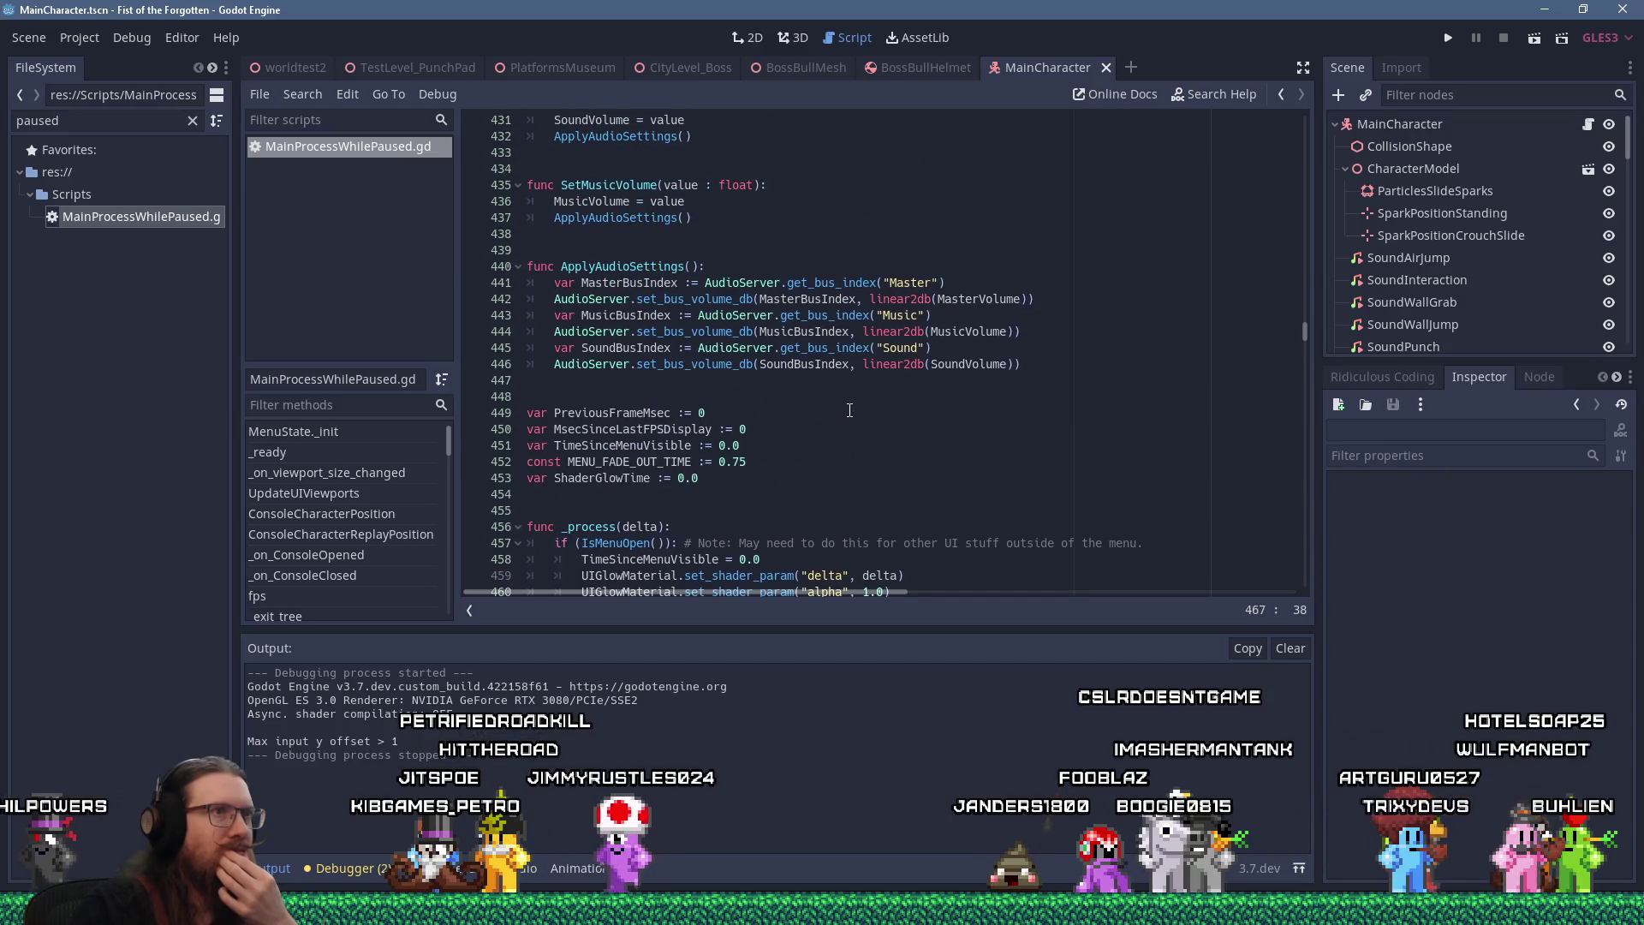
# Look up mouse_mode in Search Help, then return to the Reddit thread in Firefox
pyautogui.click(1211, 95)
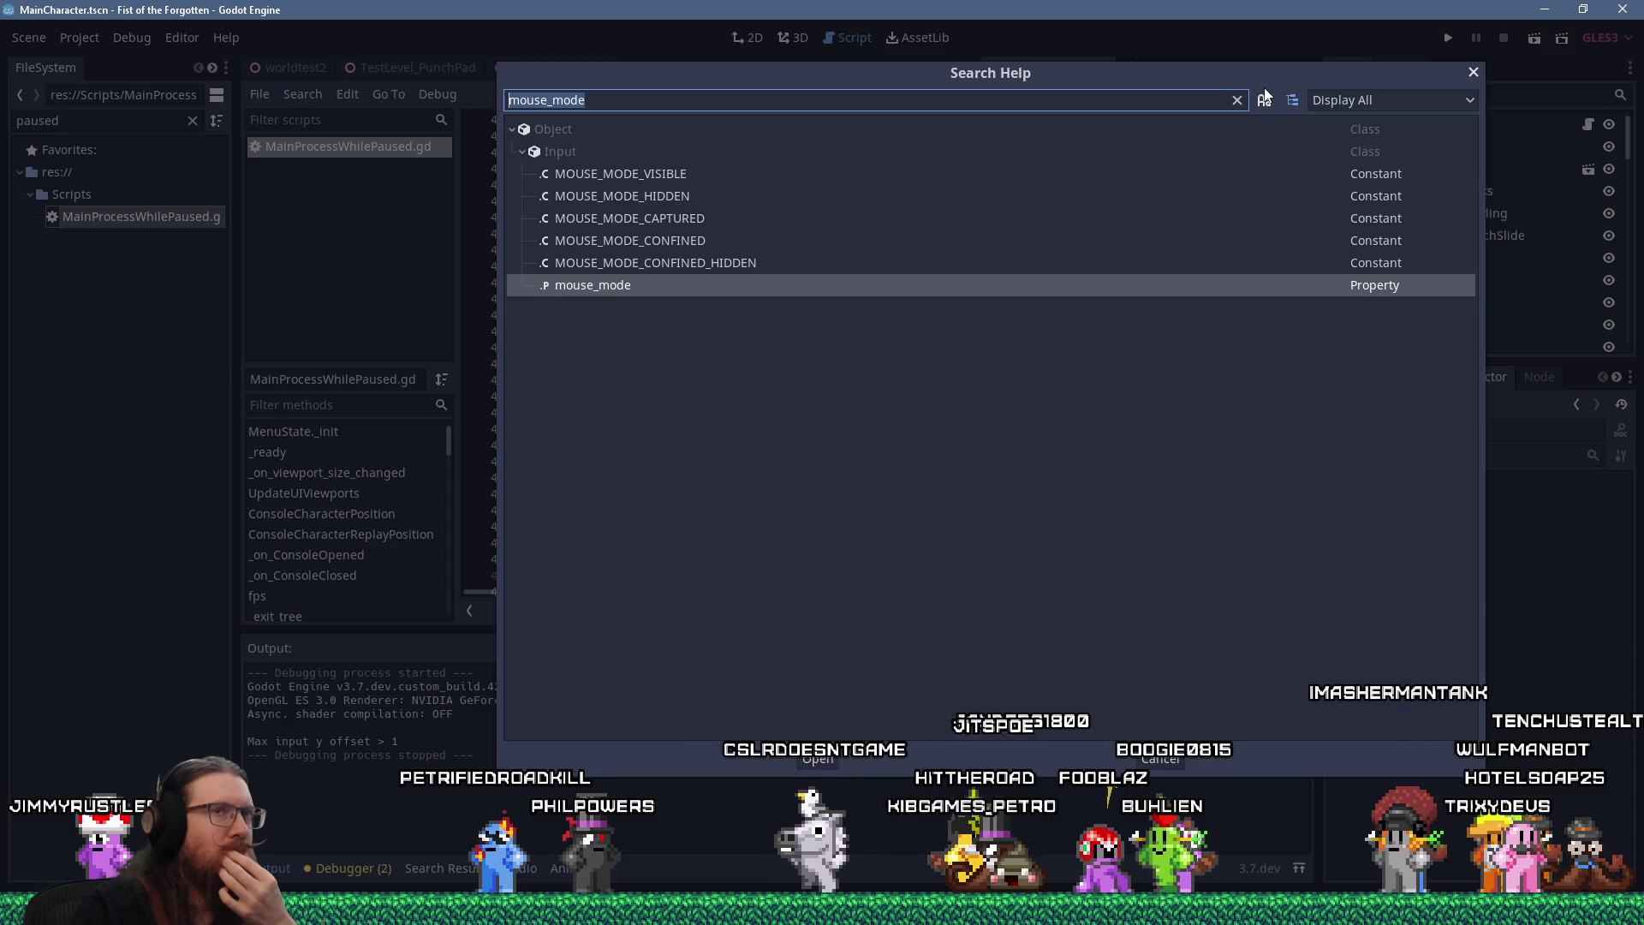
pyautogui.click(1476, 72)
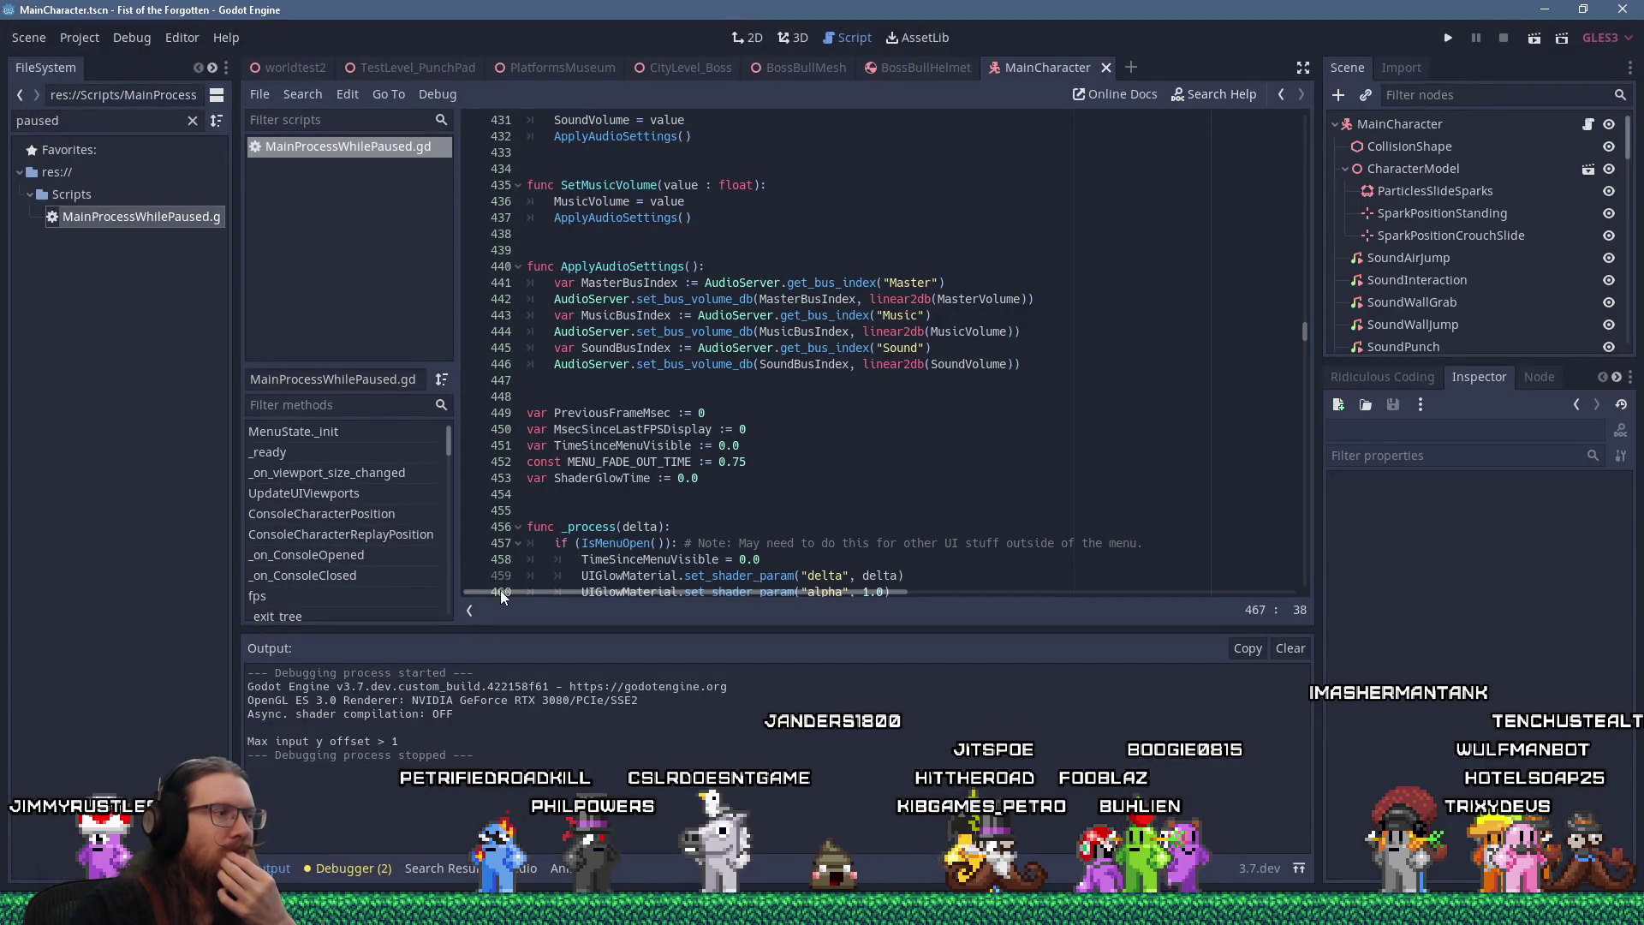
pyautogui.click(822, 908)
pyautogui.click(1567, 844)
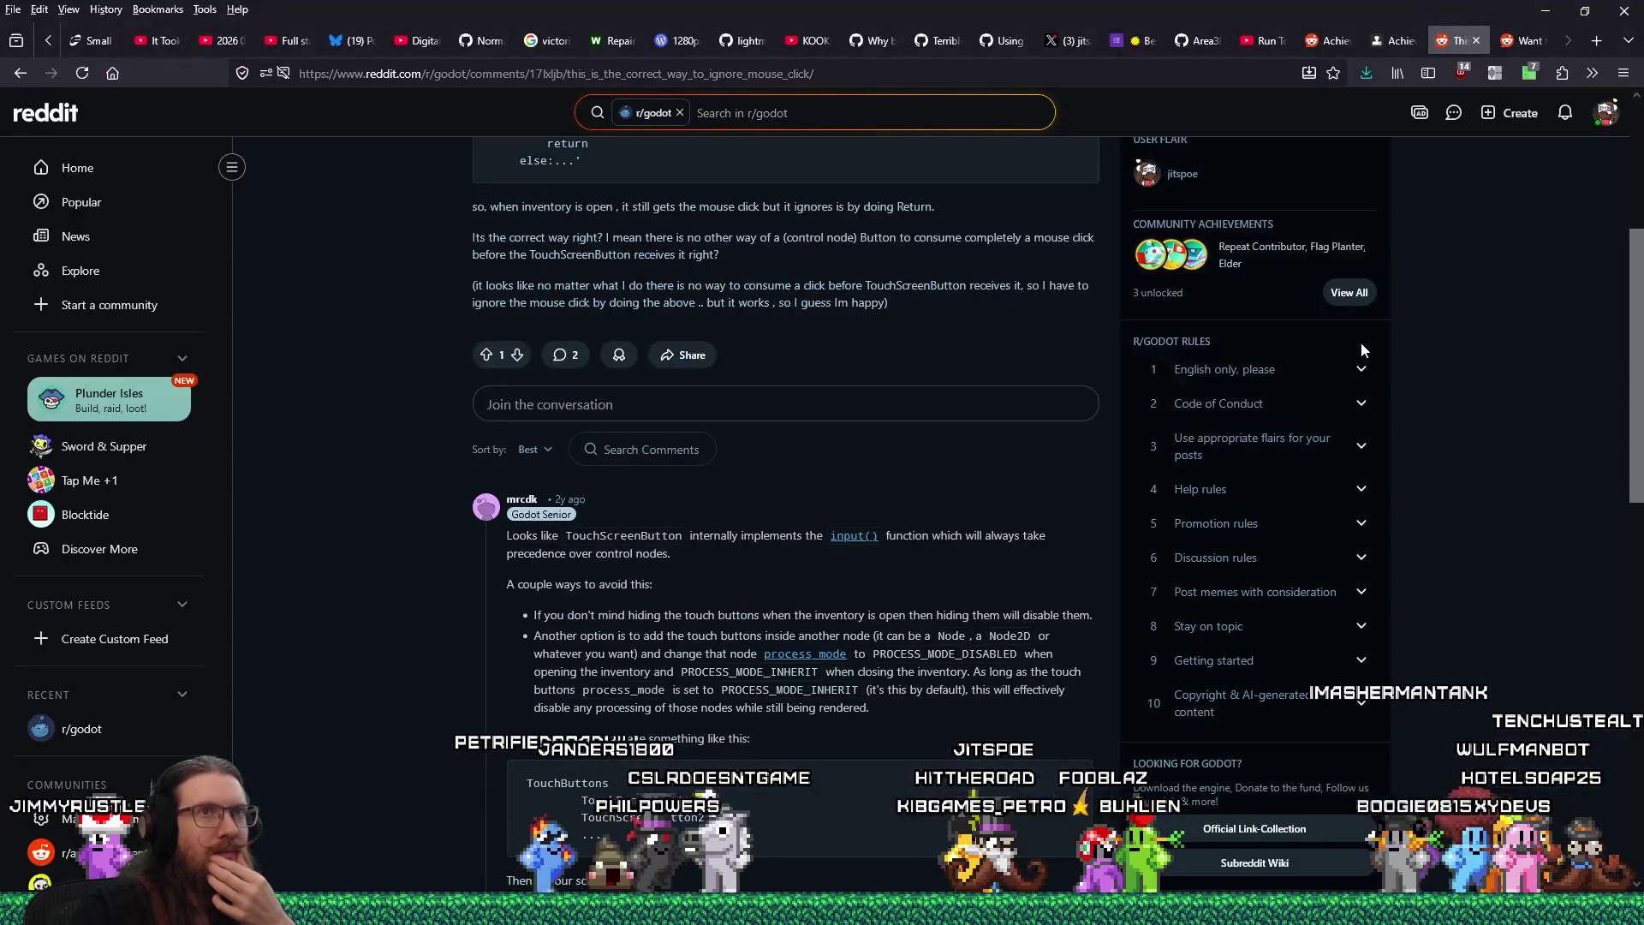
# Search the web for 'godot disable mouse ui'
pyautogui.click(938, 77)
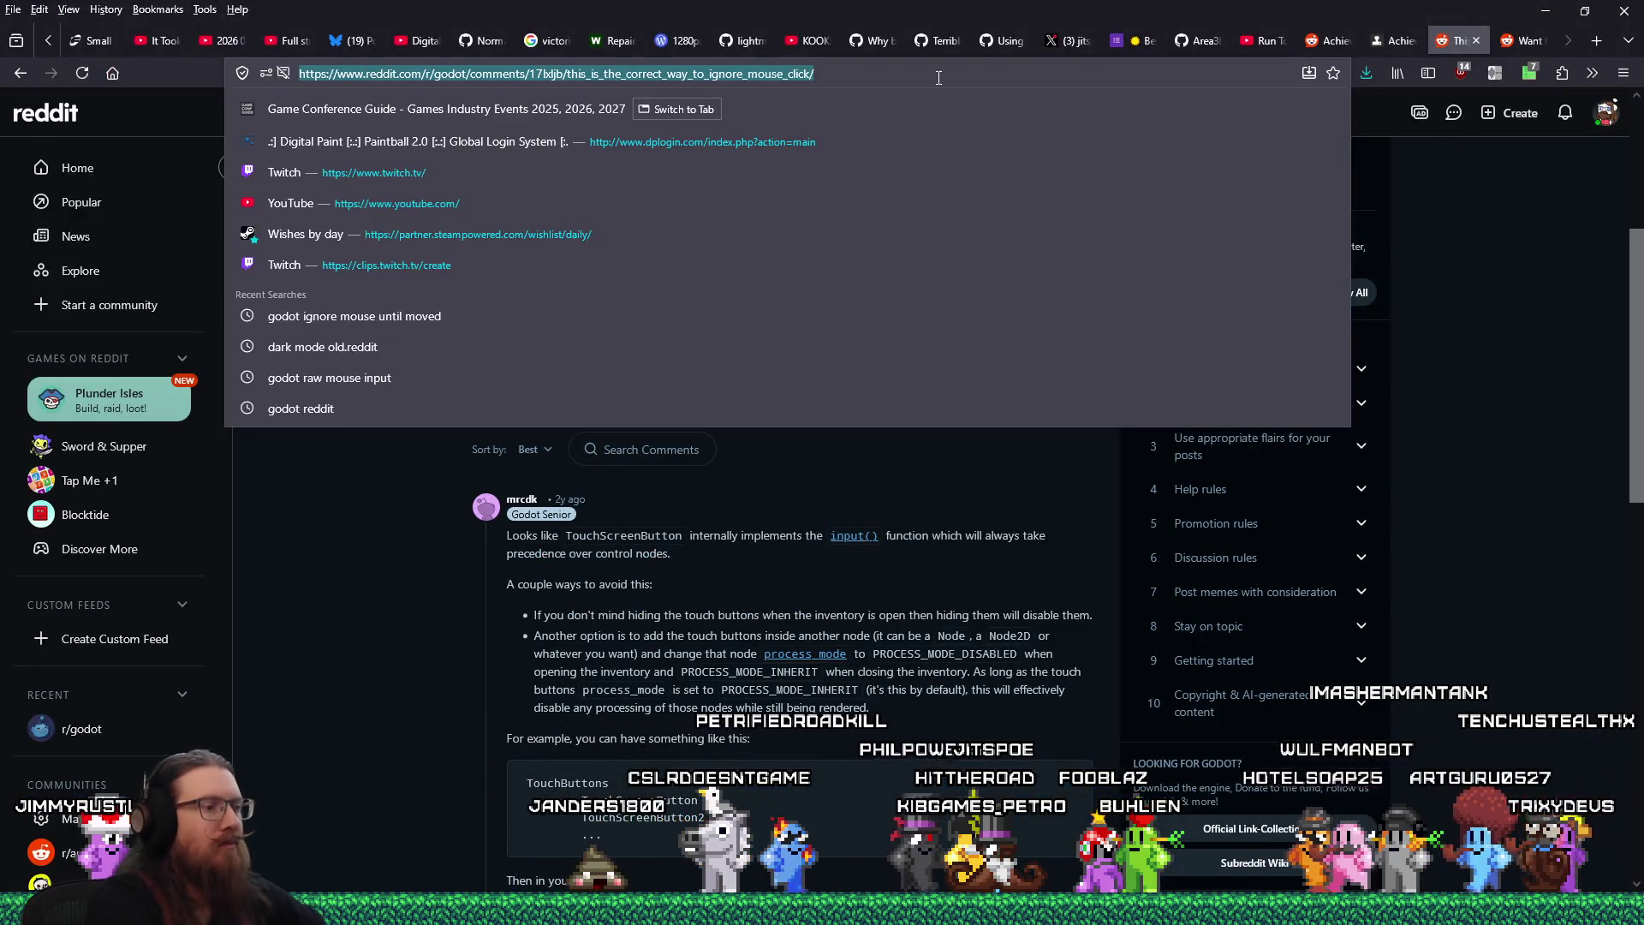
pyautogui.write('godot disable mouse')
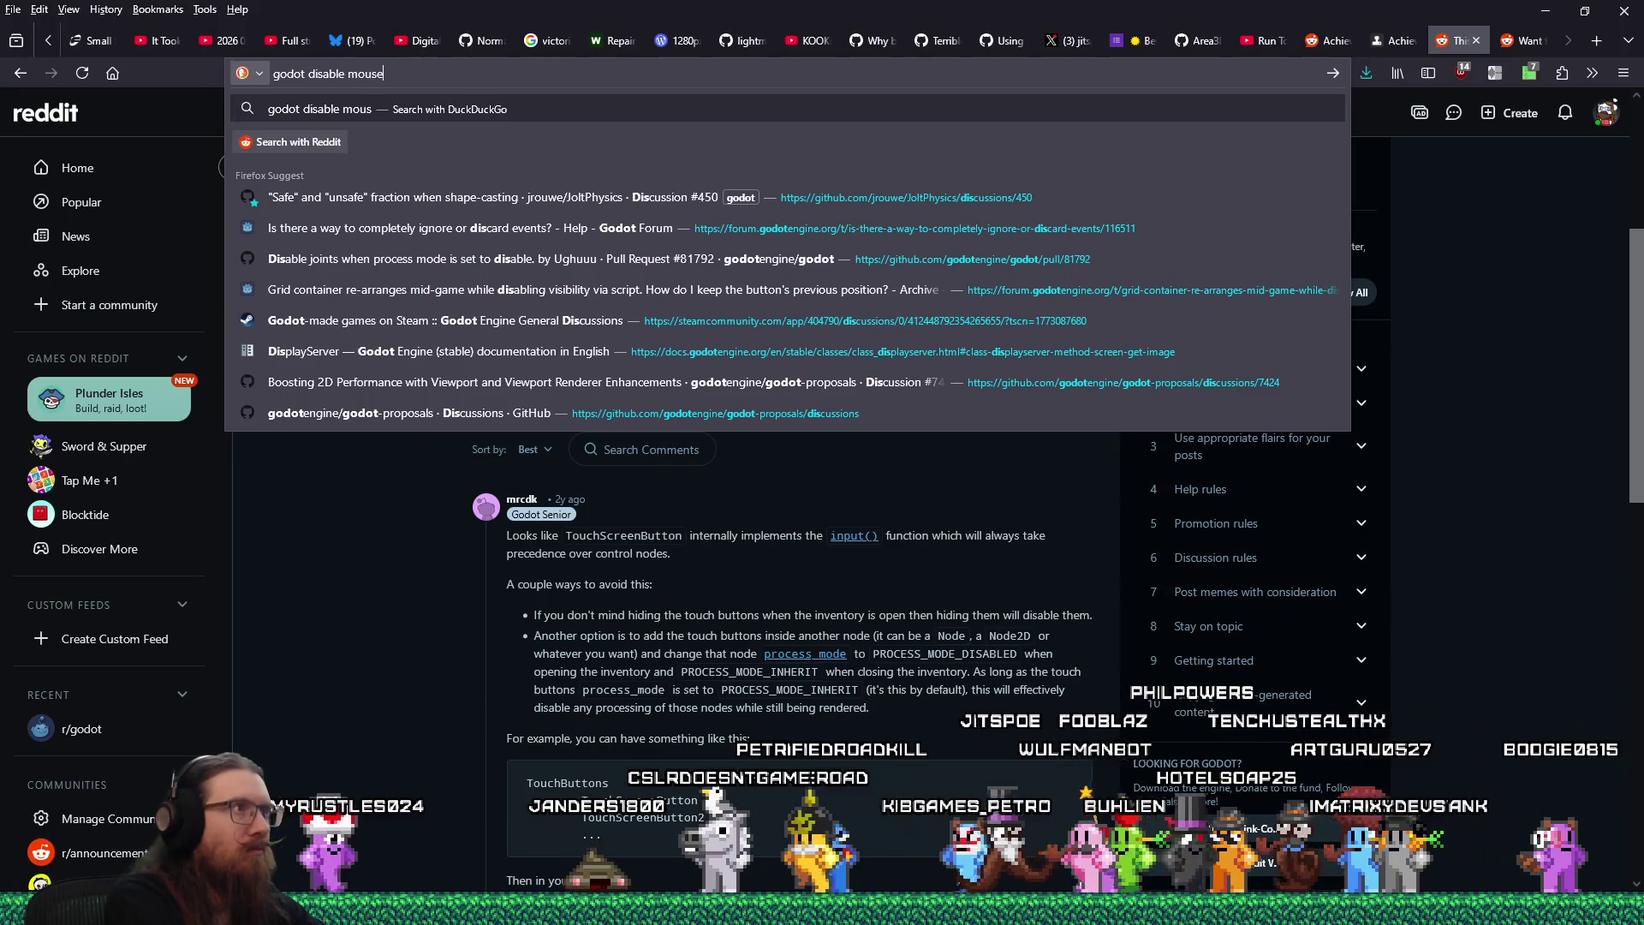
pyautogui.write(' ui')
pyautogui.press('Return')
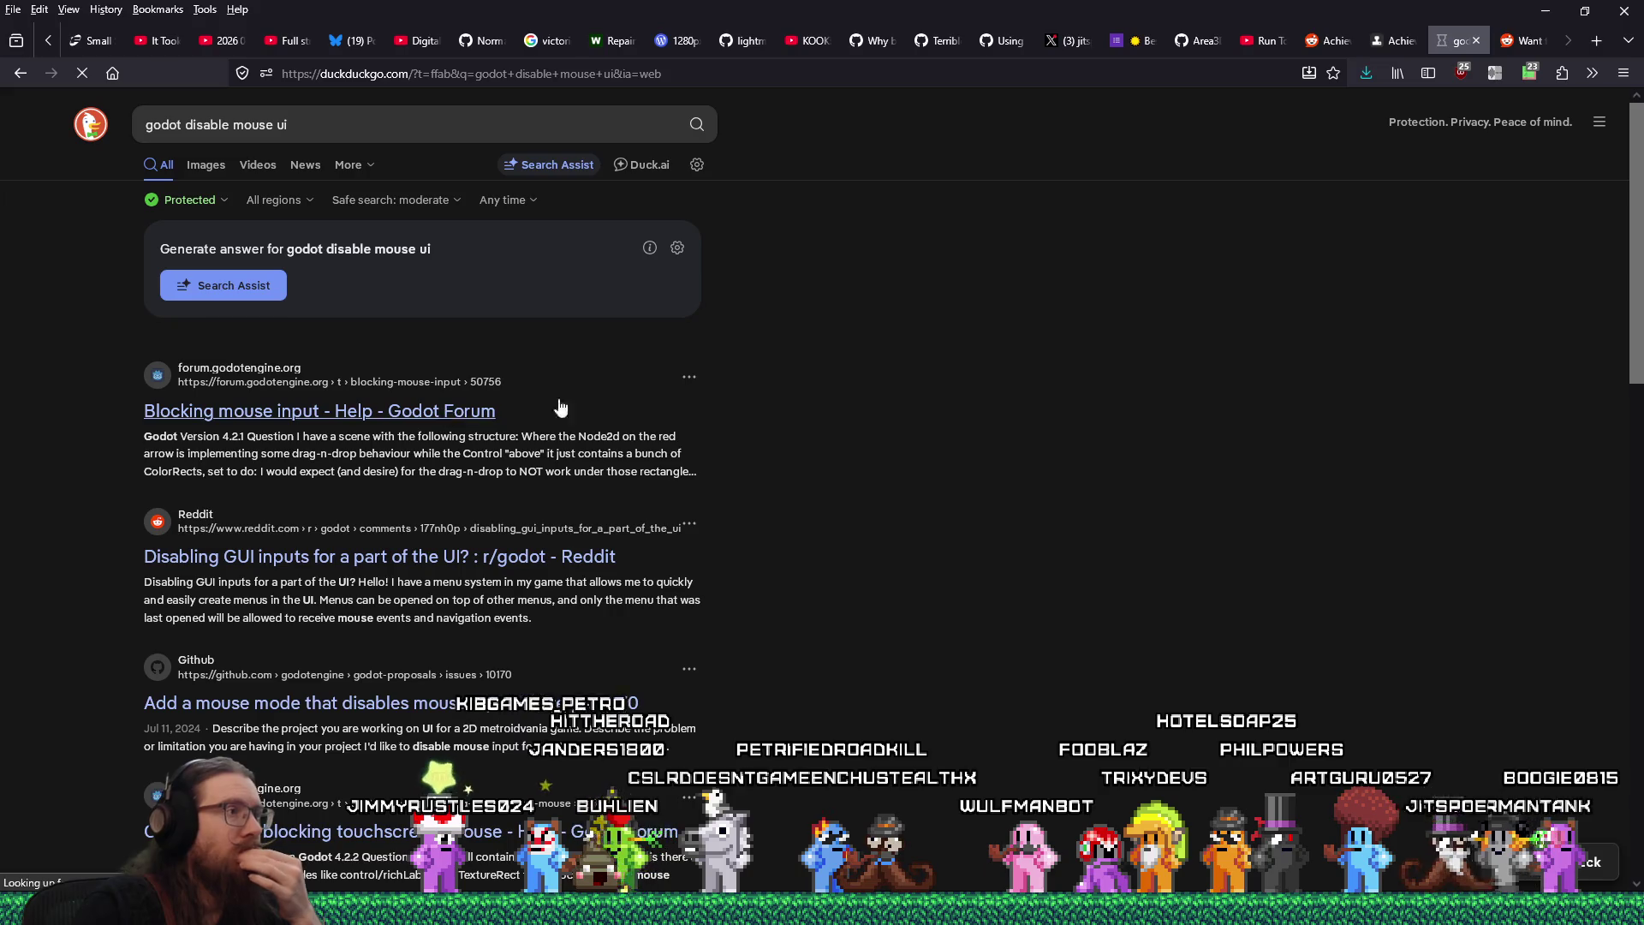
# Read the forum thread 'Blocking mouse input', then open the Reddit thread on disabling GUI inputs
pyautogui.click(511, 410)
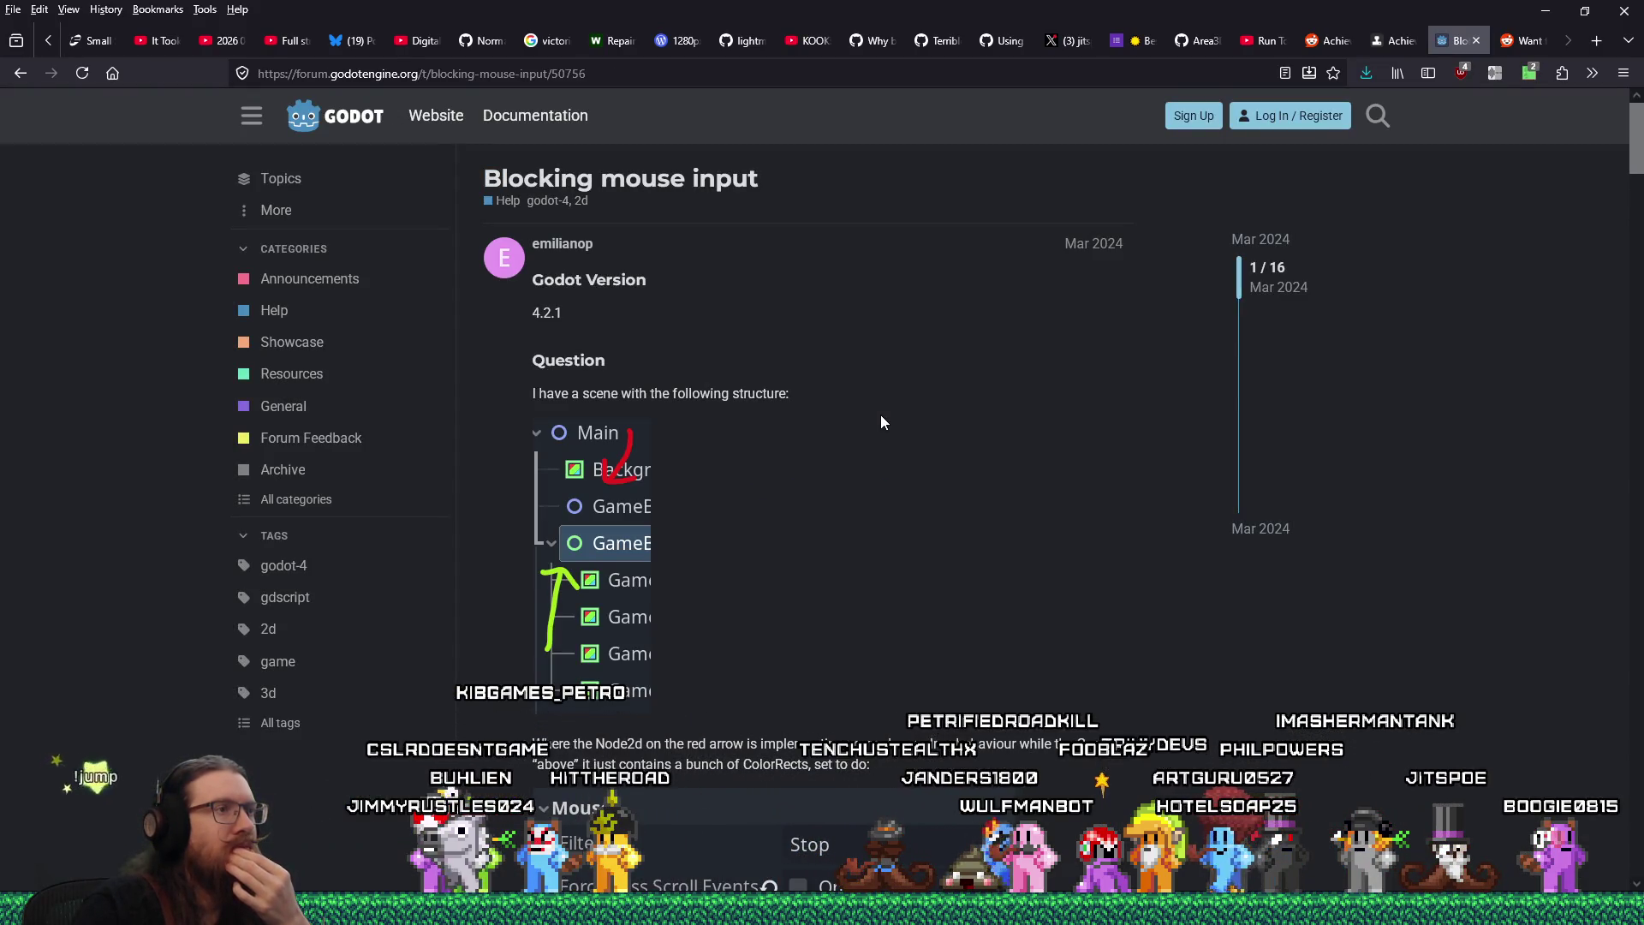
pyautogui.scroll(-3, 882, 422)
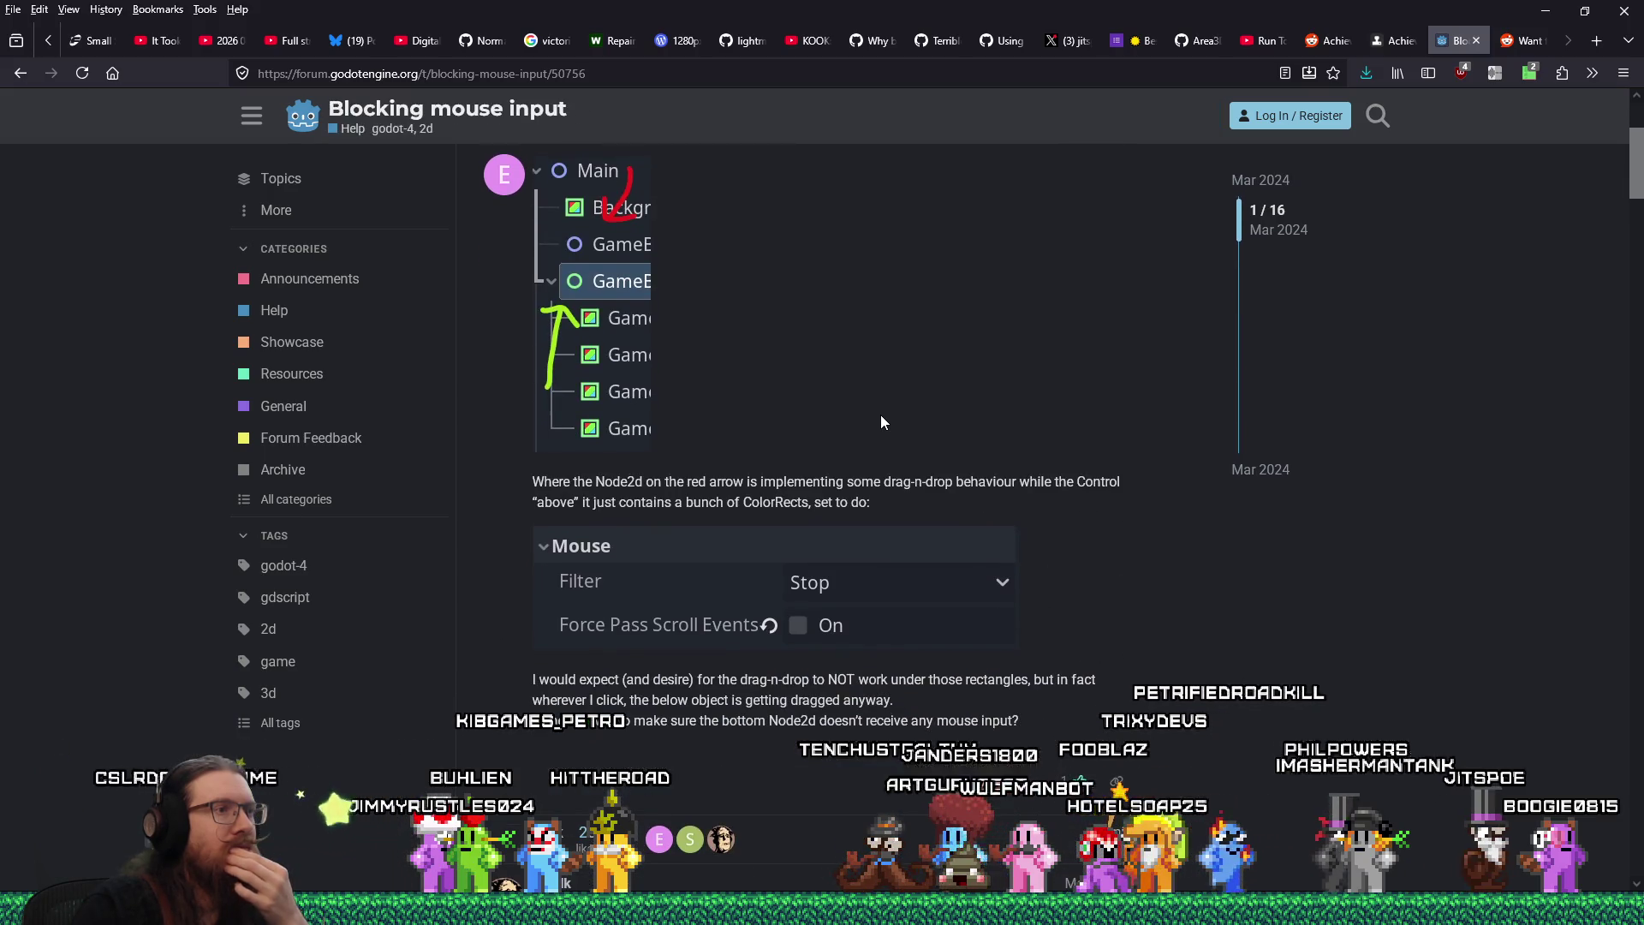
pyautogui.scroll(-3, 882, 420)
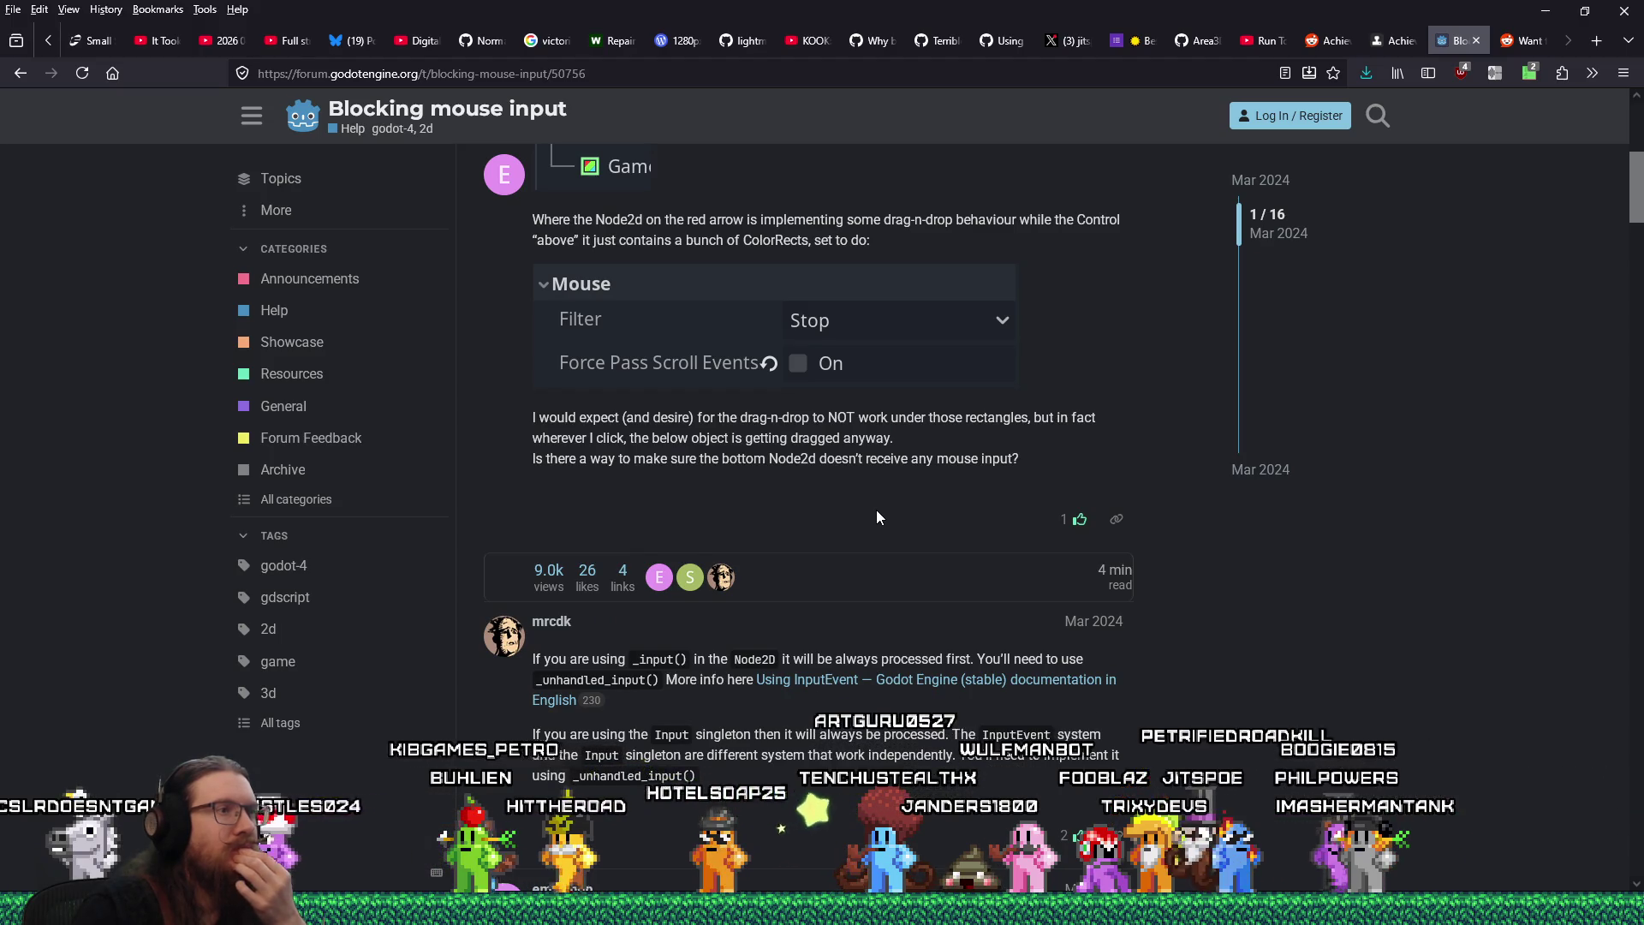
pyautogui.scroll(-8, 876, 511)
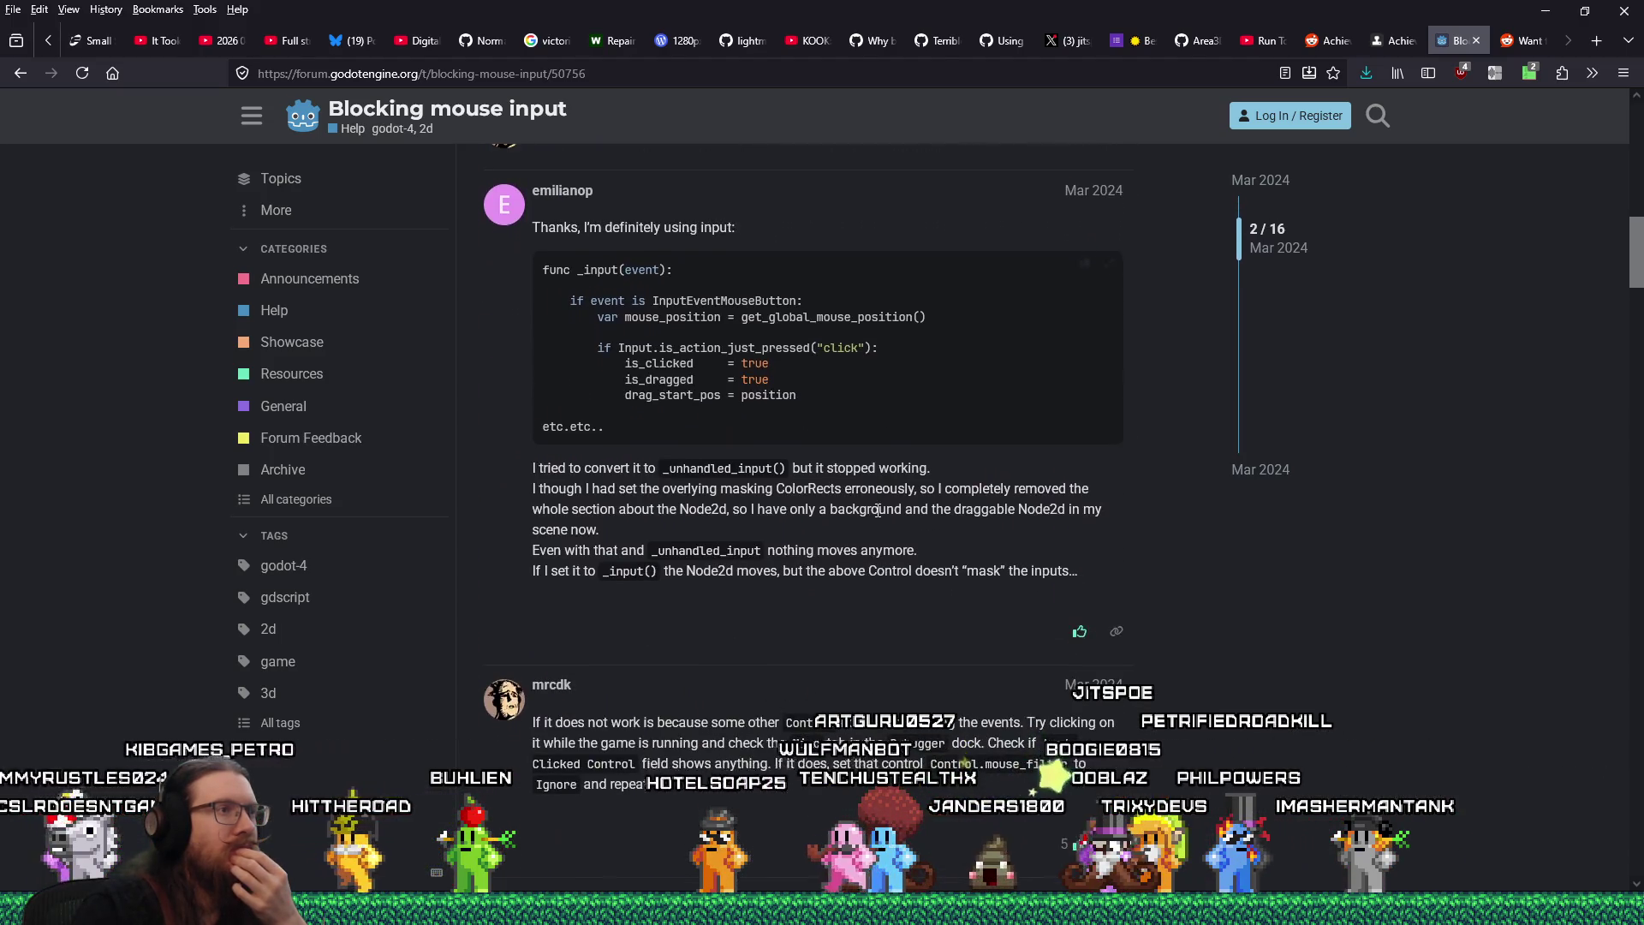
pyautogui.scroll(-15, 878, 510)
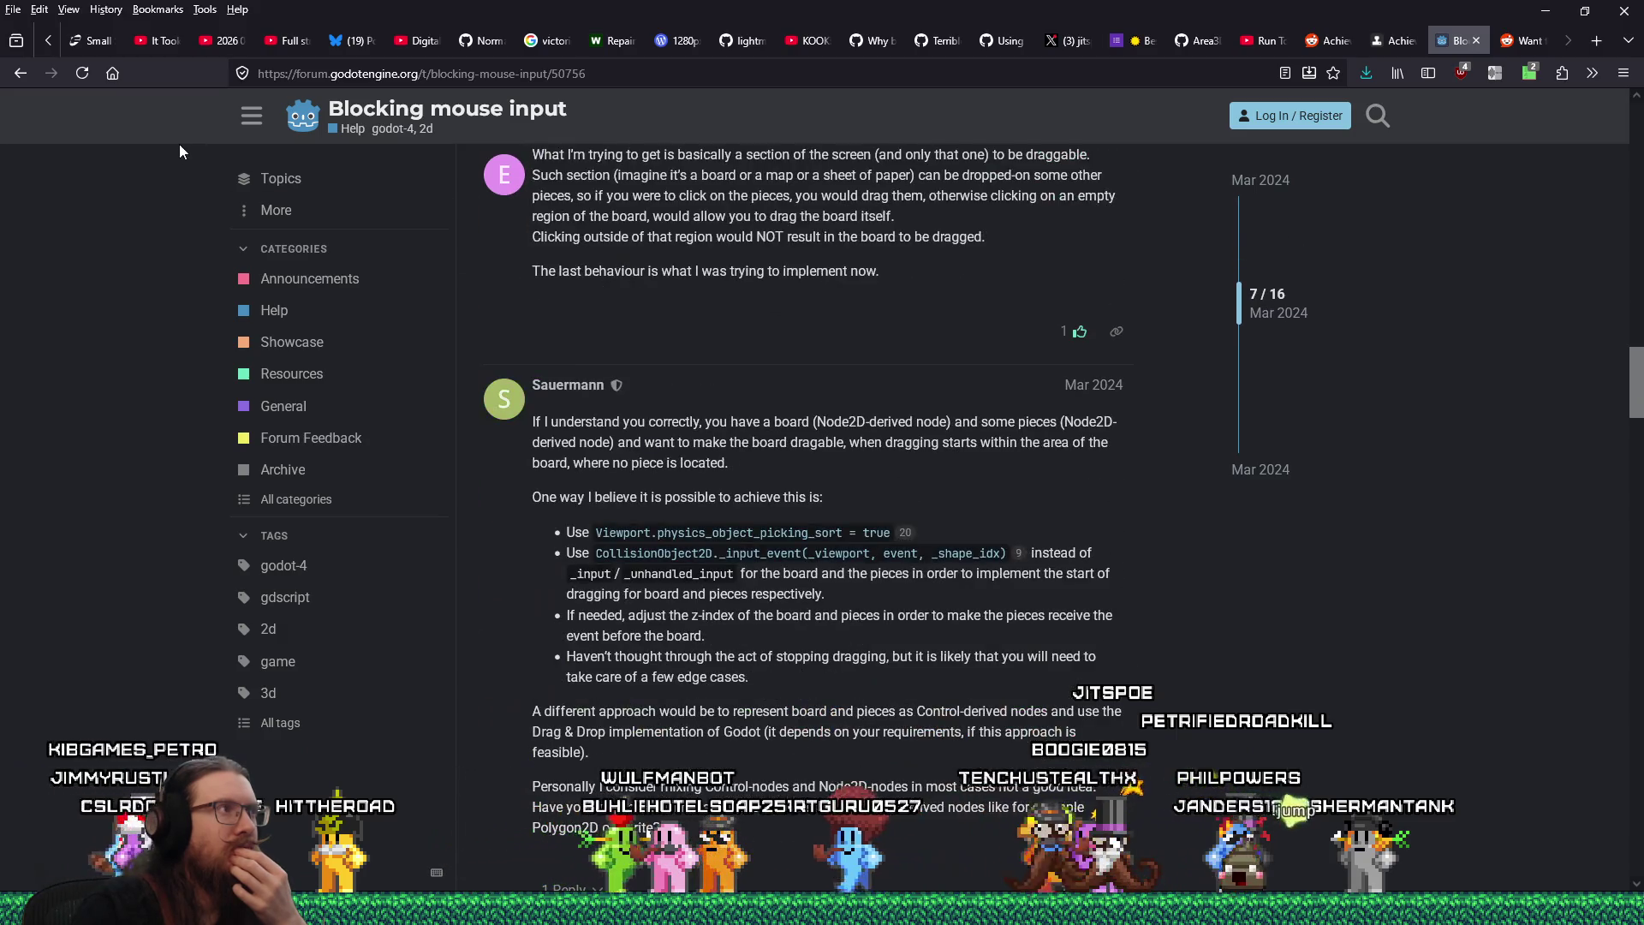
pyautogui.click(20, 73)
pyautogui.click(452, 565)
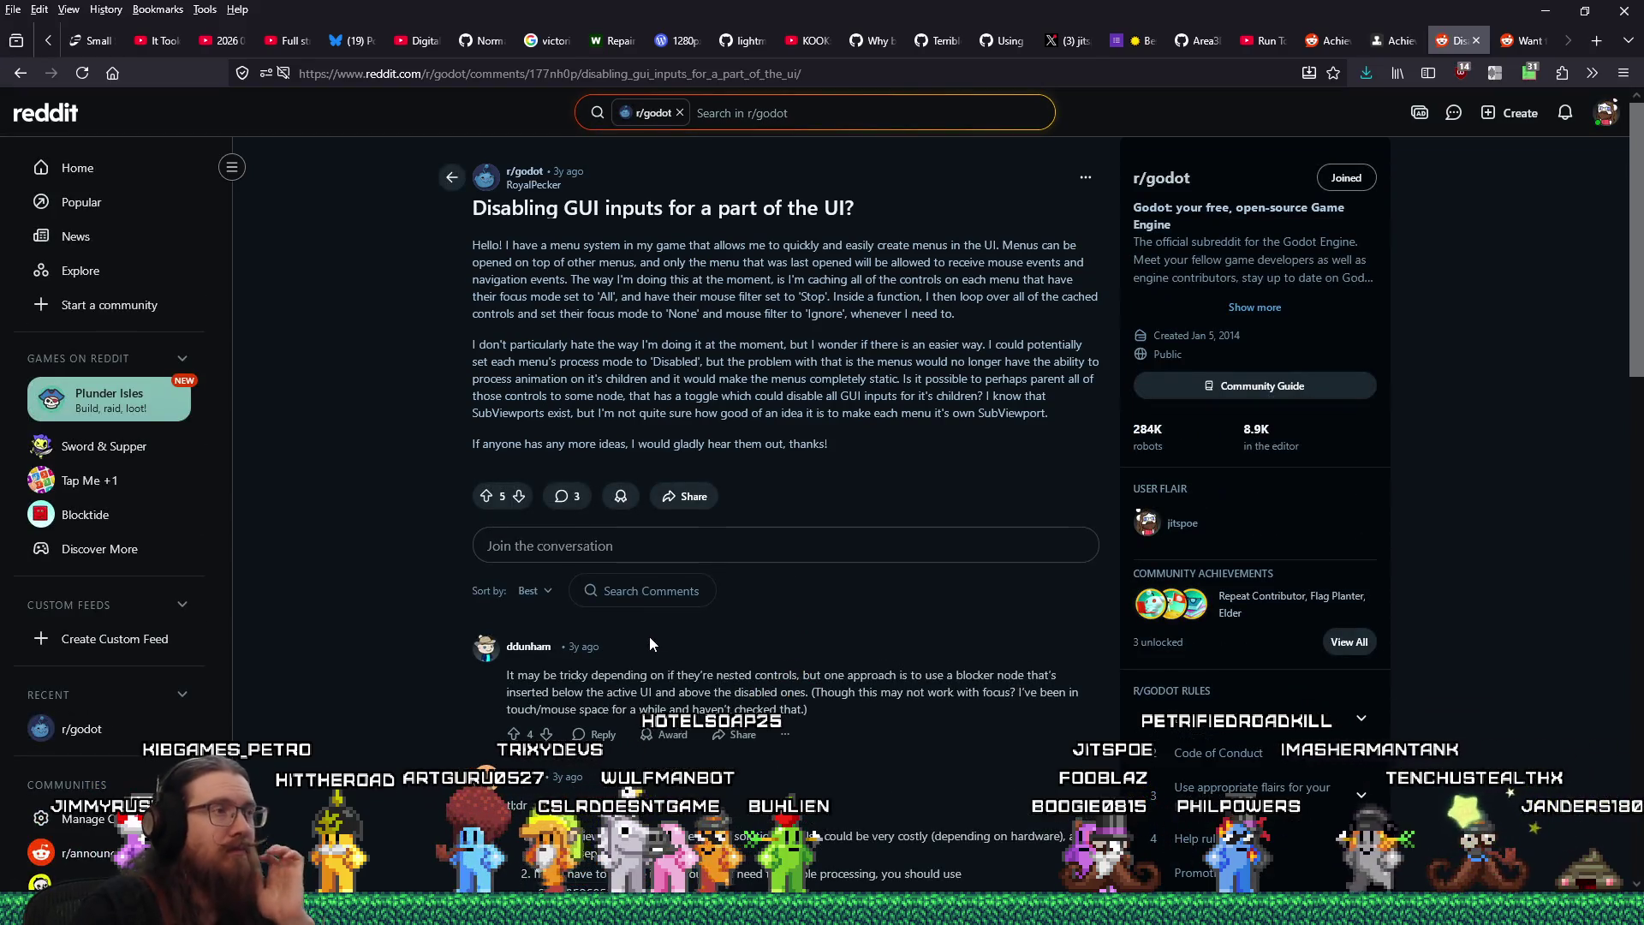
# Read the replies in 'Disabling GUI inputs for a part of the UI?', then switch to Godot
pyautogui.scroll(-3, 649, 638)
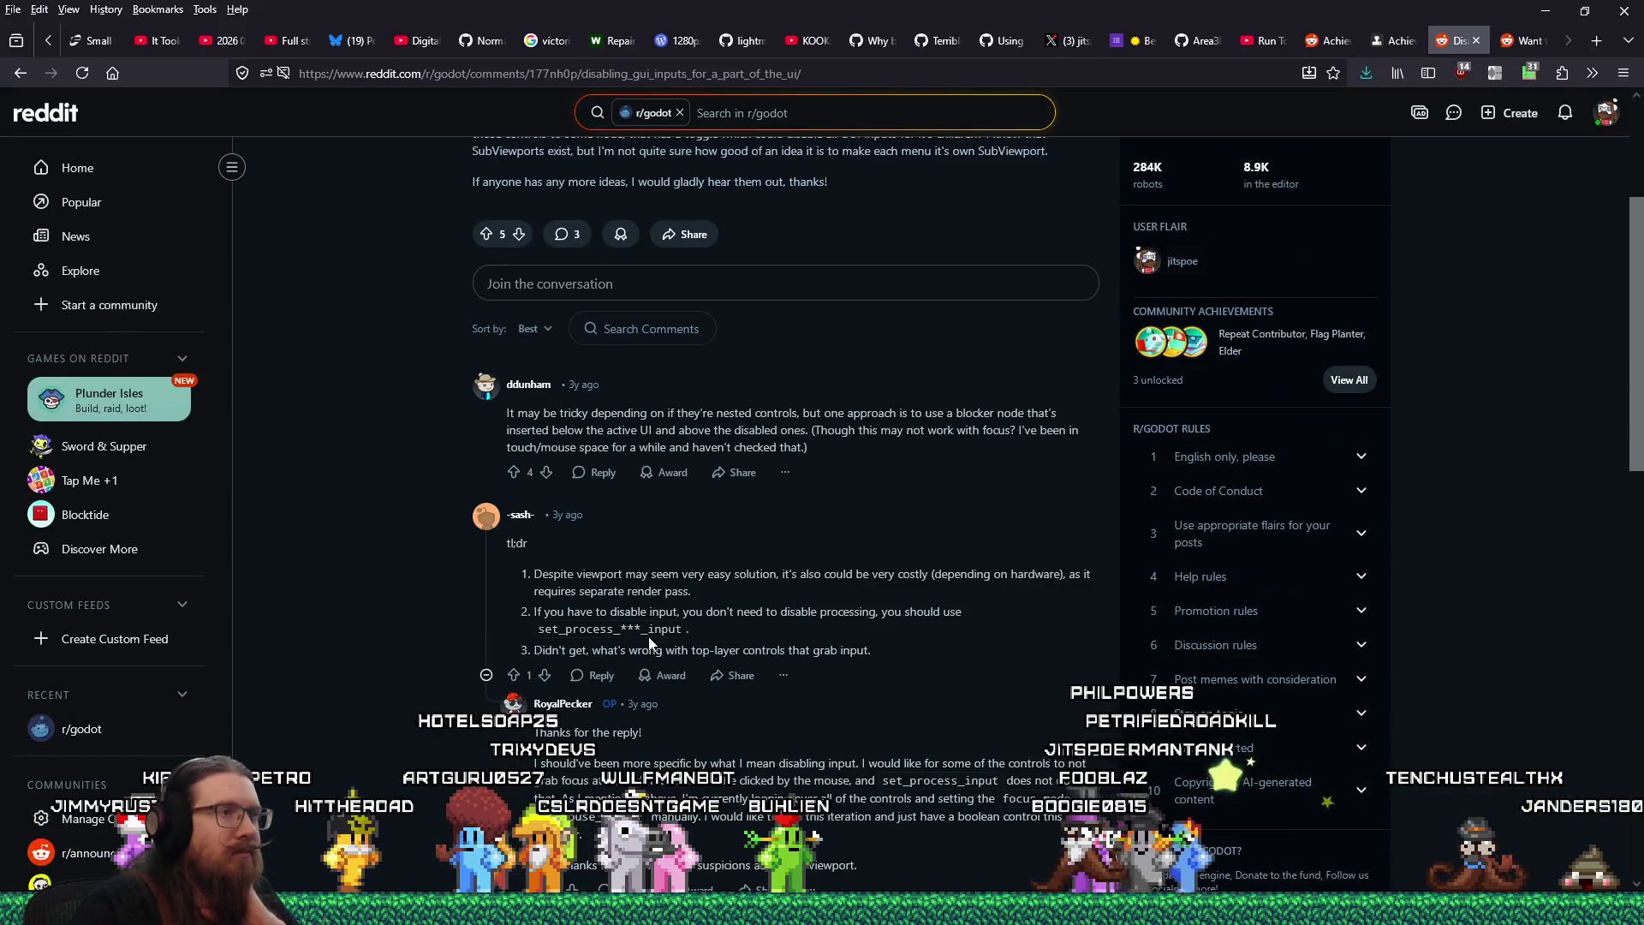
pyautogui.scroll(-2, 649, 644)
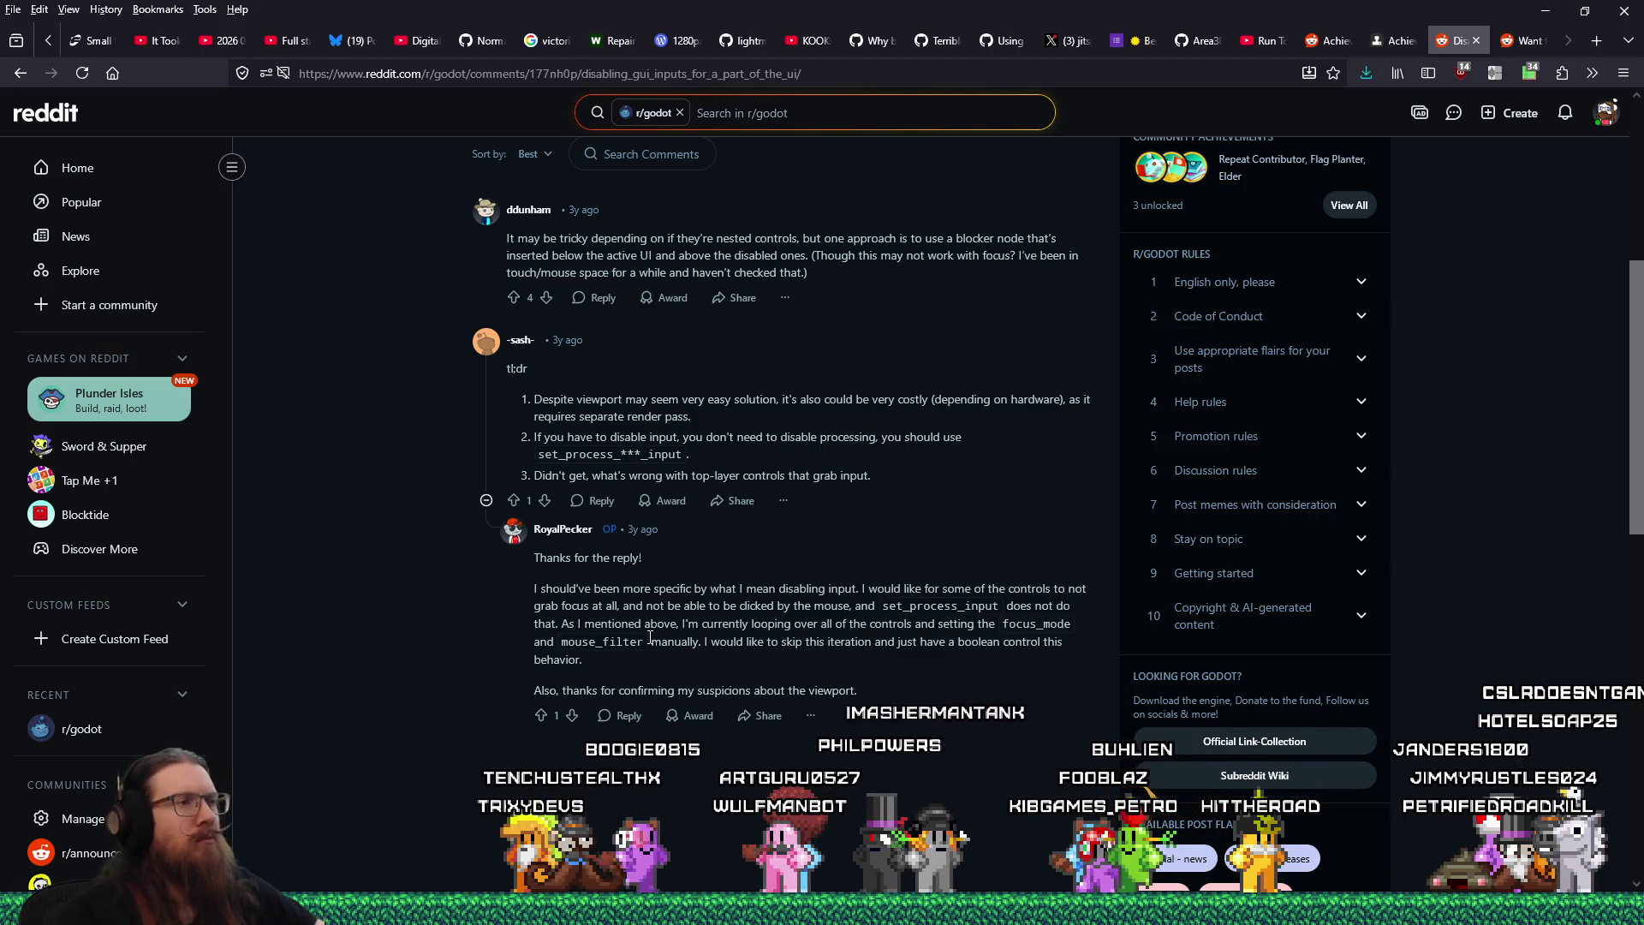
pyautogui.hotkey('alt', 'Tab')
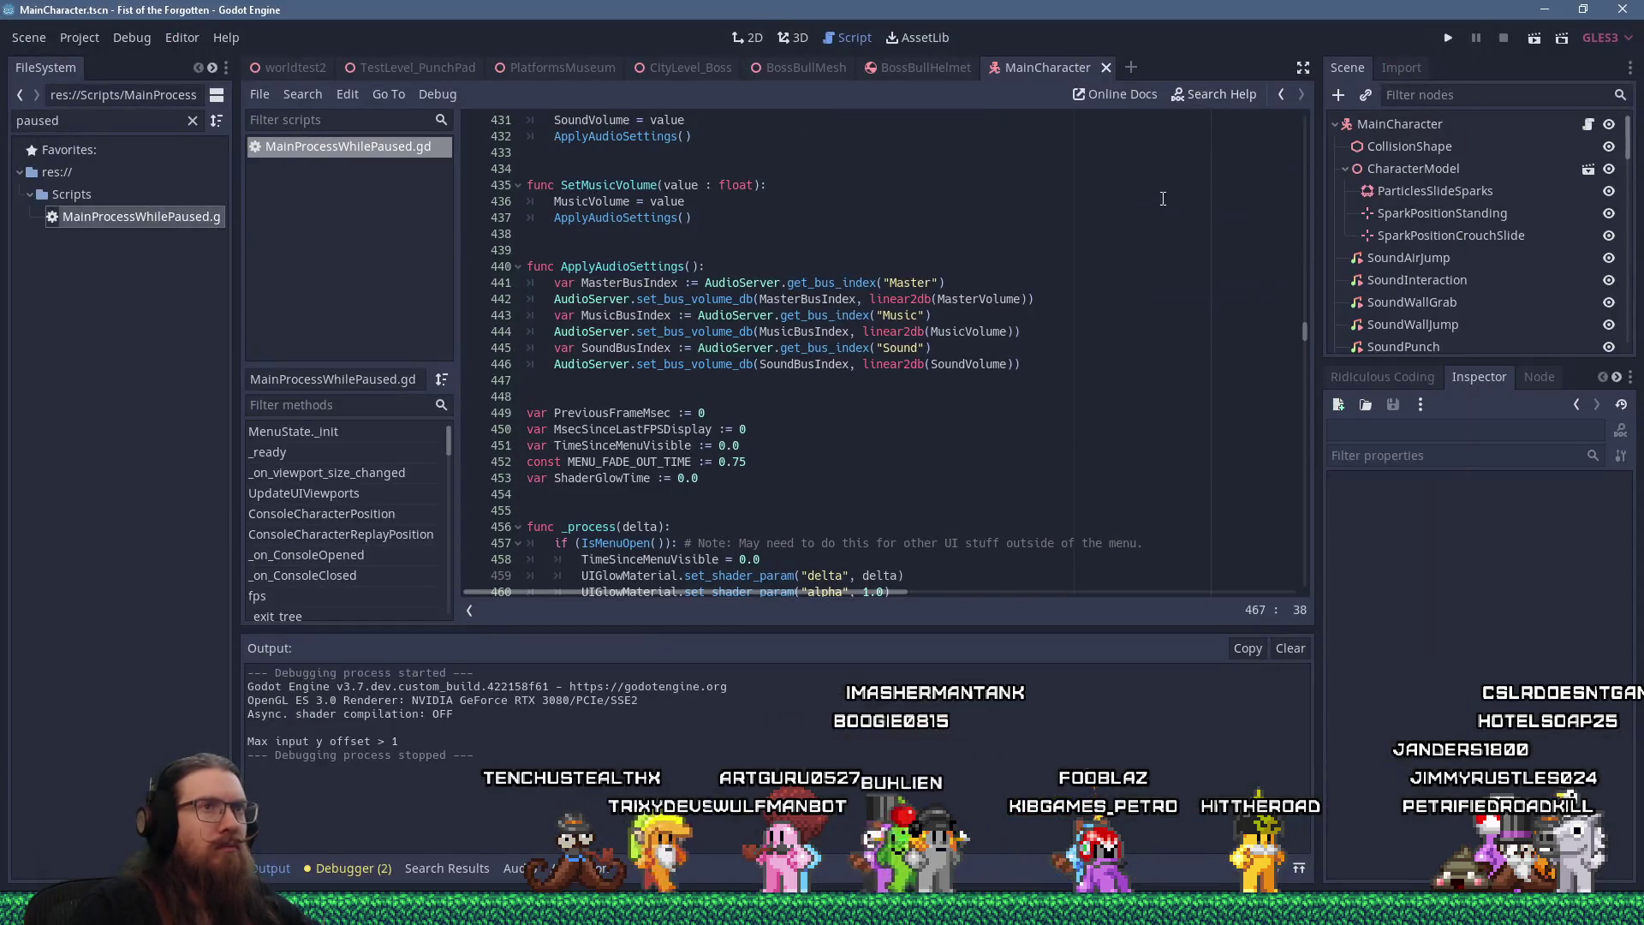
# Look up set_process_unhandled_input in the Node docs via Search Help, close them, and return to Firefox
pyautogui.click(1215, 94)
pyautogui.write('set_pro')
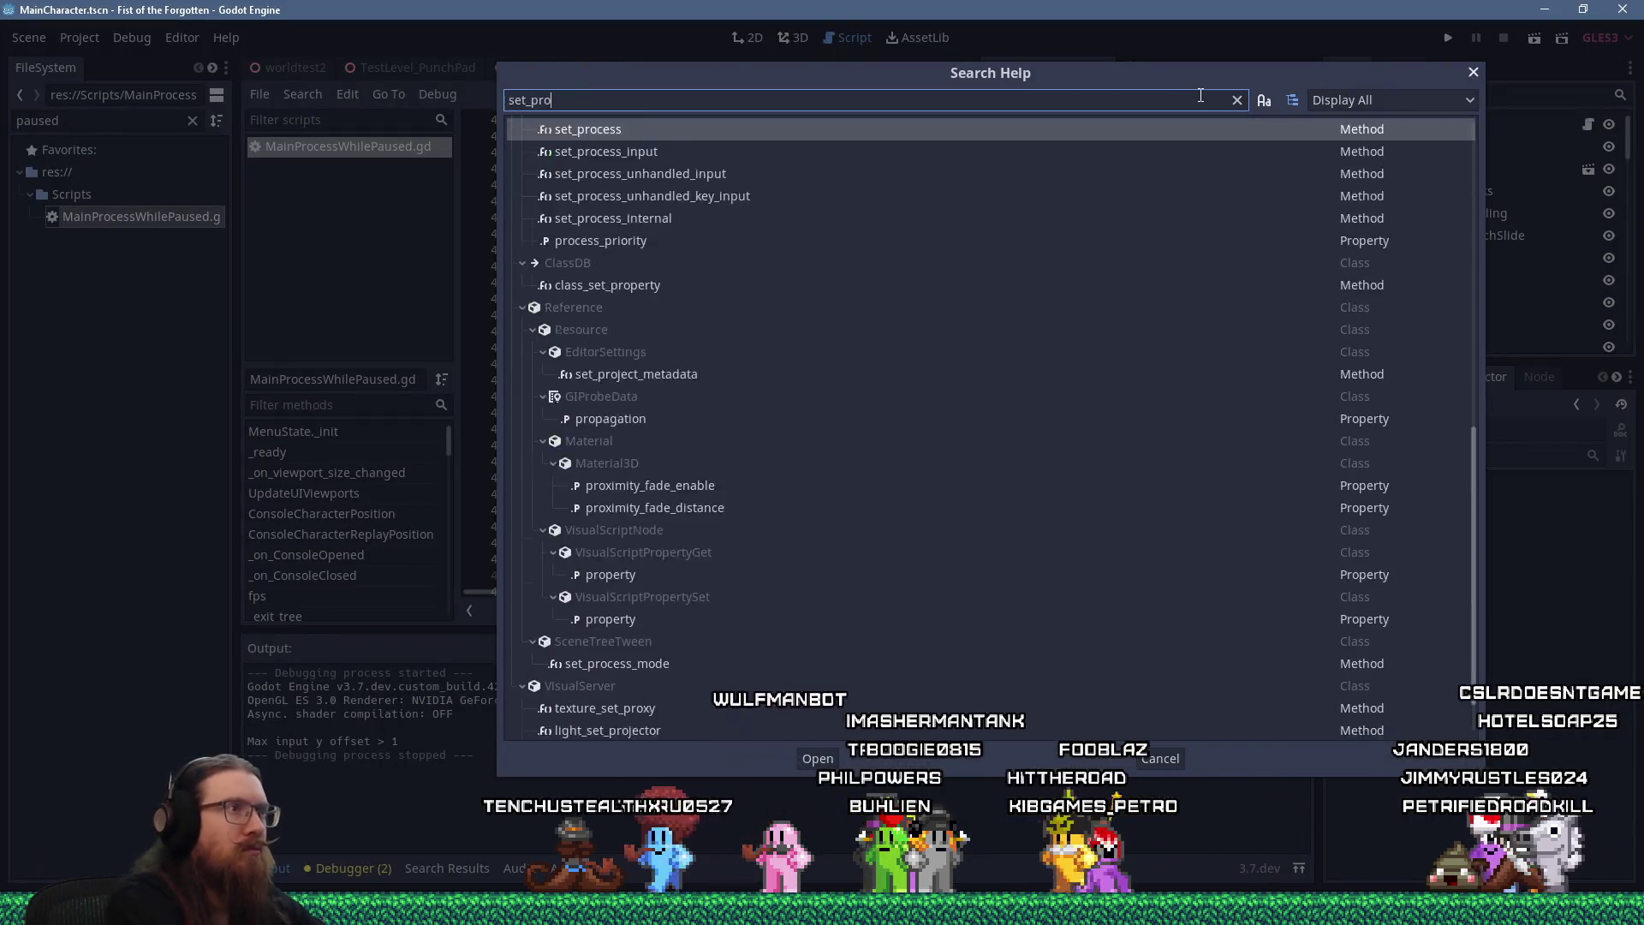
pyautogui.write('cess')
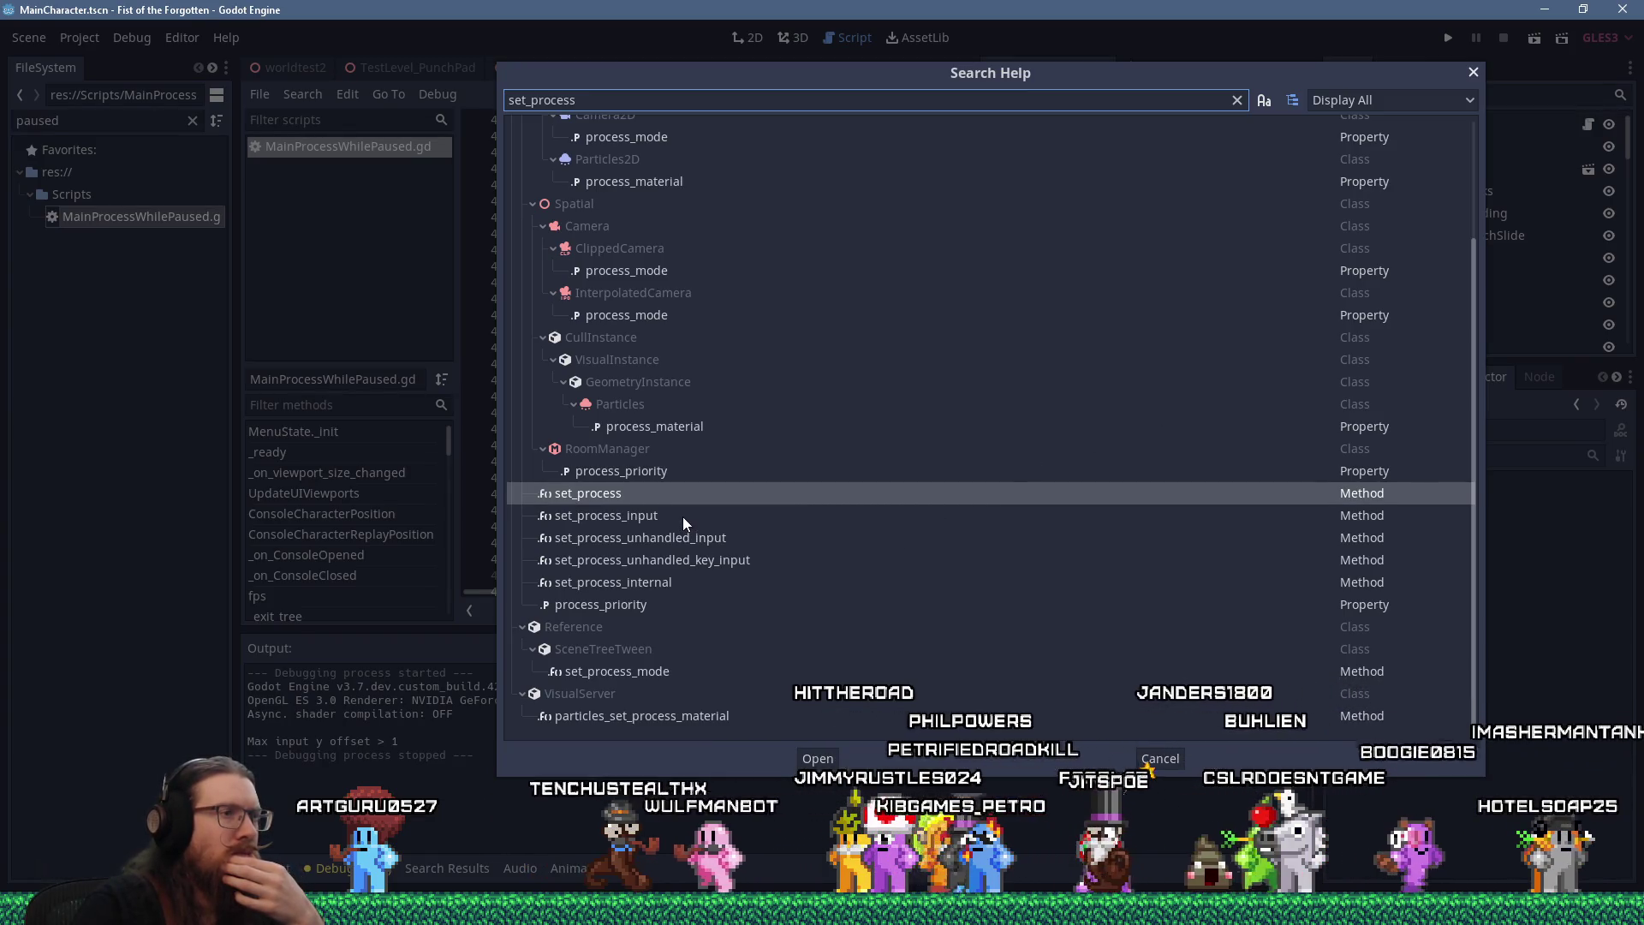
pyautogui.click(690, 539)
pyautogui.click(702, 567)
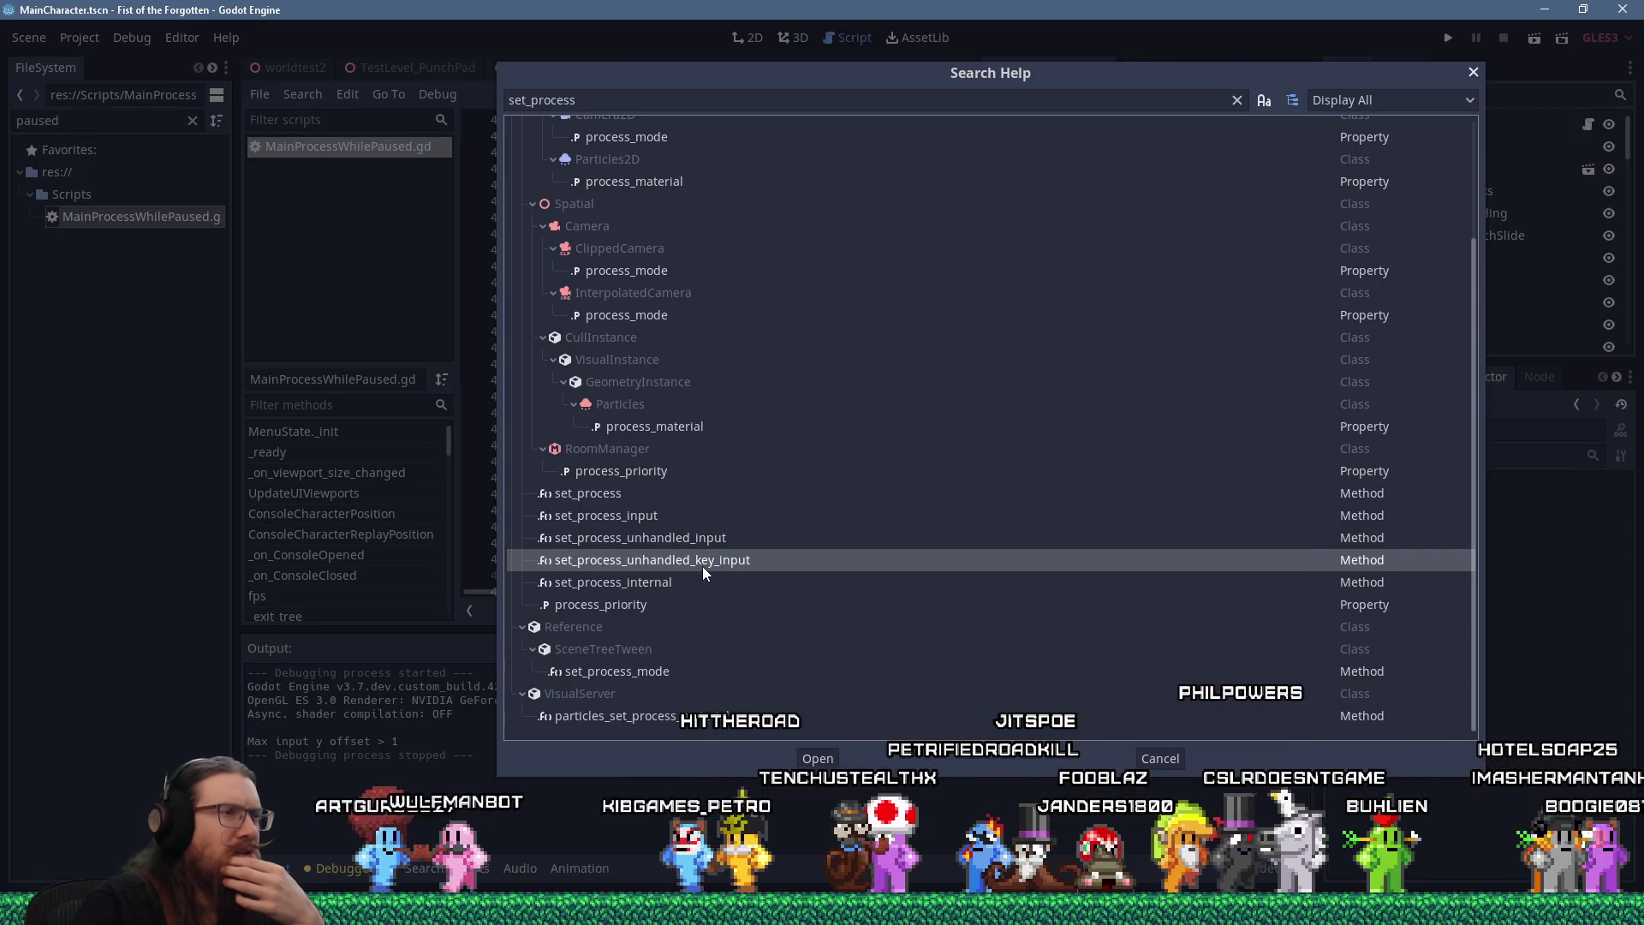
pyautogui.click(703, 538)
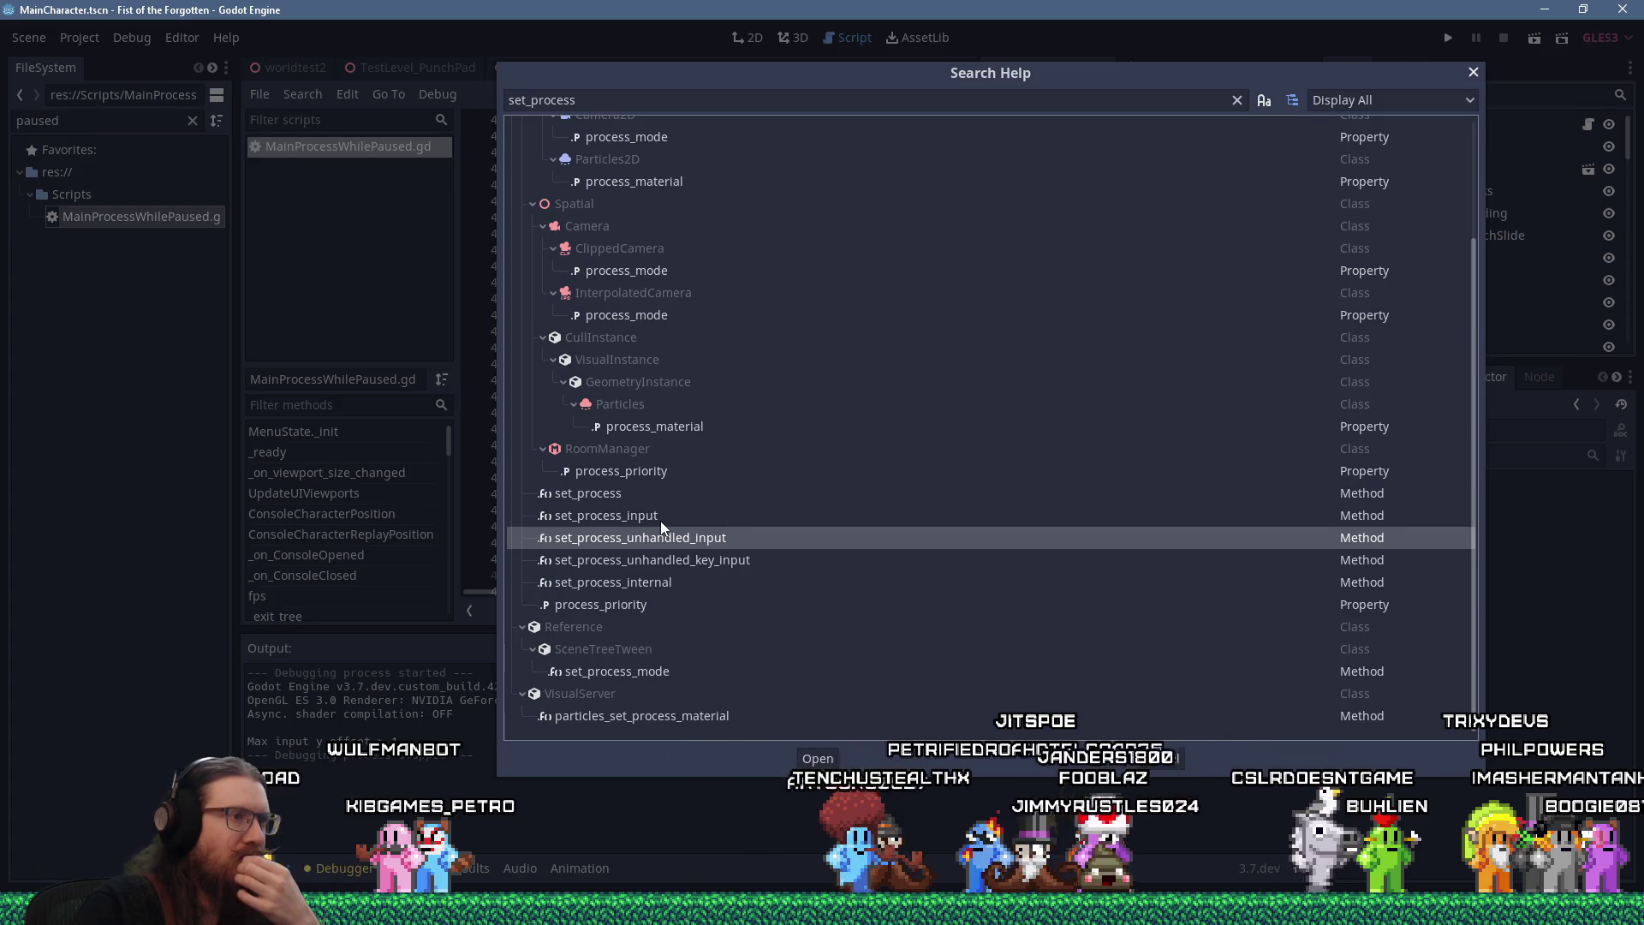
pyautogui.doubleClick(661, 517)
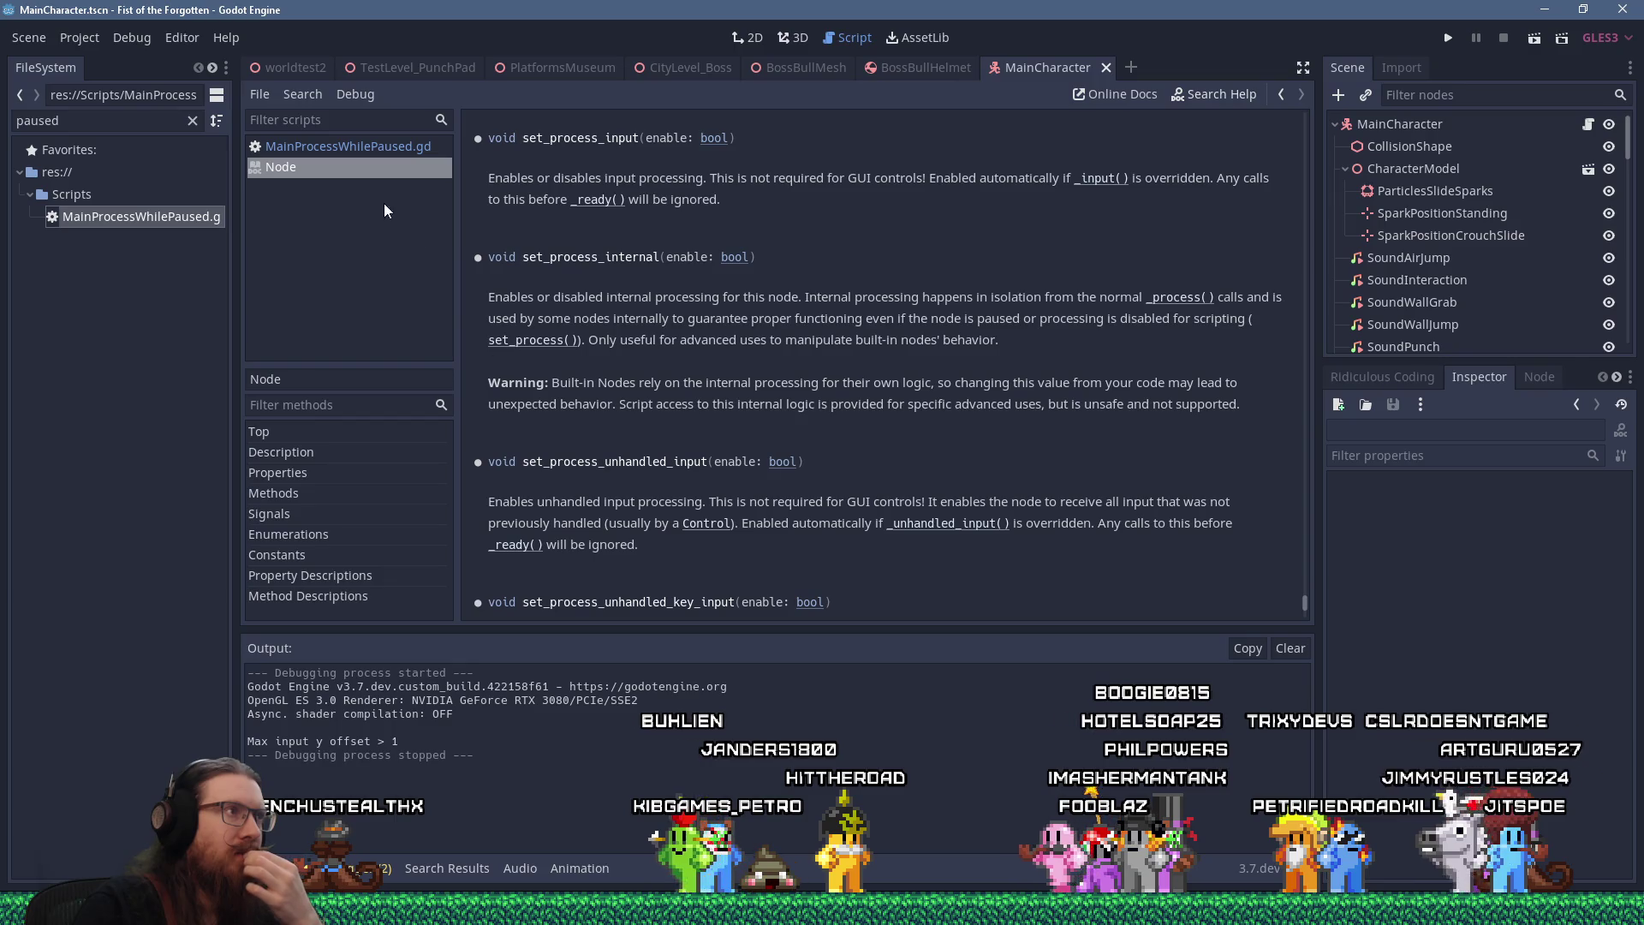
pyautogui.middleClick(373, 166)
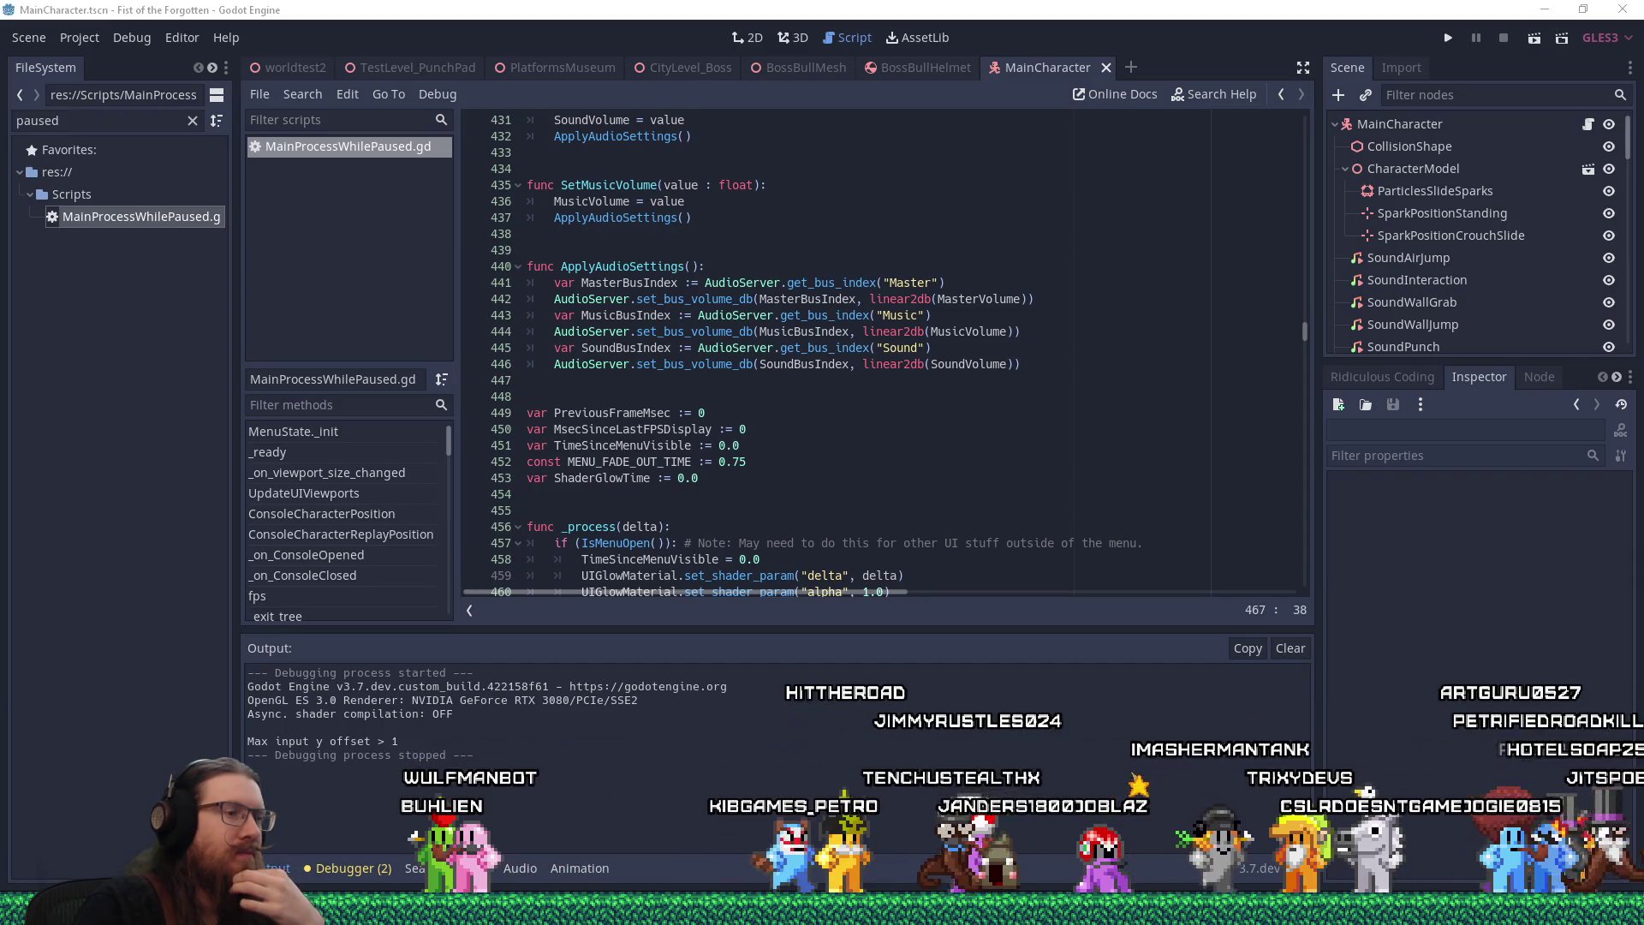
pyautogui.click(1539, 808)
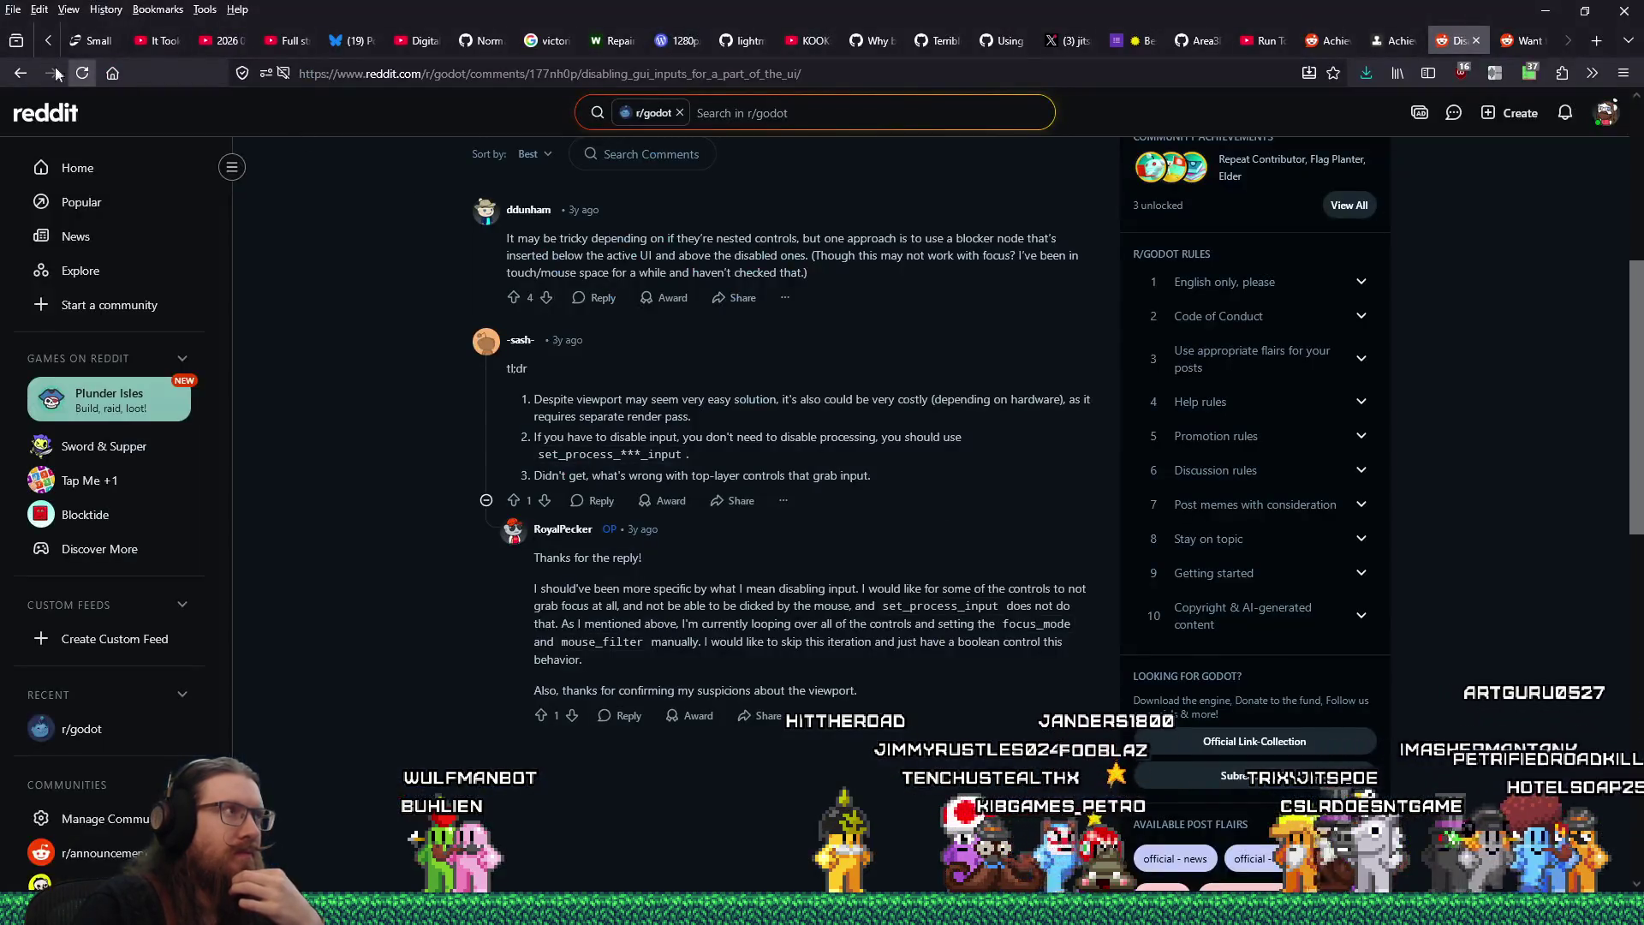
# Go back to the results and open GitHub issue #10170 on a mouse-disabling mouse mode
pyautogui.click(14, 76)
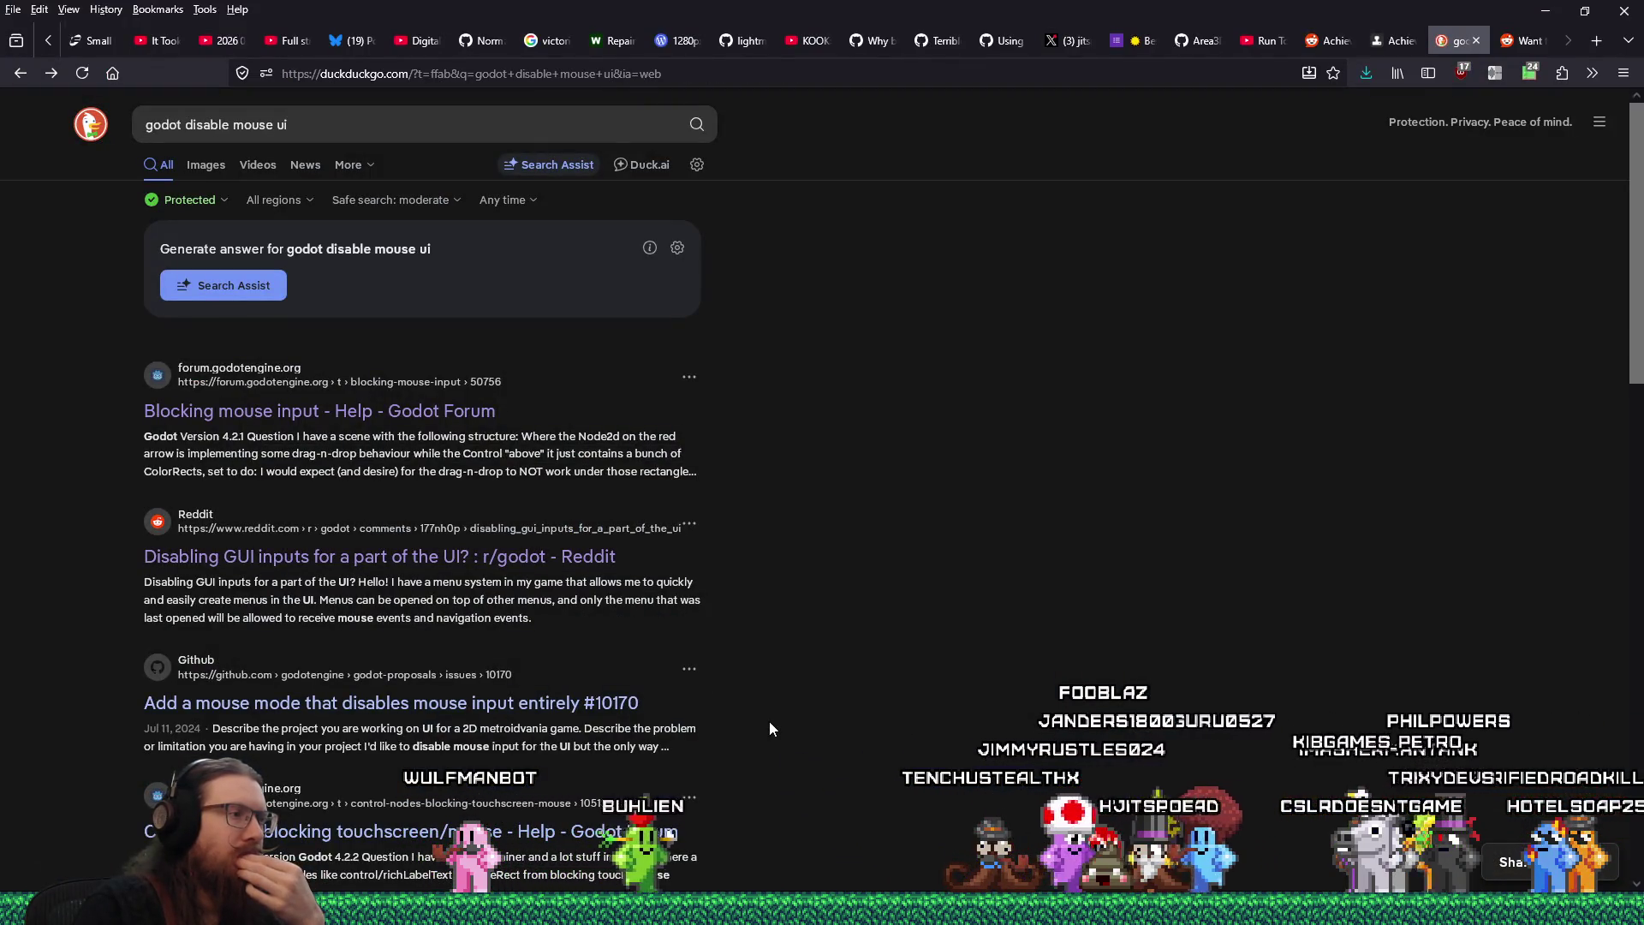
pyautogui.click(612, 710)
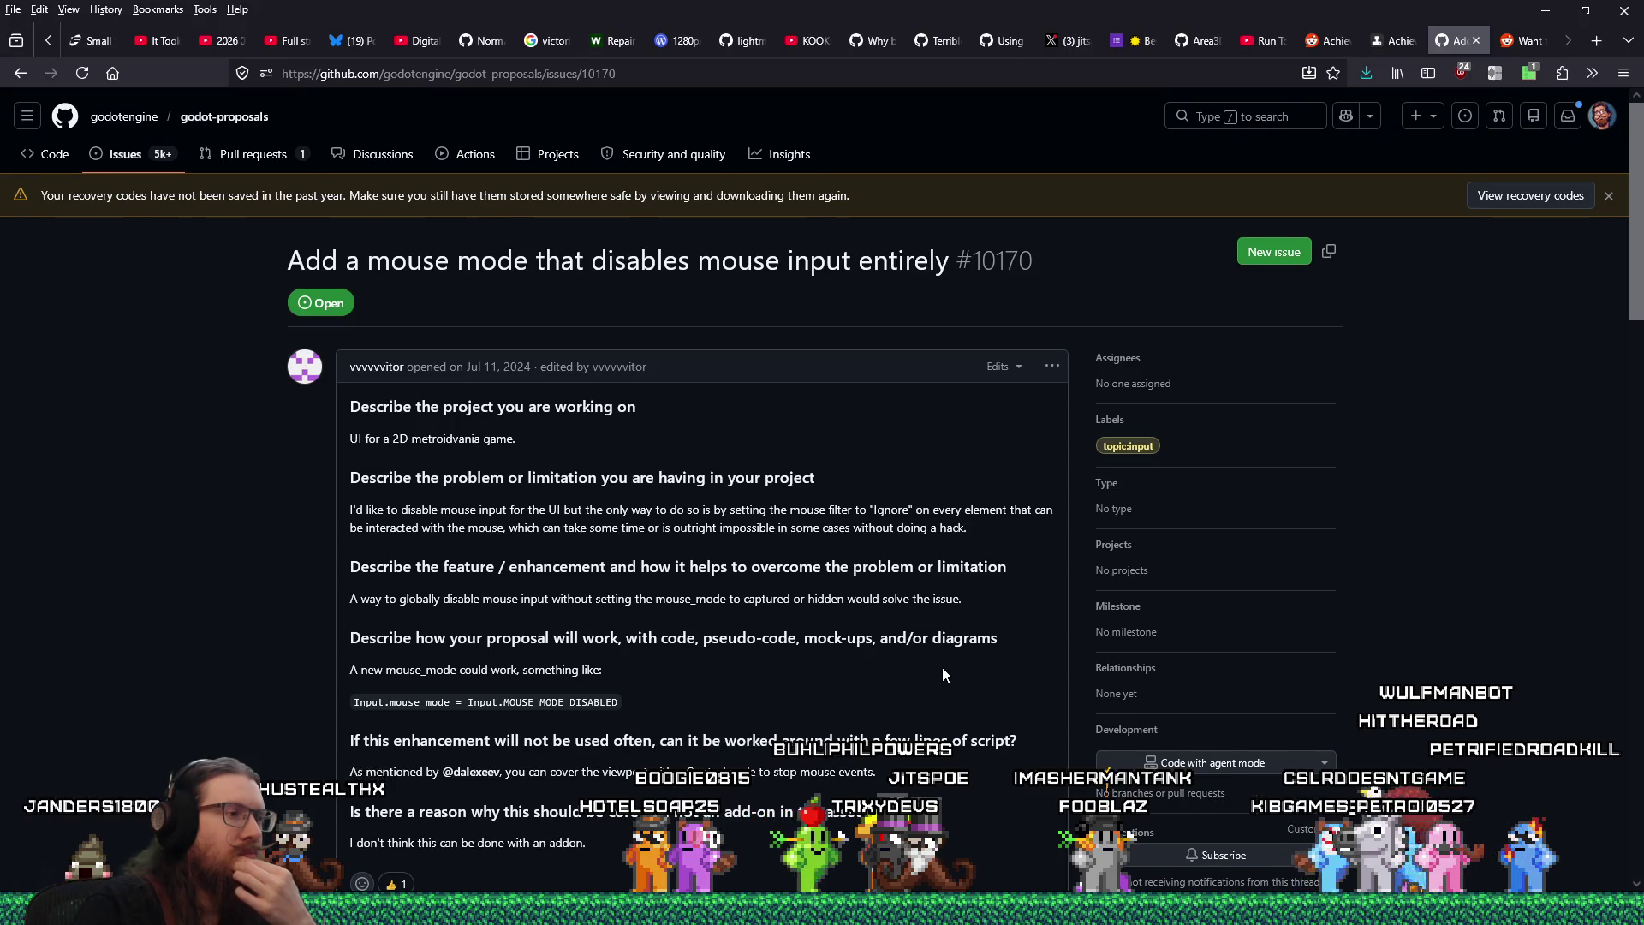
# Read through the issue #10170 comments, close the tab, and minimize Firefox
pyautogui.scroll(-1, 943, 668)
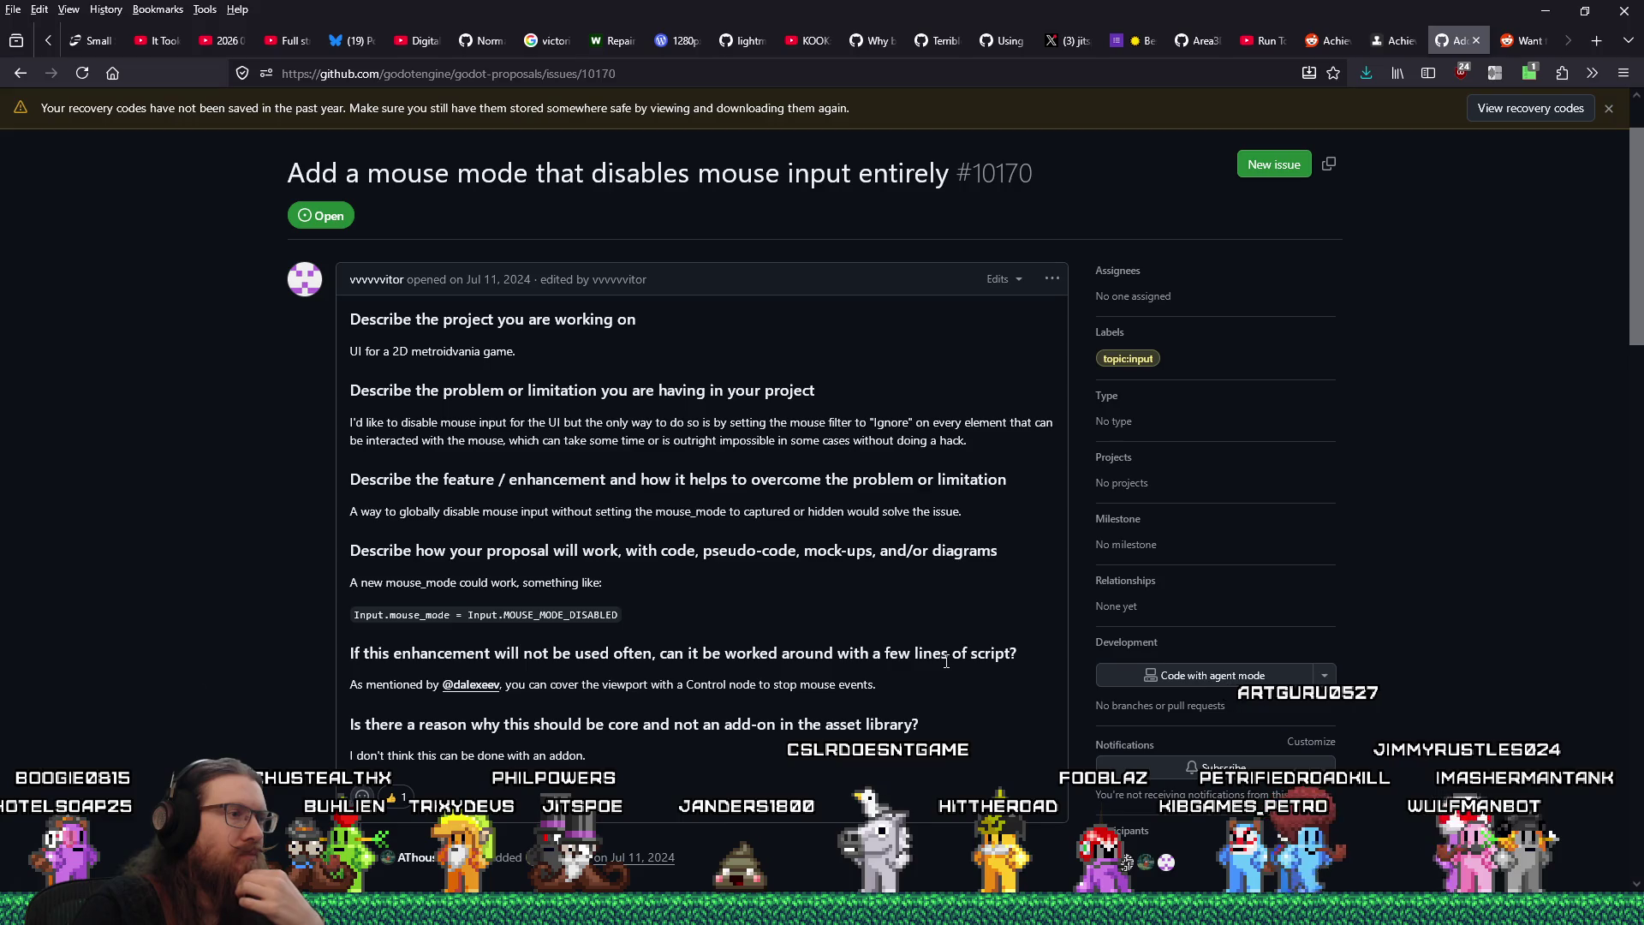
pyautogui.scroll(-5, 947, 662)
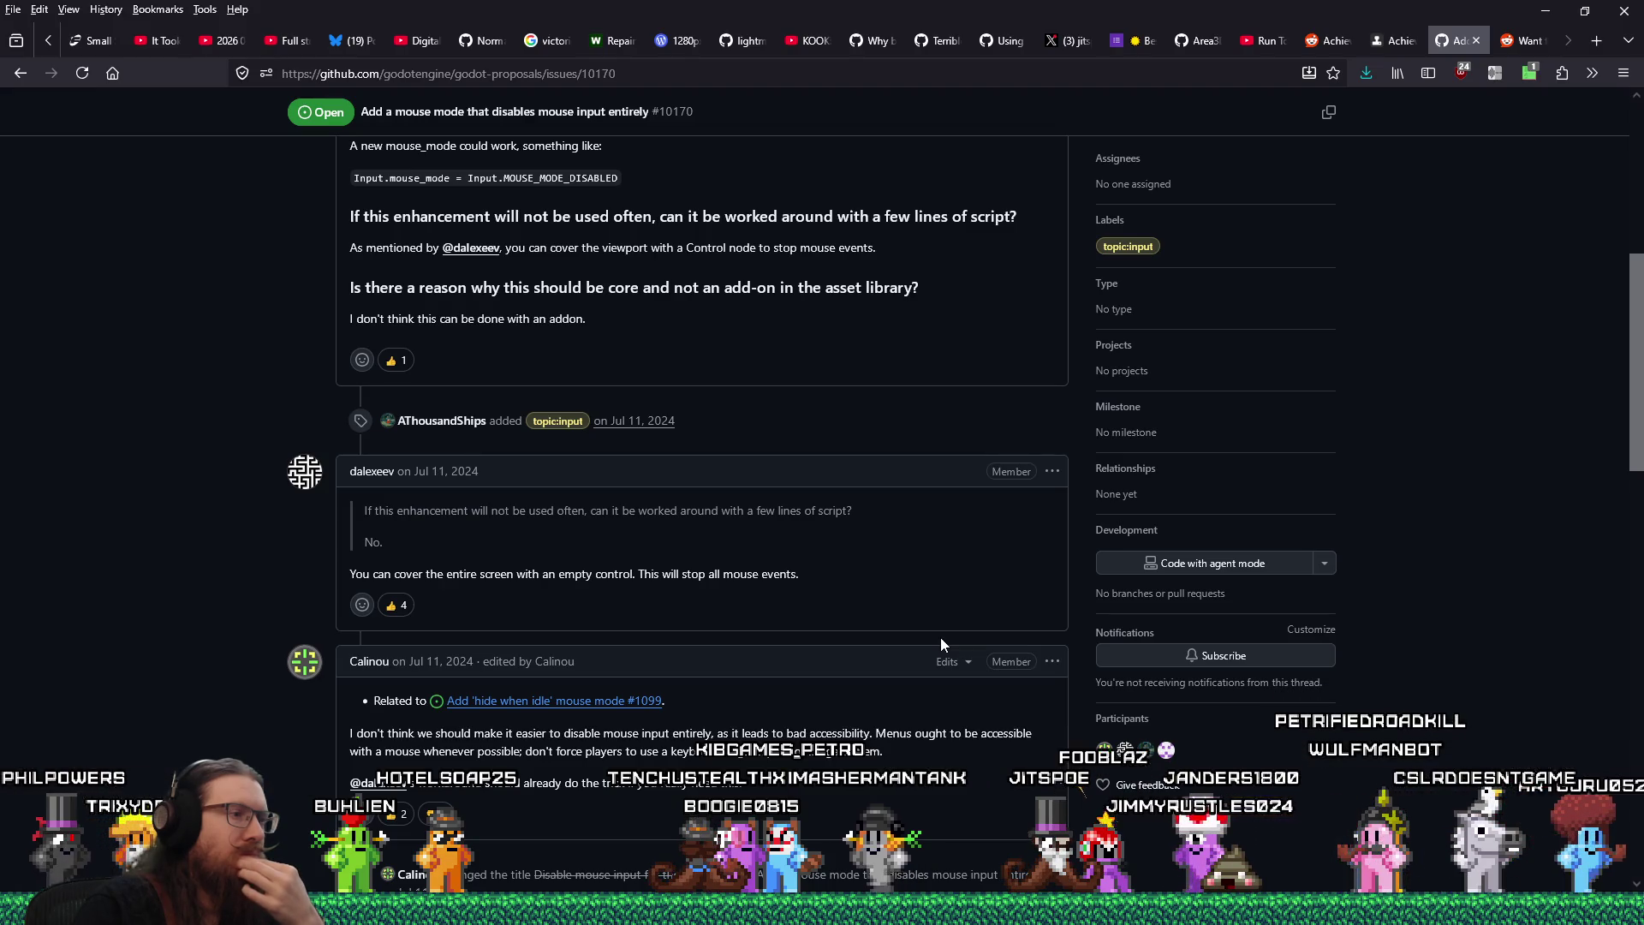
pyautogui.scroll(-1, 940, 638)
pyautogui.scroll(-5, 940, 643)
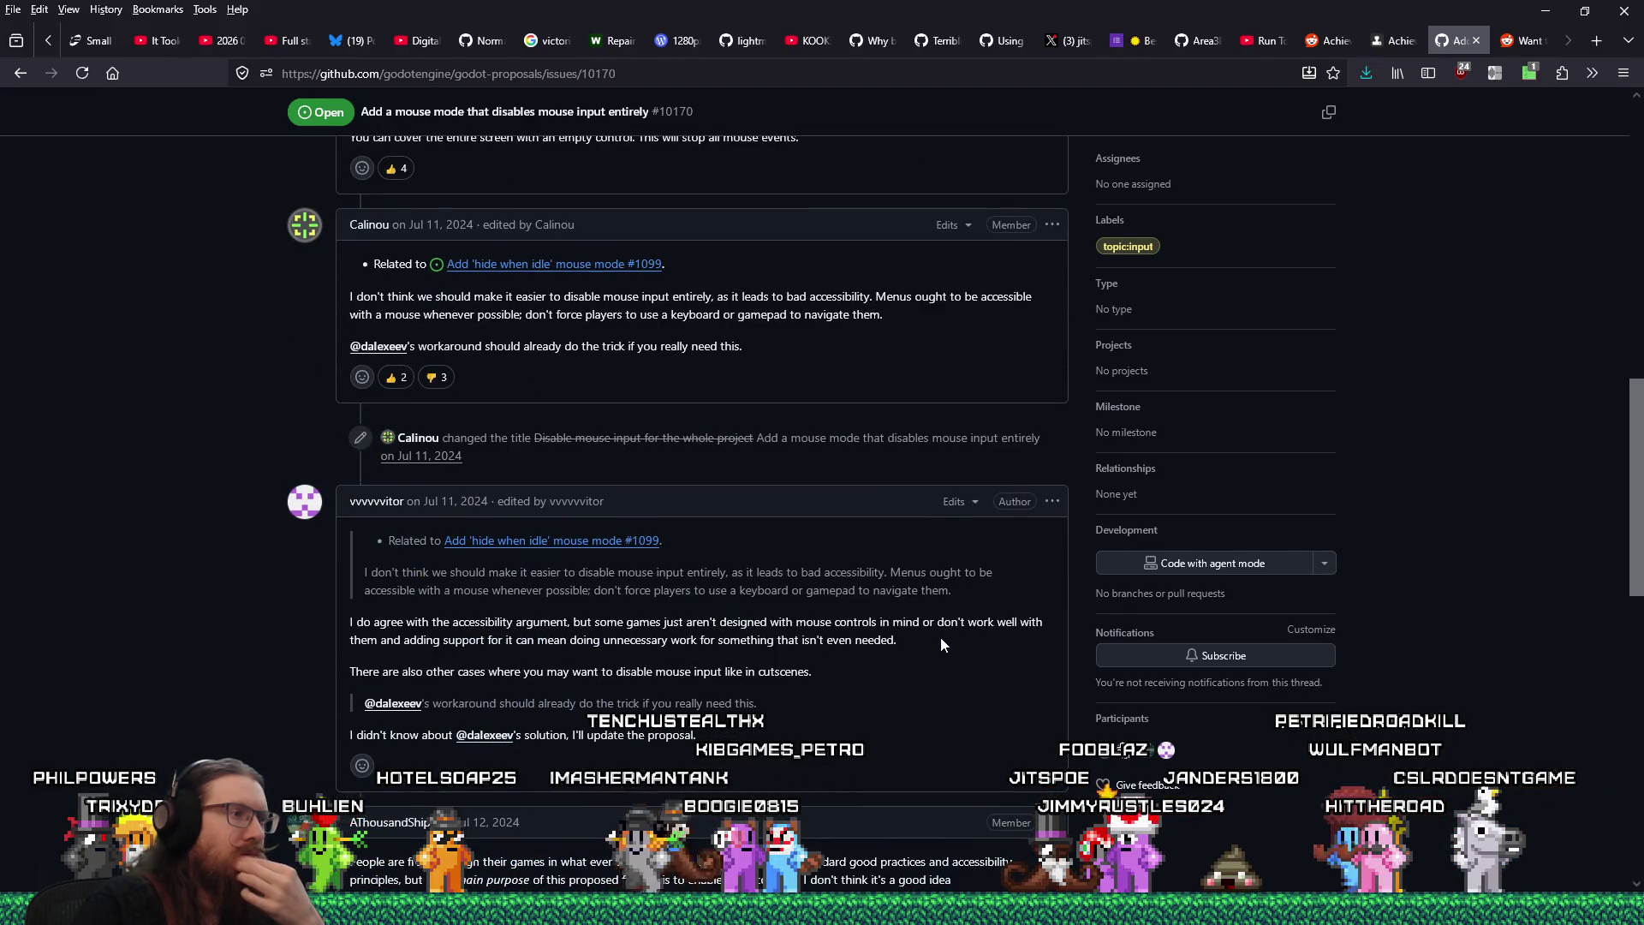
pyautogui.scroll(-8, 940, 643)
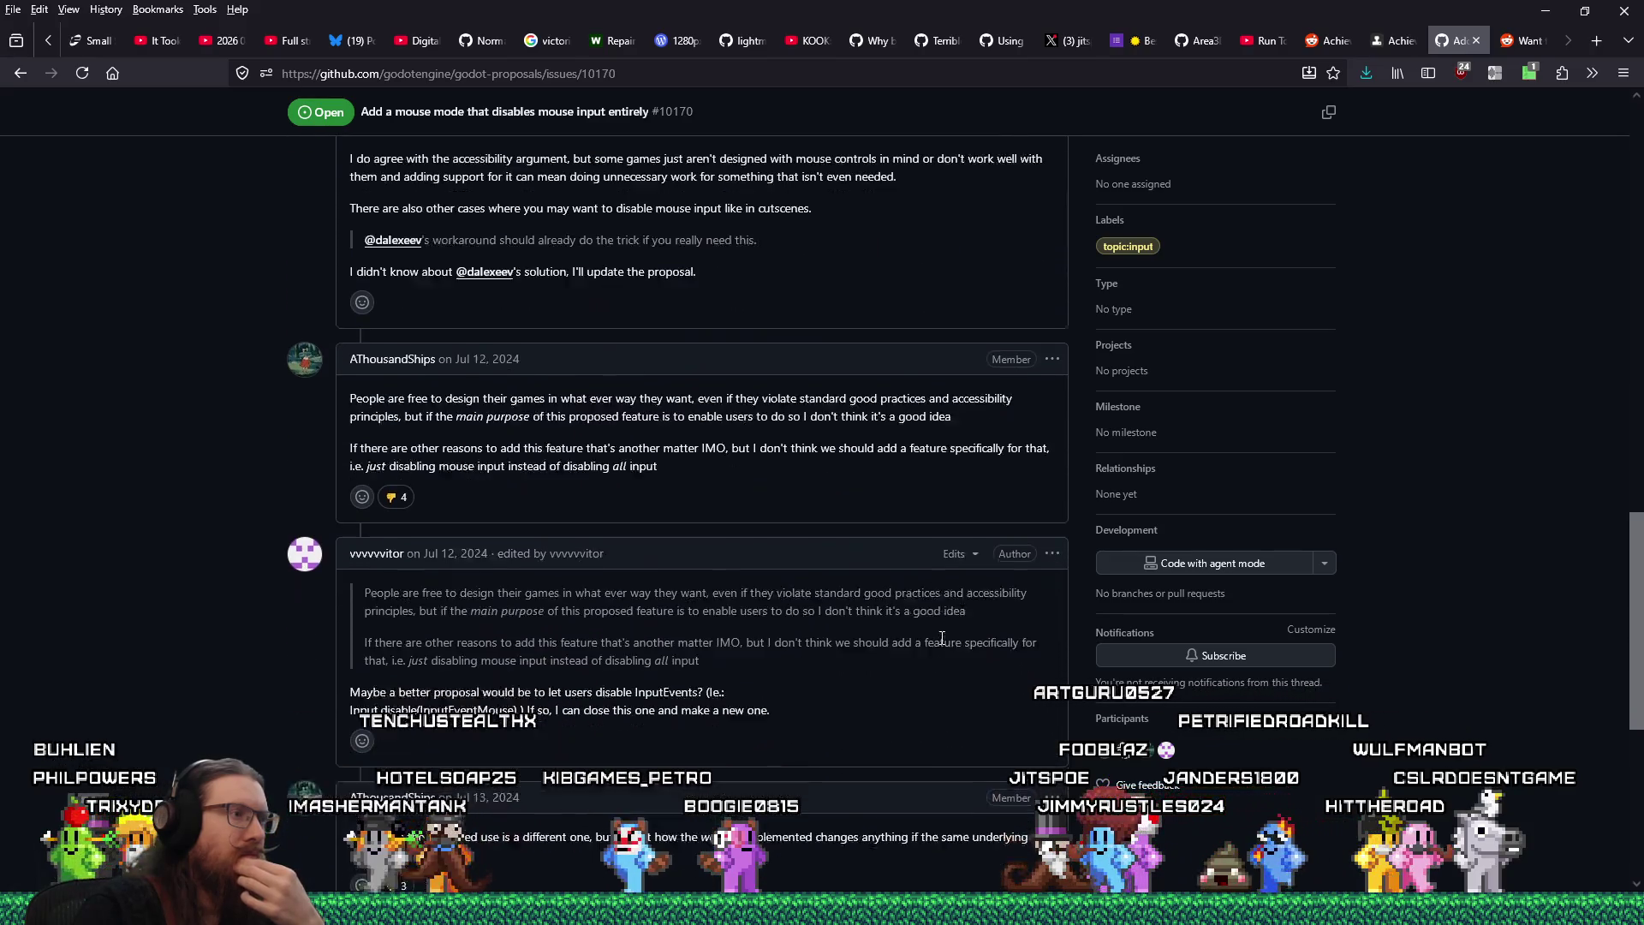
pyautogui.scroll(-2, 941, 639)
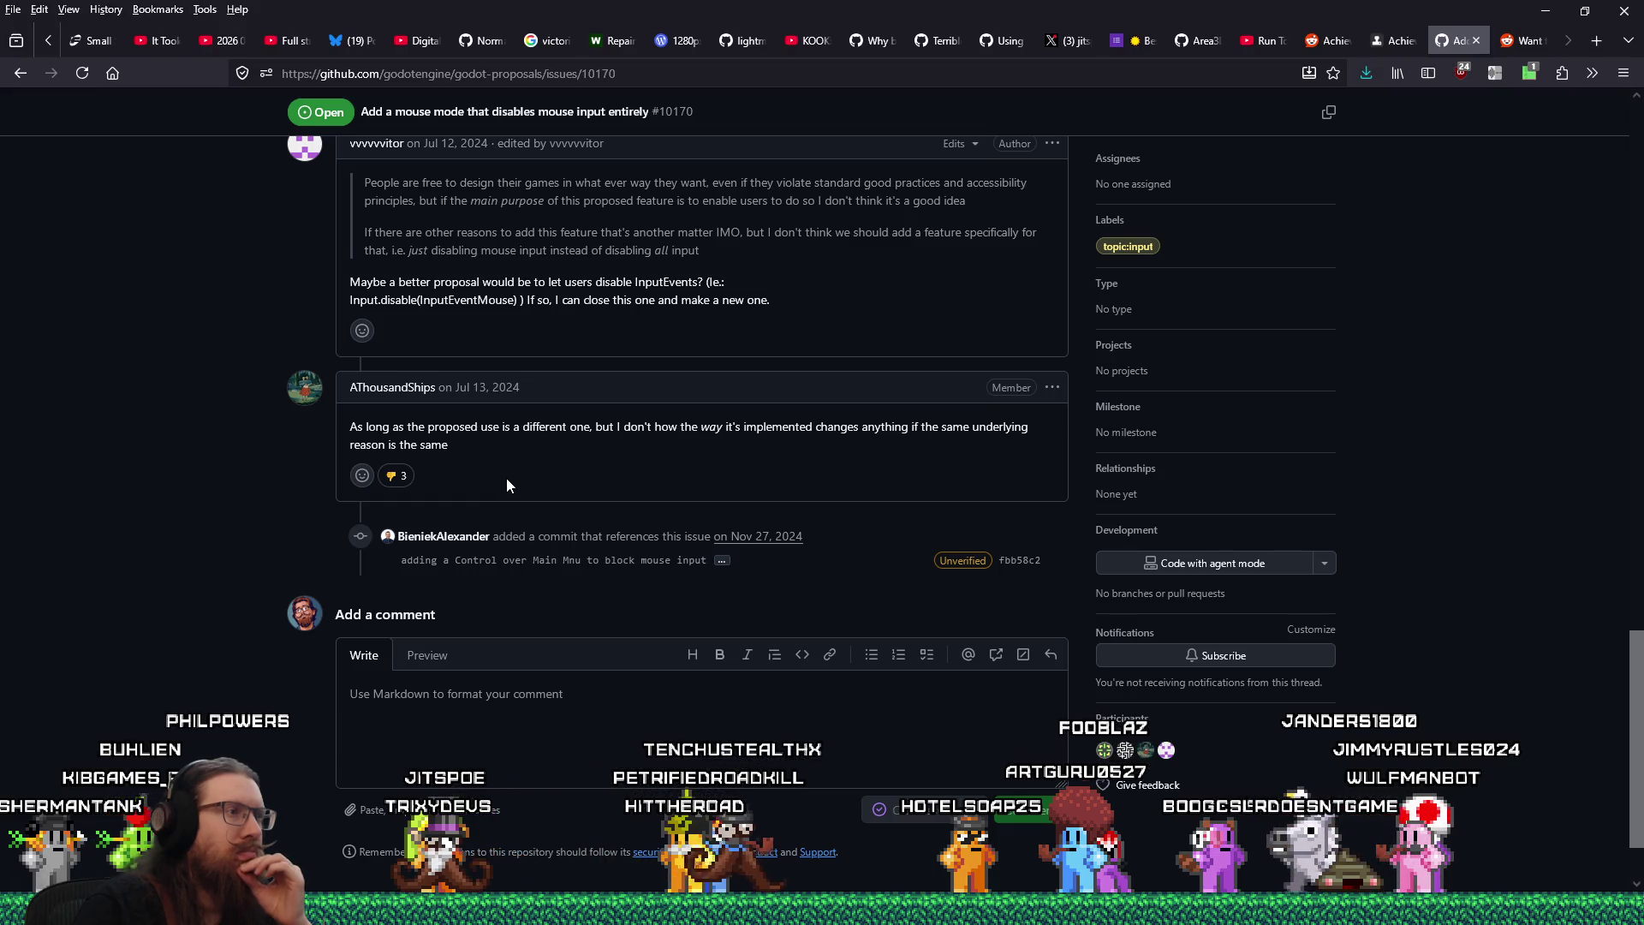
pyautogui.scroll(-1, 507, 480)
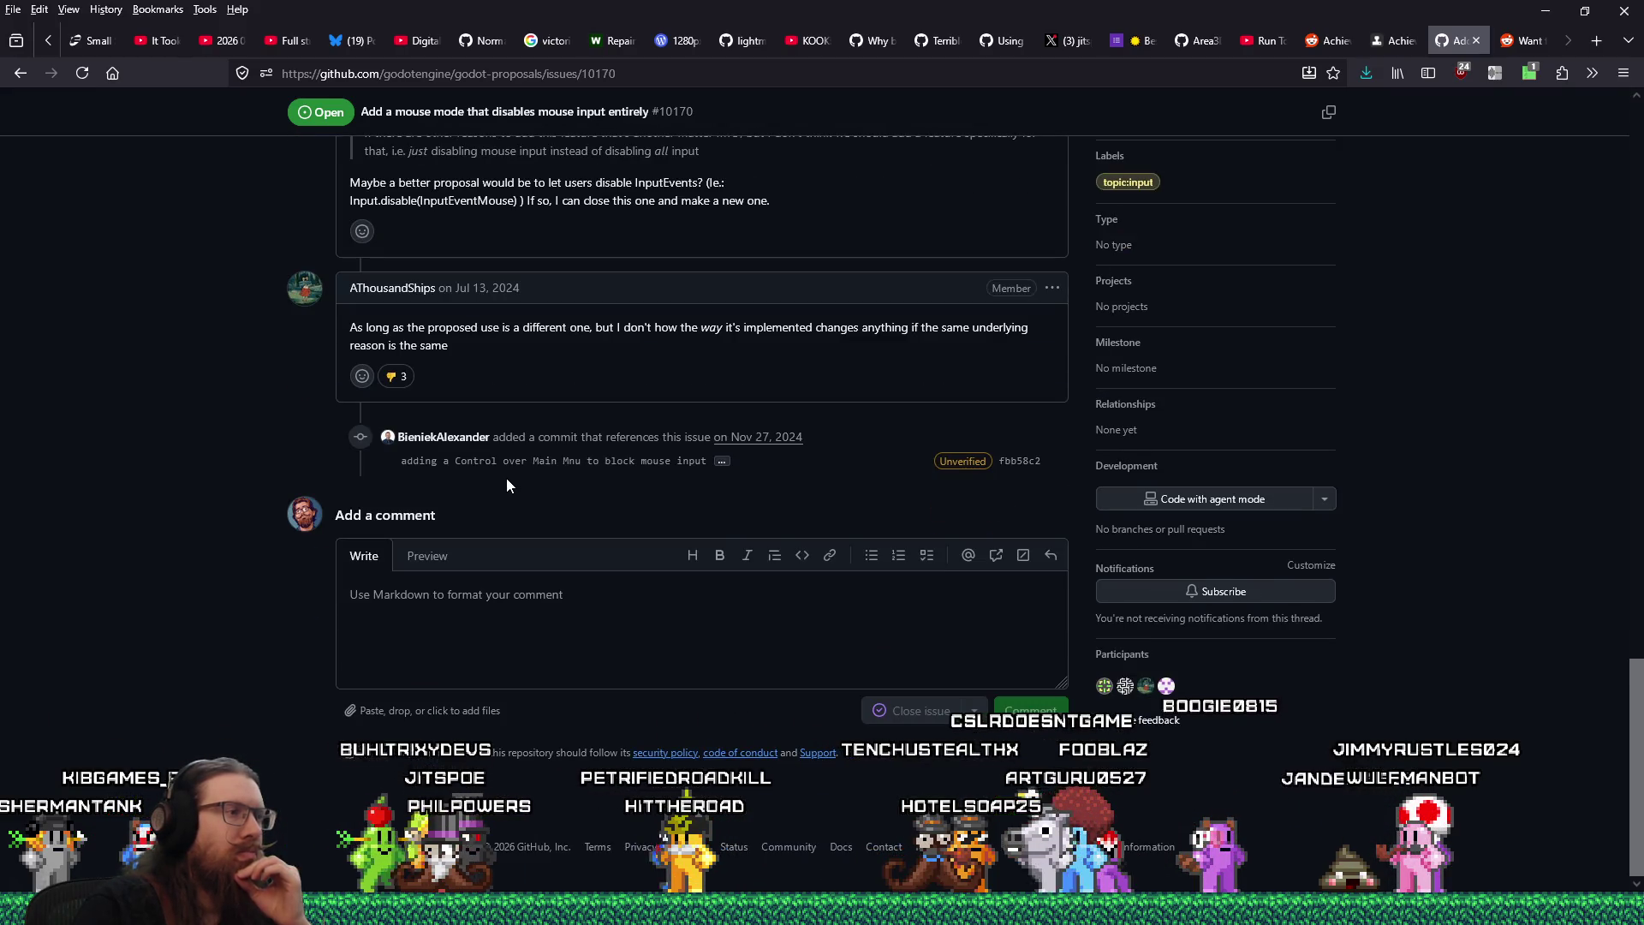
pyautogui.click(1475, 41)
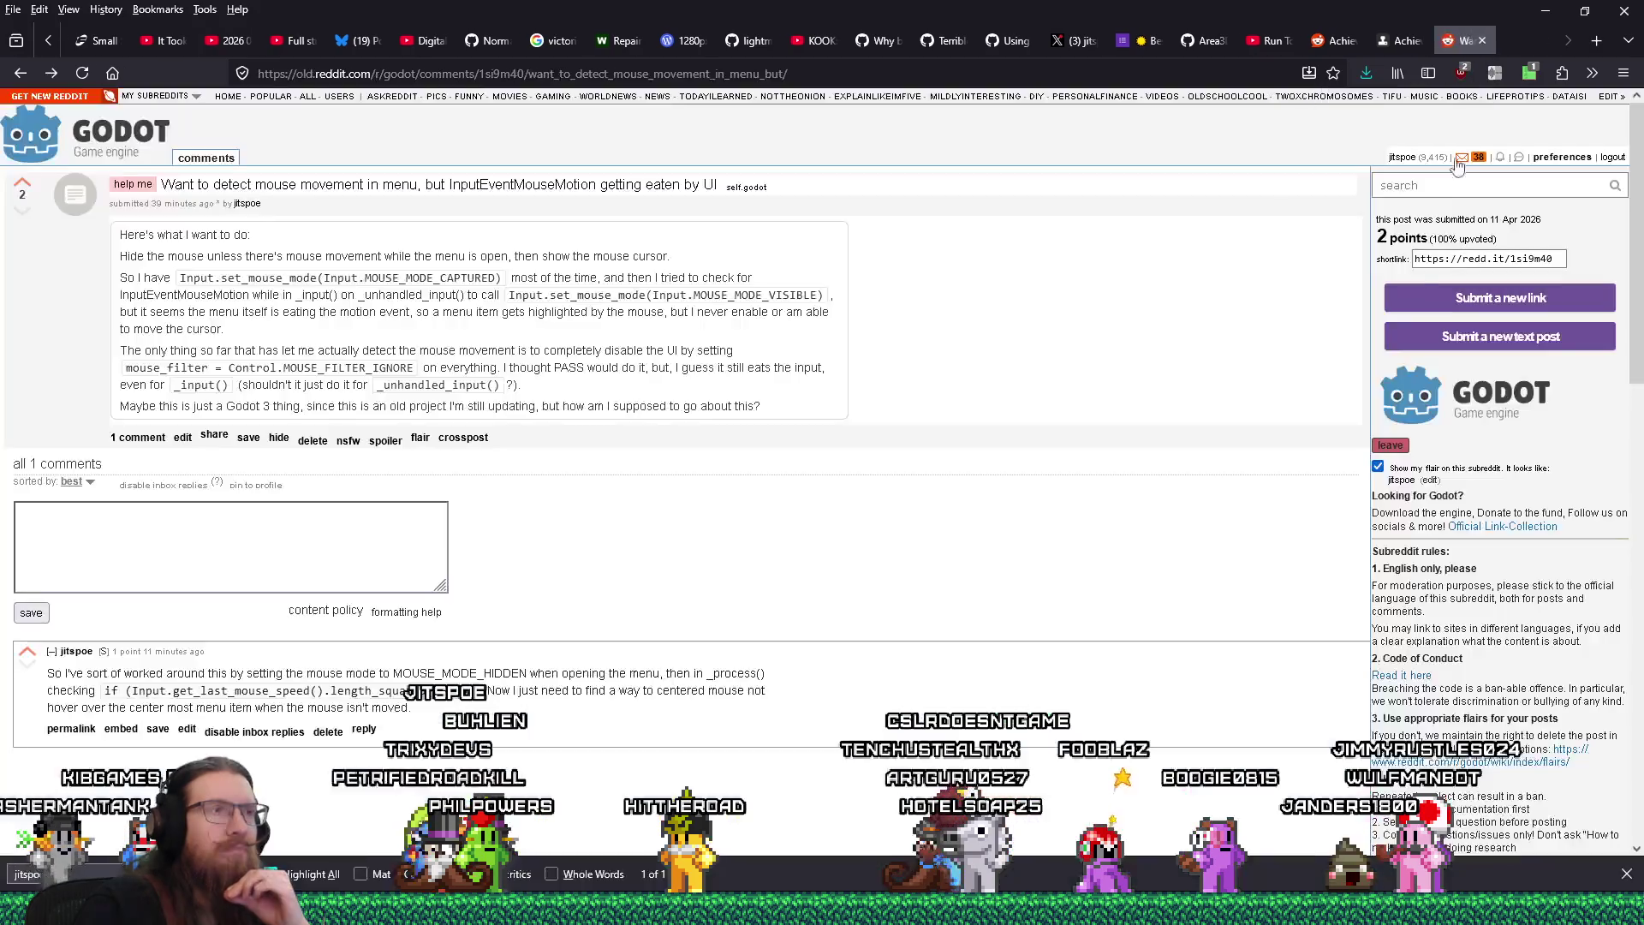
pyautogui.click(1547, 10)
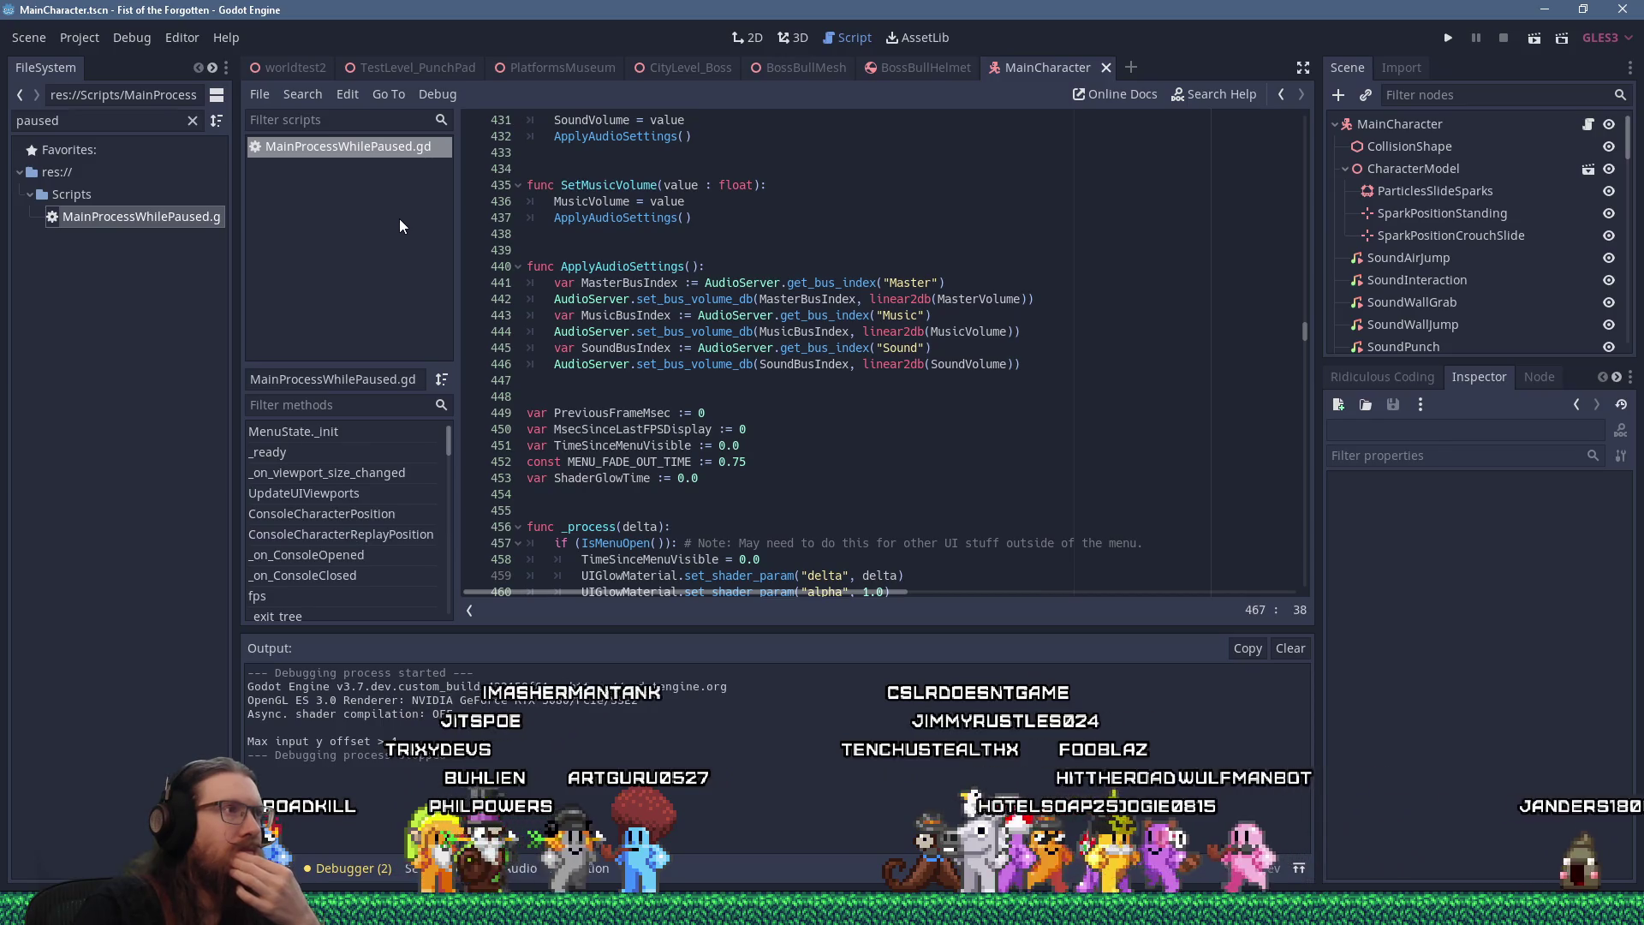
# Switch to the 3D view and back to the script, placing the cursor on line 436
pyautogui.click(792, 37)
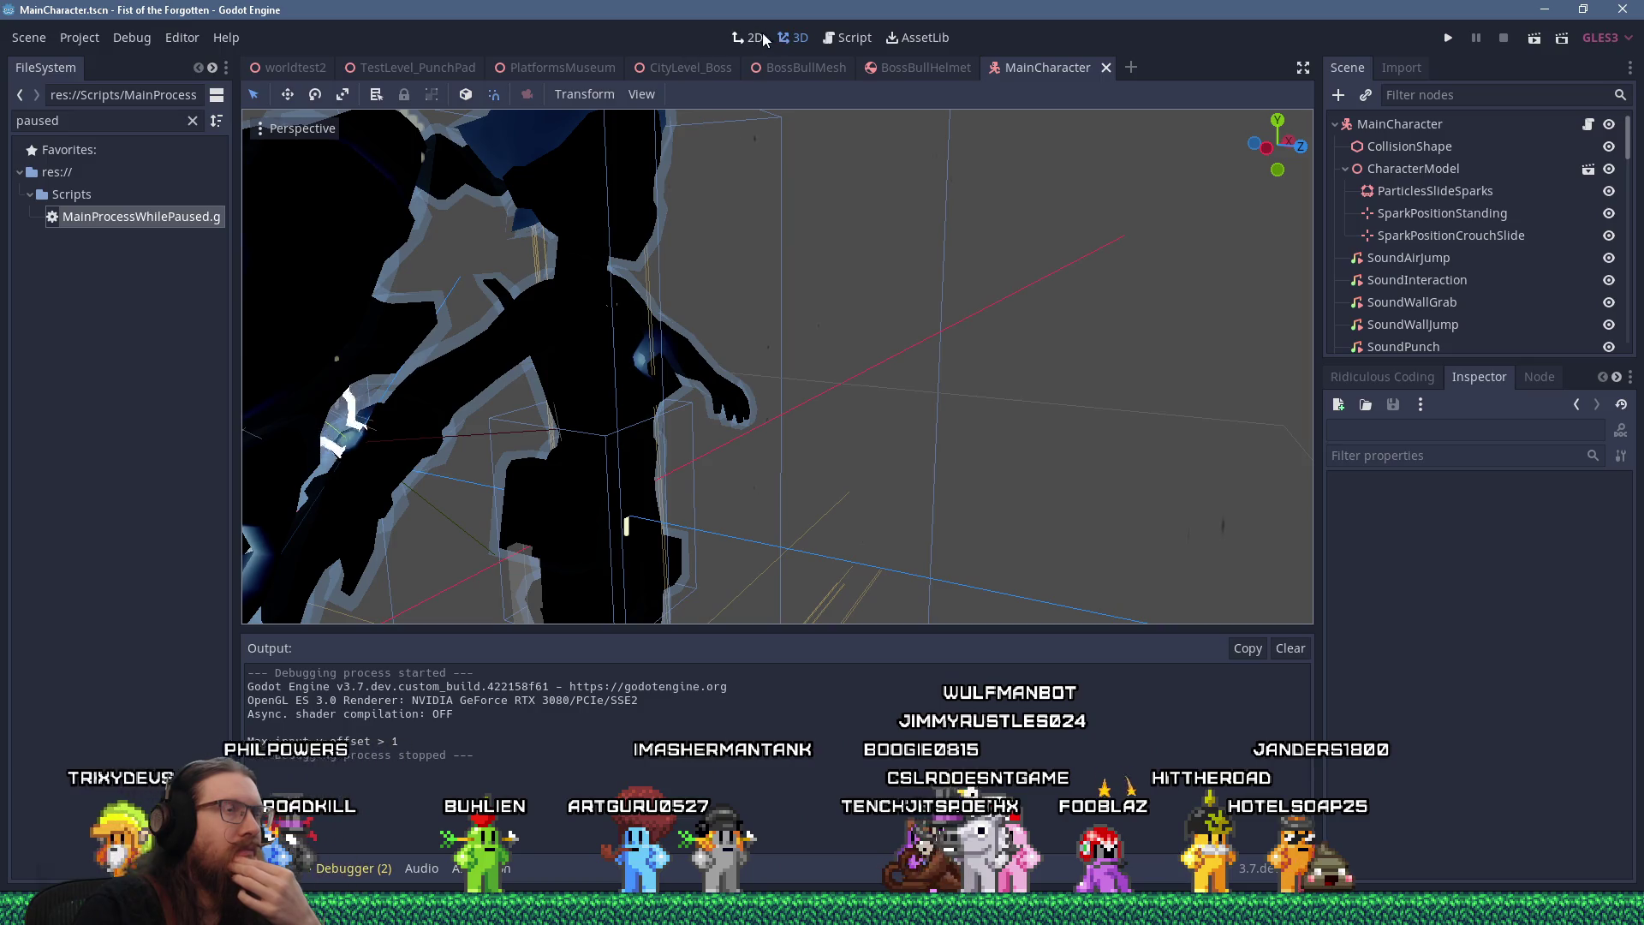
pyautogui.click(836, 39)
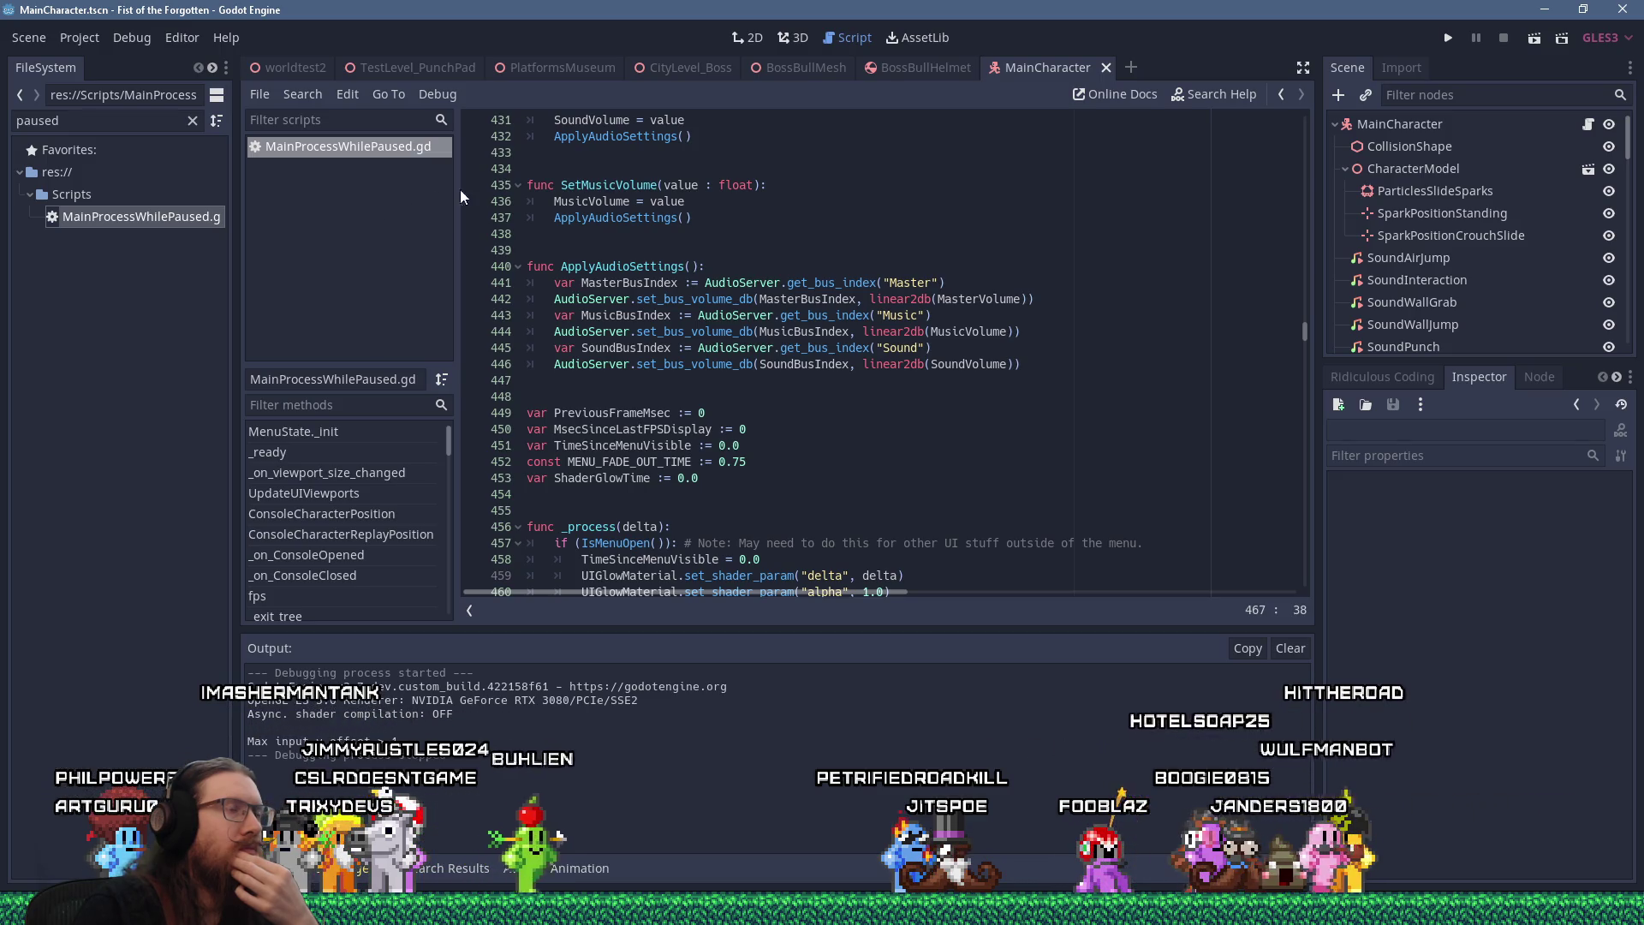
pyautogui.click(638, 201)
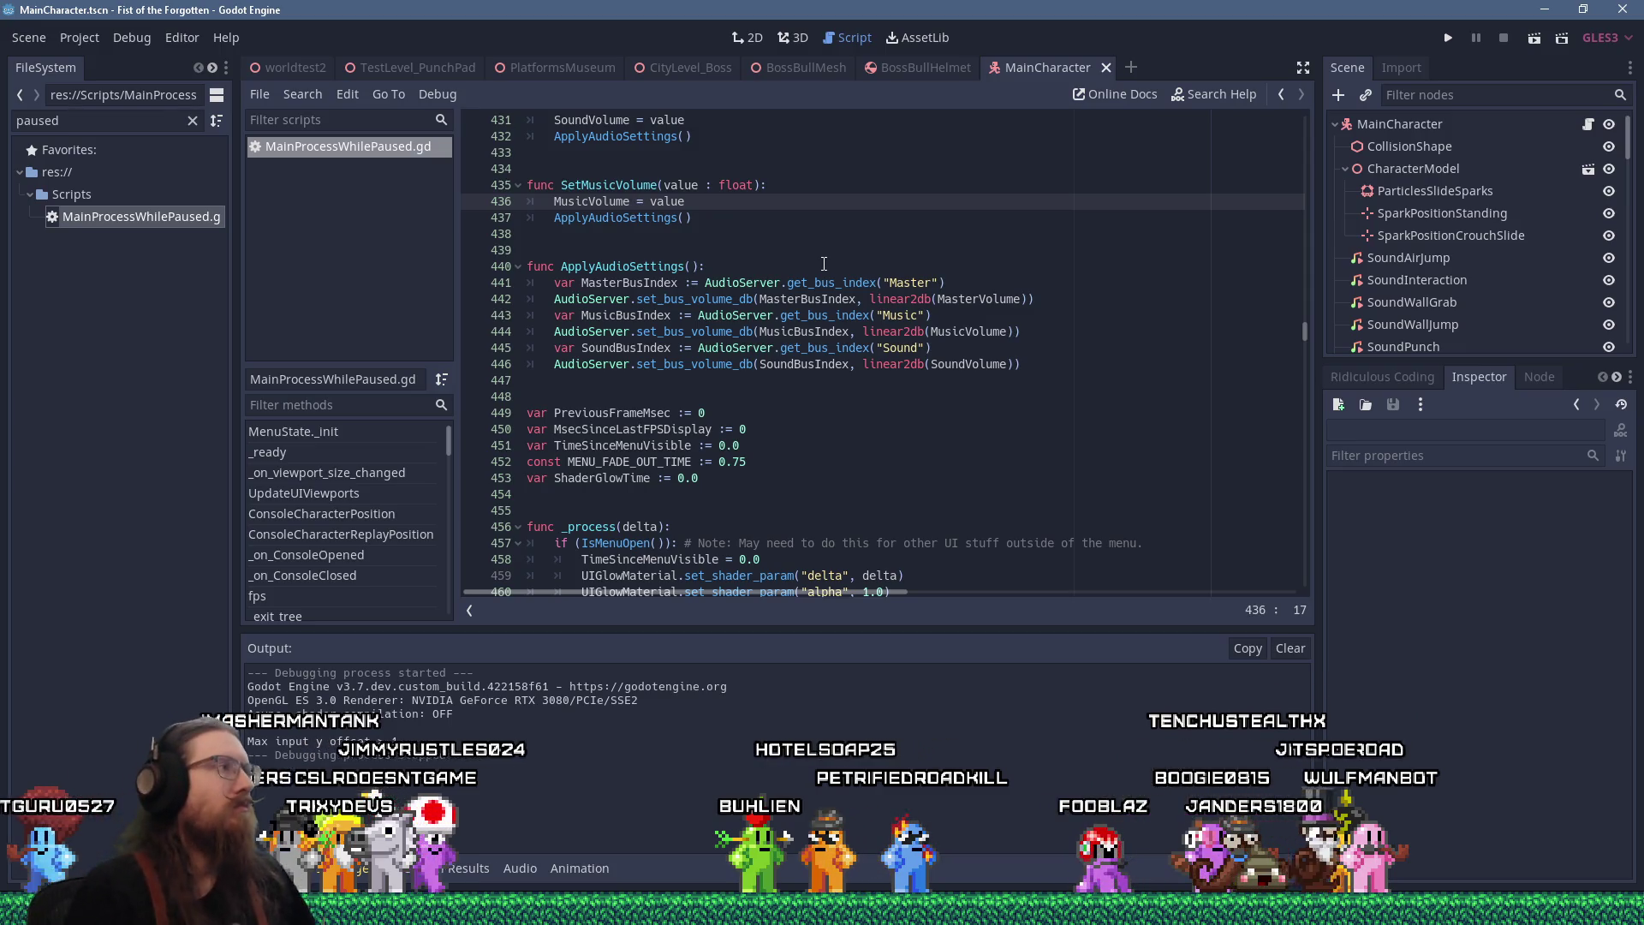
# Filter the FileSystem dock by 'mainscene', replacing the earlier 'mainpro' search
pyautogui.doubleClick(37, 121)
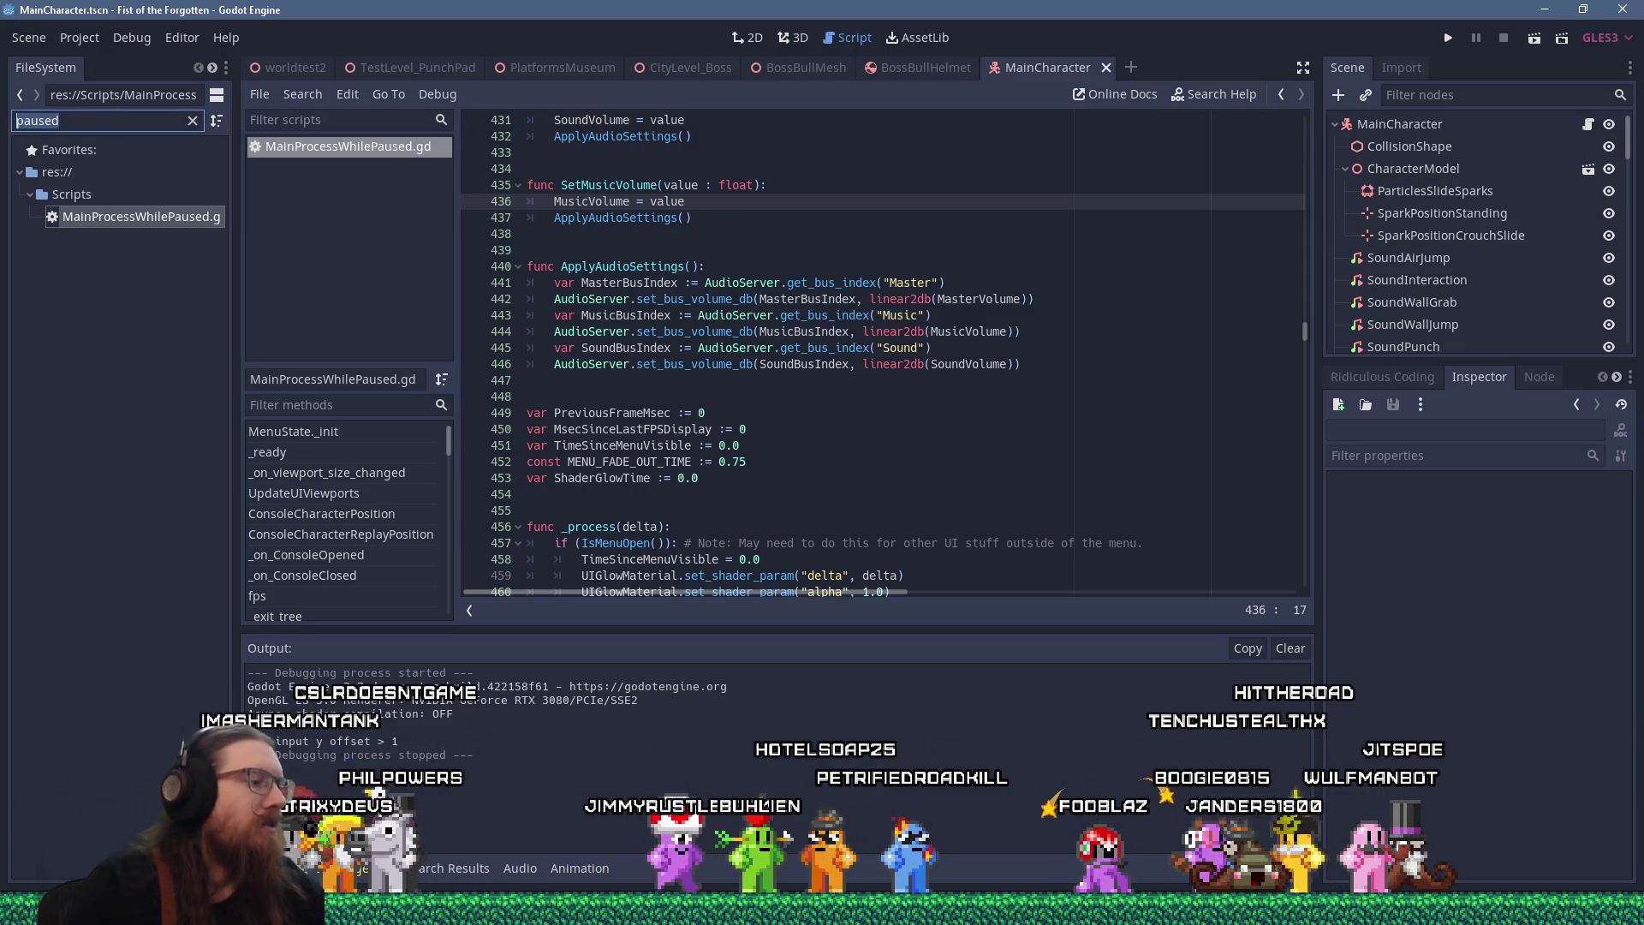
pyautogui.write('mainpro')
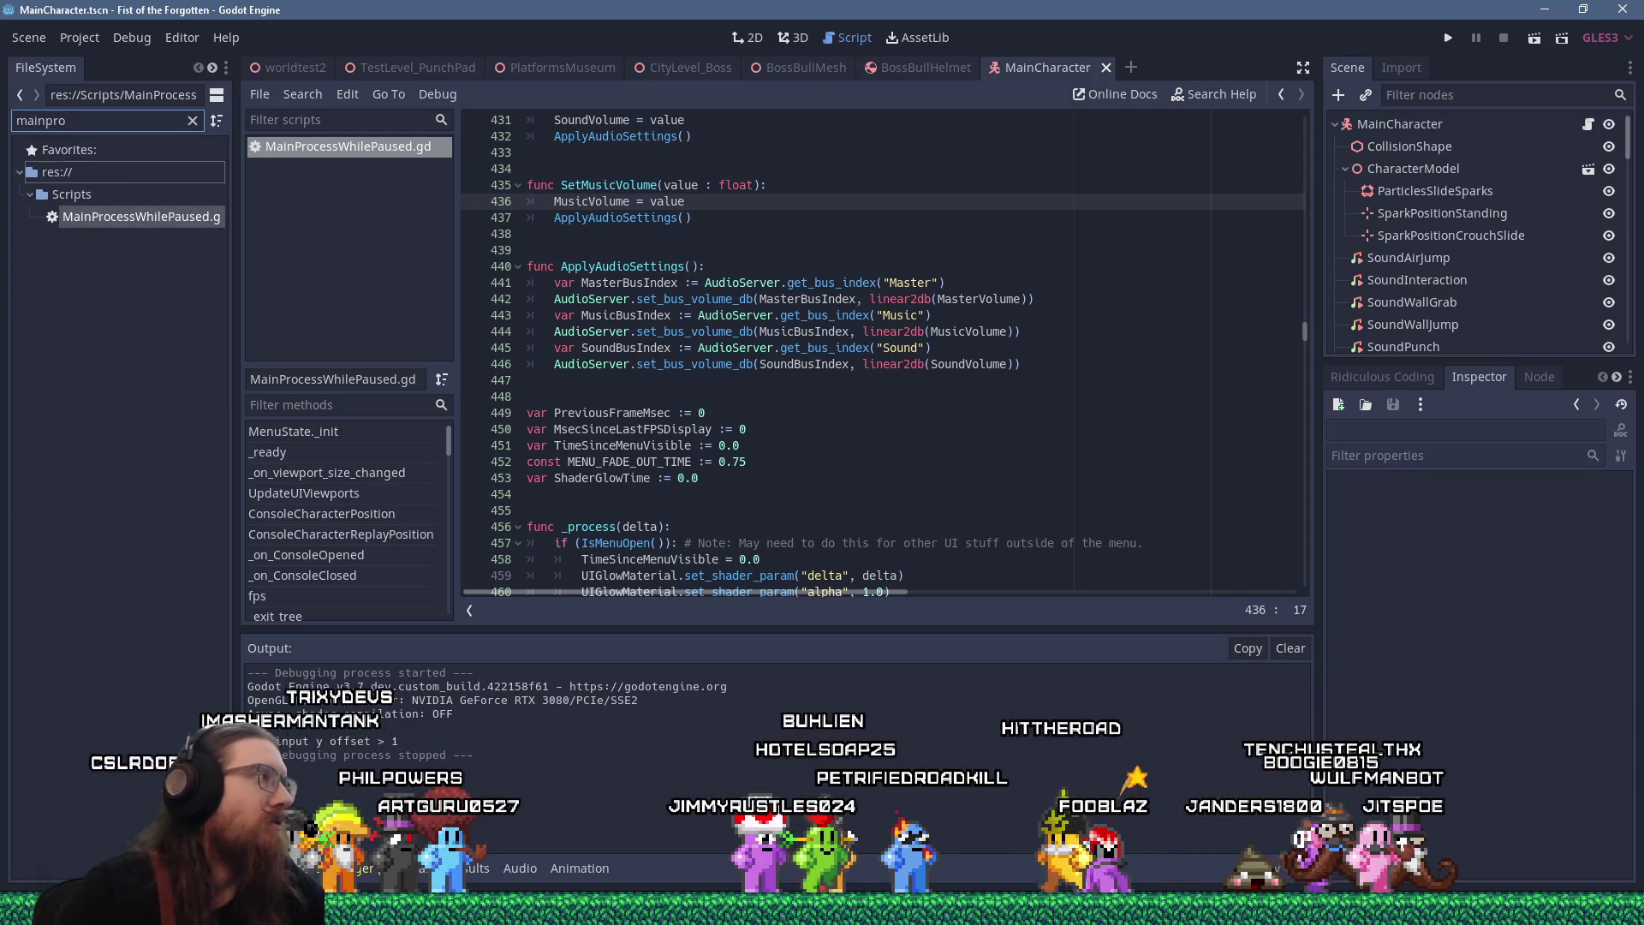
pyautogui.hotkey('ctrl', 'a')
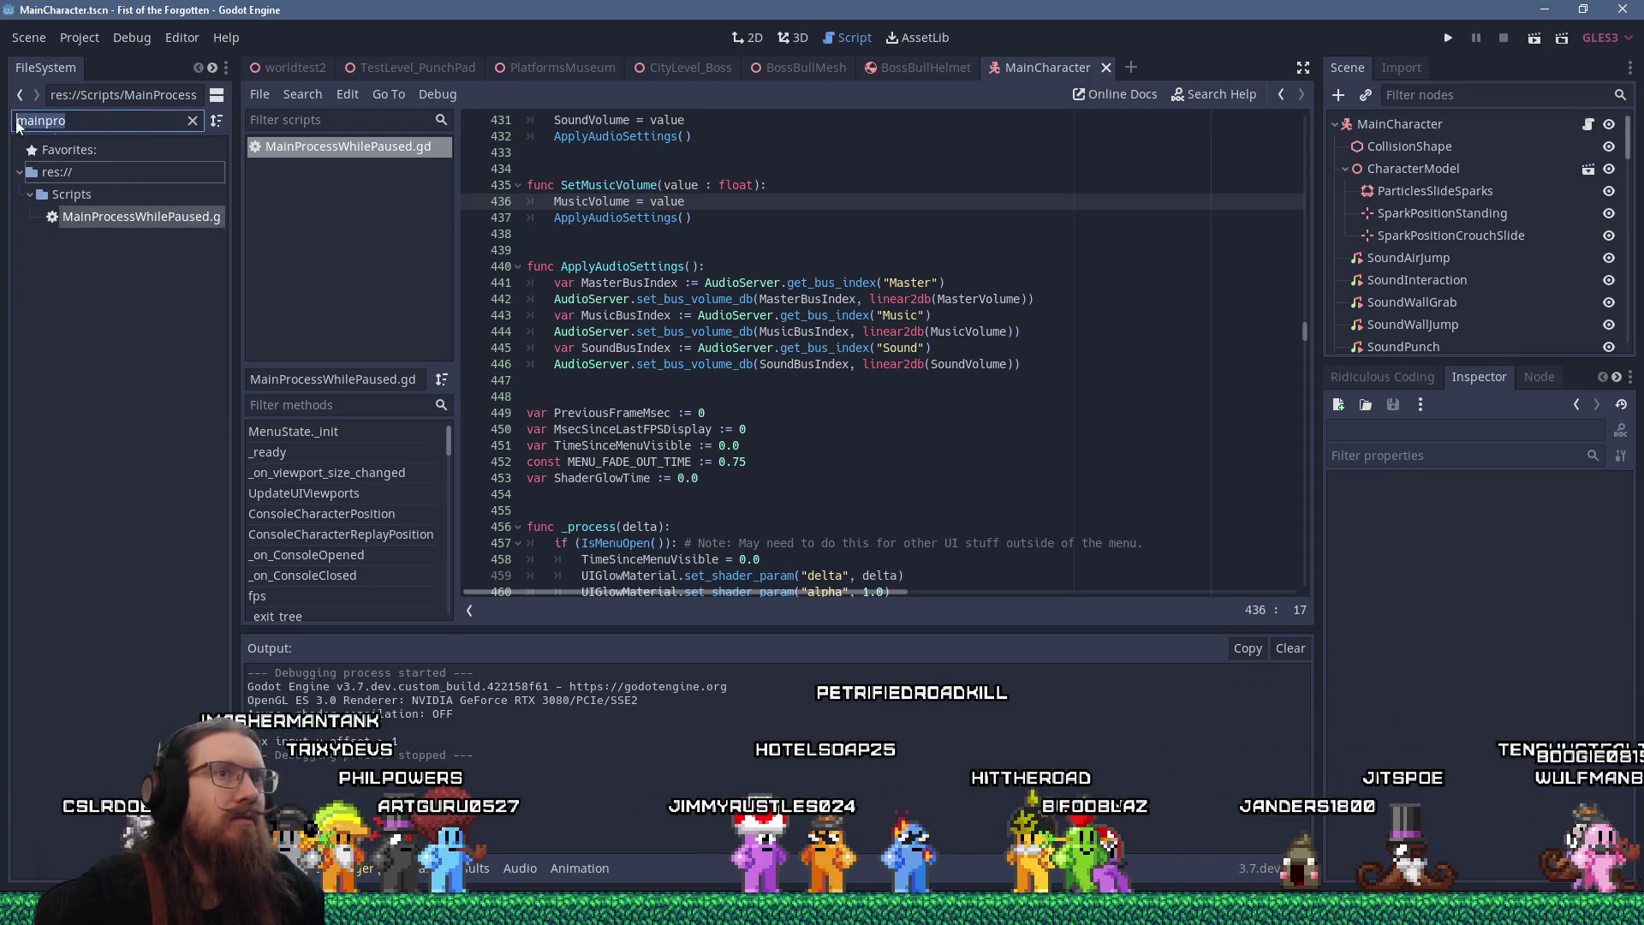
pyautogui.write('mainscene')
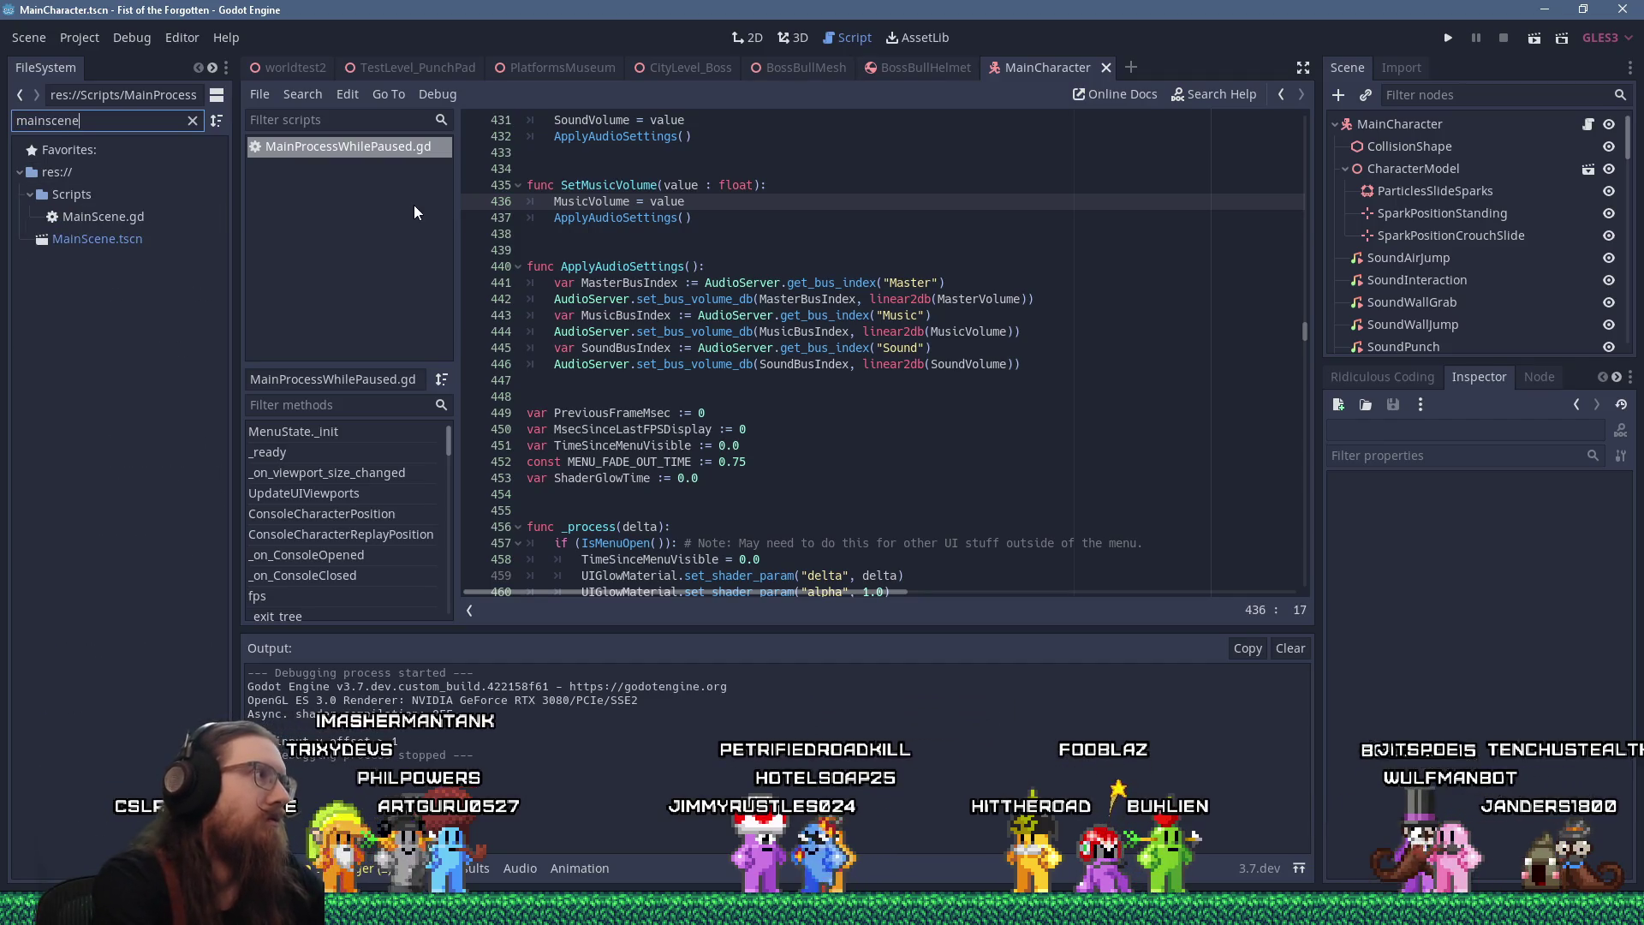
# Open MainScene.tscn and filter its scene tree by 'pau' to select MainProcessWhilePaused
pyautogui.doubleClick(132, 238)
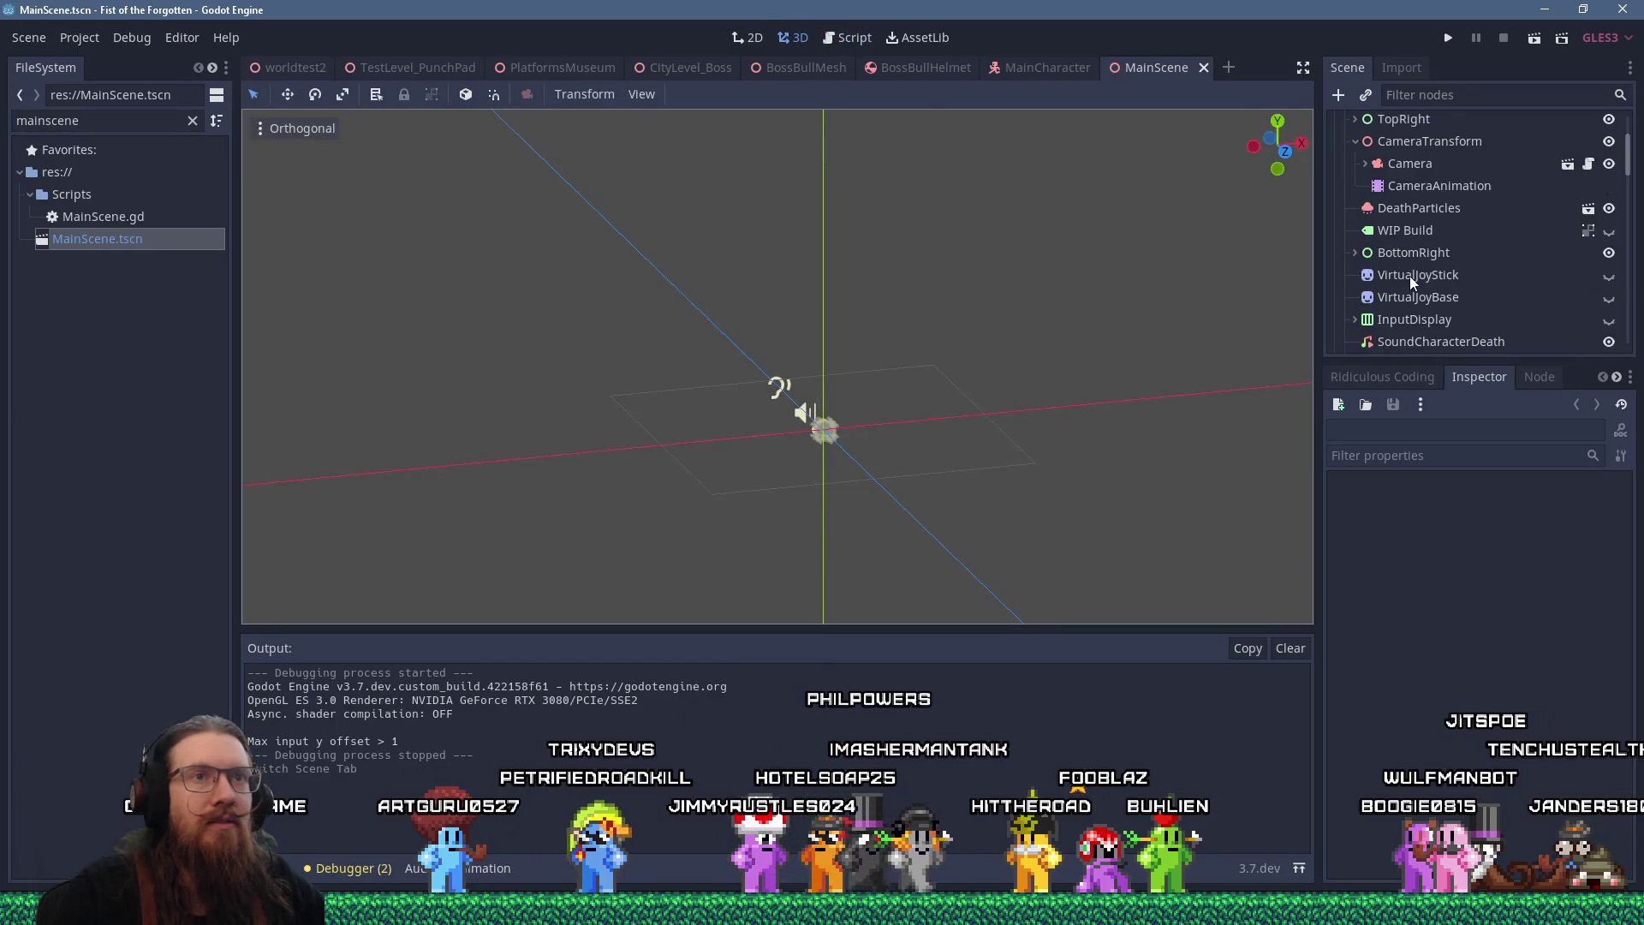
pyautogui.scroll(-2, 1409, 276)
pyautogui.scroll(2, 1417, 249)
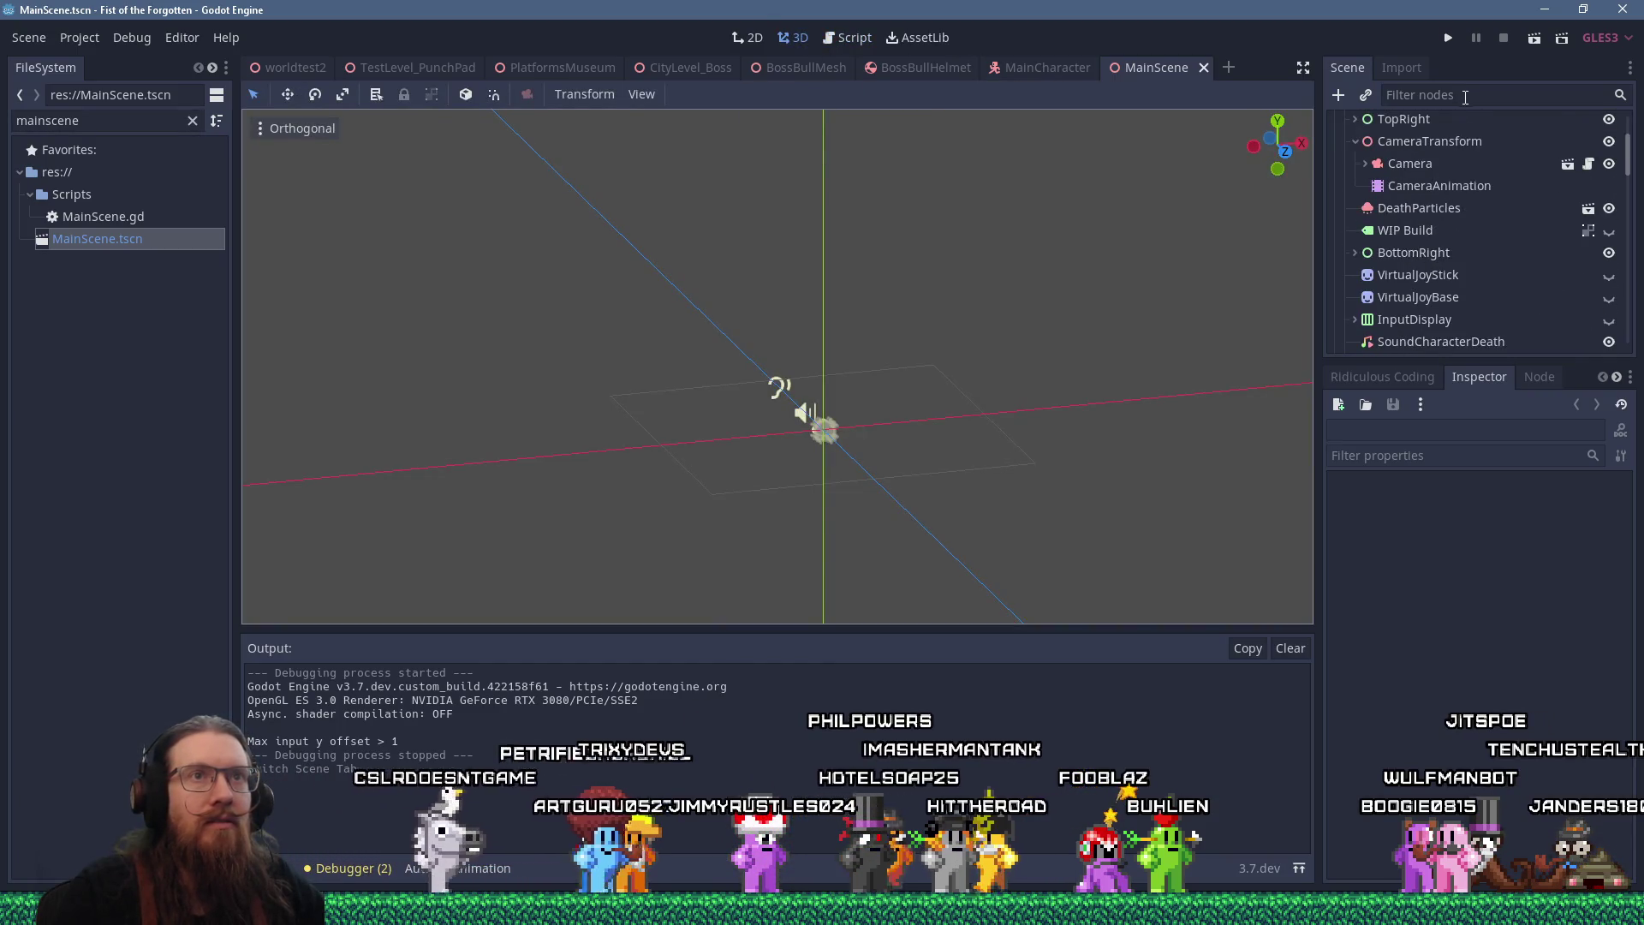
pyautogui.click(1465, 95)
pyautogui.write('pau')
pyautogui.click(1447, 145)
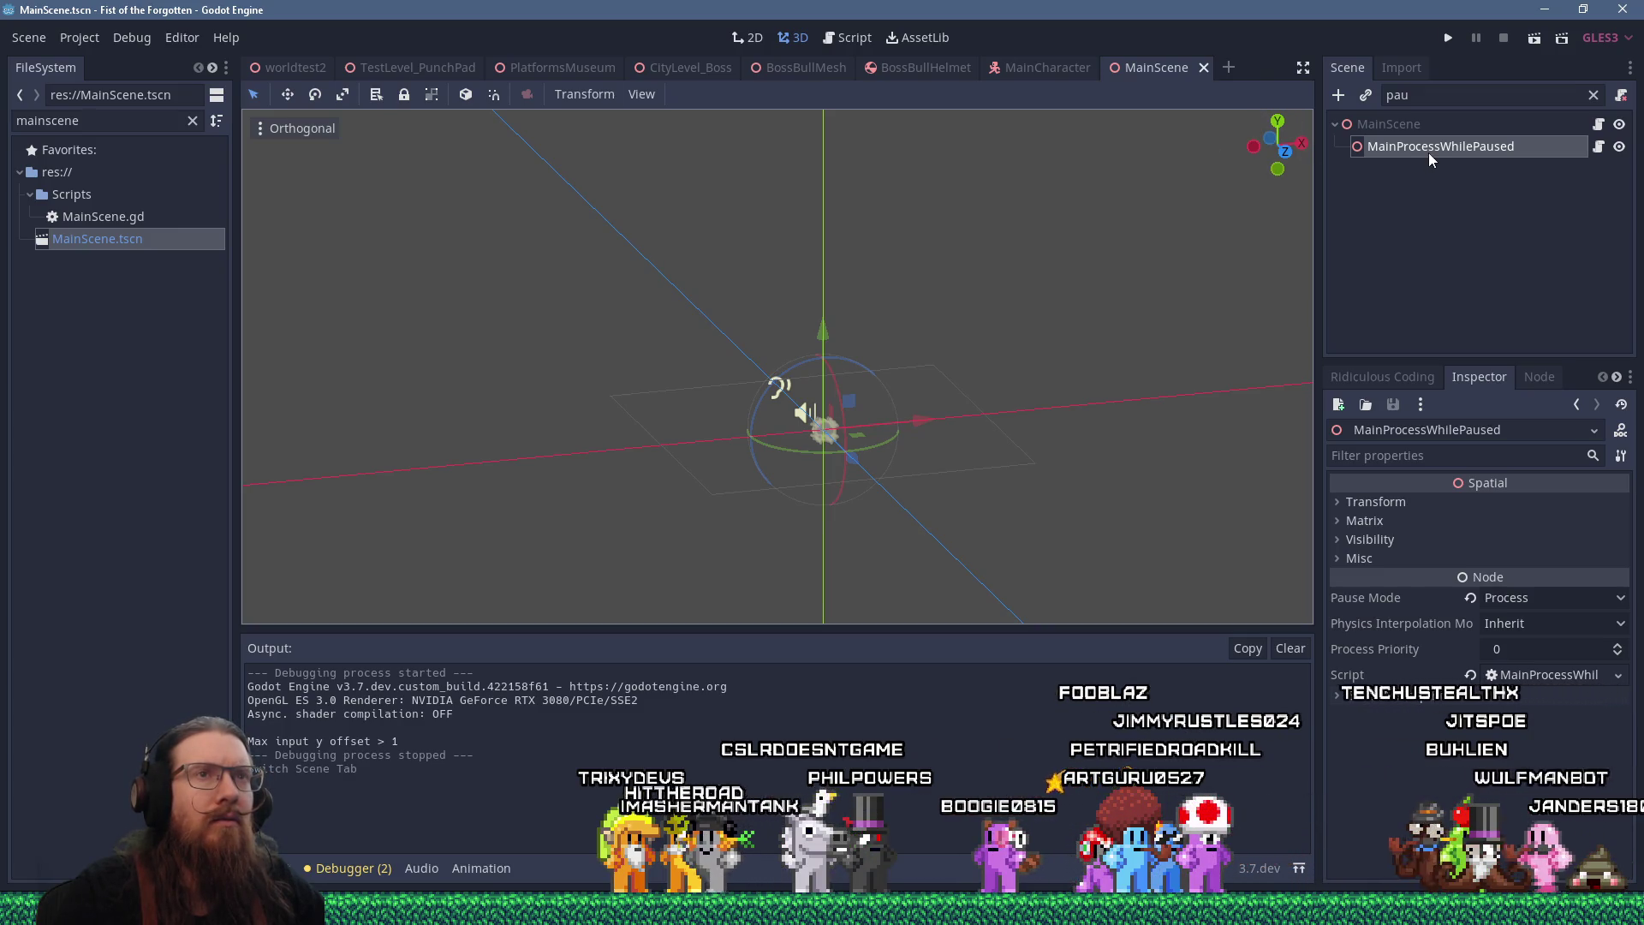
# Clear the 'pau' filter and browse the full tree down to UIViewportContainer
pyautogui.click(1595, 97)
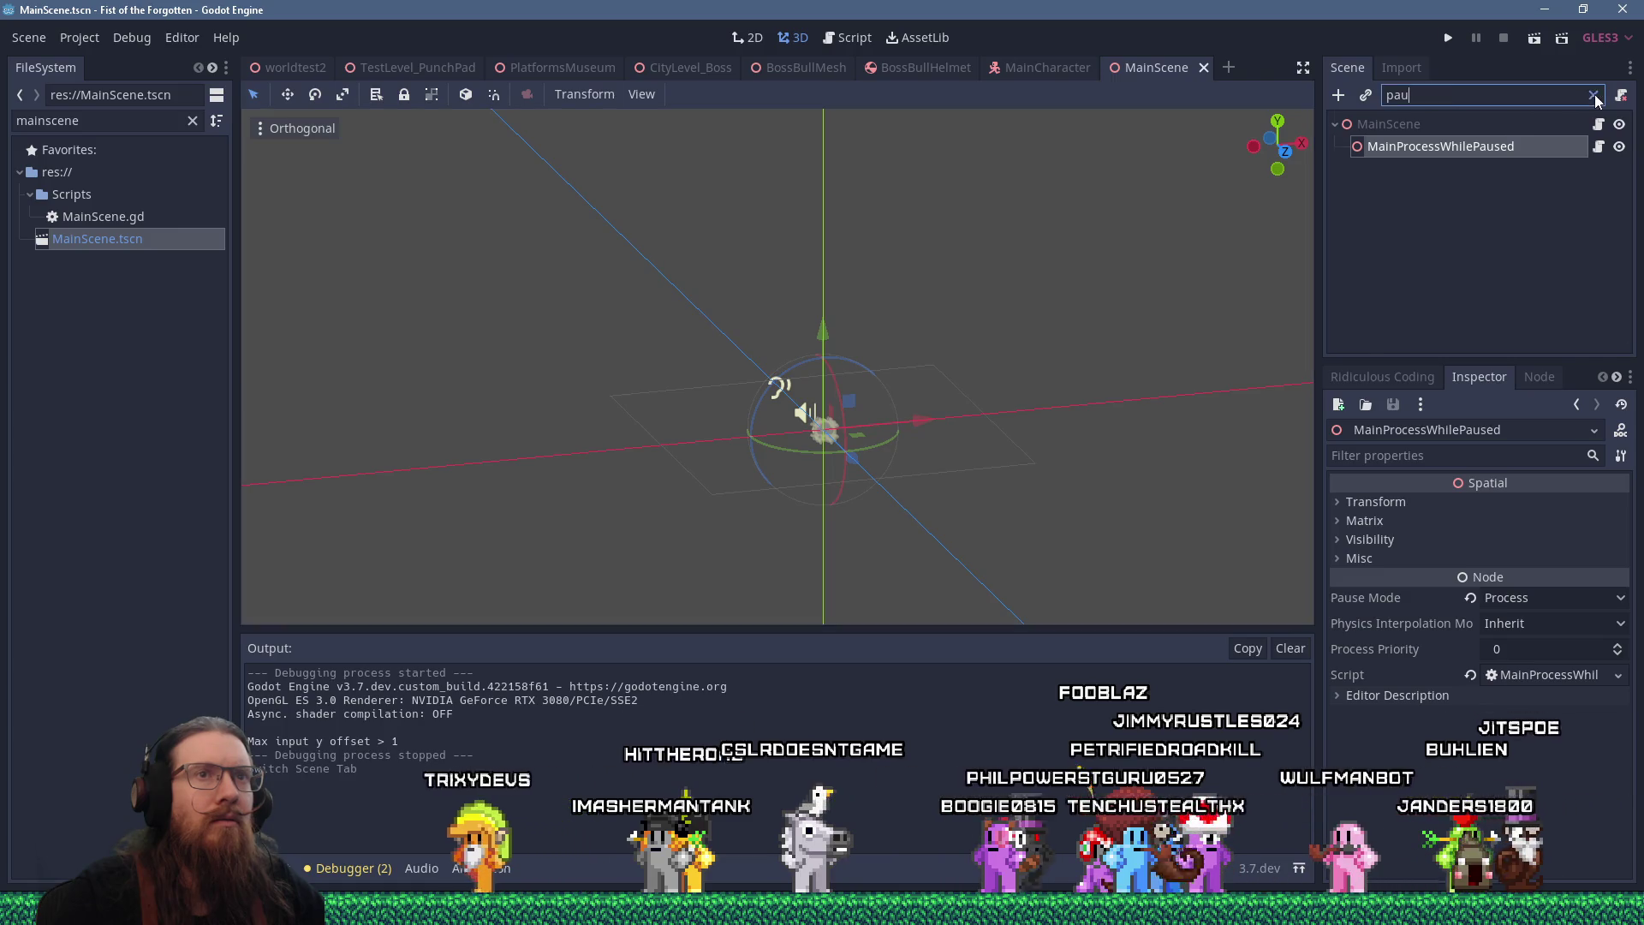
pyautogui.click(1595, 97)
pyautogui.scroll(-5, 1510, 197)
pyautogui.click(1509, 197)
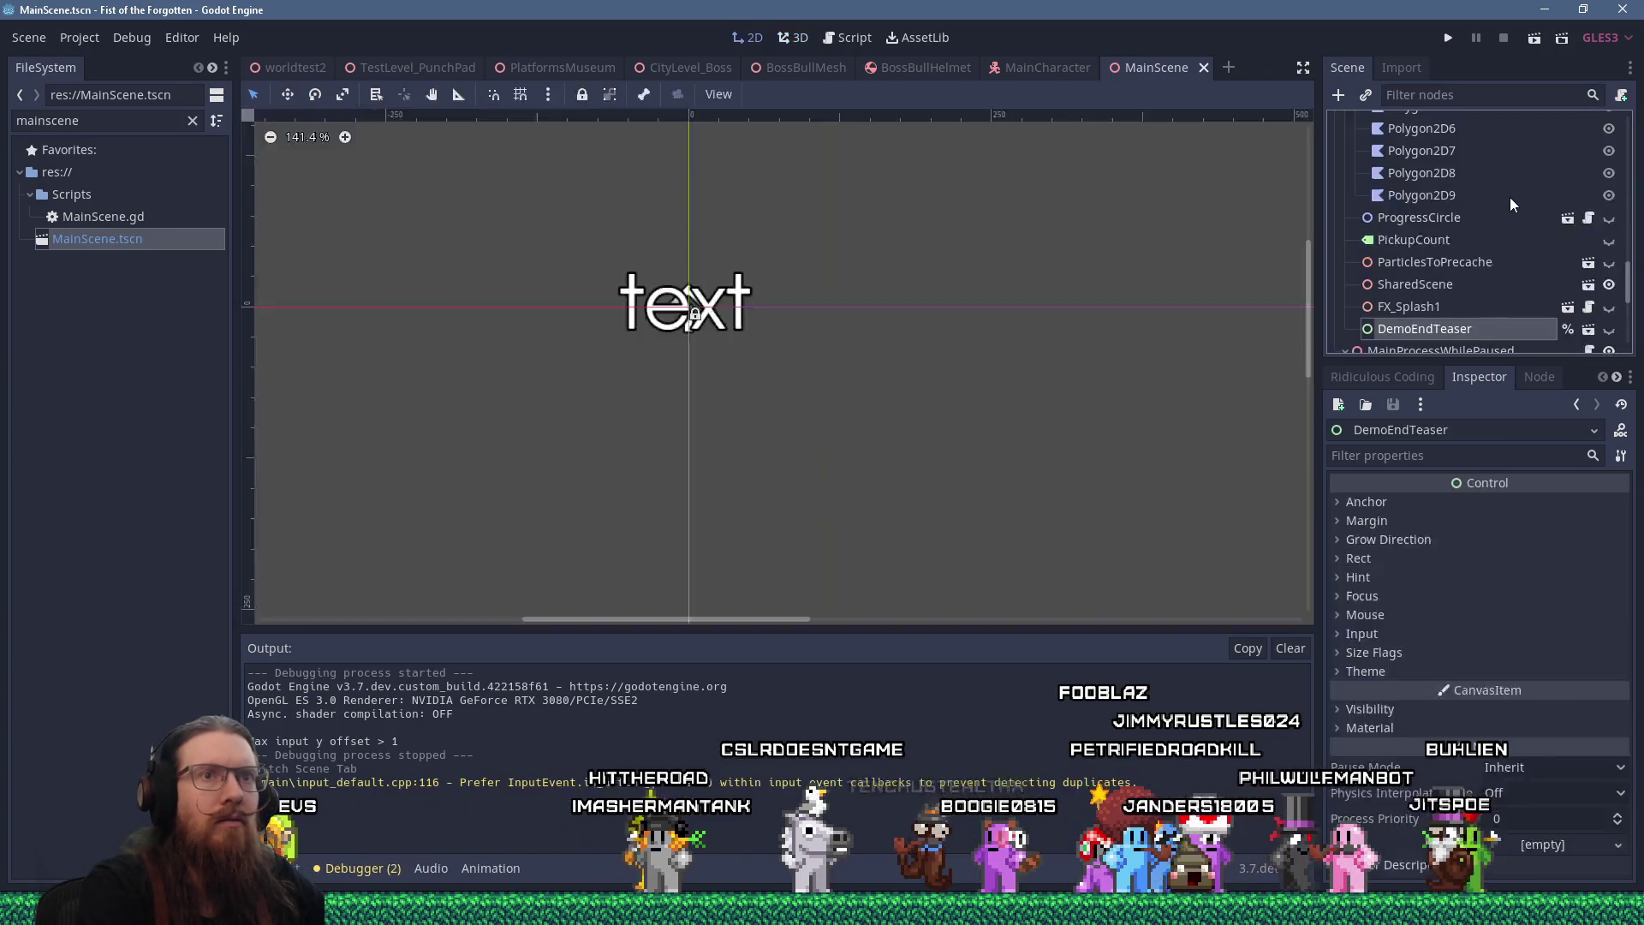
pyautogui.press('Down')
pyautogui.scroll(-3, 1465, 195)
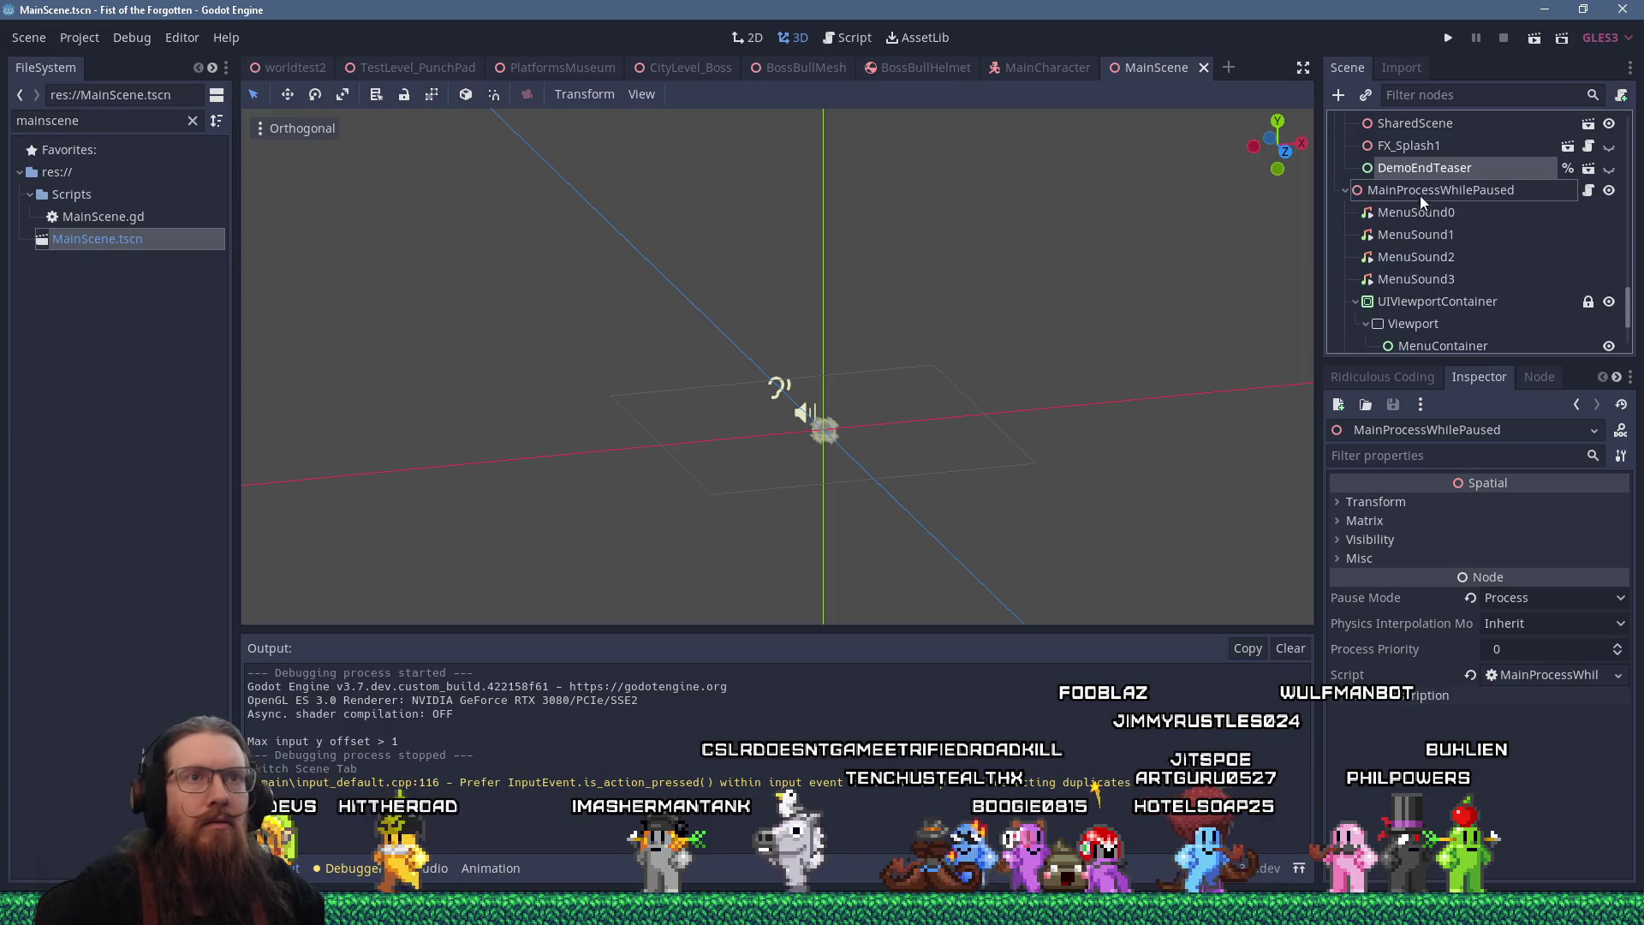
pyautogui.scroll(-2, 1416, 192)
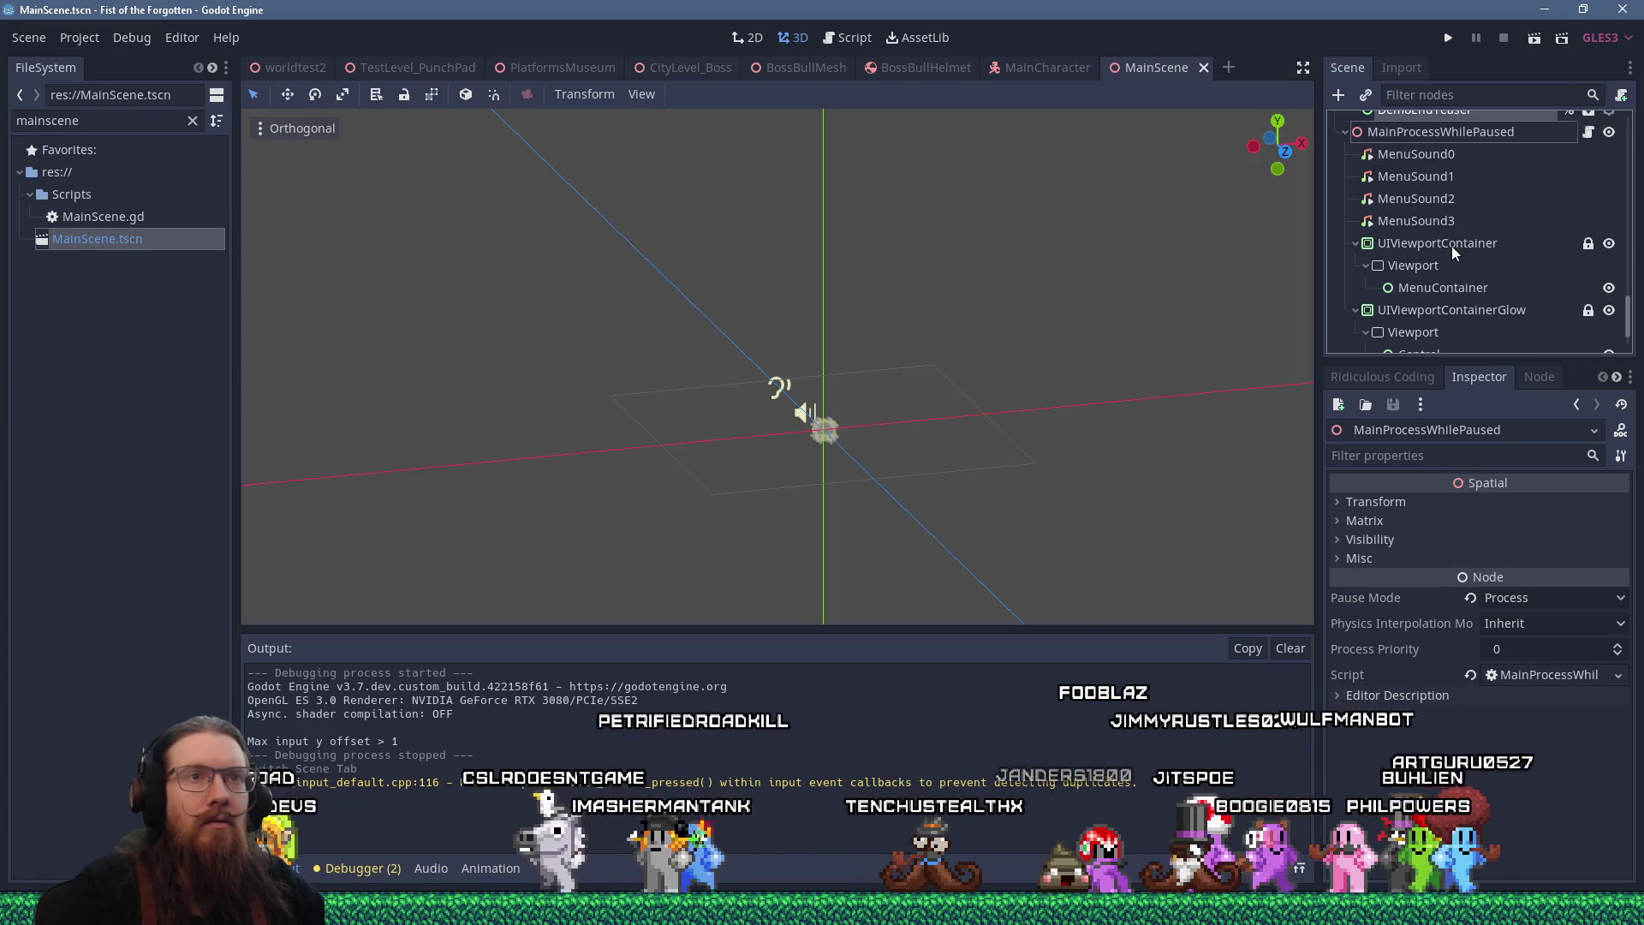
pyautogui.click(1451, 245)
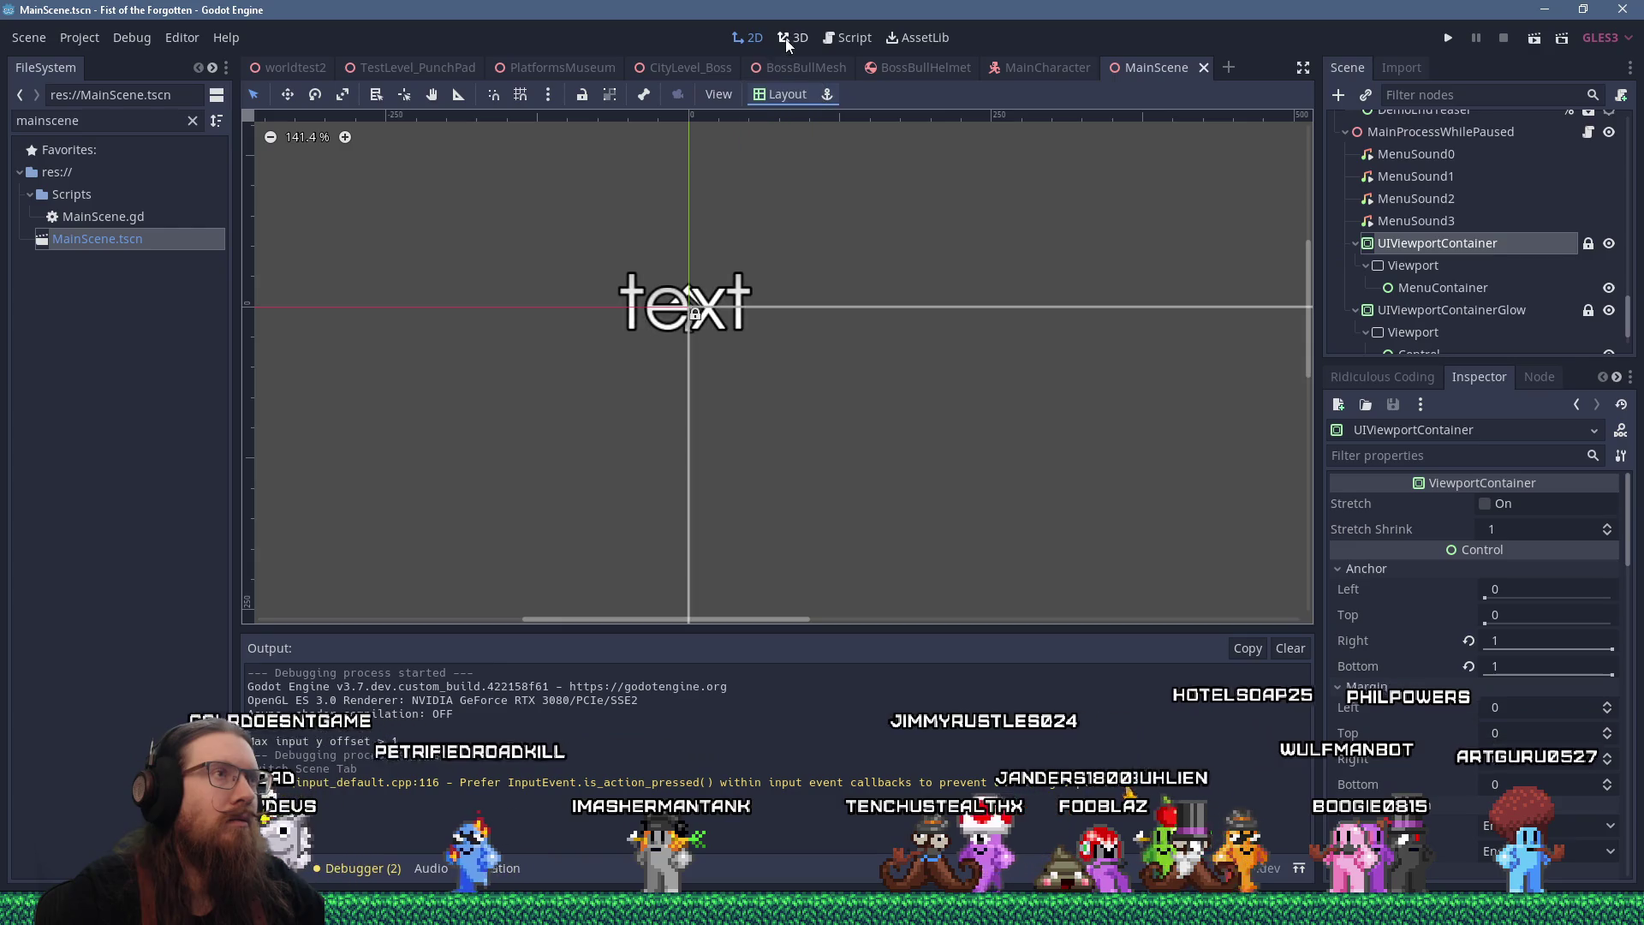
# Center the UI frame on the canvas, then select the MainProcessWhilePaused node
pyautogui.scroll(-10, 827, 346)
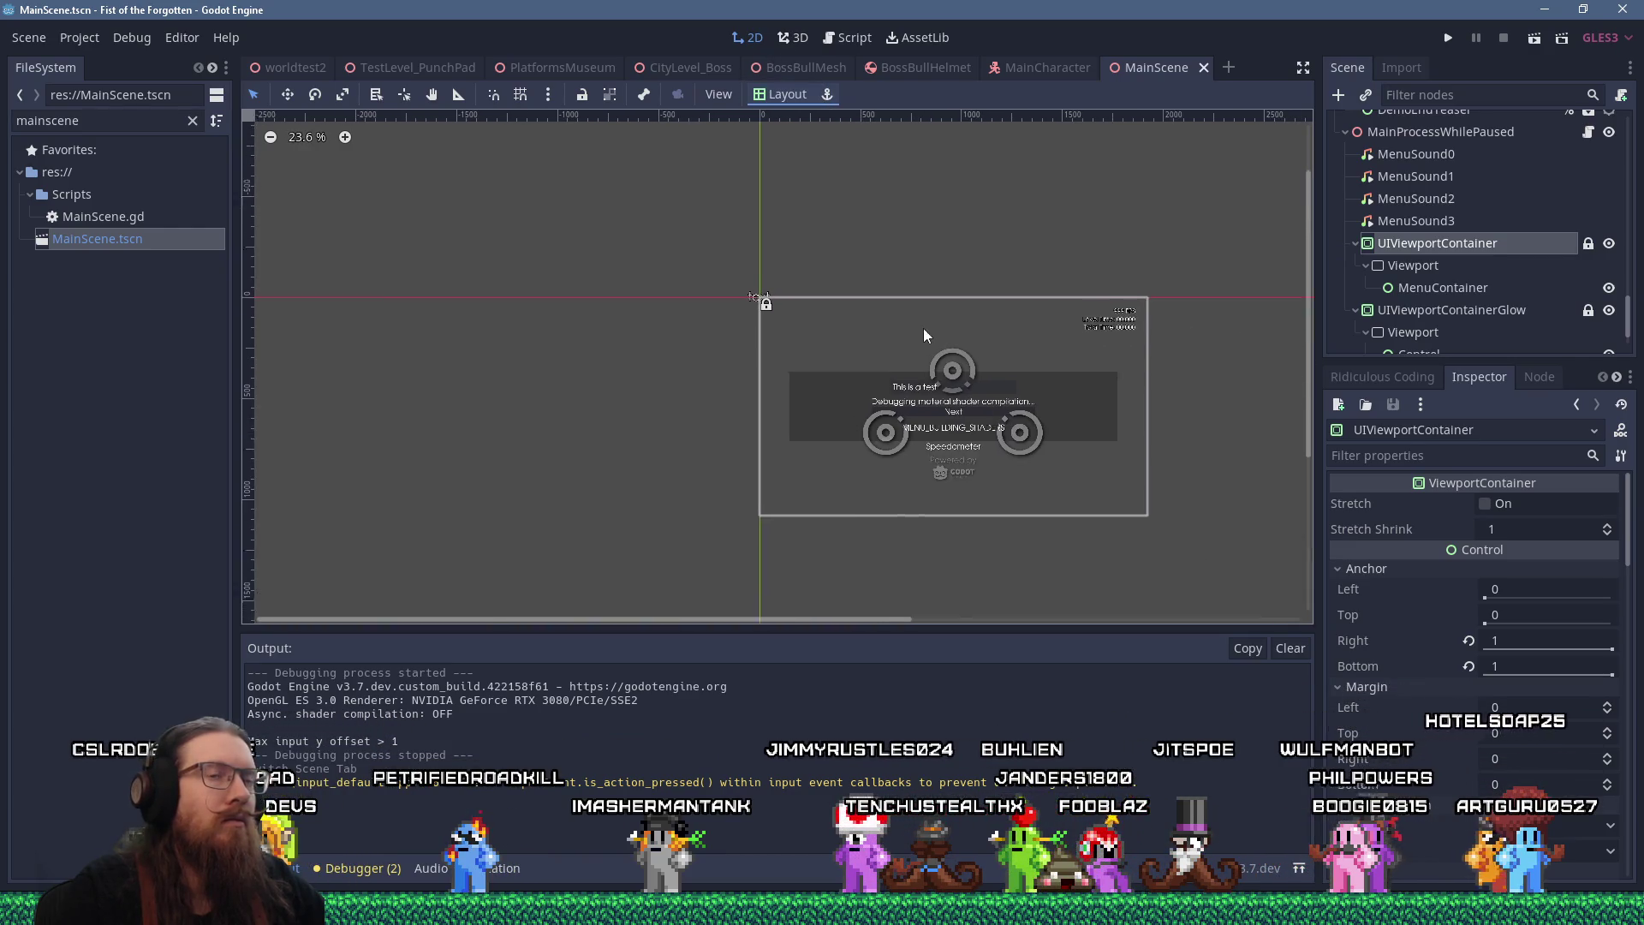
pyautogui.moveTo(937, 340); pyautogui.dragTo(877, 291)
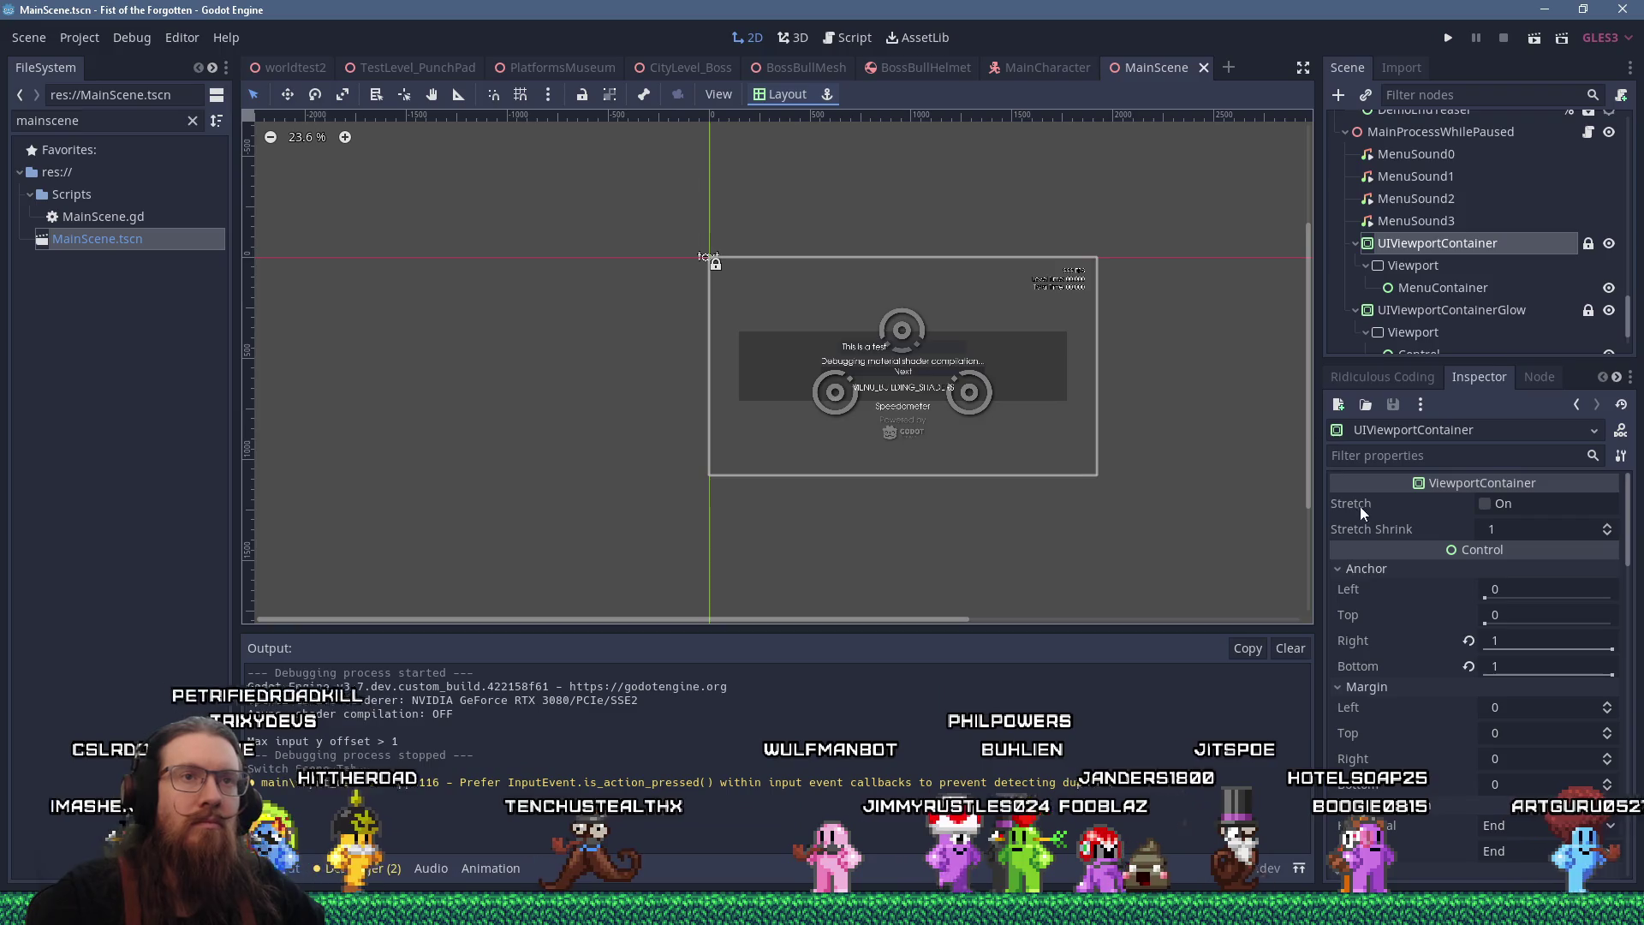
pyautogui.scroll(-3, 1473, 668)
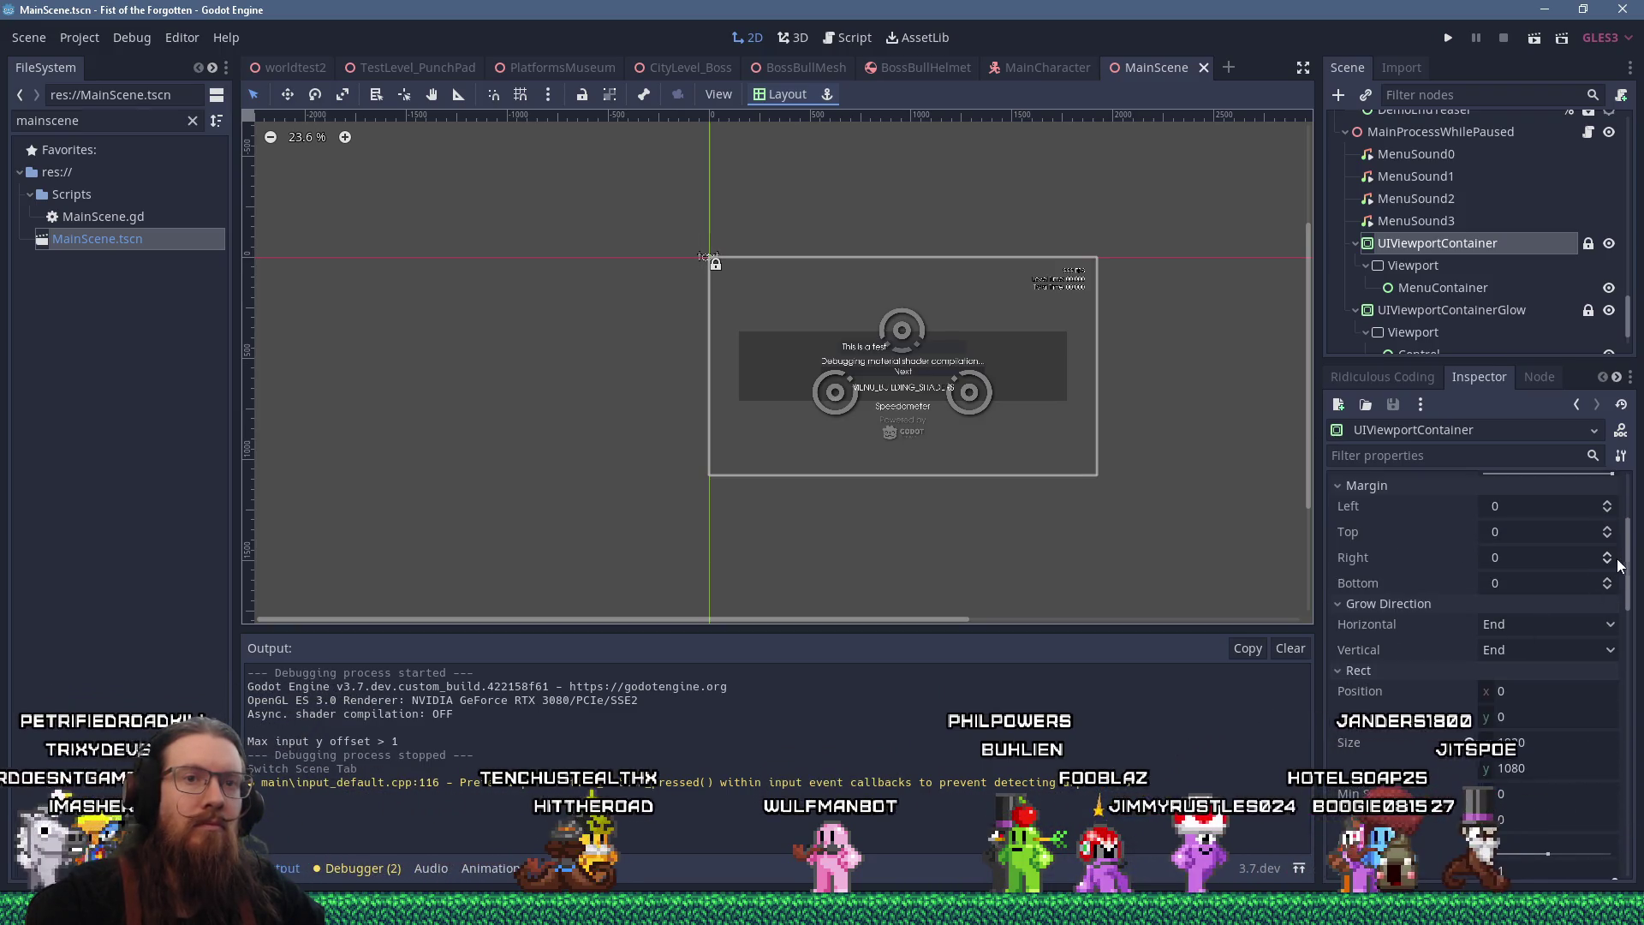
pyautogui.moveTo(1619, 566)
pyautogui.mouseDown()
pyautogui.moveTo(1600, 835)
pyautogui.moveTo(1570, 545)
pyautogui.moveTo(1456, 360)
pyautogui.mouseUp()
pyautogui.scroll(-1, 1407, 296)
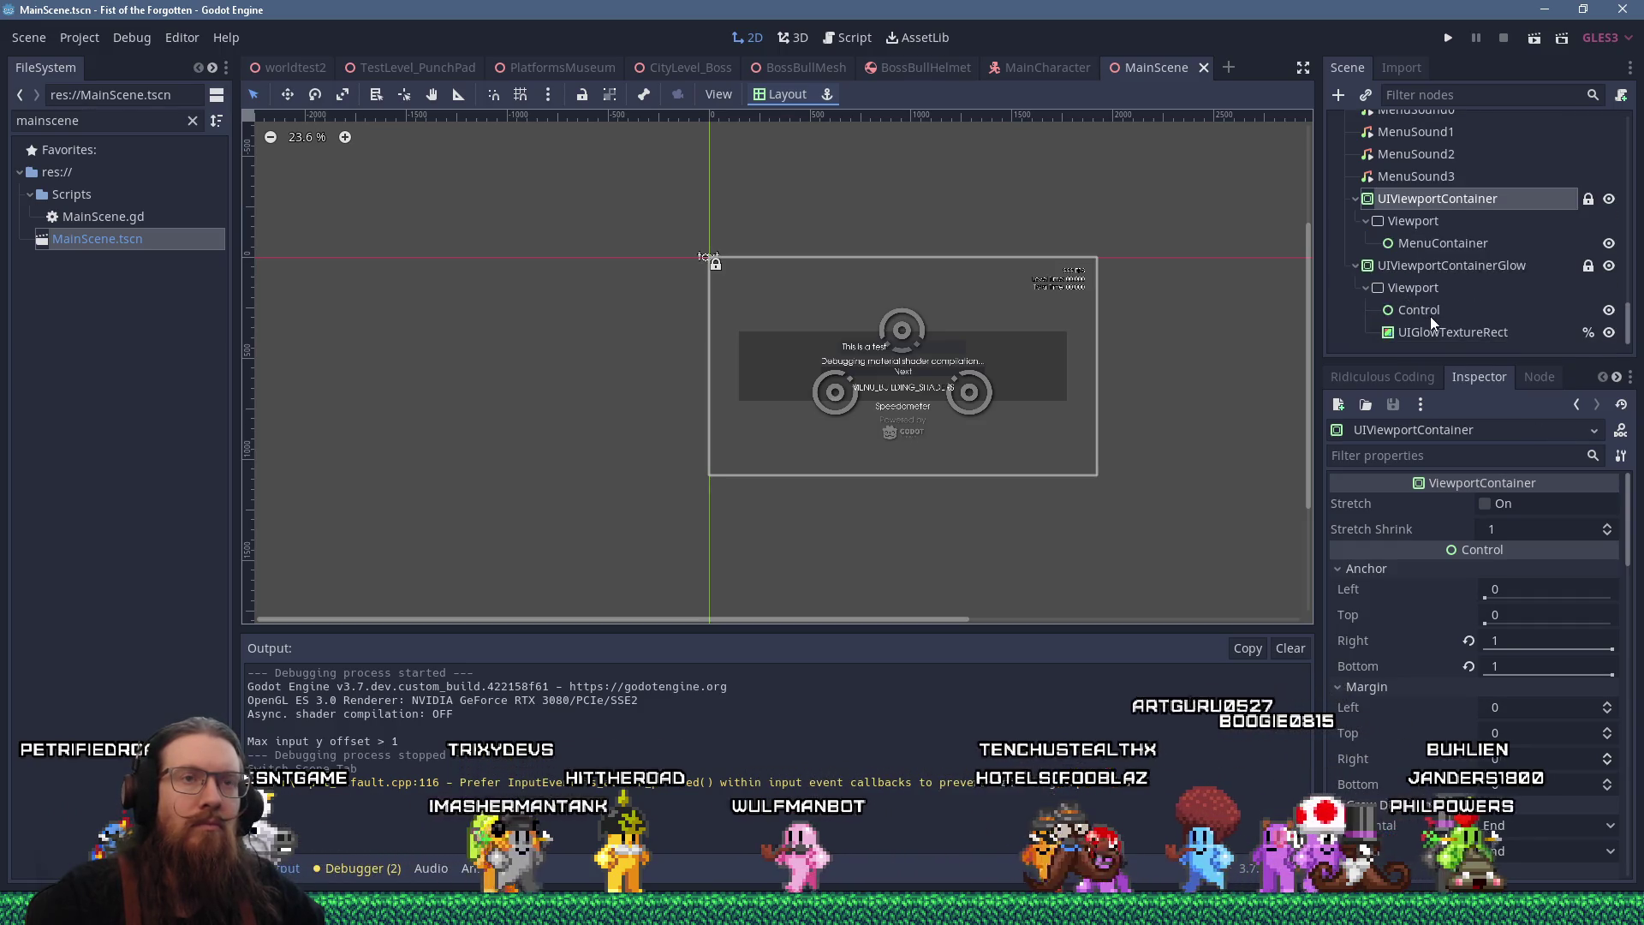
pyautogui.scroll(3, 1431, 318)
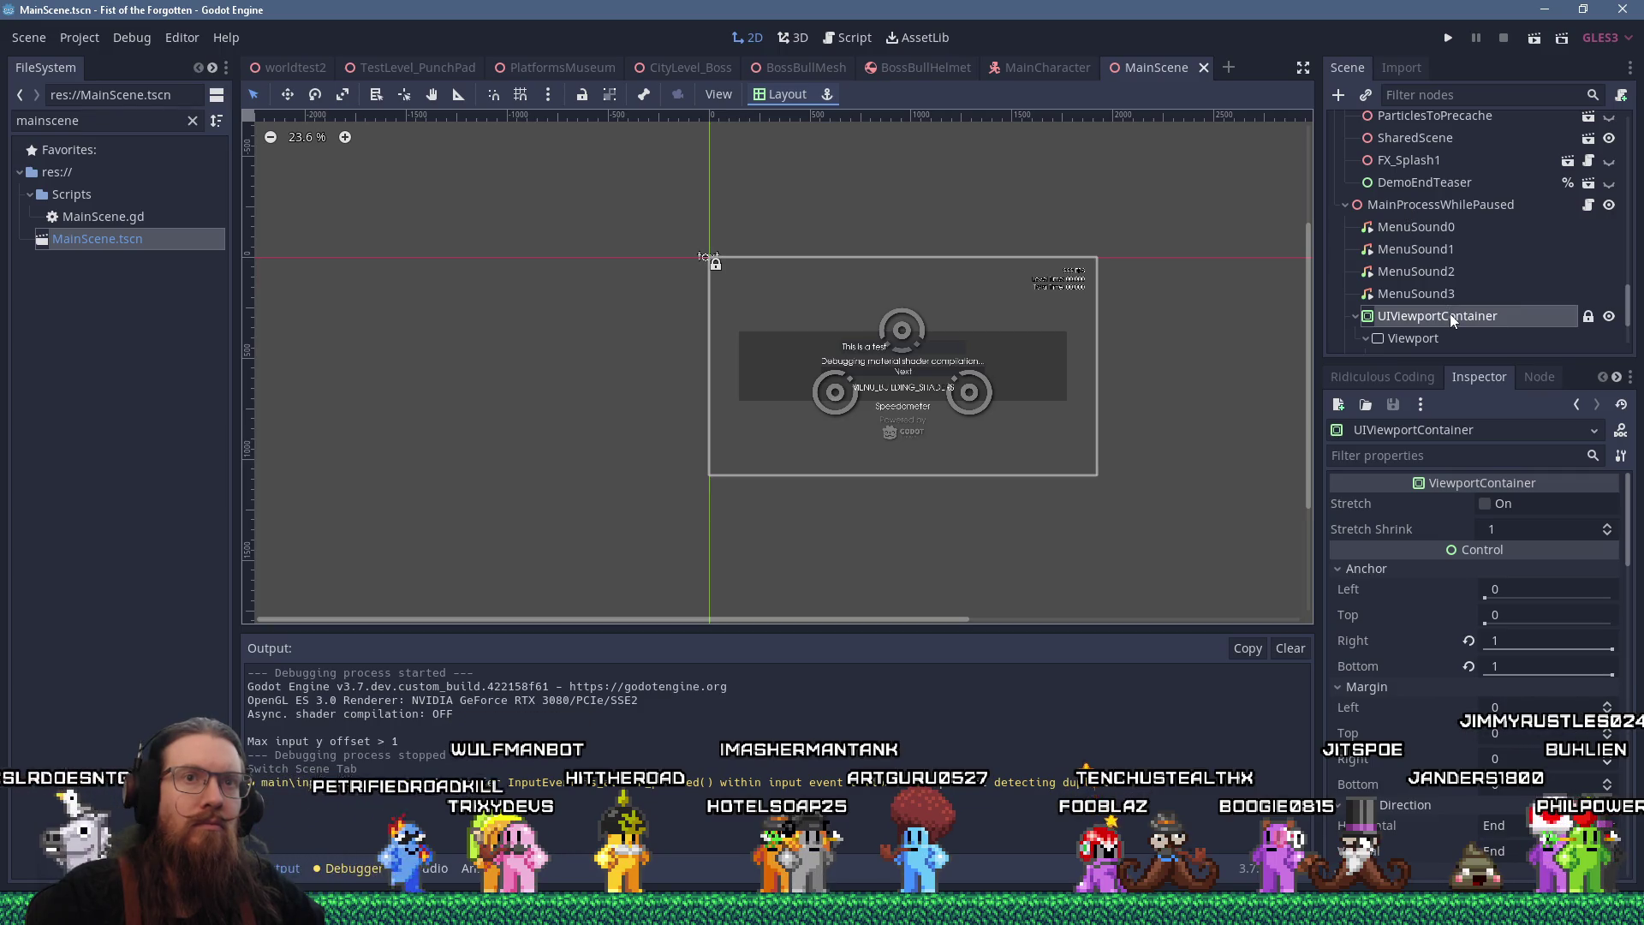
pyautogui.scroll(-3, 1450, 313)
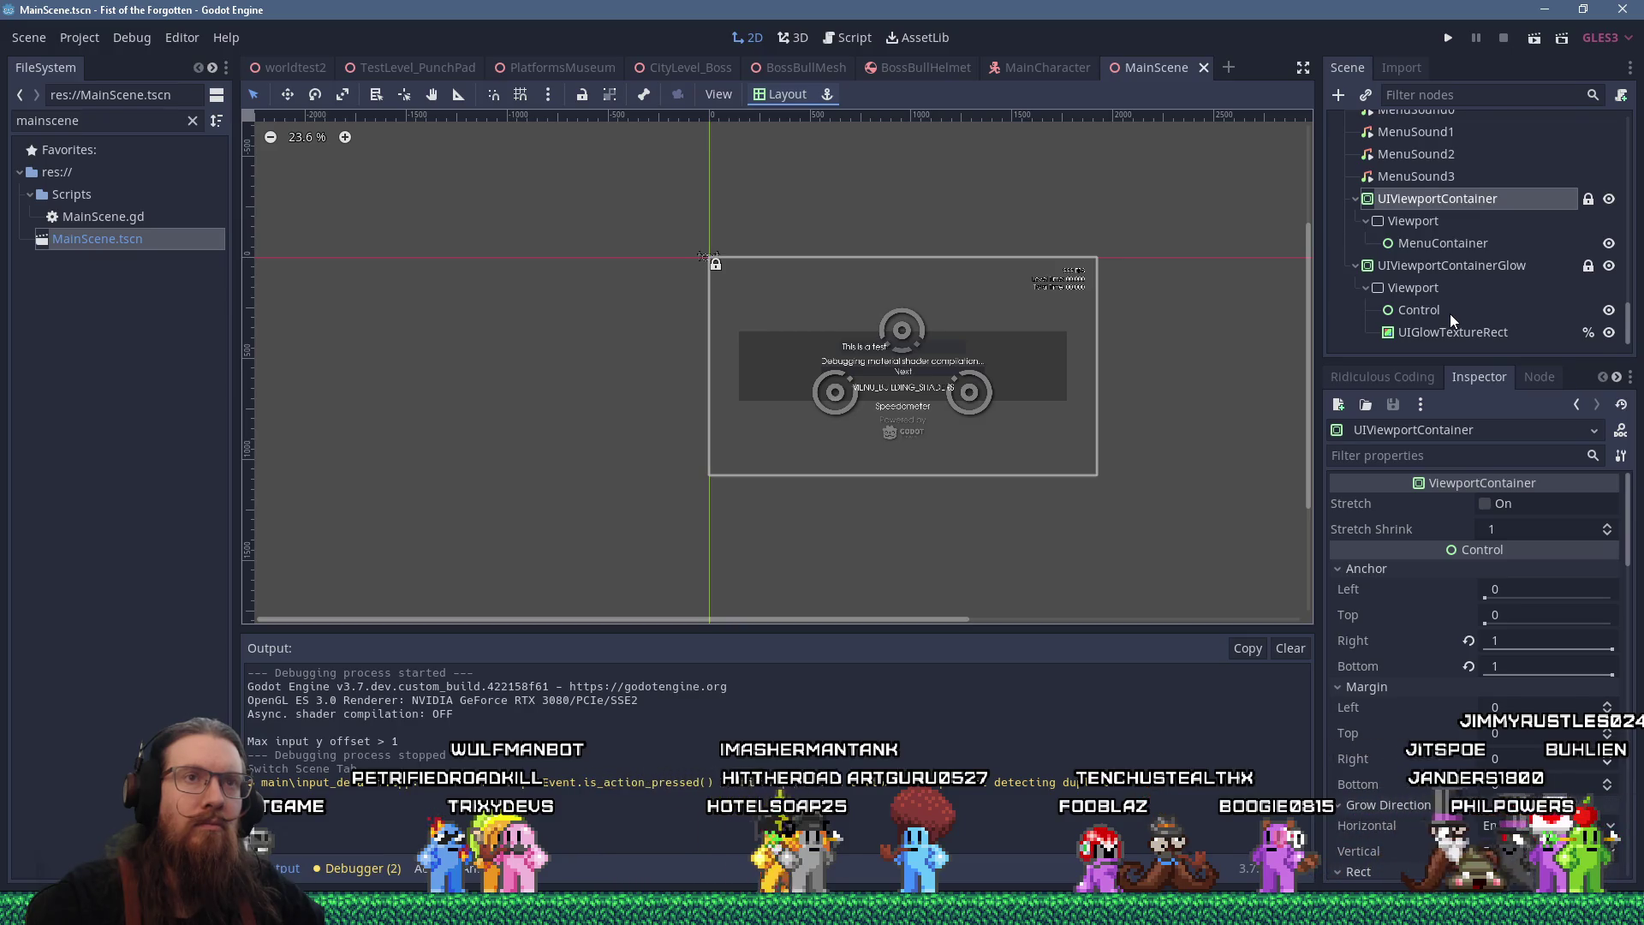
pyautogui.scroll(3, 1451, 314)
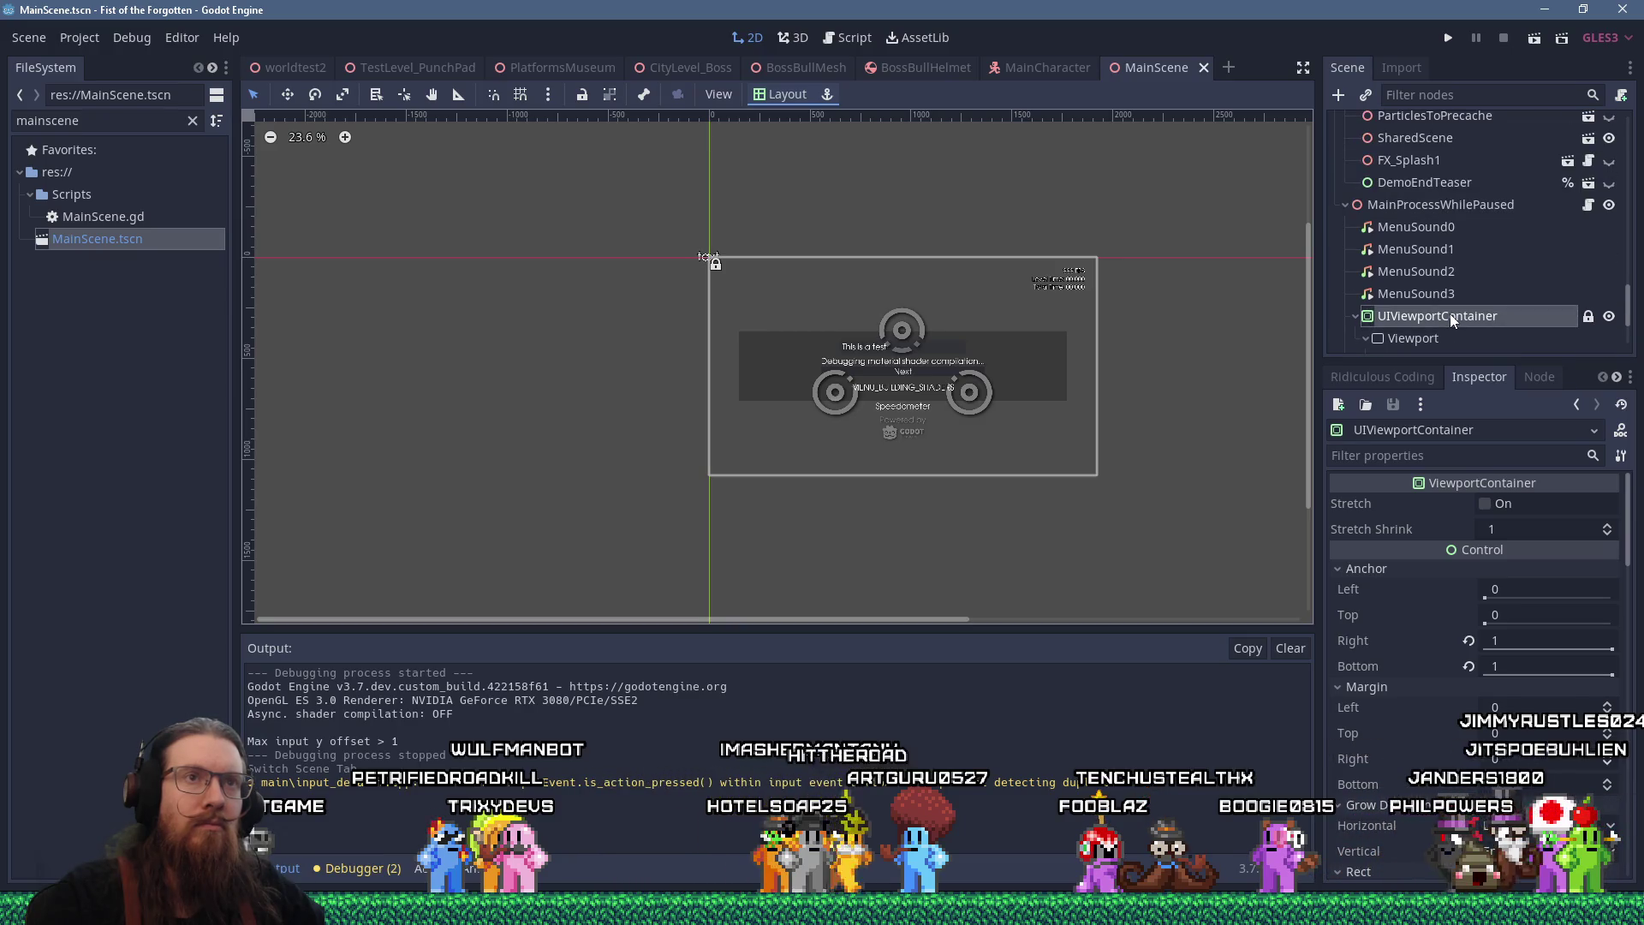
pyautogui.click(1420, 204)
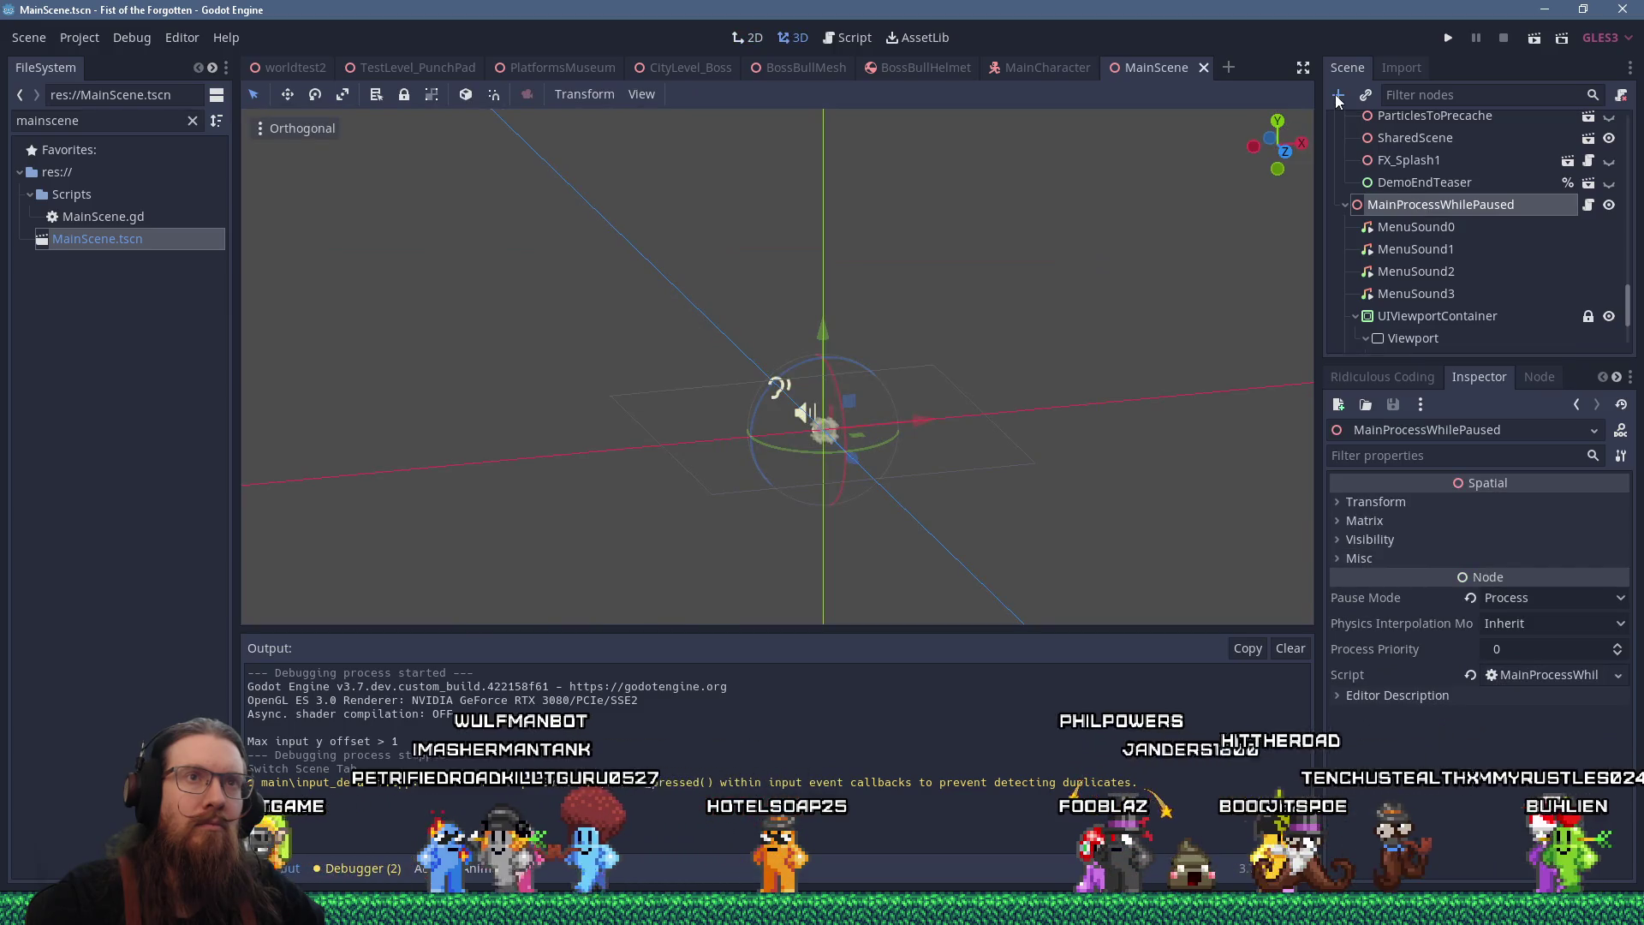
# Add a Control child under MainProcessWhilePaused and rename it MouseBlocker
pyautogui.click(1336, 94)
pyautogui.doubleClick(664, 318)
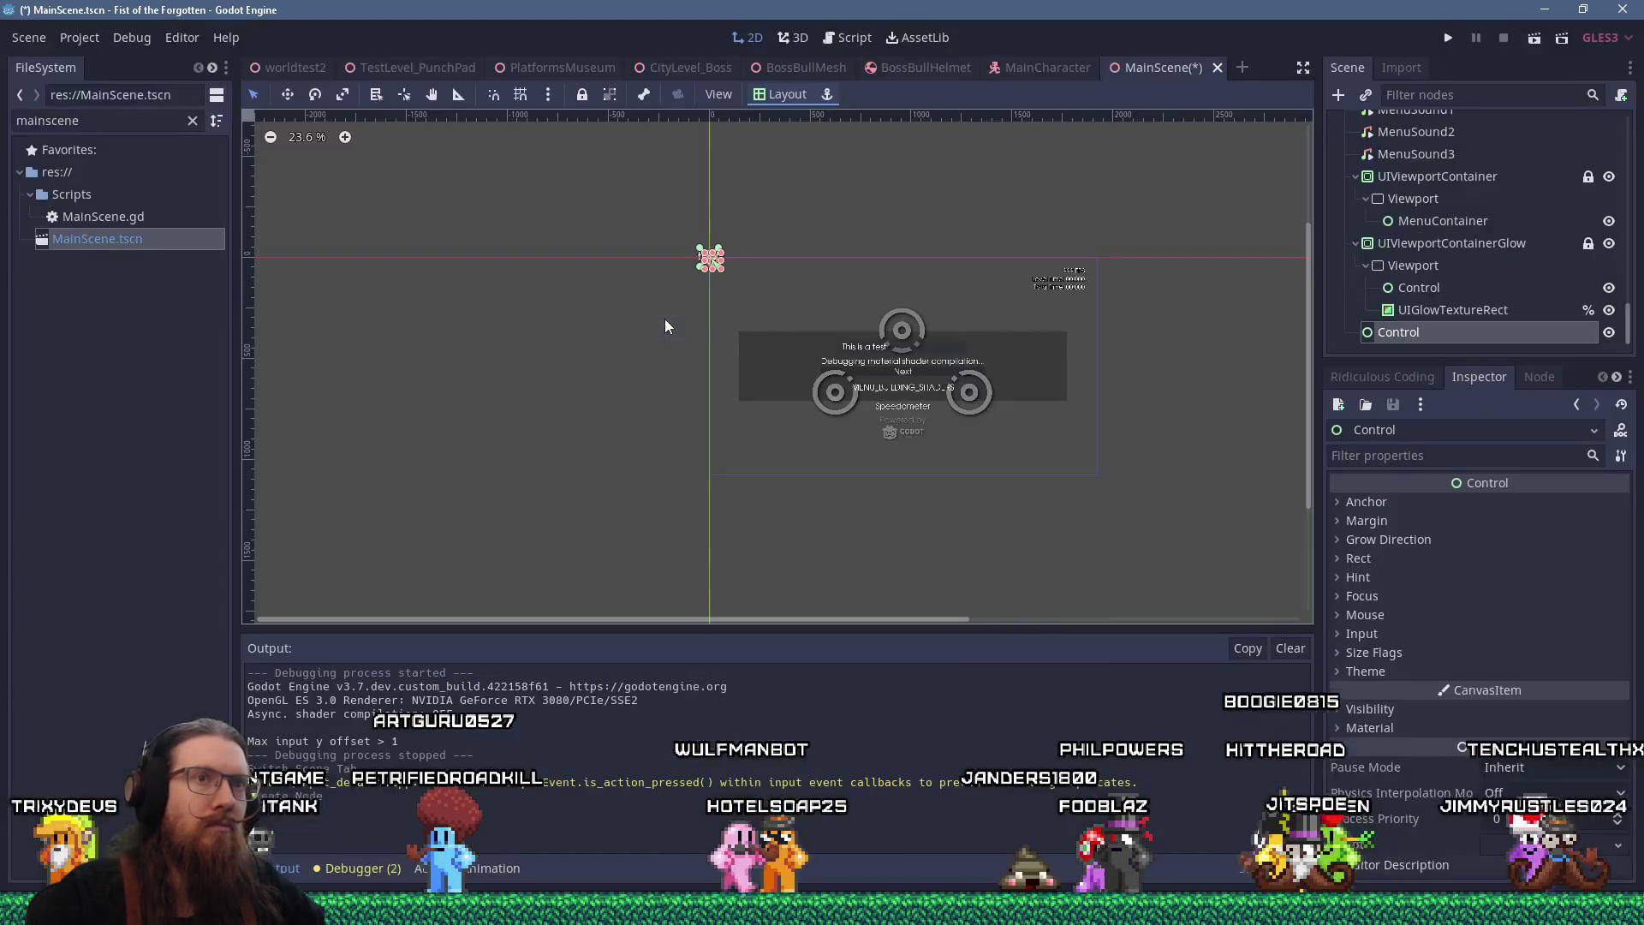
pyautogui.click(1447, 335)
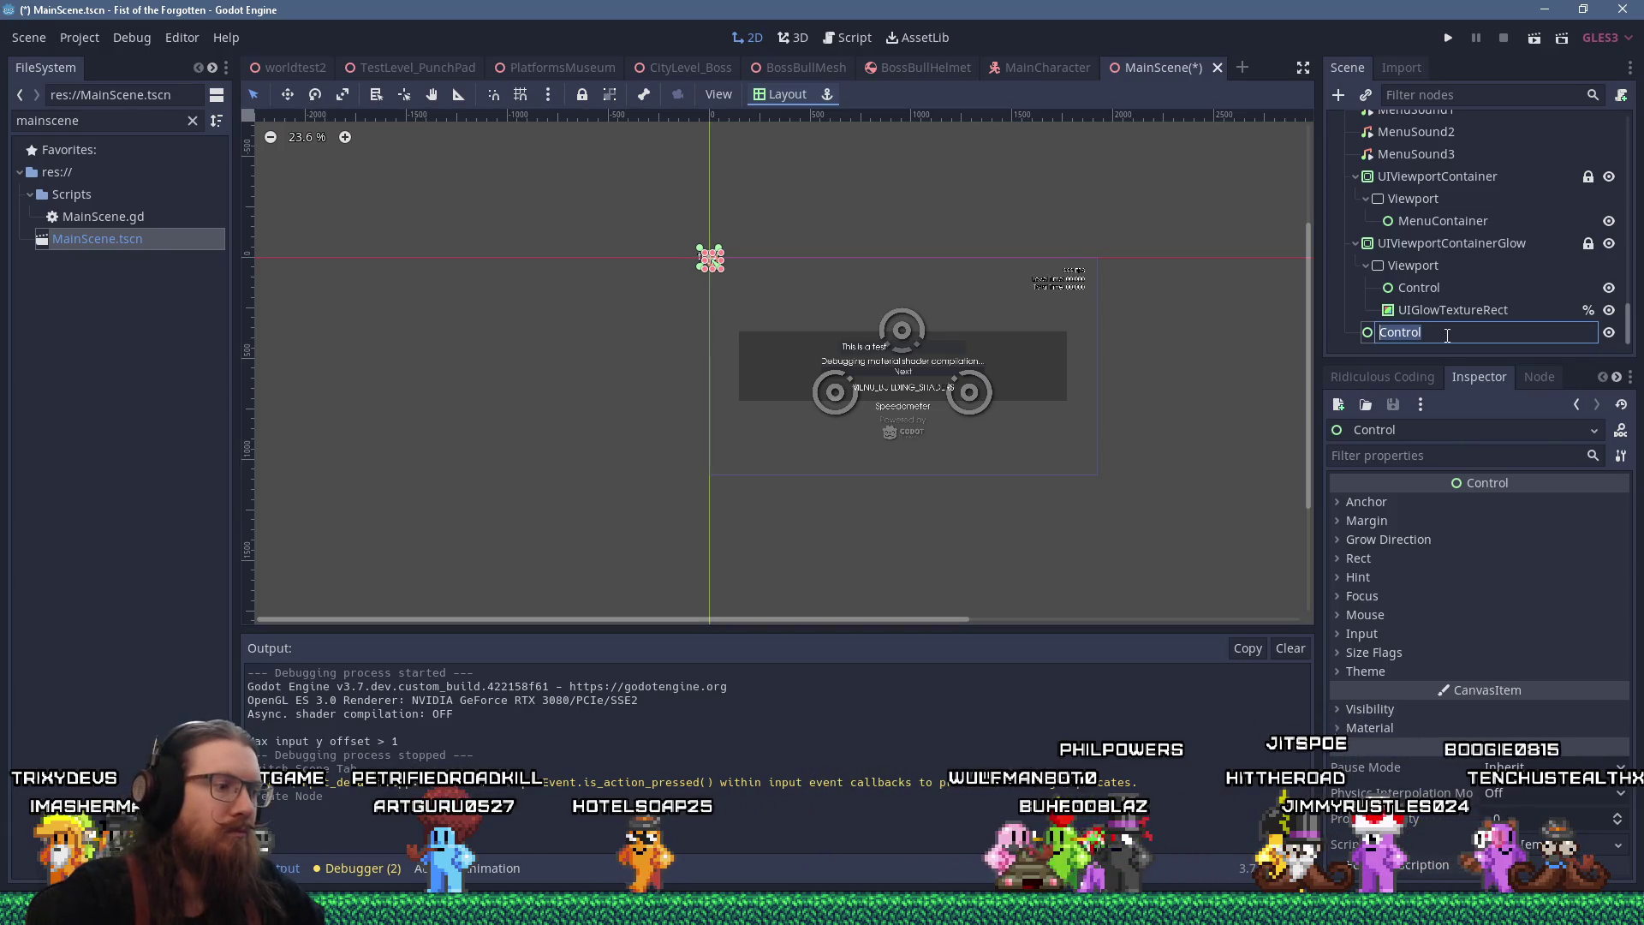
pyautogui.write('W')
pyautogui.press('BackSpace')
pyautogui.write('Mouse')
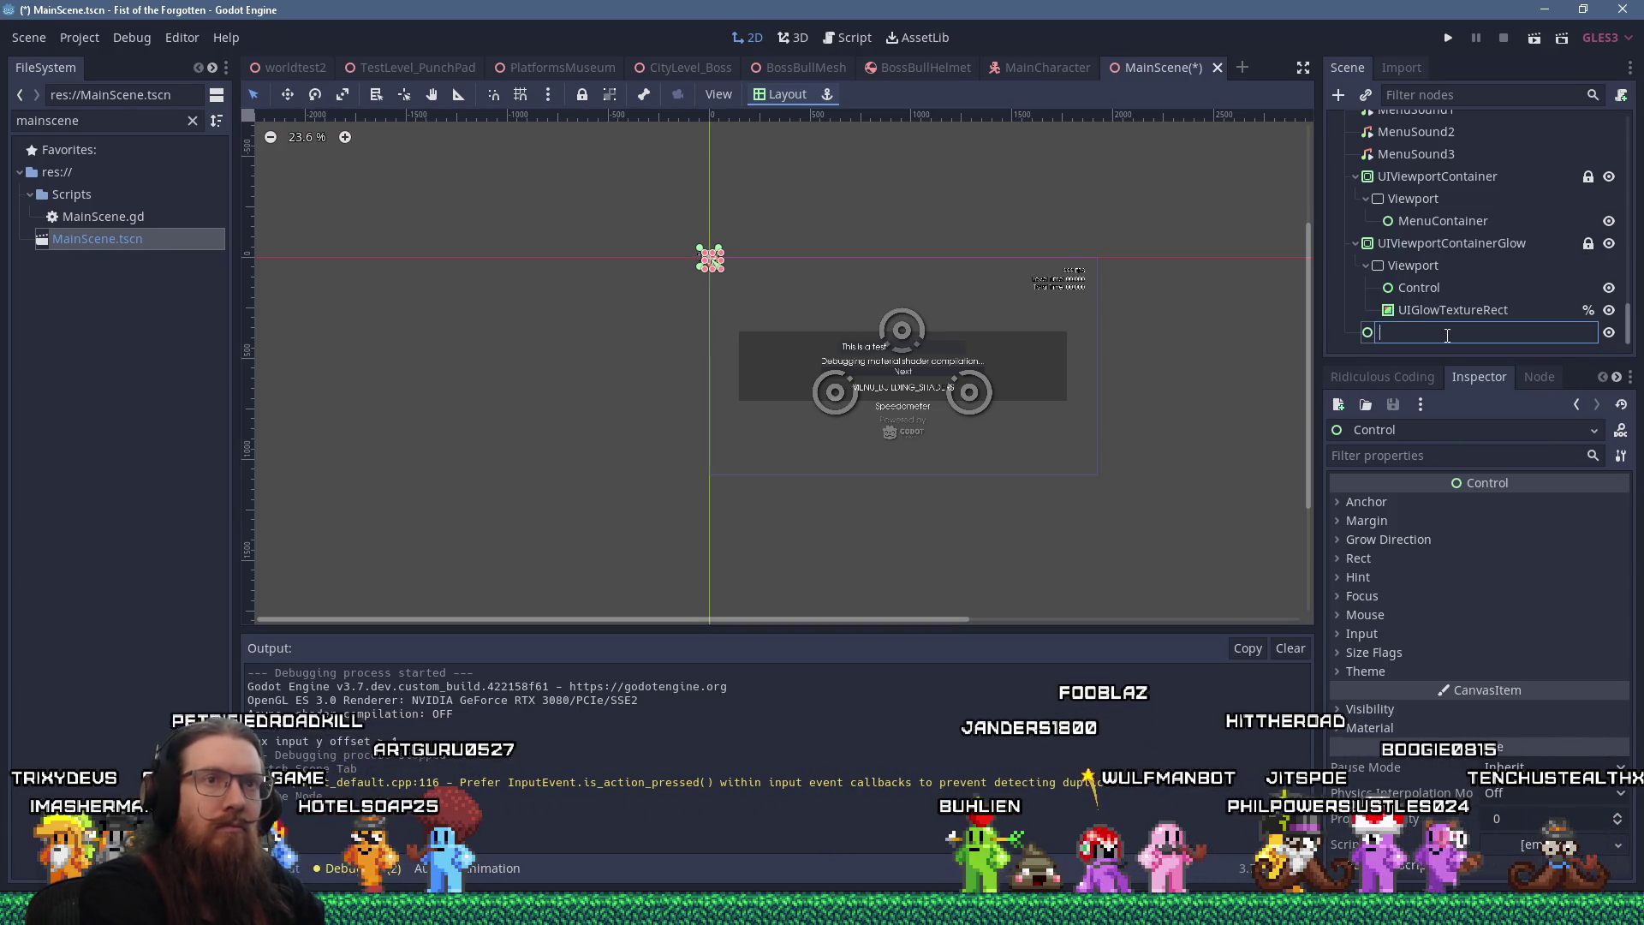
pyautogui.press('BackSpace')
pyautogui.press('BackSpace')
pyautogui.press('BackSpace')
pyautogui.write('locker')
pyautogui.press('Return')
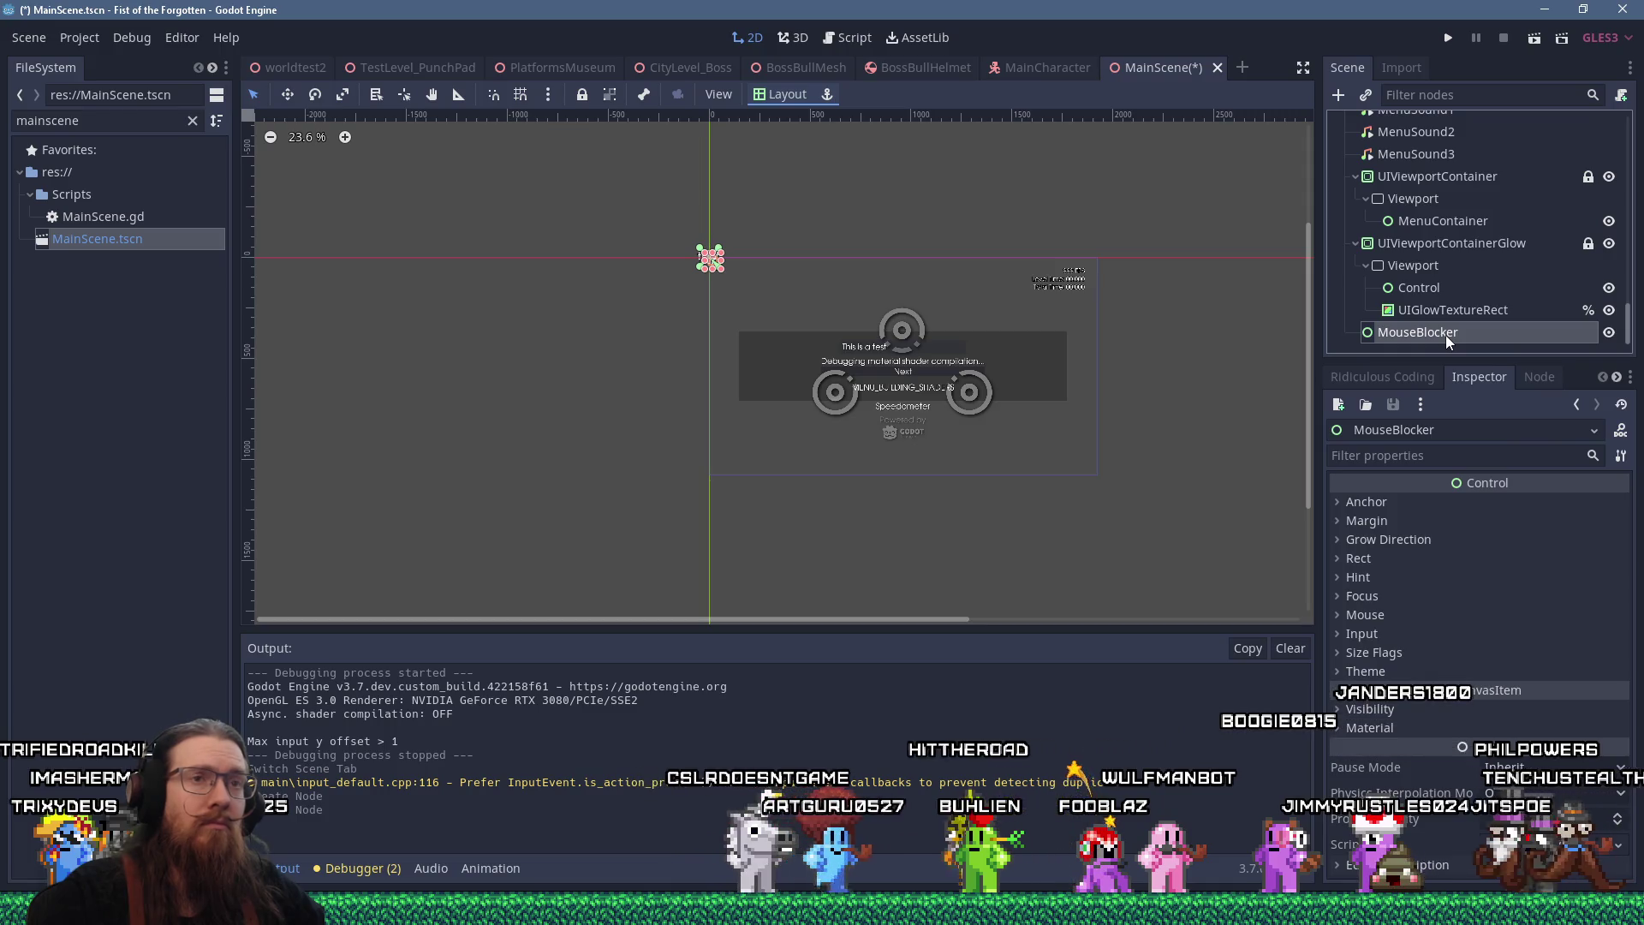
# Give MouseBlocker the Full Rect layout and Stop mouse filter, then save and run the game
pyautogui.click(800, 91)
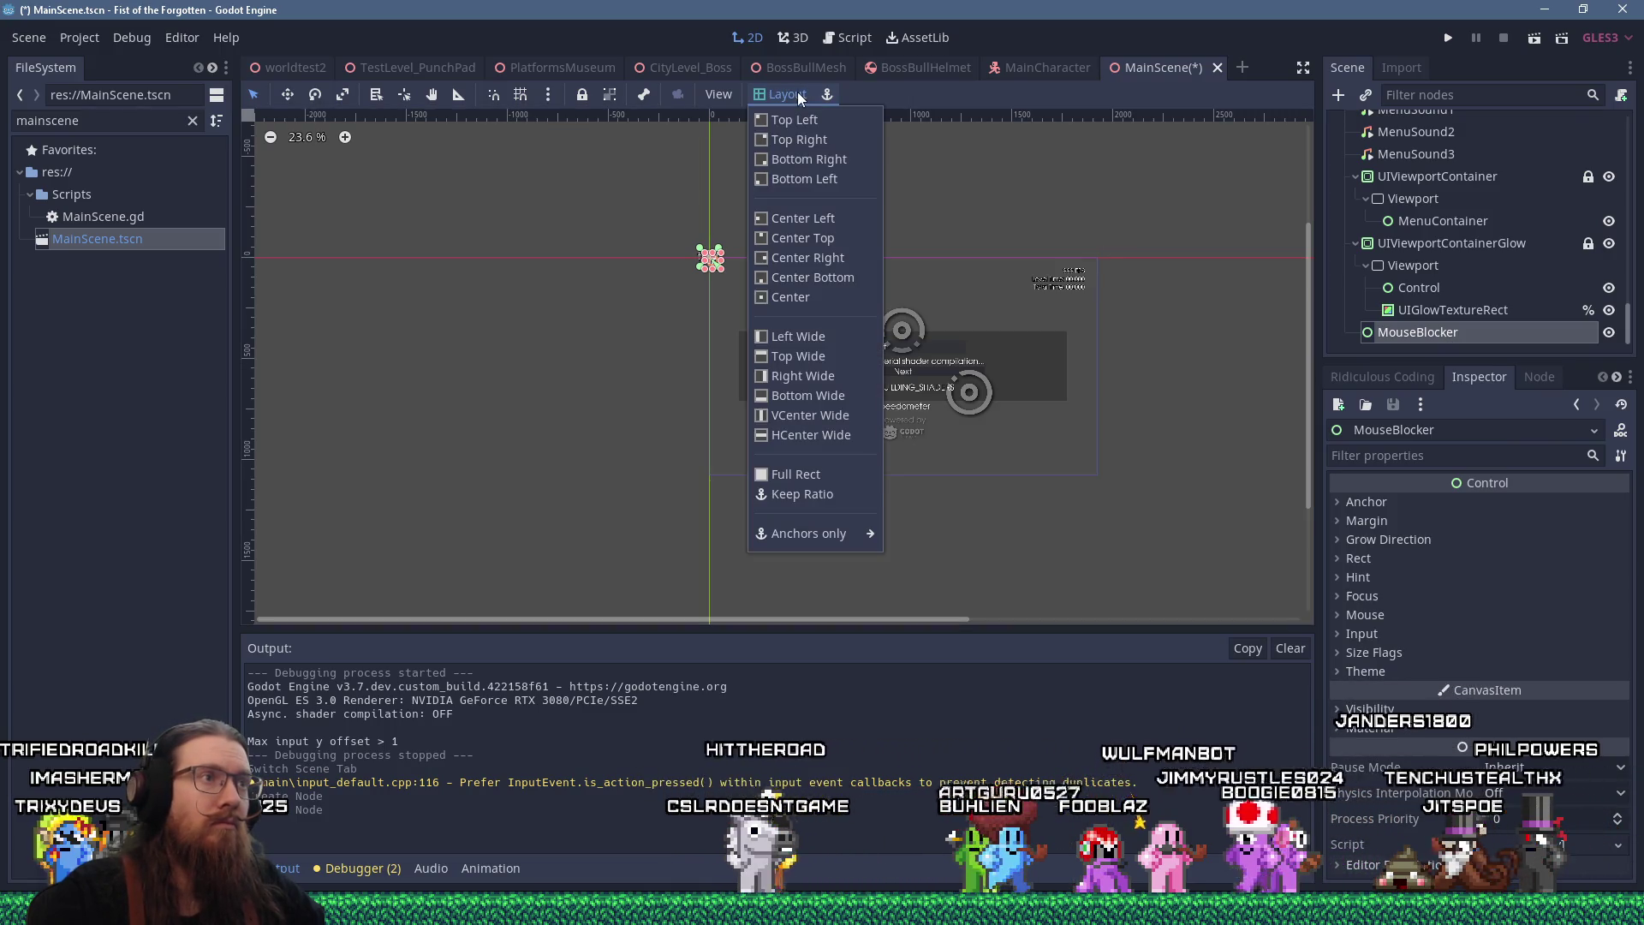
pyautogui.click(824, 474)
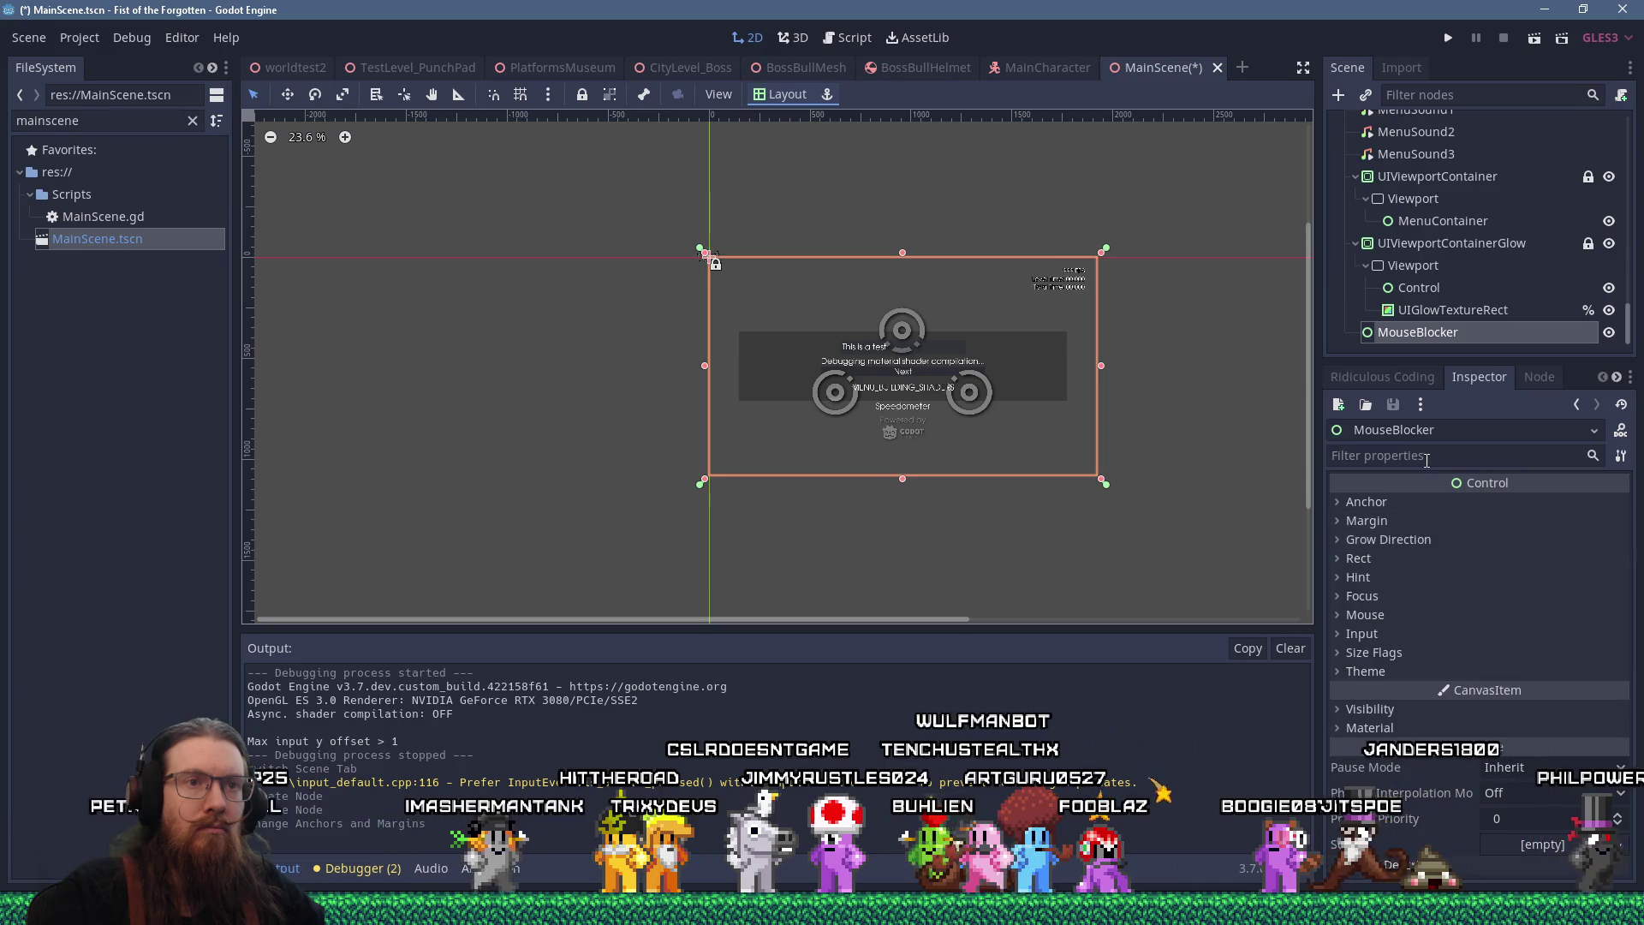
pyautogui.click(1427, 456)
pyautogui.write('mouse')
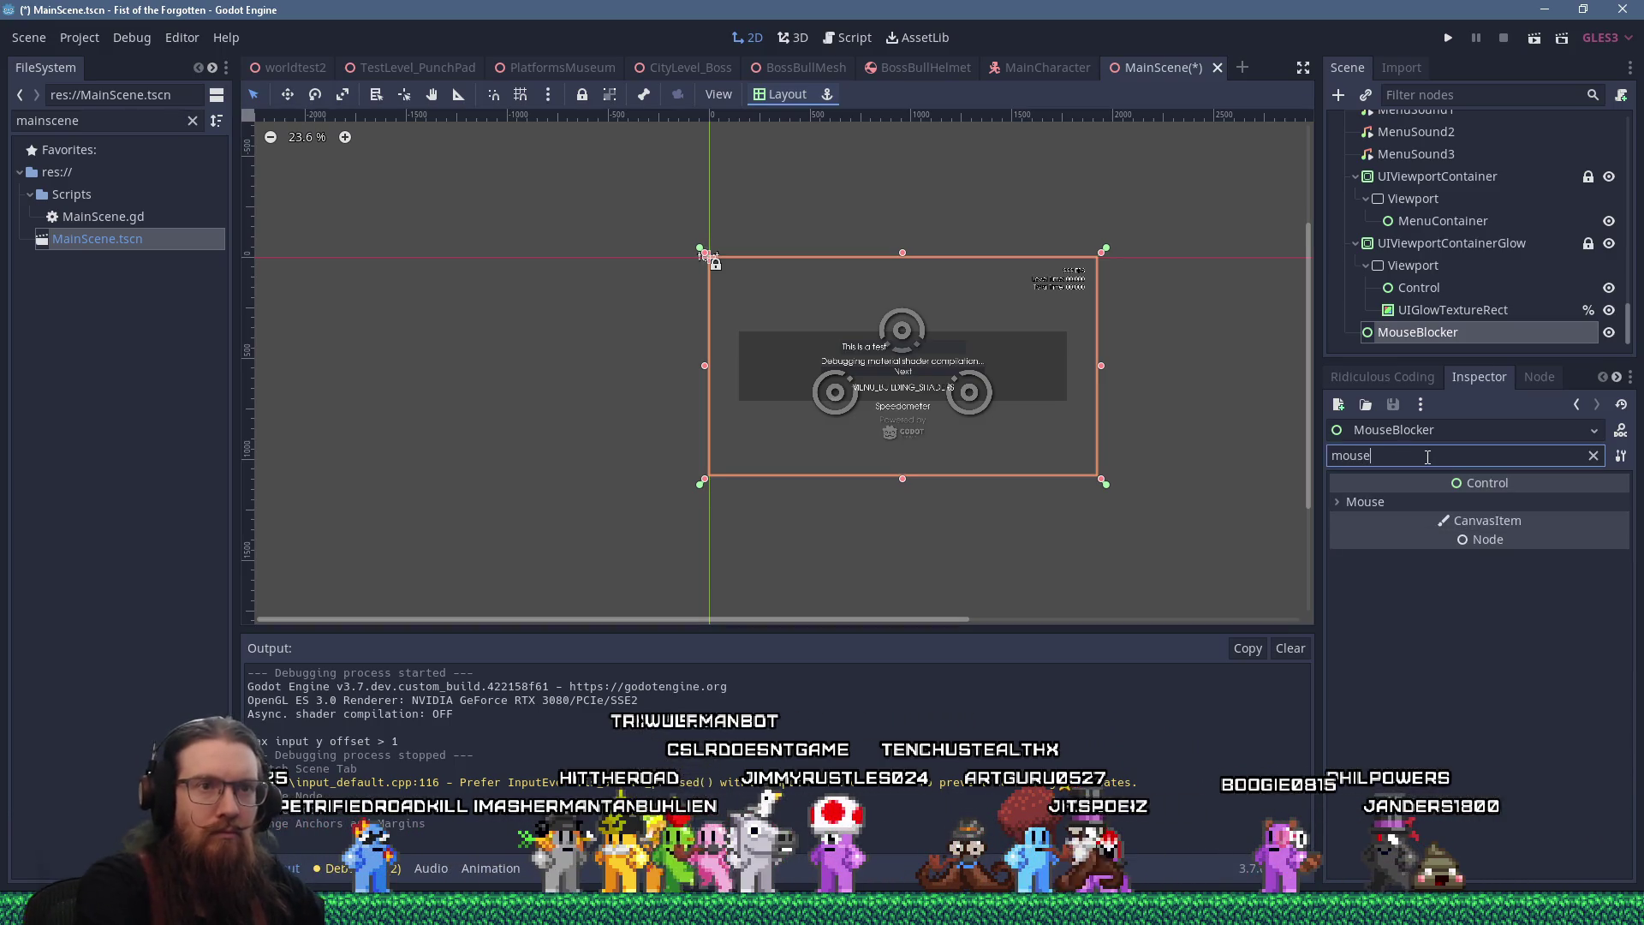
pyautogui.click(1344, 502)
pyautogui.click(1539, 524)
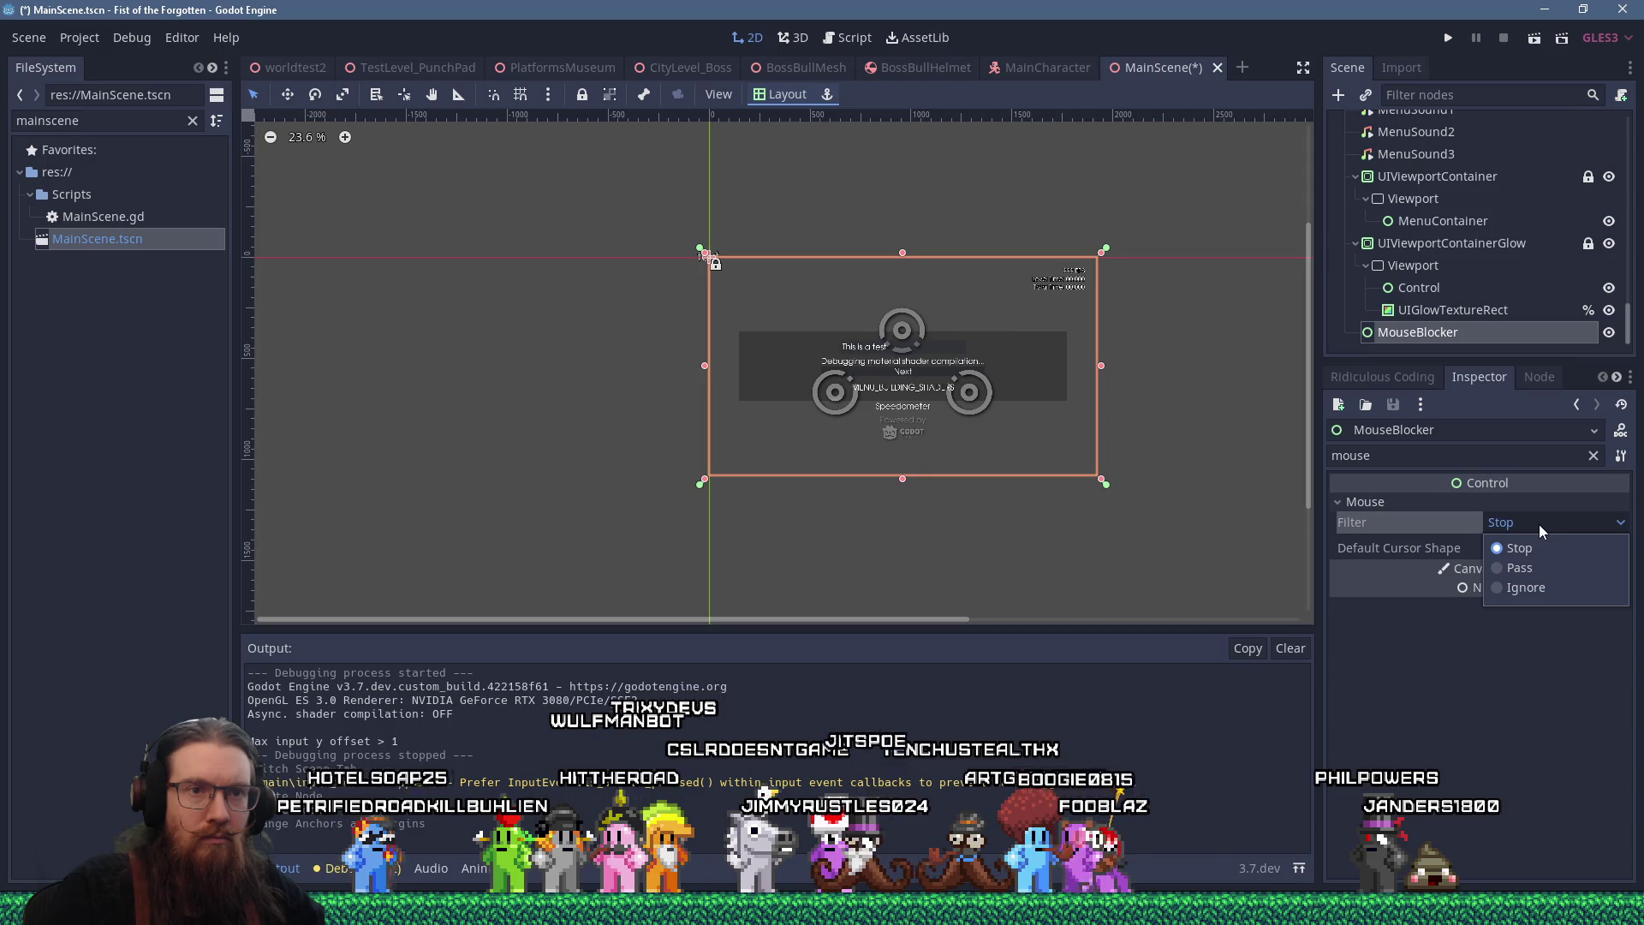
pyautogui.click(1539, 524)
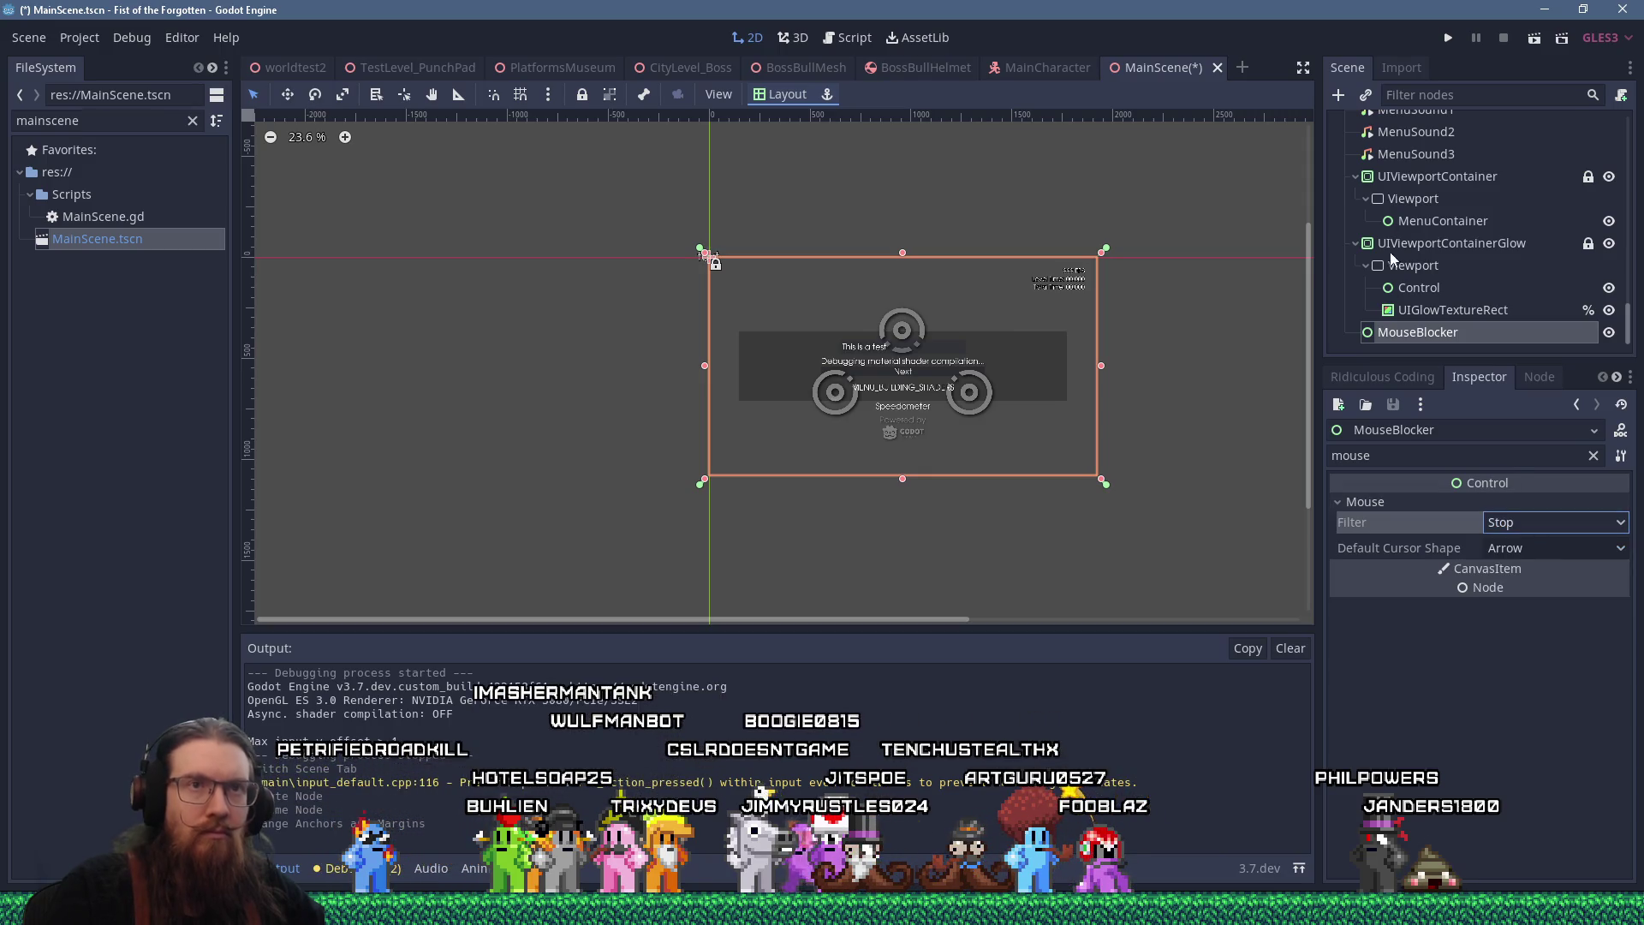
pyautogui.click(1445, 40)
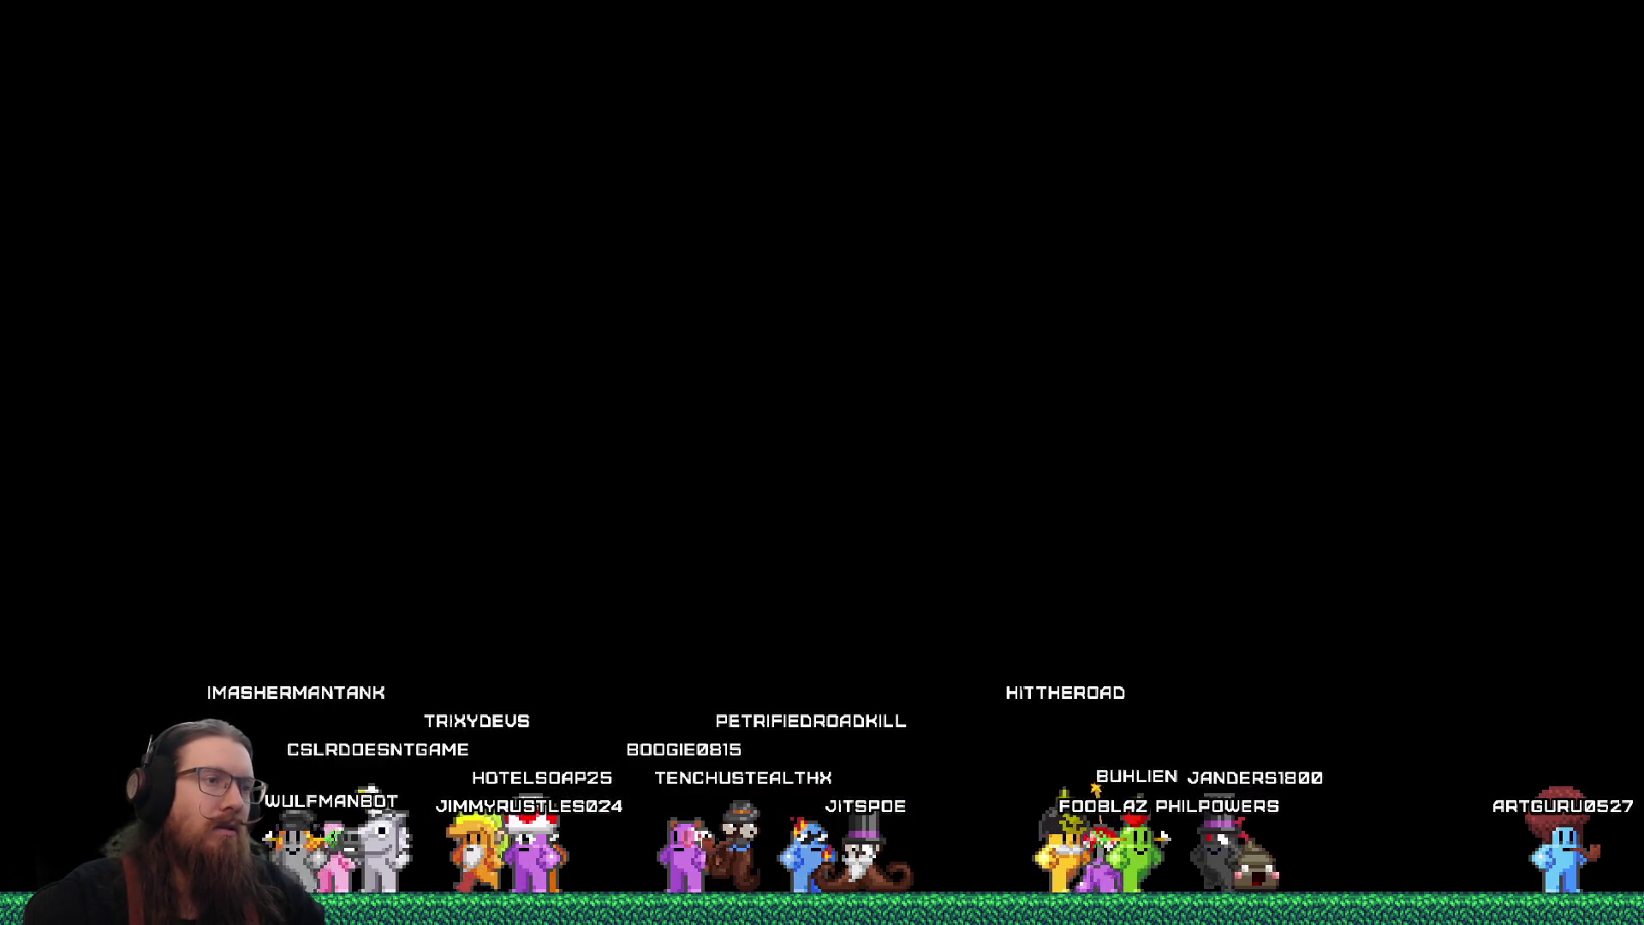
# Open the pause menu with Escape, return to the main menu, and quit the game
pyautogui.press('Escape')
pyautogui.click(822, 591)
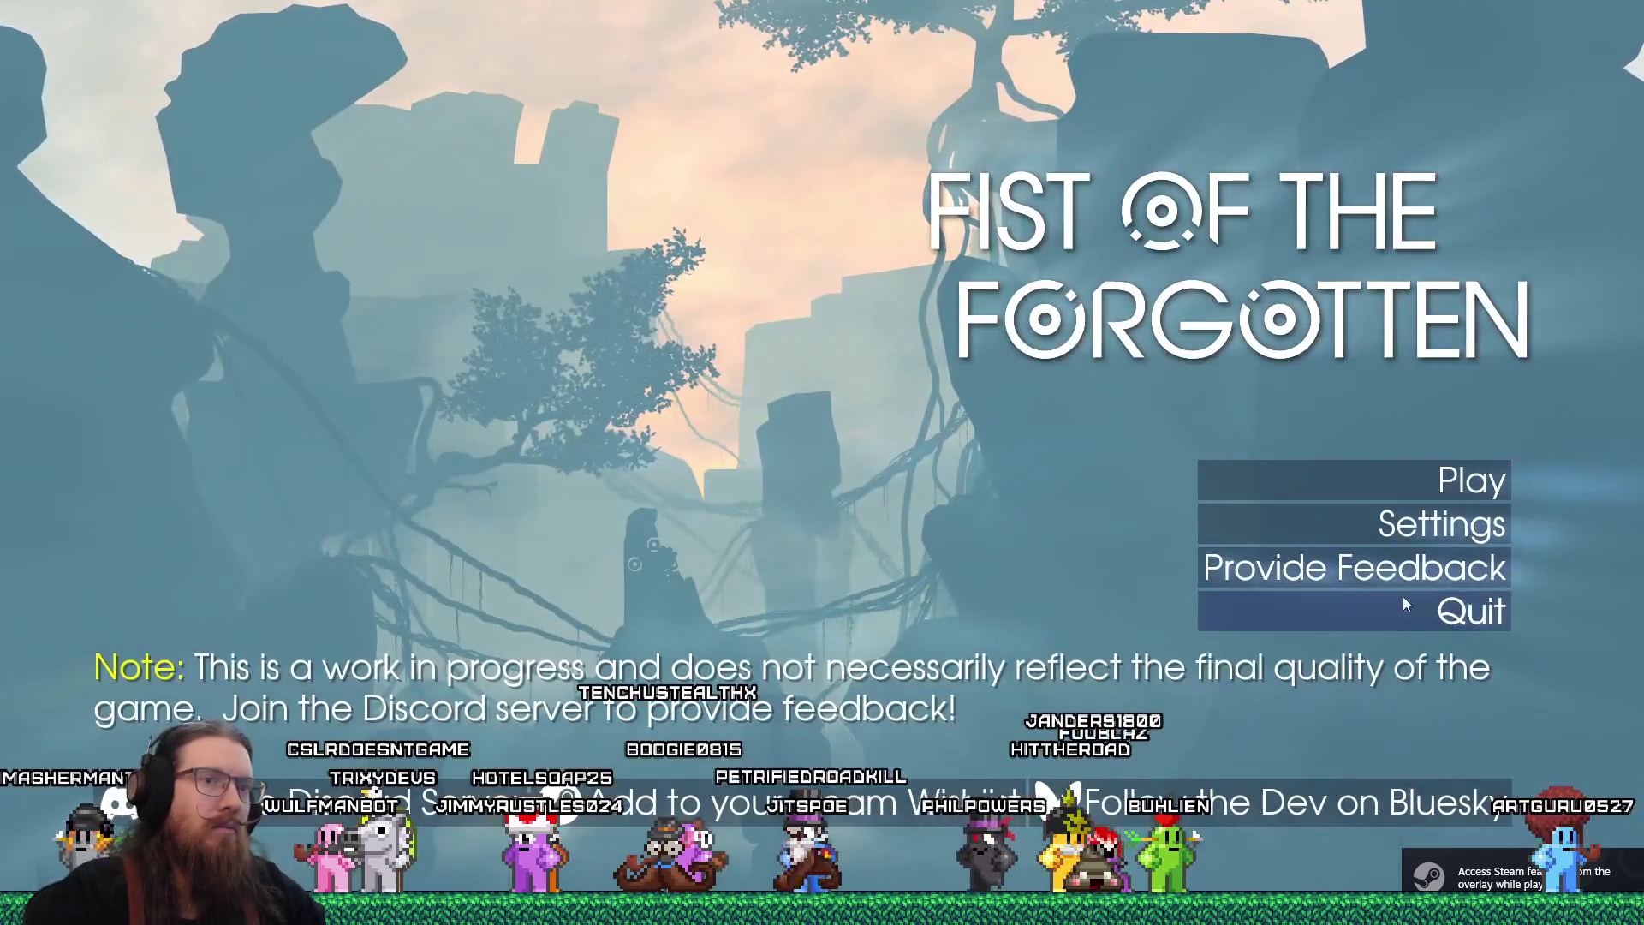
pyautogui.click(1593, 605)
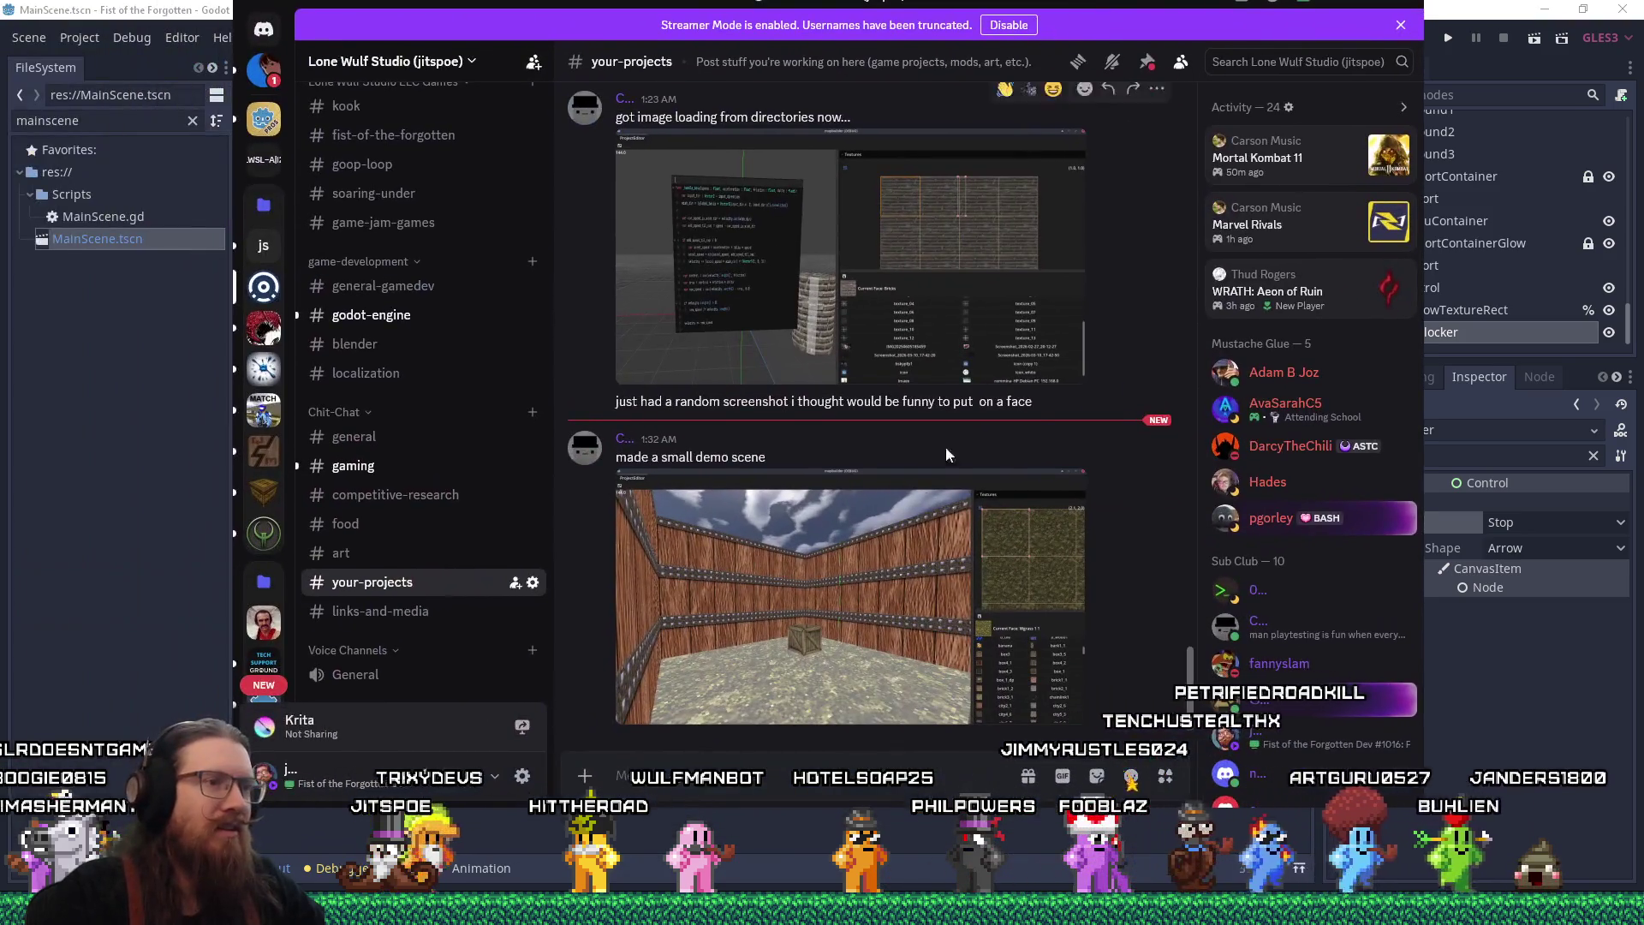
pyautogui.click(863, 549)
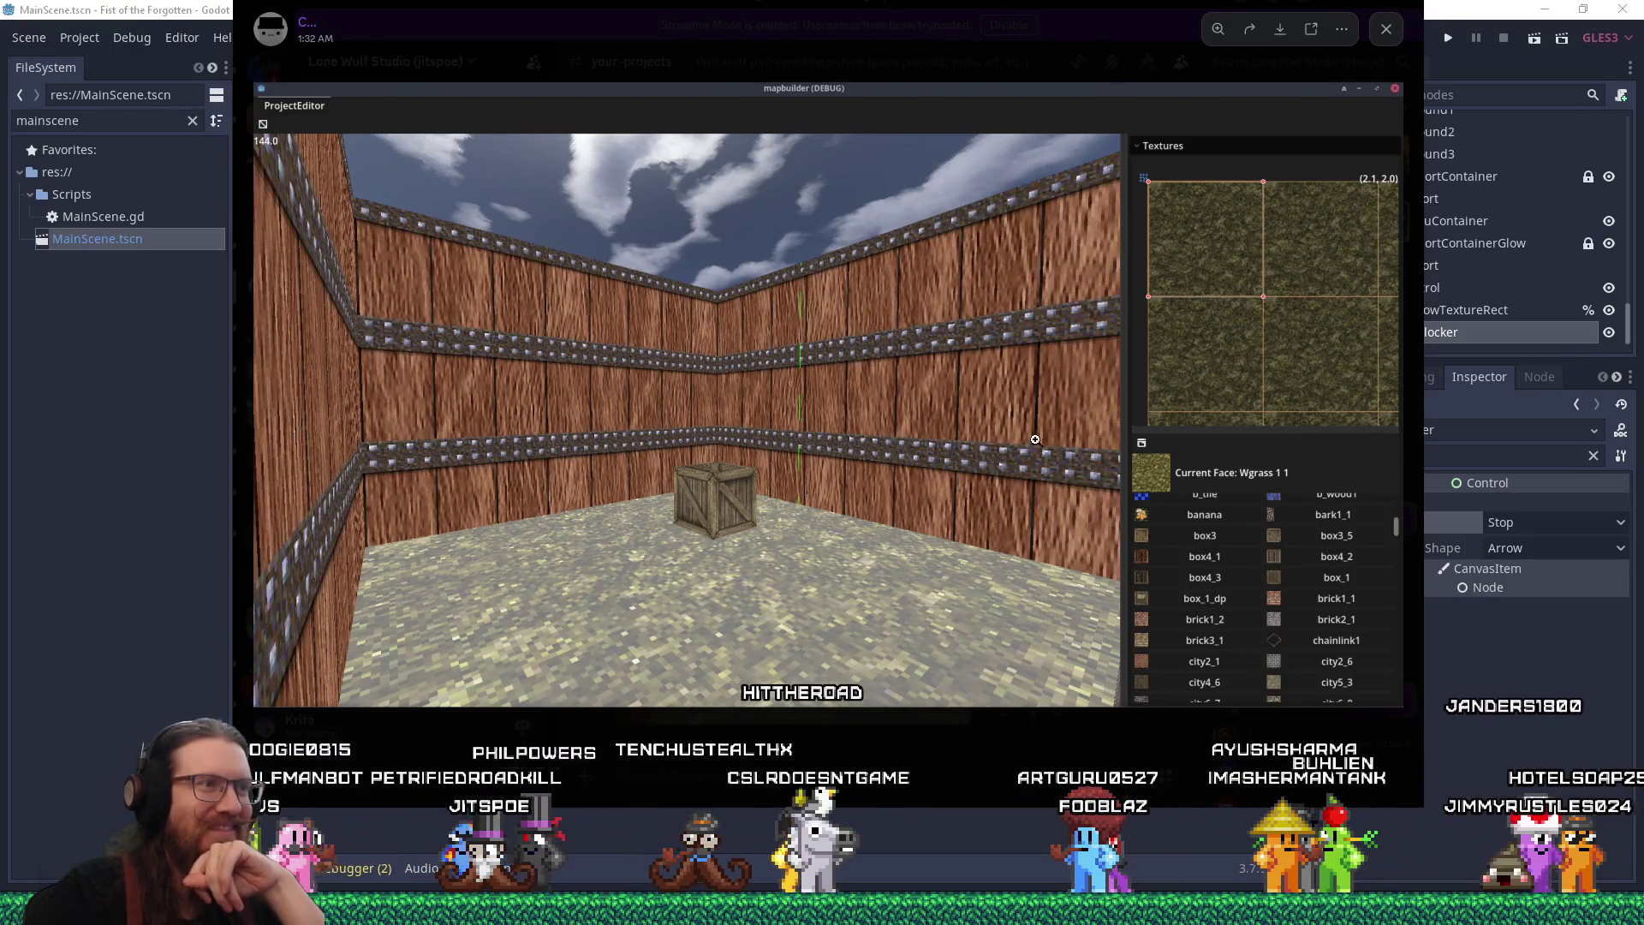
pyautogui.press('Escape')
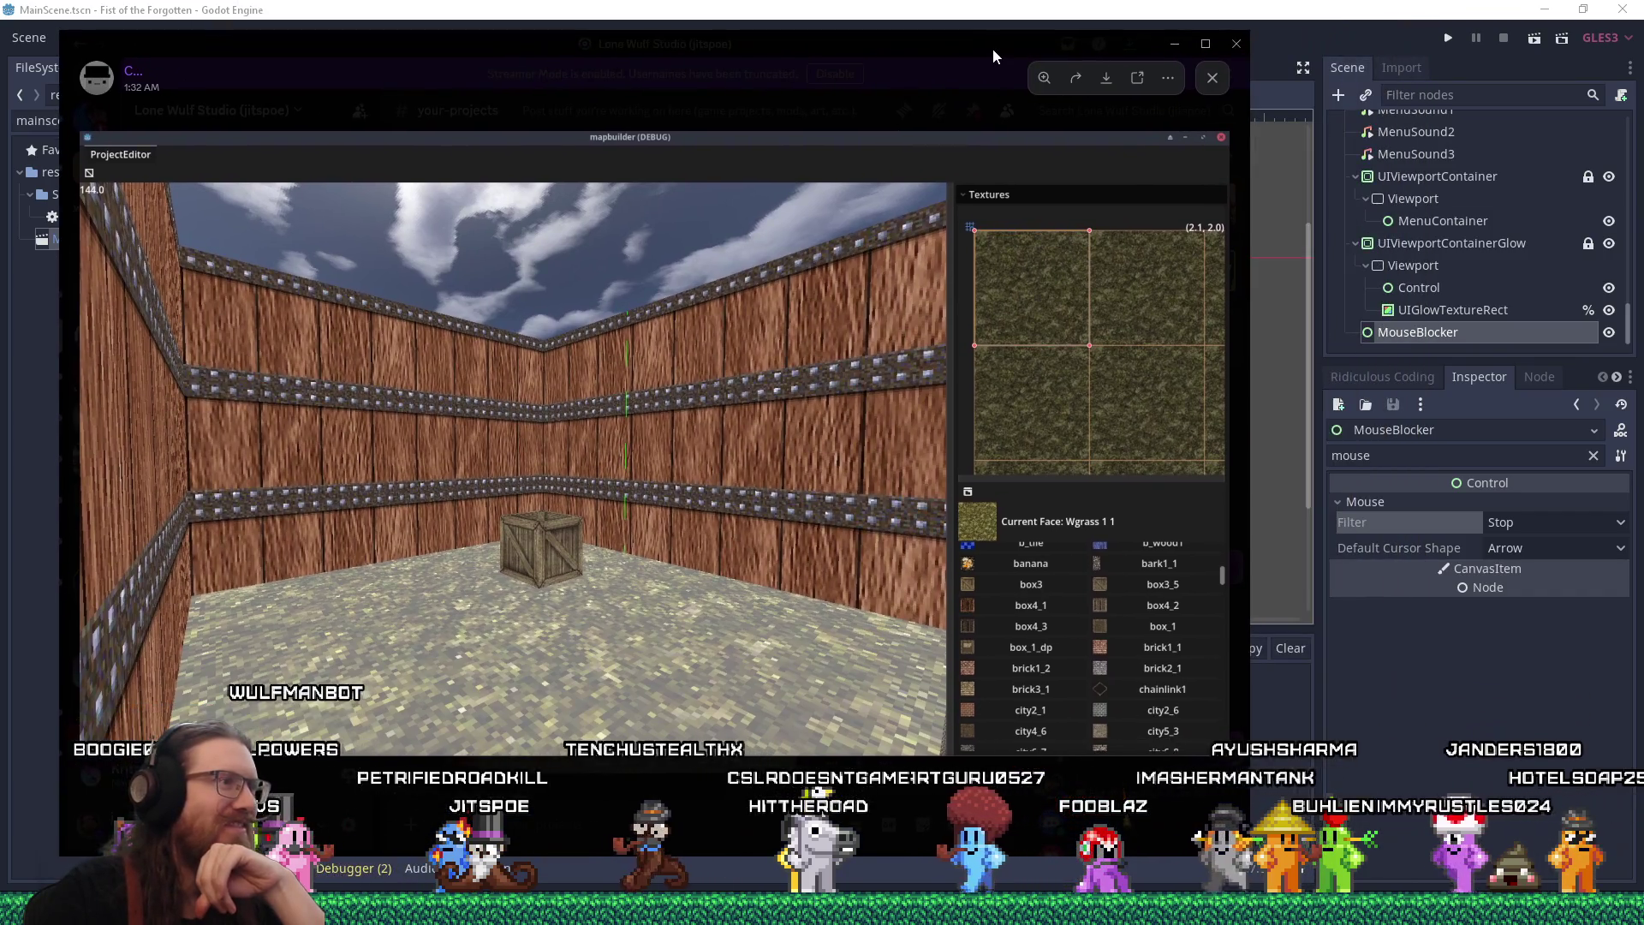
pyautogui.press('F8')
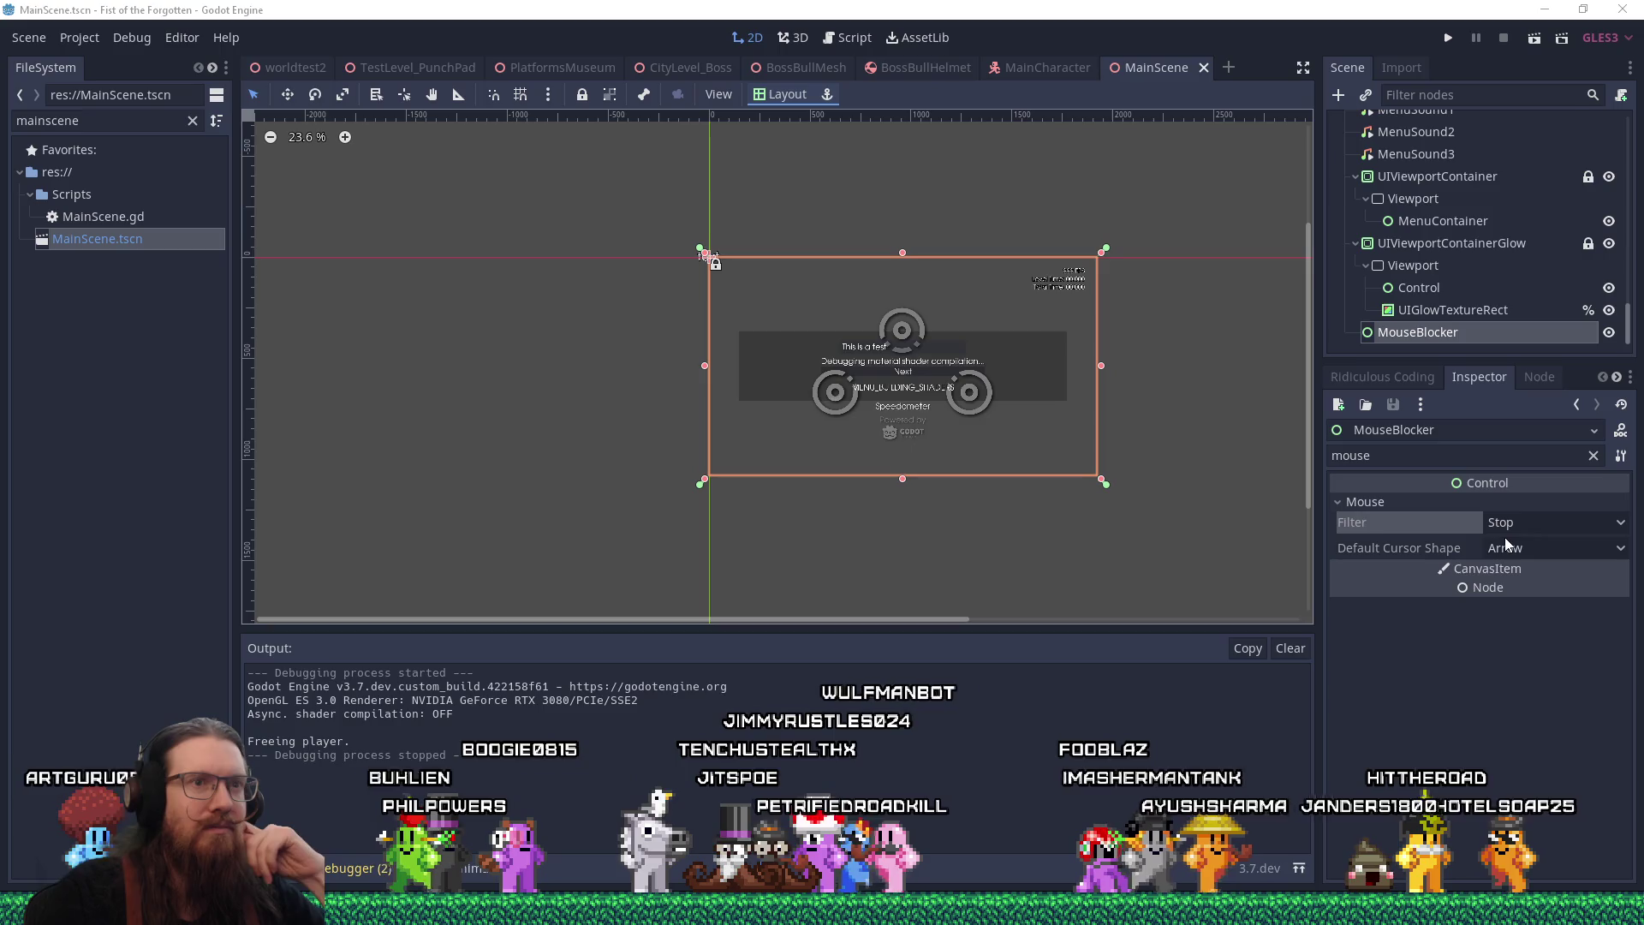
# Review MouseBlocker's mouse filter, leaving it at Stop, then select UIViewportContainerGlow
pyautogui.click(1581, 457)
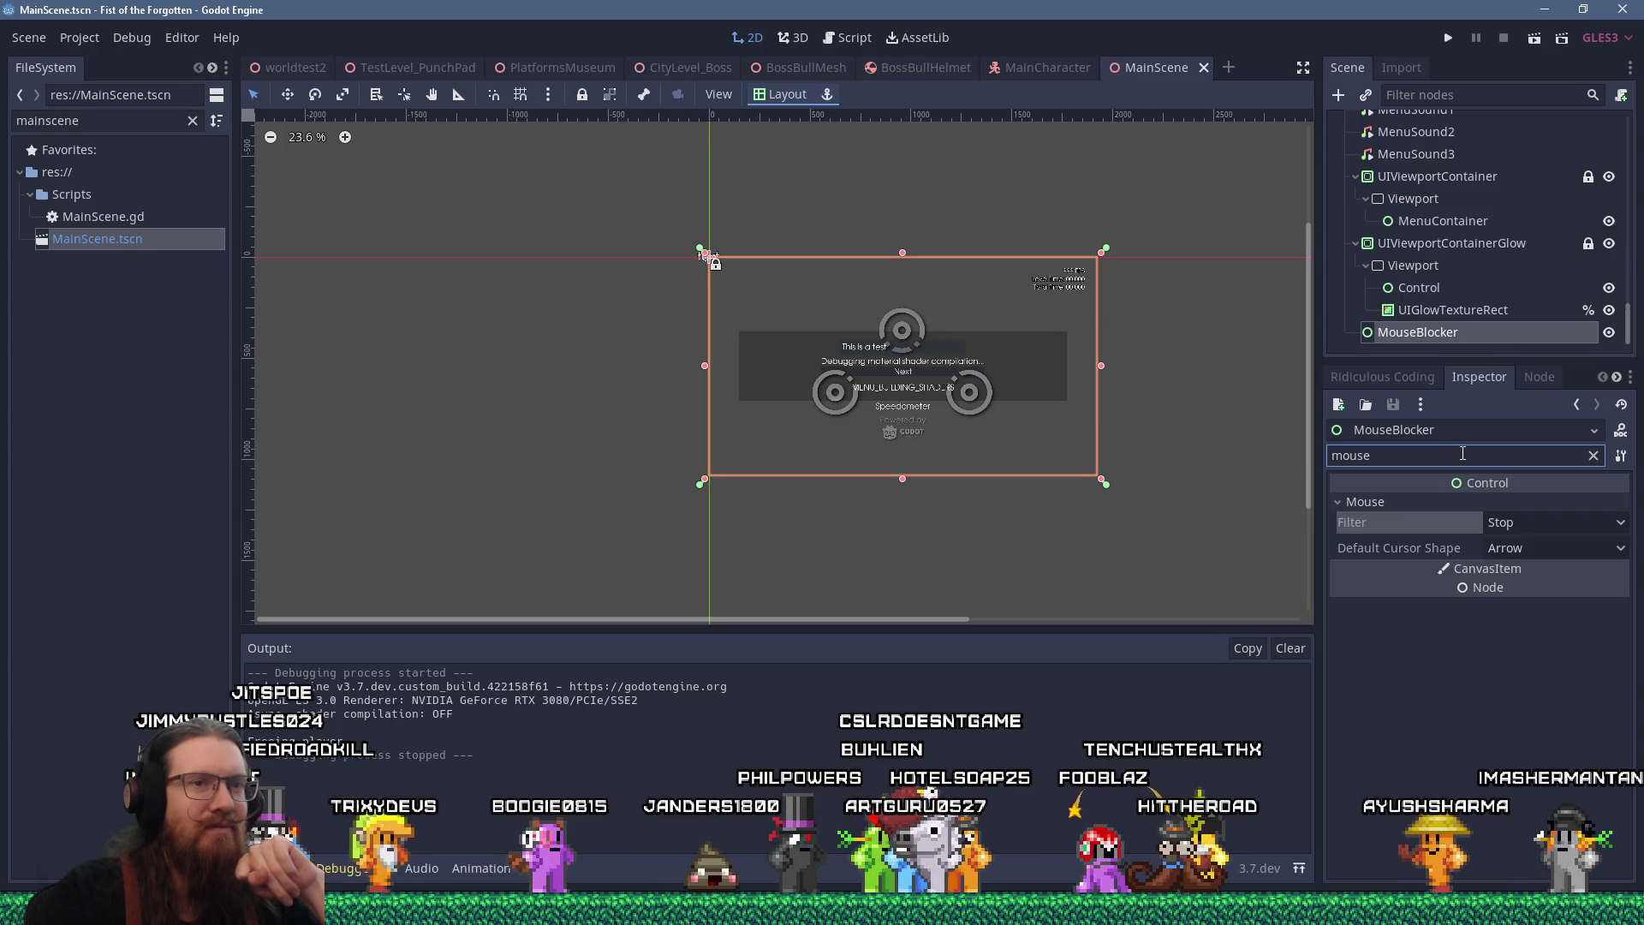
pyautogui.click(1545, 519)
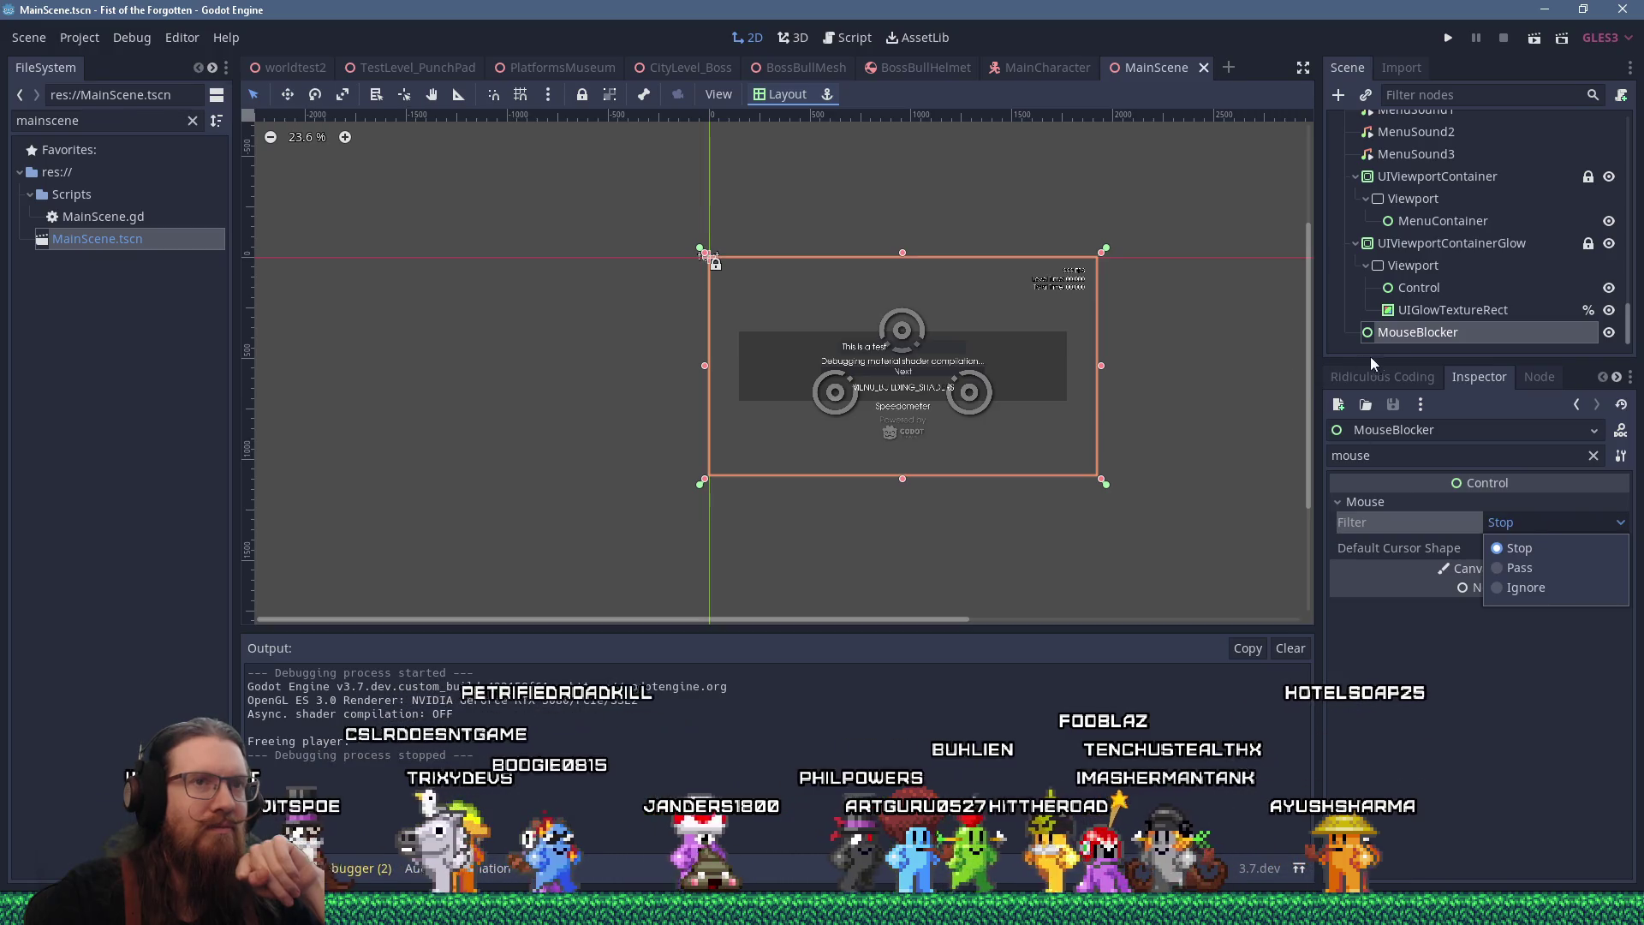
pyautogui.click(1425, 335)
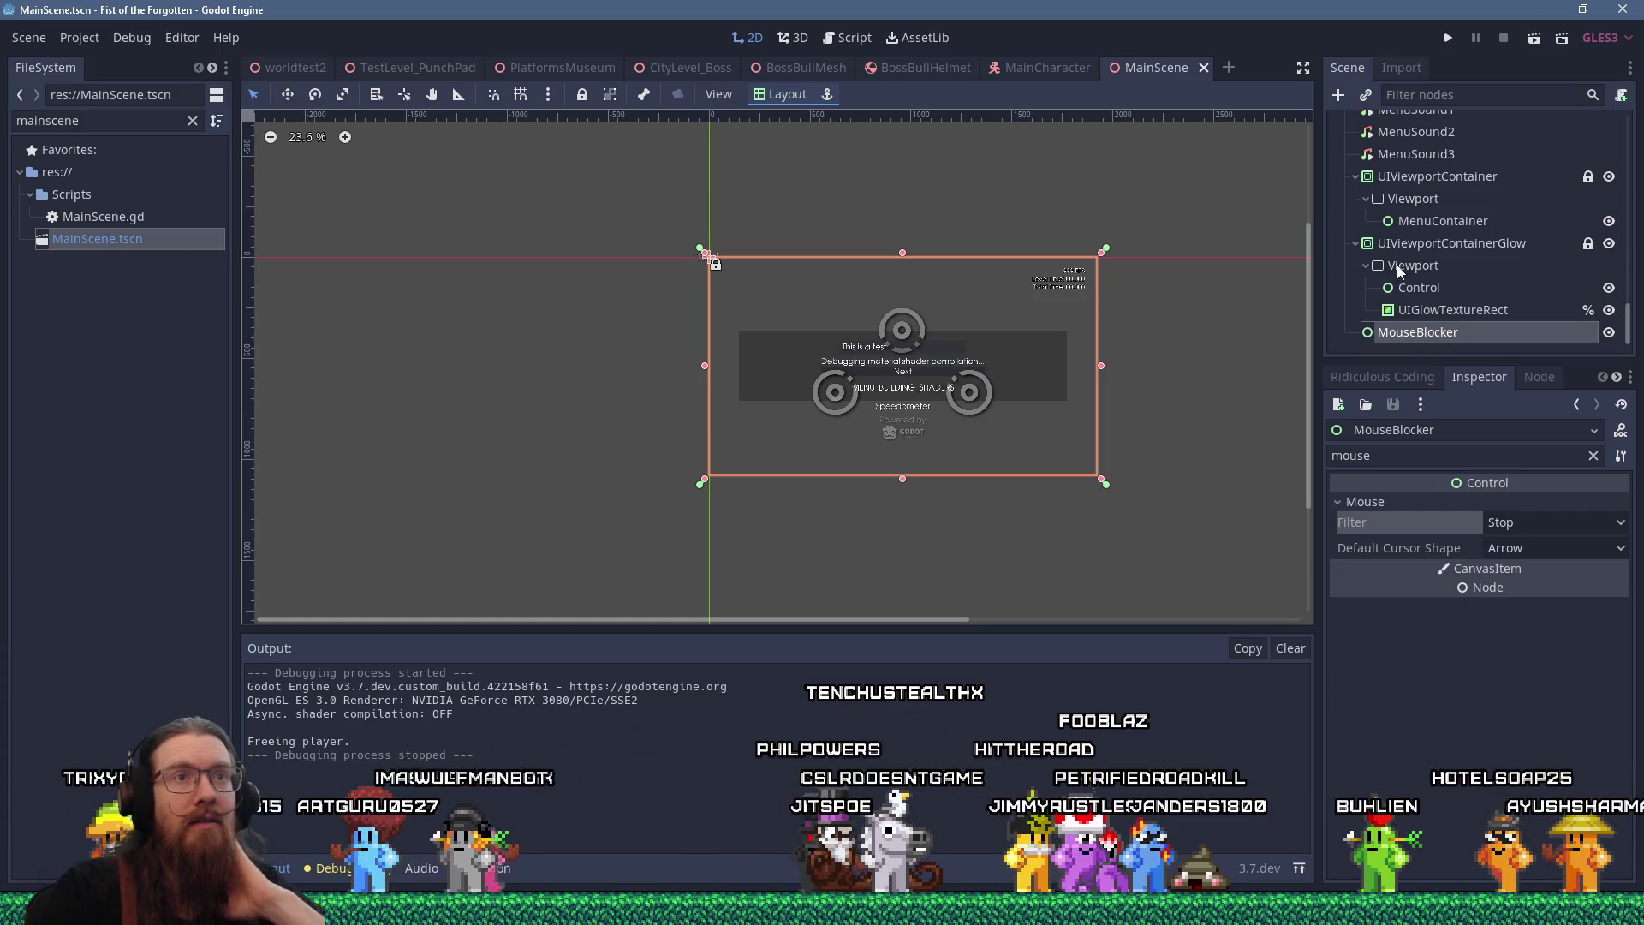
pyautogui.click(1405, 243)
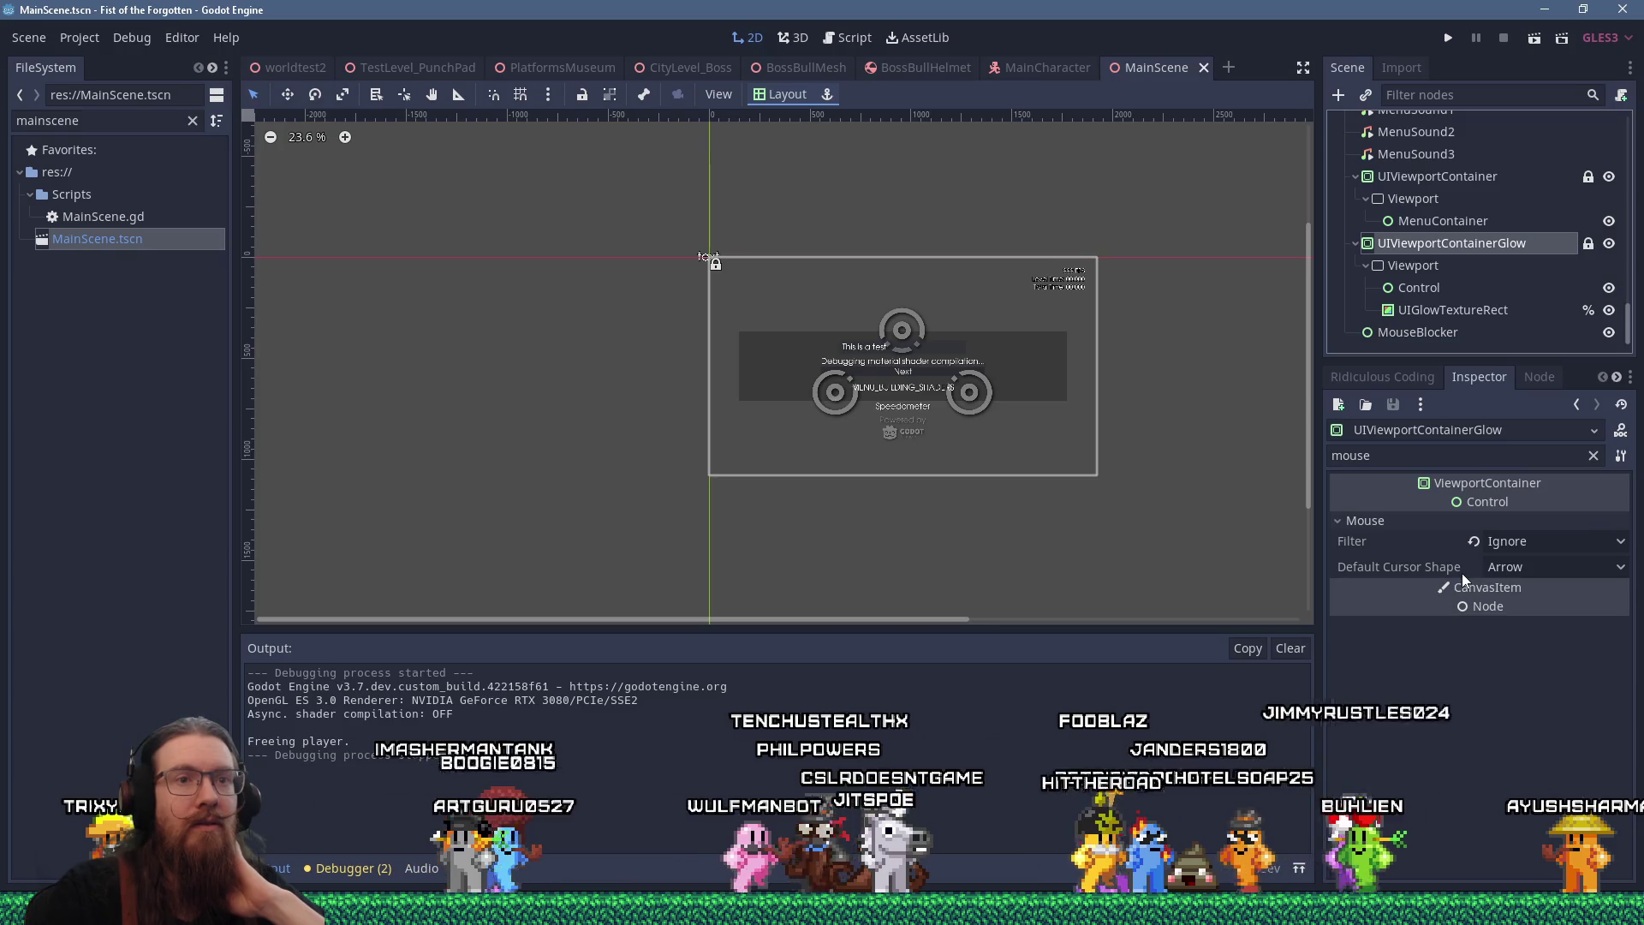
# Delete the MouseBlocker node from the scene tree
pyautogui.rightClick(1421, 332)
pyautogui.click(1413, 836)
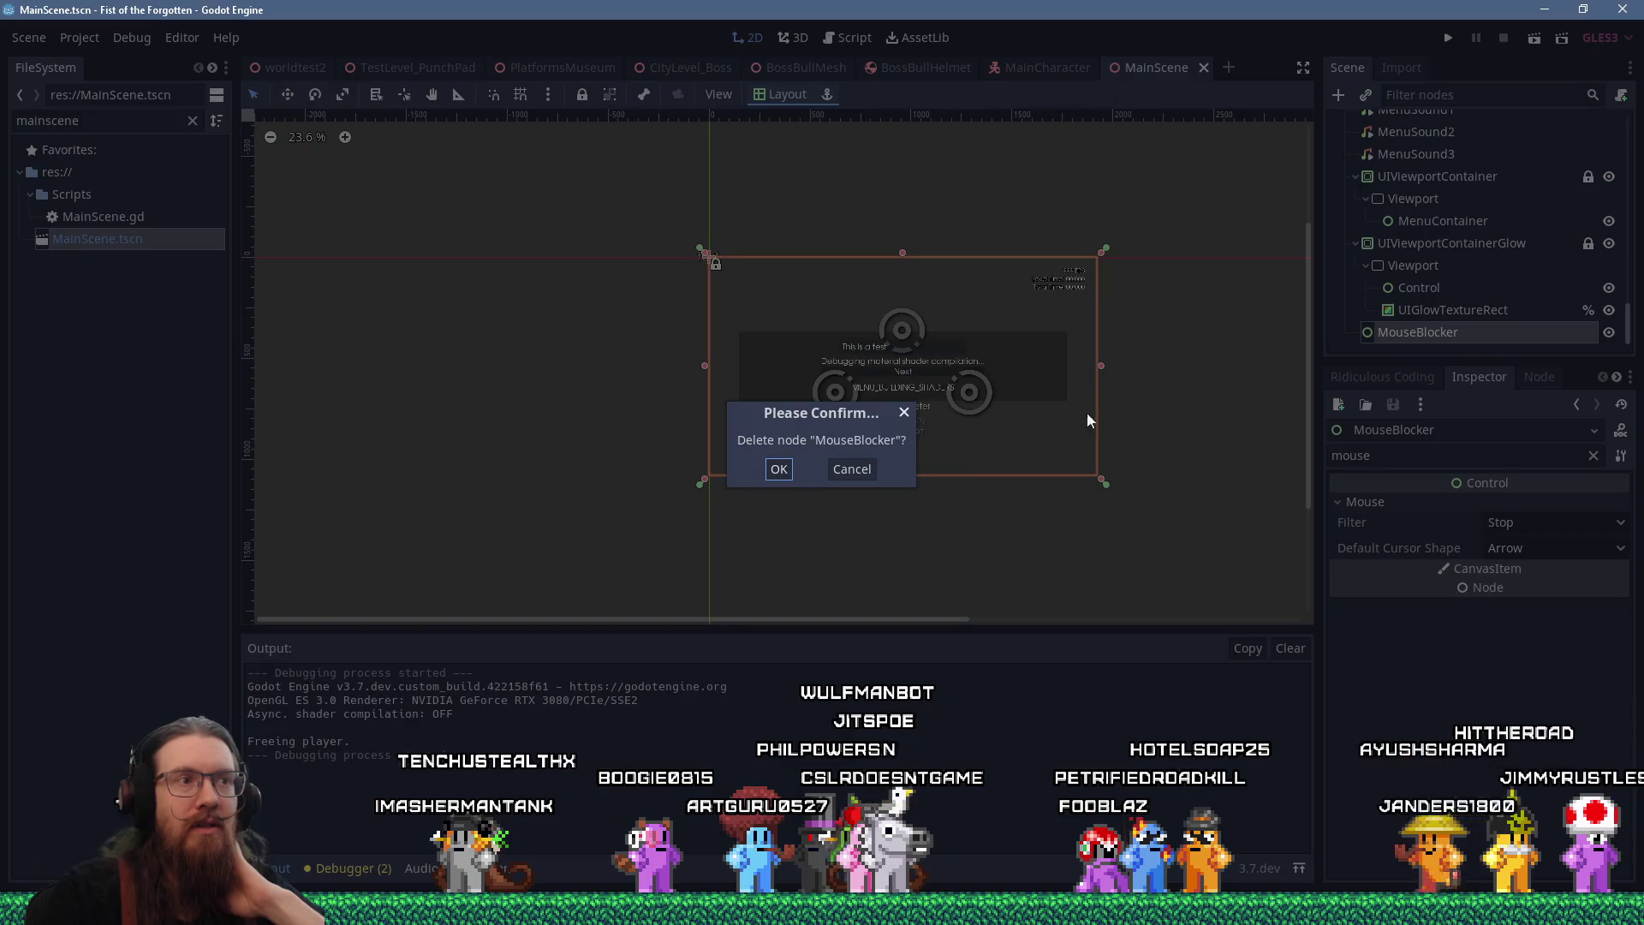
pyautogui.click(779, 469)
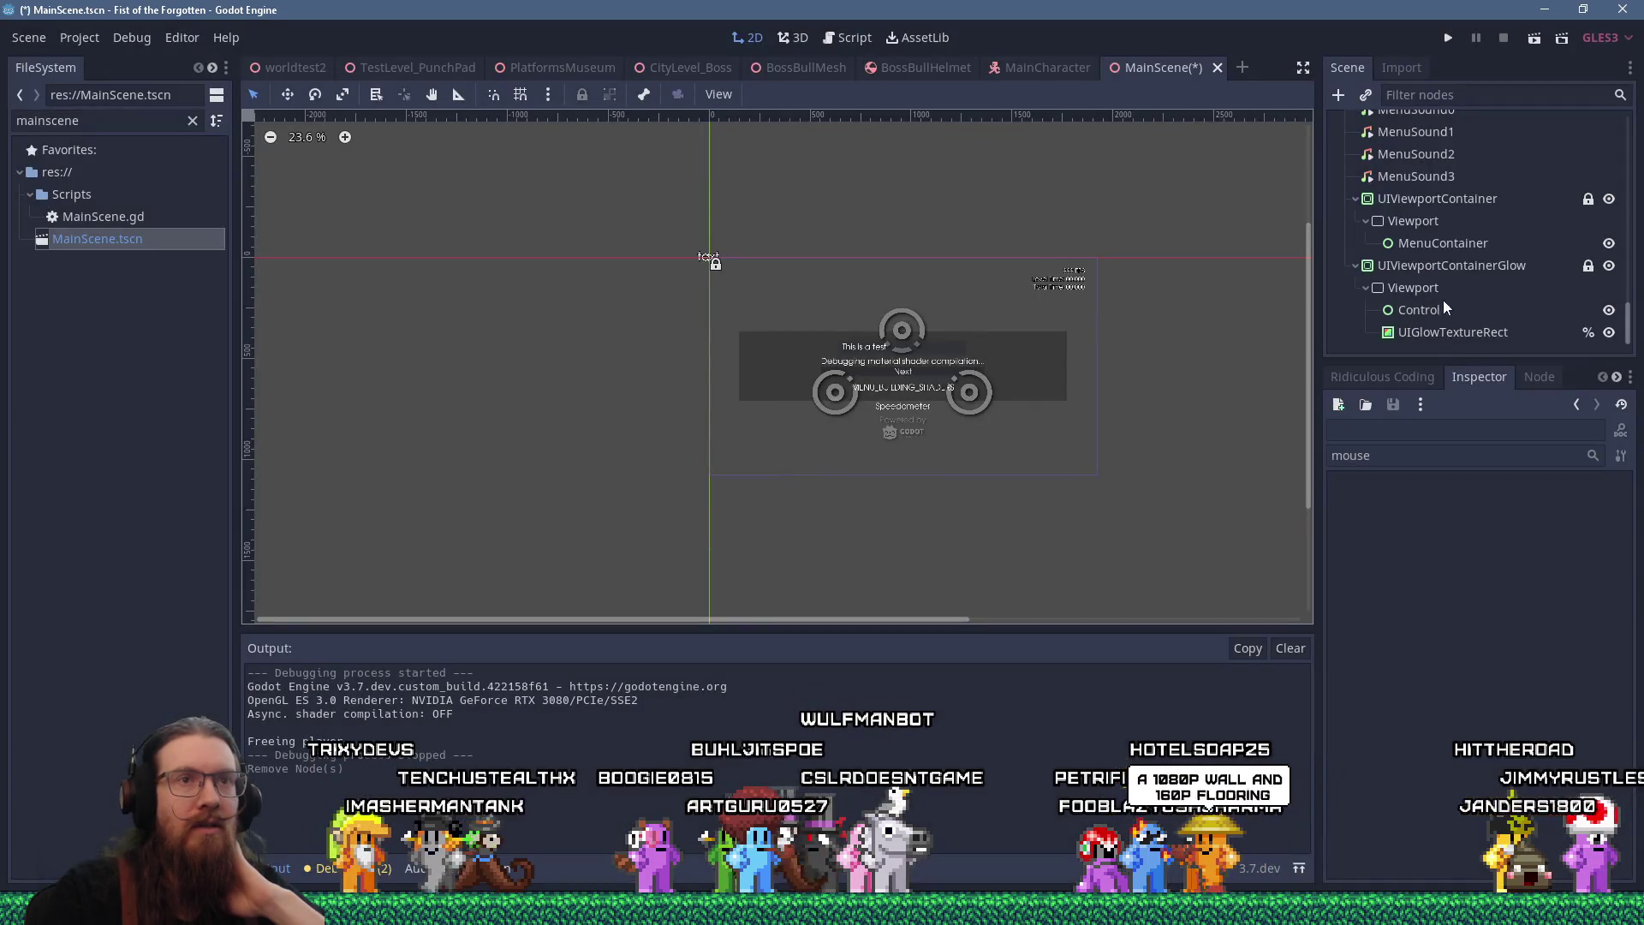
# Set UIViewportContainerGlow's mouse filter to Stop, then save and run the game
pyautogui.click(1450, 271)
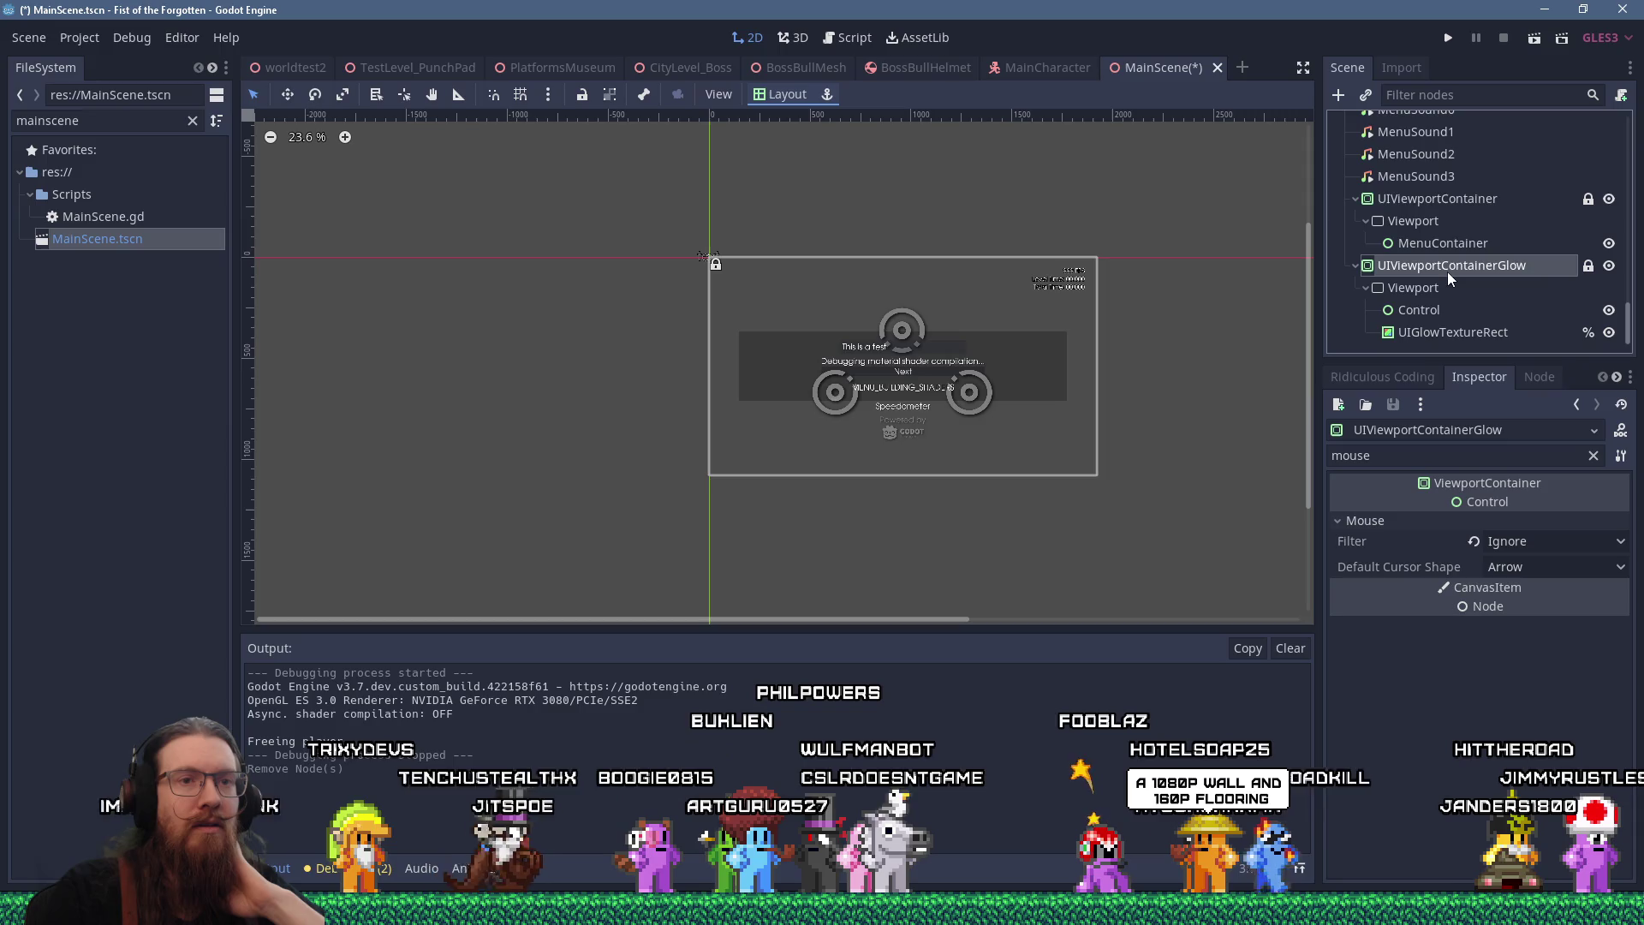
pyautogui.click(1554, 542)
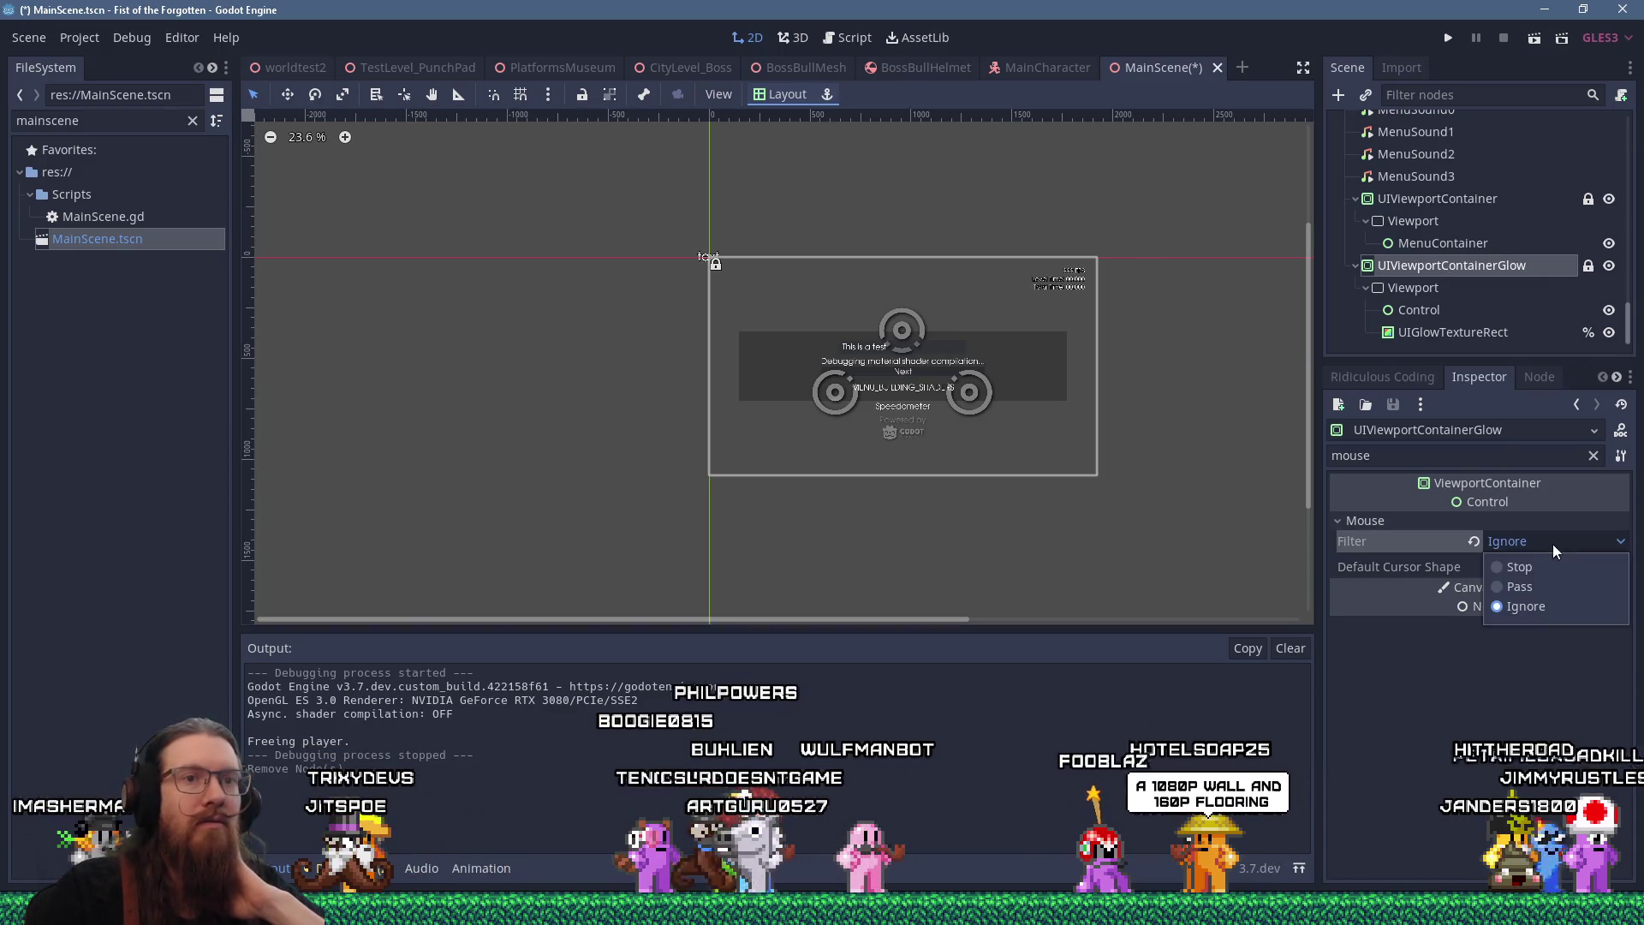
pyautogui.click(1539, 566)
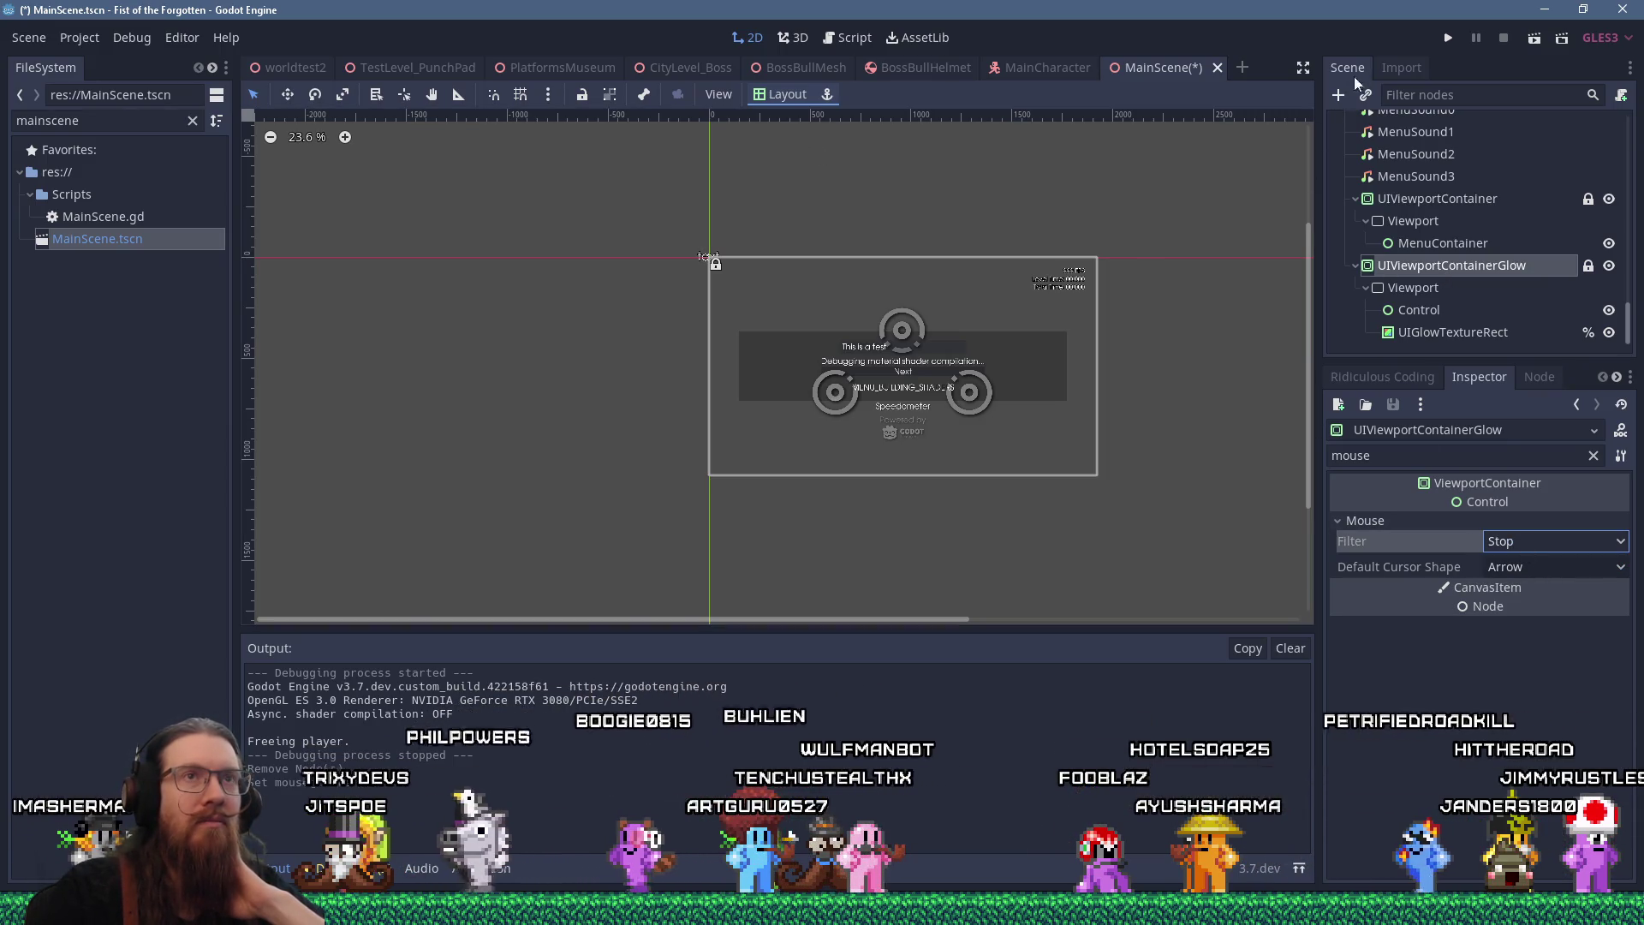
pyautogui.click(1447, 38)
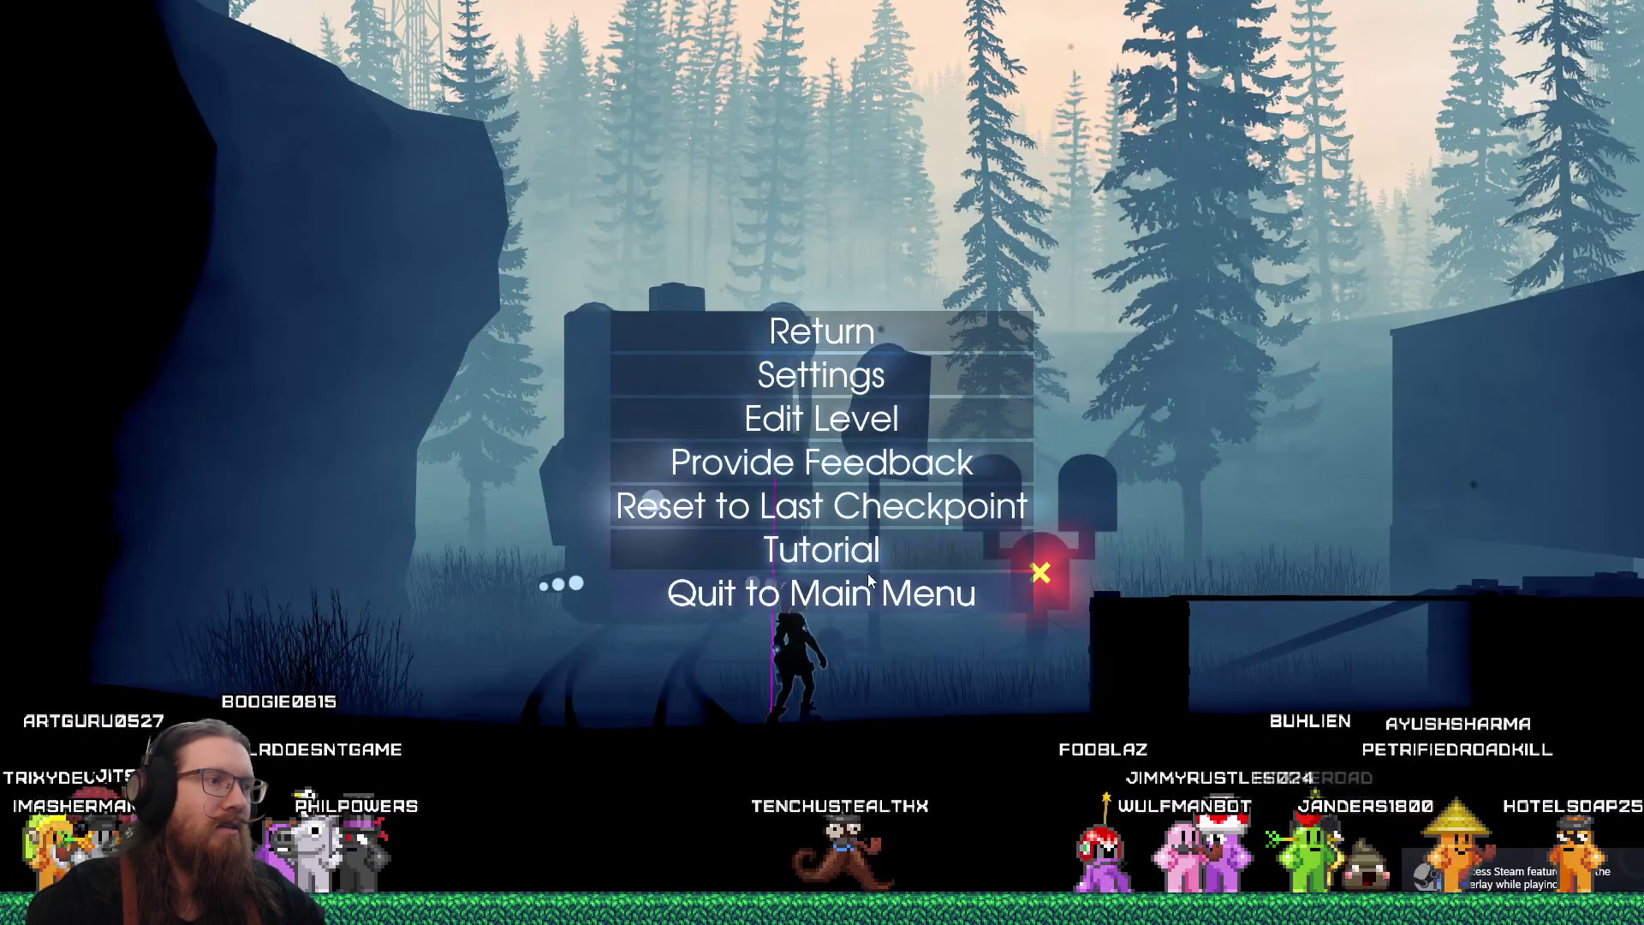
# Open the pause menu, quit to the title menu, and quit the game
pyautogui.press('Escape')
pyautogui.press('Escape')
pyautogui.click(822, 593)
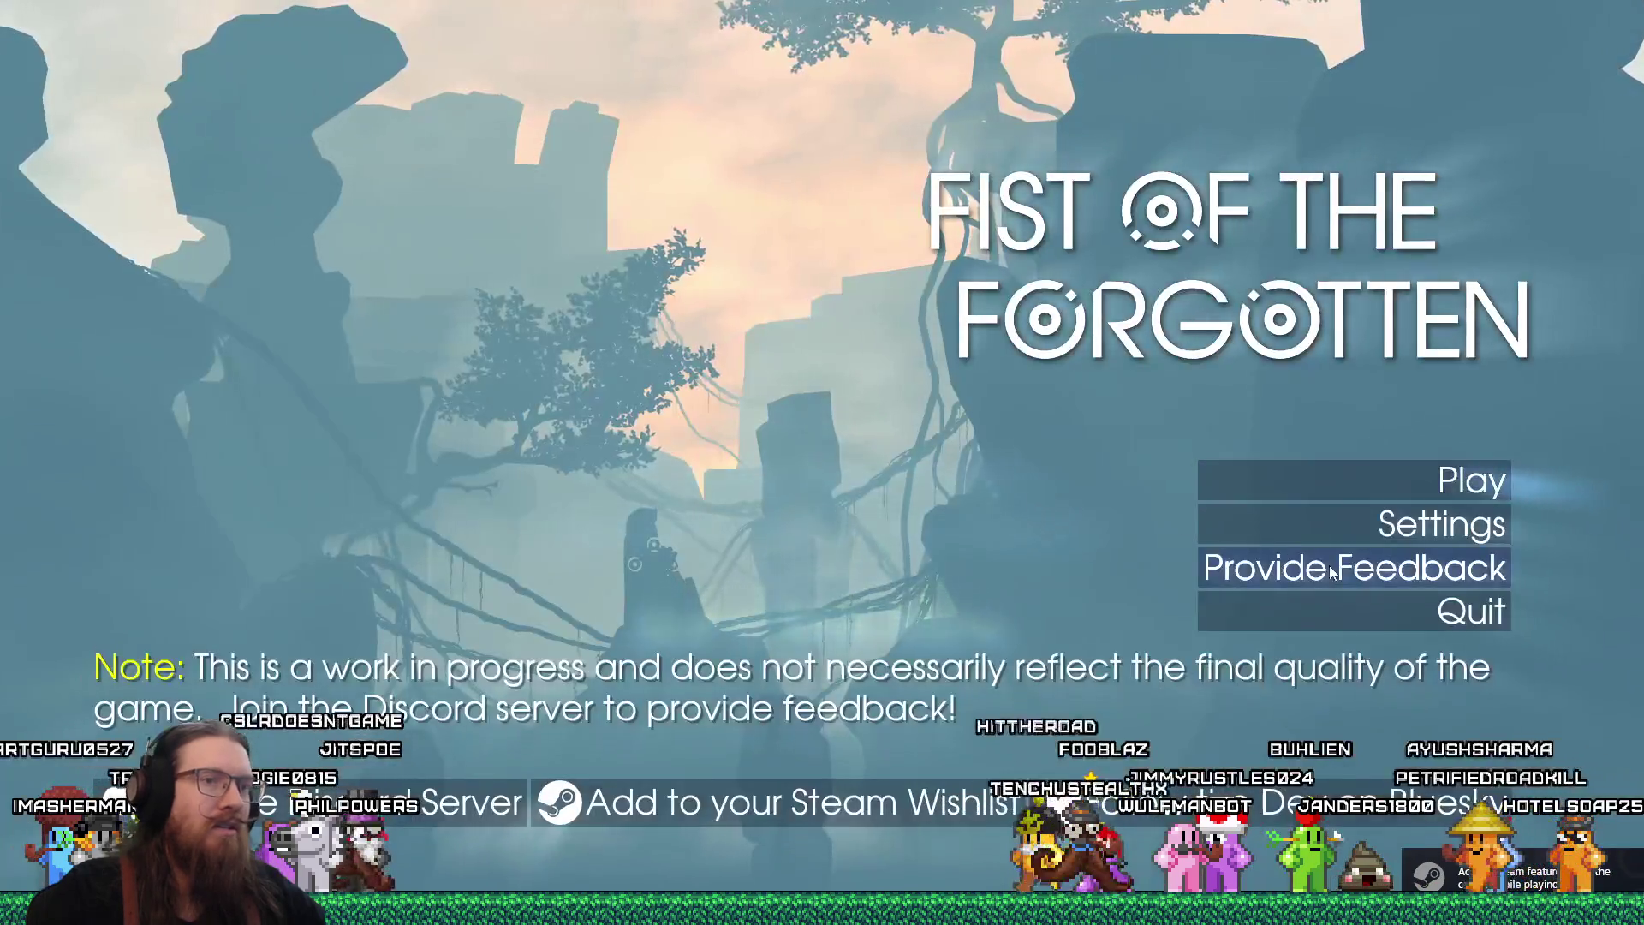
pyautogui.click(1391, 620)
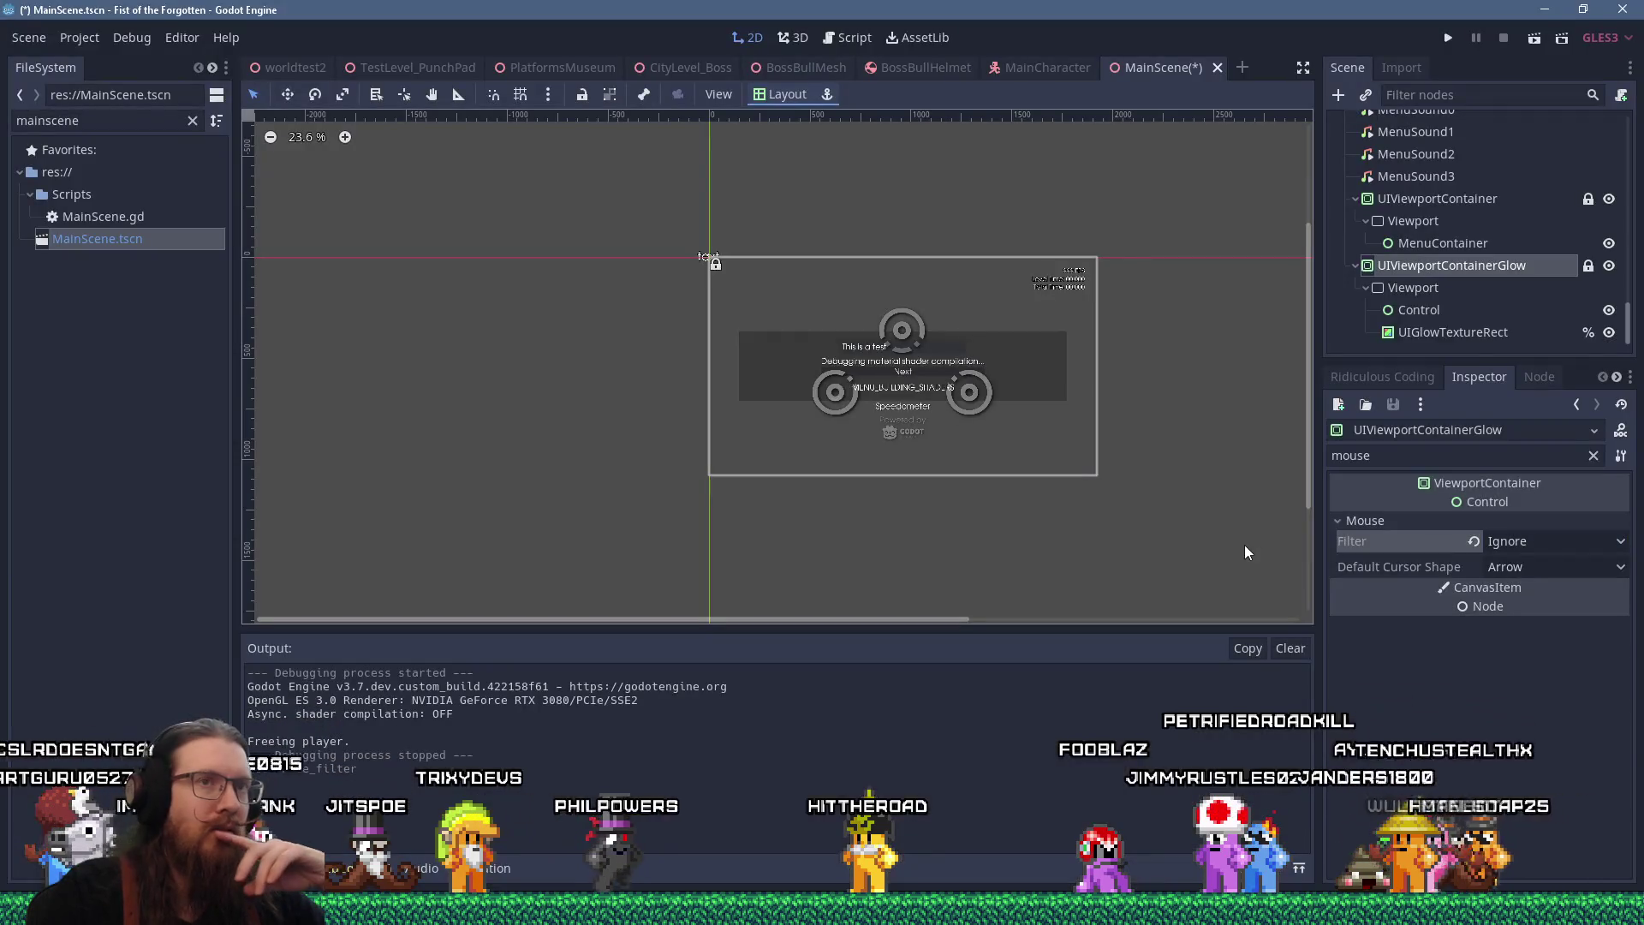
# Select MainProcessWhilePaused in the editor and switch to the 2D view
pyautogui.scroll(2, 1447, 304)
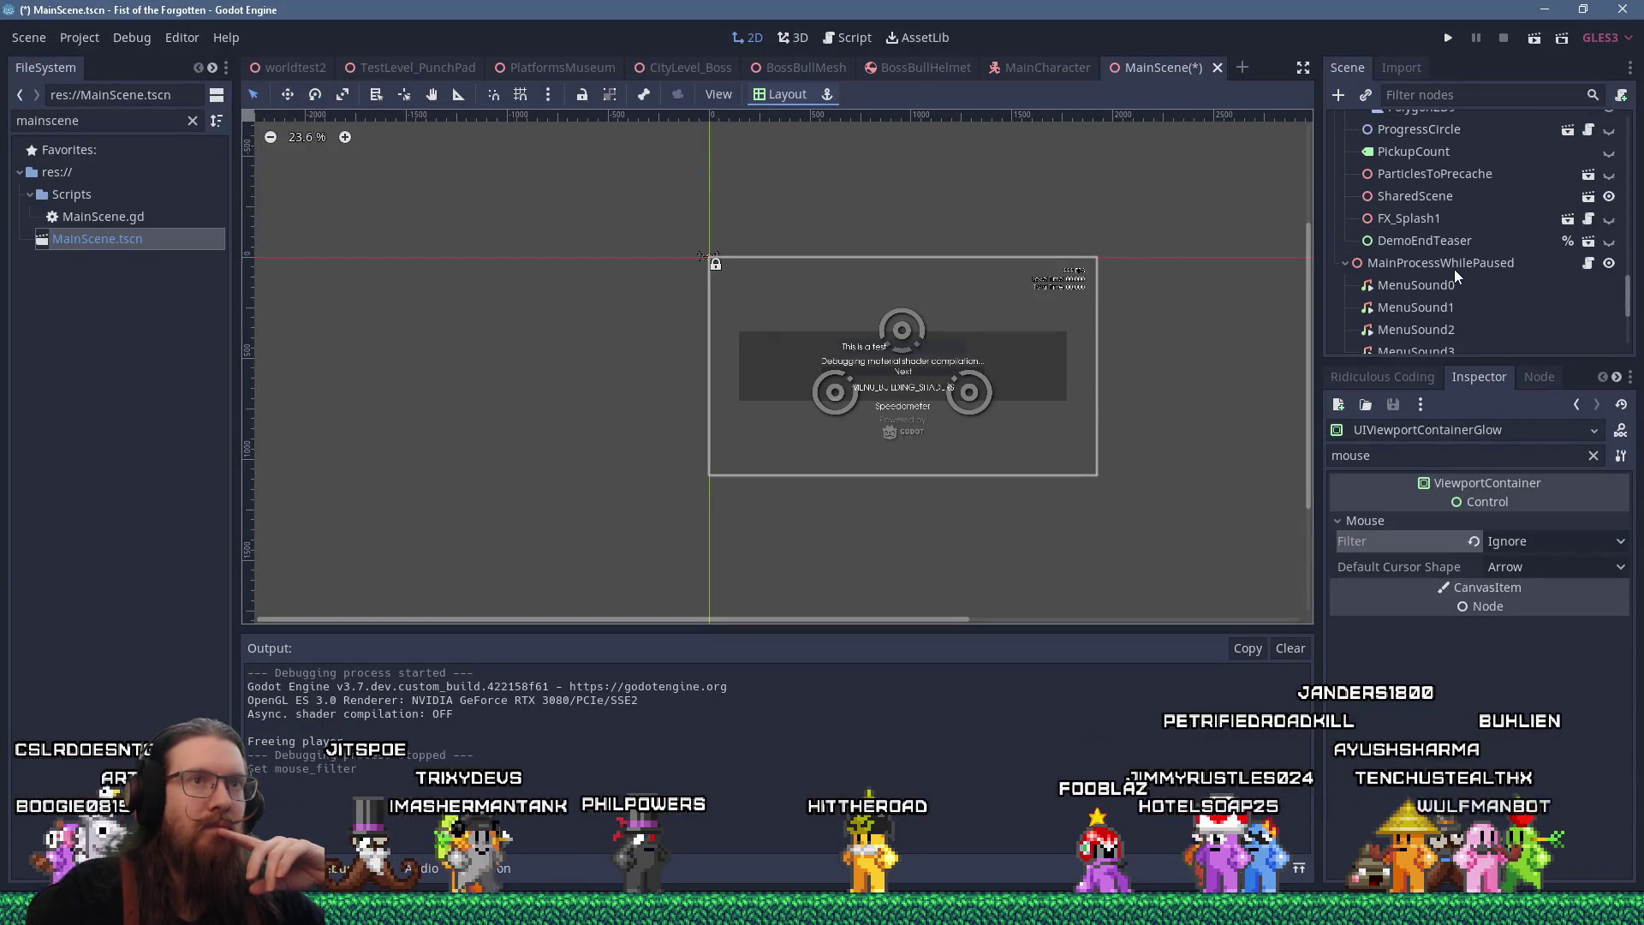
pyautogui.scroll(-1, 1454, 269)
pyautogui.click(1423, 150)
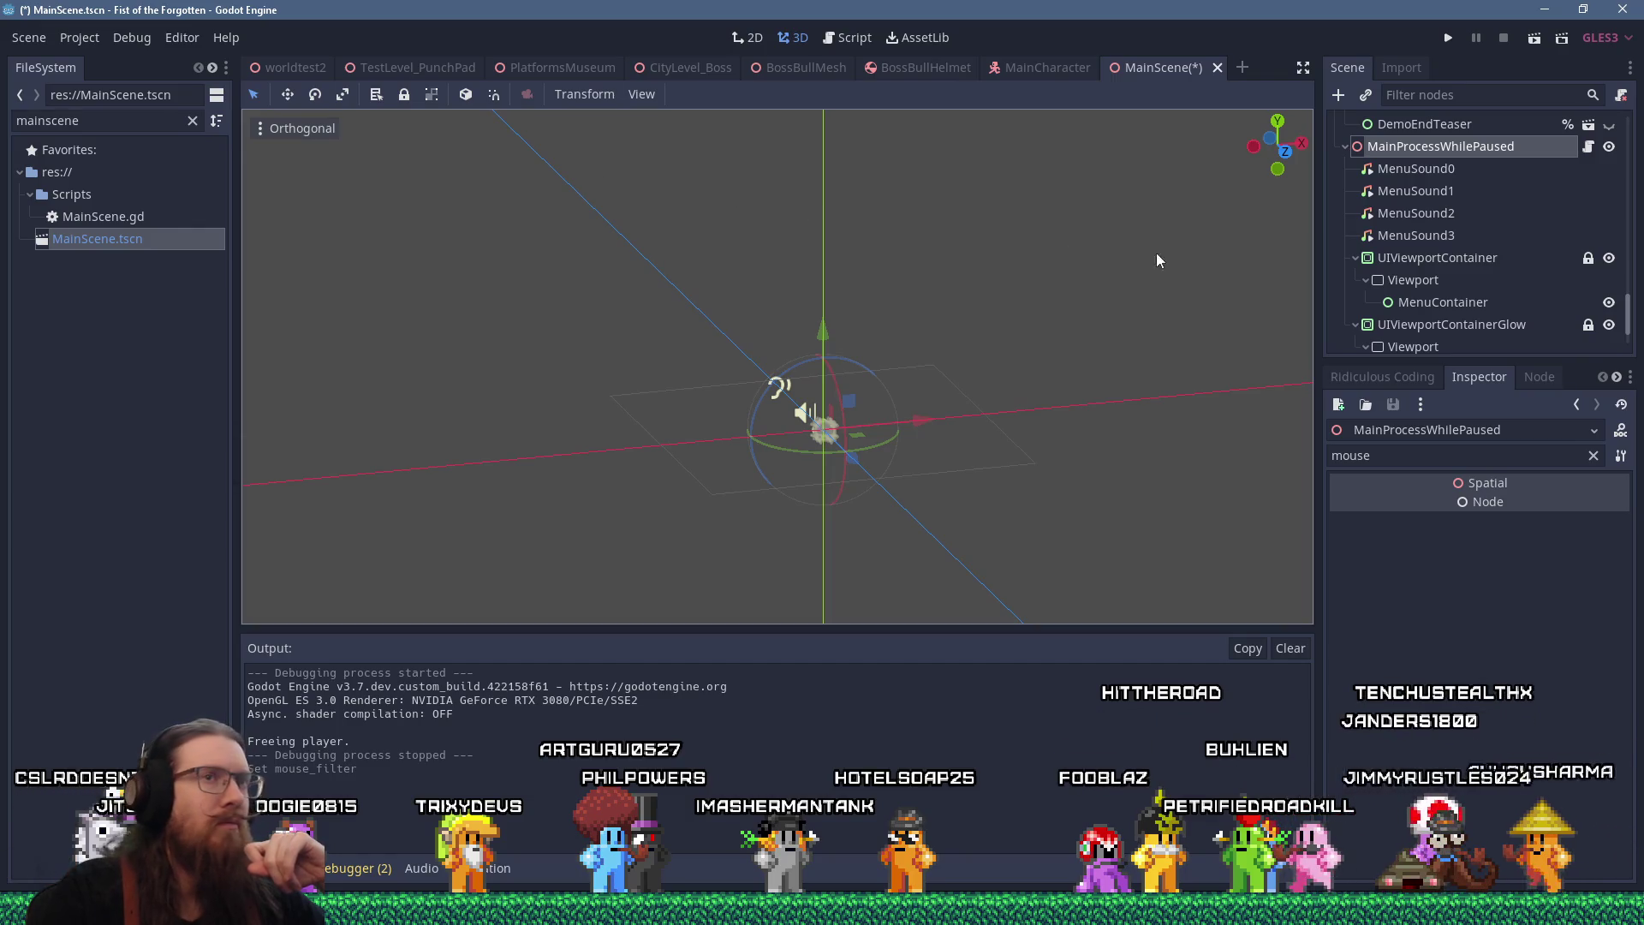
pyautogui.click(750, 40)
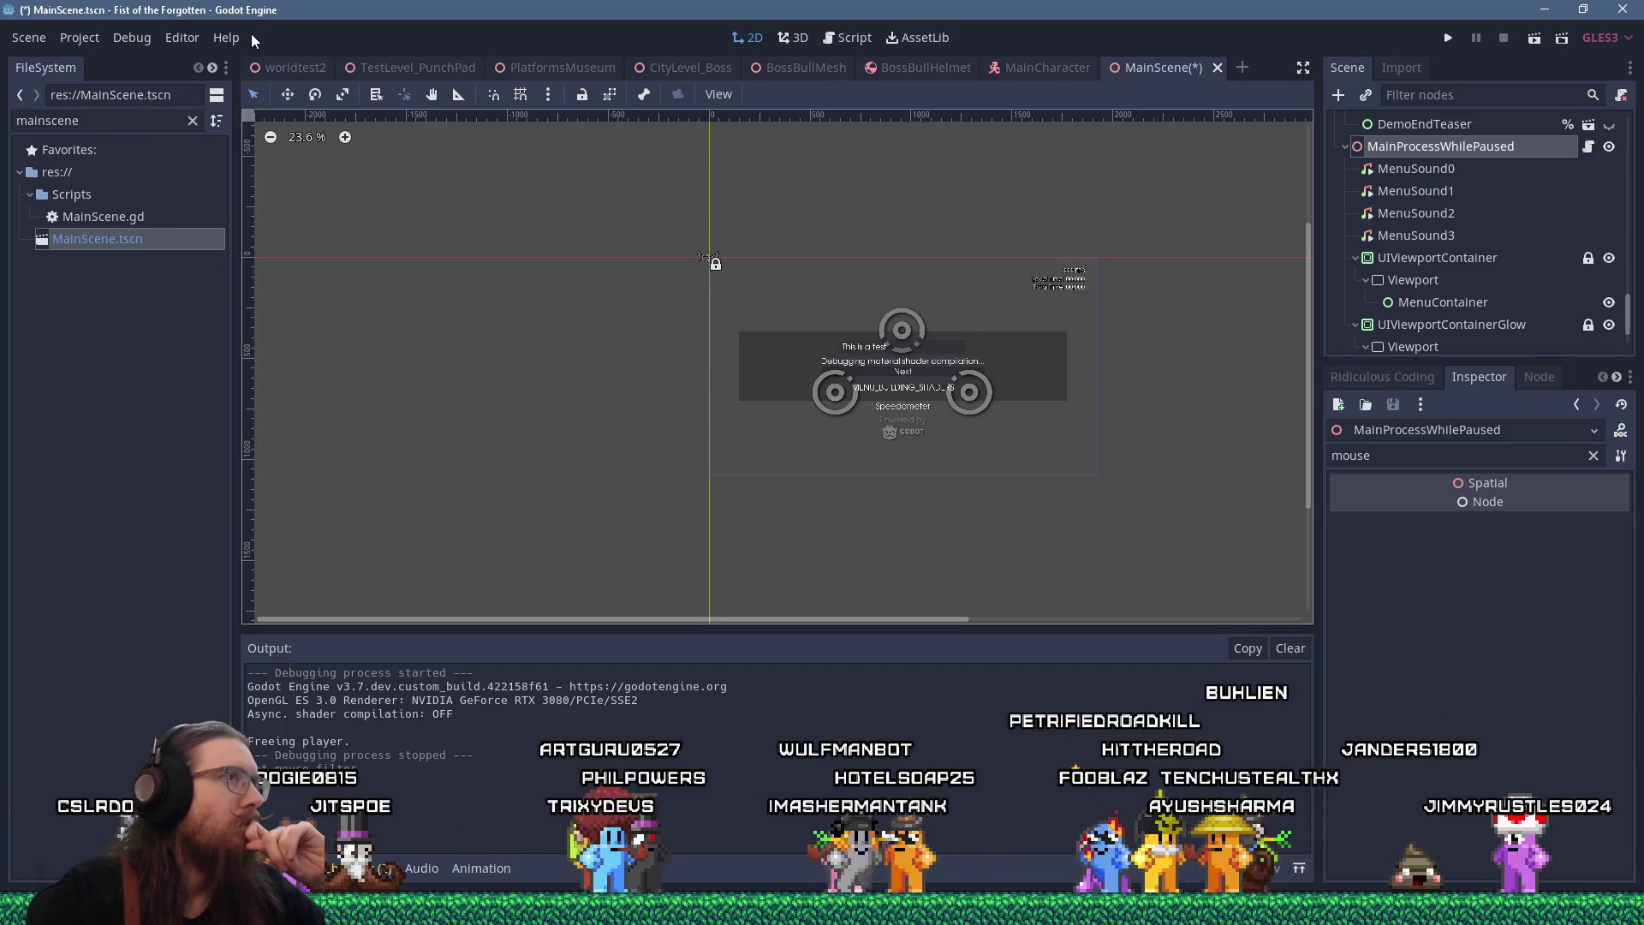
# Search the add-node dialog for 'color' and create a ColorRect node
pyautogui.click(1337, 93)
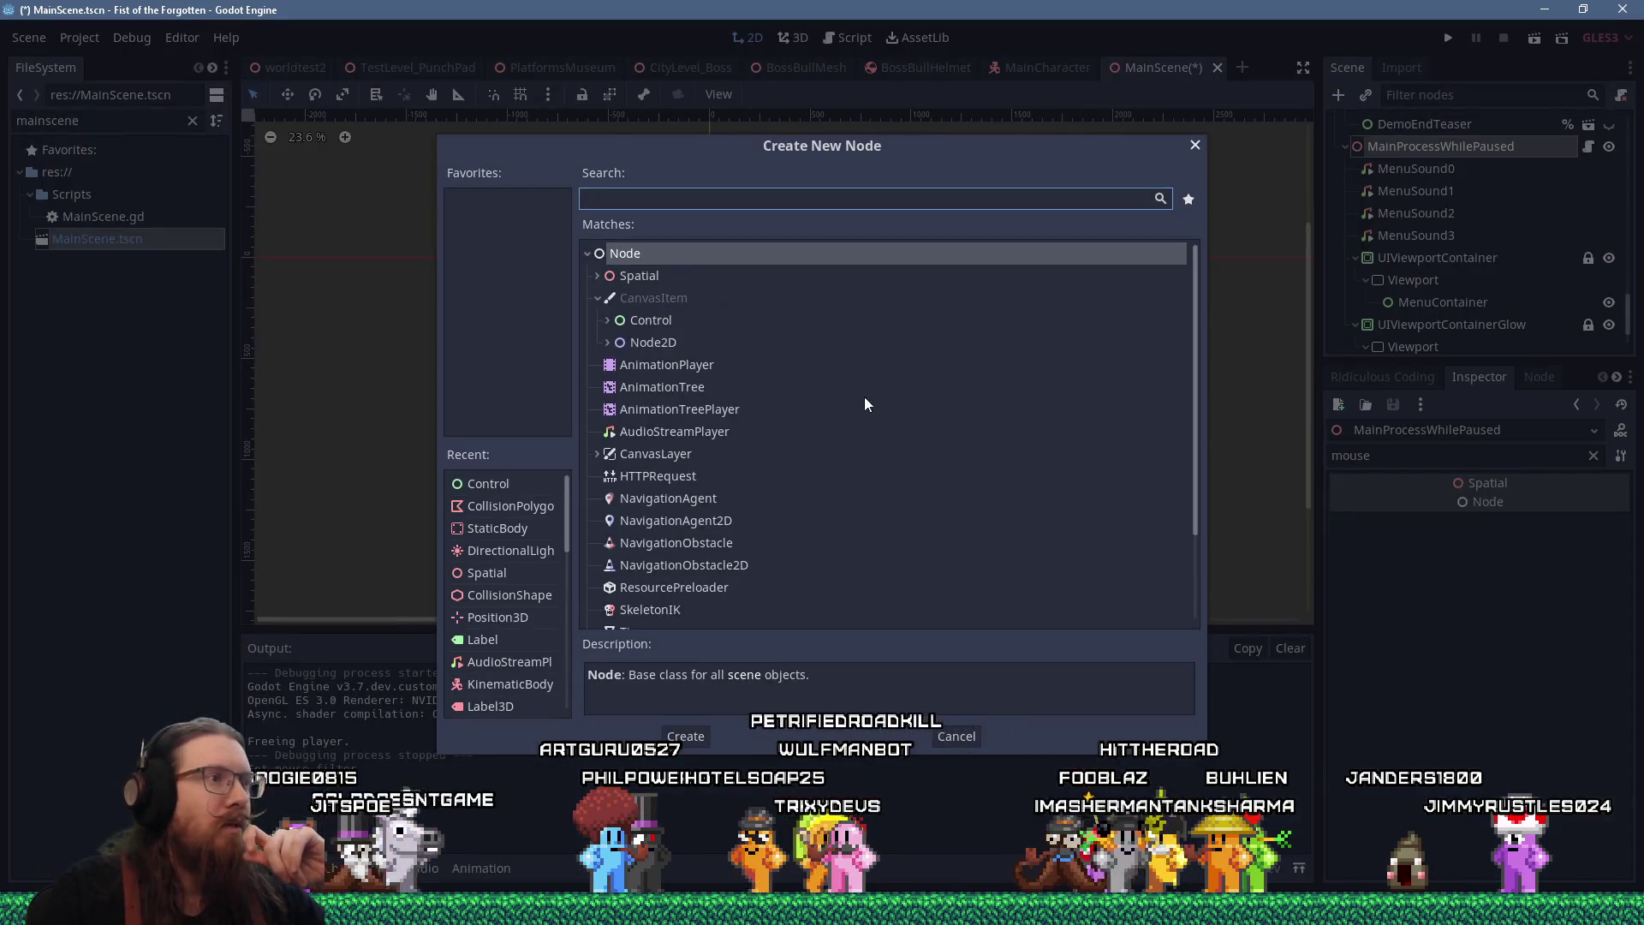
pyautogui.write('texture')
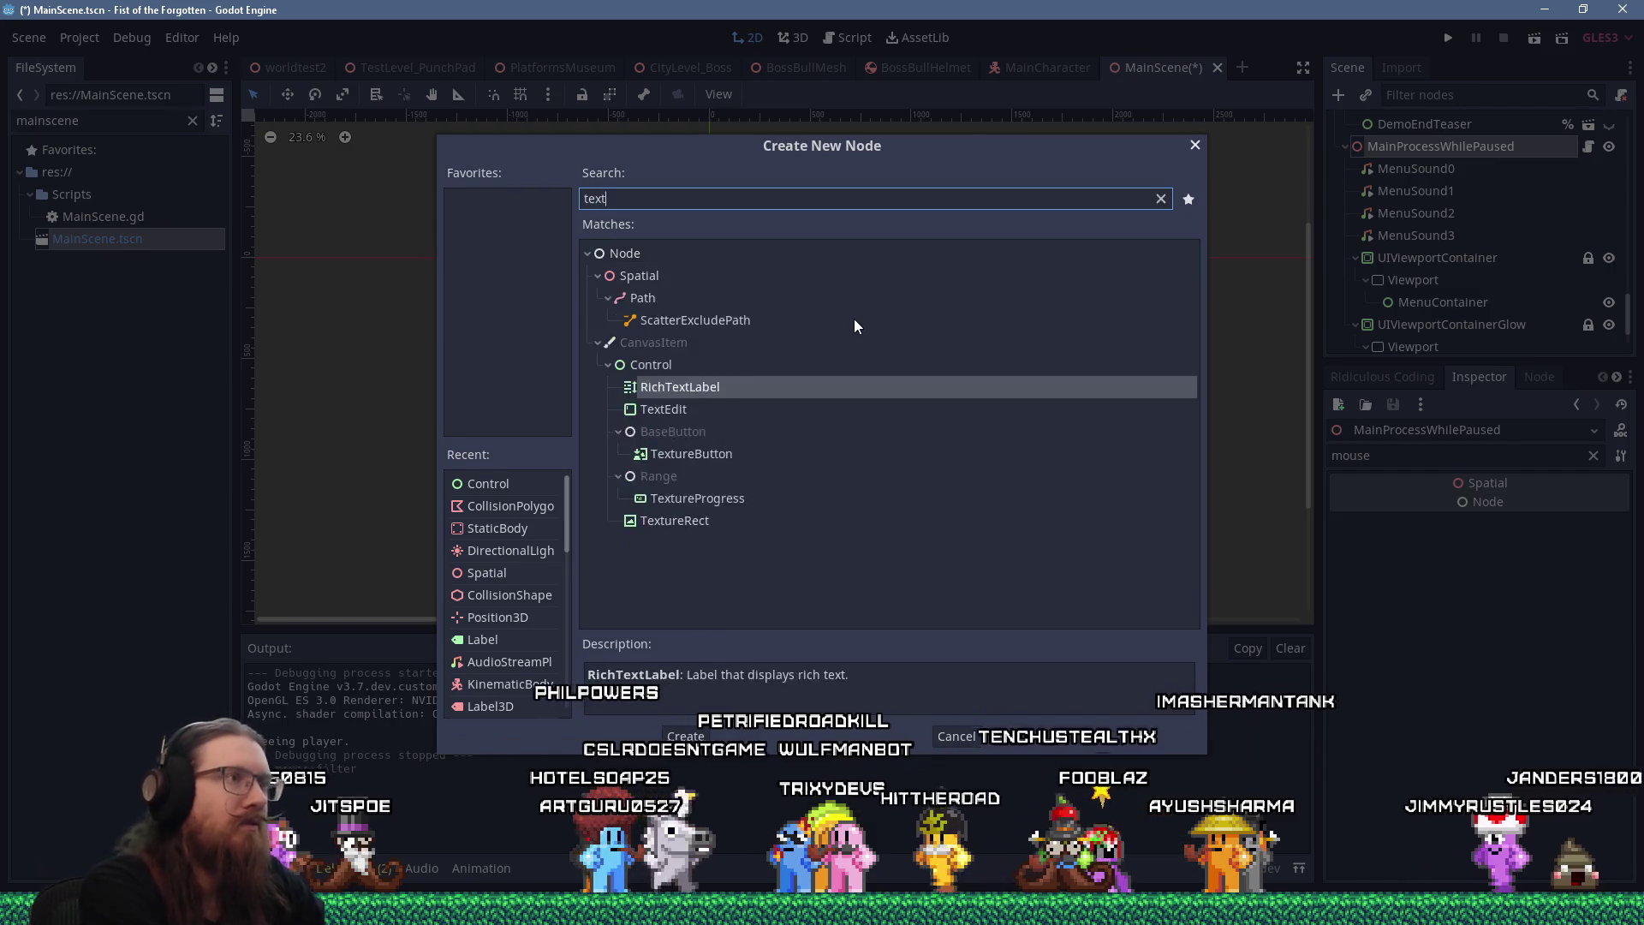
pyautogui.hotkey('ctrl', 'a')
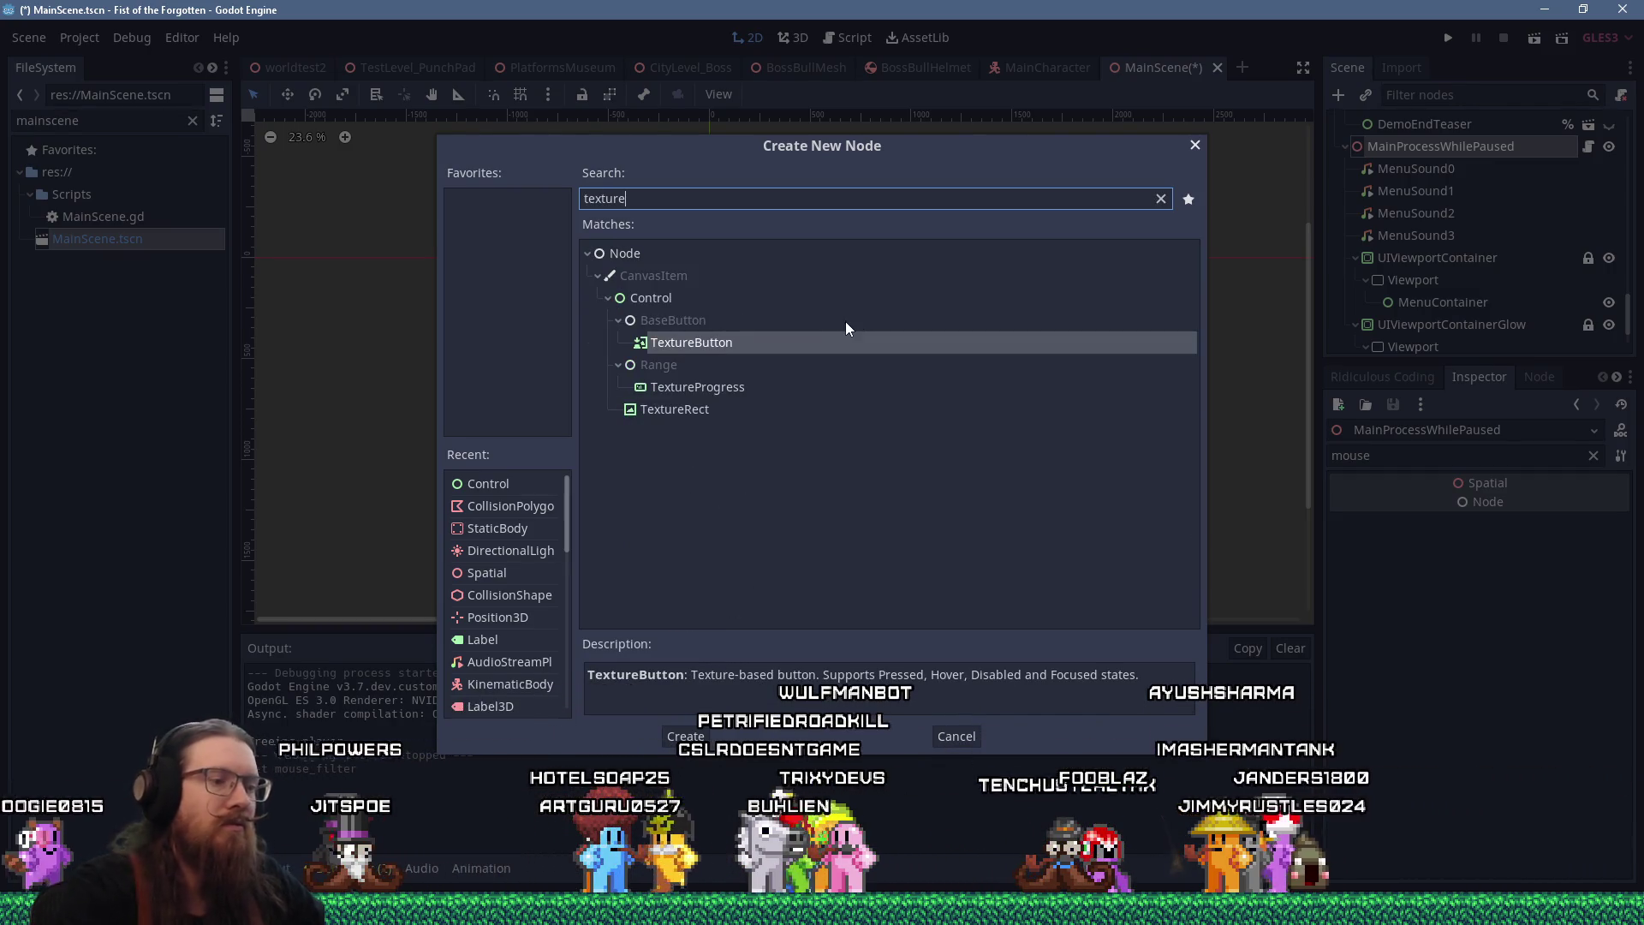
pyautogui.write('color')
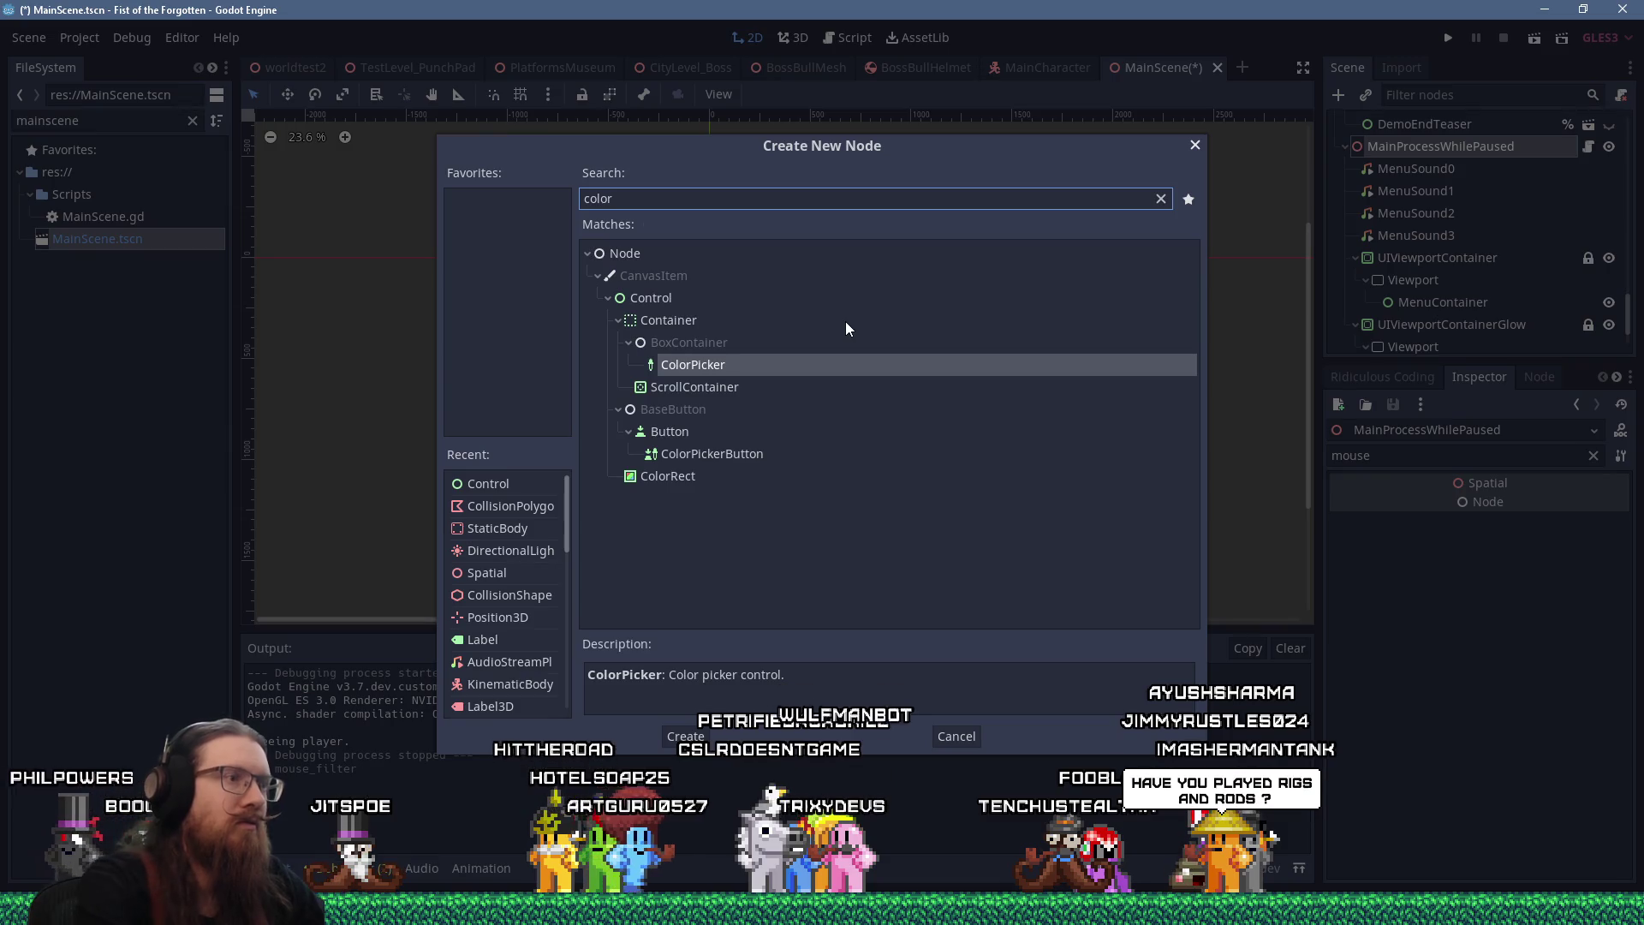
pyautogui.click(689, 480)
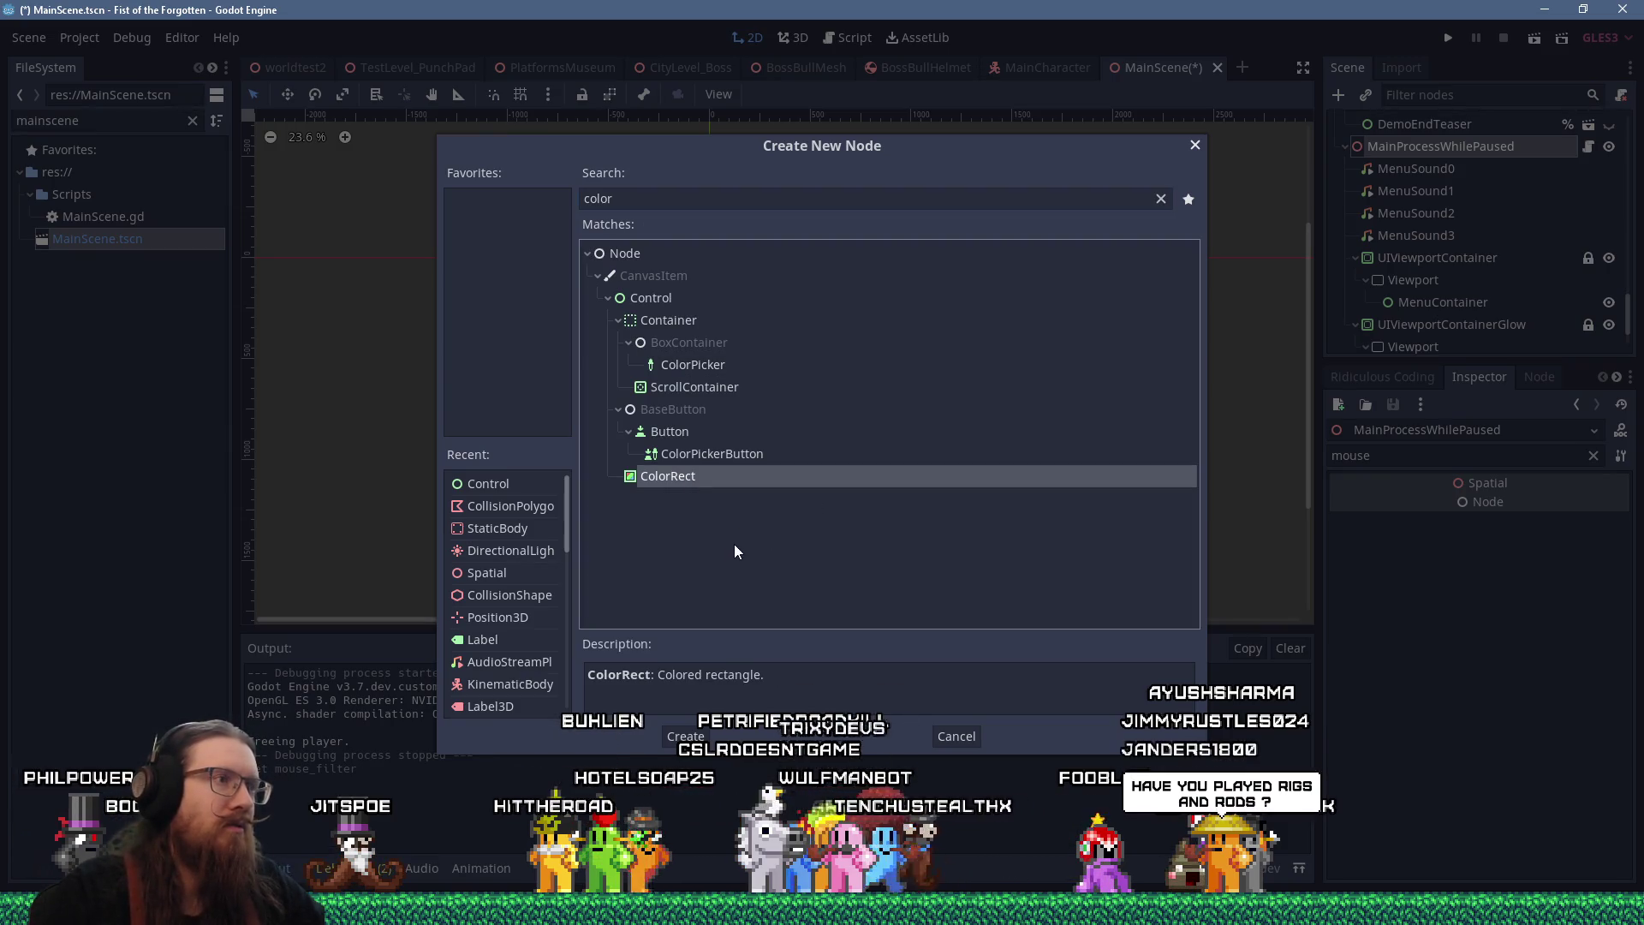
pyautogui.press('Return')
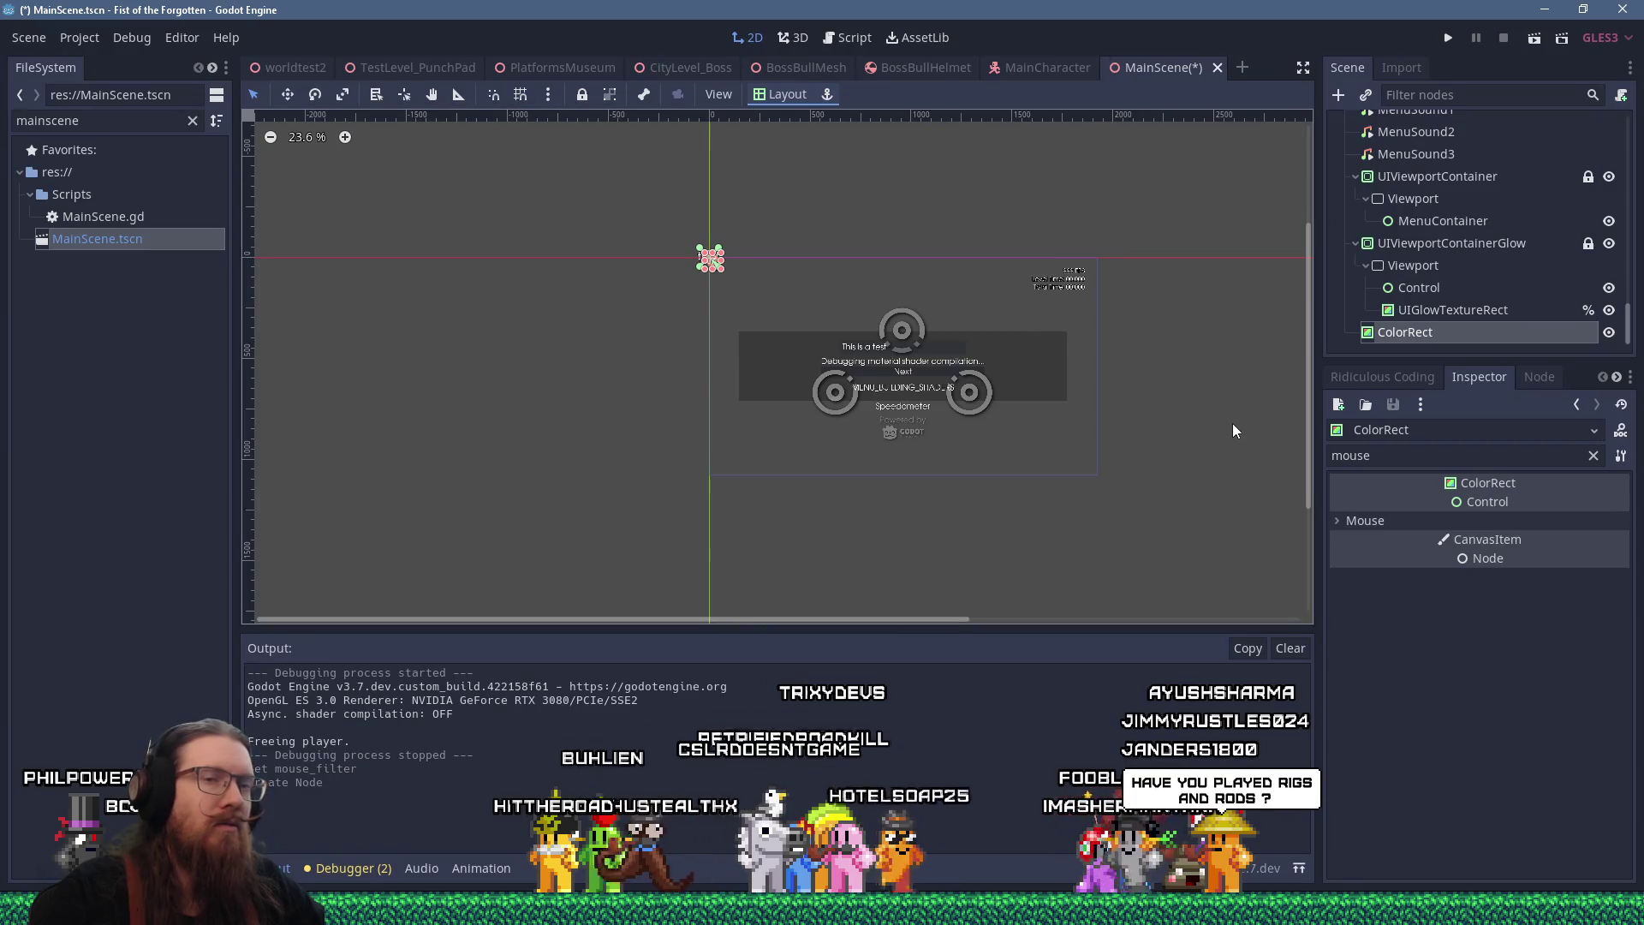
# Stretch the ColorRect over the view area, save and run the game, then close it
pyautogui.click(1476, 519)
pyautogui.moveTo(724, 268)
pyautogui.mouseDown()
pyautogui.moveTo(1109, 459)
pyautogui.moveTo(1113, 498)
pyautogui.mouseUp()
pyautogui.hotkey('ctrl', 's')
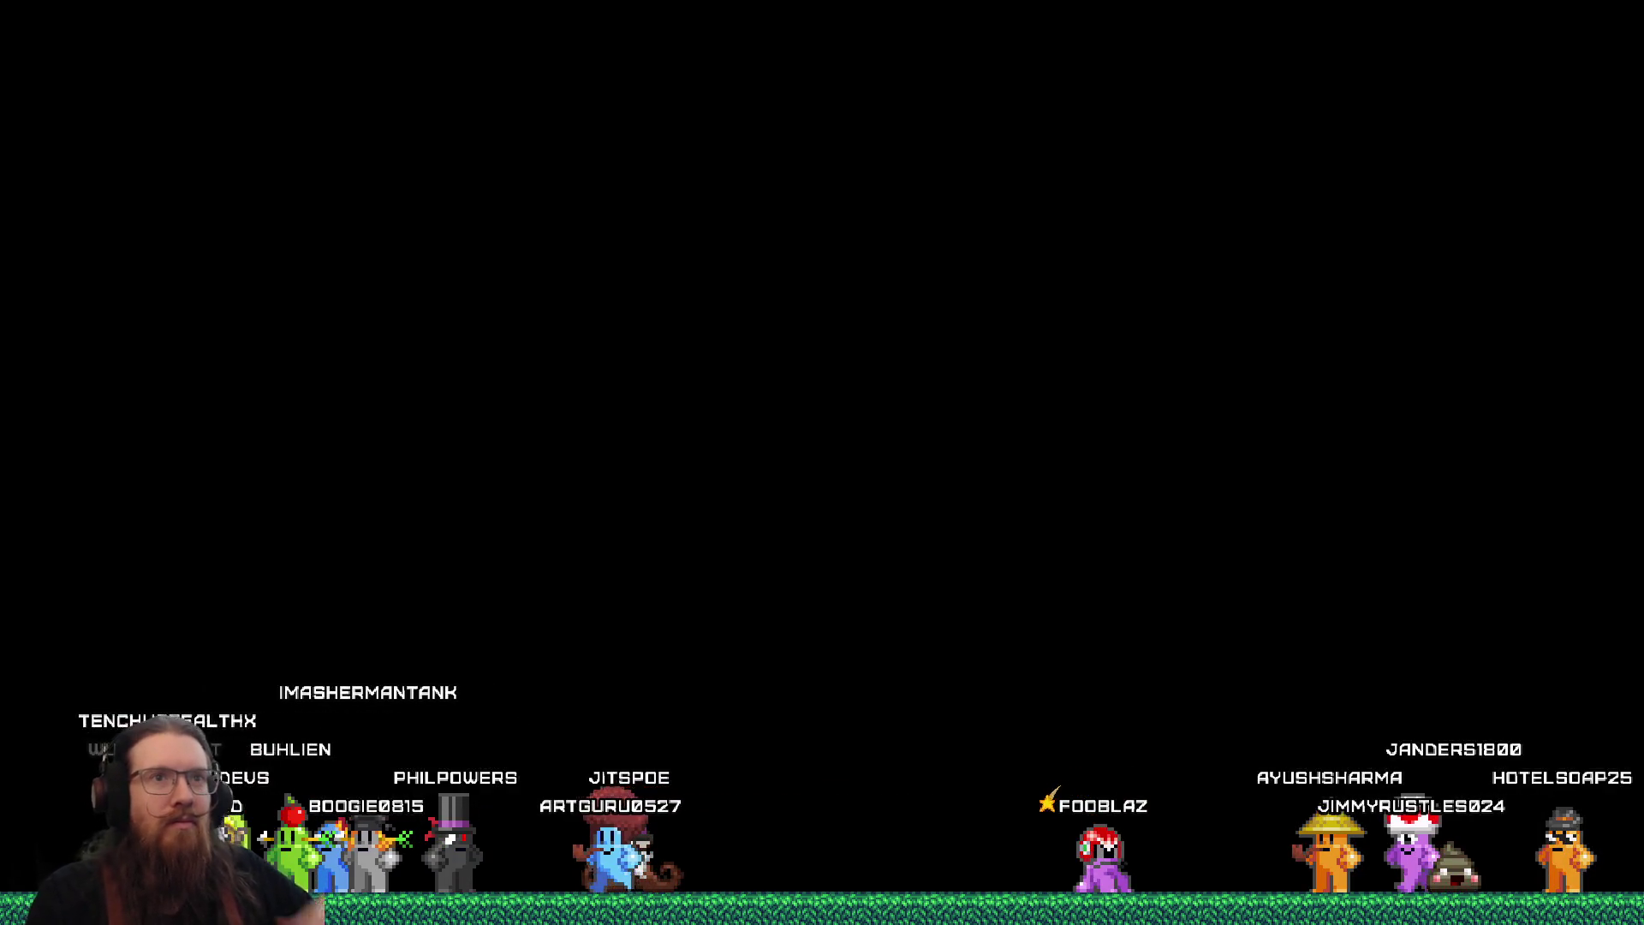
pyautogui.hotkey('alt', 'F4')
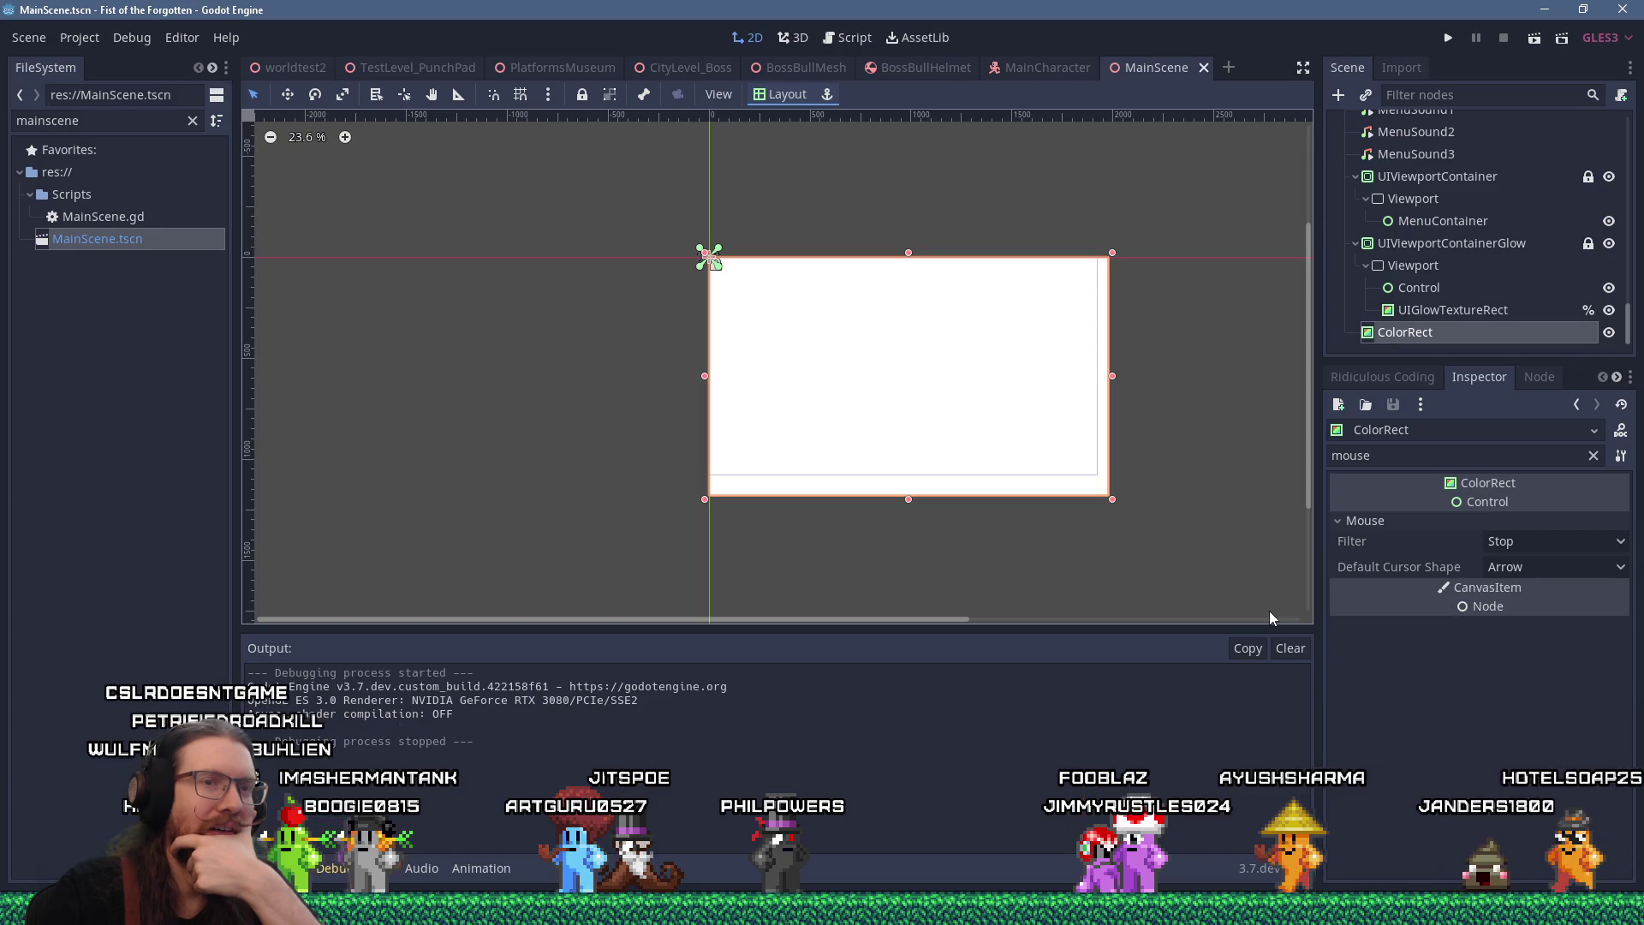
pyautogui.click(1554, 543)
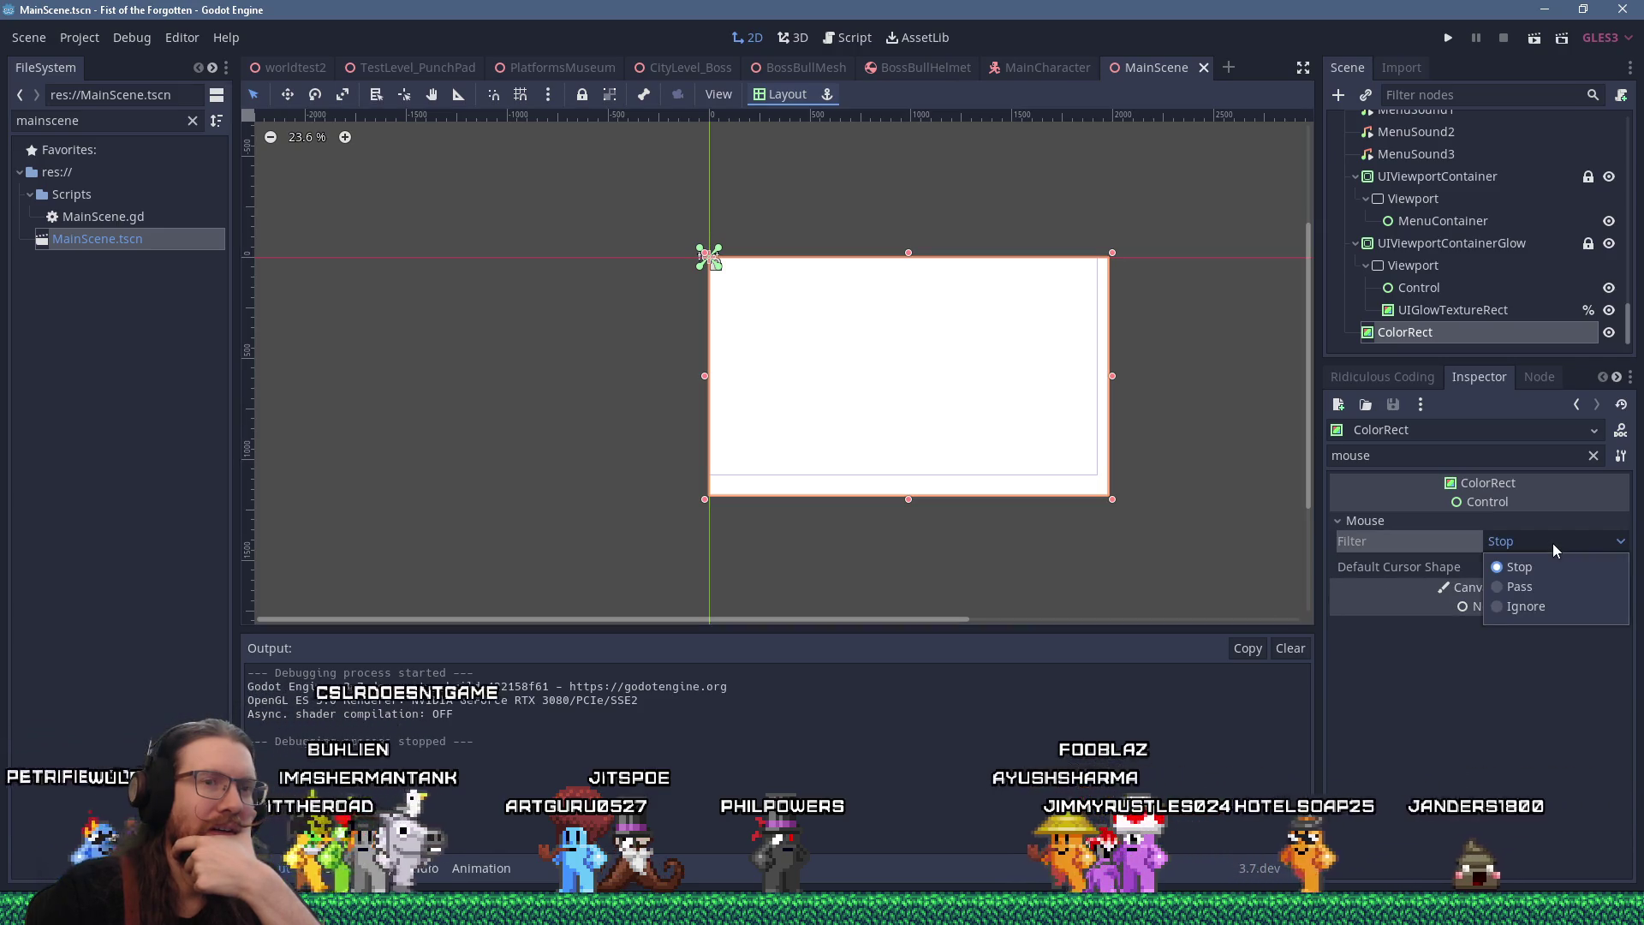
# Delete the ColorRect node, leaving its filter at Stop, and reselect MainProcessWhilePaused
pyautogui.click(1554, 543)
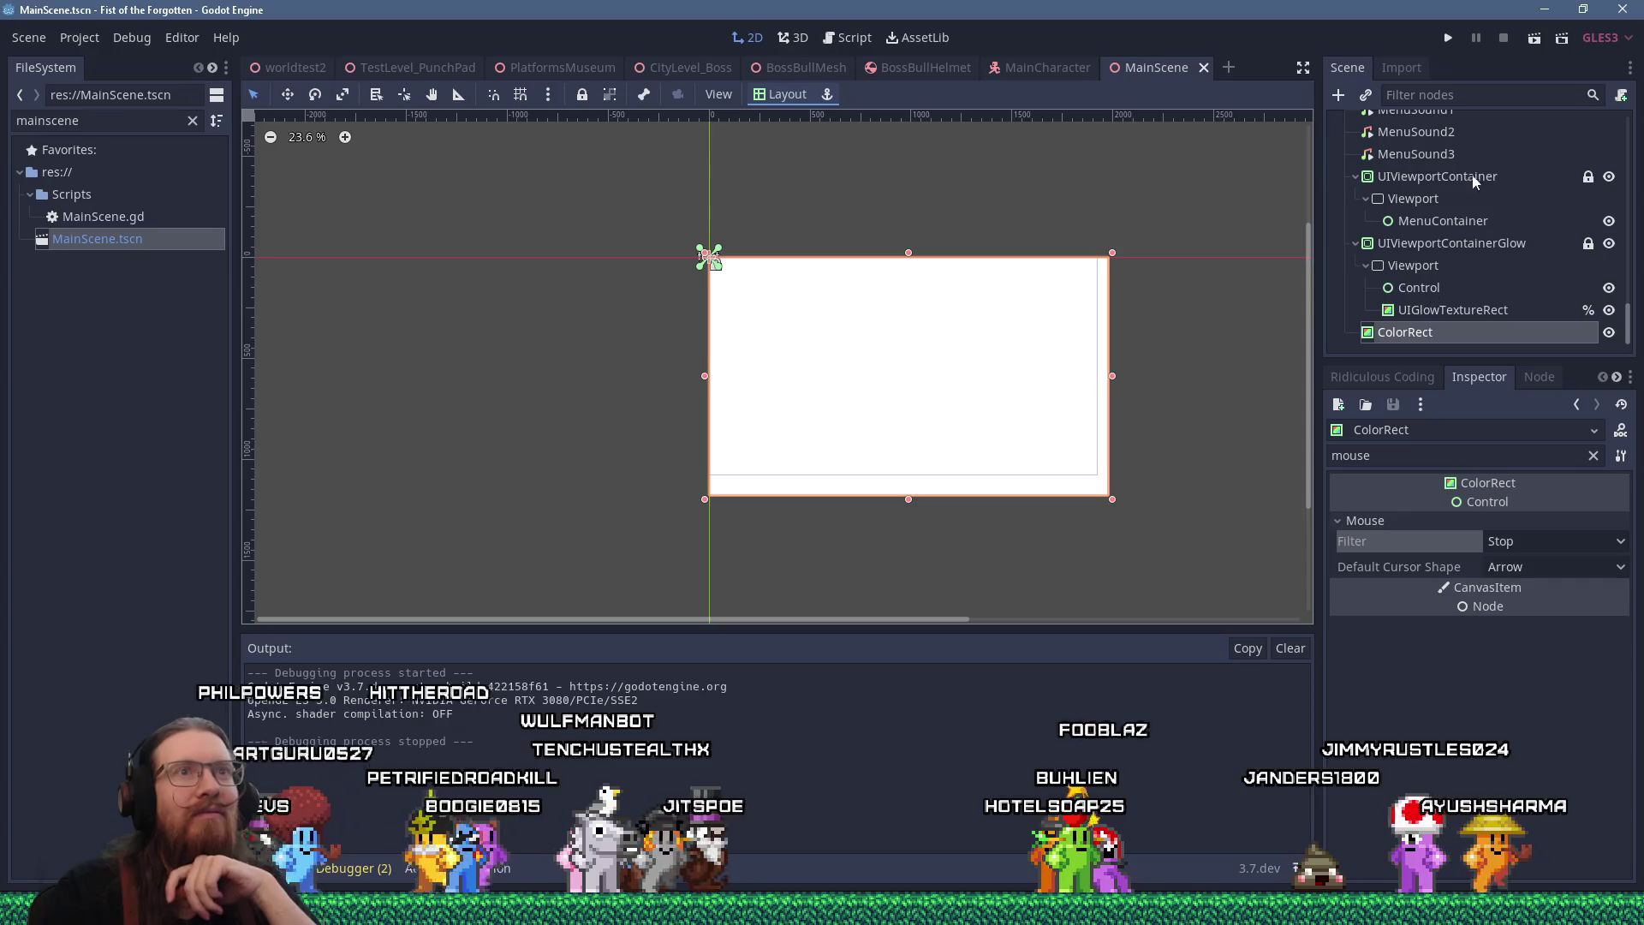
pyautogui.rightClick(1410, 336)
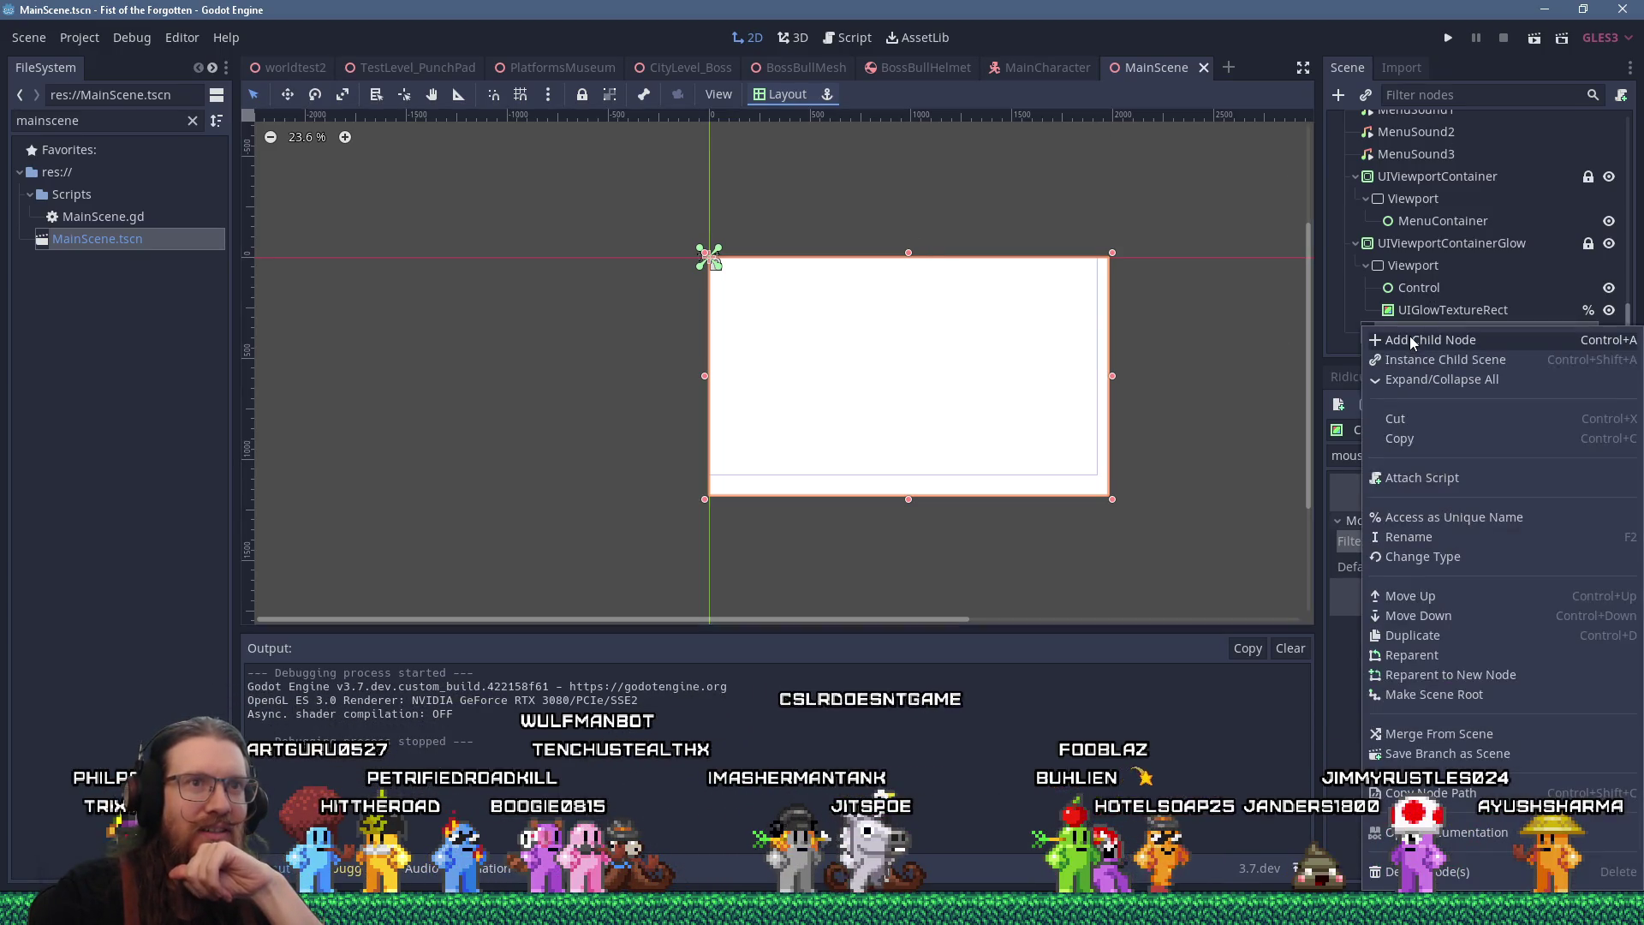
pyautogui.click(1447, 869)
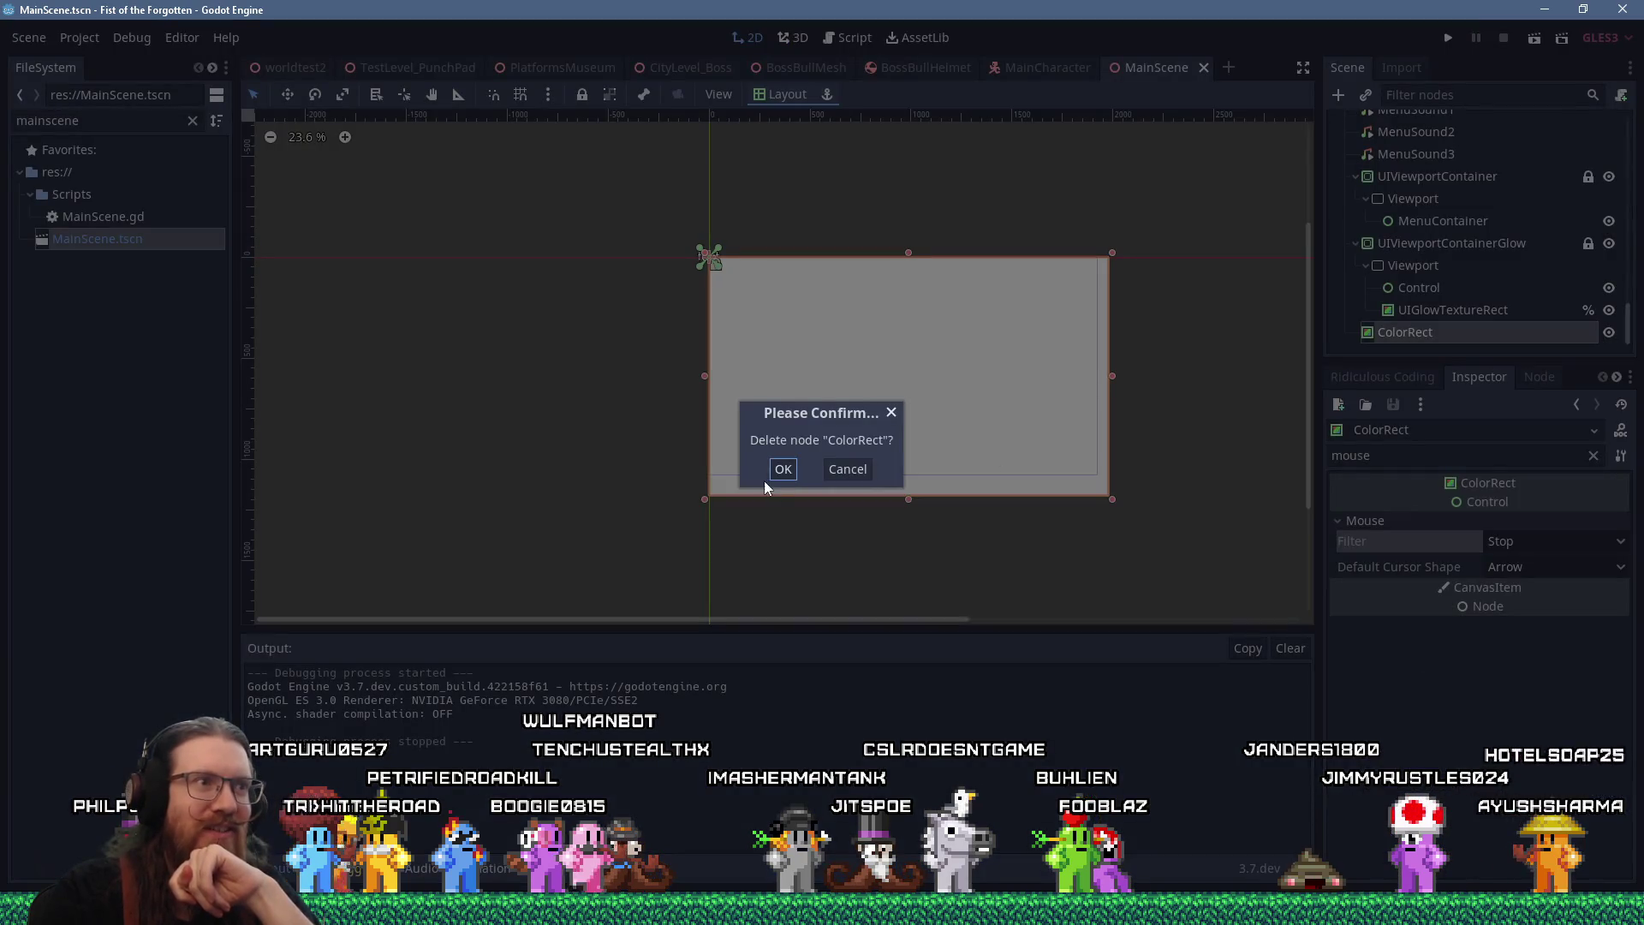
pyautogui.click(776, 469)
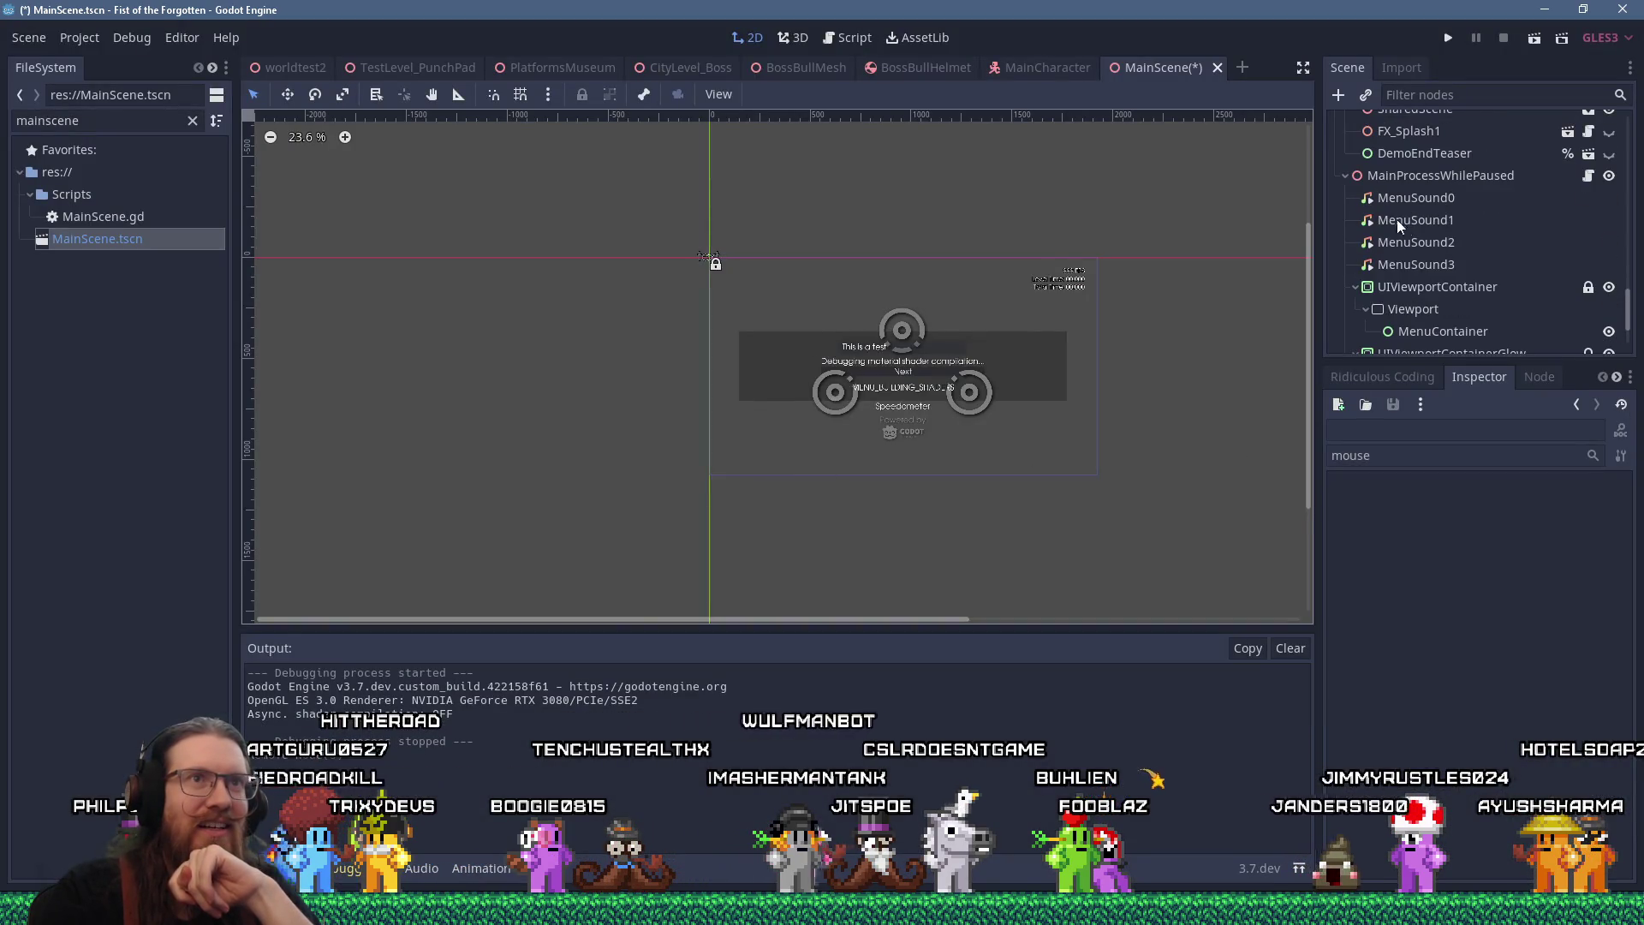
pyautogui.click(1384, 173)
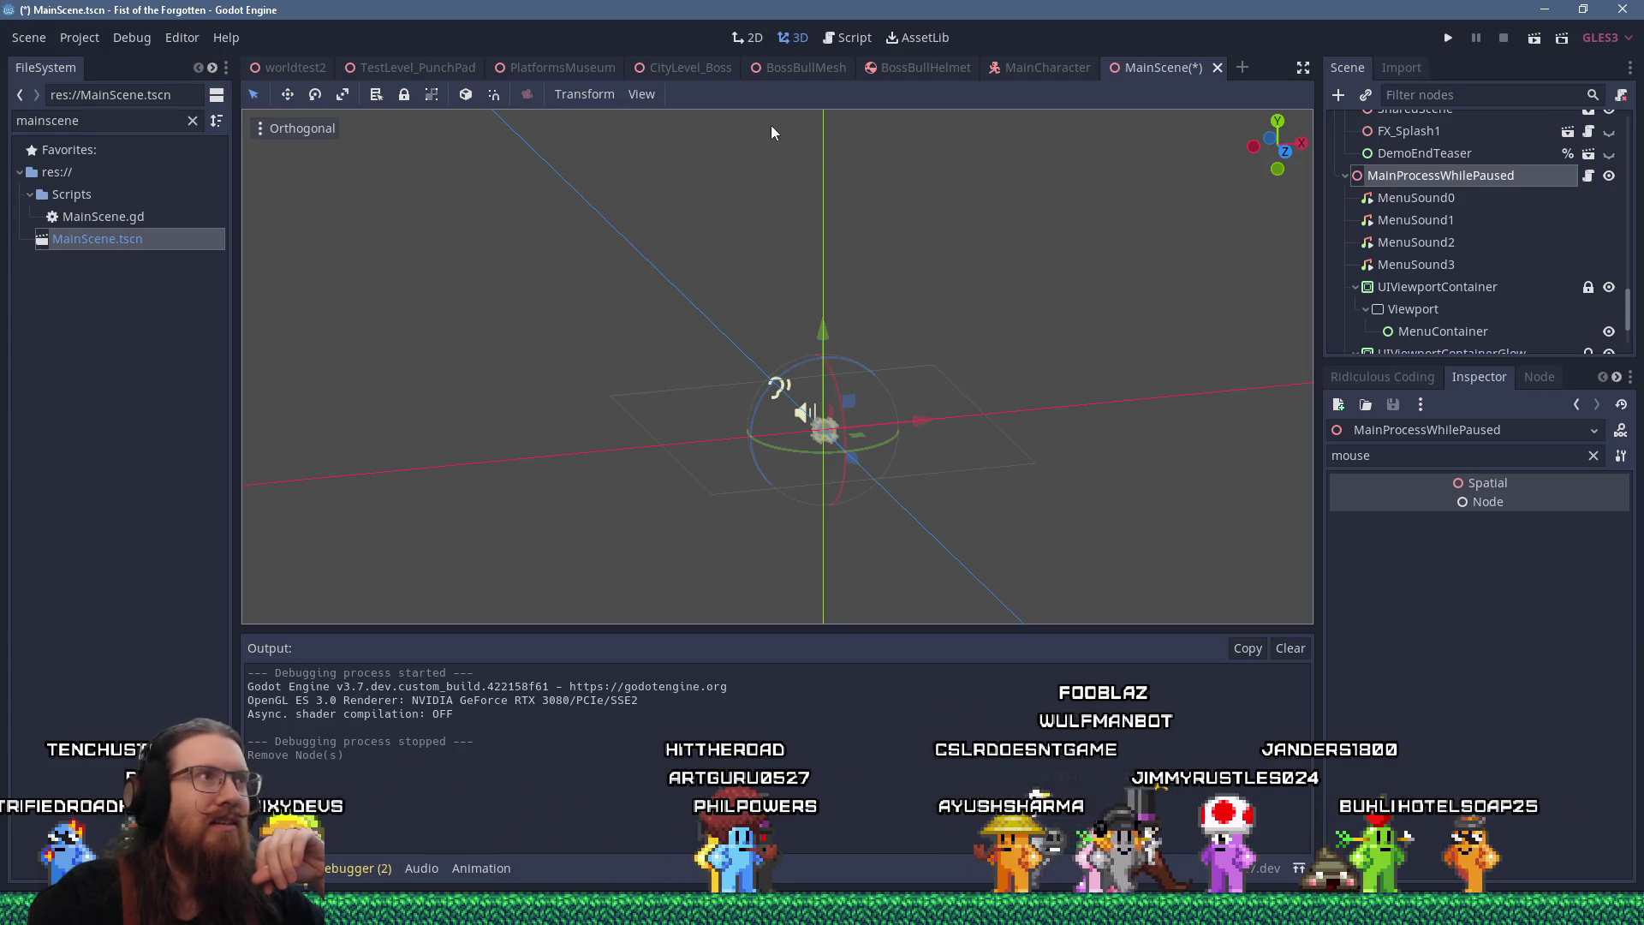
# Back in the 2D view, create a Panel node from the Control category in MainScene
pyautogui.click(748, 37)
pyautogui.click(1338, 94)
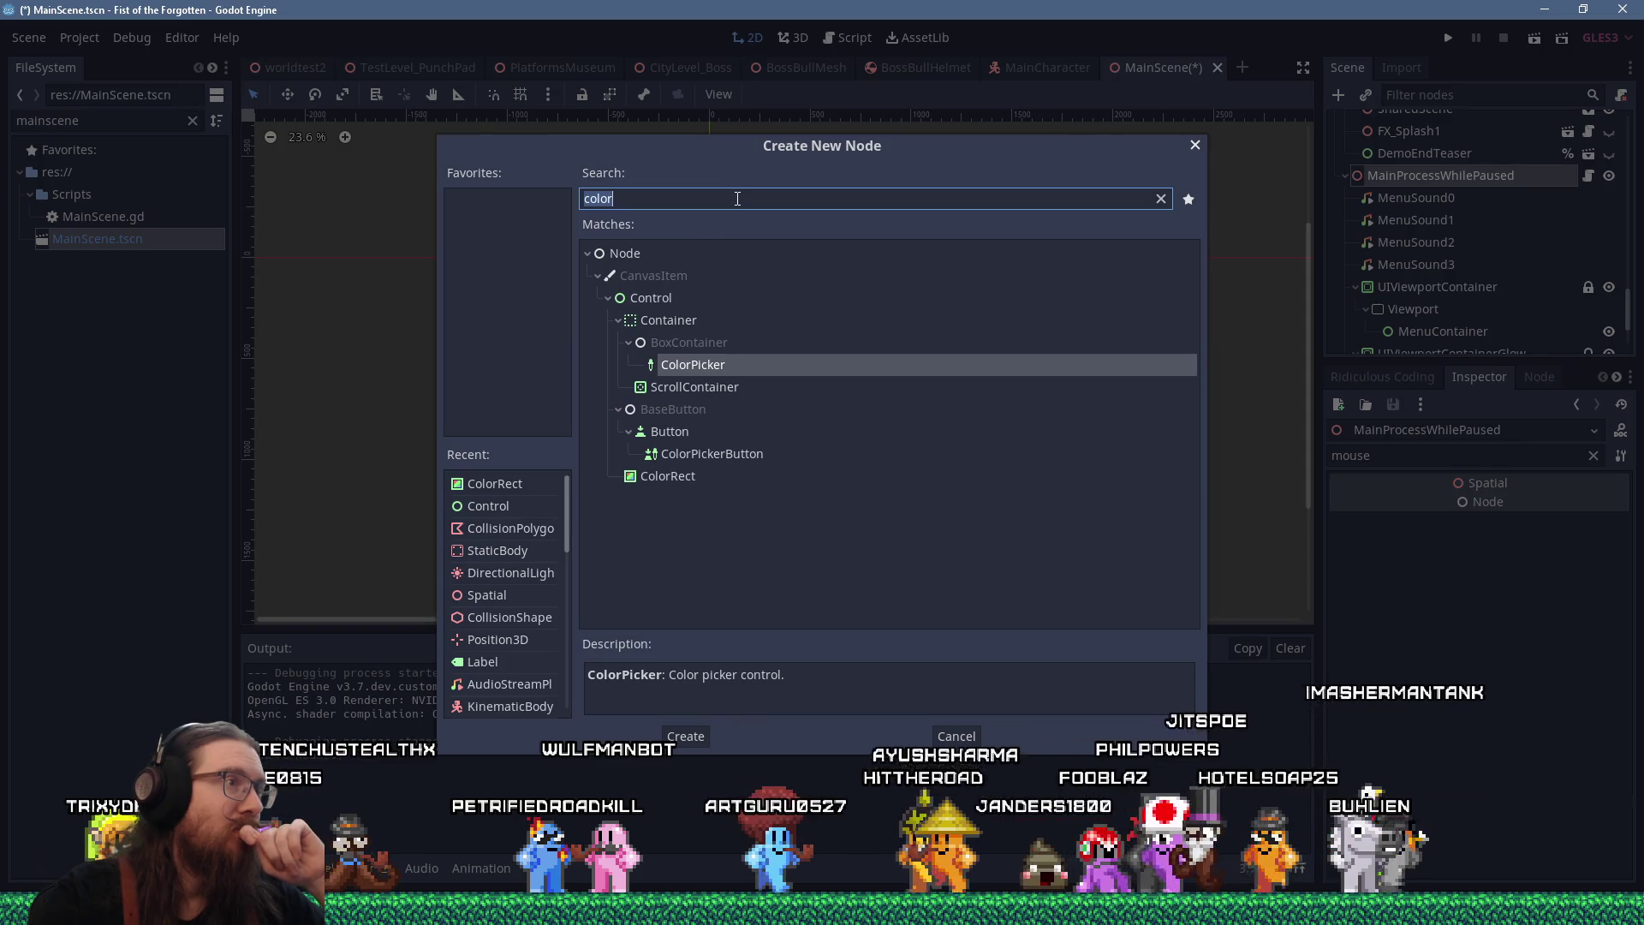
pyautogui.click(1160, 198)
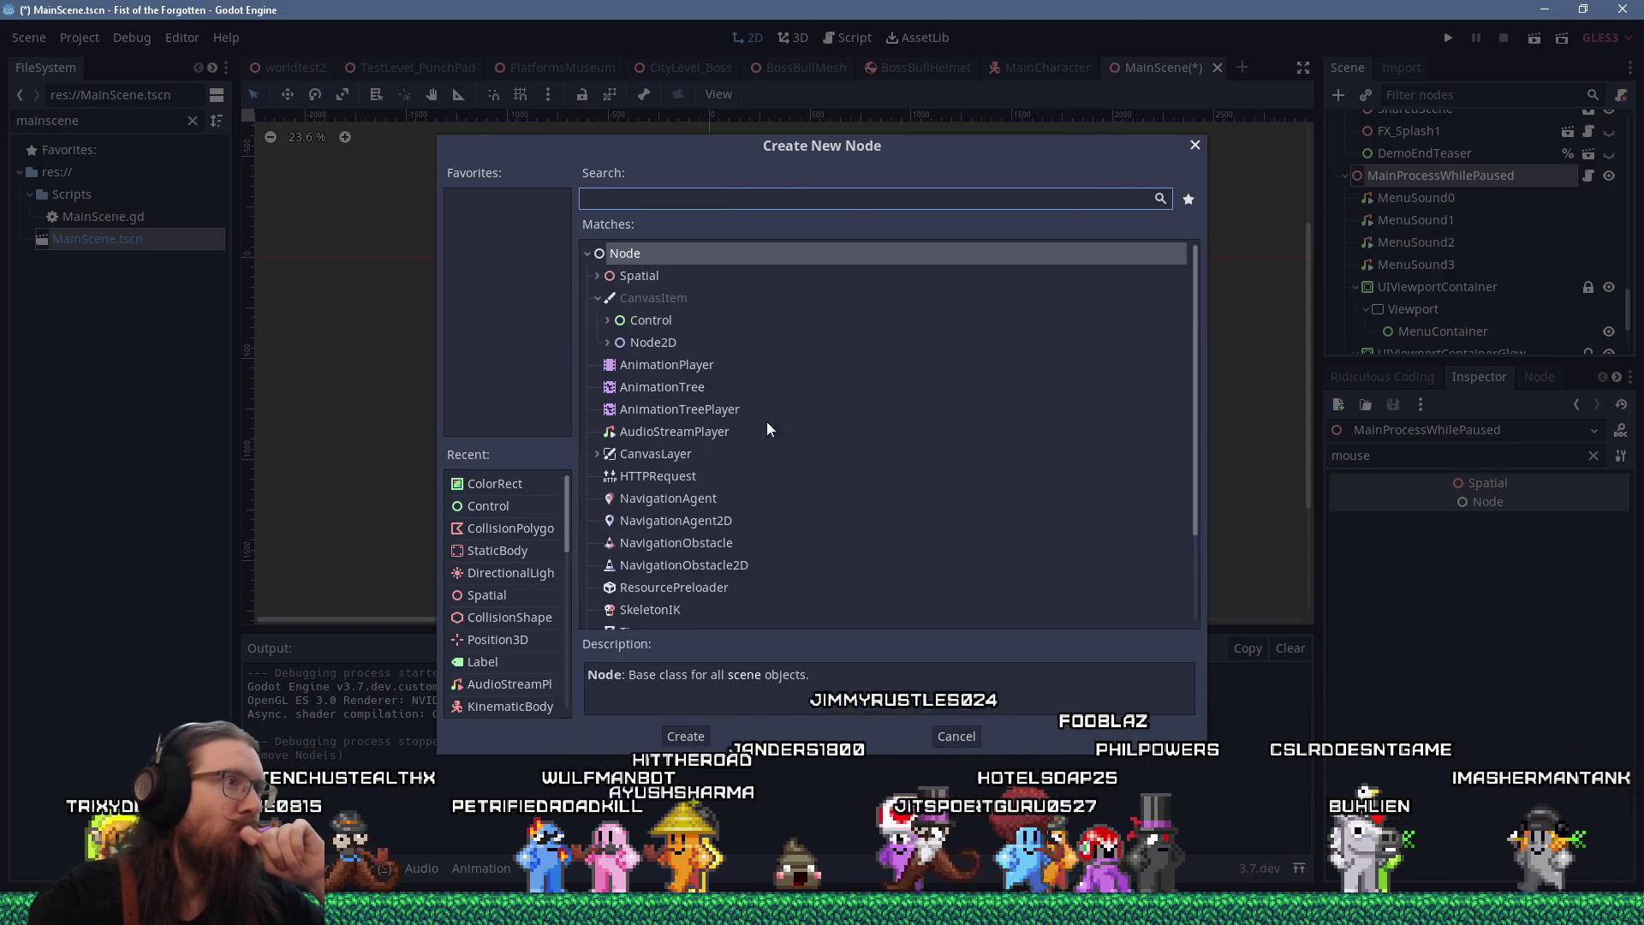
pyautogui.click(607, 320)
pyautogui.scroll(-5, 604, 322)
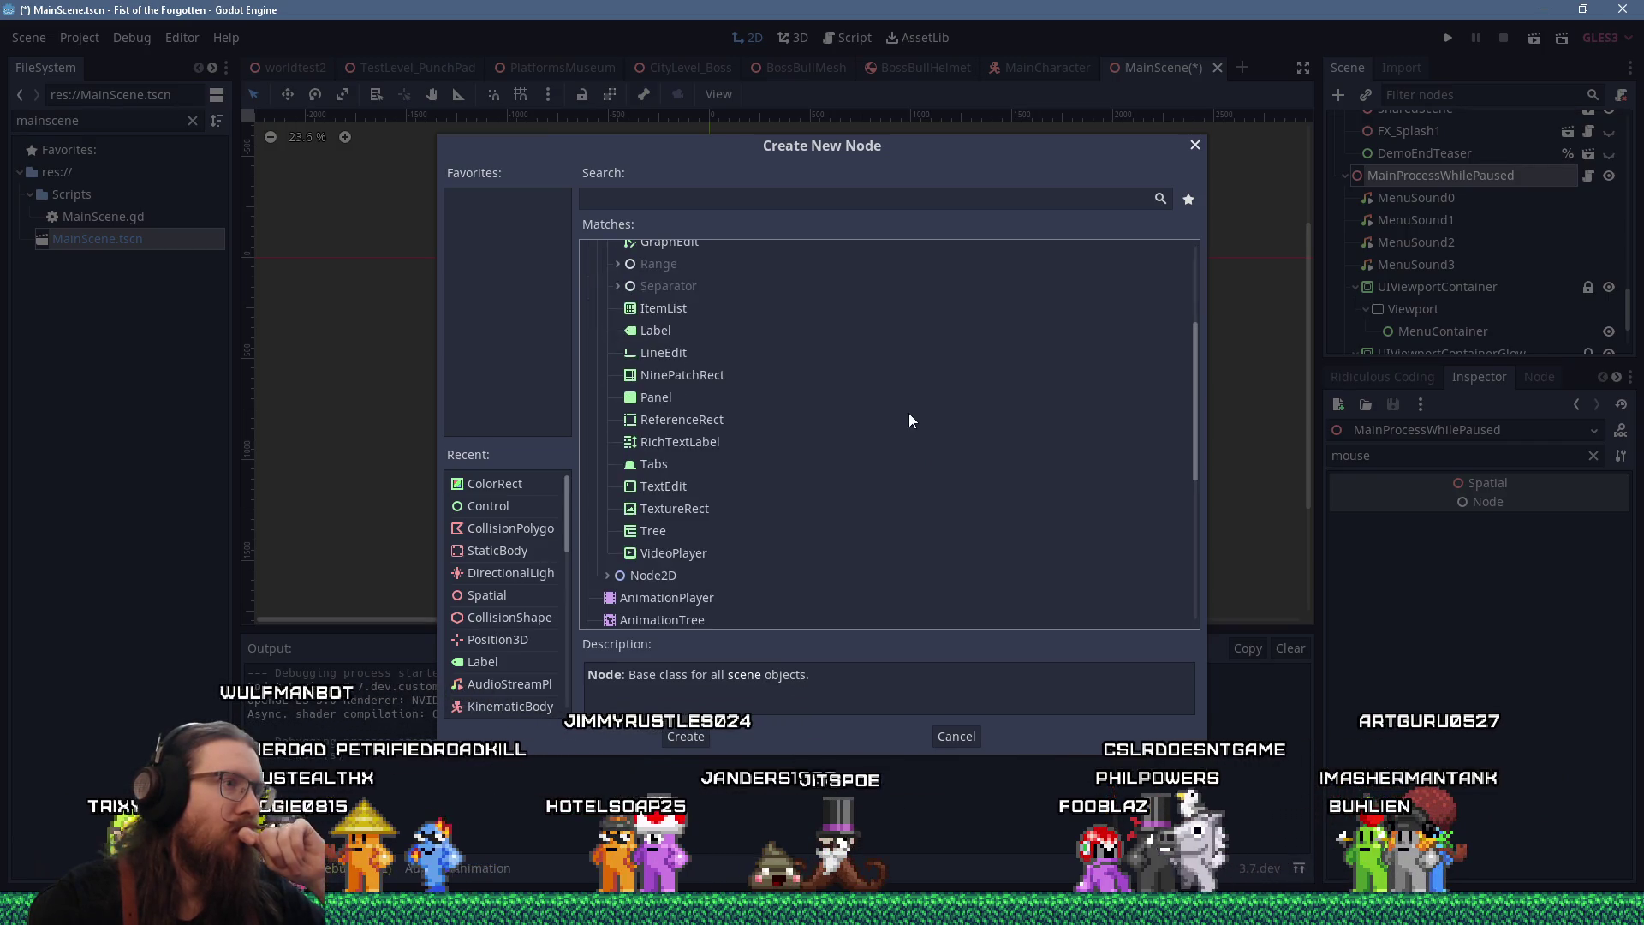
pyautogui.click(666, 399)
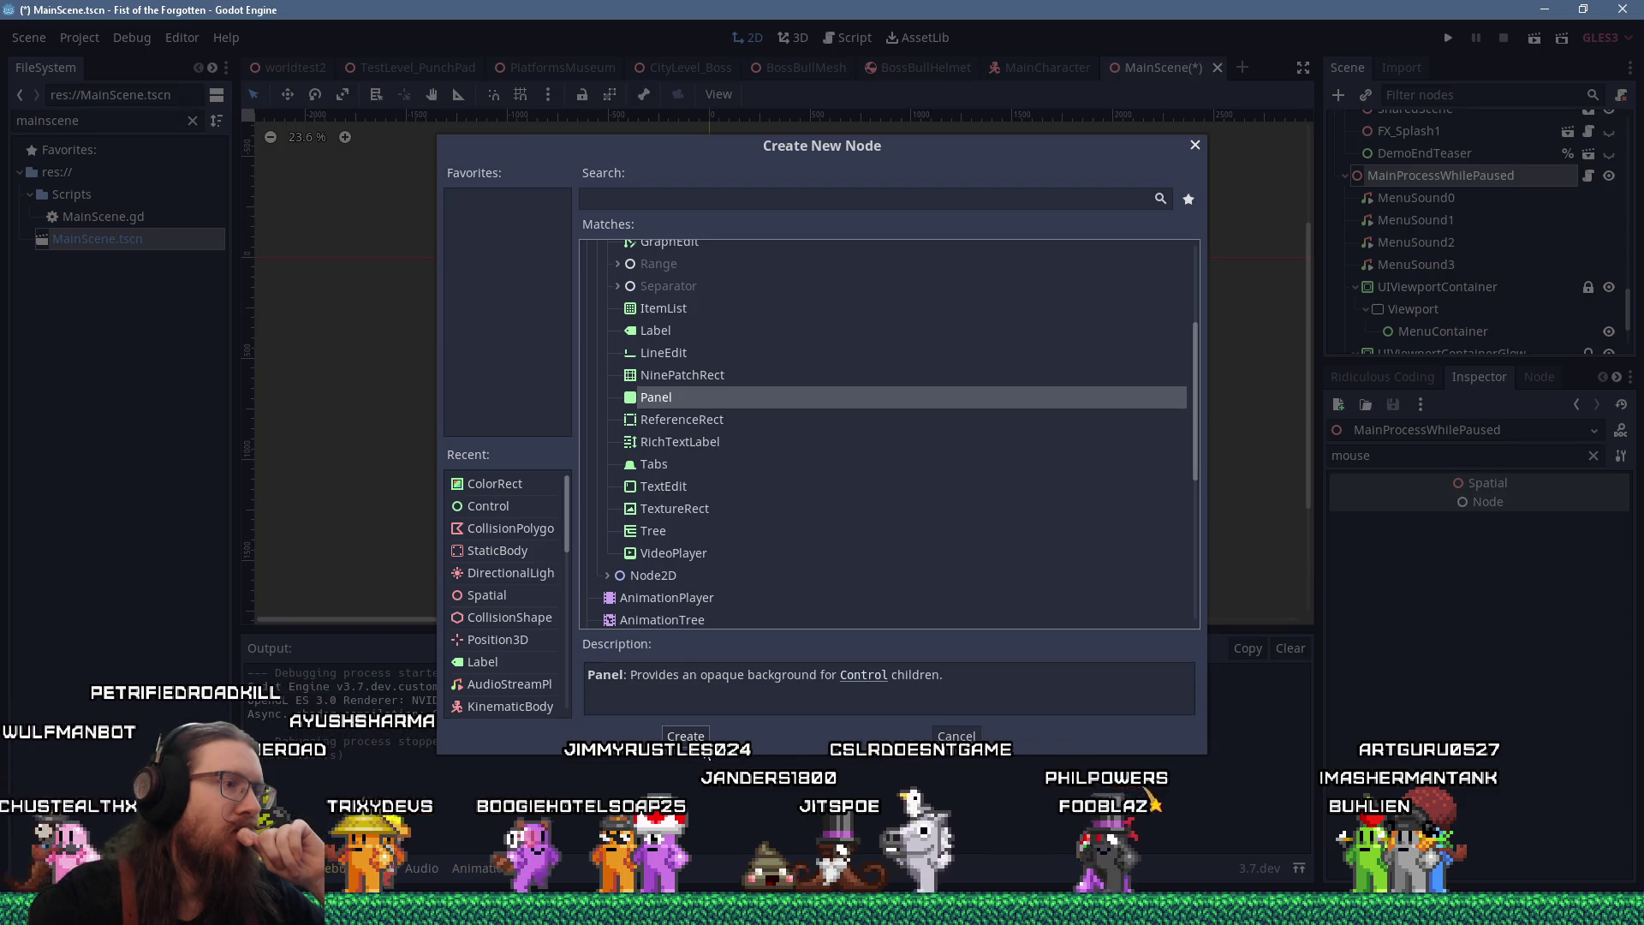
pyautogui.click(706, 745)
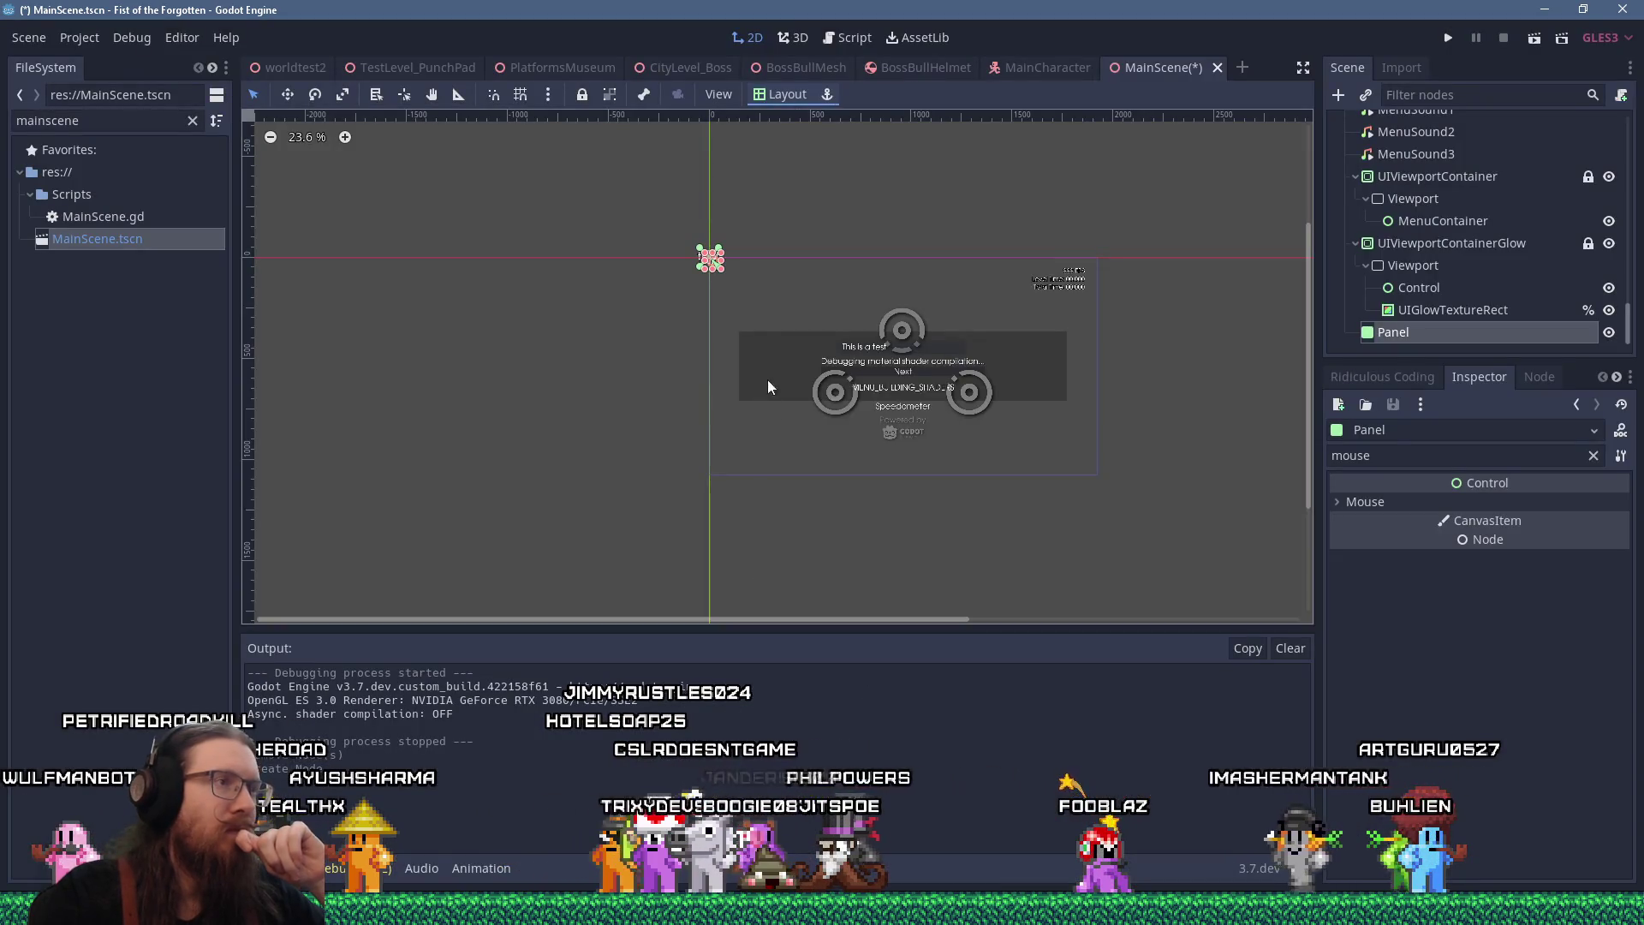
# Enlarge the Panel into a large rectangle and test it in the running game
pyautogui.moveTo(754, 306)
pyautogui.mouseDown()
pyautogui.moveTo(1049, 480)
pyautogui.moveTo(1113, 490)
pyautogui.mouseUp()
pyautogui.click(1446, 40)
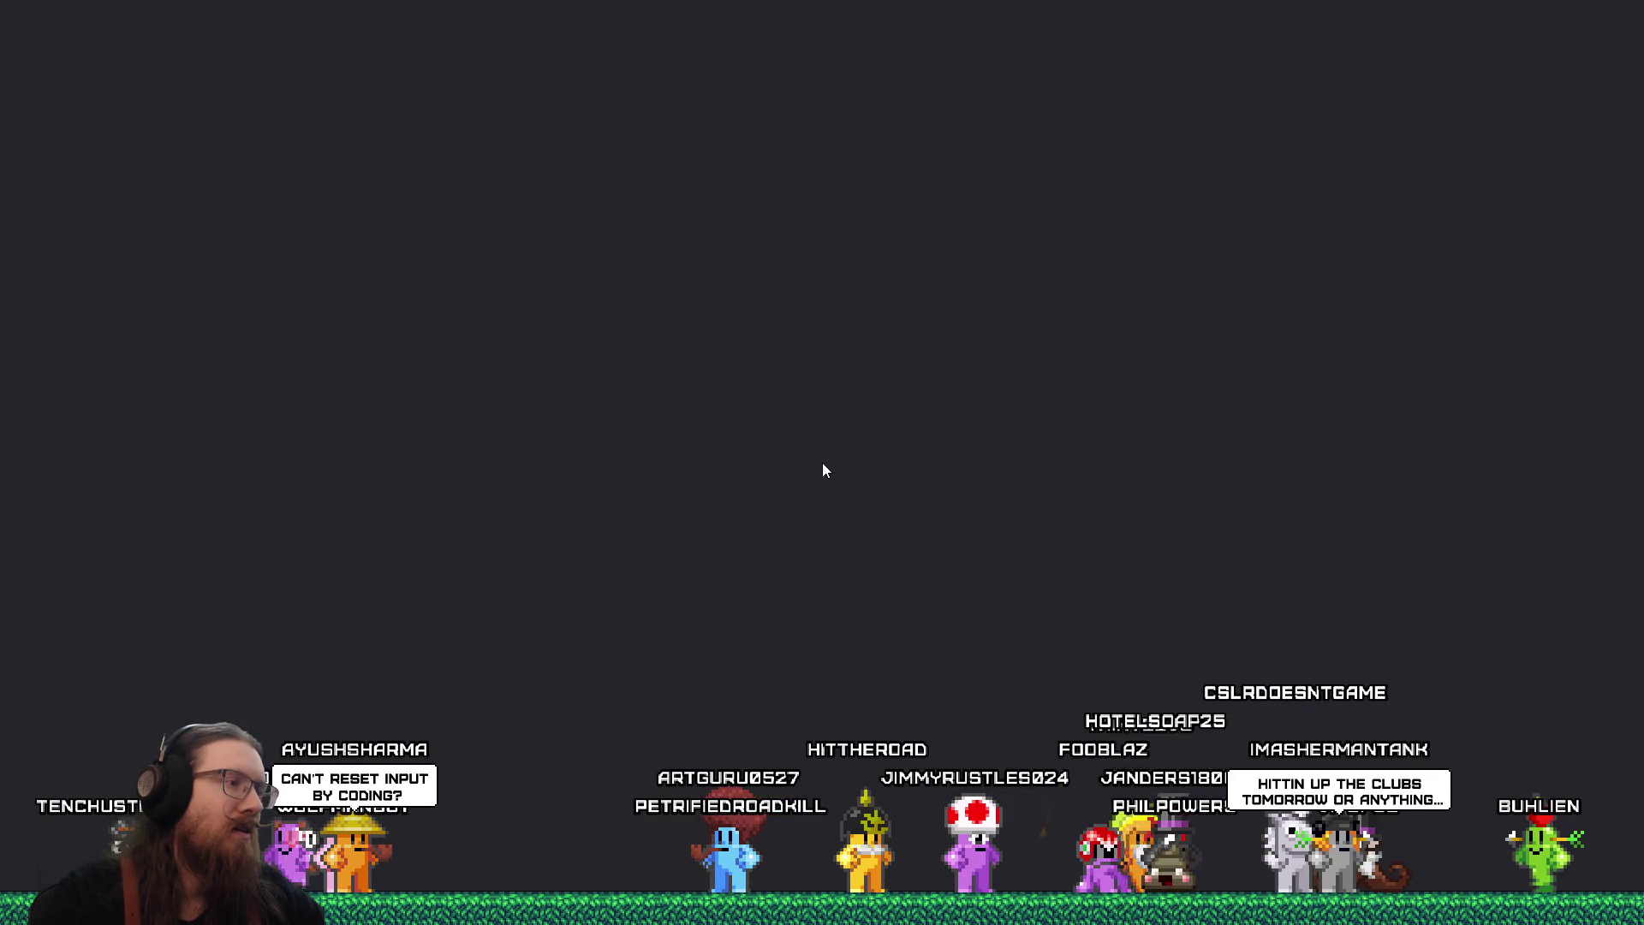
pyautogui.press('`')
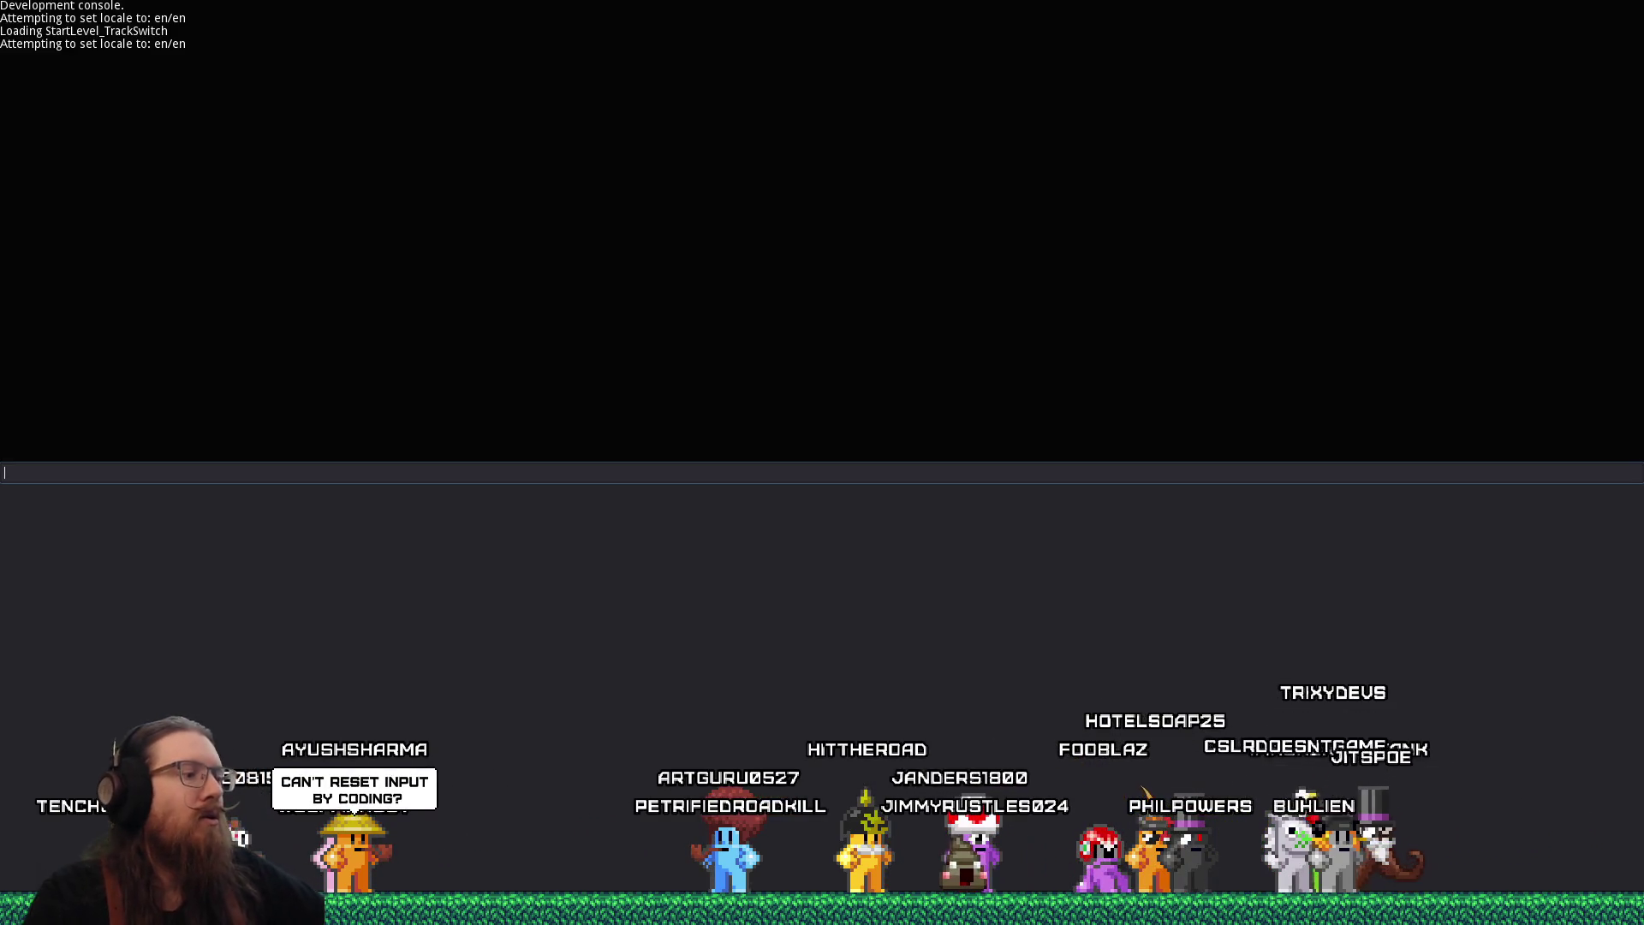
# Quit the game from the dev console and delete the Panel node
pyautogui.write('quit')
pyautogui.press('Return')
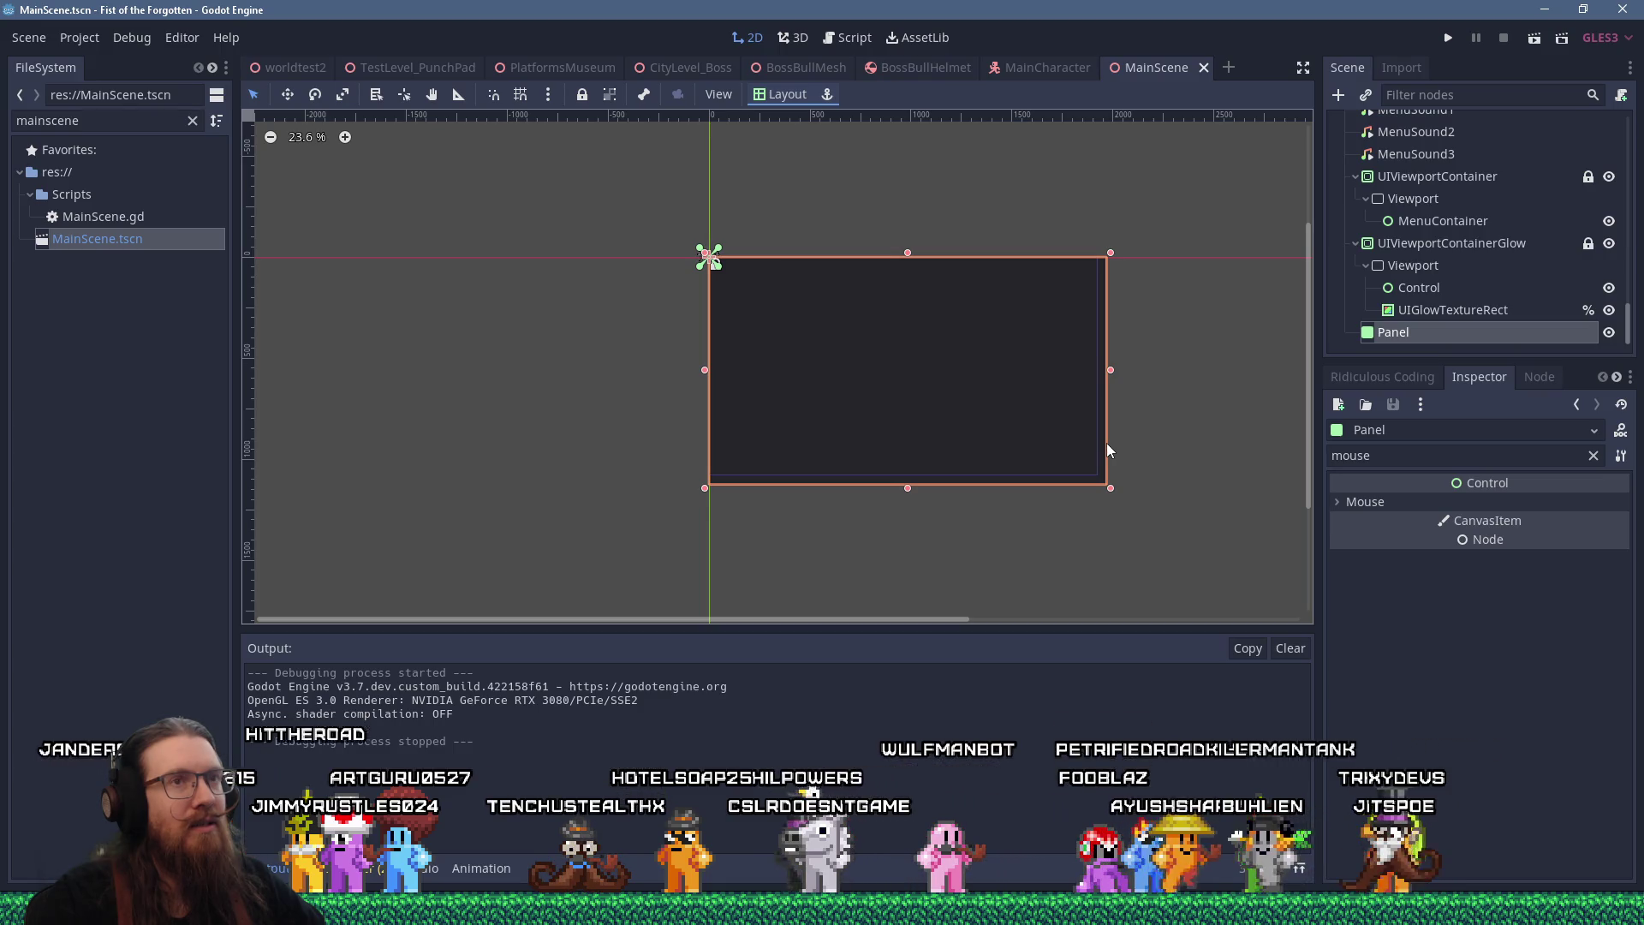
pyautogui.press('Return')
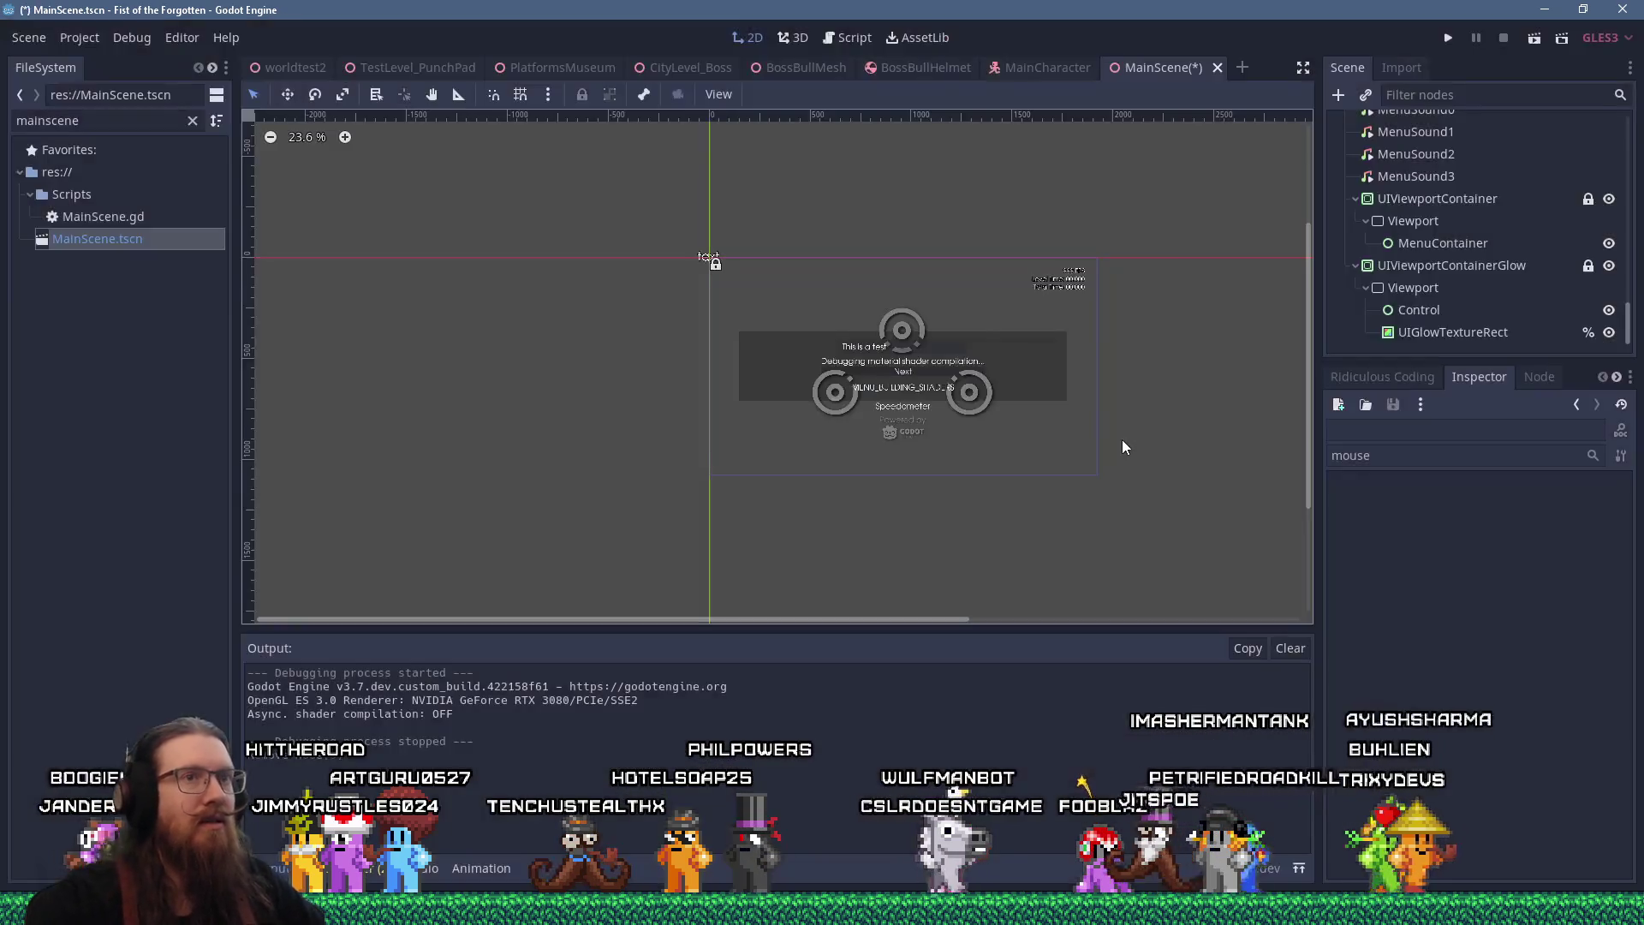
# Add a Control node under the menu Viewport and place it above MenuContainer
pyautogui.click(1406, 224)
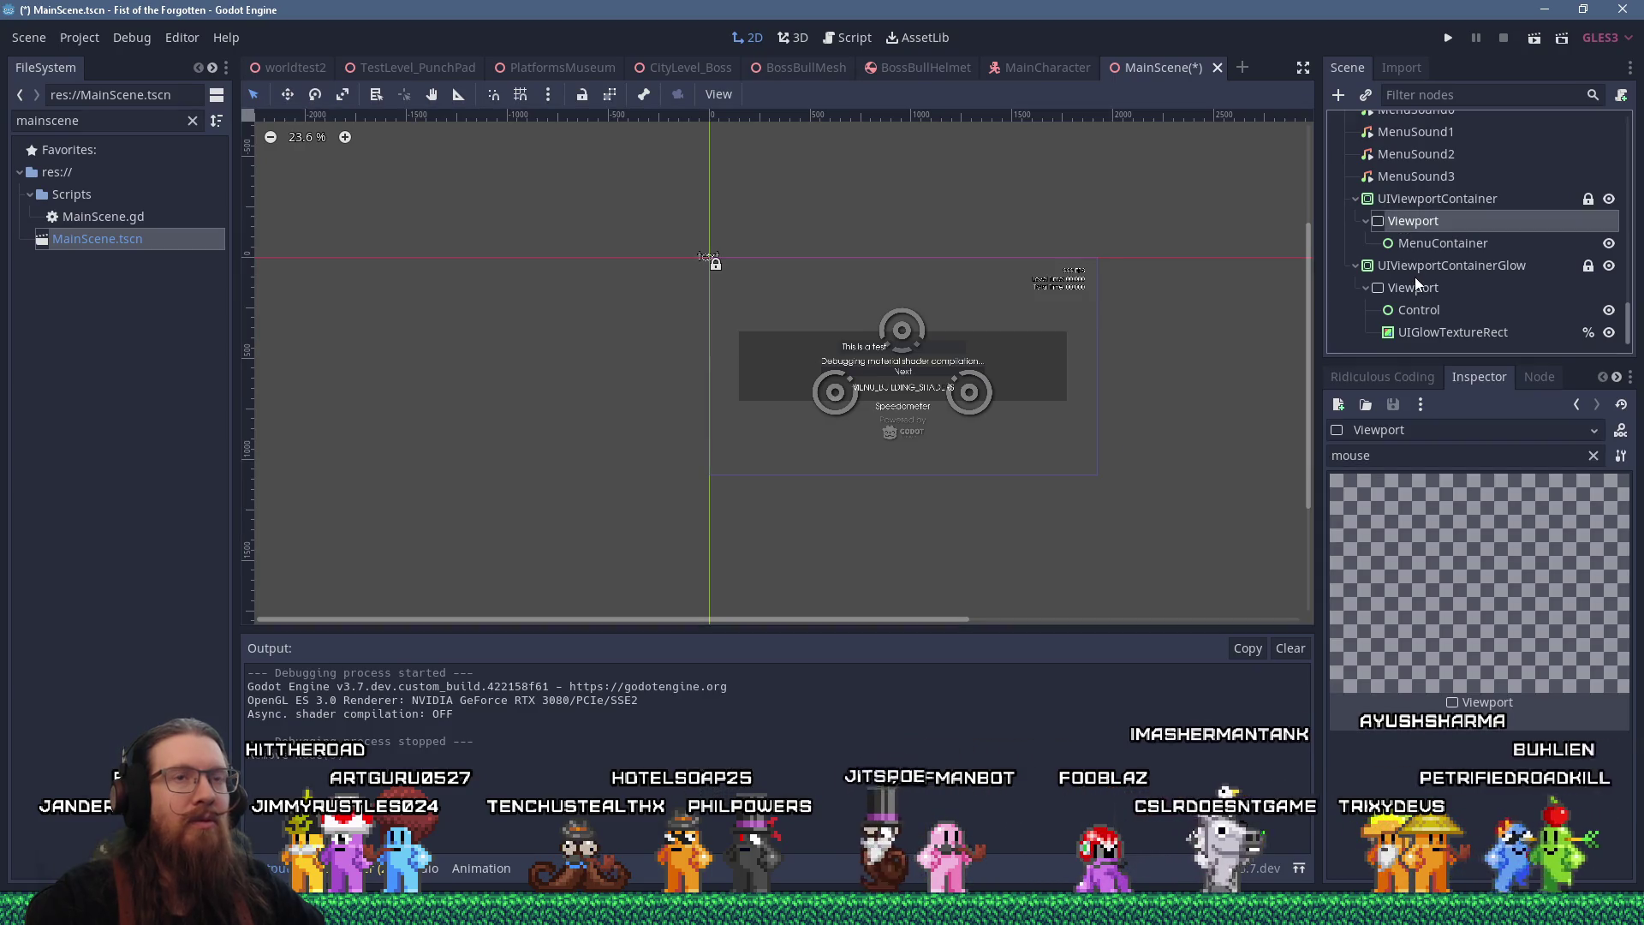
pyautogui.click(1336, 95)
pyautogui.write('c')
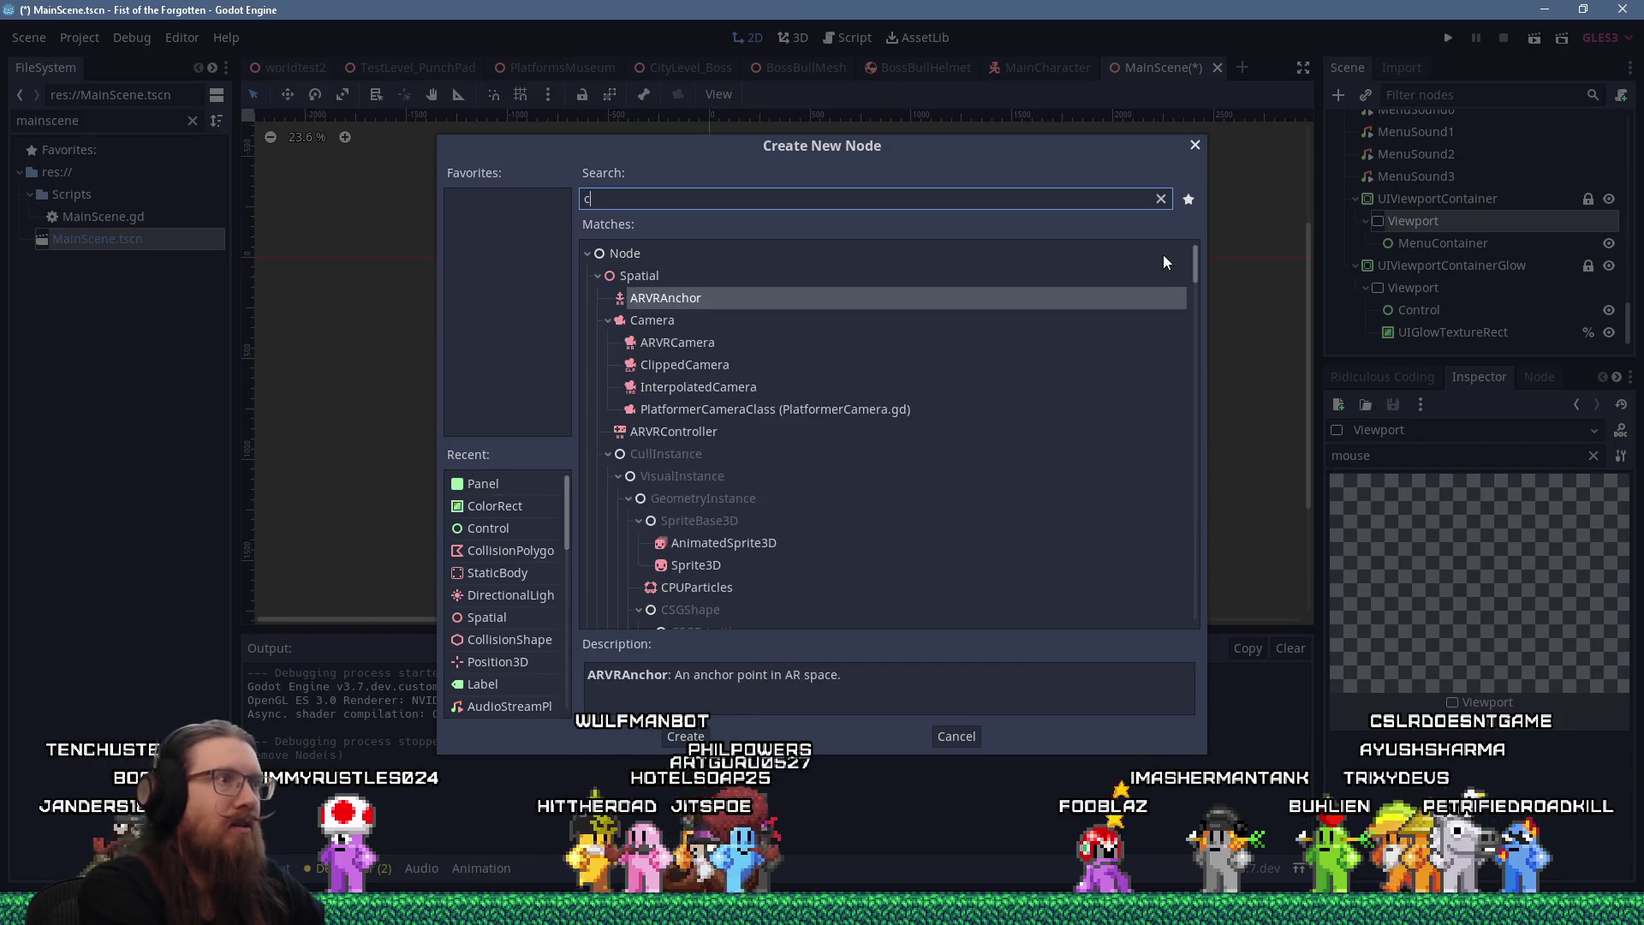
pyautogui.write('ontro')
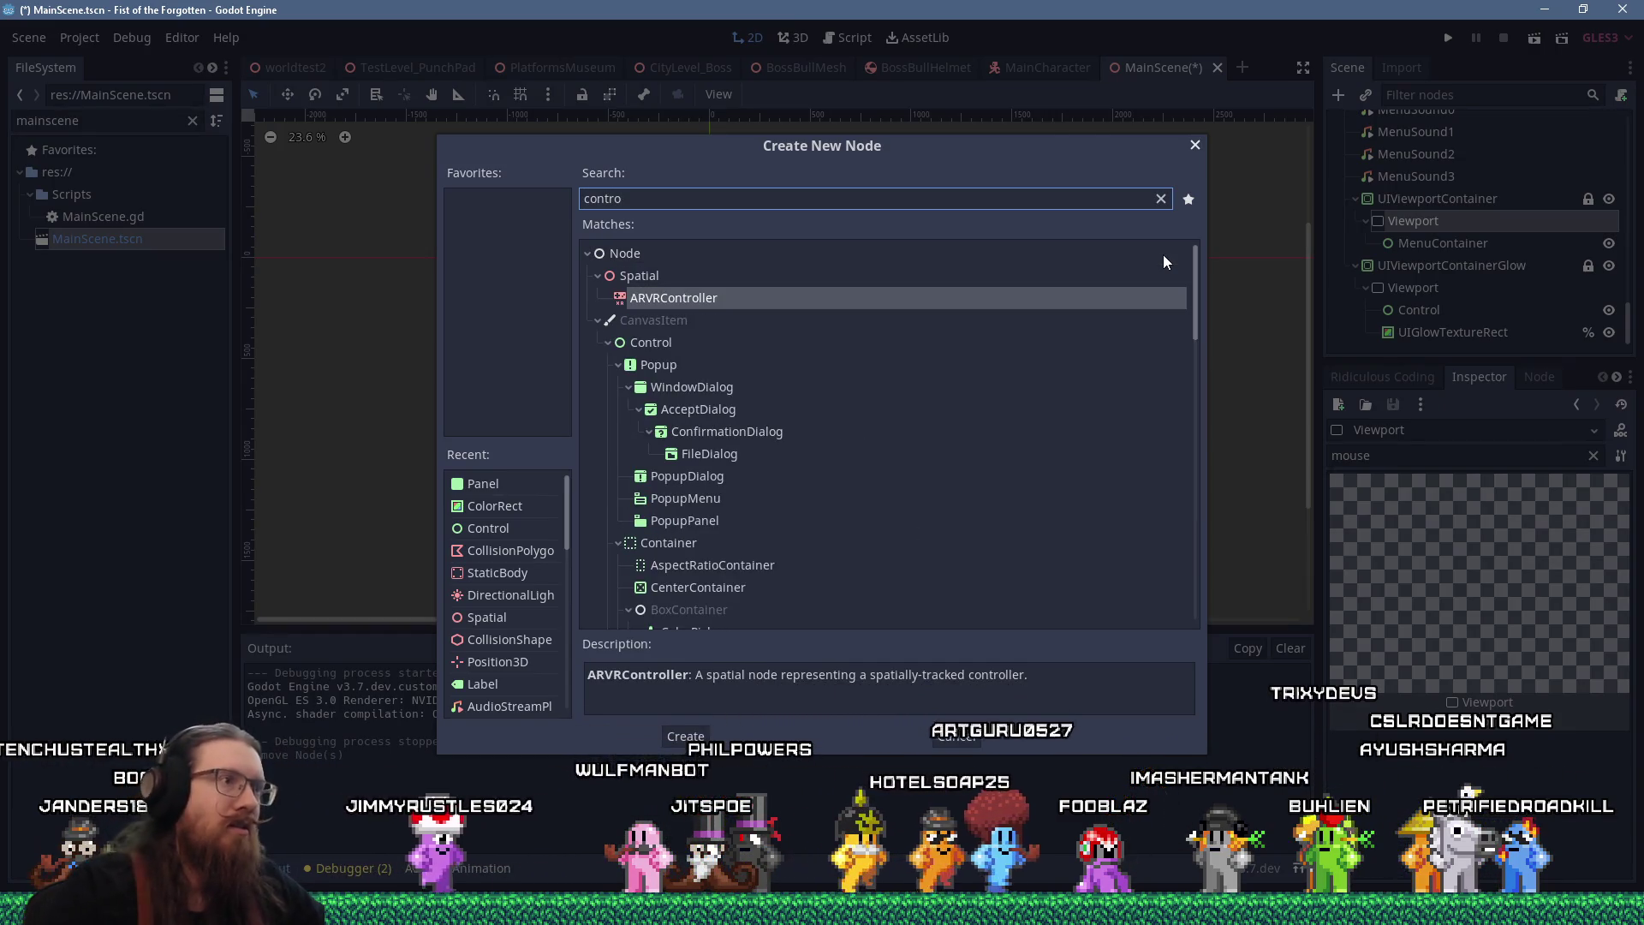
pyautogui.doubleClick(694, 343)
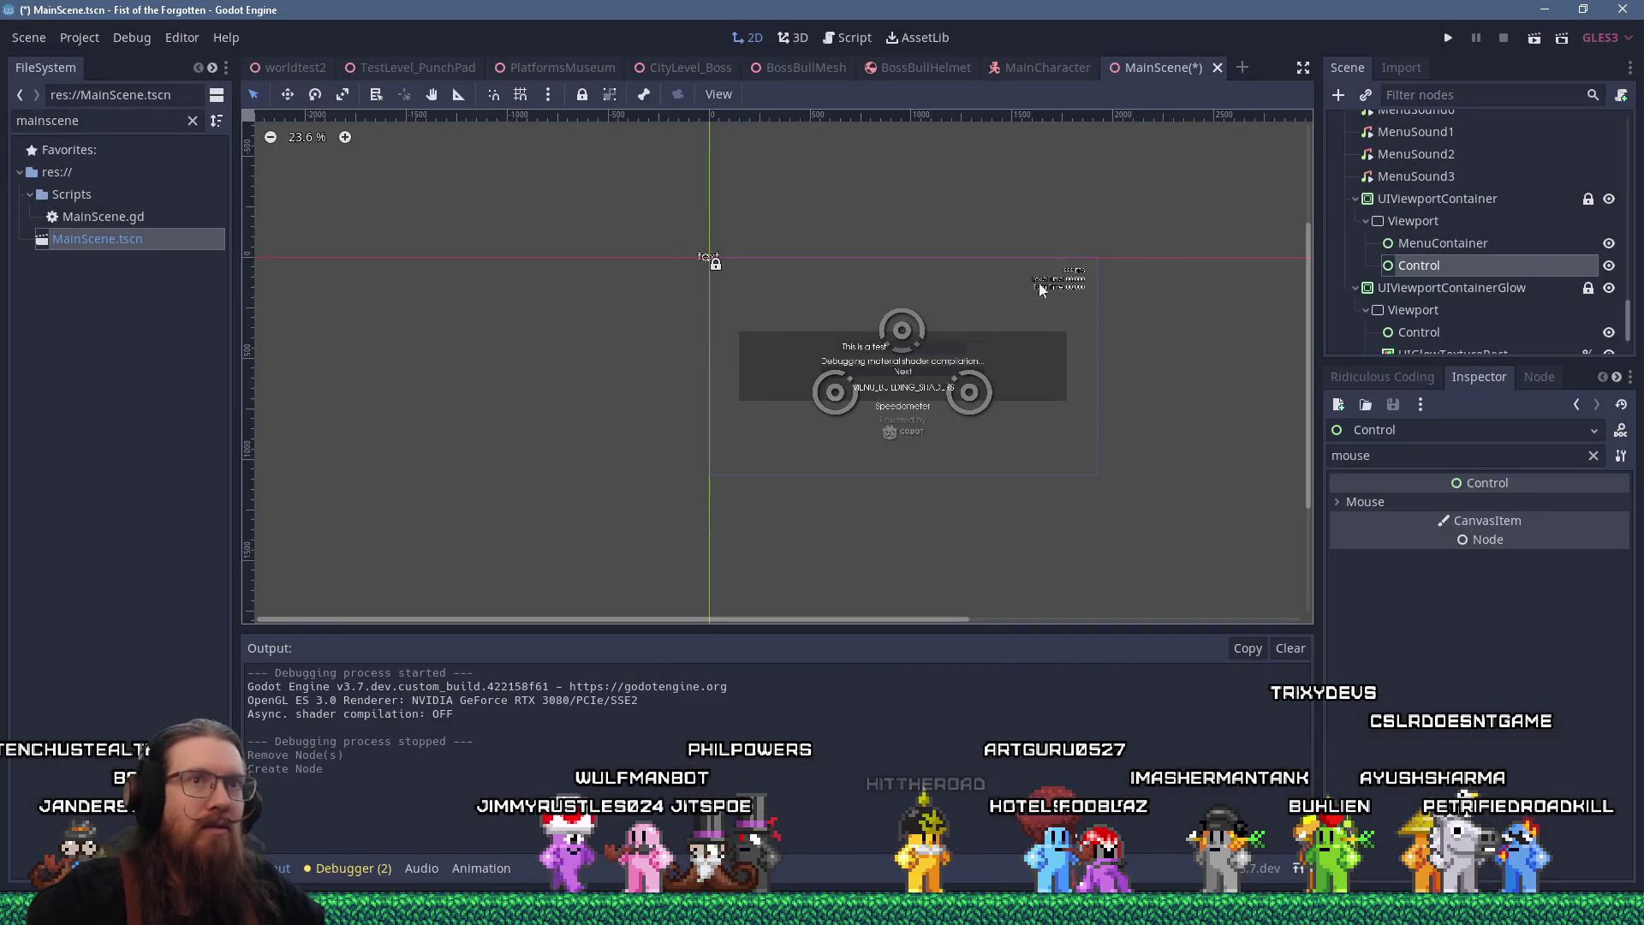
pyautogui.moveTo(1434, 269); pyautogui.dragTo(1432, 243)
pyautogui.click(1432, 245)
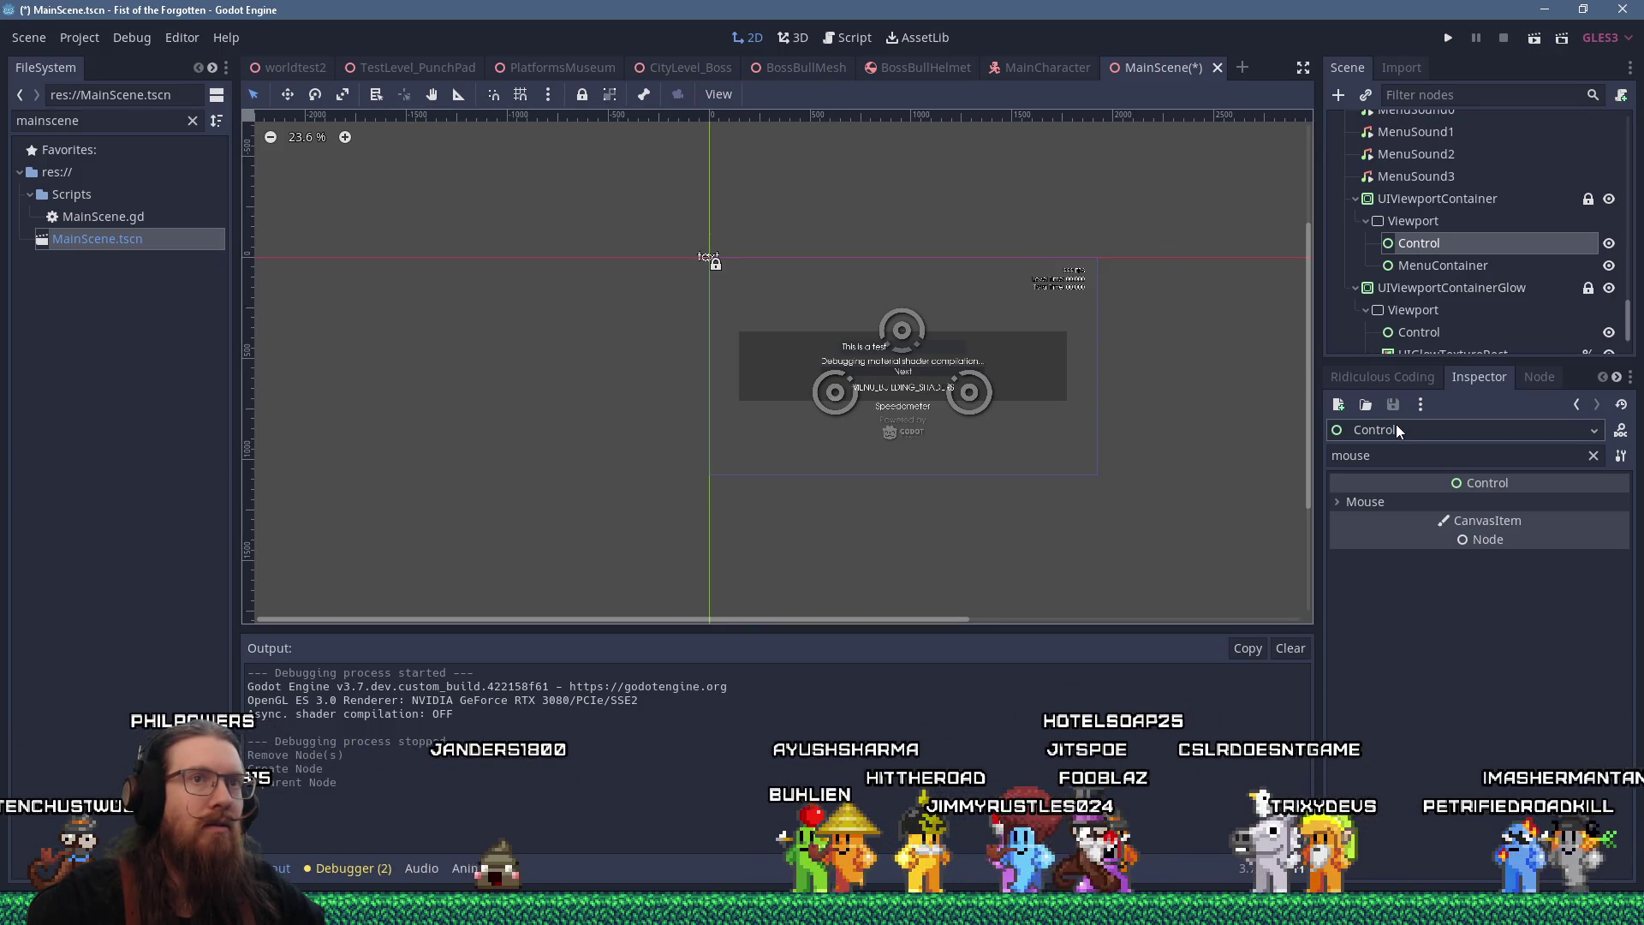
pyautogui.click(1446, 262)
pyautogui.click(1427, 246)
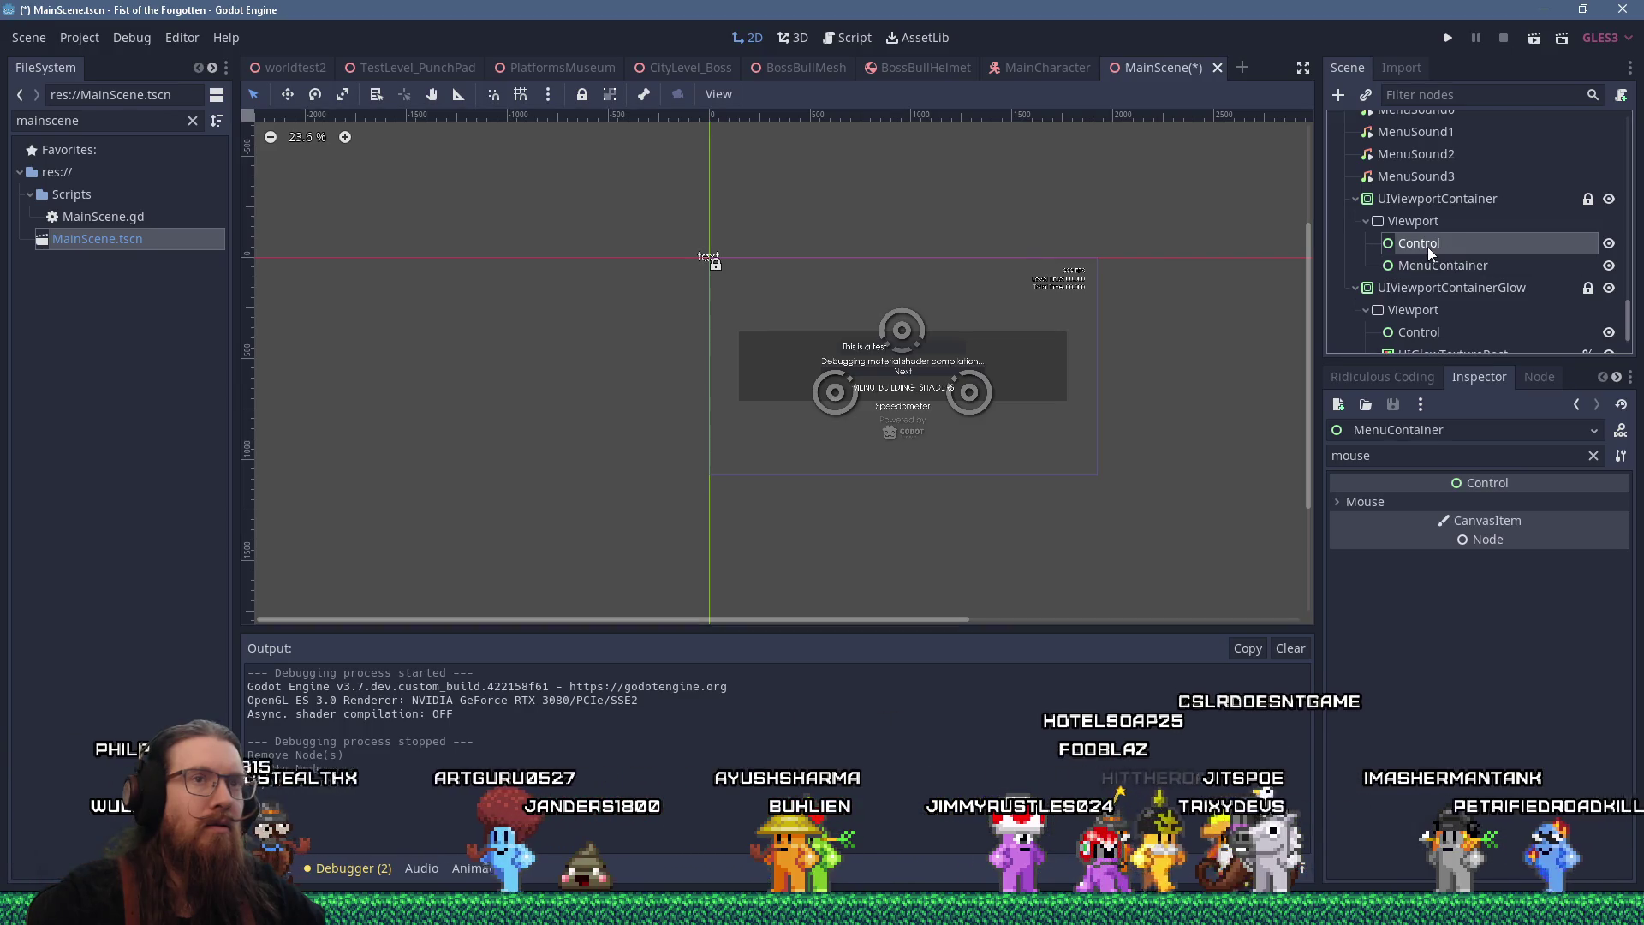
pyautogui.click(1432, 262)
pyautogui.click(1420, 247)
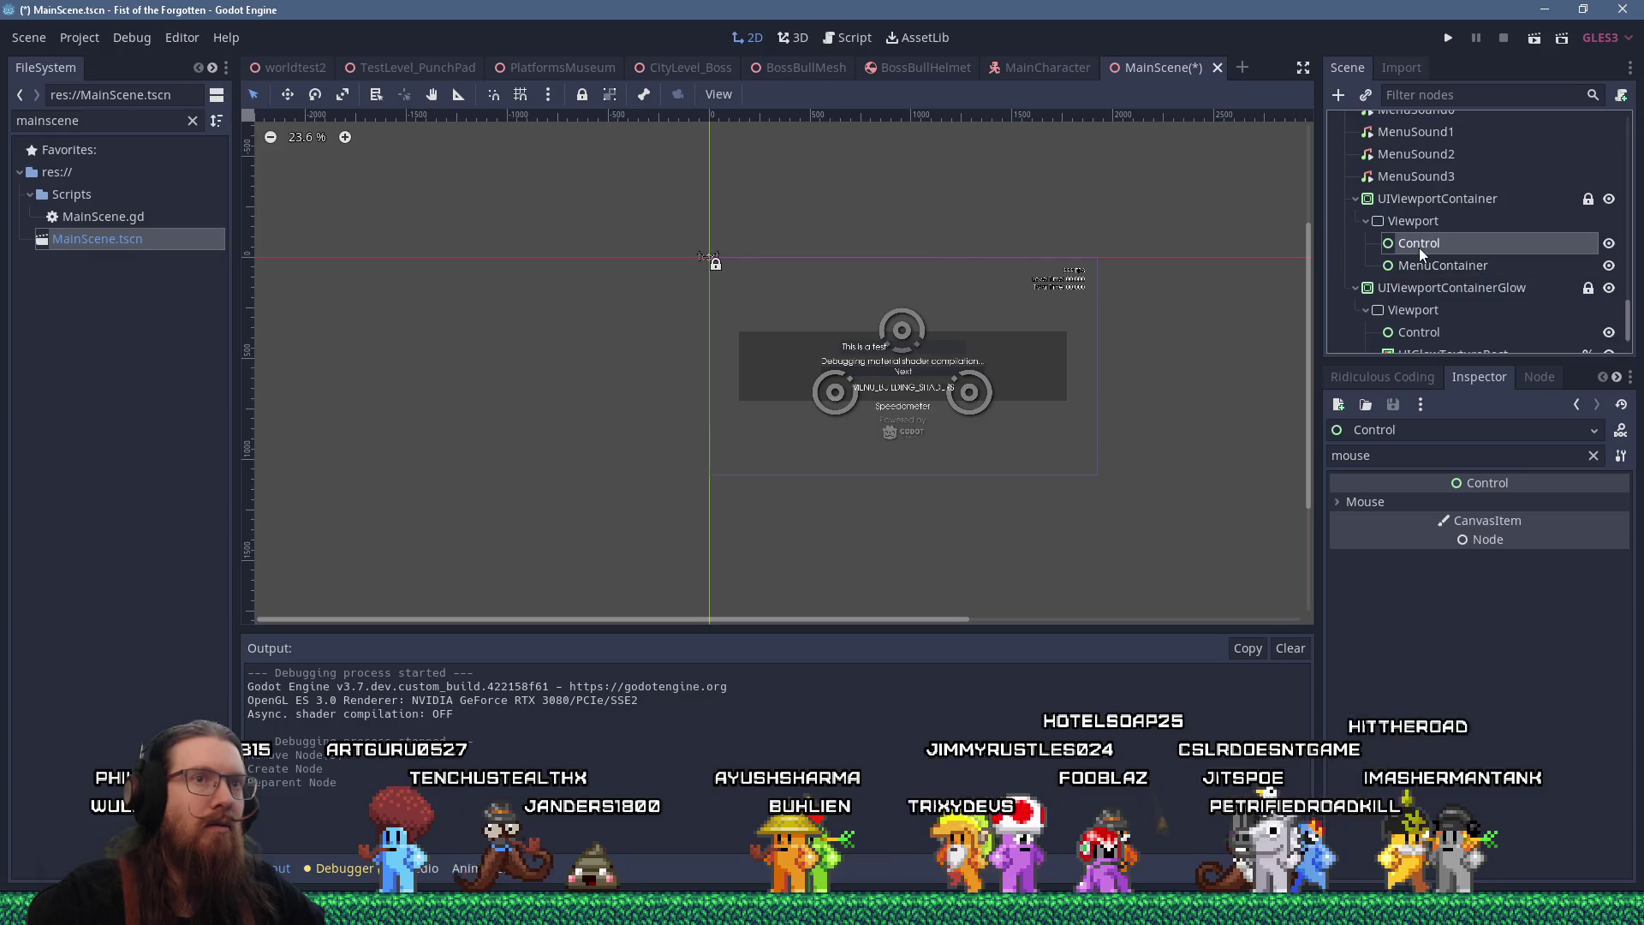
# Give the Control a Full Rect layout, then return it above MenuContainer in Viewport
pyautogui.scroll(2, 856, 301)
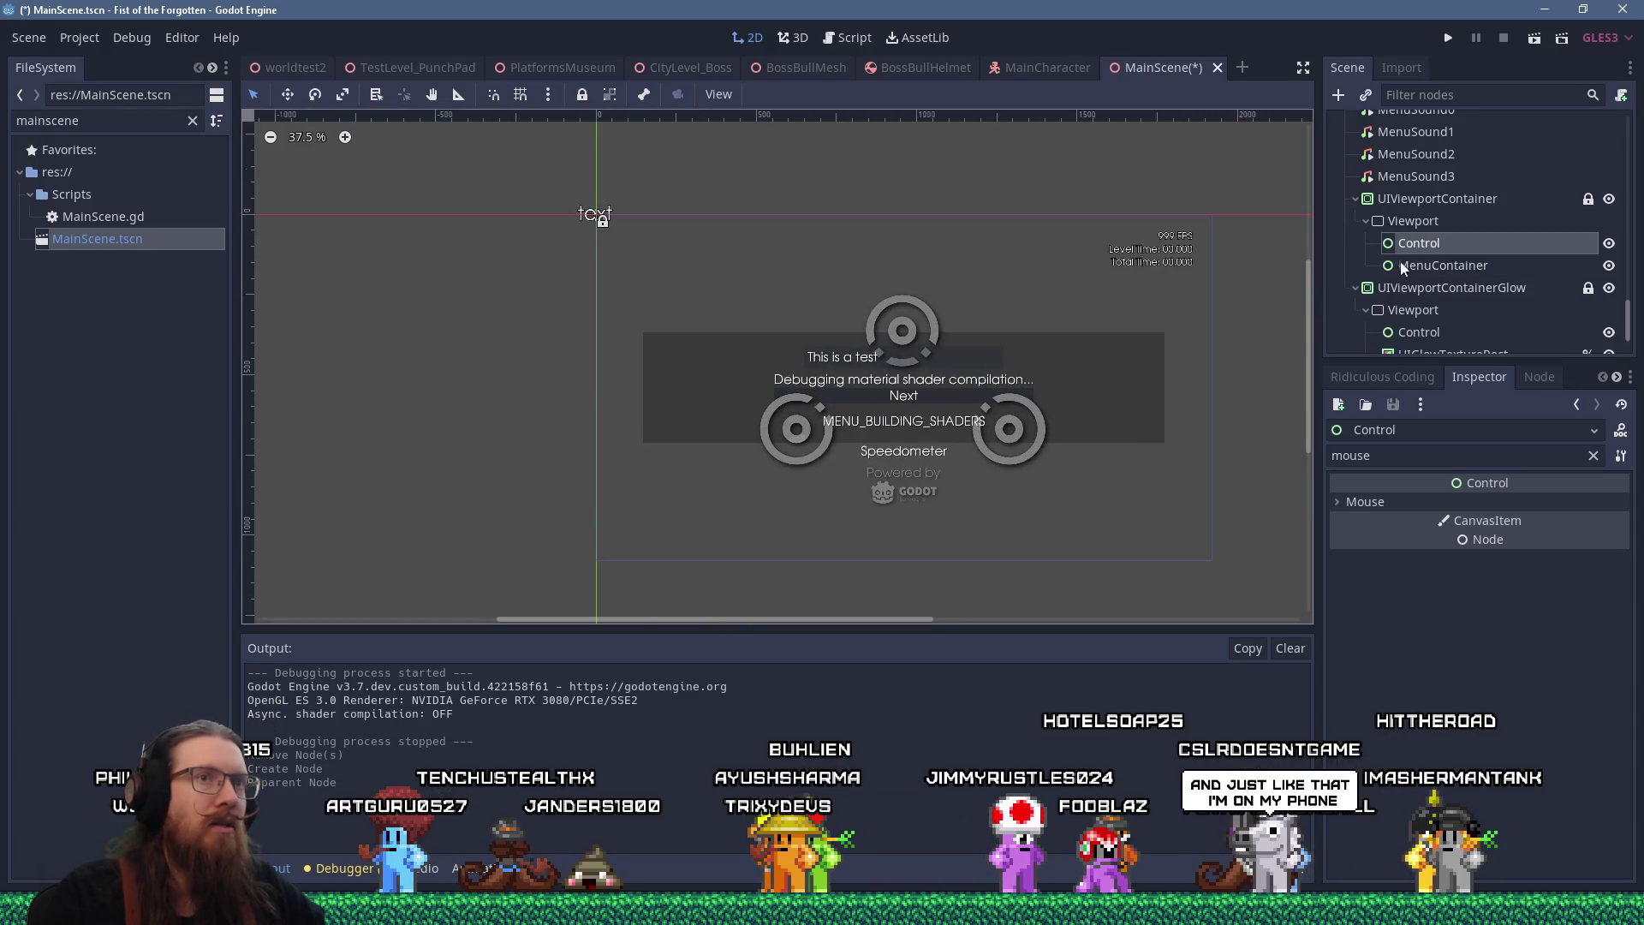
pyautogui.moveTo(1416, 243); pyautogui.dragTo(1410, 214)
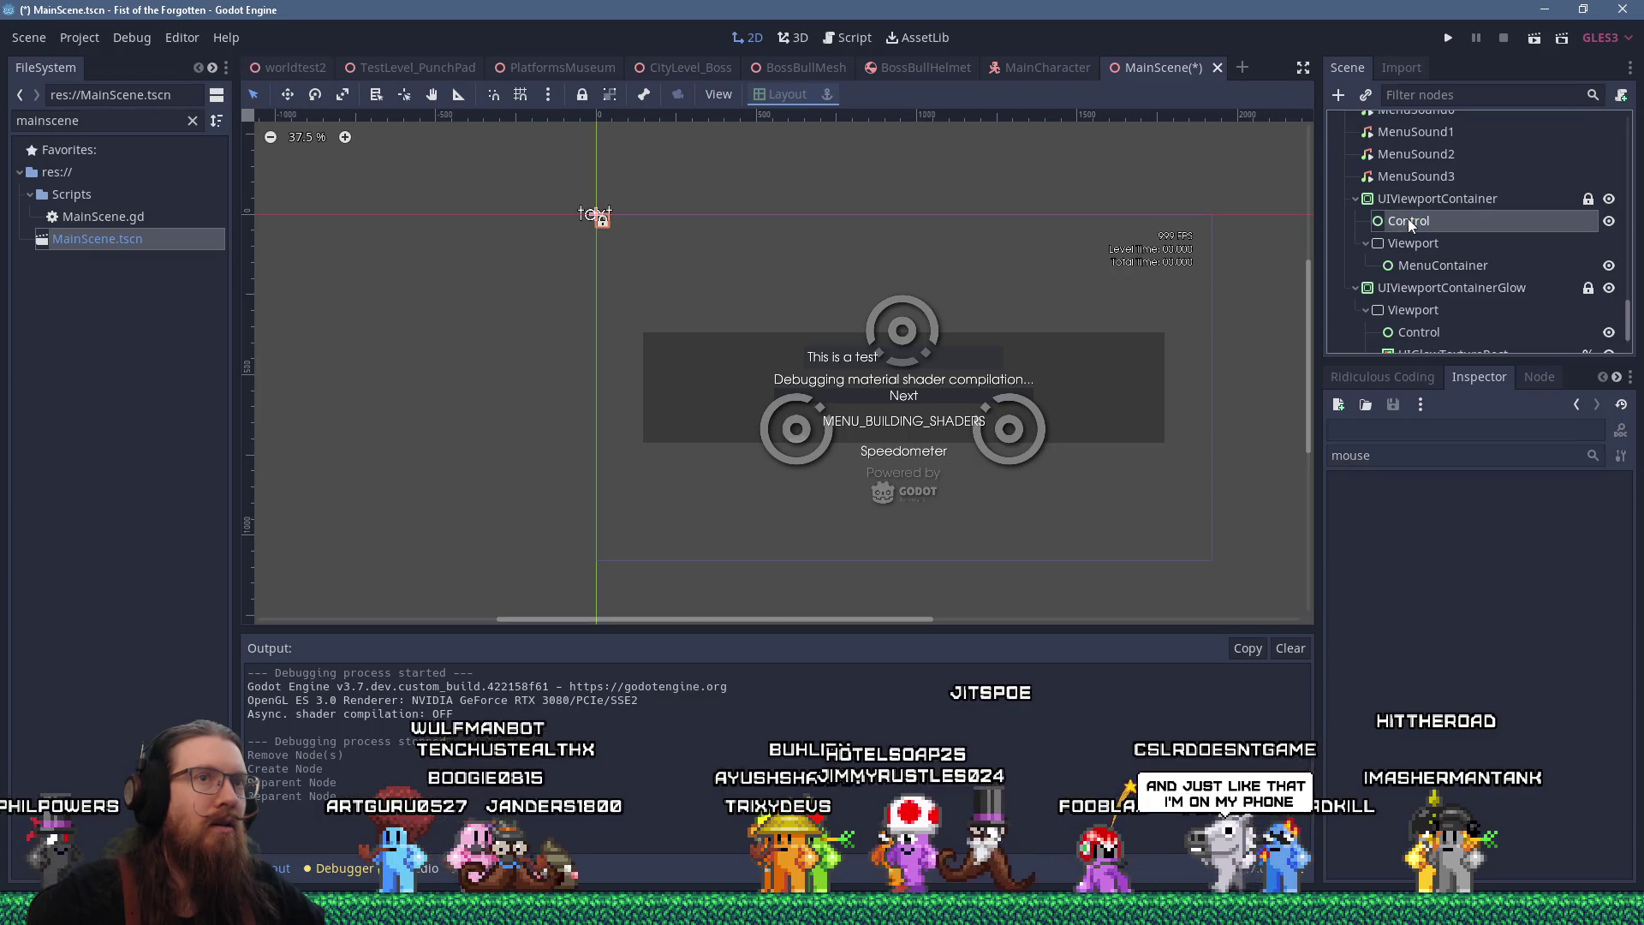
pyautogui.moveTo(1396, 211)
pyautogui.mouseDown()
pyautogui.moveTo(1396, 182)
pyautogui.moveTo(1388, 193)
pyautogui.mouseUp()
pyautogui.click(787, 94)
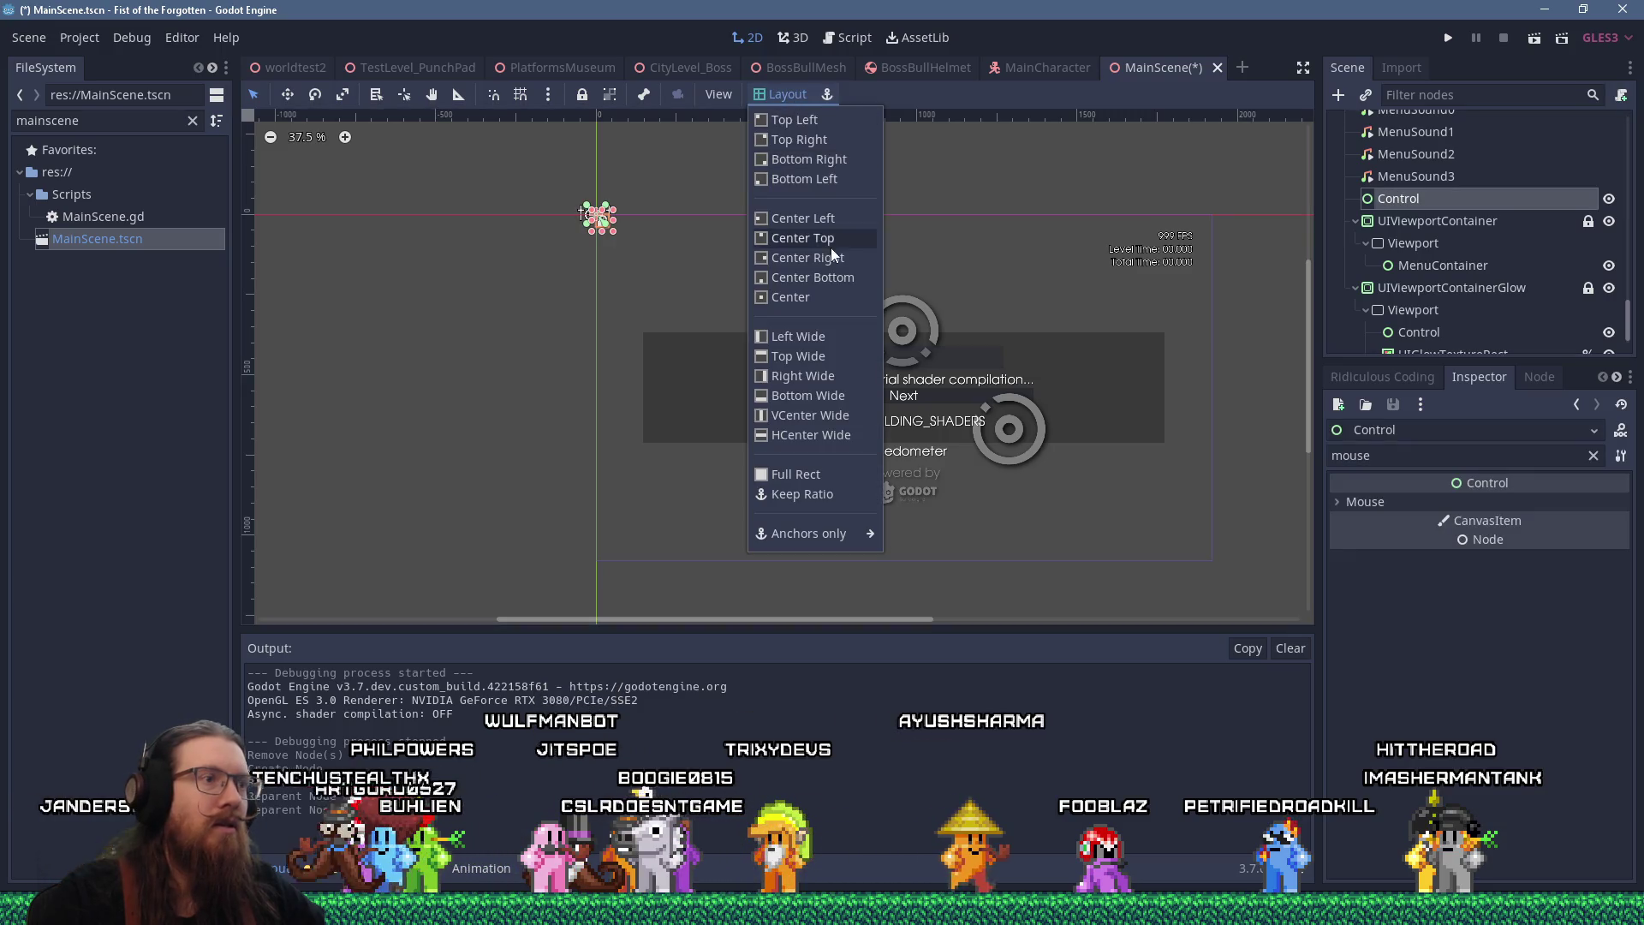
pyautogui.click(808, 474)
pyautogui.moveTo(1399, 198); pyautogui.dragTo(1437, 259)
# Rename the Control node to MouseBlocker
pyautogui.click(1428, 247)
pyautogui.click(1429, 245)
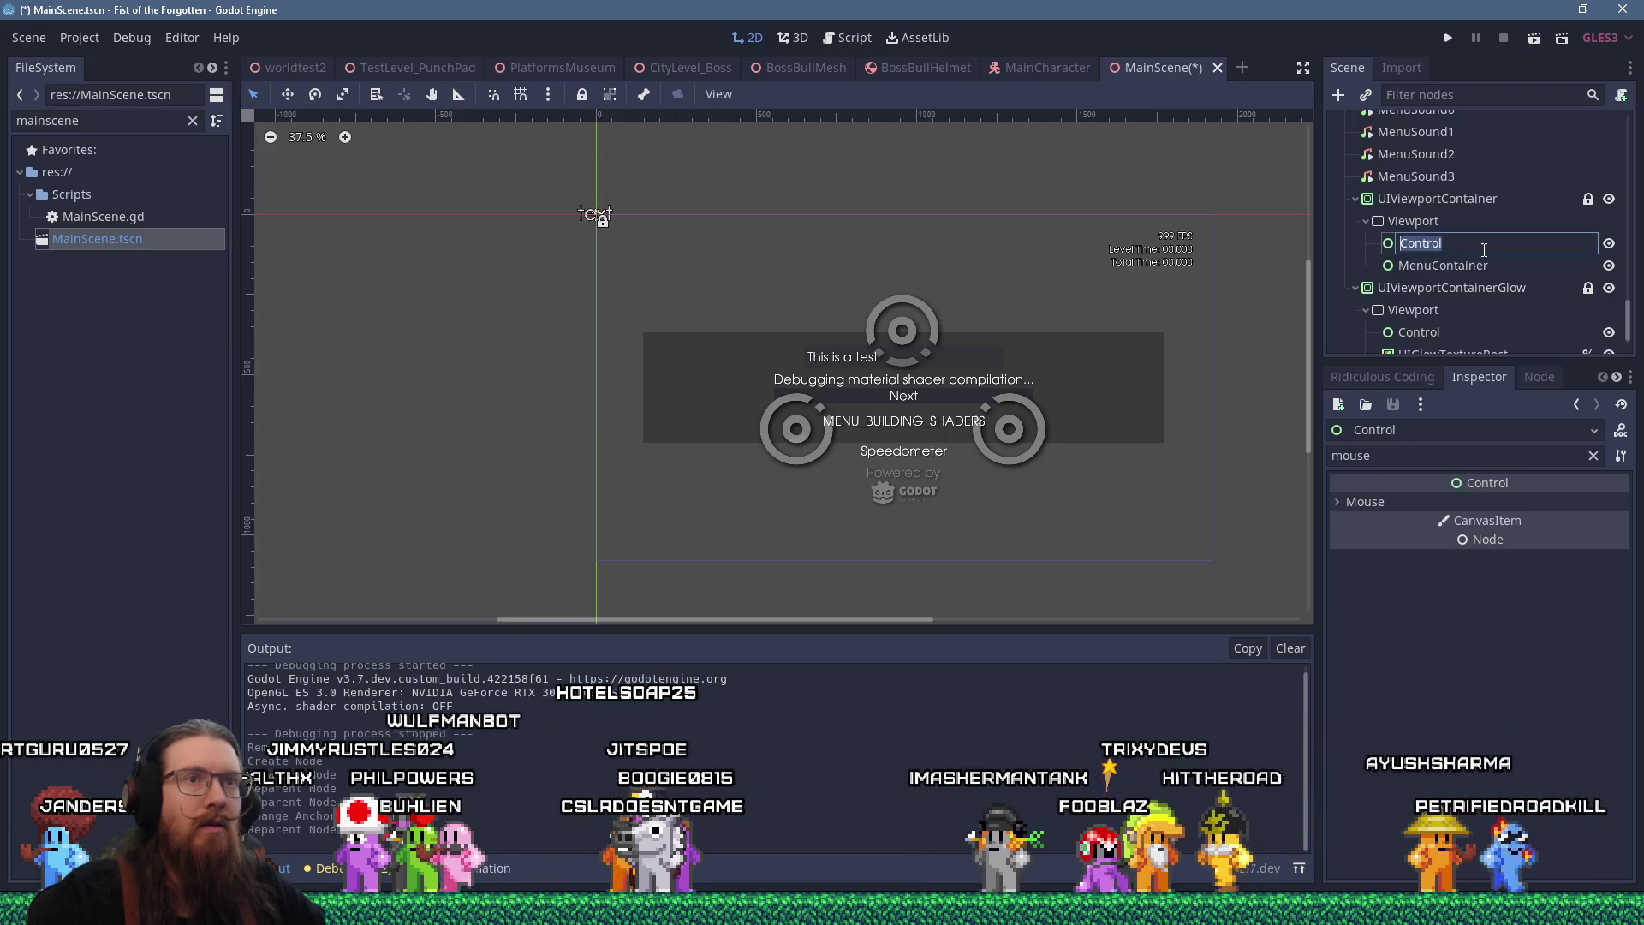
pyautogui.write('MouseBlo')
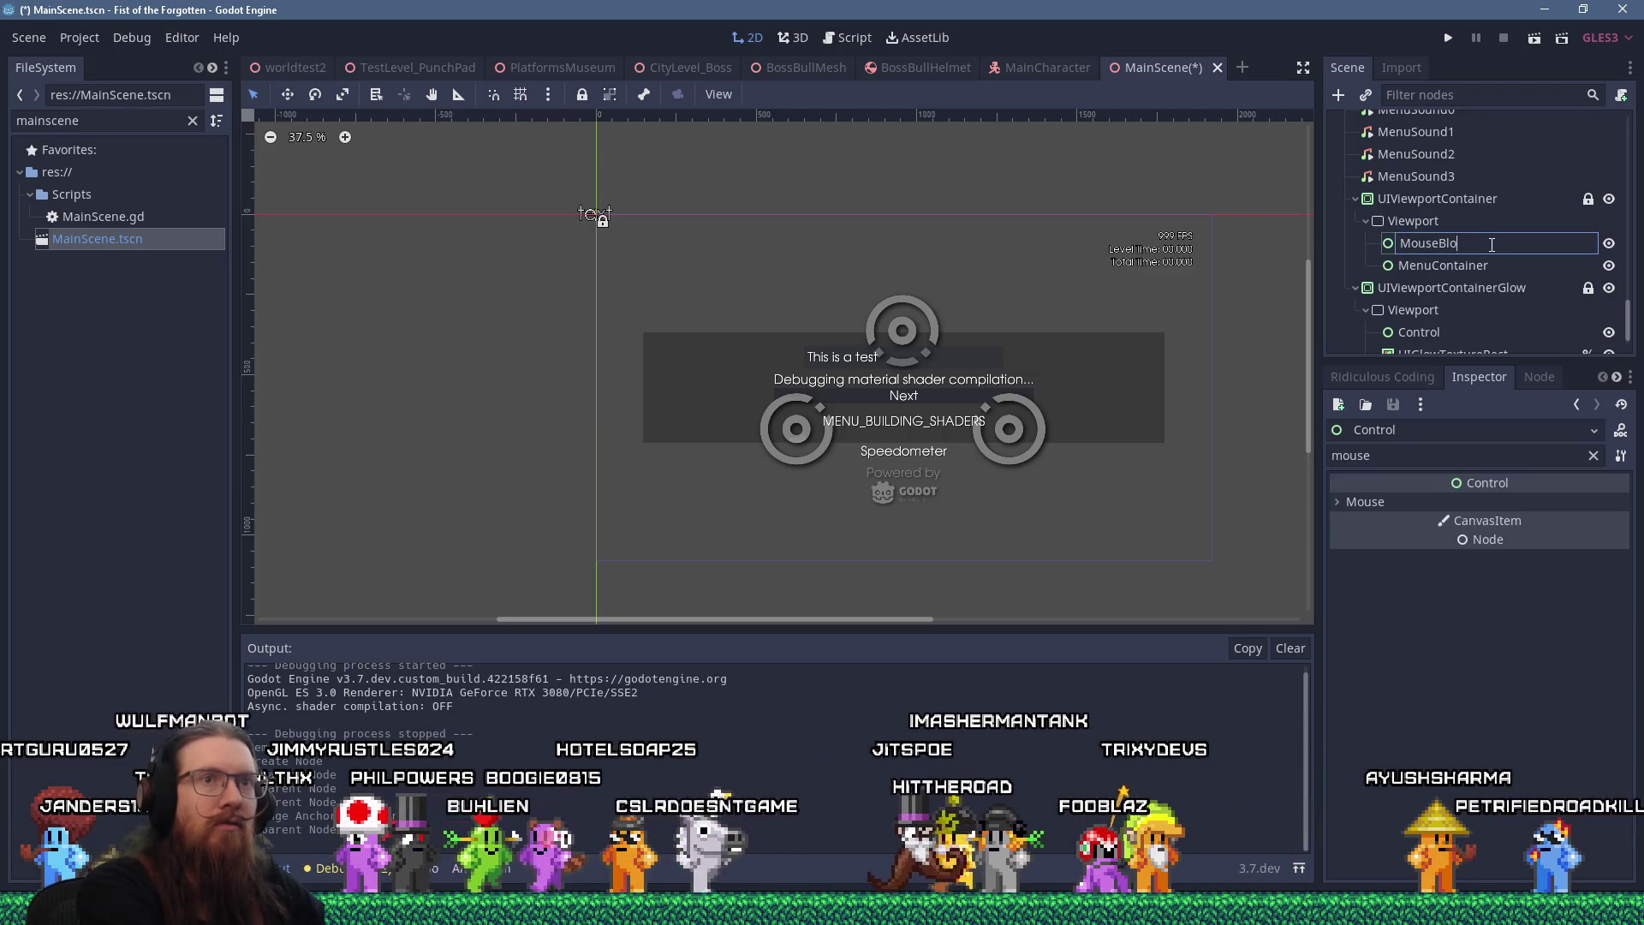
pyautogui.press('Return')
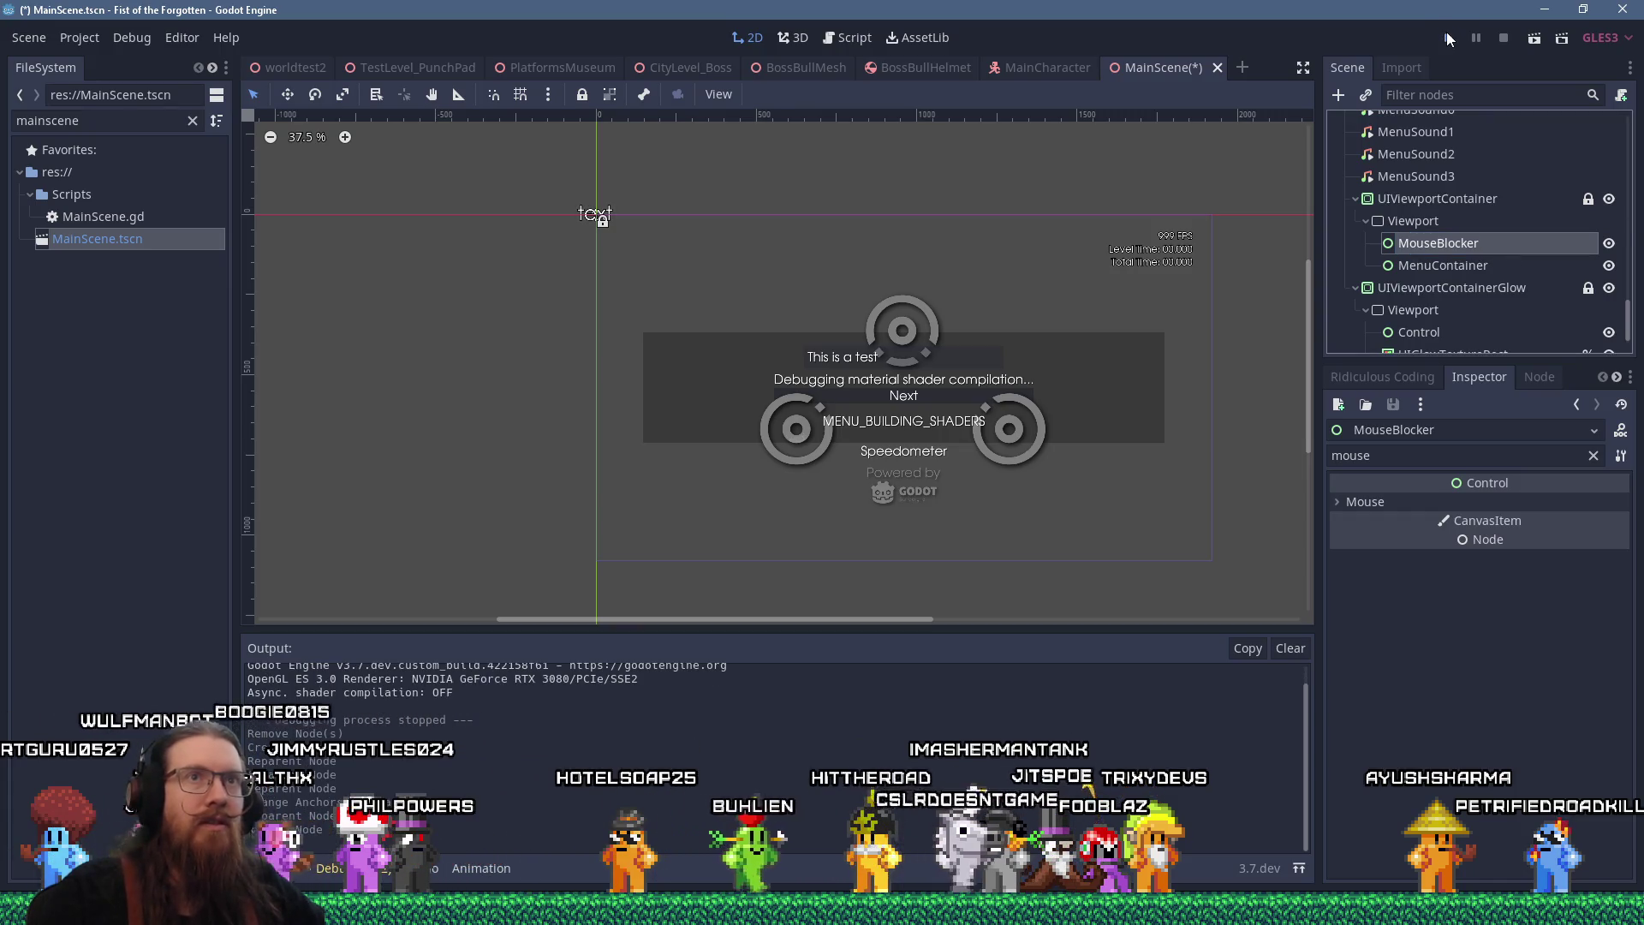
# Run the game, open the pause menu, go to the main menu and quit
pyautogui.click(1448, 39)
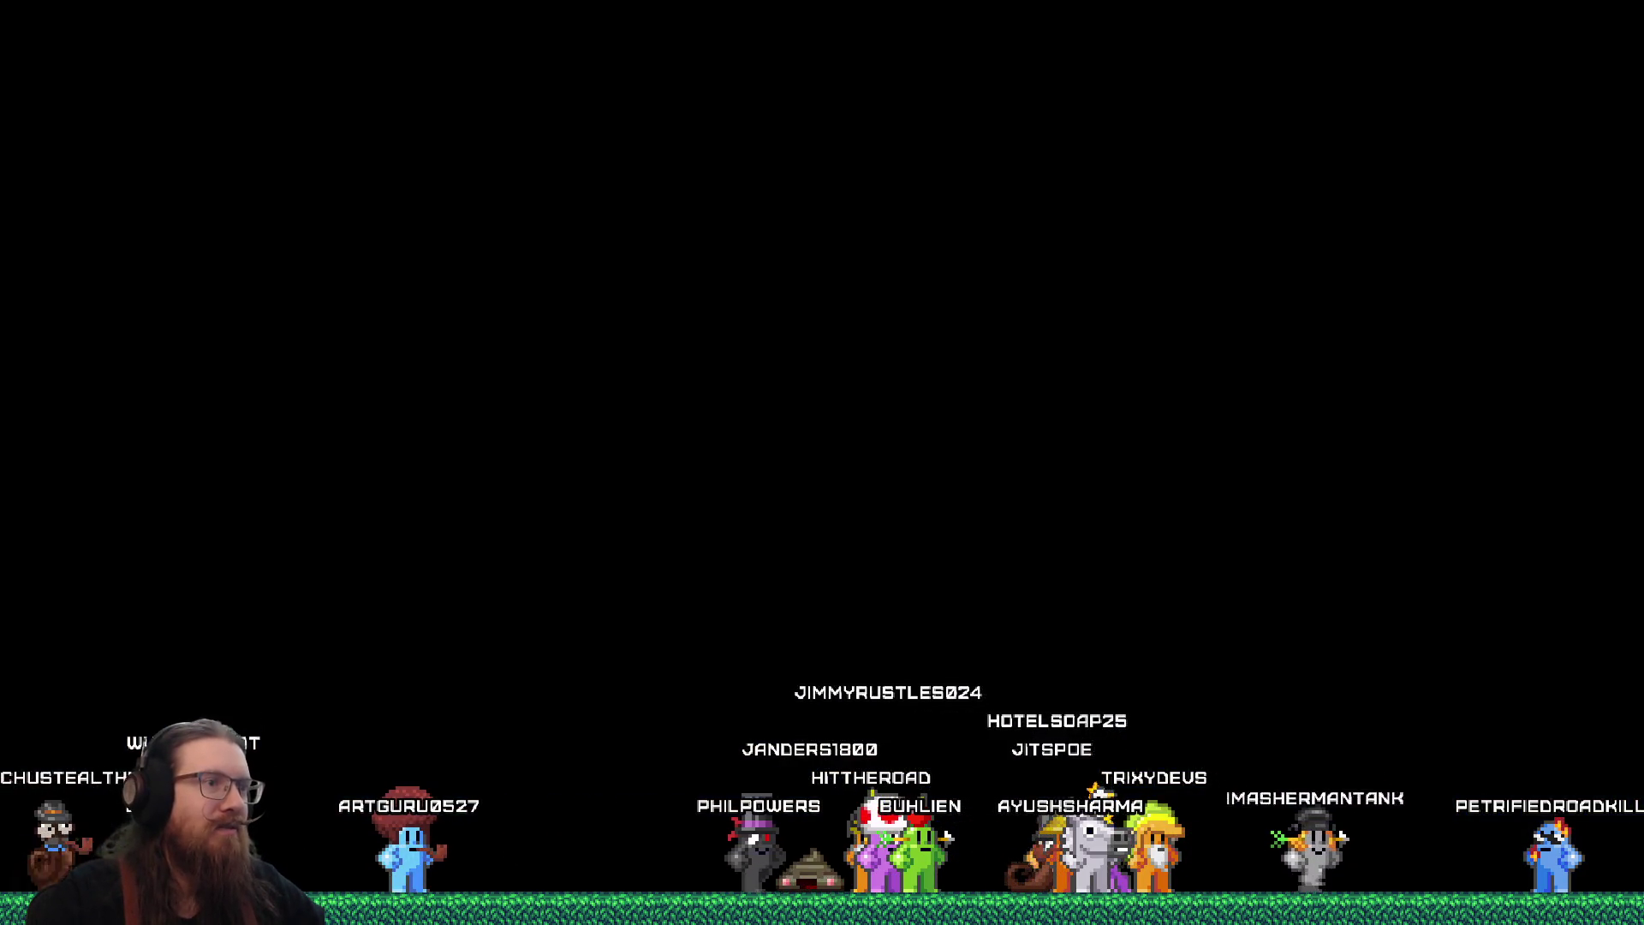
pyautogui.press('Escape')
pyautogui.click(858, 604)
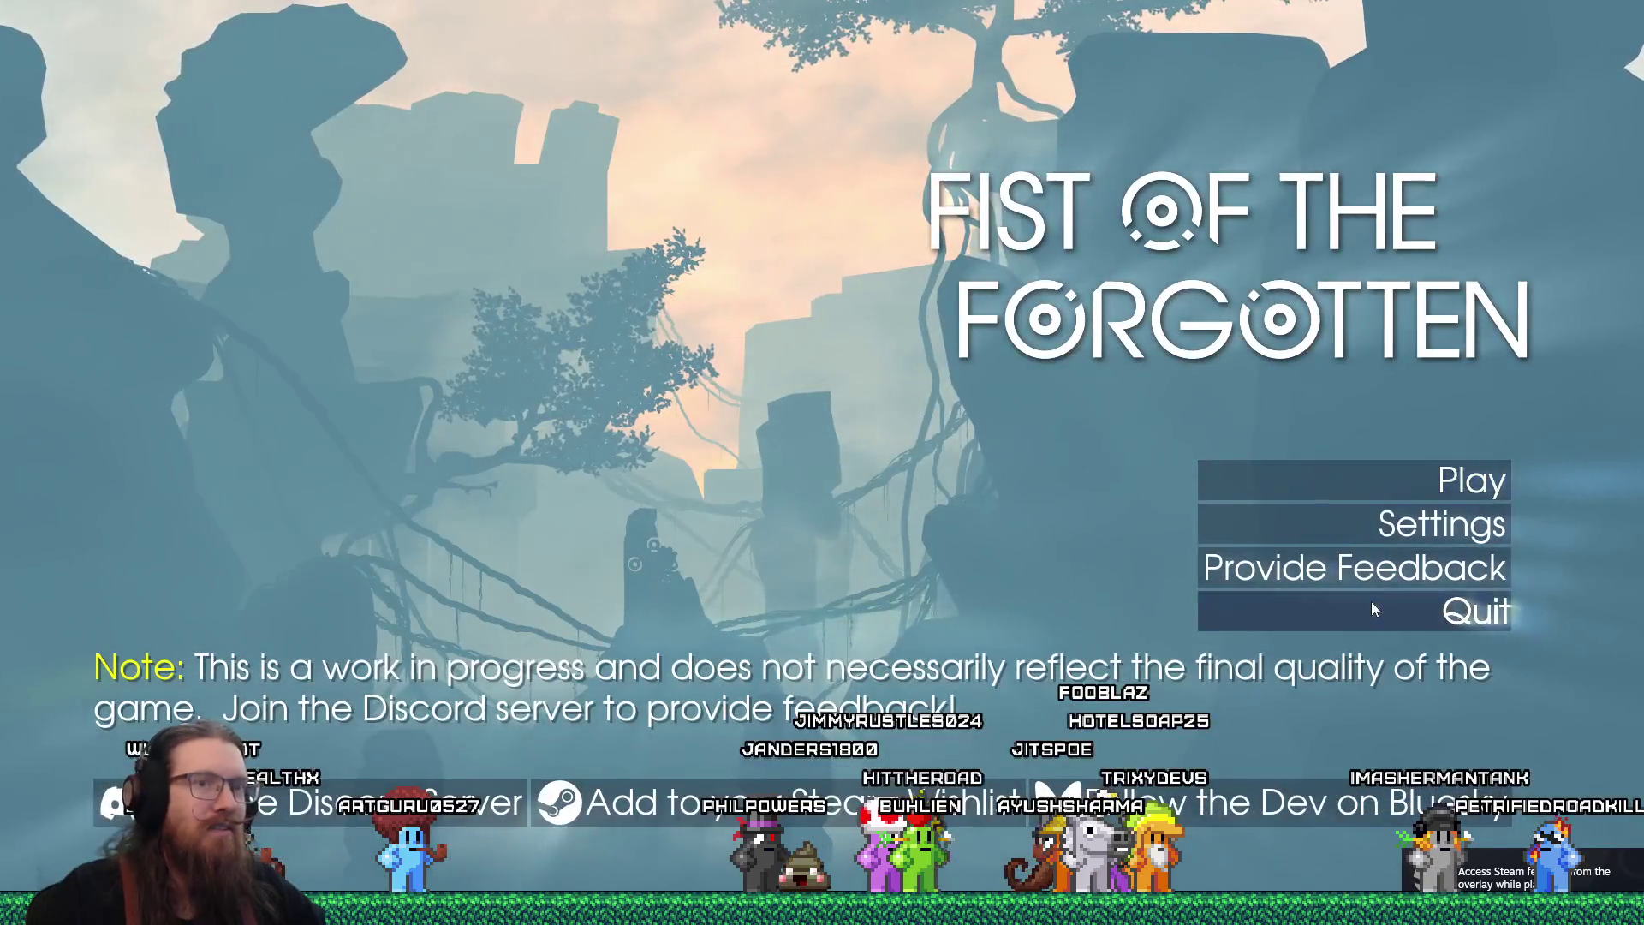
pyautogui.click(1370, 604)
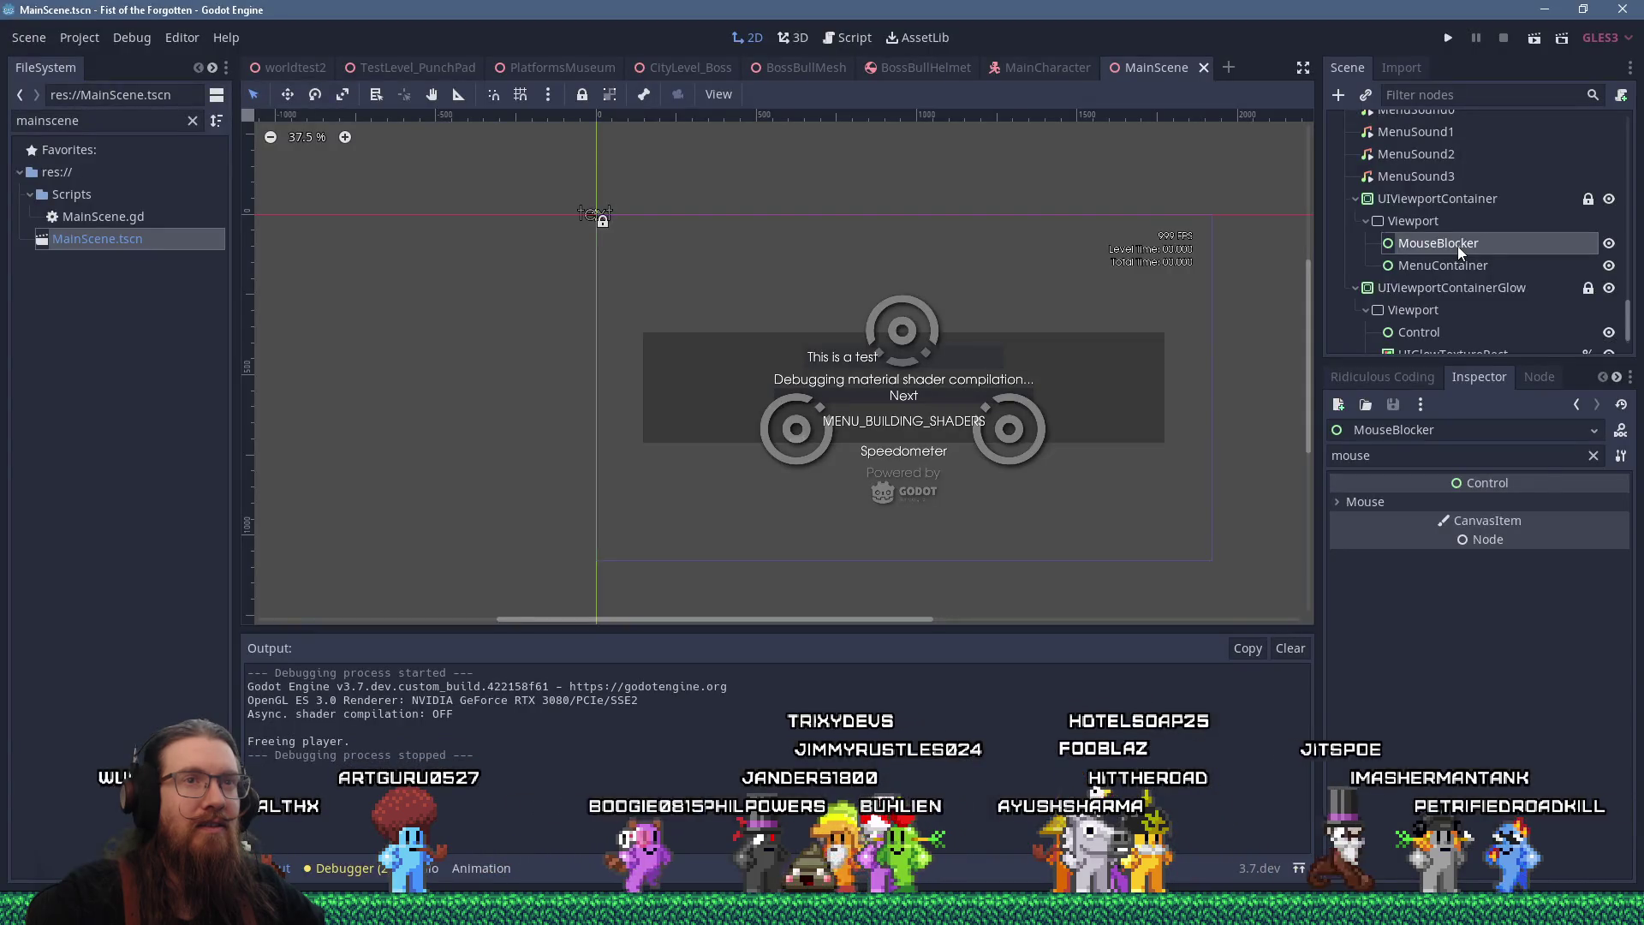
# Delete the MouseBlocker node from the scene
pyautogui.rightClick(1458, 245)
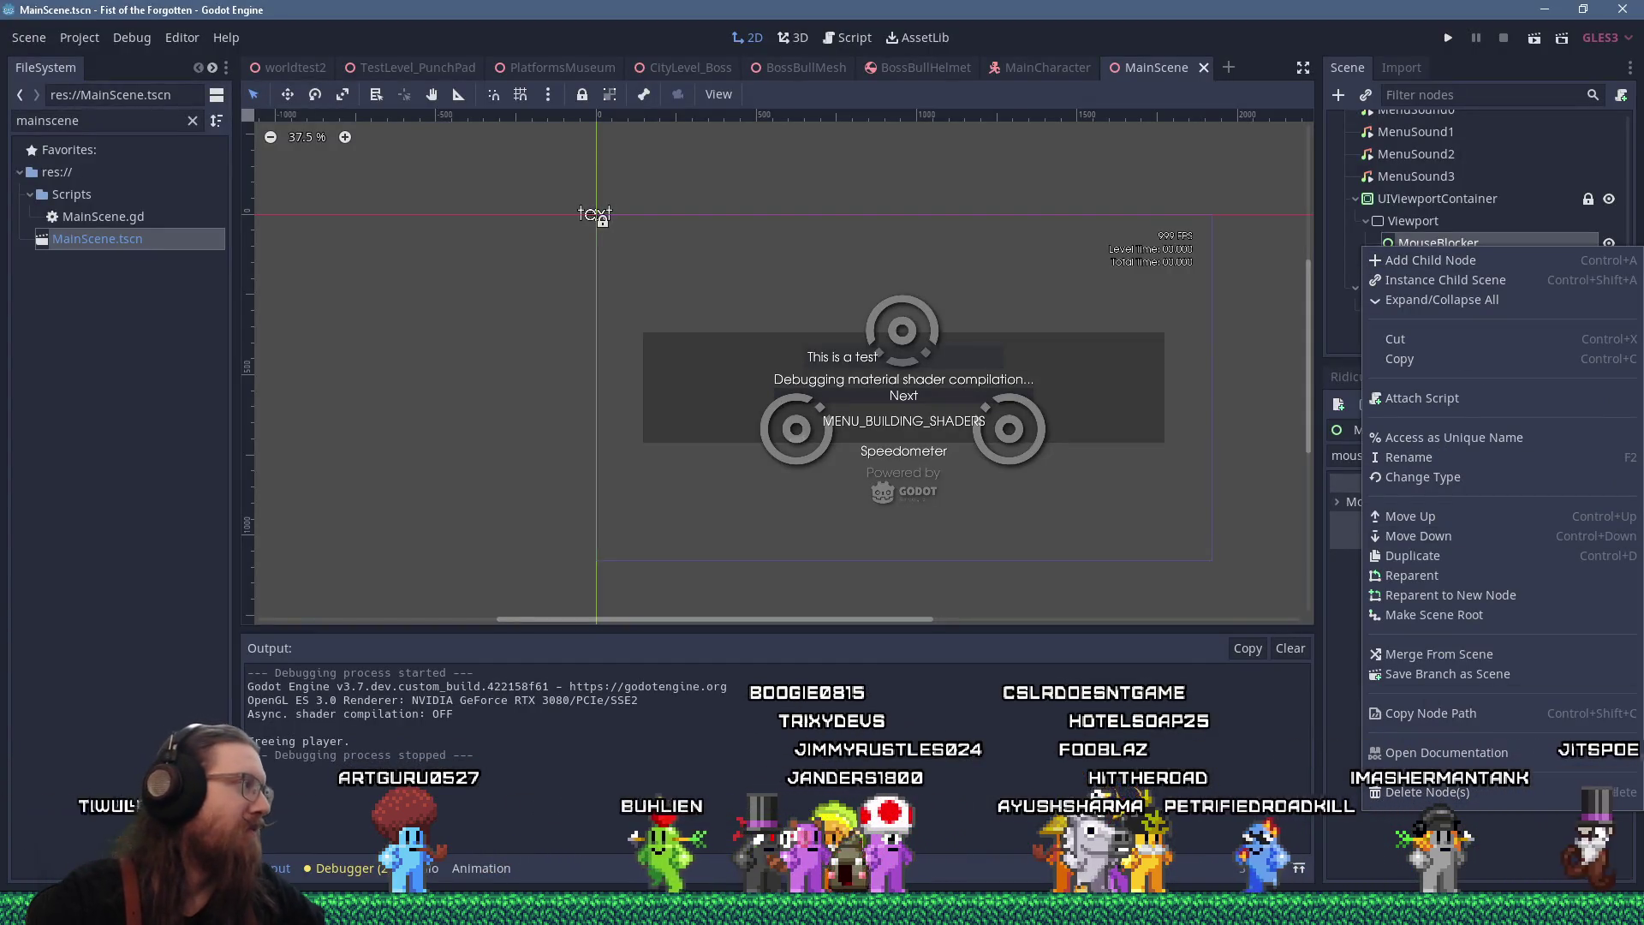
pyautogui.press('Escape')
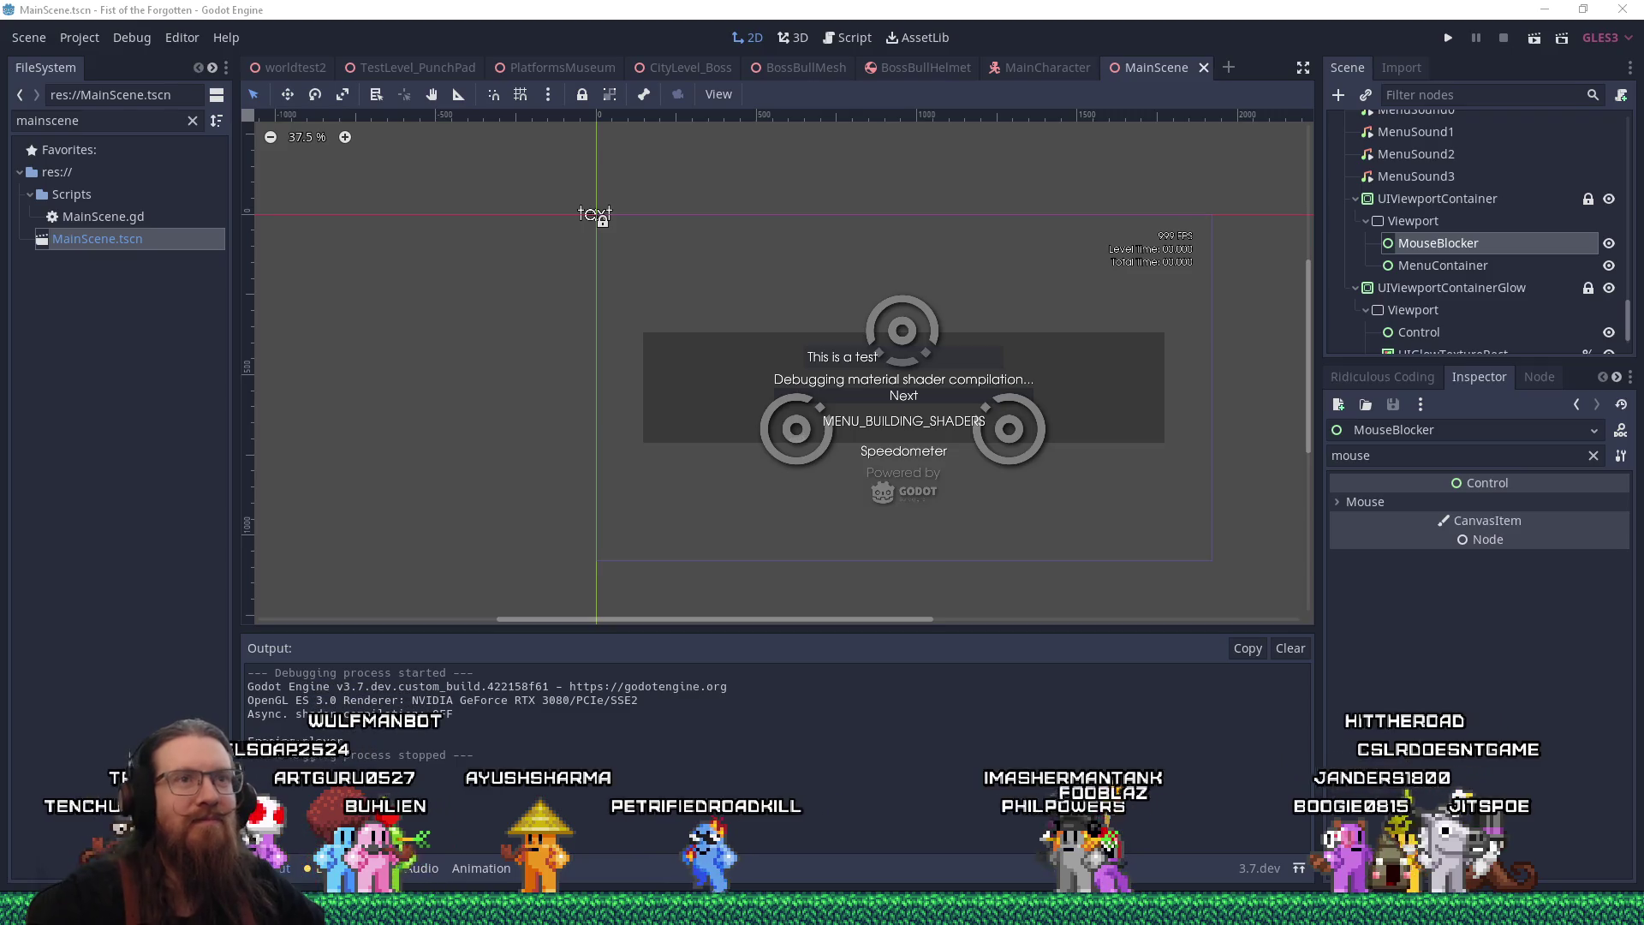
pyautogui.rightClick(1471, 245)
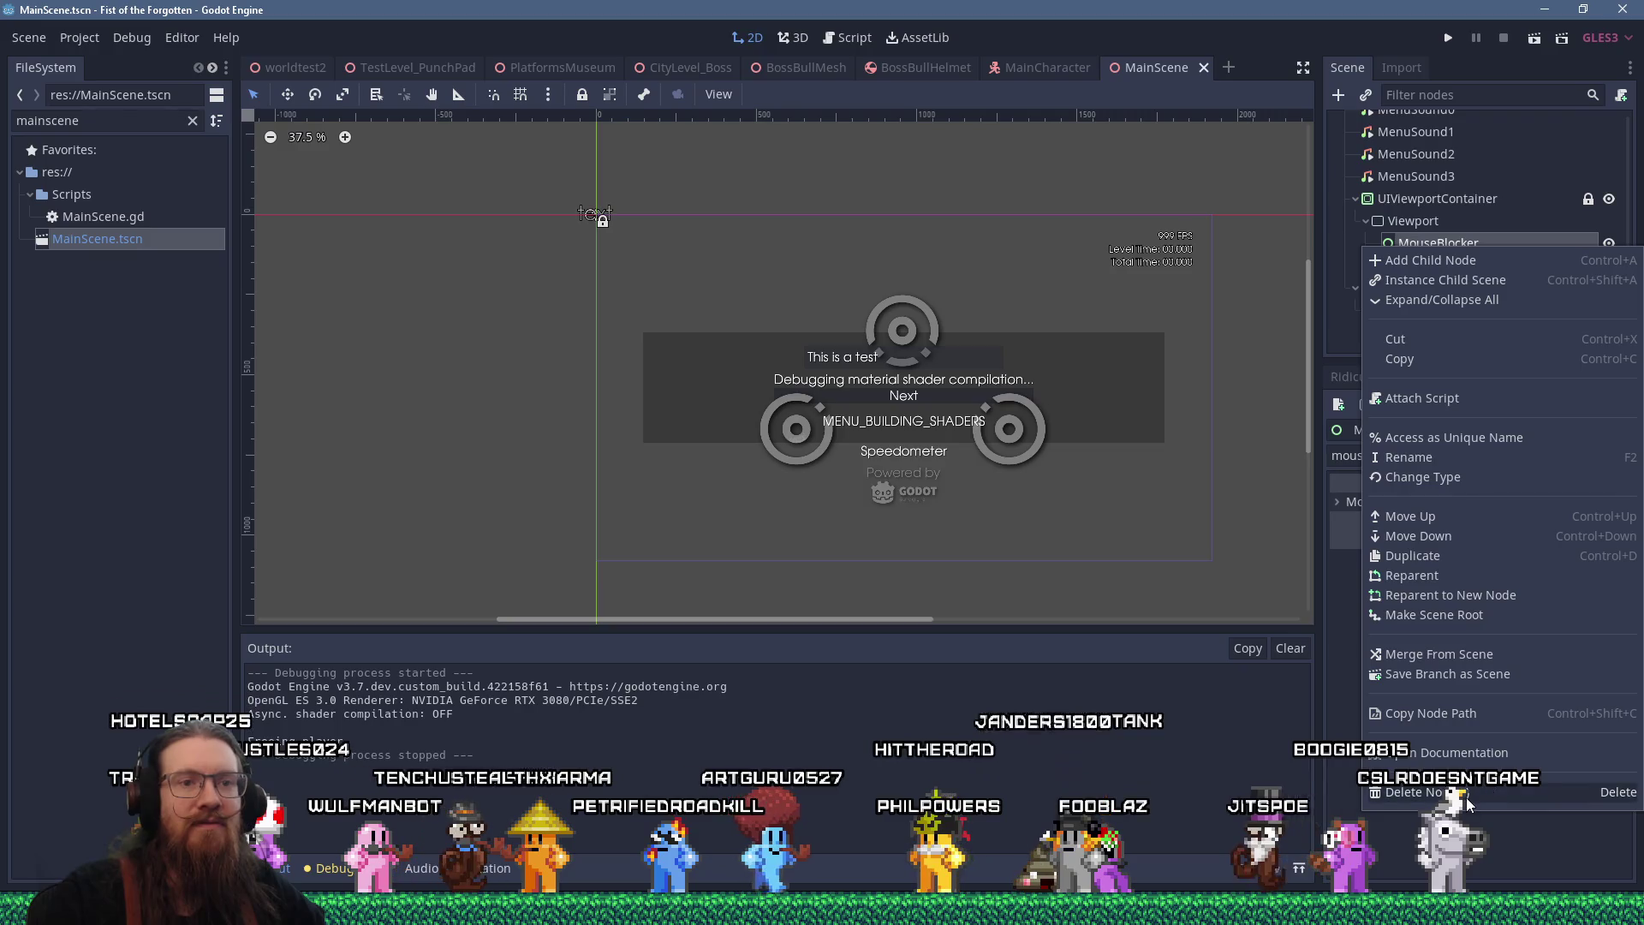
pyautogui.press('Delete')
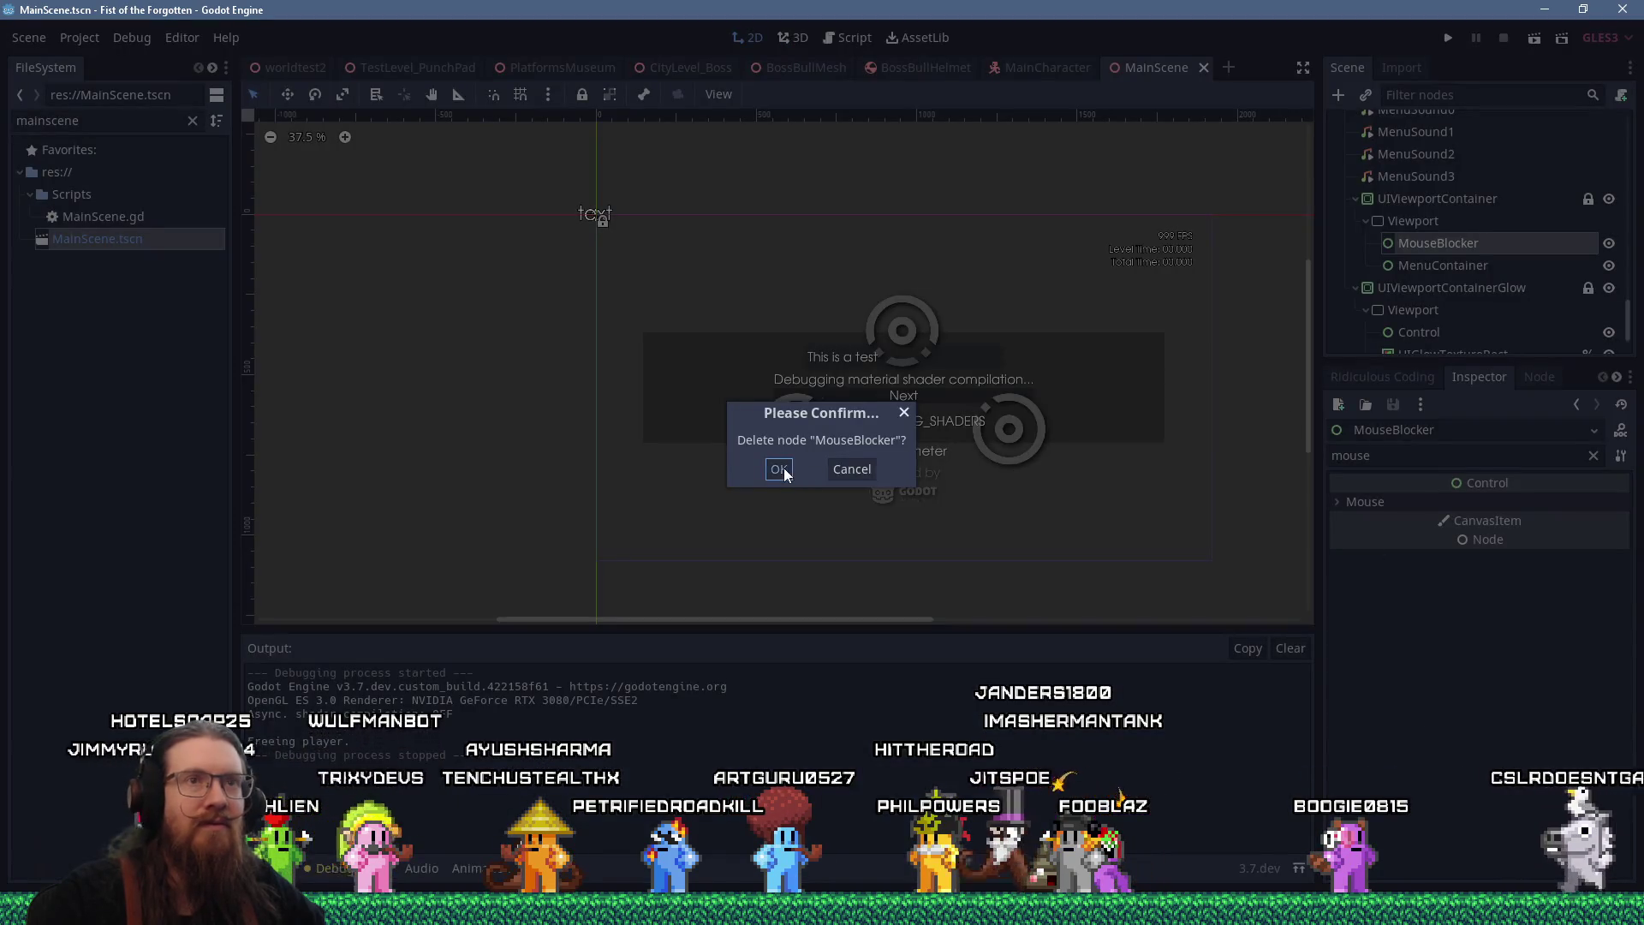
pyautogui.click(779, 469)
pyautogui.click(1362, 199)
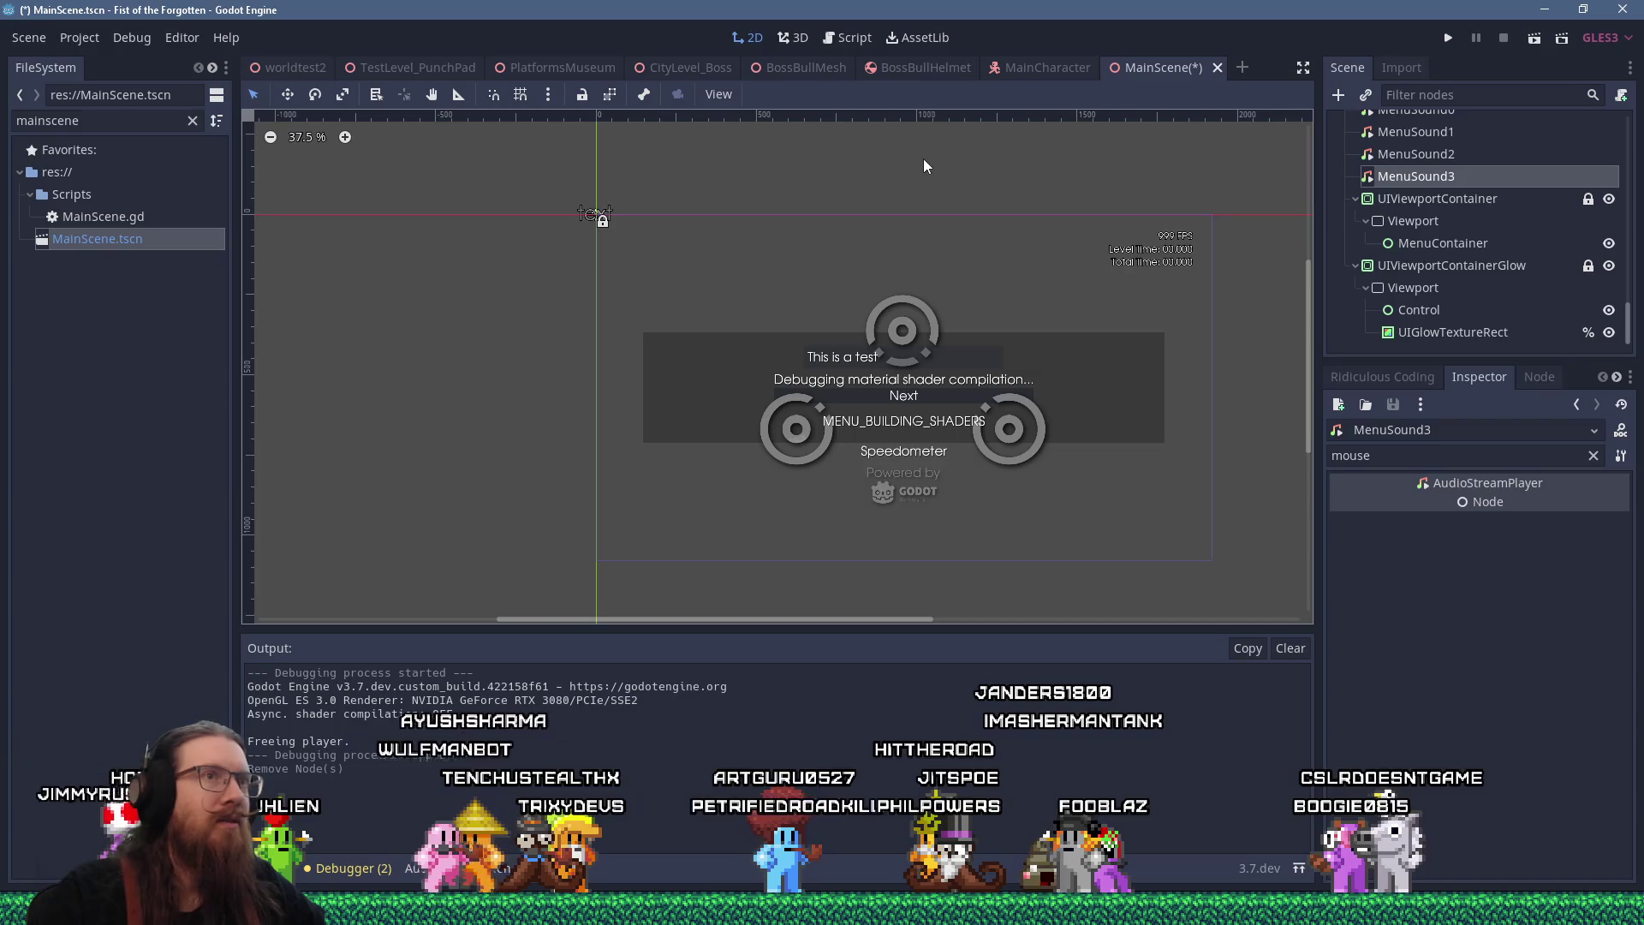
# Add a Panel with Full Rect layout and move it under the menu Viewport
pyautogui.click(1416, 176)
pyautogui.click(1337, 95)
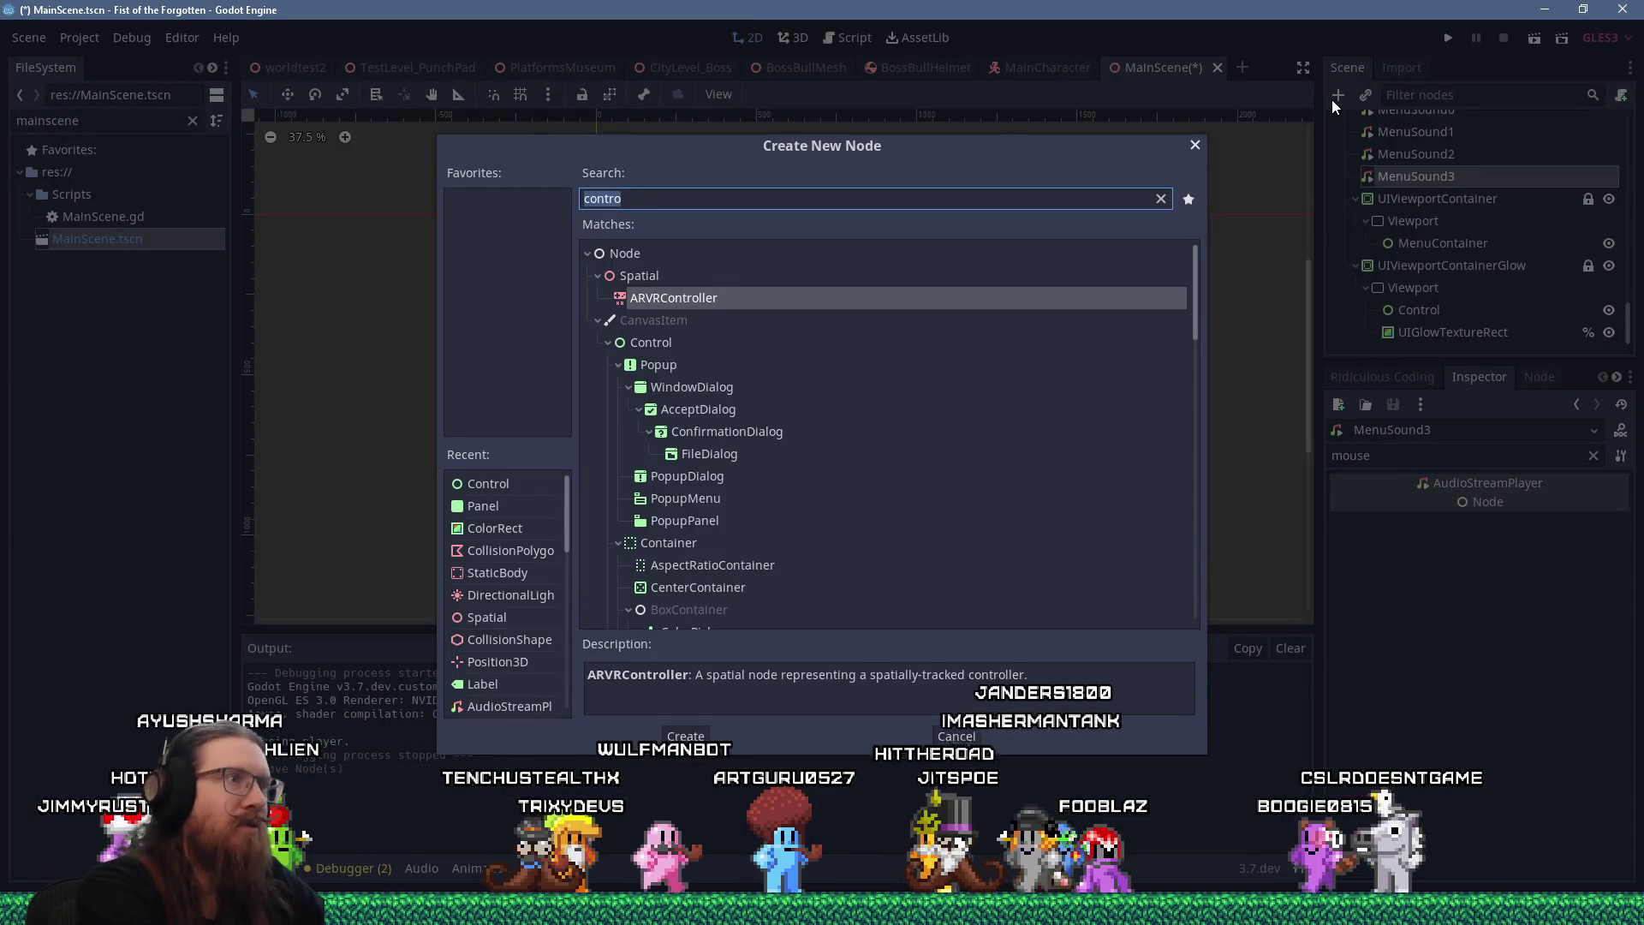
pyautogui.write('panel')
pyautogui.press('Return')
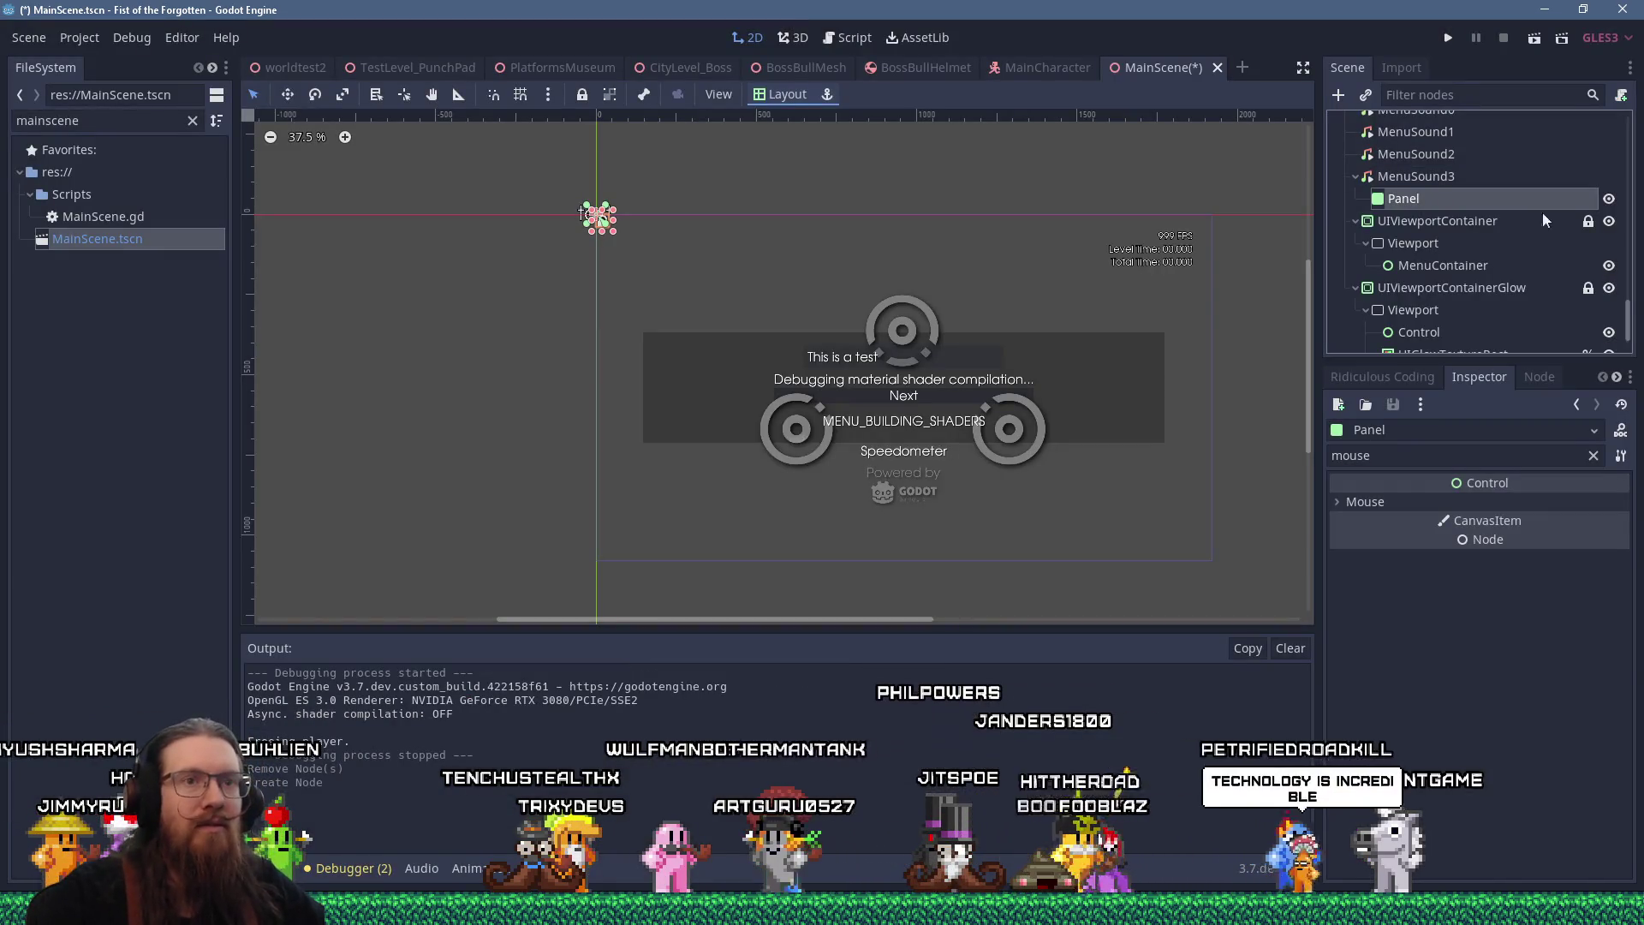
pyautogui.click(781, 94)
pyautogui.click(788, 495)
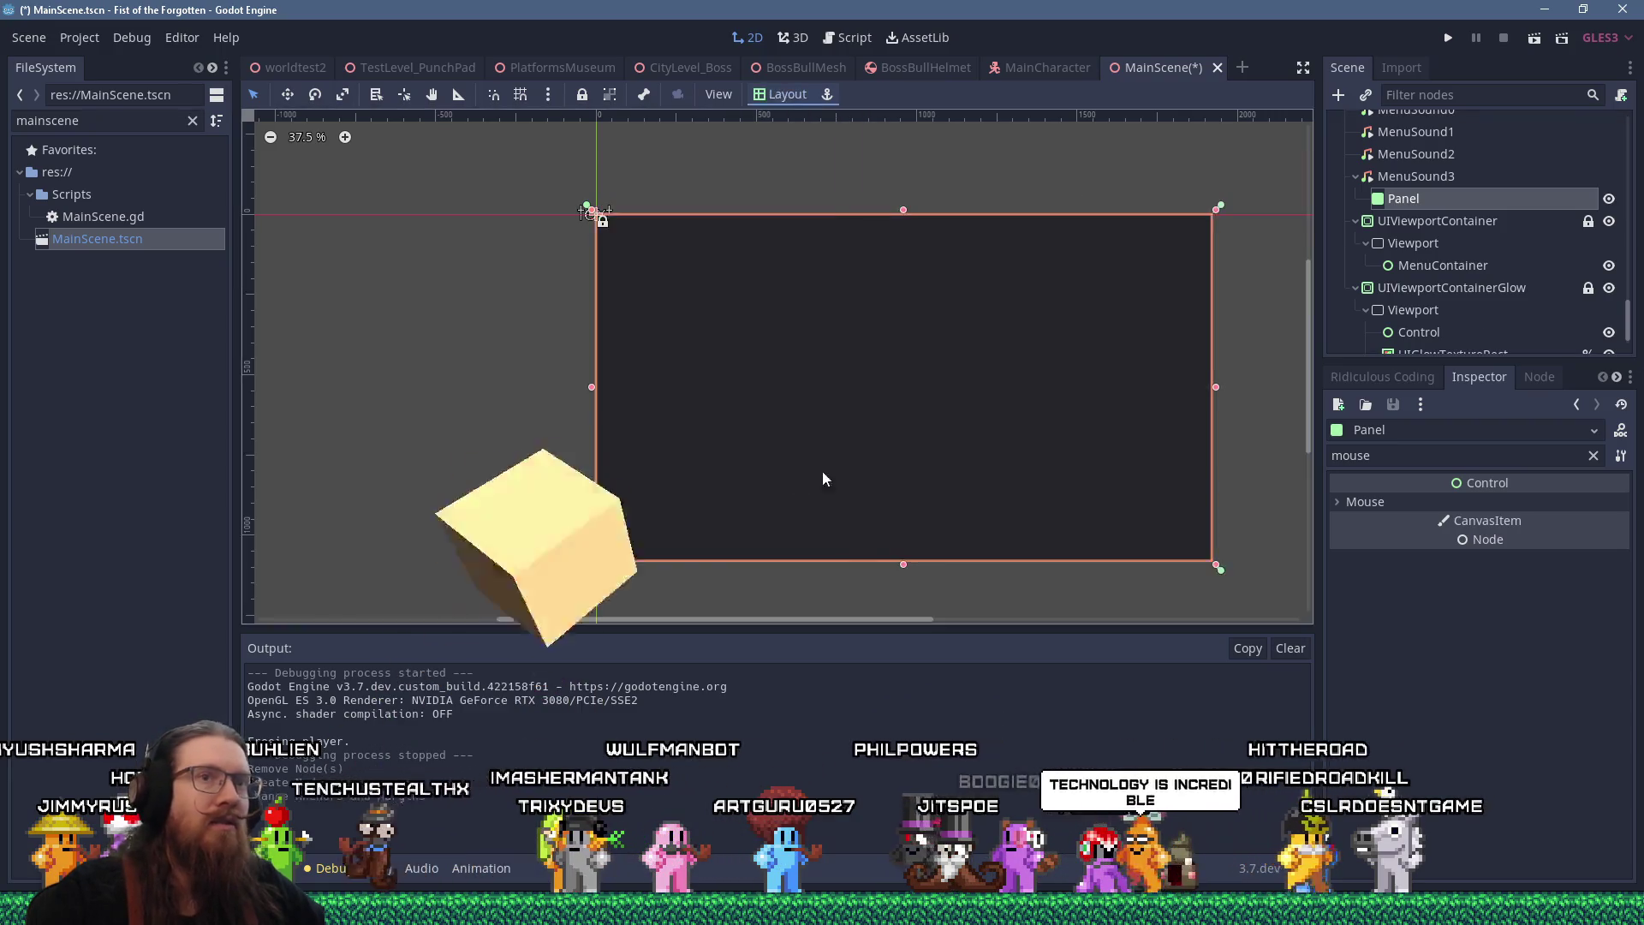
pyautogui.moveTo(1404, 198); pyautogui.dragTo(1460, 259)
# Save and run the game to test the Panel with the pause menu, then relaunch it
pyautogui.hotkey('ctrl', 's')
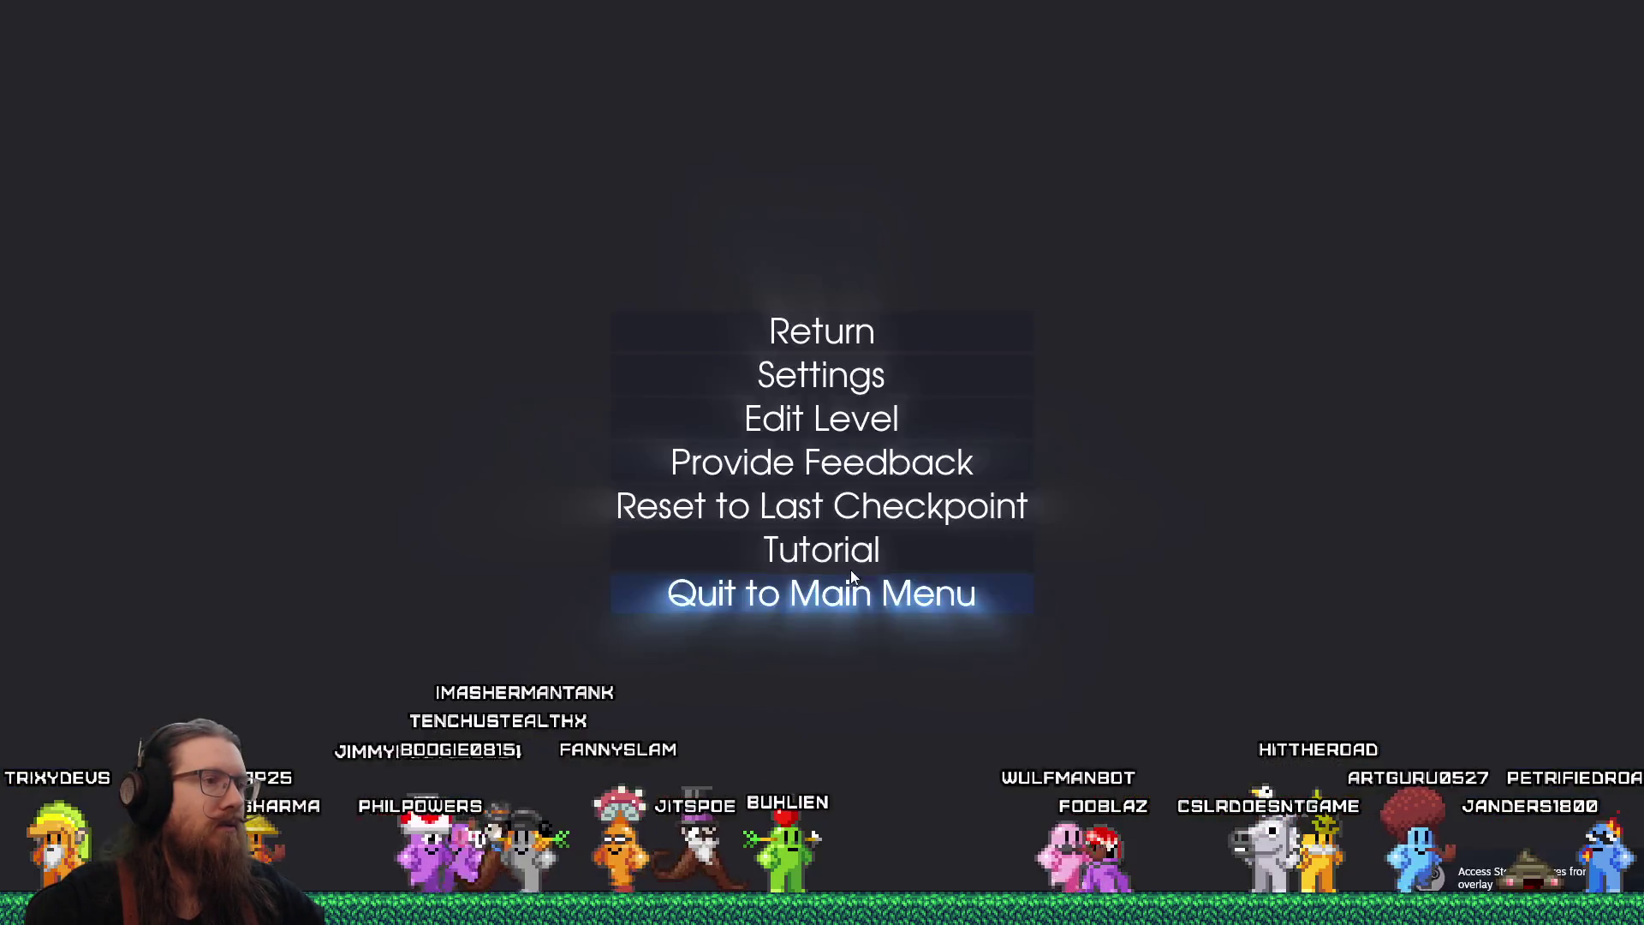
pyautogui.click(862, 343)
pyautogui.press('Escape')
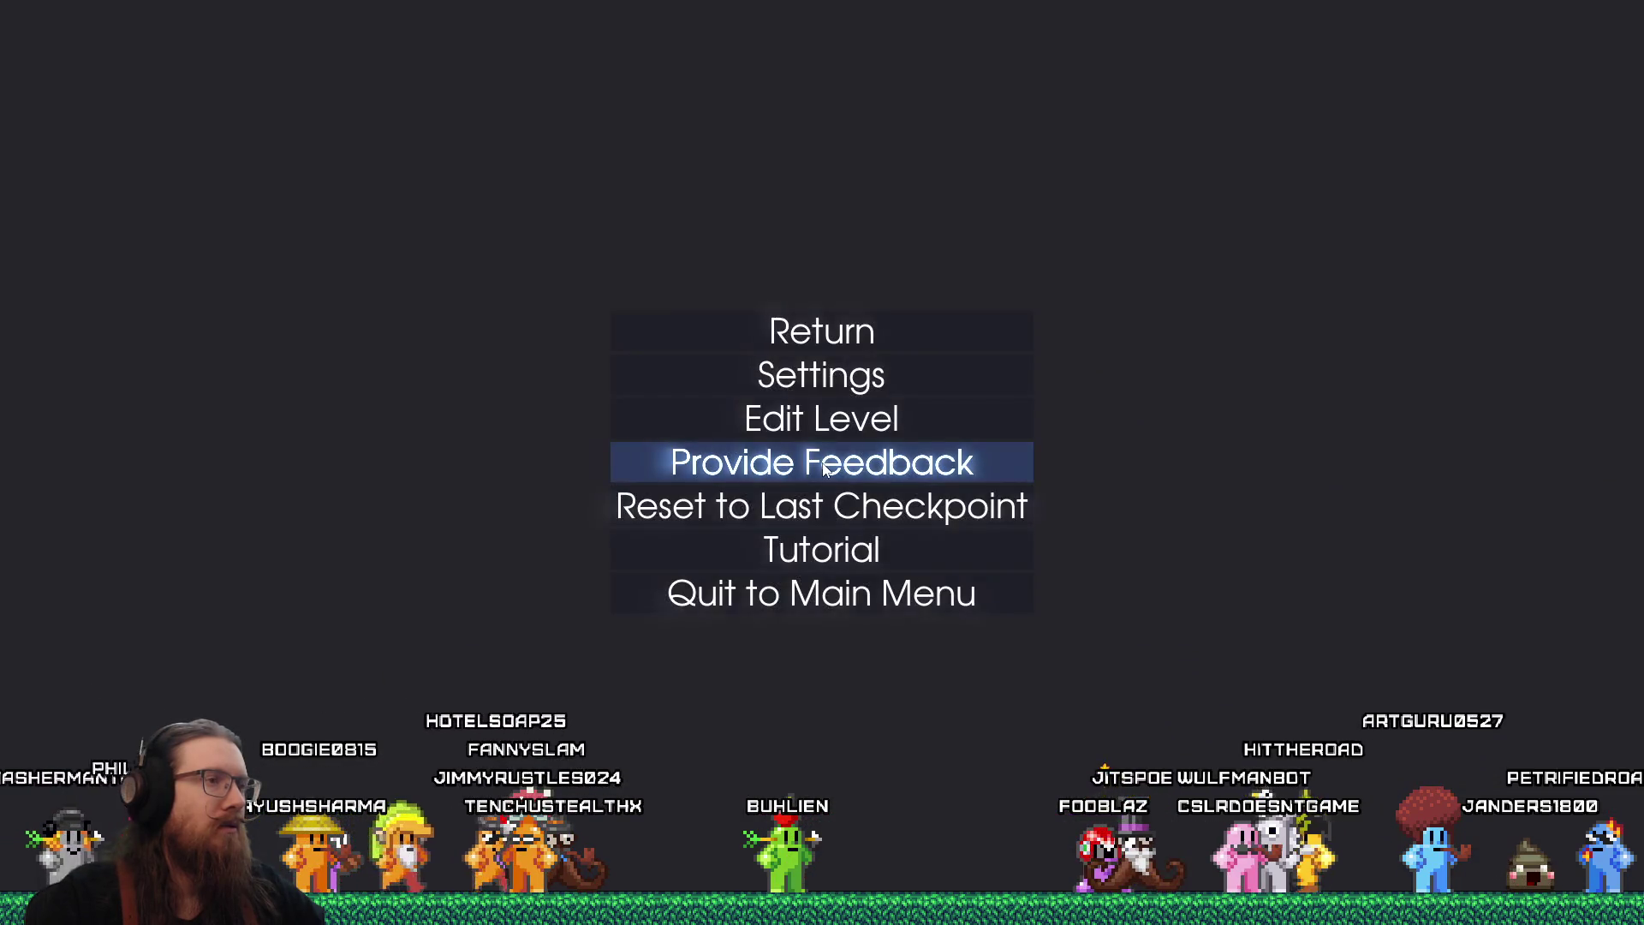
pyautogui.press('Escape')
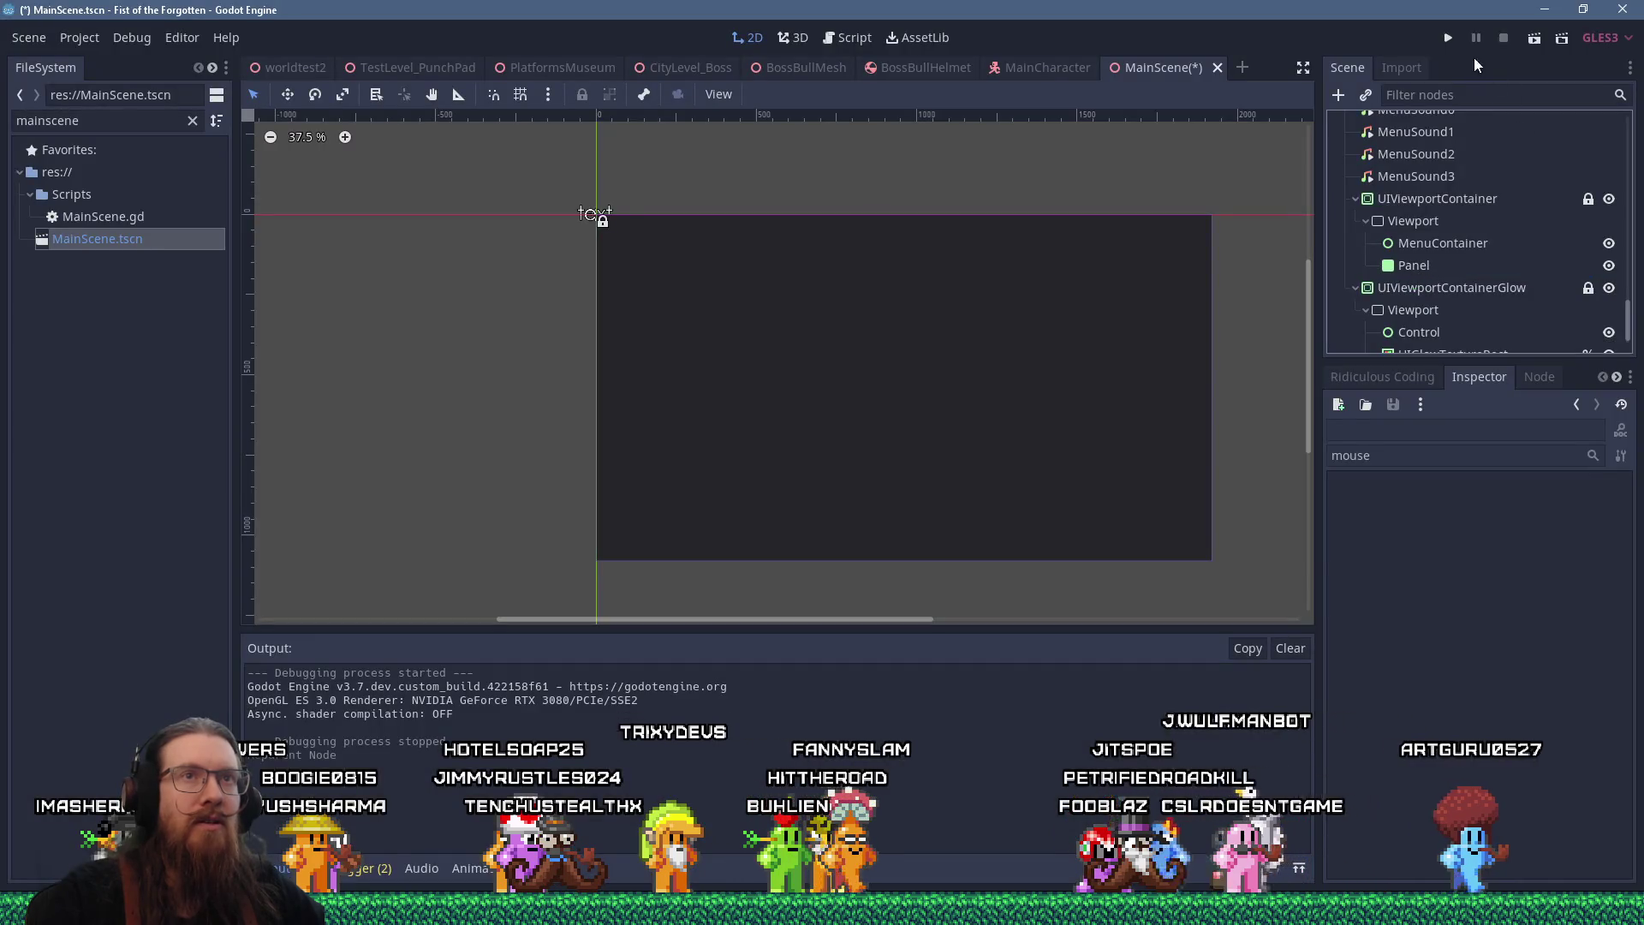
pyautogui.click(1450, 40)
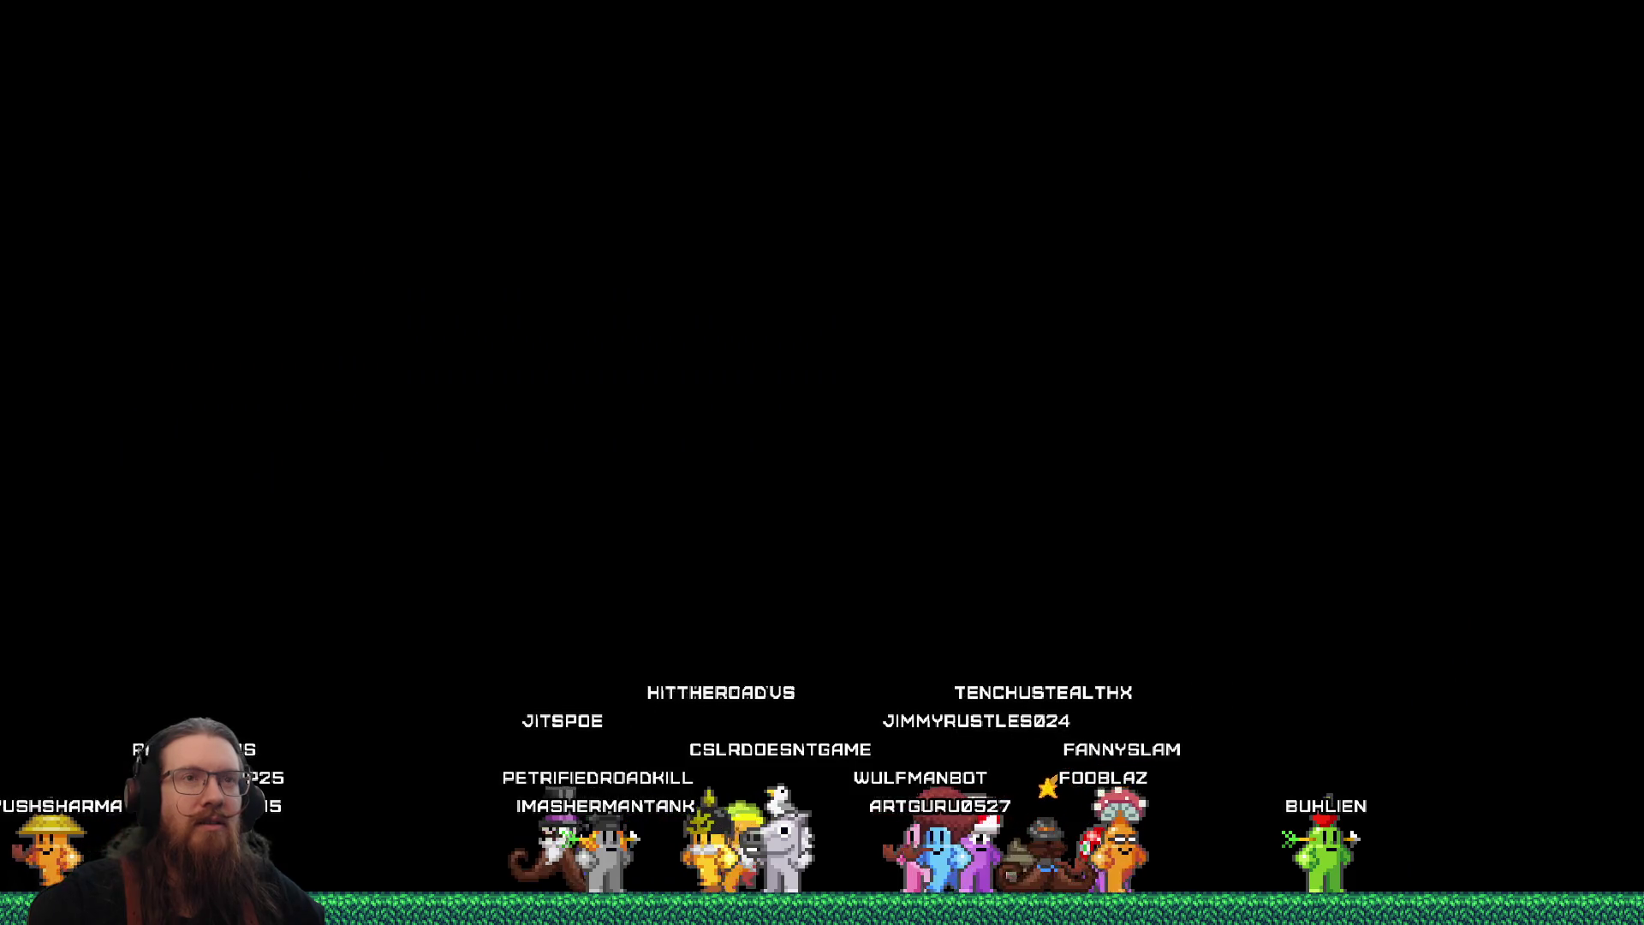
# Delete the Panel and bring up the node type list with MenuSound3 selected
pyautogui.press('Delete')
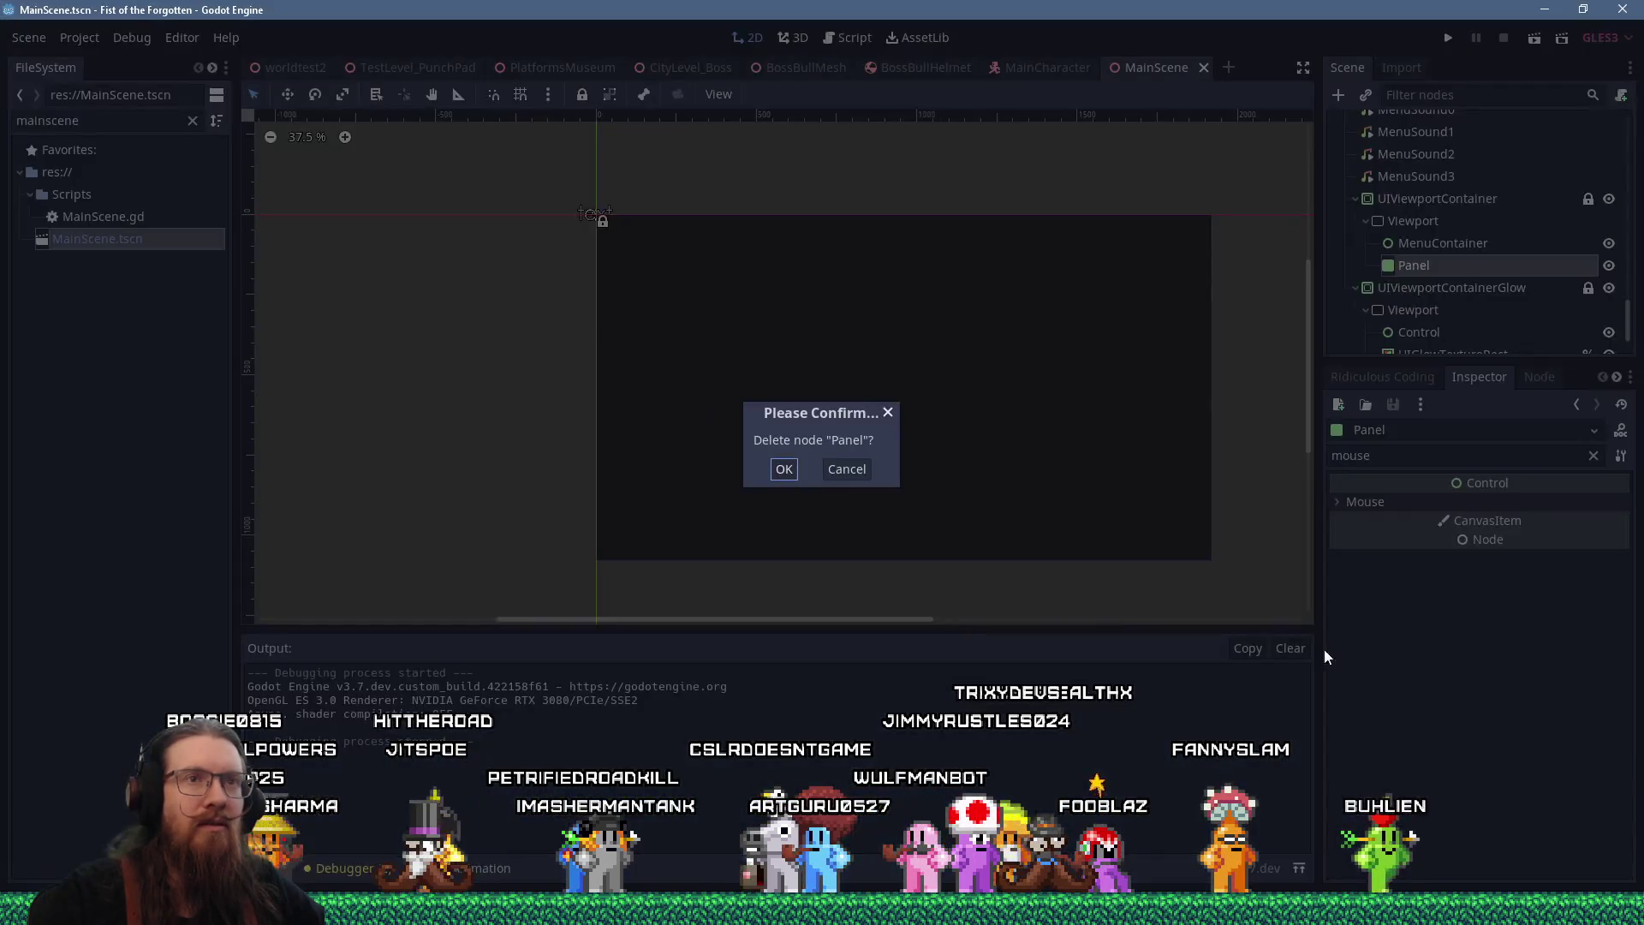
pyautogui.click(792, 474)
pyautogui.click(1398, 176)
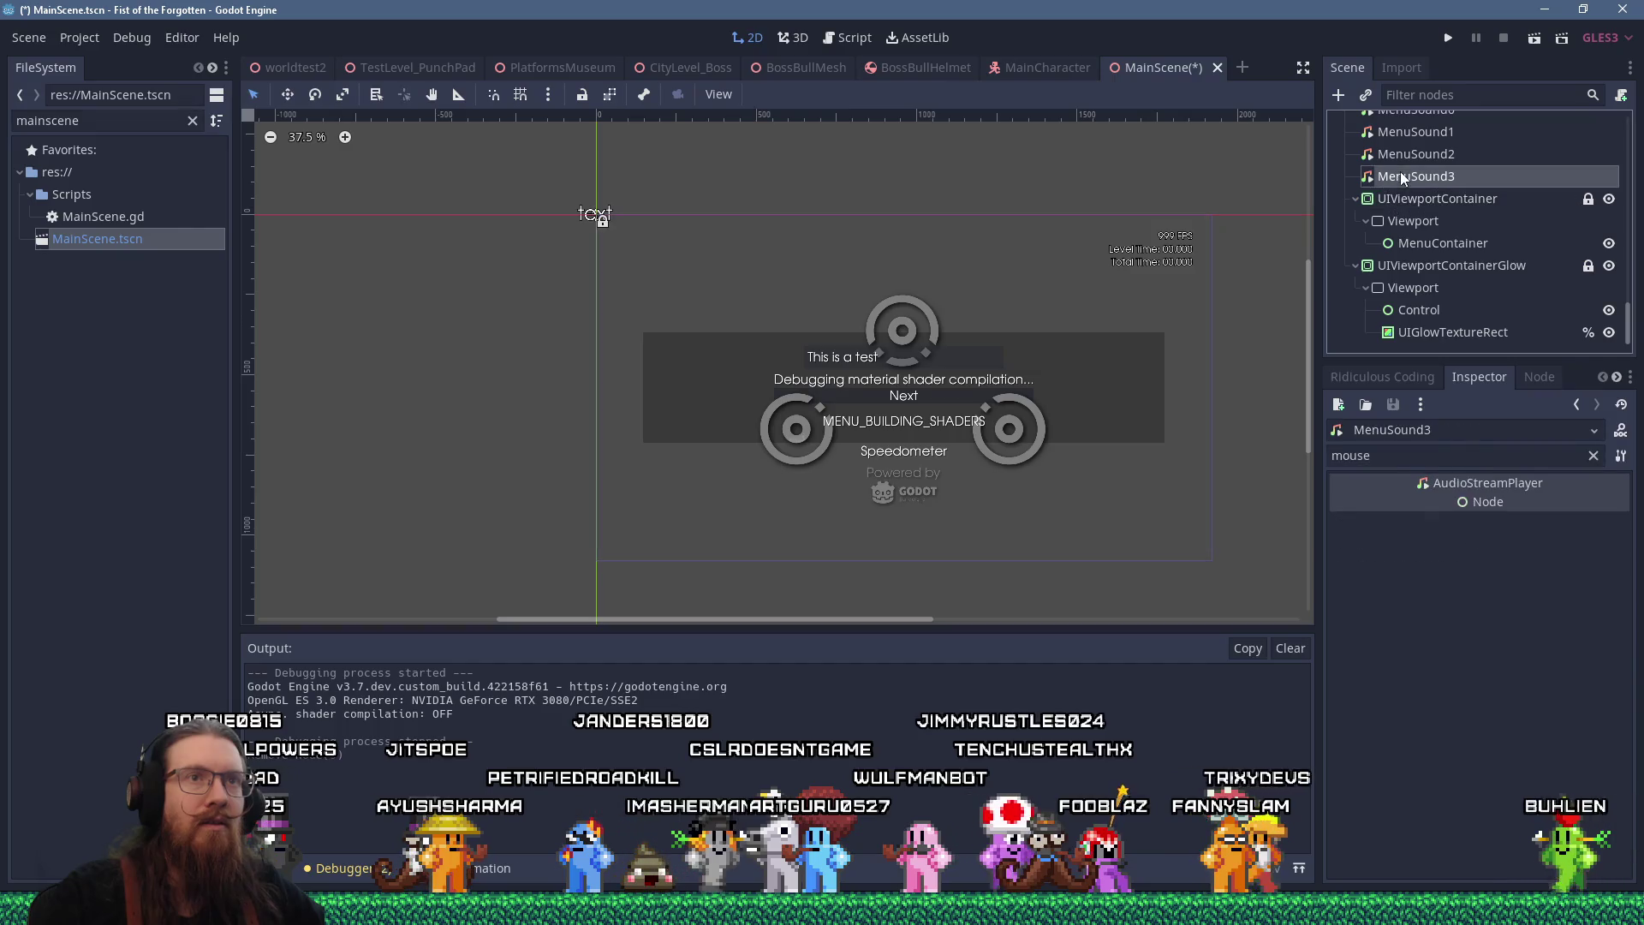
pyautogui.click(1339, 99)
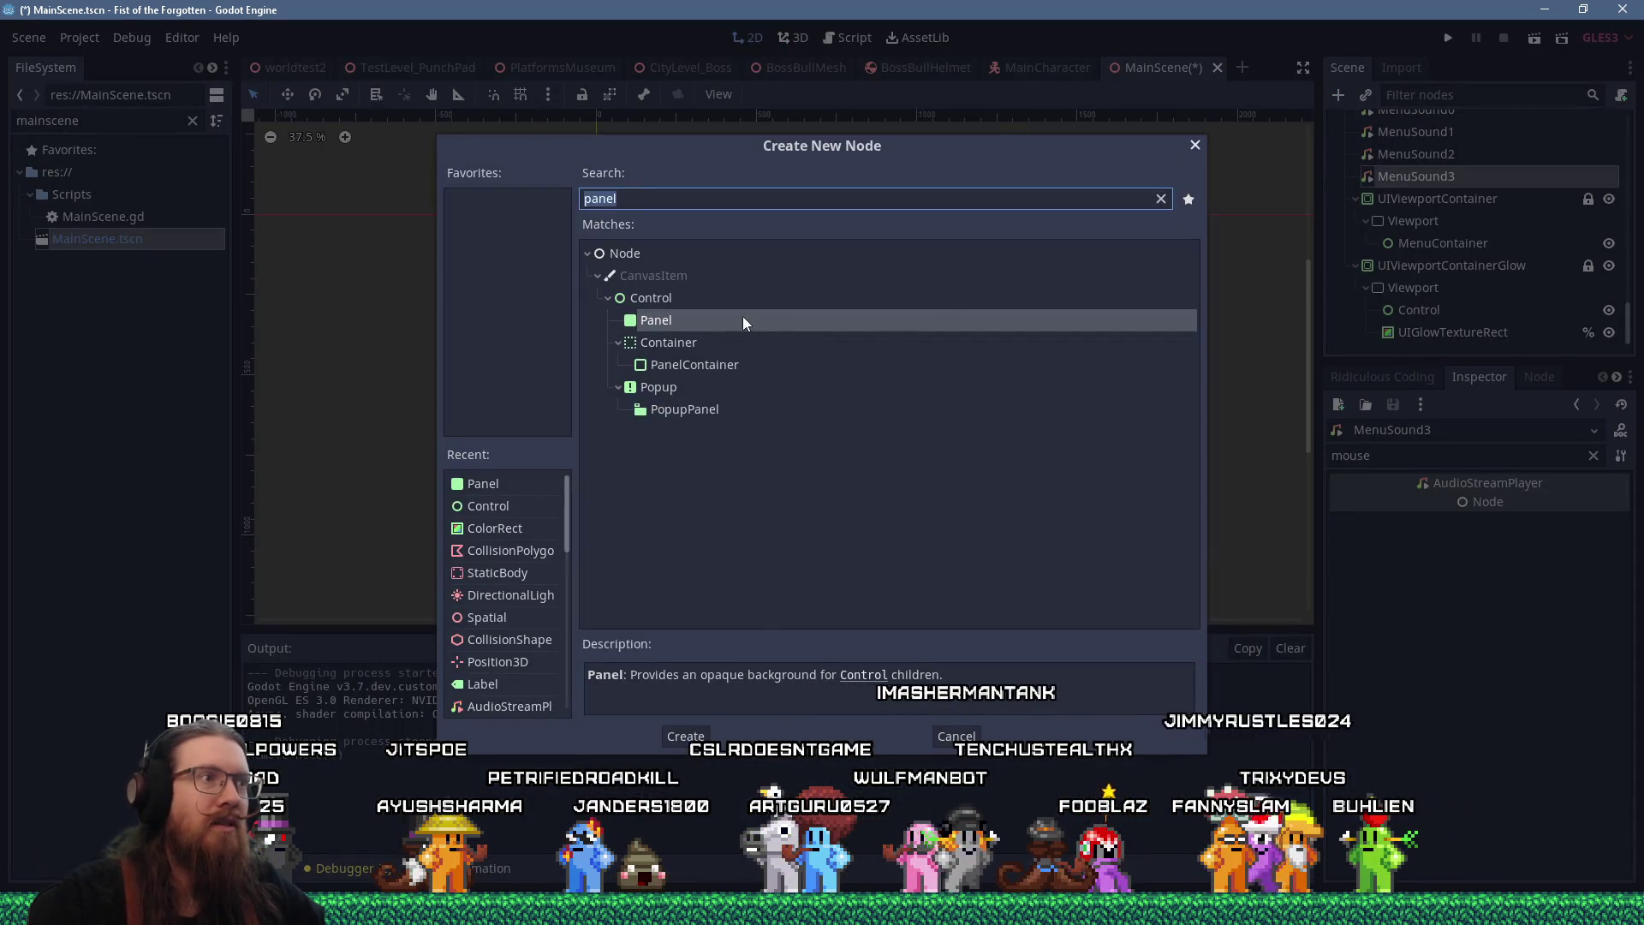
# Add a Full Rect Control under the menu Viewport, right after MenuContainer
pyautogui.doubleClick(683, 301)
pyautogui.click(785, 95)
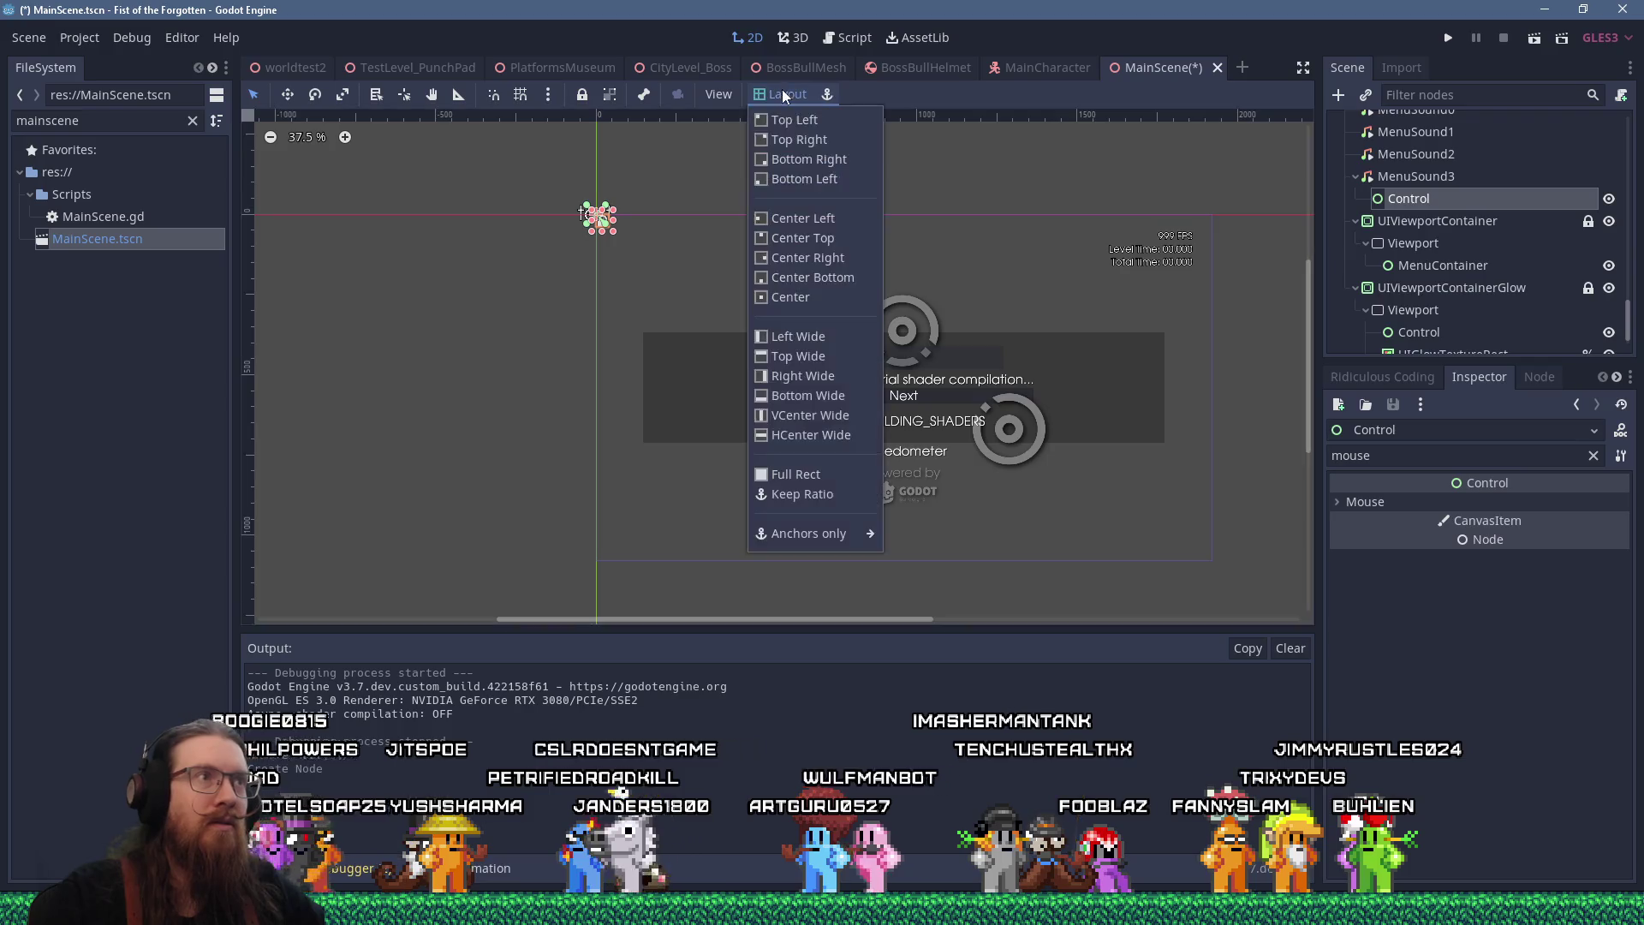
pyautogui.click(797, 474)
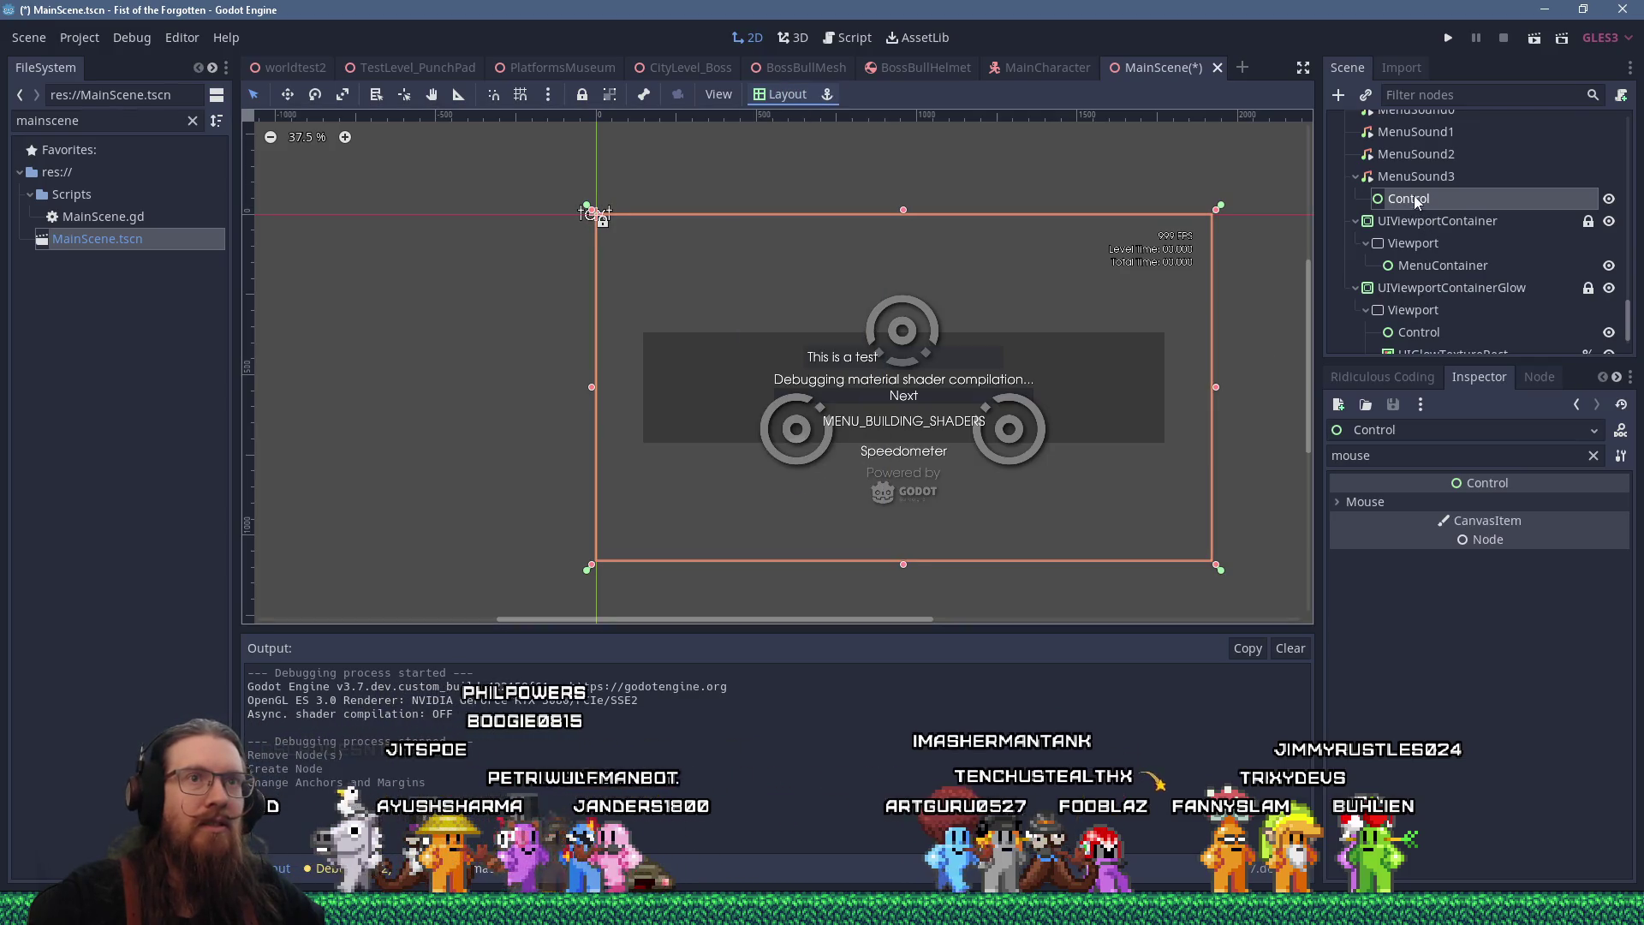
pyautogui.moveTo(1415, 283); pyautogui.dragTo(1415, 276)
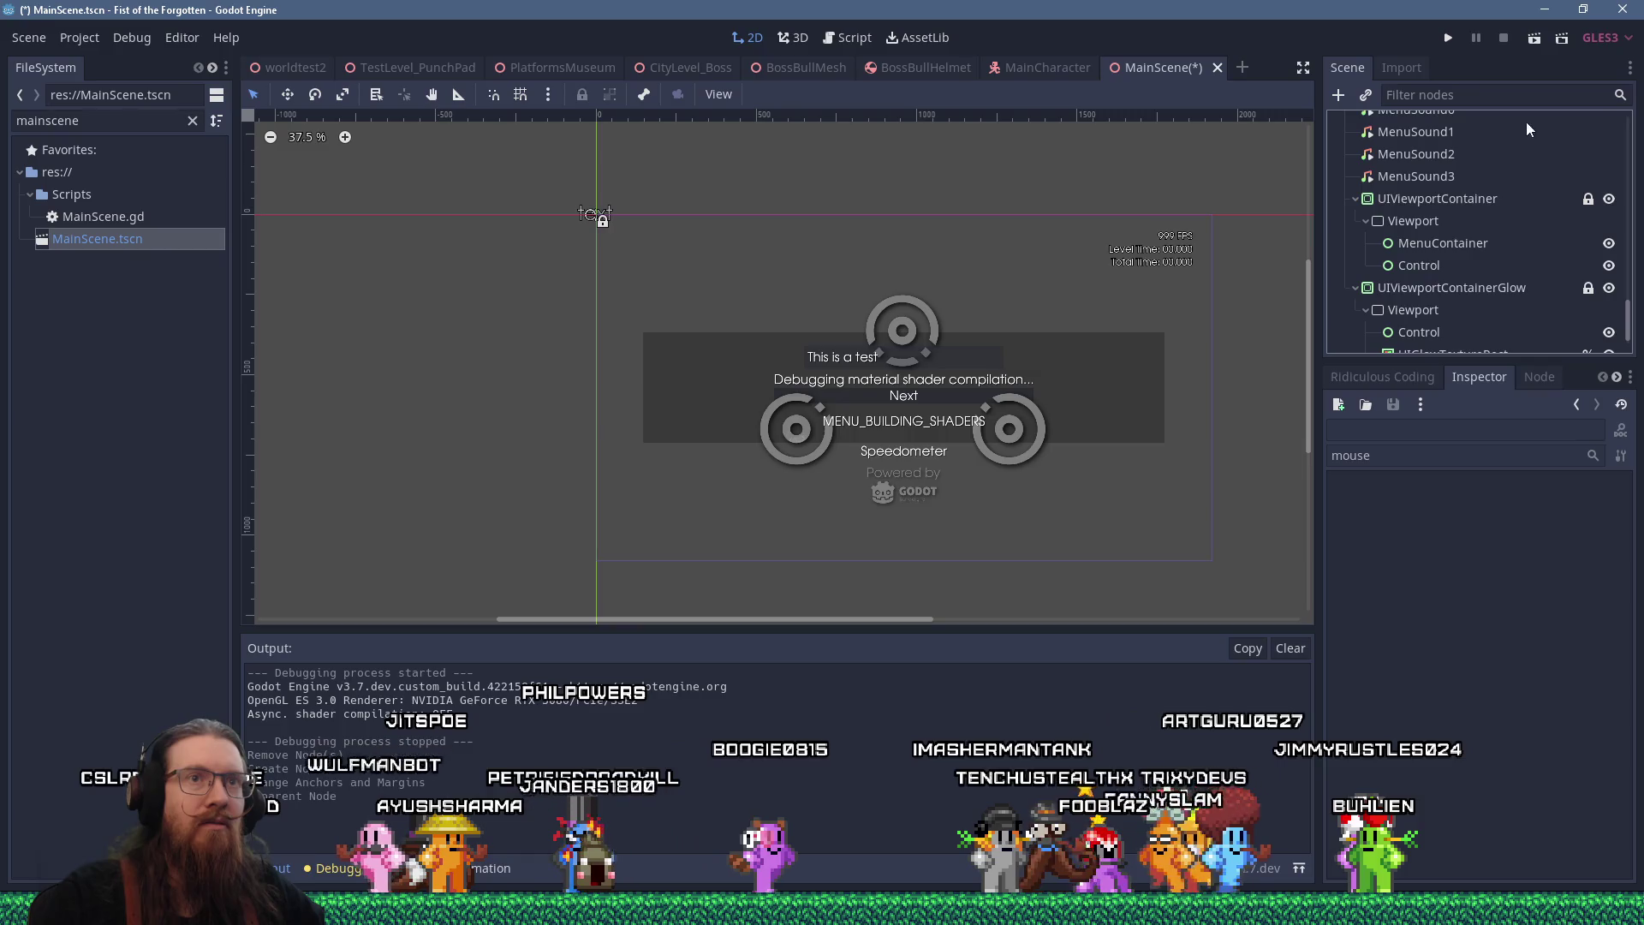
# Save and run the game, then quit it from the dev console
pyautogui.click(1449, 38)
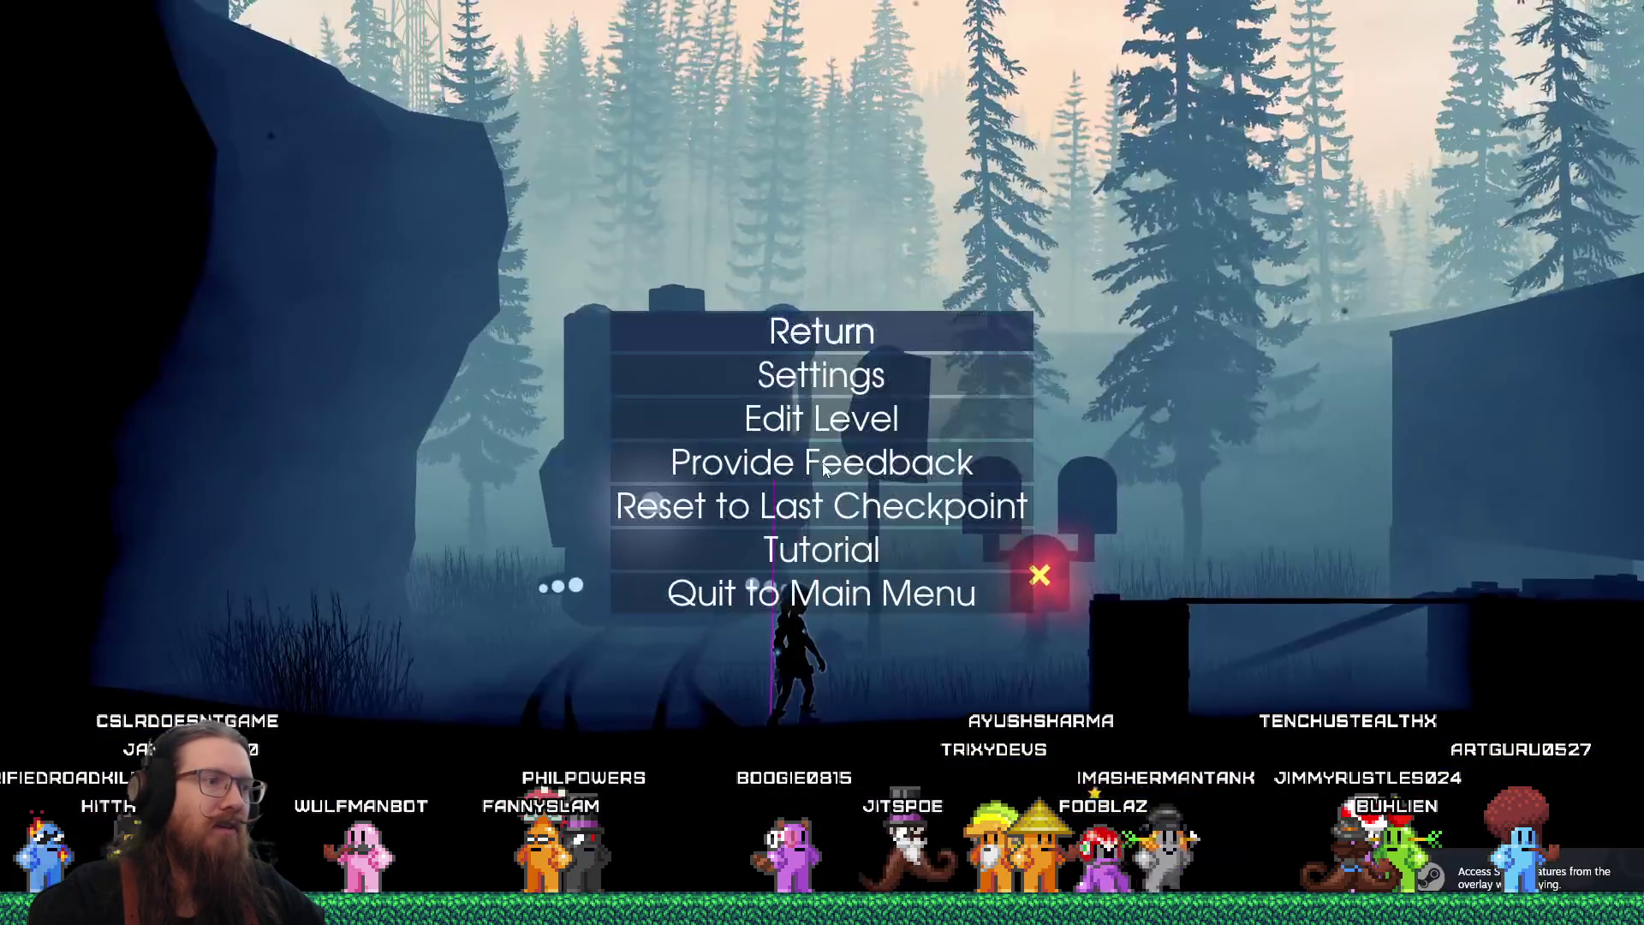
pyautogui.press('`')
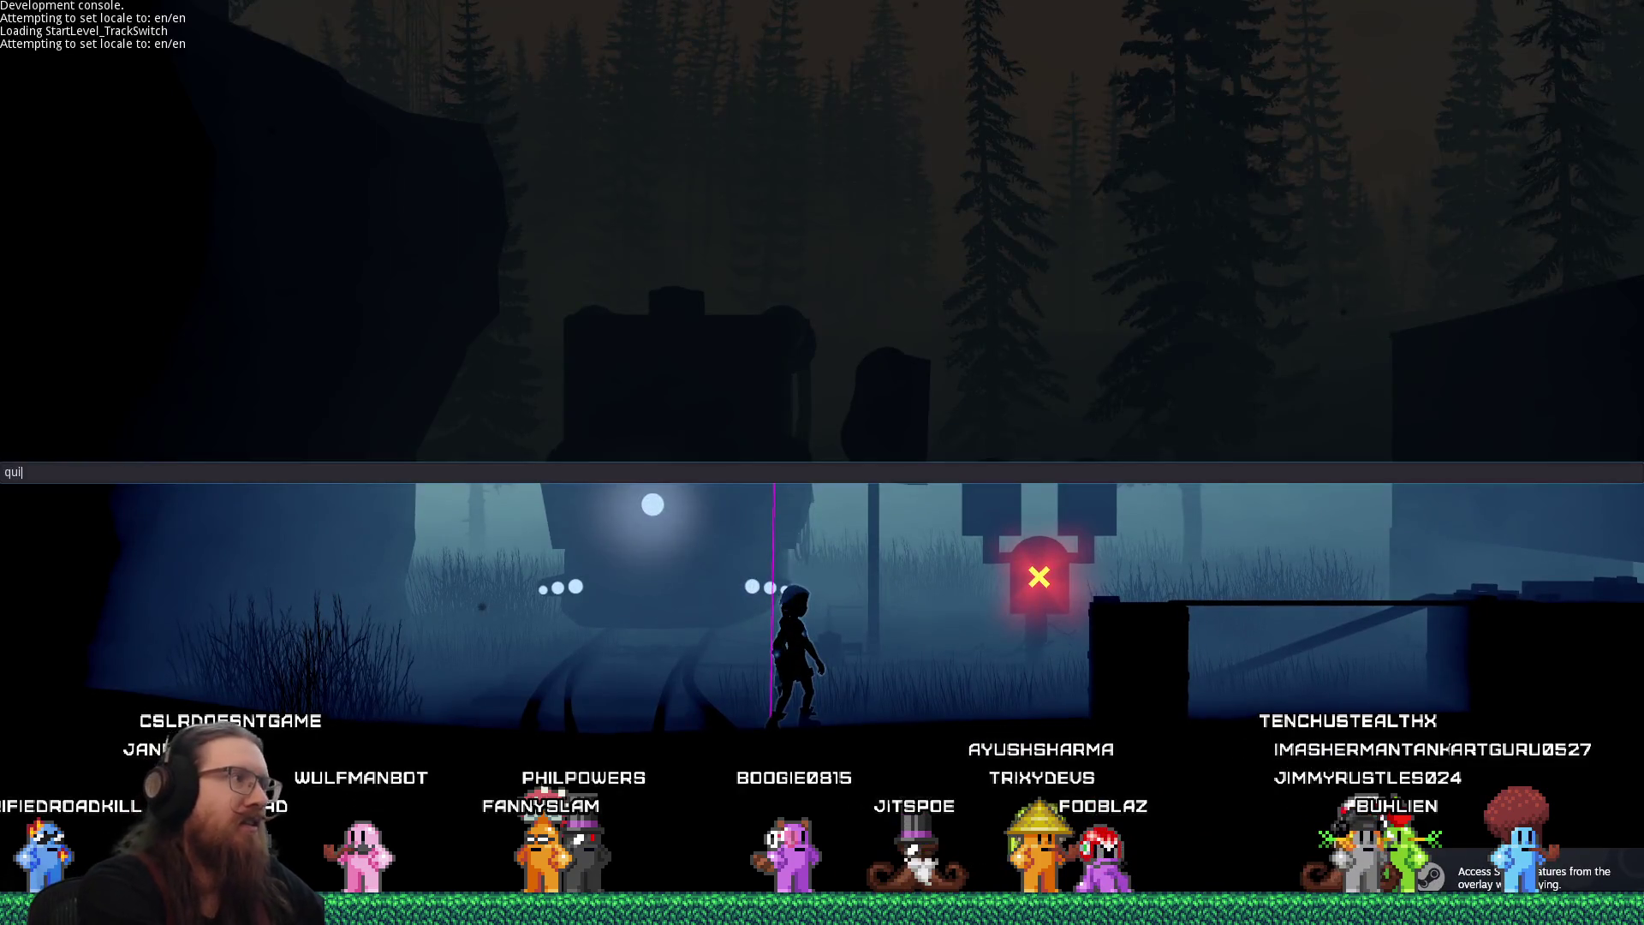
pyautogui.write('t')
pyautogui.press('Return')
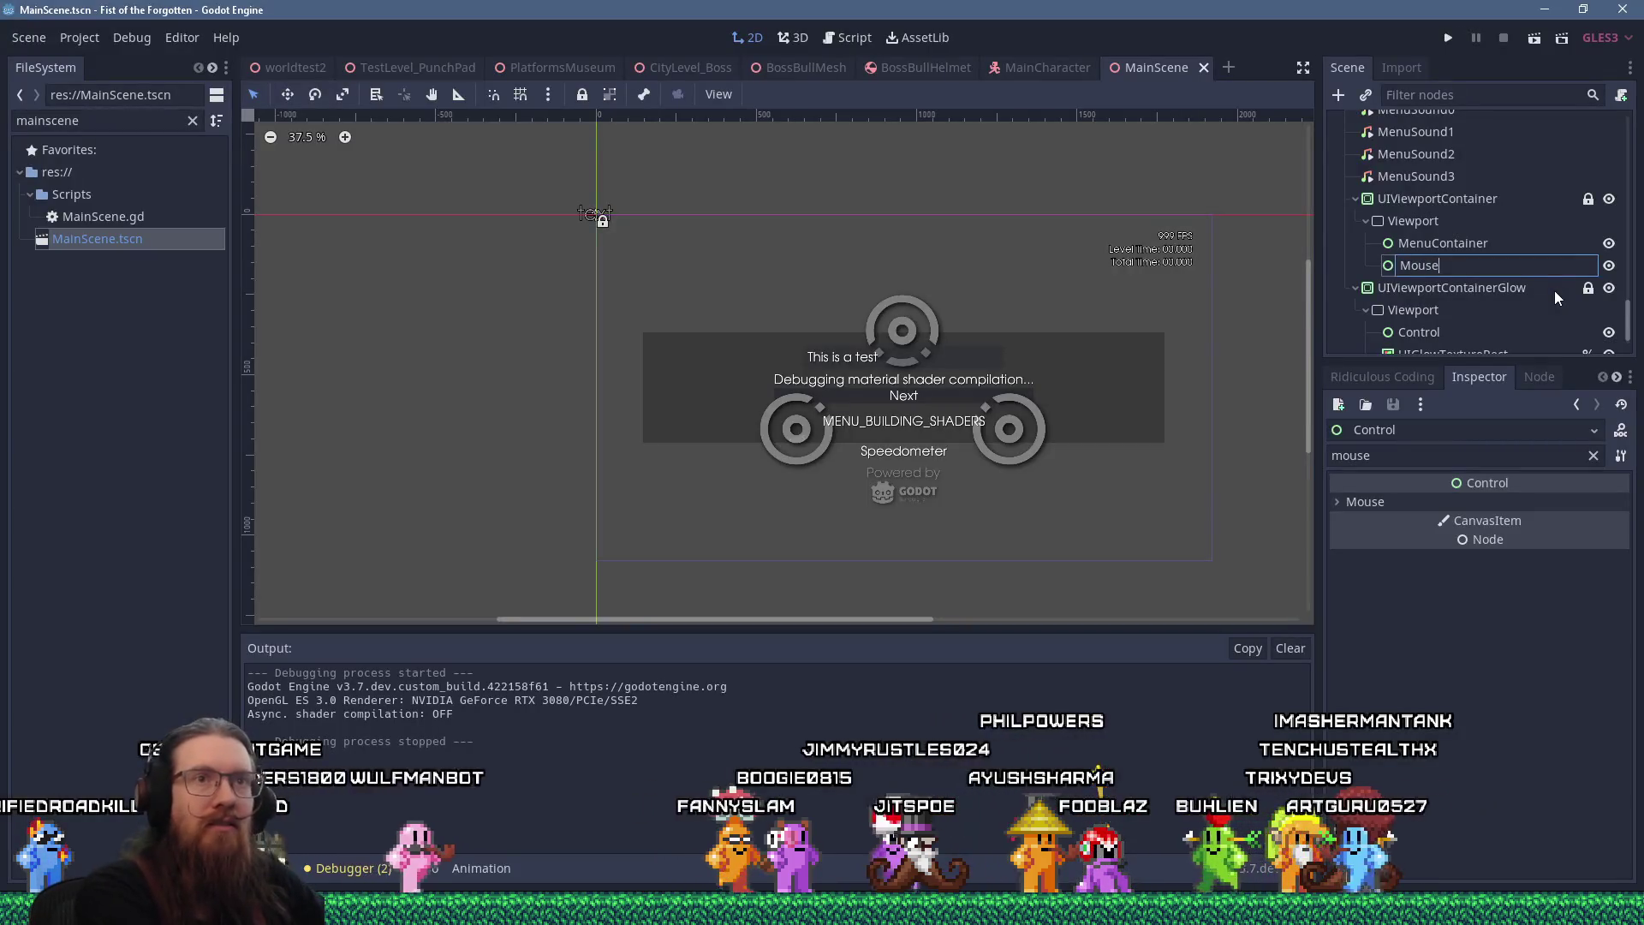
# Enable Access as Unique Name on MouseBlocker and switch to the script editor
pyautogui.rightClick(1446, 267)
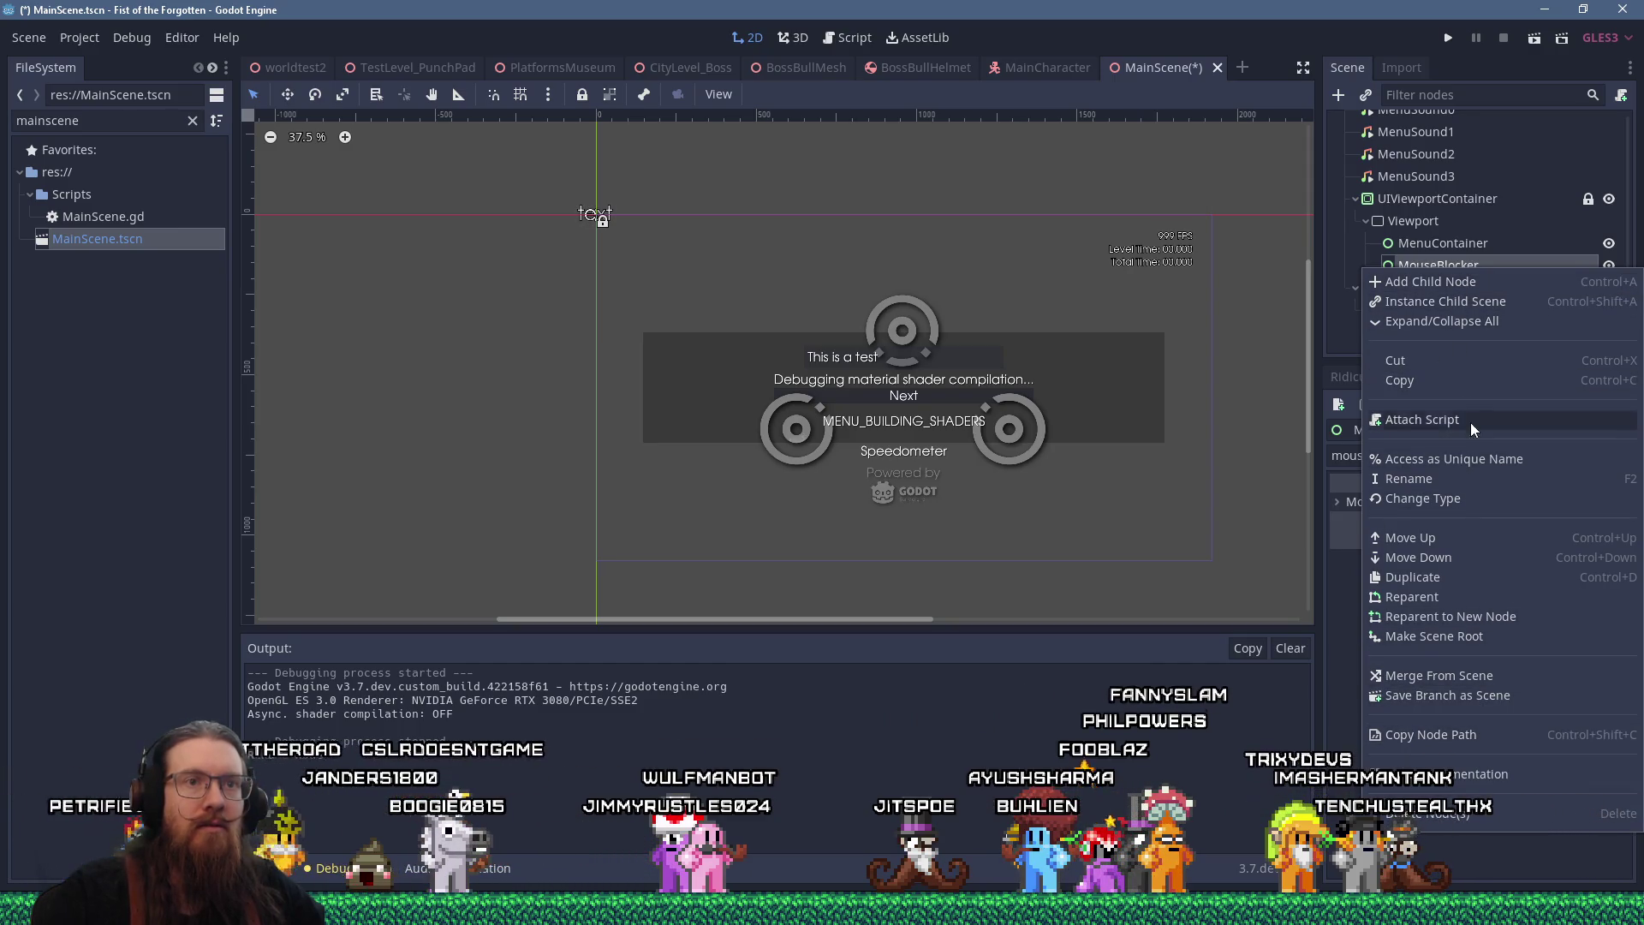
pyautogui.press('Escape')
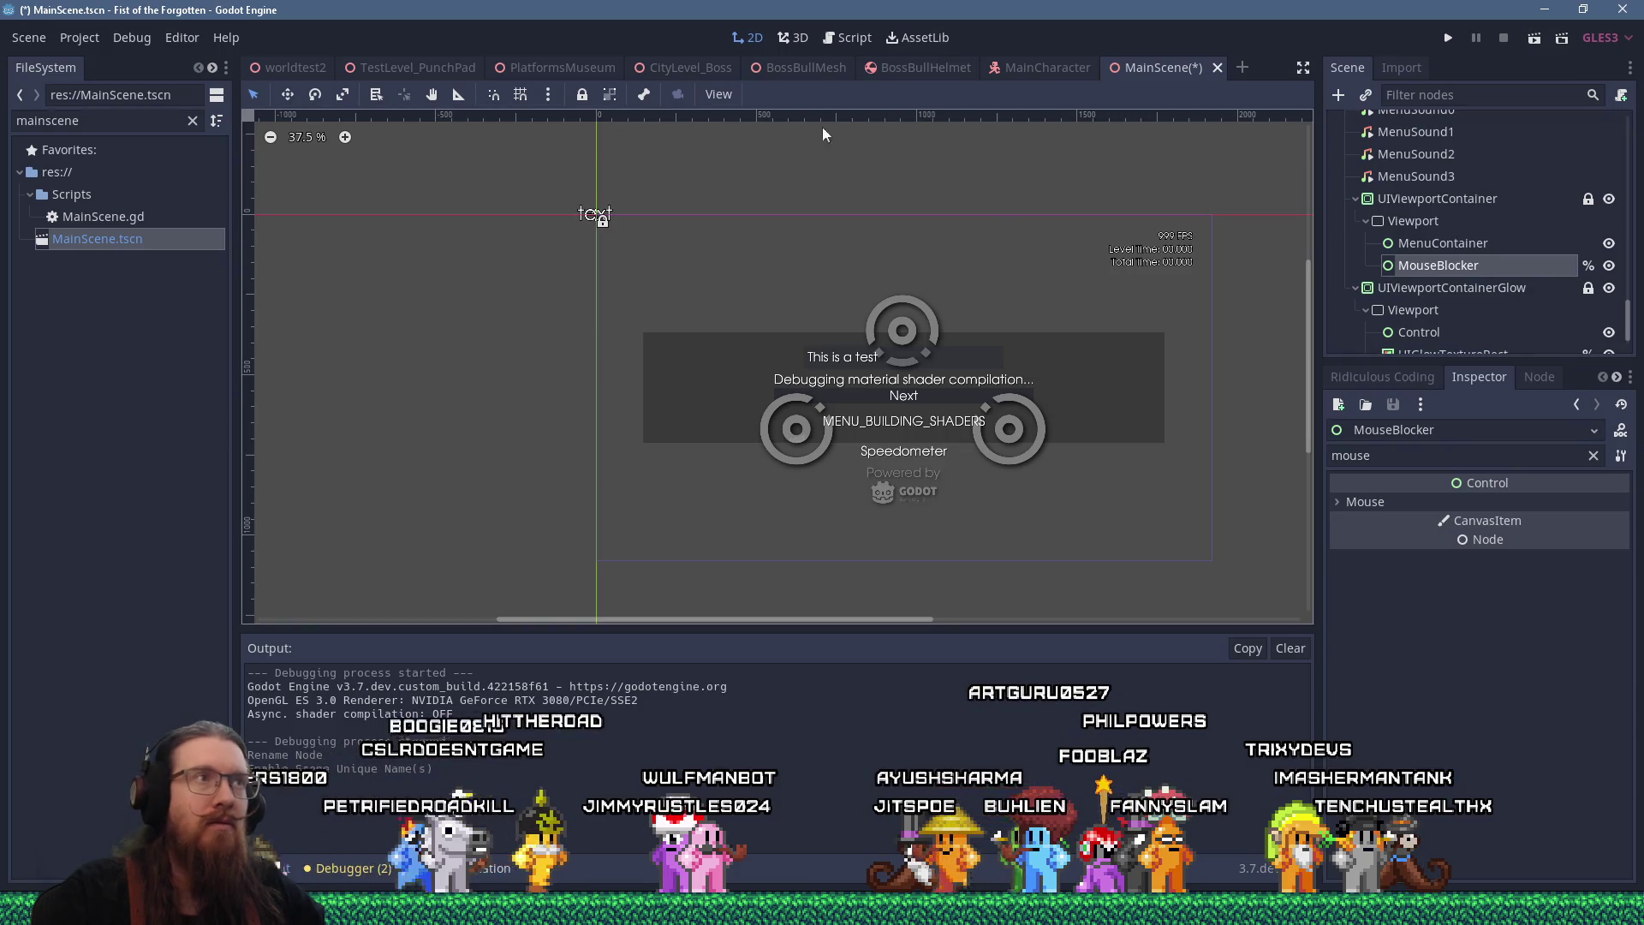
pyautogui.click(846, 41)
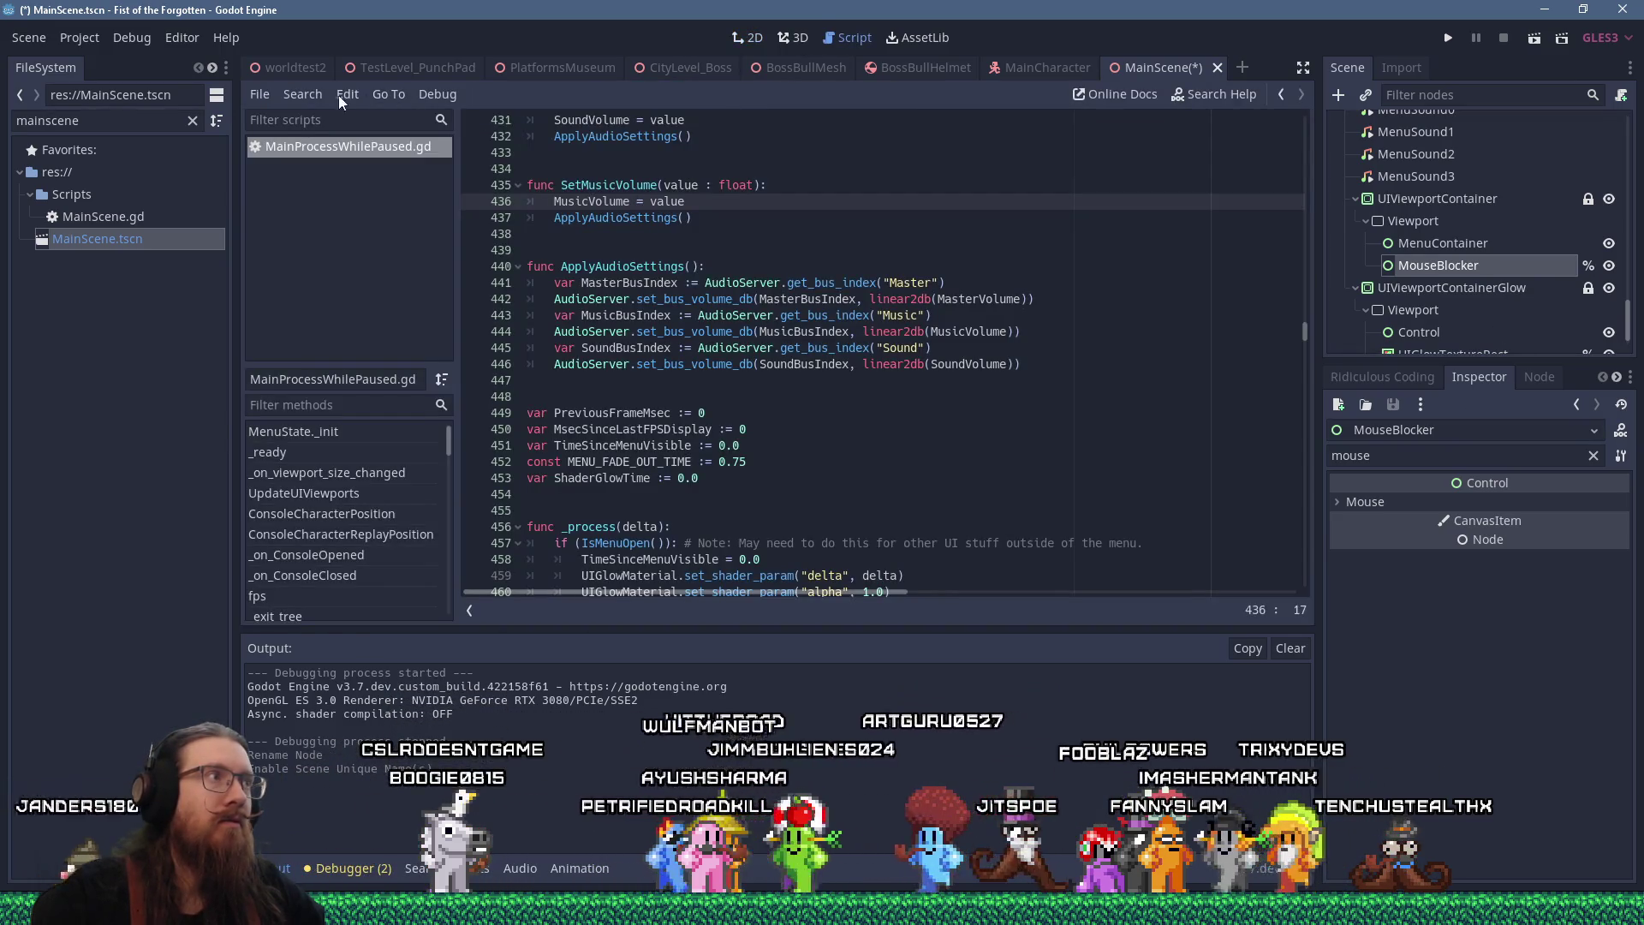
# Run a Find in Files search for 'menucontainer' across the project
pyautogui.click(302, 94)
pyautogui.click(398, 223)
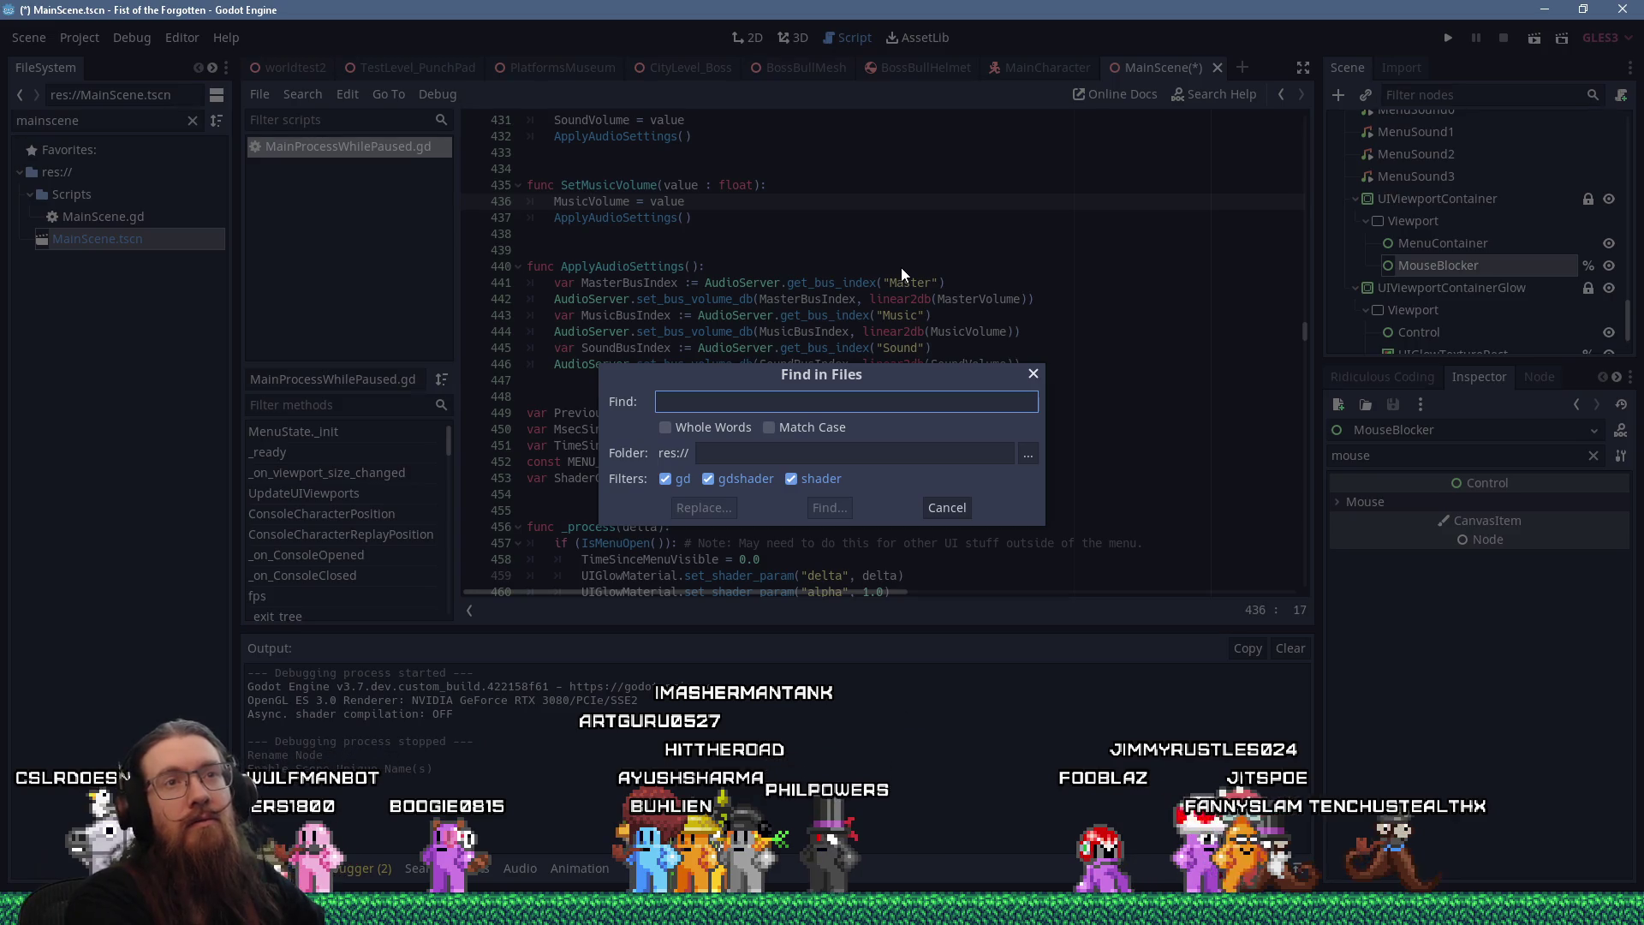
pyautogui.write('menucontainer')
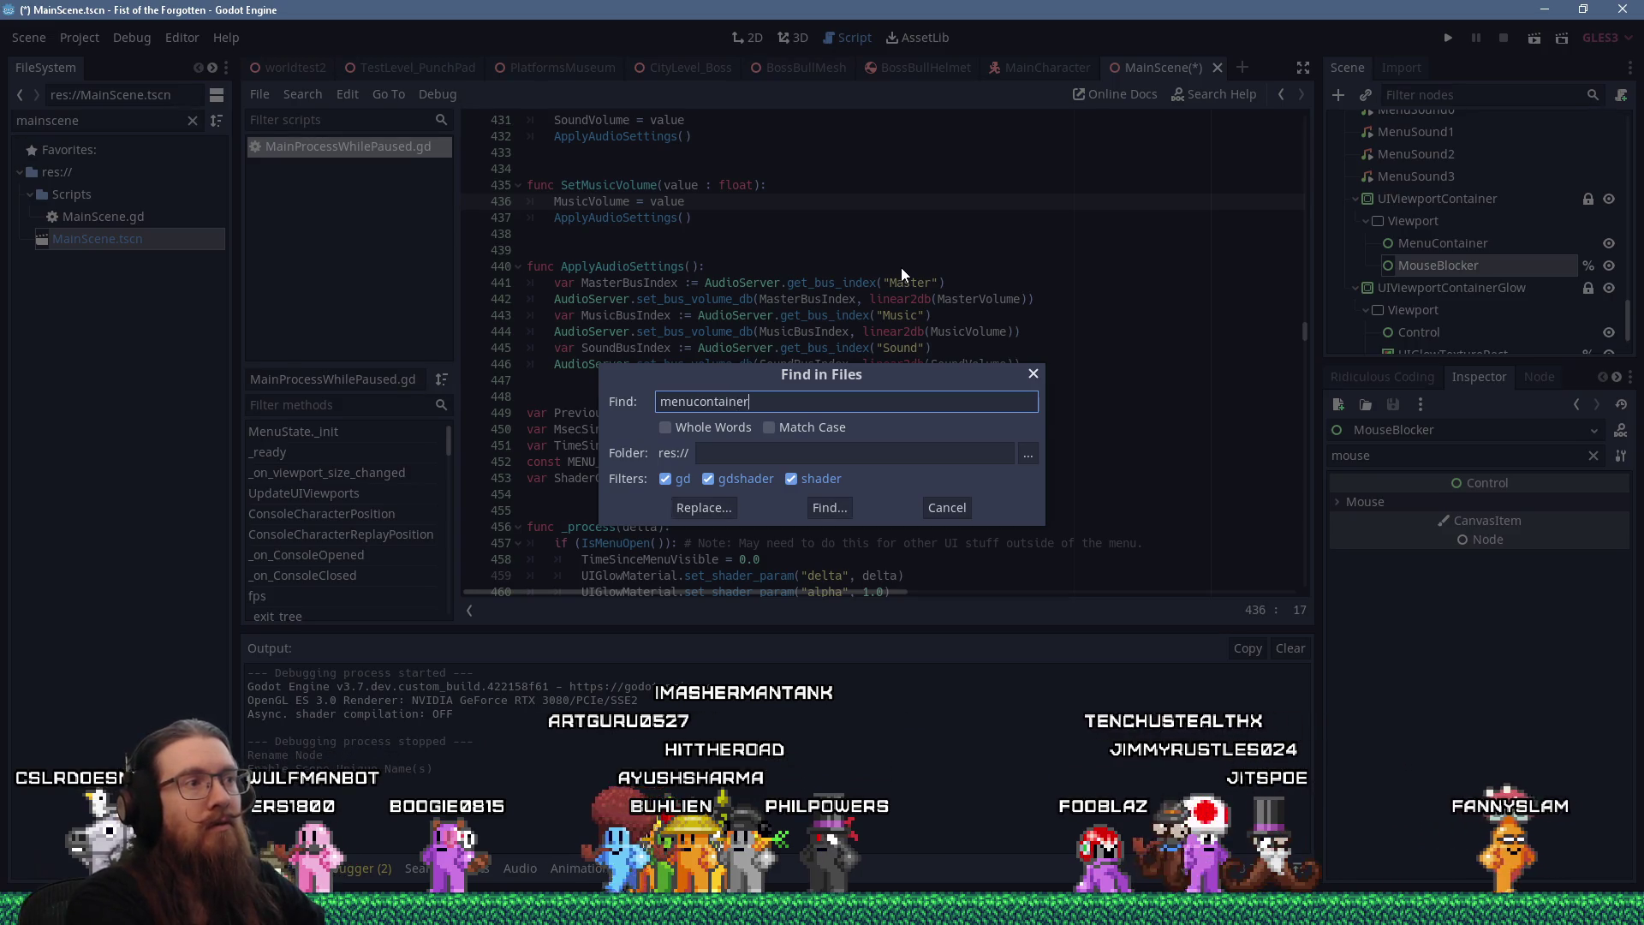
pyautogui.press('Return')
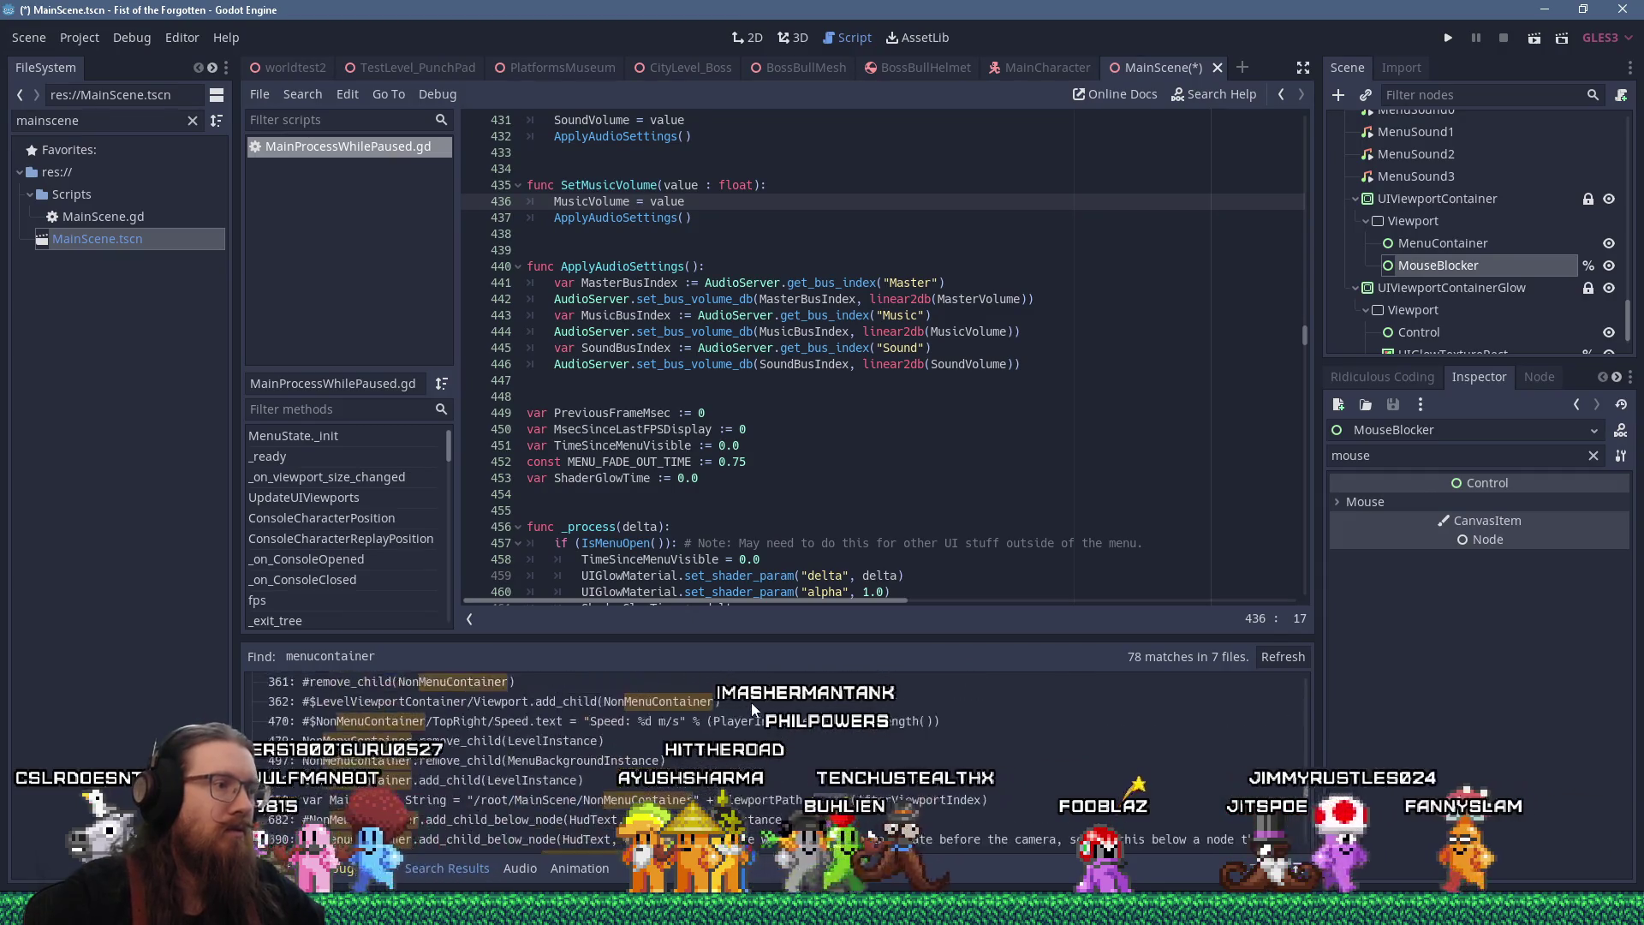
# Browse the 78 matches and jump to the line 7 MenuContainer declaration in MainProcessWhilePaused.gd
pyautogui.scroll(5, 752, 702)
pyautogui.scroll(1, 853, 714)
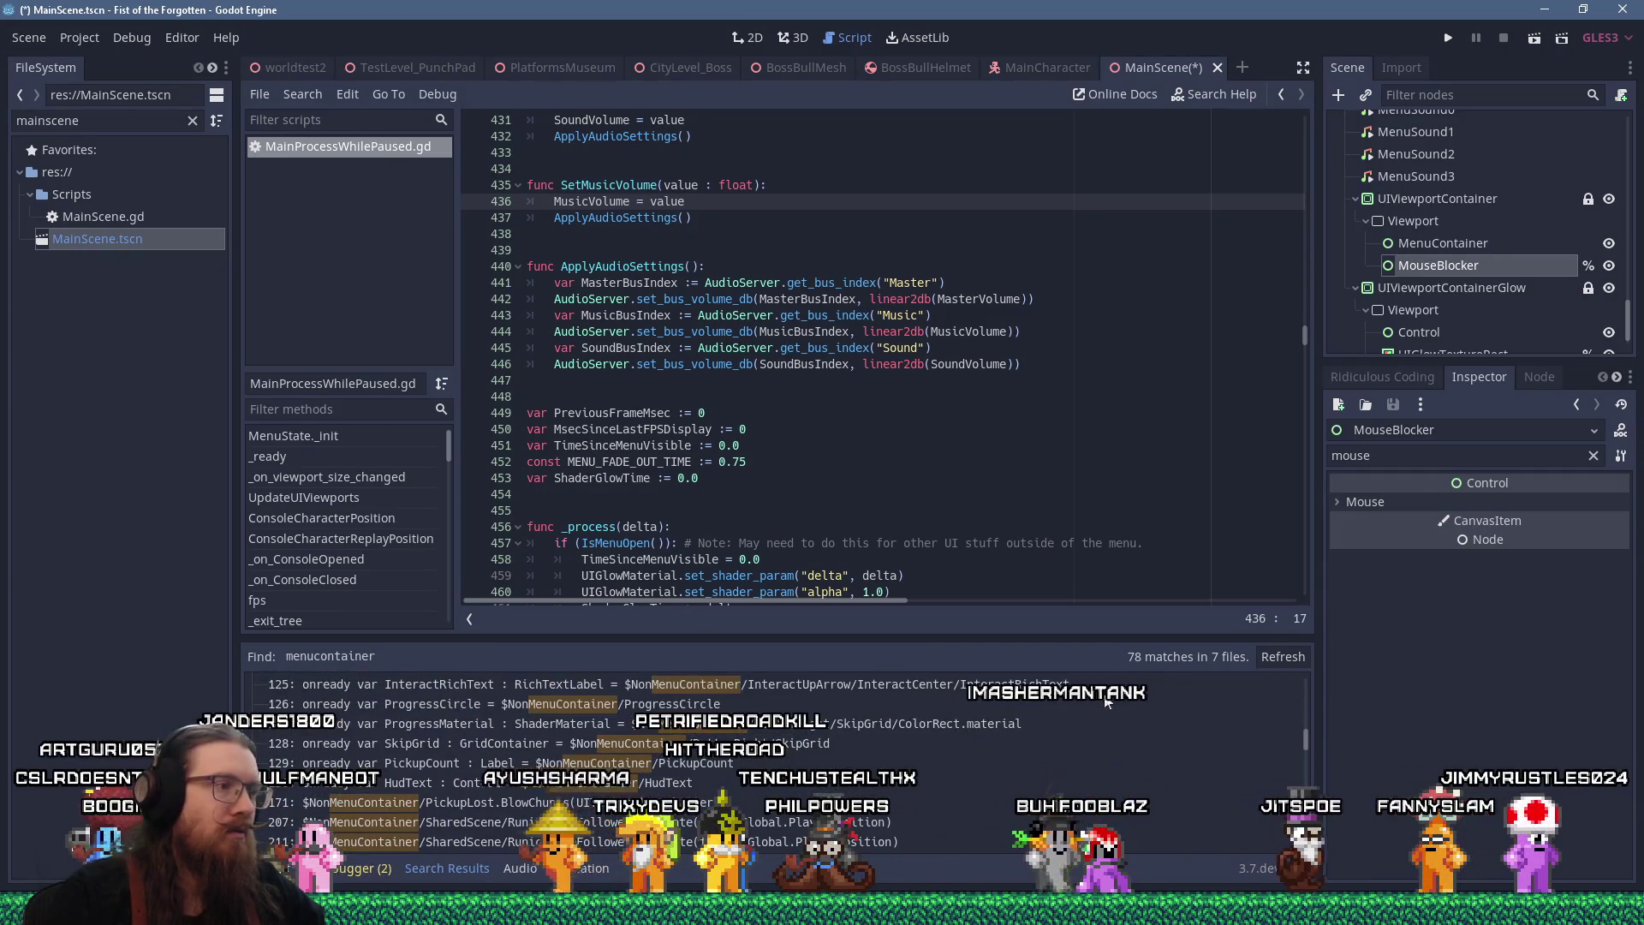
pyautogui.moveTo(1305, 738); pyautogui.dragTo(1300, 667)
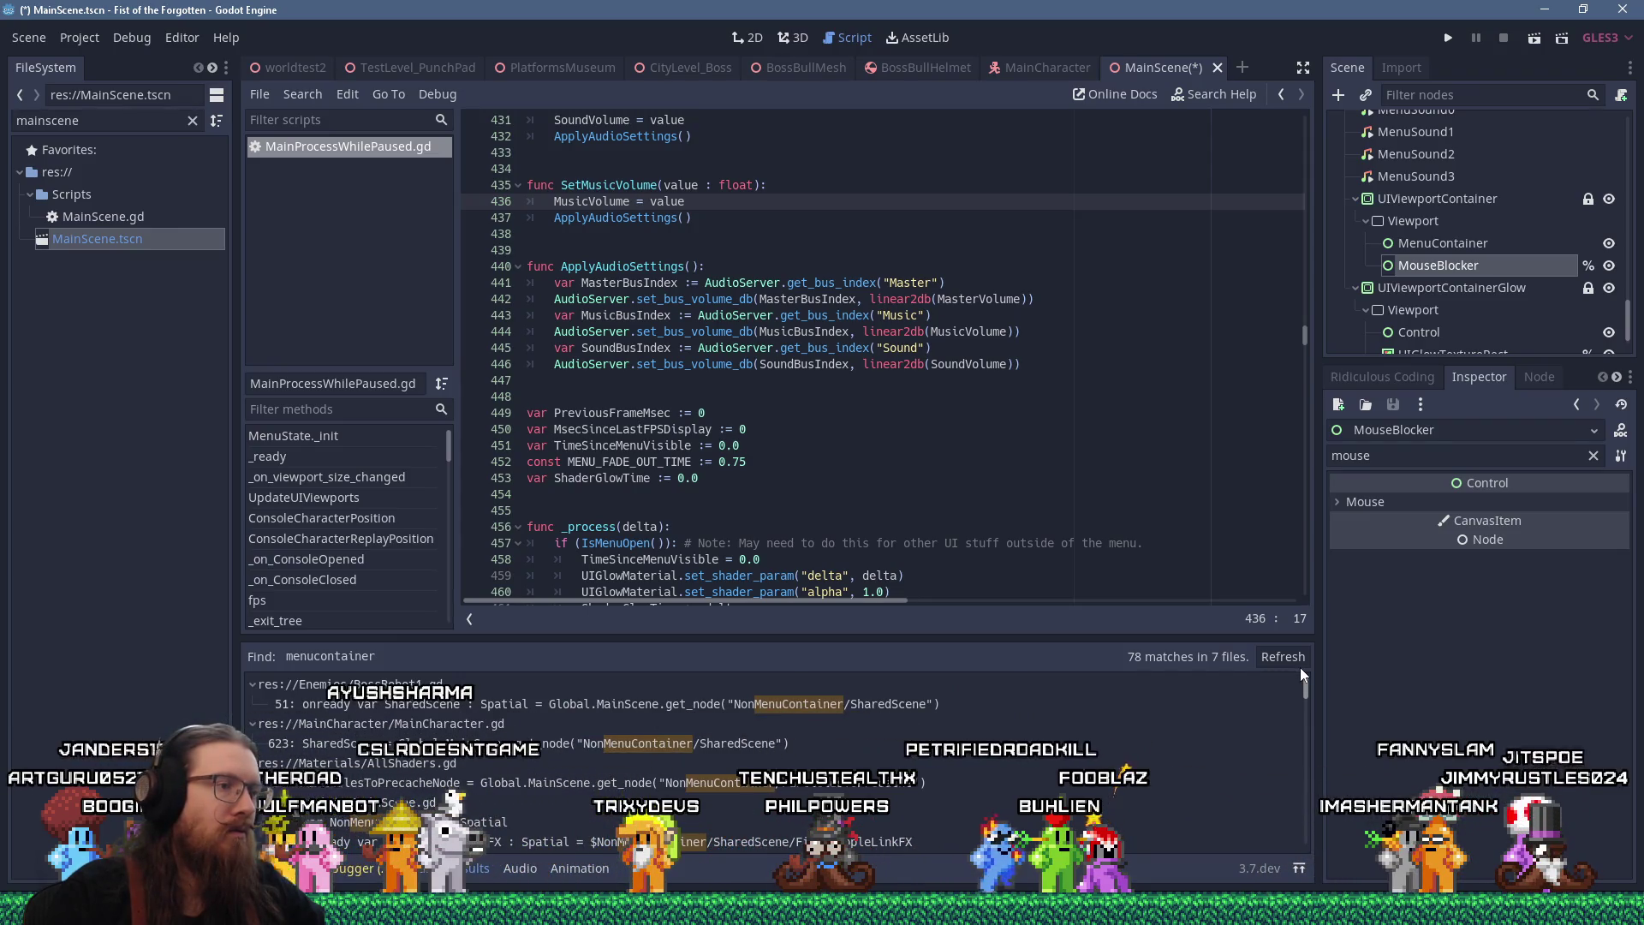
pyautogui.moveTo(1301, 686); pyautogui.dragTo(1283, 812)
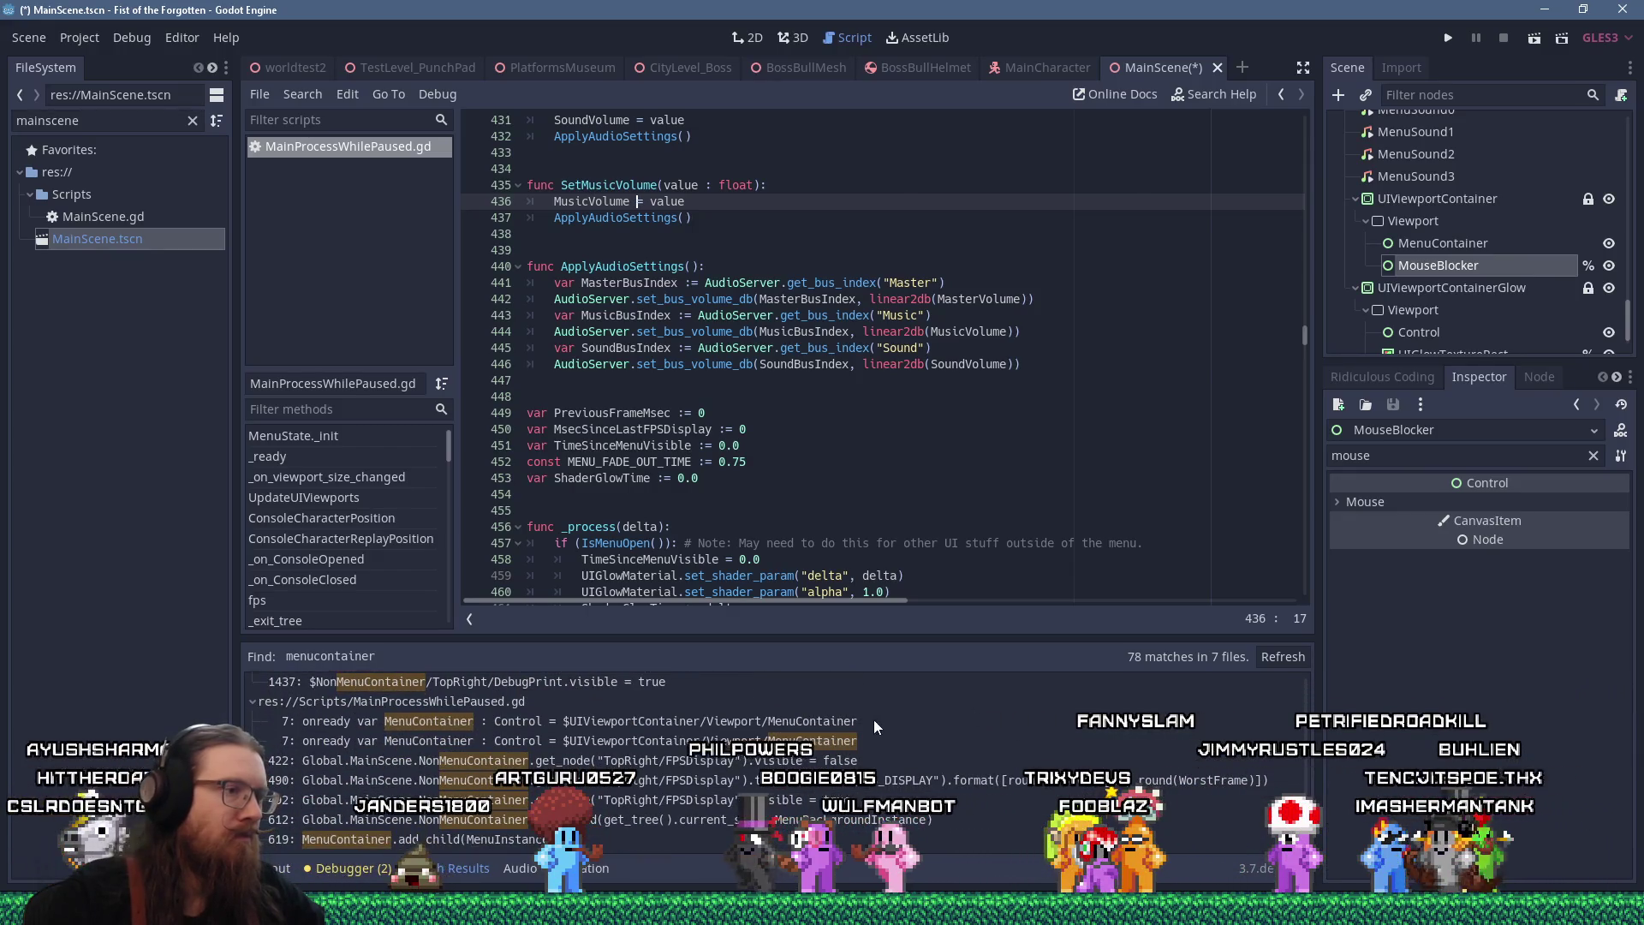
pyautogui.click(874, 719)
pyautogui.scroll(2, 658, 328)
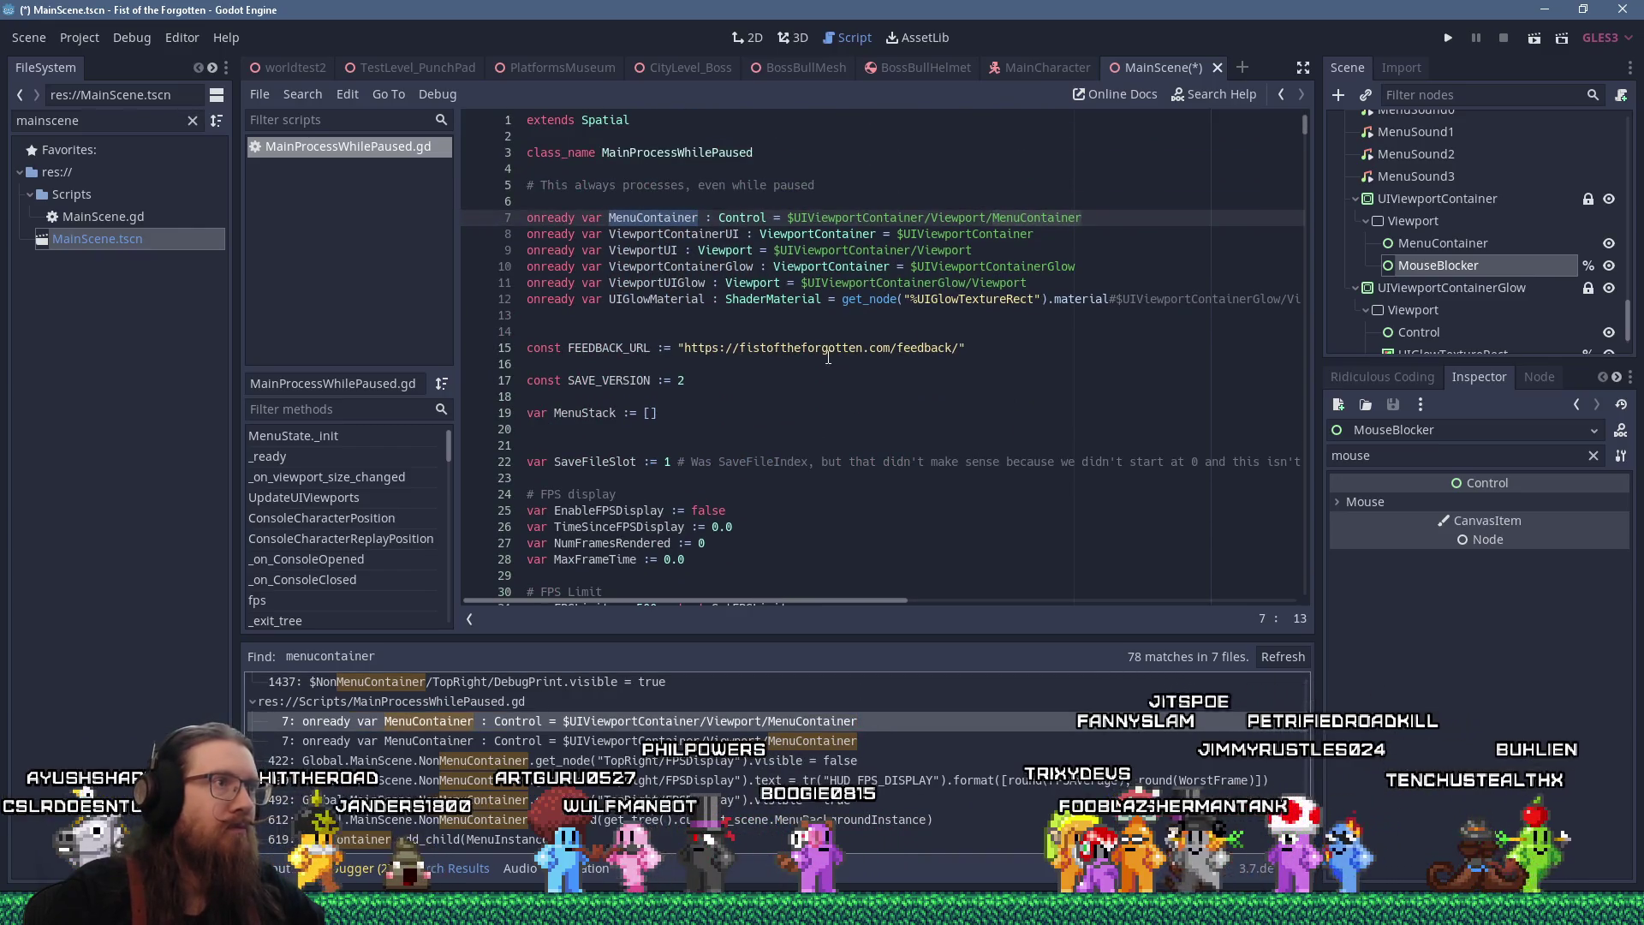
# Drop an onready reference to MouseBlocker at line 13, naming the variable MouseBlocker
pyautogui.click(658, 322)
pyautogui.moveTo(1451, 265); pyautogui.dragTo(593, 327)
pyautogui.press('Return')
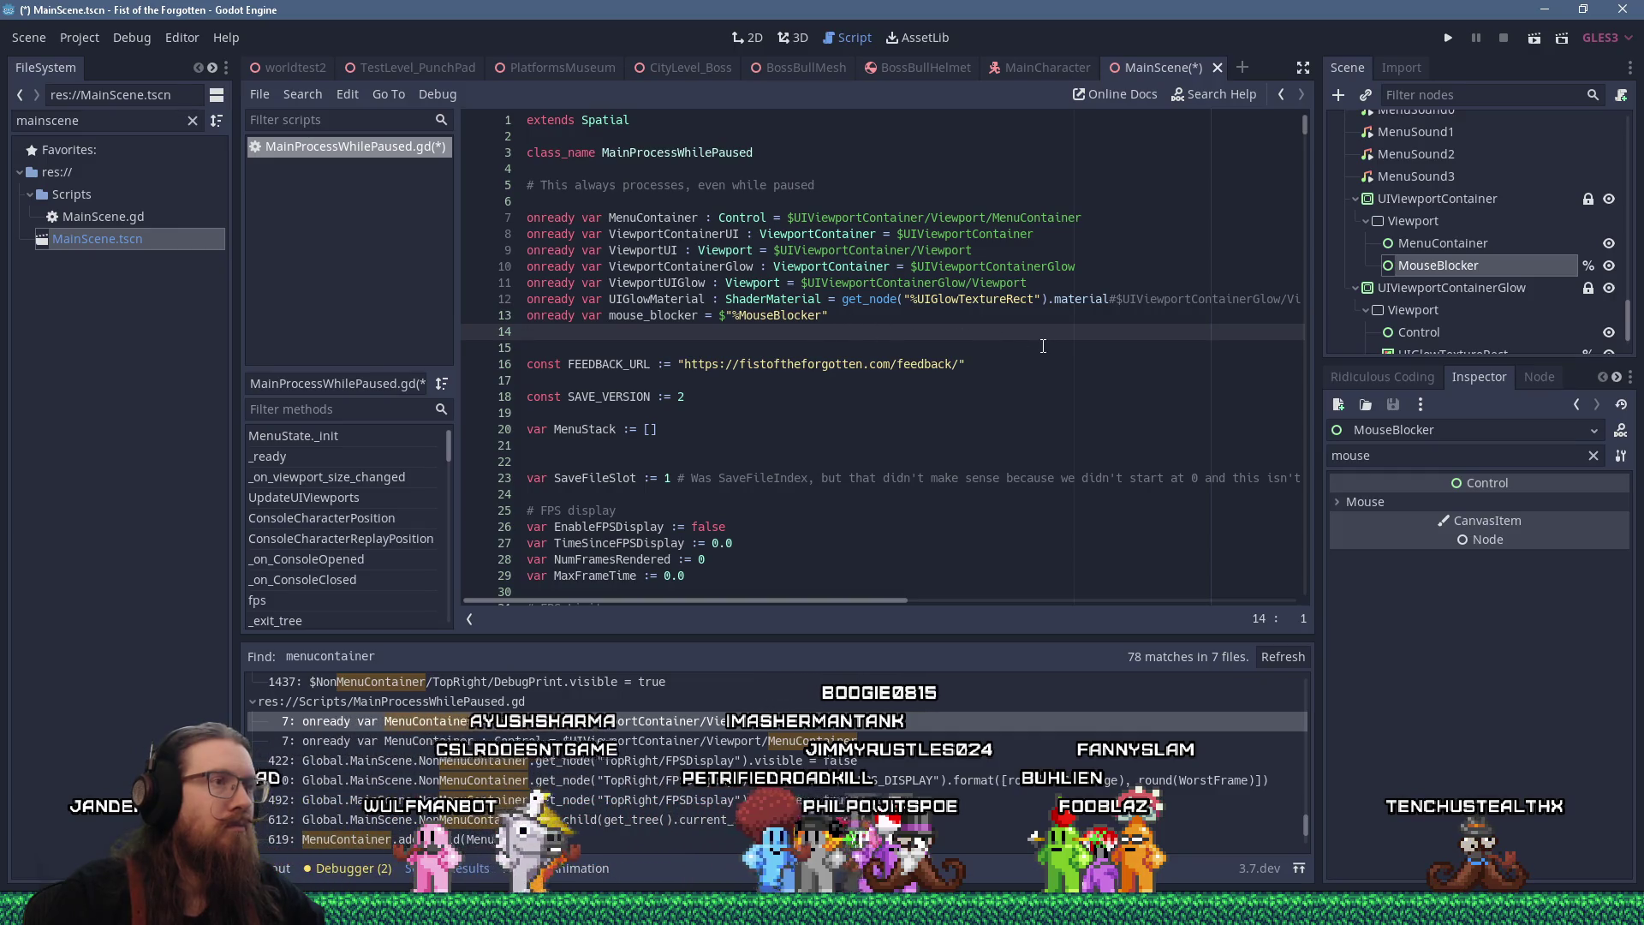
pyautogui.doubleClick(652, 315)
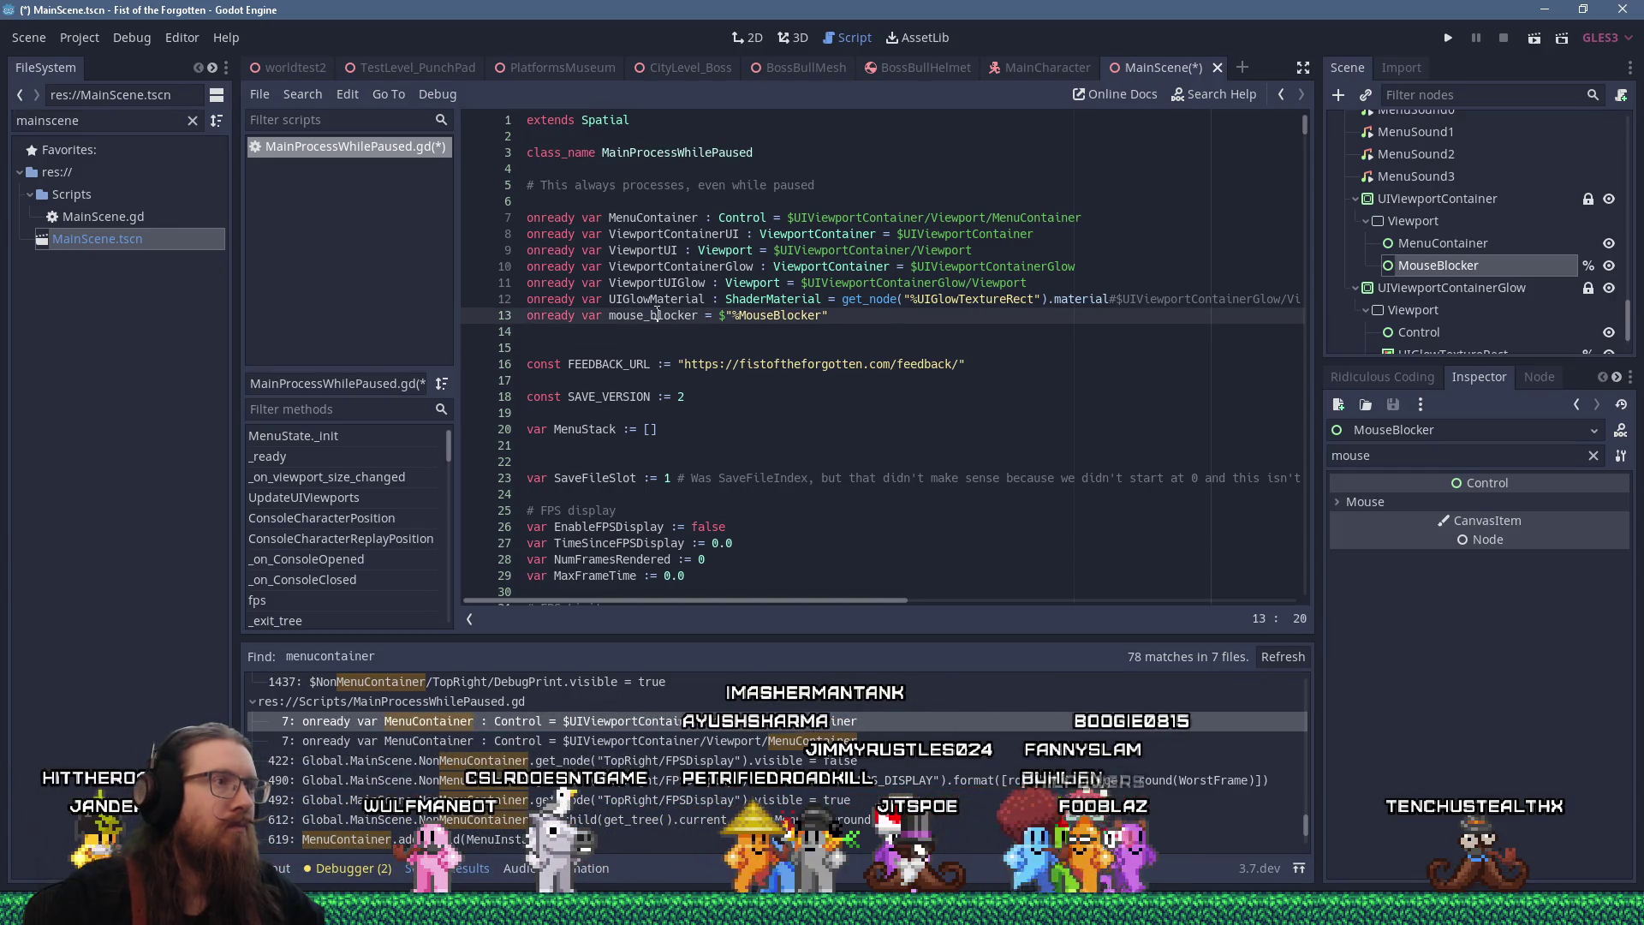
pyautogui.write('MouseBlocker')
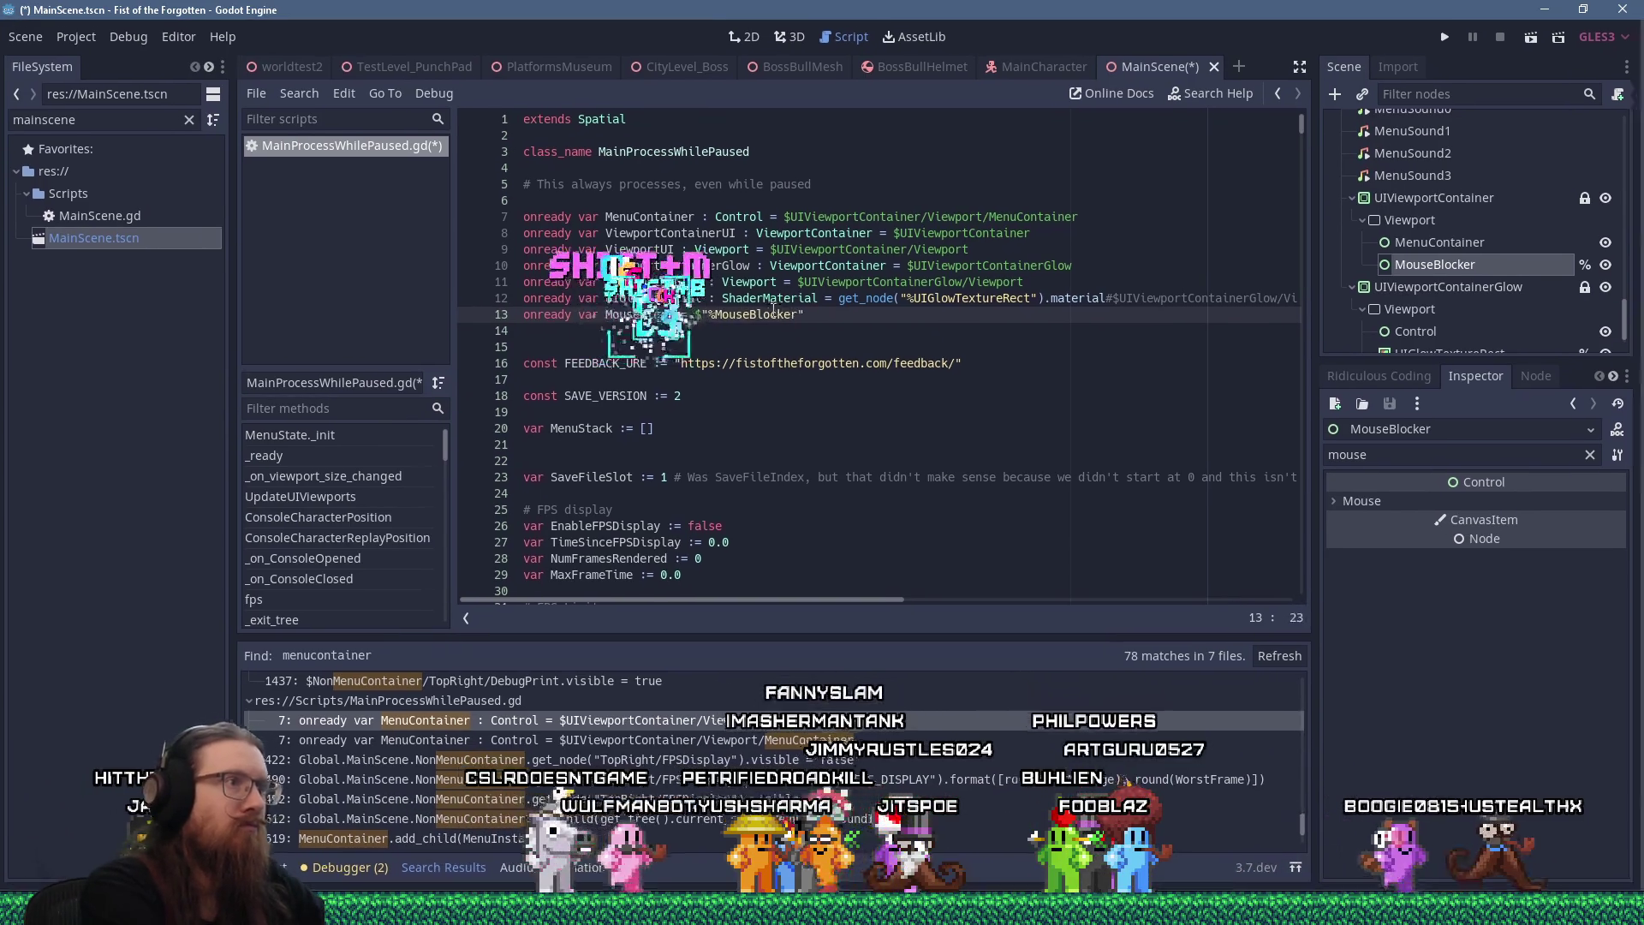
# Copy the MouseBlocker variable name to the clipboard
pyautogui.doubleClick(651, 315)
pyautogui.rightClick(669, 313)
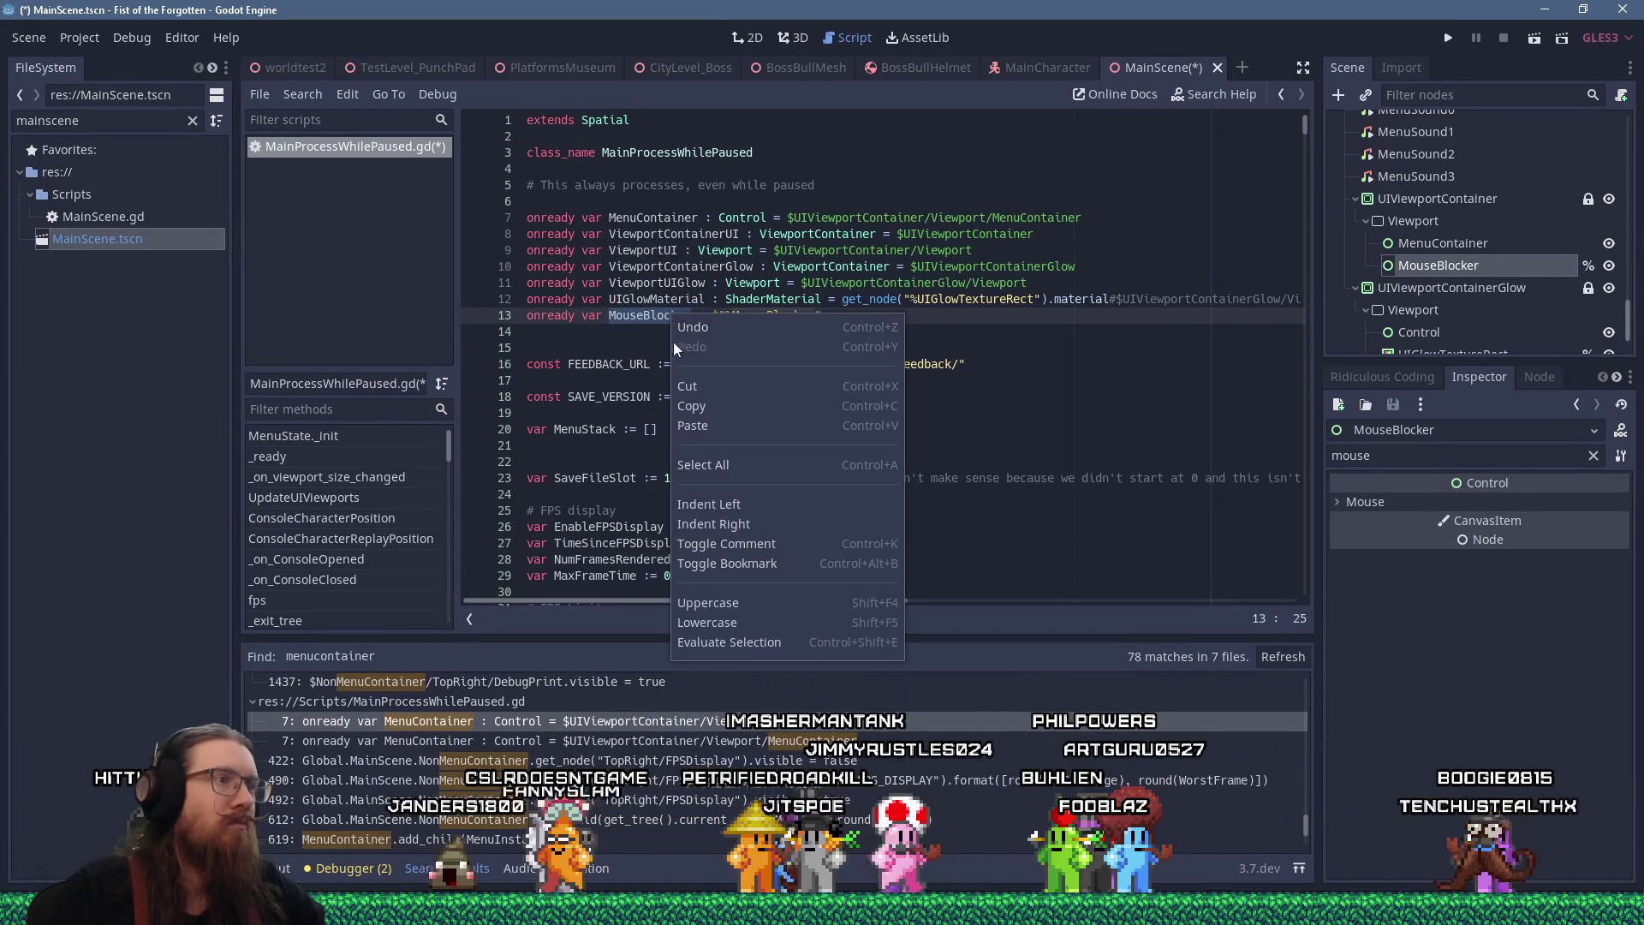
pyautogui.click(707, 403)
pyautogui.click(761, 339)
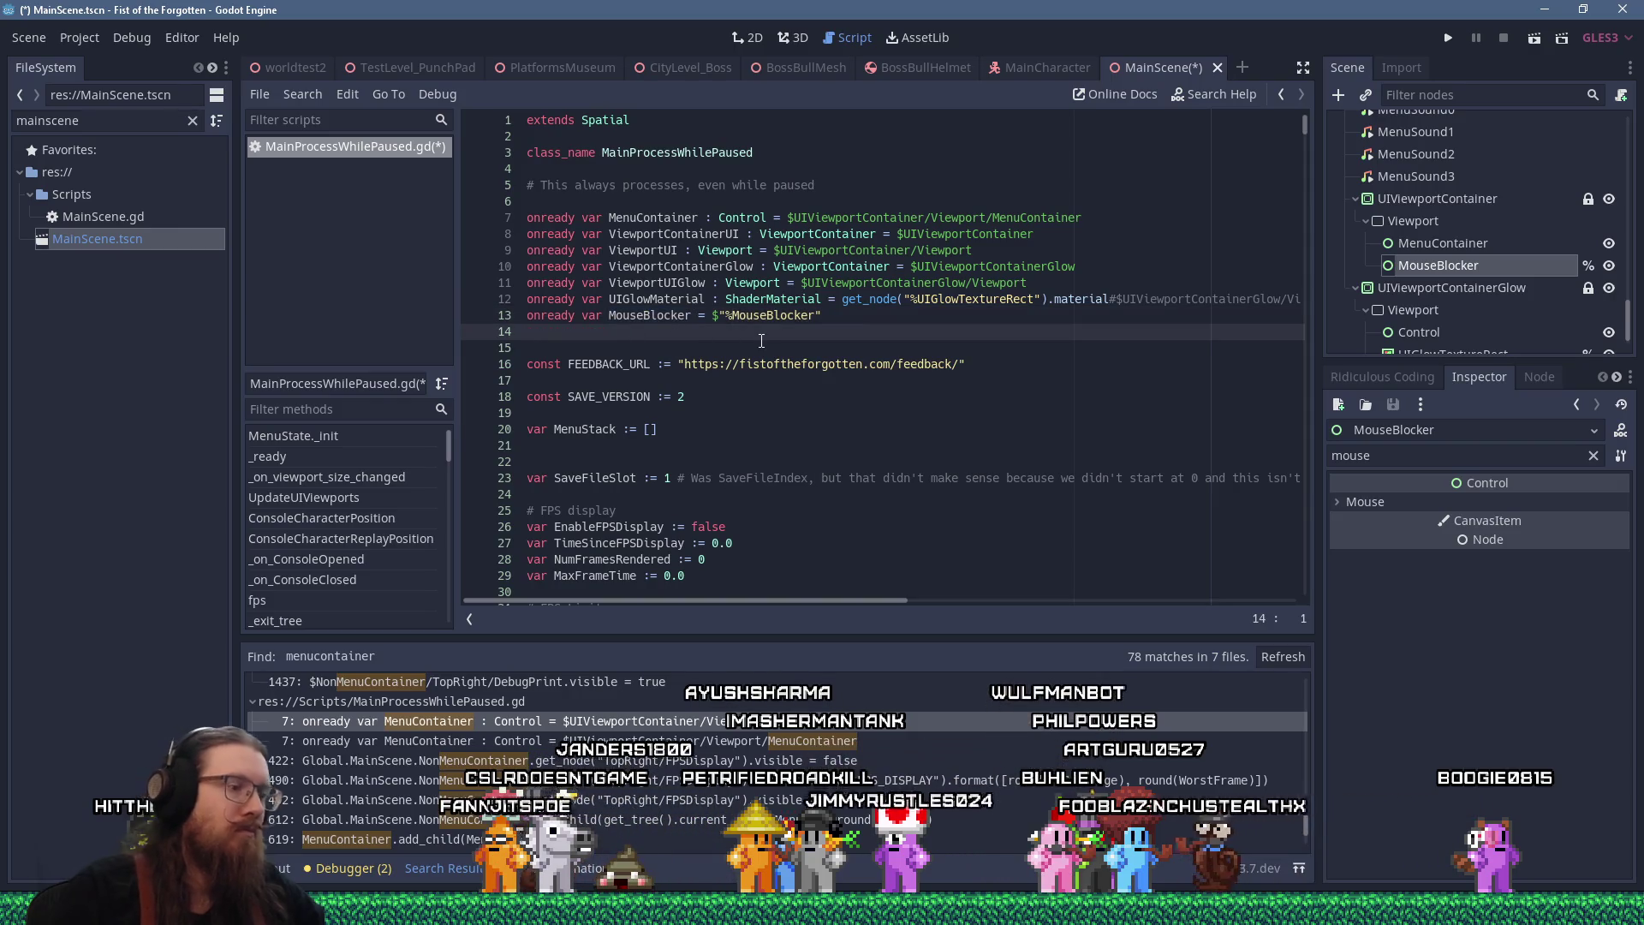
pyautogui.hotkey('ctrl', 'f')
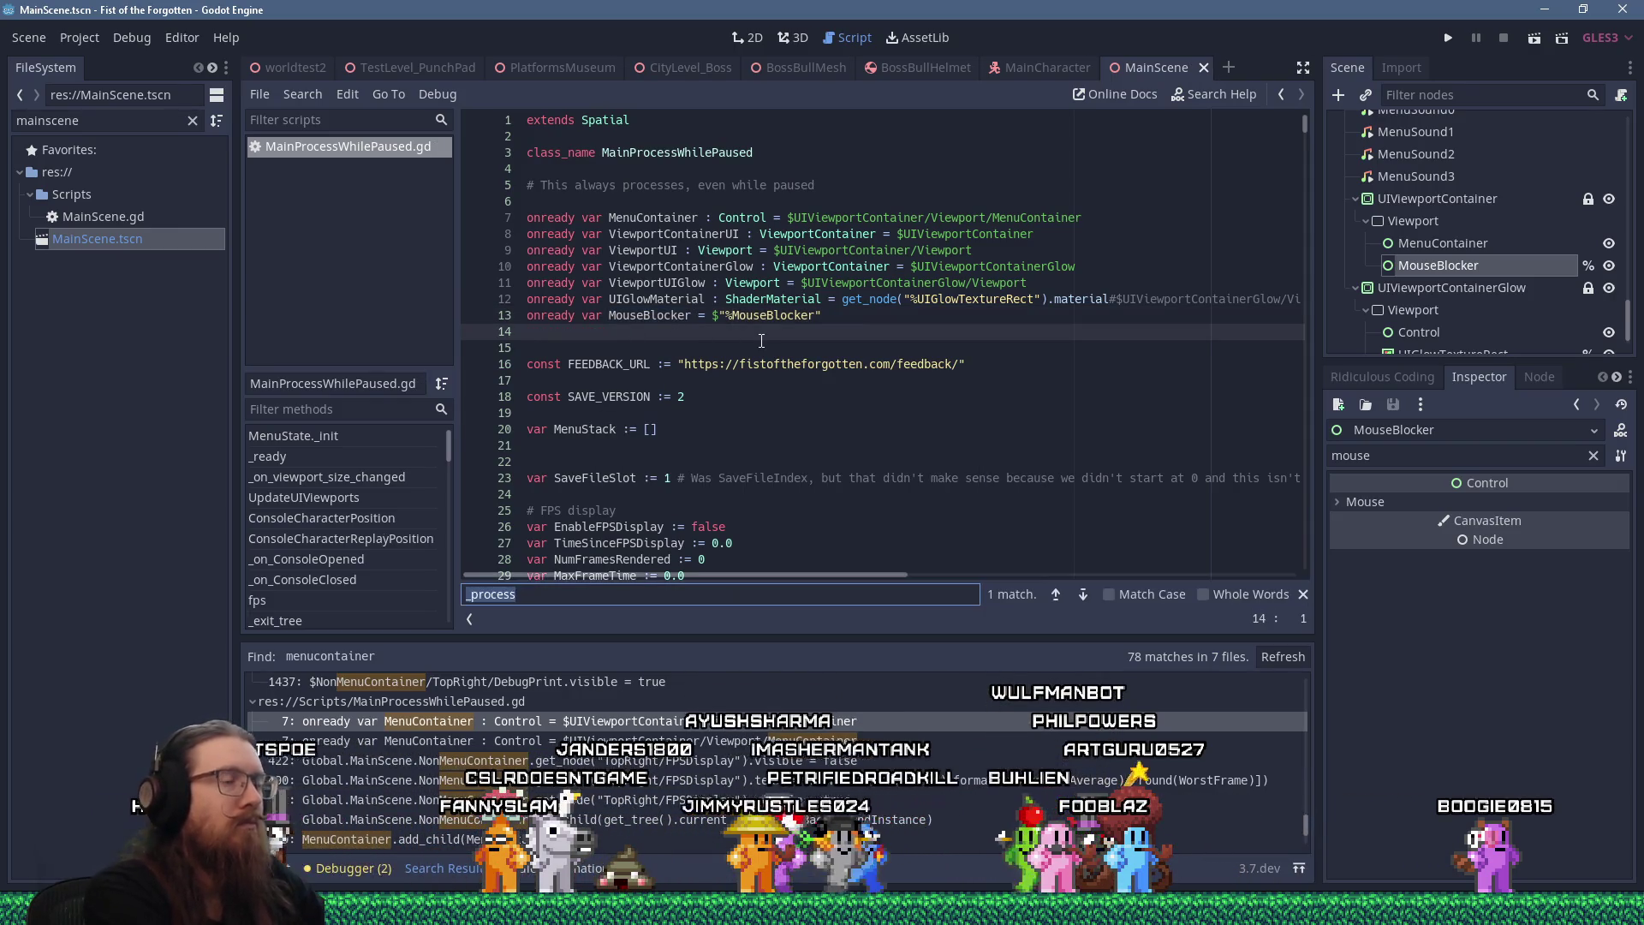
# In PushMenu, add `MouseBlocker.visible = true` with a 'Block mouse until it moves' comment at line 615, then save
pyautogui.write('pushmenu')
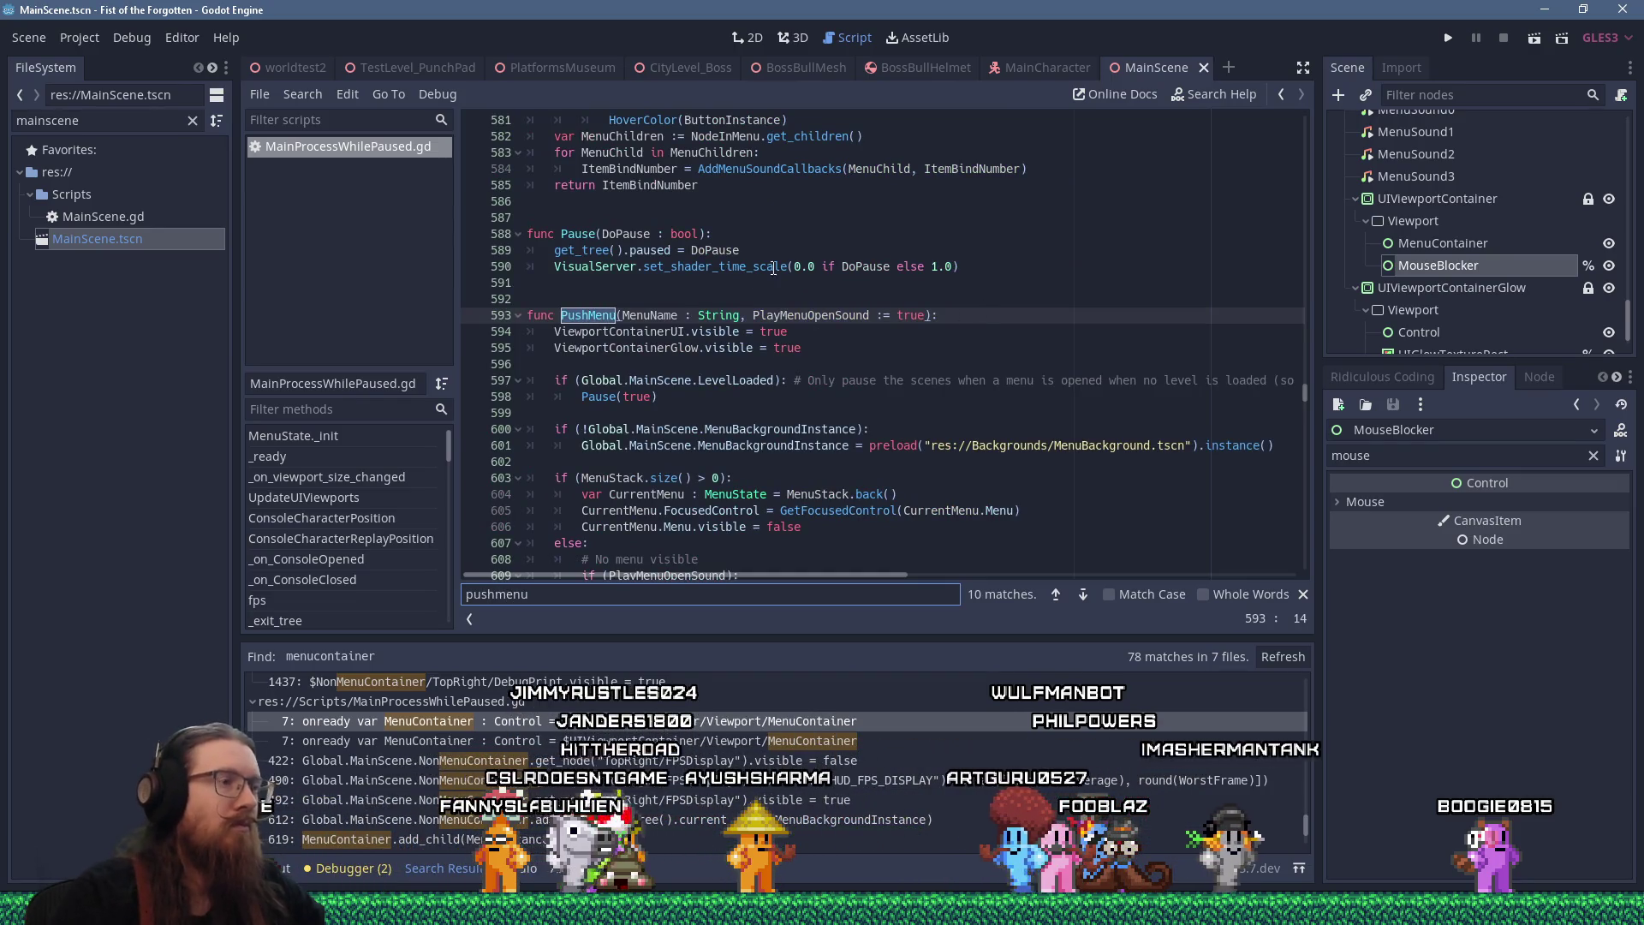
pyautogui.scroll(-2, 738, 324)
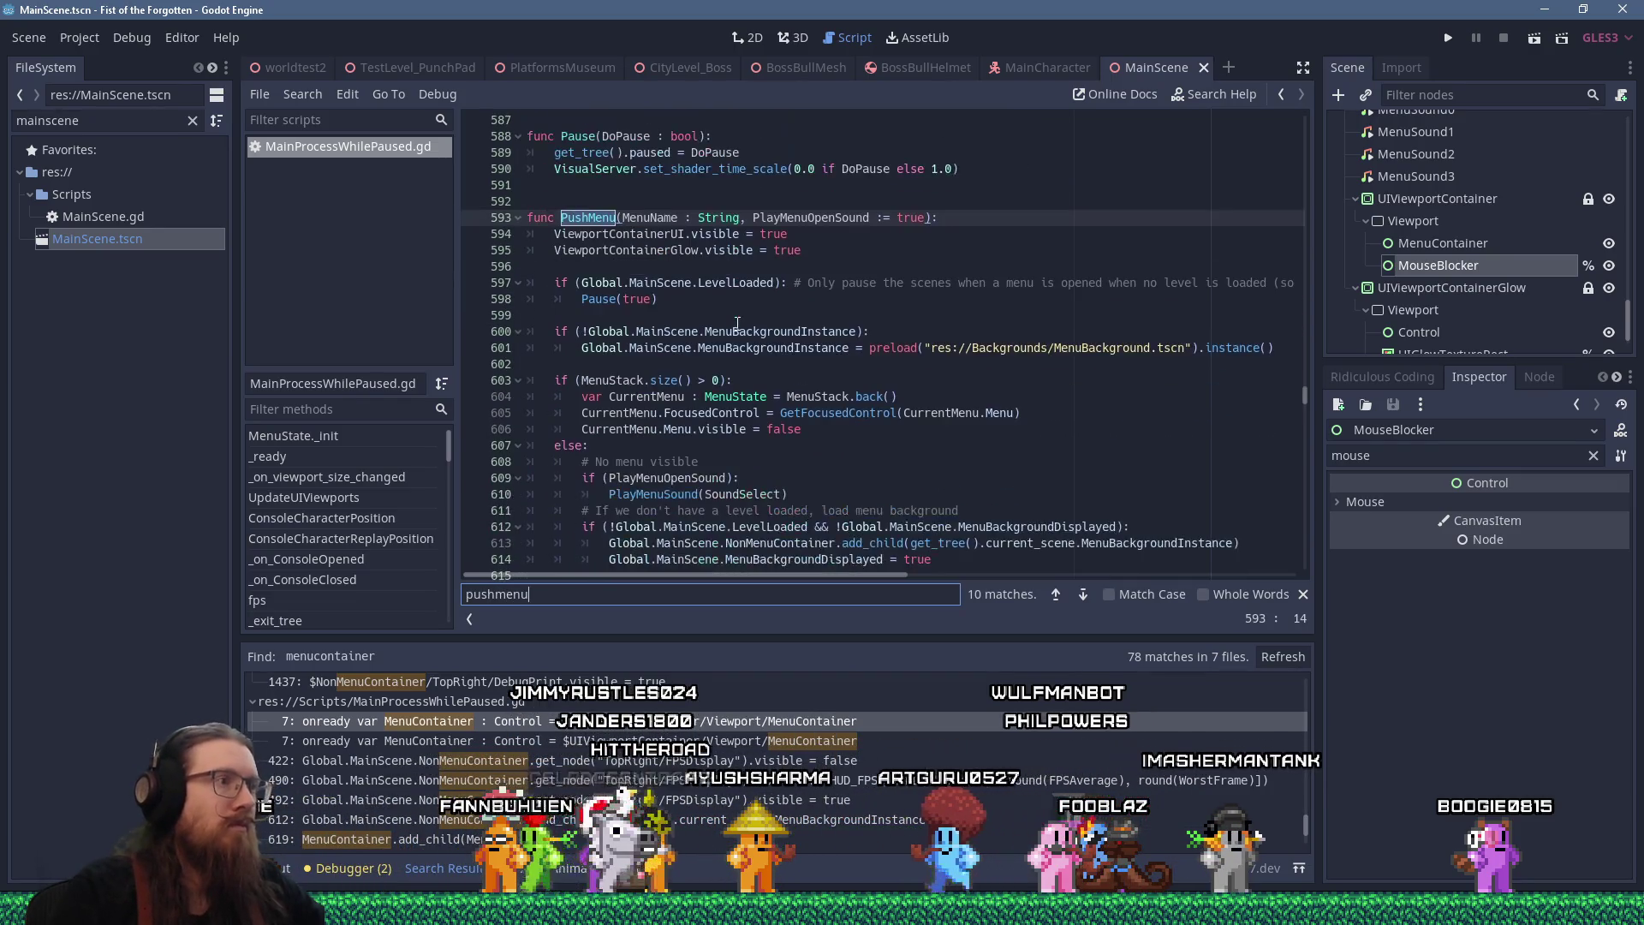
pyautogui.scroll(-3, 738, 324)
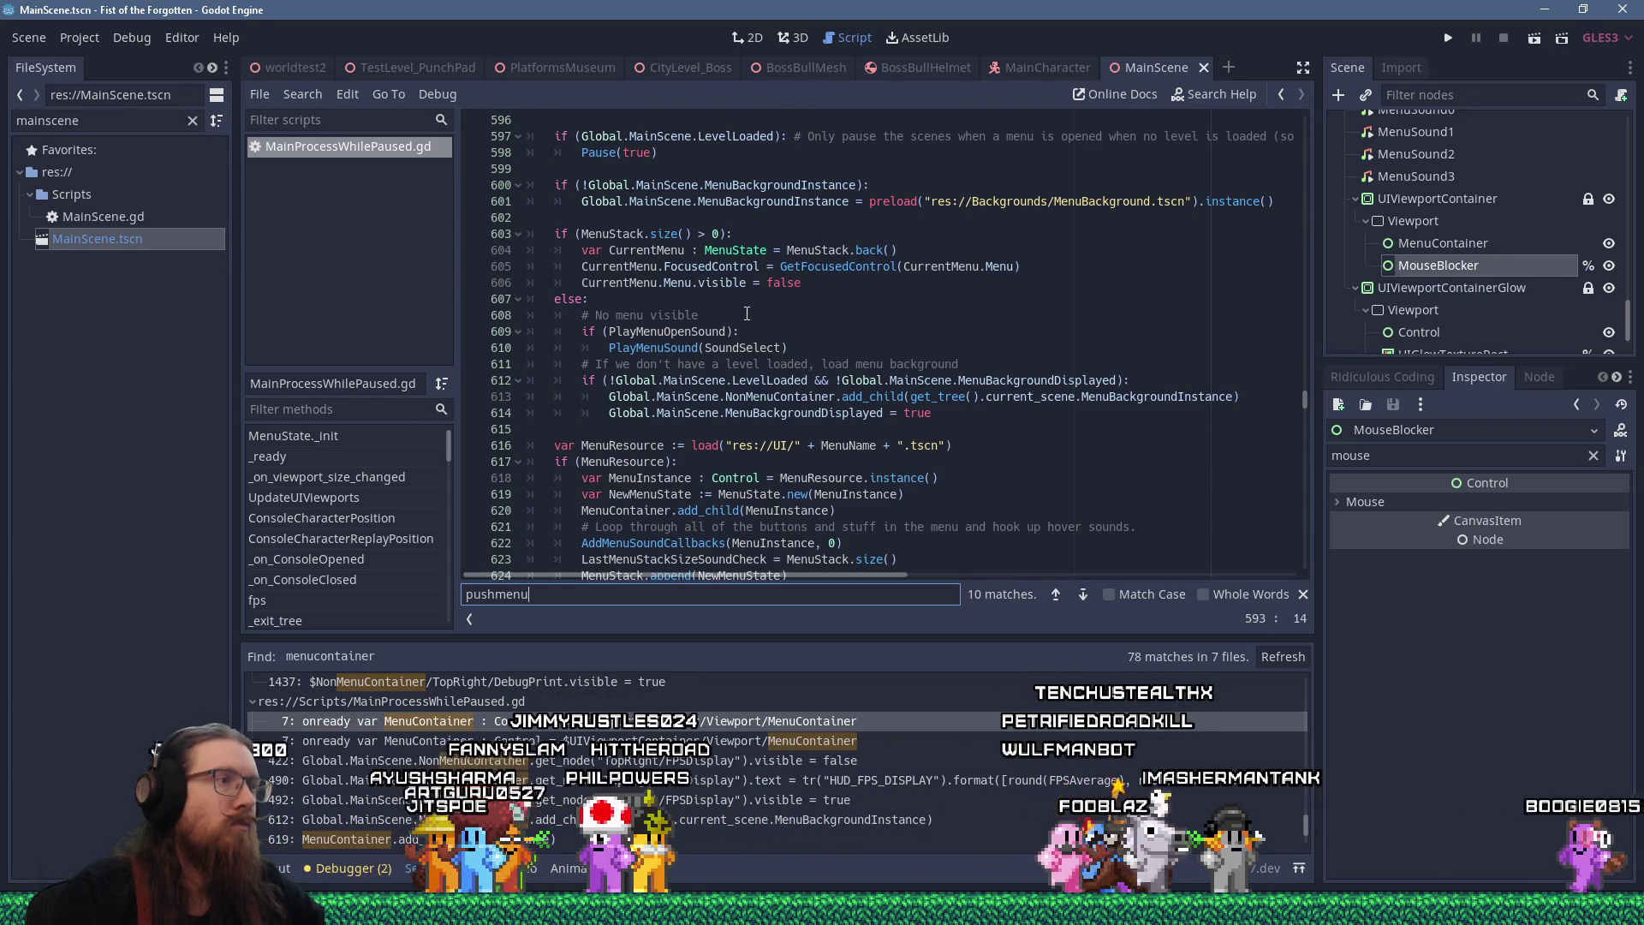
pyautogui.click(605, 423)
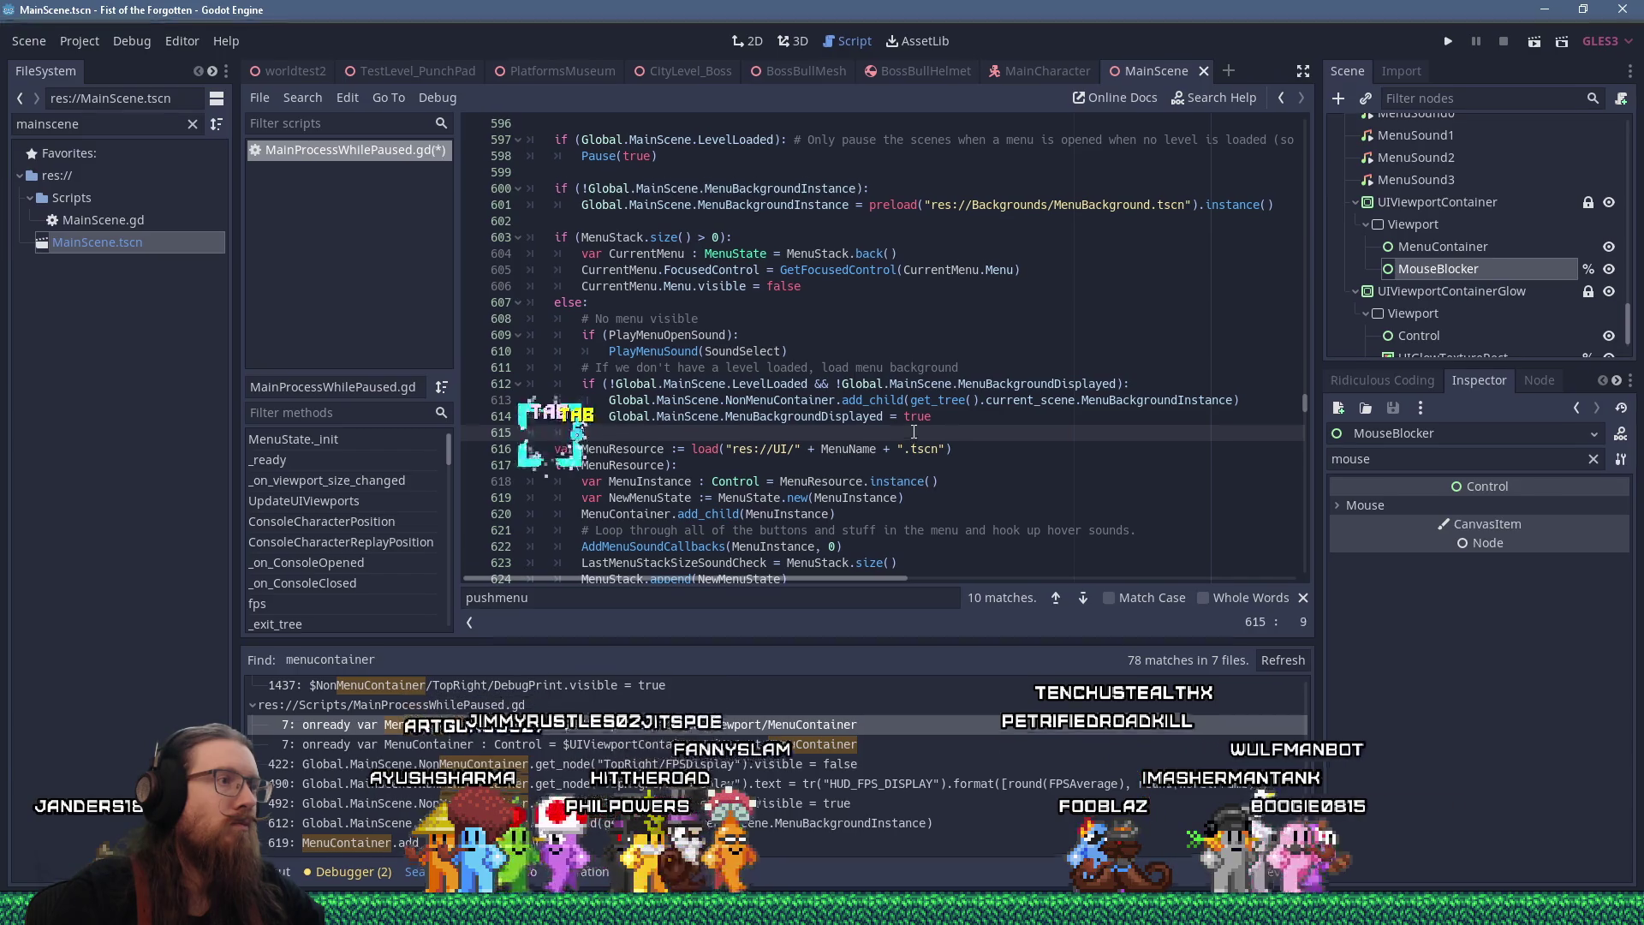
pyautogui.press('shift+Insert')
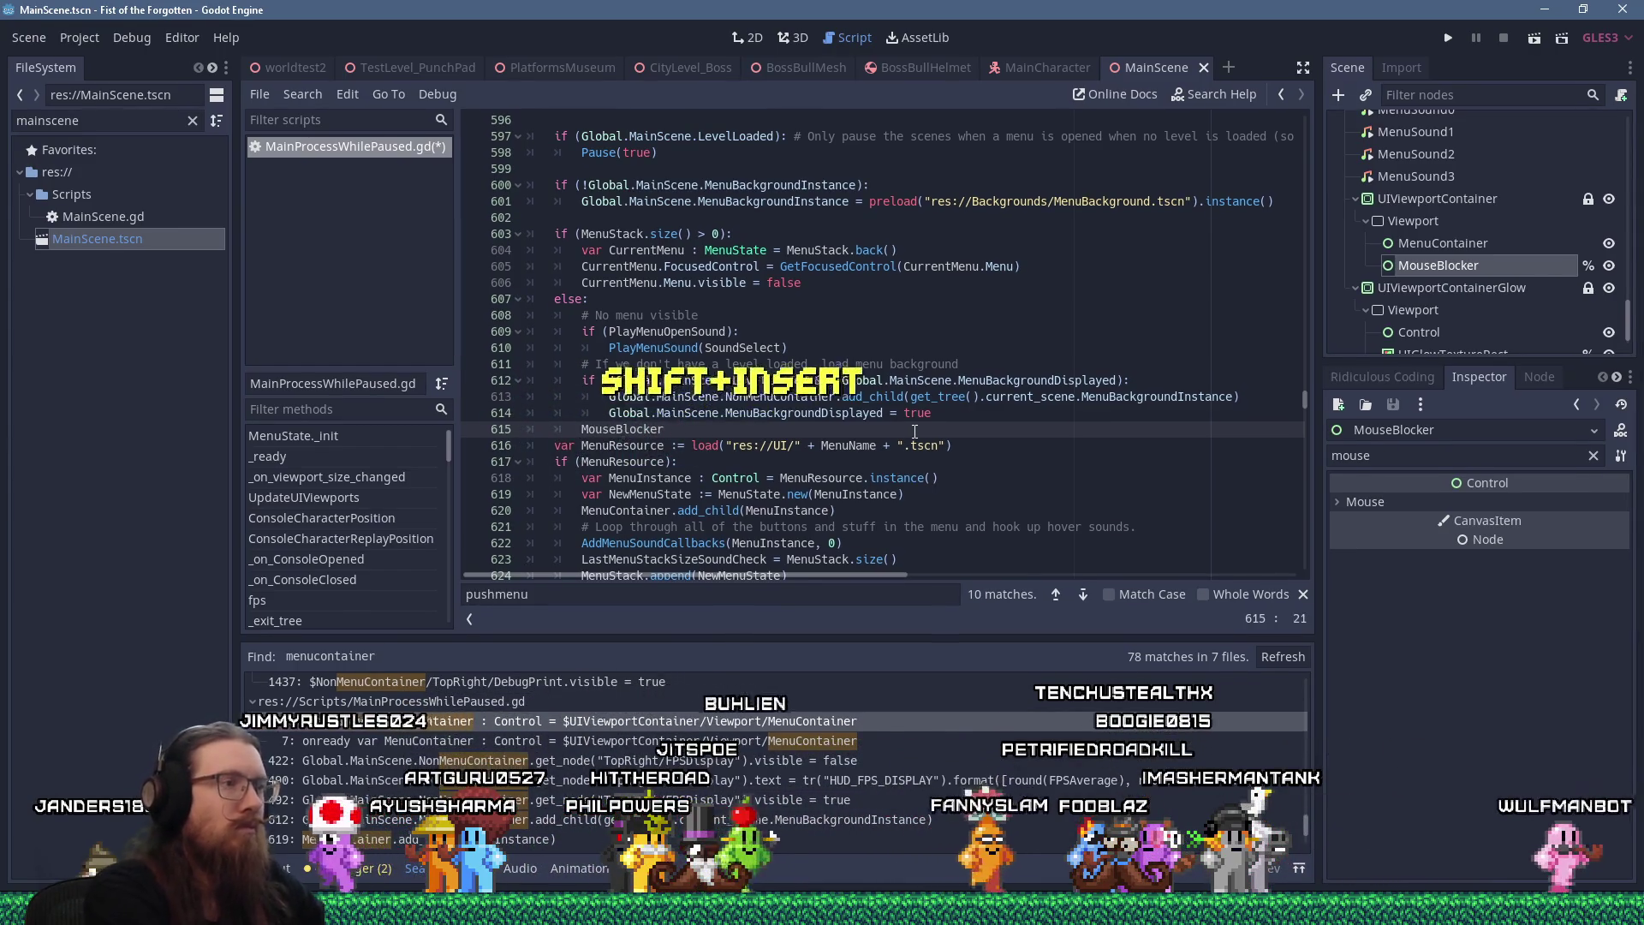
pyautogui.write('.visible = true')
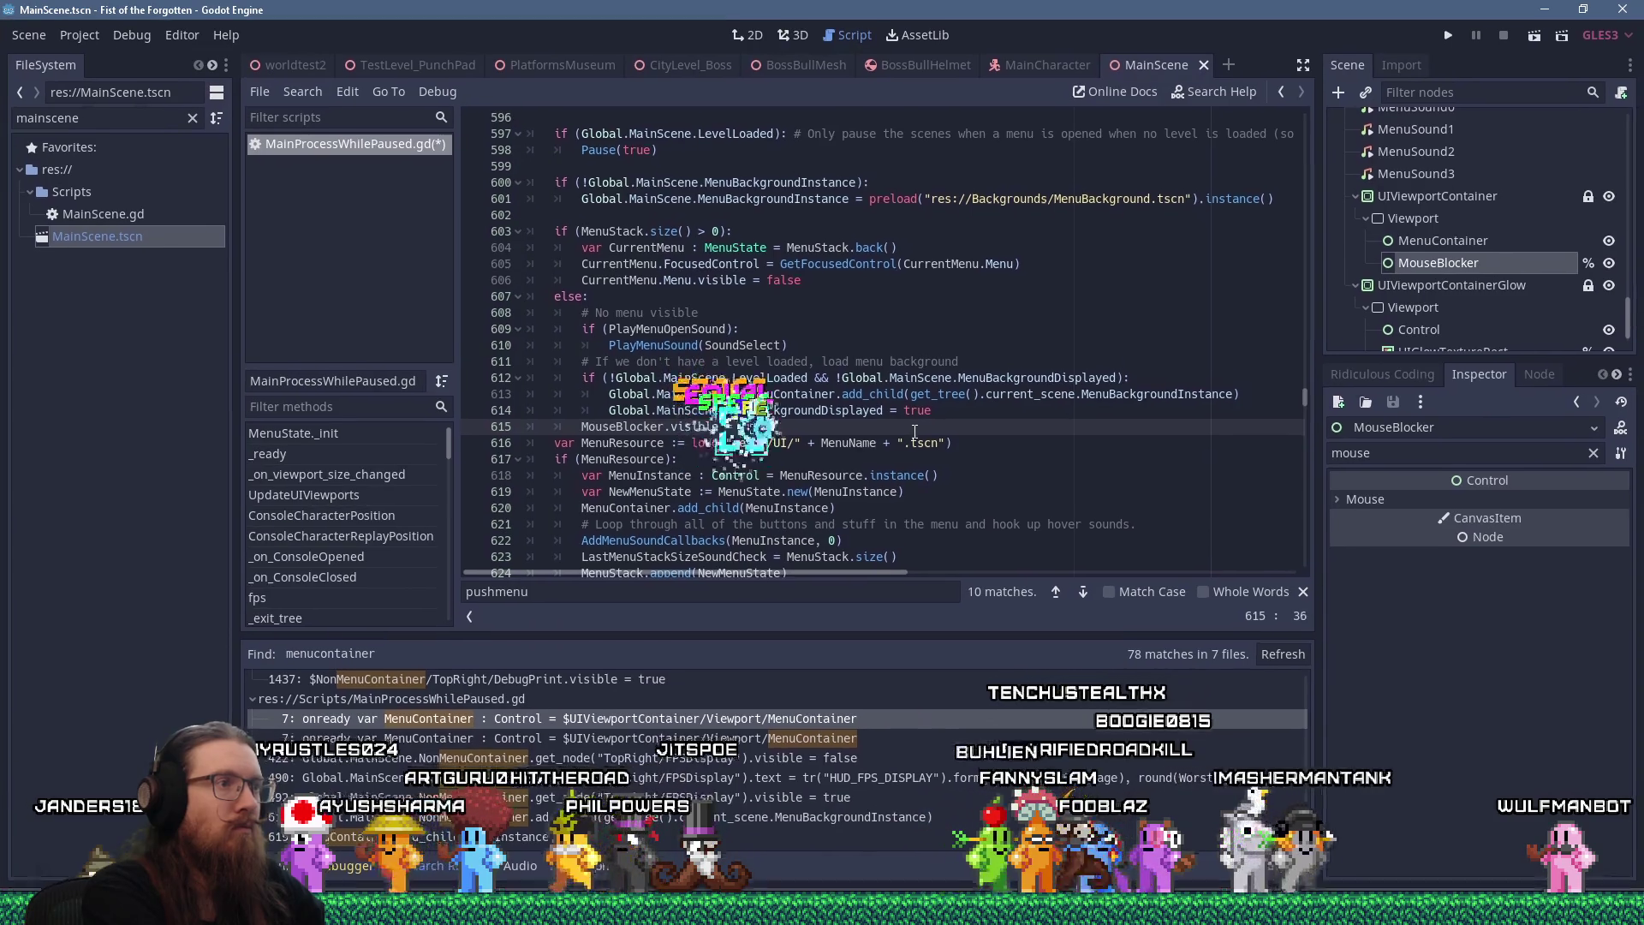
pyautogui.write(' # Block')
pyautogui.write(' mouse until it fades')
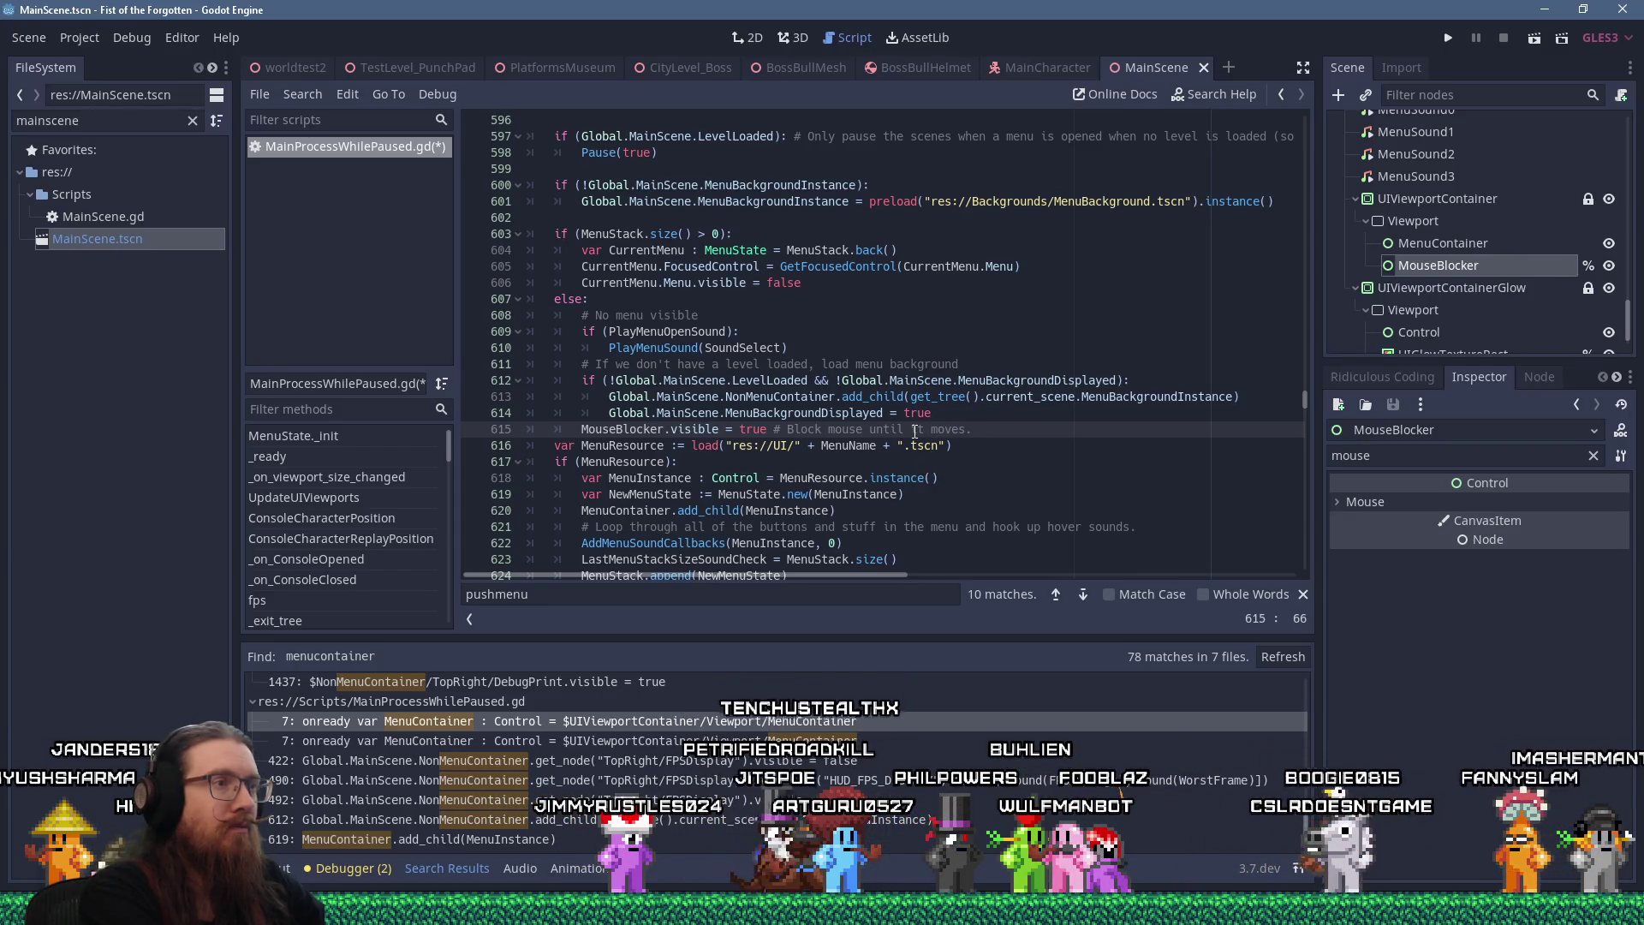
pyautogui.press('Return')
pyautogui.press('BackSpace')
pyautogui.press('BackSpace')
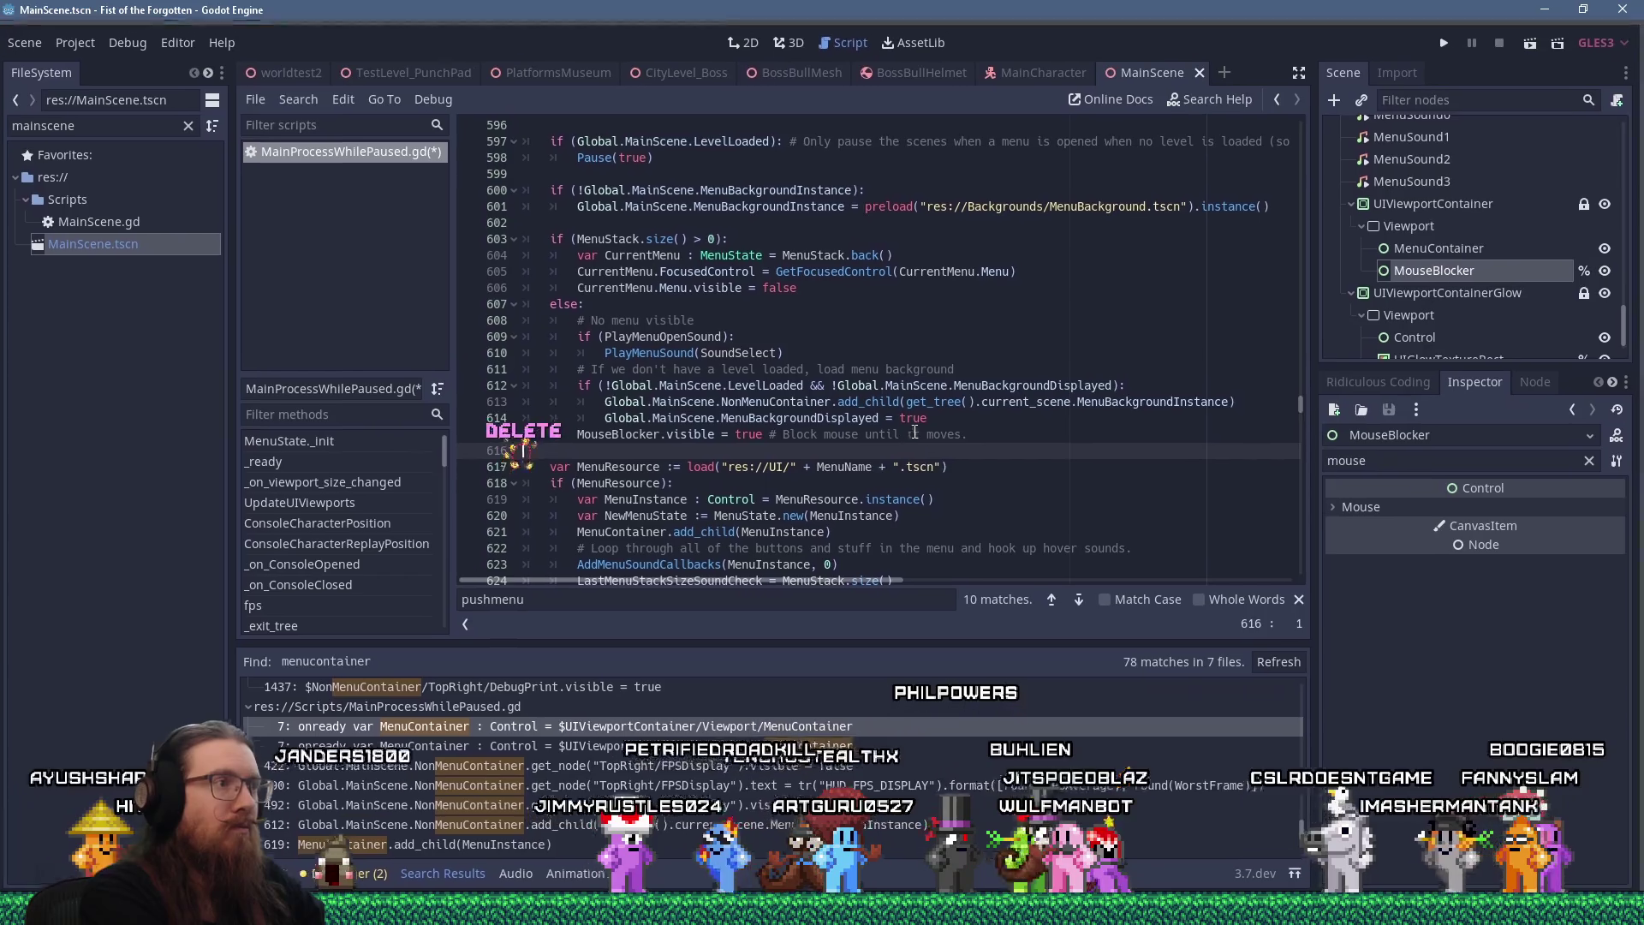
pyautogui.hotkey('ctrl', 's')
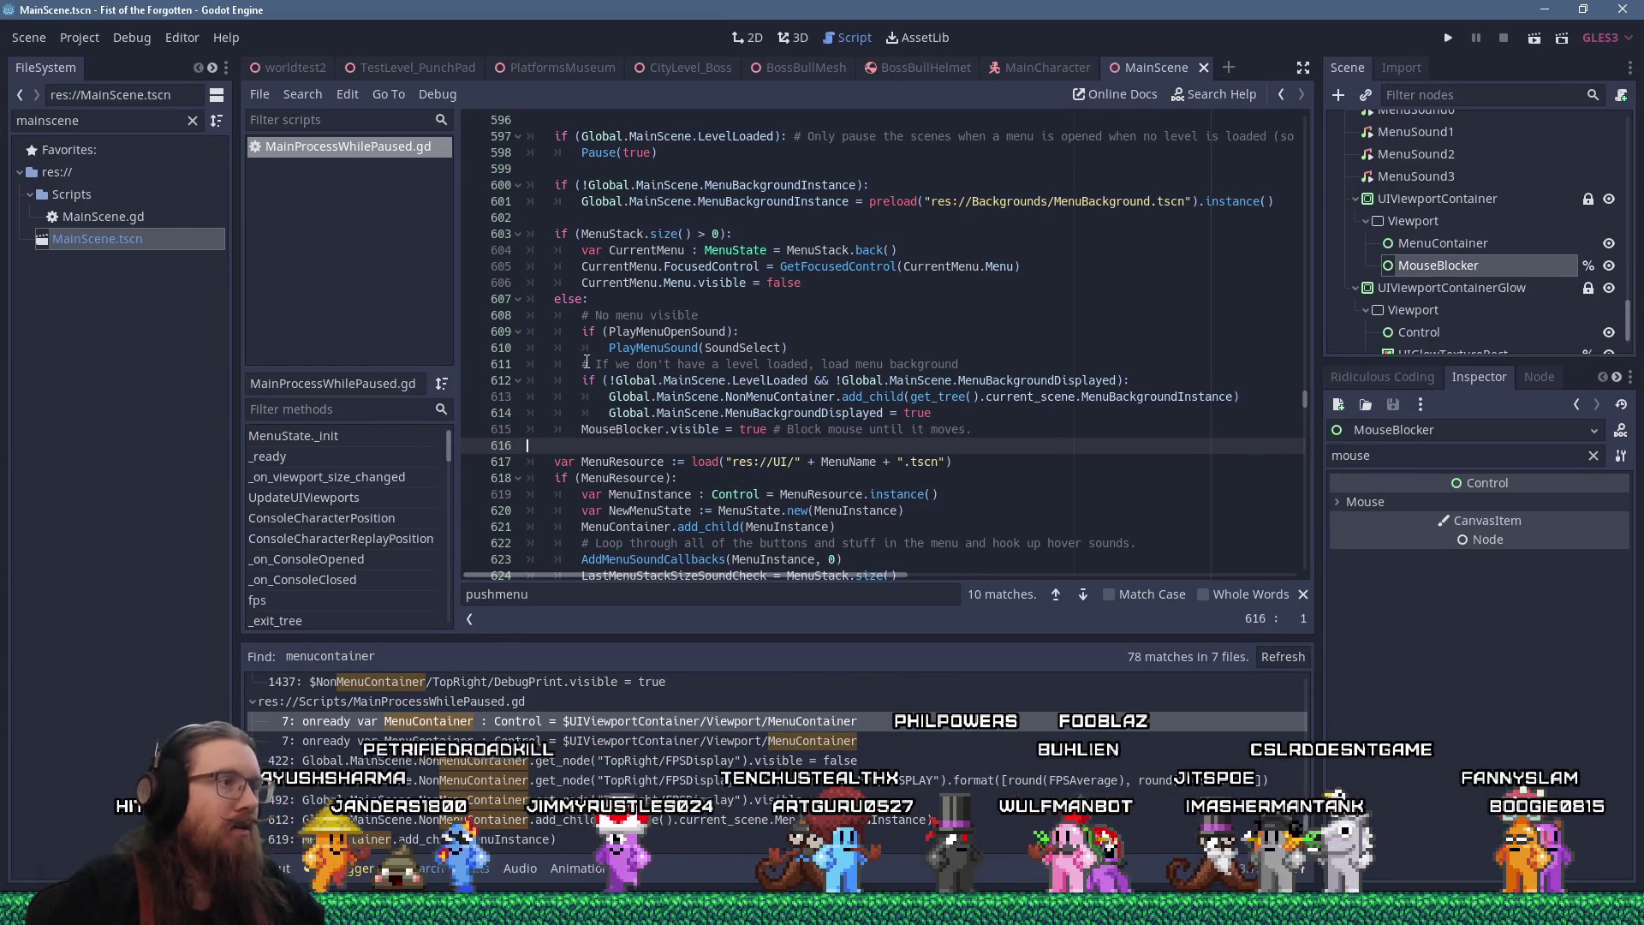
# In PopMenu's empty-stack branch, add `MouseBlocker.visible = false` on line 656
pyautogui.scroll(-2, 587, 360)
pyautogui.scroll(-2, 624, 317)
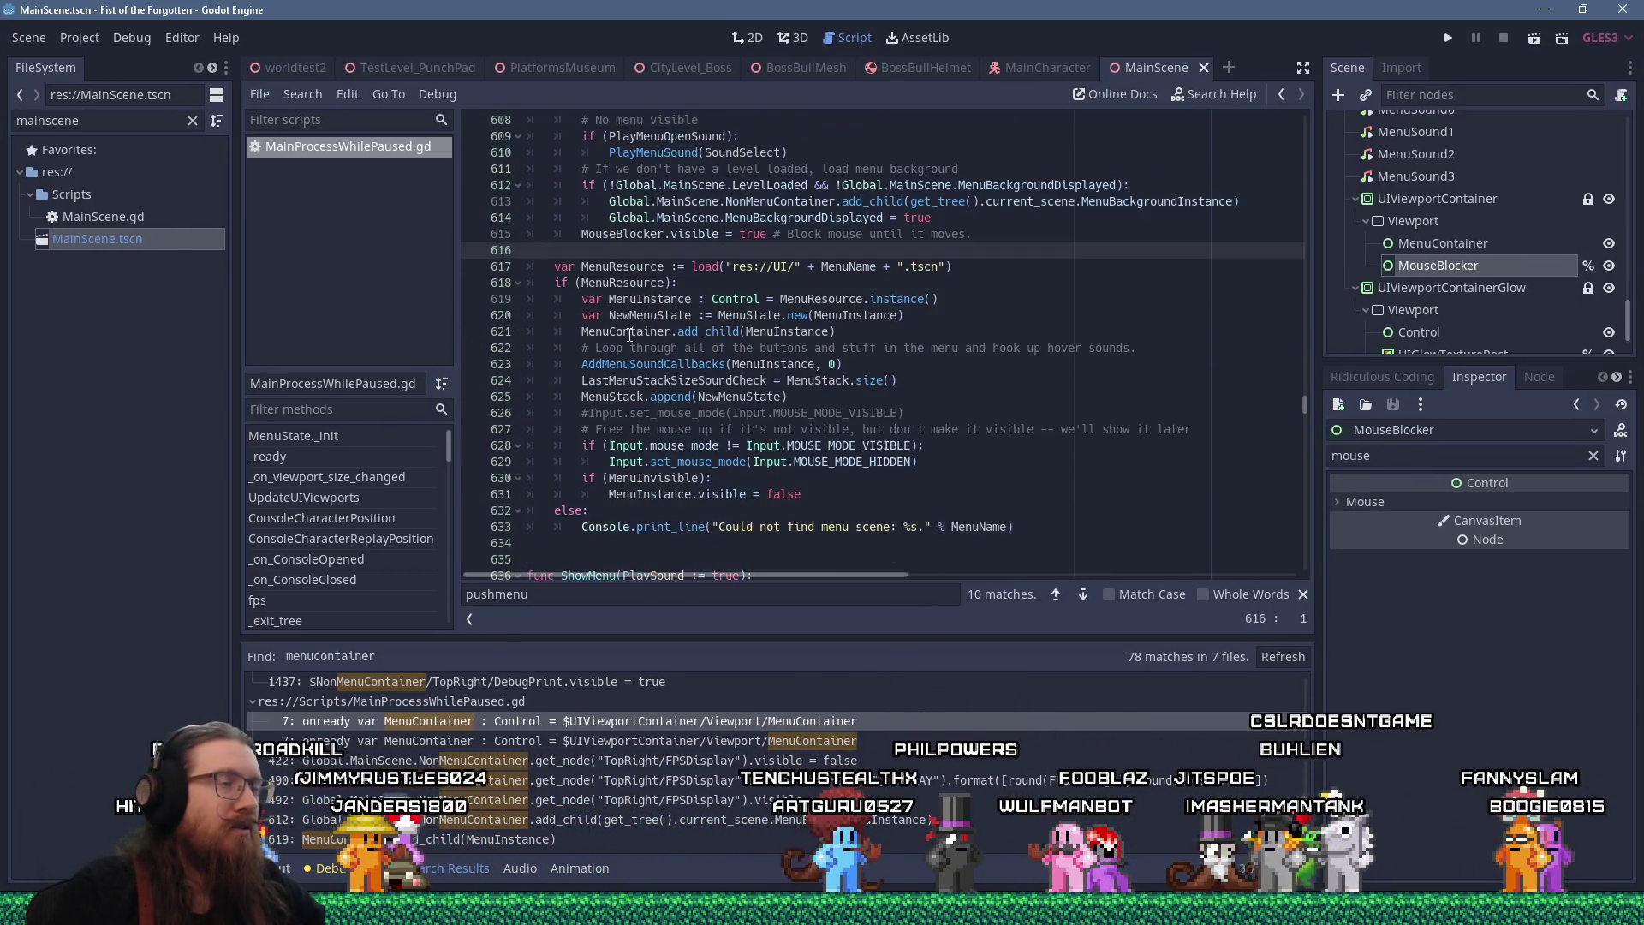
pyautogui.scroll(-2, 629, 334)
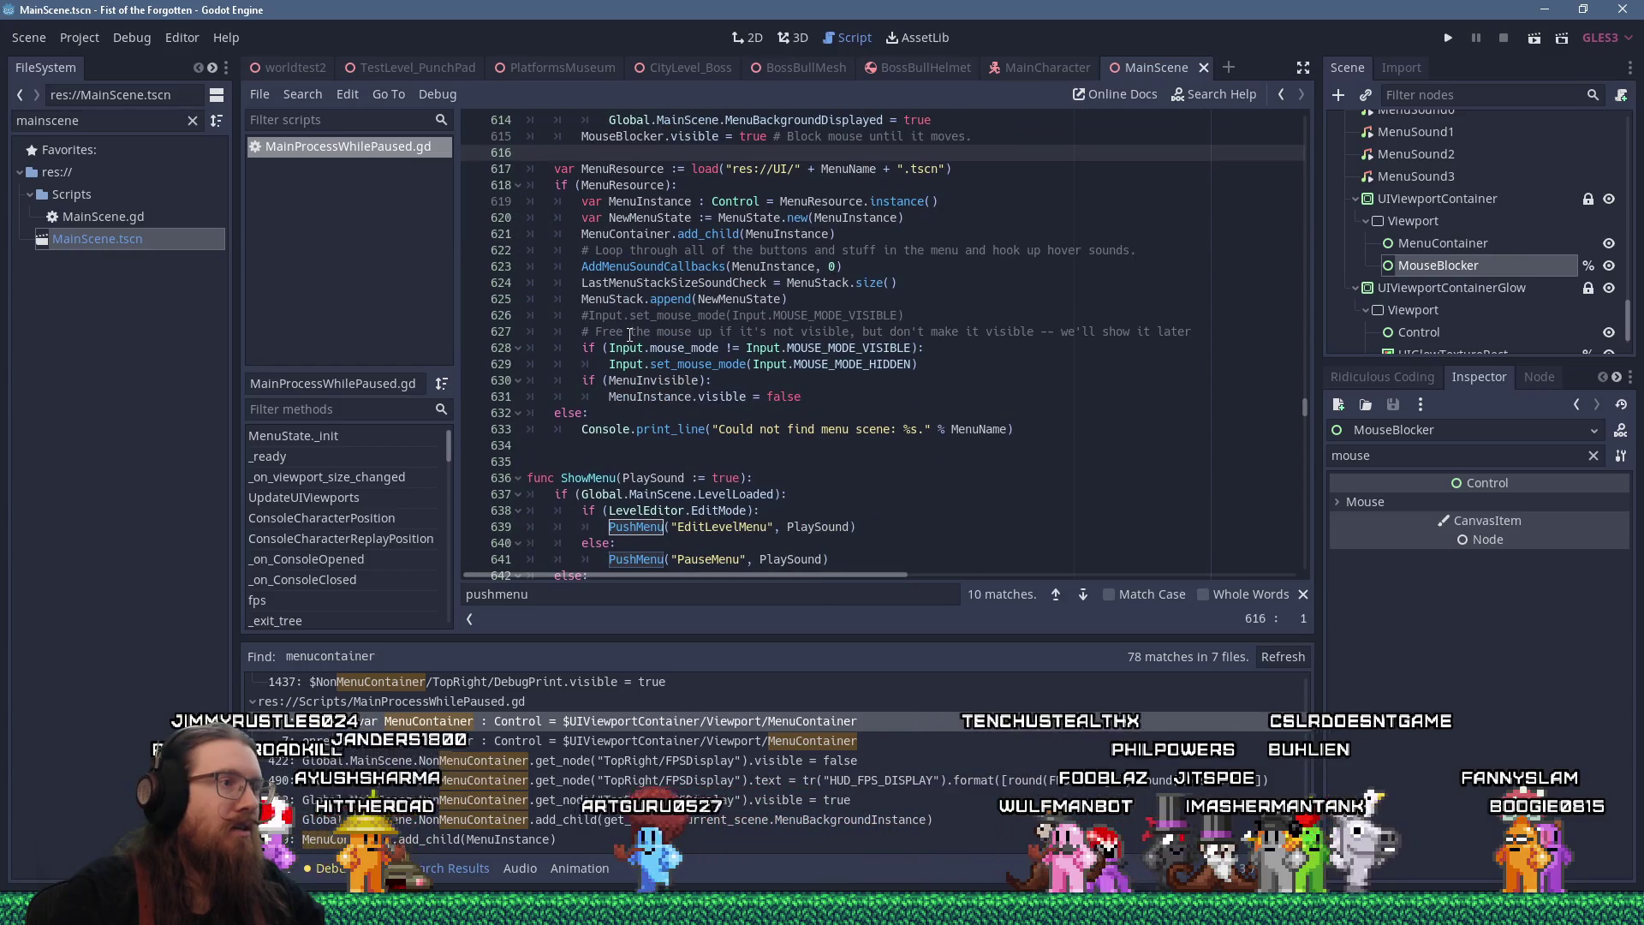
pyautogui.scroll(-3, 629, 334)
pyautogui.scroll(-4, 629, 334)
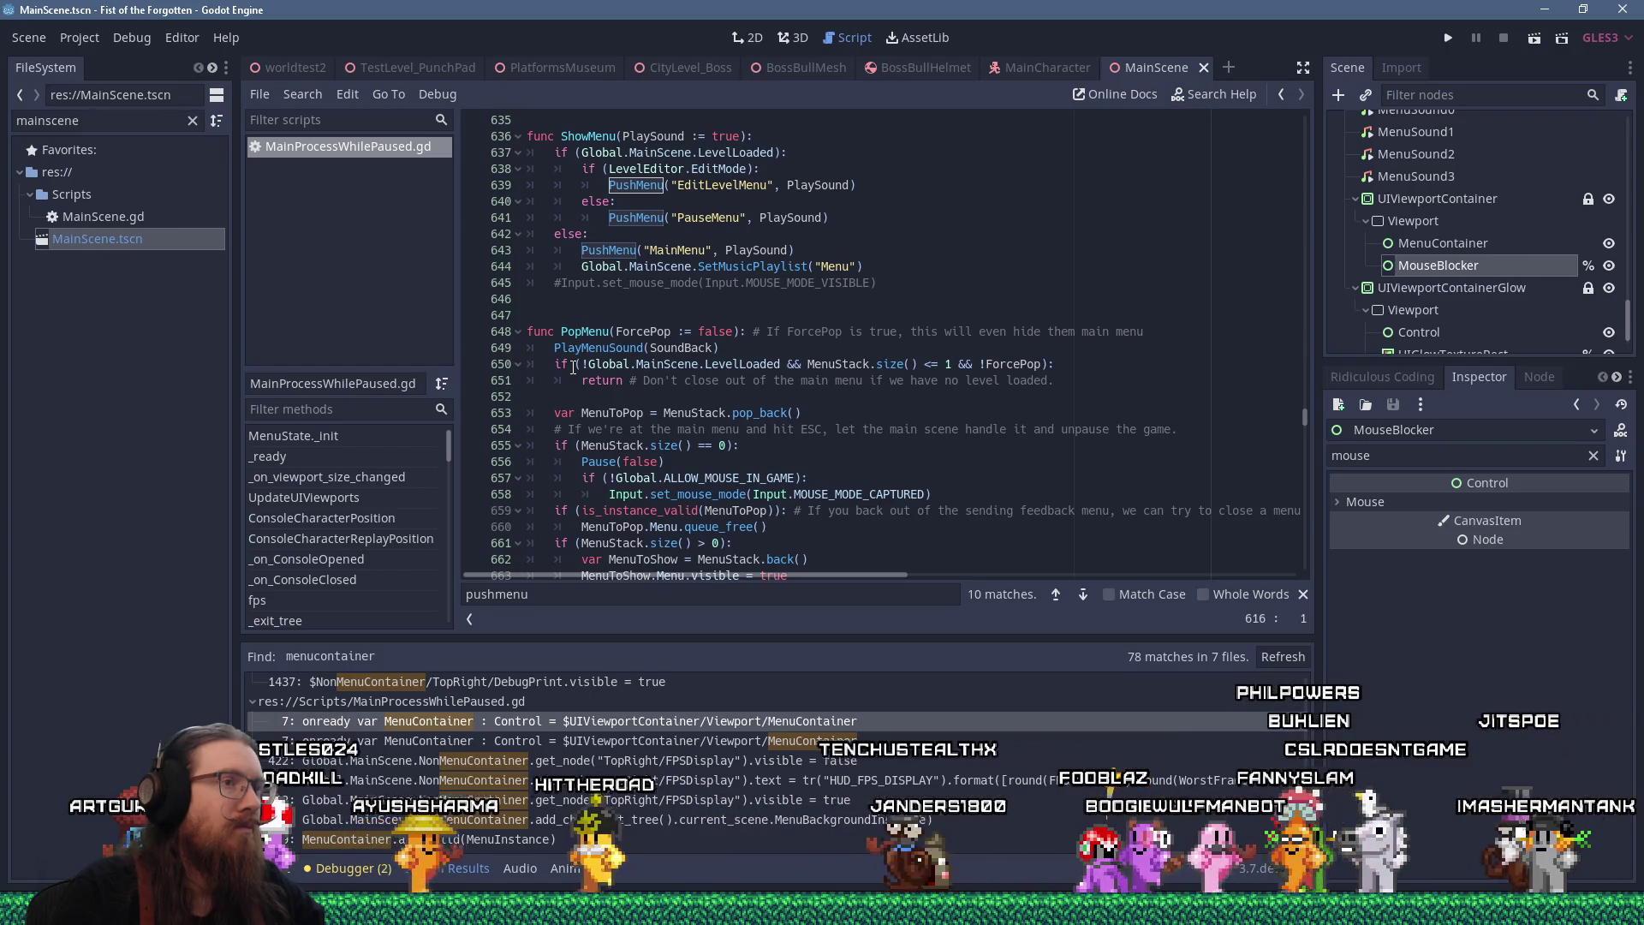
pyautogui.scroll(-3, 573, 369)
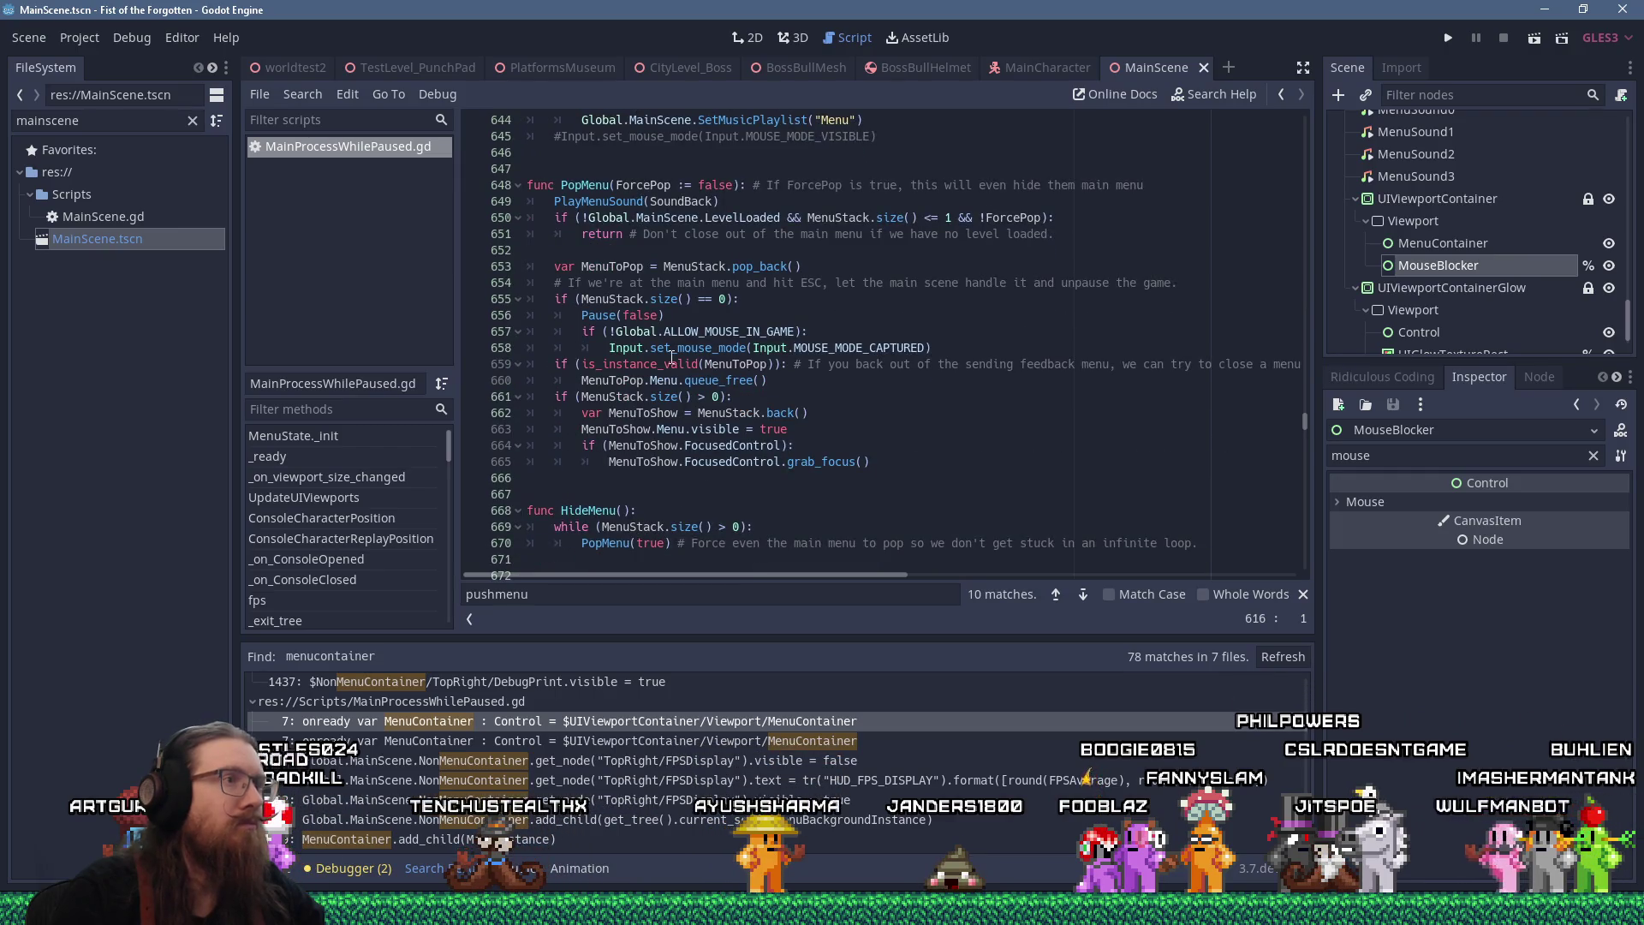
pyautogui.click(811, 299)
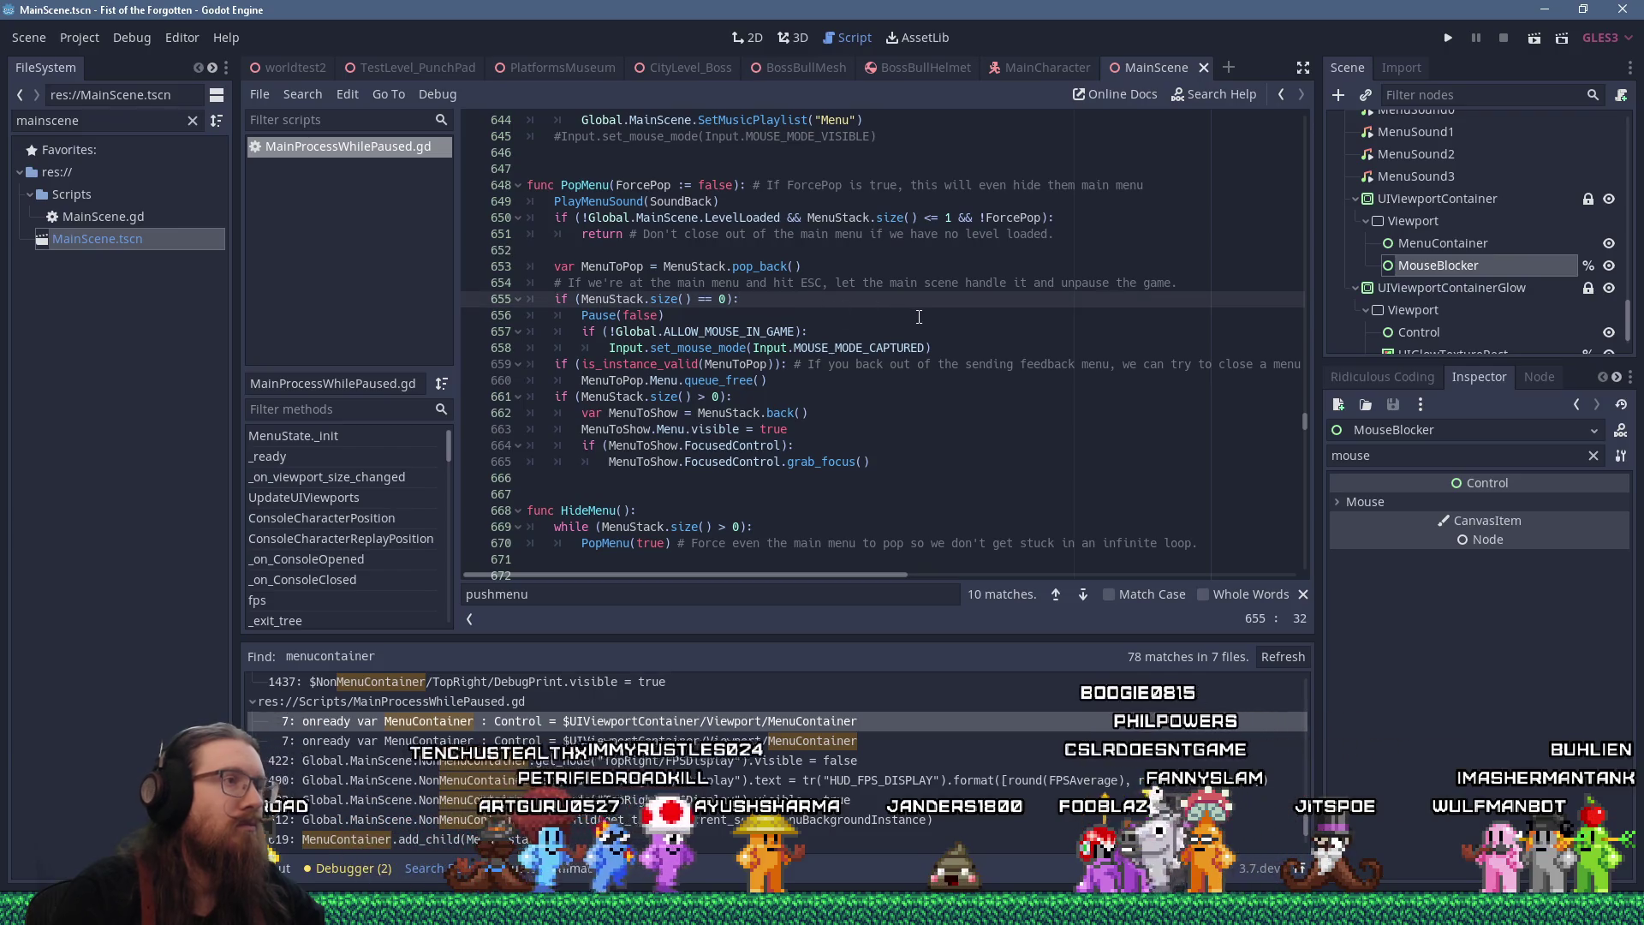
pyautogui.press('Return')
pyautogui.write('MouseBlocker')
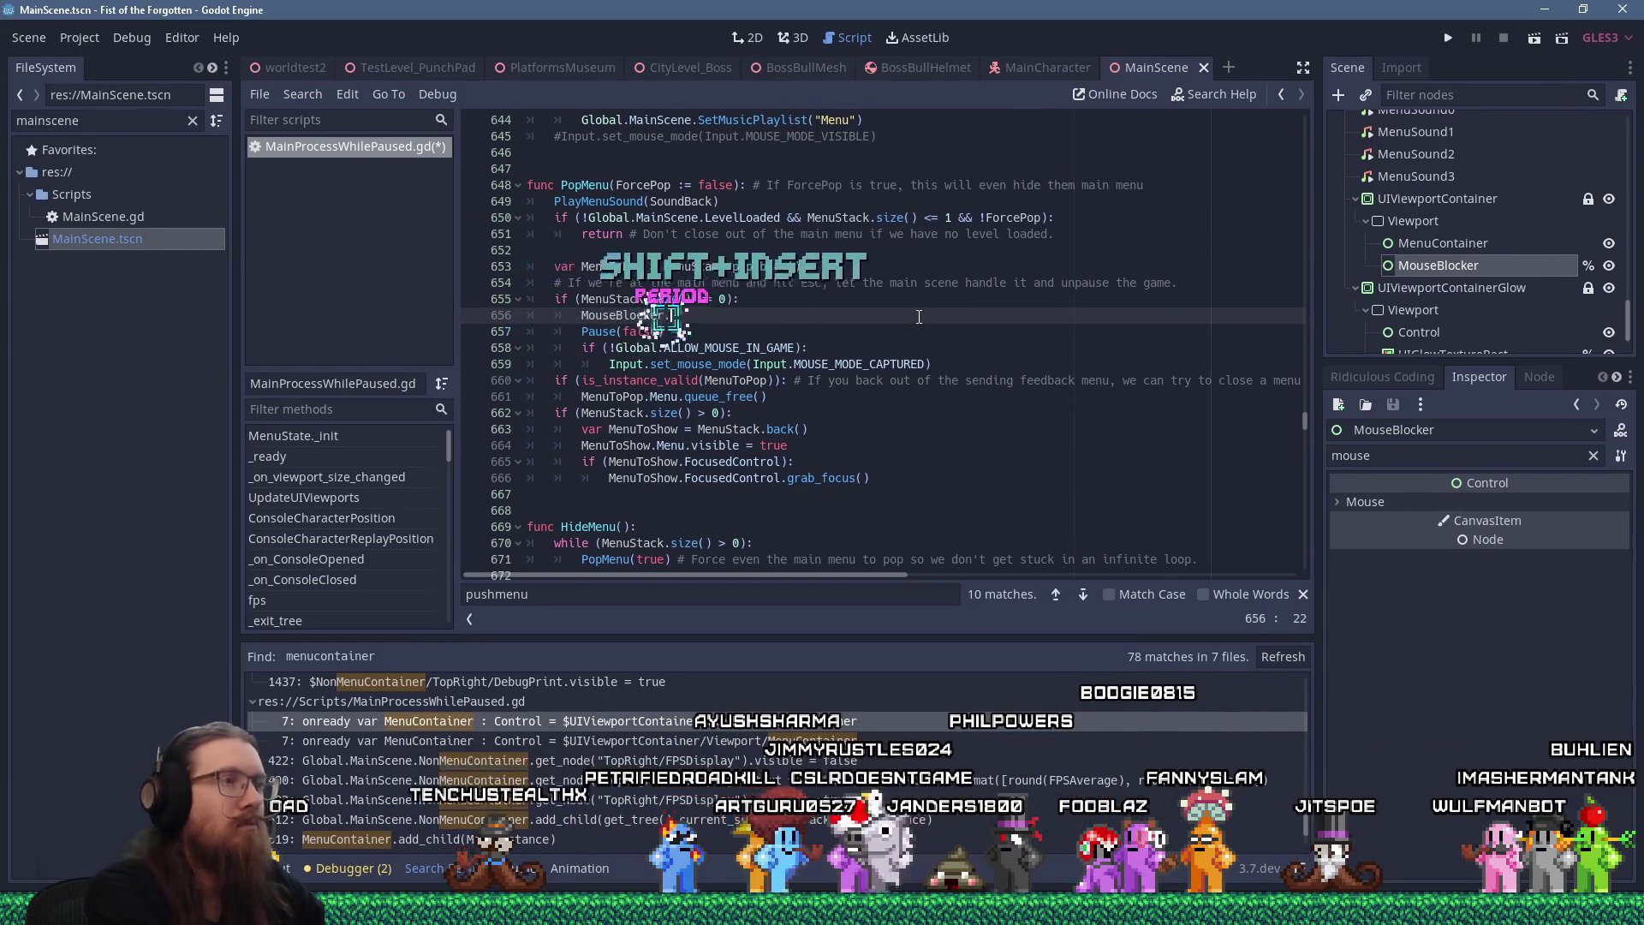
pyautogui.write('.visible = false')
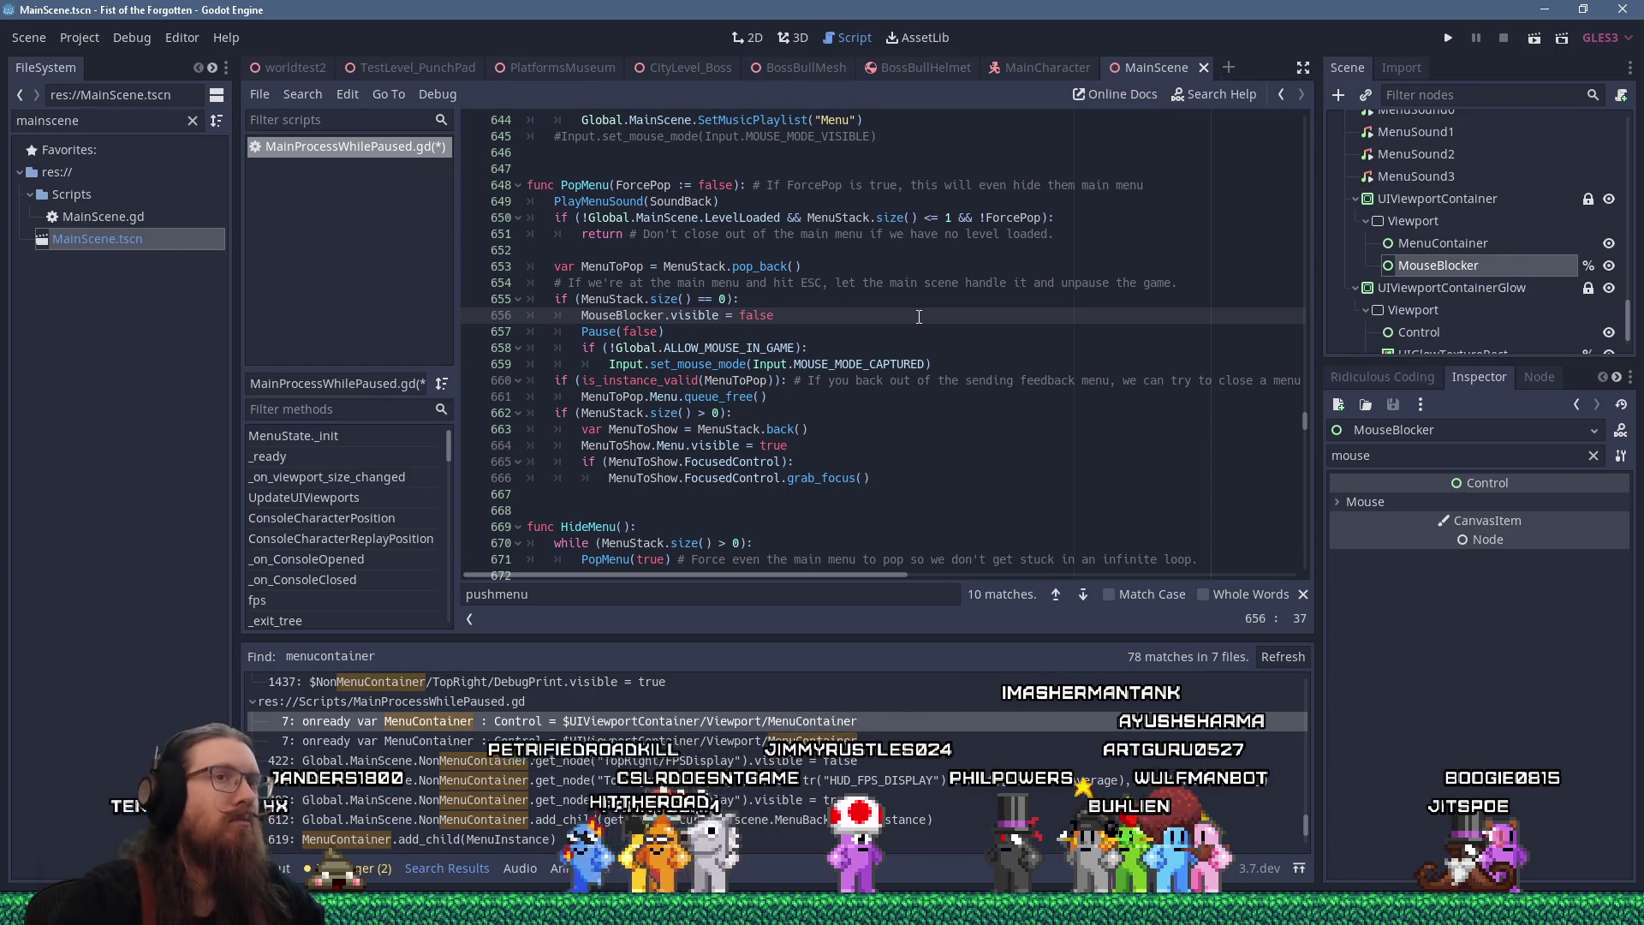
pyautogui.scroll(-2, 895, 252)
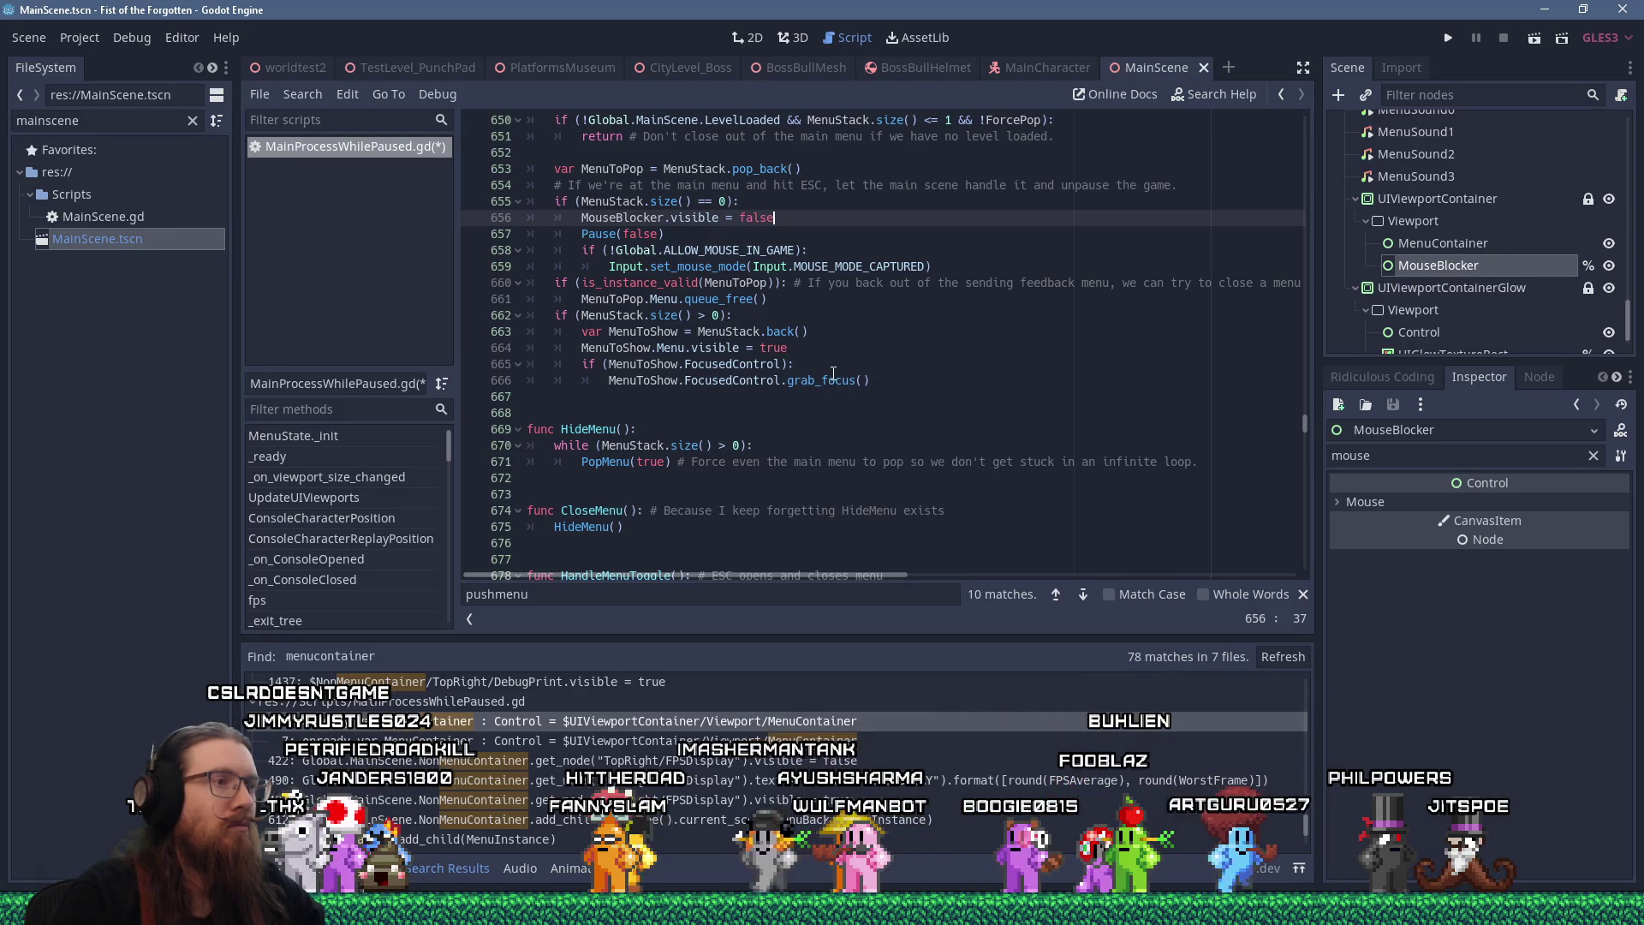
# Locate the _process function with a '_process' search in the script
pyautogui.scroll(3, 834, 374)
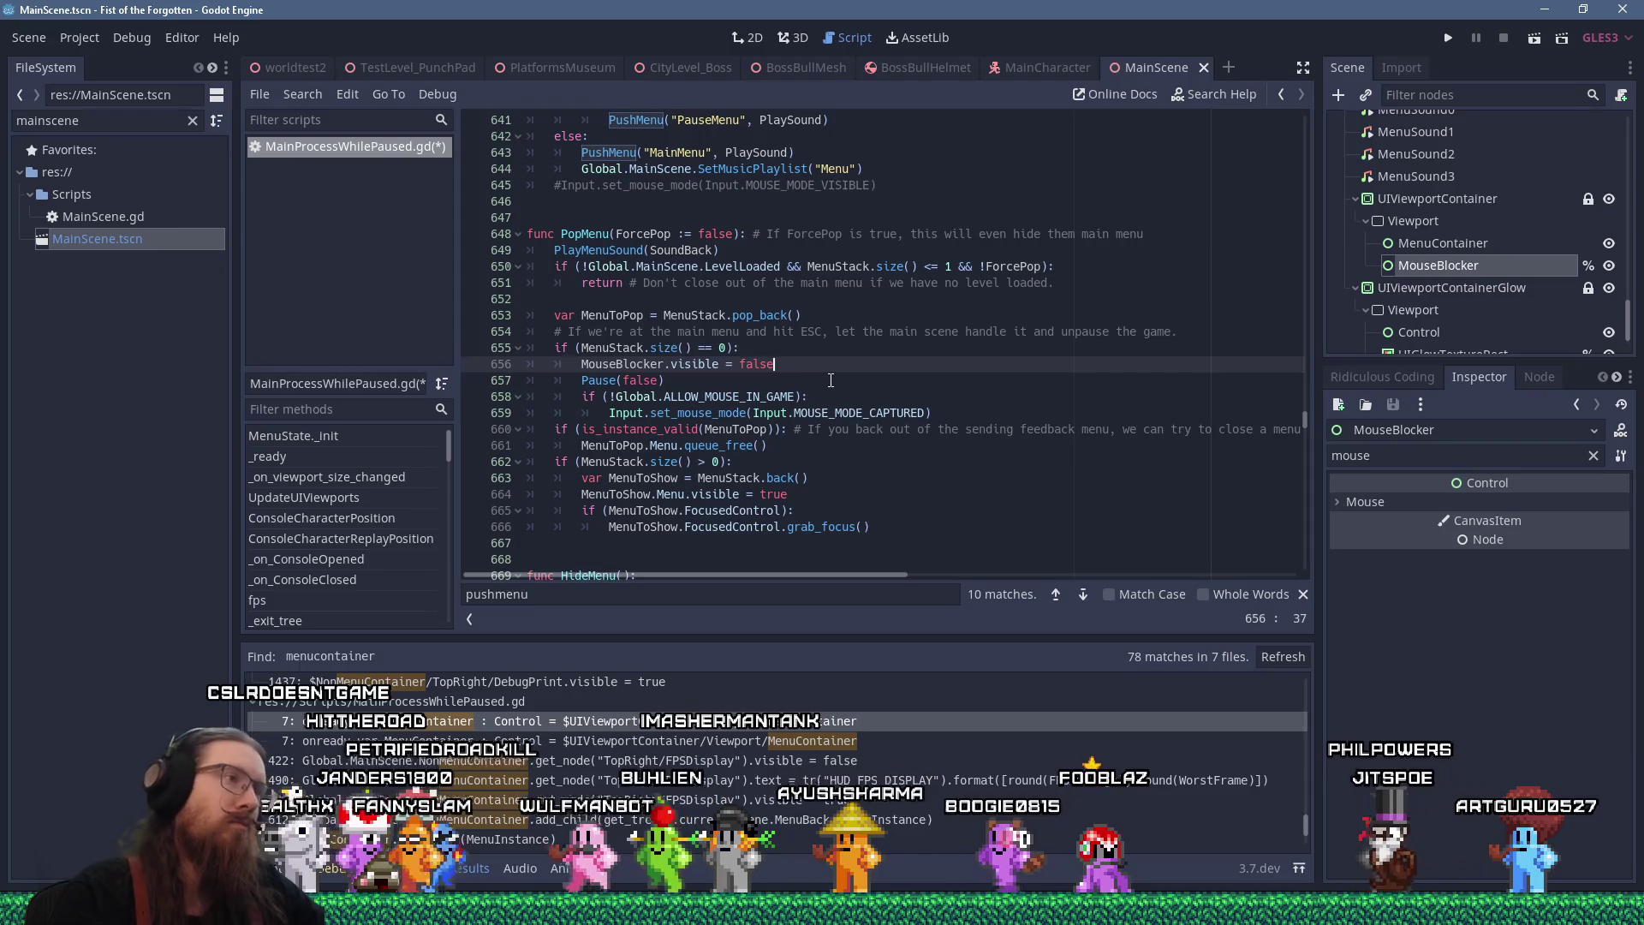
pyautogui.scroll(-8, 831, 380)
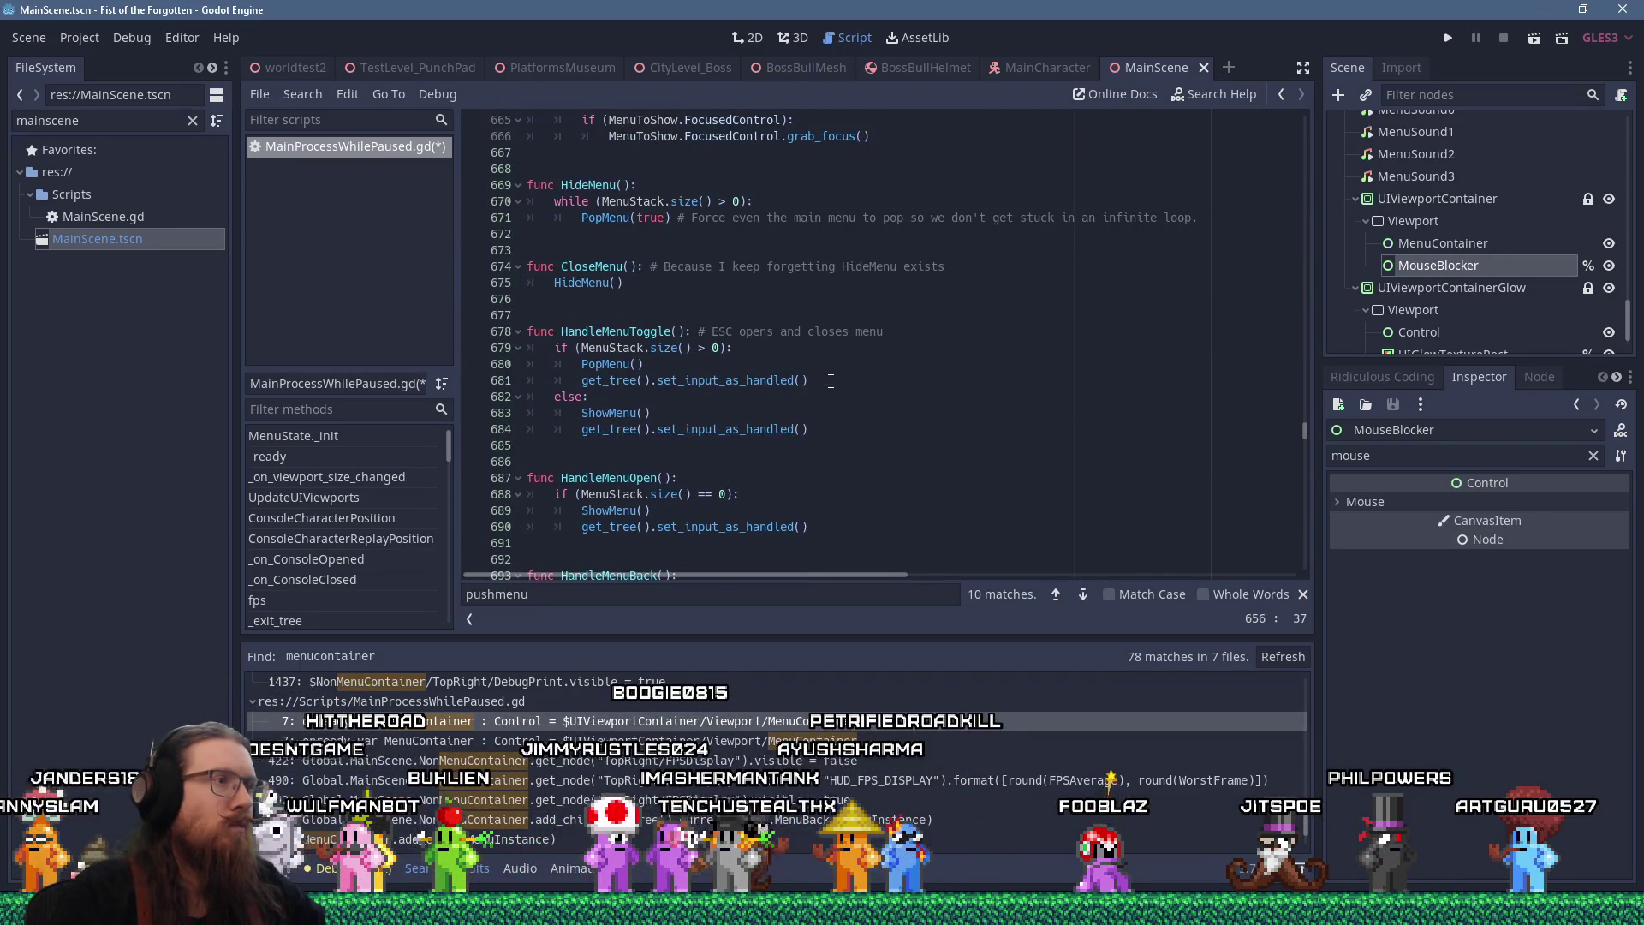
pyautogui.scroll(-1, 831, 380)
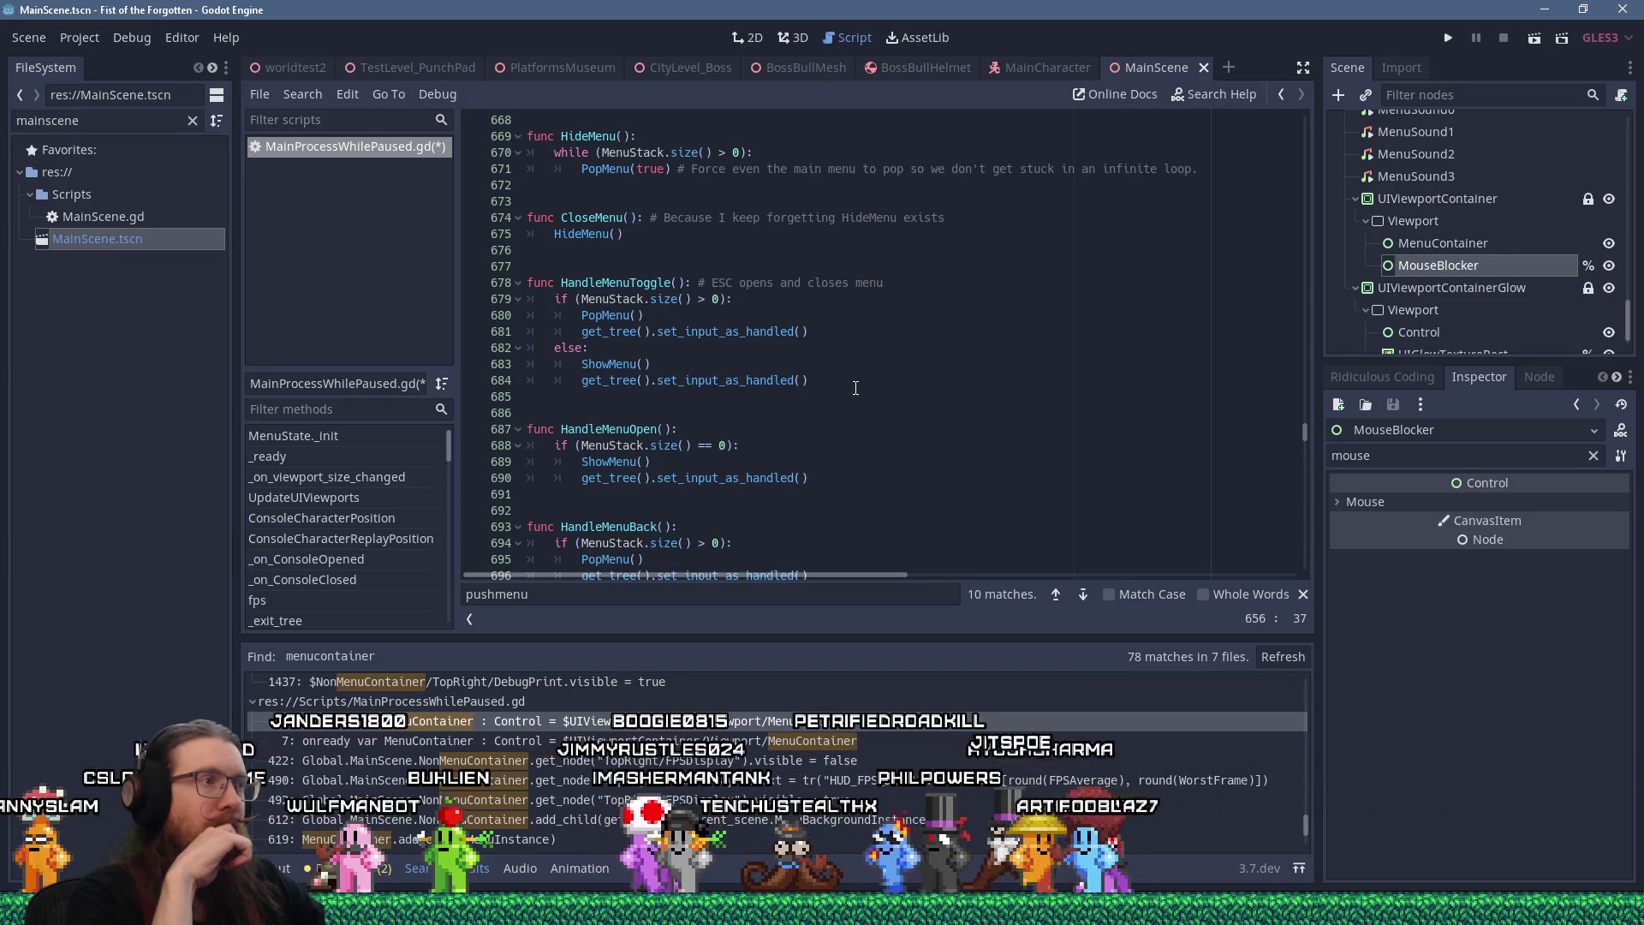
pyautogui.scroll(-4, 853, 380)
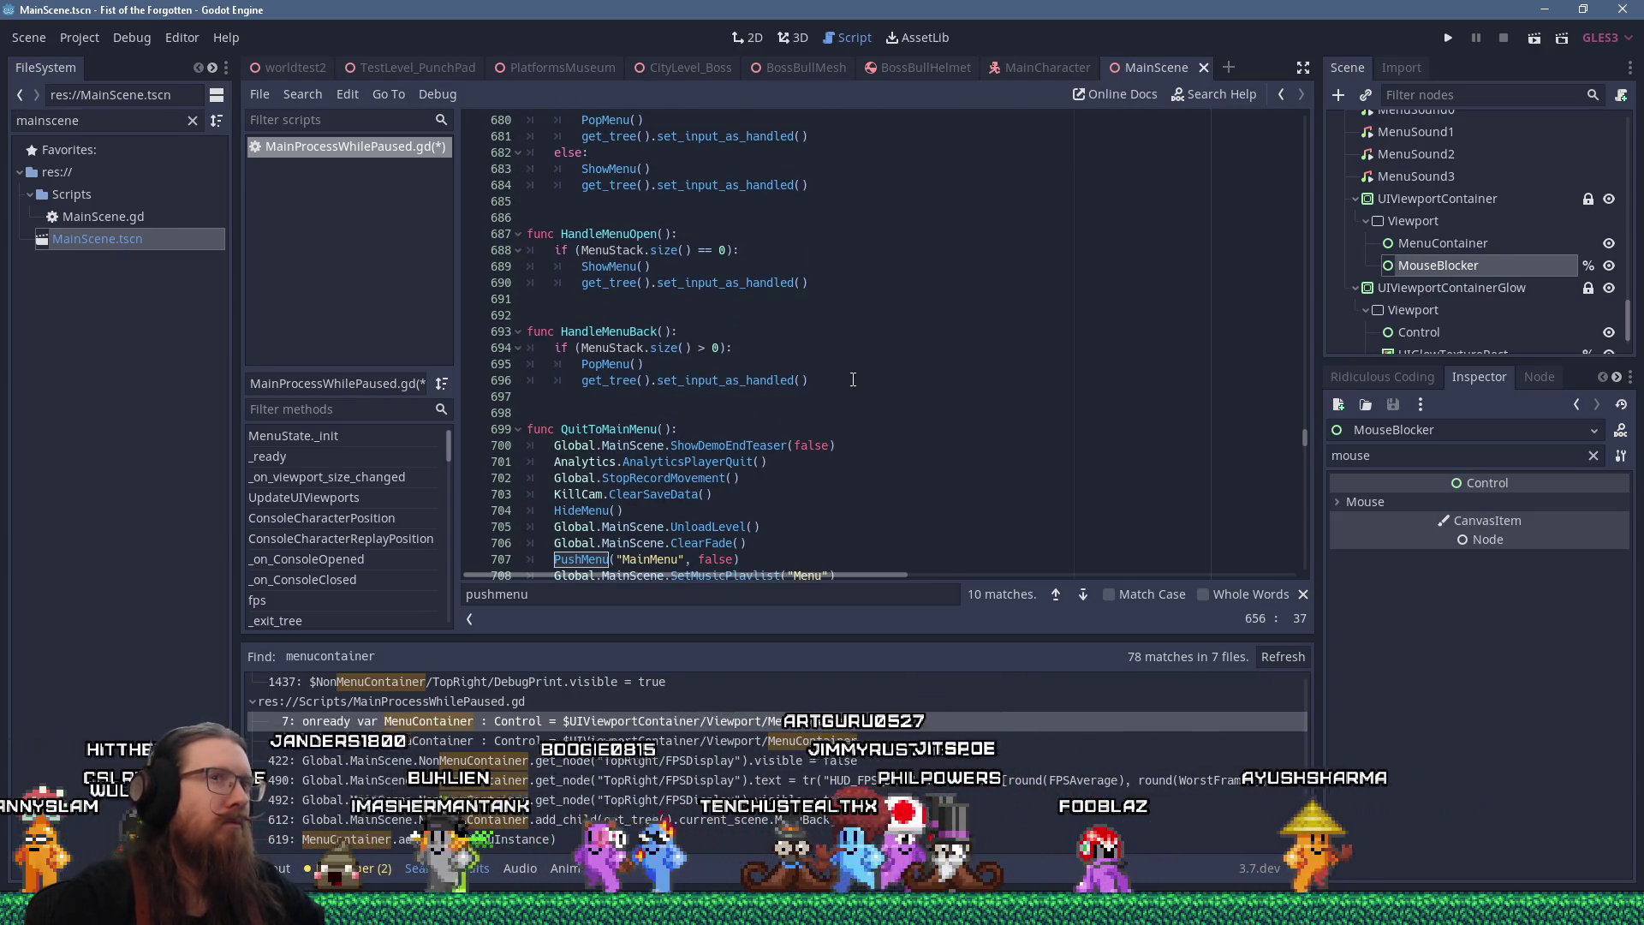
pyautogui.scroll(16, 853, 379)
pyautogui.scroll(10, 853, 380)
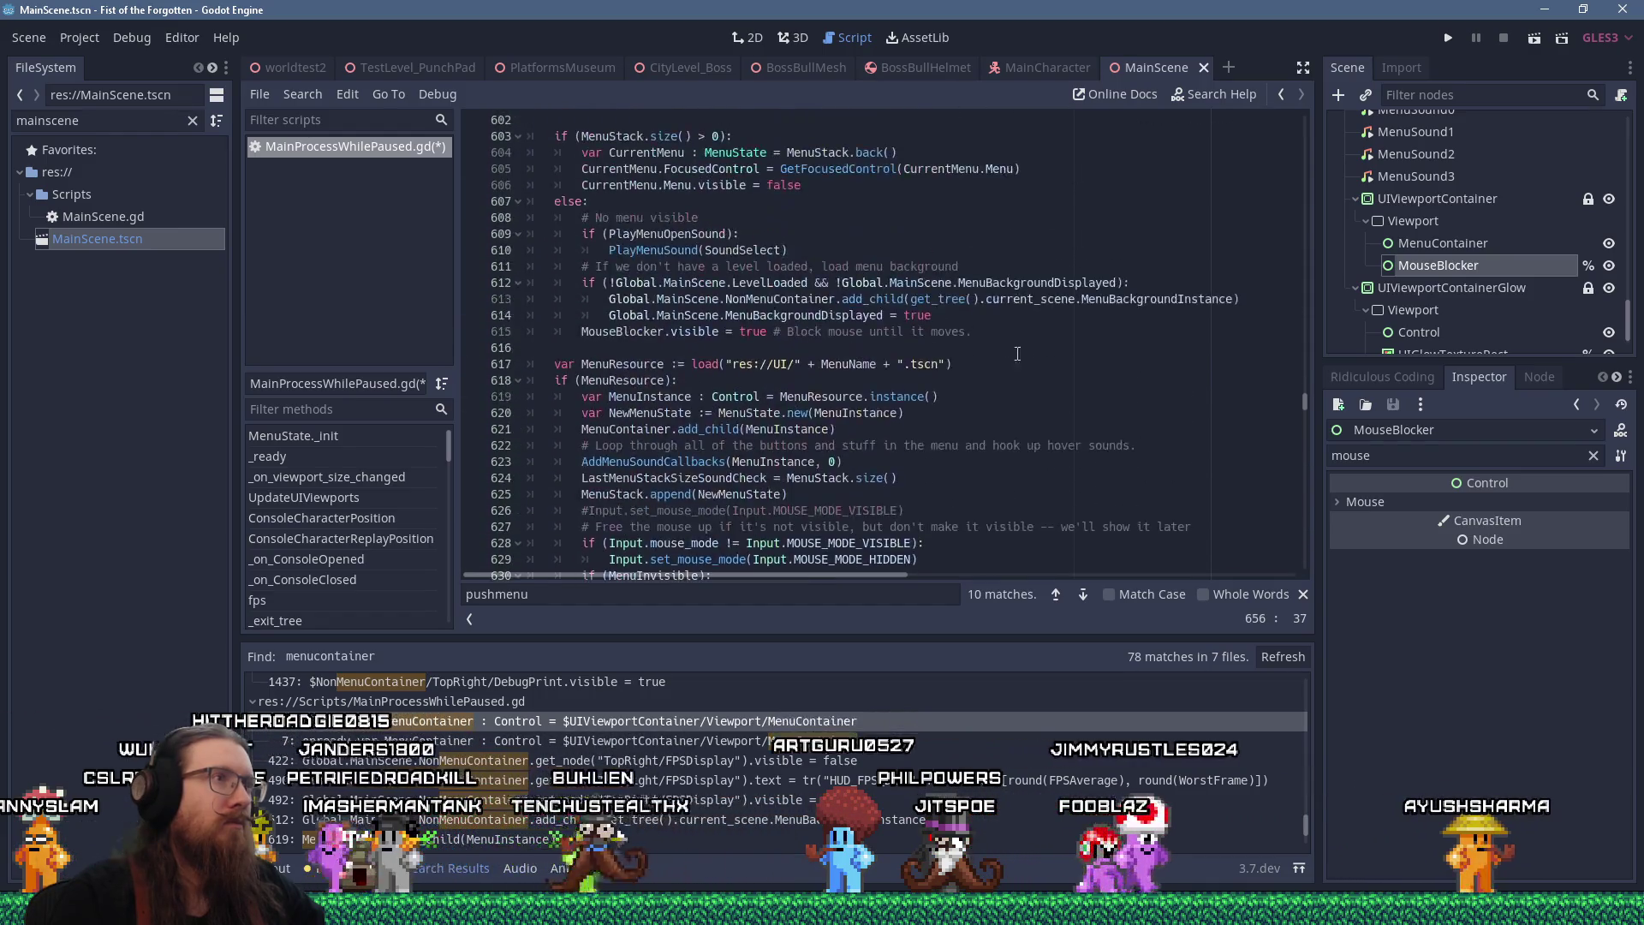
pyautogui.click(1044, 352)
pyautogui.write('_process')
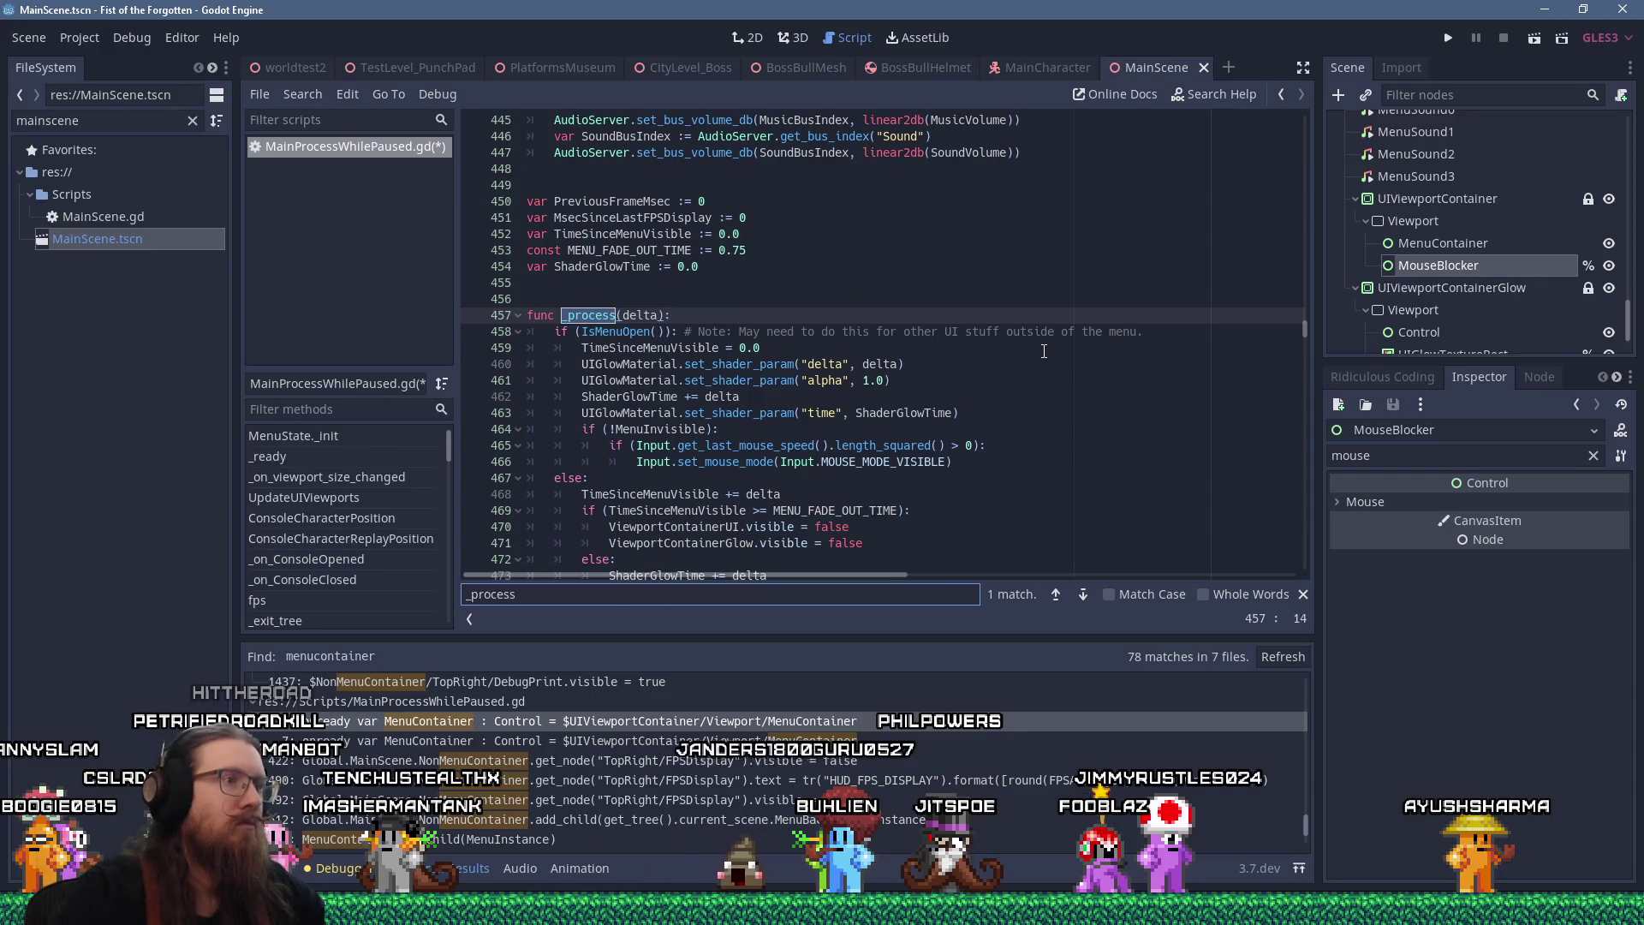
pyautogui.press('Escape')
# Add `MouseBlocker.visible = false` below line 466, save, and relaunch the game
pyautogui.click(990, 447)
pyautogui.click(992, 461)
pyautogui.press('Return')
pyautogui.write('MouseBlocker')
pyautogui.write('.visible = false')
pyautogui.hotkey('ctrl', 's')
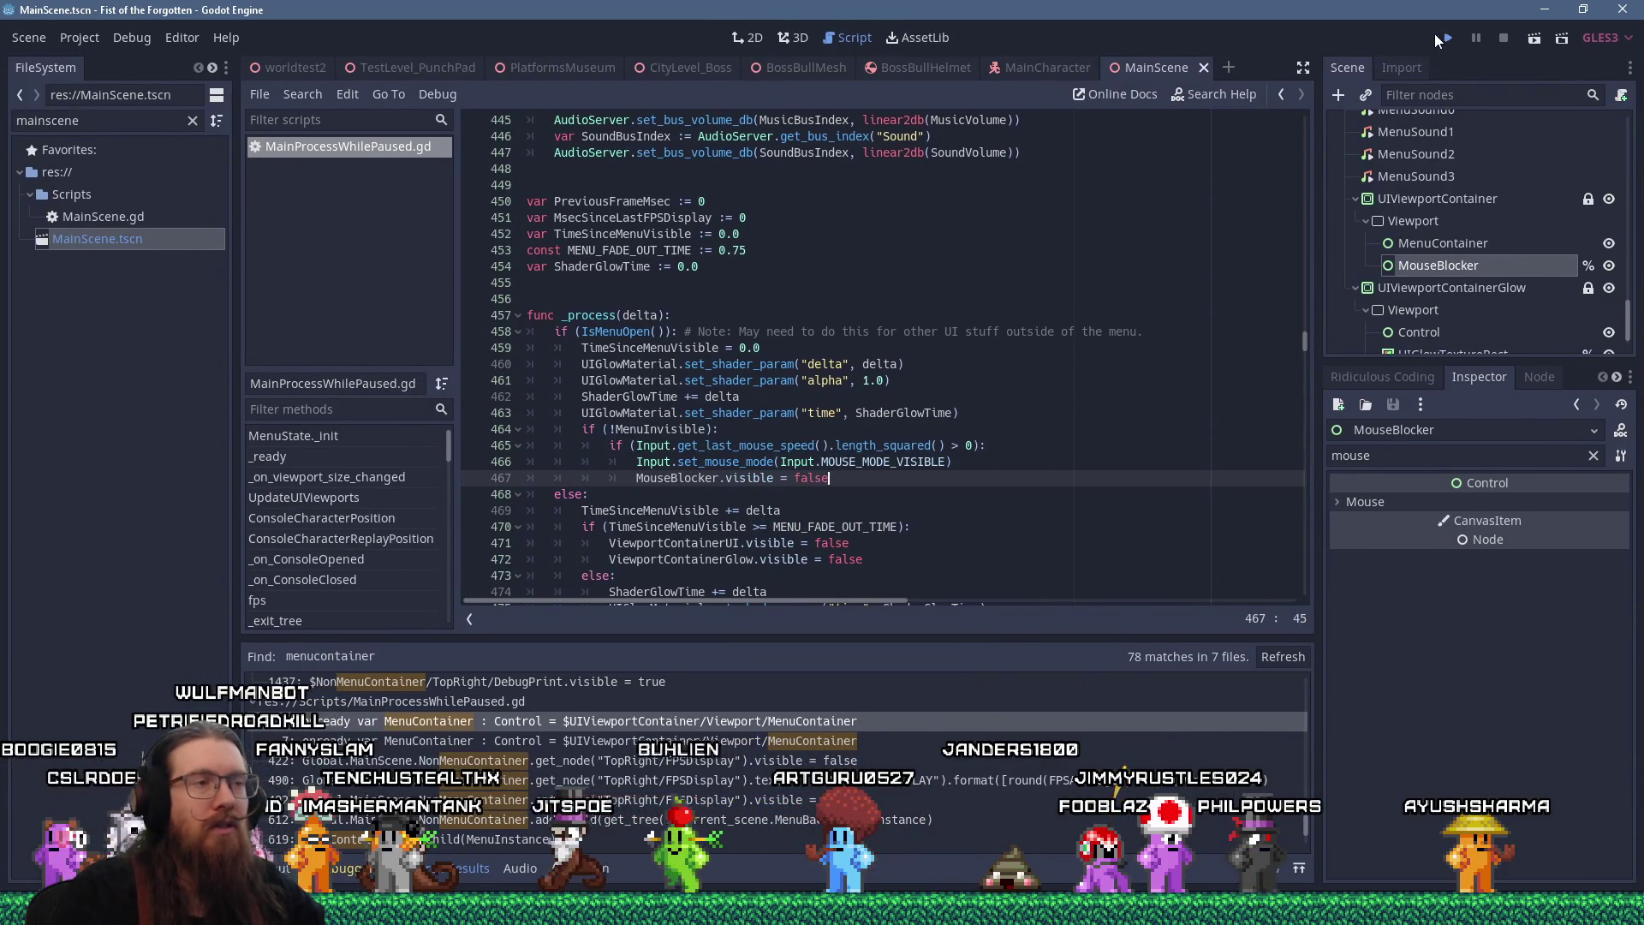
pyautogui.click(1441, 38)
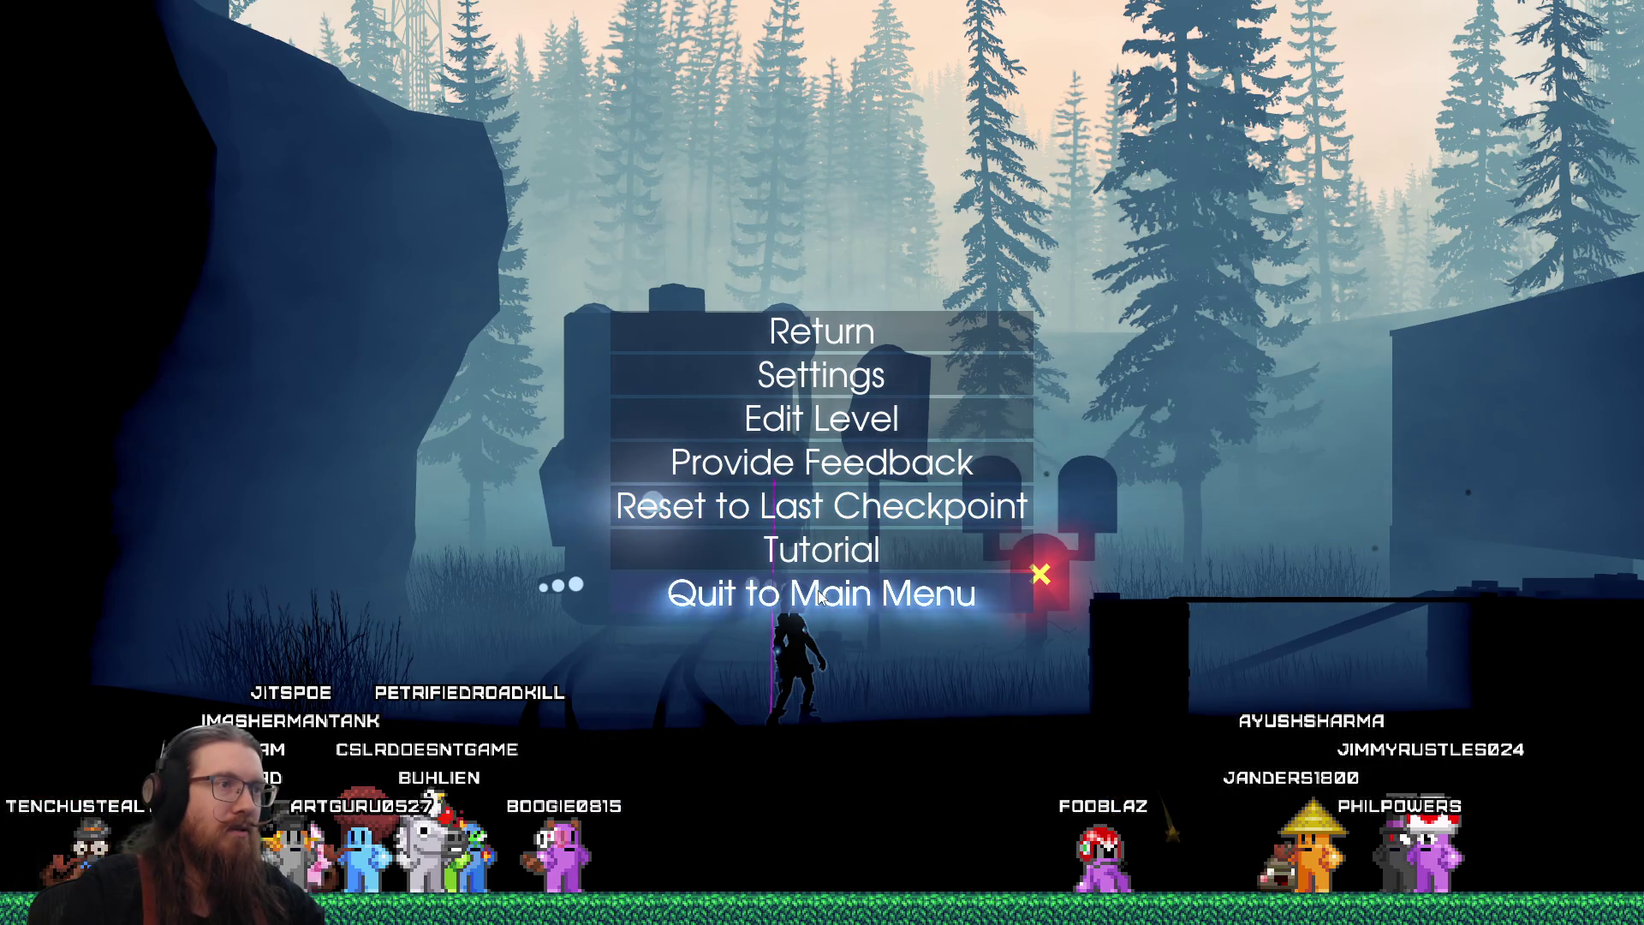
# Toggle the pause menu open and closed repeatedly to check how it behaves
pyautogui.click(823, 333)
pyautogui.press('Escape')
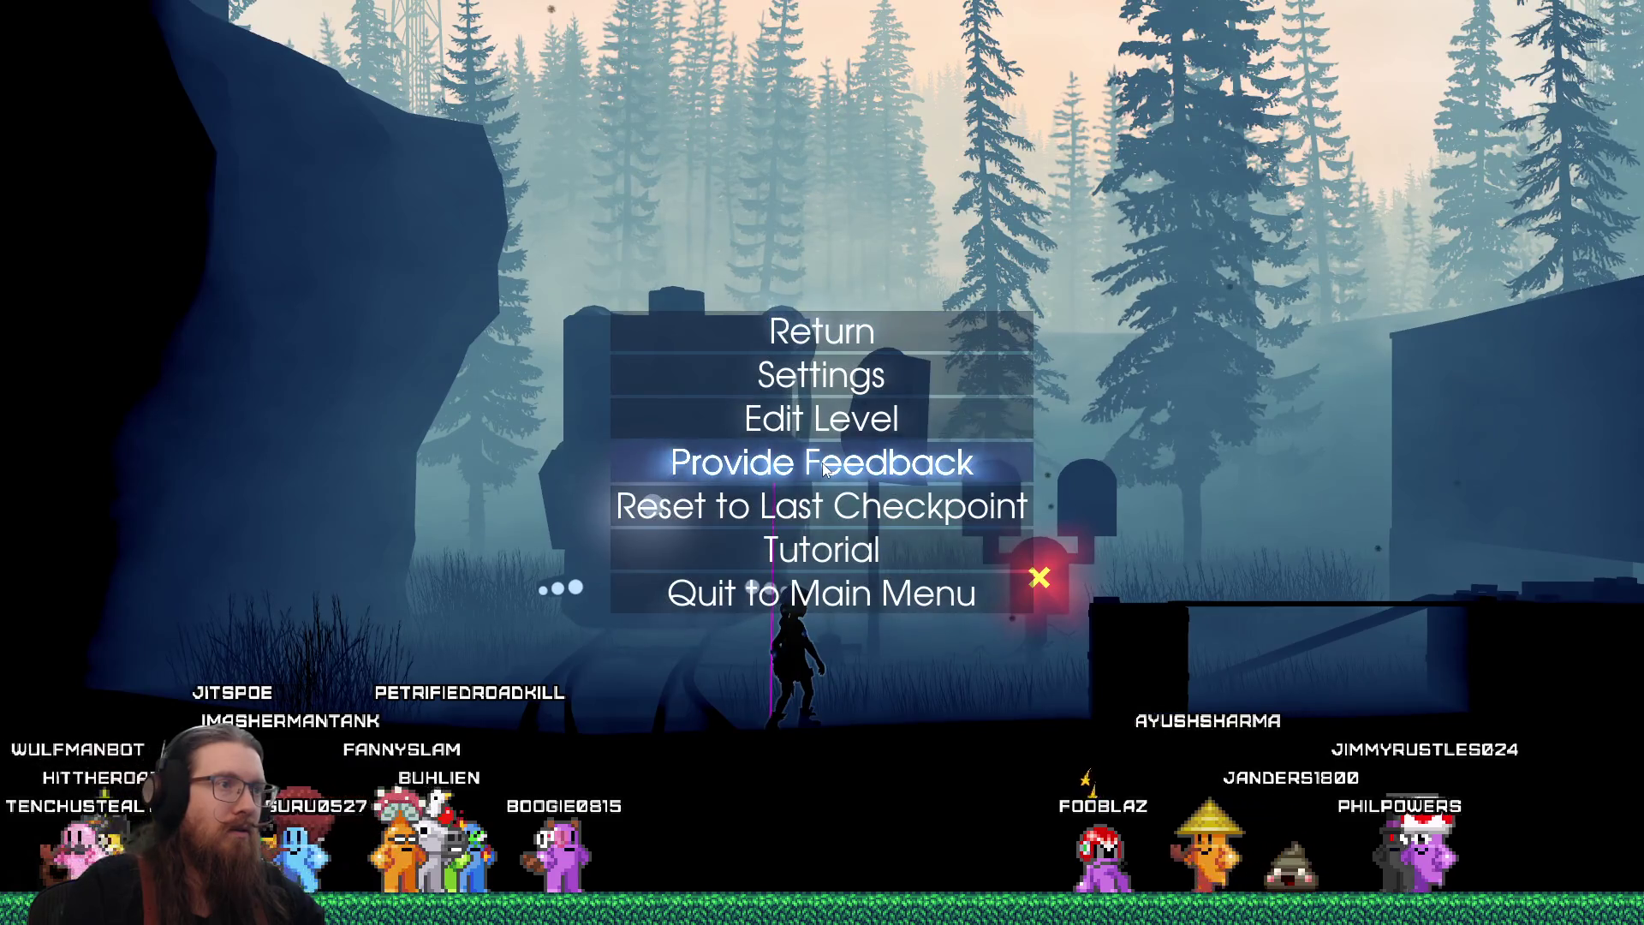
pyautogui.press('Escape')
pyautogui.press('Escape')
pyautogui.press('Escape')
pyautogui.press('Escape')
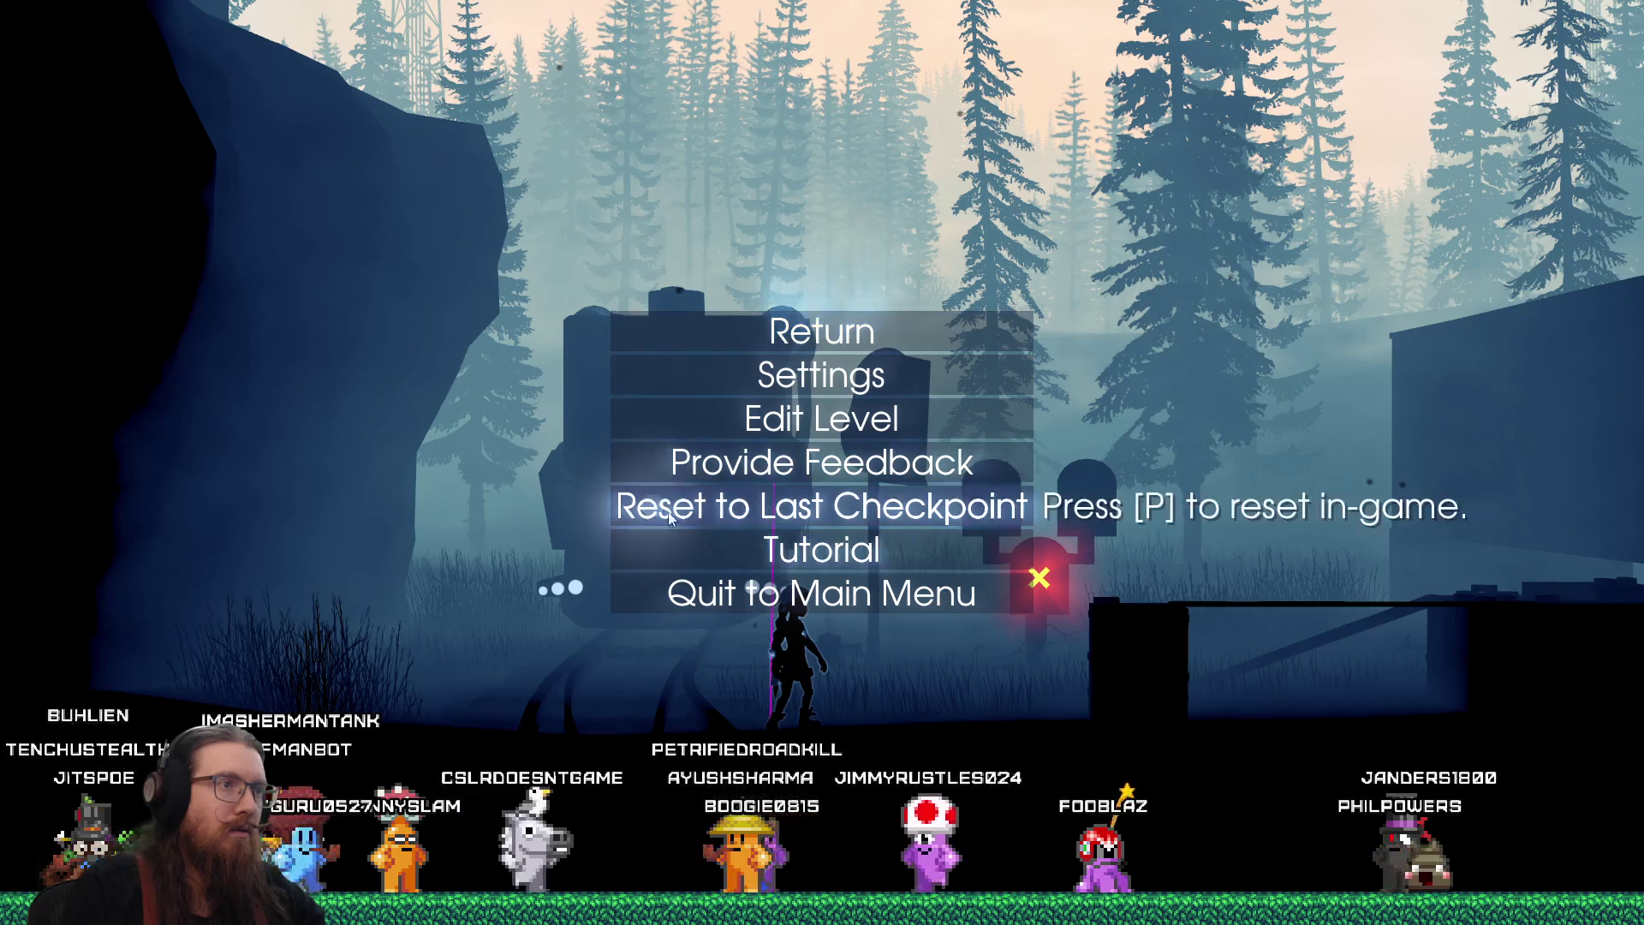
pyautogui.press('Escape')
pyautogui.press('Escape')
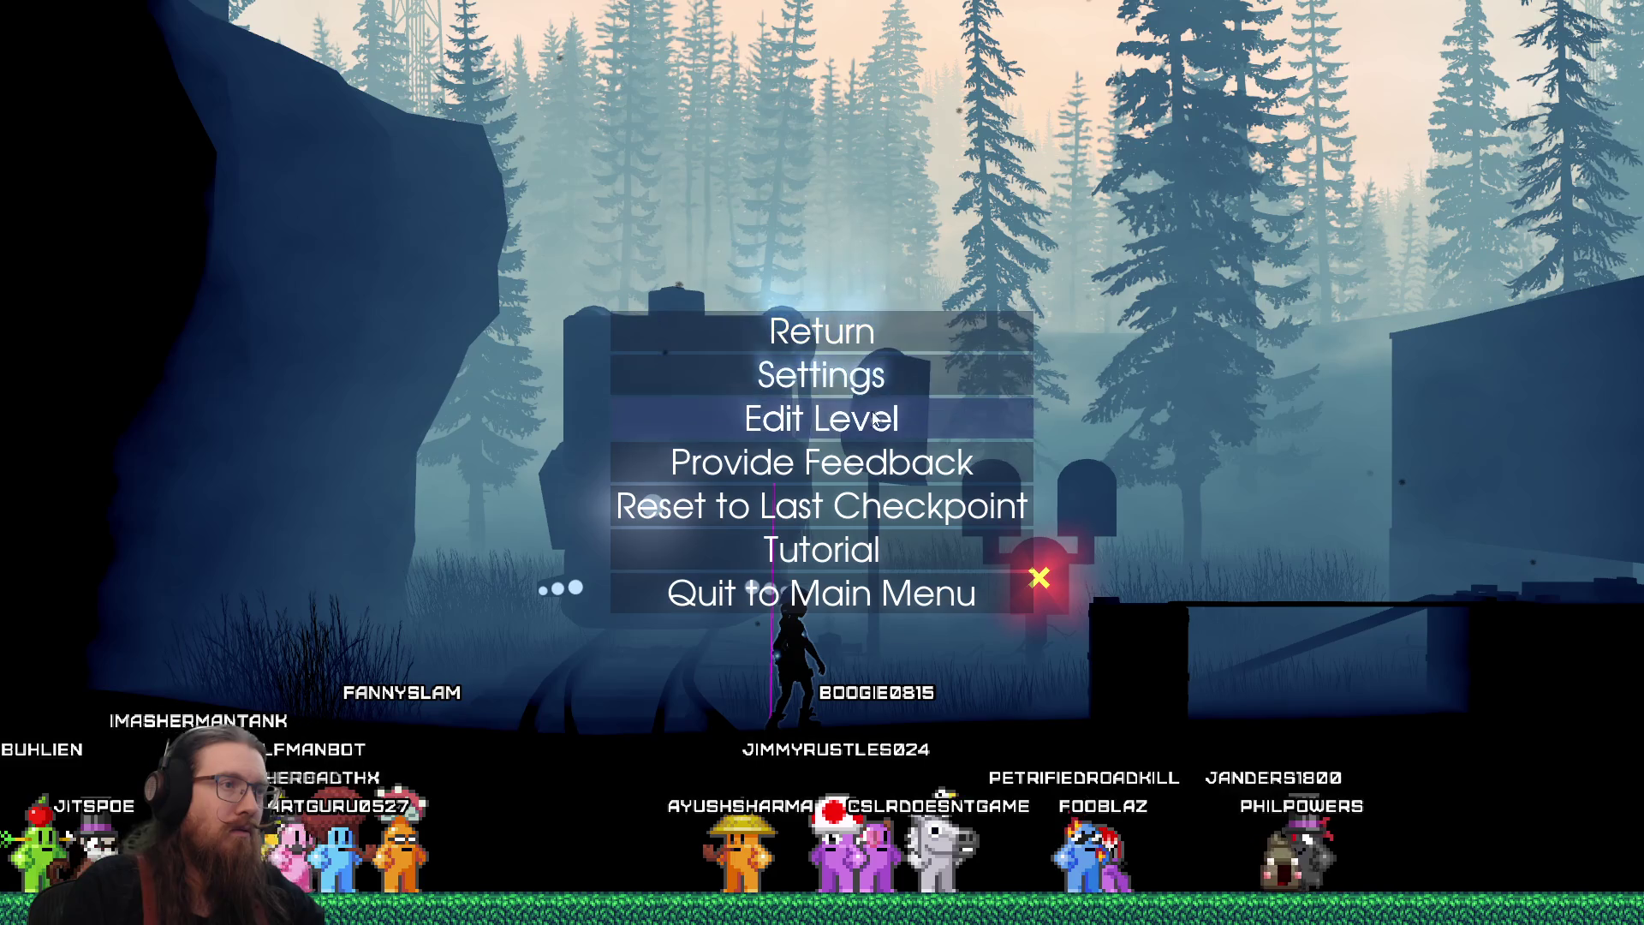
pyautogui.press('Escape')
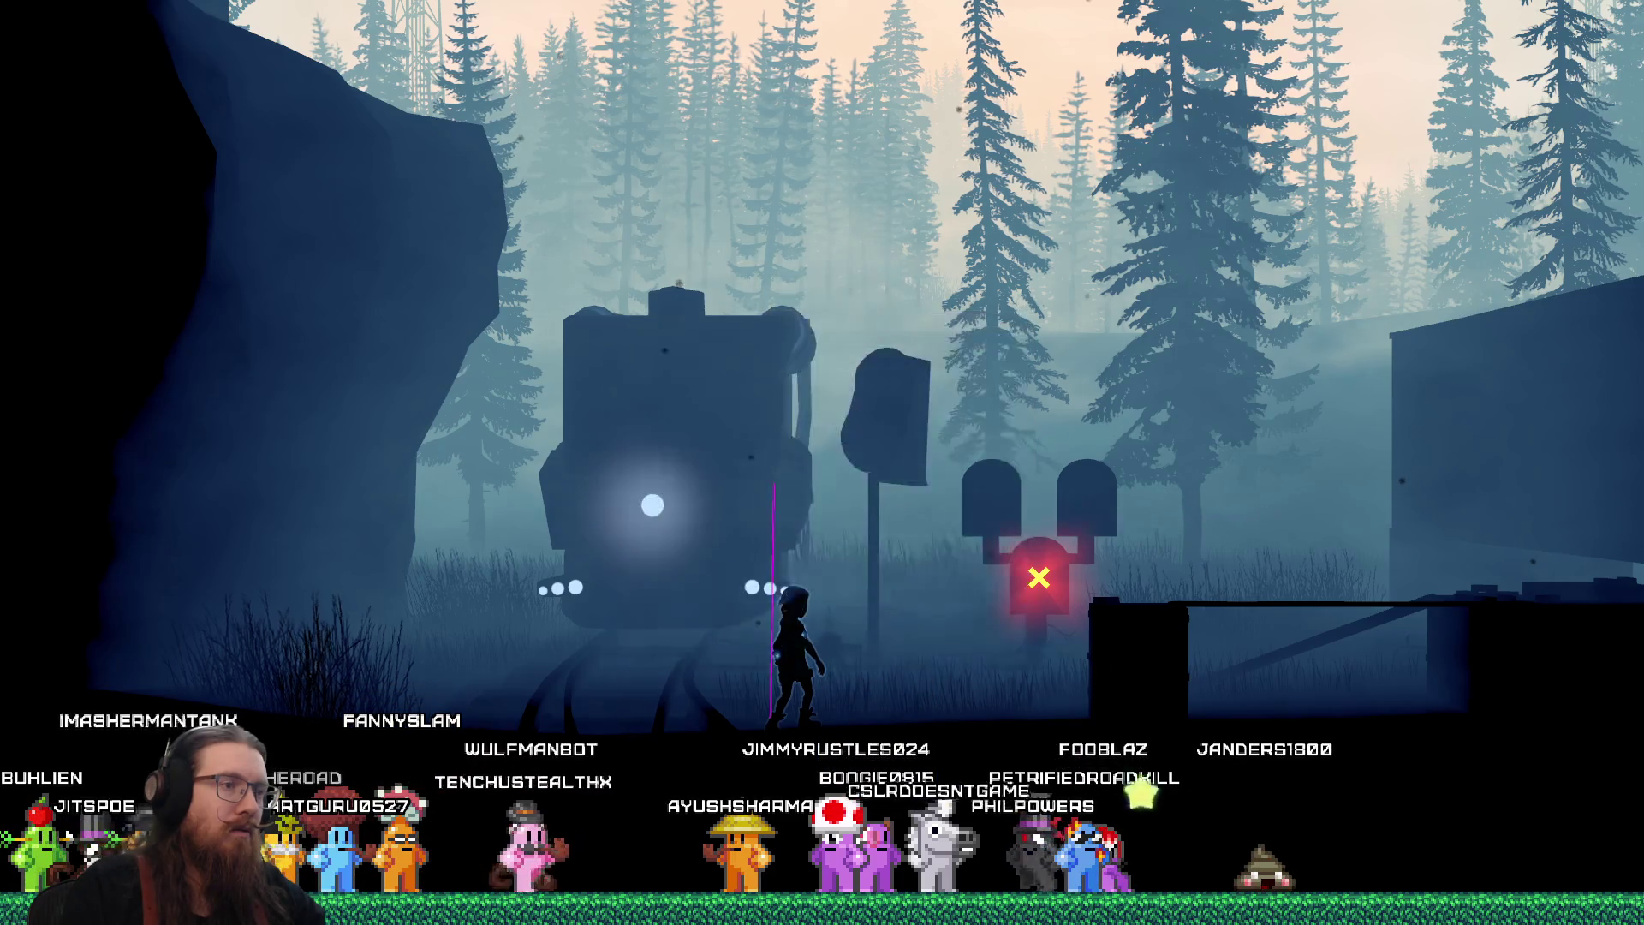
pyautogui.press('Escape')
pyautogui.press('Escape')
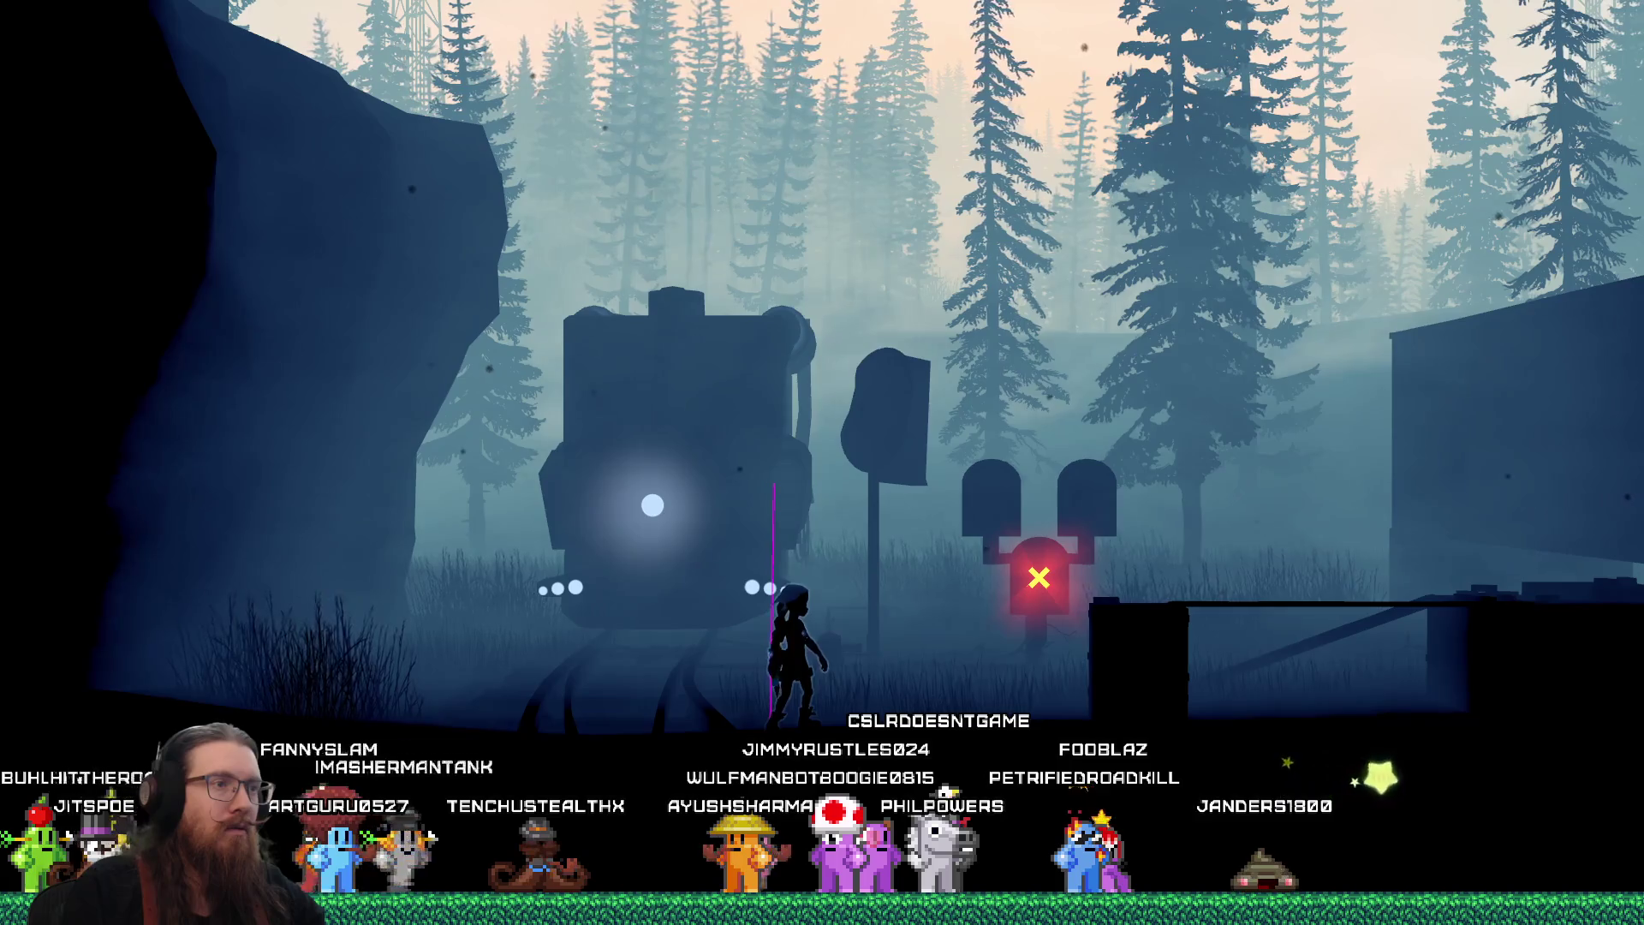
pyautogui.press('Escape')
pyautogui.press('Escape')
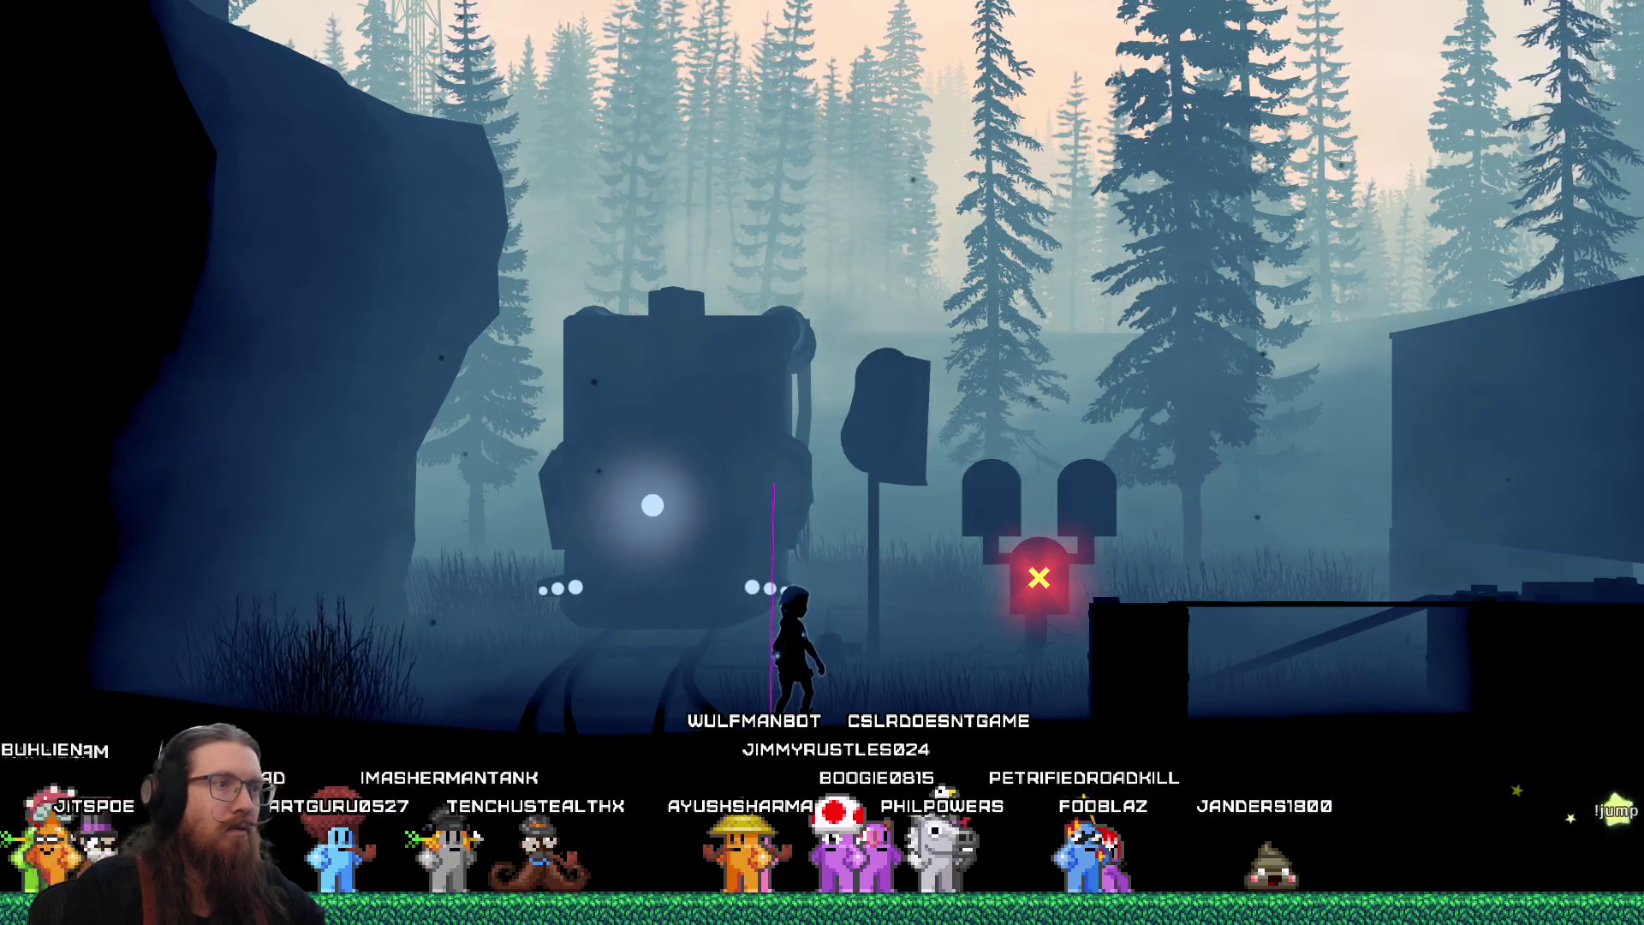
pyautogui.press('Escape')
pyautogui.press('Escape')
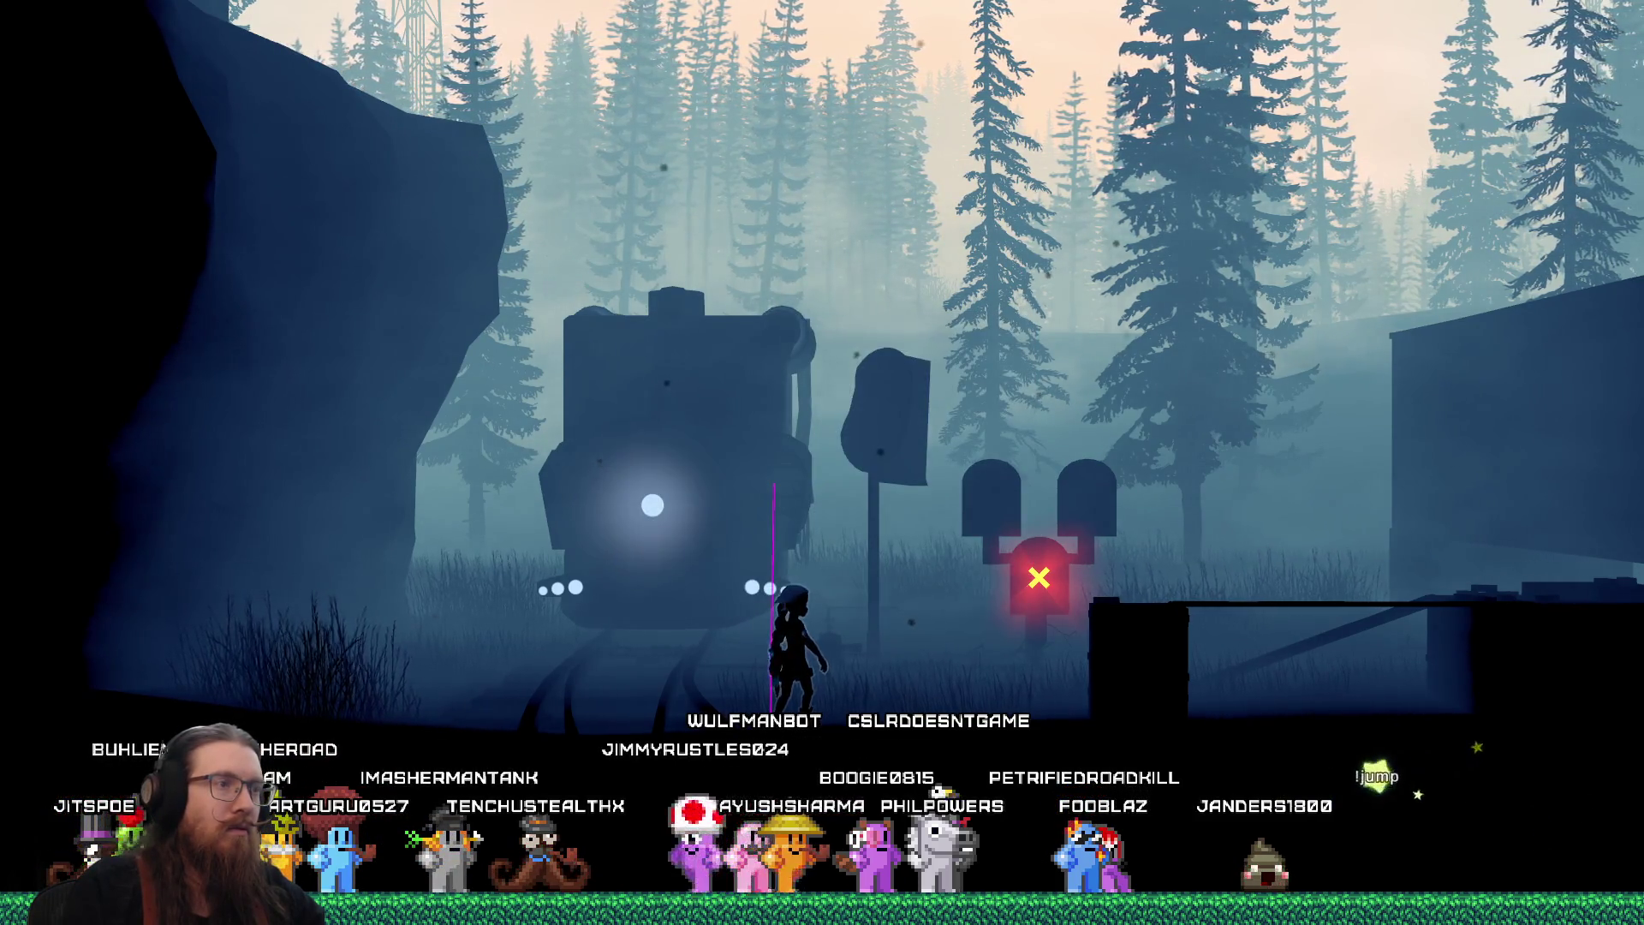
pyautogui.press('Escape')
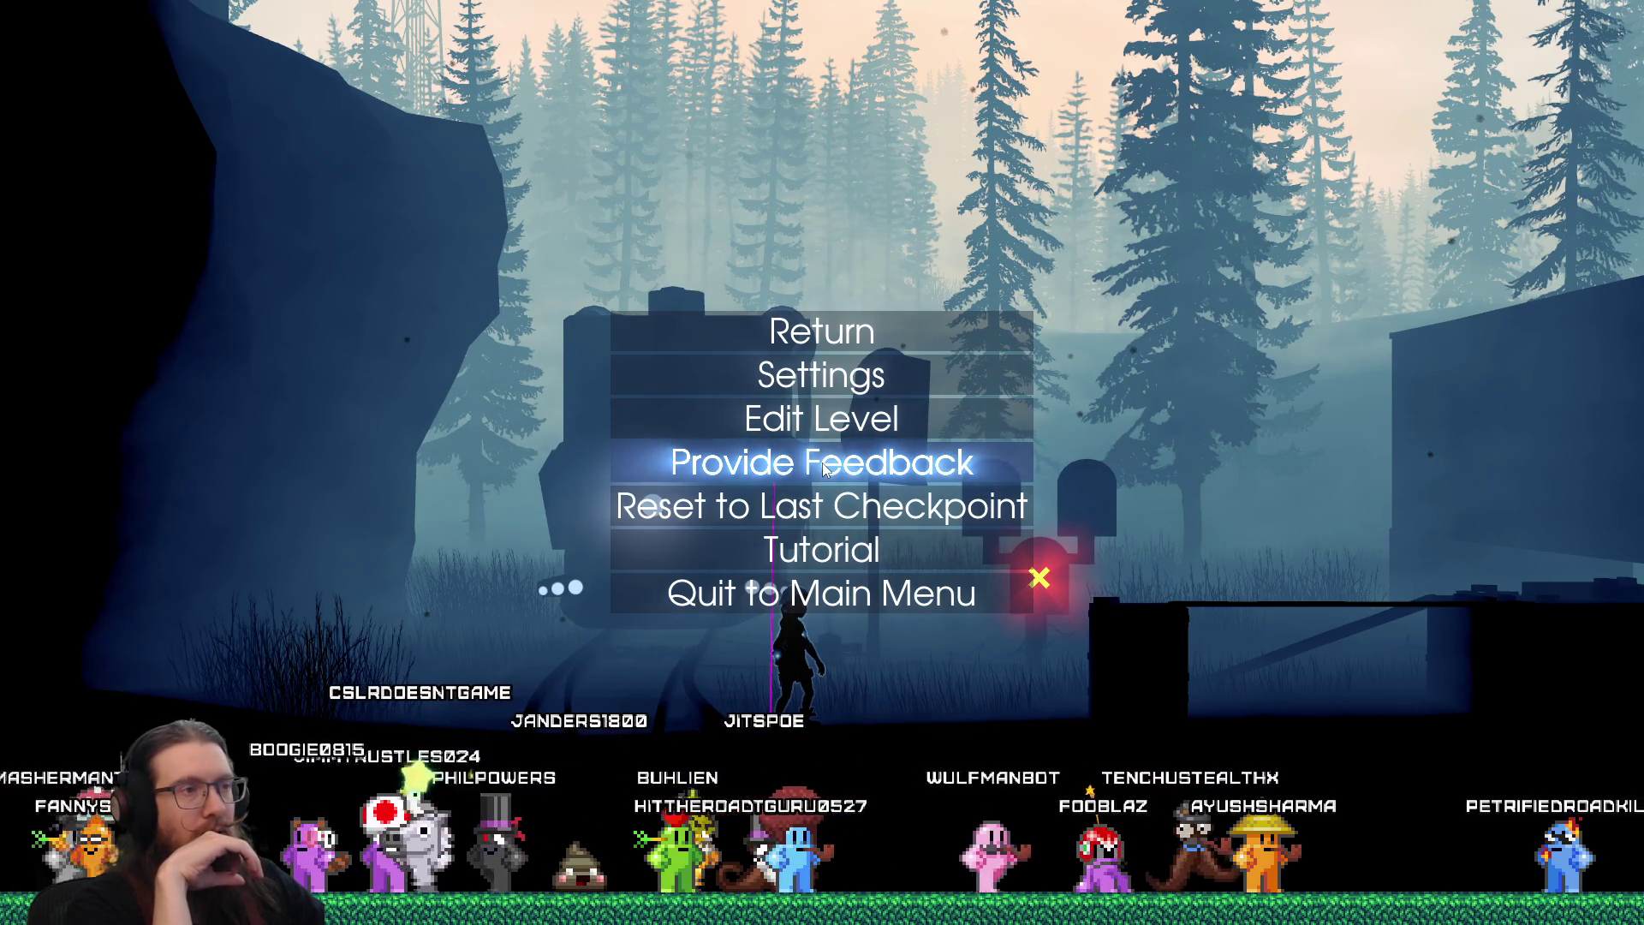
pyautogui.press('Escape')
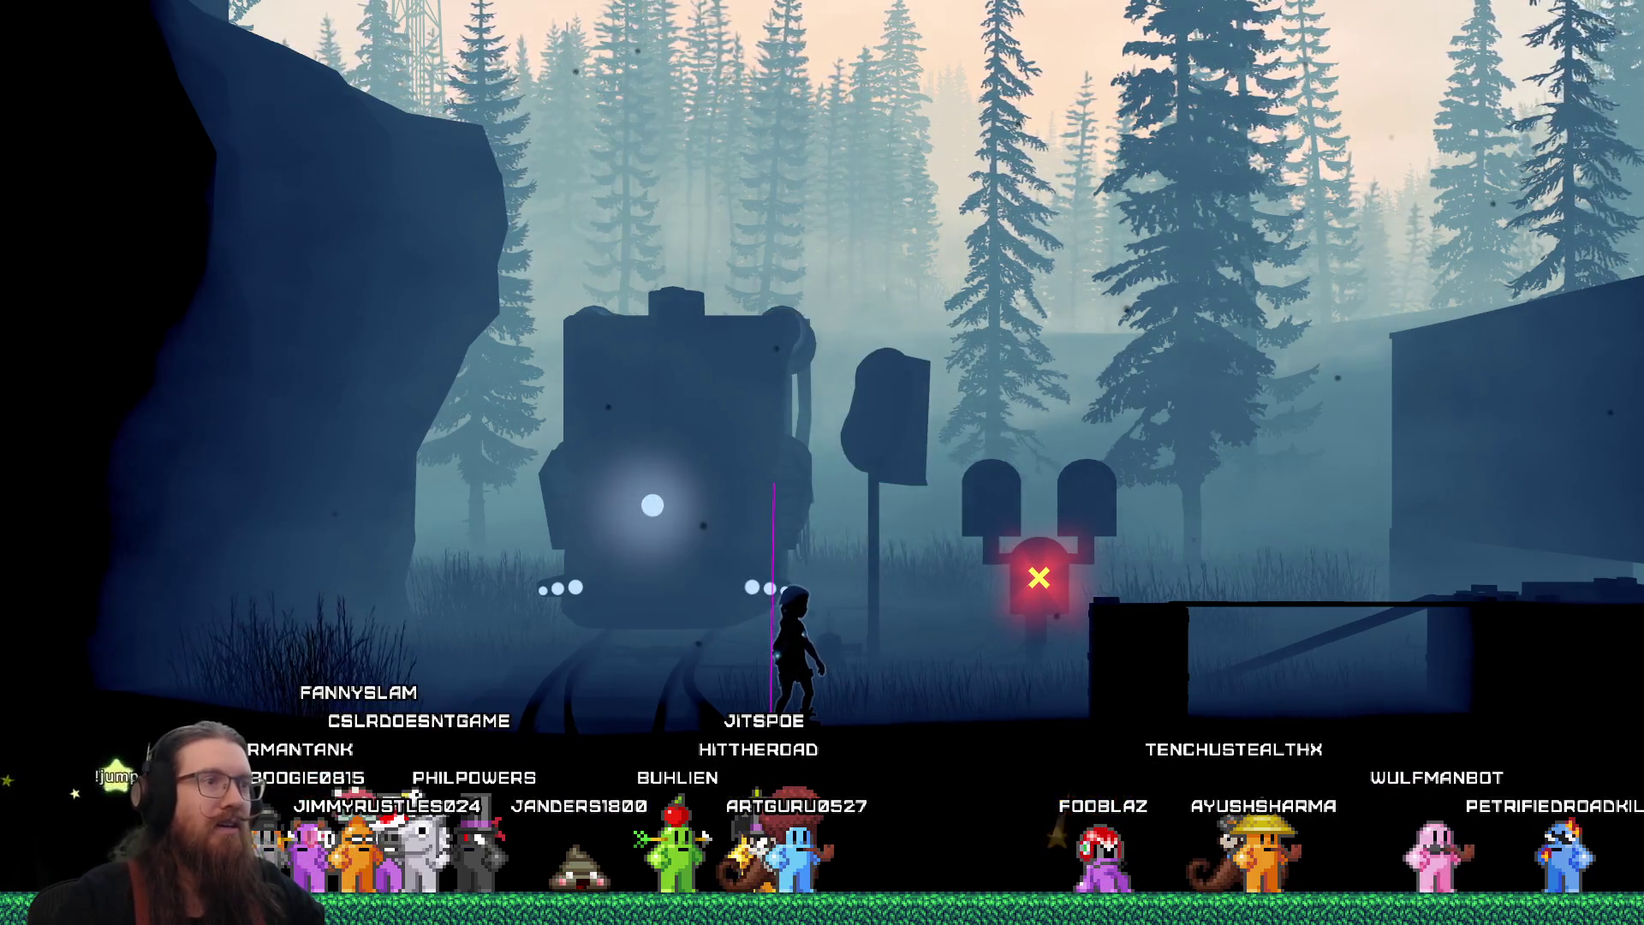
pyautogui.press('Escape')
pyautogui.press('Escape')
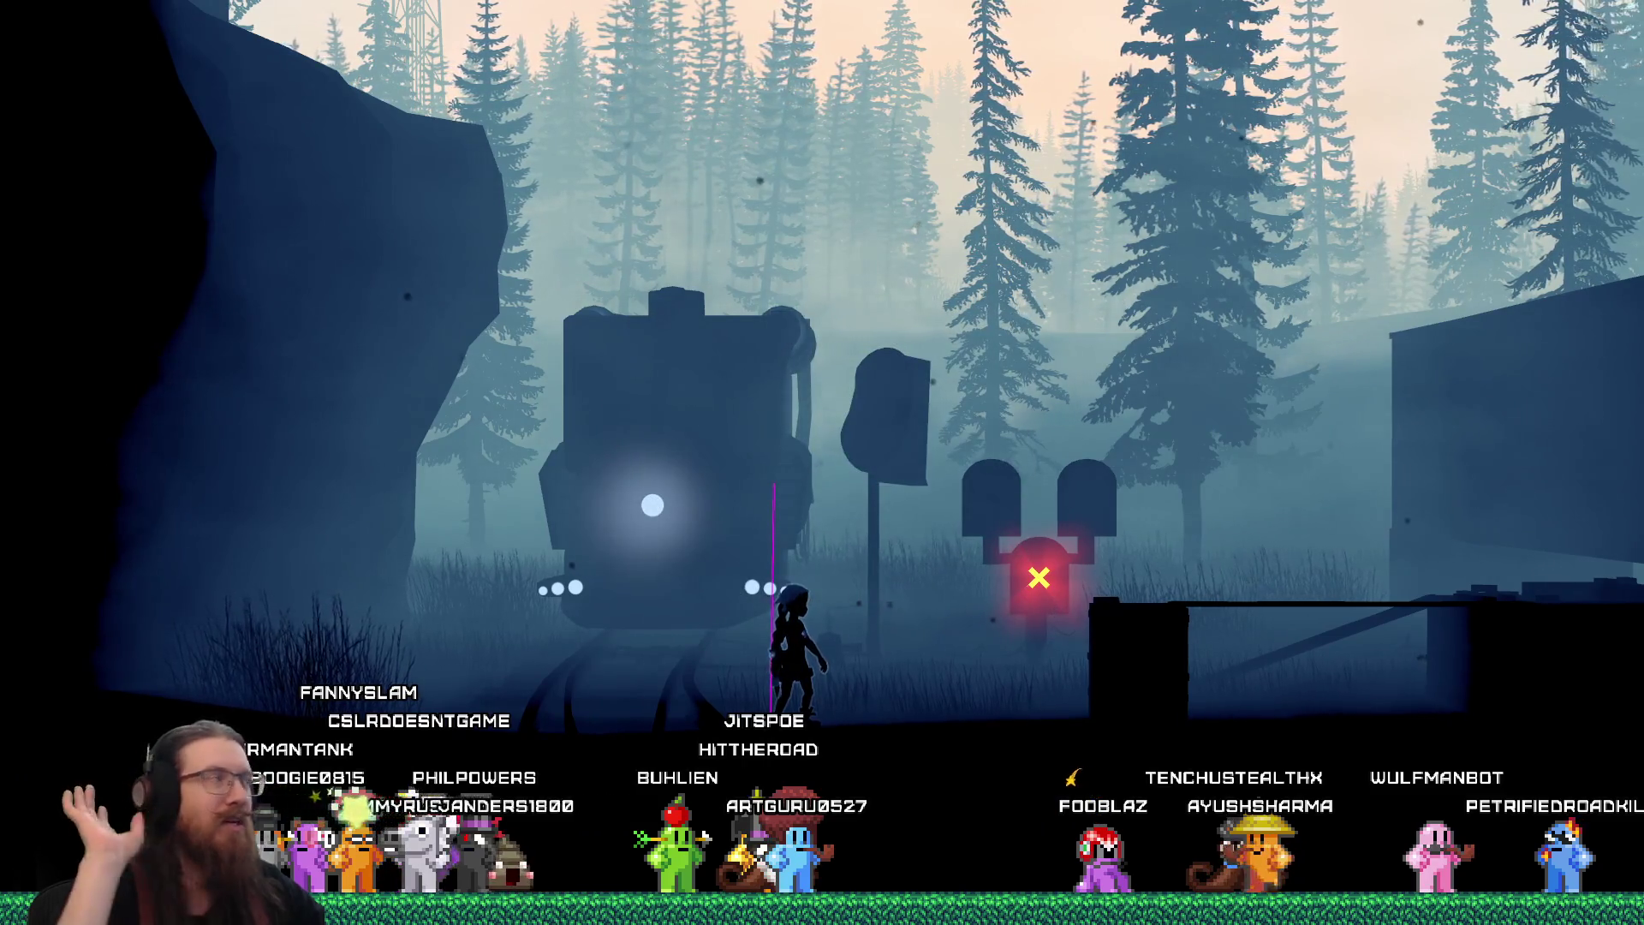
pyautogui.press('Escape')
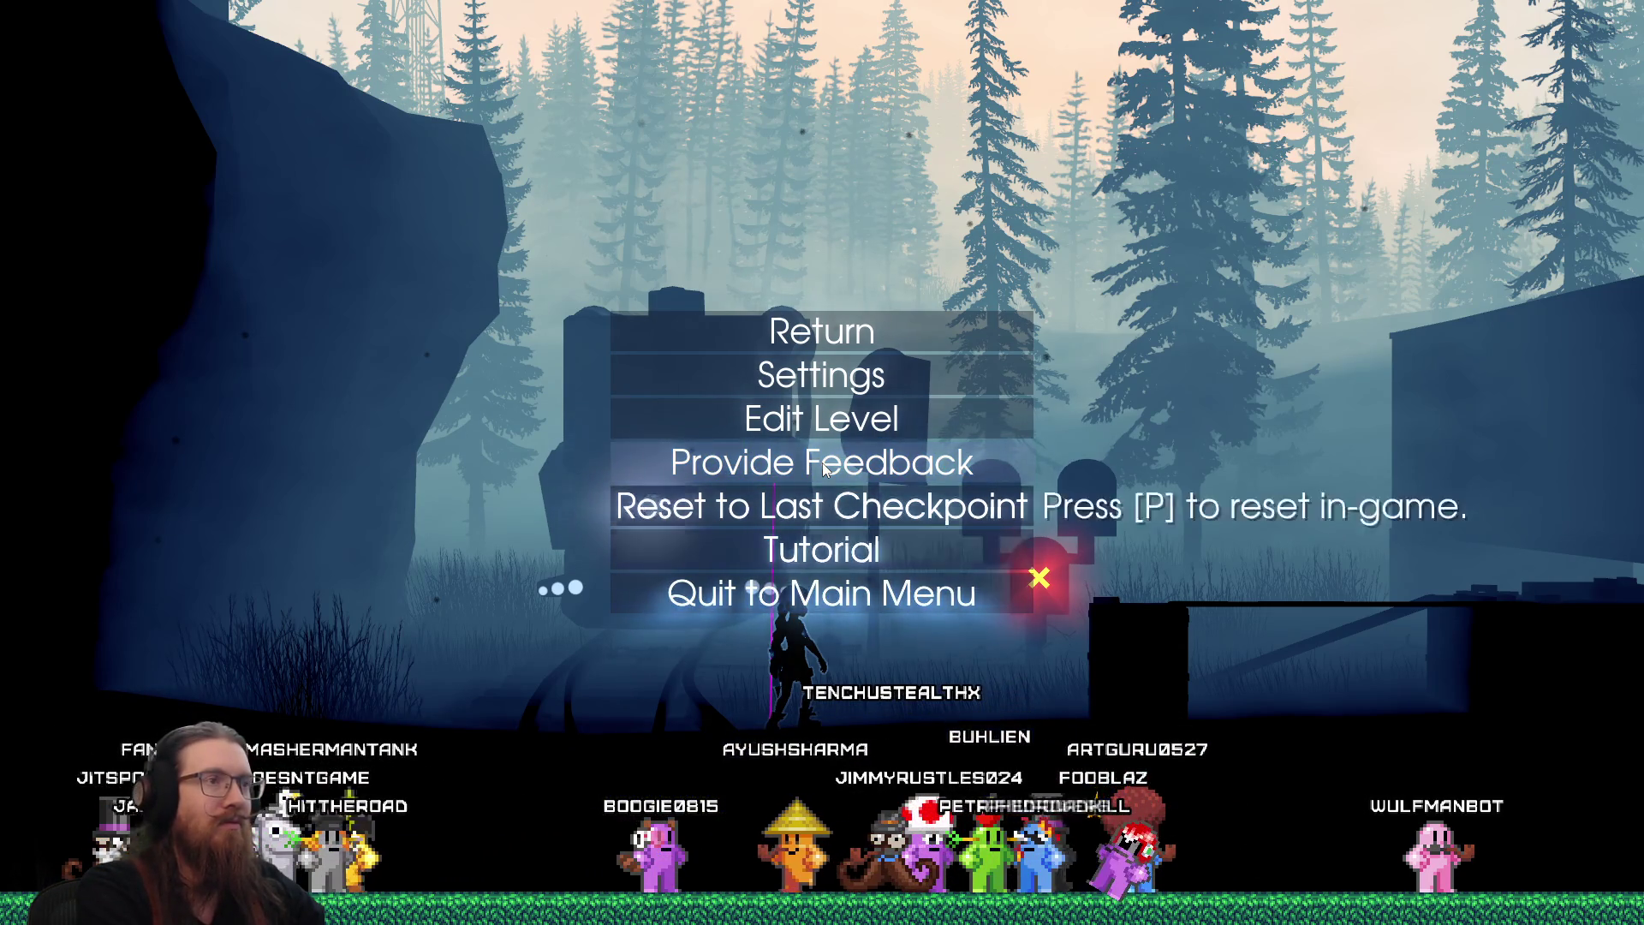
# Open the Settings submenu, back out of it, and bring the pause menu up again
pyautogui.press('Return')
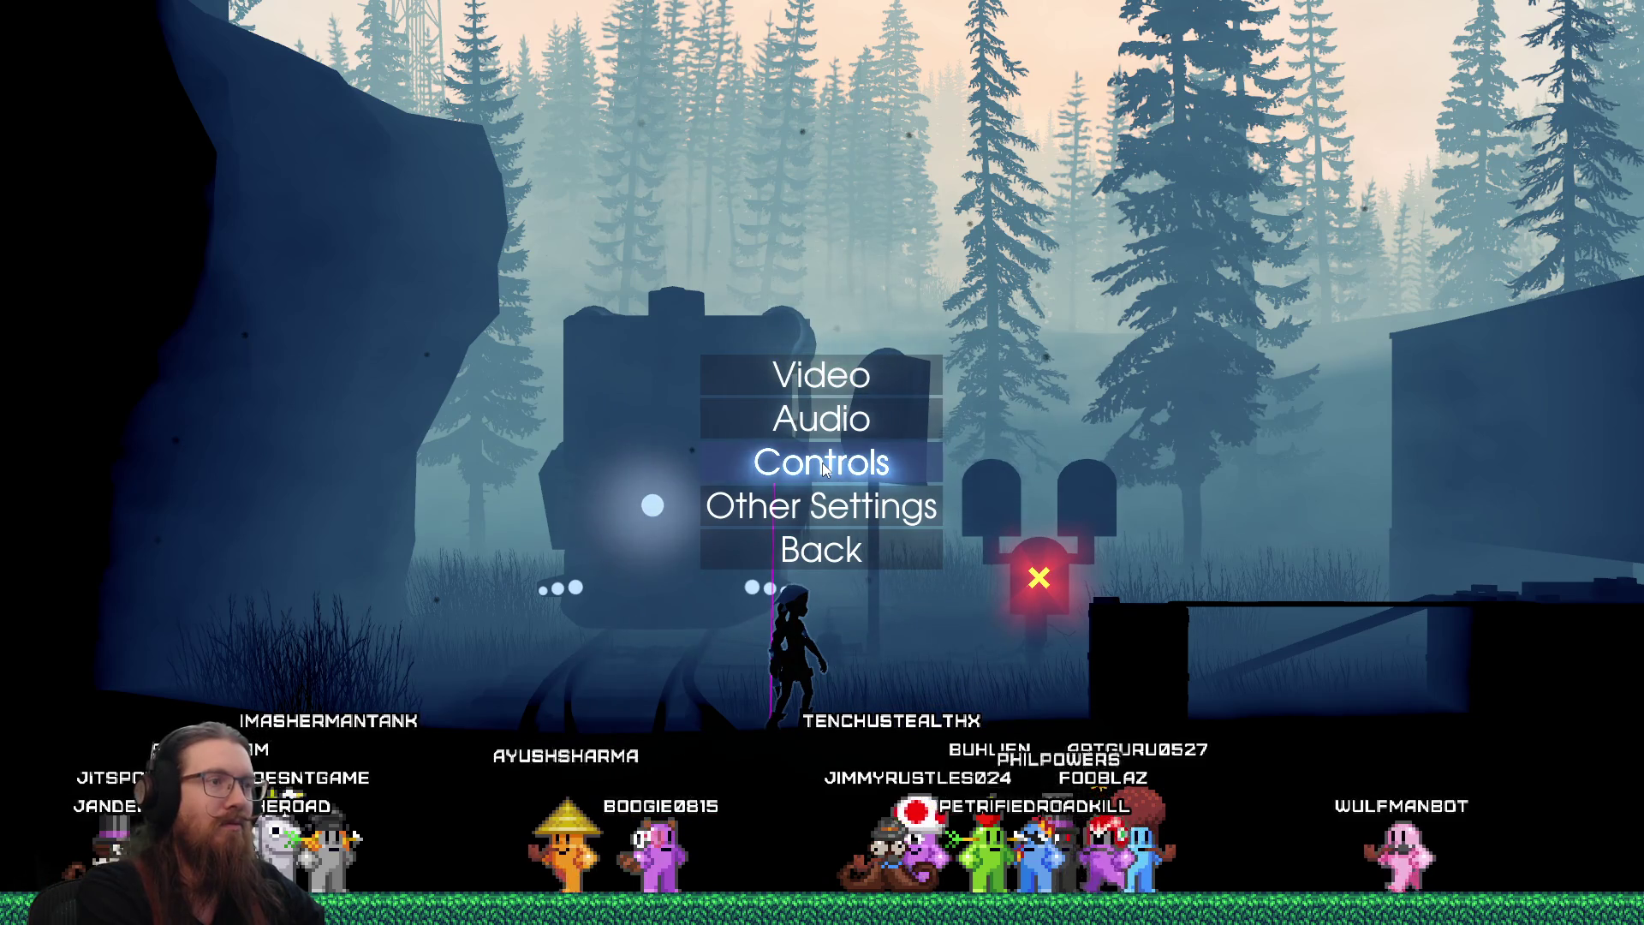
pyautogui.press('Escape')
pyautogui.press('Escape')
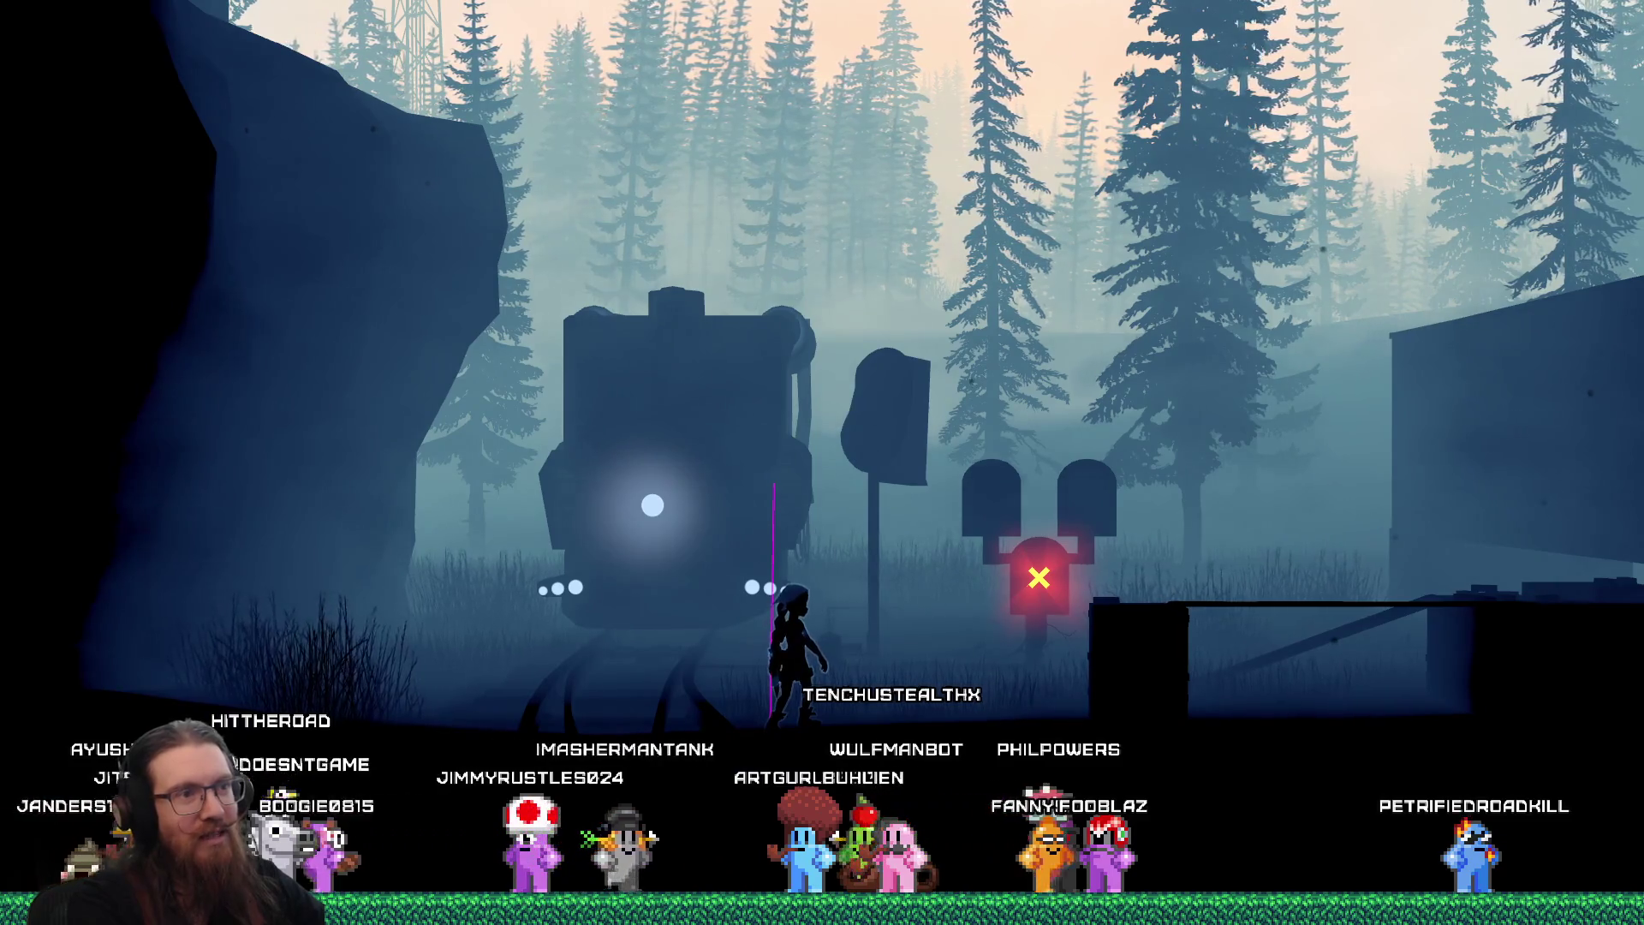
pyautogui.press('Escape')
pyautogui.press('Escape')
pyautogui.press('Escape')
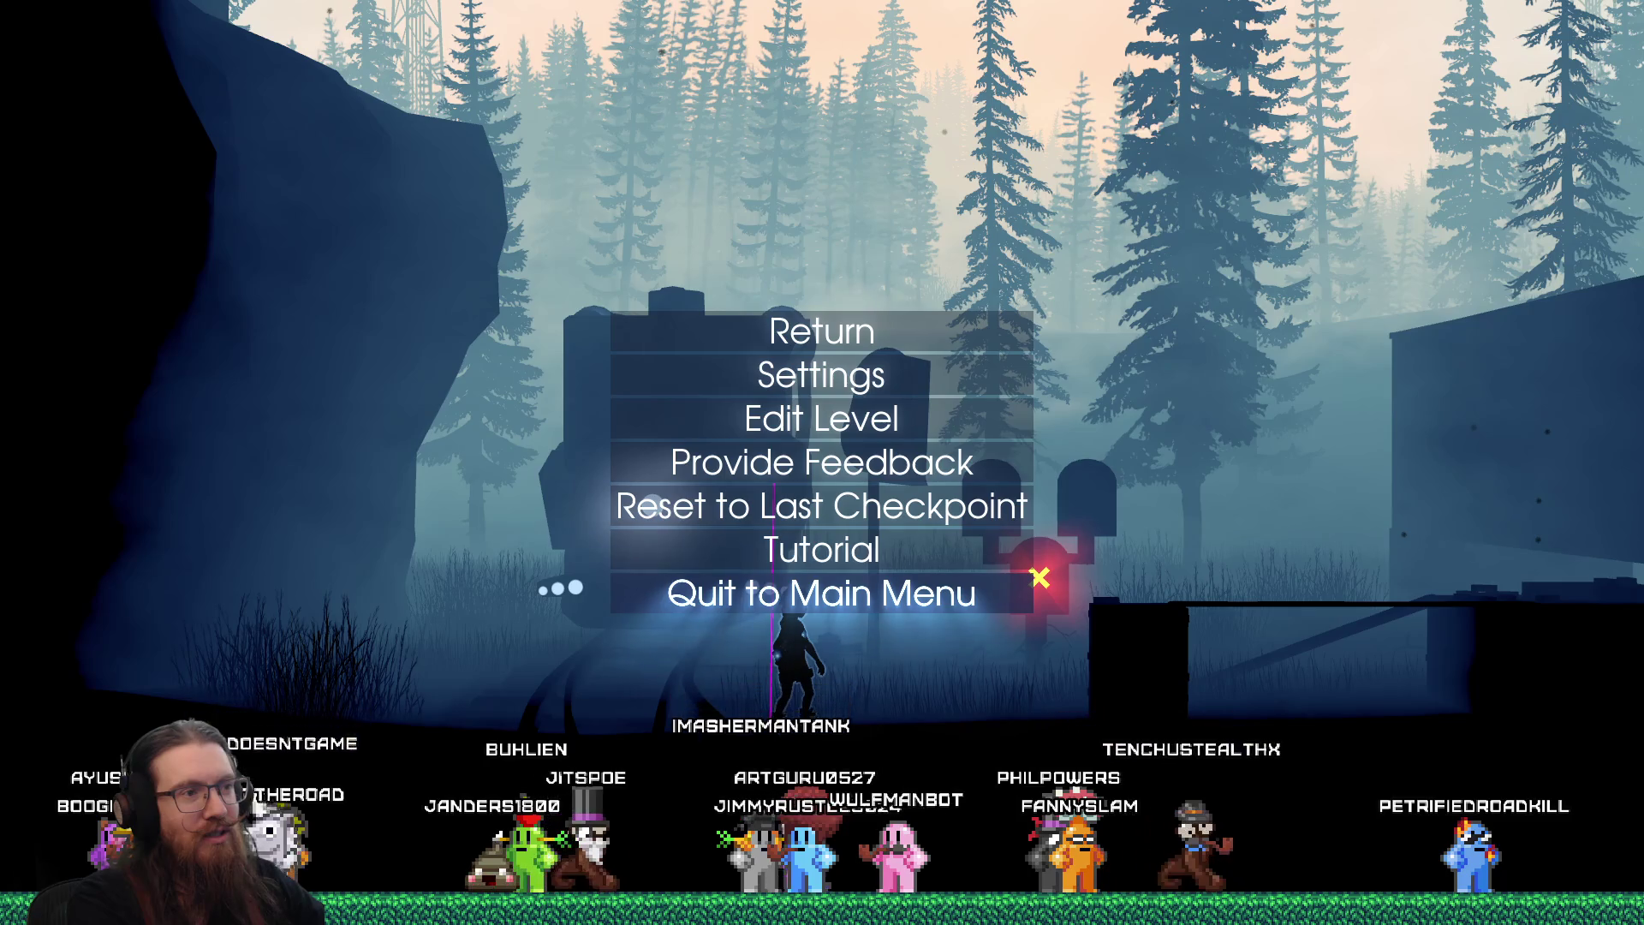
# Quit to the title screen, then quit the game from there
pyautogui.press('Return')
pyautogui.press('Down')
pyautogui.press('Down')
pyautogui.press('Down')
pyautogui.press('Return')
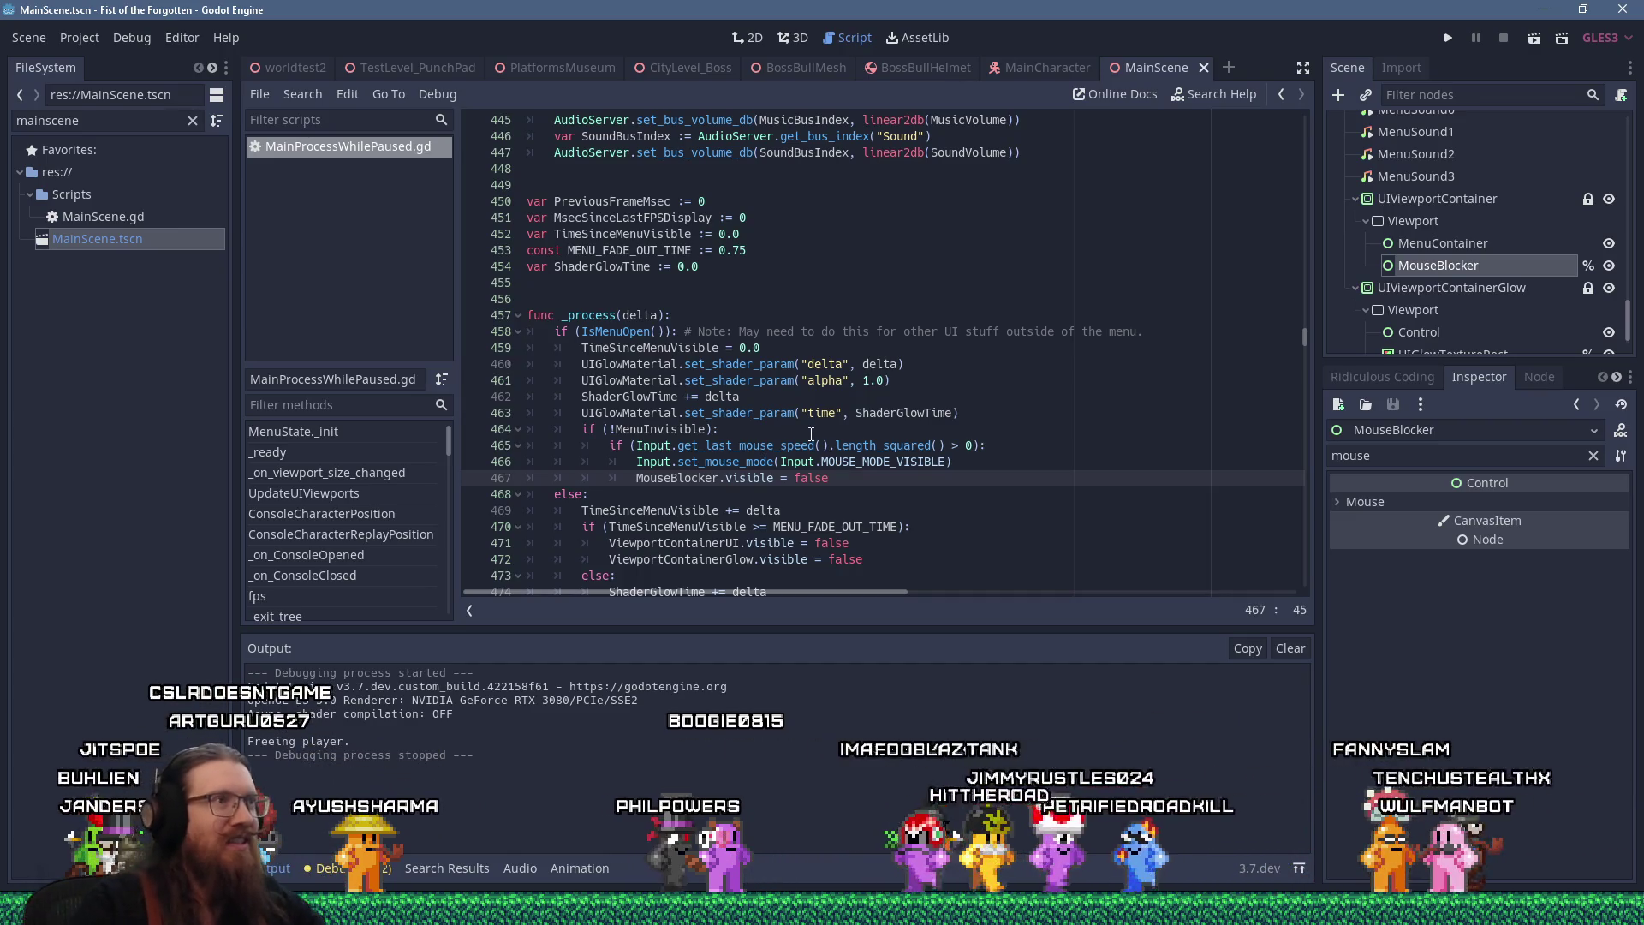
pyautogui.click(222, 39)
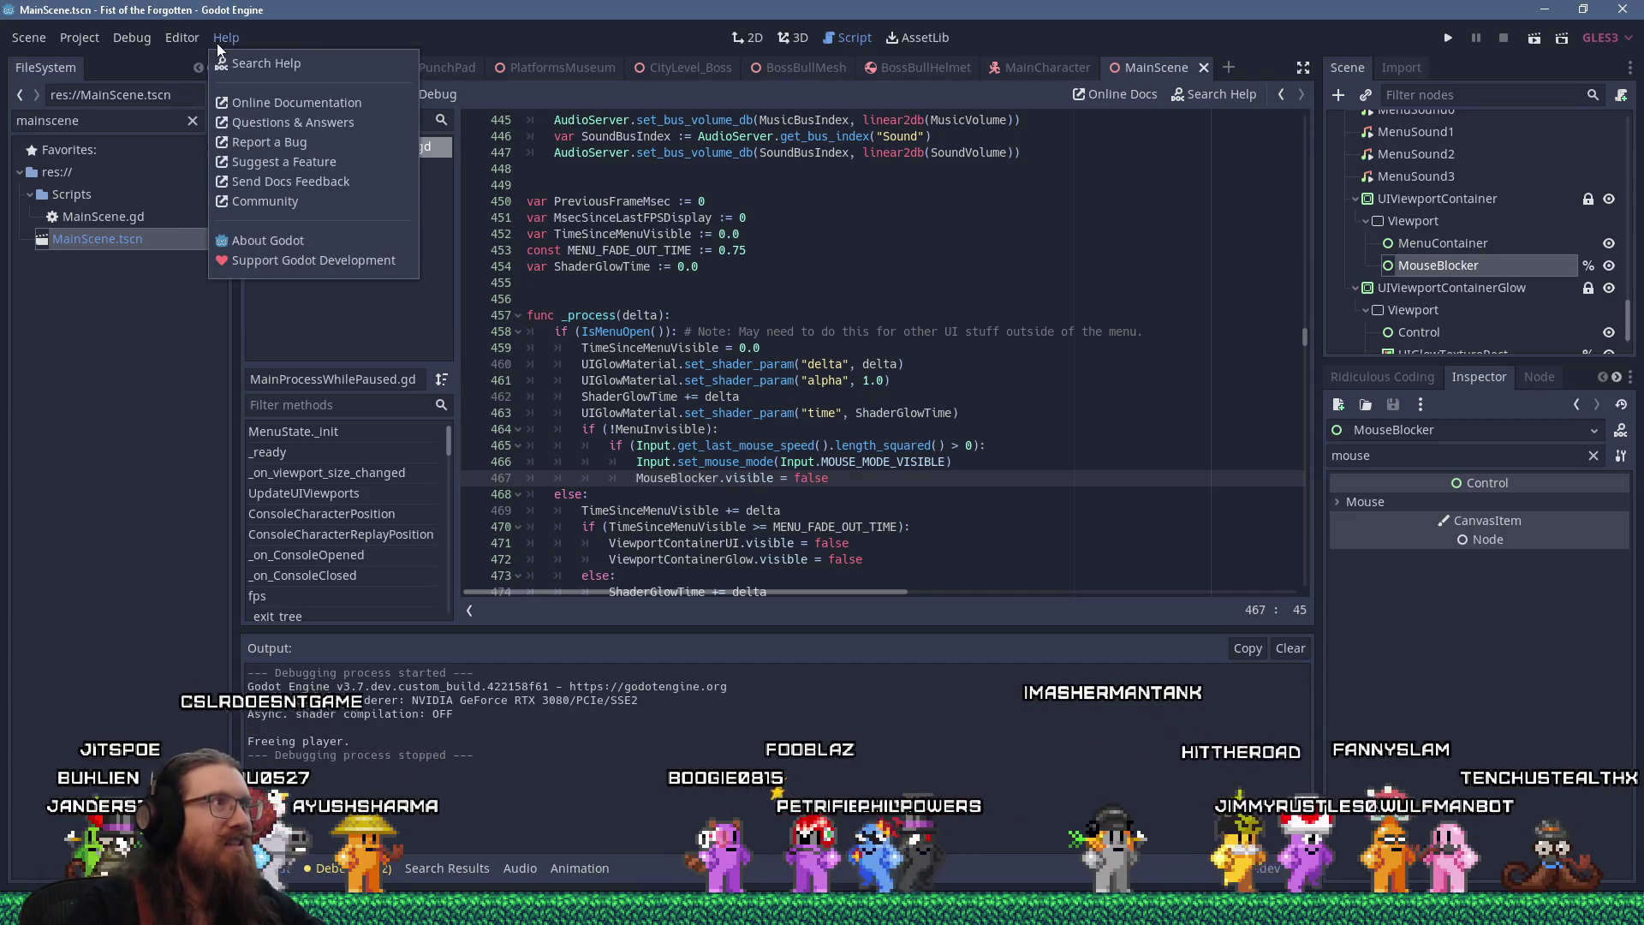
pyautogui.click(270, 238)
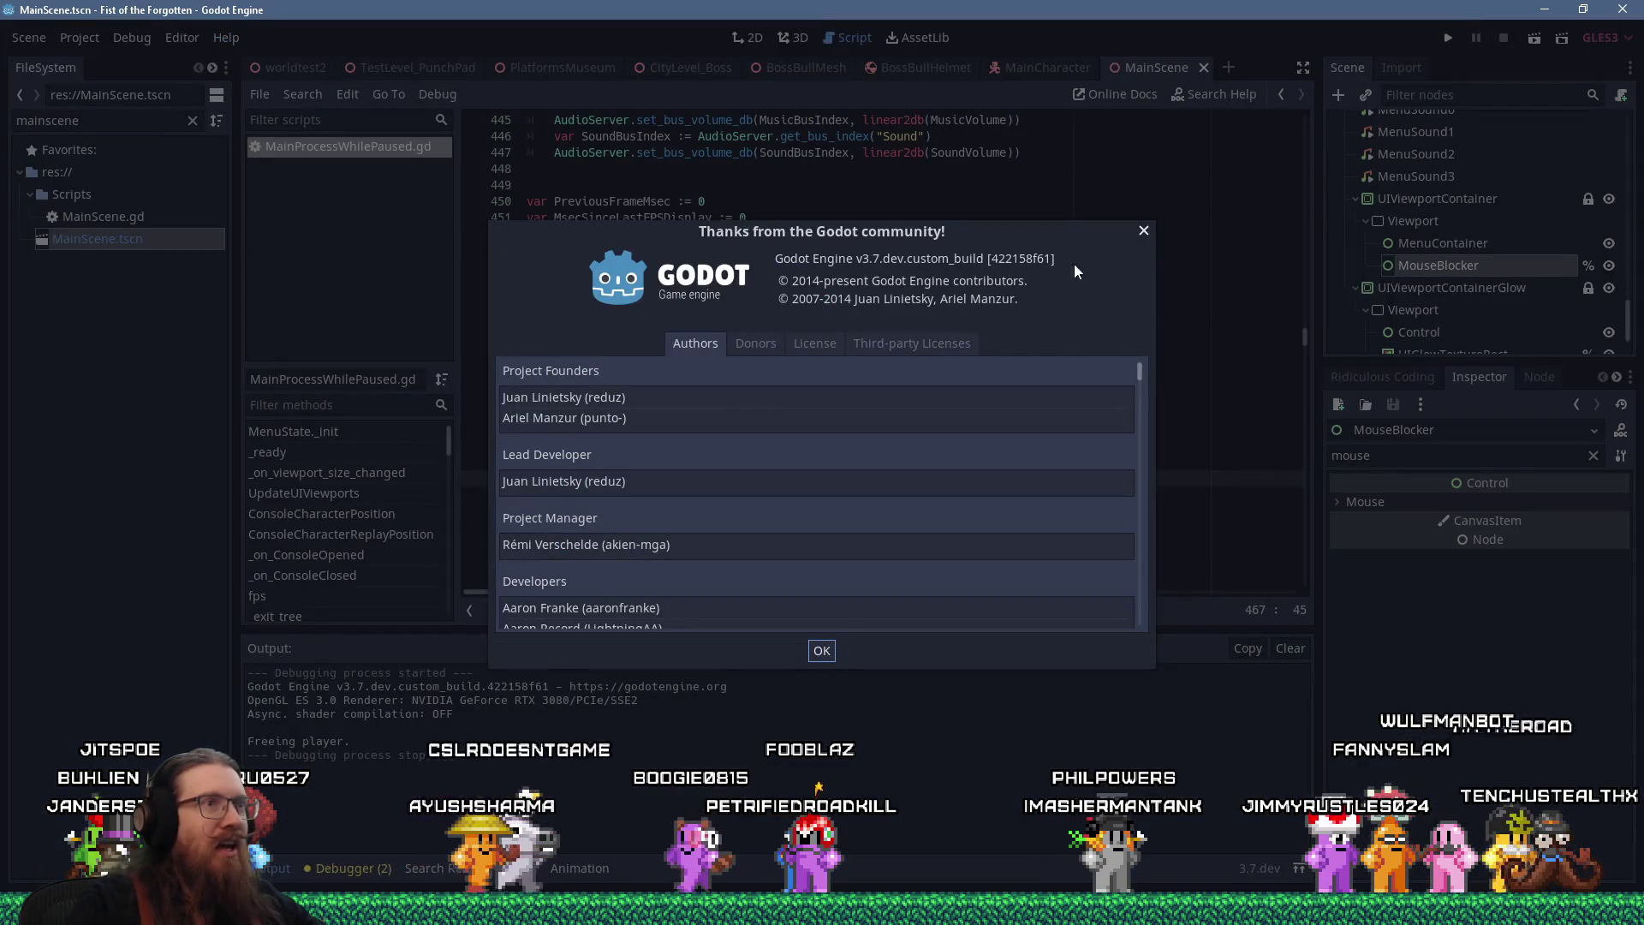
pyautogui.click(1144, 233)
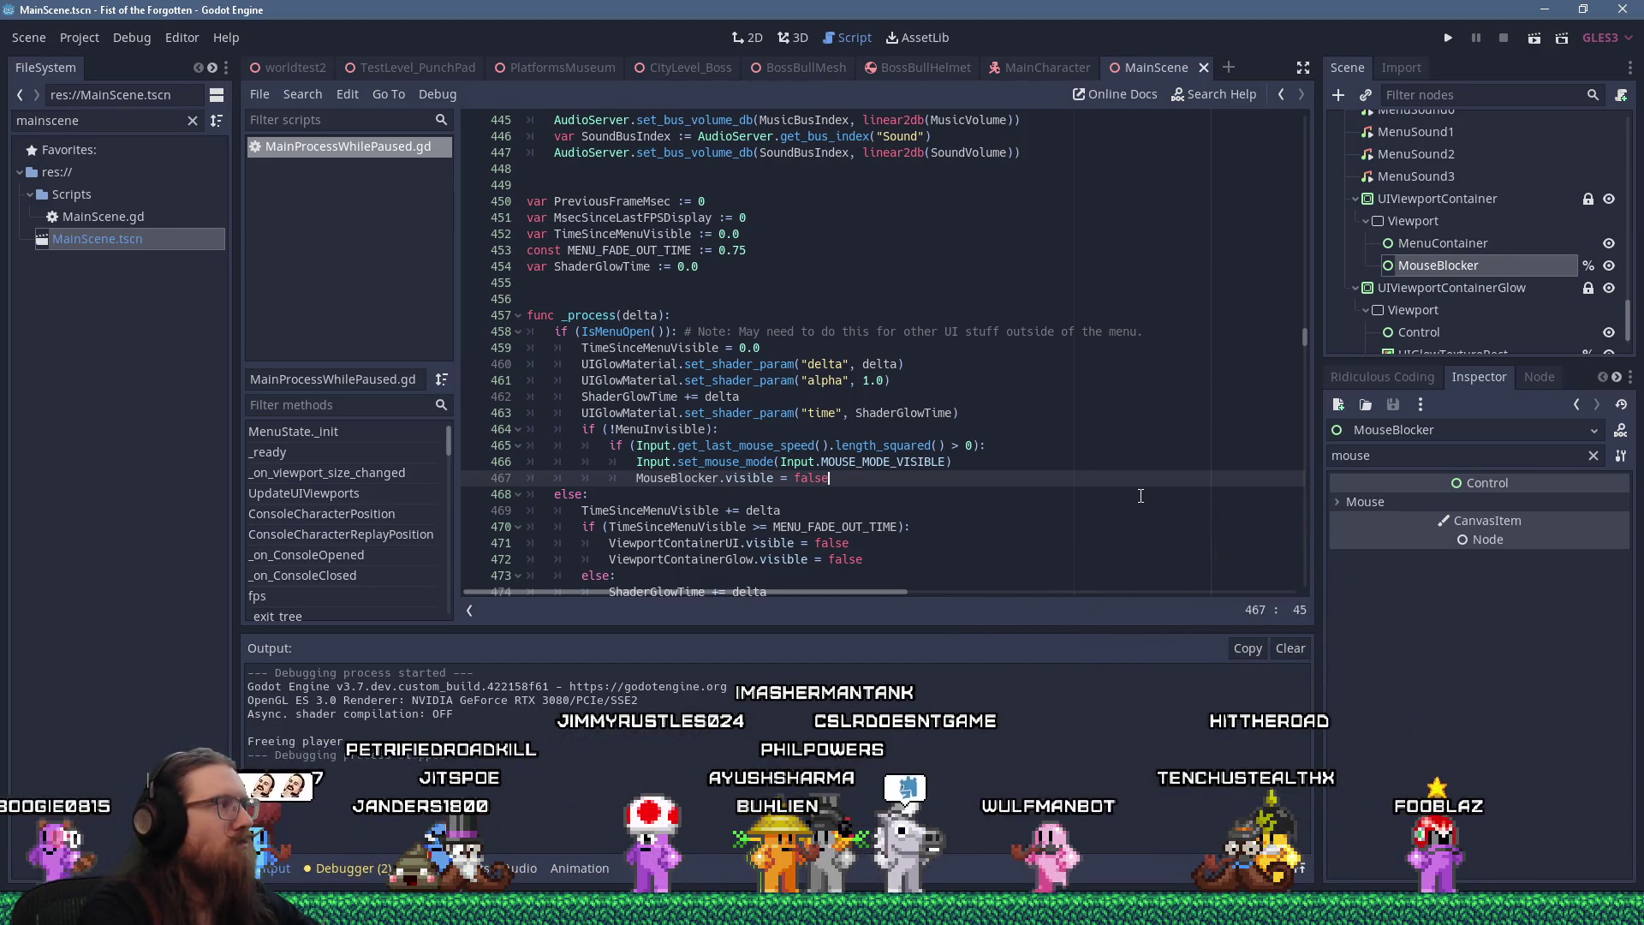
pyautogui.press('Up')
pyautogui.press('Up')
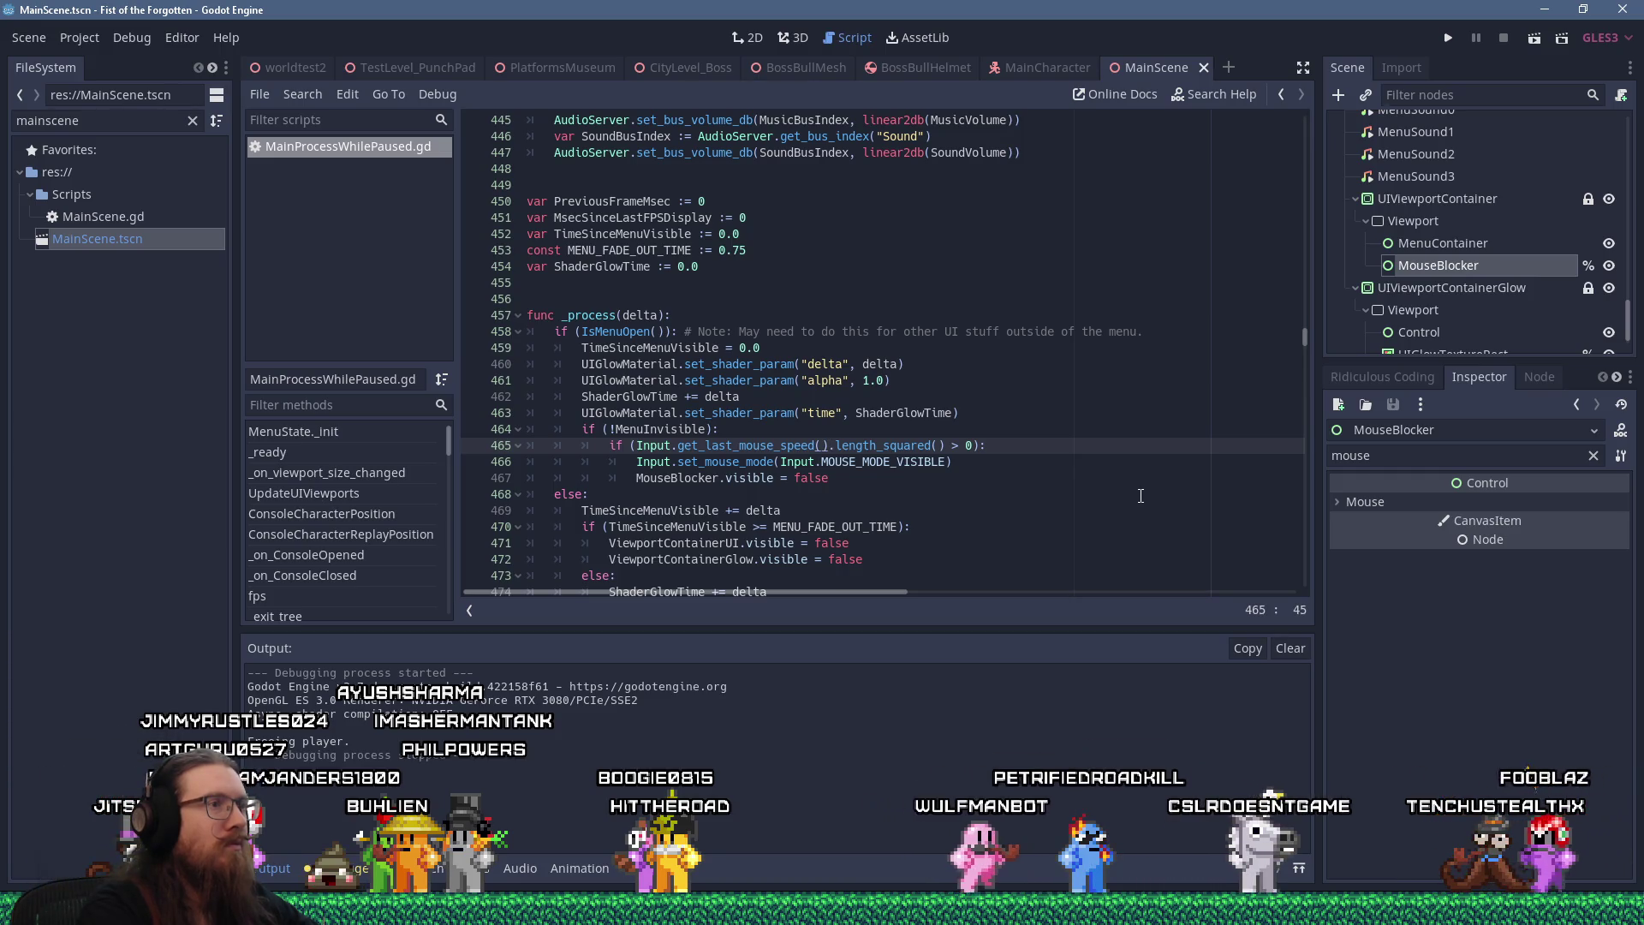
pyautogui.press('Up')
pyautogui.press('Up')
pyautogui.press('Up')
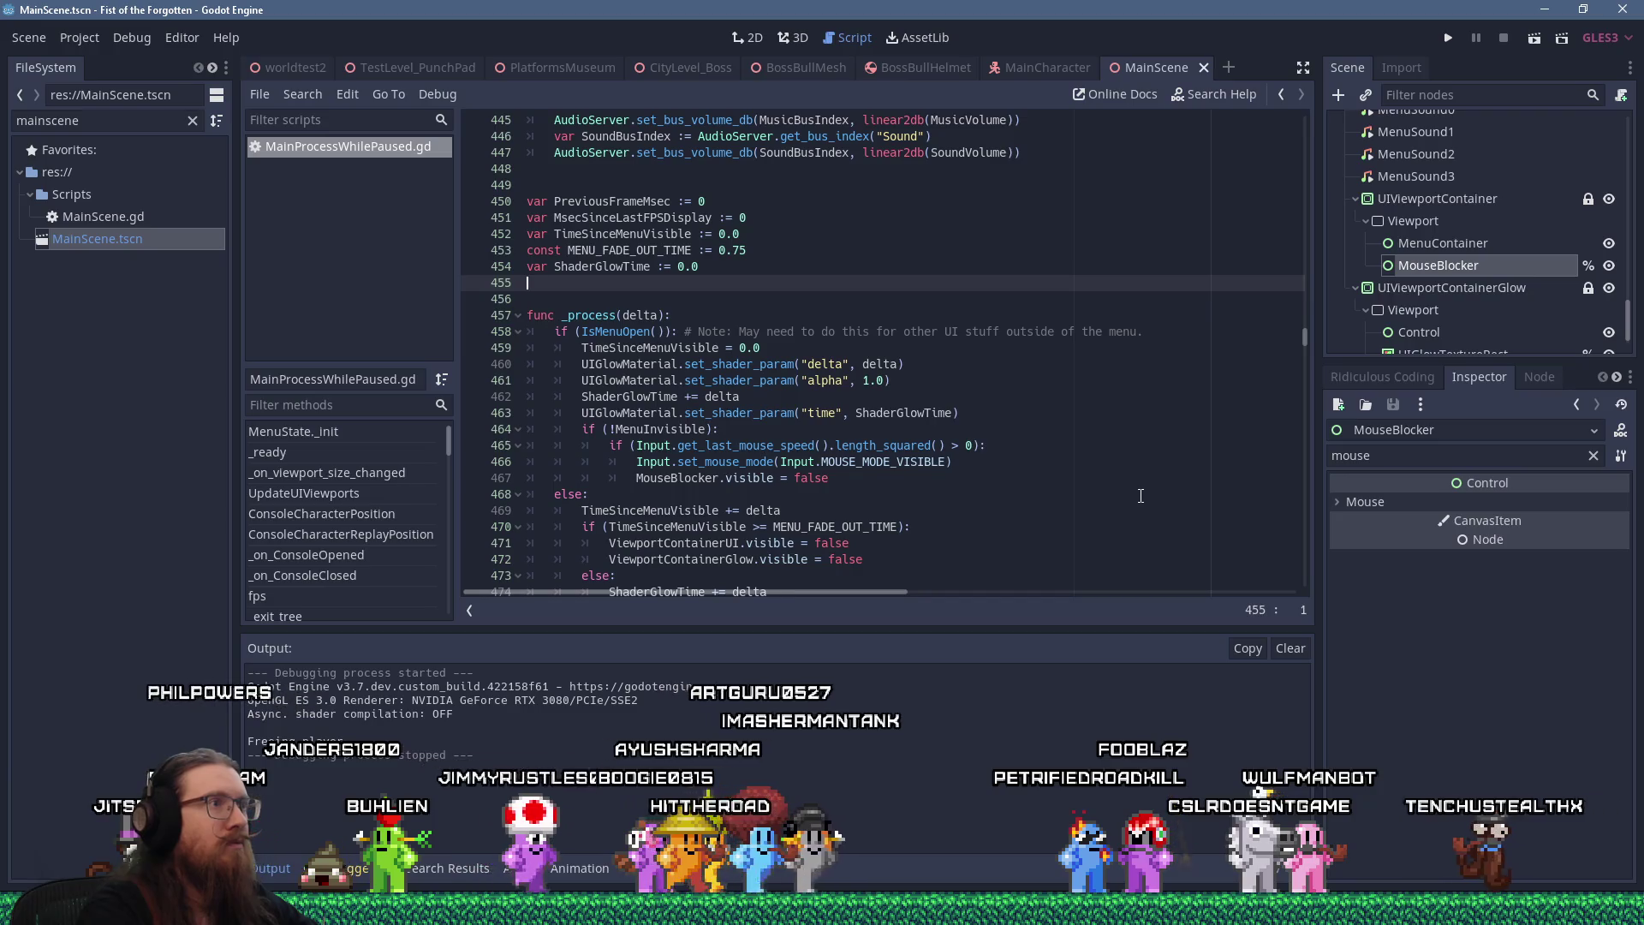
# Declare 'var MouseFramesMoved := 0' on line 455
pyautogui.write('var')
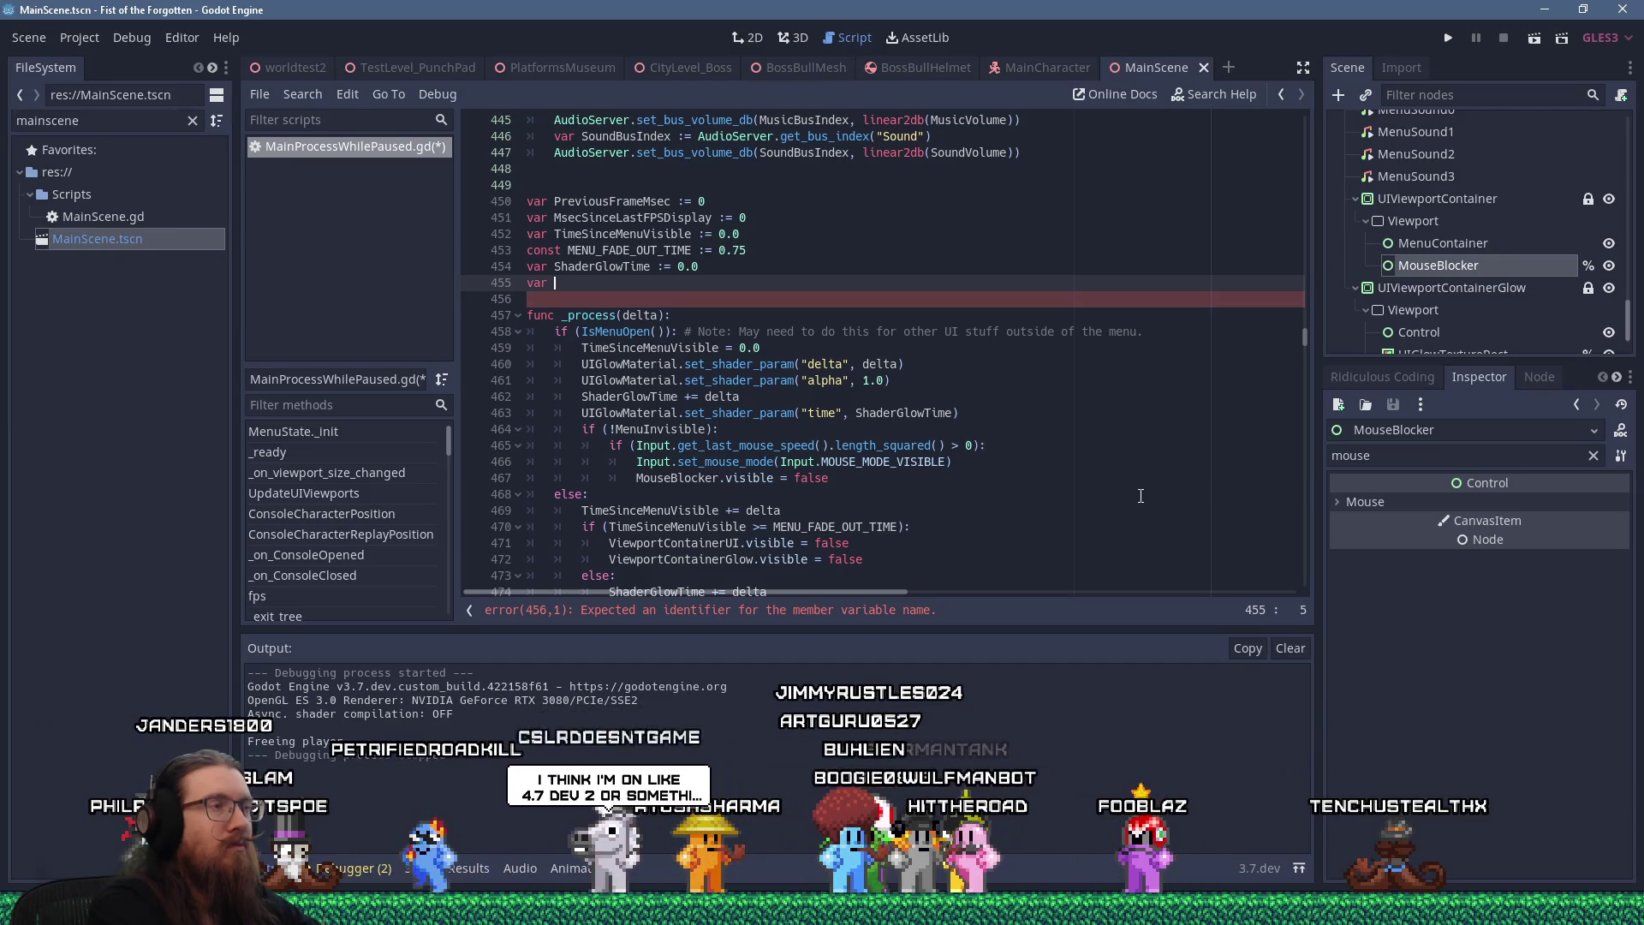
pyautogui.press('BackSpace')
pyautogui.press('BackSpace')
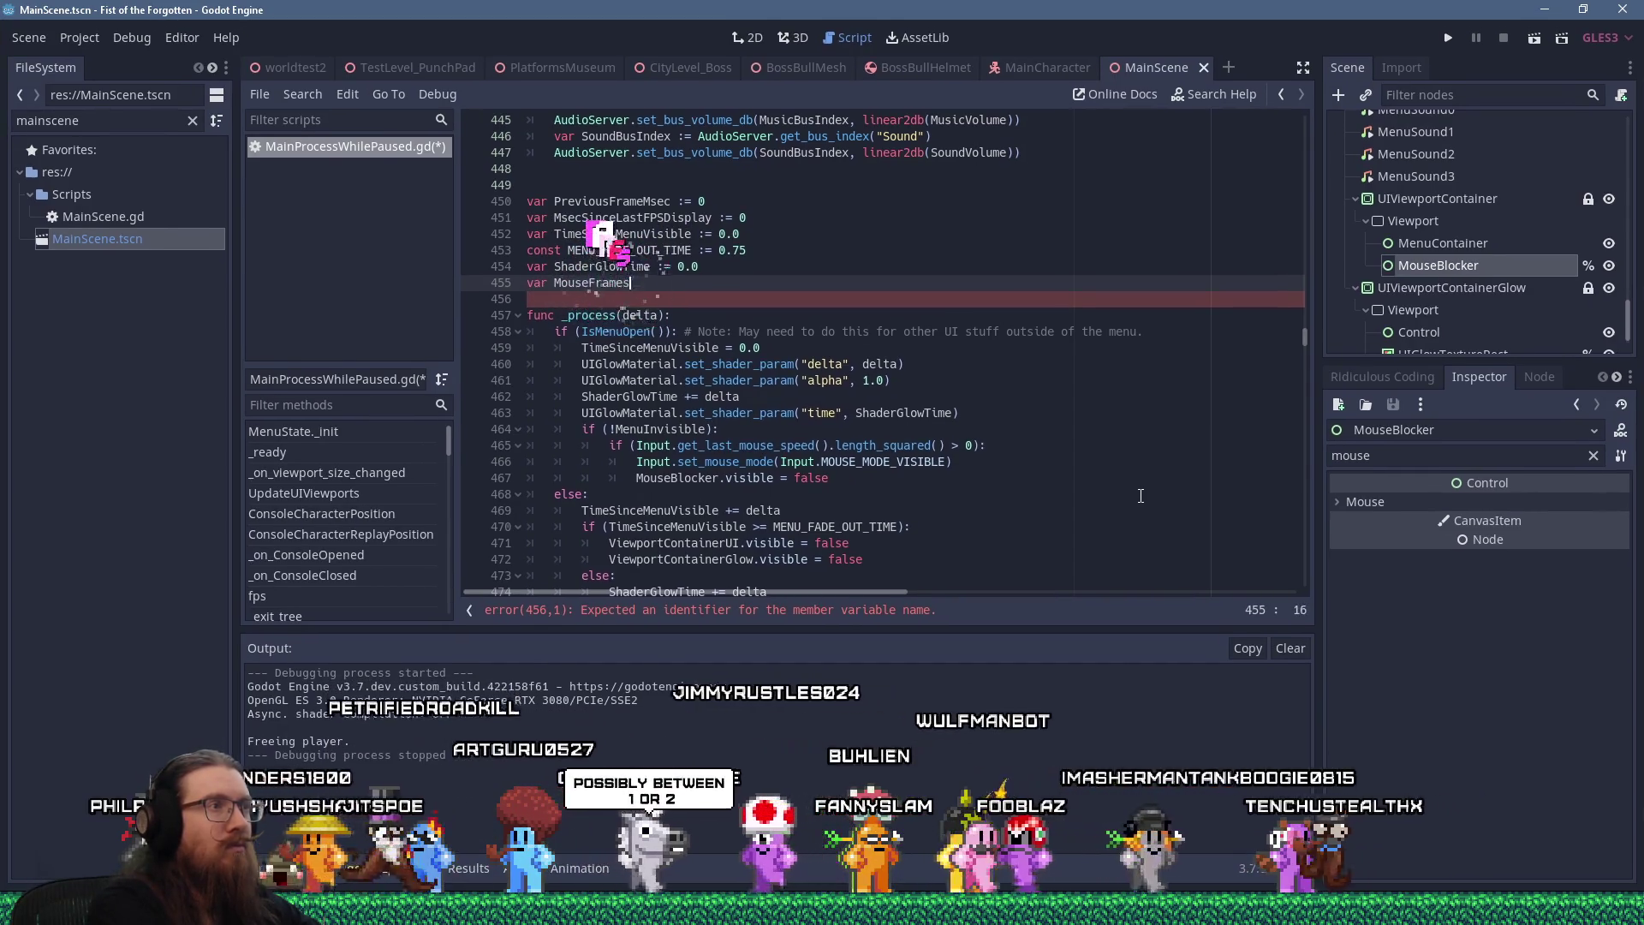
pyautogui.write('Moved ')
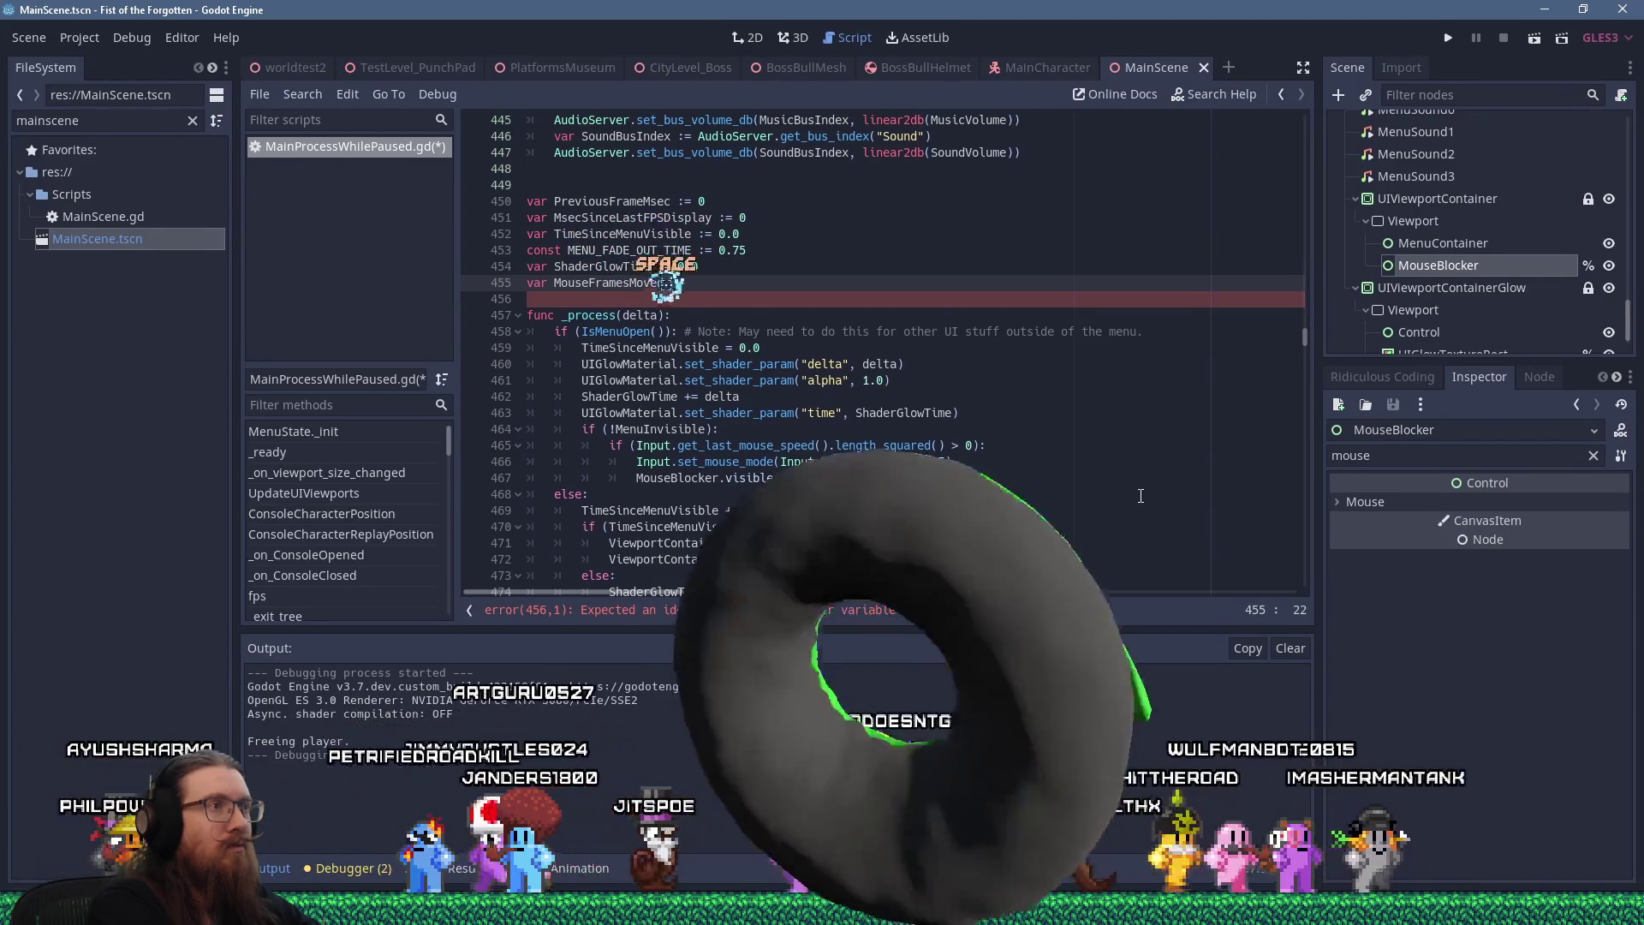
pyautogui.write(':= 0')
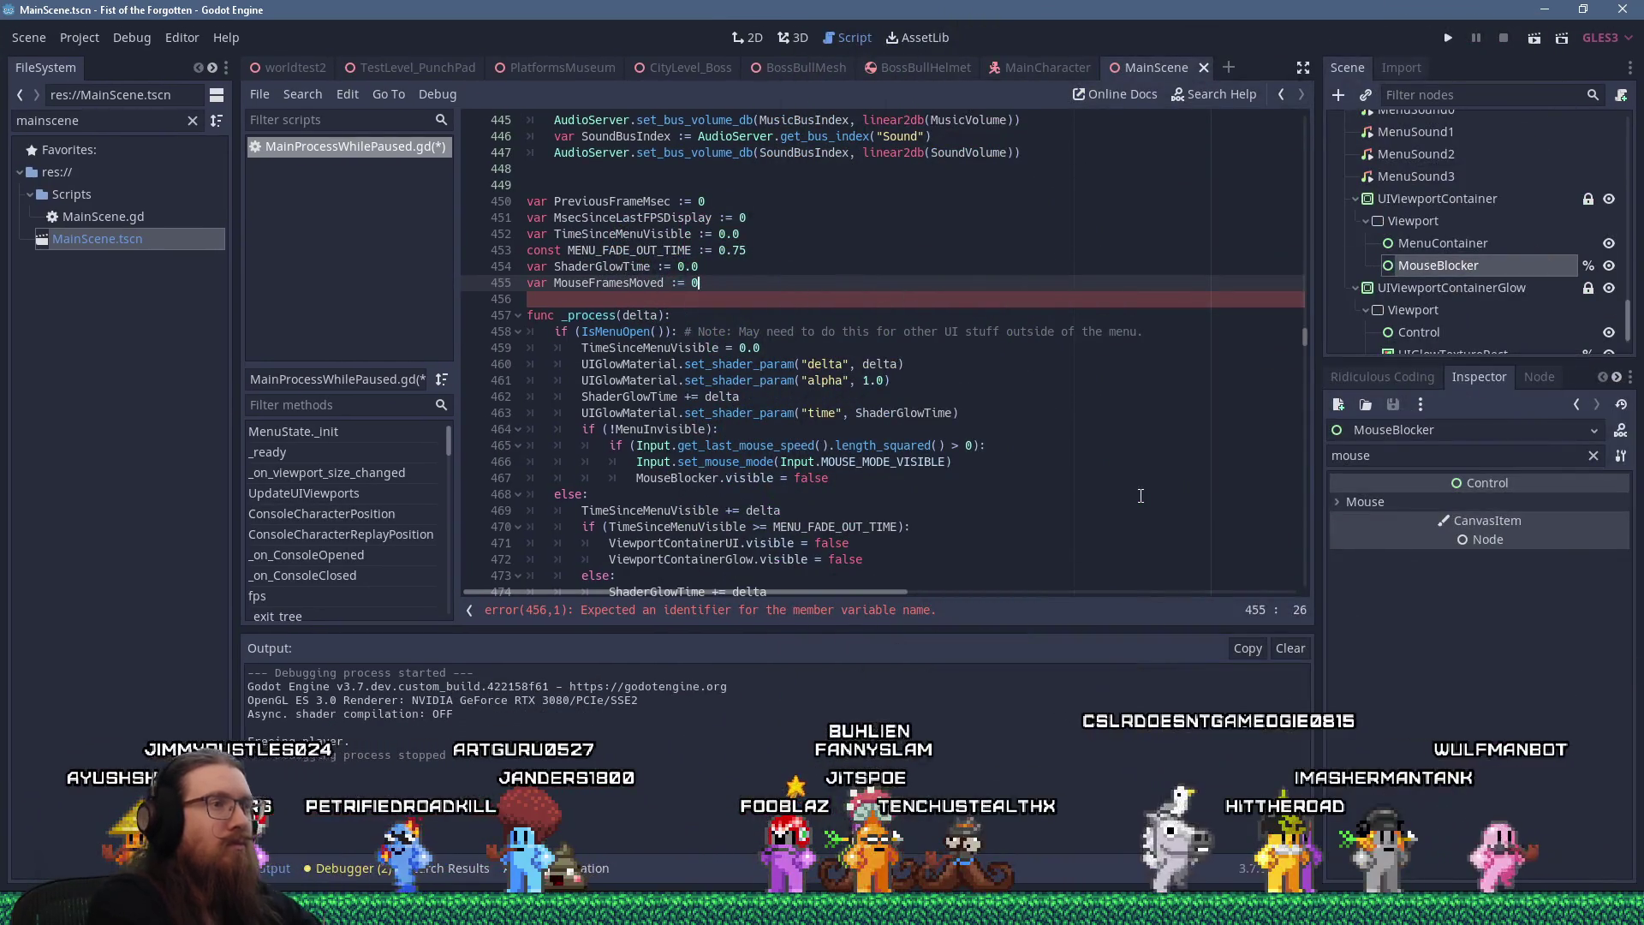
# Add 'MouseFramesMoved += 1' in the mouse-speed check, followed by 'if (MouseFramesMoved > 2):'
pyautogui.click(1002, 448)
pyautogui.press('Return')
pyautogui.write('Mouse')
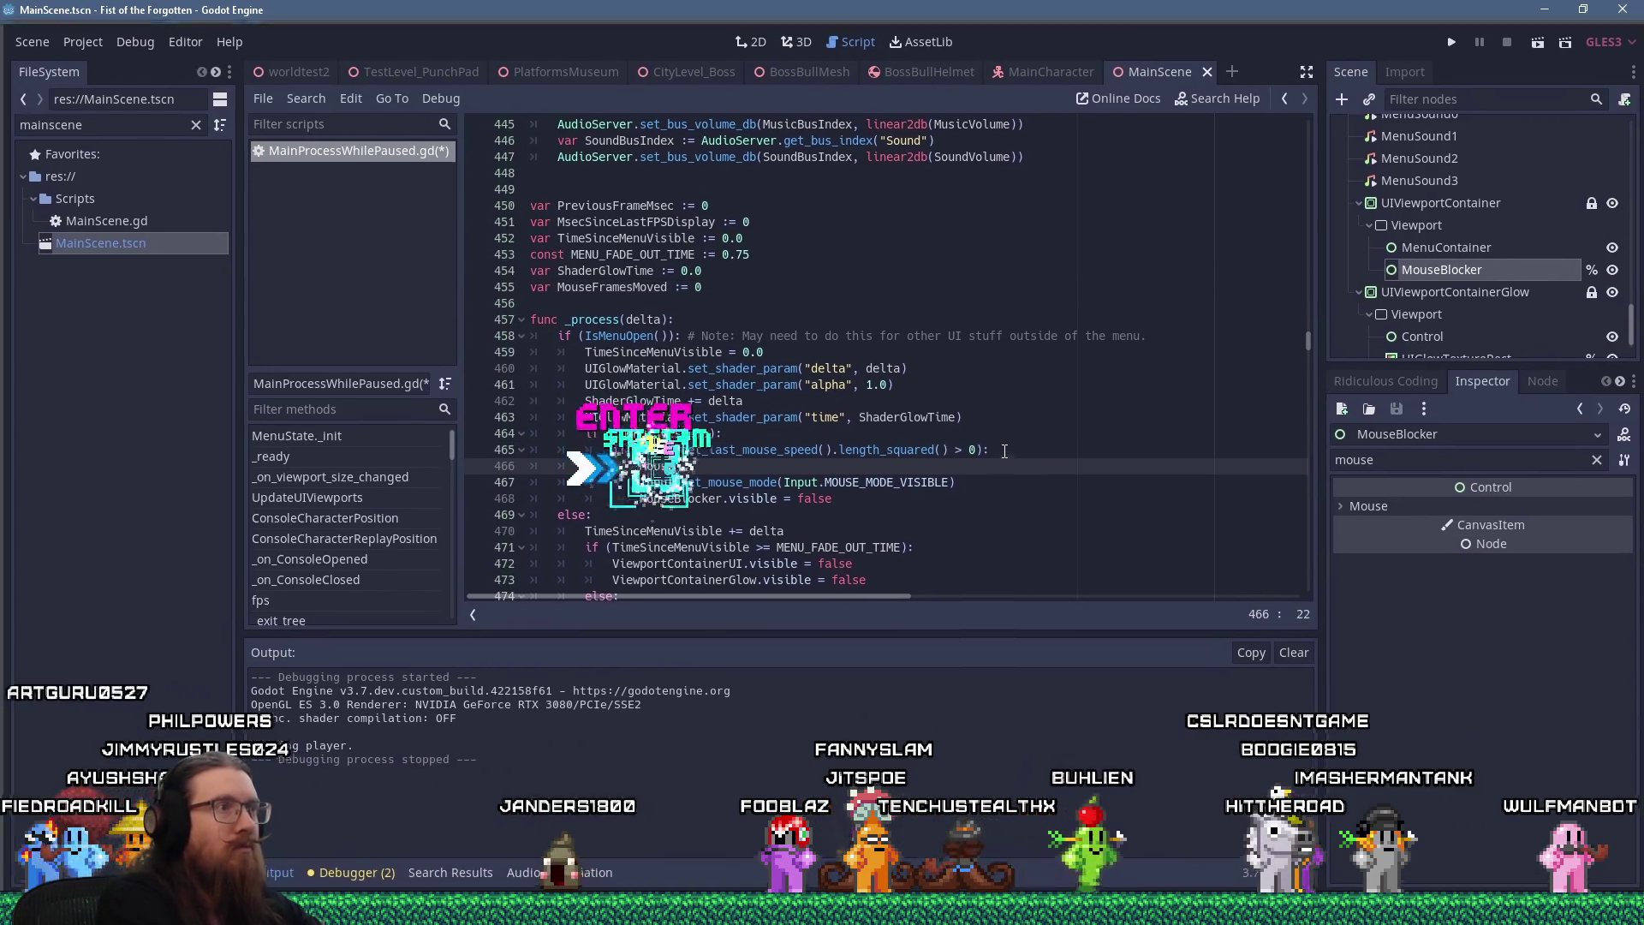
pyautogui.write('FramesMoved ')
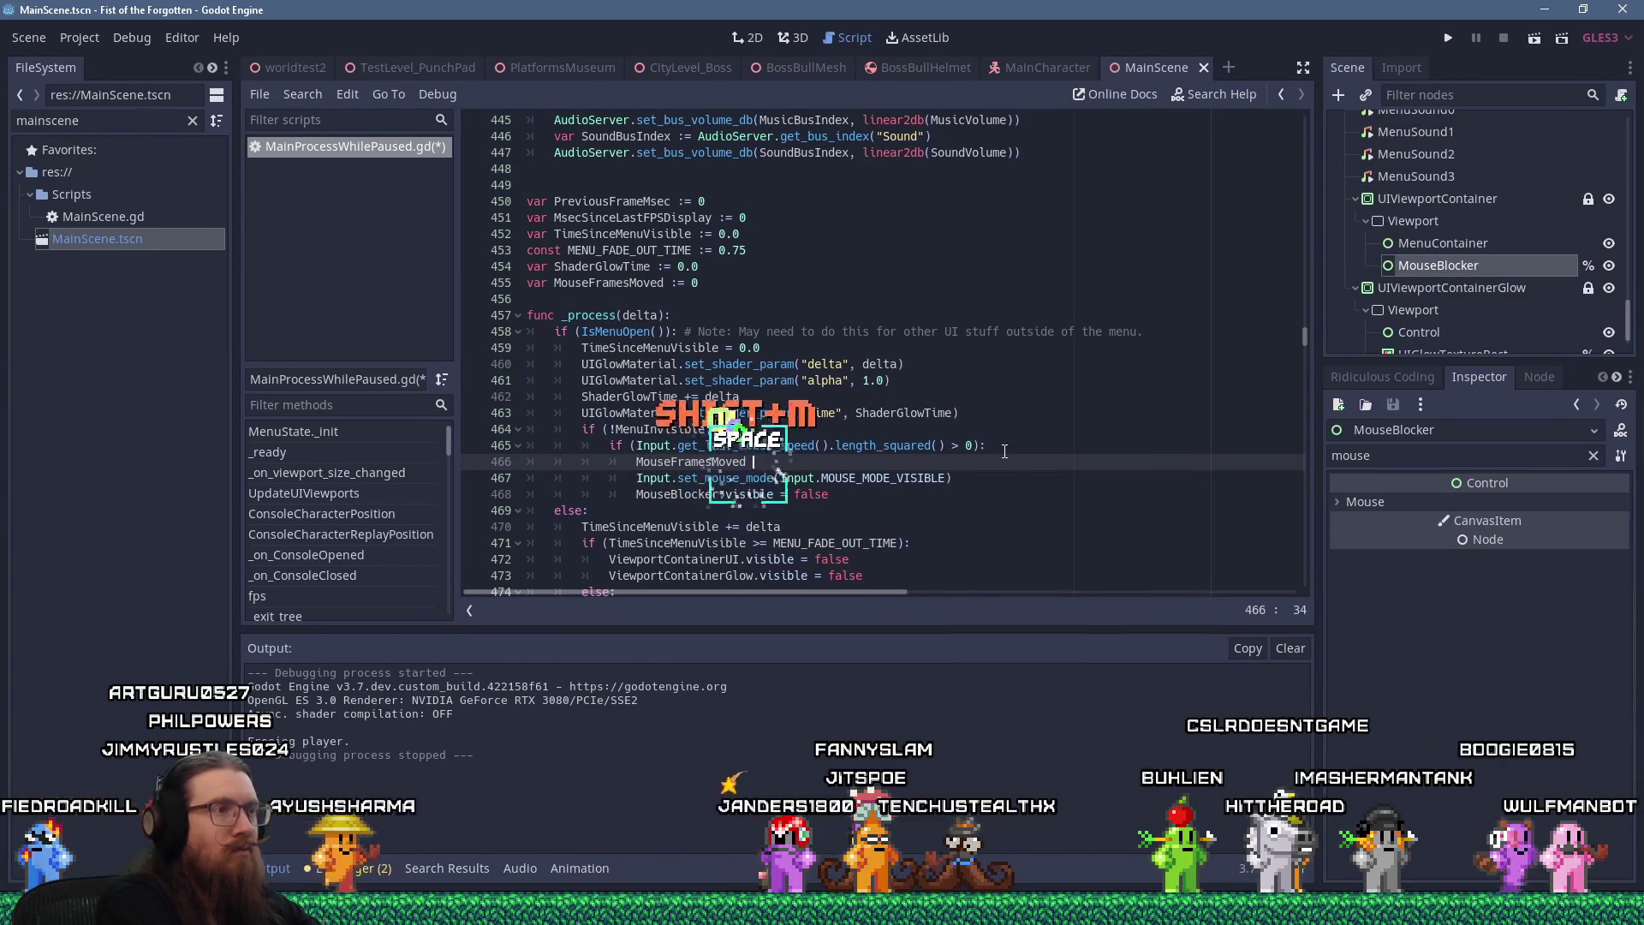
pyautogui.write('+= 1')
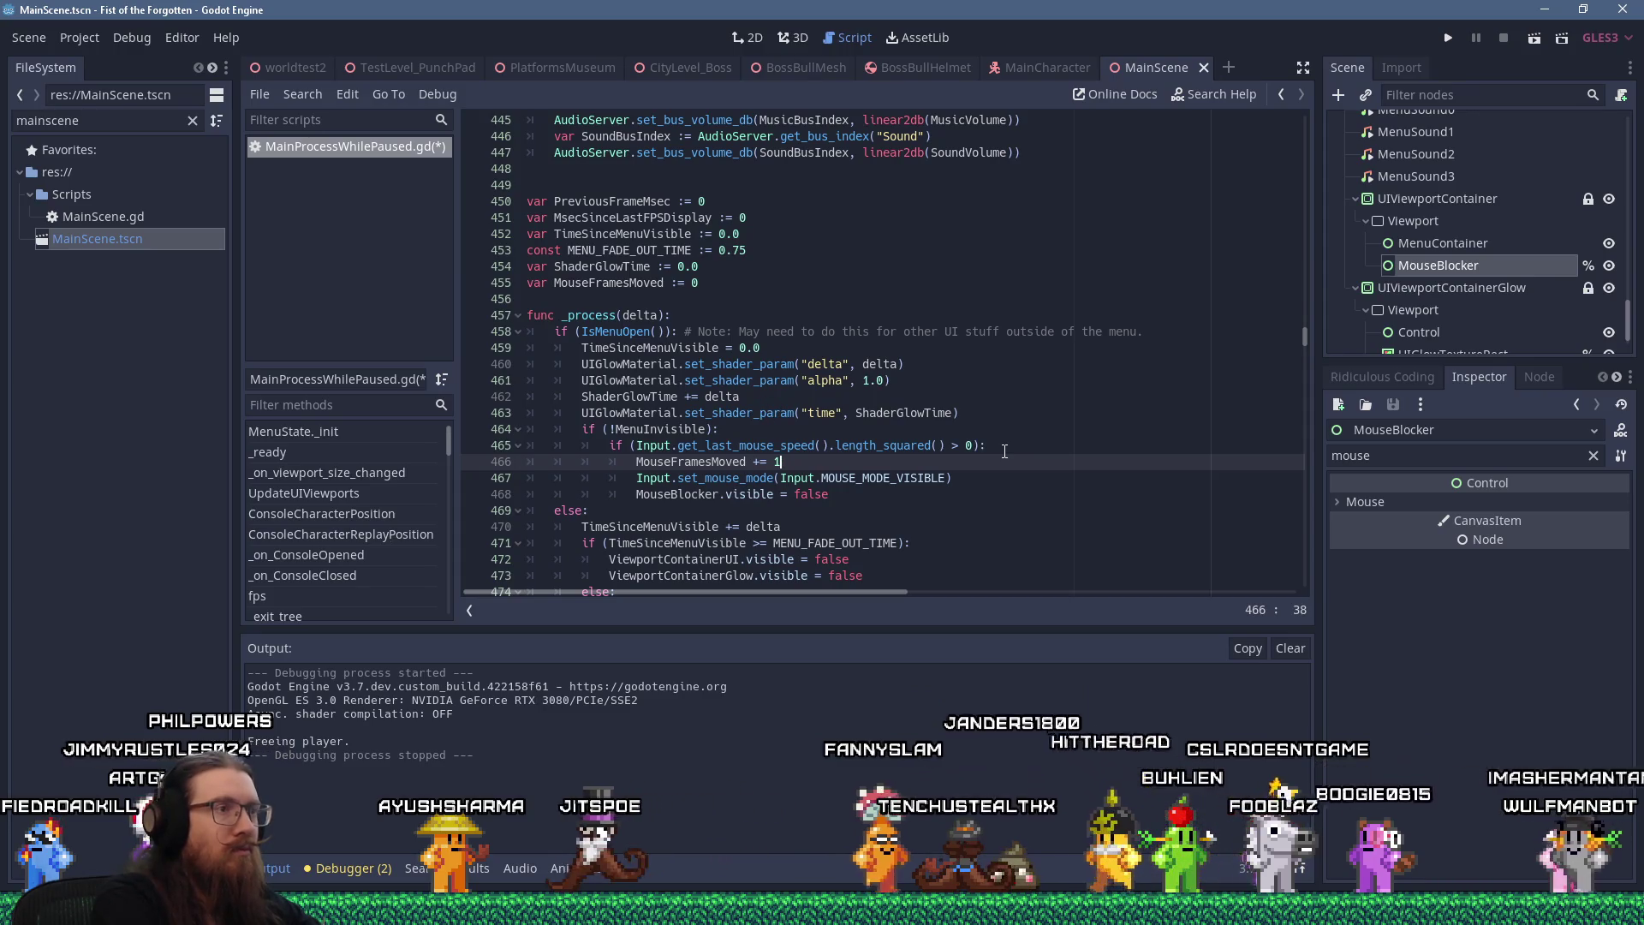
pyautogui.press('Return')
pyautogui.write('i')
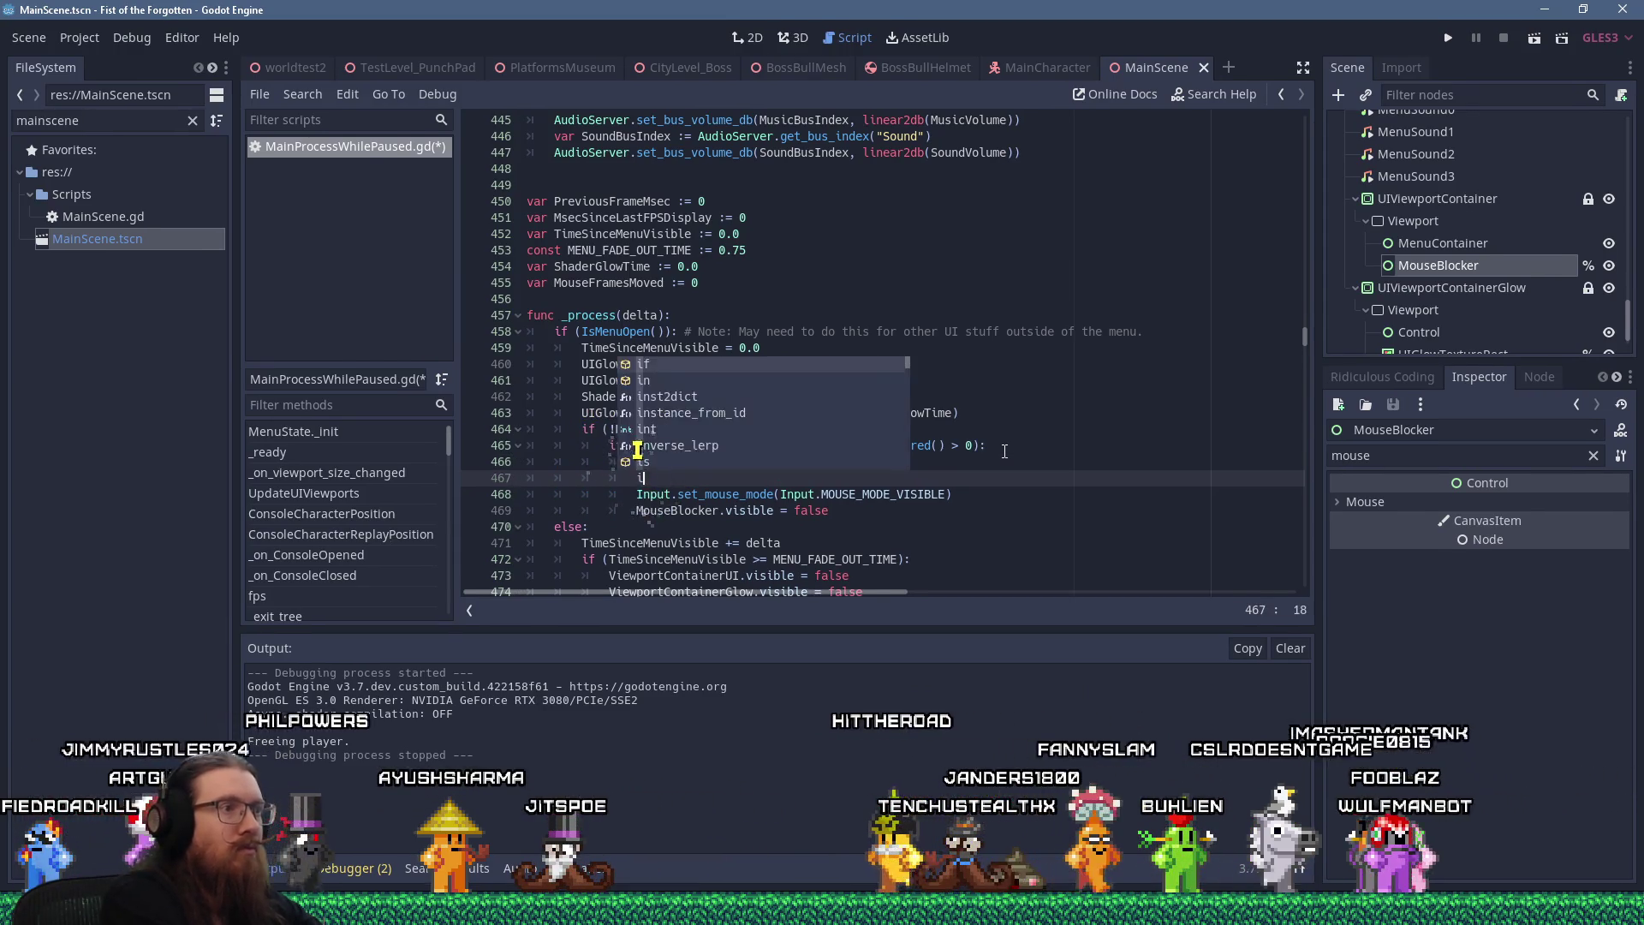
pyautogui.write('f (MouseFramesMoved > ')
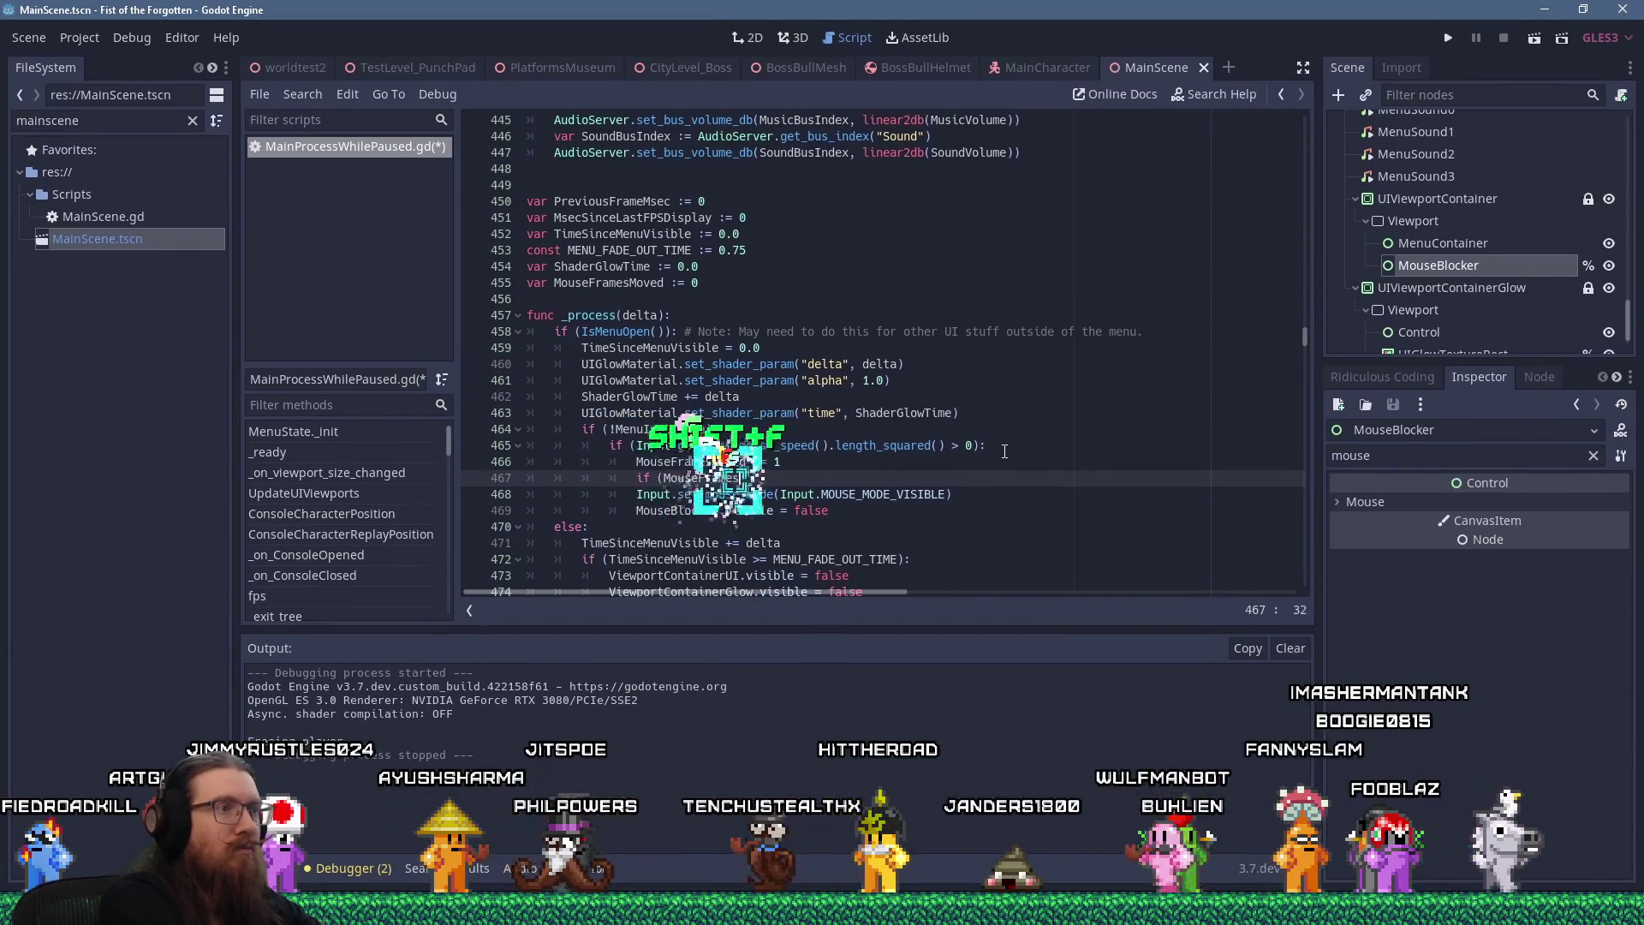
pyautogui.write('2):')
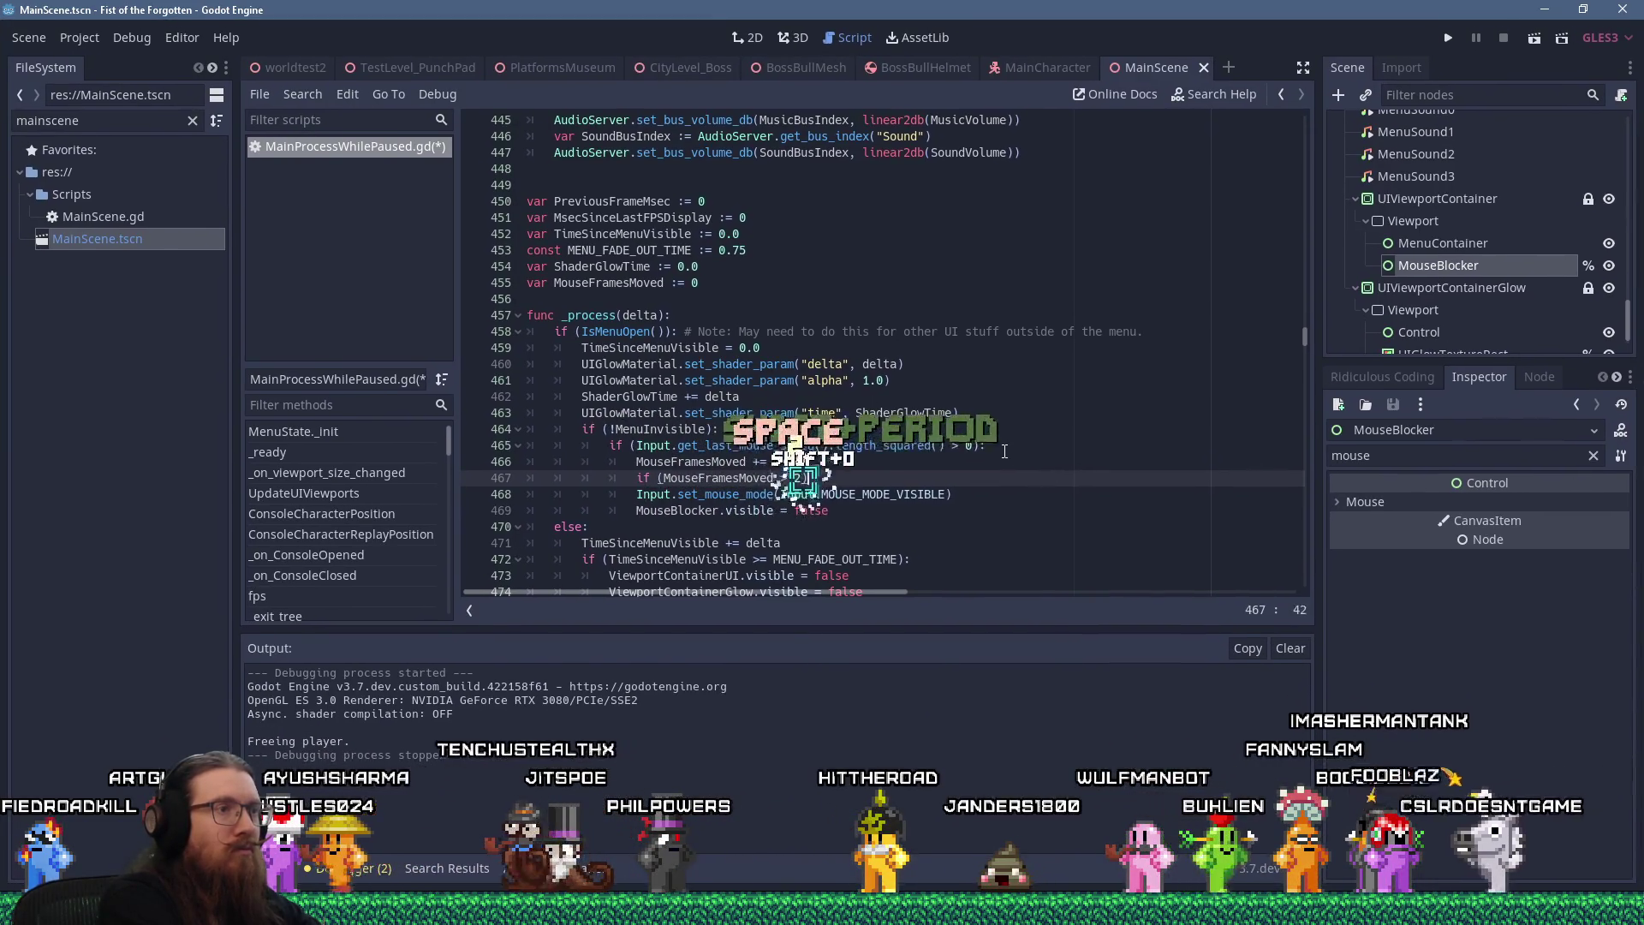
# Indent lines 468-469 under the new 'MouseFramesMoved > 2' condition
pyautogui.press('Down')
pyautogui.hotkey('shift', 'Down')
pyautogui.press('Tab')
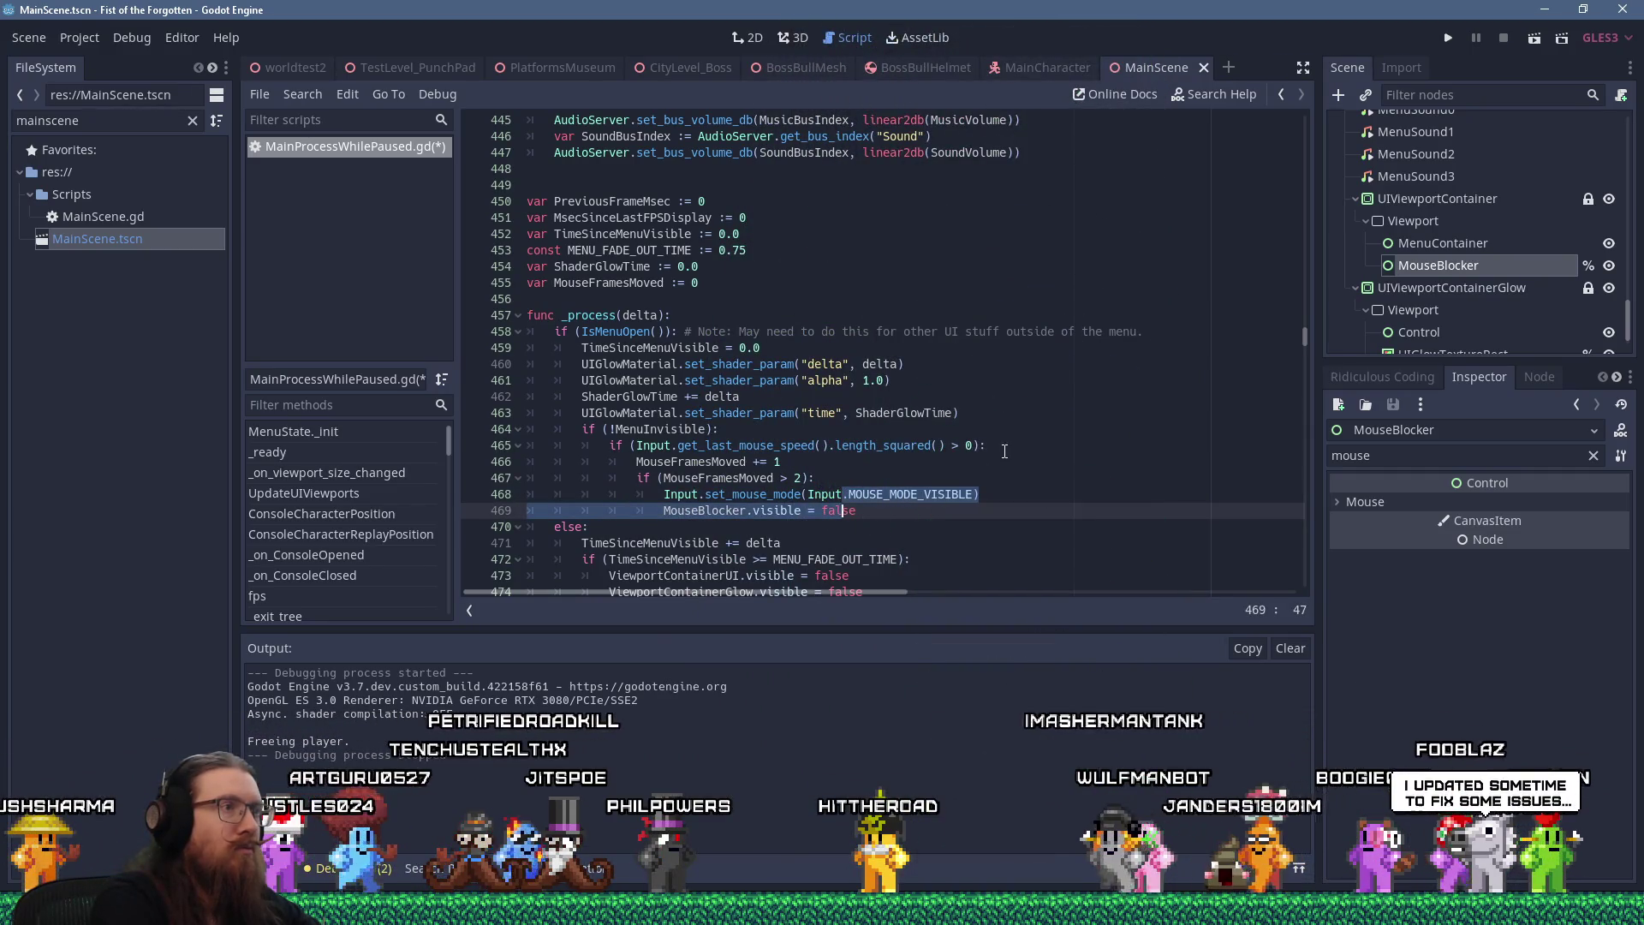
# Add 'MouseFramesMoved = 0' in the menu-closed branch, then place the cursor before the line 455 declaration name
pyautogui.press('Up')
pyautogui.press('Up')
pyautogui.press('Up')
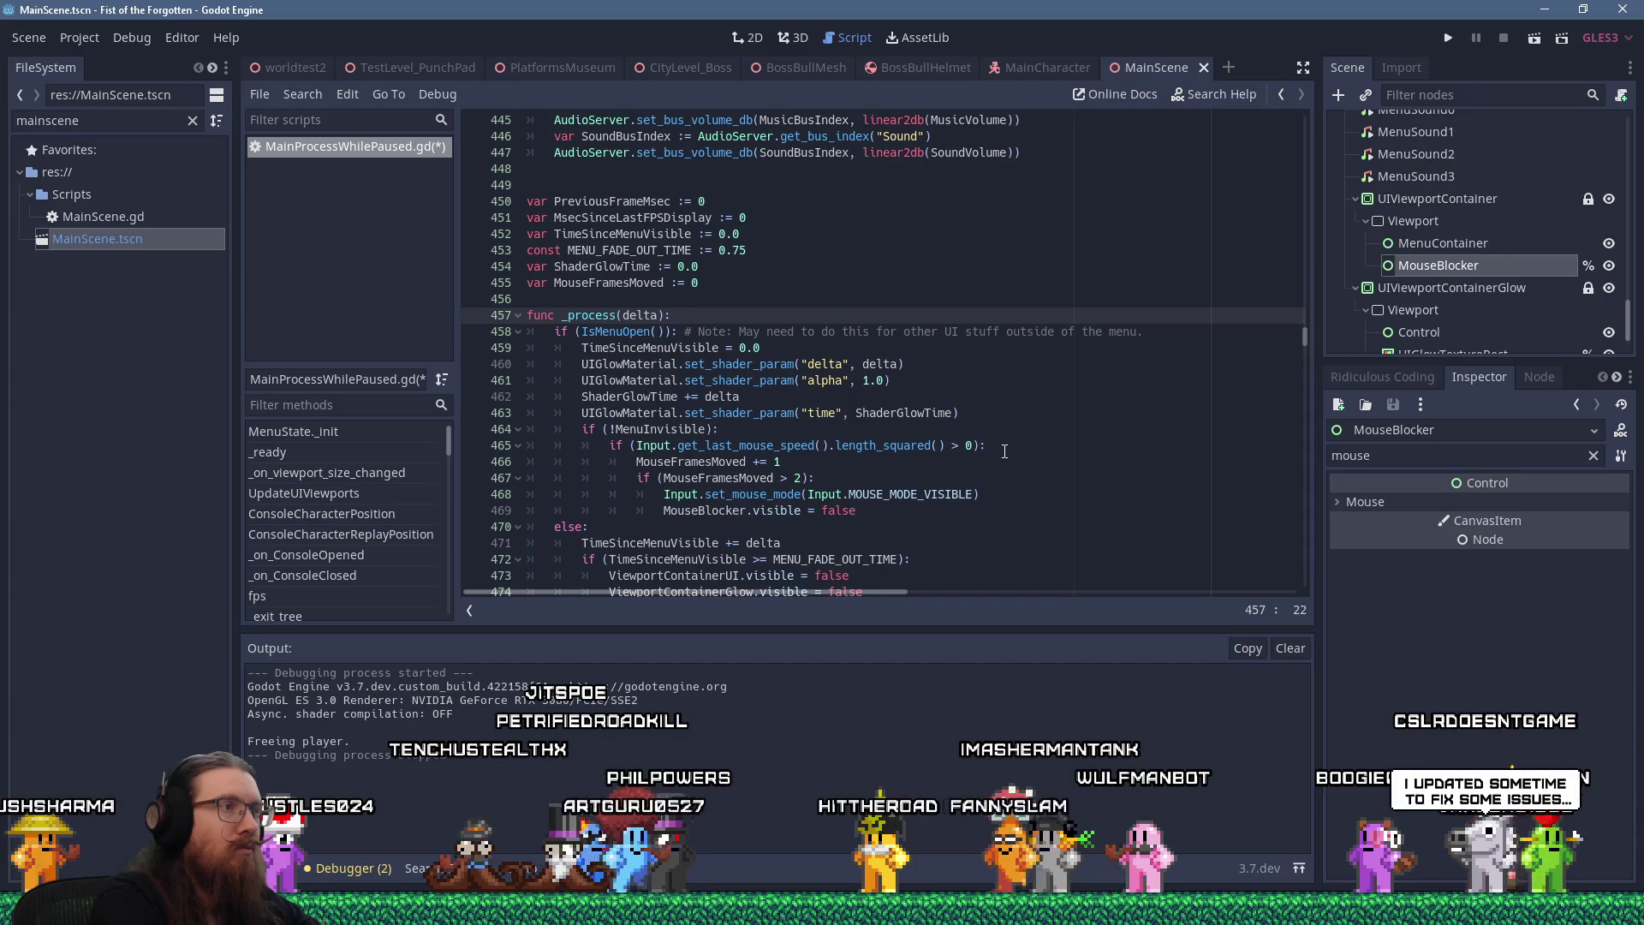
pyautogui.press('Down')
pyautogui.press('Down')
pyautogui.press('Down')
pyautogui.press('End')
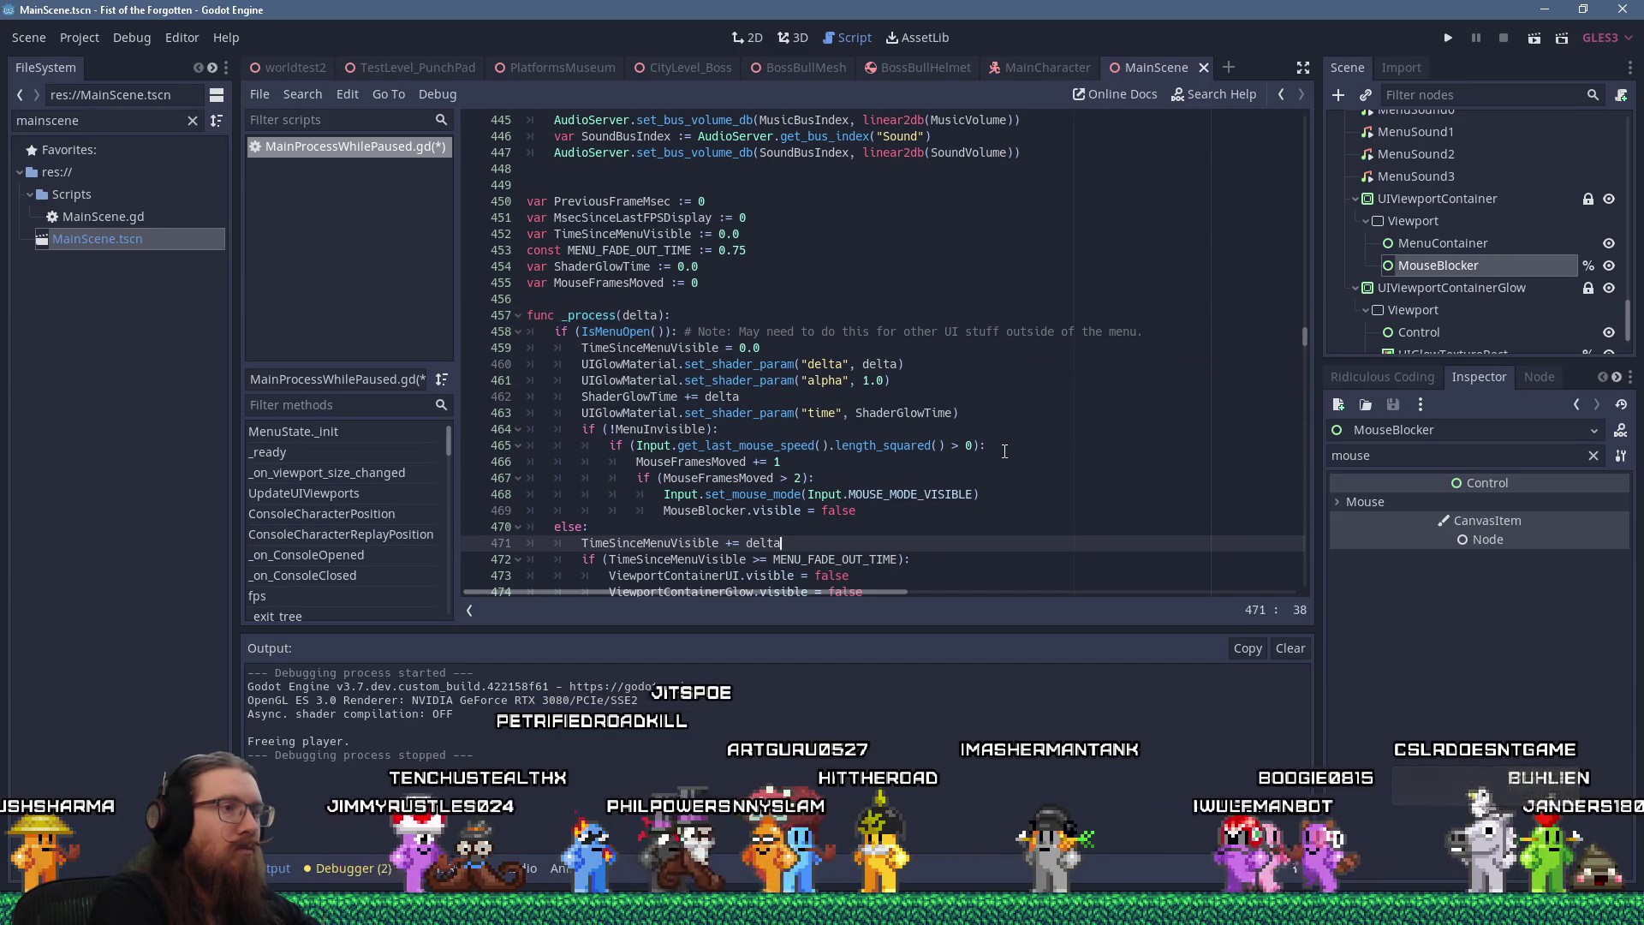
pyautogui.press('Return')
pyautogui.write('MouseFramesM')
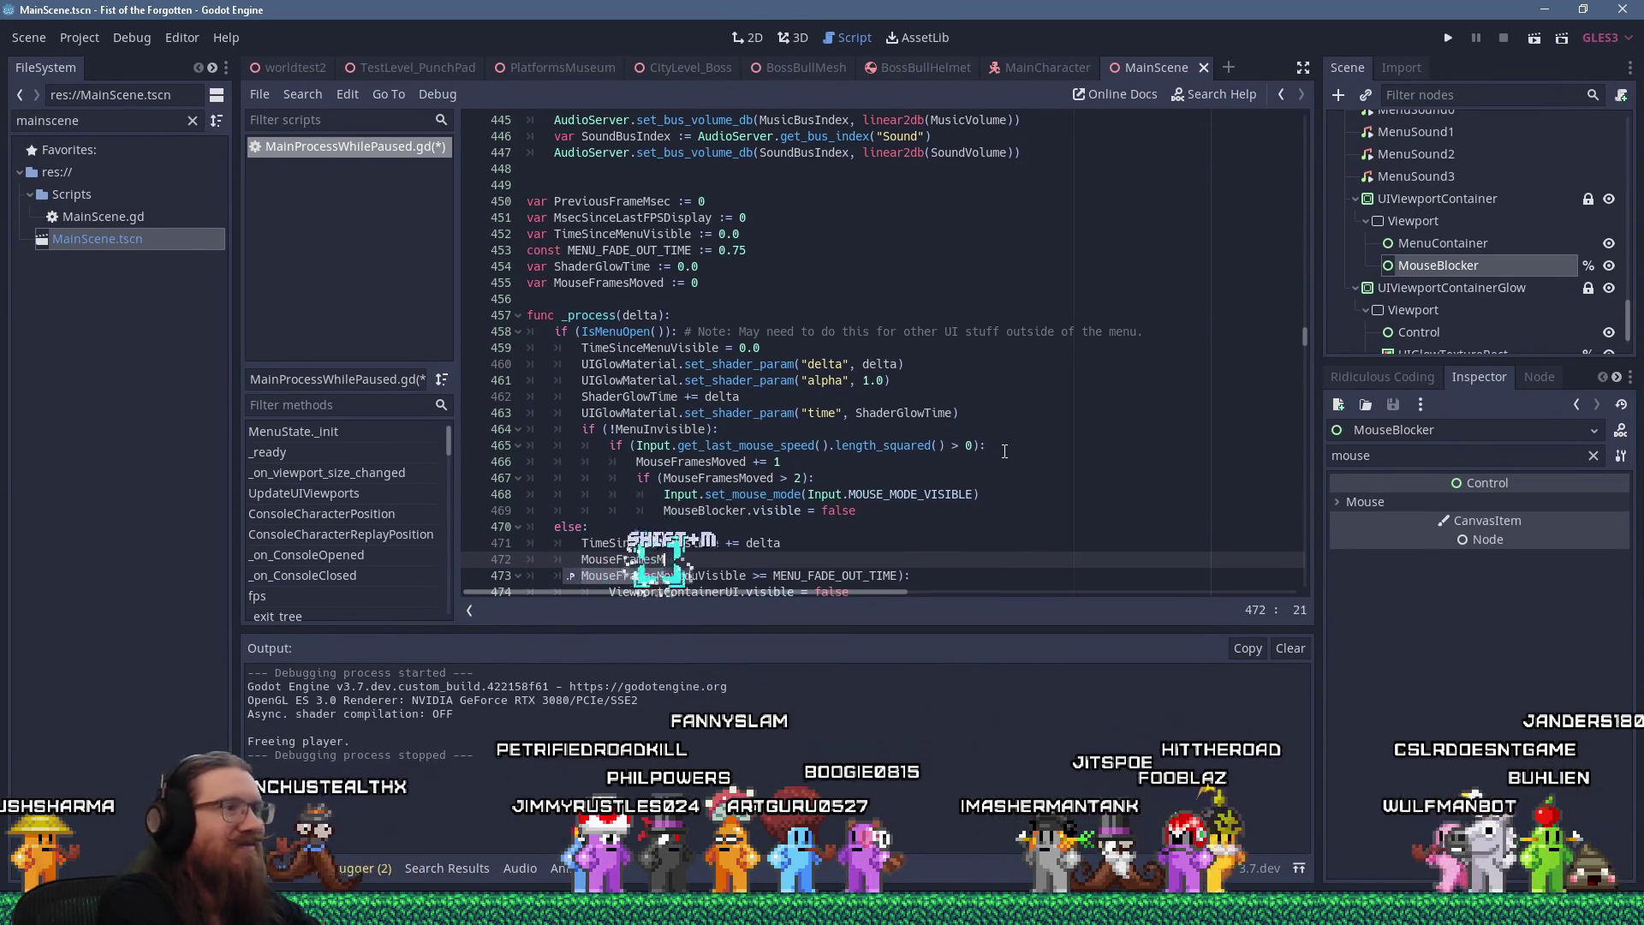
pyautogui.press('Return')
pyautogui.write('= 0')
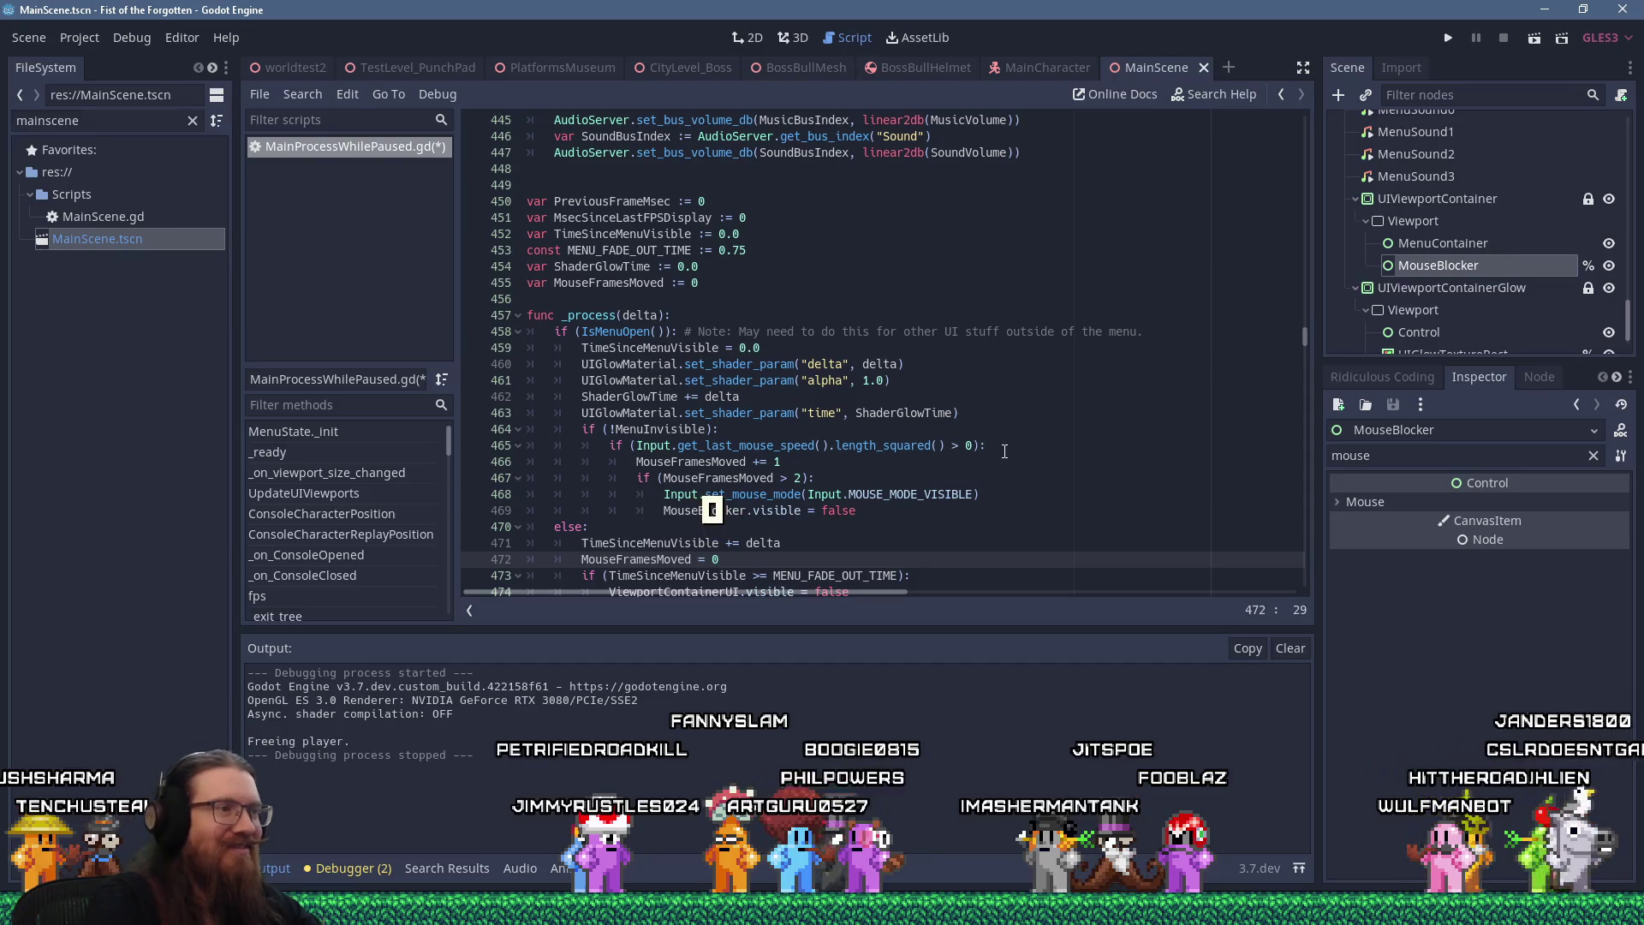
pyautogui.doubleClick(615, 283)
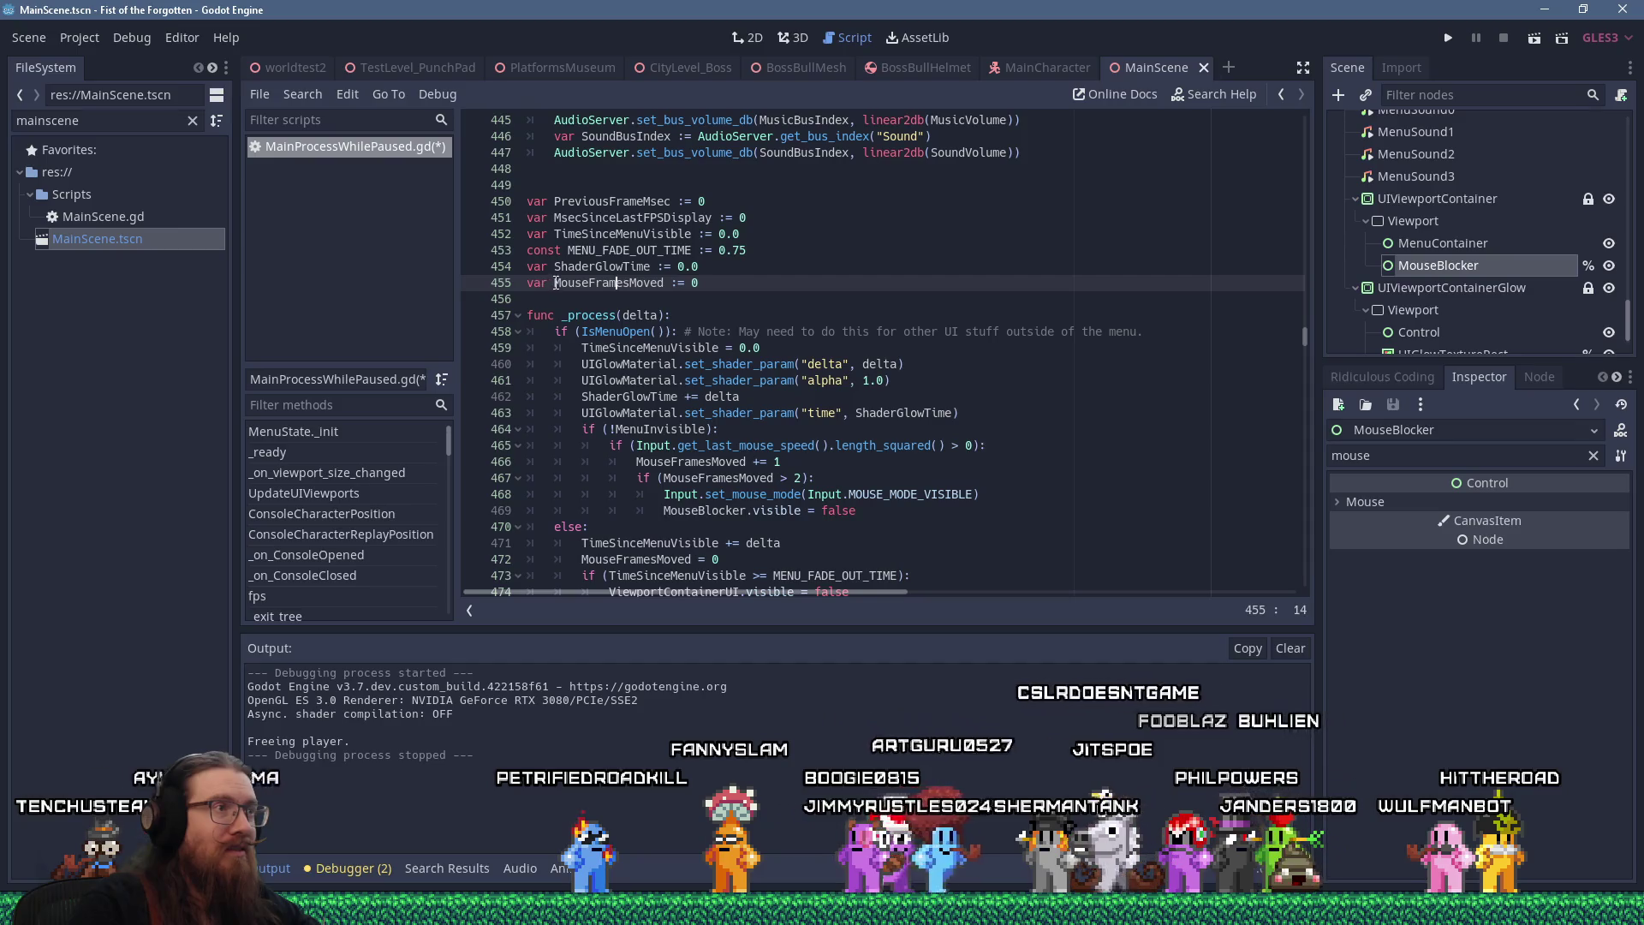
pyautogui.click(592, 284)
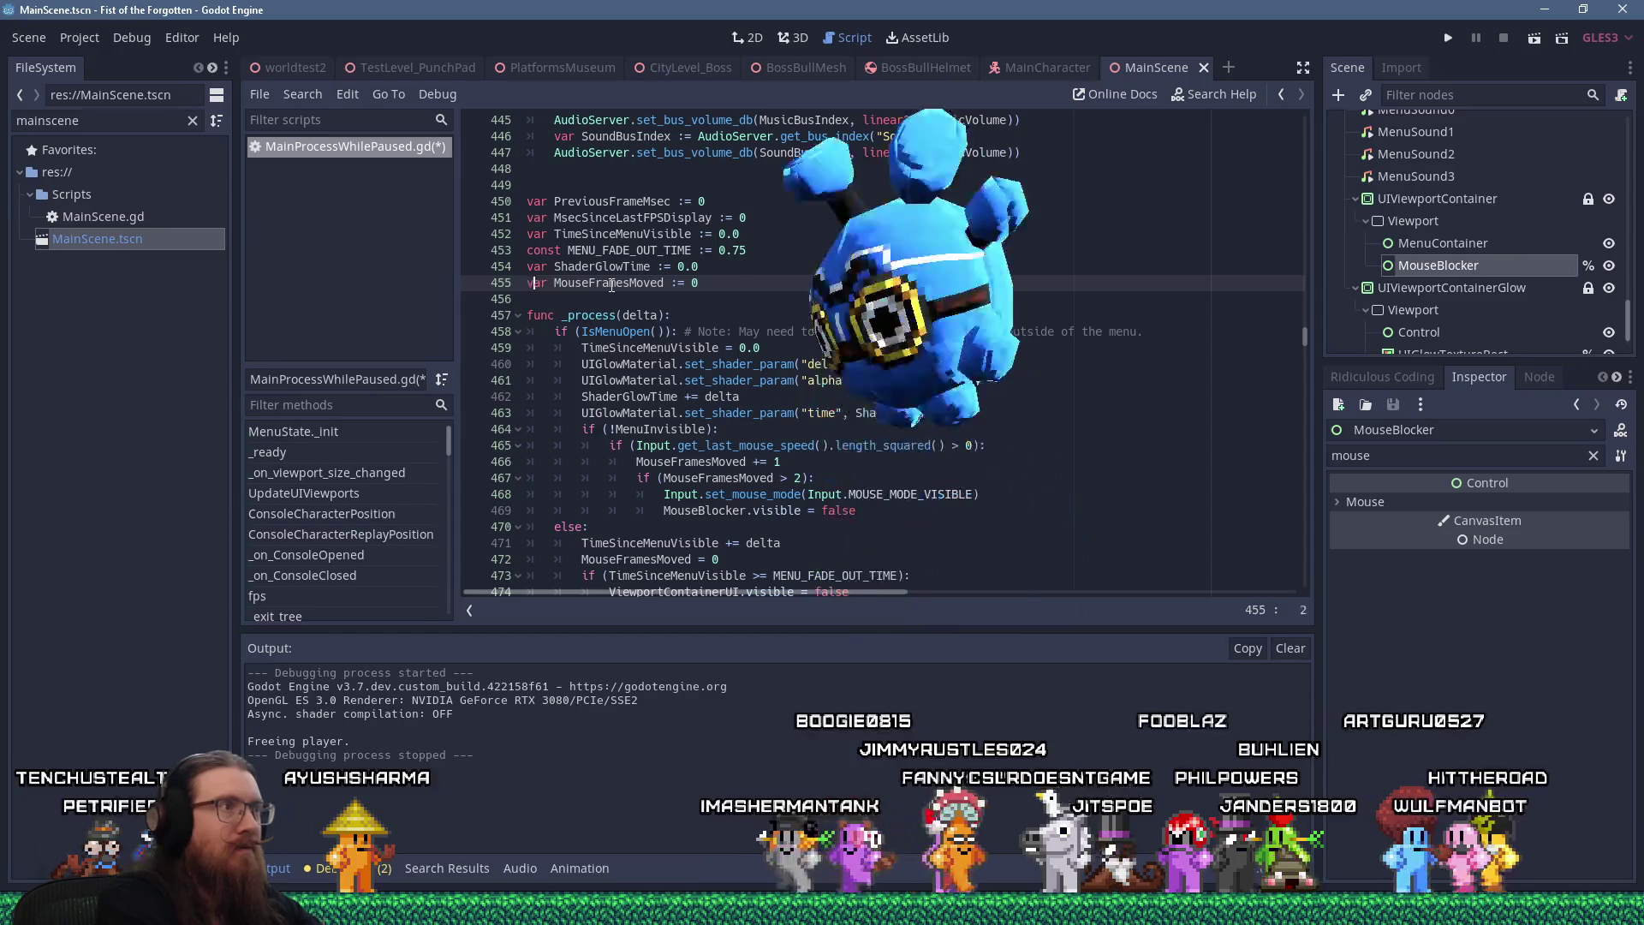
# Prefix the line 455 declaration with 'Menu', renaming it MenuMouseFramesMoved
pyautogui.write('Menu')
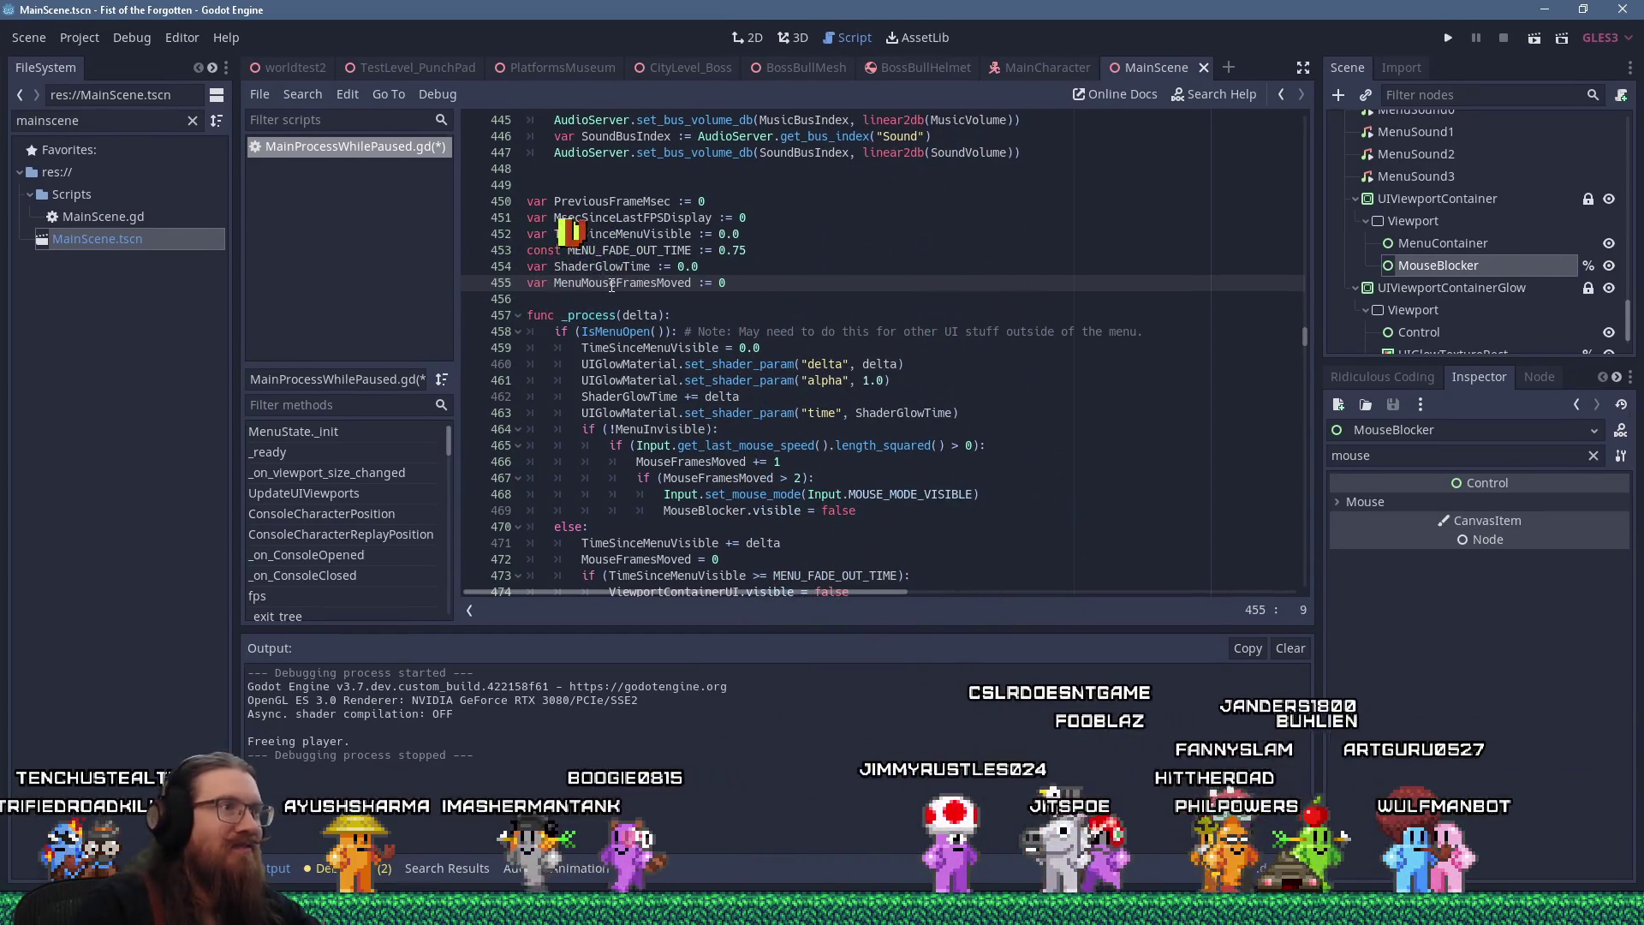
pyautogui.doubleClick(610, 284)
pyautogui.rightClick(610, 284)
pyautogui.press('Escape')
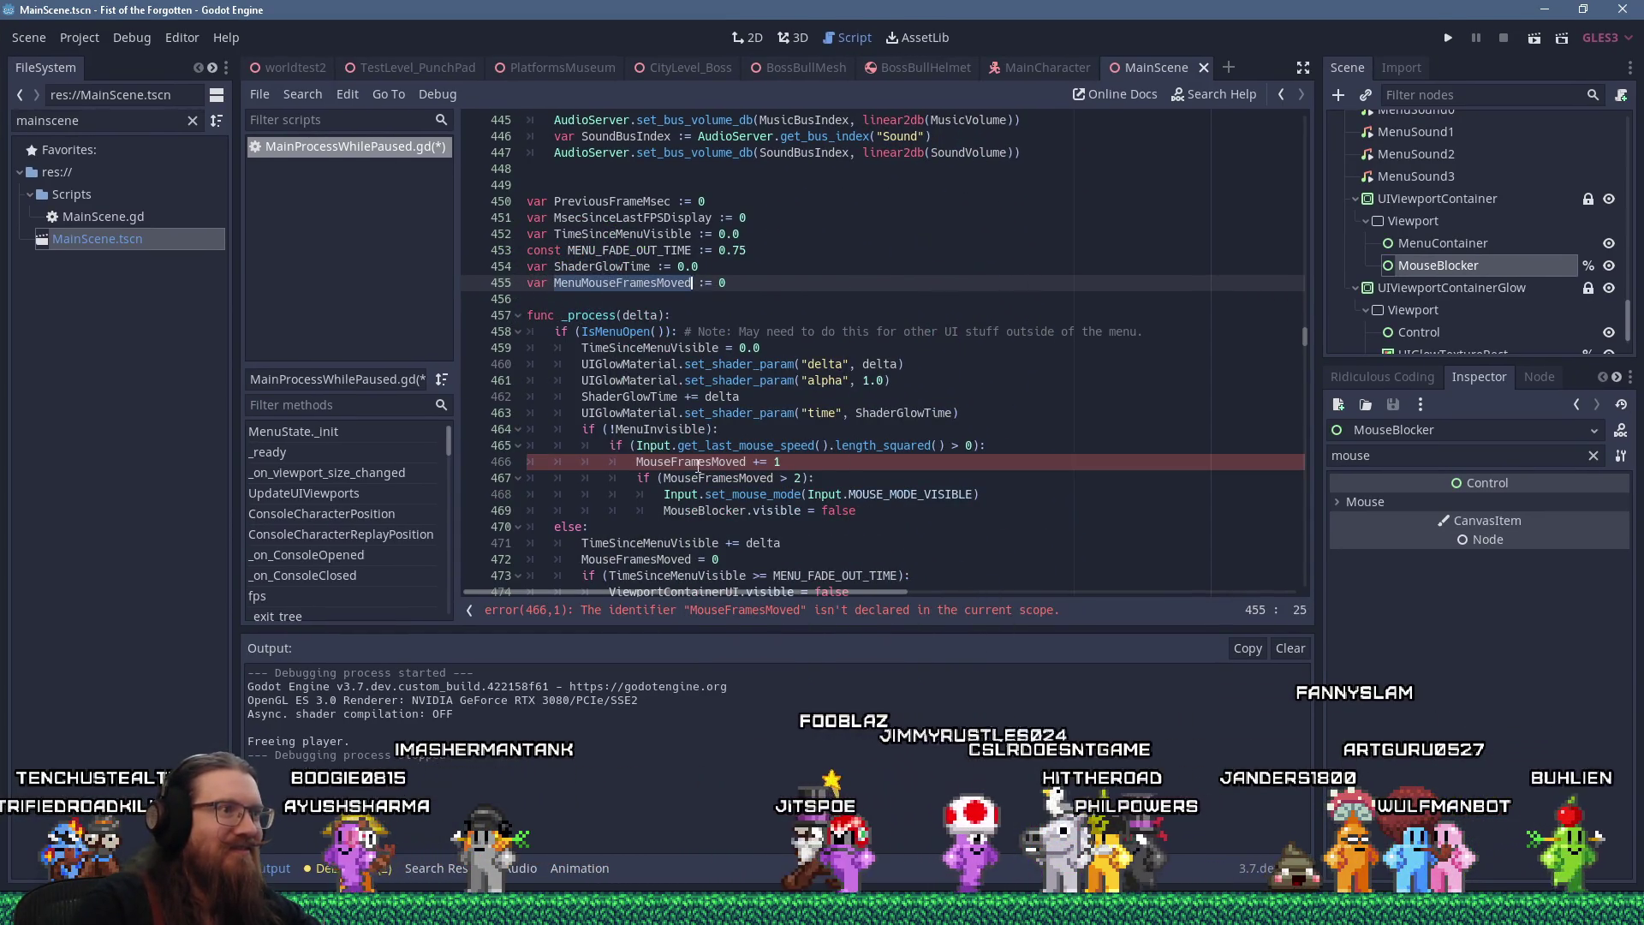
# Select the old counter name on lines 466, 472 and 467 and attempt to paste the new name
pyautogui.doubleClick(699, 462)
pyautogui.rightClick(701, 462)
pyautogui.click(743, 553)
pyautogui.doubleClick(646, 559)
pyautogui.rightClick(646, 559)
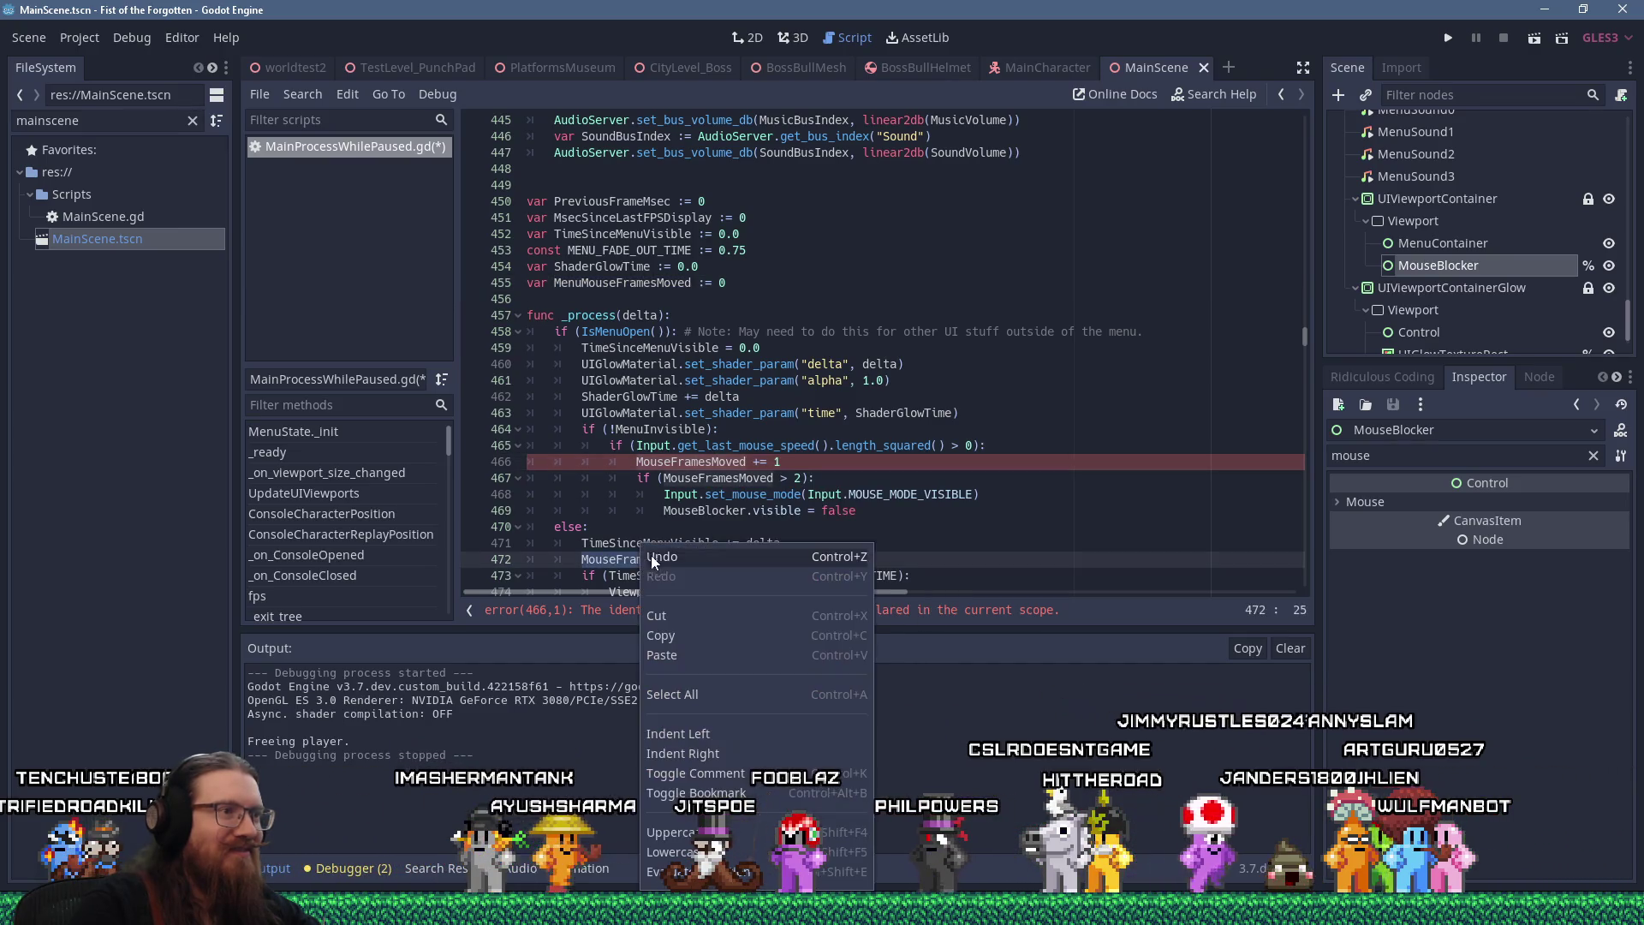
pyautogui.click(696, 646)
pyautogui.doubleClick(750, 478)
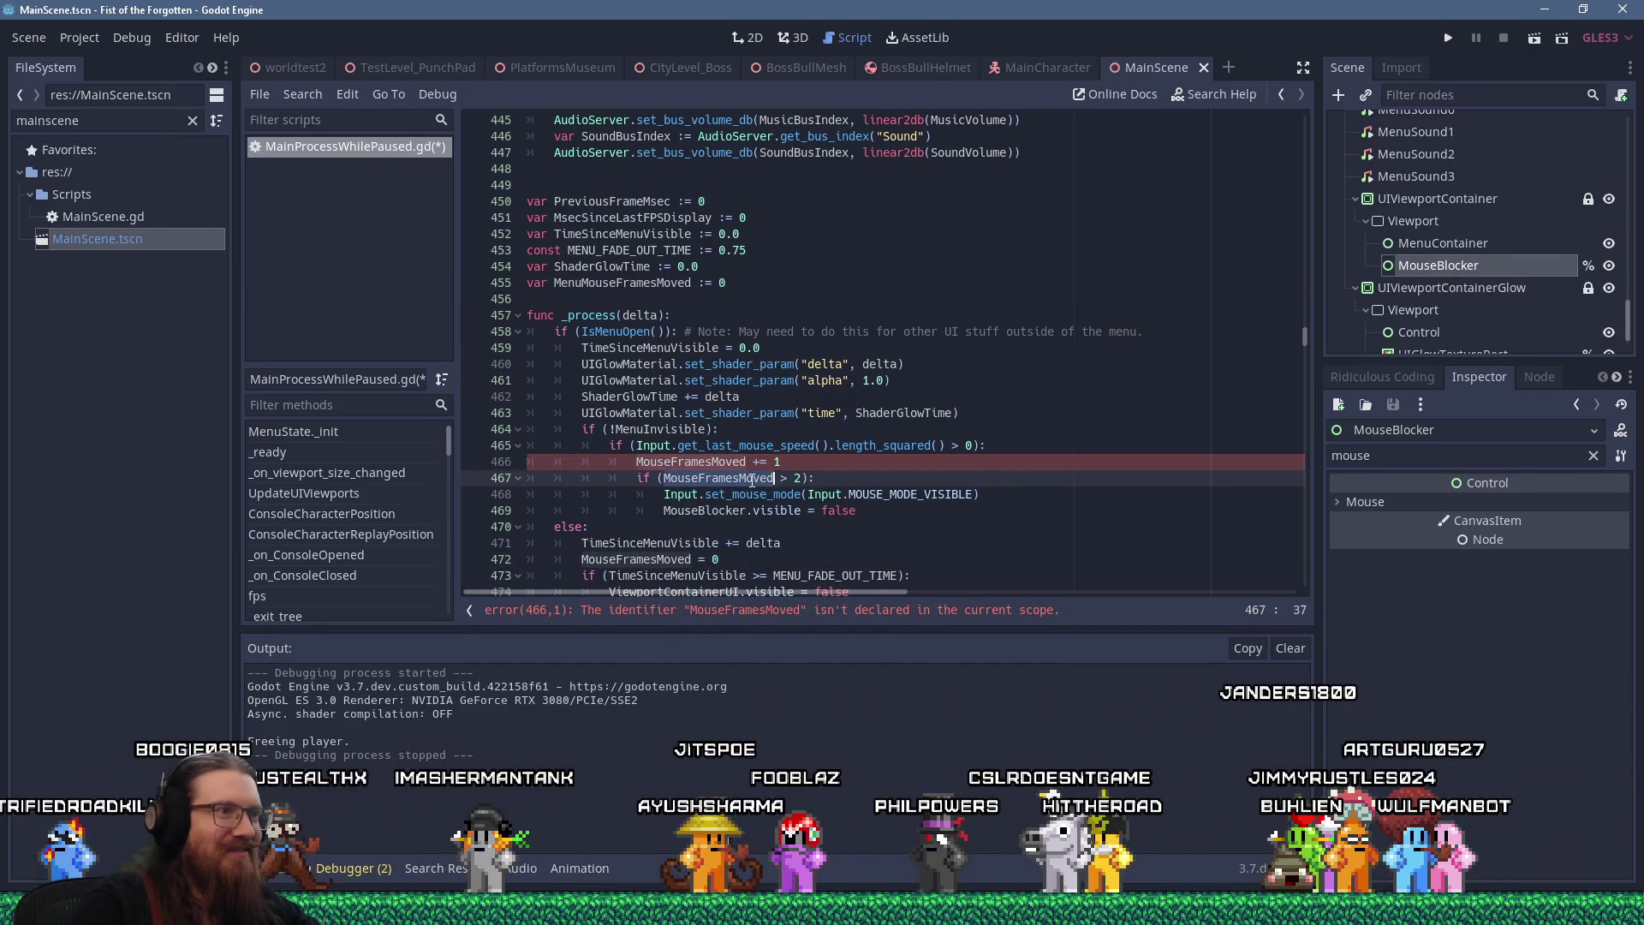
pyautogui.rightClick(751, 478)
pyautogui.click(802, 594)
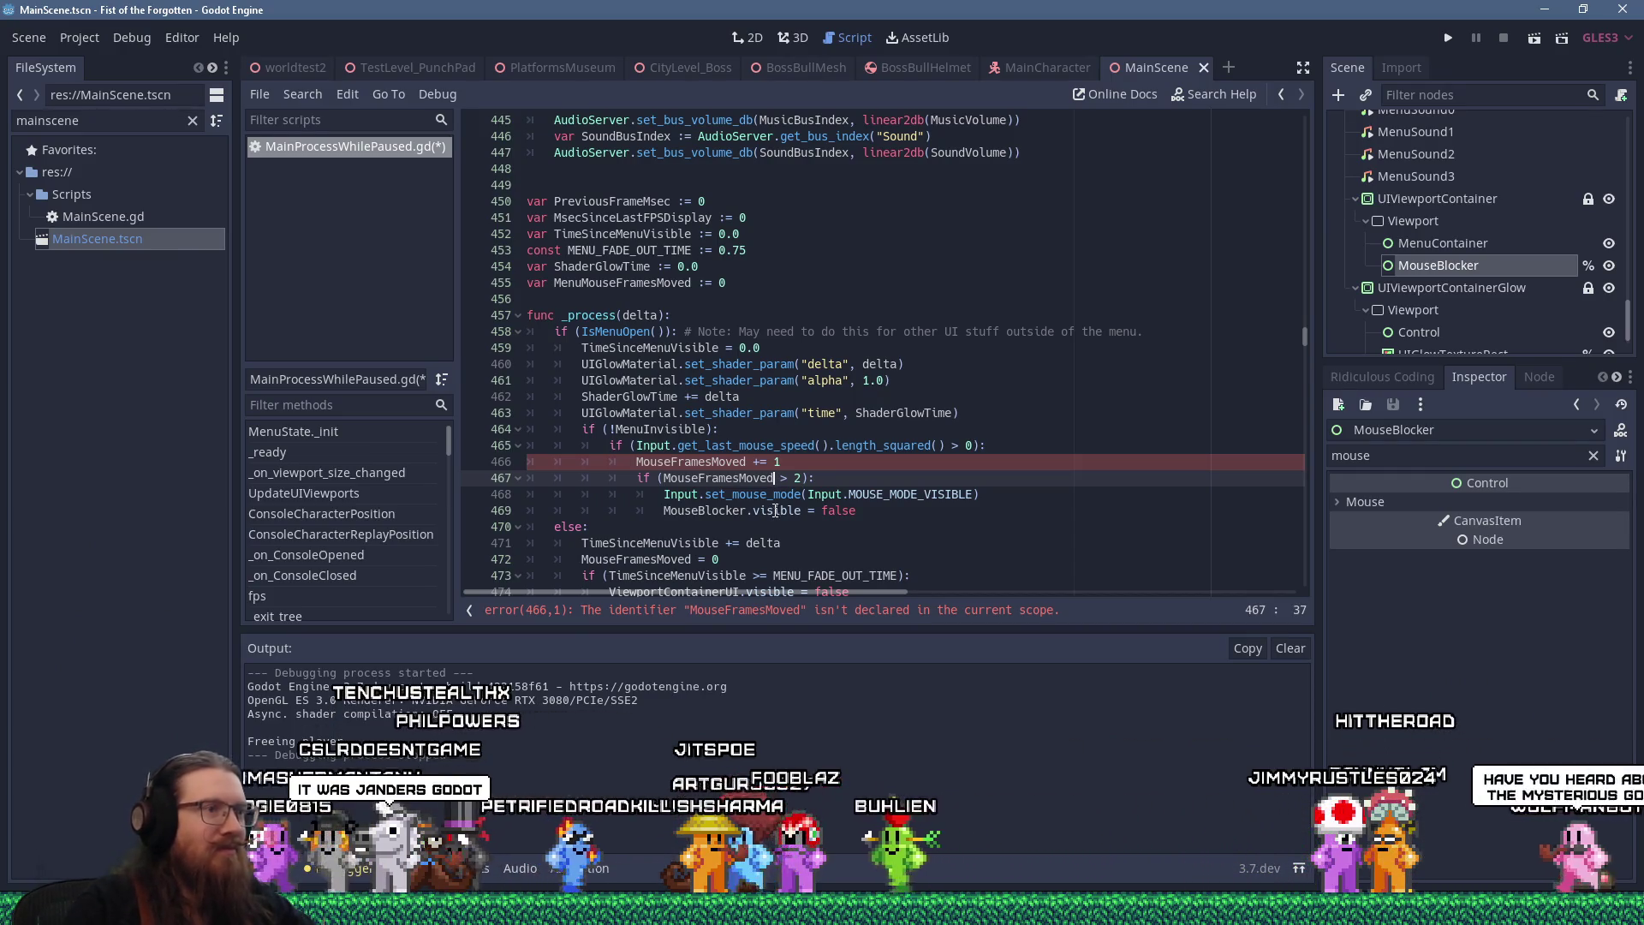
pyautogui.rightClick(706, 463)
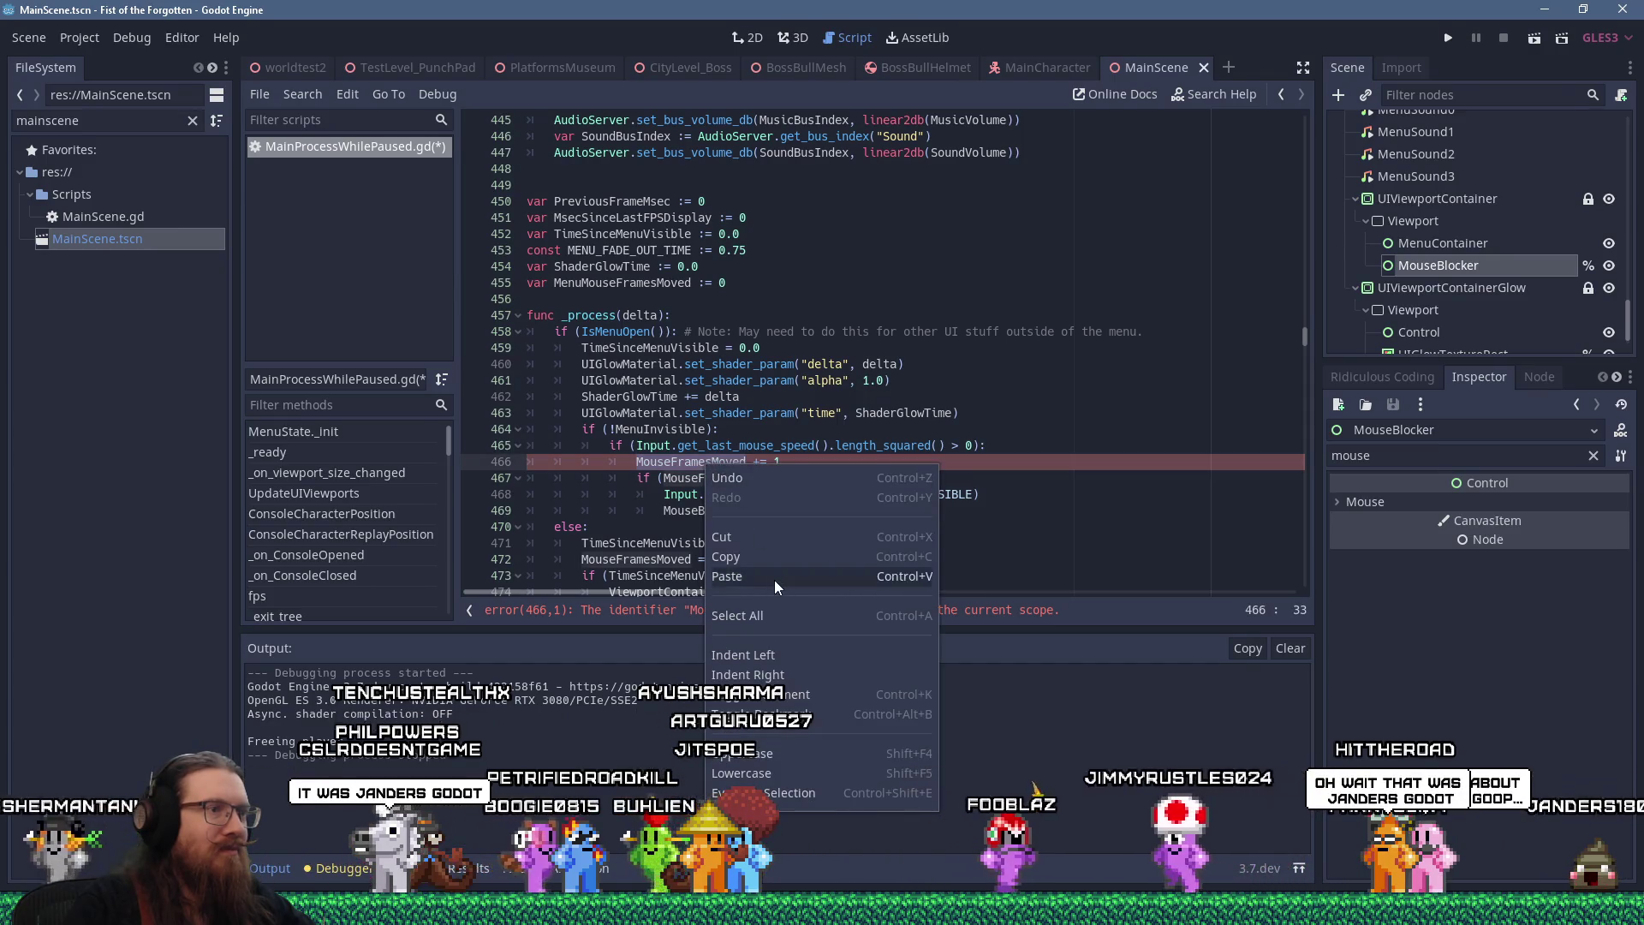
pyautogui.click(773, 581)
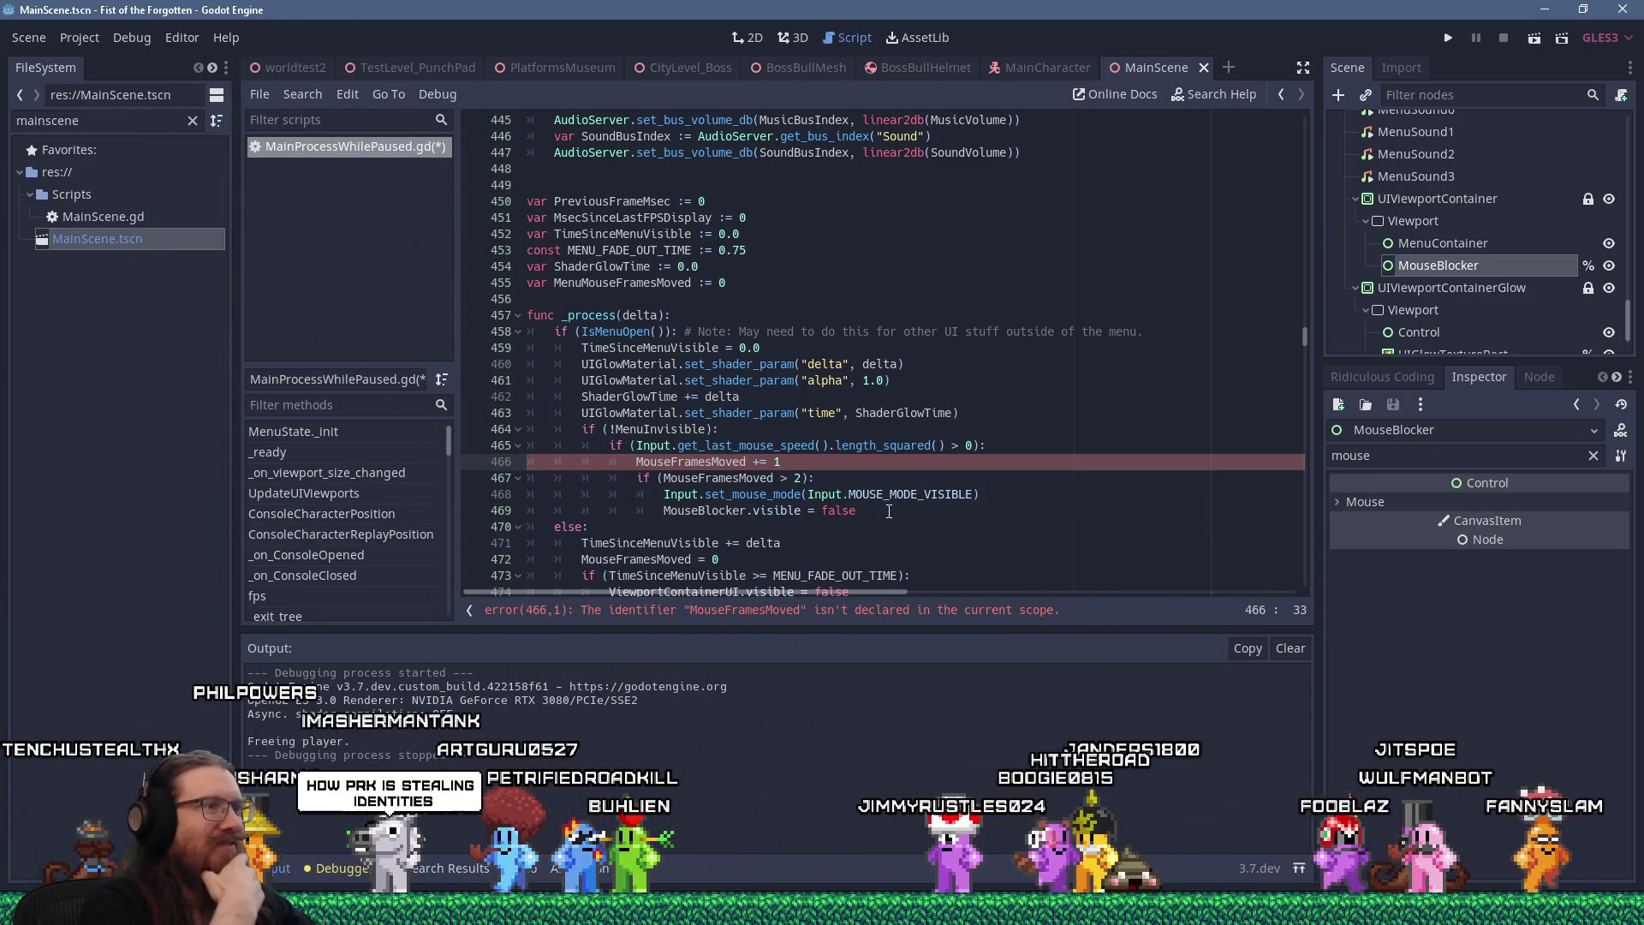
pyautogui.rightClick(693, 462)
pyautogui.click(752, 568)
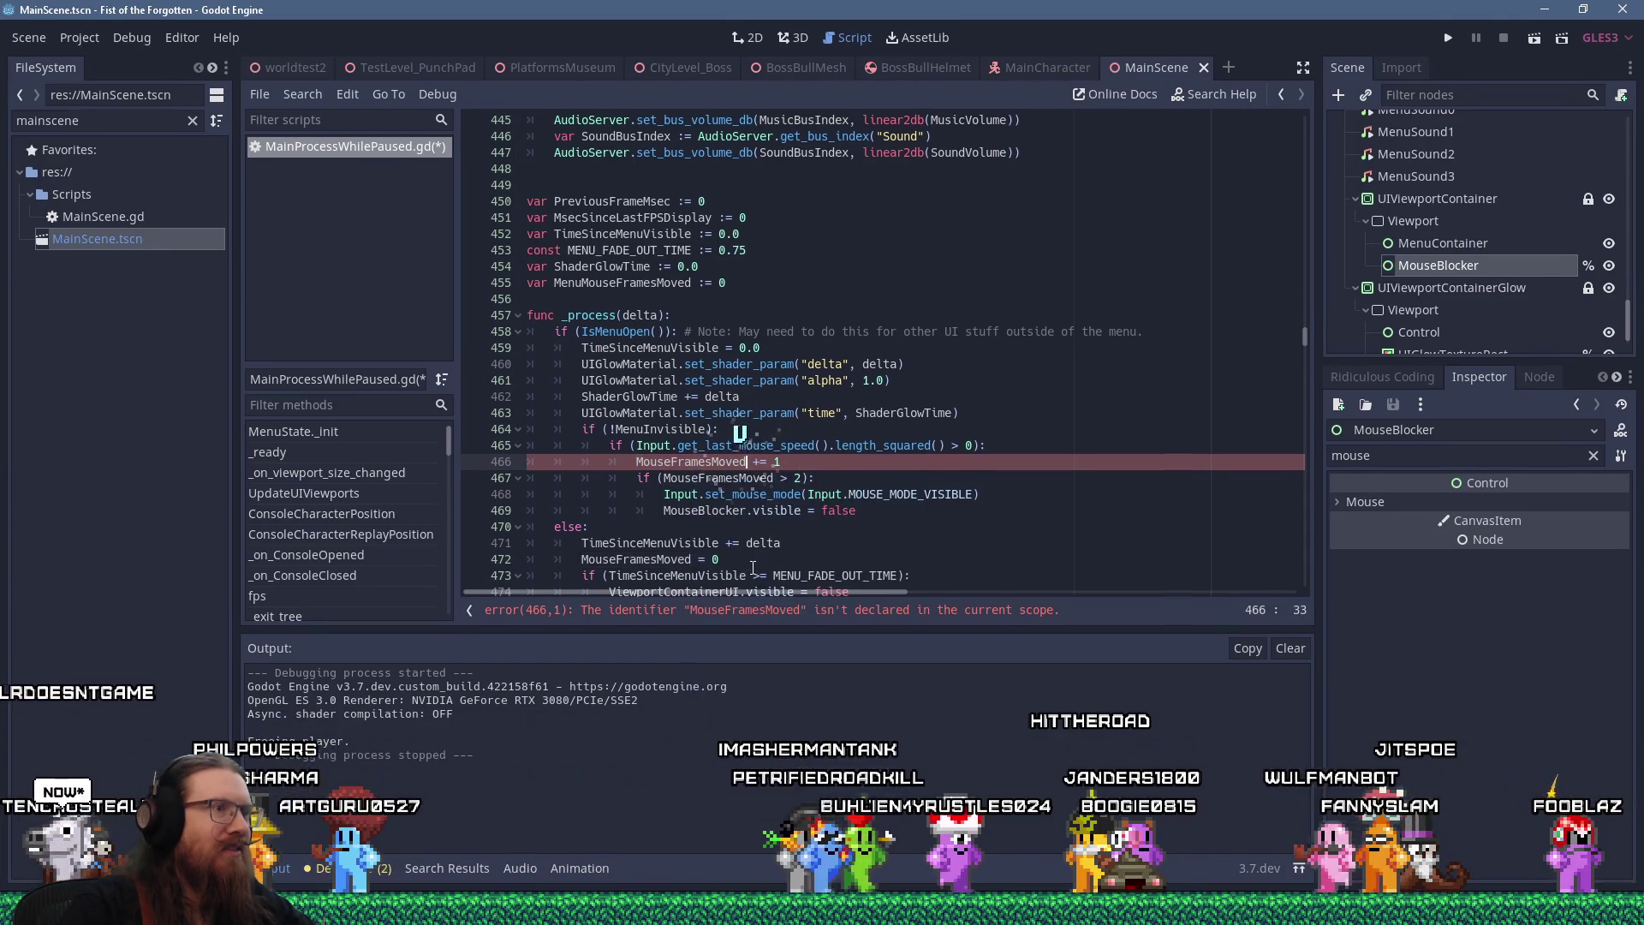
# Copy MenuMouseFramesMoved and paste it over the old name on lines 466, 467 and 472
pyautogui.doubleClick(606, 284)
pyautogui.rightClick(605, 286)
pyautogui.click(642, 359)
pyautogui.click(693, 462)
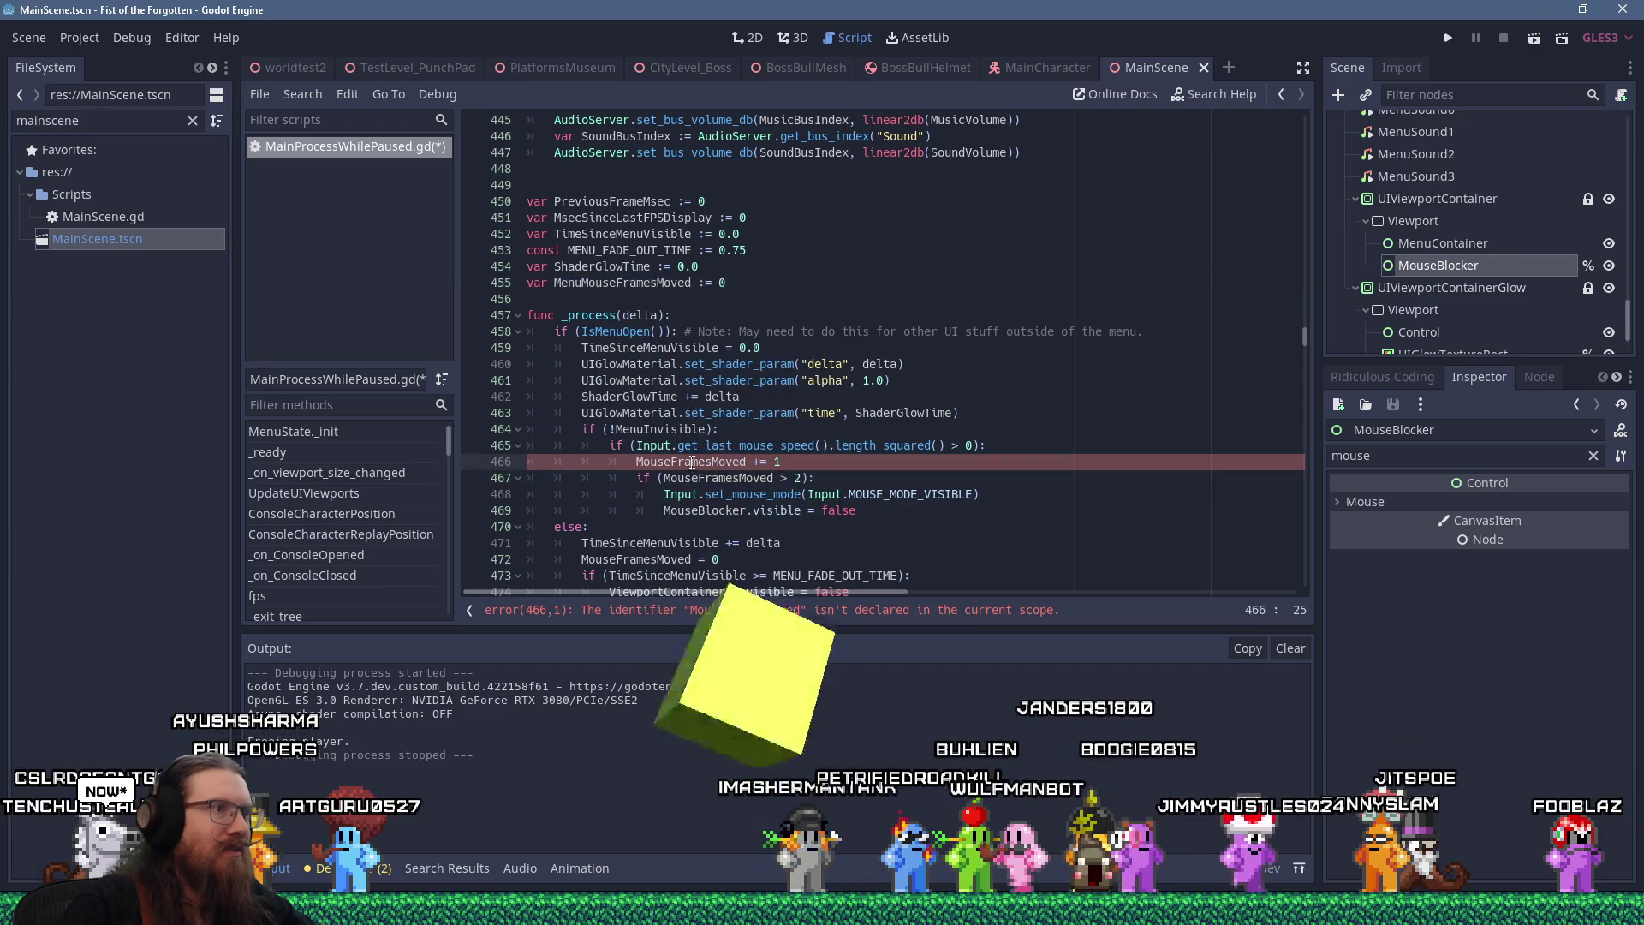
pyautogui.doubleClick(693, 462)
pyautogui.rightClick(693, 462)
pyautogui.click(753, 573)
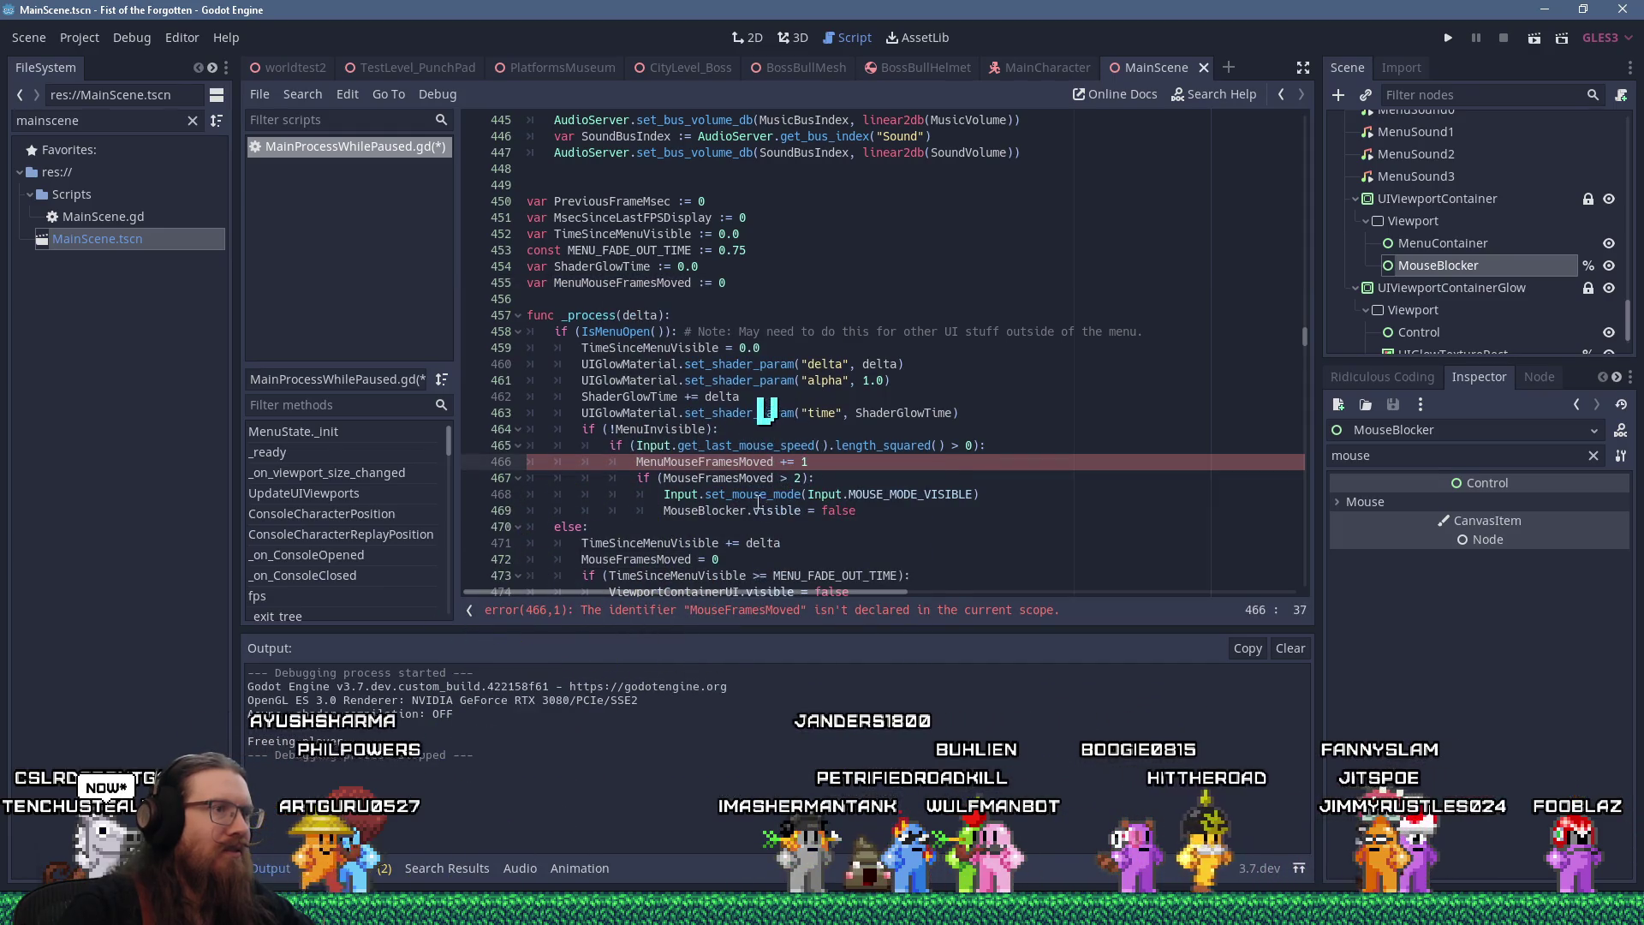
pyautogui.doubleClick(668, 478)
pyautogui.rightClick(668, 478)
pyautogui.click(668, 581)
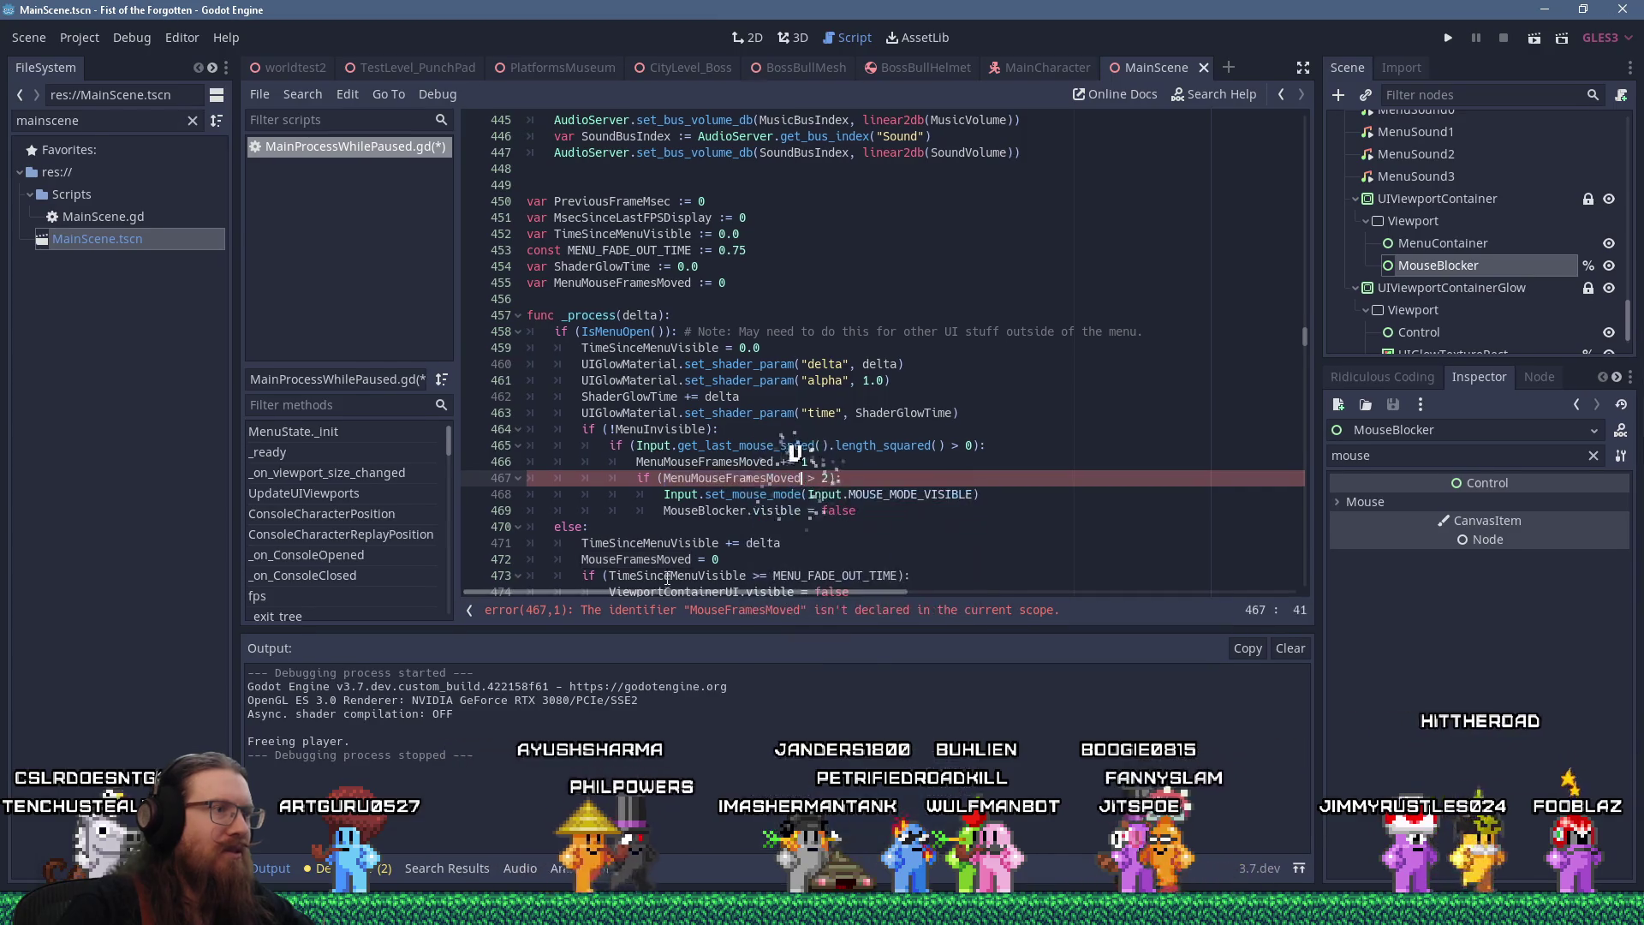
pyautogui.doubleClick(660, 560)
pyautogui.rightClick(659, 559)
pyautogui.click(711, 656)
# Run the game to test the renamed counter
pyautogui.press('Up')
pyautogui.press('Up')
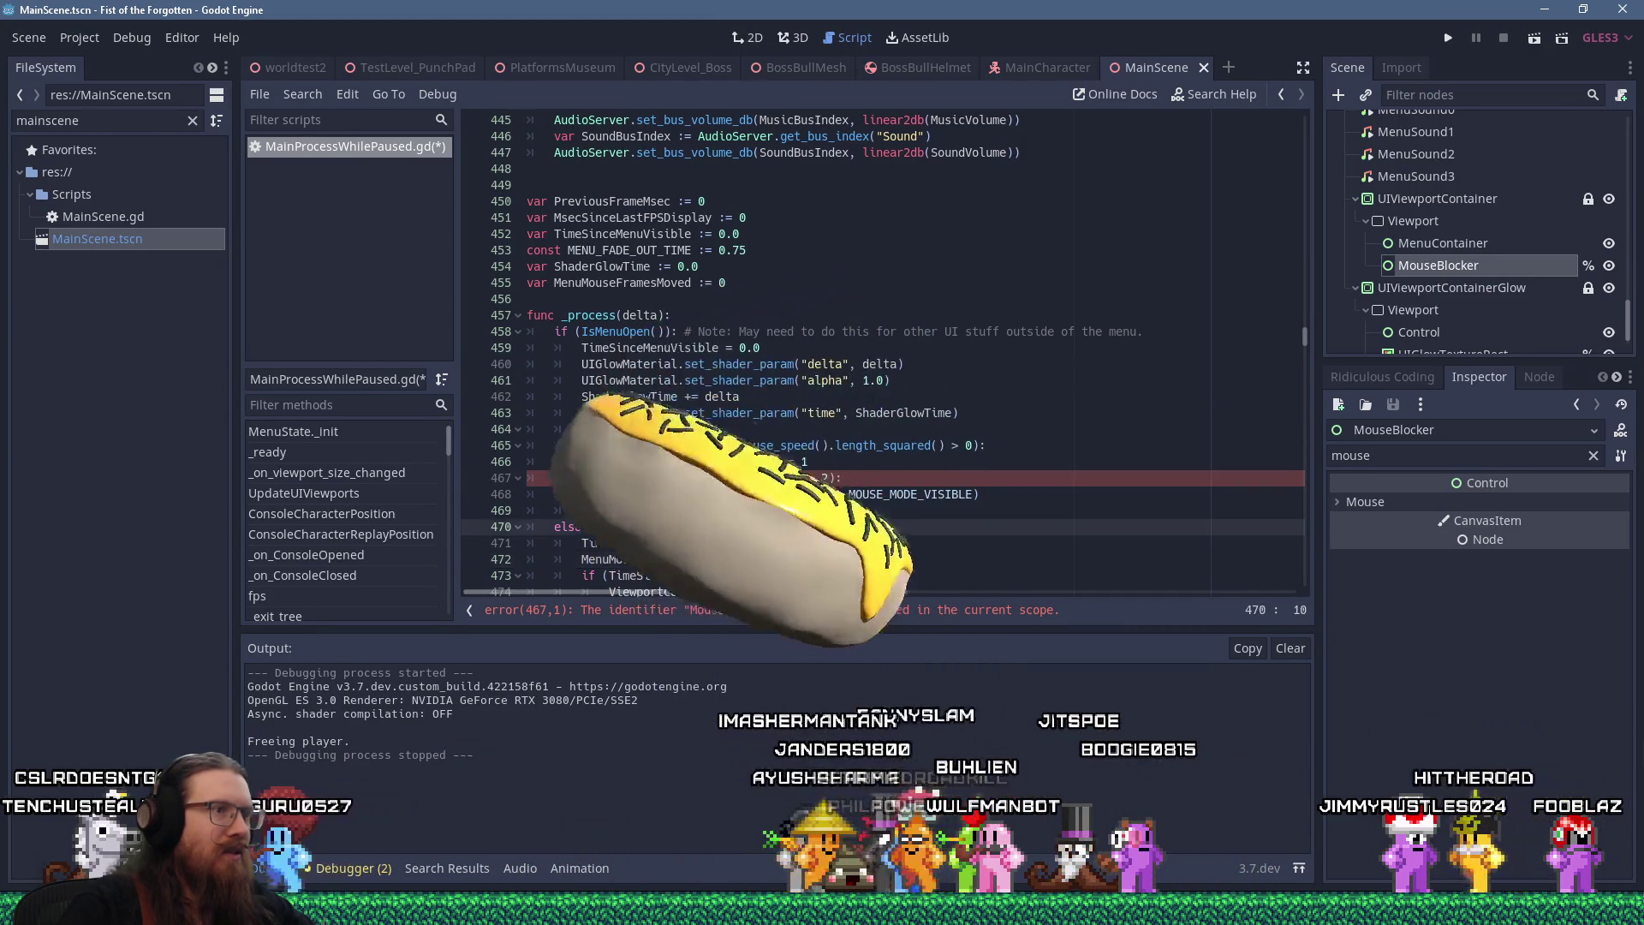
pyautogui.click(904, 445)
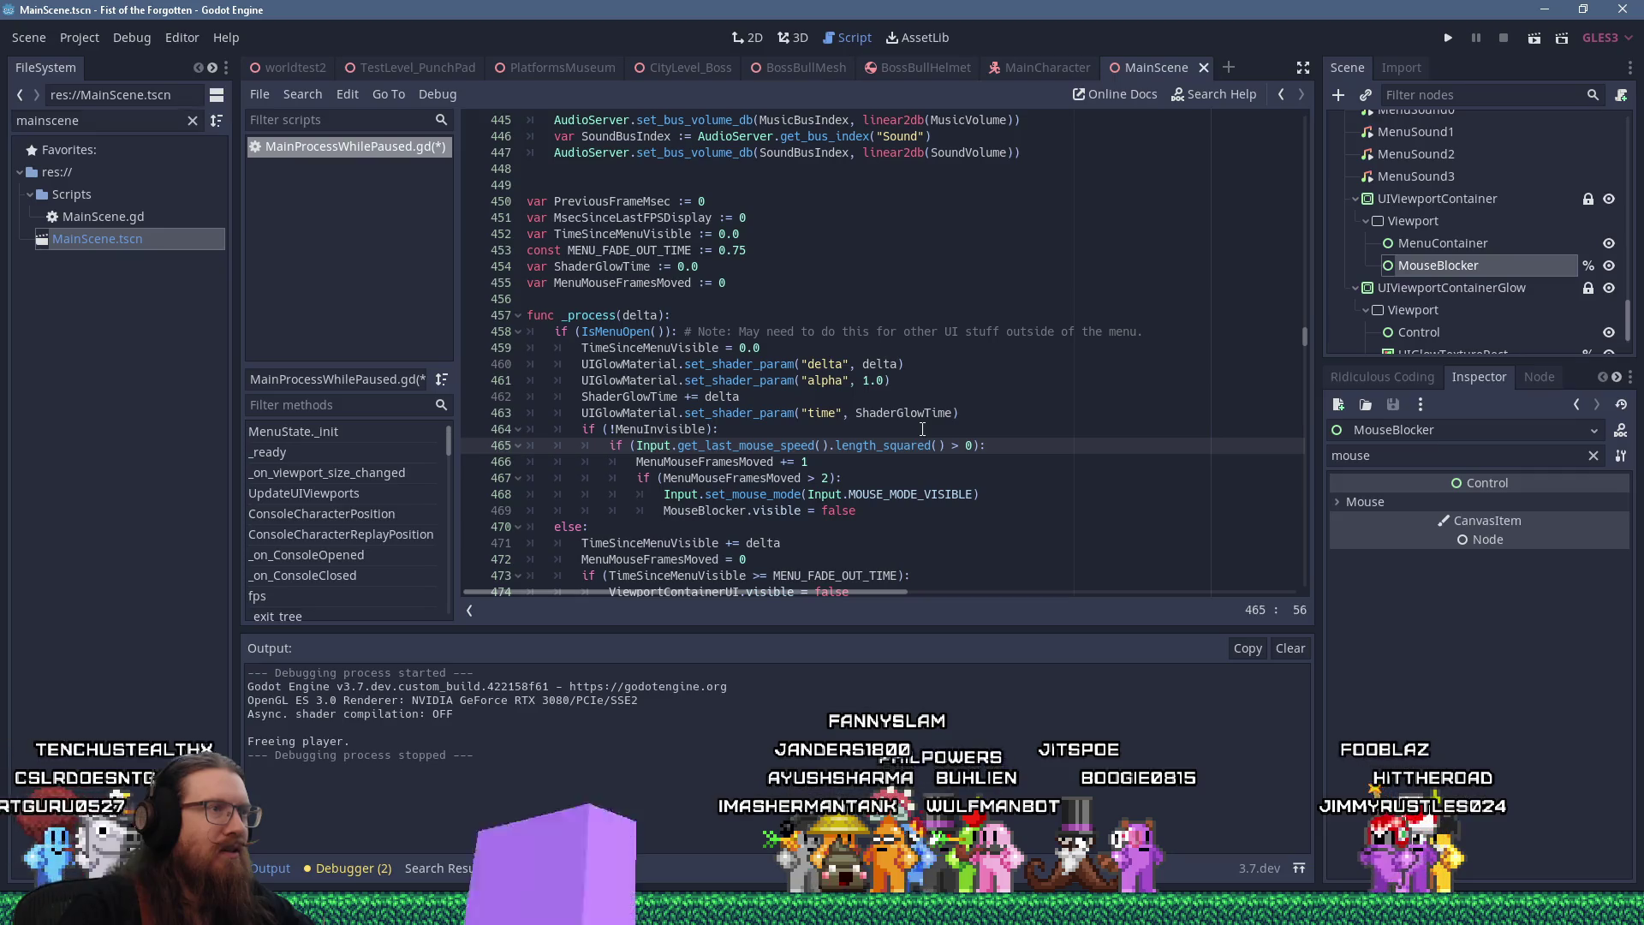
pyautogui.click(1456, 41)
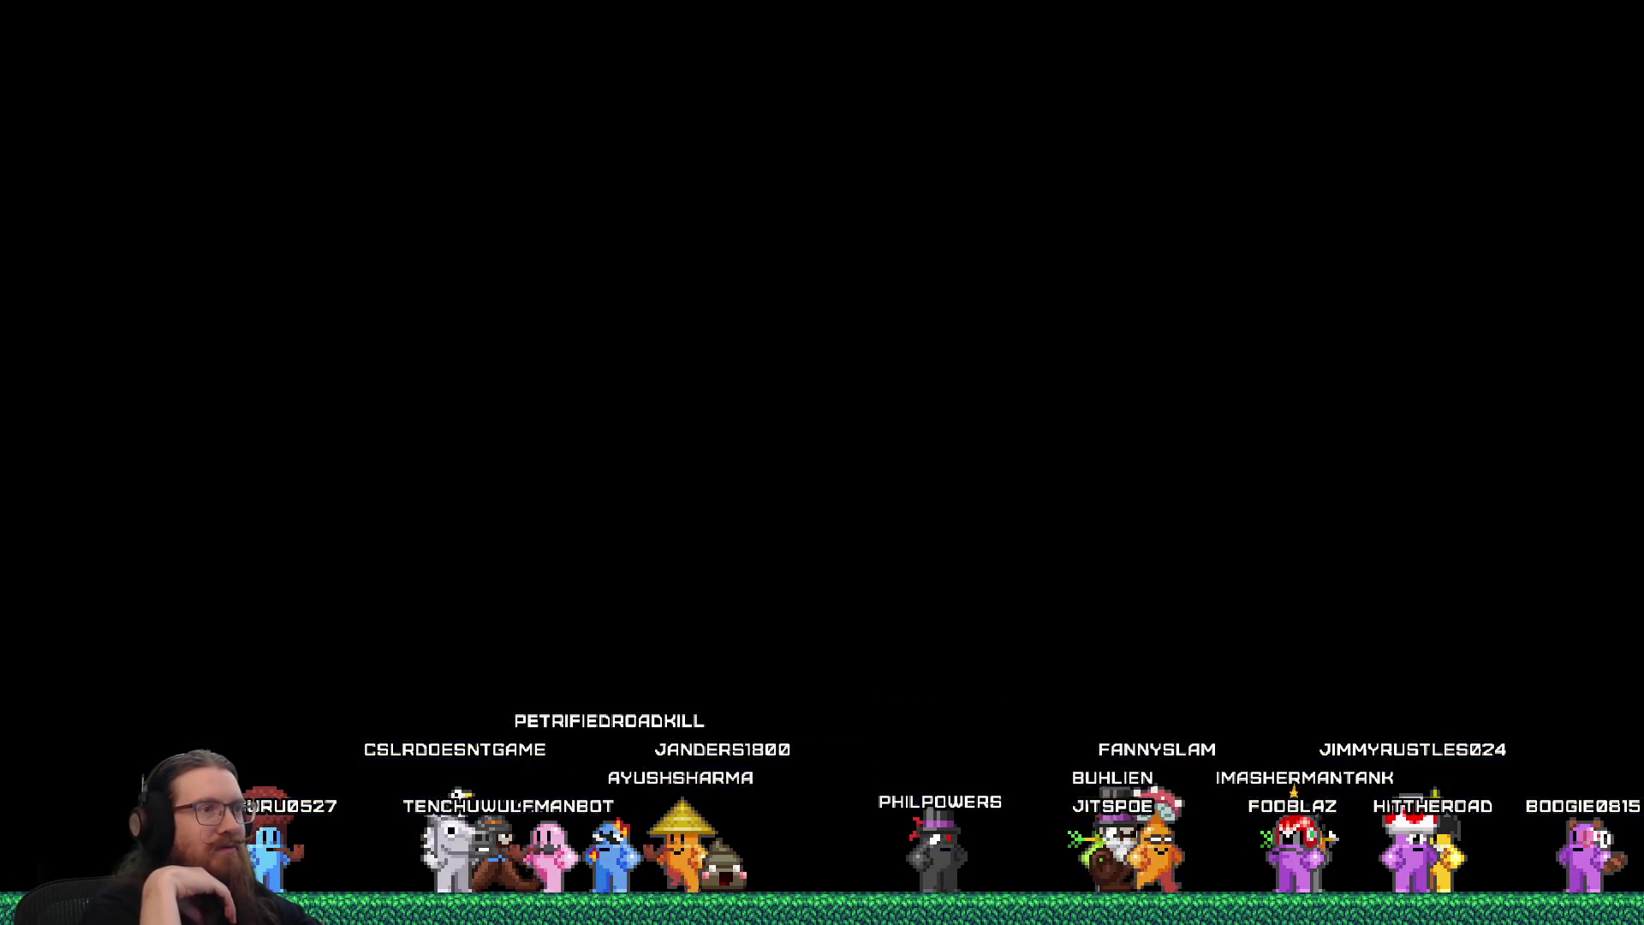
# Toggle the pause menu open and shut repeatedly to check its behaviour
pyautogui.press('Escape')
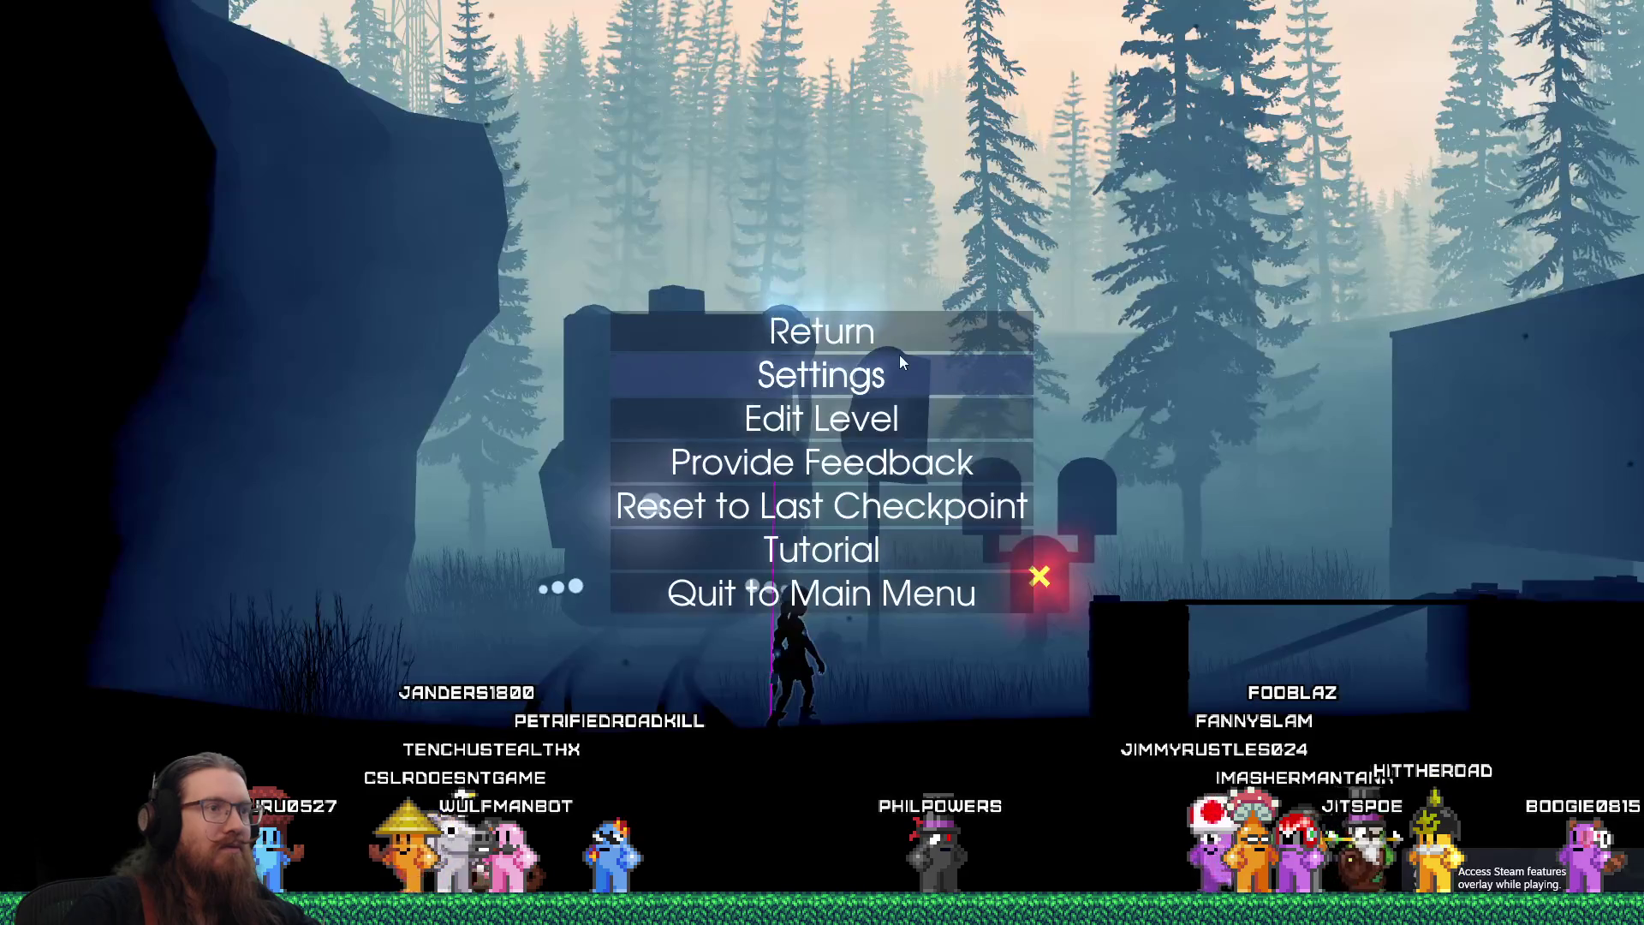
pyautogui.press('Escape')
pyautogui.press('Escape')
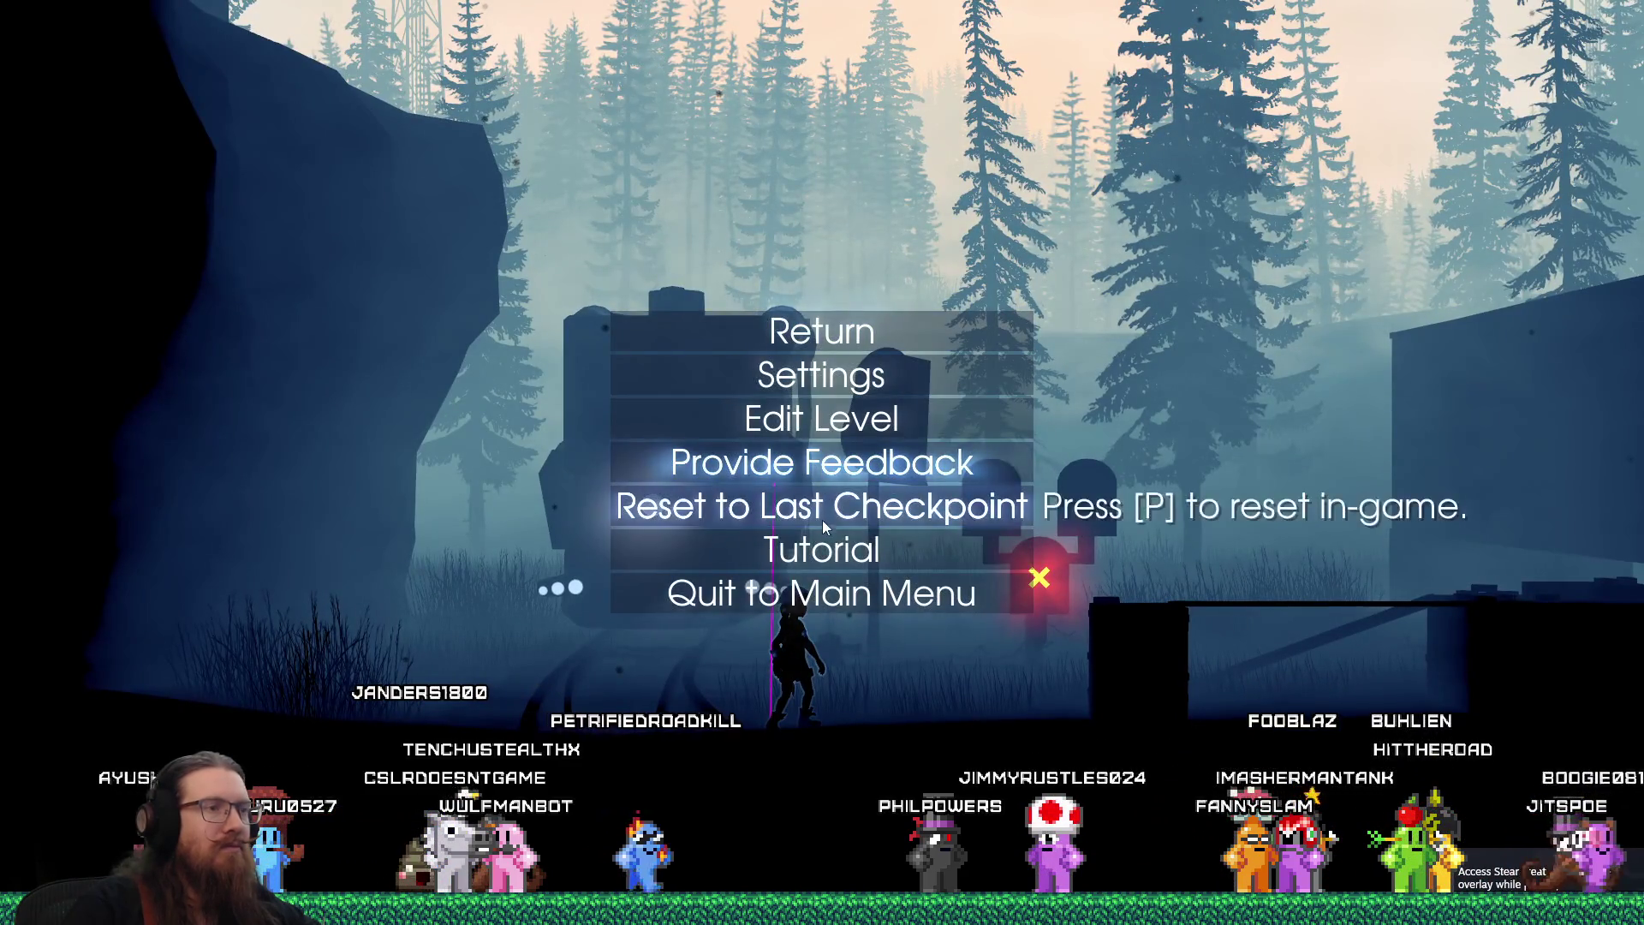
pyautogui.press('Escape')
pyautogui.press('Escape')
pyautogui.press('Escape')
pyautogui.press('Escape')
pyautogui.press('Escape')
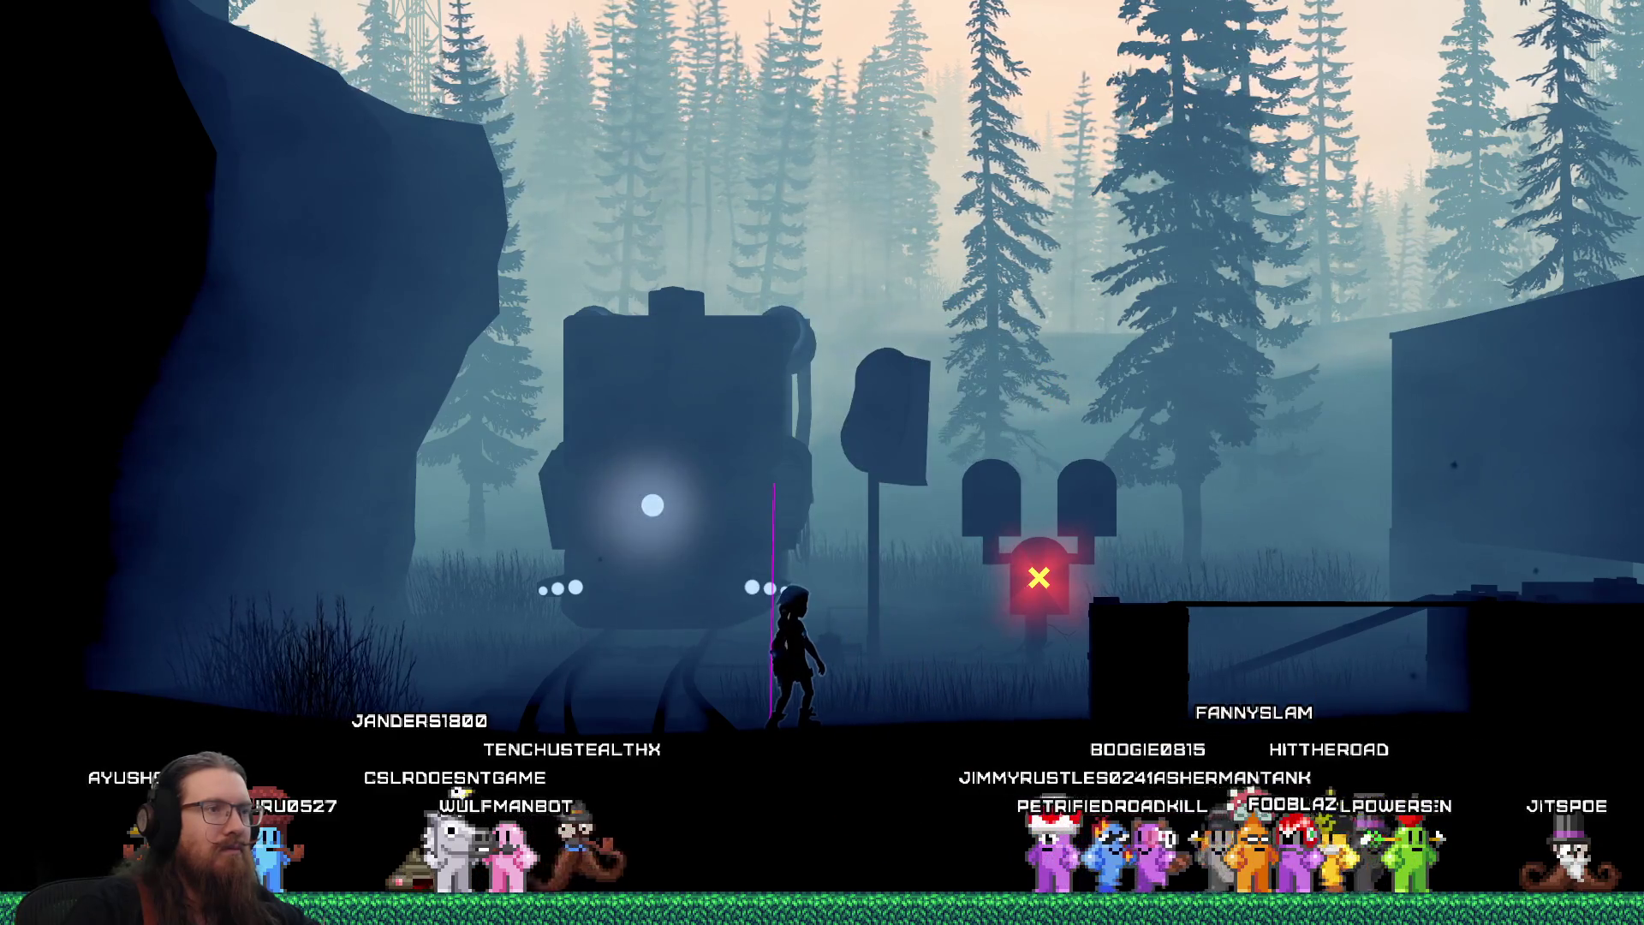
pyautogui.press('Escape')
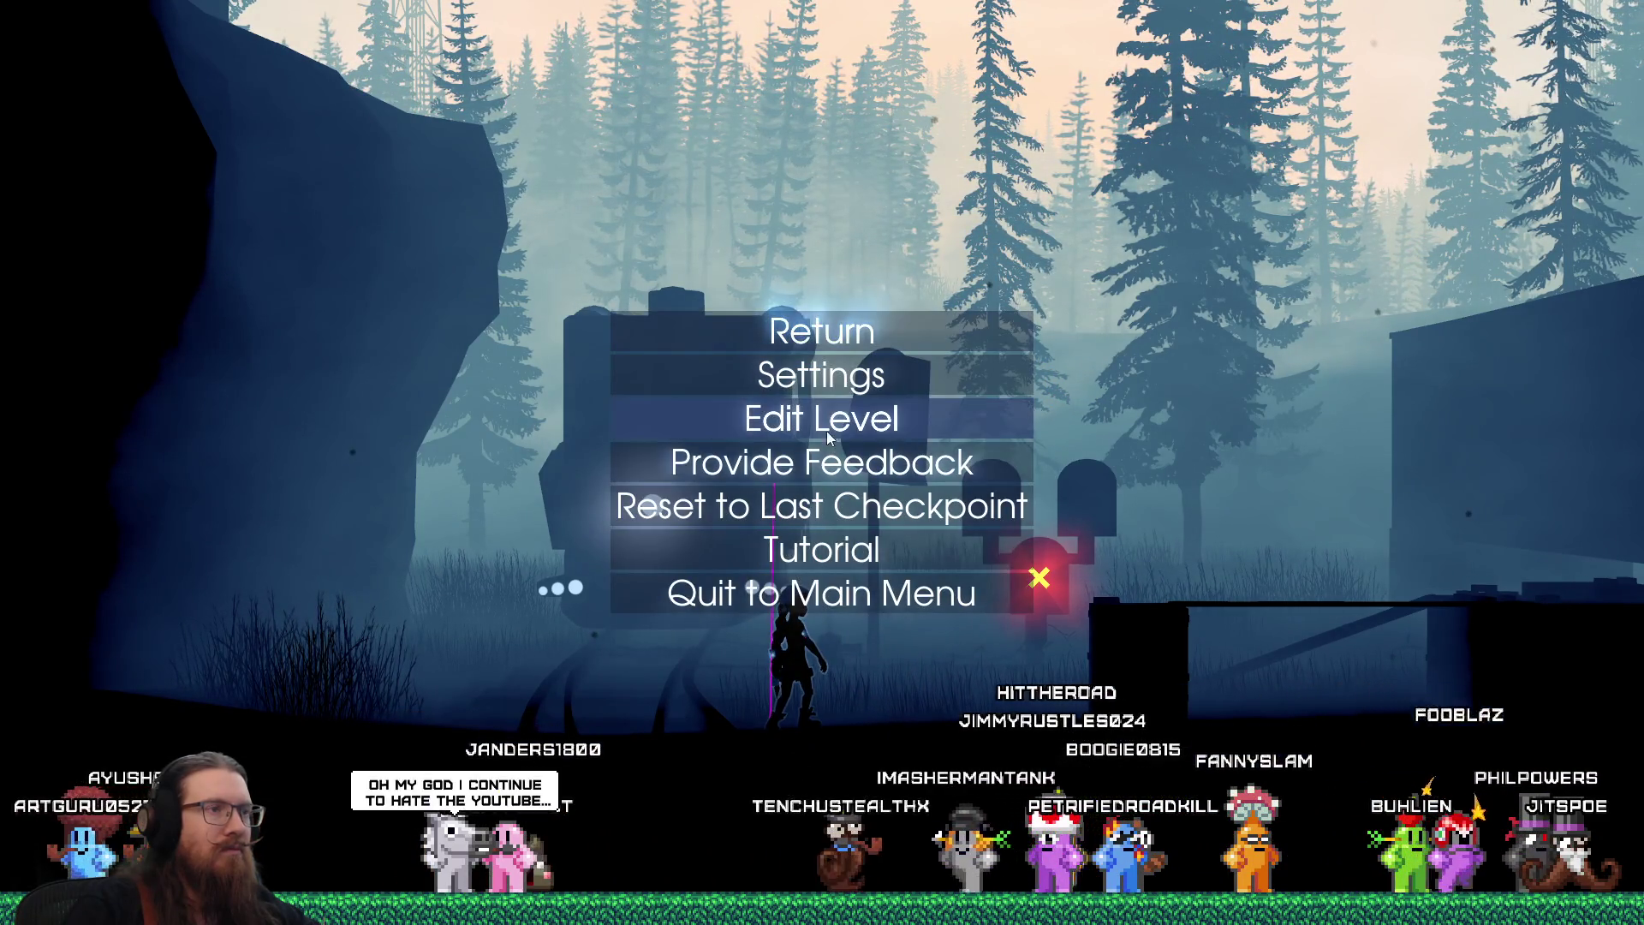
pyautogui.press('Escape')
pyautogui.press('Escape')
pyautogui.press('Escape')
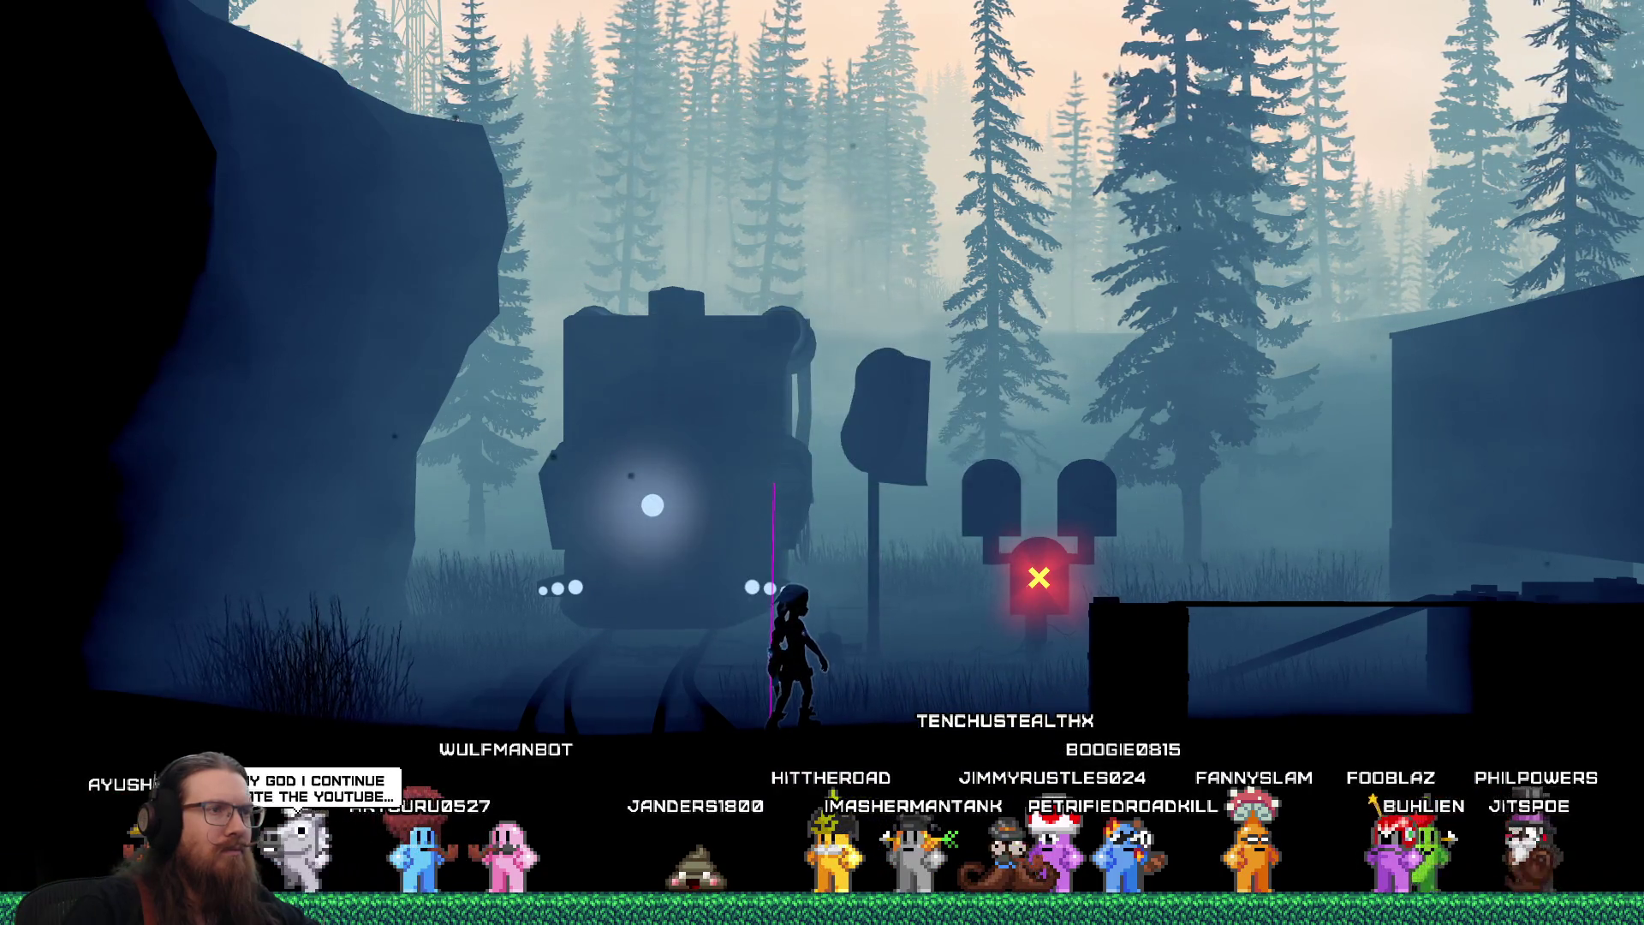
pyautogui.press('Escape')
pyautogui.press('Escape')
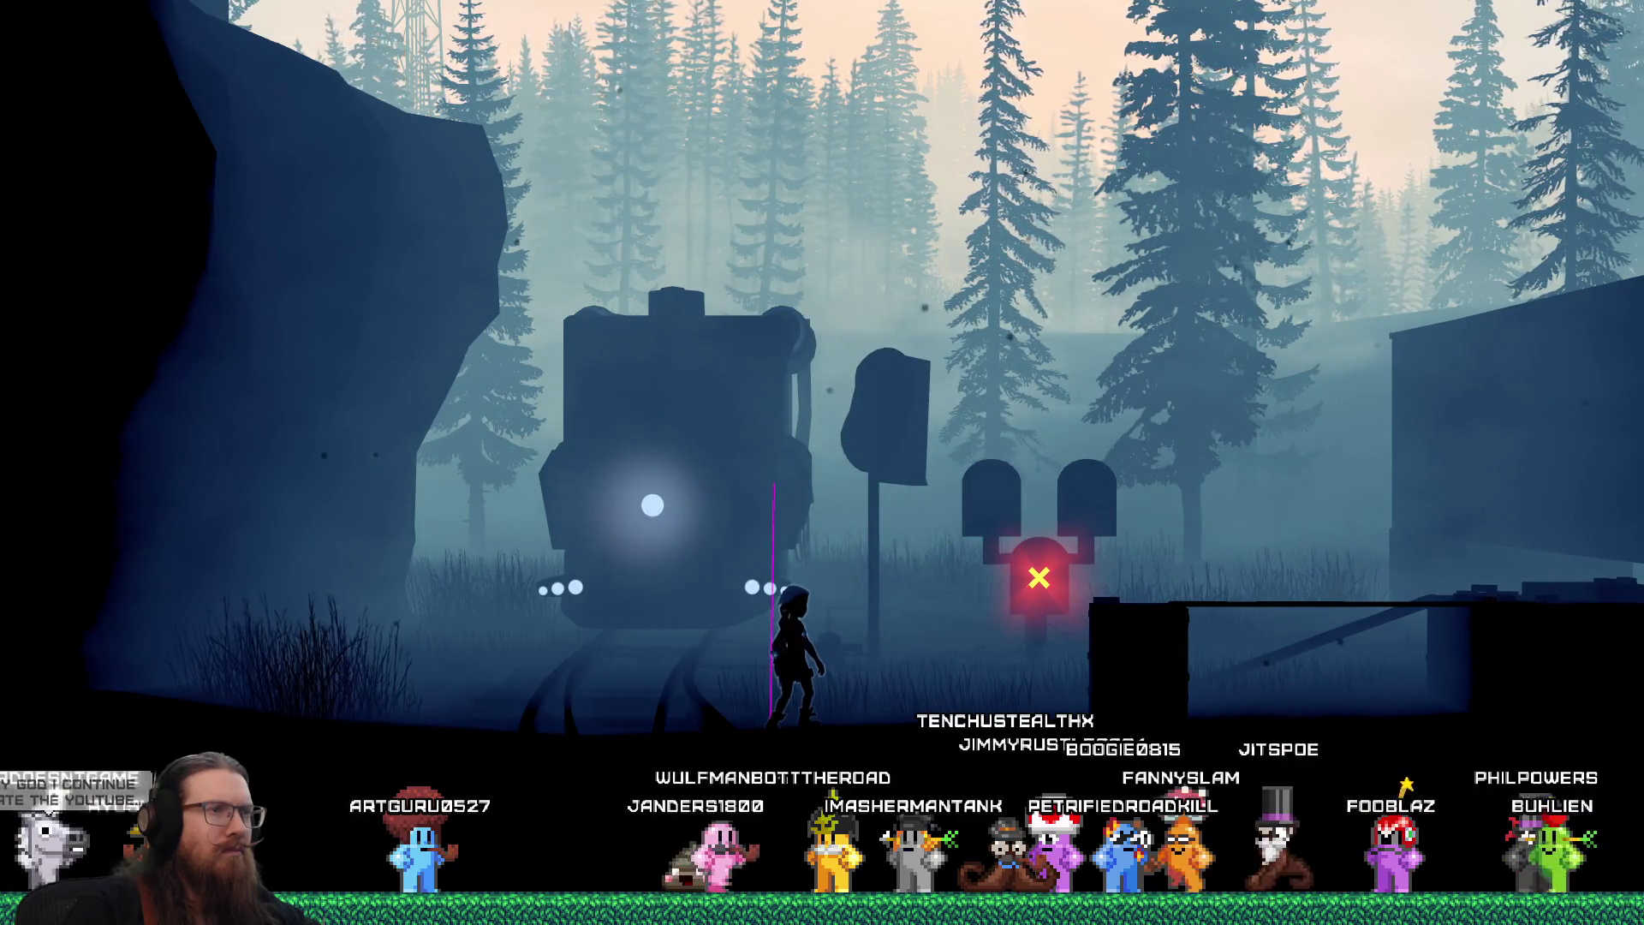
pyautogui.press('Escape')
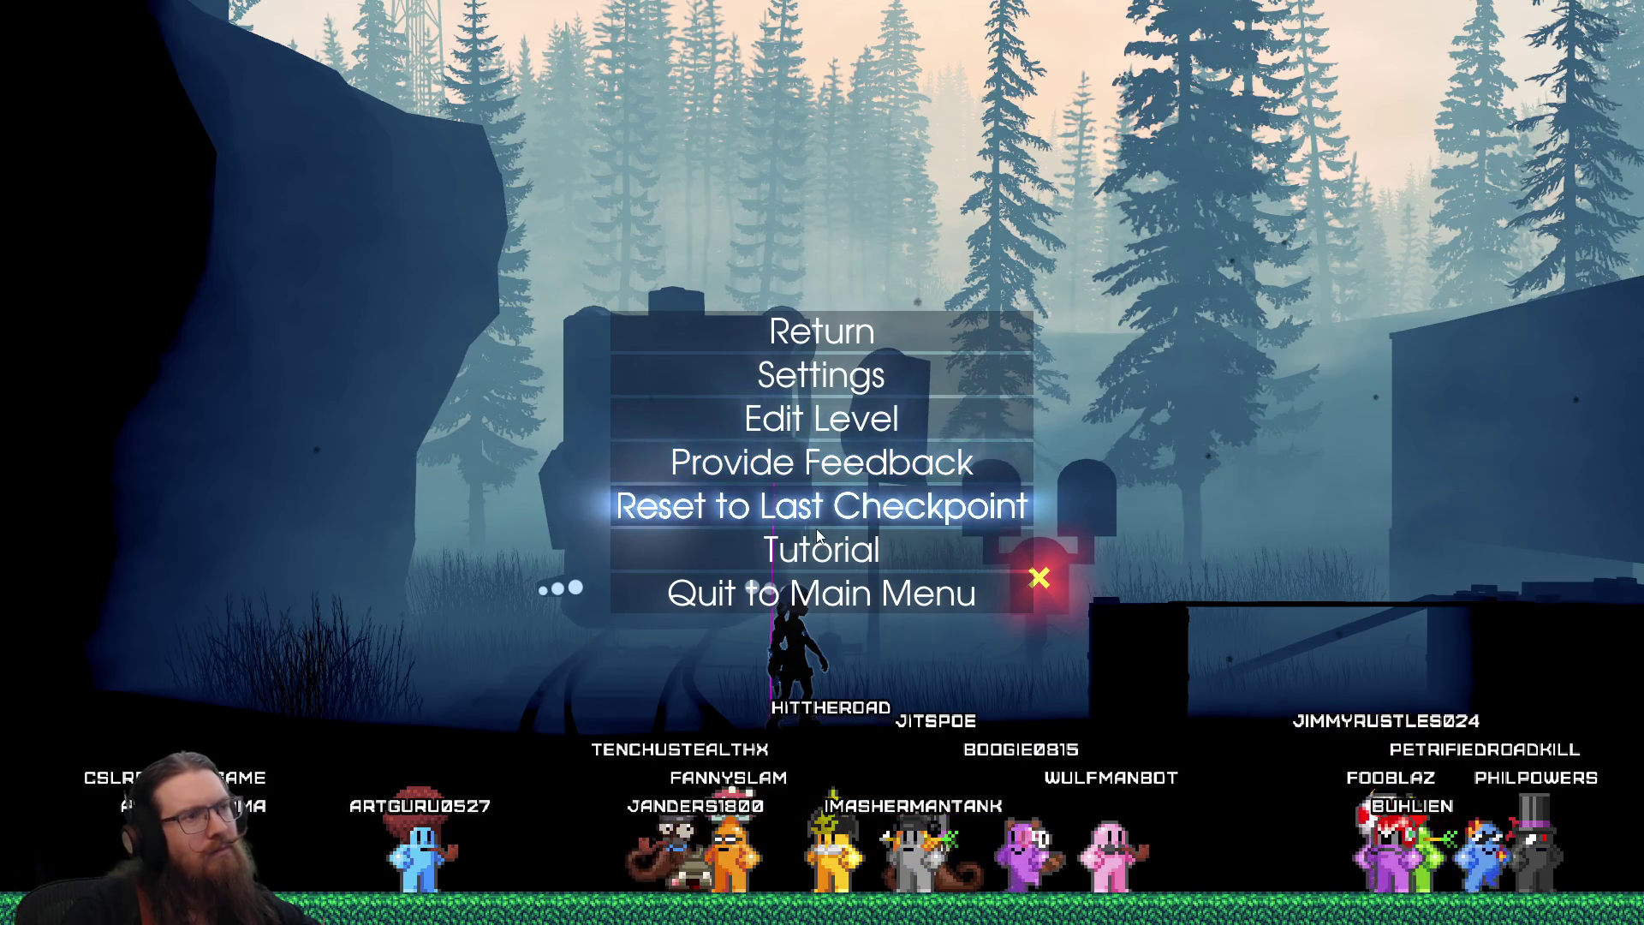
pyautogui.press('Escape')
pyautogui.press('Escape')
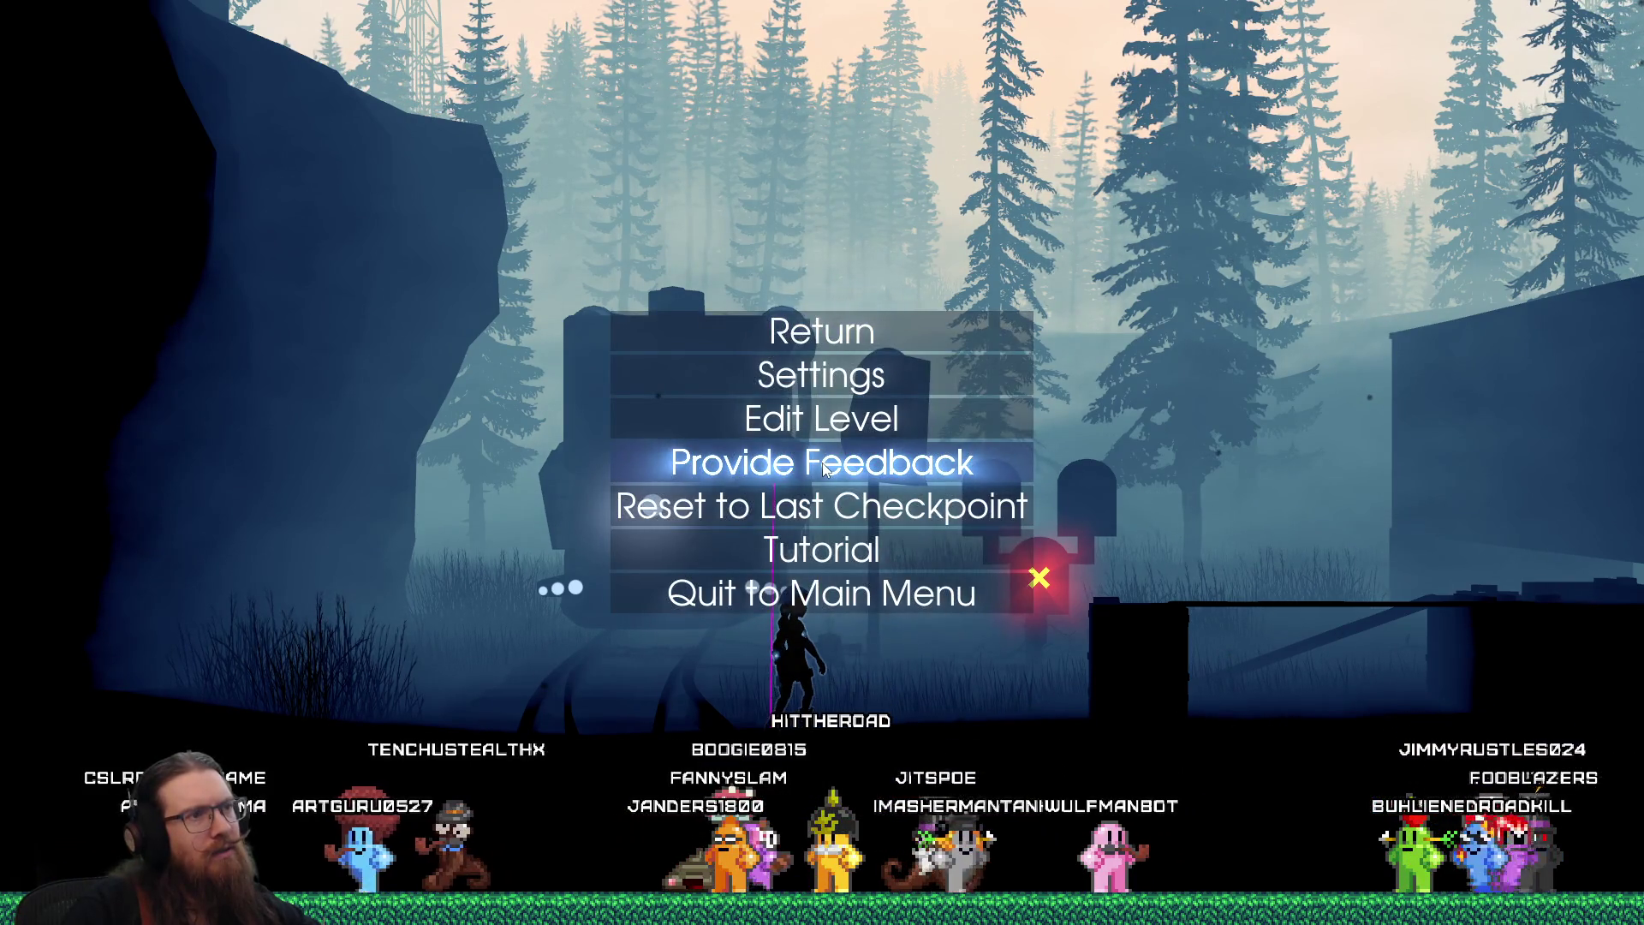
pyautogui.press('Escape')
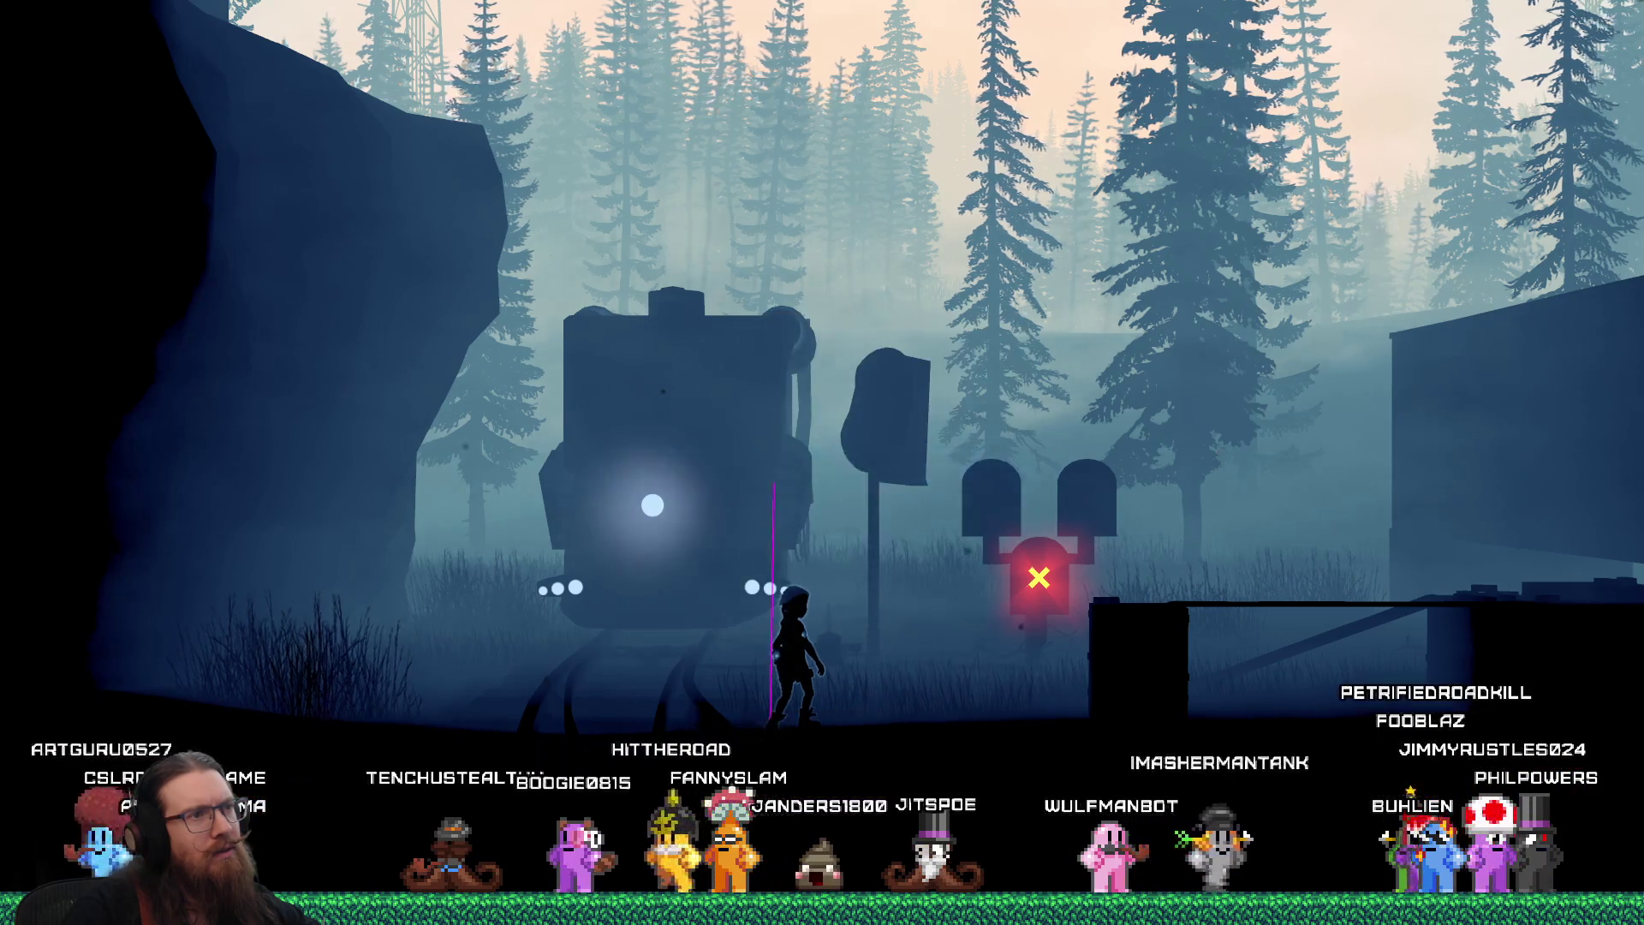
pyautogui.press('Escape')
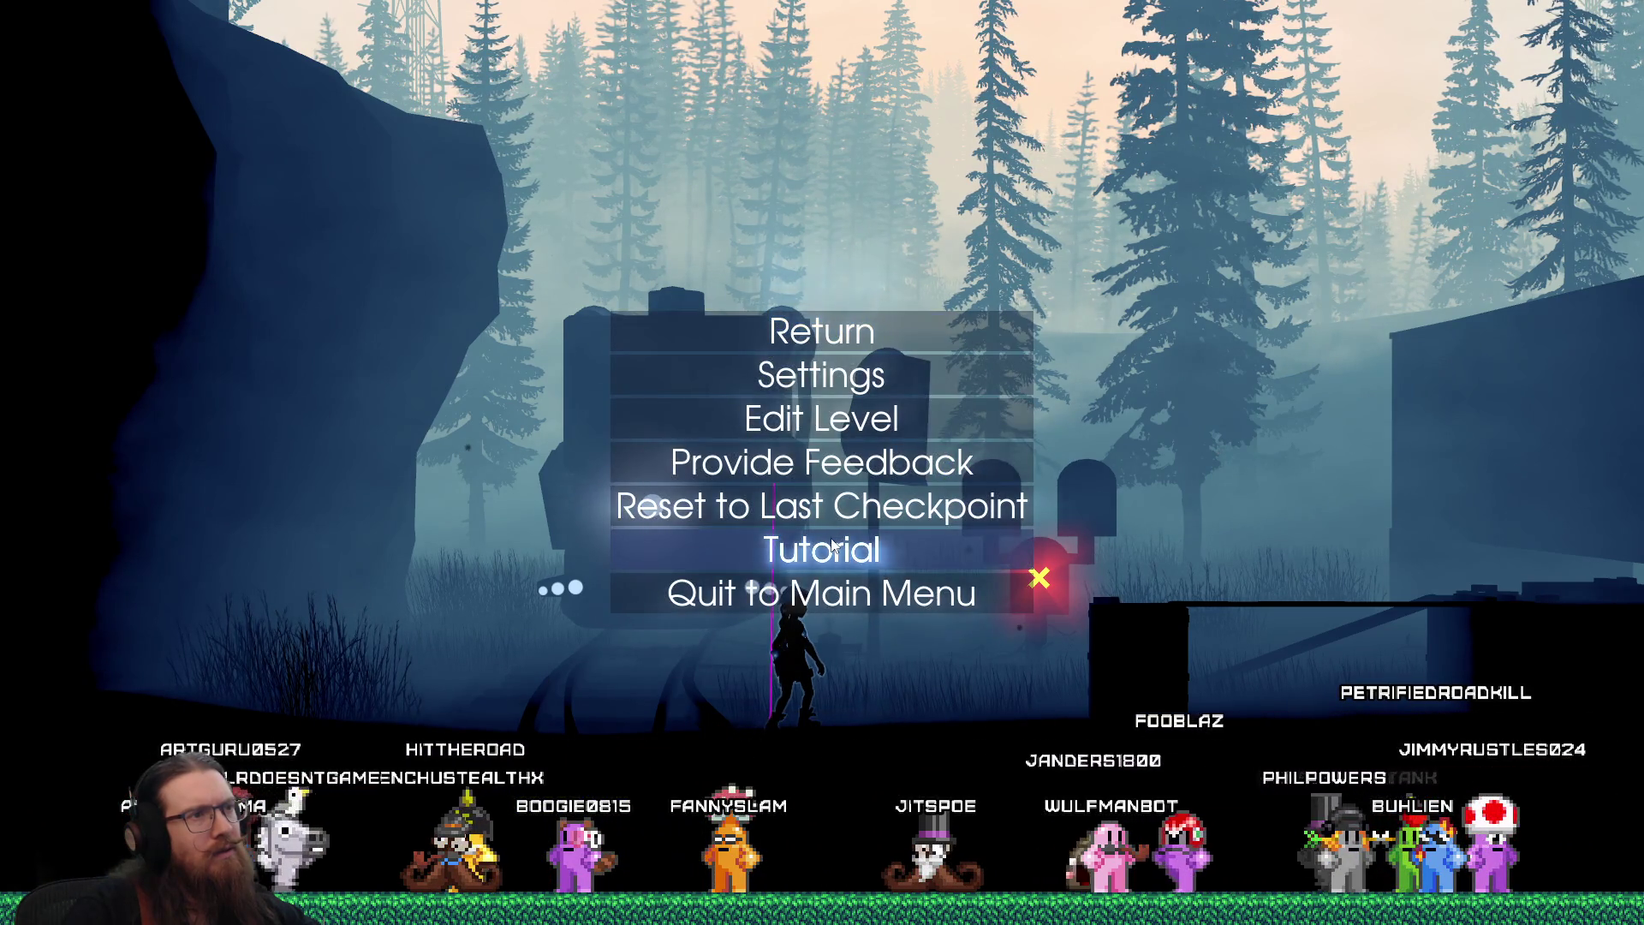
pyautogui.press('Escape')
pyautogui.press('Escape')
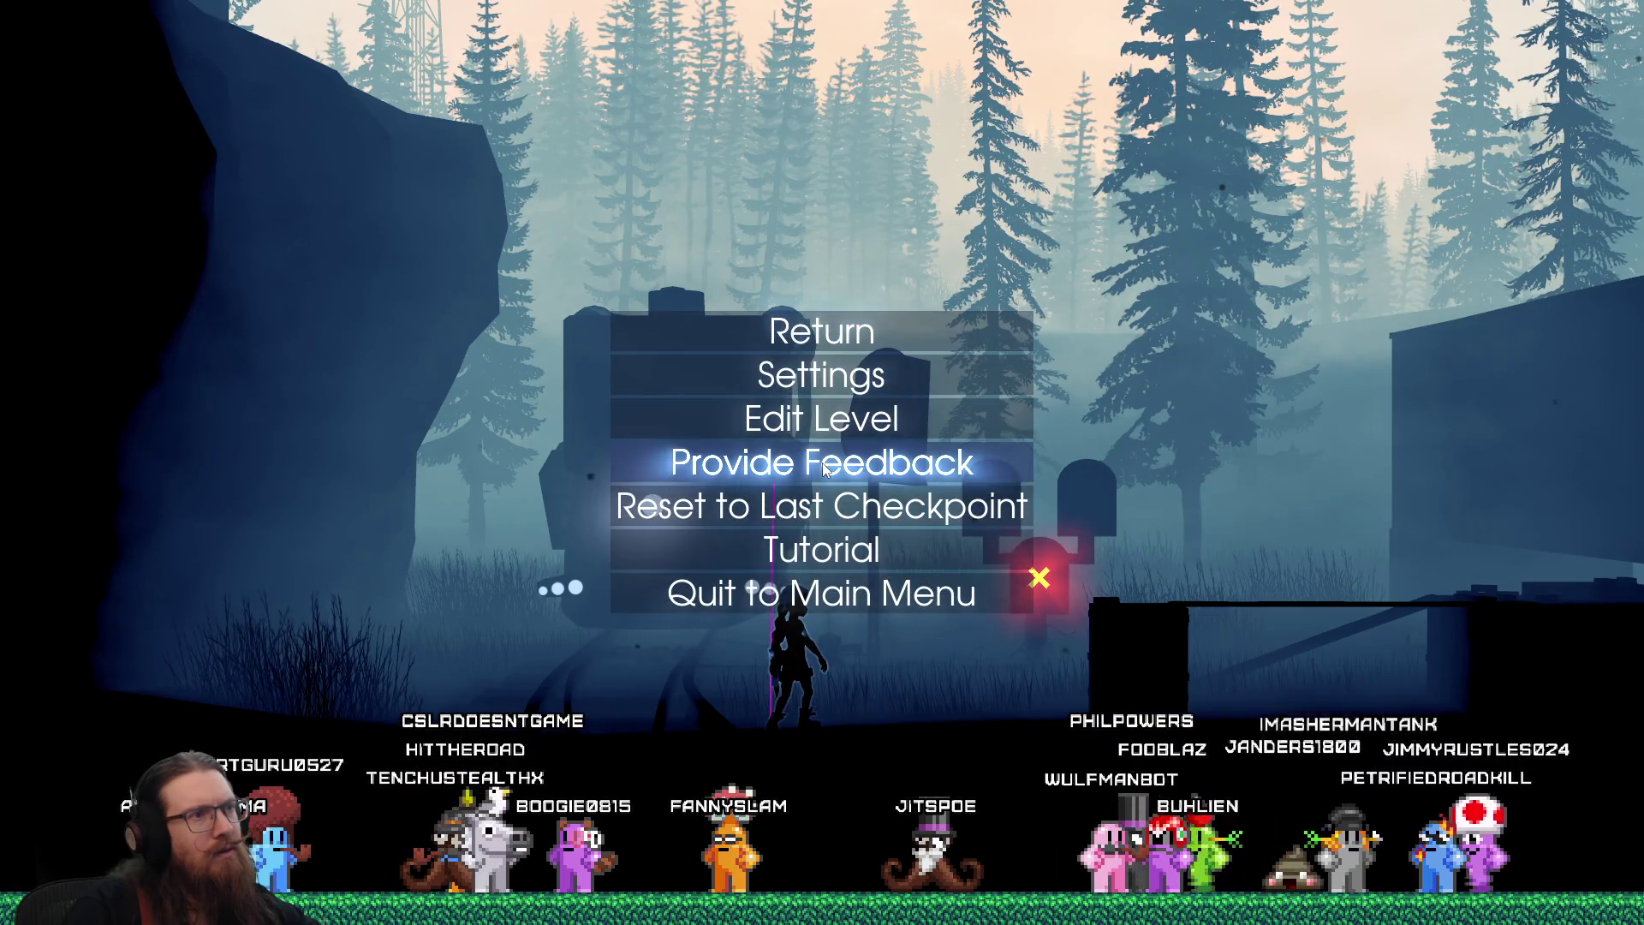
pyautogui.press('Escape')
pyautogui.press('Escape')
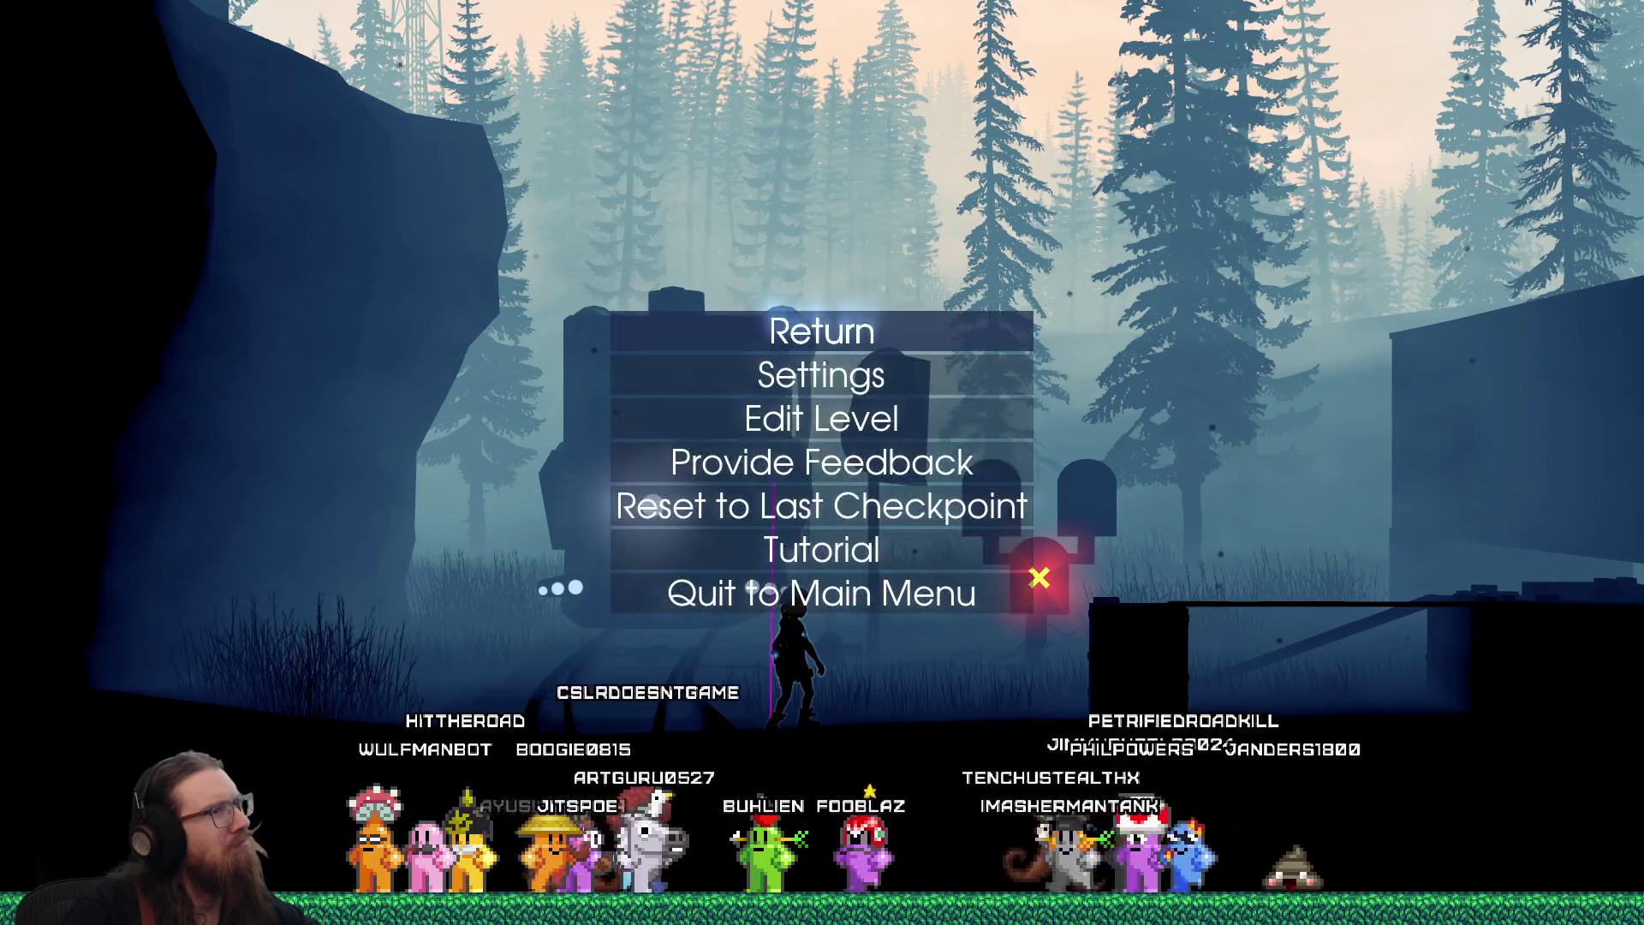
# Open the development console and enter 'quit' to exit the game
pyautogui.press('`')
pyautogui.write('qui')
pyautogui.press('Return')
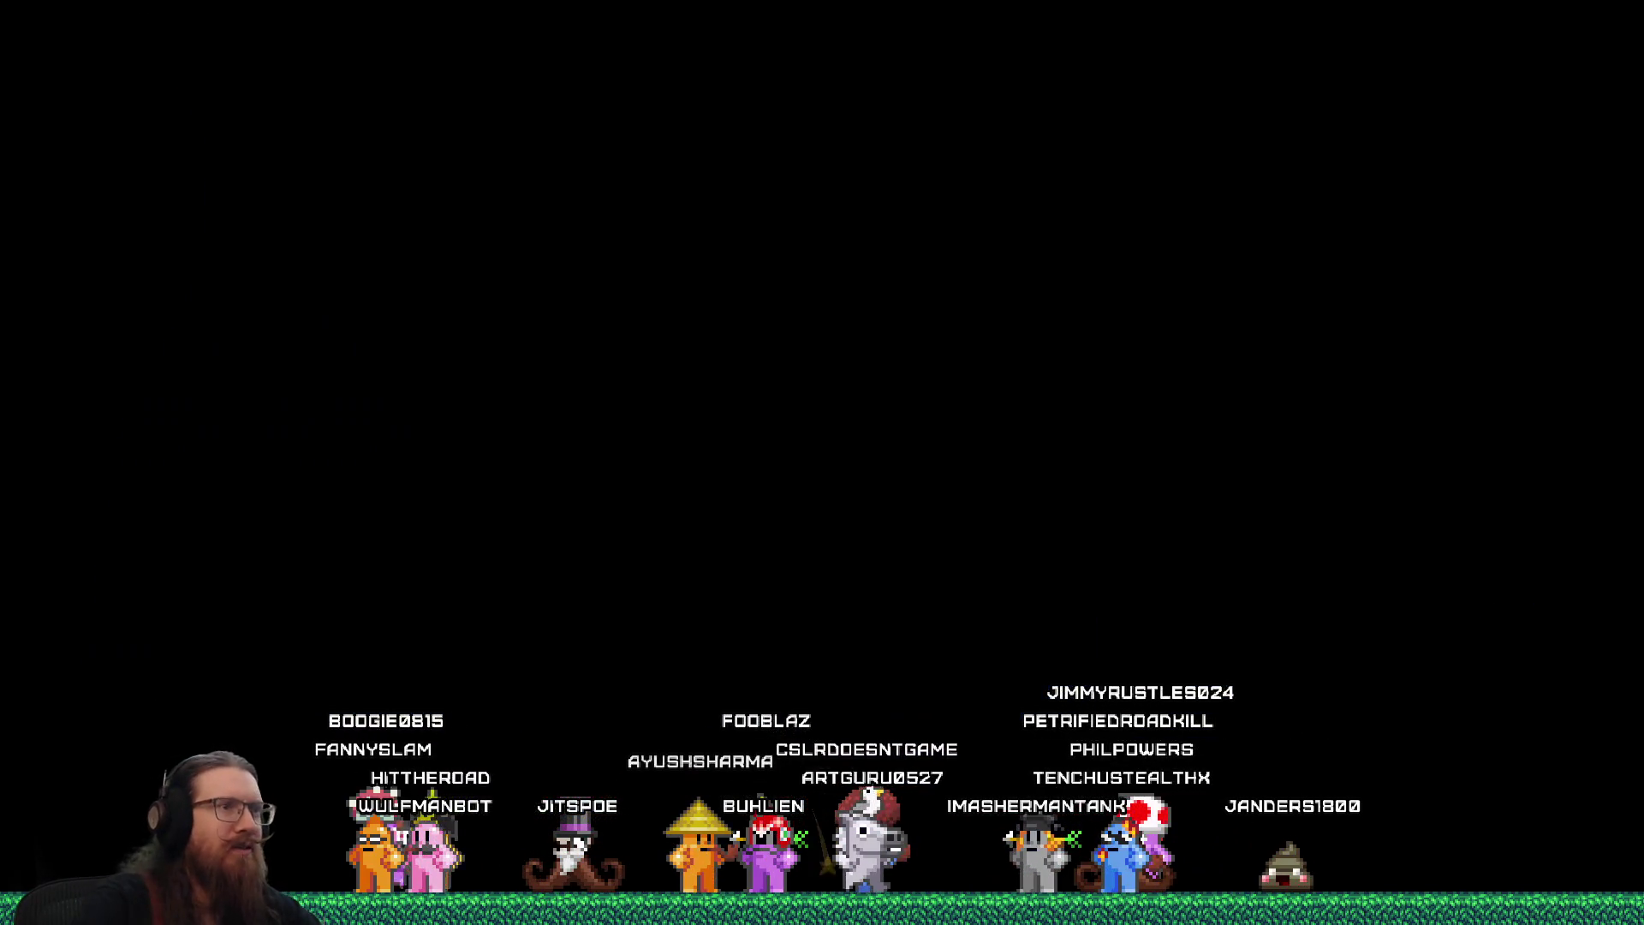
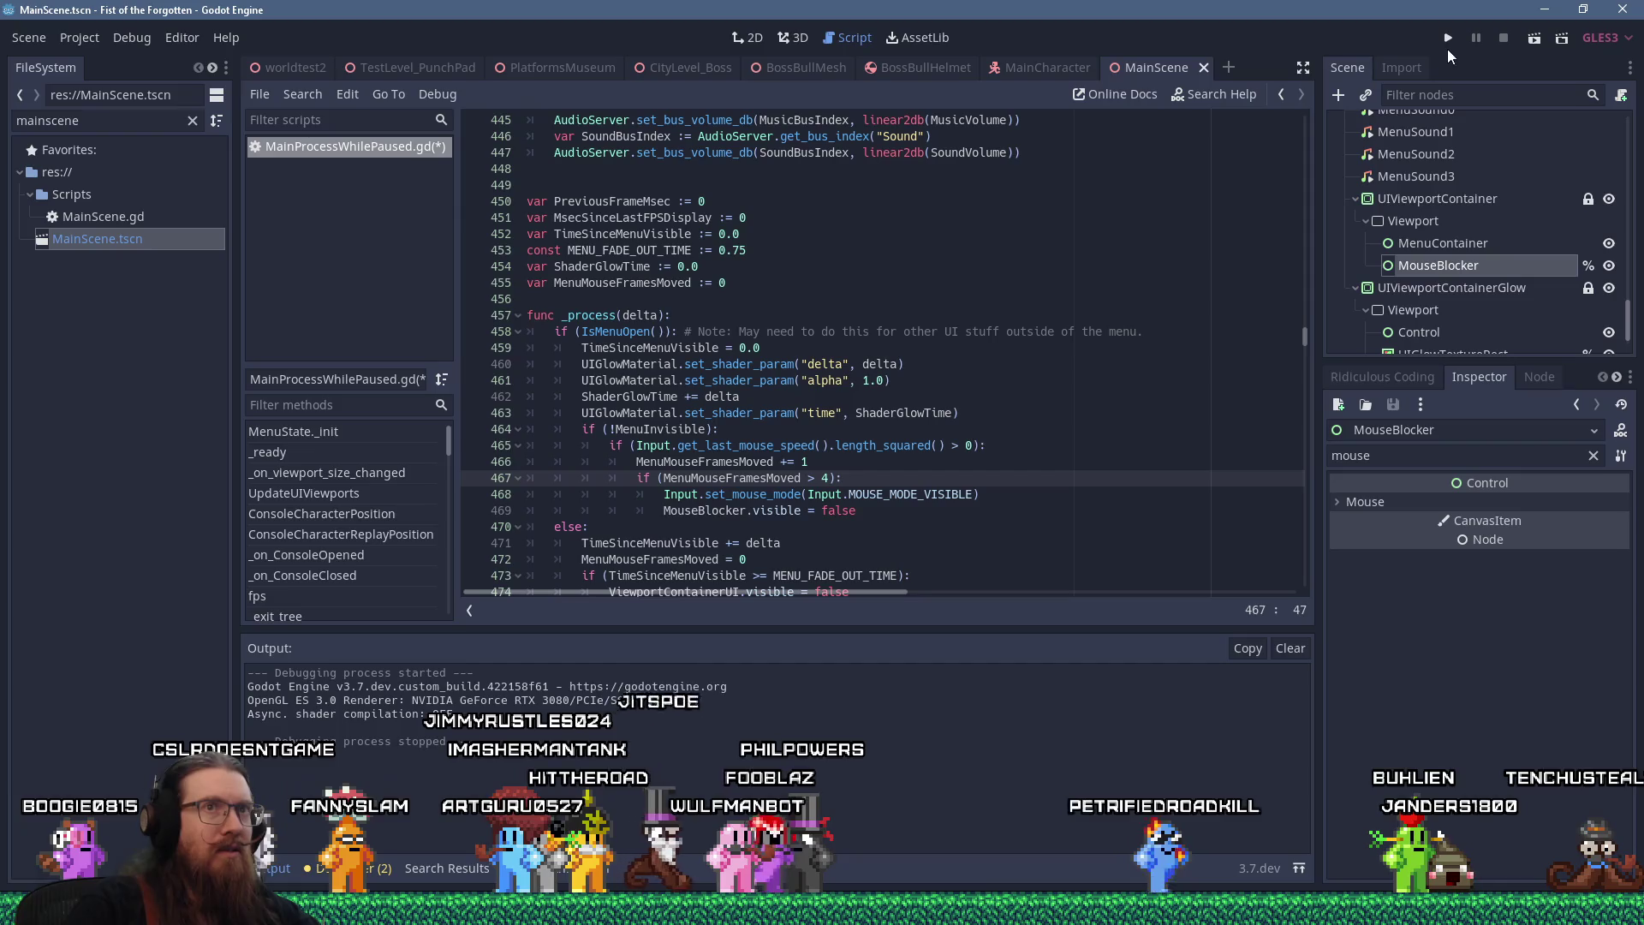
# Launch Fist of the Forgotten from the editor and dismiss its pause menu to check the cursor
pyautogui.click(1448, 40)
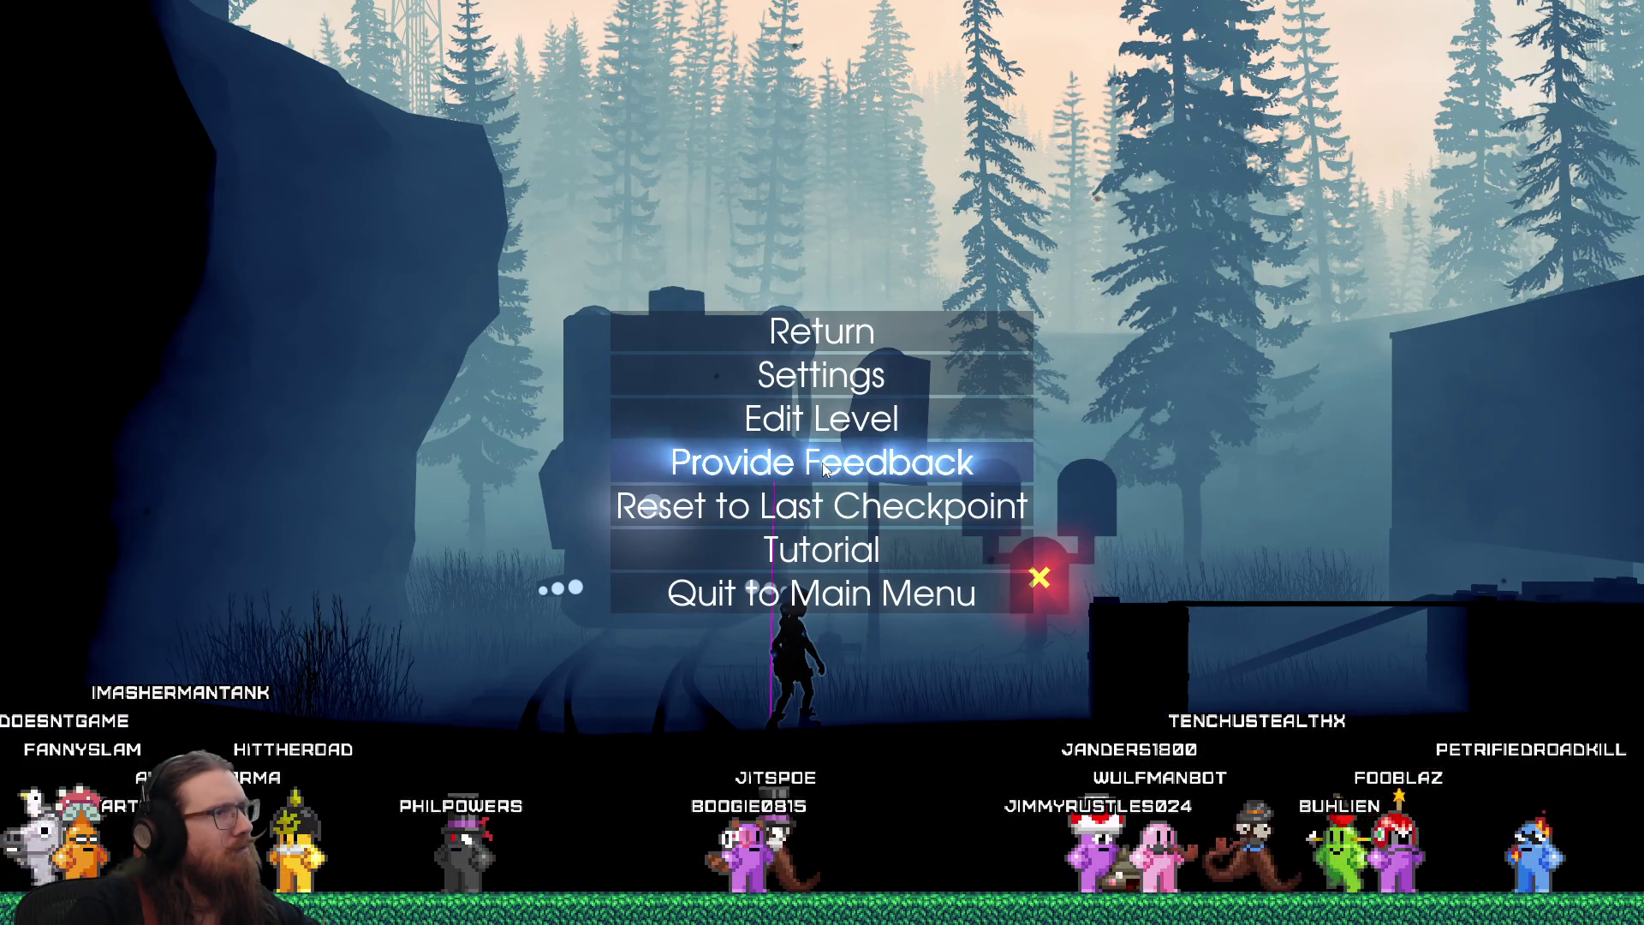
pyautogui.click(825, 467)
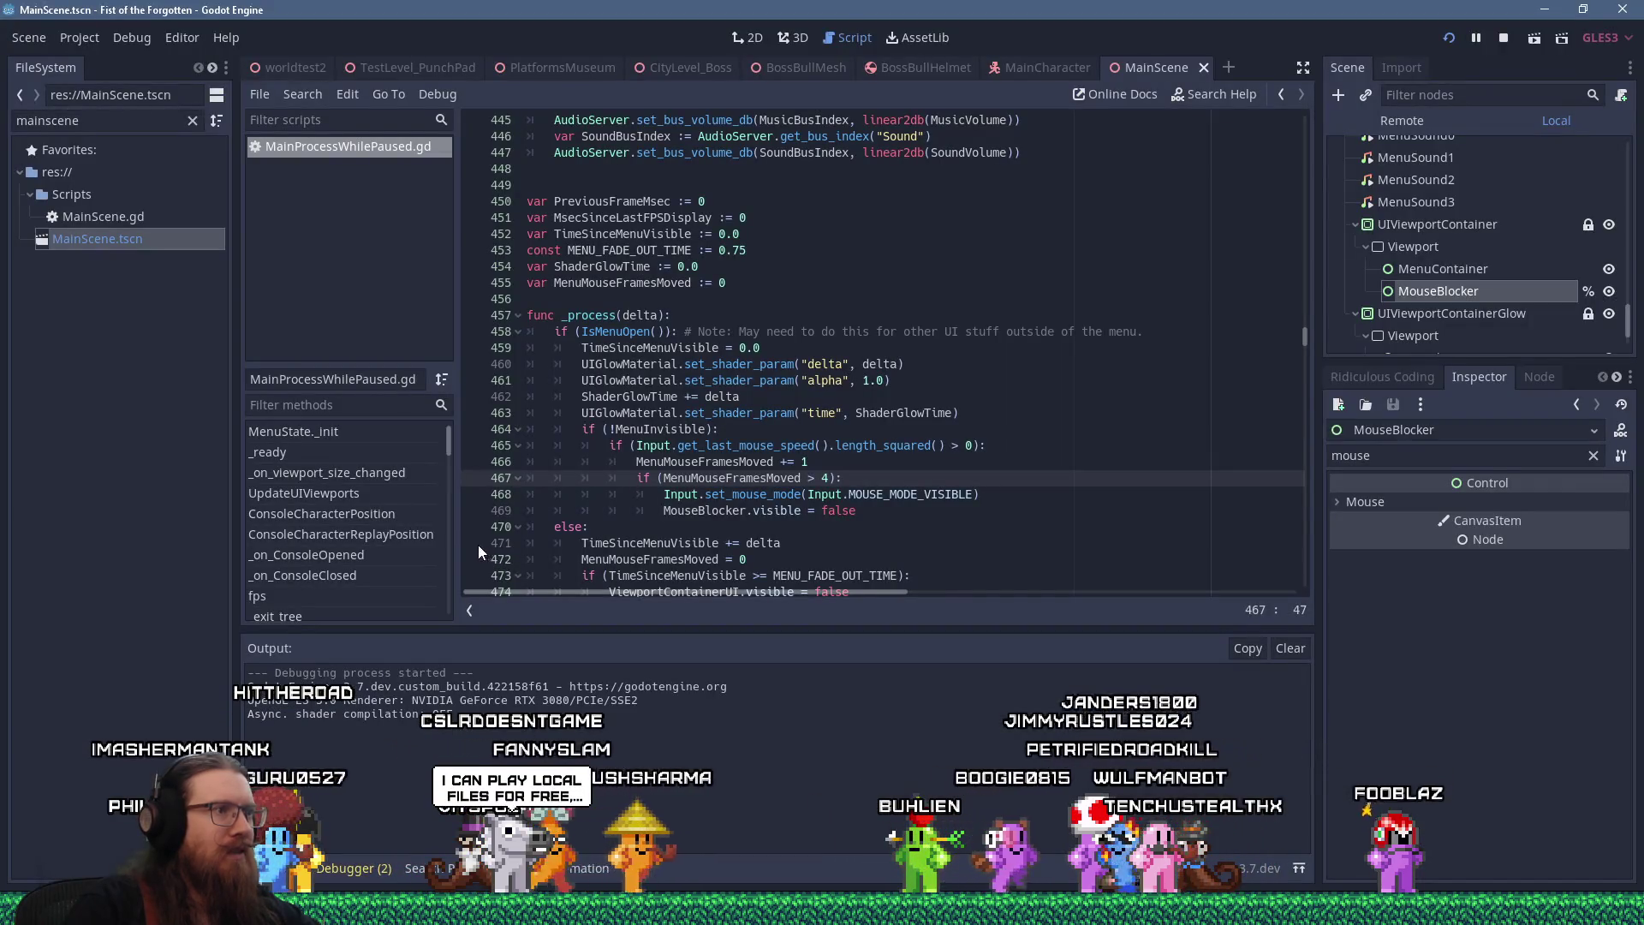
# At the hit breakpoint, move to the mouse-mode line 468 and resume the paused game
pyautogui.click(477, 558)
pyautogui.click(563, 306)
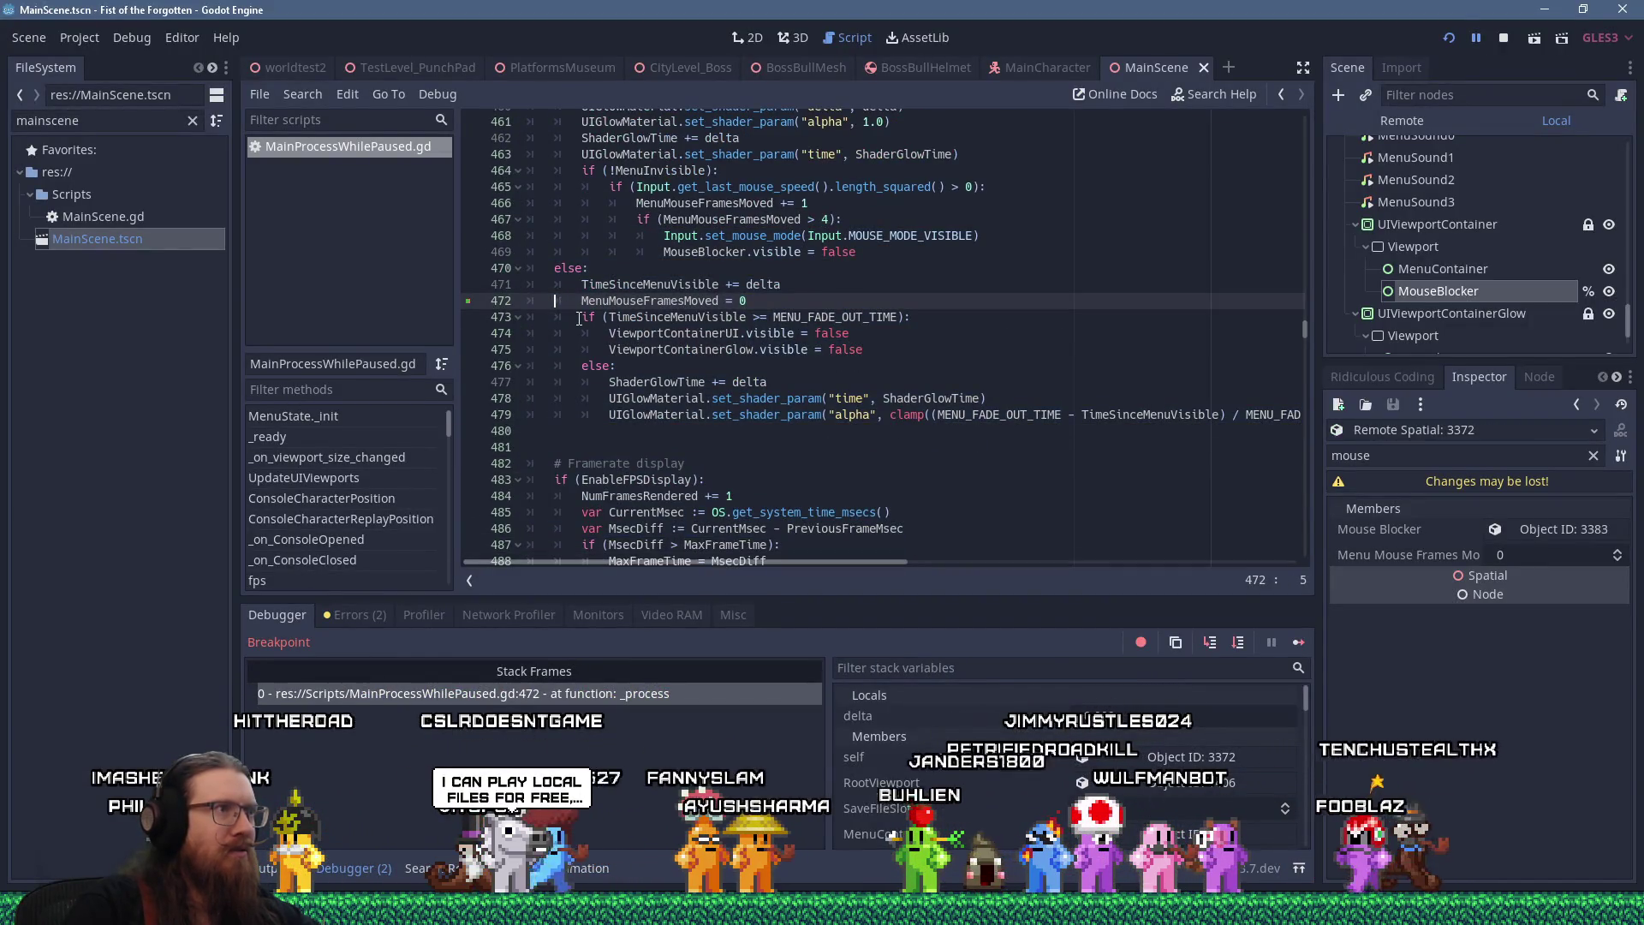
pyautogui.scroll(2, 583, 354)
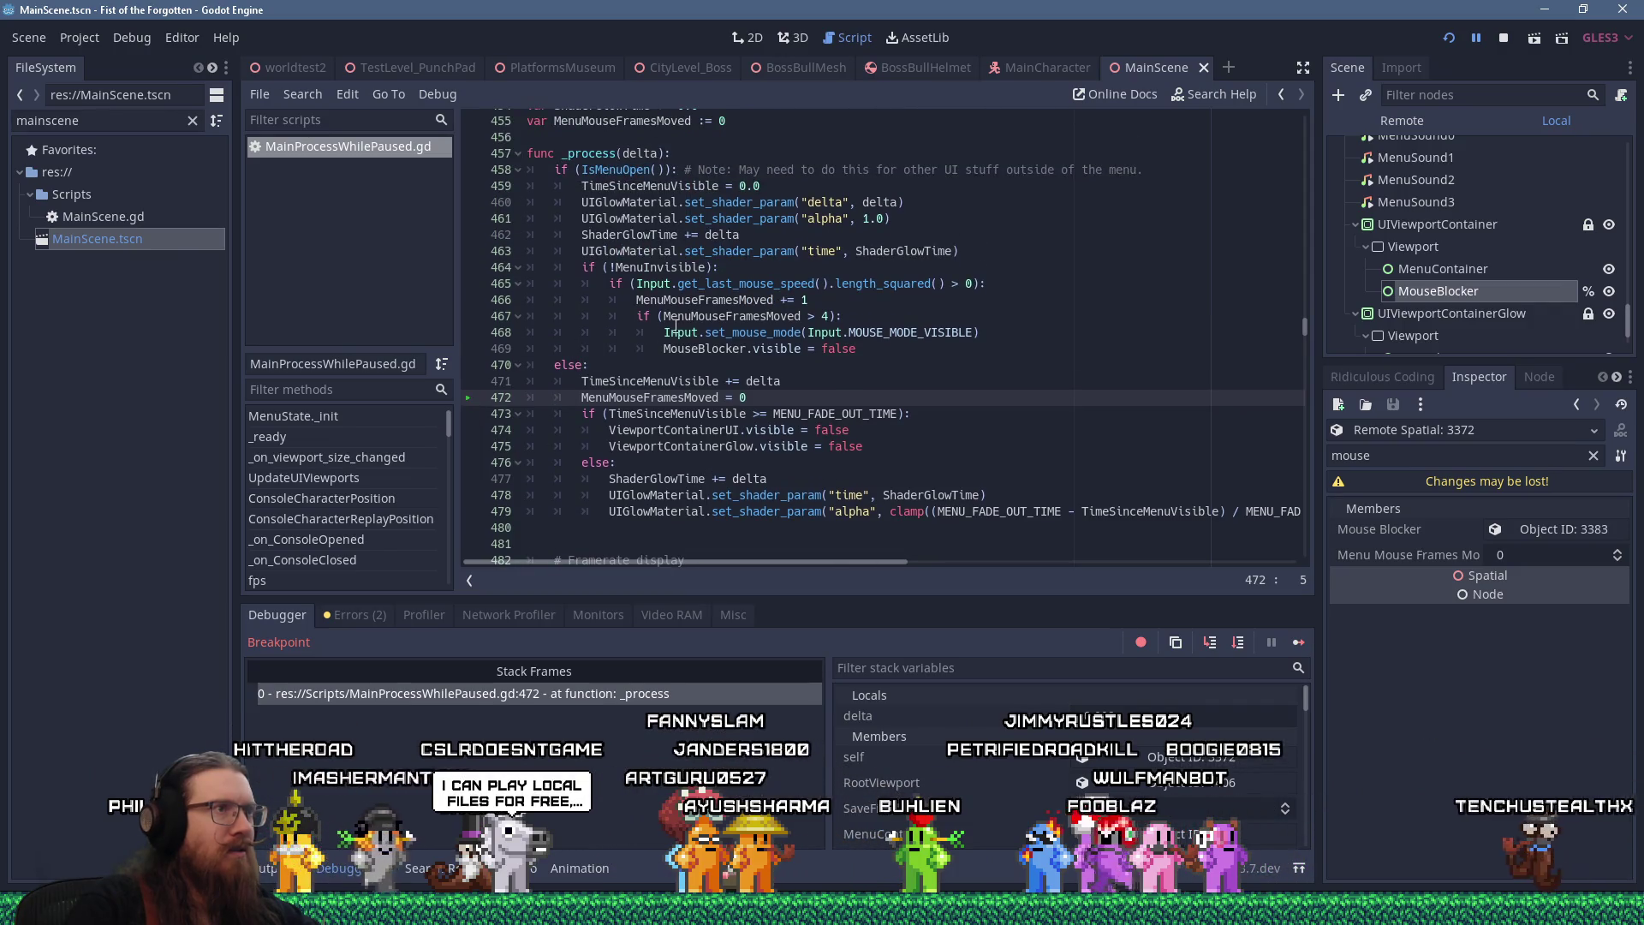
pyautogui.click(678, 332)
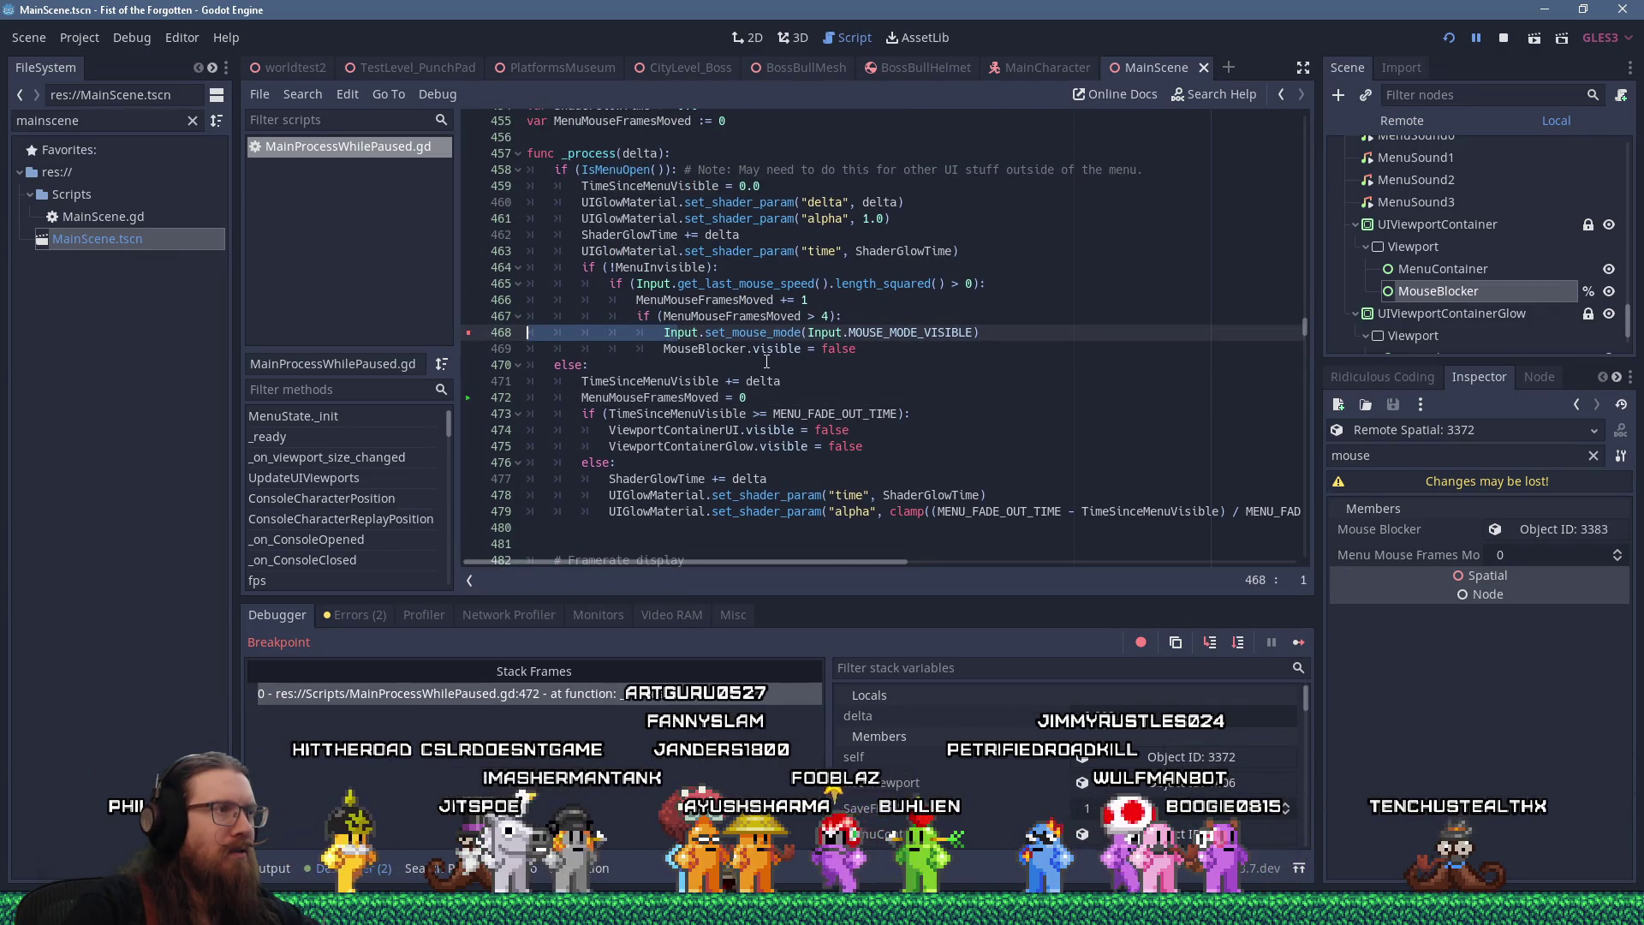
pyautogui.press('F12')
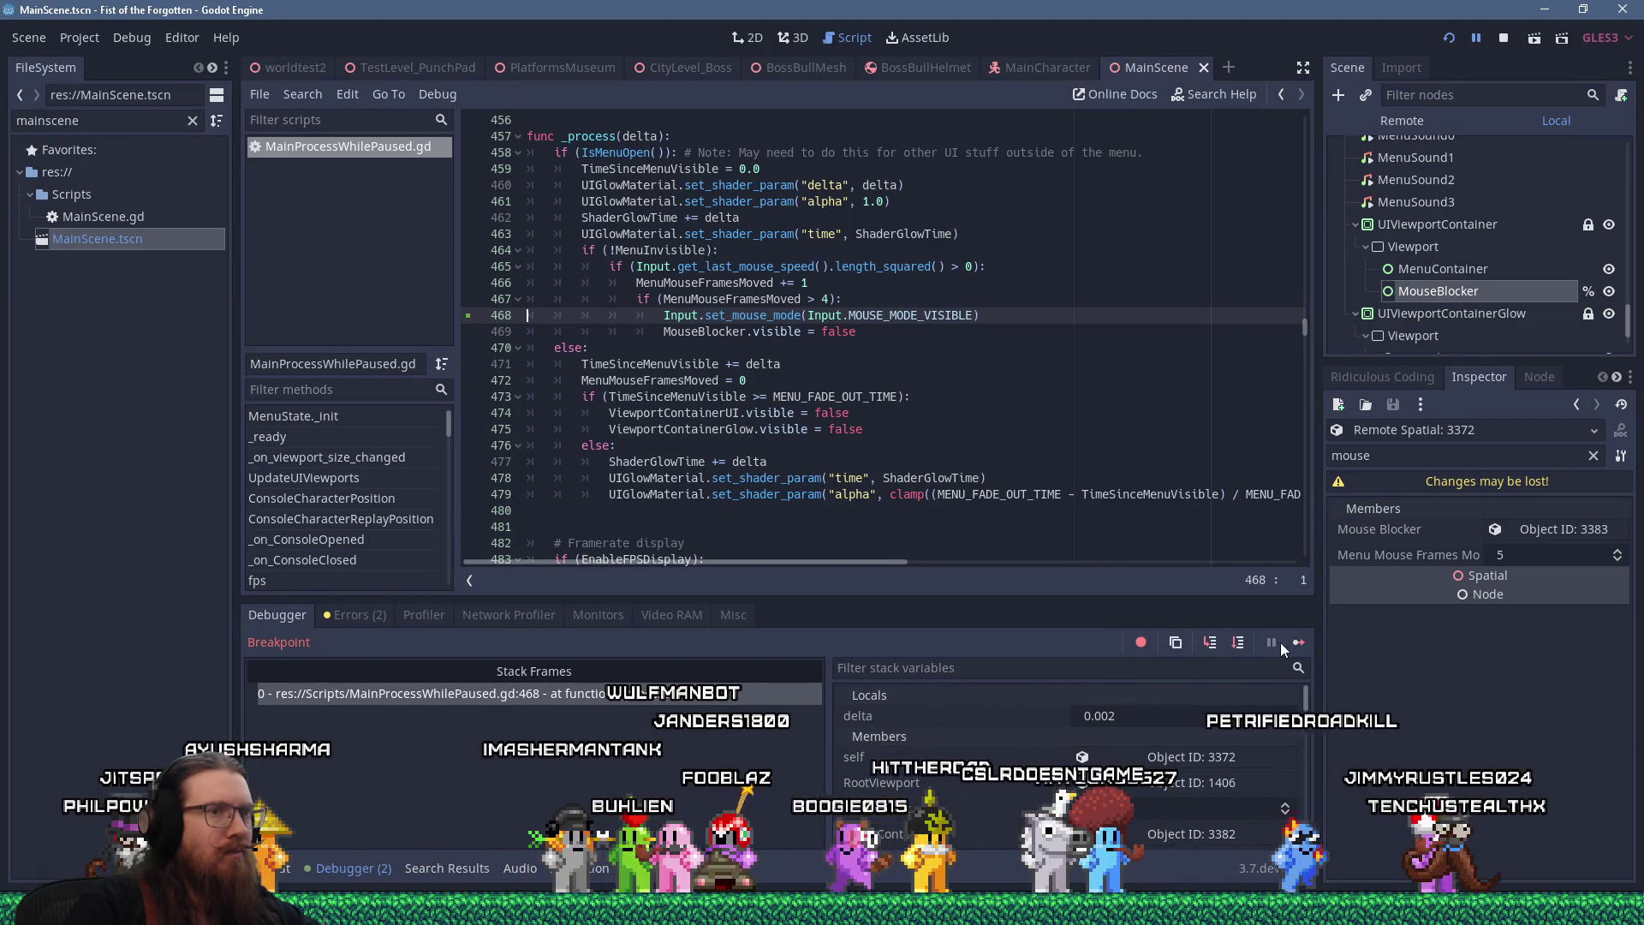
# Continue past the line-468 breakpoint repeatedly until Menu Mouse Frames Moved reaches 197
pyautogui.click(1296, 642)
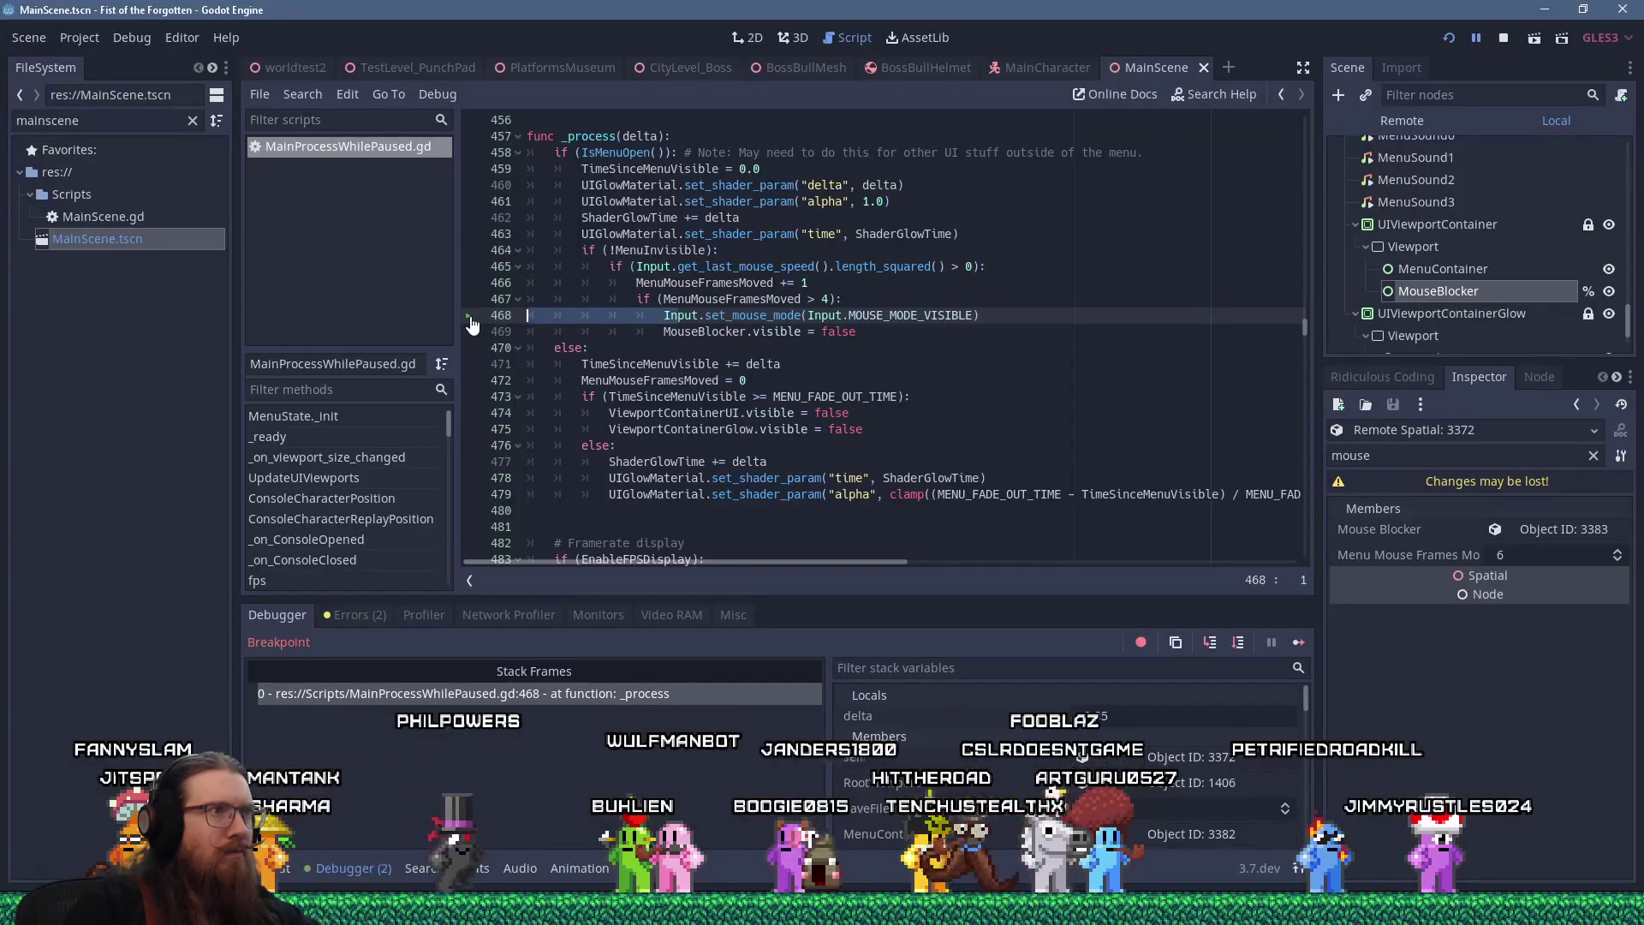
pyautogui.scroll(1, 716, 352)
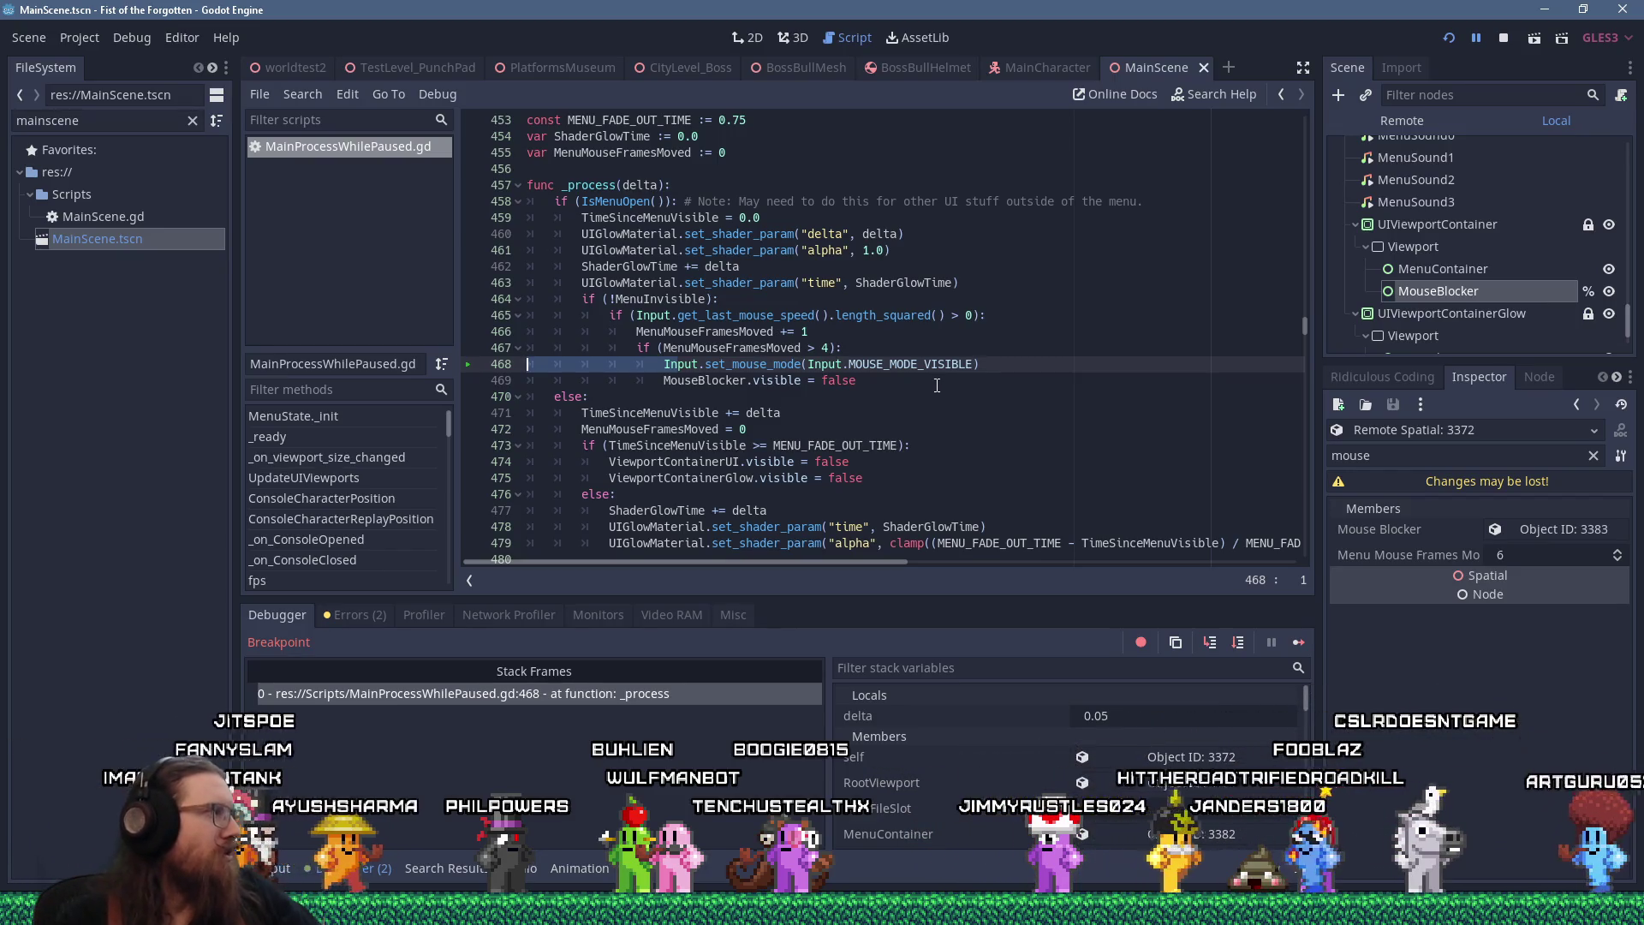
pyautogui.click(1301, 643)
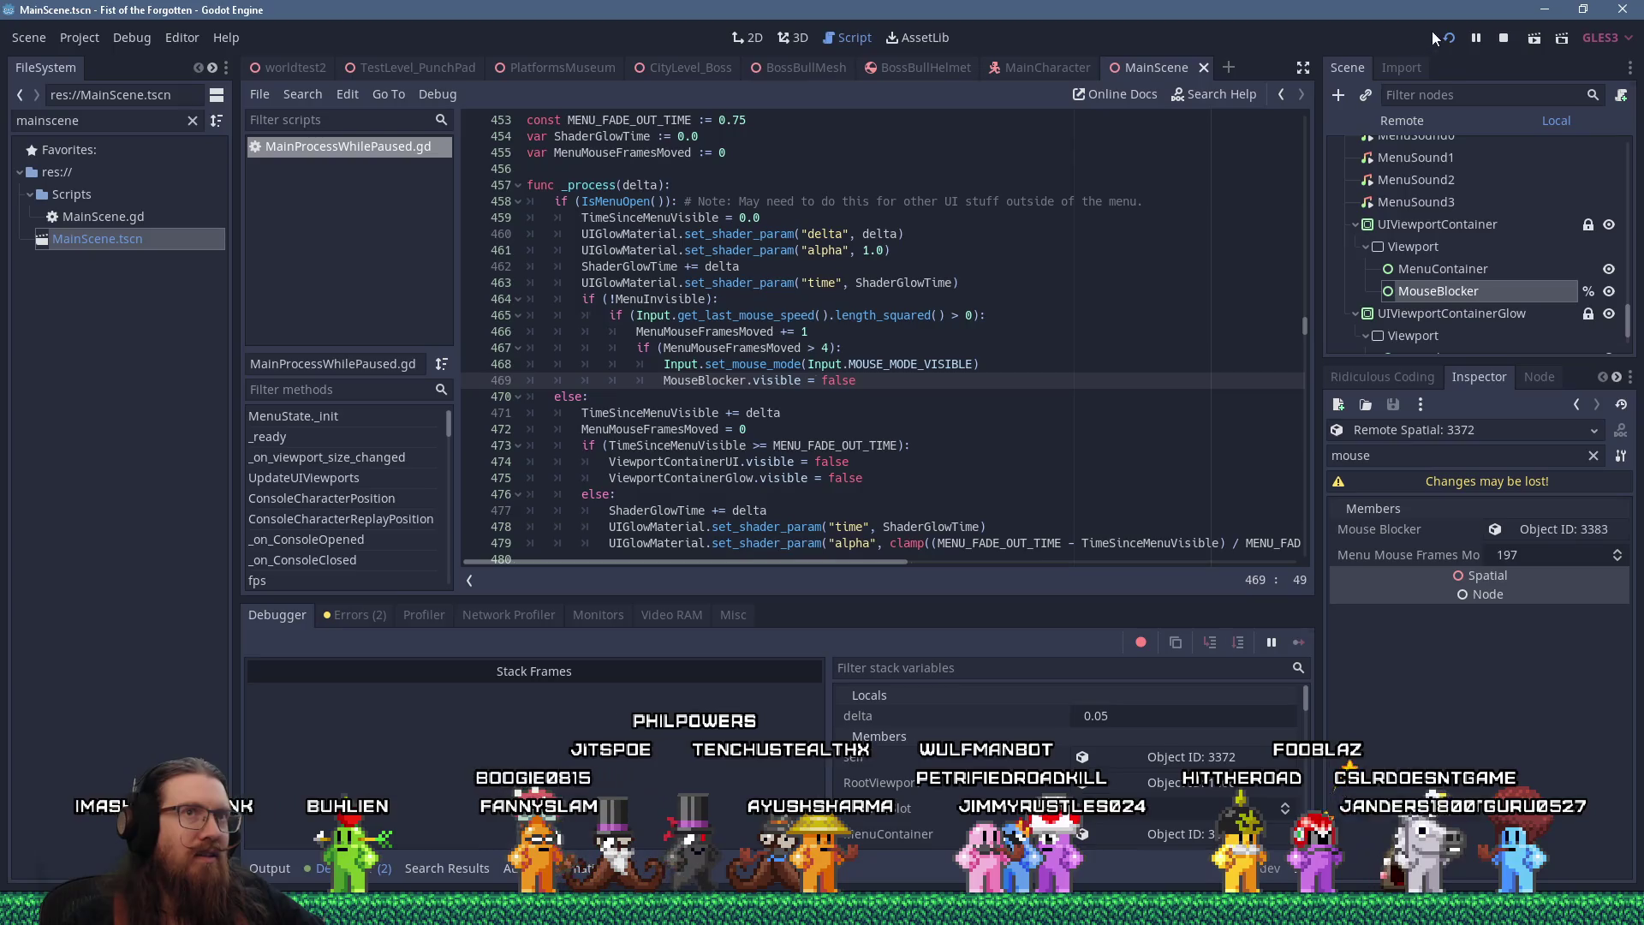
# Relaunch the game and open then close the pause menu with Escape
pyautogui.click(1154, 222)
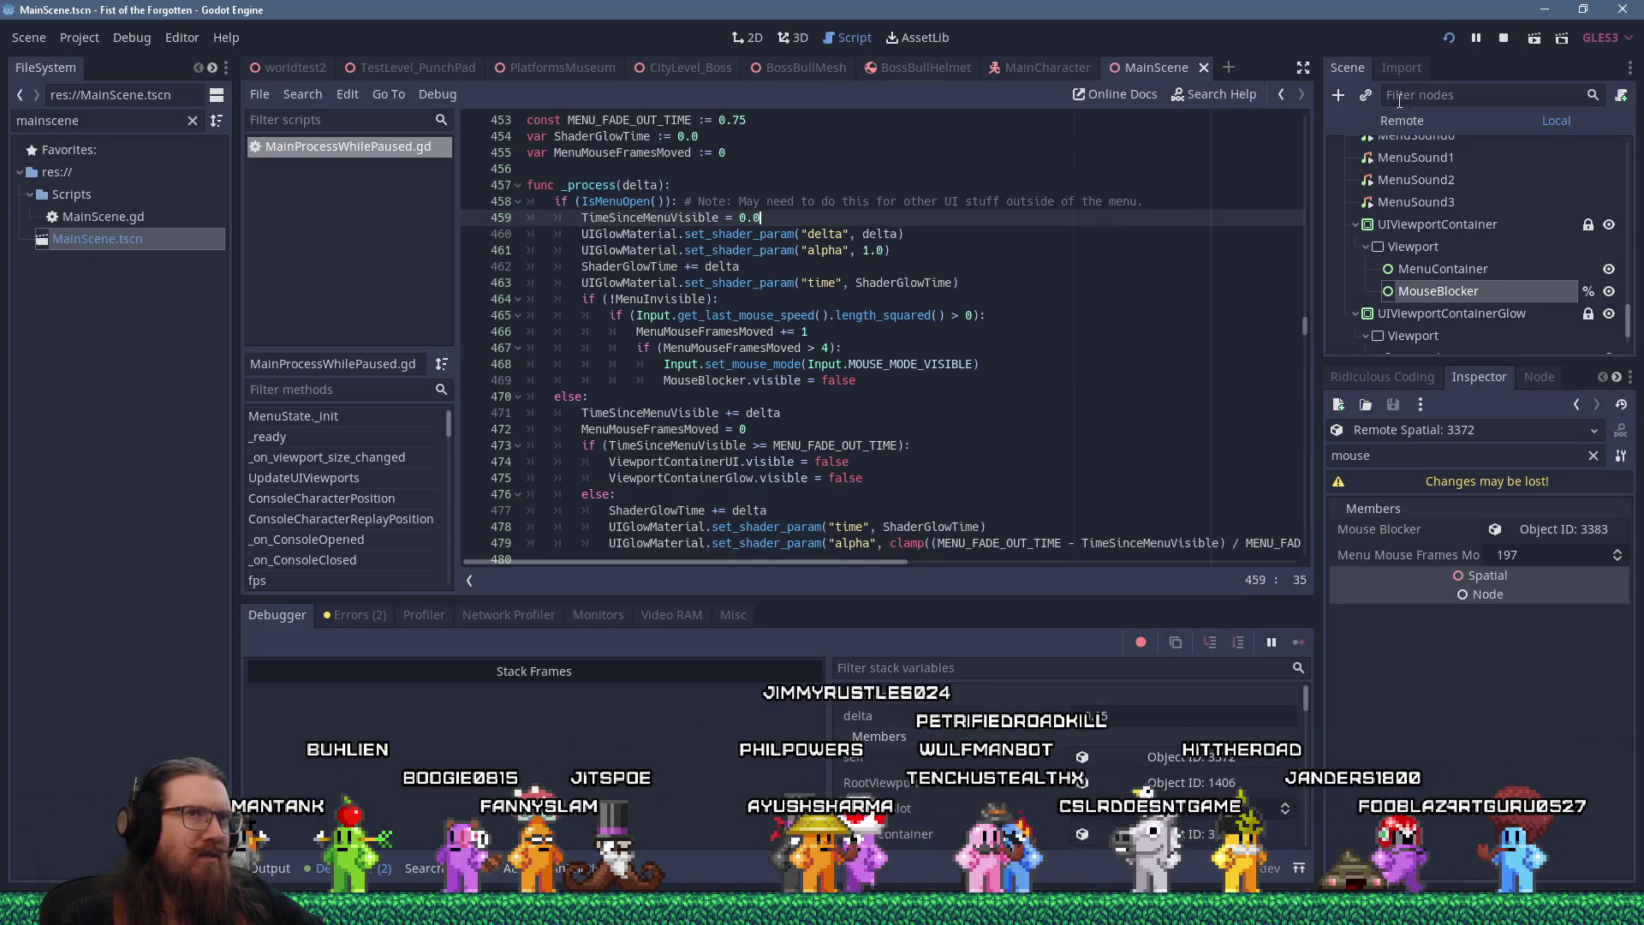
pyautogui.click(1446, 40)
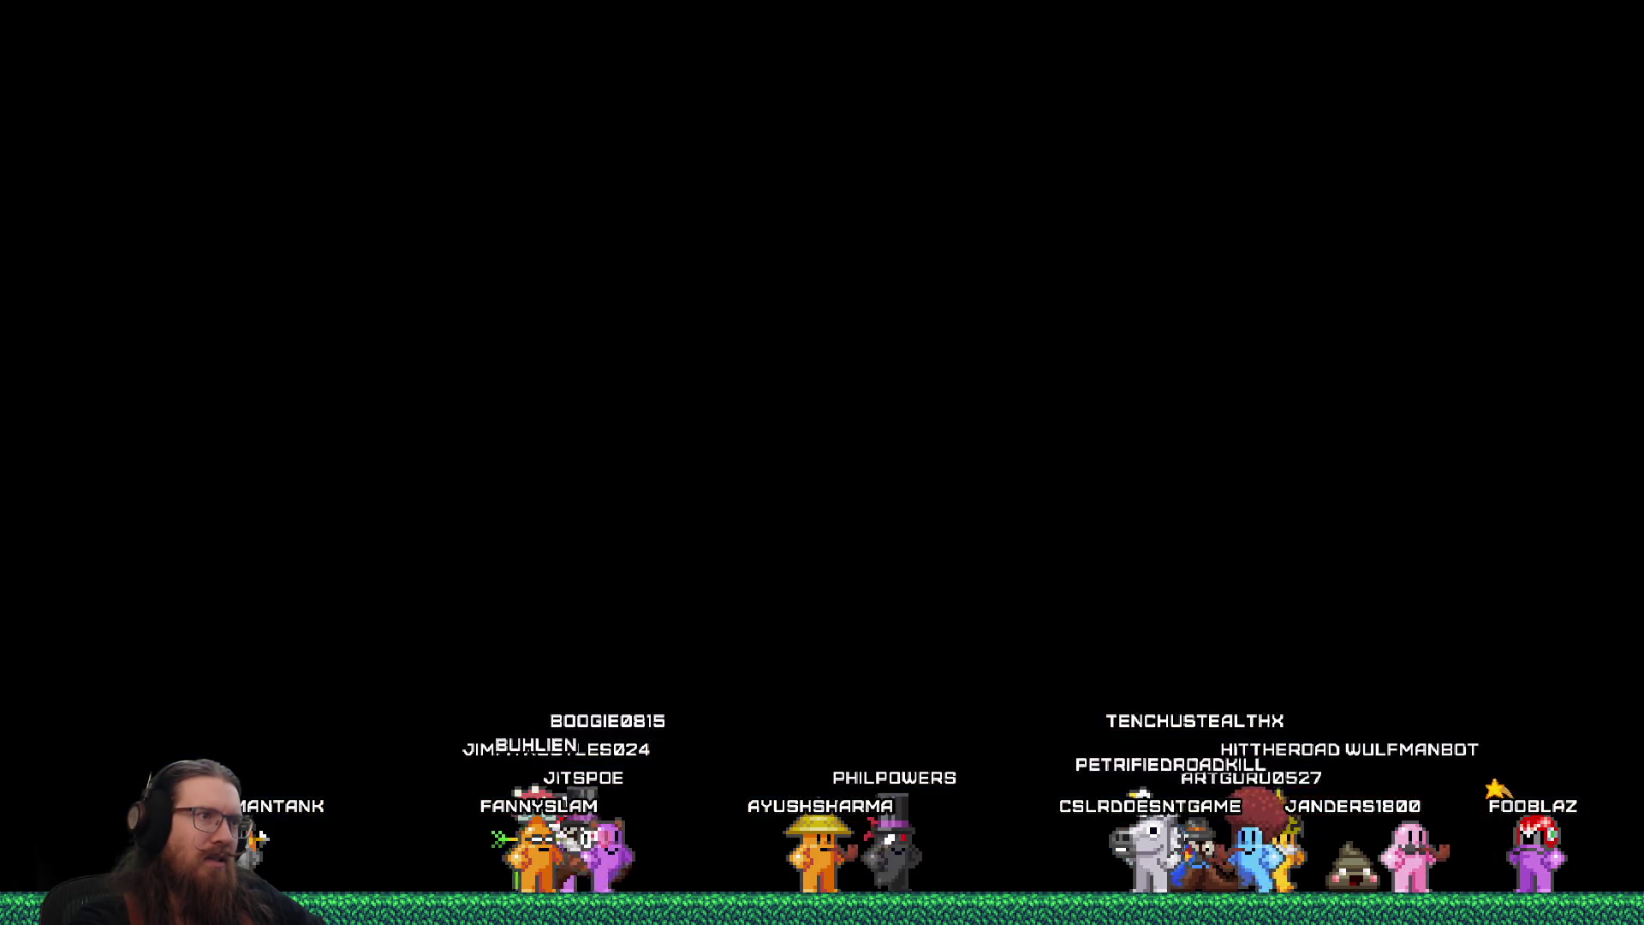
pyautogui.press('Escape')
pyautogui.press('Escape')
pyautogui.press('Escape')
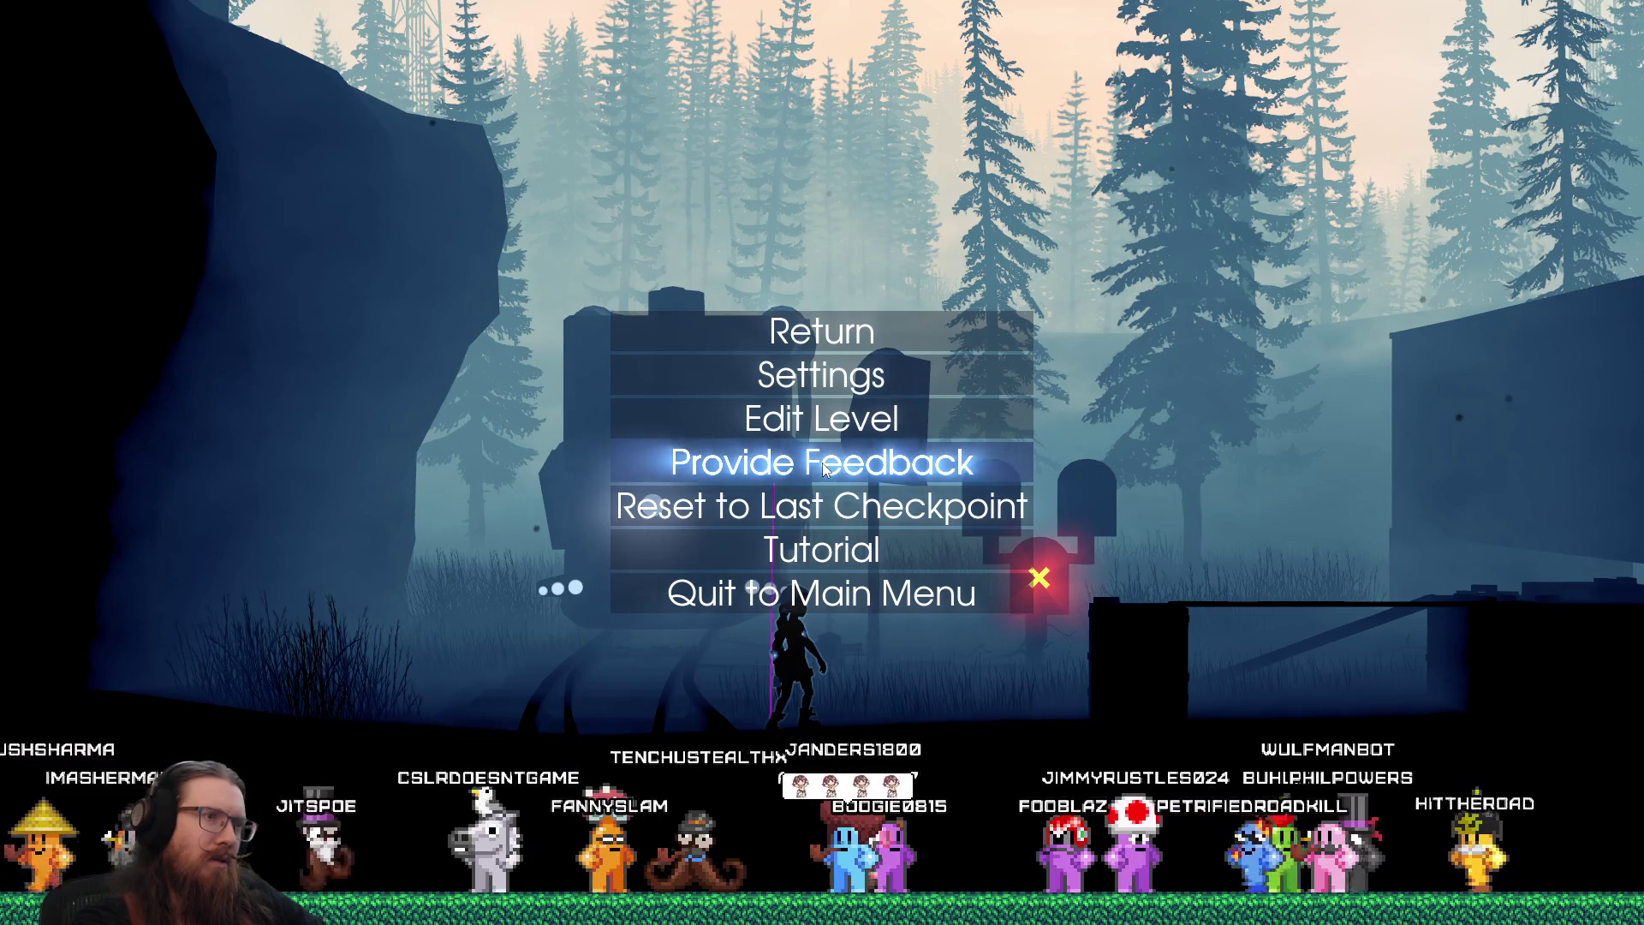
pyautogui.press('Escape')
pyautogui.press('Escape')
pyautogui.press('Escape')
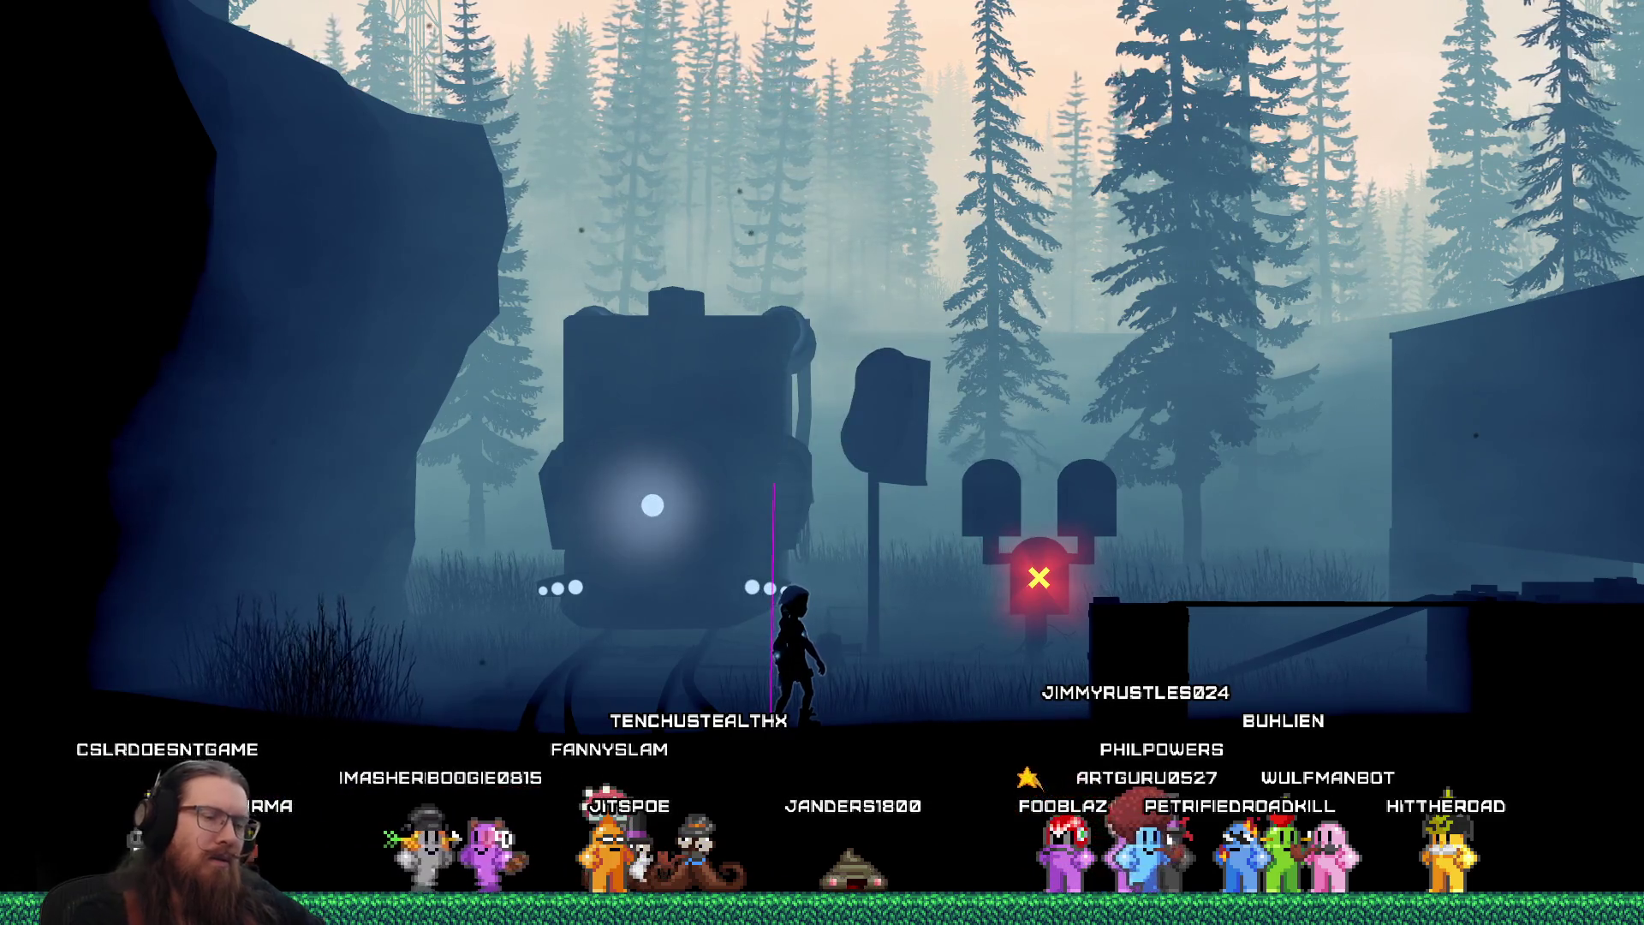
# Reopen the pause menu and enter quit in the developer console to stop the run
pyautogui.press('Escape')
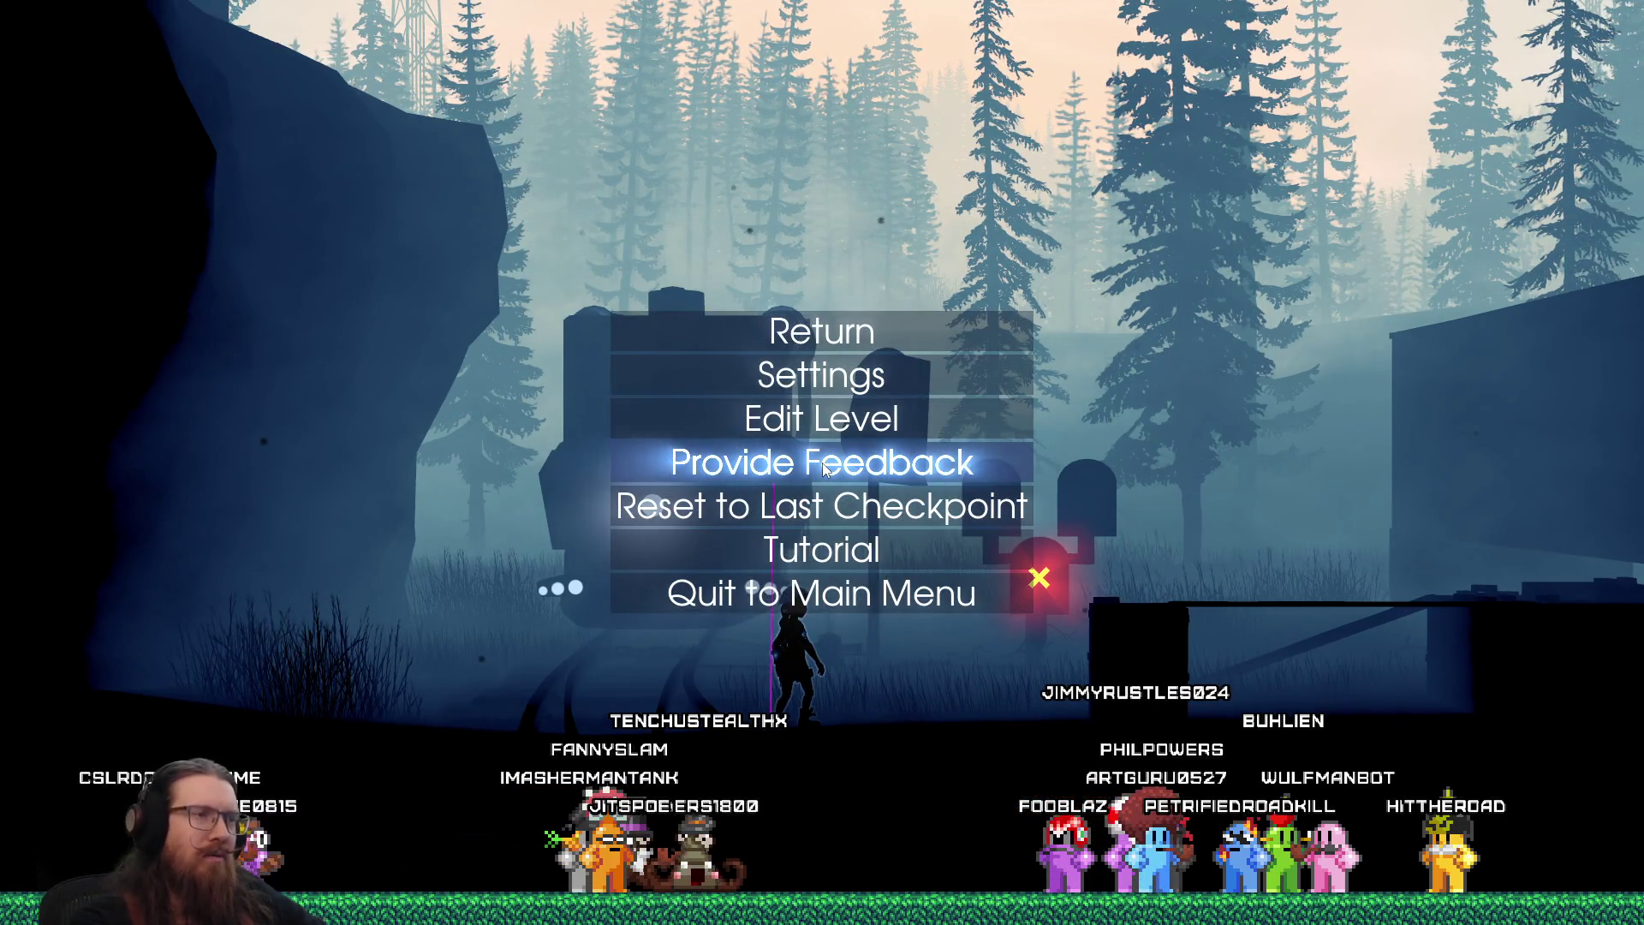
pyautogui.press('`')
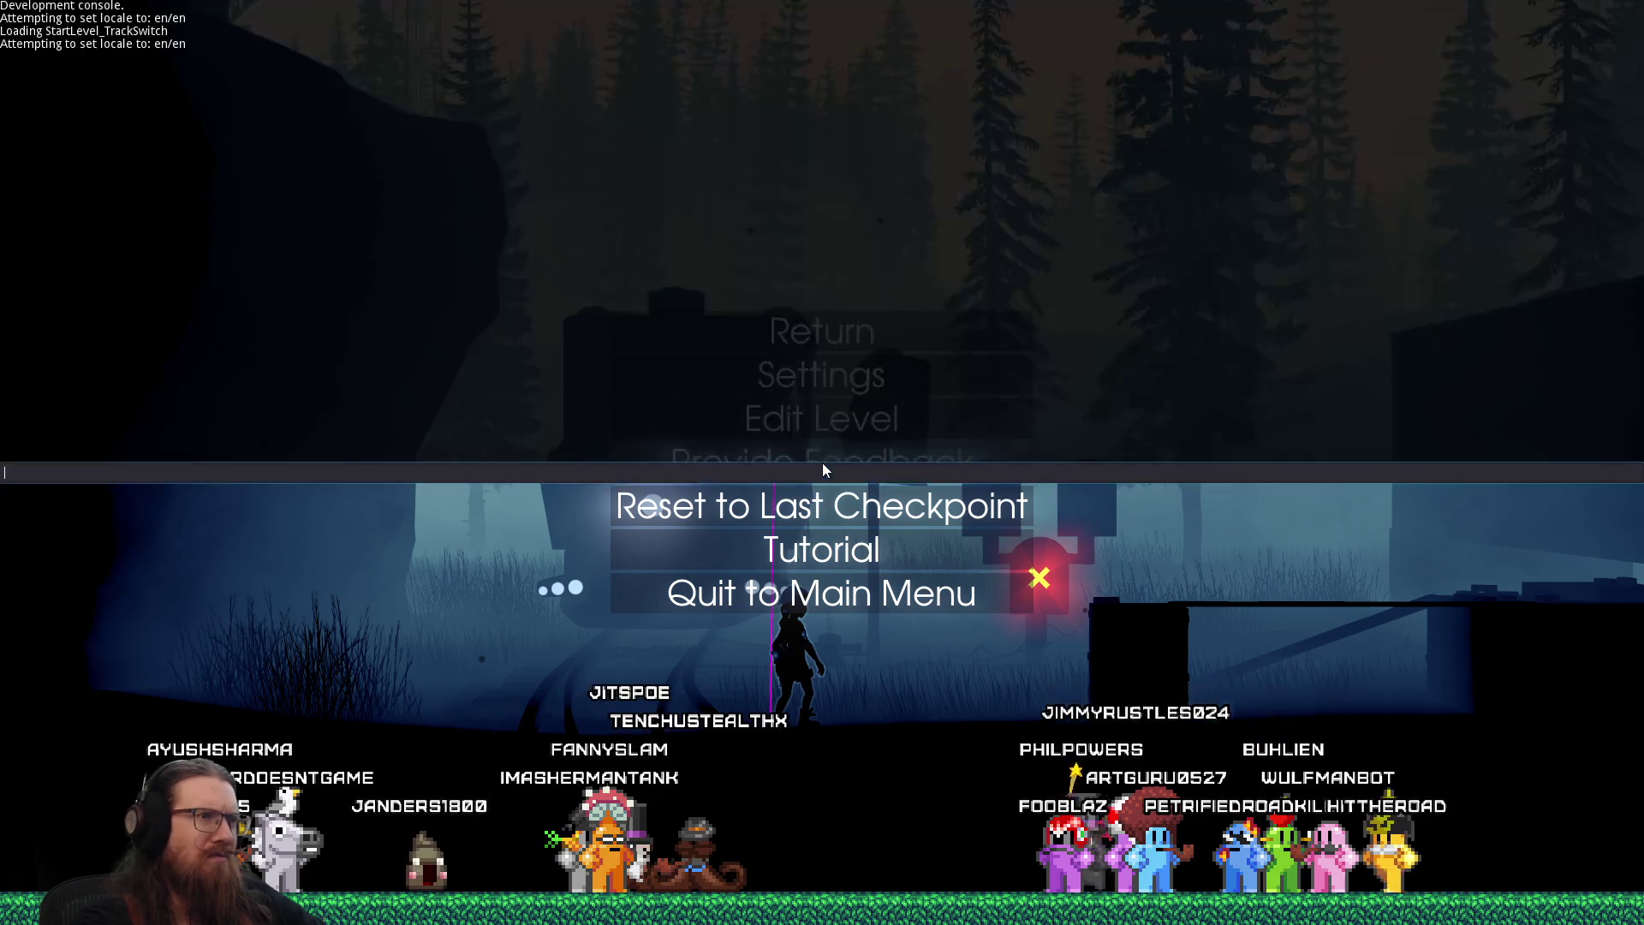
pyautogui.write('quit')
pyautogui.press('Return')
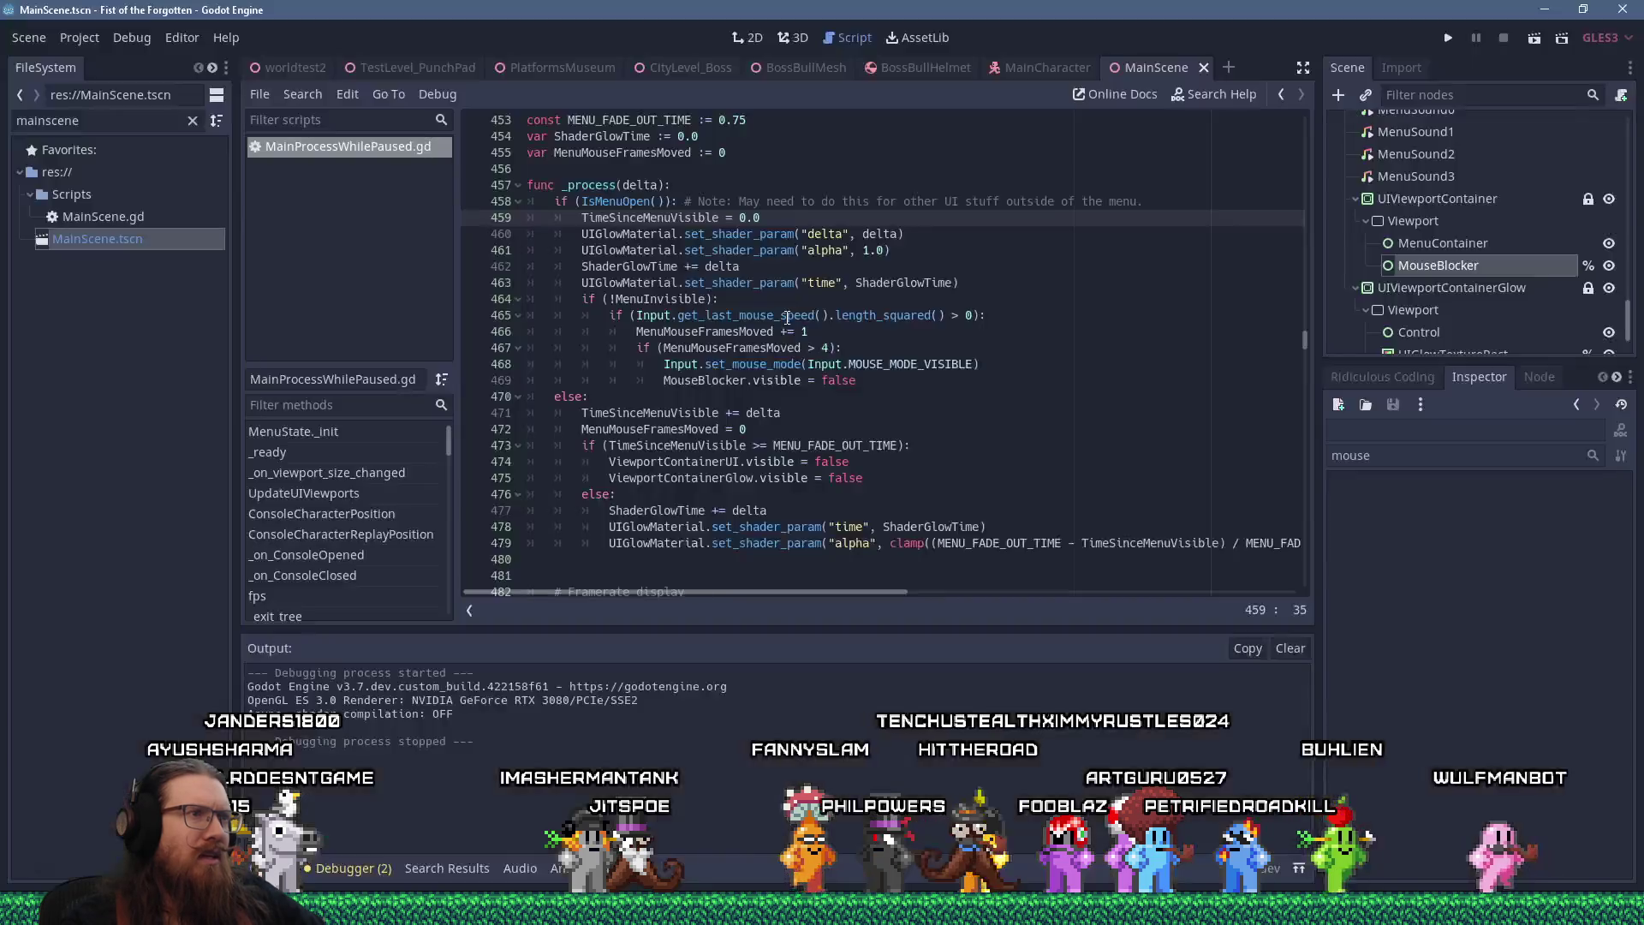
# Open the Input class reference for get_last_mouse_speed from line 465
pyautogui.doubleClick(787, 316)
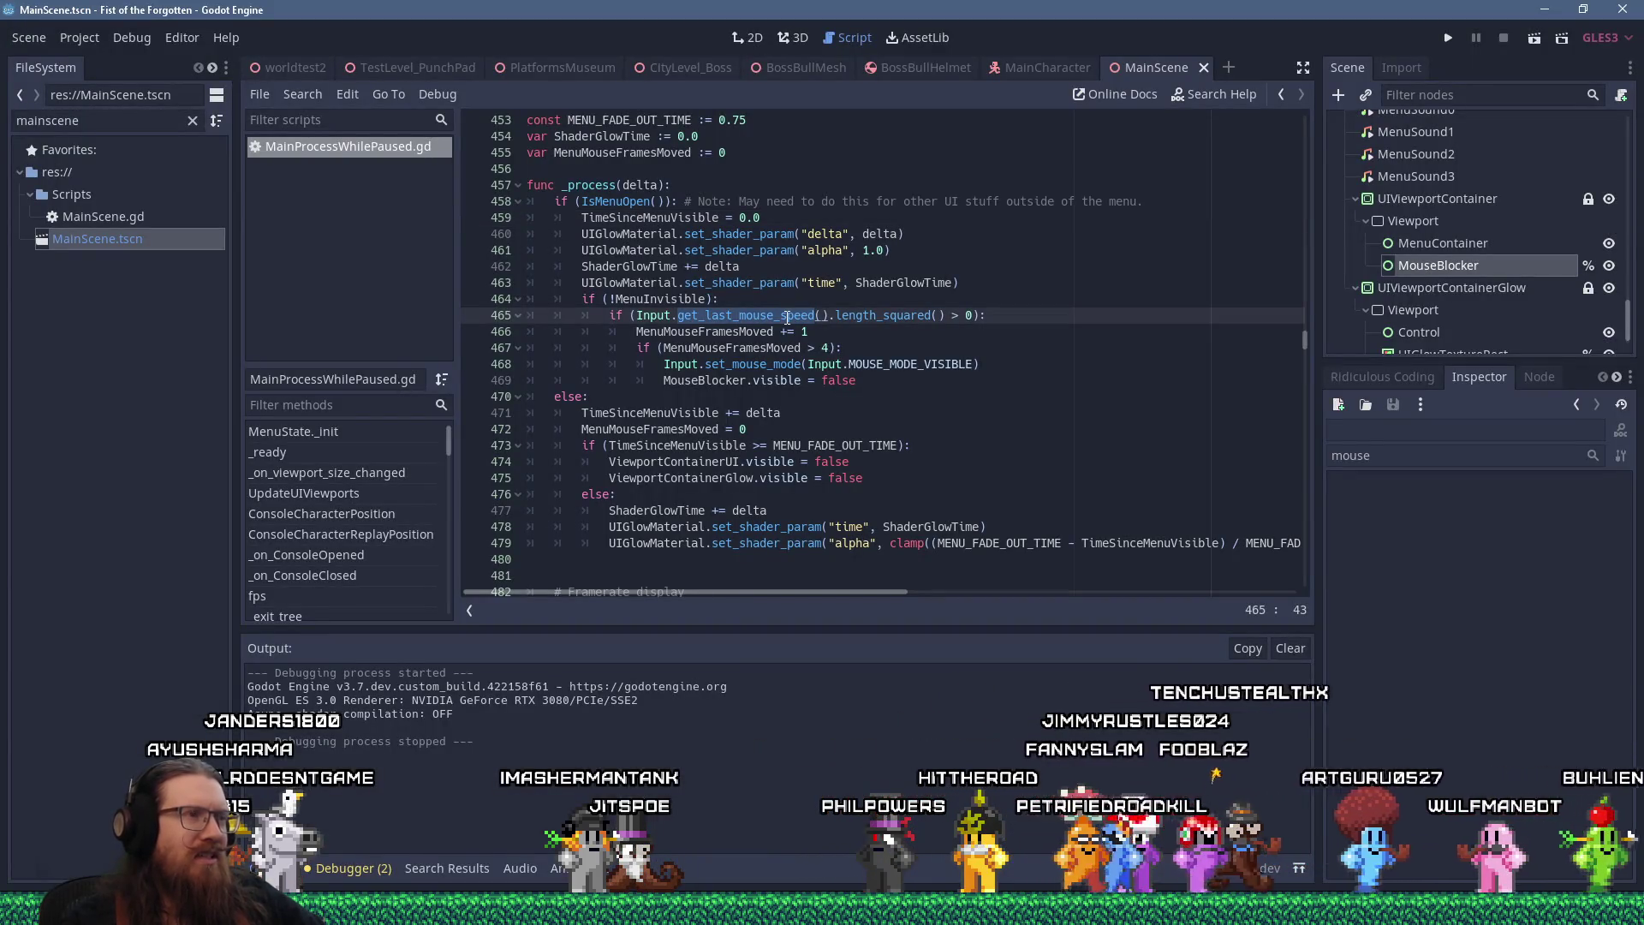
pyautogui.click(787, 316)
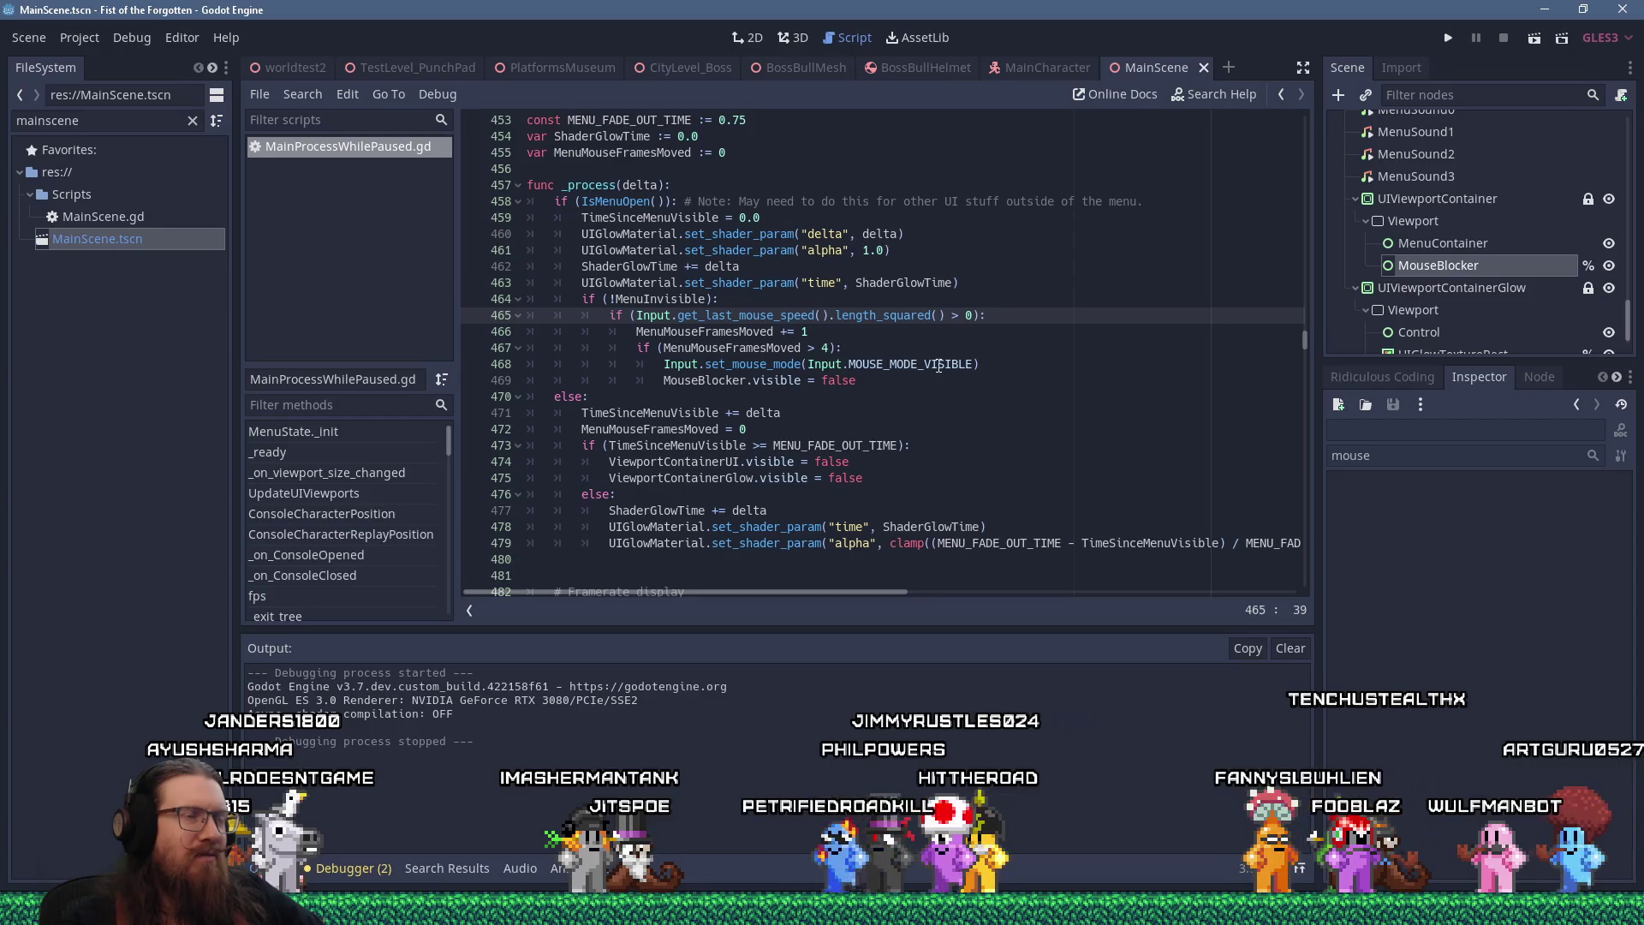
pyautogui.keyDown('ctrl'); pyautogui.click(788, 317); pyautogui.keyUp('ctrl')
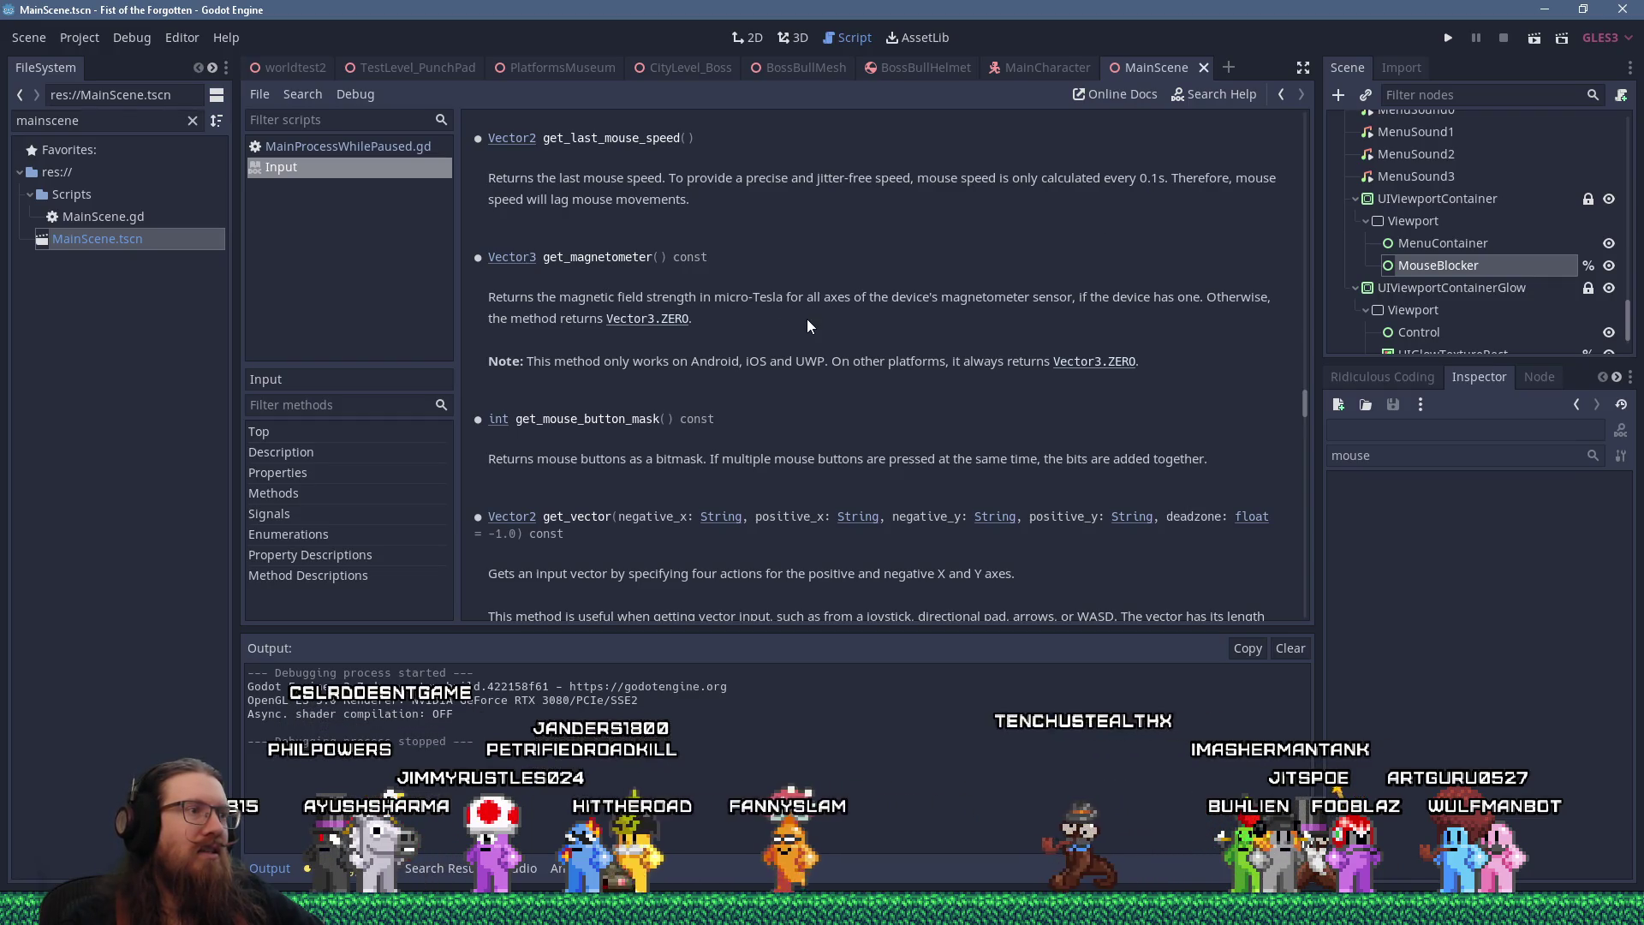
# Search the Input class reference for "mouse" and jump to the first match
pyautogui.scroll(2, 808, 321)
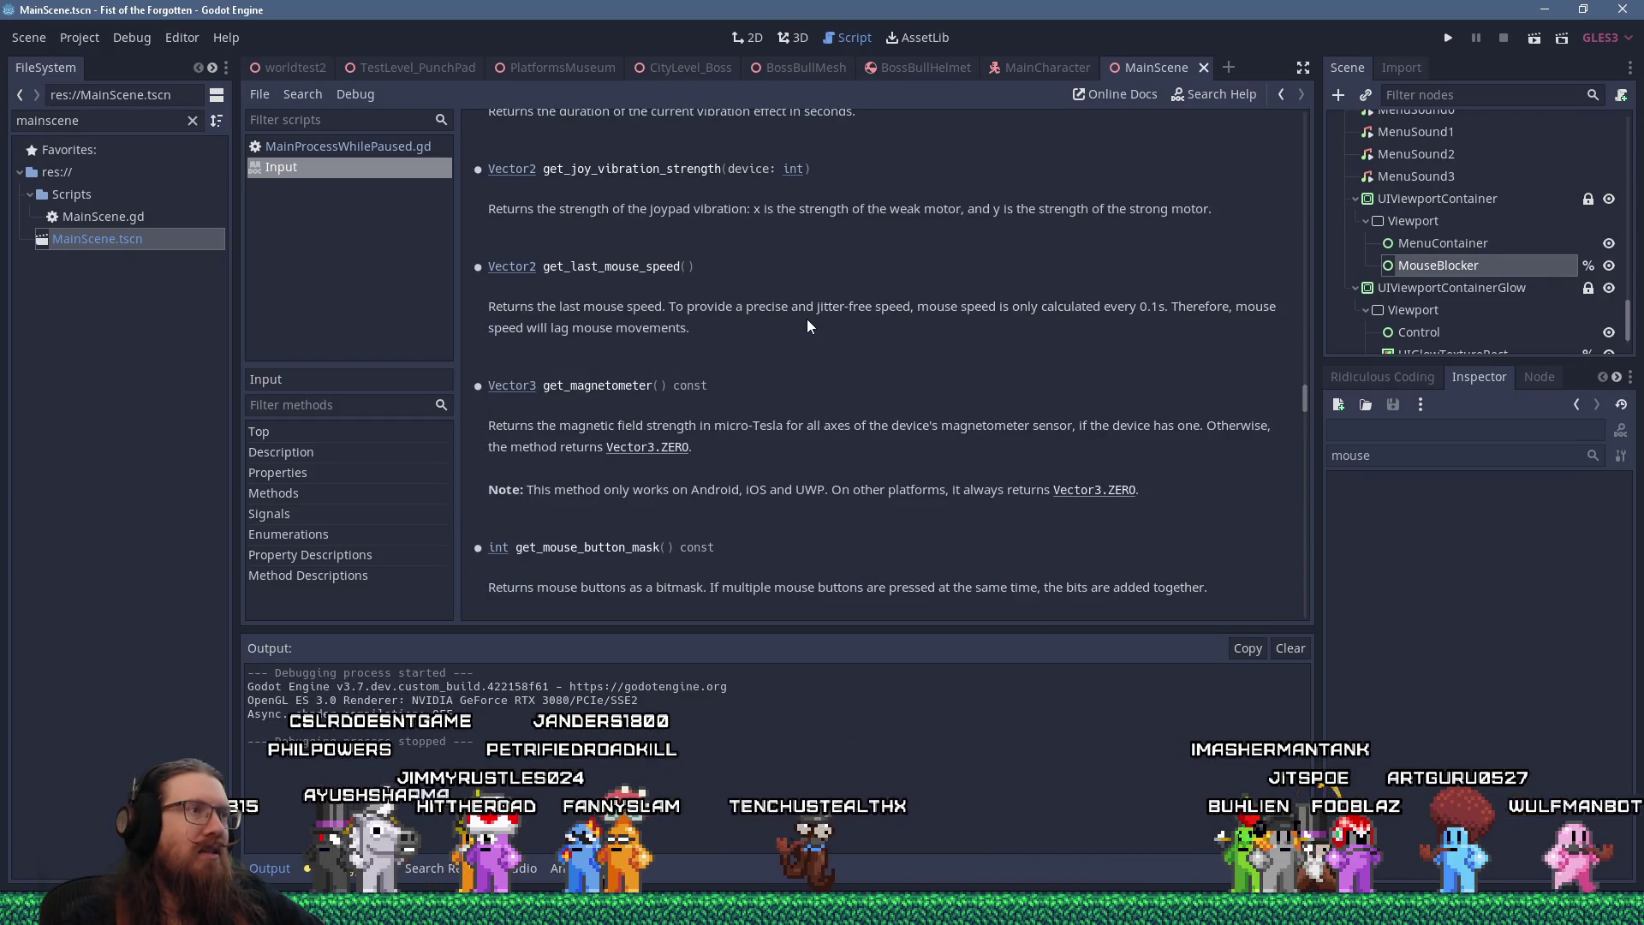
pyautogui.scroll(2, 807, 321)
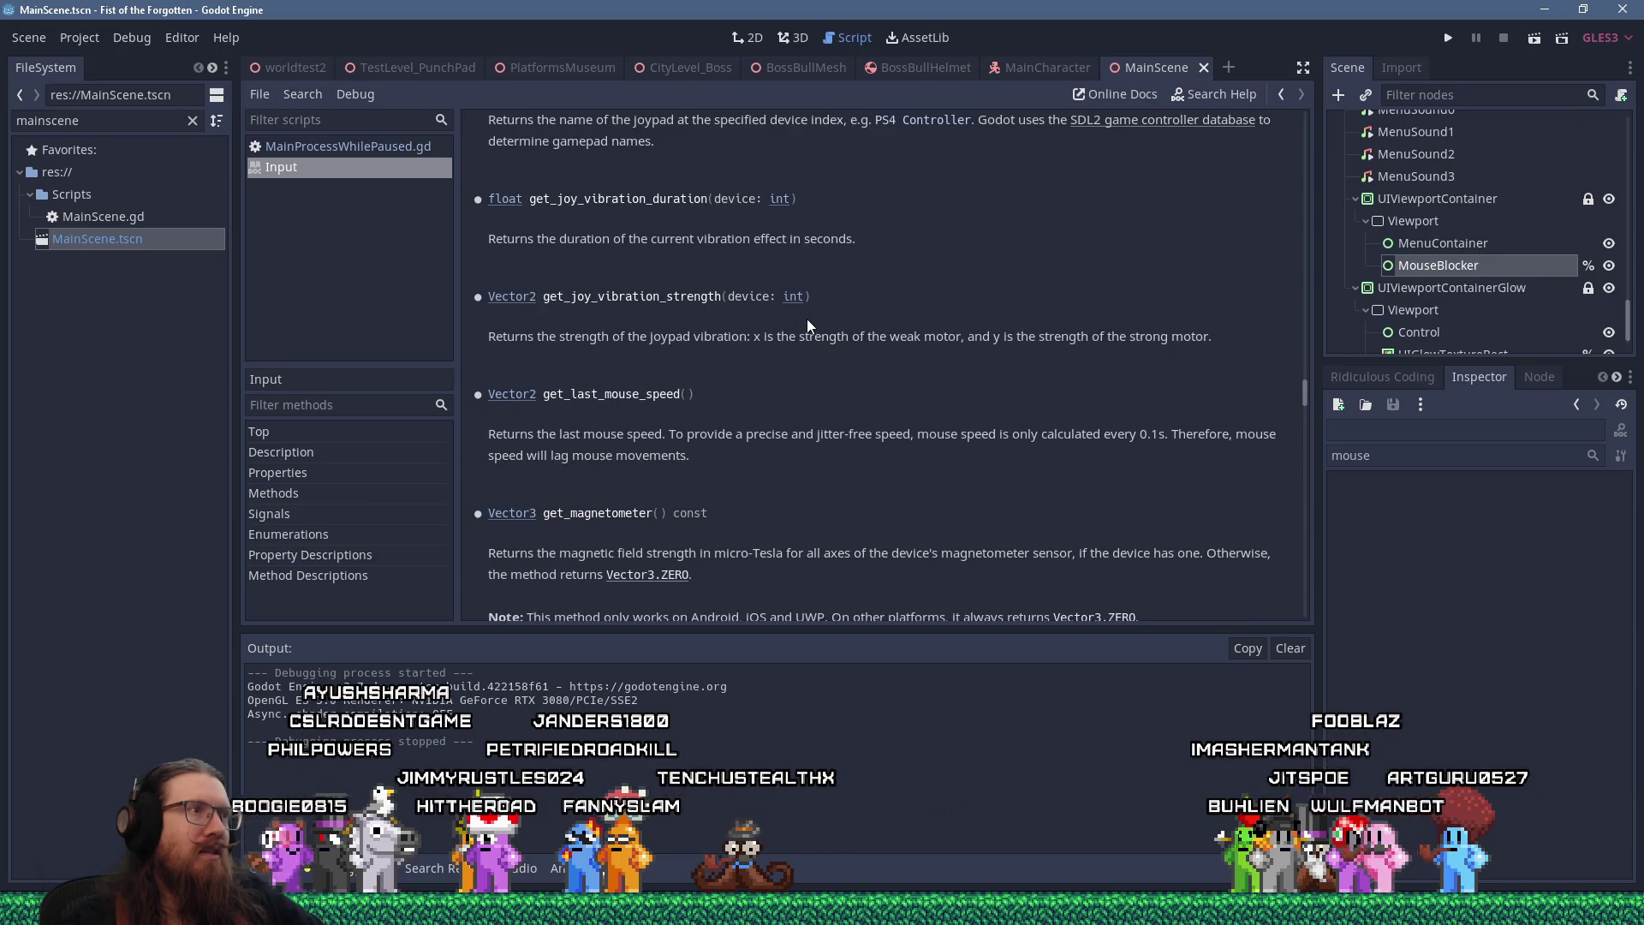
pyautogui.scroll(7, 807, 319)
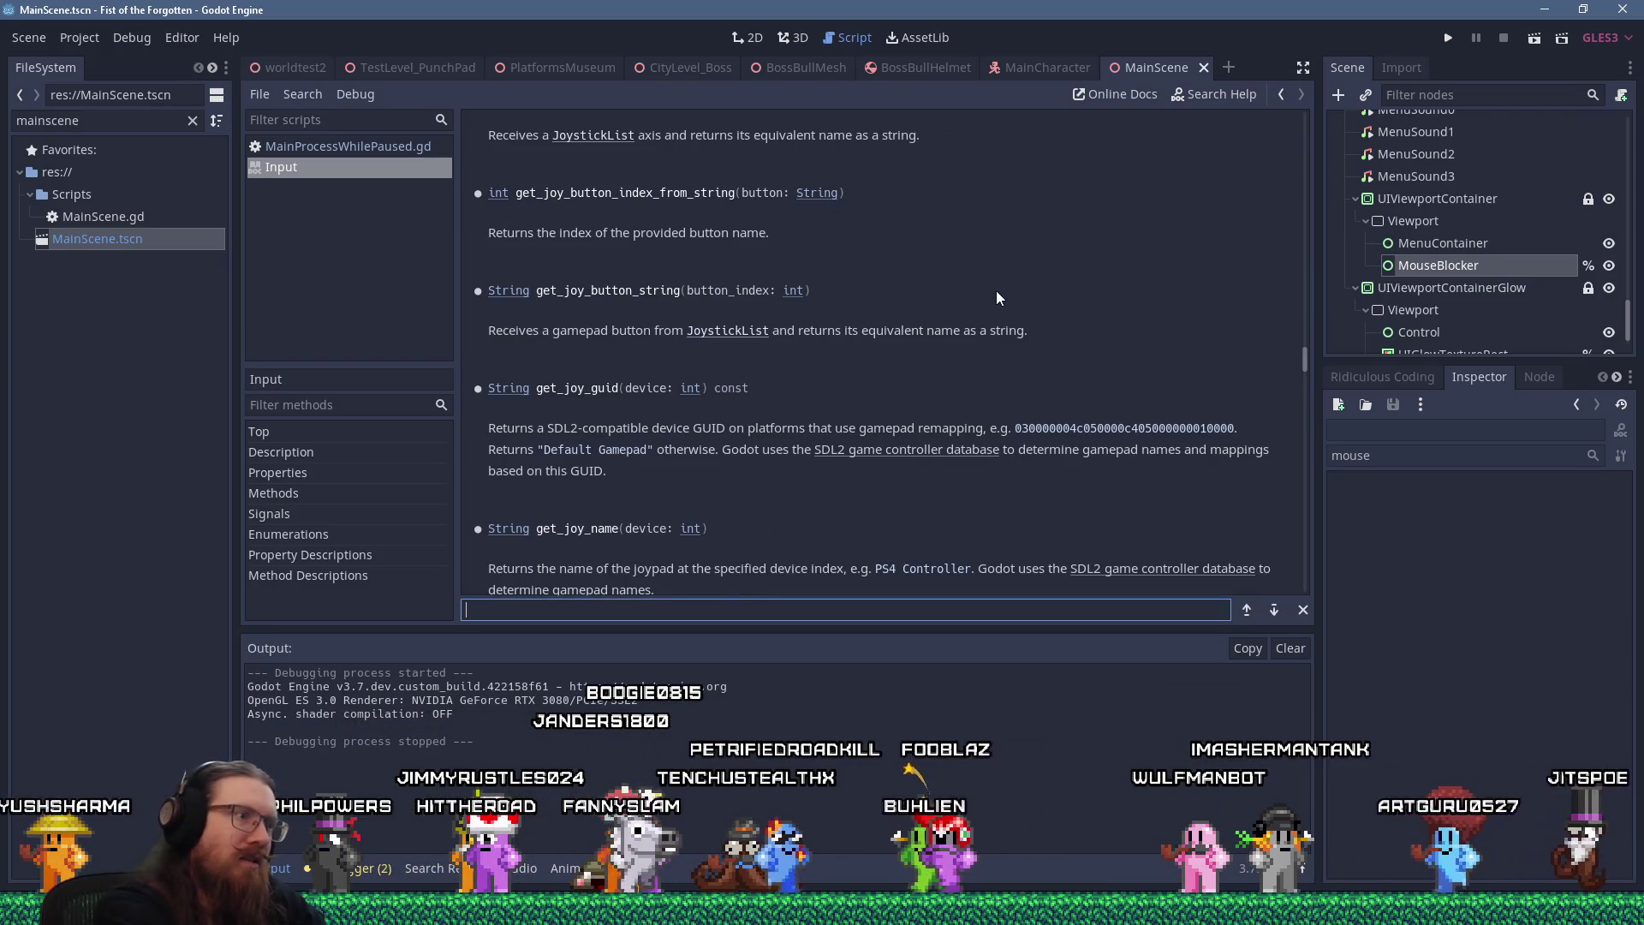
pyautogui.hotkey('ctrl', 'f')
pyautogui.write('mouse')
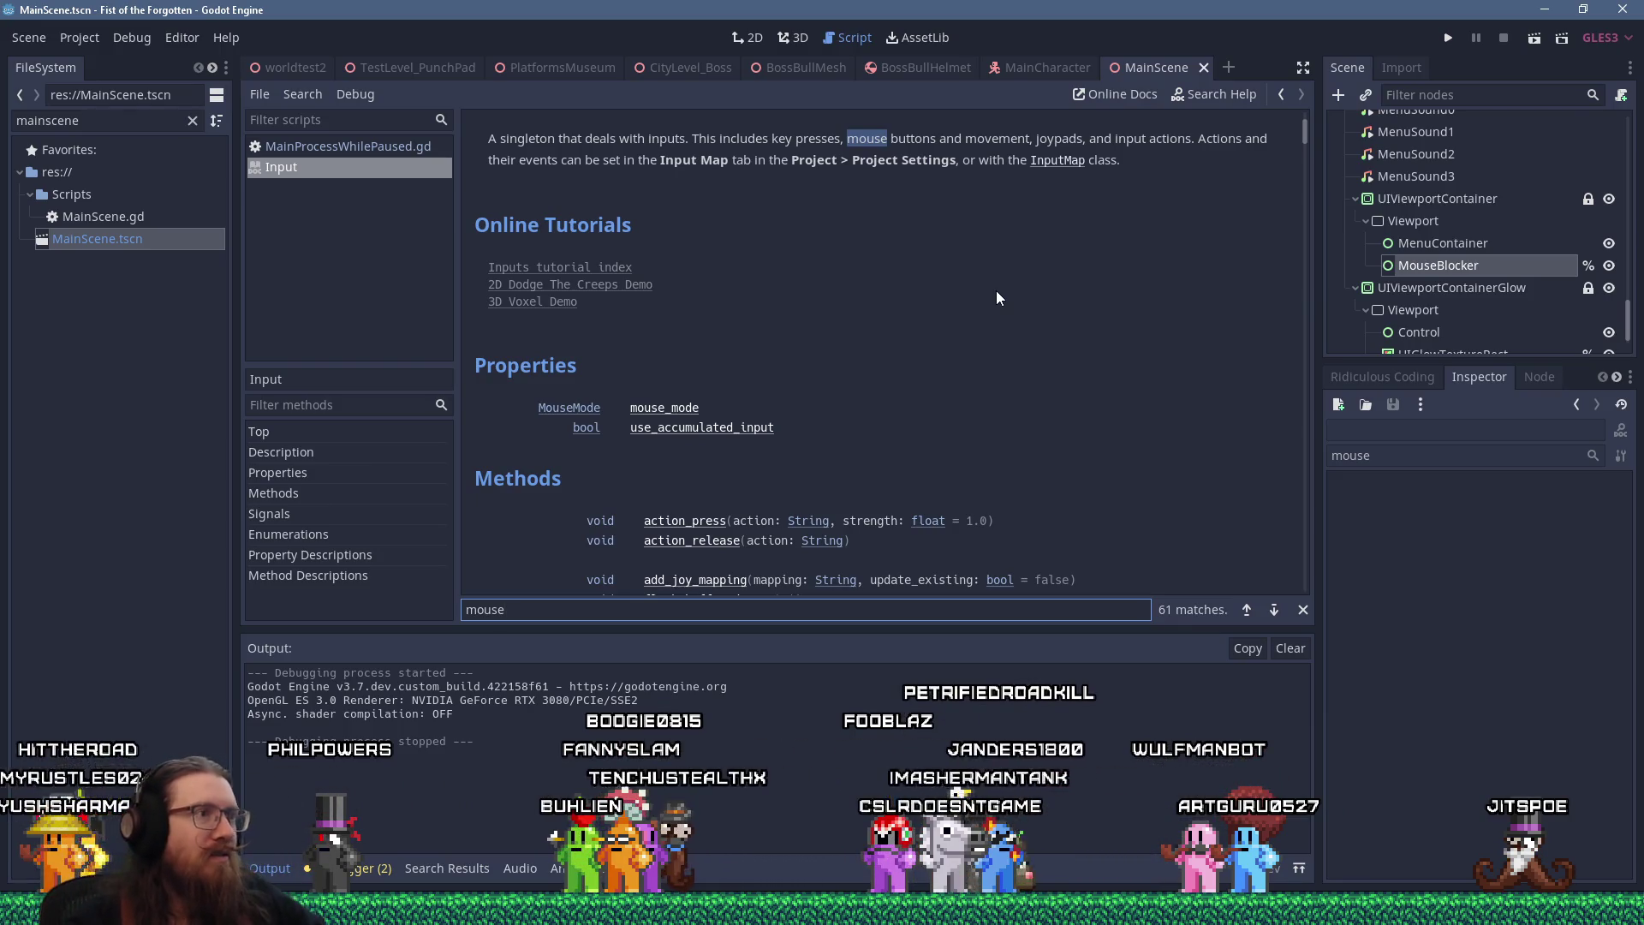
pyautogui.press('Return')
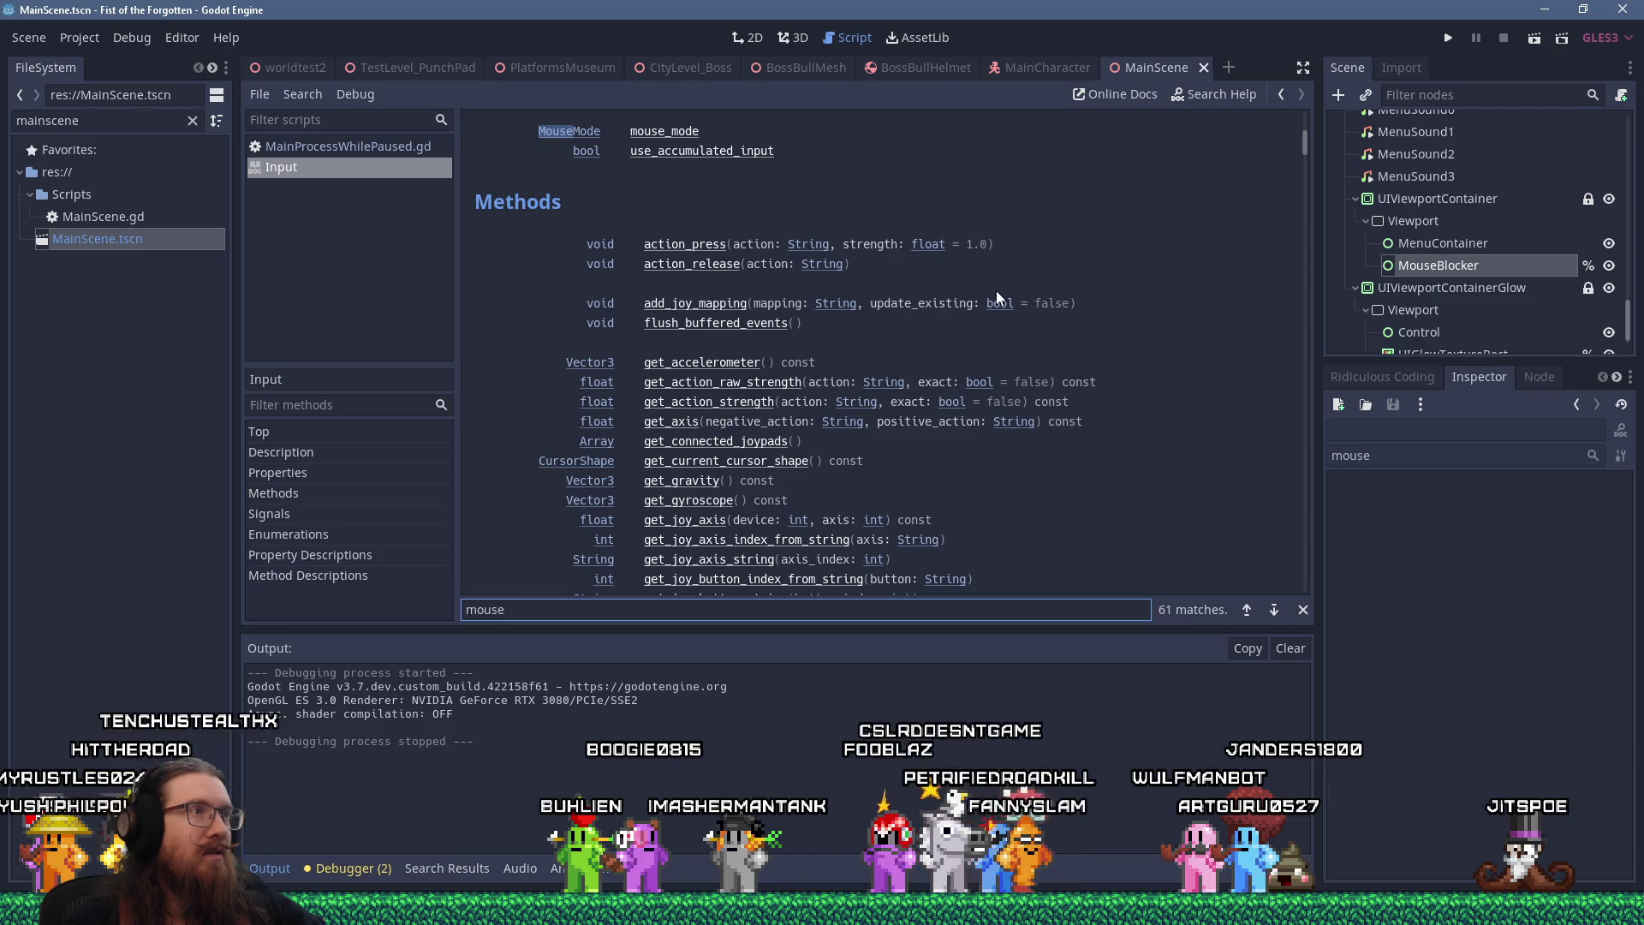
# Step through the get_last_mouse_speed, get_mouse_button_mask and set_custom_mouse_cursor matches to the cursor shapes
pyautogui.press('Return')
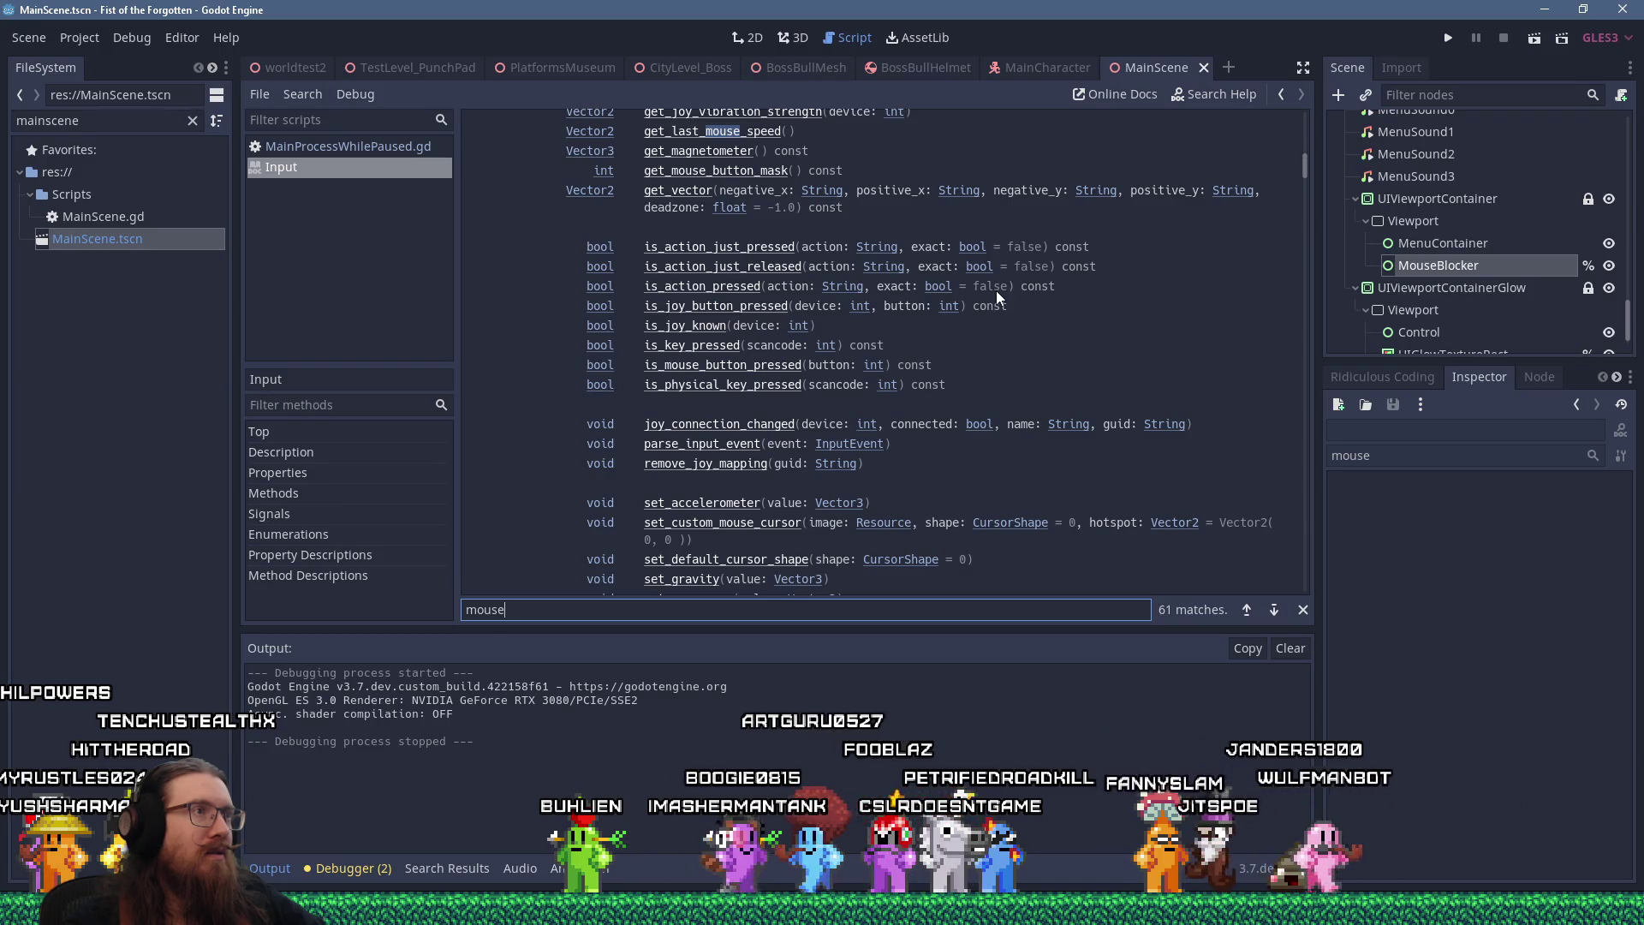
pyautogui.press('Return')
pyautogui.press('Return')
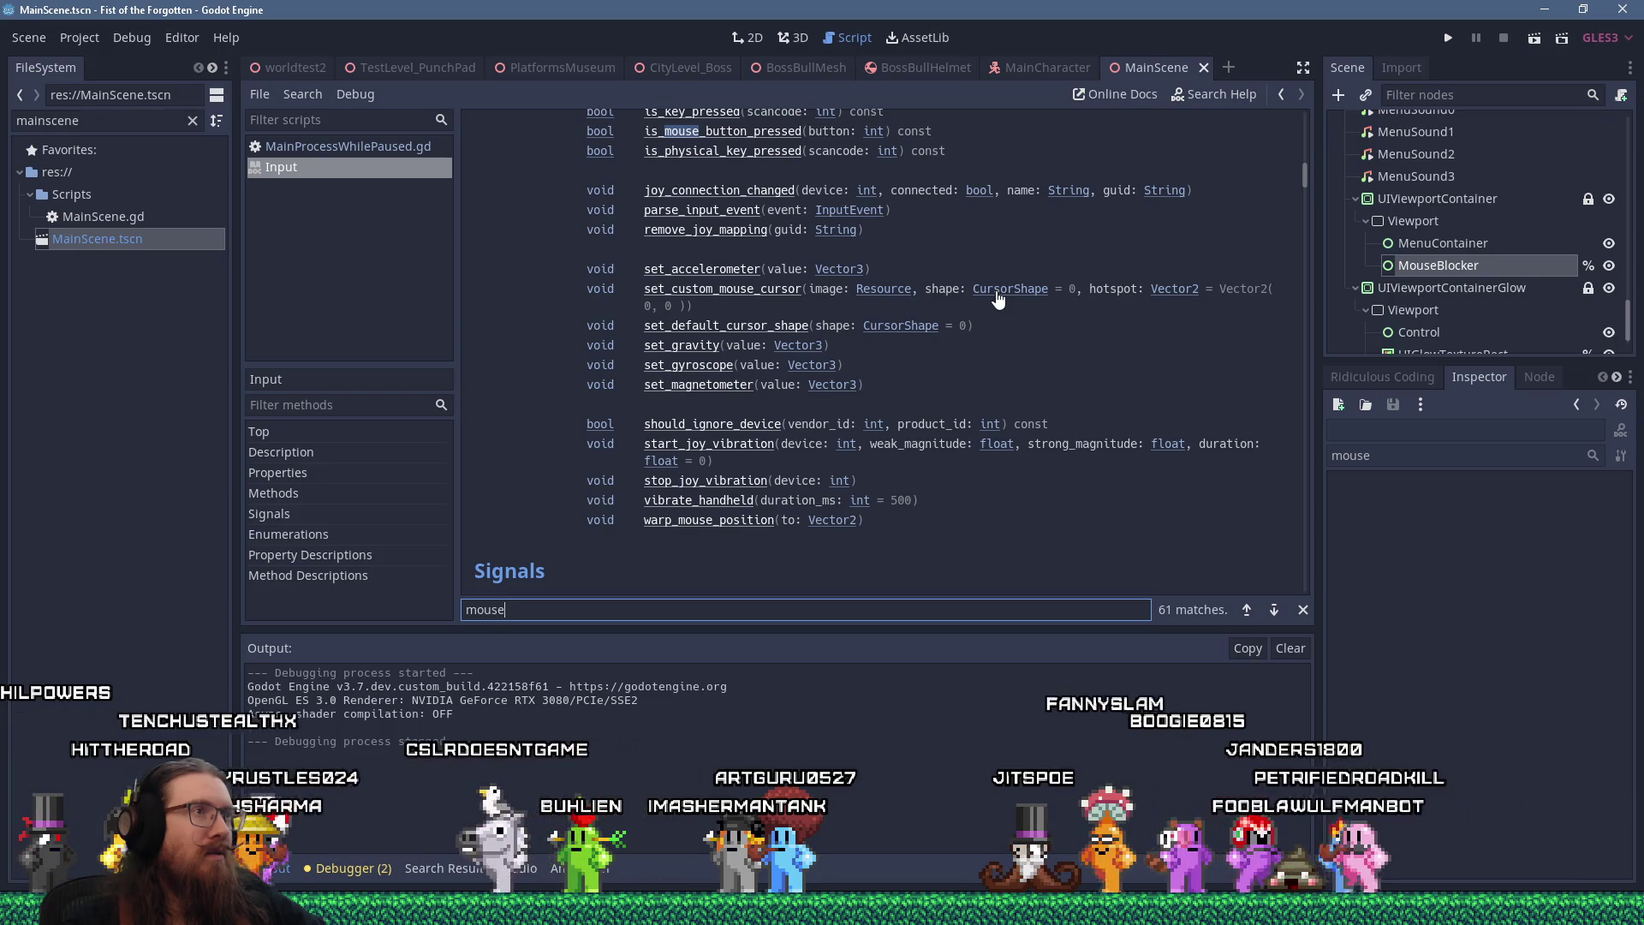
pyautogui.press('Return')
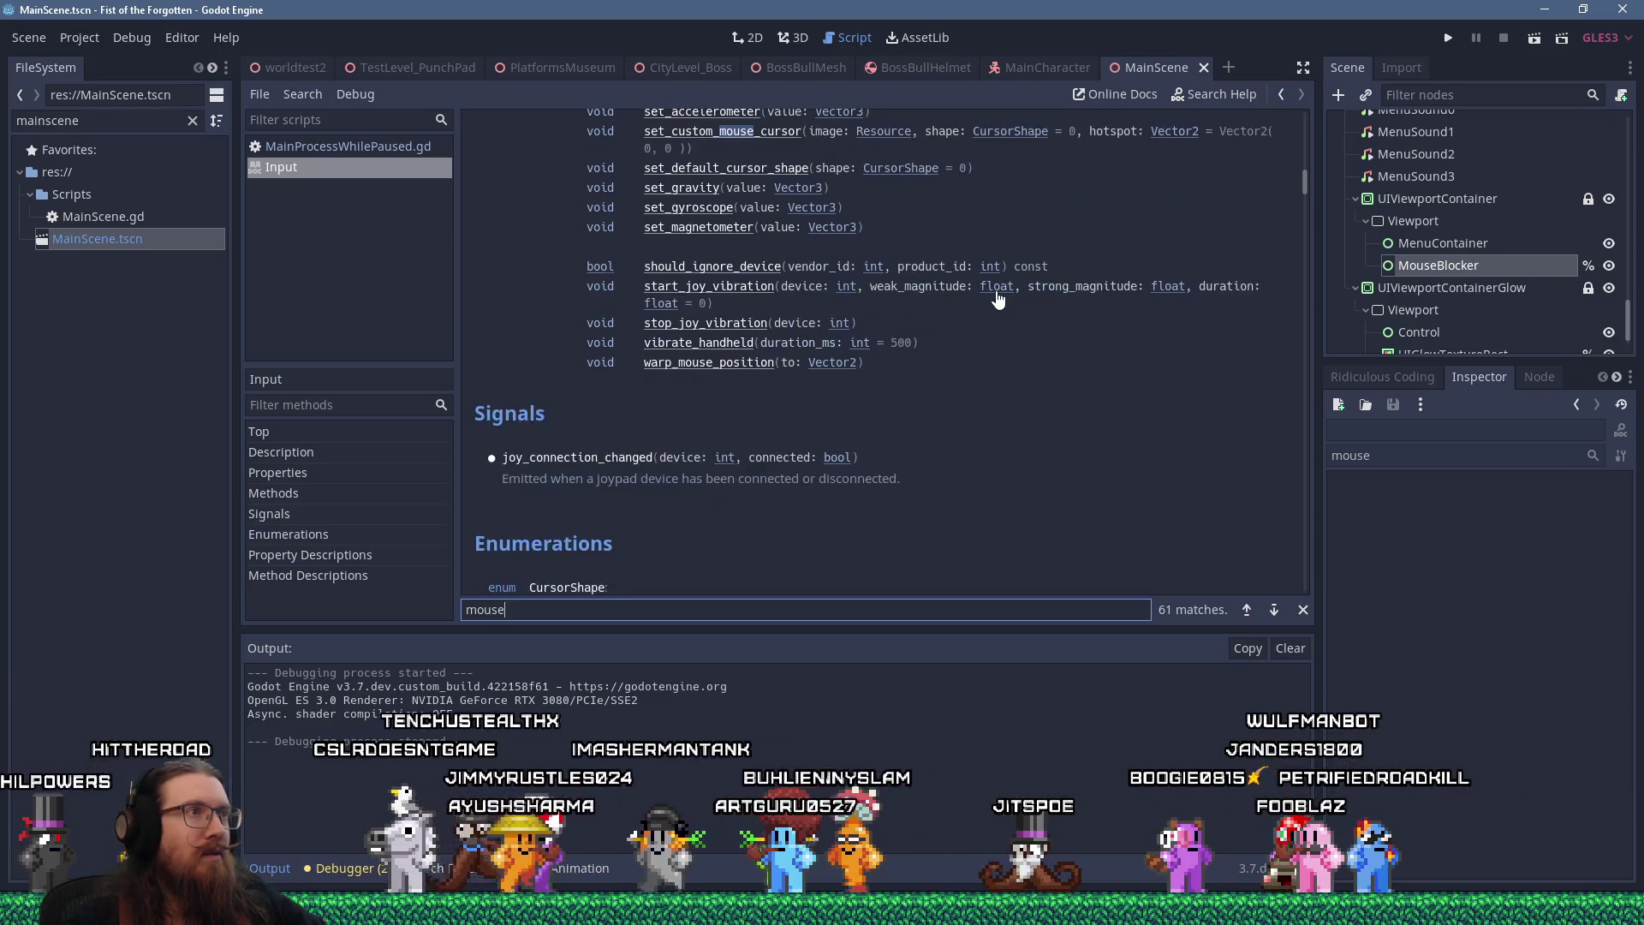
pyautogui.press('Return')
pyautogui.press('Return')
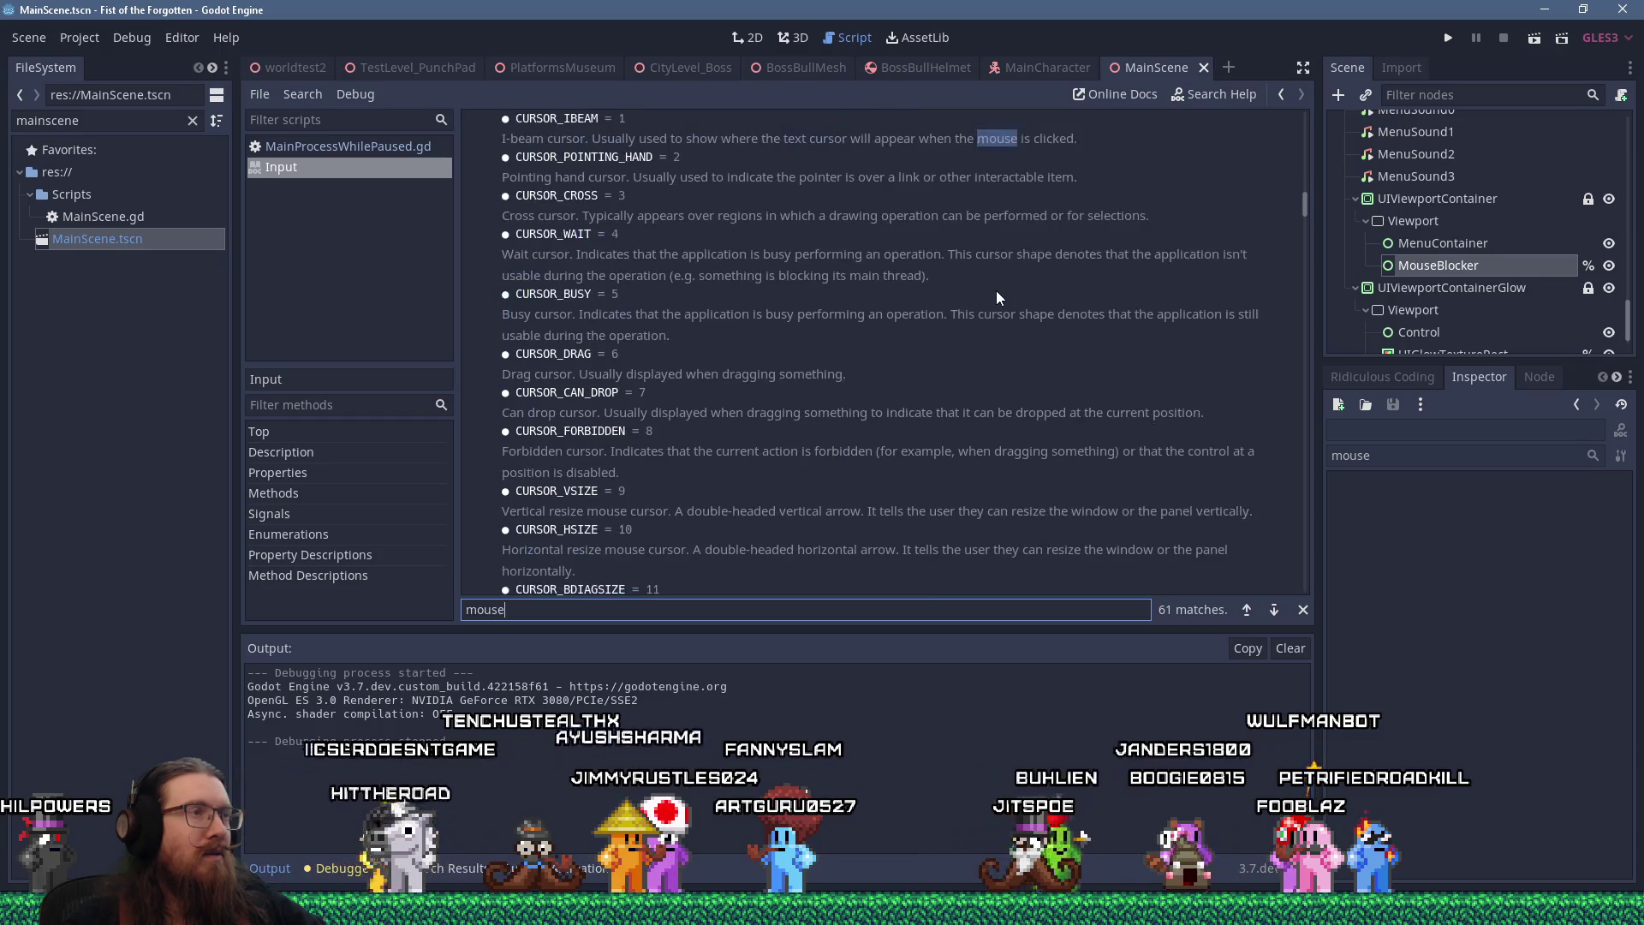
# Step through the cursor shape and MouseMode enum matches down to MOUSE_MODE_CONFINED_HIDDEN
pyautogui.press('Return')
pyautogui.press('Return')
pyautogui.press('Return')
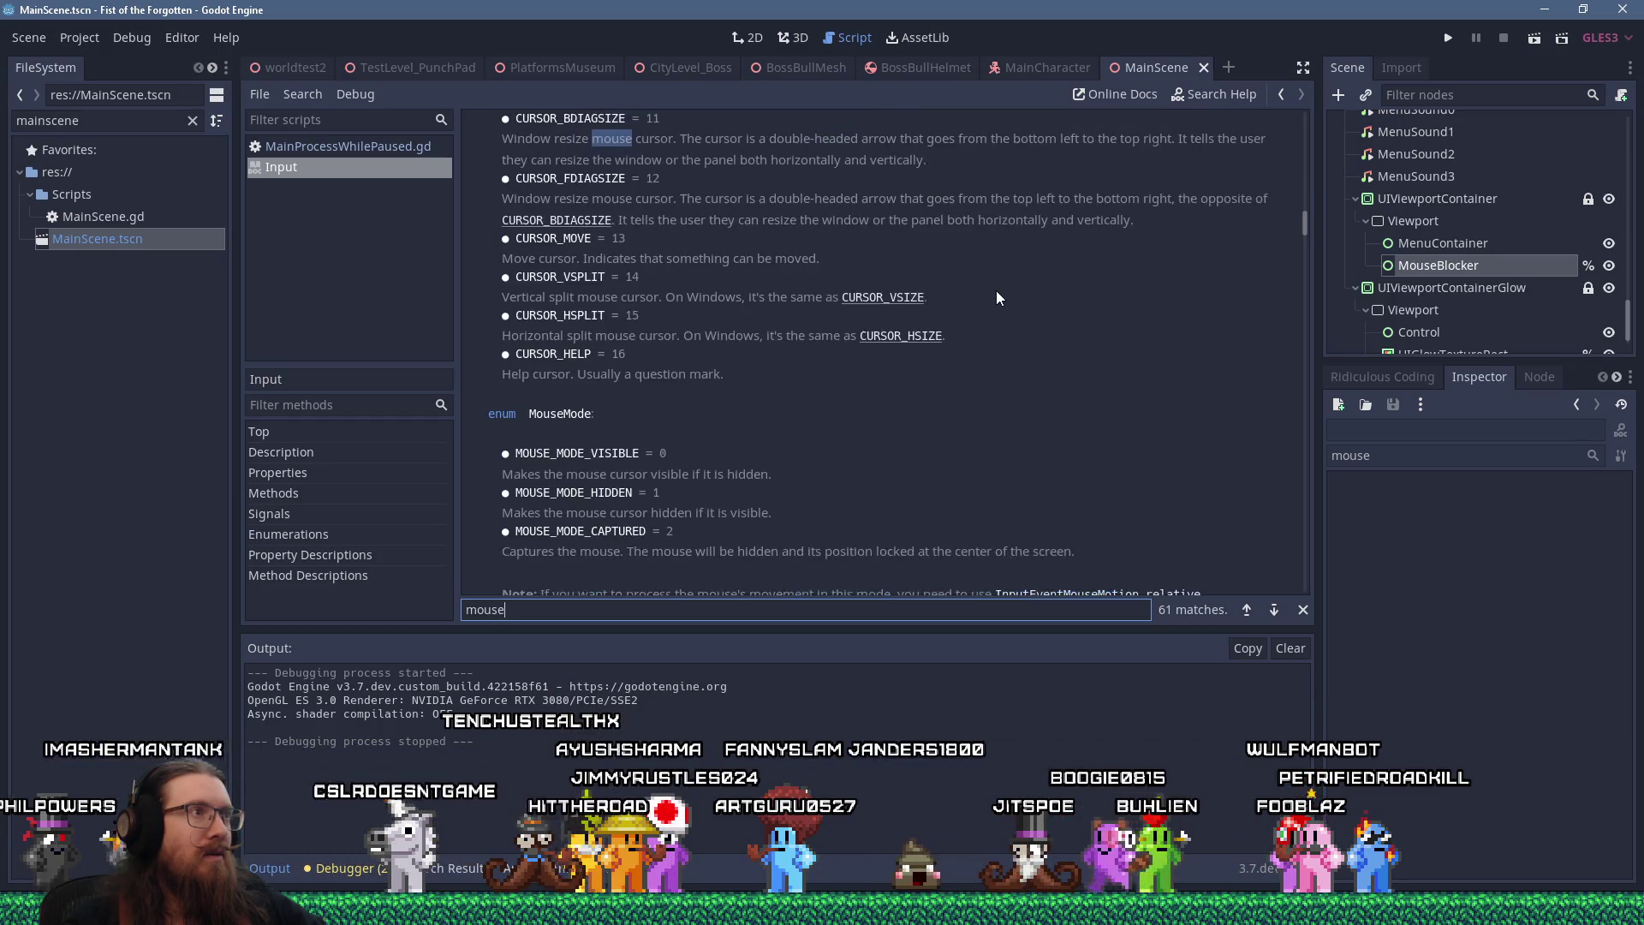
pyautogui.press('Return')
pyautogui.press('Return')
pyautogui.press('Return')
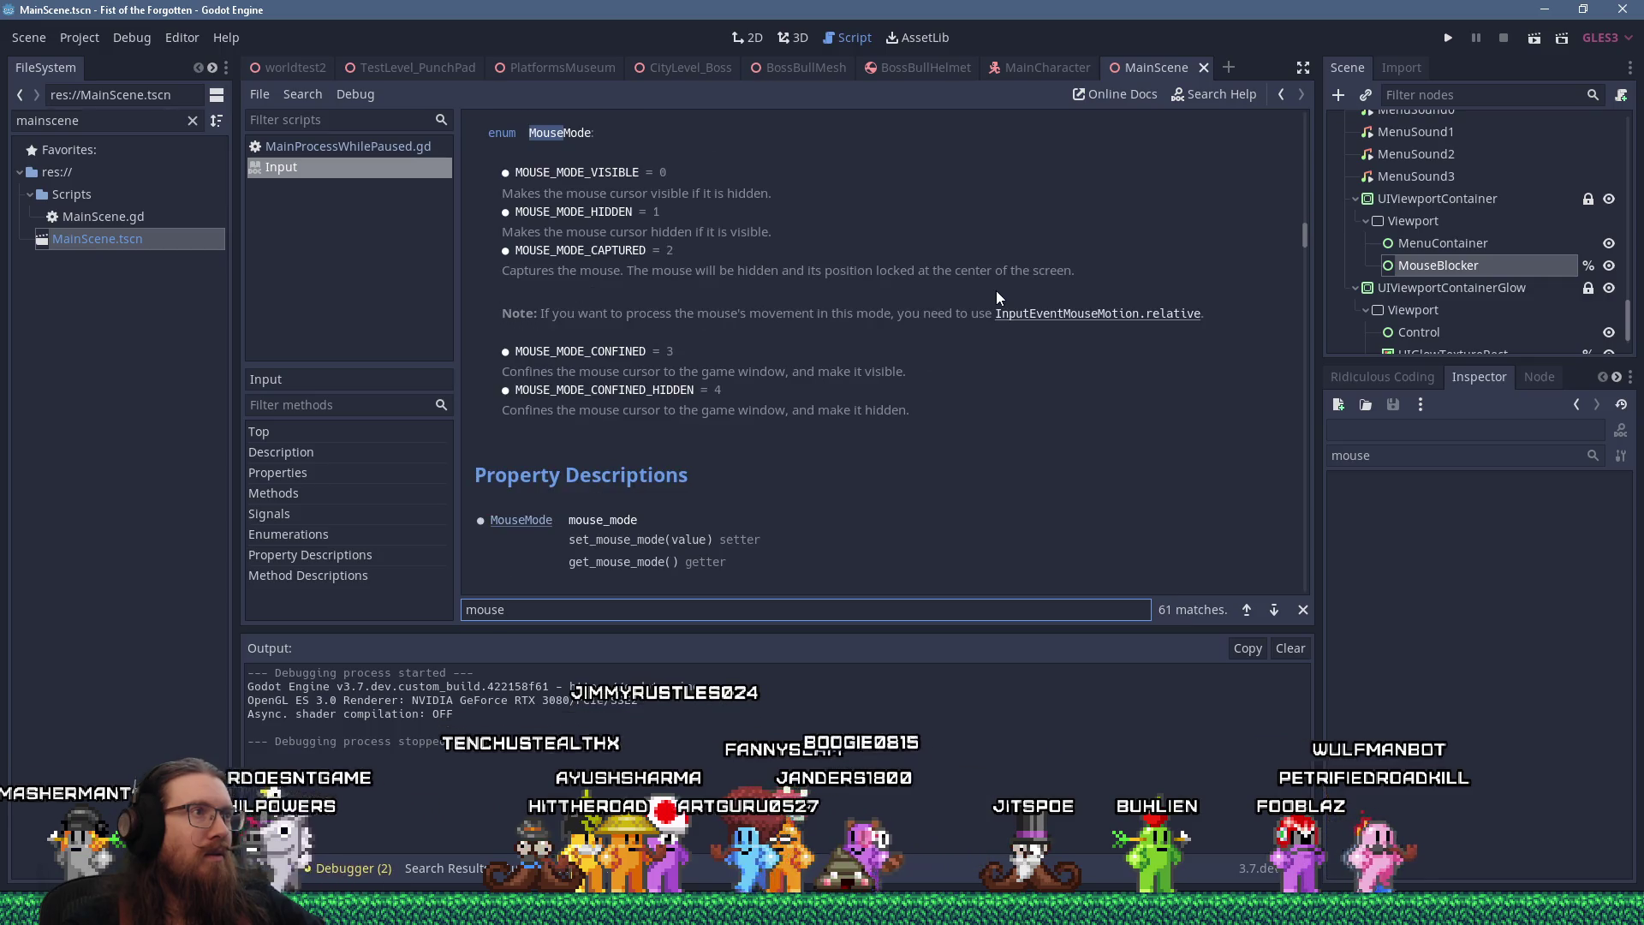
pyautogui.press('Return')
pyautogui.press('Return')
pyautogui.press('Return')
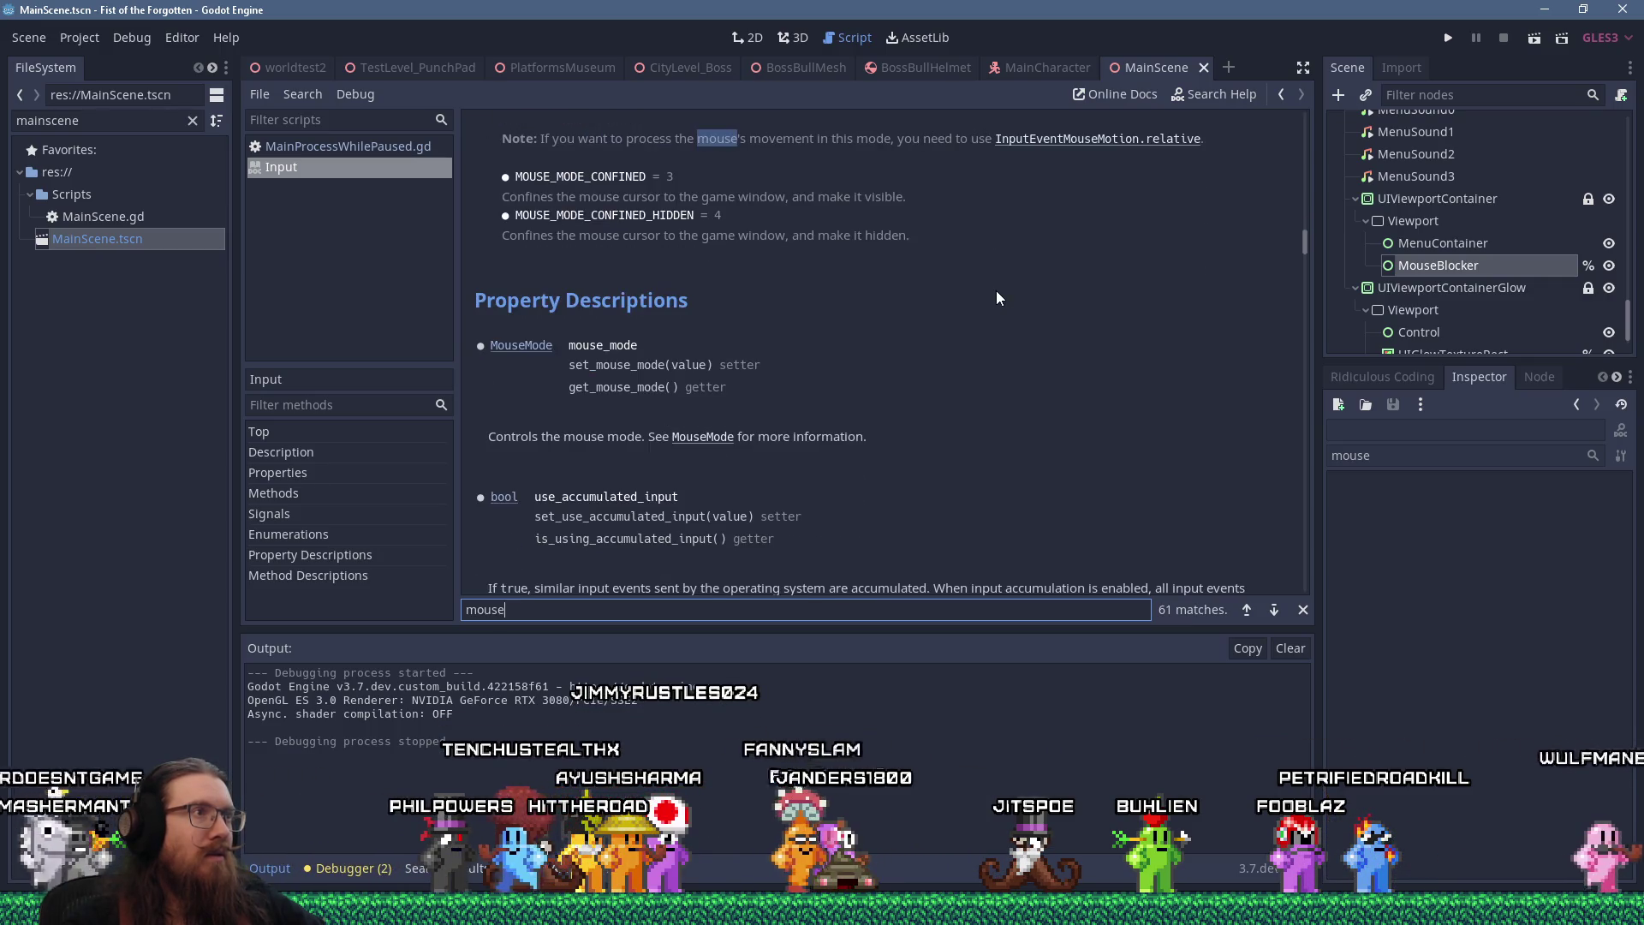
pyautogui.press('Return')
pyautogui.press('Return')
pyautogui.press('Return')
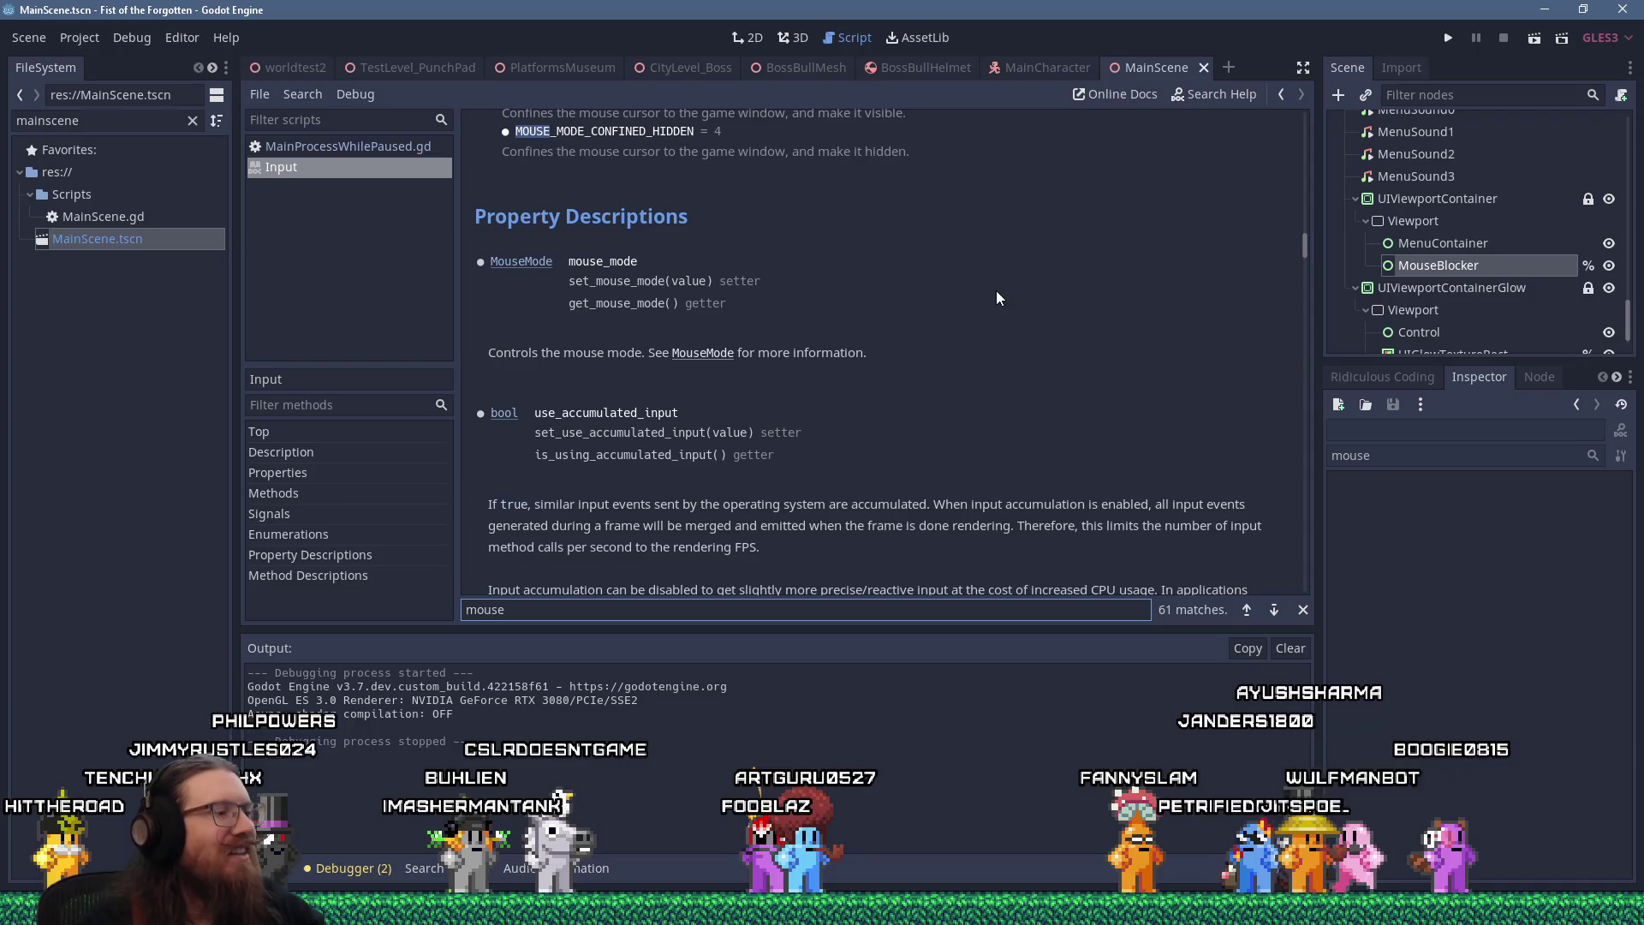
# Continue to the mouse_mode property description and the mouse mentions under get_action_strength
pyautogui.press('Return')
pyautogui.press('Return')
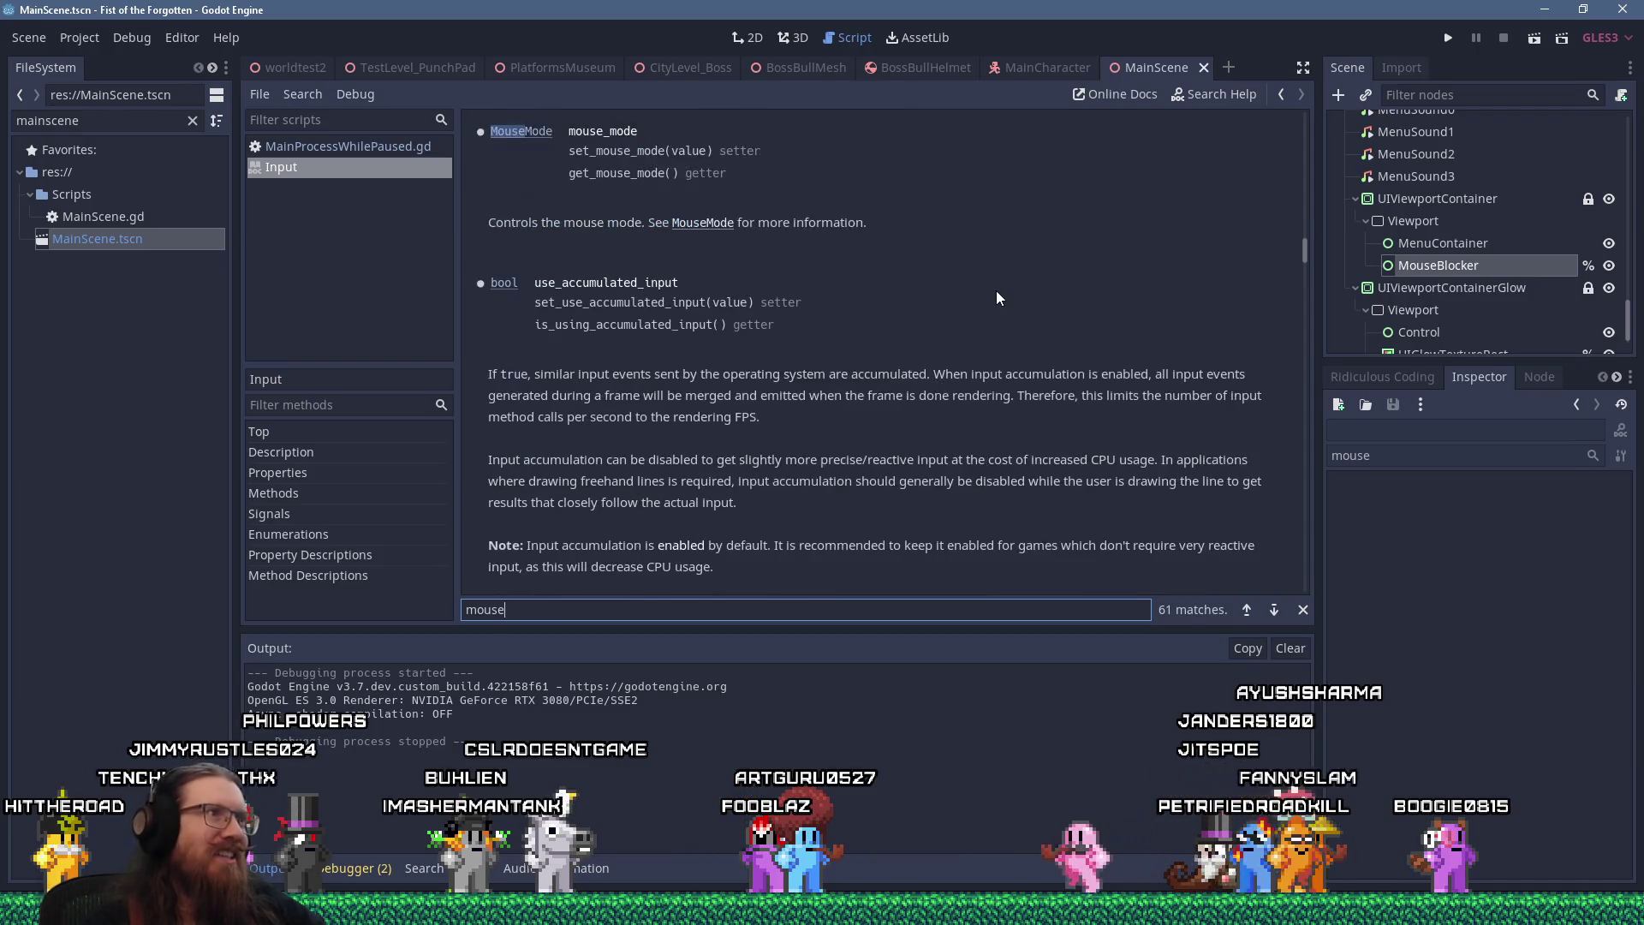
pyautogui.press('Return')
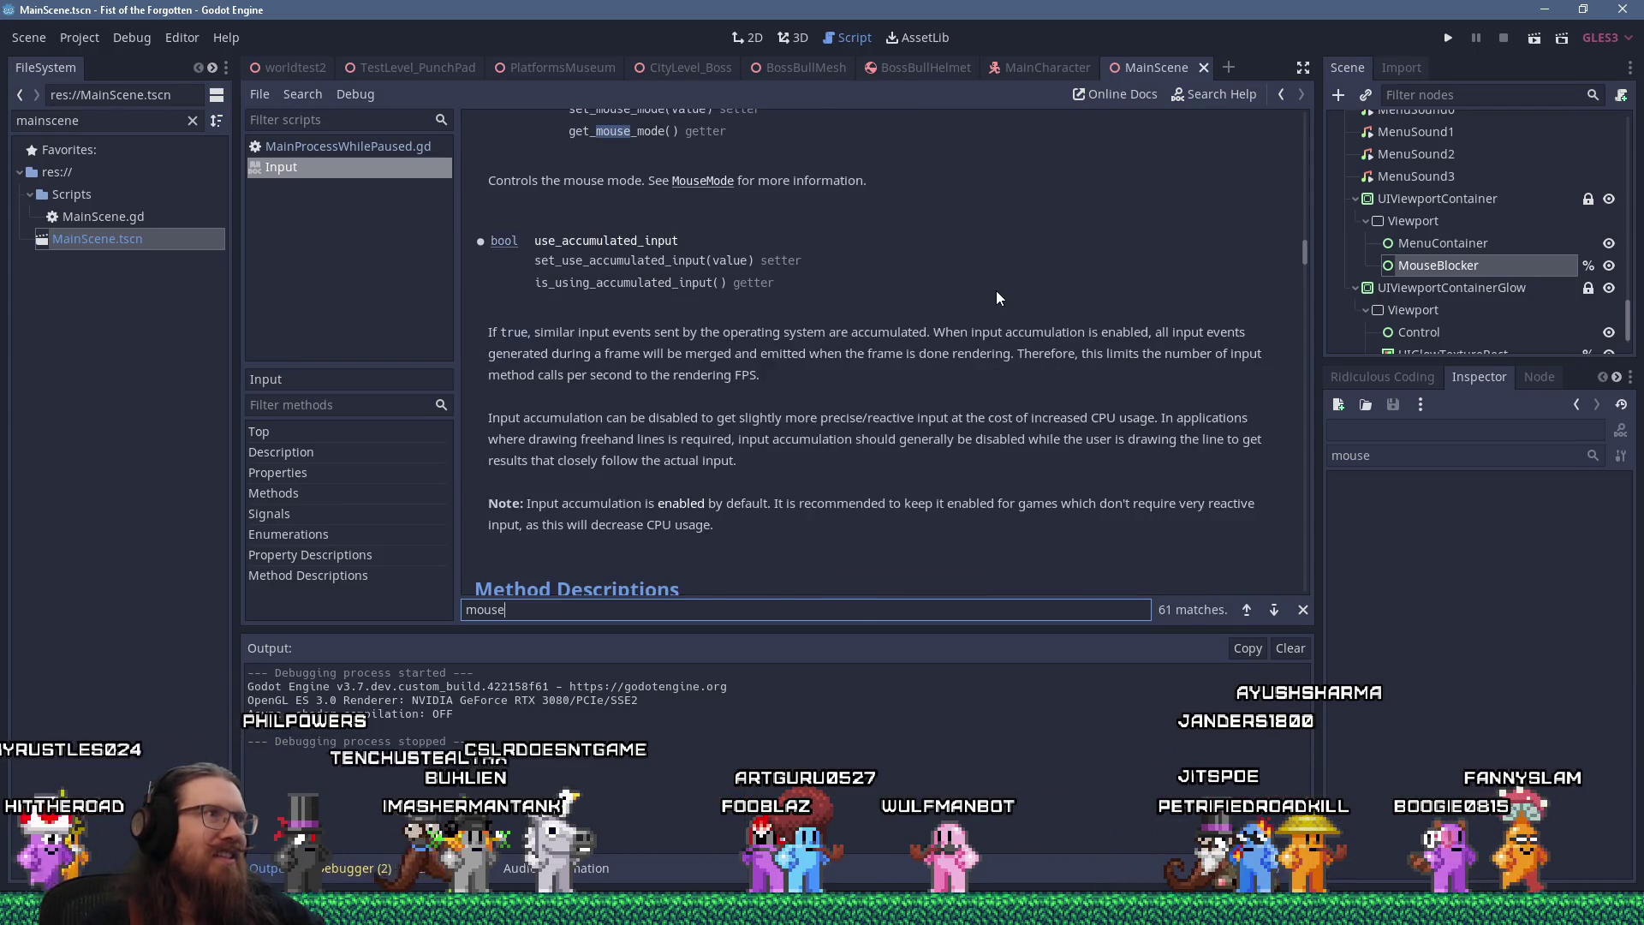
pyautogui.press('Return')
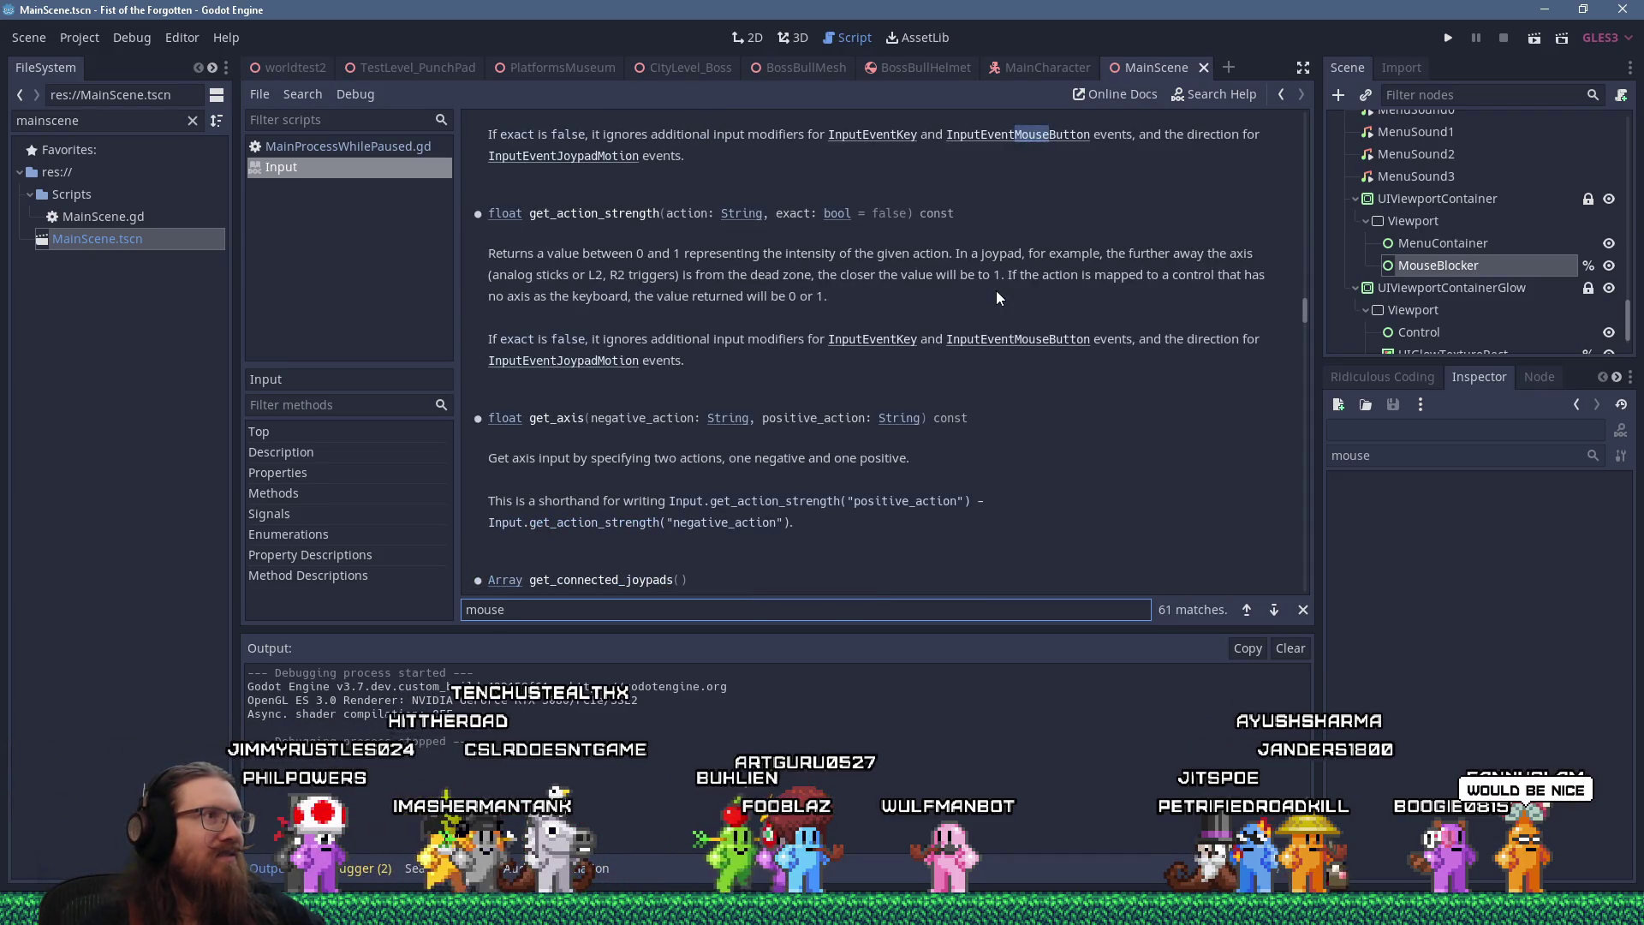
pyautogui.press('Return')
pyautogui.press('Return')
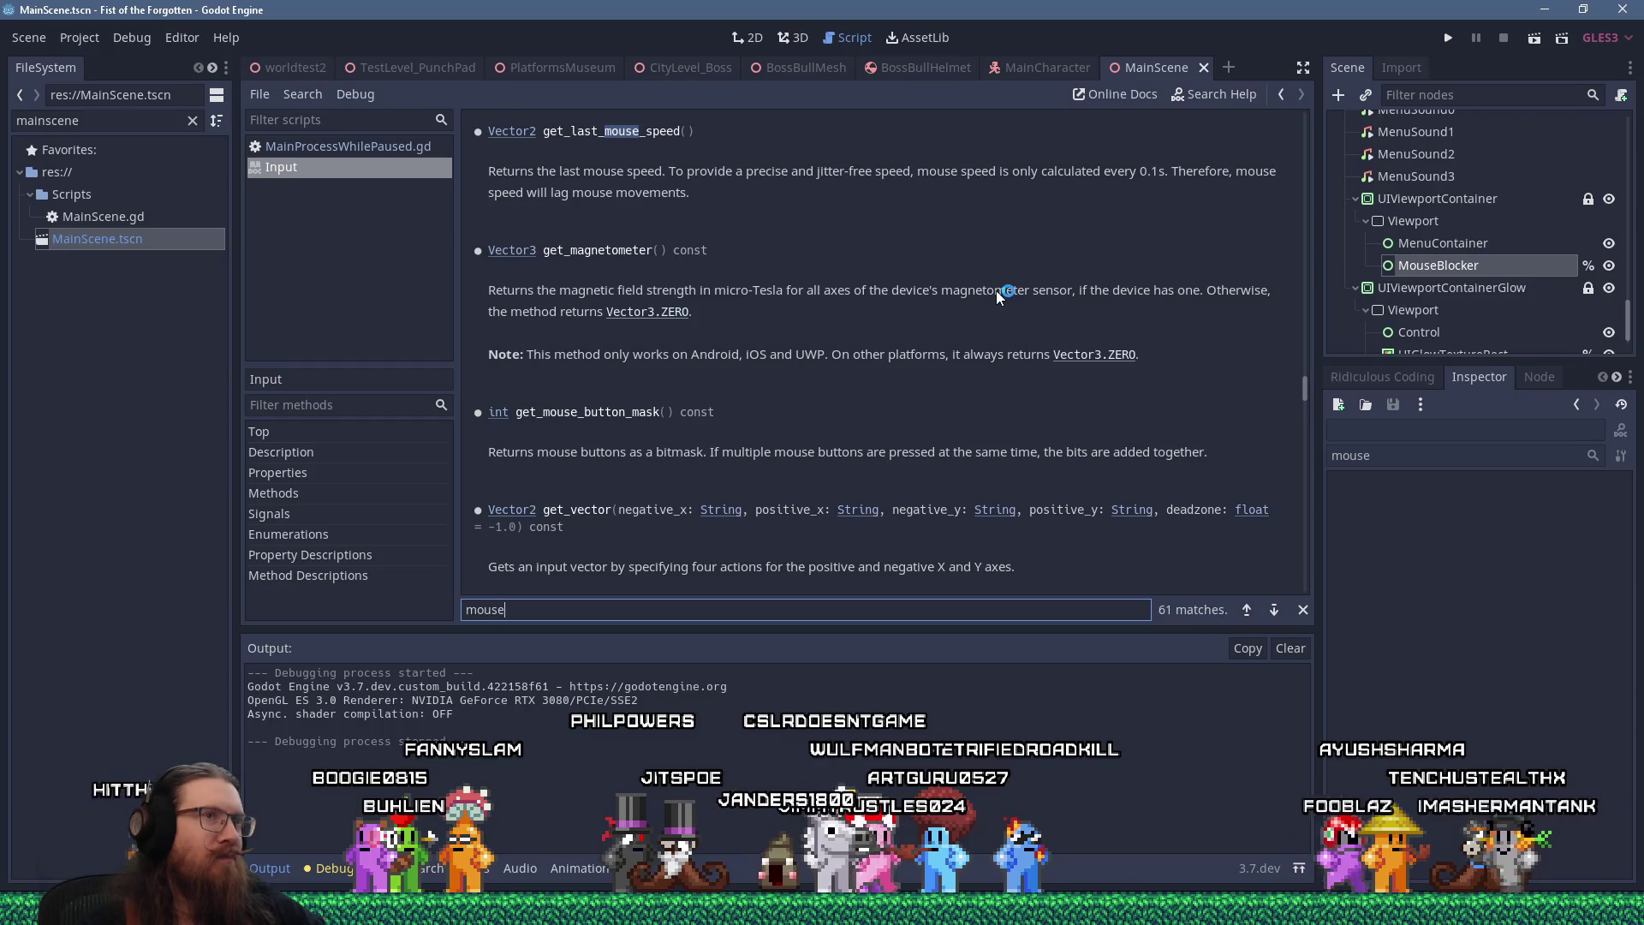
# Read the get_last_mouse_speed and get_mouse_button_mask descriptions, then return to line 466 of MainProcessWhilePaused.gd
pyautogui.press('Return')
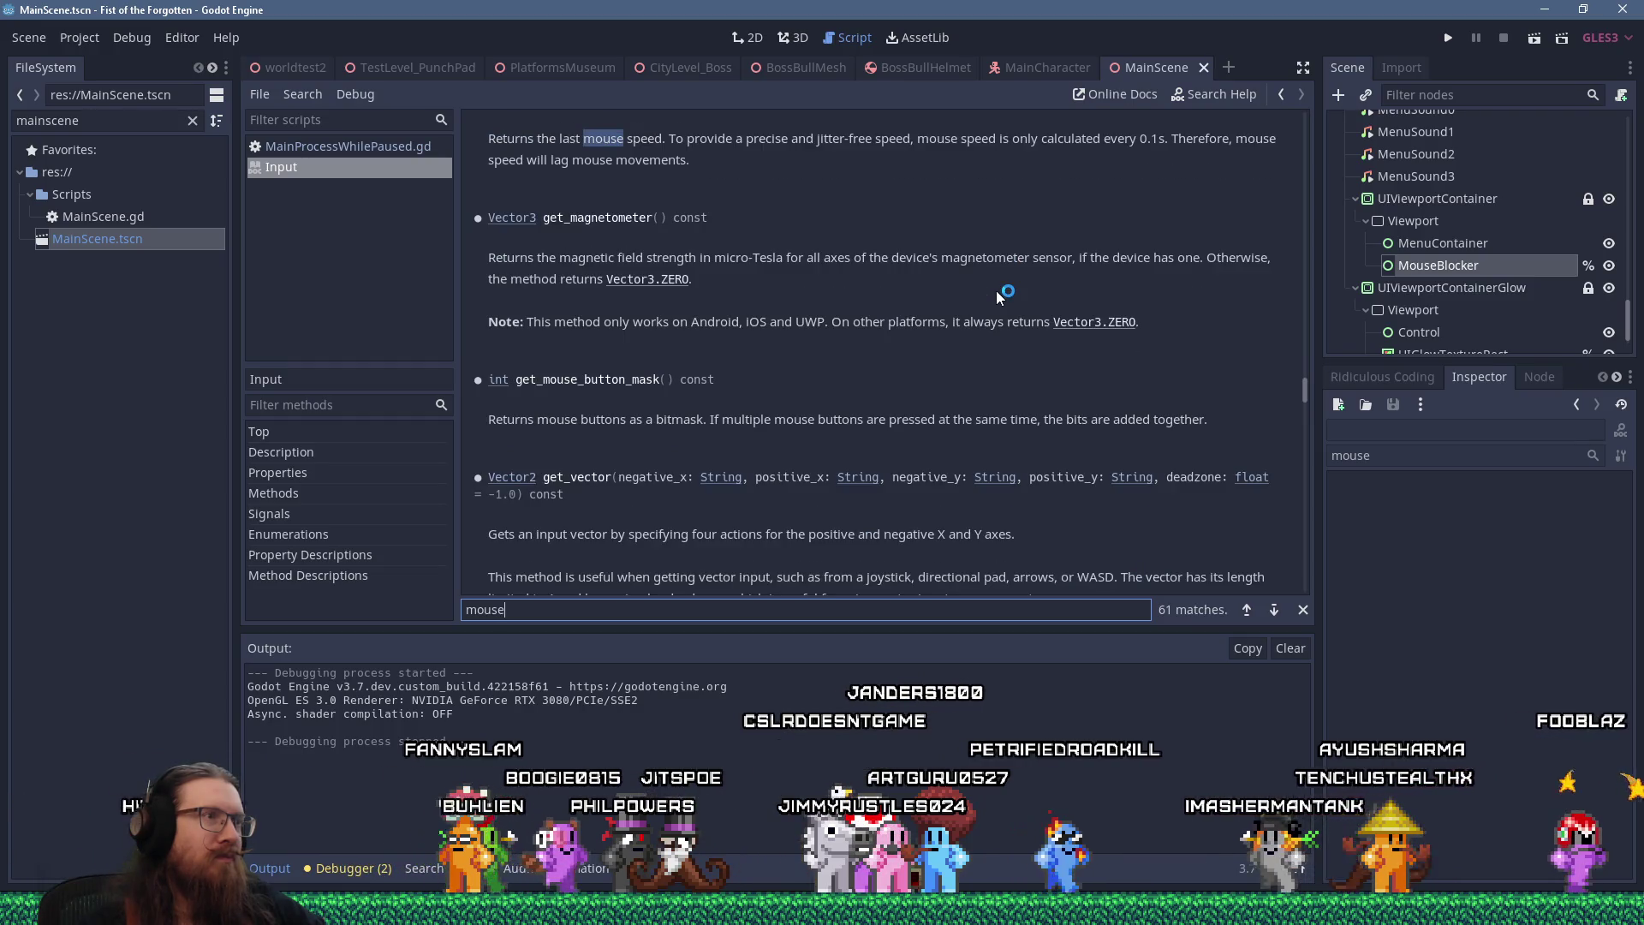
pyautogui.press('Return')
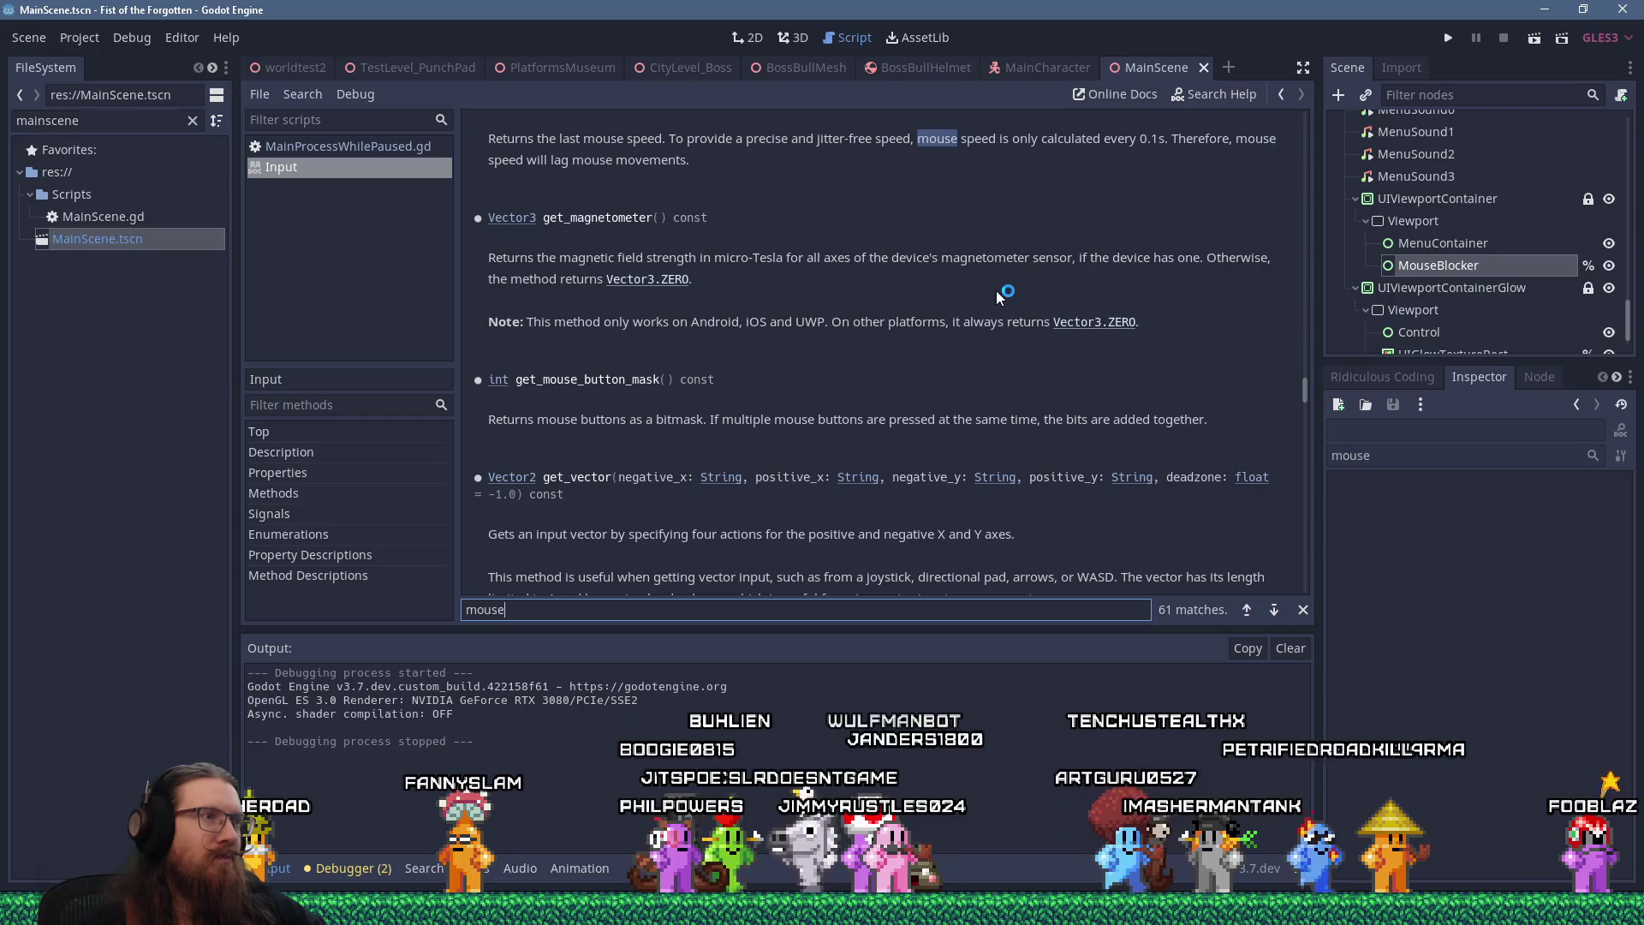
pyautogui.press('Return')
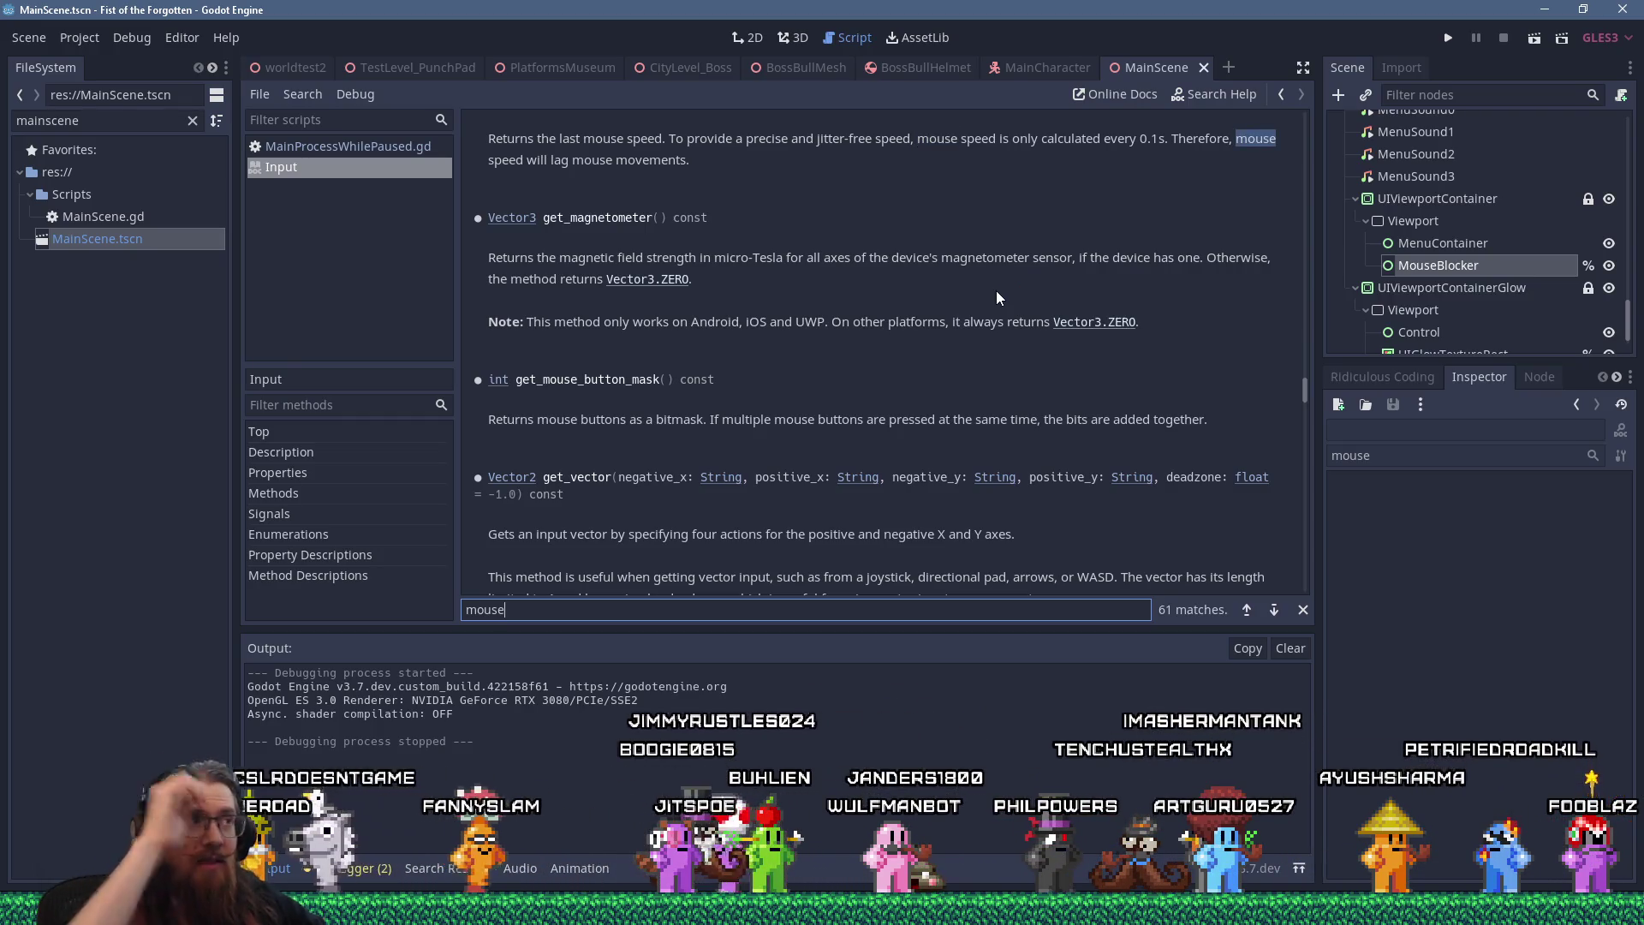
pyautogui.press('Return')
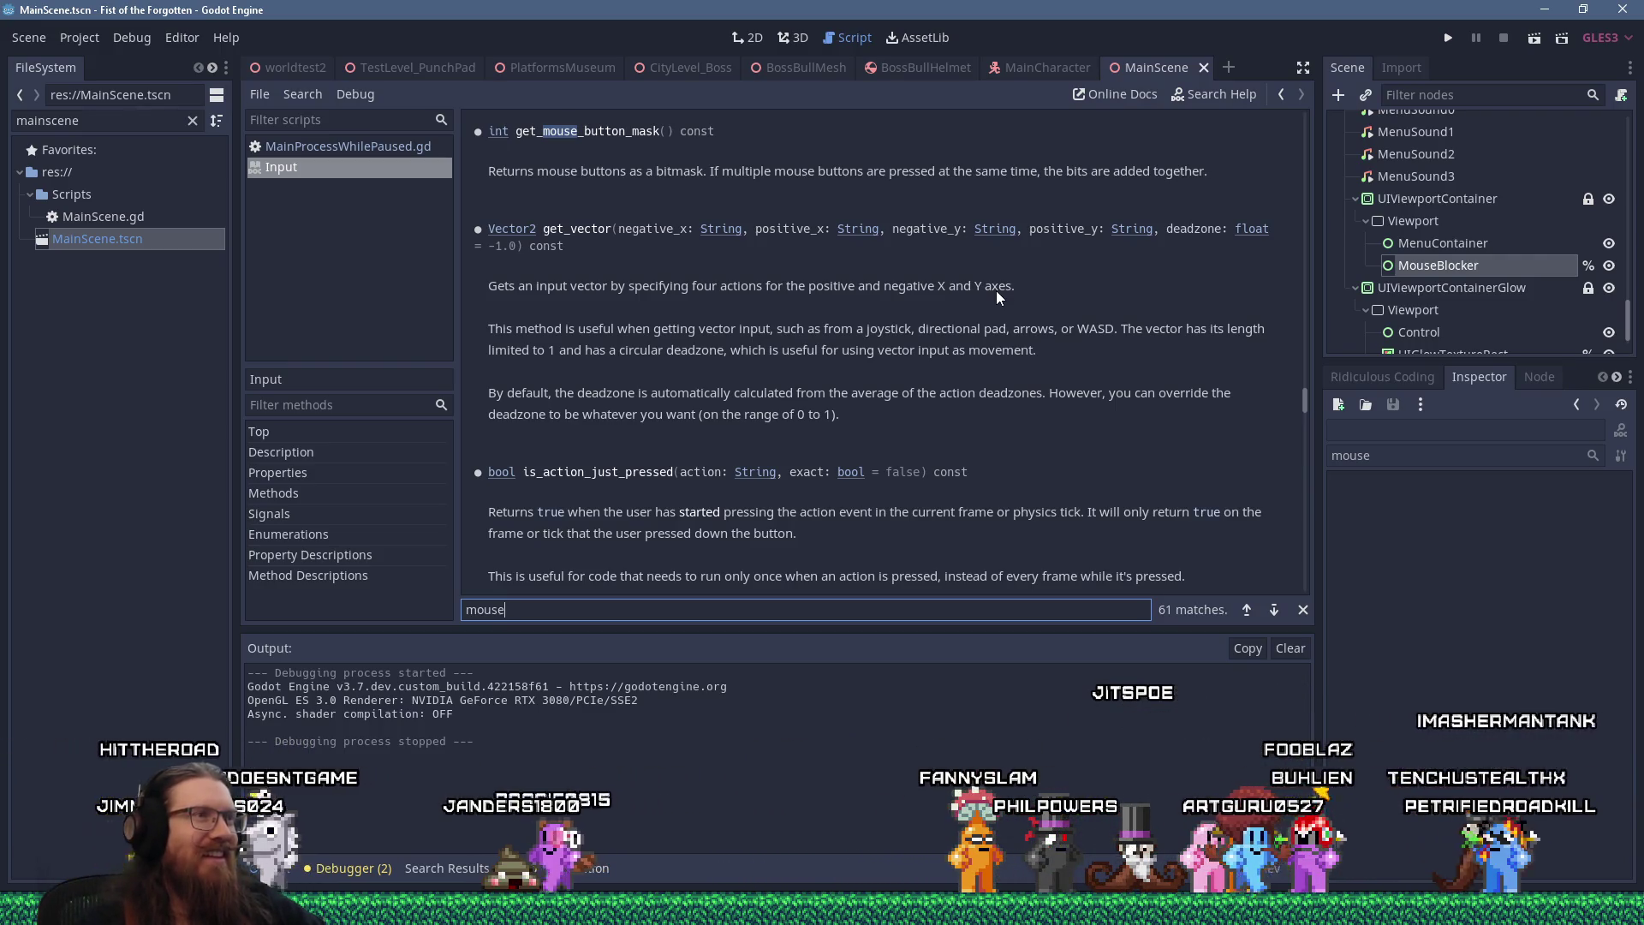
pyautogui.click(404, 147)
pyautogui.click(1037, 338)
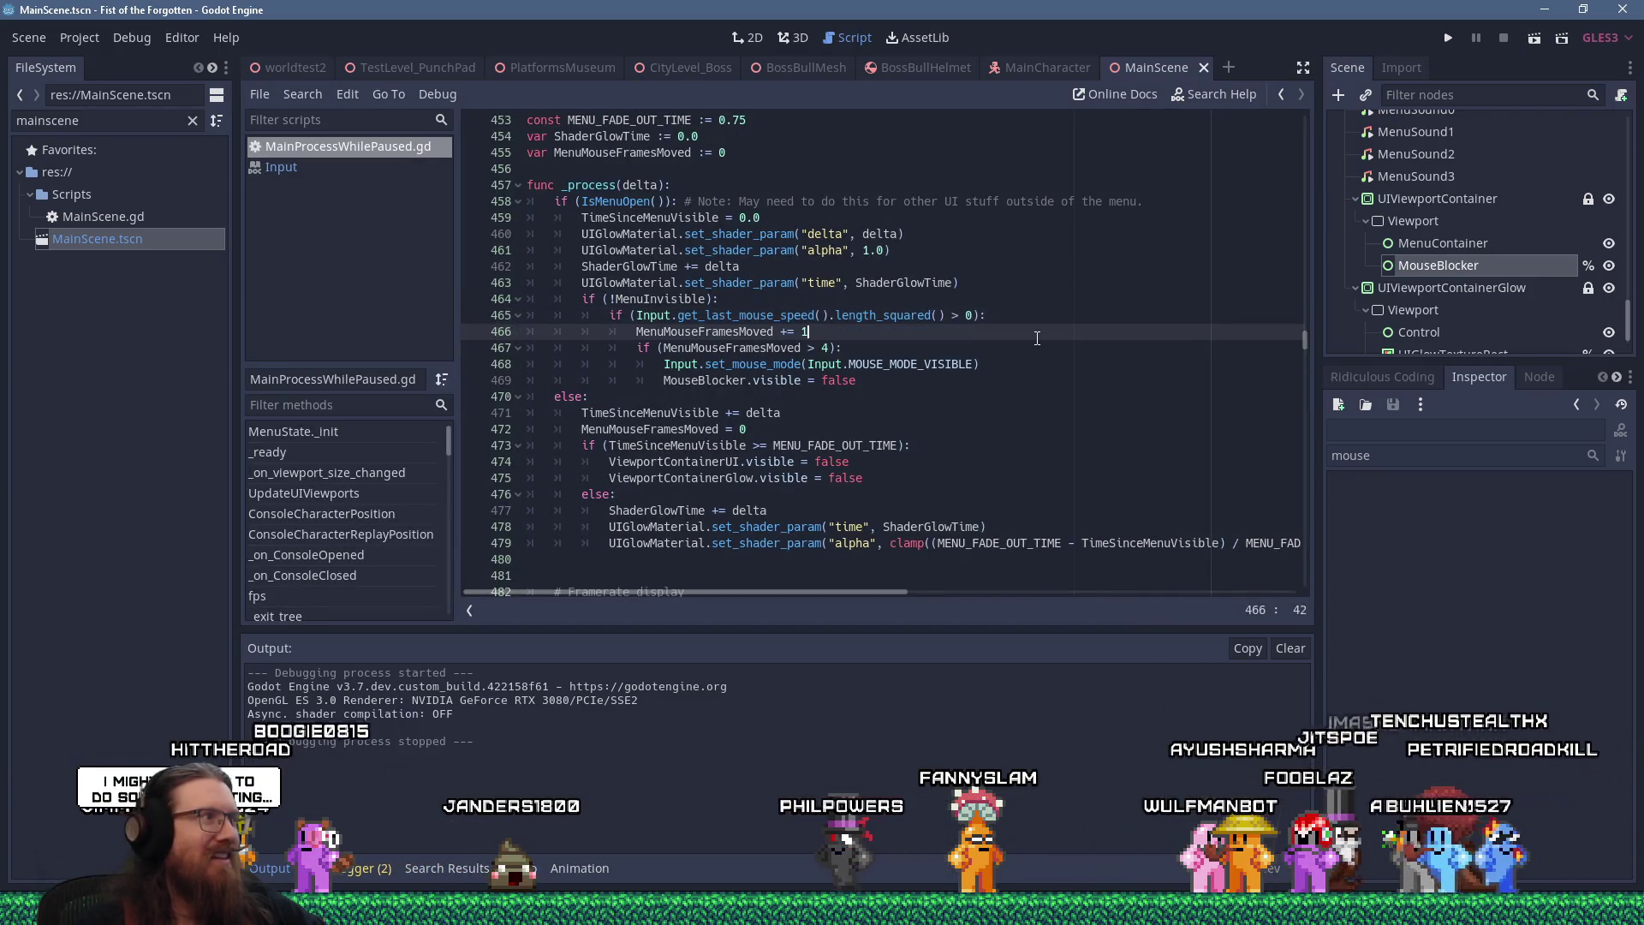